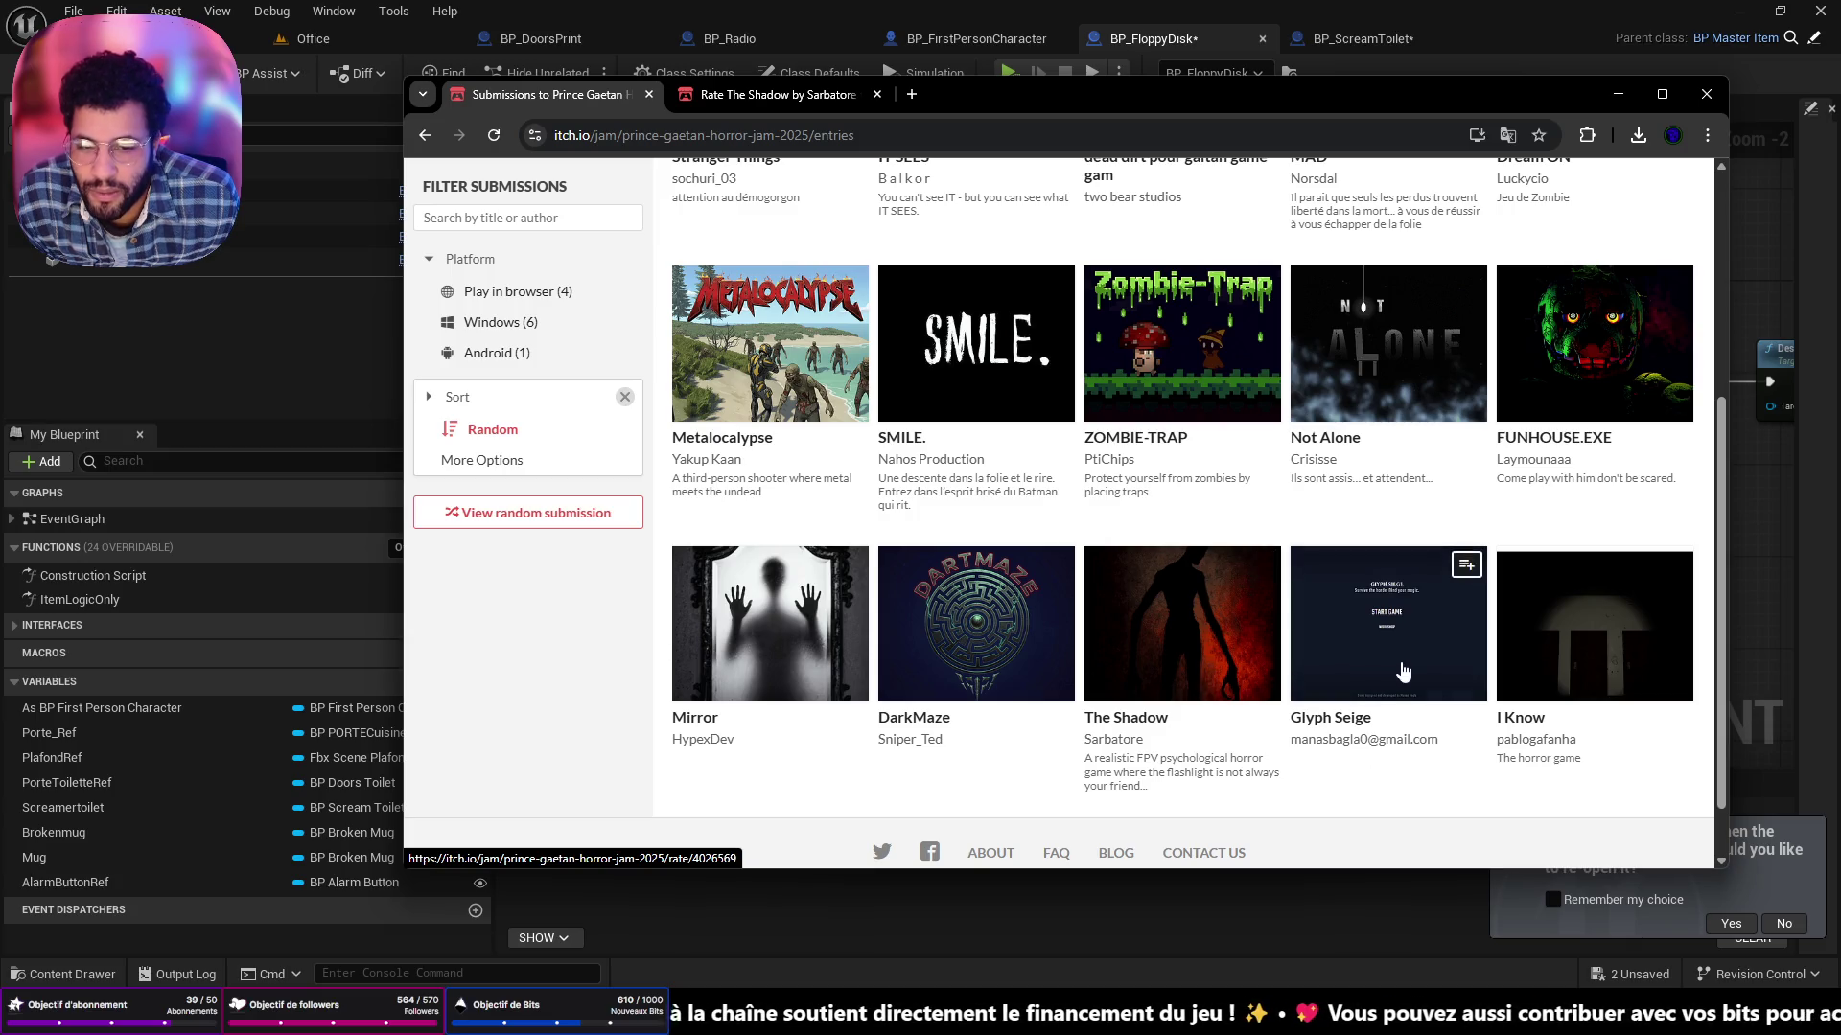
# Open the 'I Know' jam entry's rating page on itch.io, then minimize the browser.
pyautogui.click(1557, 656)
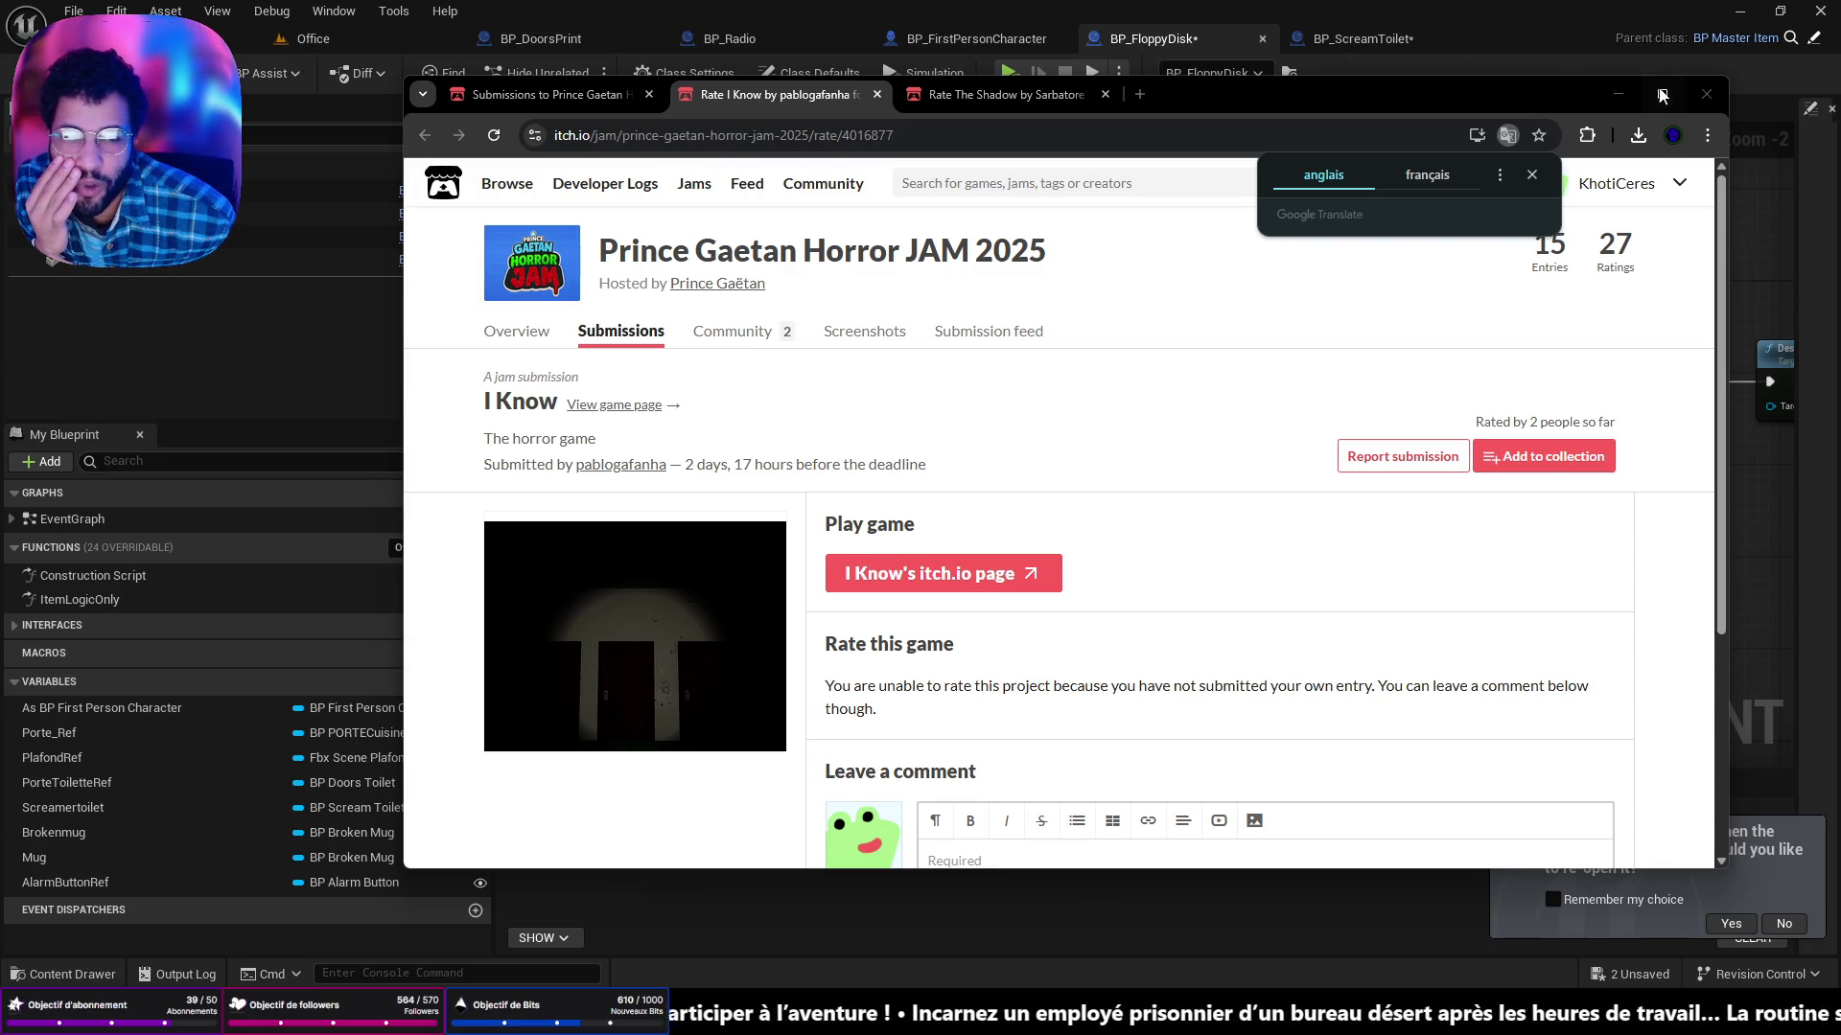
pyautogui.click(1618, 94)
# Zoom around the BP_FloppyDisk event graph, then bring the itch.io browser back up.
pyautogui.scroll(-4, 1147, 444)
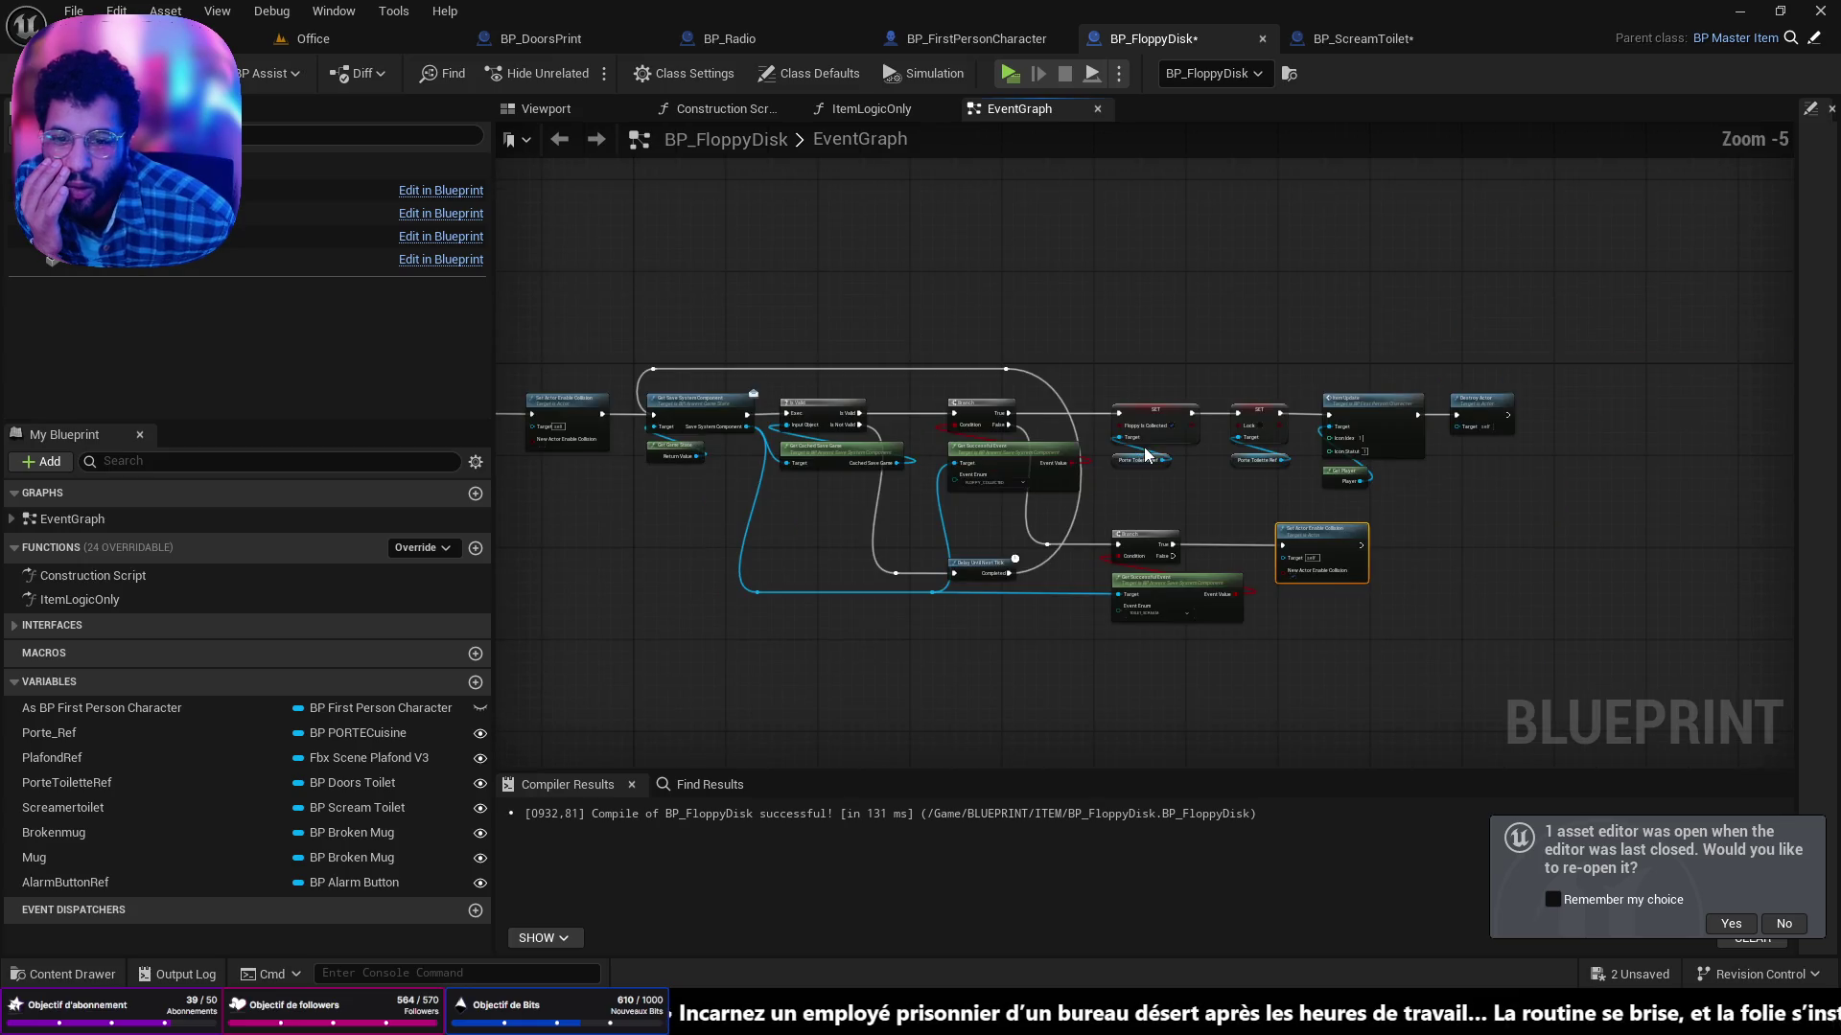
pyautogui.scroll(1, 850, 589)
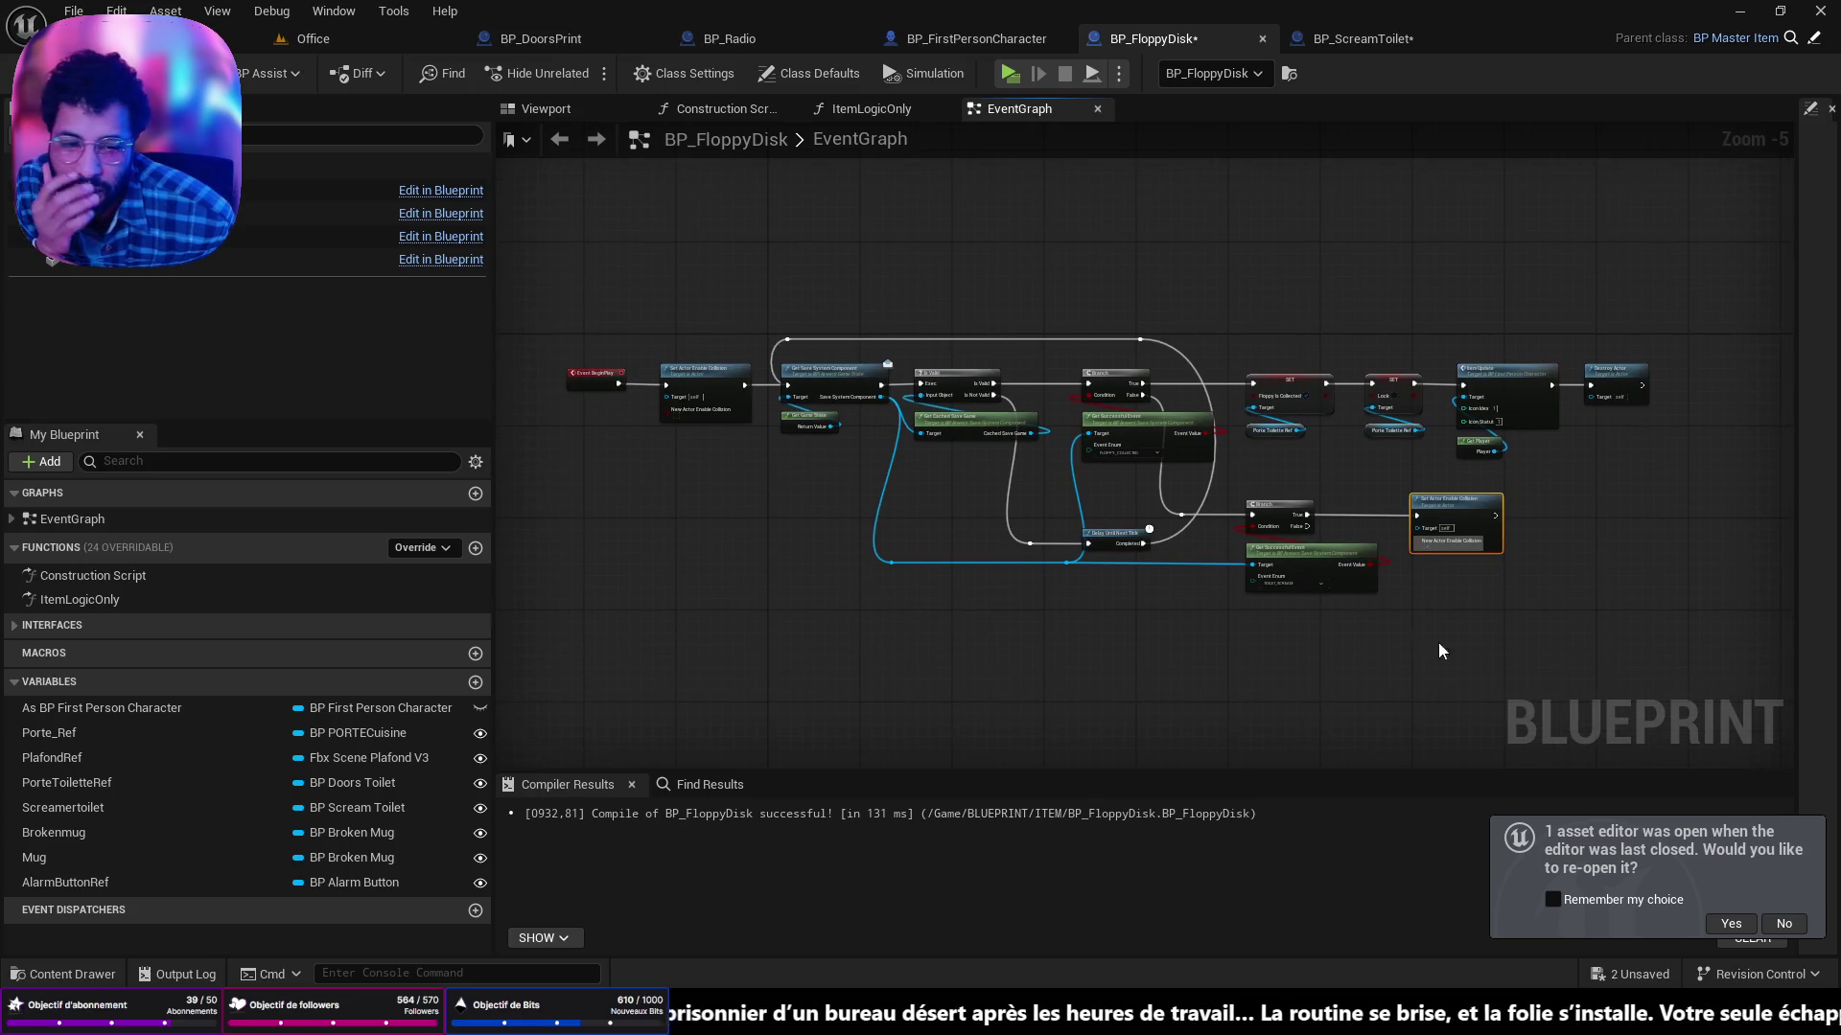
pyautogui.scroll(1, 1415, 635)
pyautogui.scroll(-1, 1526, 629)
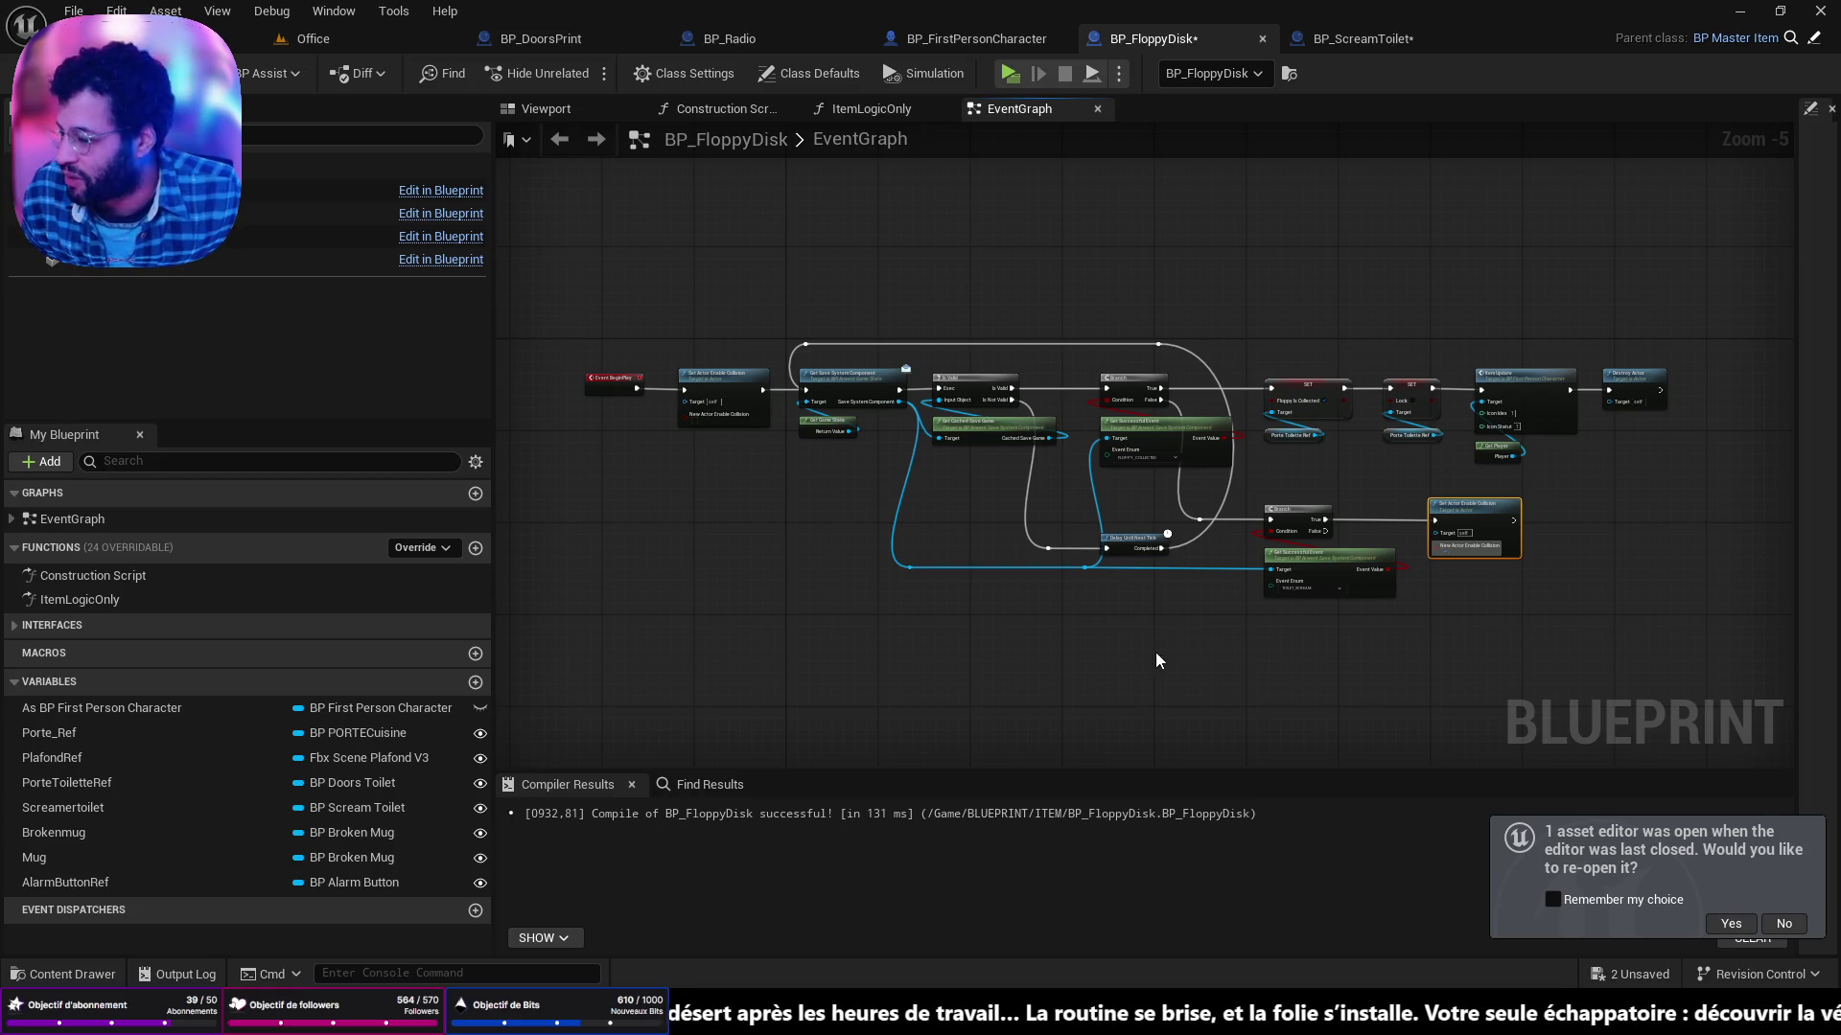
pyautogui.moveTo(875, 1011)
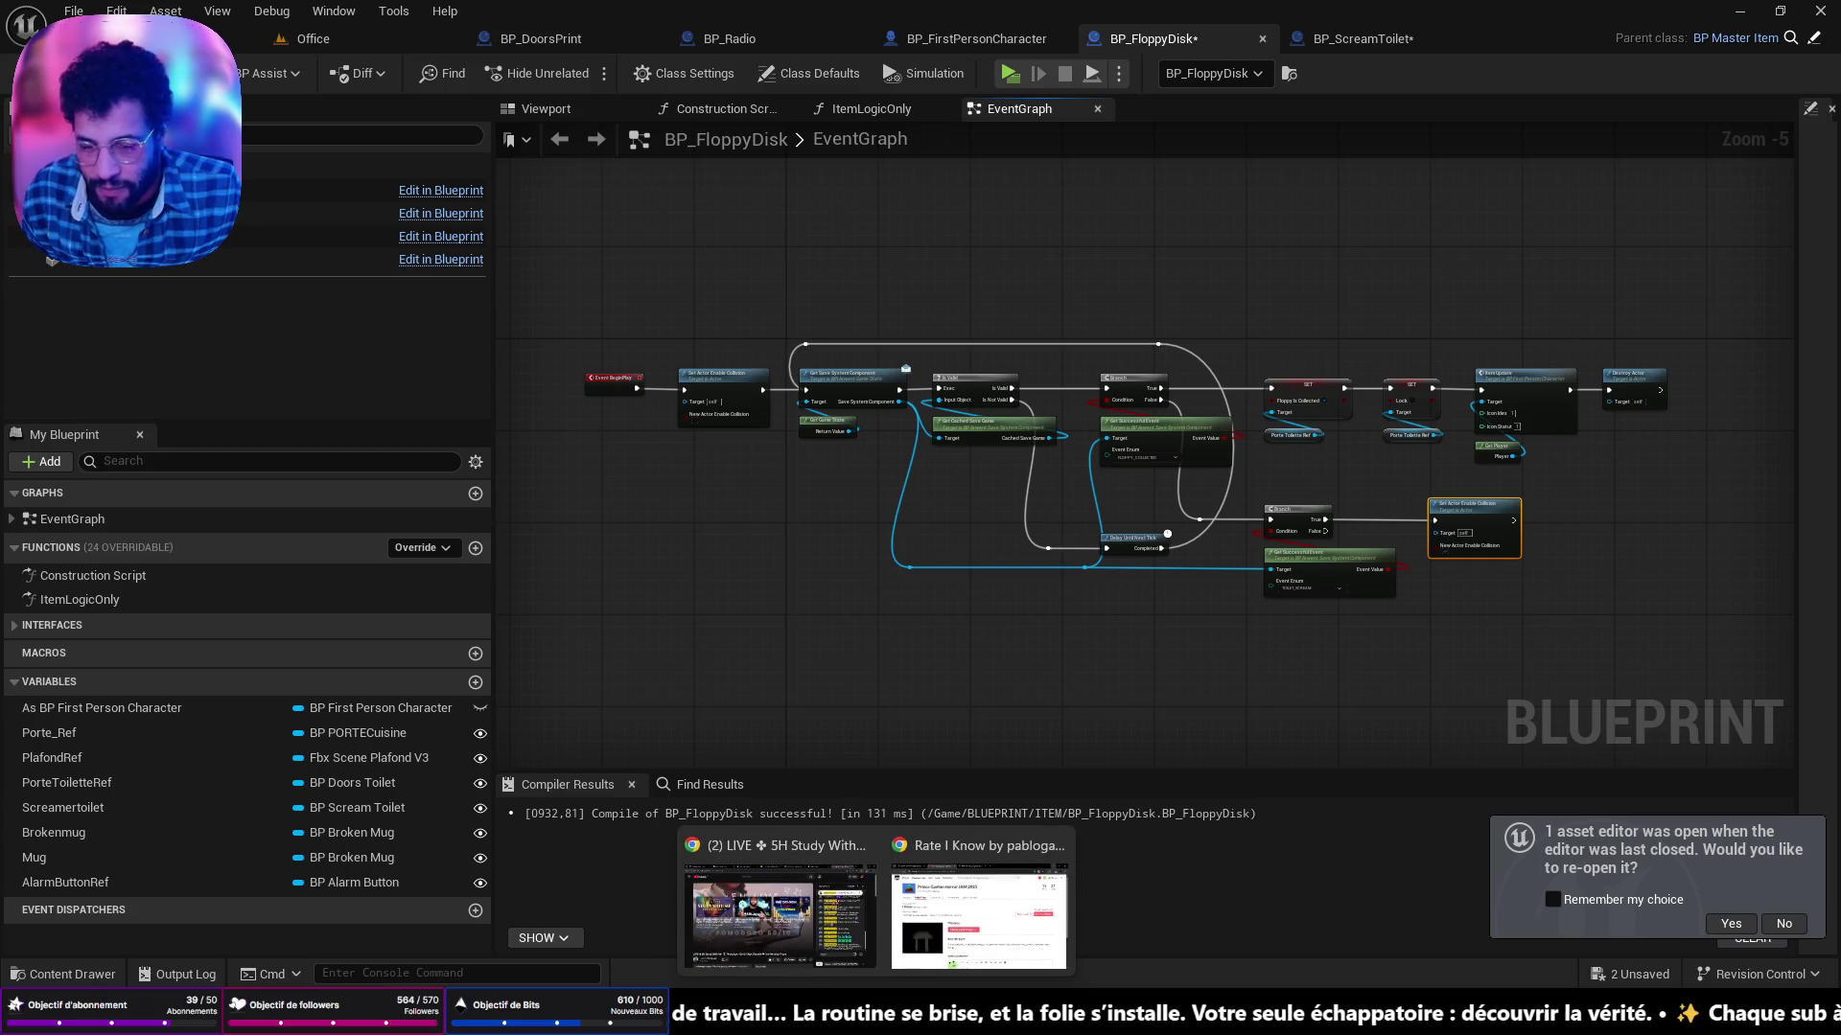
pyautogui.click(978, 901)
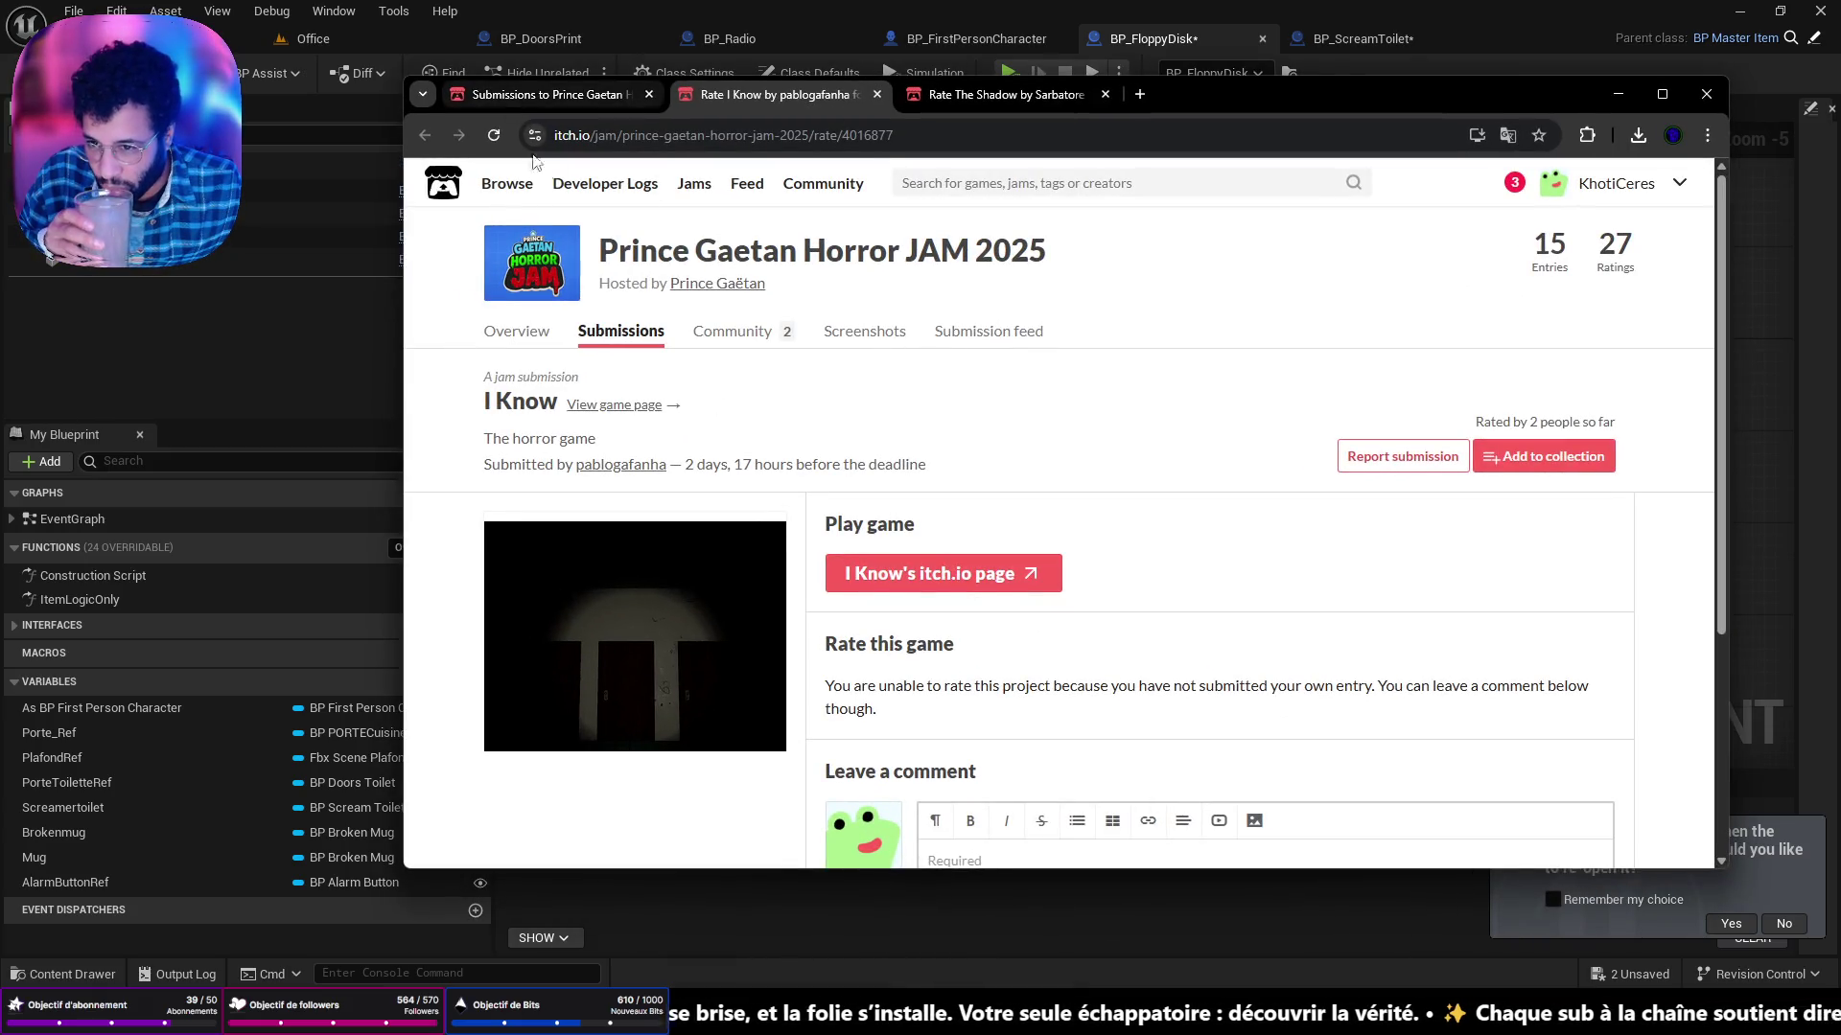
# Go back to the Submissions to Prince Gaetan list, minimize Chrome, and switch to the Office level.
pyautogui.click(551, 95)
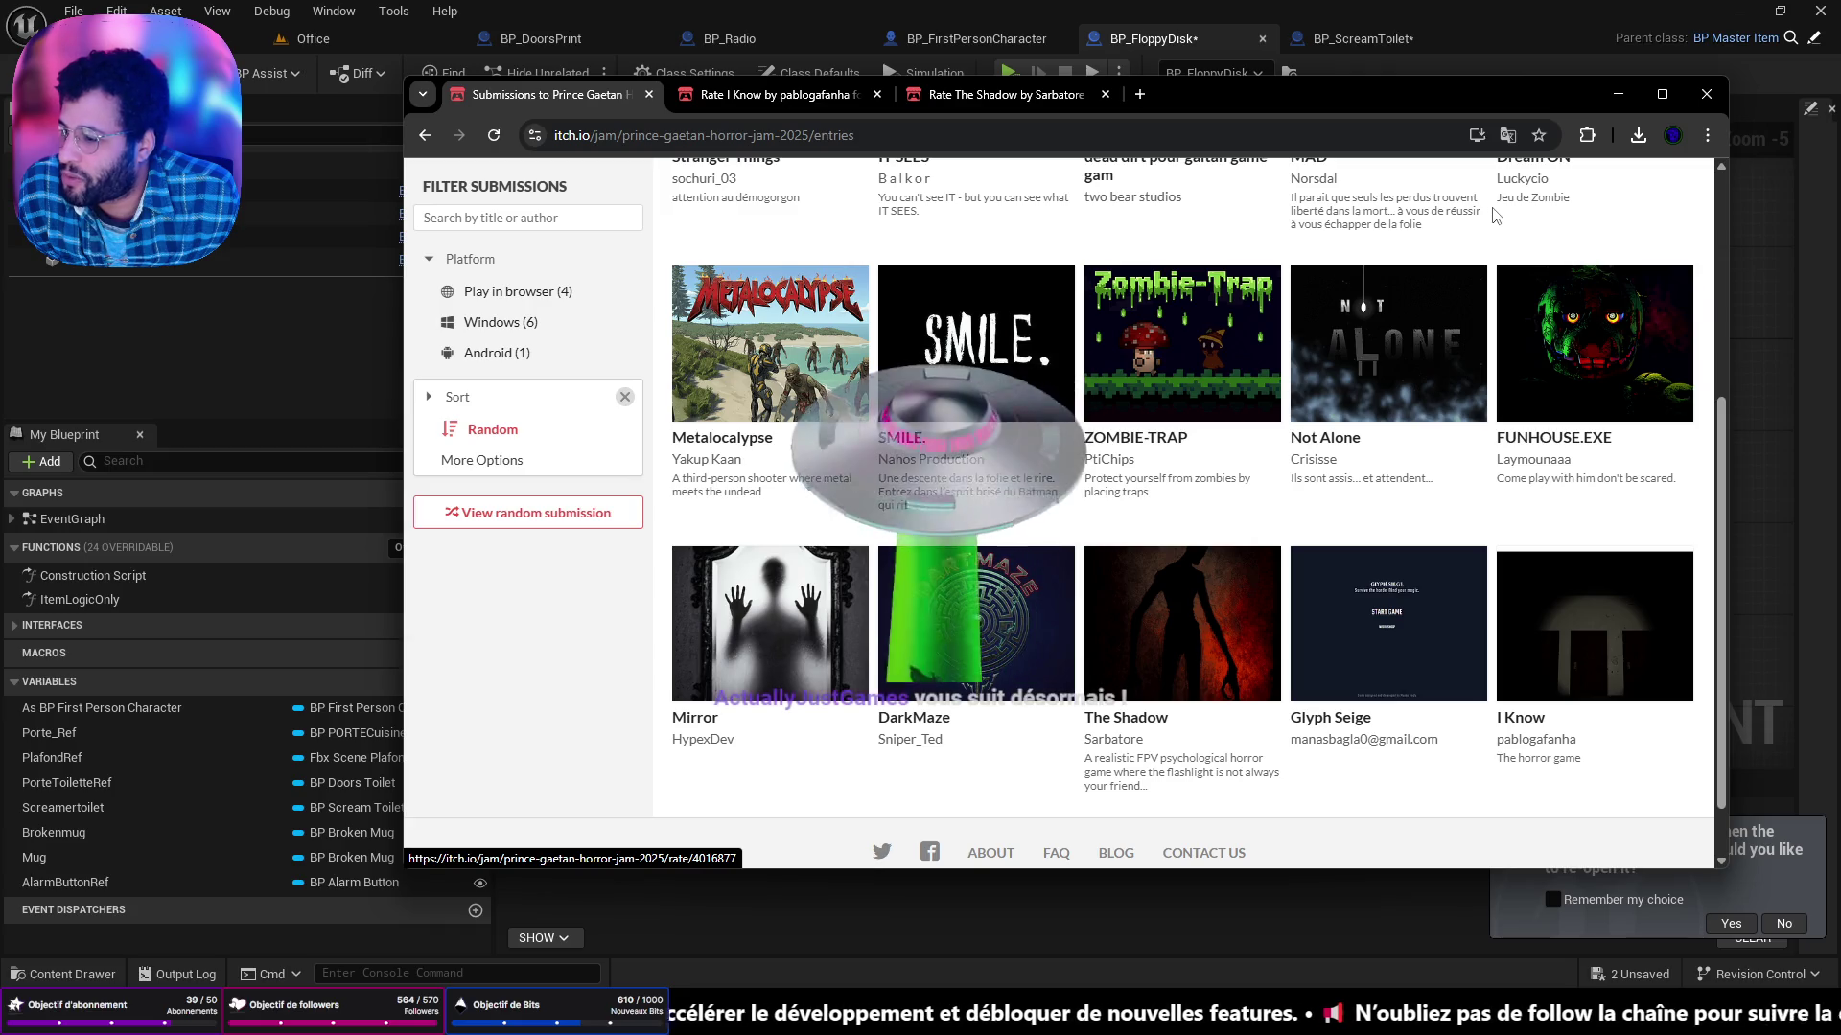
pyautogui.click(1618, 94)
pyautogui.click(326, 40)
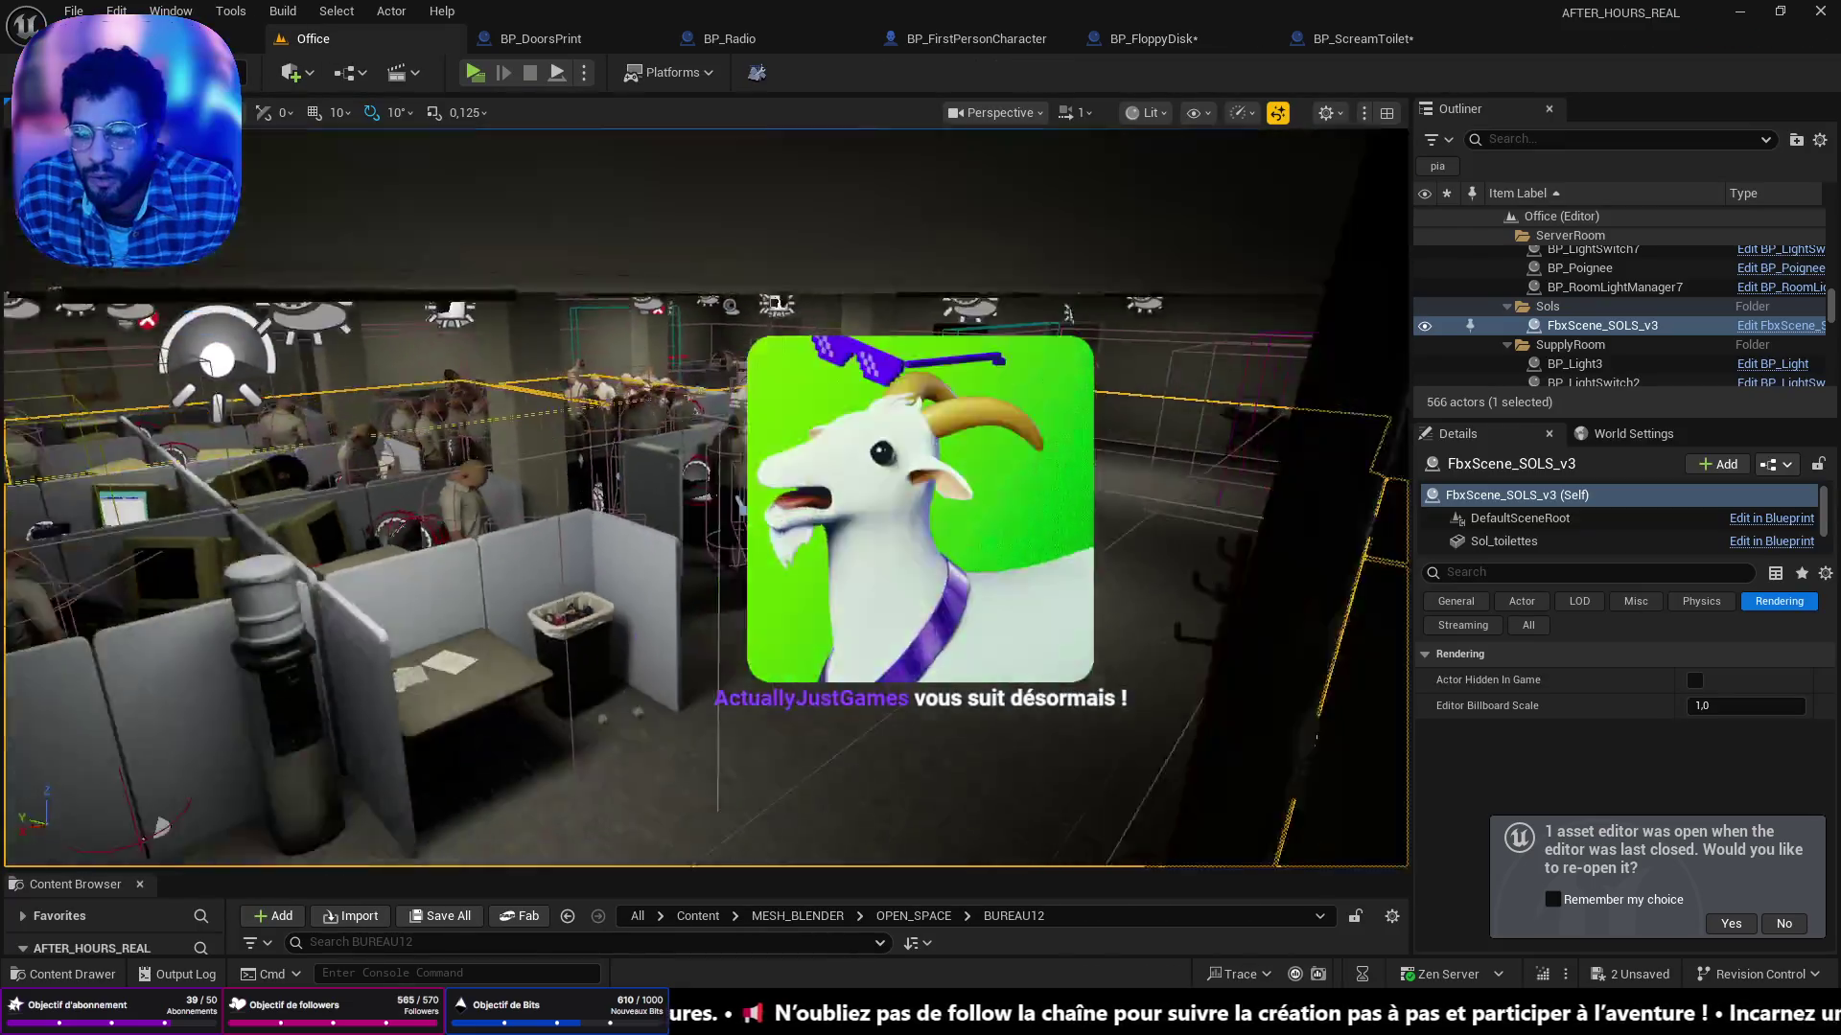
# Fly the viewport through the office past reception, the corridor and the open-plan area.
pyautogui.moveTo(705, 498); pyautogui.dragTo(863, 431)
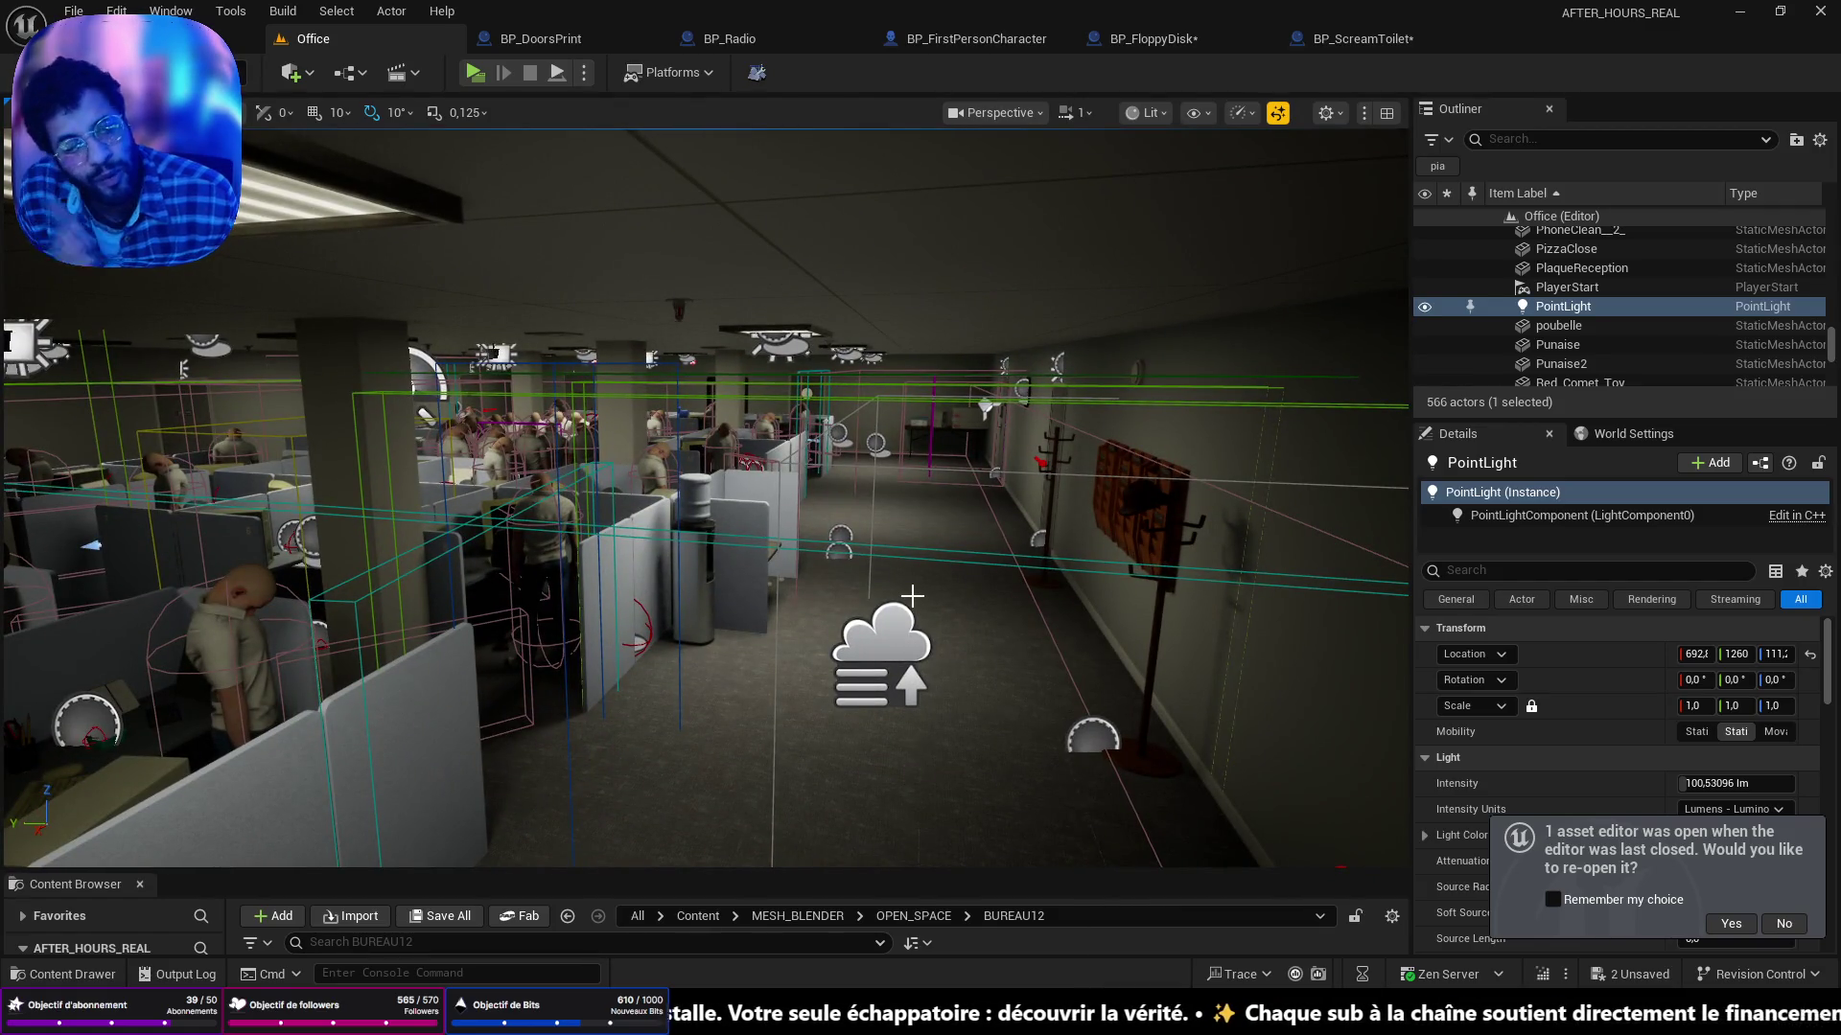
pyautogui.moveTo(1019, 546); pyautogui.dragTo(22, 490)
pyautogui.moveTo(1117, 604); pyautogui.dragTo(345, 613)
pyautogui.moveTo(959, 591); pyautogui.dragTo(946, 590)
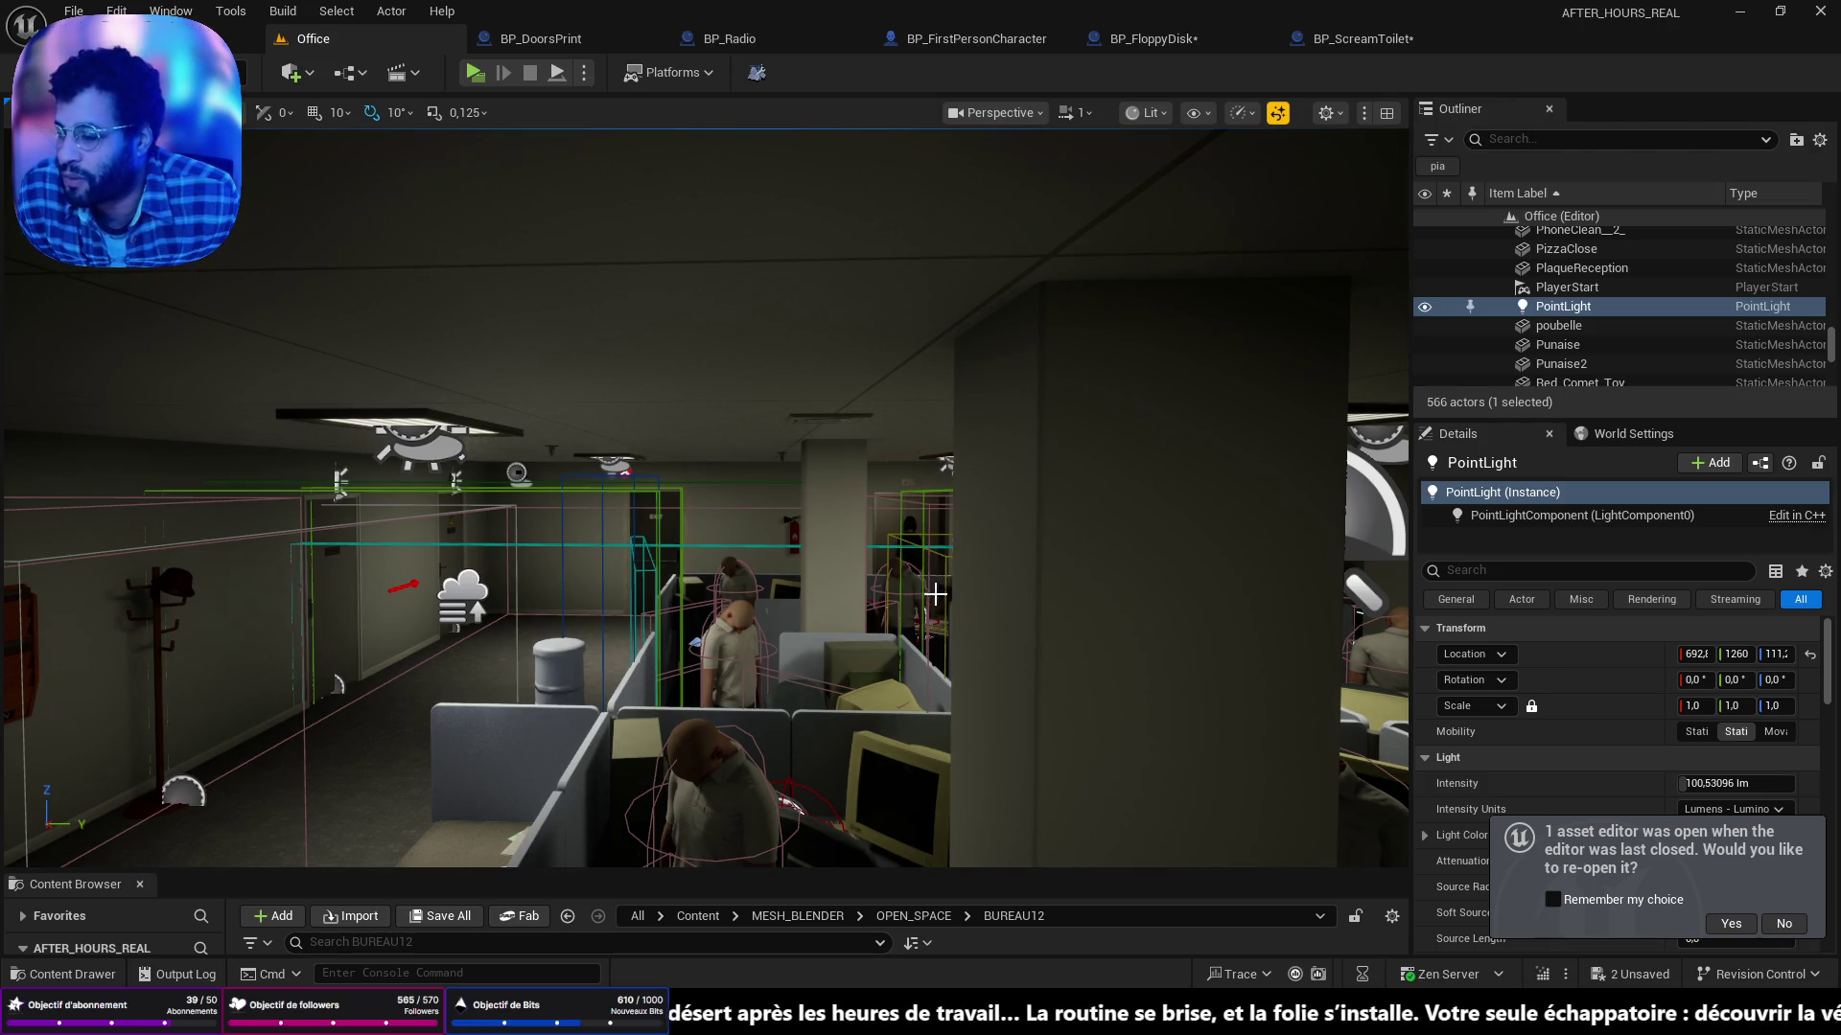
# Delete both .sav files in SaveGames, then launch a standalone preview from the elevator.
pyautogui.hotkey('alt', 'Tab')
pyautogui.moveTo(560, 294); pyautogui.dragTo(474, 170)
pyautogui.press('Delete')
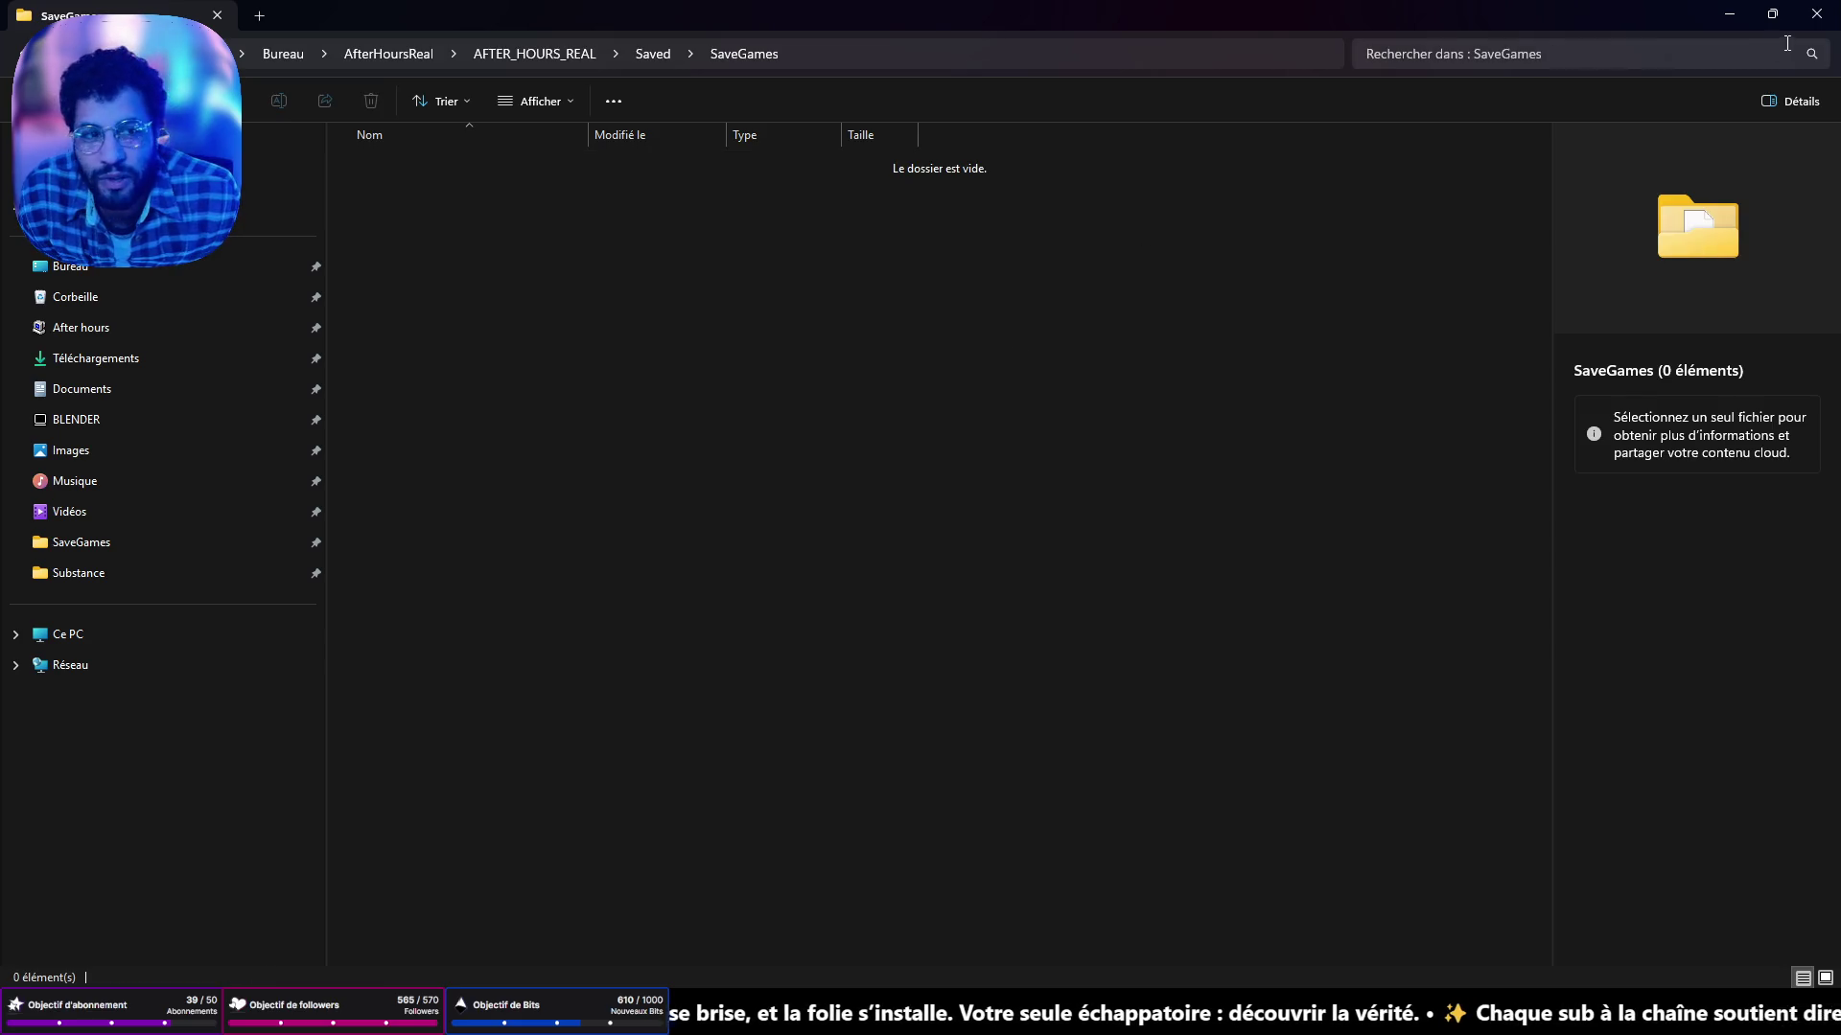
pyautogui.hotkey('alt', 'Tab')
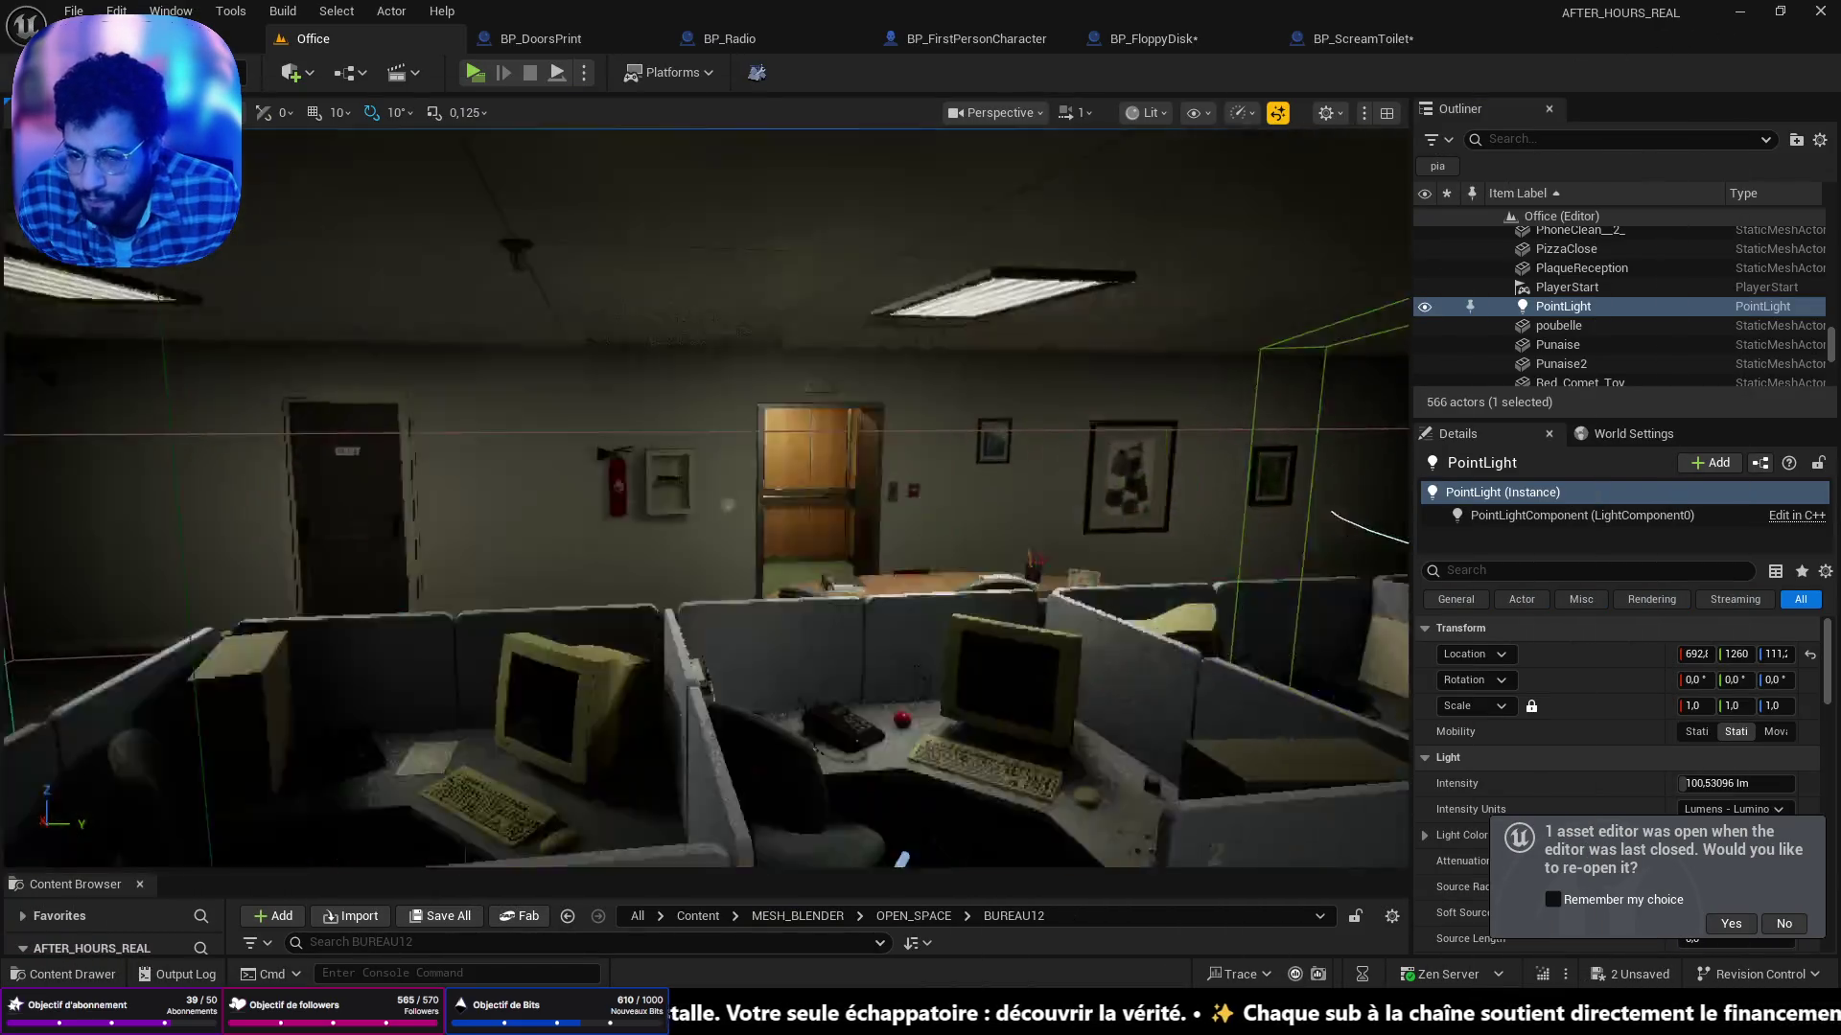
pyautogui.press('w')
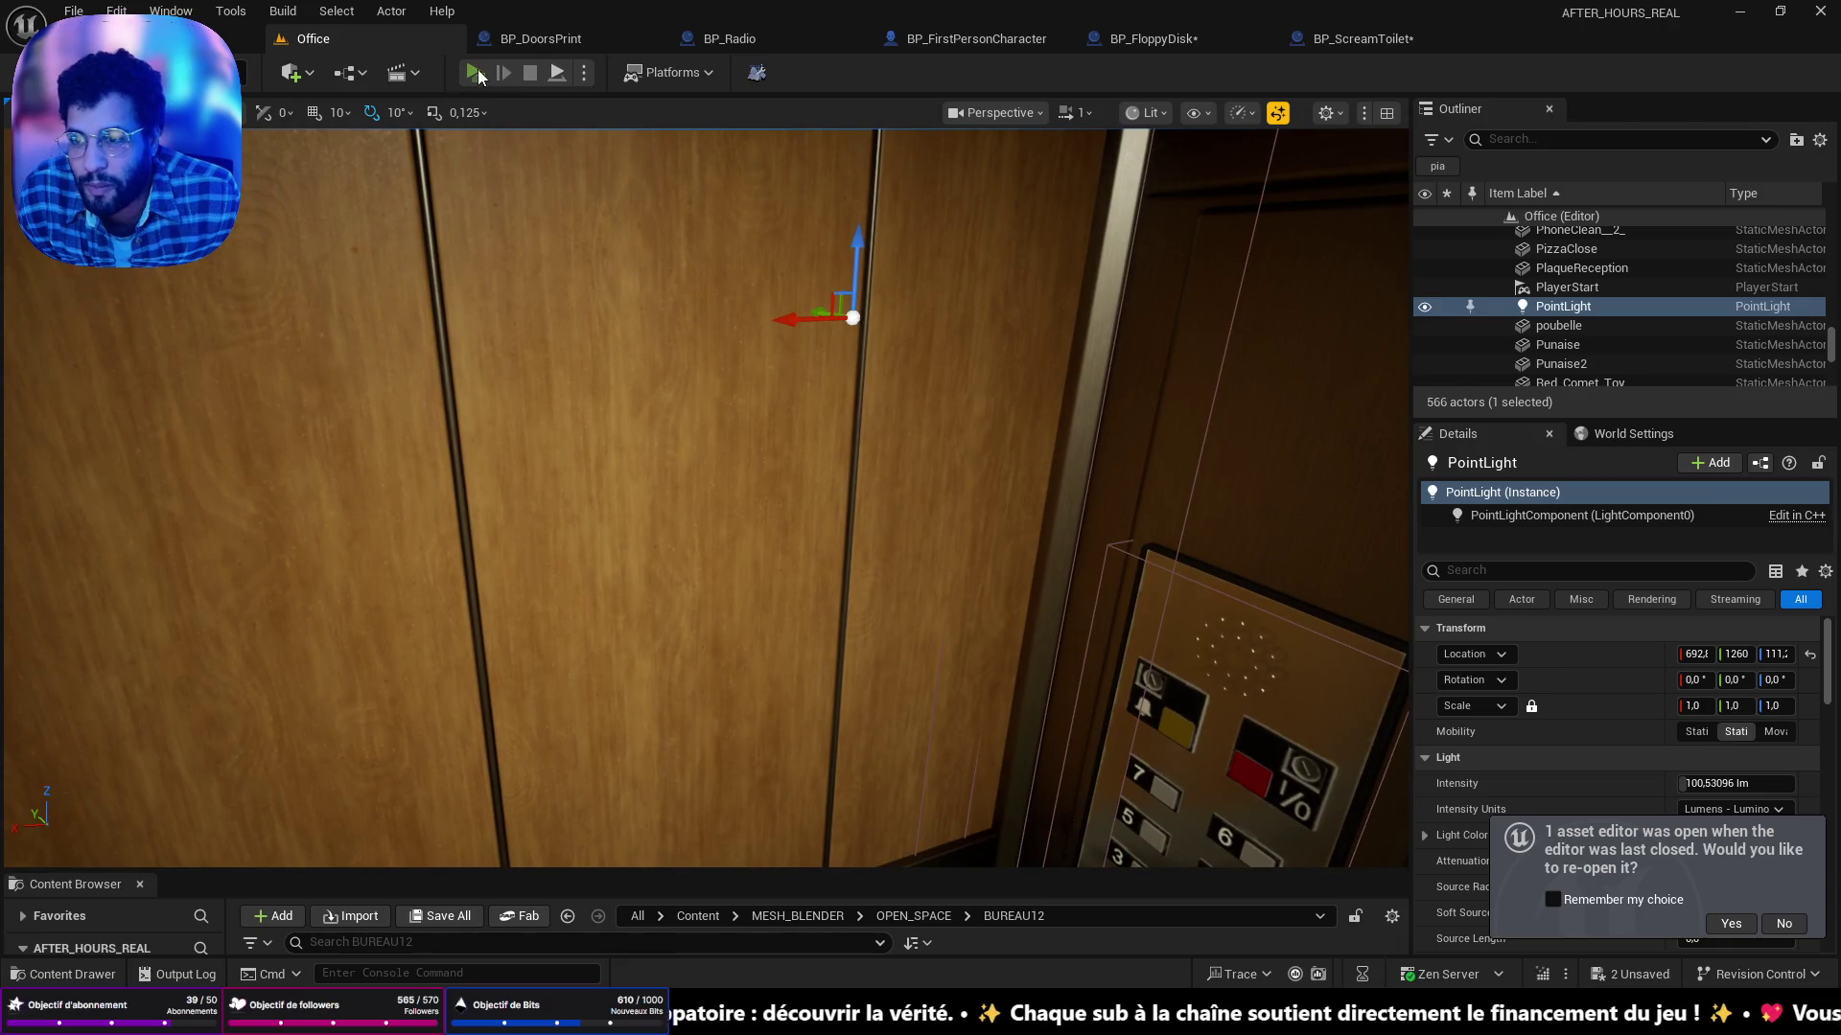
pyautogui.hotkey('alt', 'p')
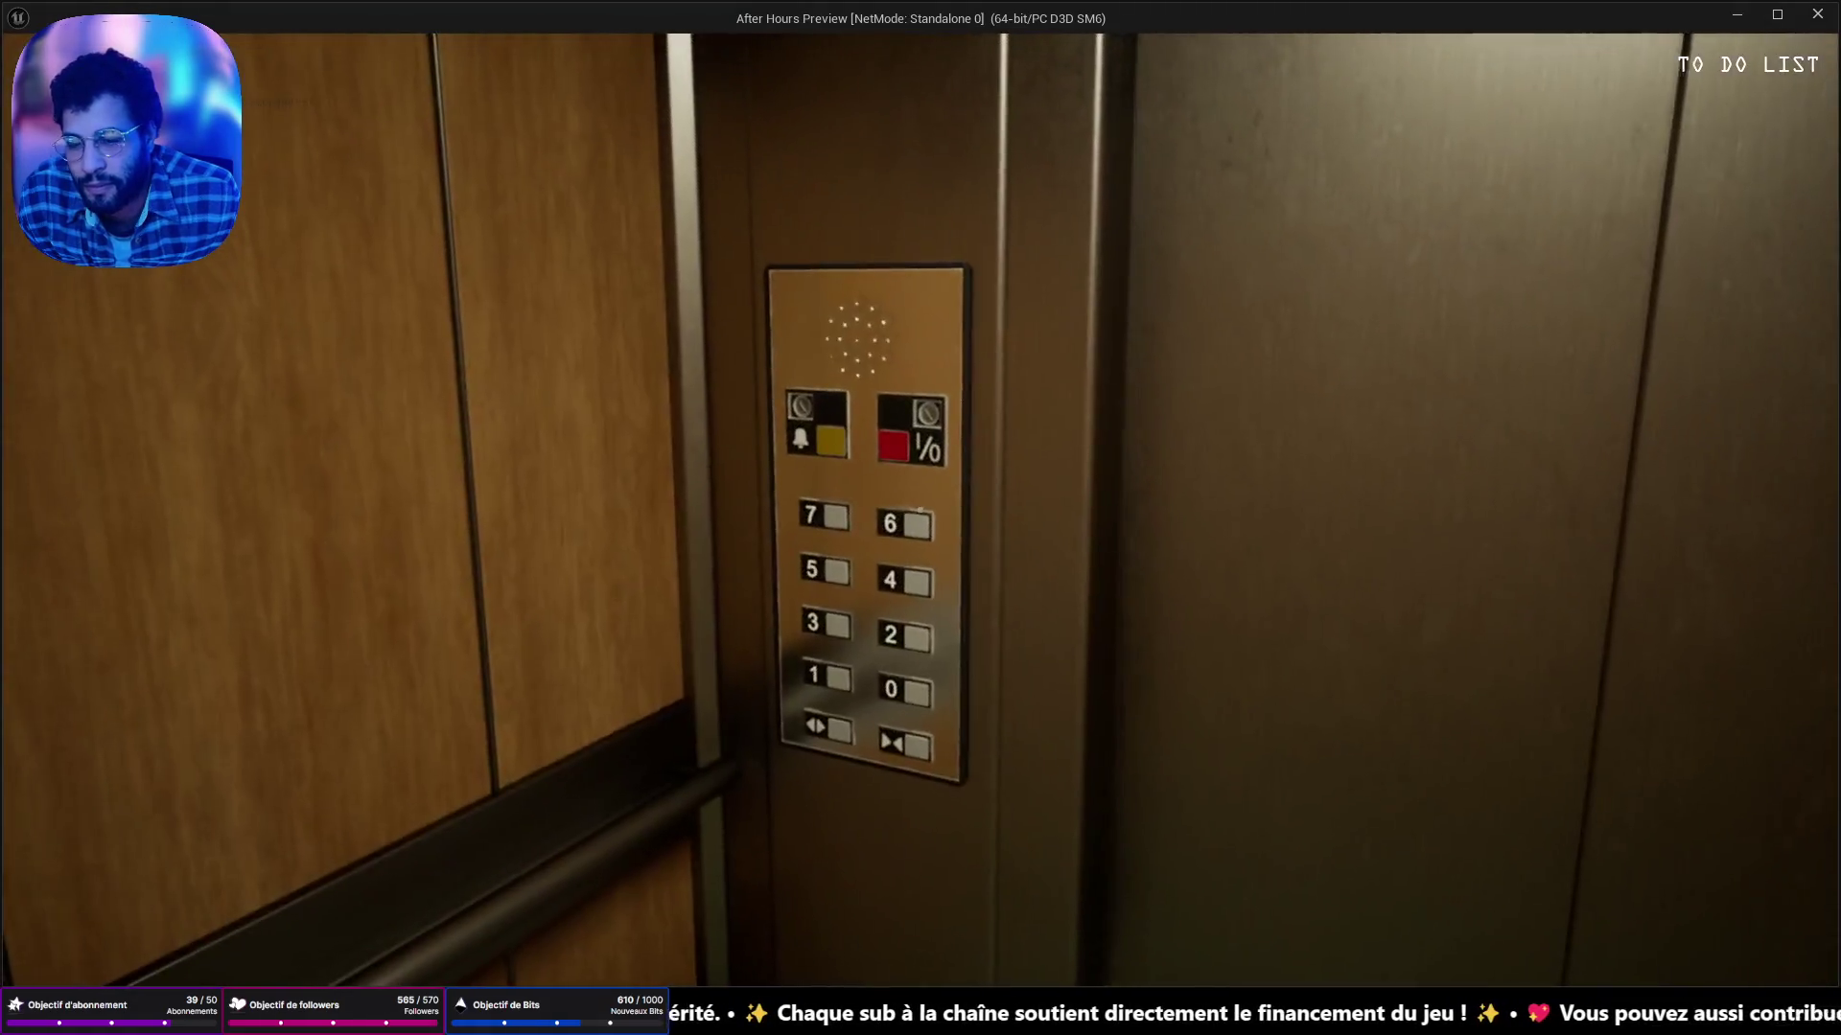
# Walk from the elevator through the office to a cubicle and clean up the paper ball.
pyautogui.press('w')
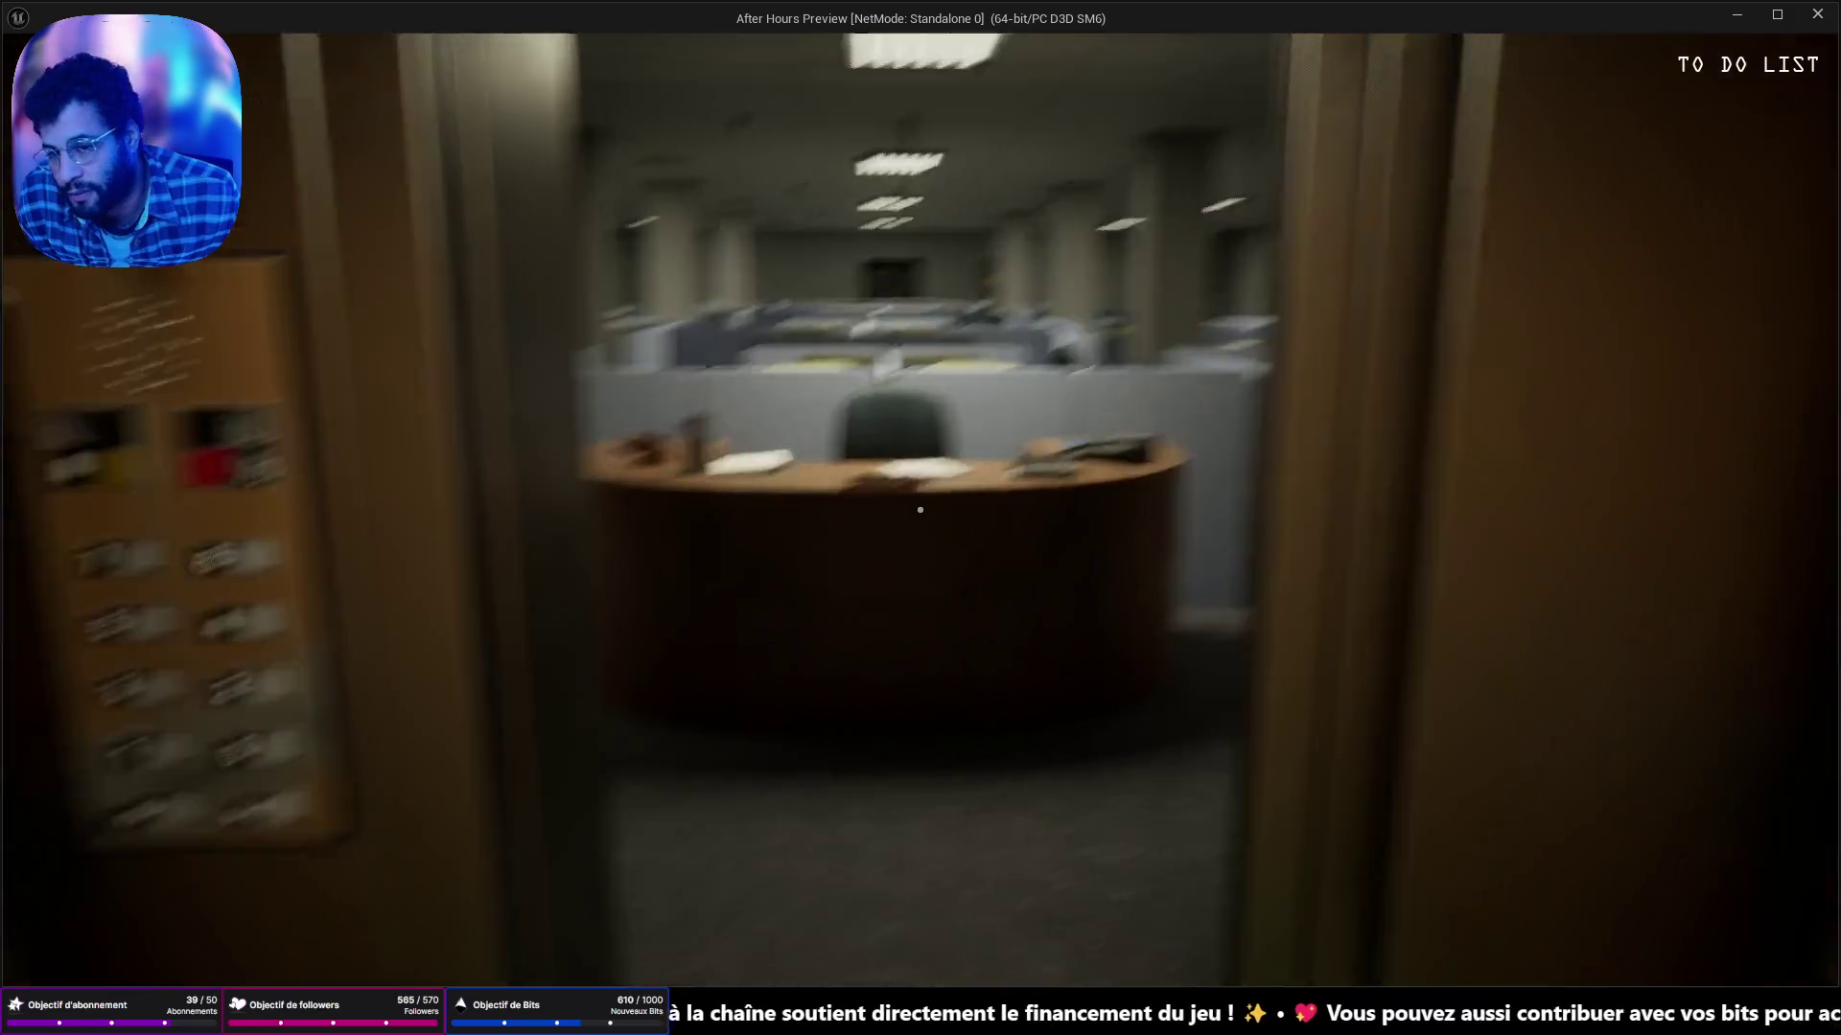
pyautogui.press('w')
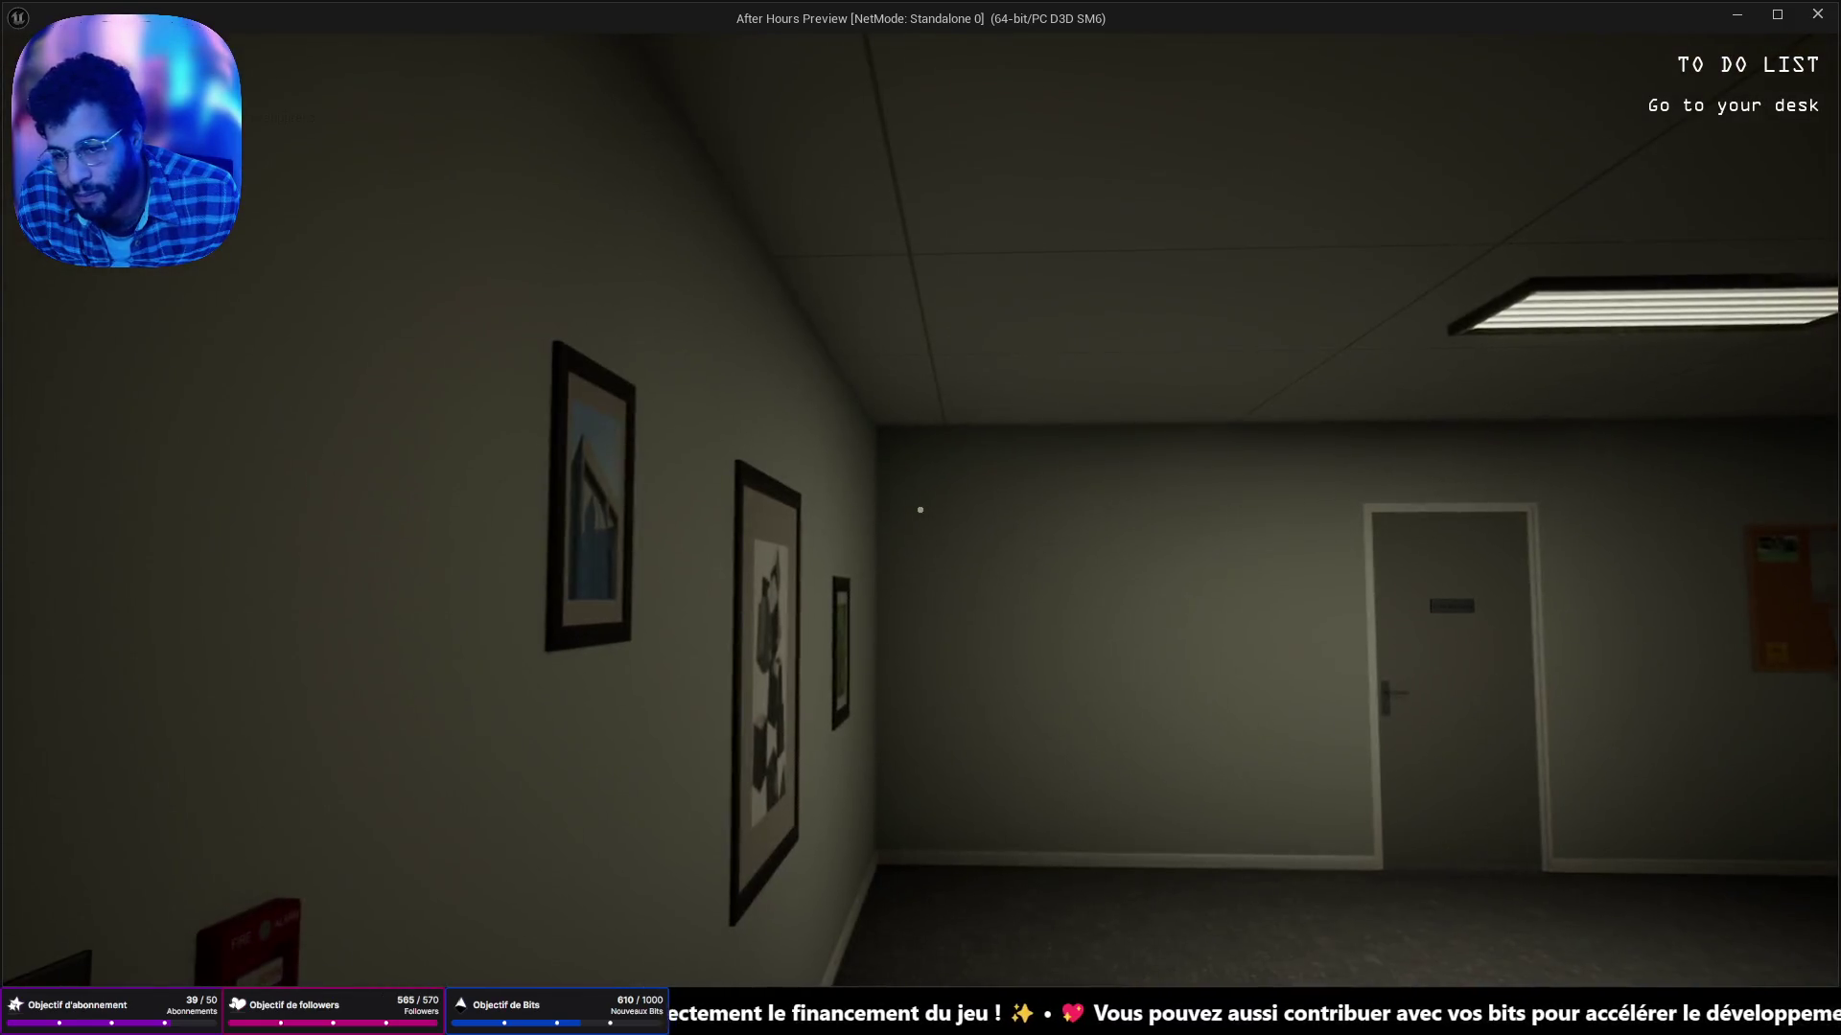
pyautogui.press('w')
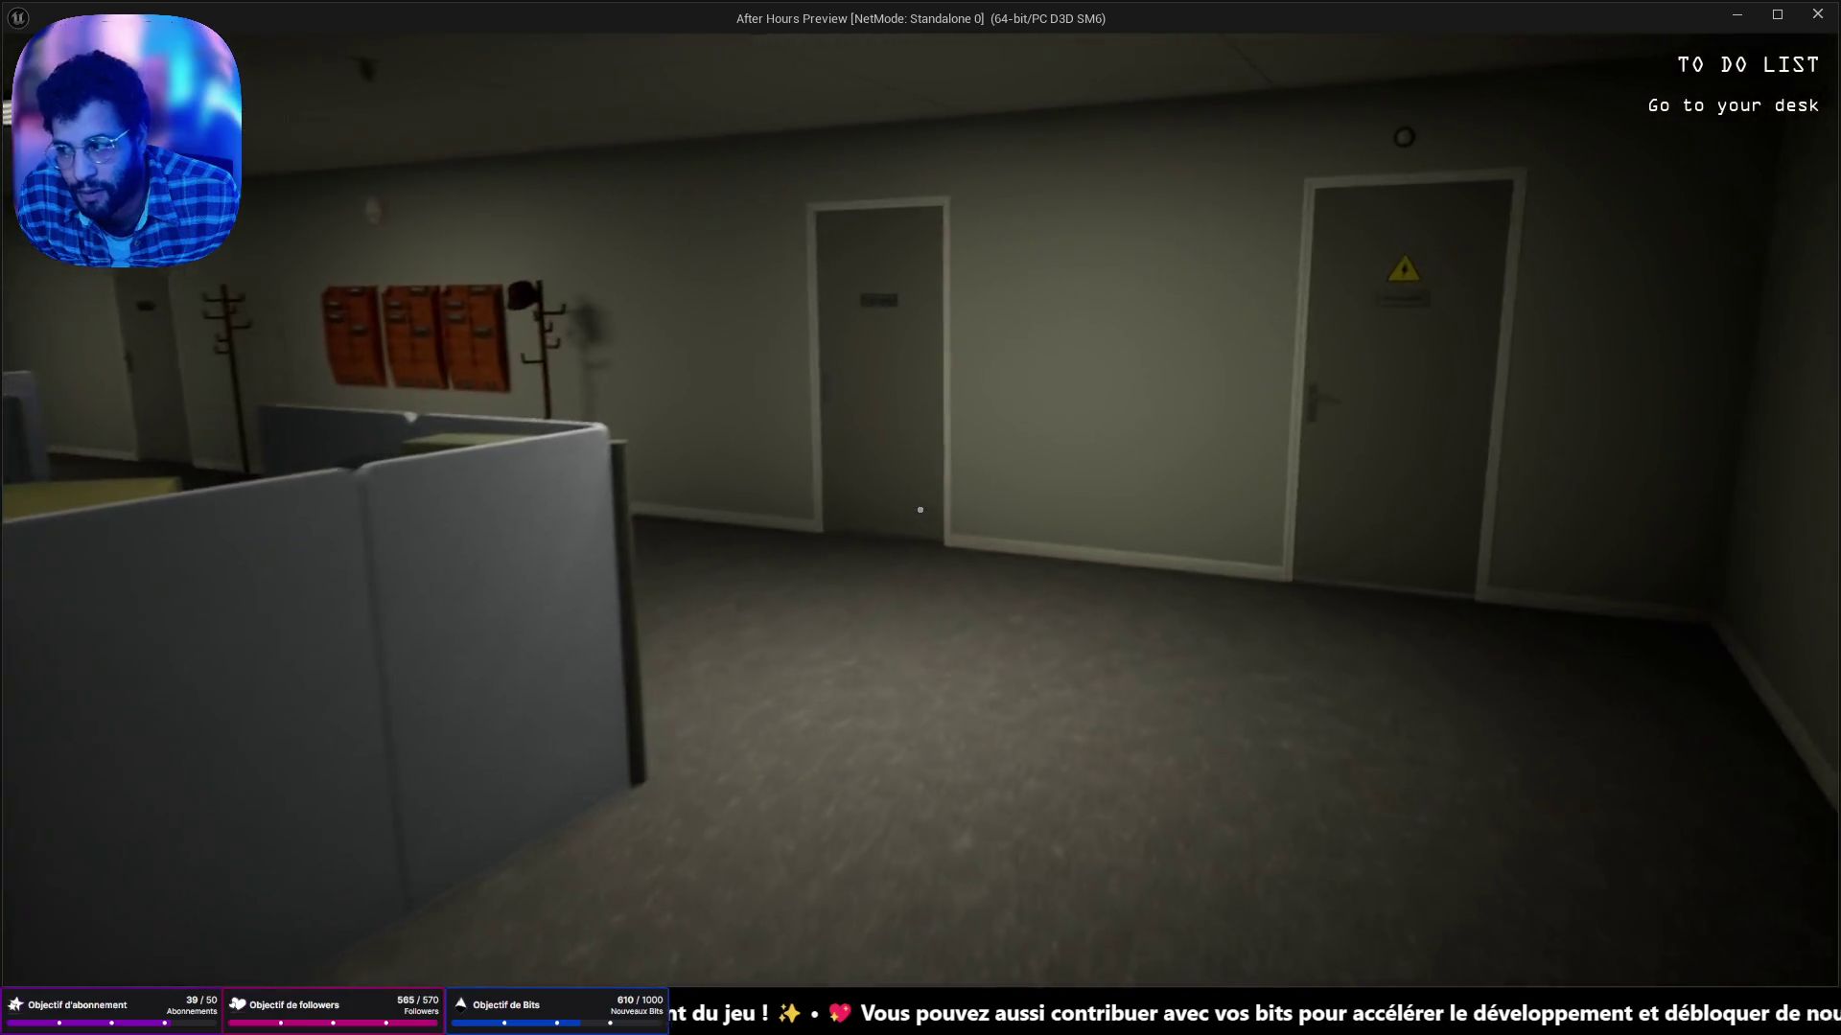
pyautogui.press('w')
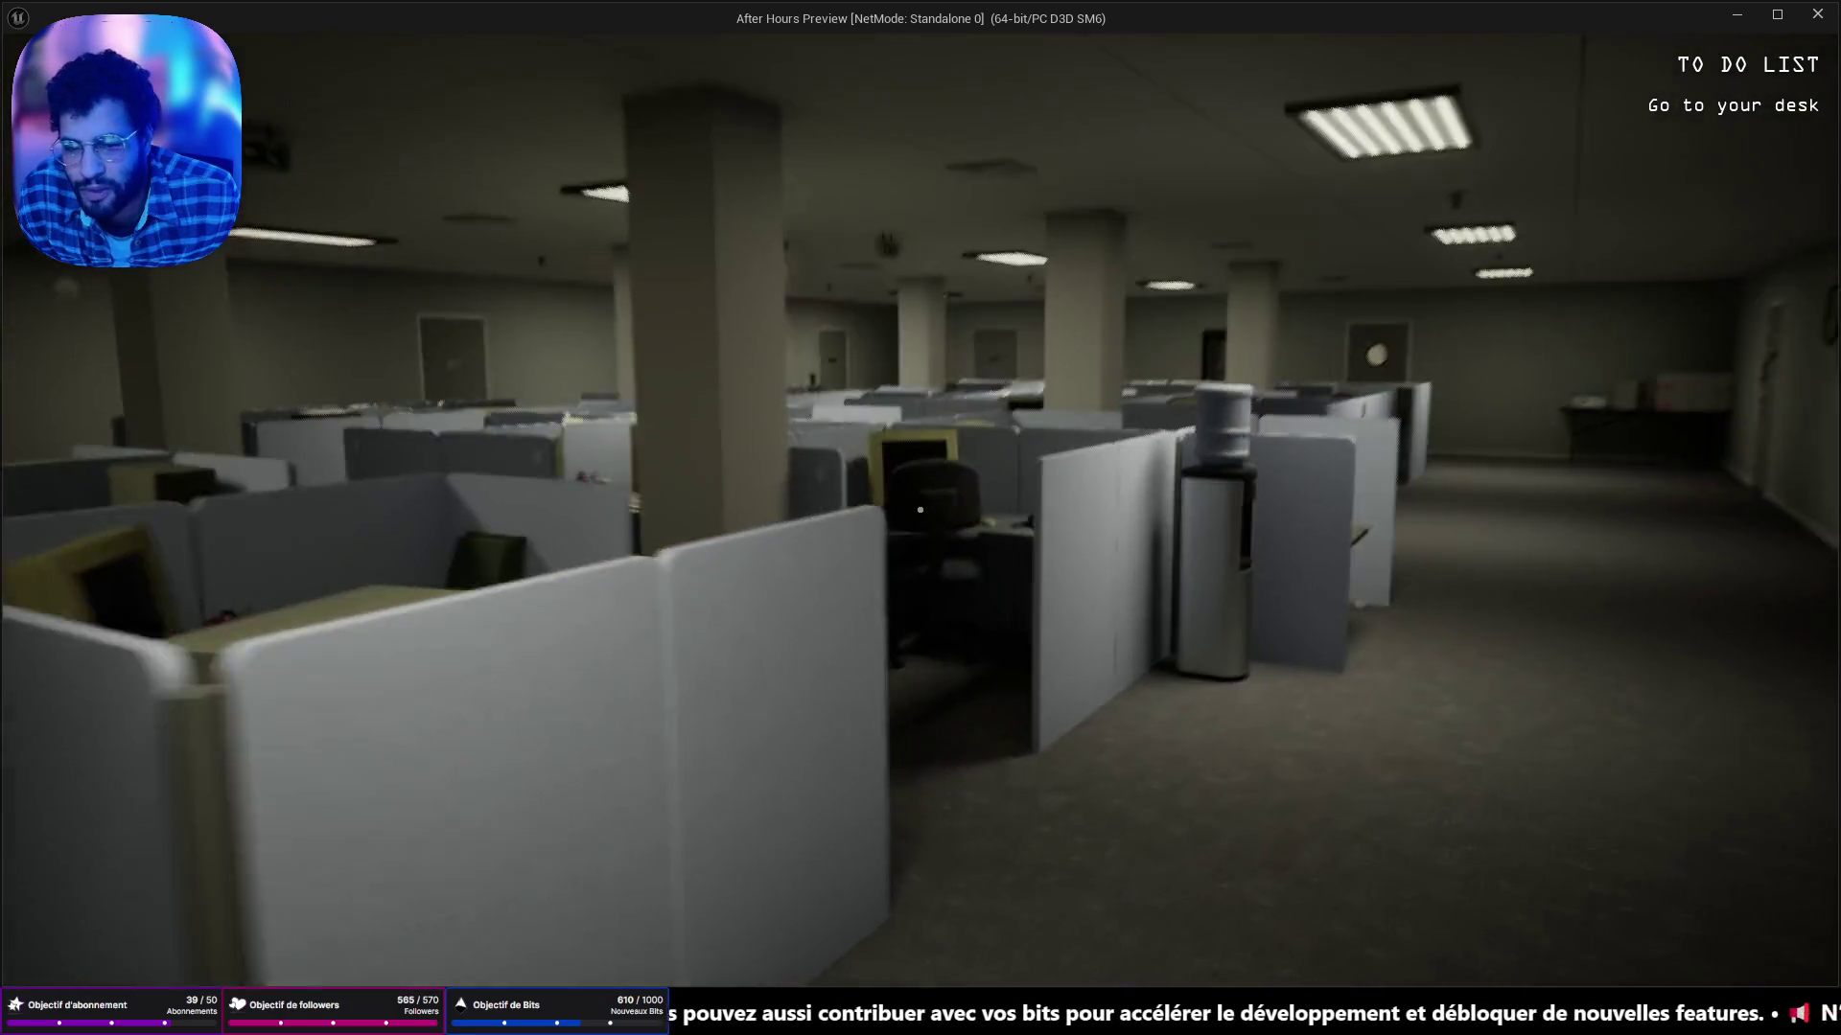
pyautogui.press('w')
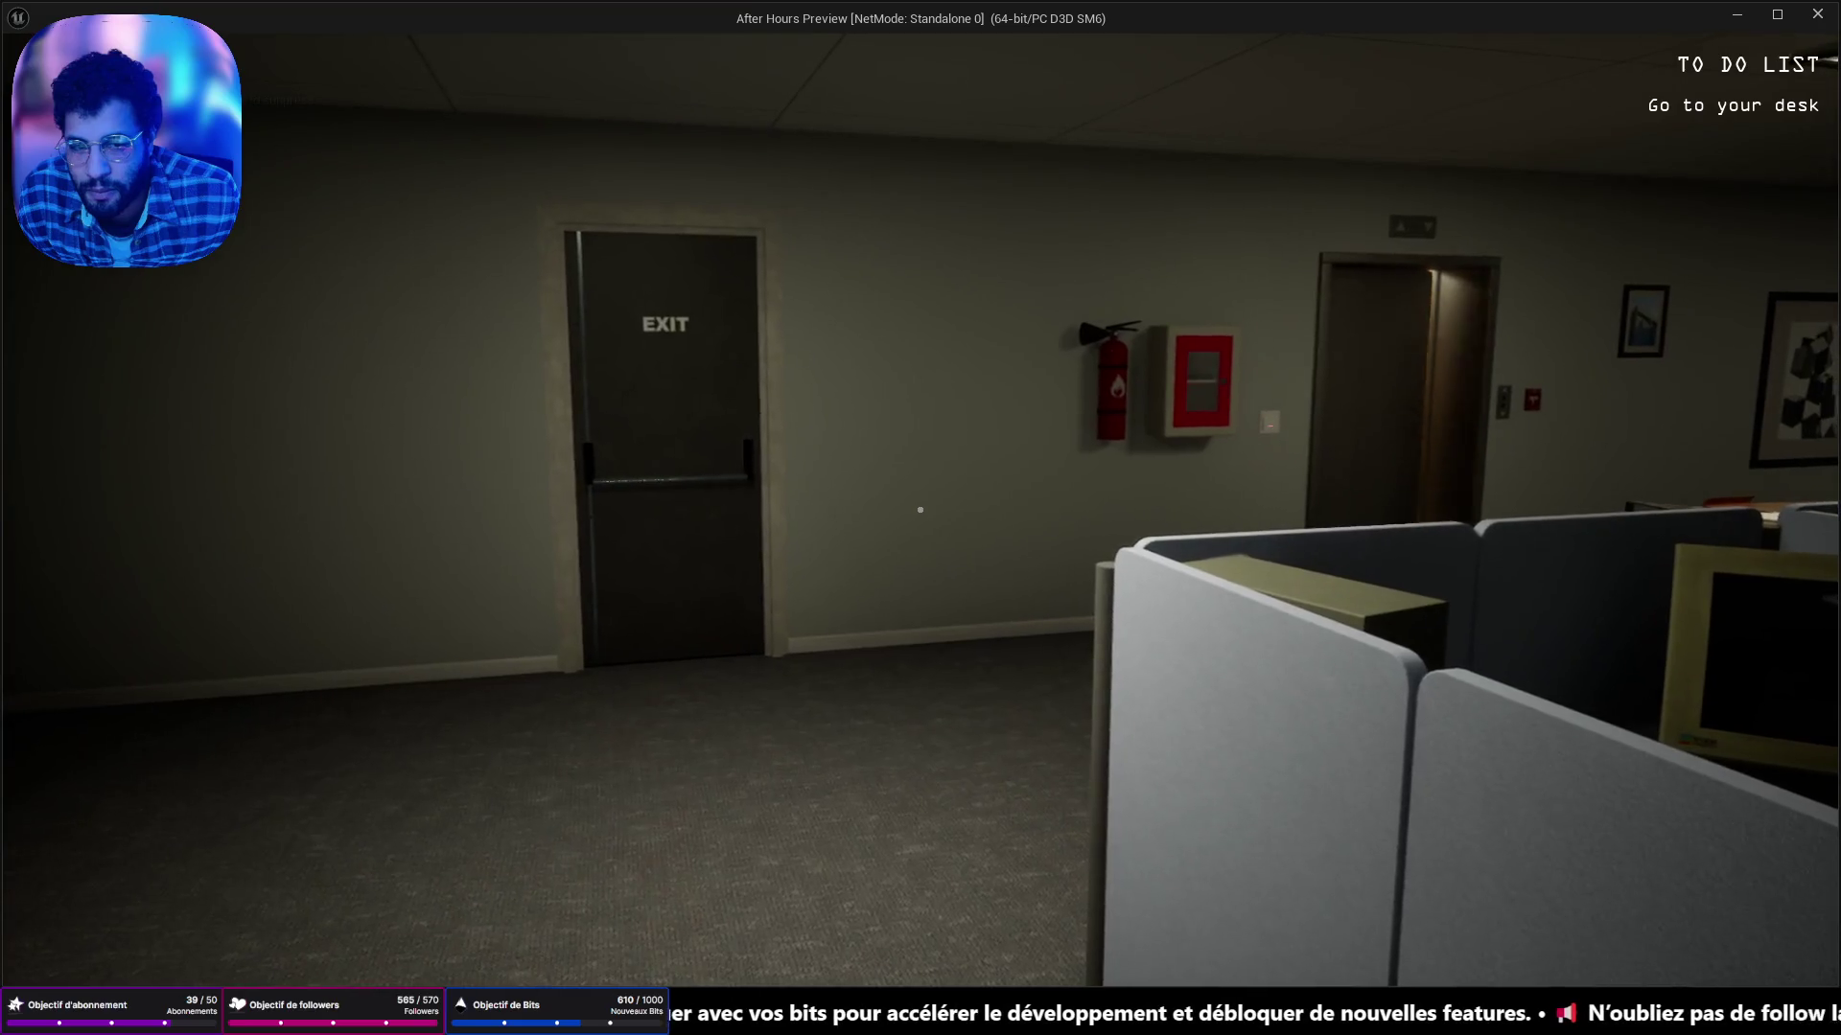
pyautogui.press('w')
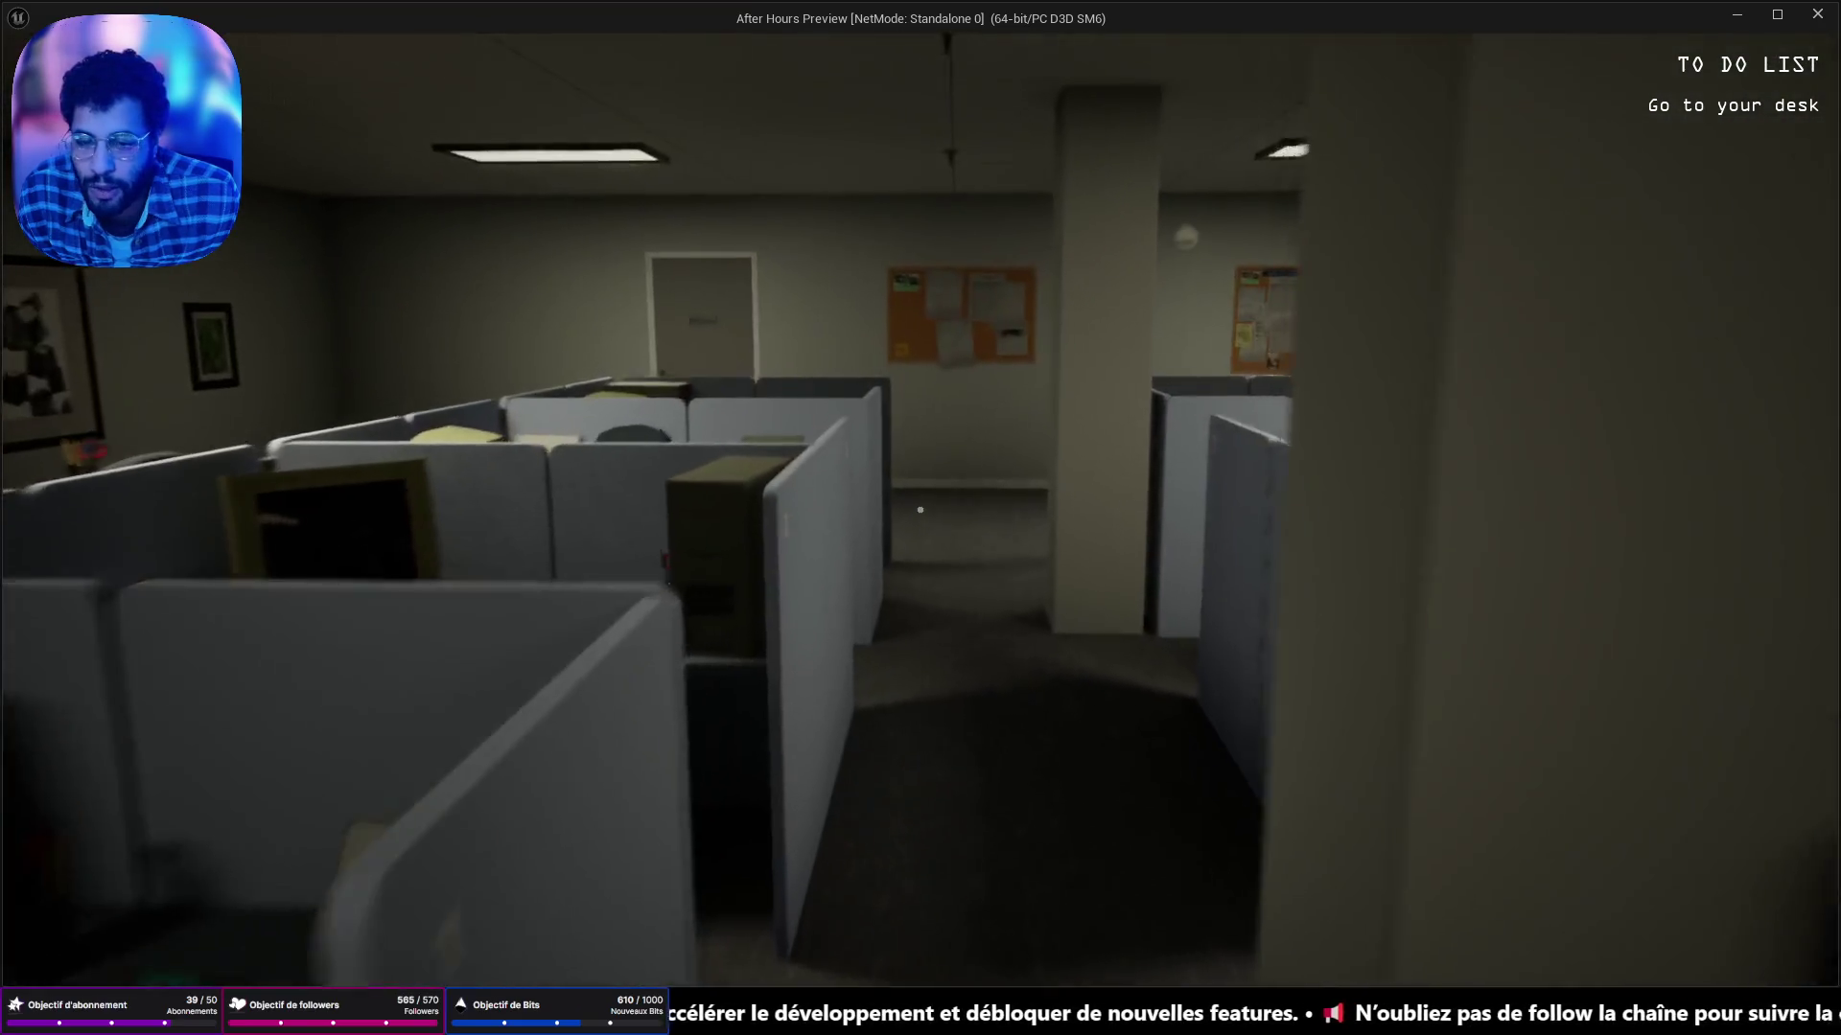
pyautogui.press('w')
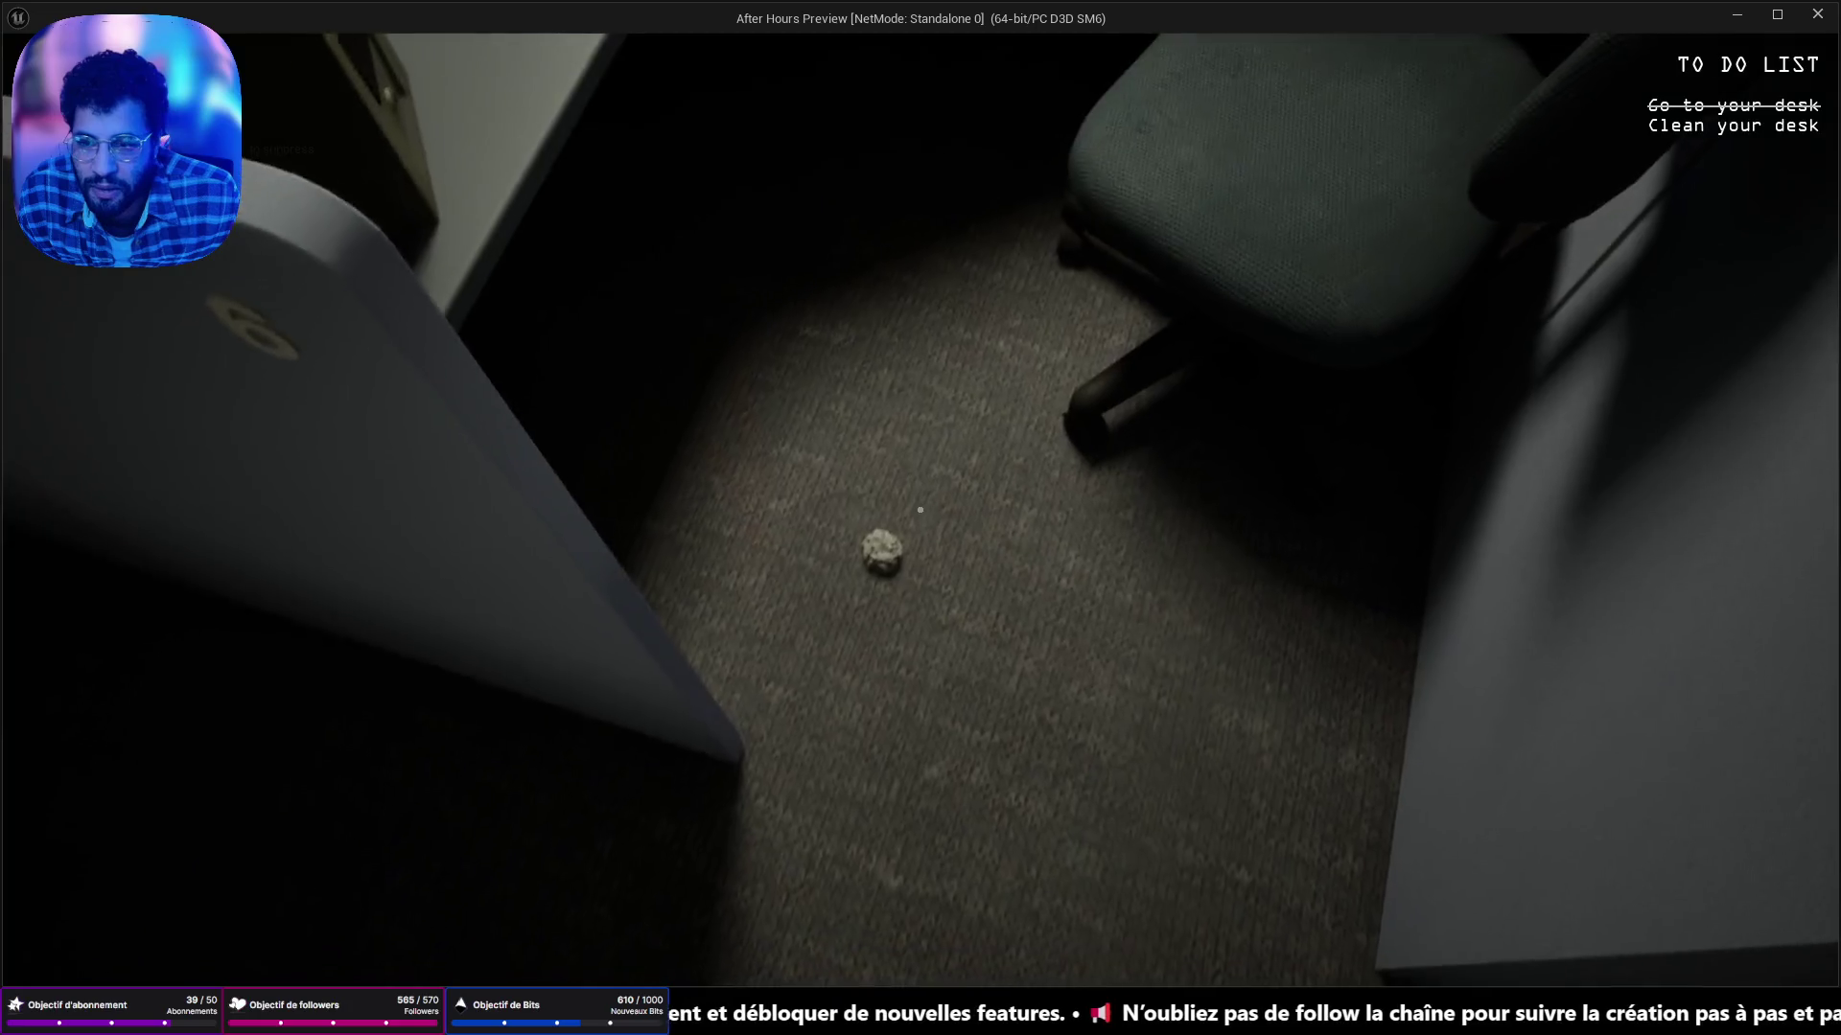
pyautogui.click(920, 509)
pyautogui.press('e')
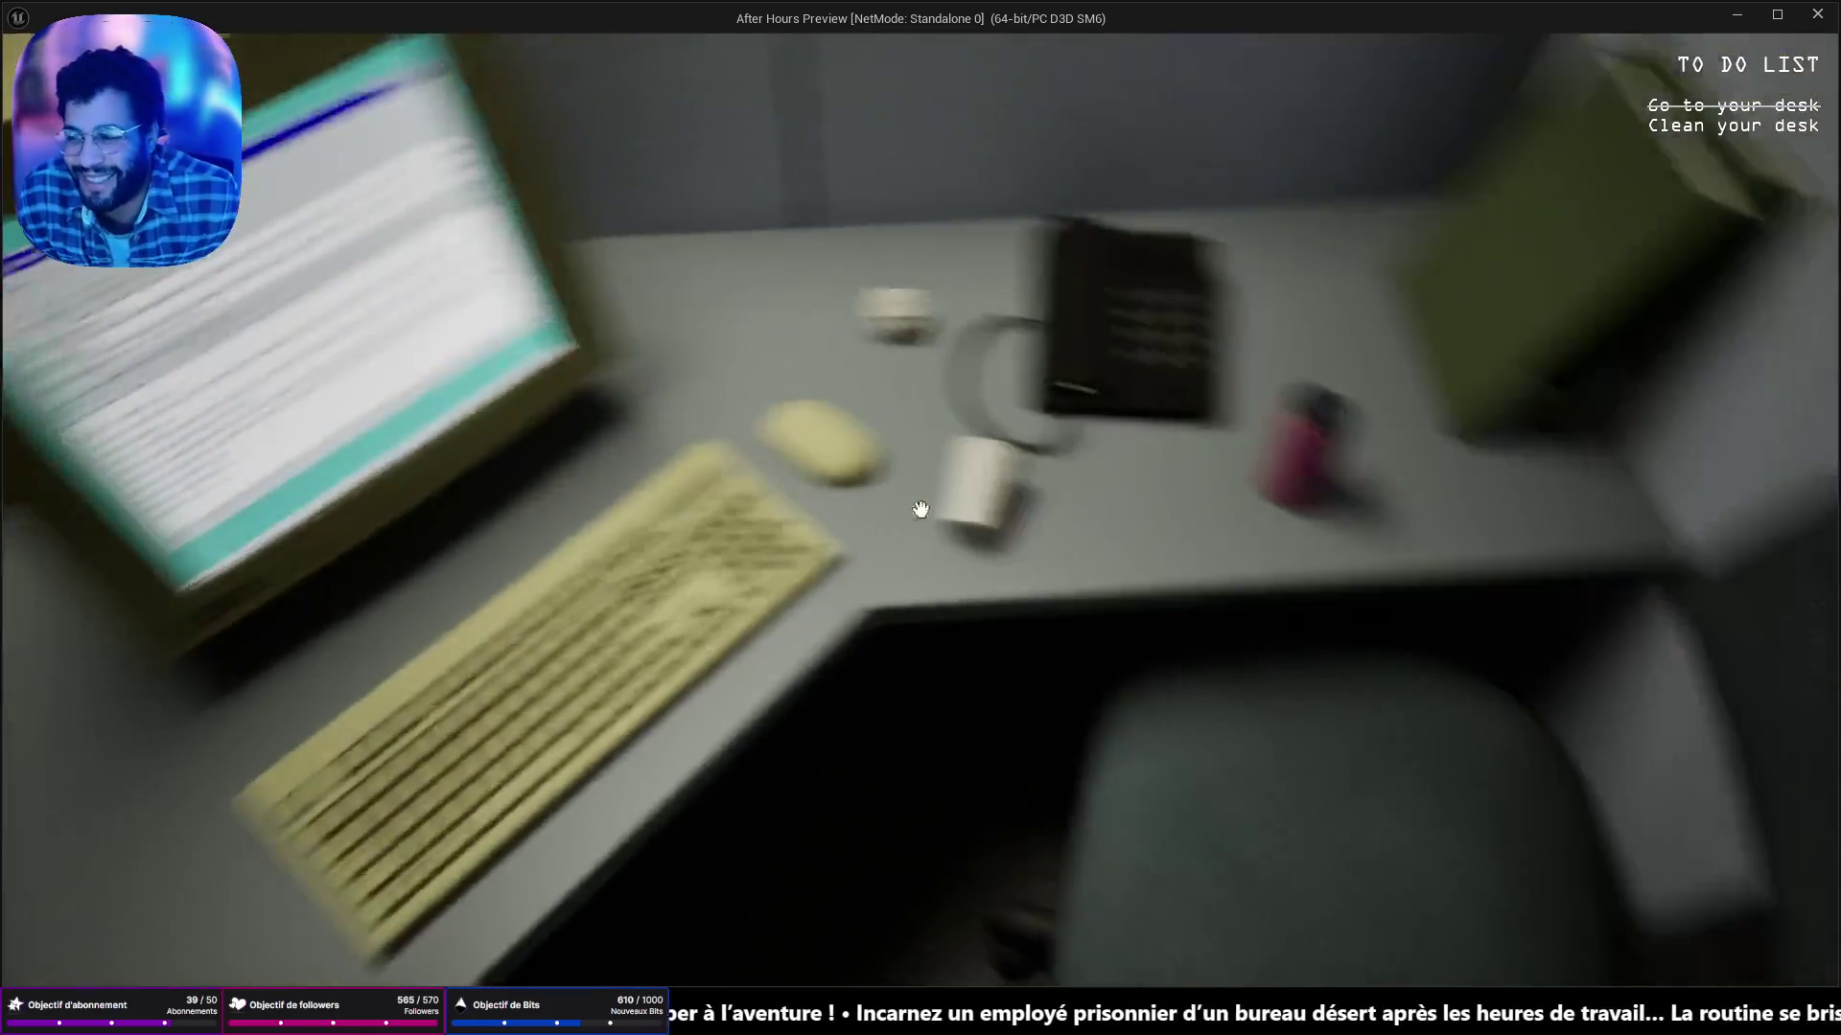
# Pick up the white cup and pink can, toss the trash in the cubicle can, and close the preview.
pyautogui.click(921, 509)
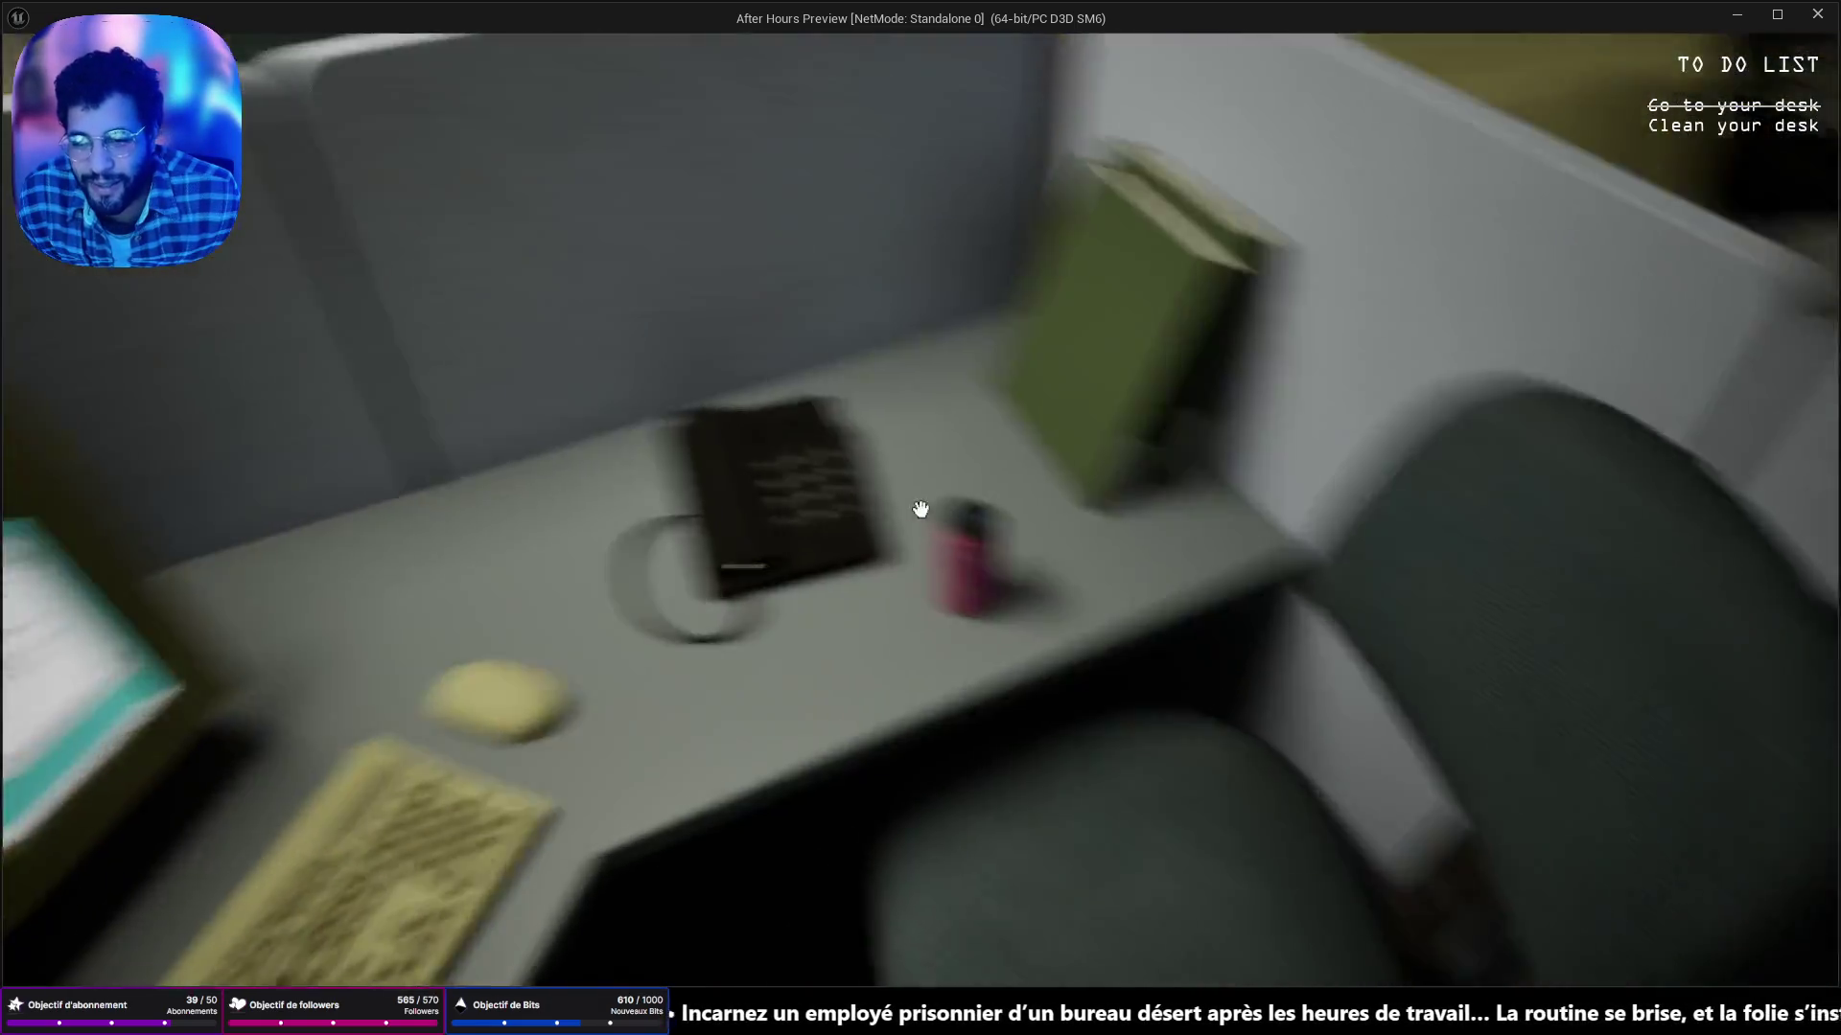
pyautogui.click(921, 509)
pyautogui.click(920, 509)
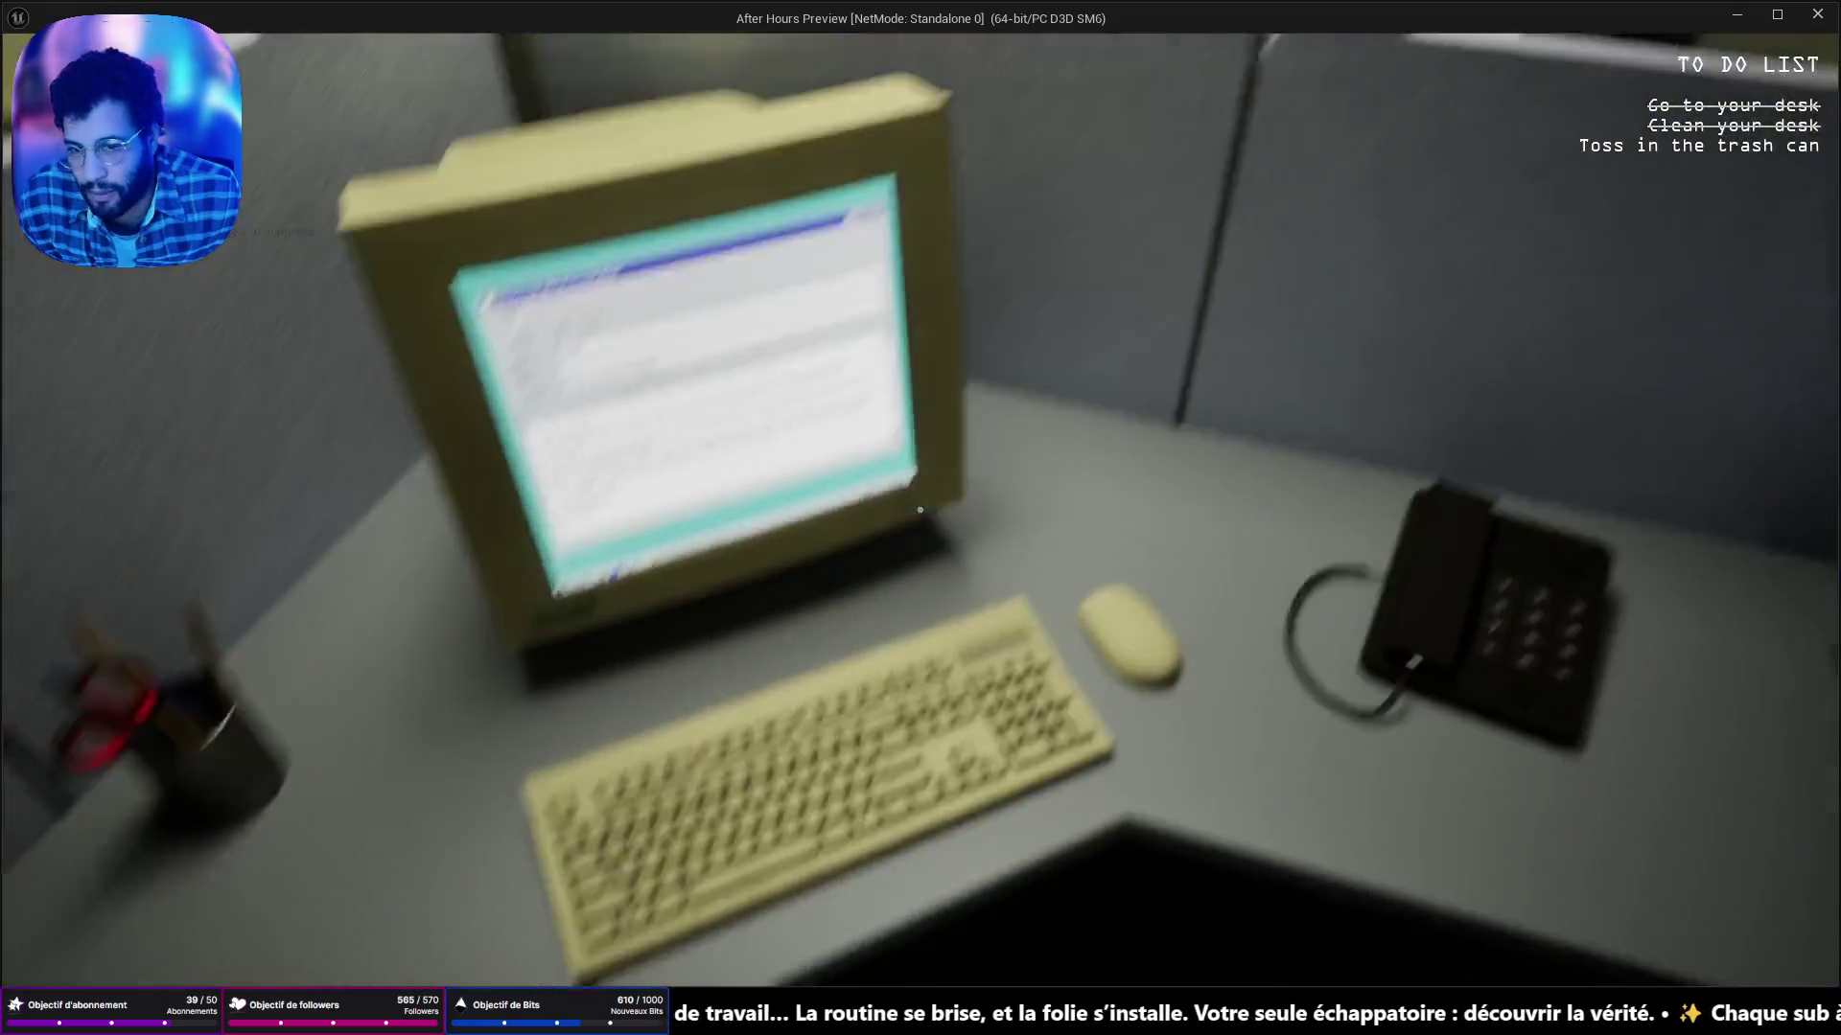
pyautogui.press('w')
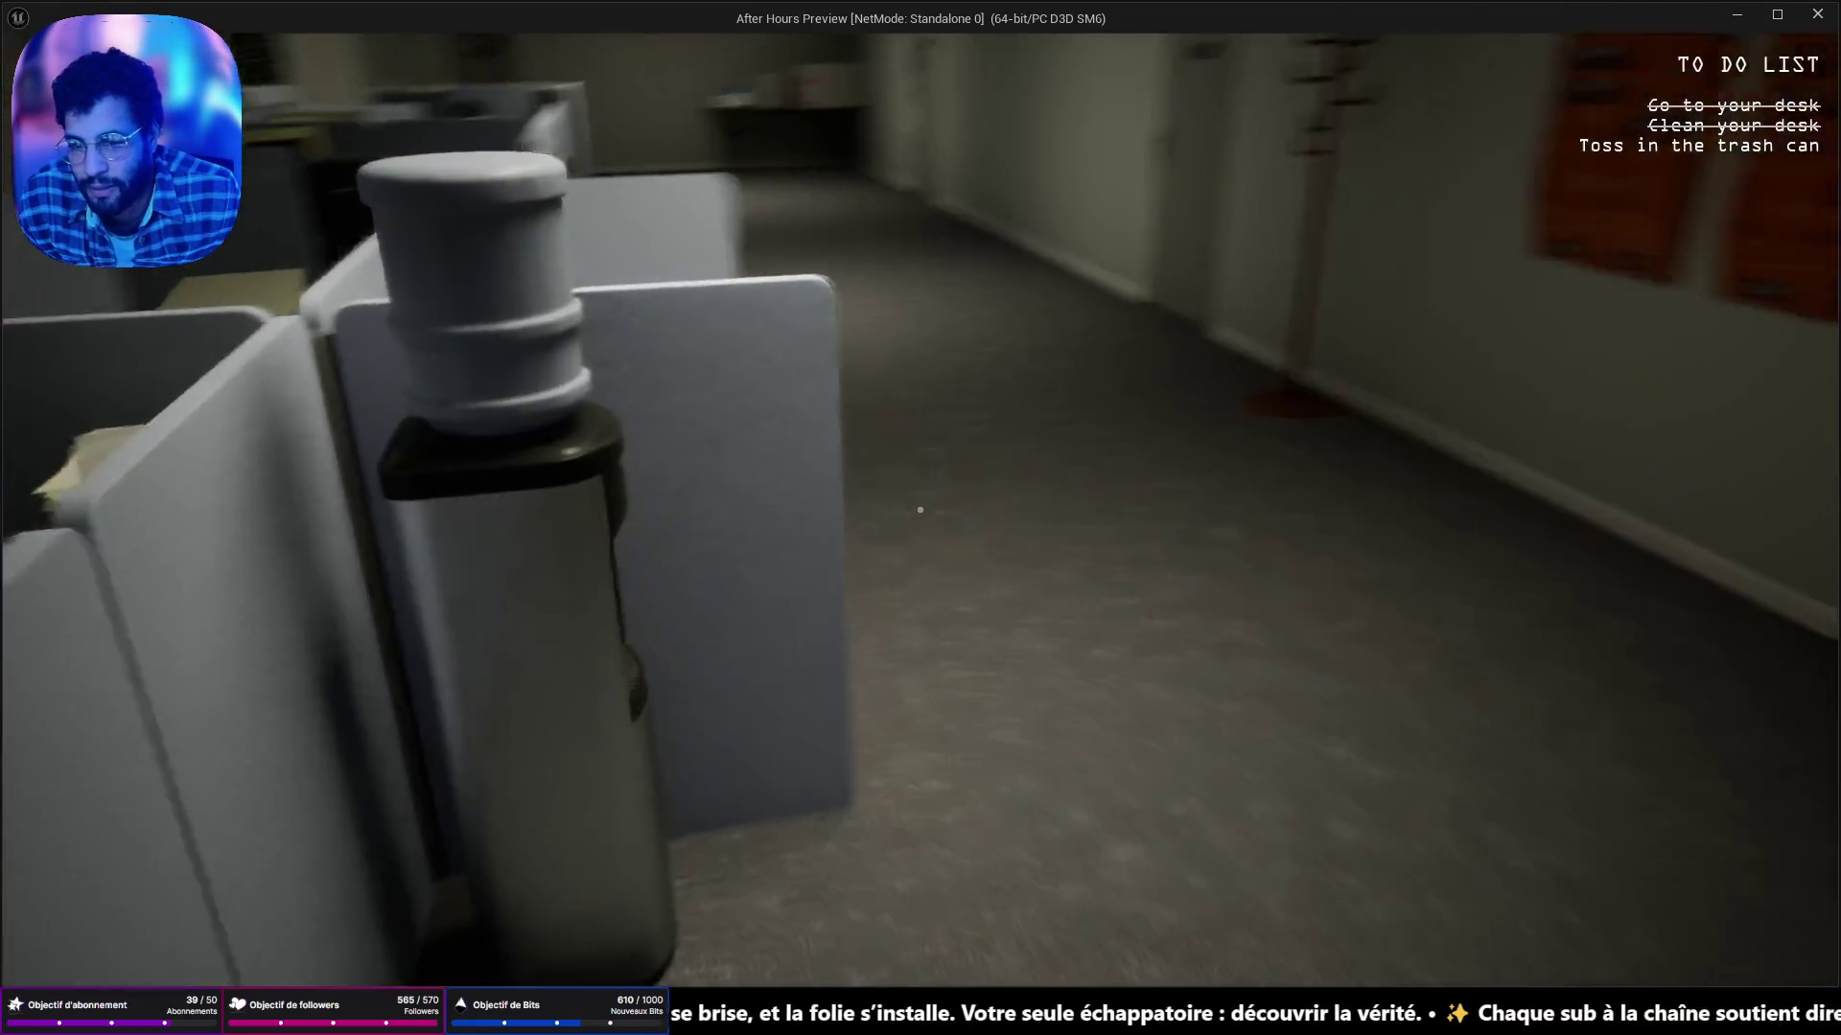
pyautogui.press('w')
pyautogui.click(918, 511)
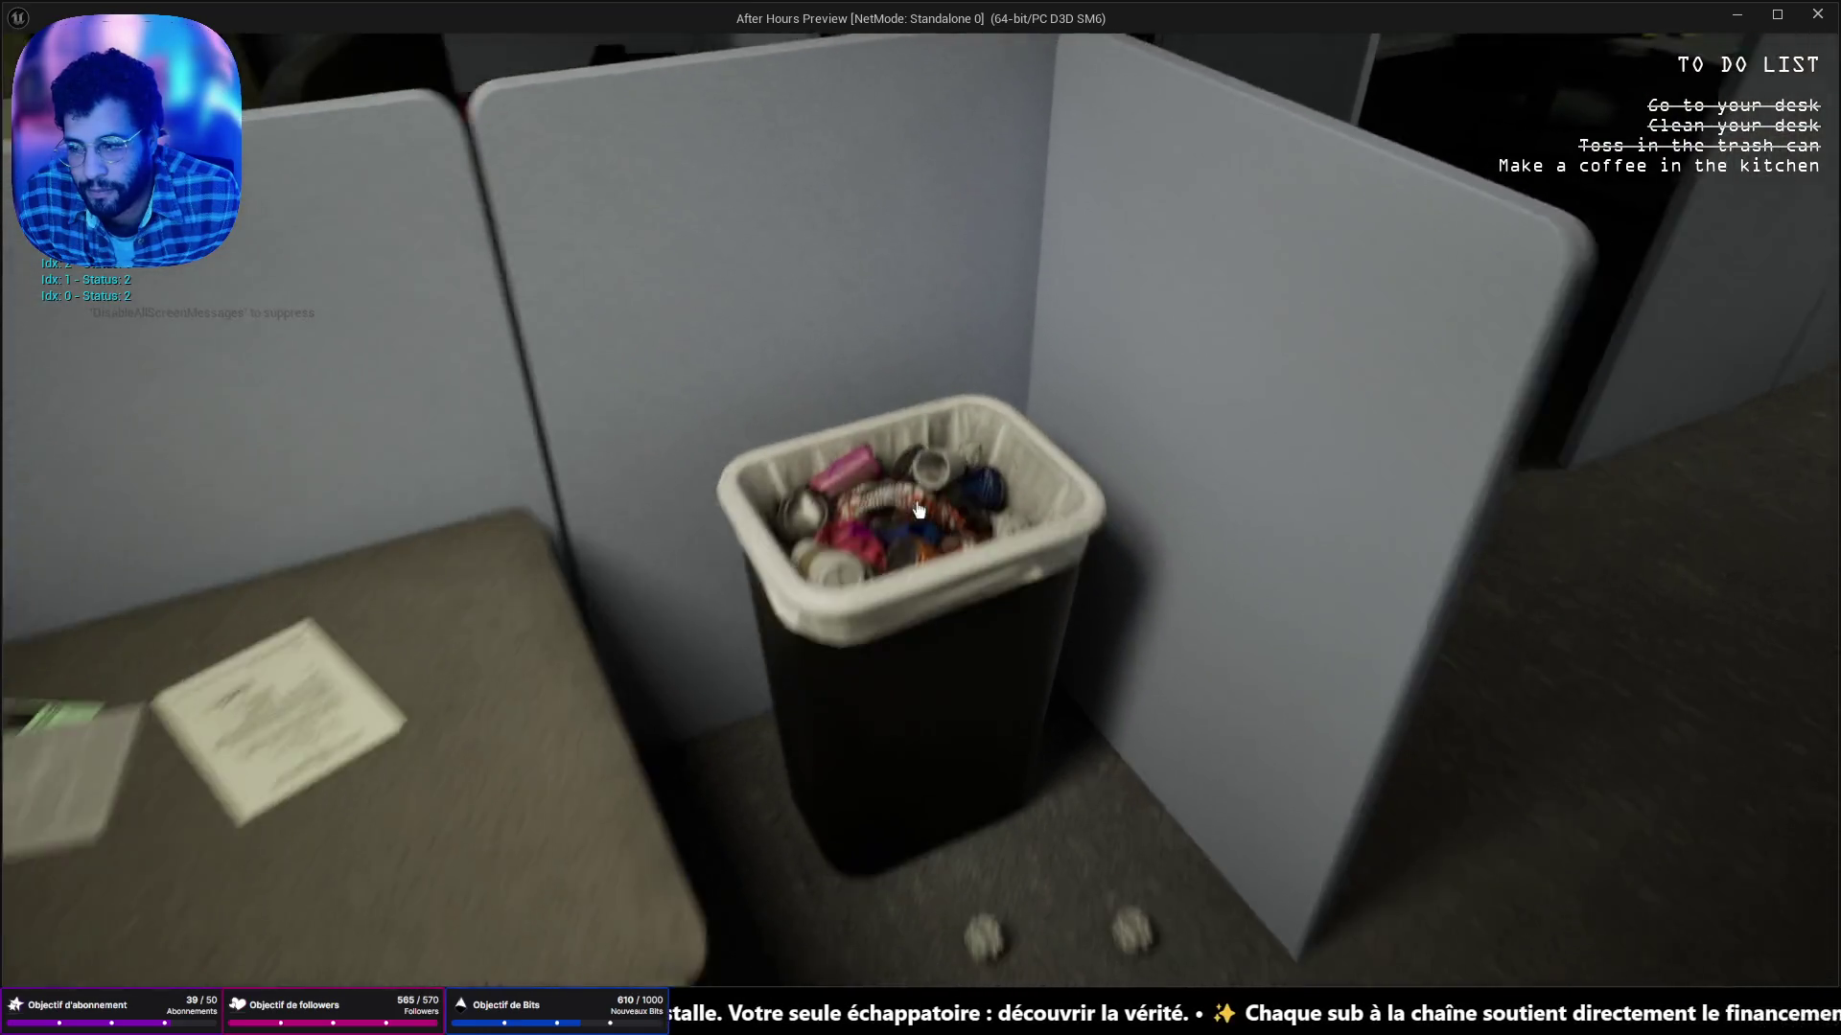
pyautogui.press('w')
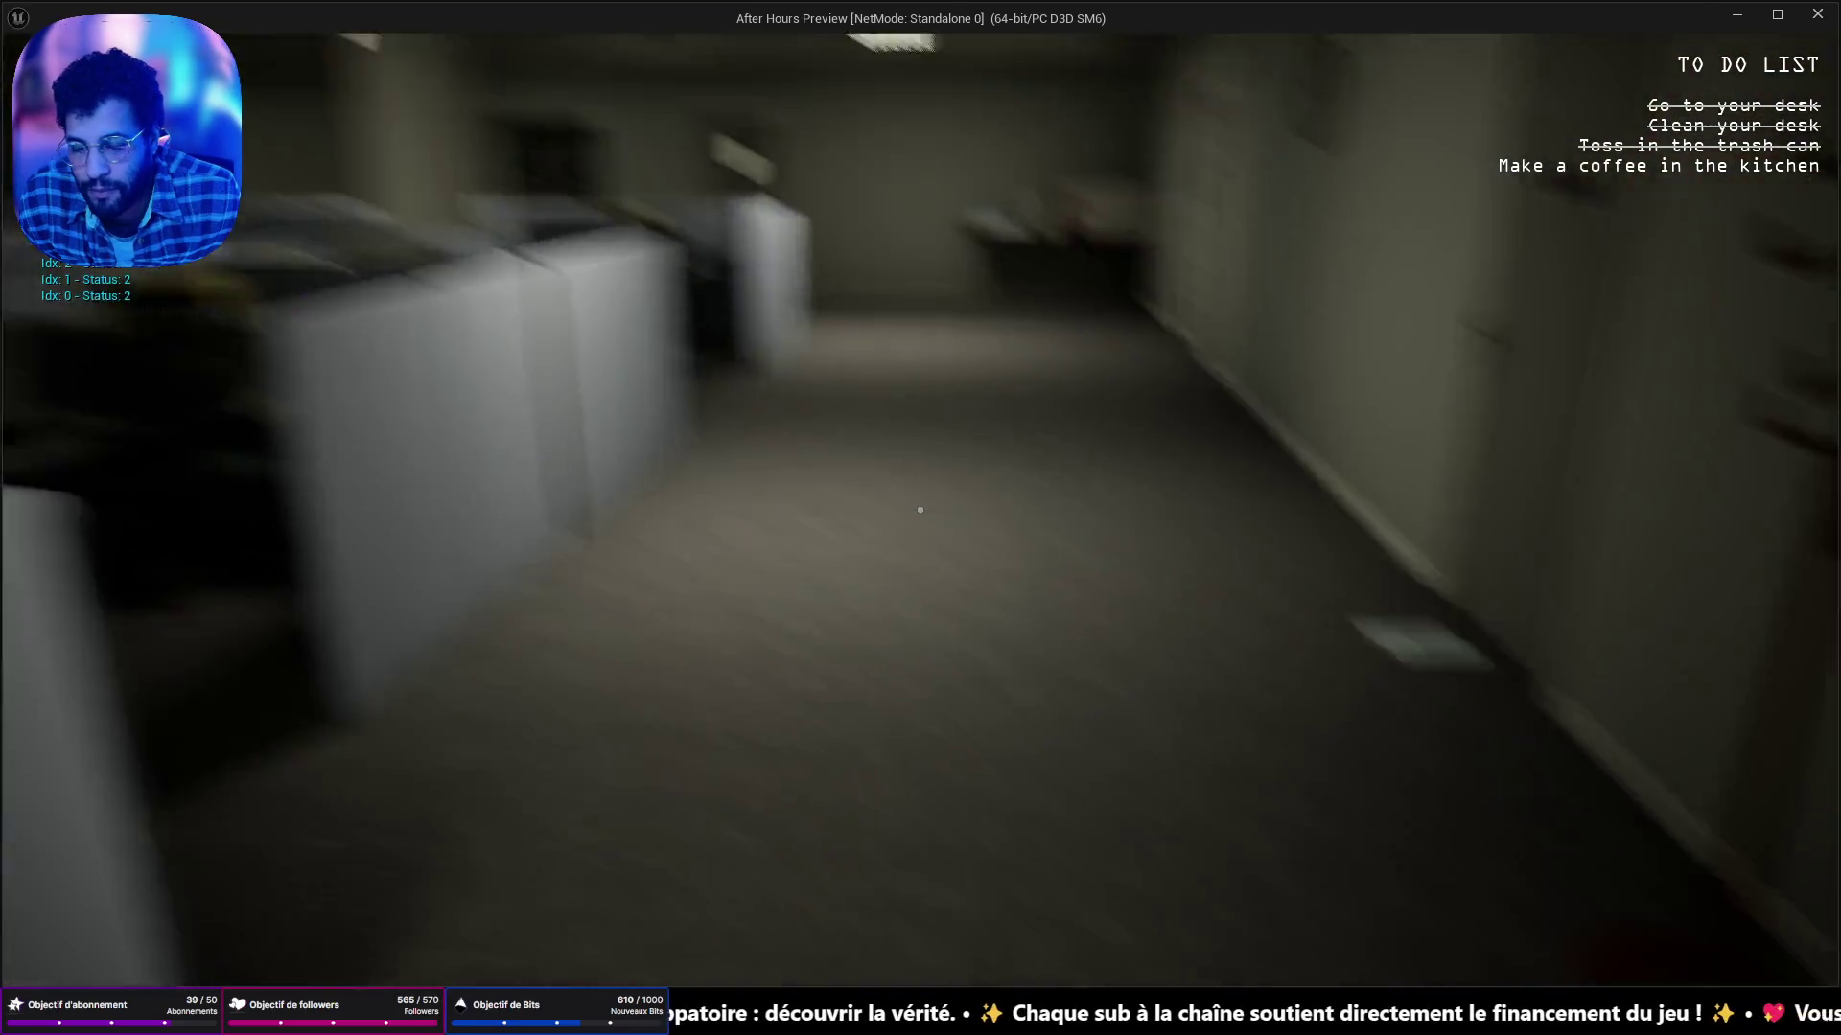
pyautogui.press('Escape')
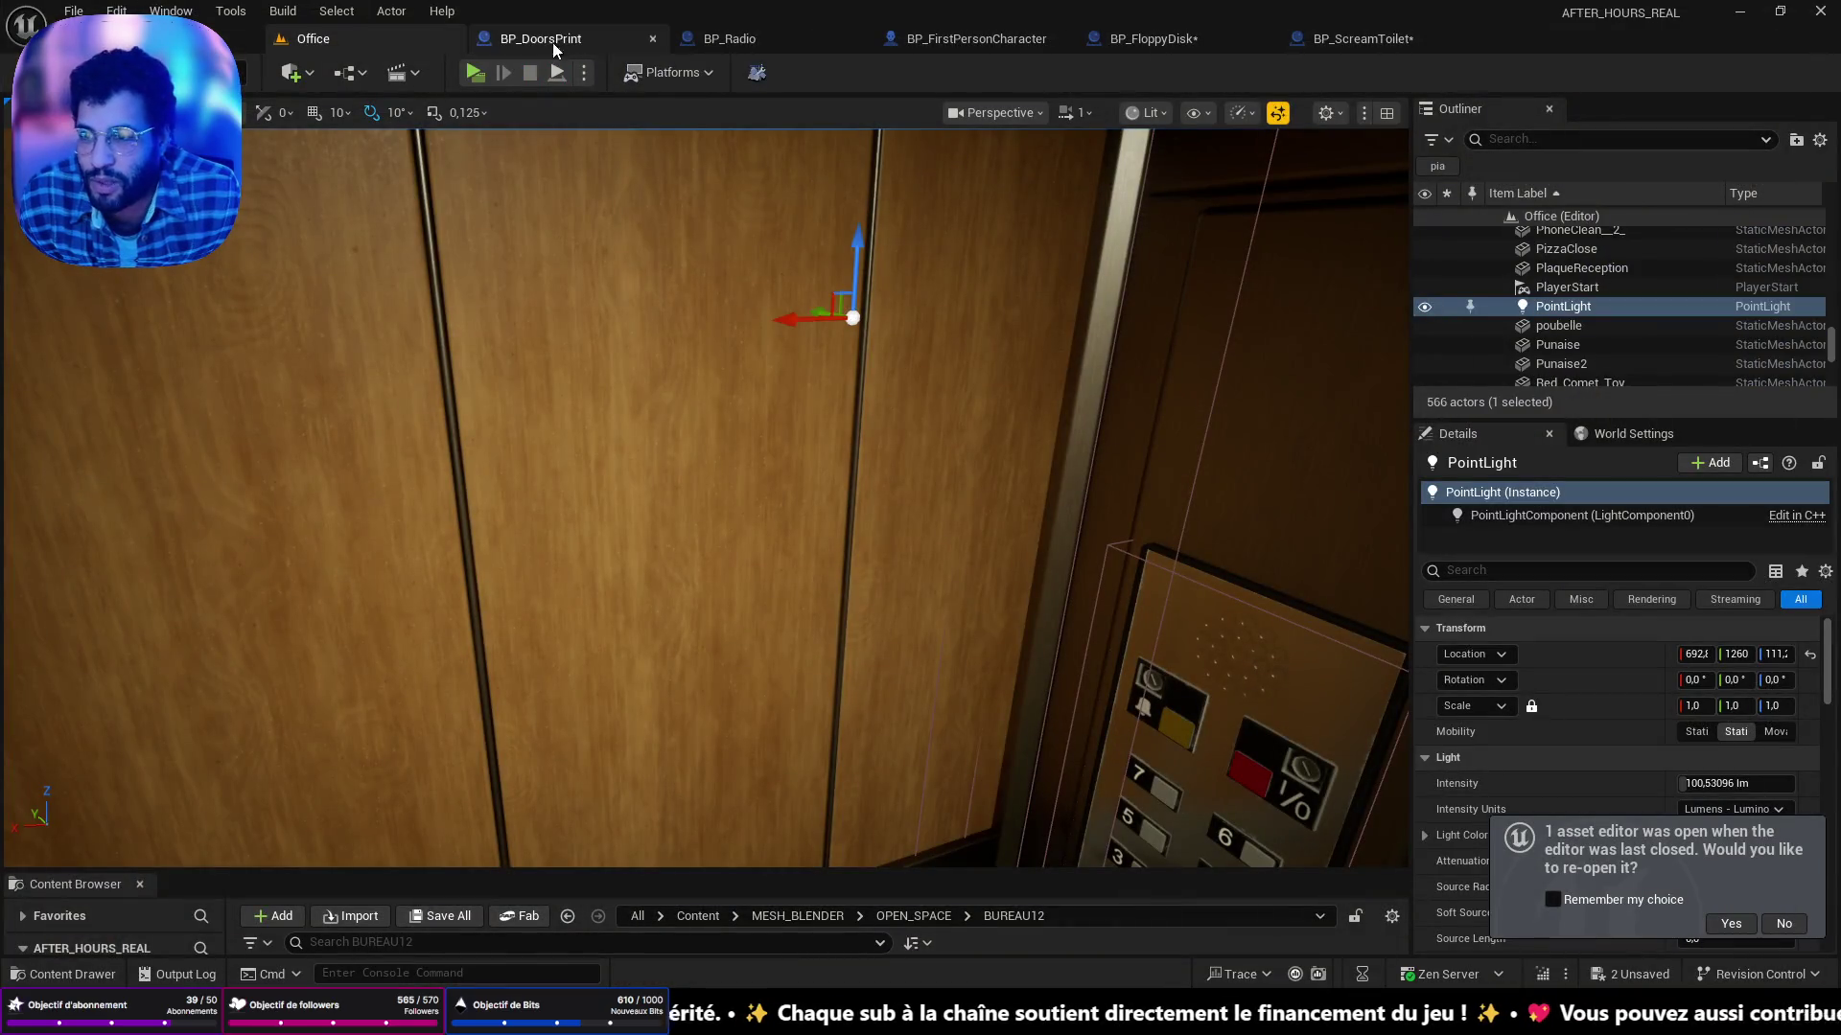
# Restart the preview, enter the lounge, make coffee at the machine, open the fridge, then close the preview.
pyautogui.hotkey('alt', 'Tab')
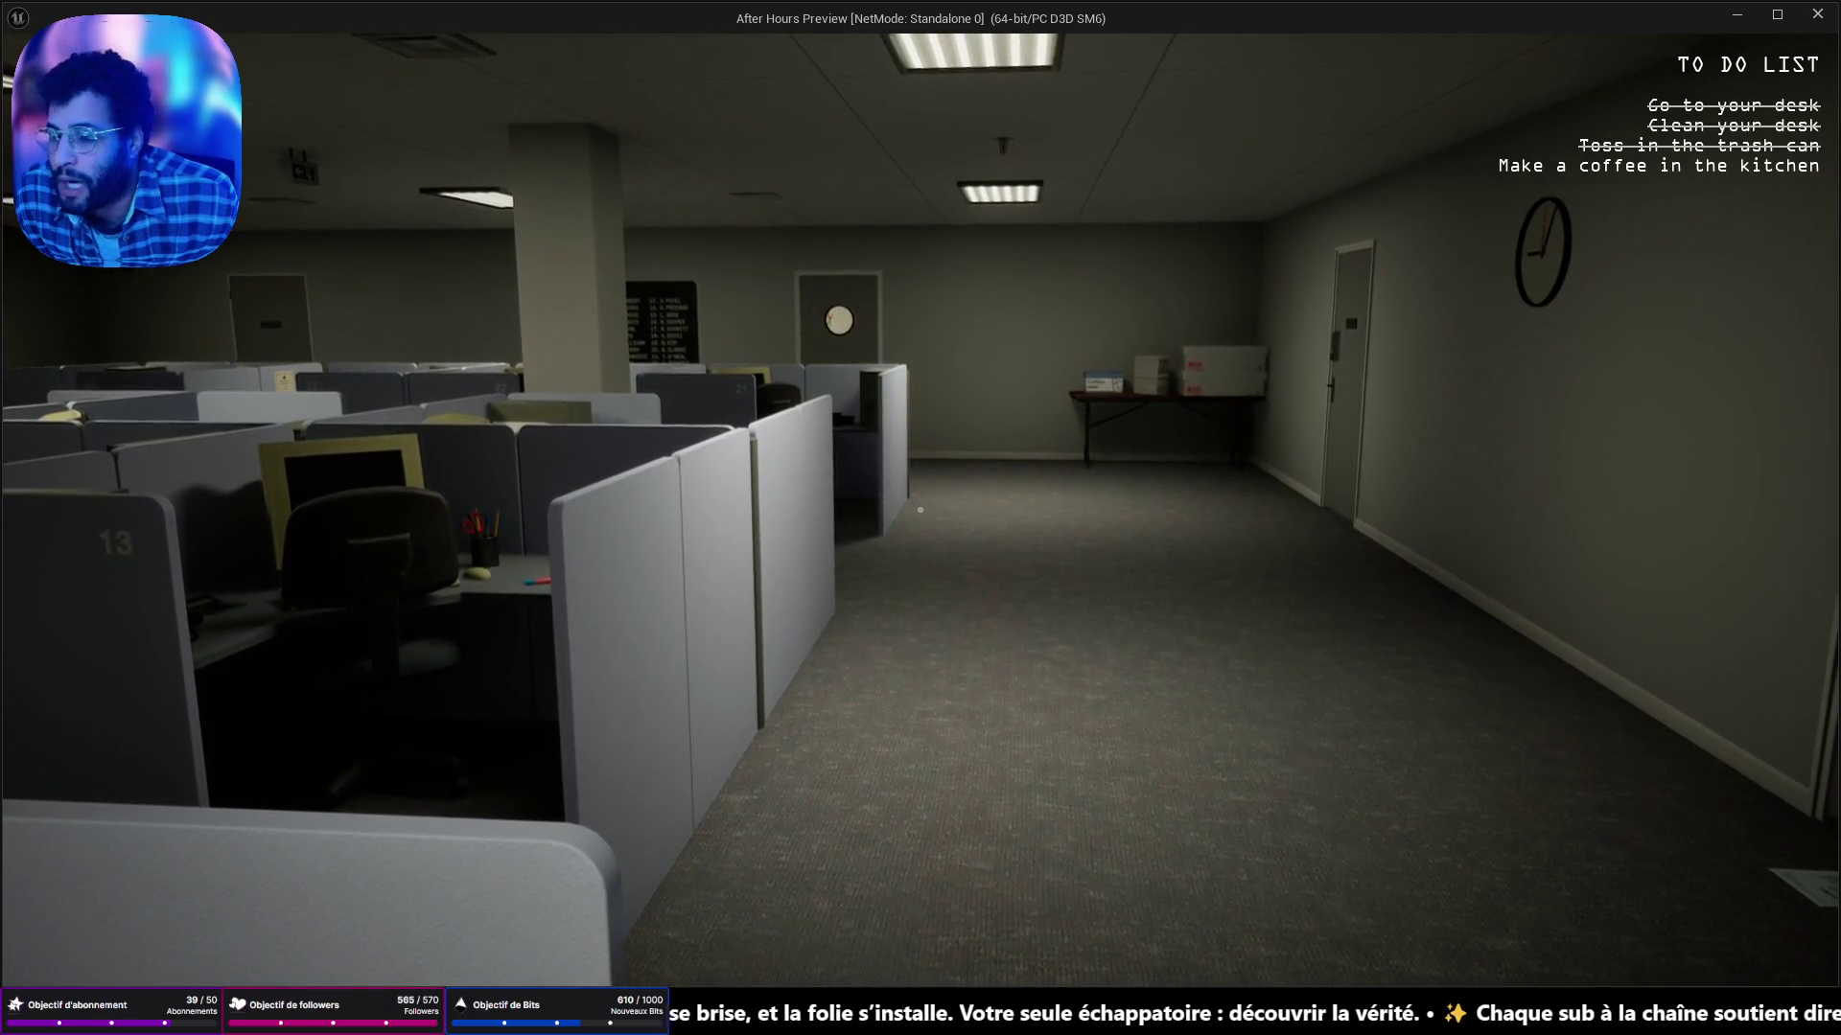
pyautogui.press('w')
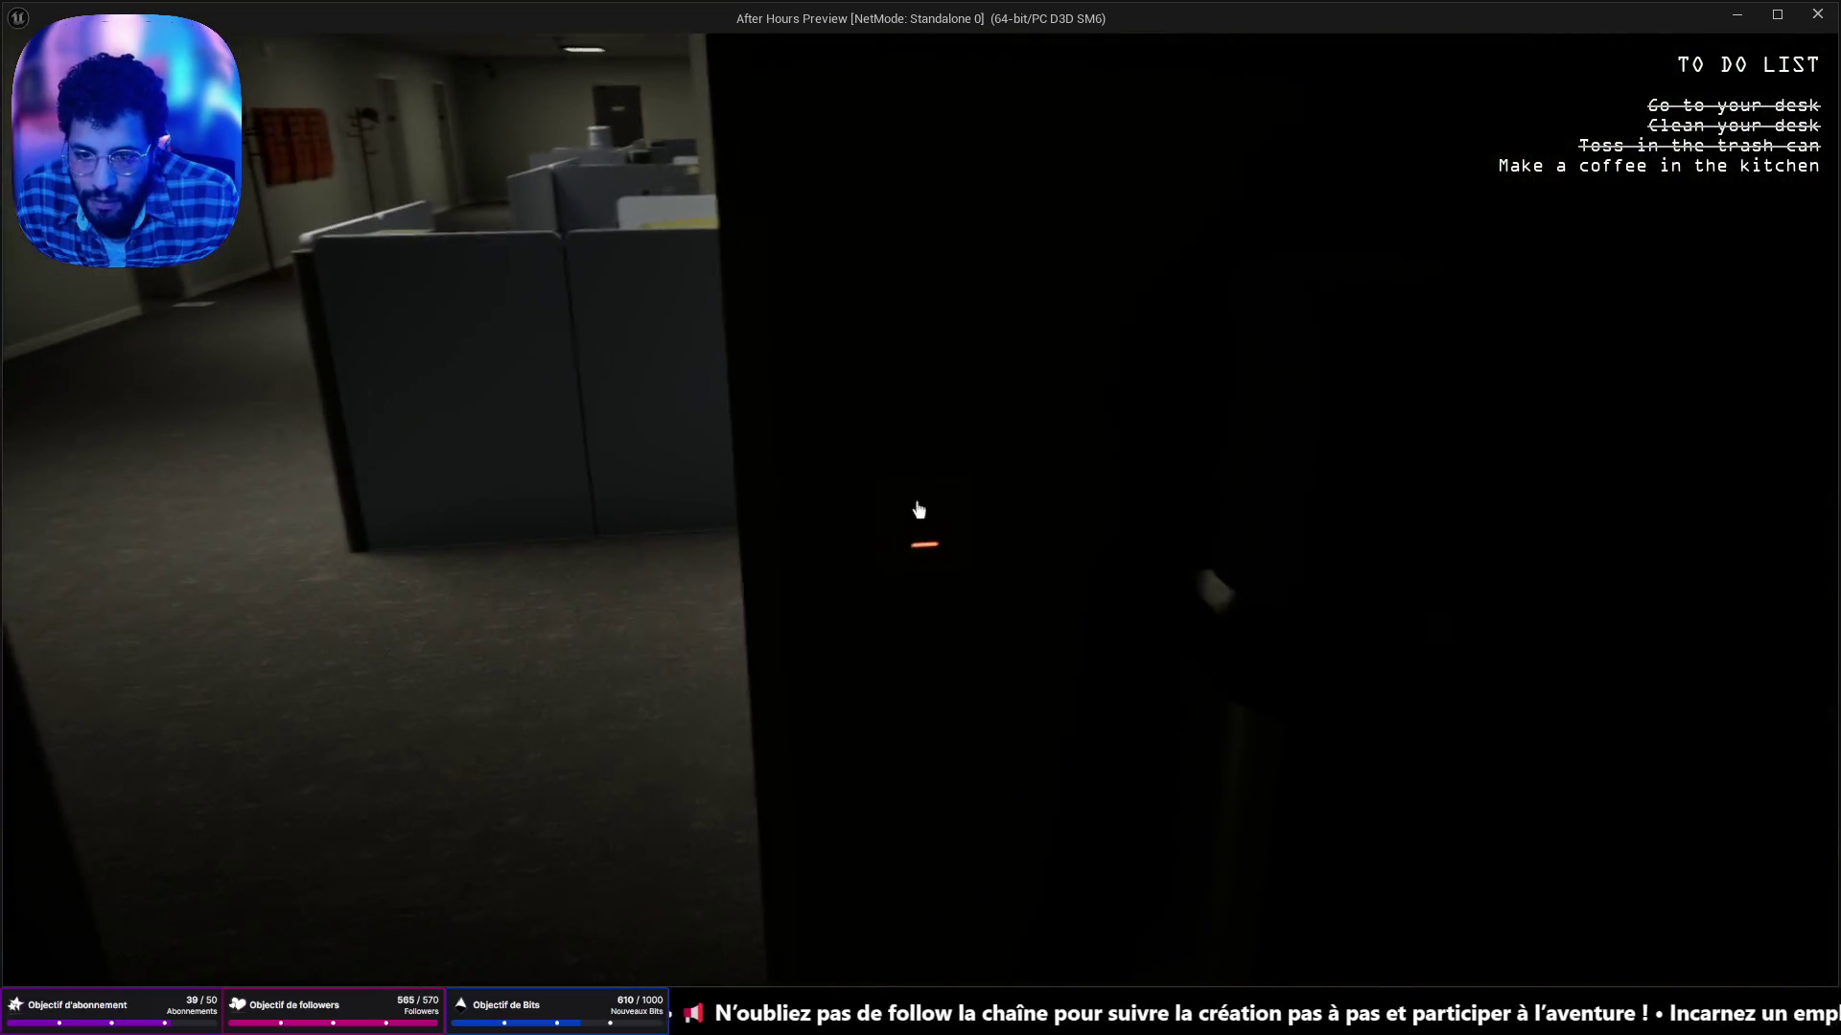
pyautogui.click(919, 510)
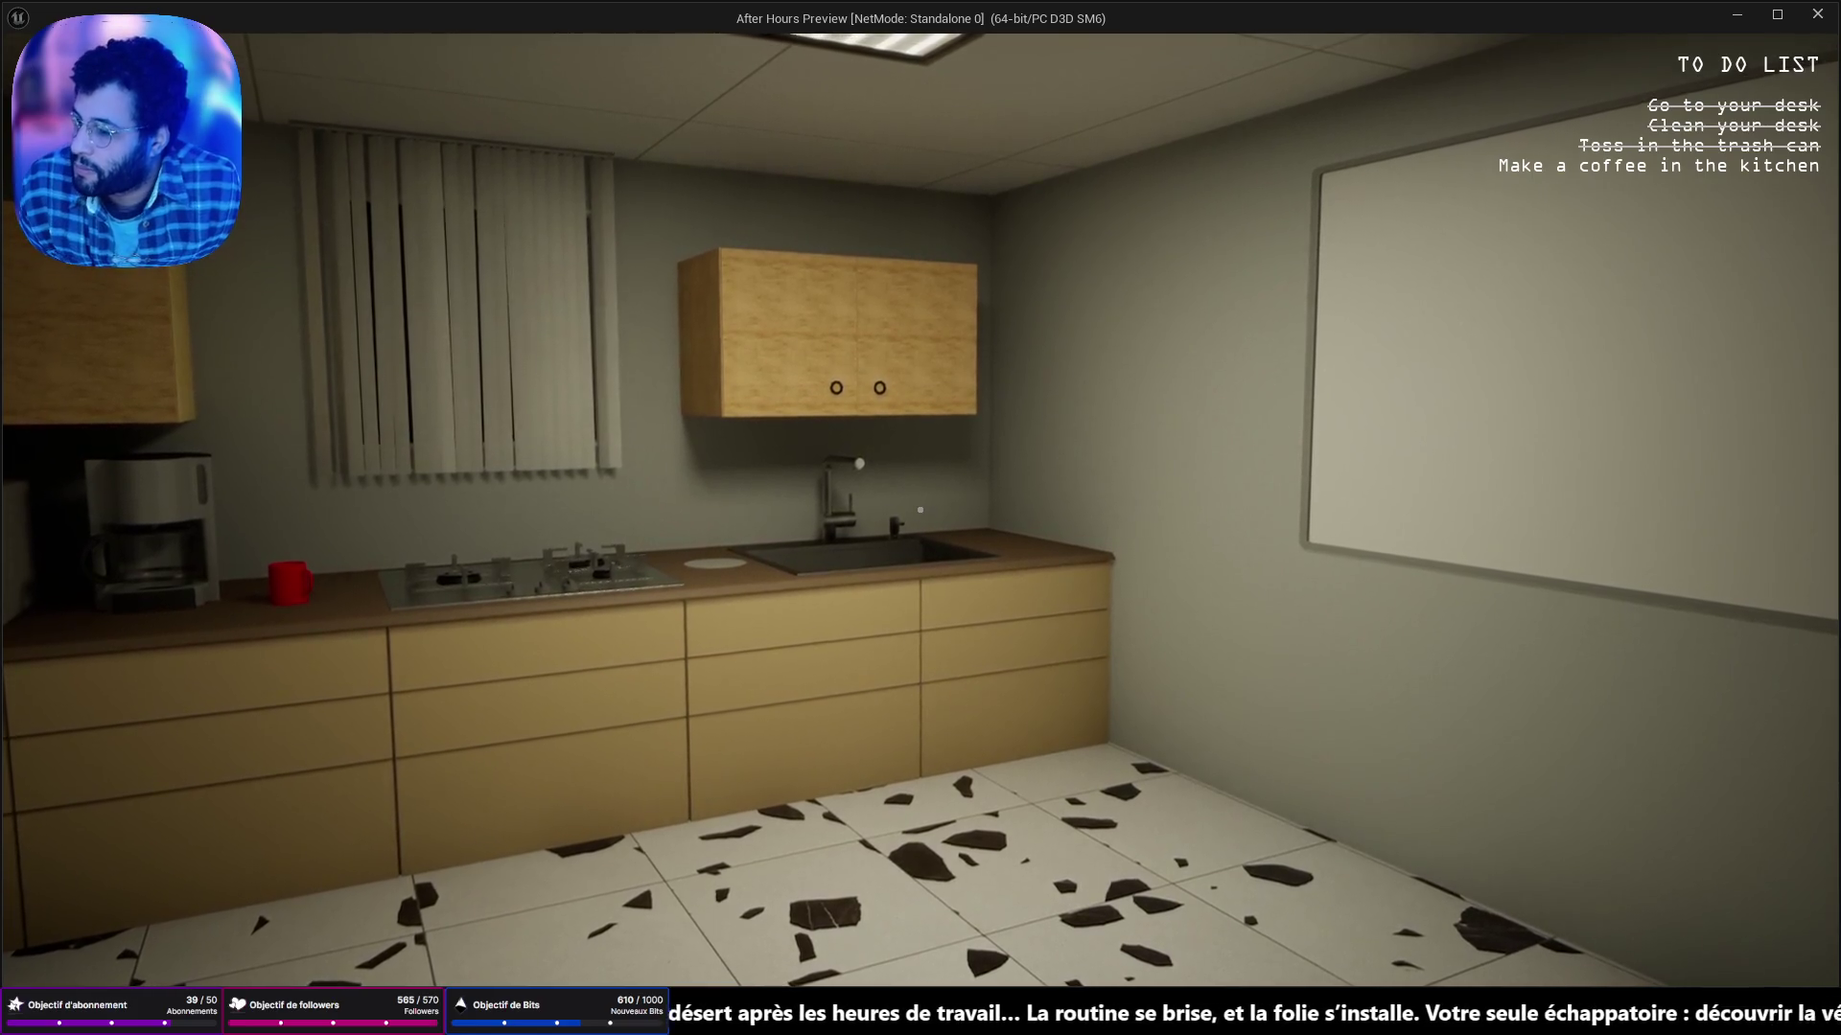
pyautogui.press('w')
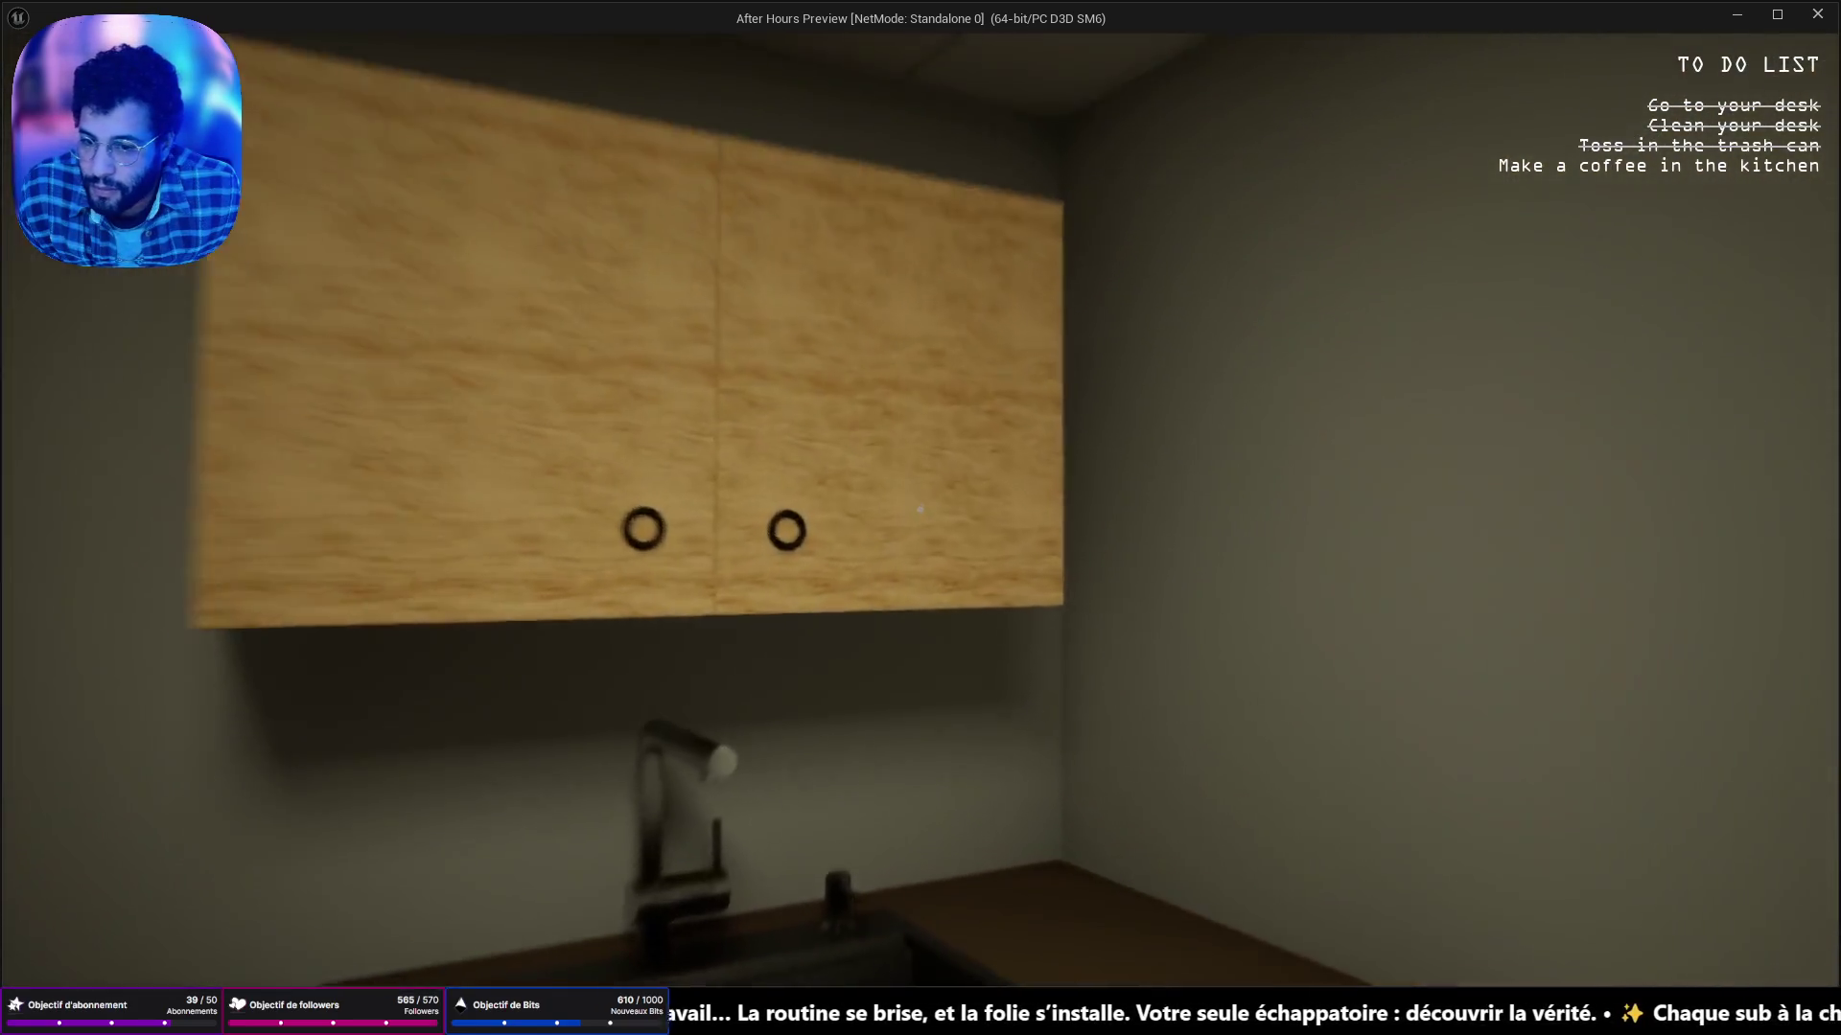
pyautogui.click(919, 509)
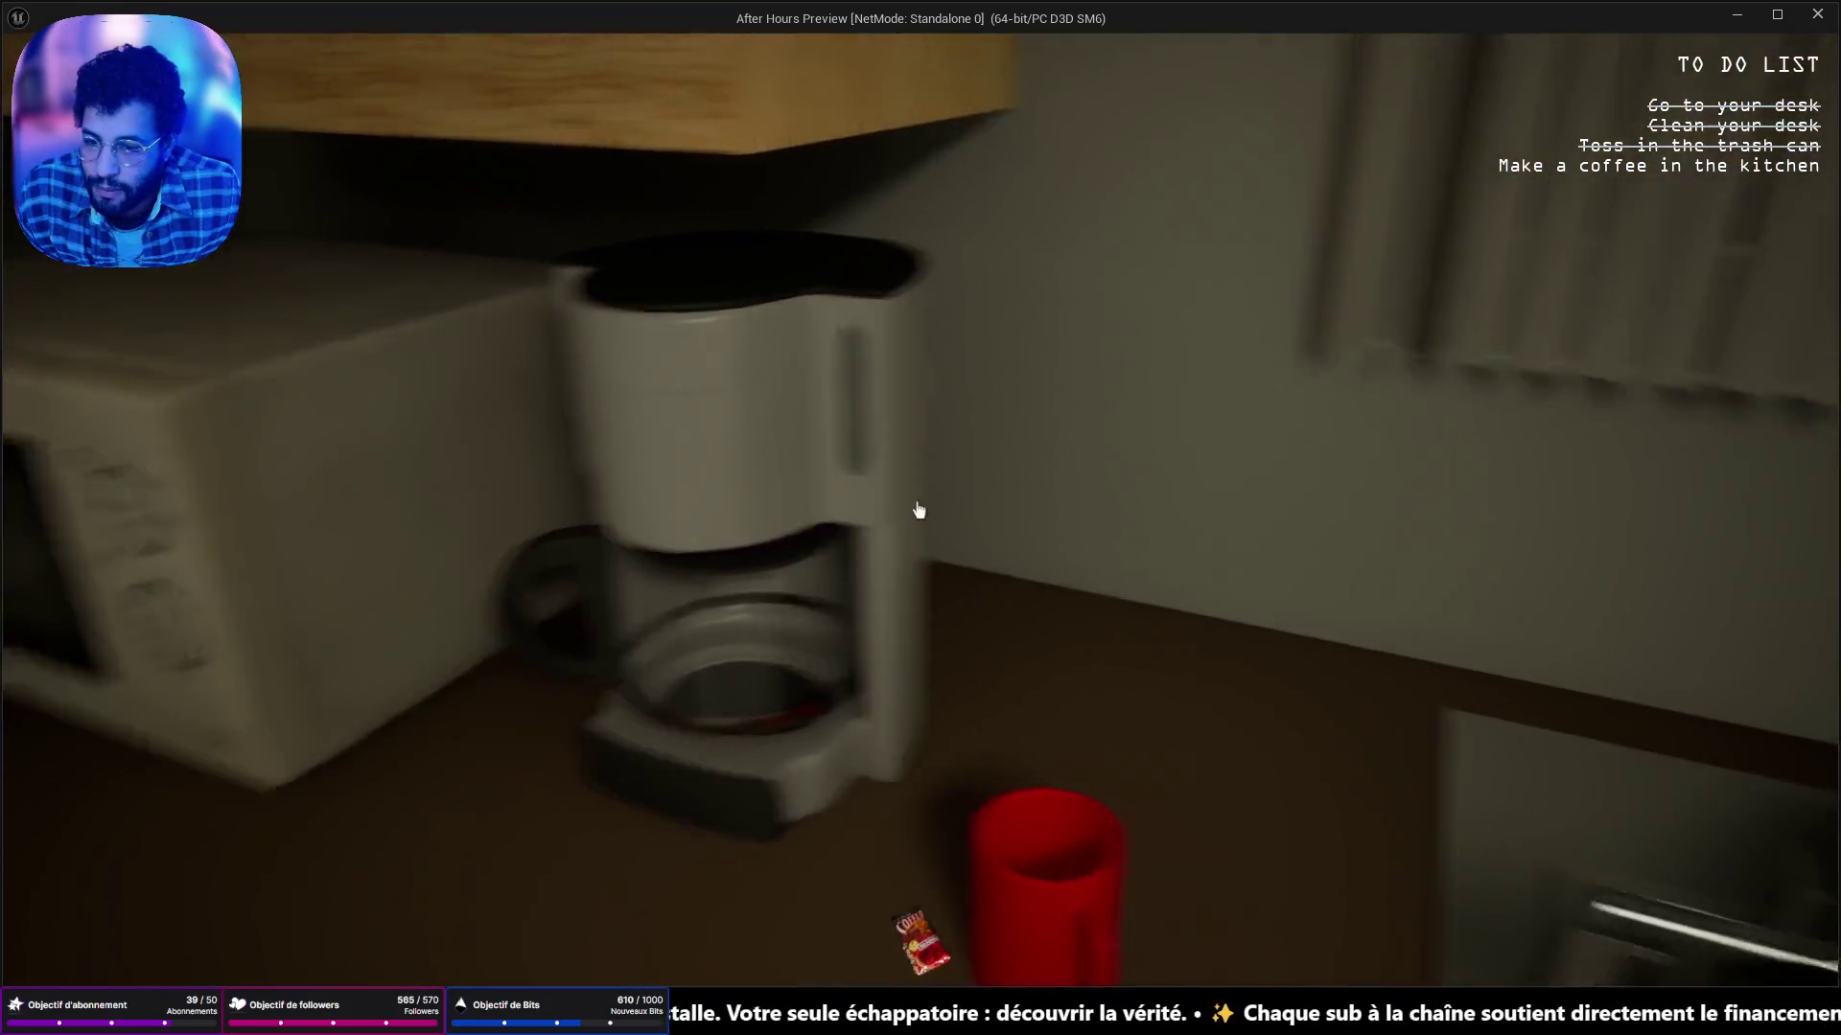
pyautogui.click(919, 509)
pyautogui.press('w')
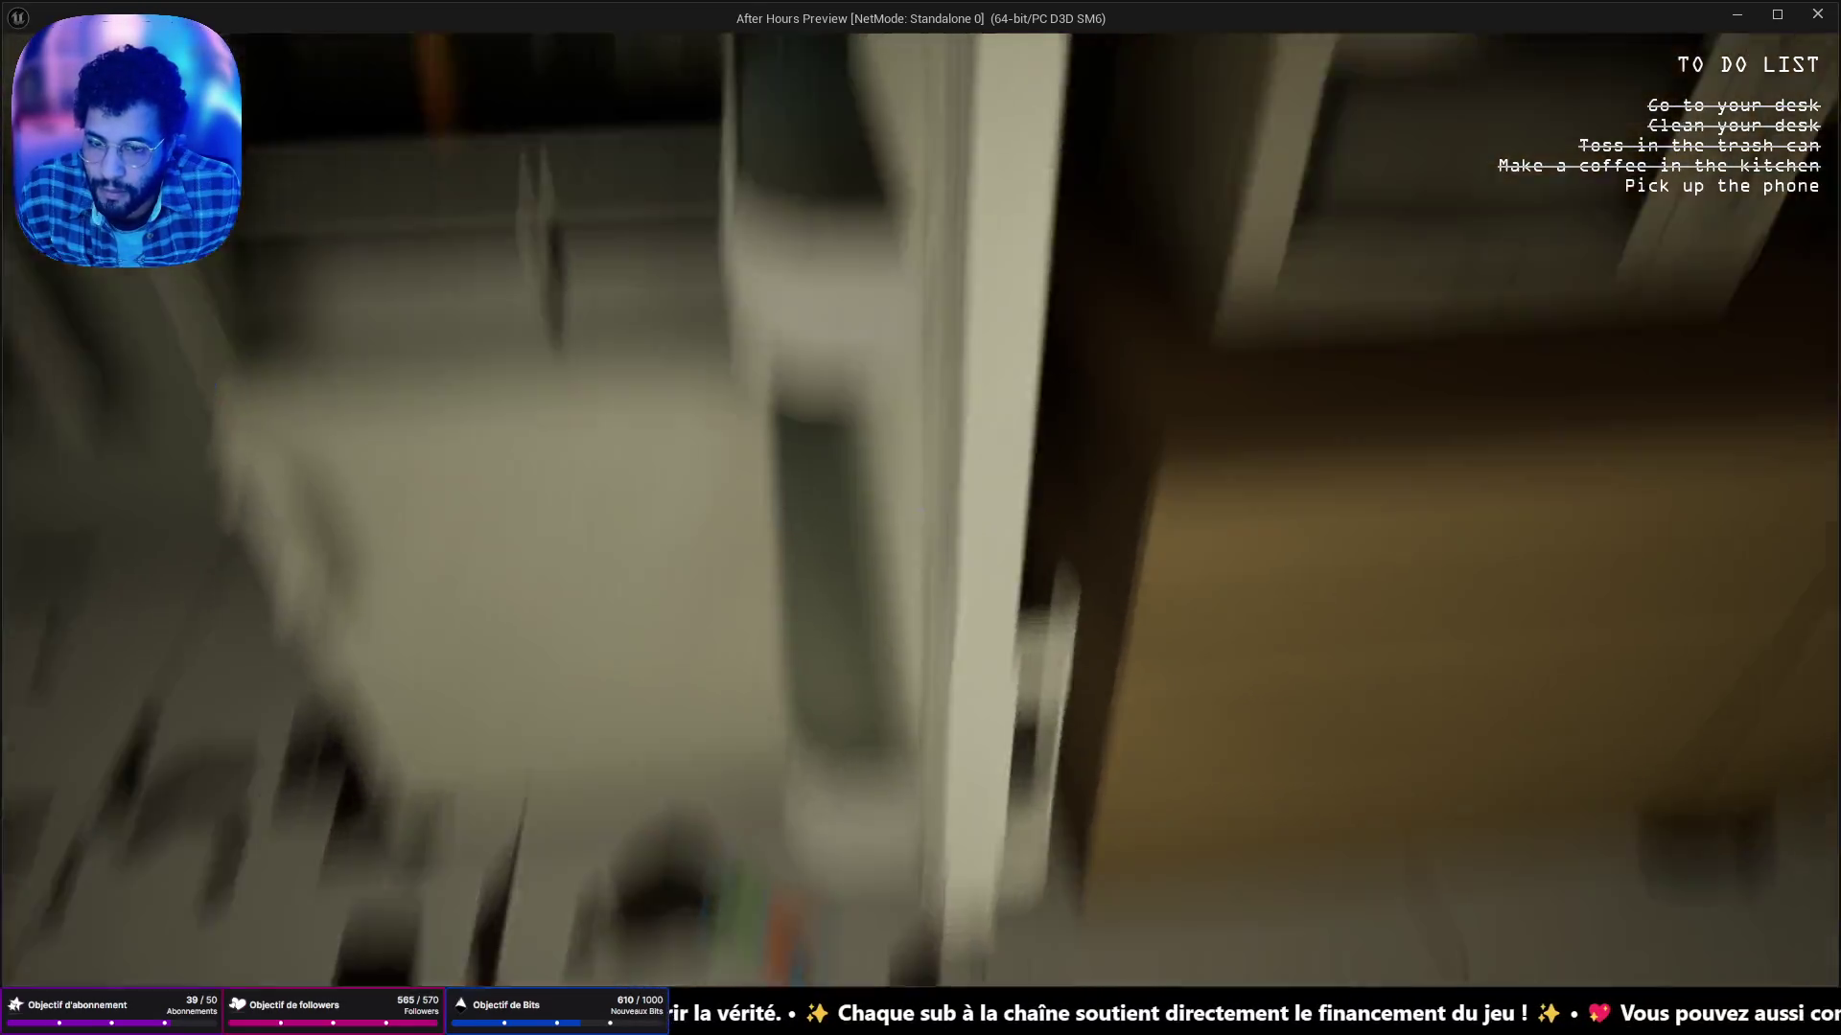
pyautogui.click(920, 518)
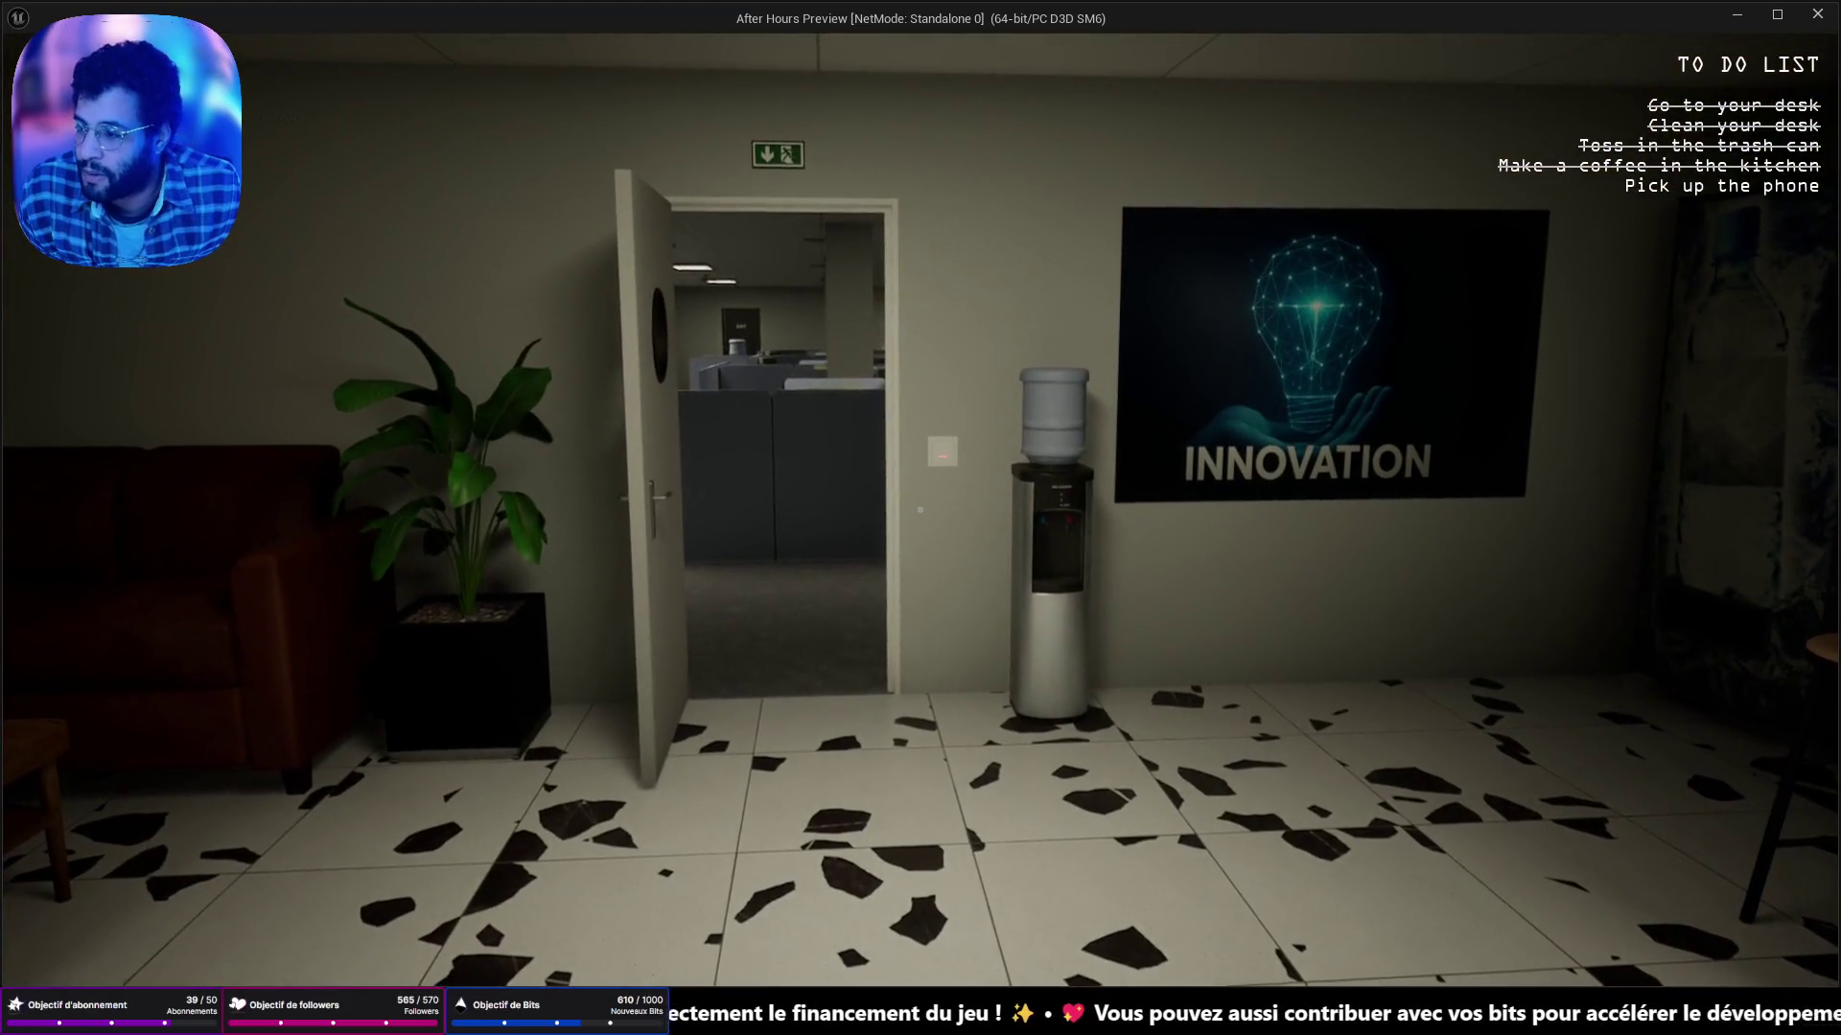
pyautogui.press('Escape')
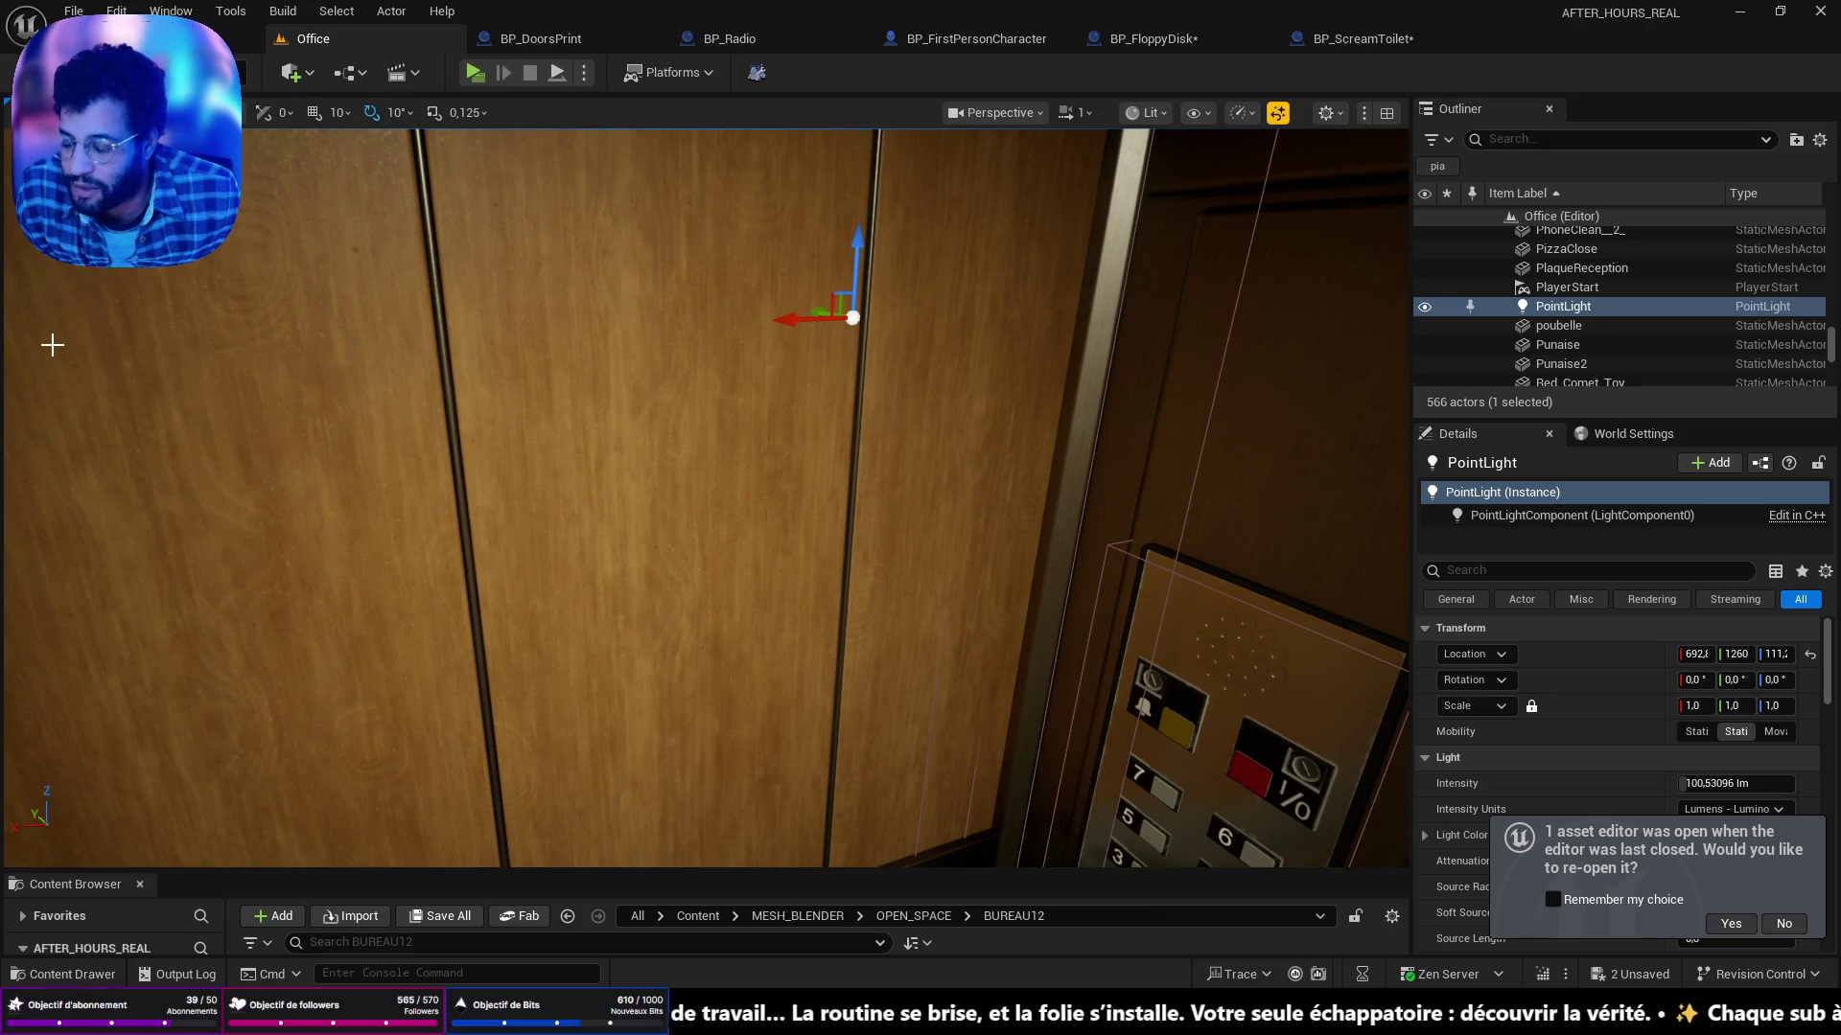
# Fly the viewport into the office toward reception and select the document rack on the corridor wall.
pyautogui.scroll(-10, 74, 384)
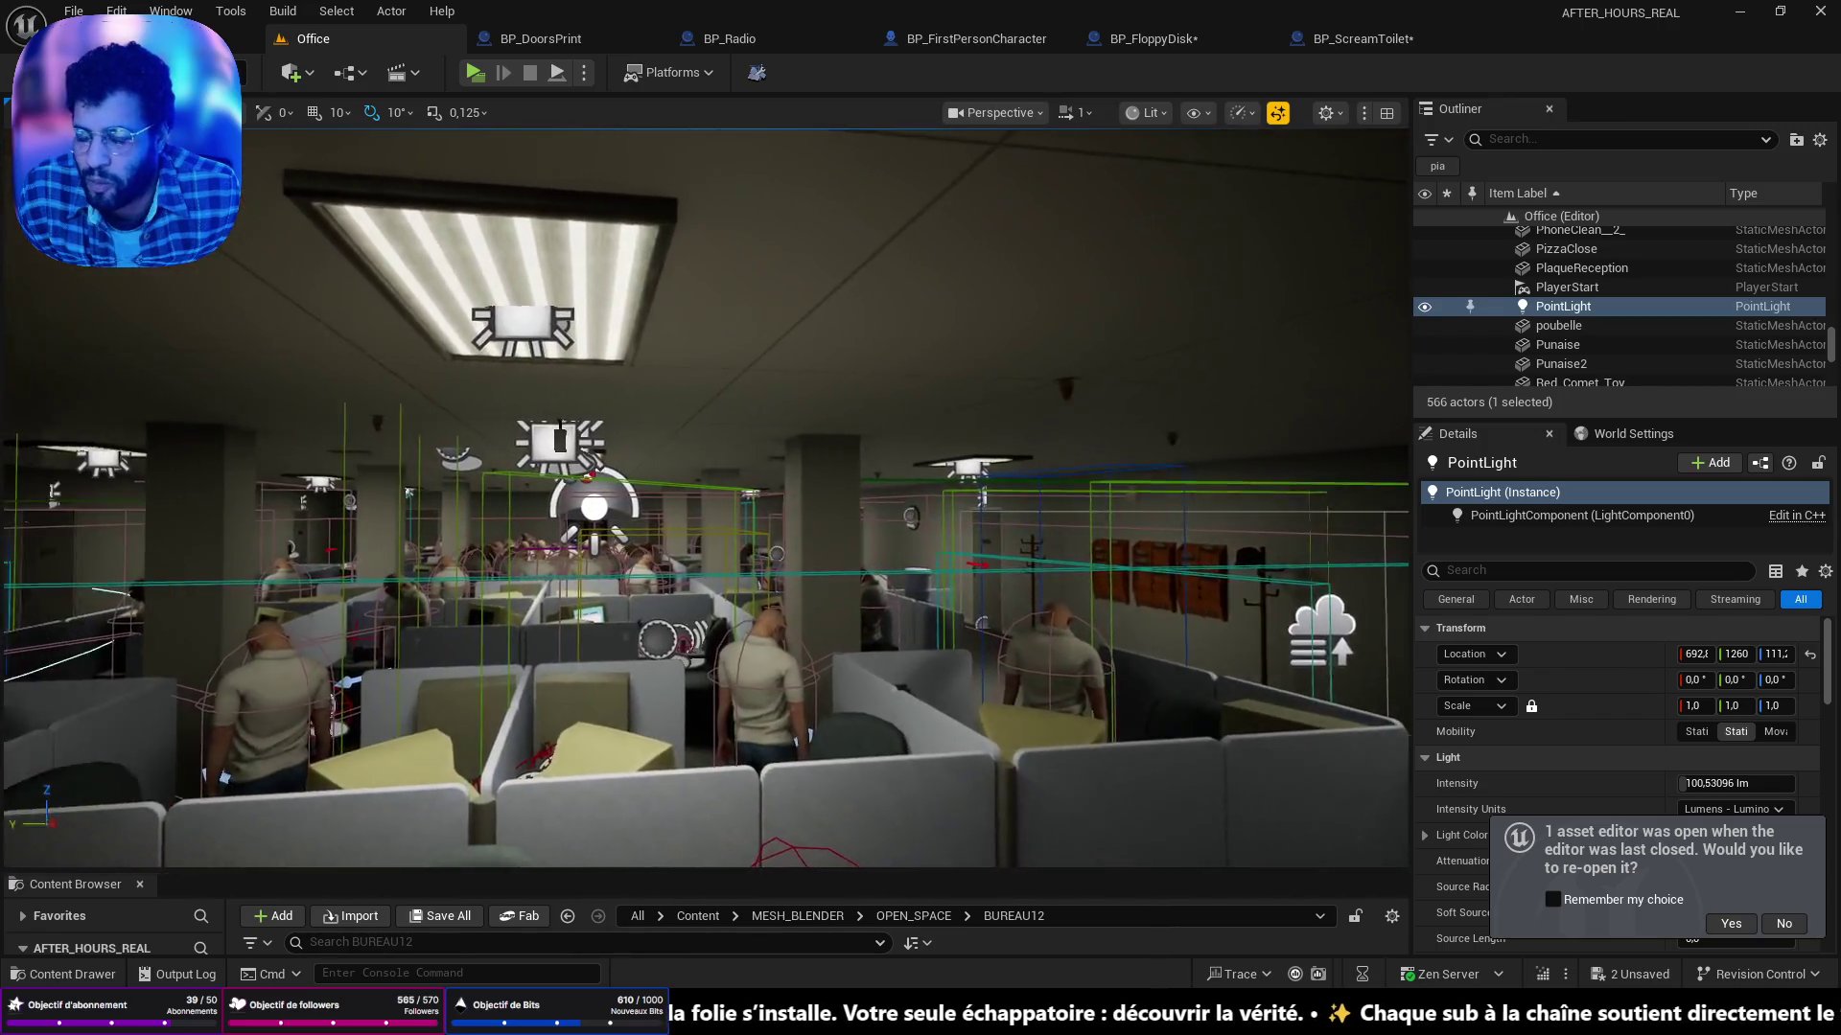
pyautogui.moveTo(641, 575); pyautogui.dragTo(641, 575)
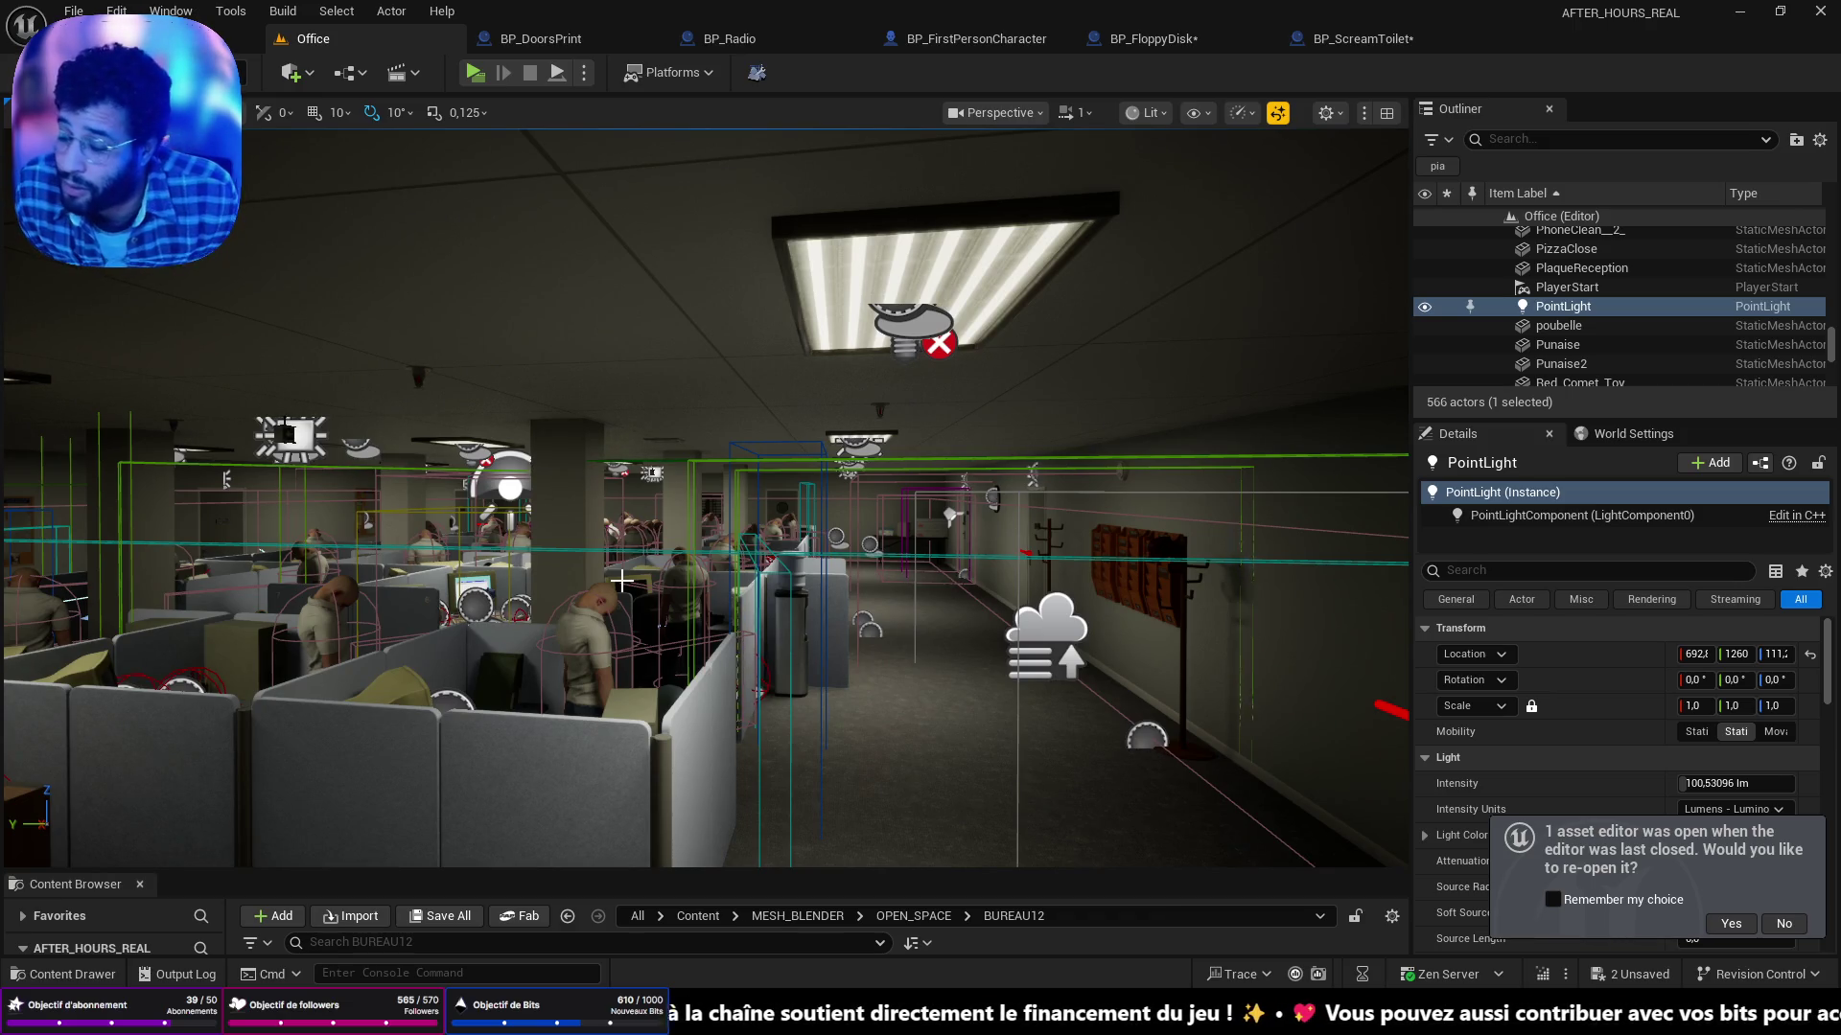
pyautogui.moveTo(789, 593); pyautogui.dragTo(867, 600)
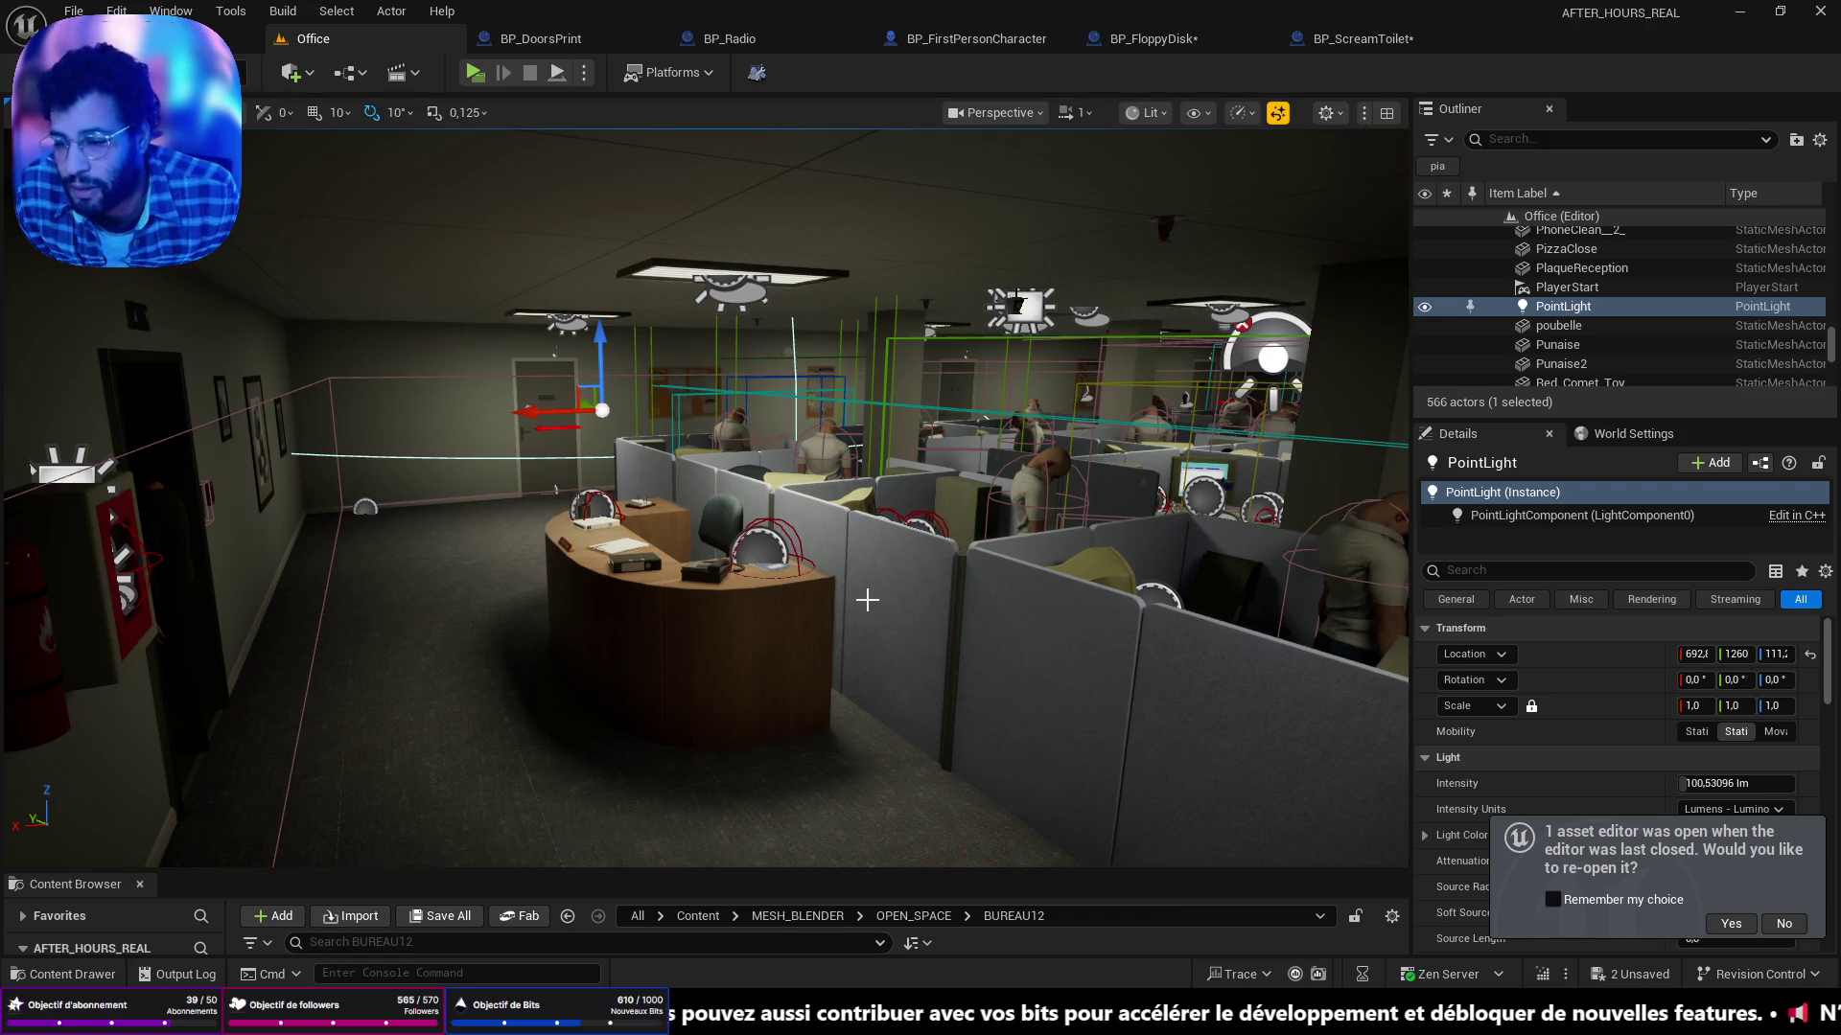
pyautogui.moveTo(852, 617)
pyautogui.mouseDown()
pyautogui.moveTo(829, 580)
pyautogui.moveTo(863, 537)
pyautogui.moveTo(827, 636)
pyautogui.moveTo(662, 614)
pyautogui.mouseUp()
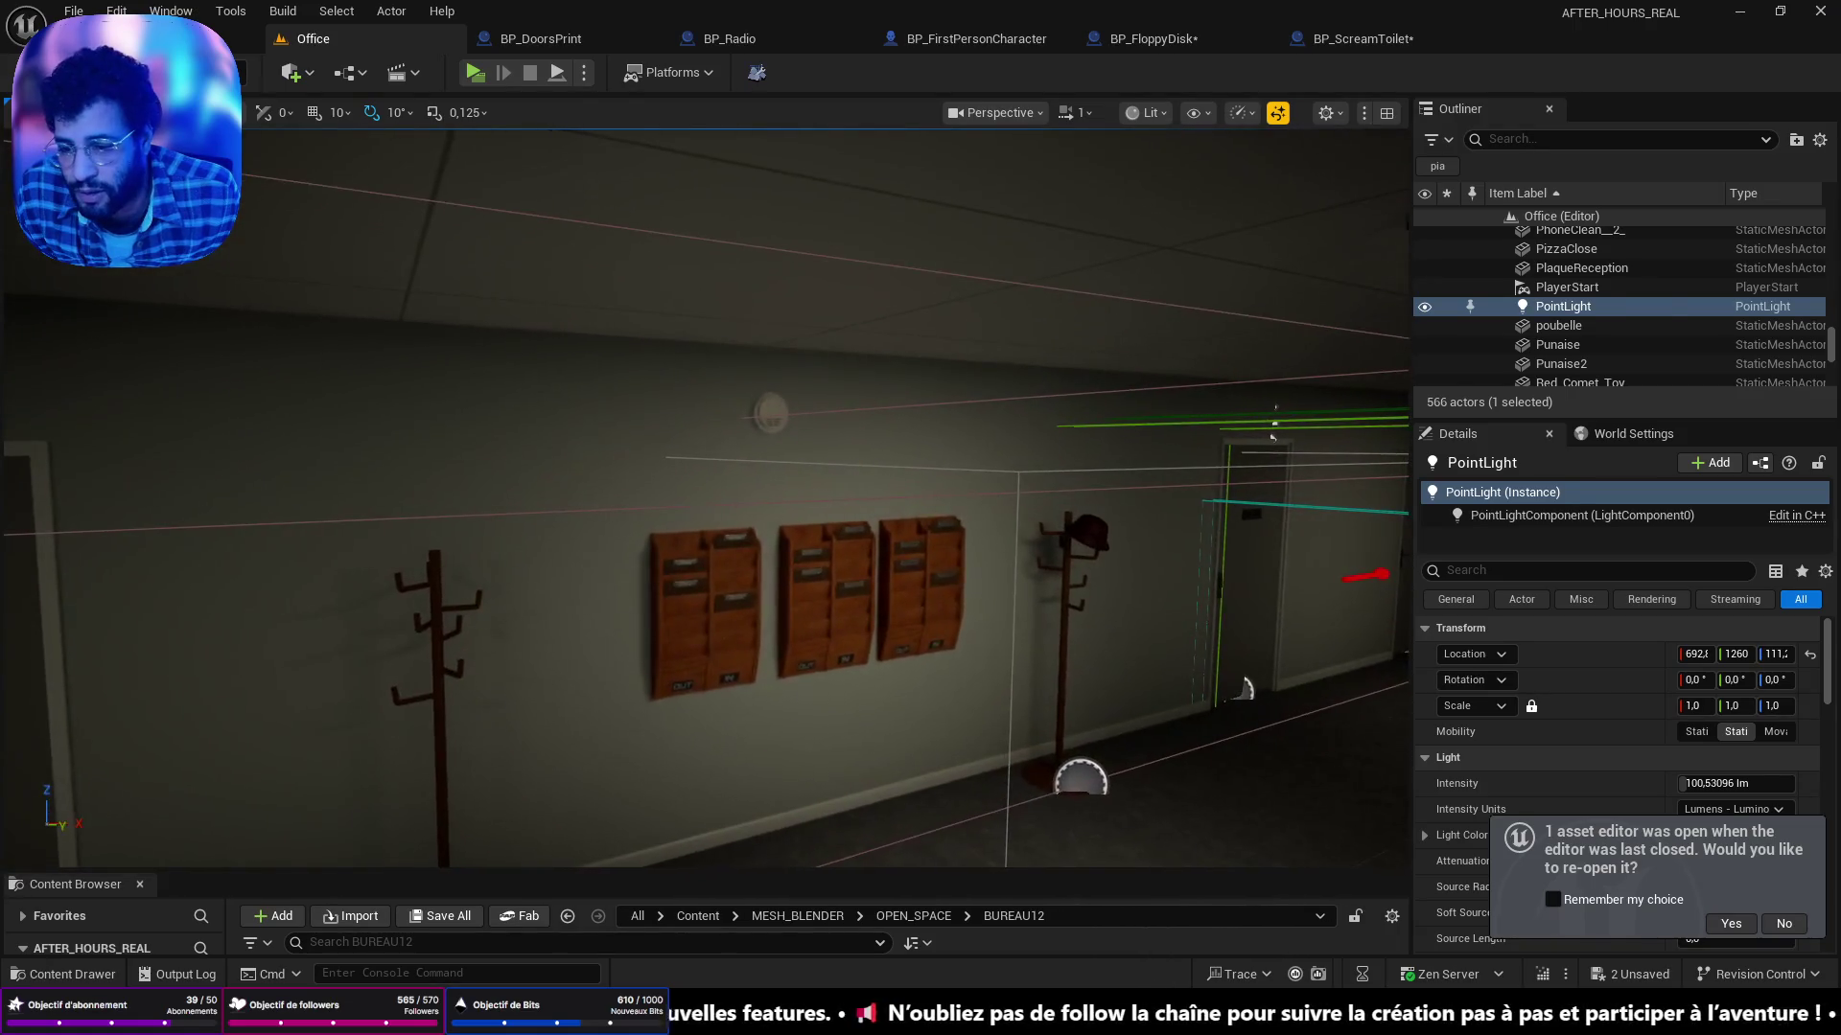
pyautogui.click(709, 613)
# Select and frame the water cooler, then pull back and fly past the cubicle desk.
pyautogui.moveTo(705, 499); pyautogui.dragTo(767, 498)
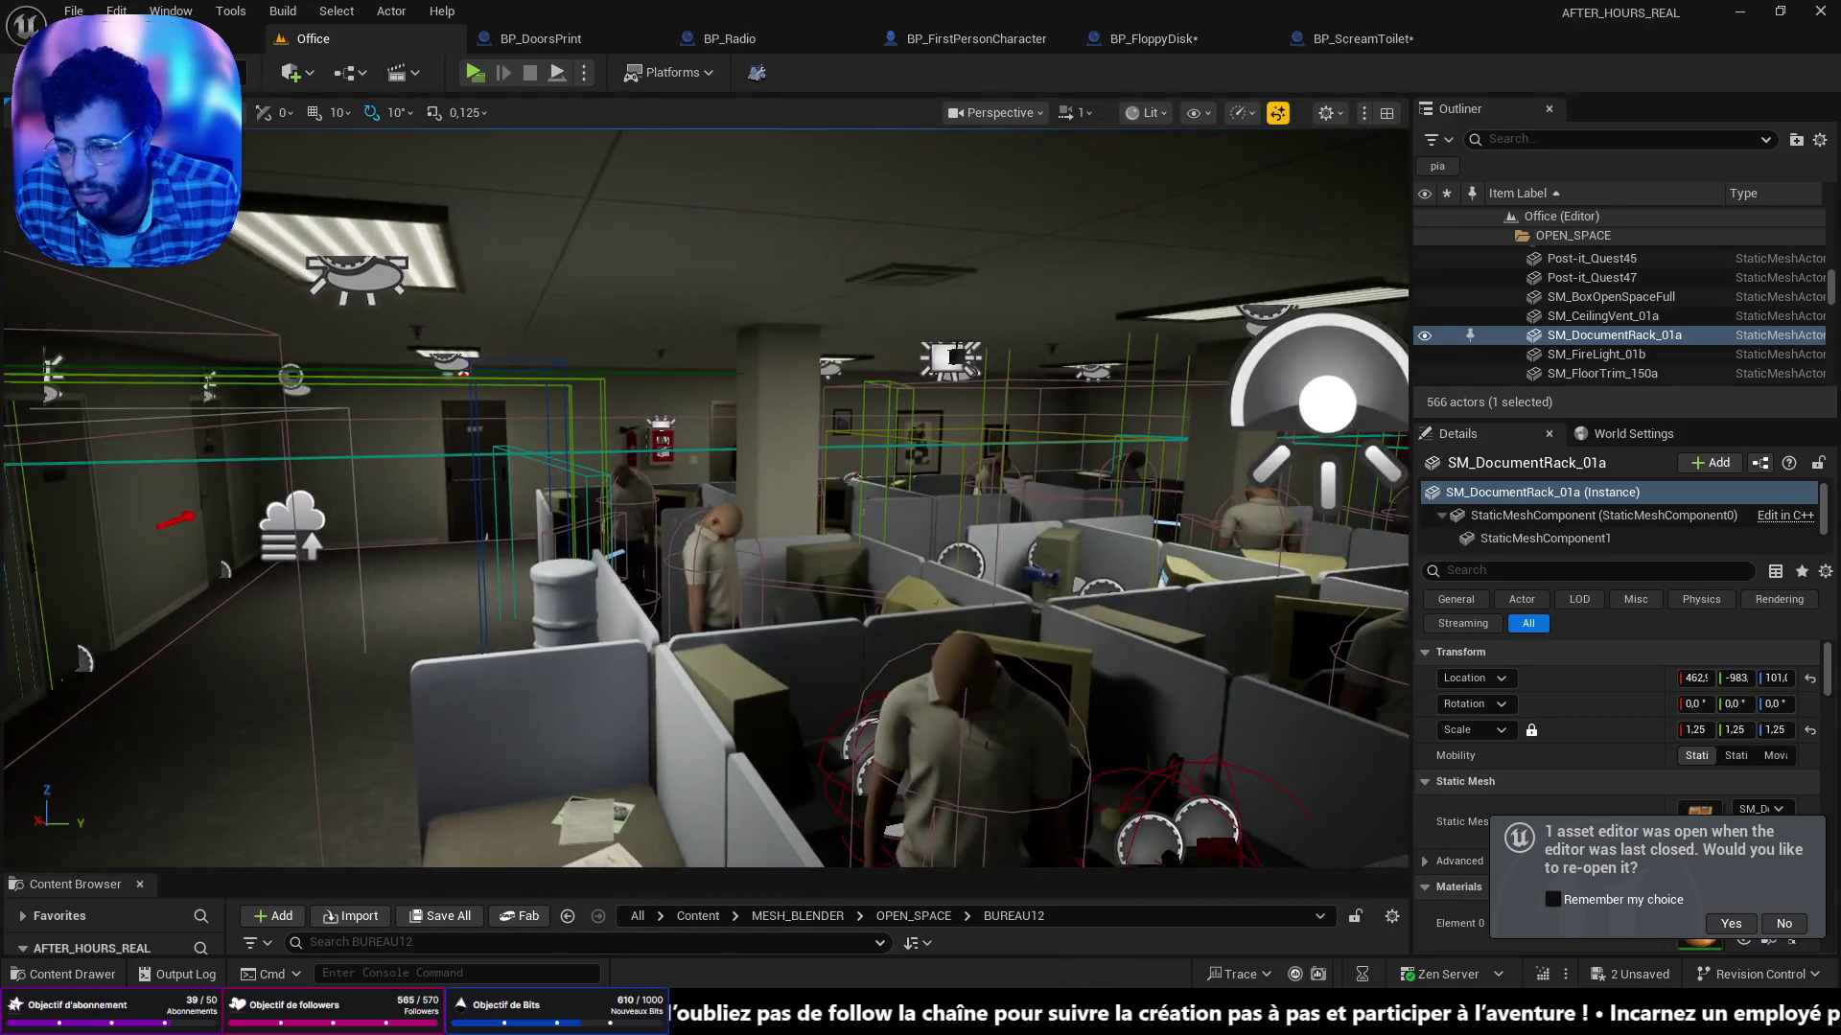
pyautogui.click(568, 599)
pyautogui.press('f')
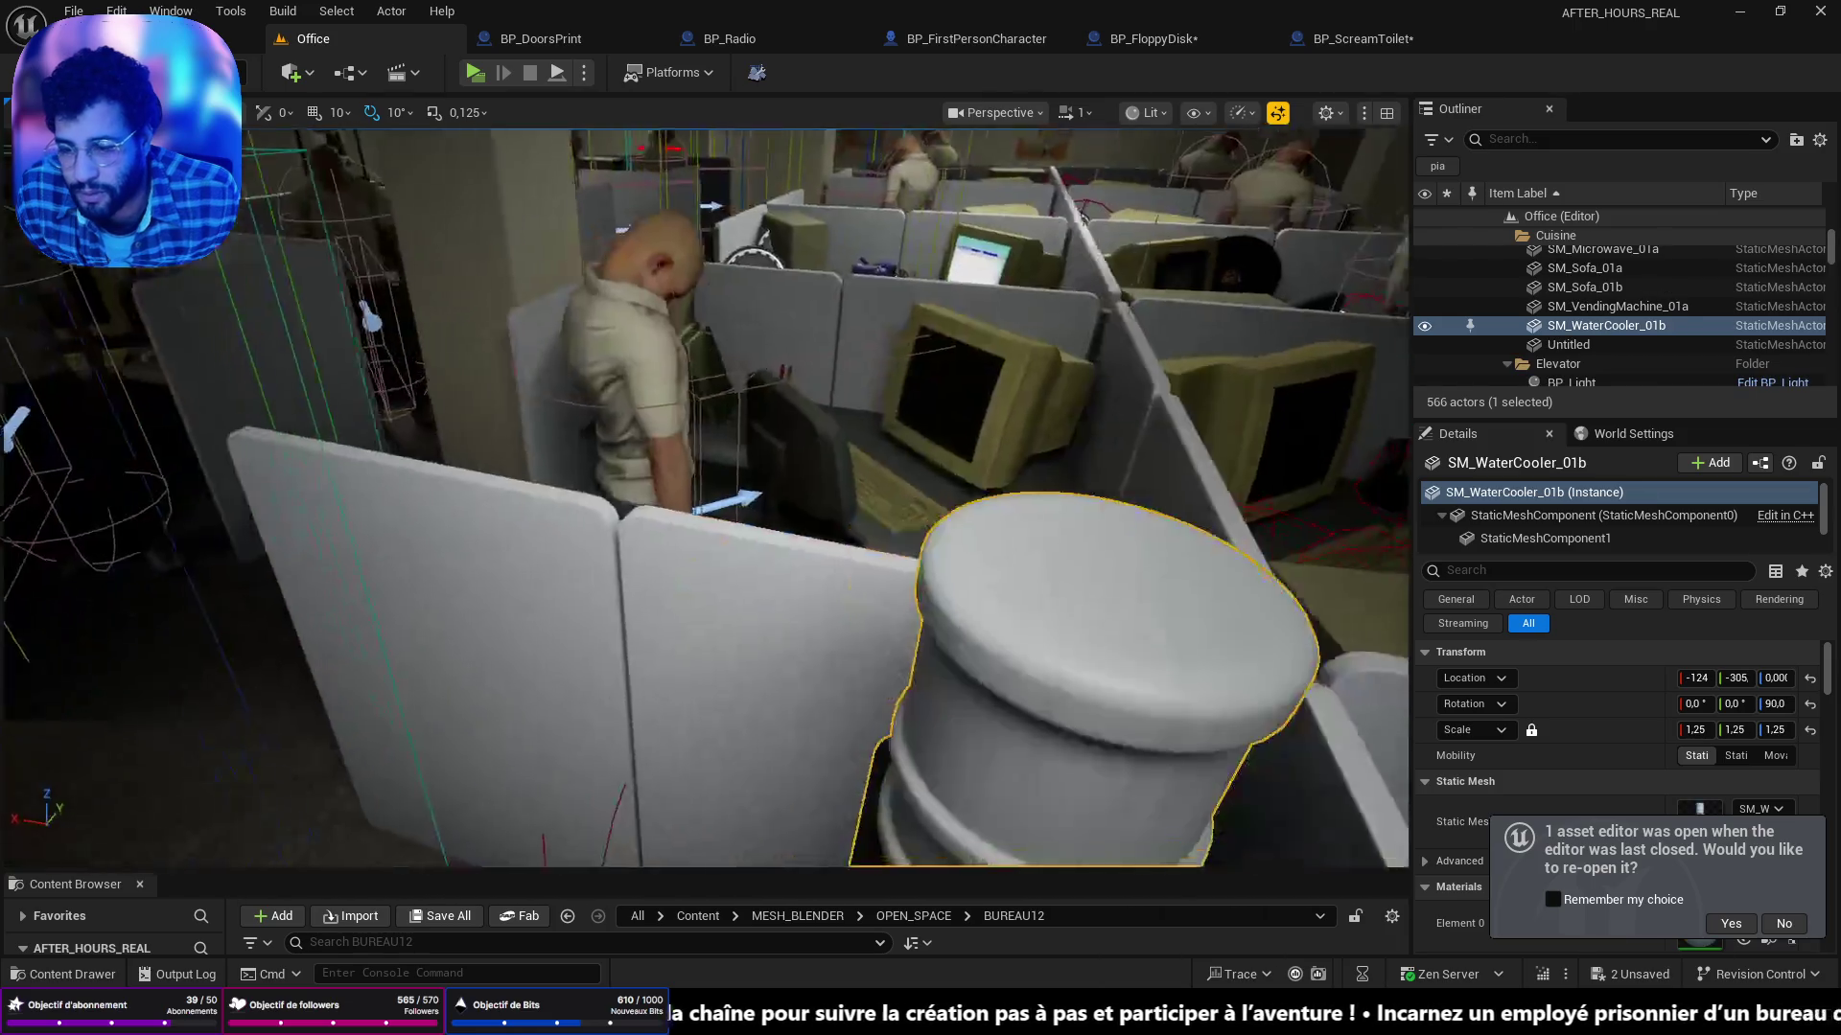
pyautogui.scroll(-5, 707, 499)
pyautogui.moveTo(707, 499); pyautogui.dragTo(585, 485)
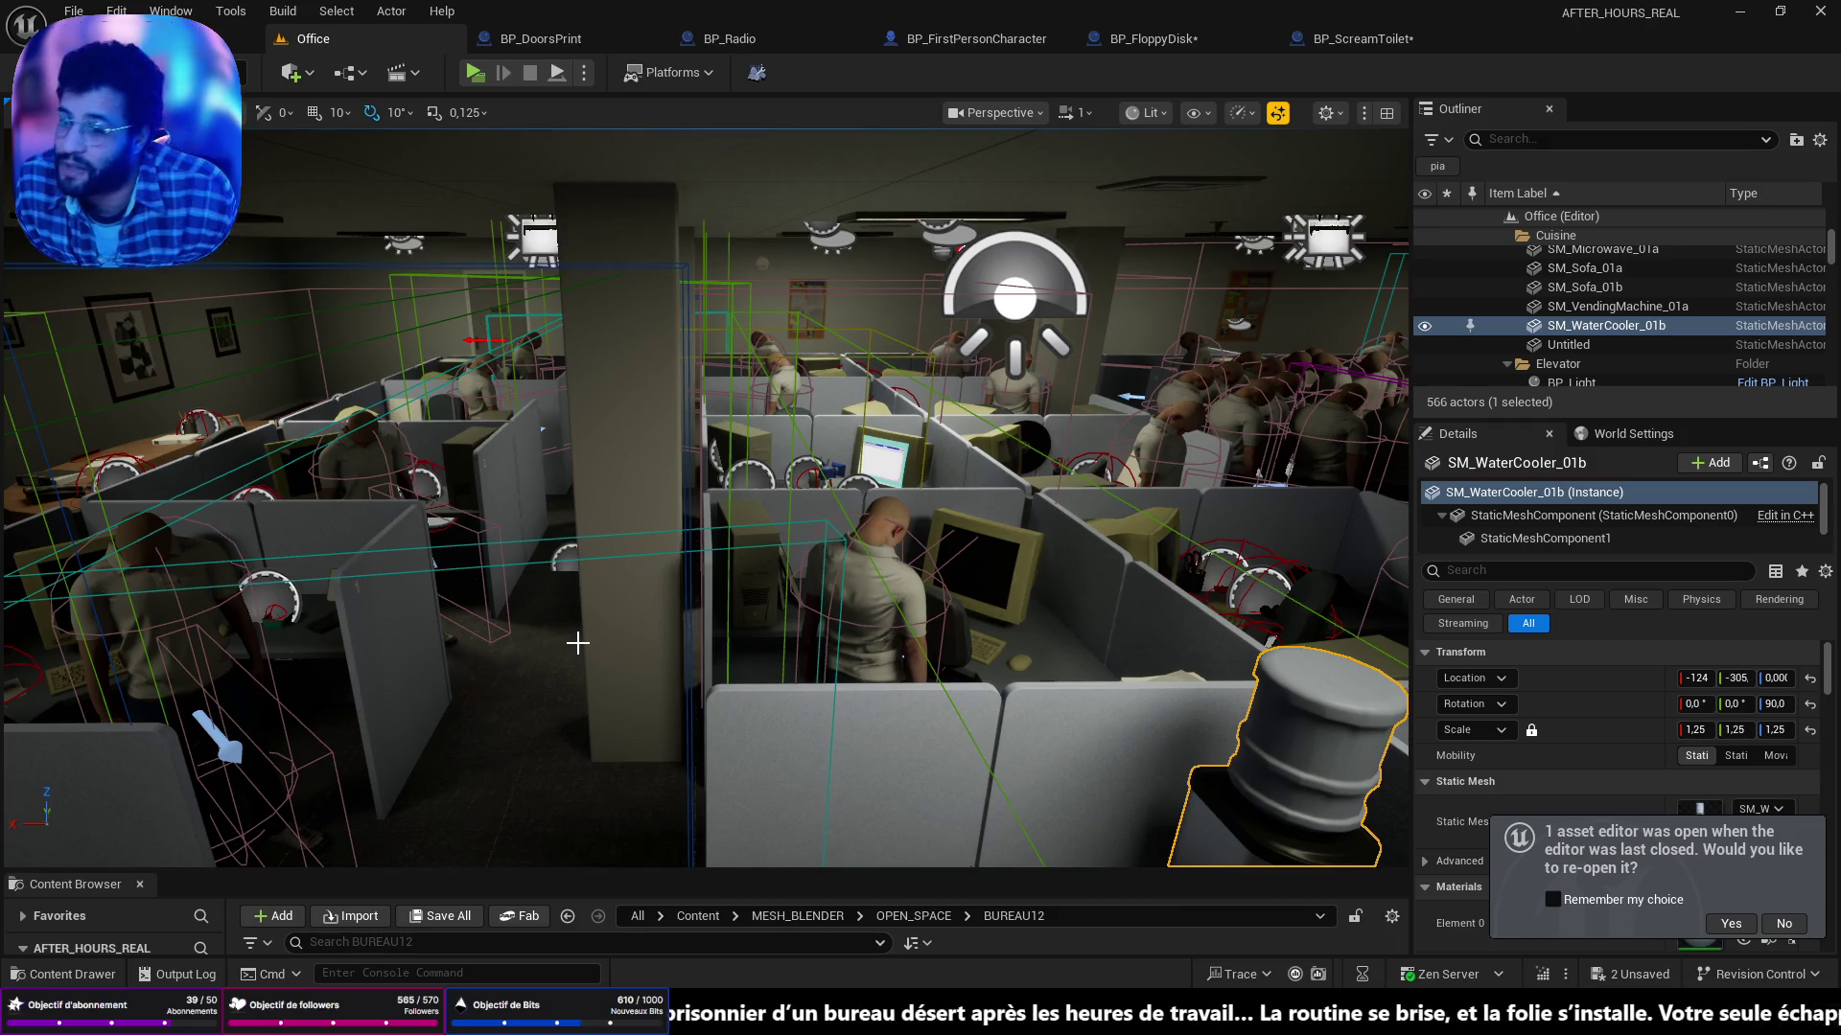
pyautogui.moveTo(609, 643)
pyautogui.mouseDown()
pyautogui.moveTo(609, 690)
pyautogui.moveTo(610, 652)
pyautogui.mouseUp()
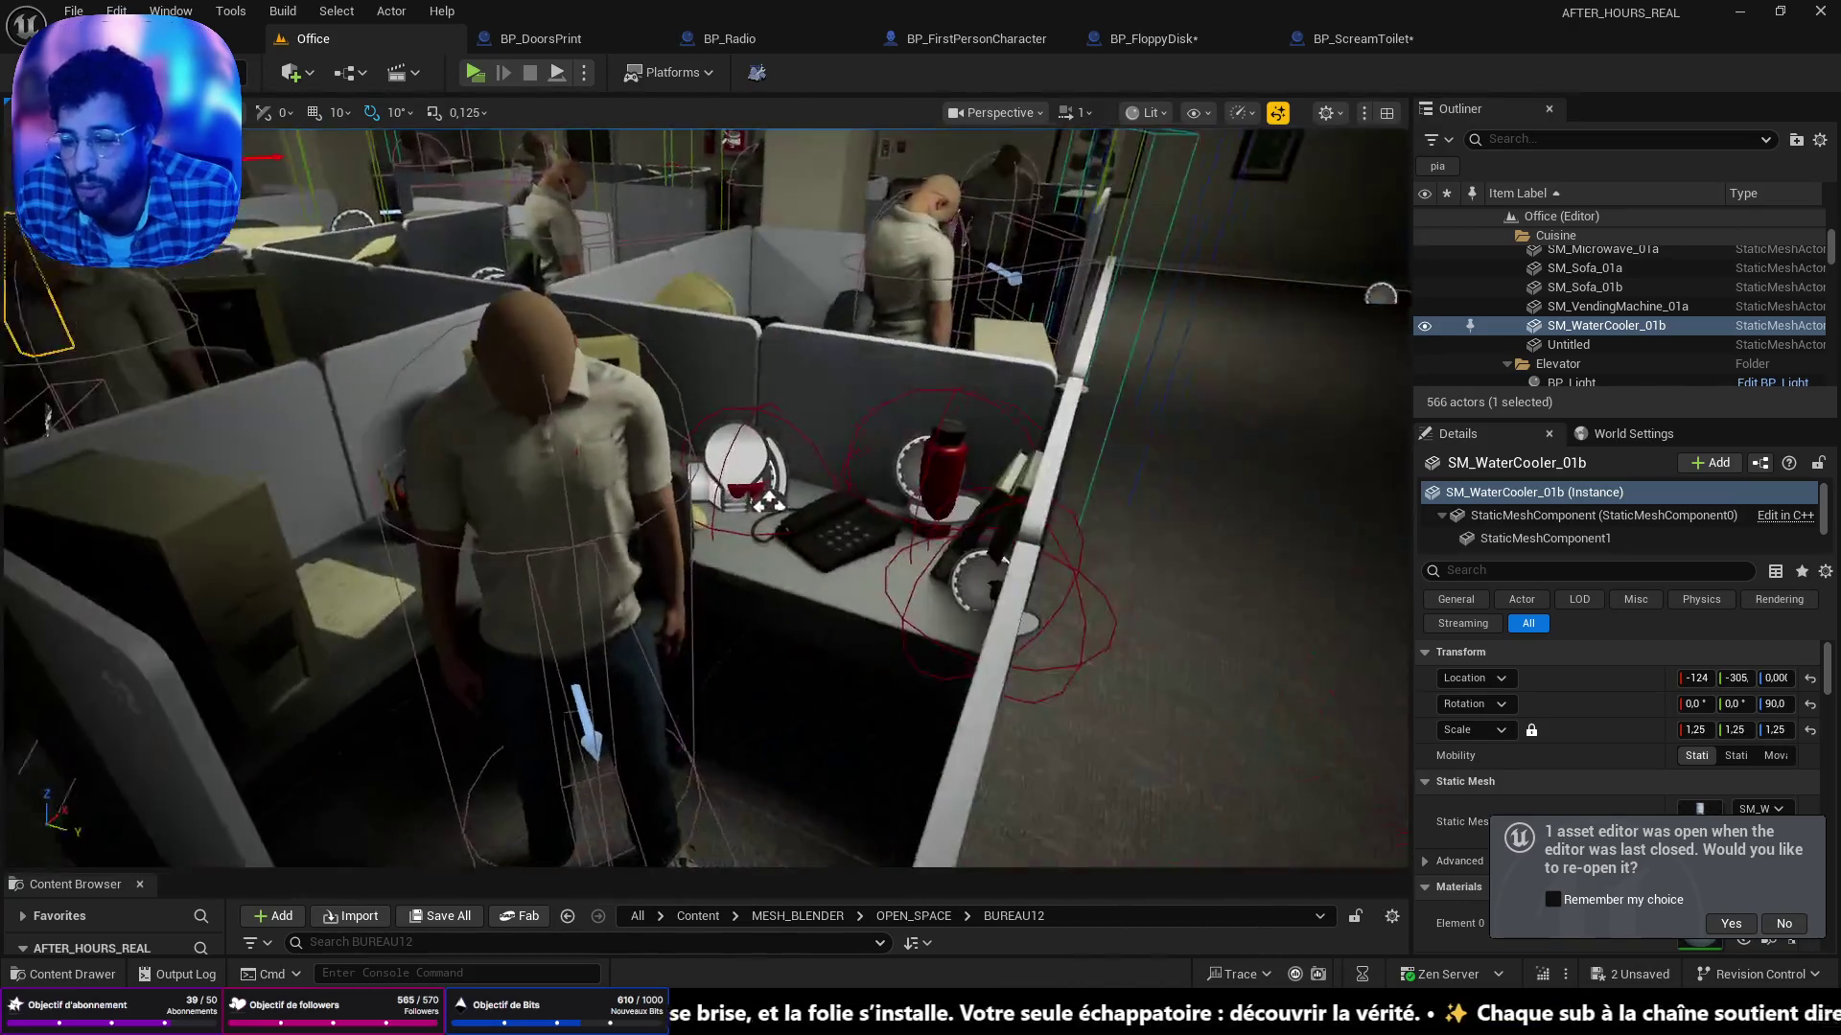
pyautogui.moveTo(921, 538)
pyautogui.mouseDown()
pyautogui.moveTo(817, 637)
pyautogui.moveTo(801, 480)
pyautogui.moveTo(975, 525)
pyautogui.mouseUp()
pyautogui.moveTo(651, 322); pyautogui.dragTo(664, 168)
# Play from this viewport spot briefly, then stop the game session.
pyautogui.rightClick(636, 715)
pyautogui.click(709, 695)
pyautogui.click(999, 630)
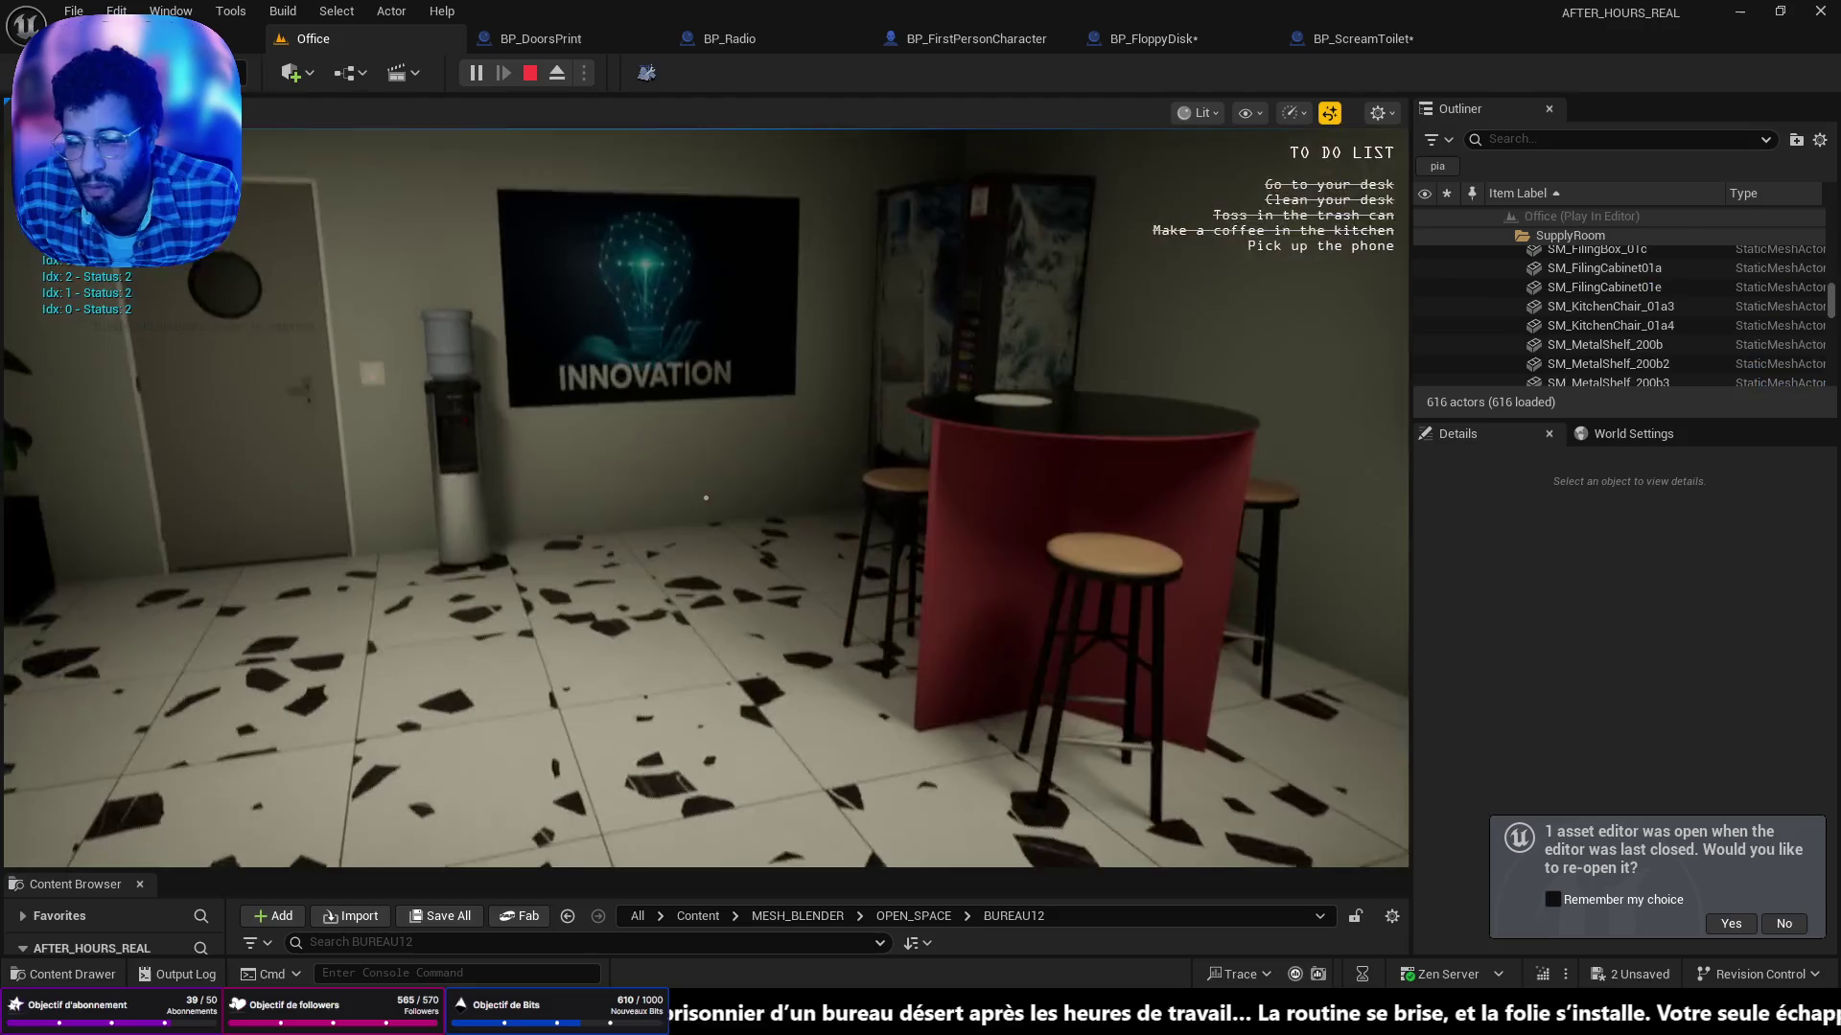
pyautogui.press('Escape')
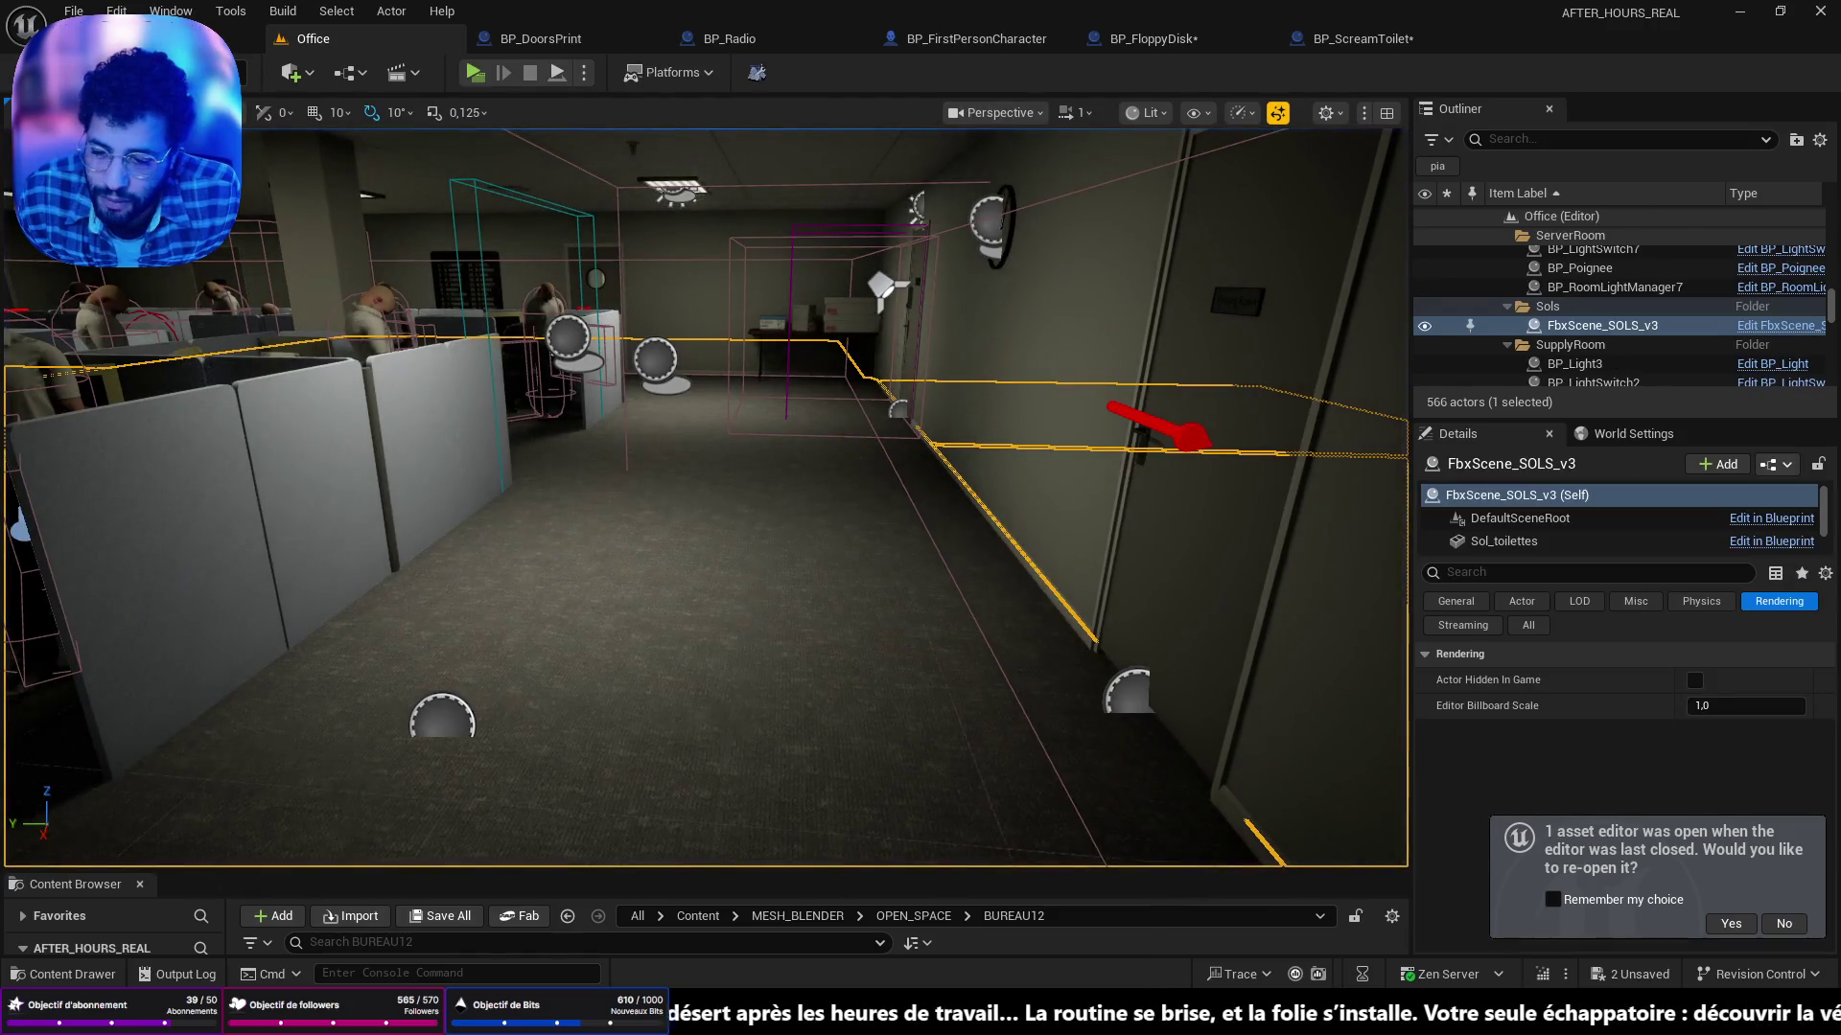
# Delete Progression.sav from SaveGames and return to the editor's level view on the floor.
pyautogui.hotkey('alt', 'Tab')
pyautogui.click(412, 164)
pyautogui.press('Delete')
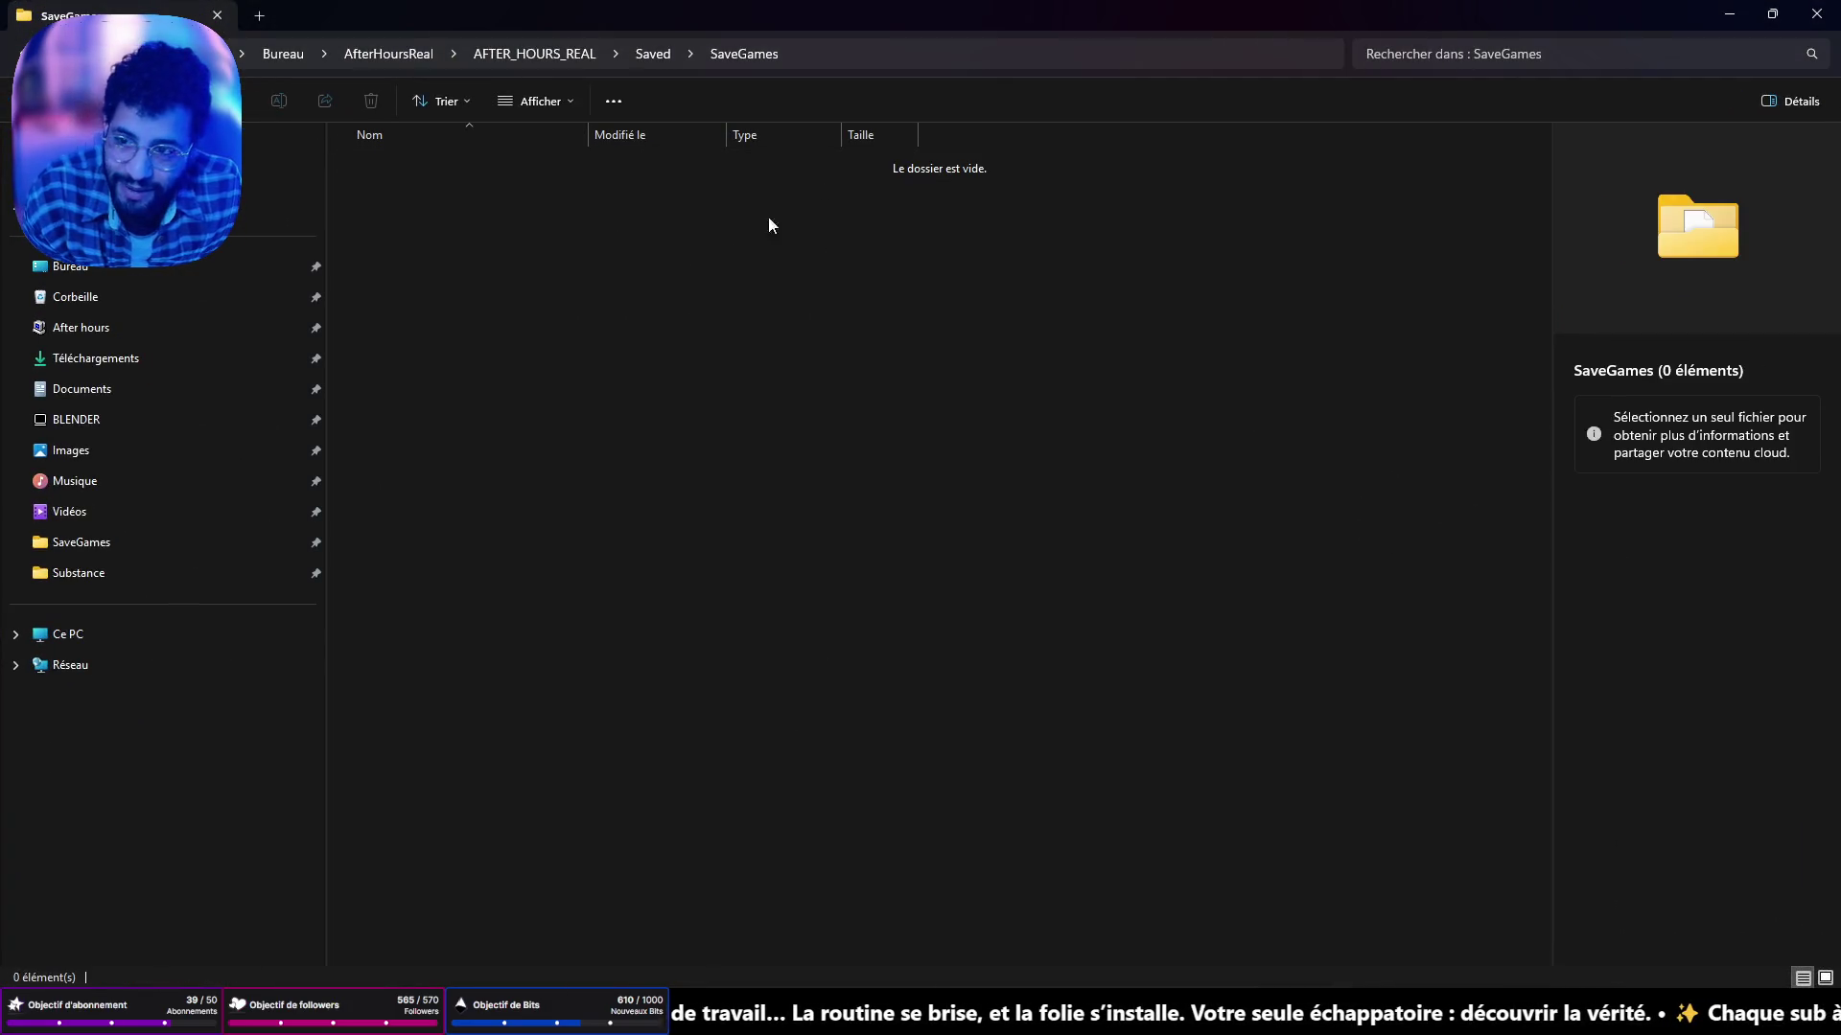
pyautogui.click(1729, 14)
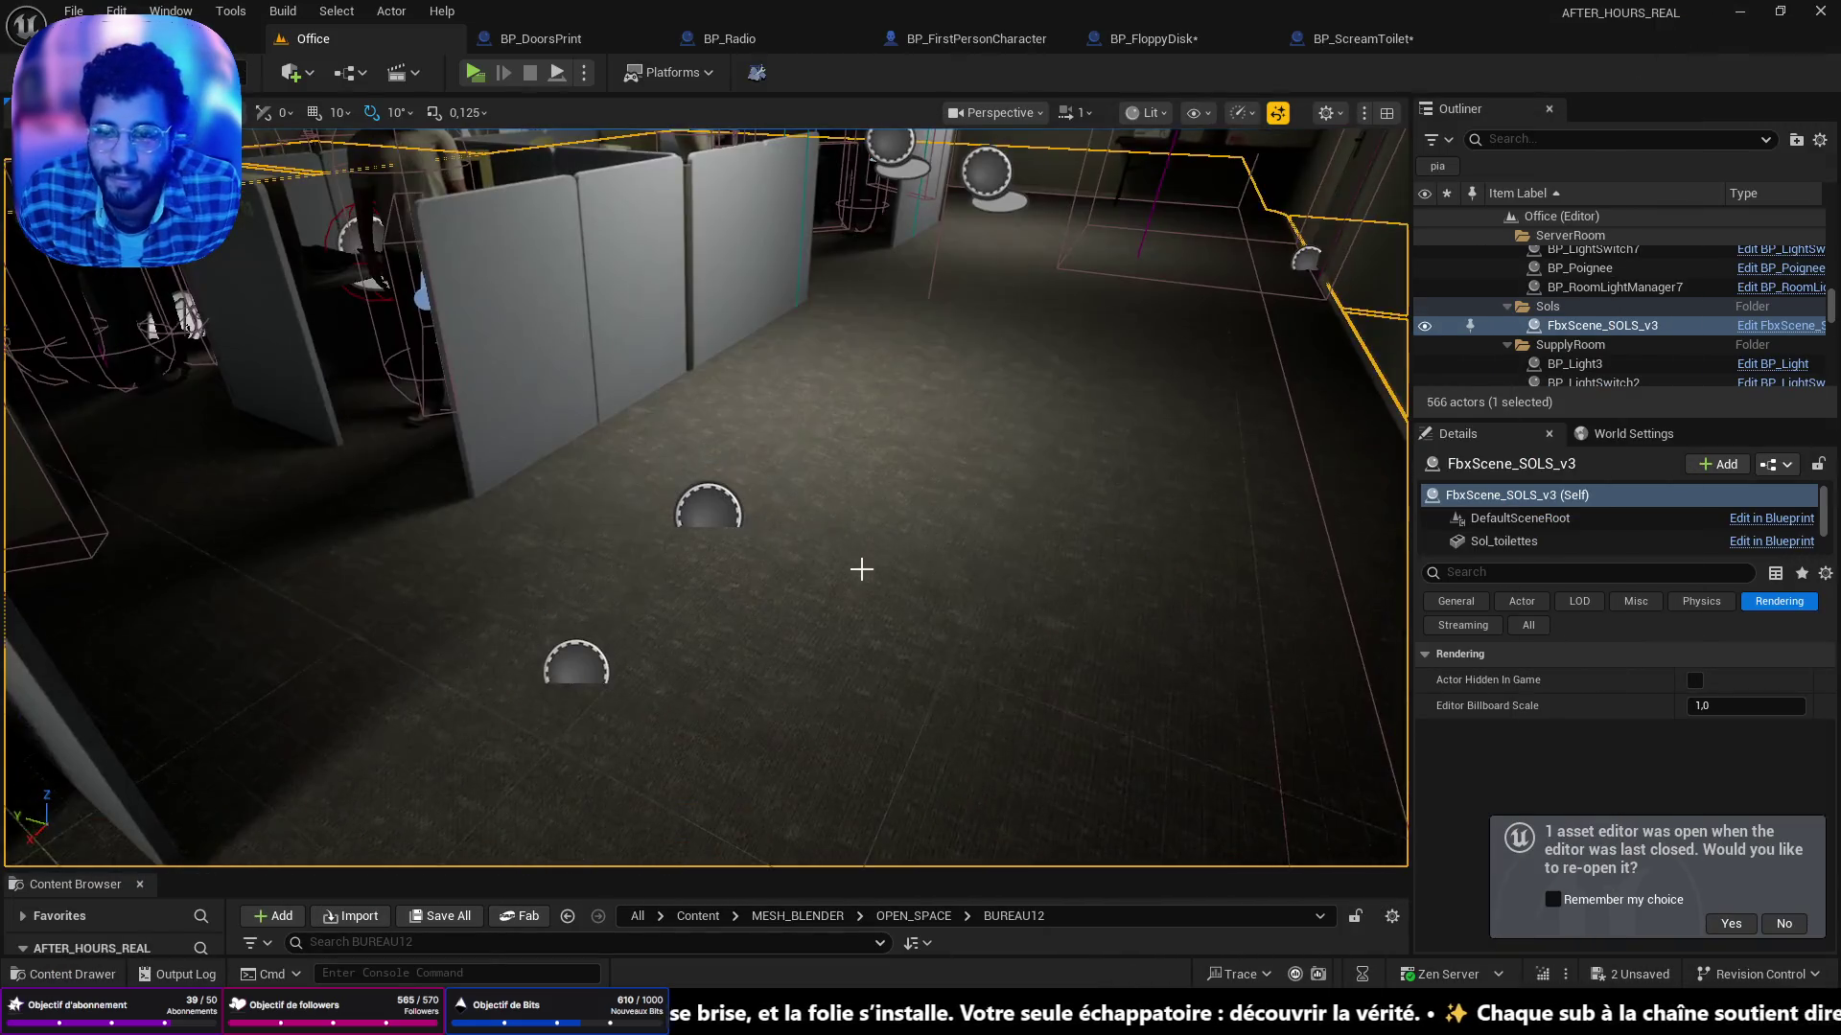
pyautogui.rightClick(863, 563)
# Play from the floor spot and walk between cubicles to the desk with the floppy disk.
pyautogui.click(913, 970)
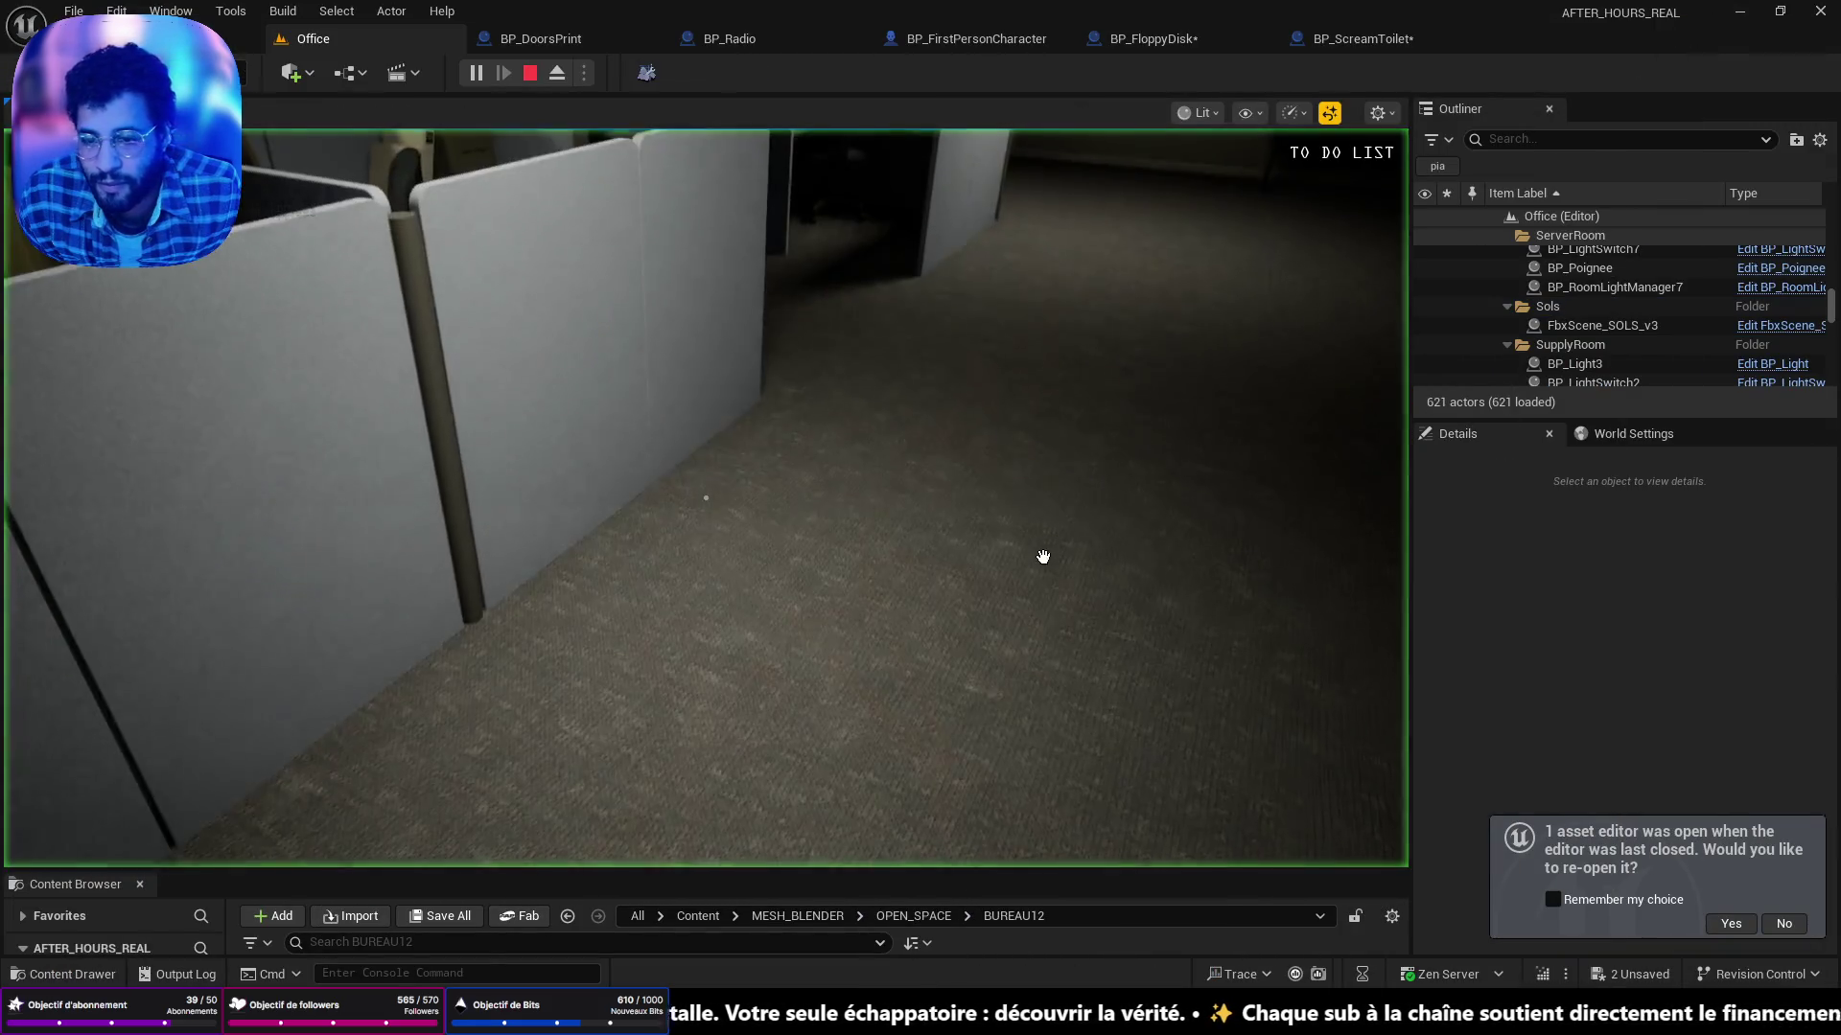
pyautogui.press('w')
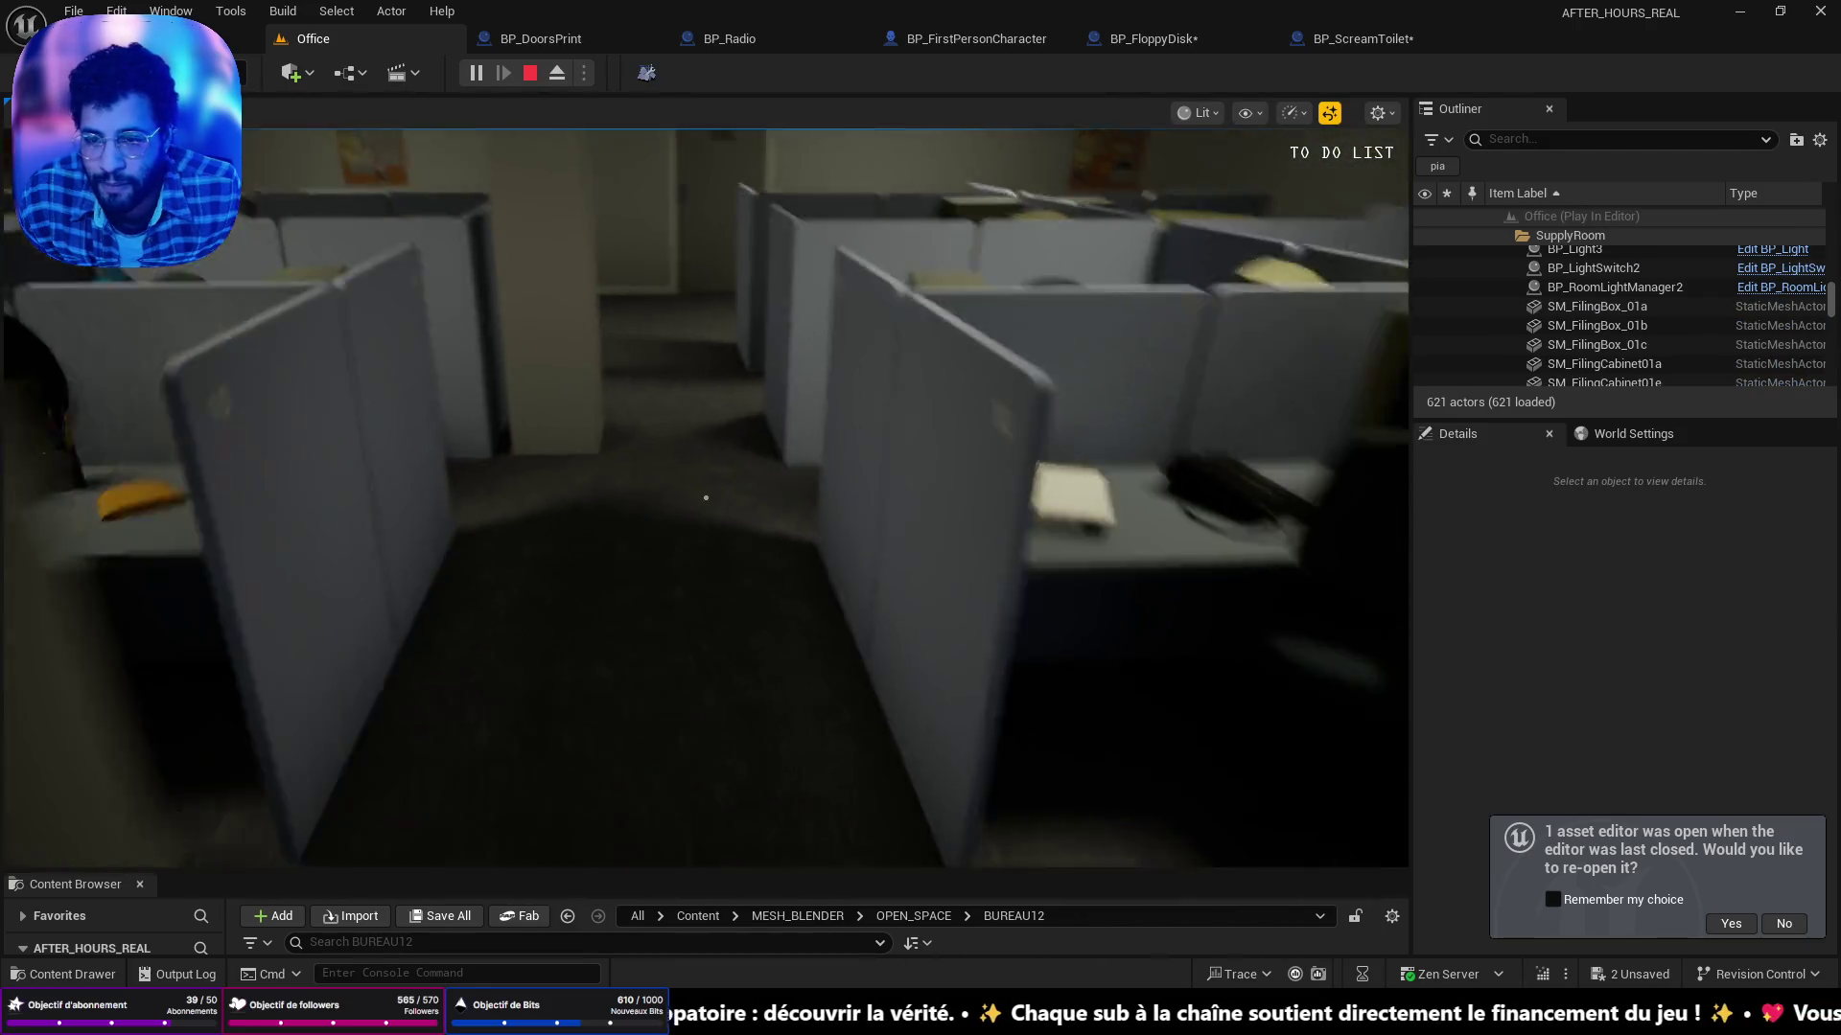
pyautogui.press('w')
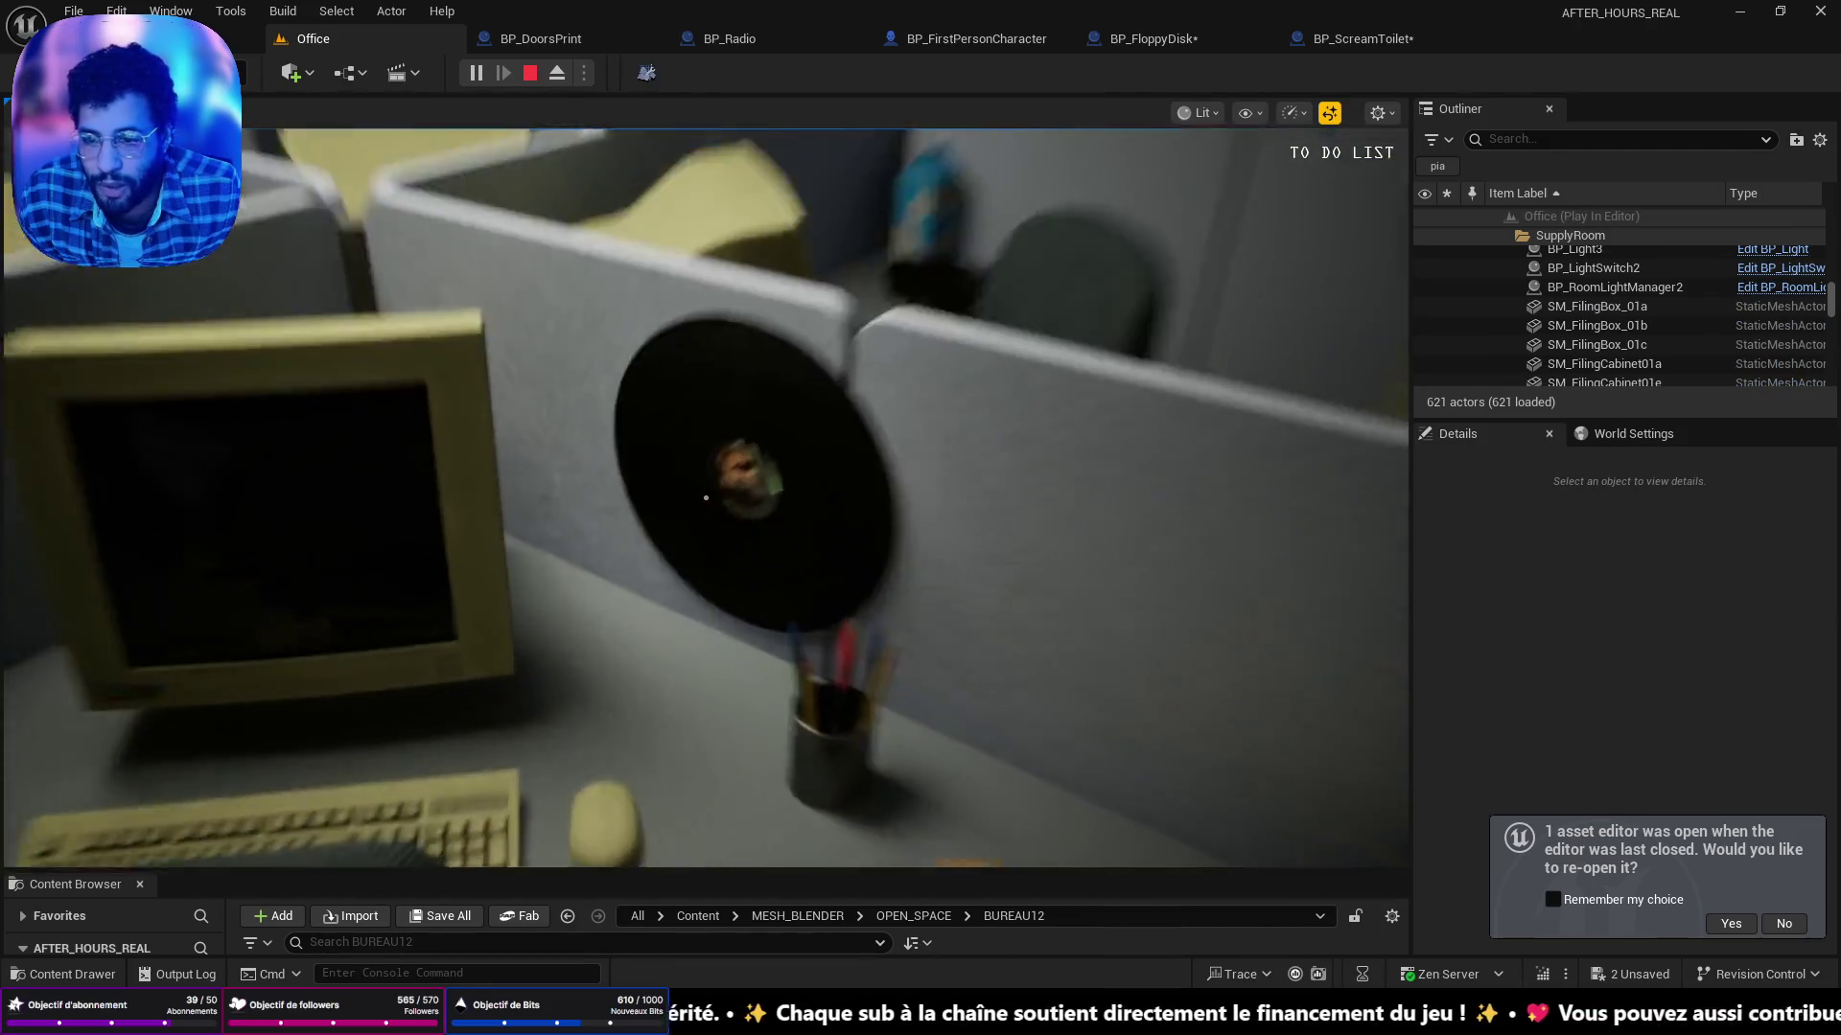
pyautogui.press('s')
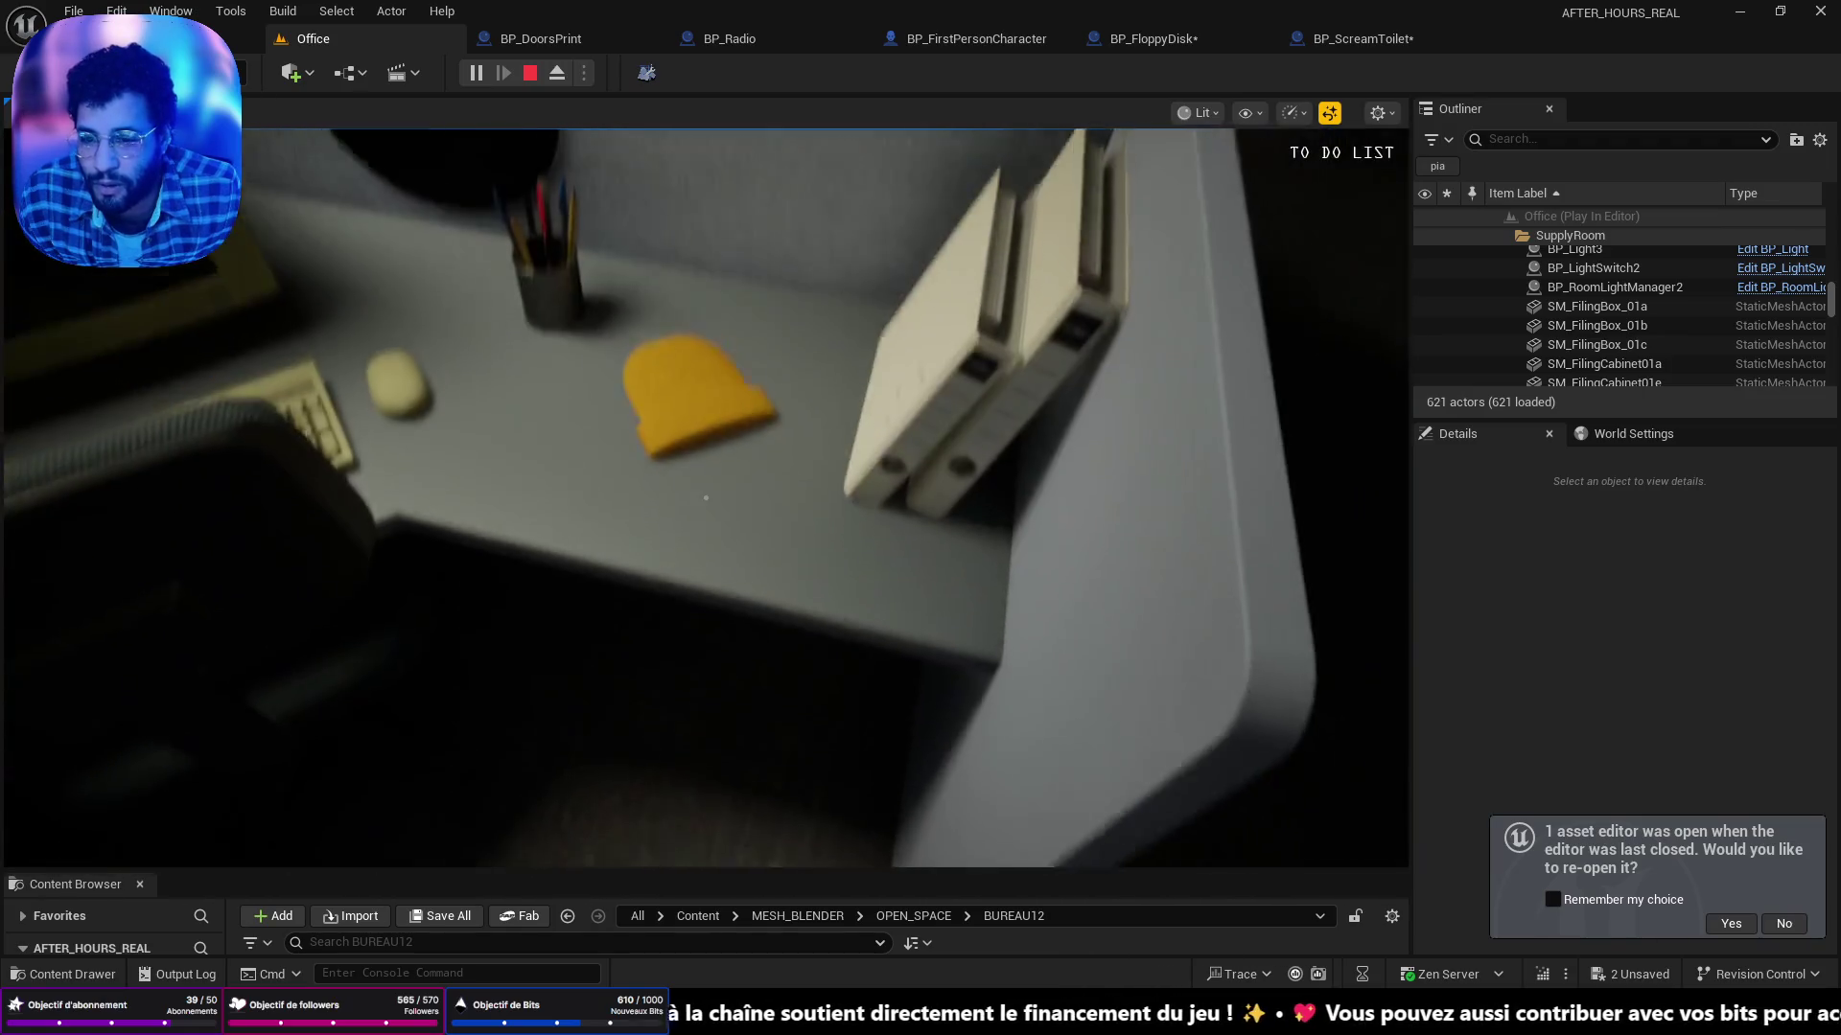
pyautogui.press('s')
pyautogui.press('w')
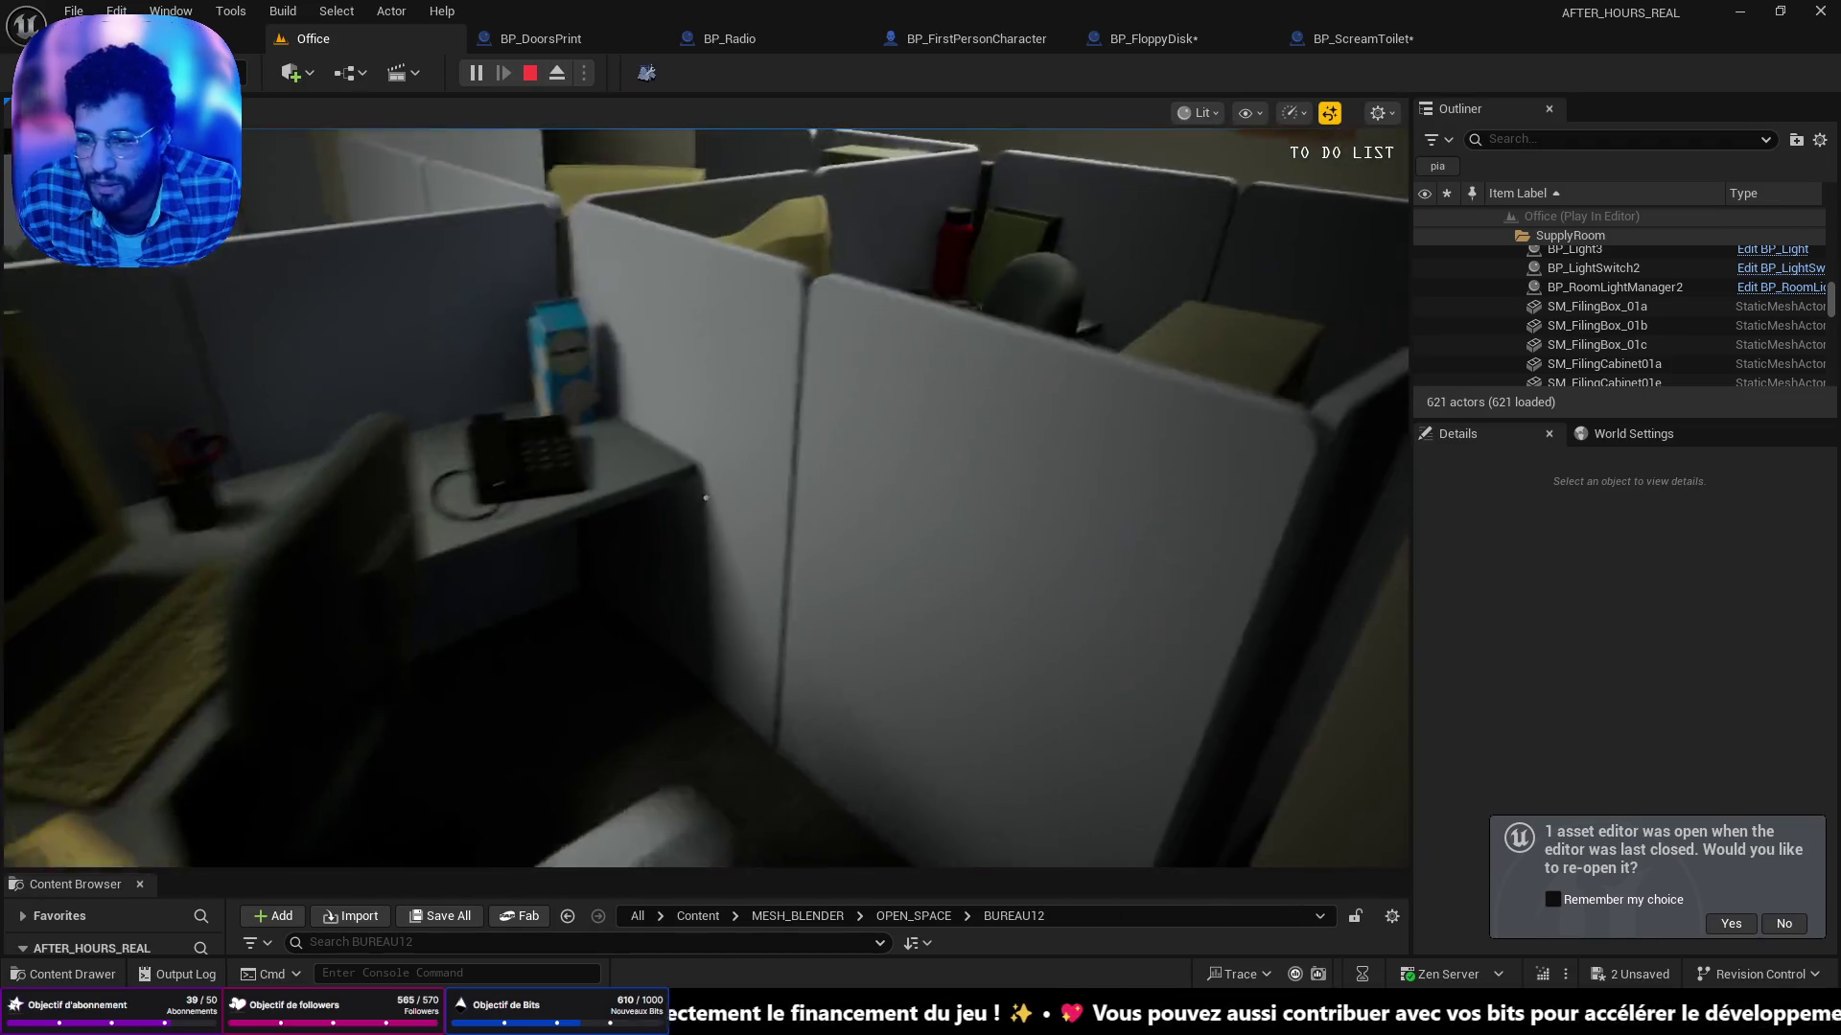
# Pick up and inspect the yellow book, blue carton, red thermos, red spinner and another red object.
pyautogui.press('e')
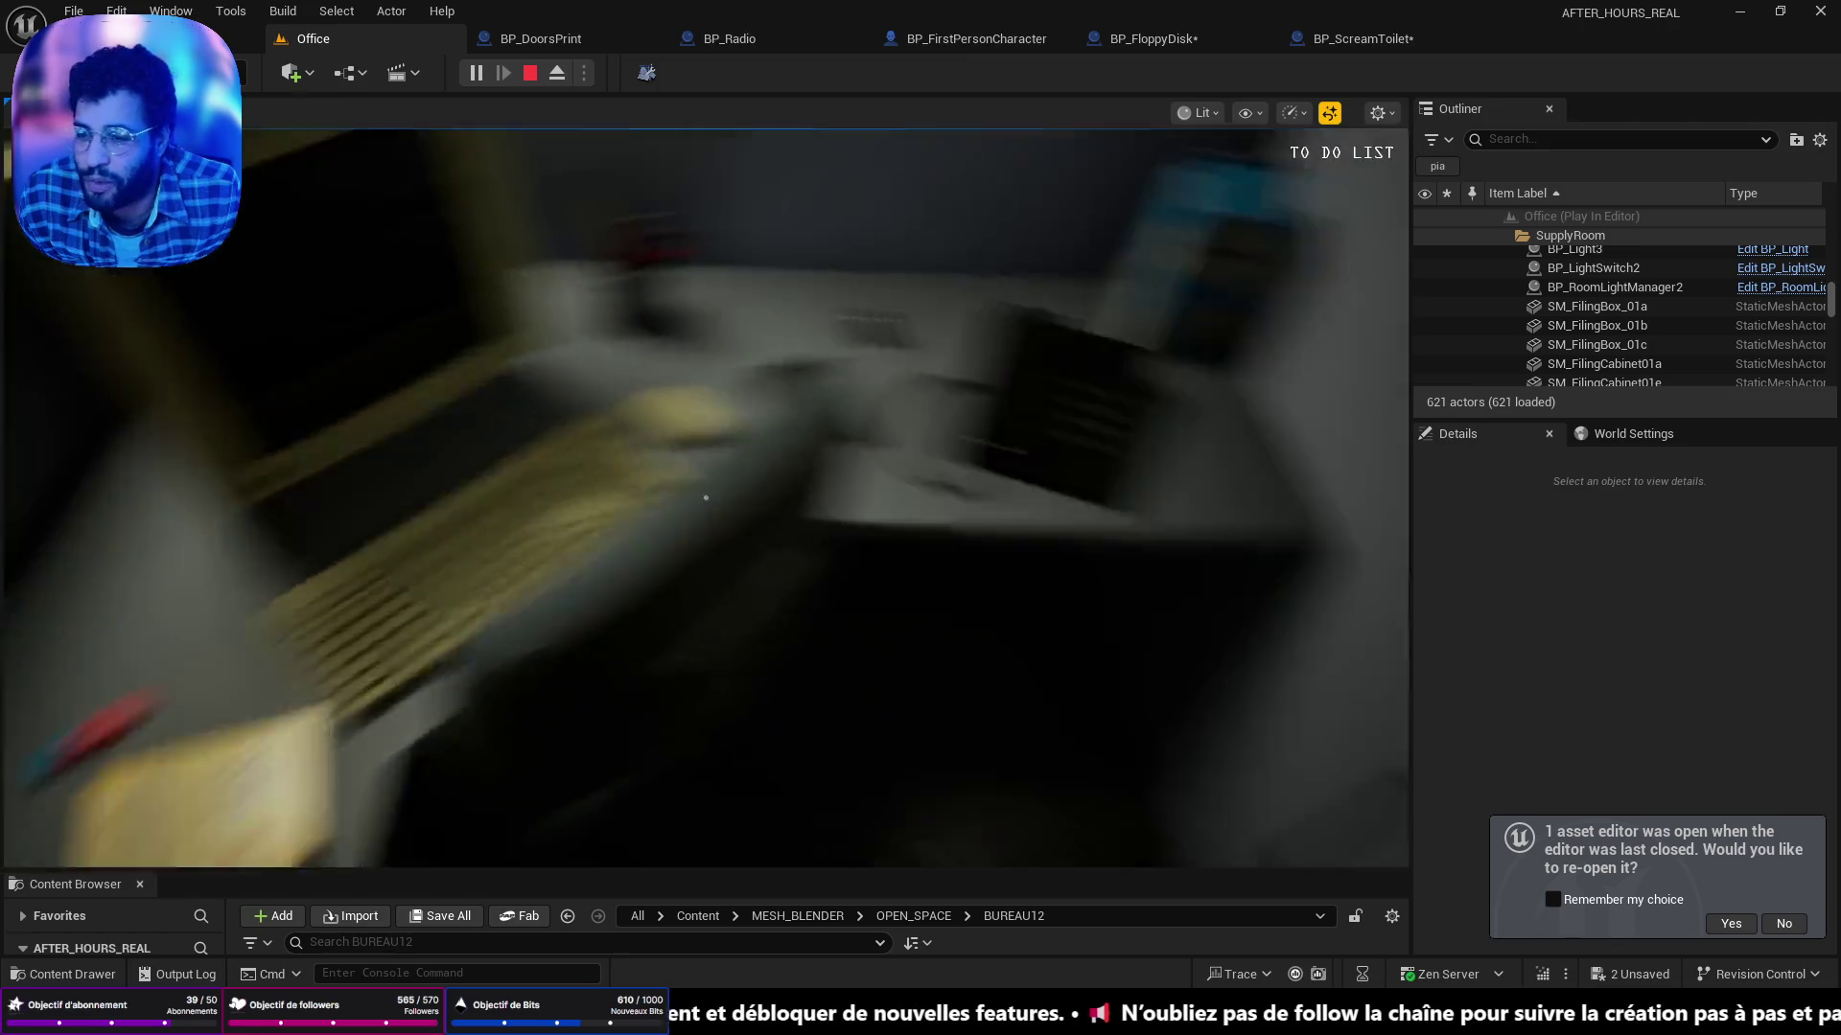
pyautogui.press('e')
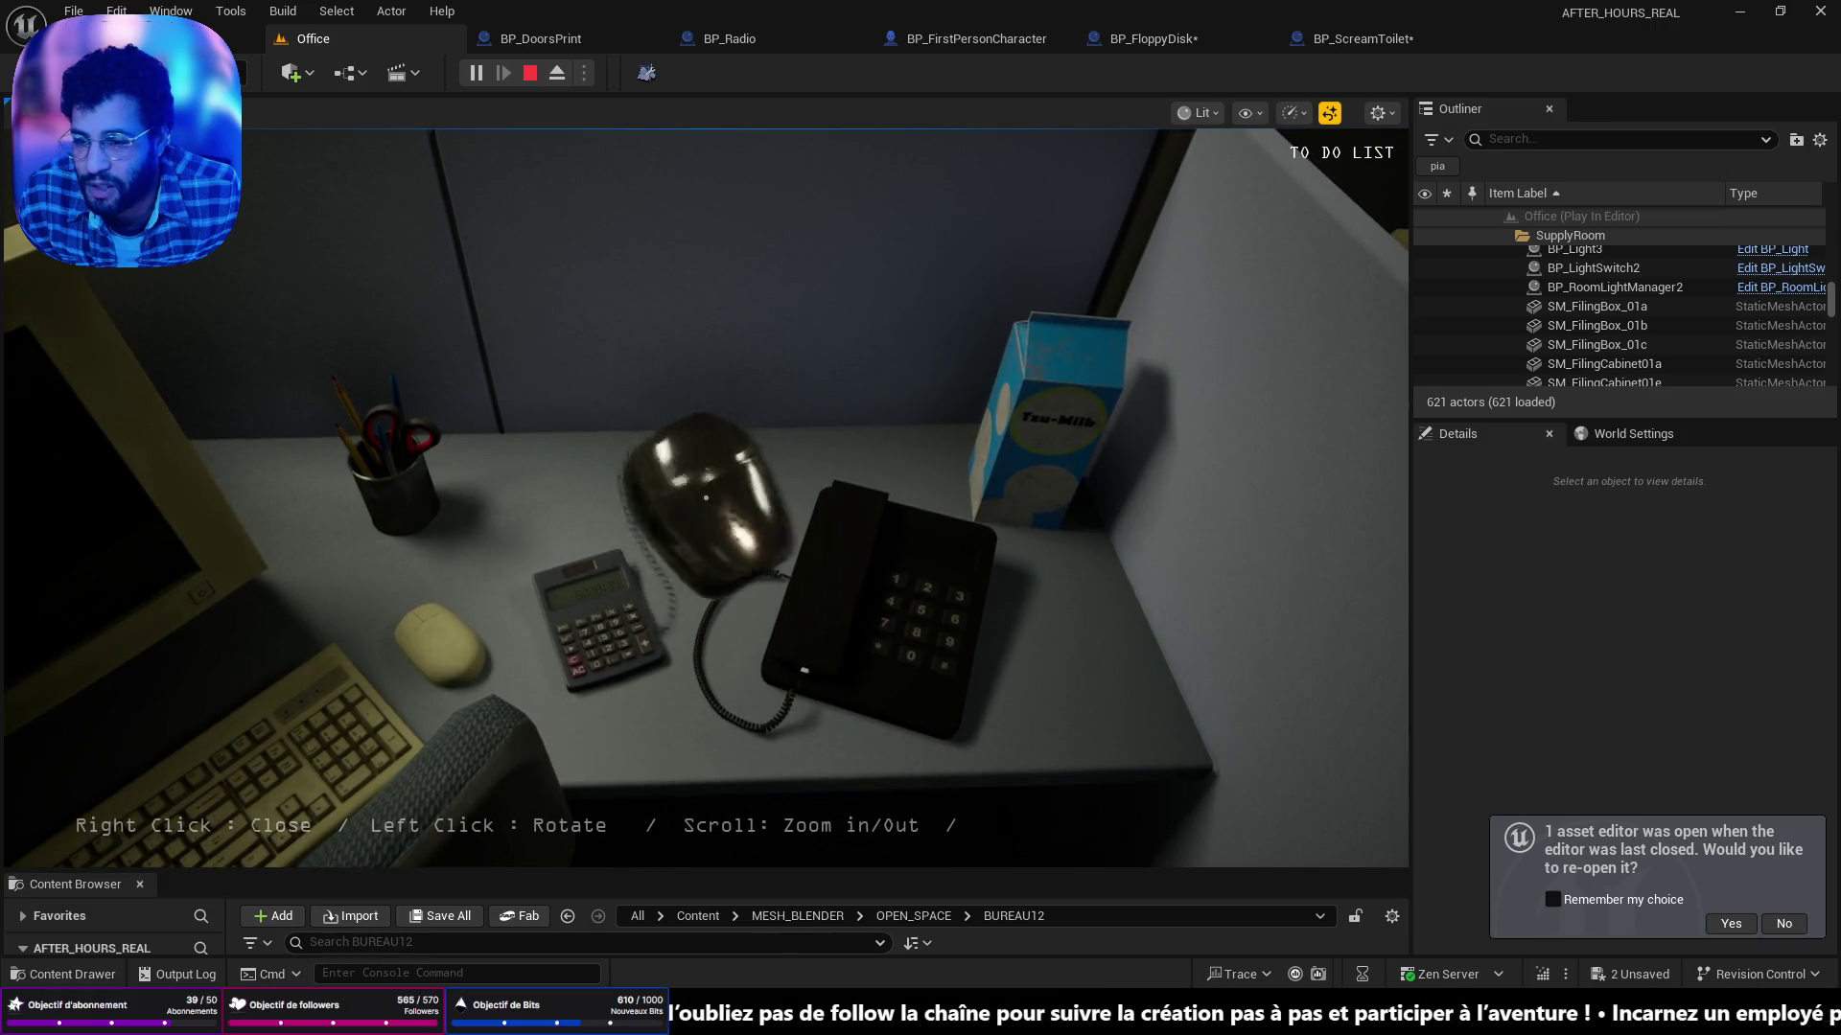
pyautogui.rightClick(706, 498)
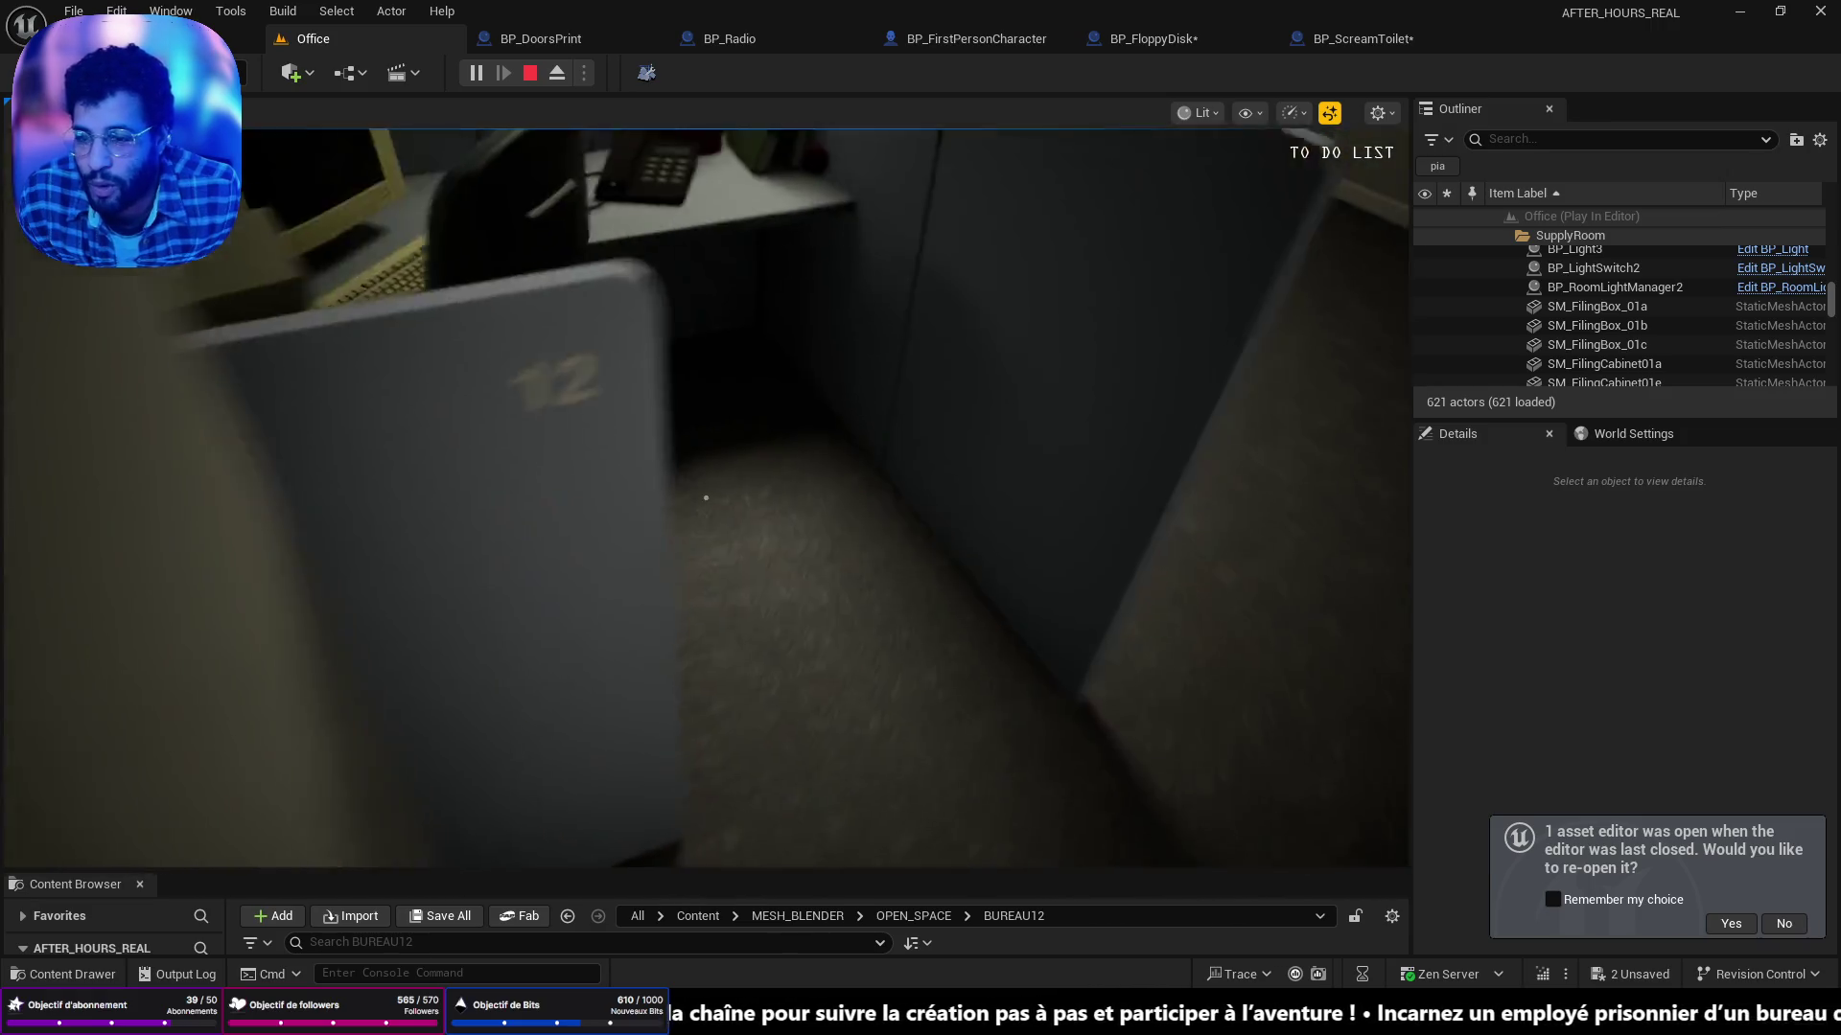
pyautogui.press('e')
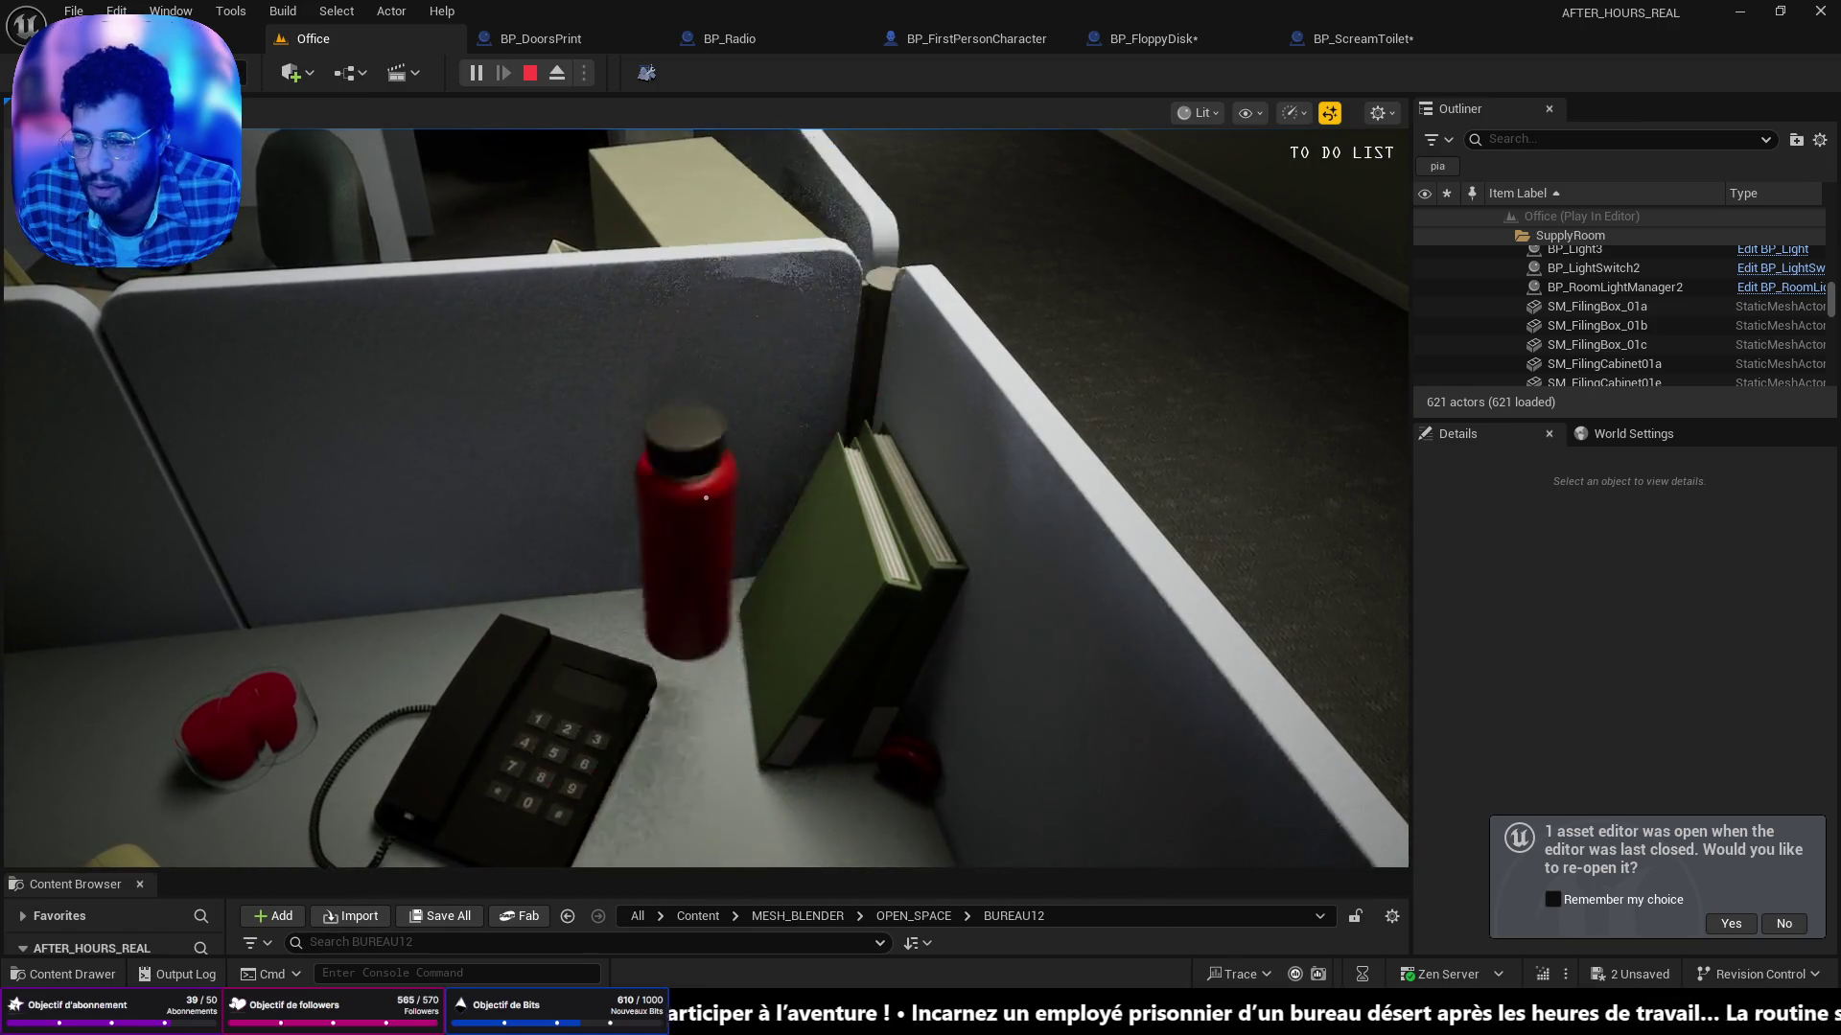
pyautogui.press('e')
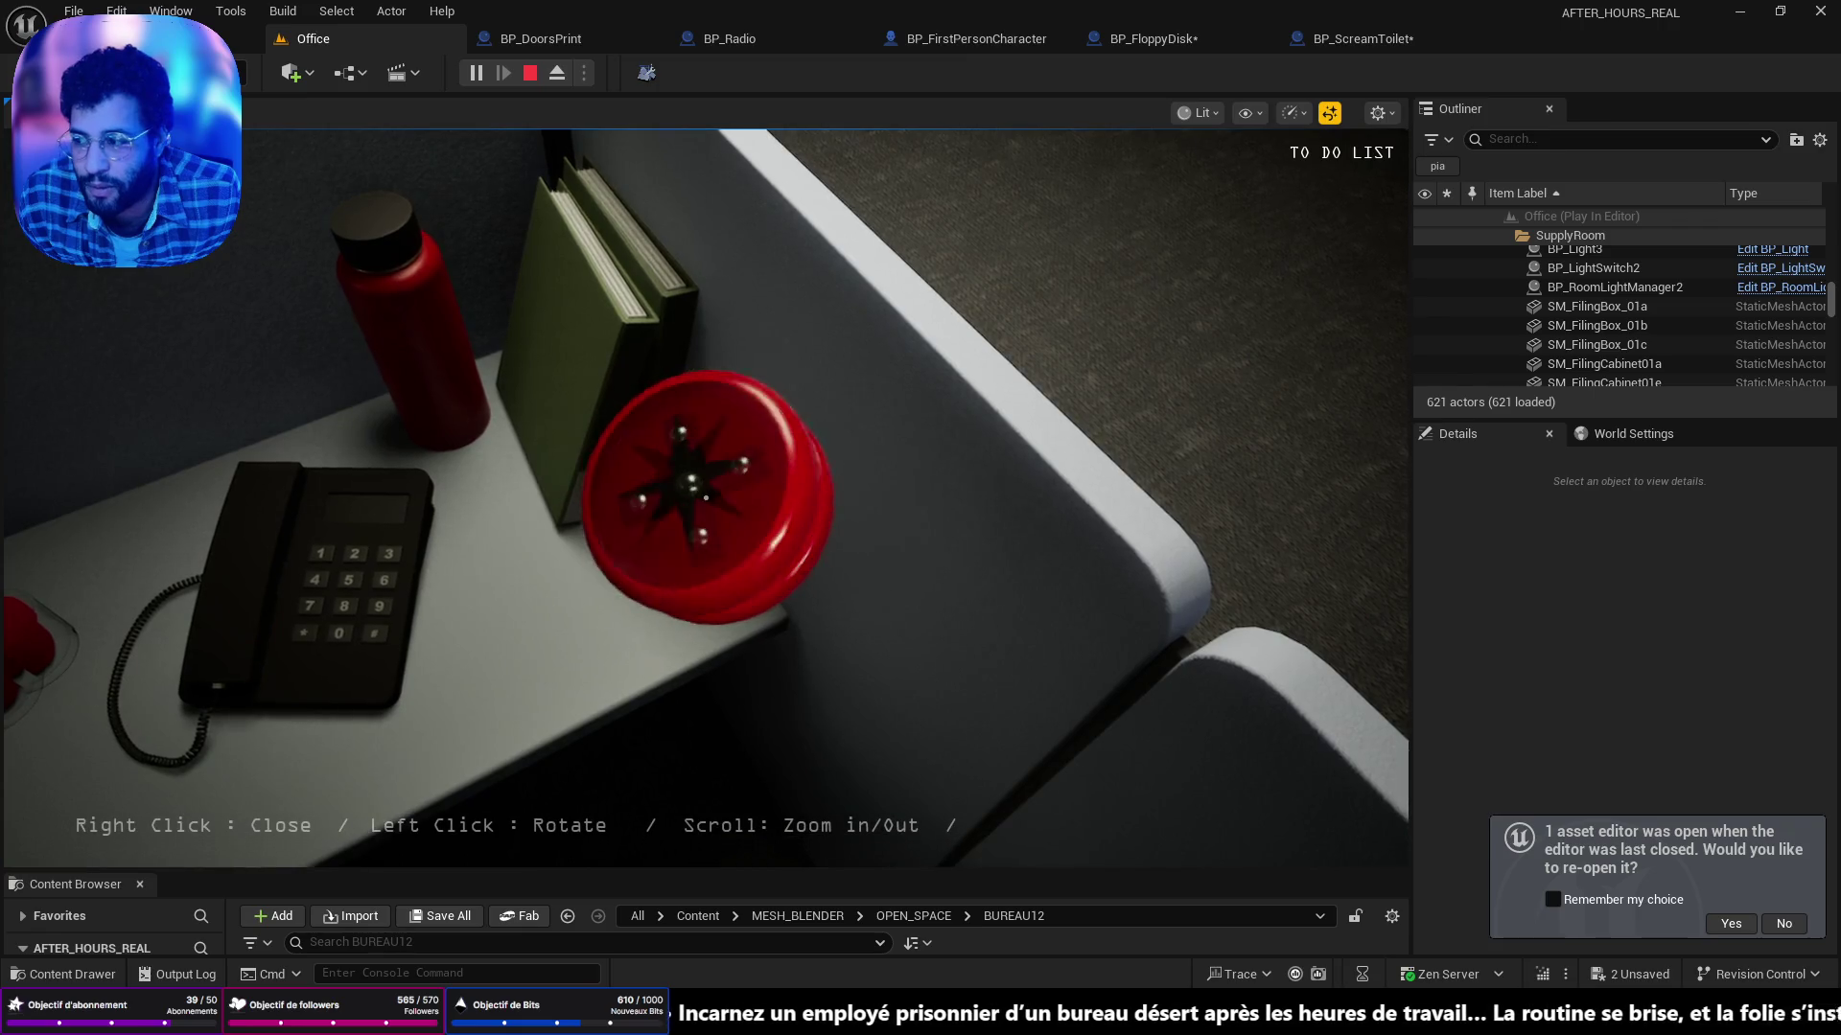
pyautogui.rightClick(706, 497)
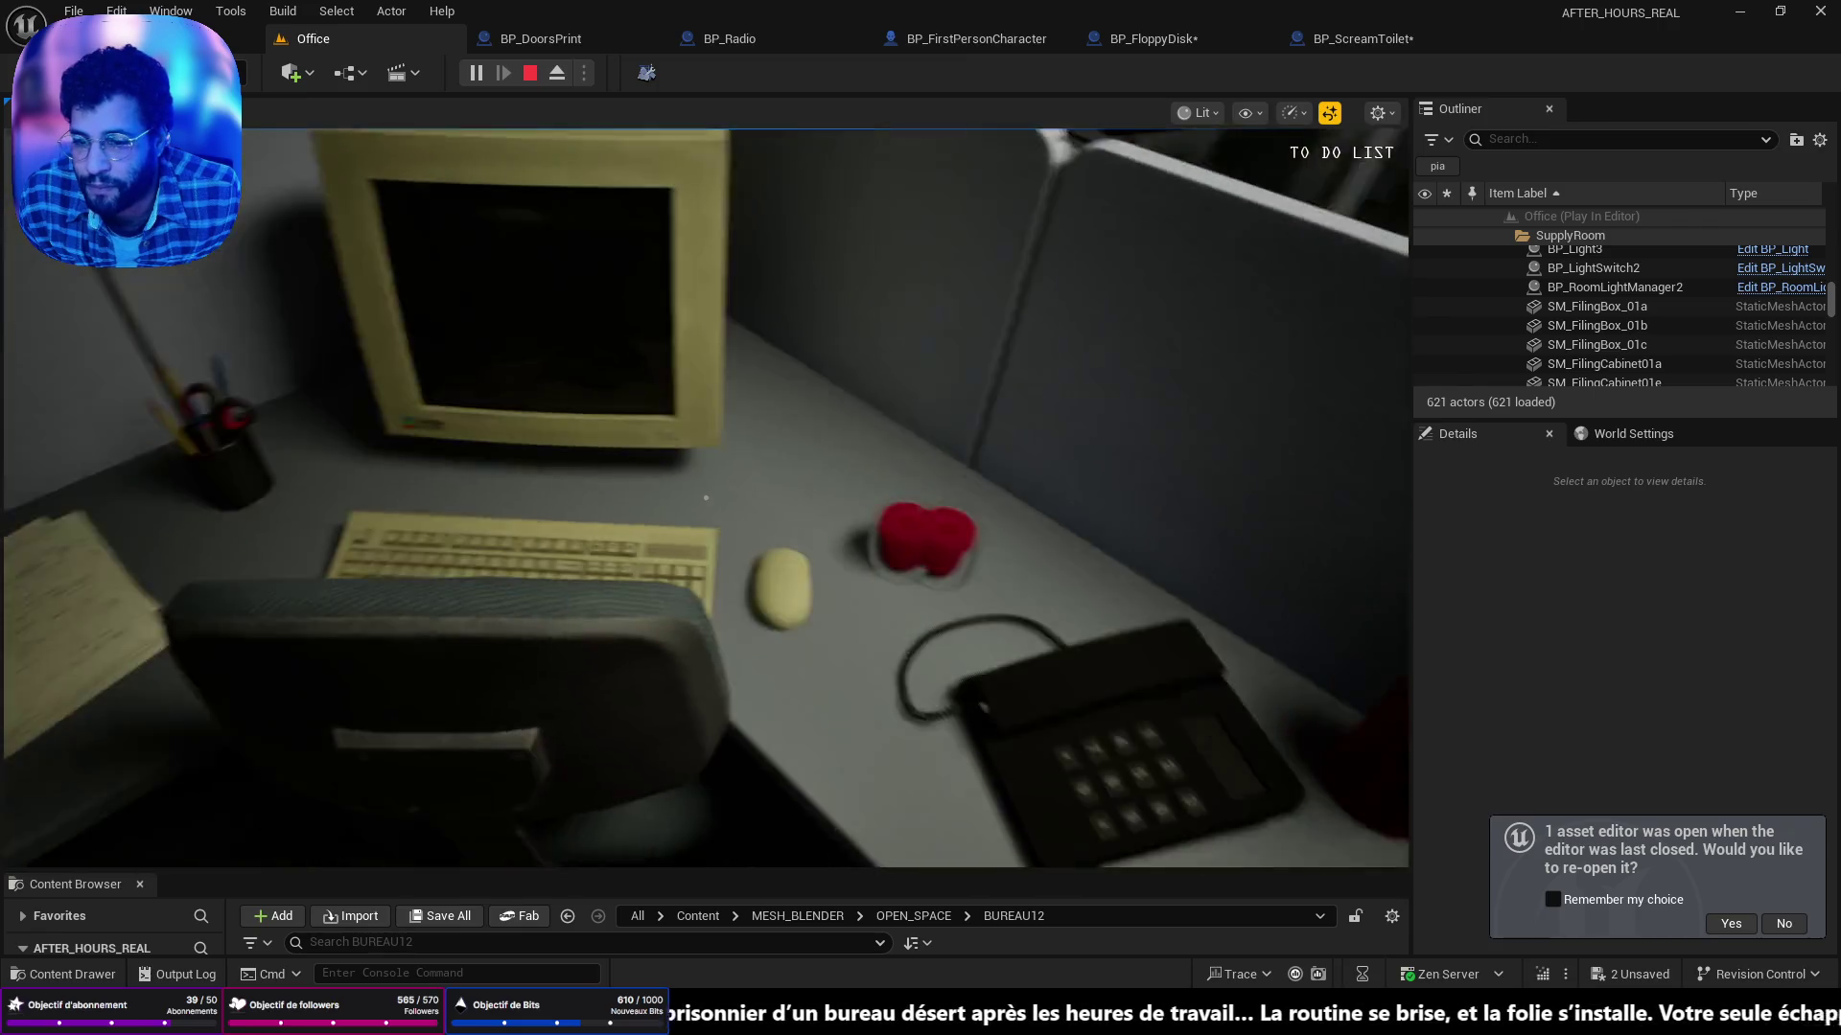
pyautogui.press('e')
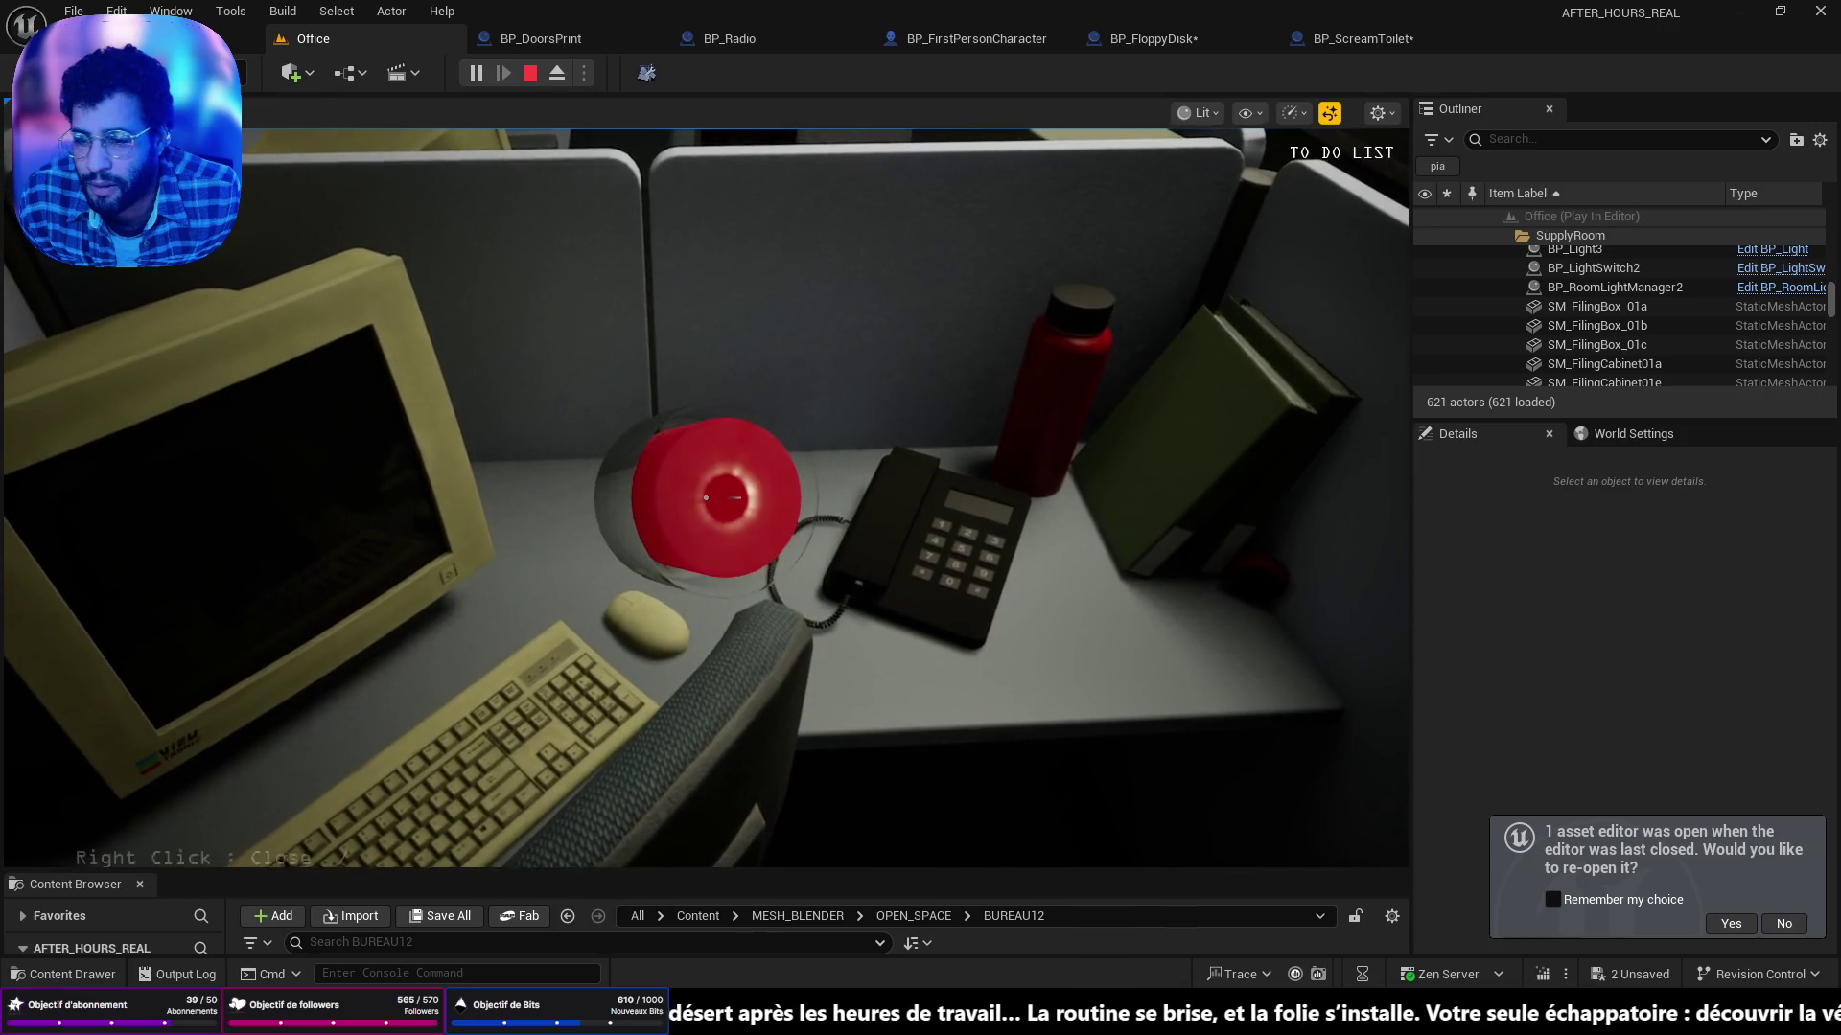
pyautogui.rightClick(706, 497)
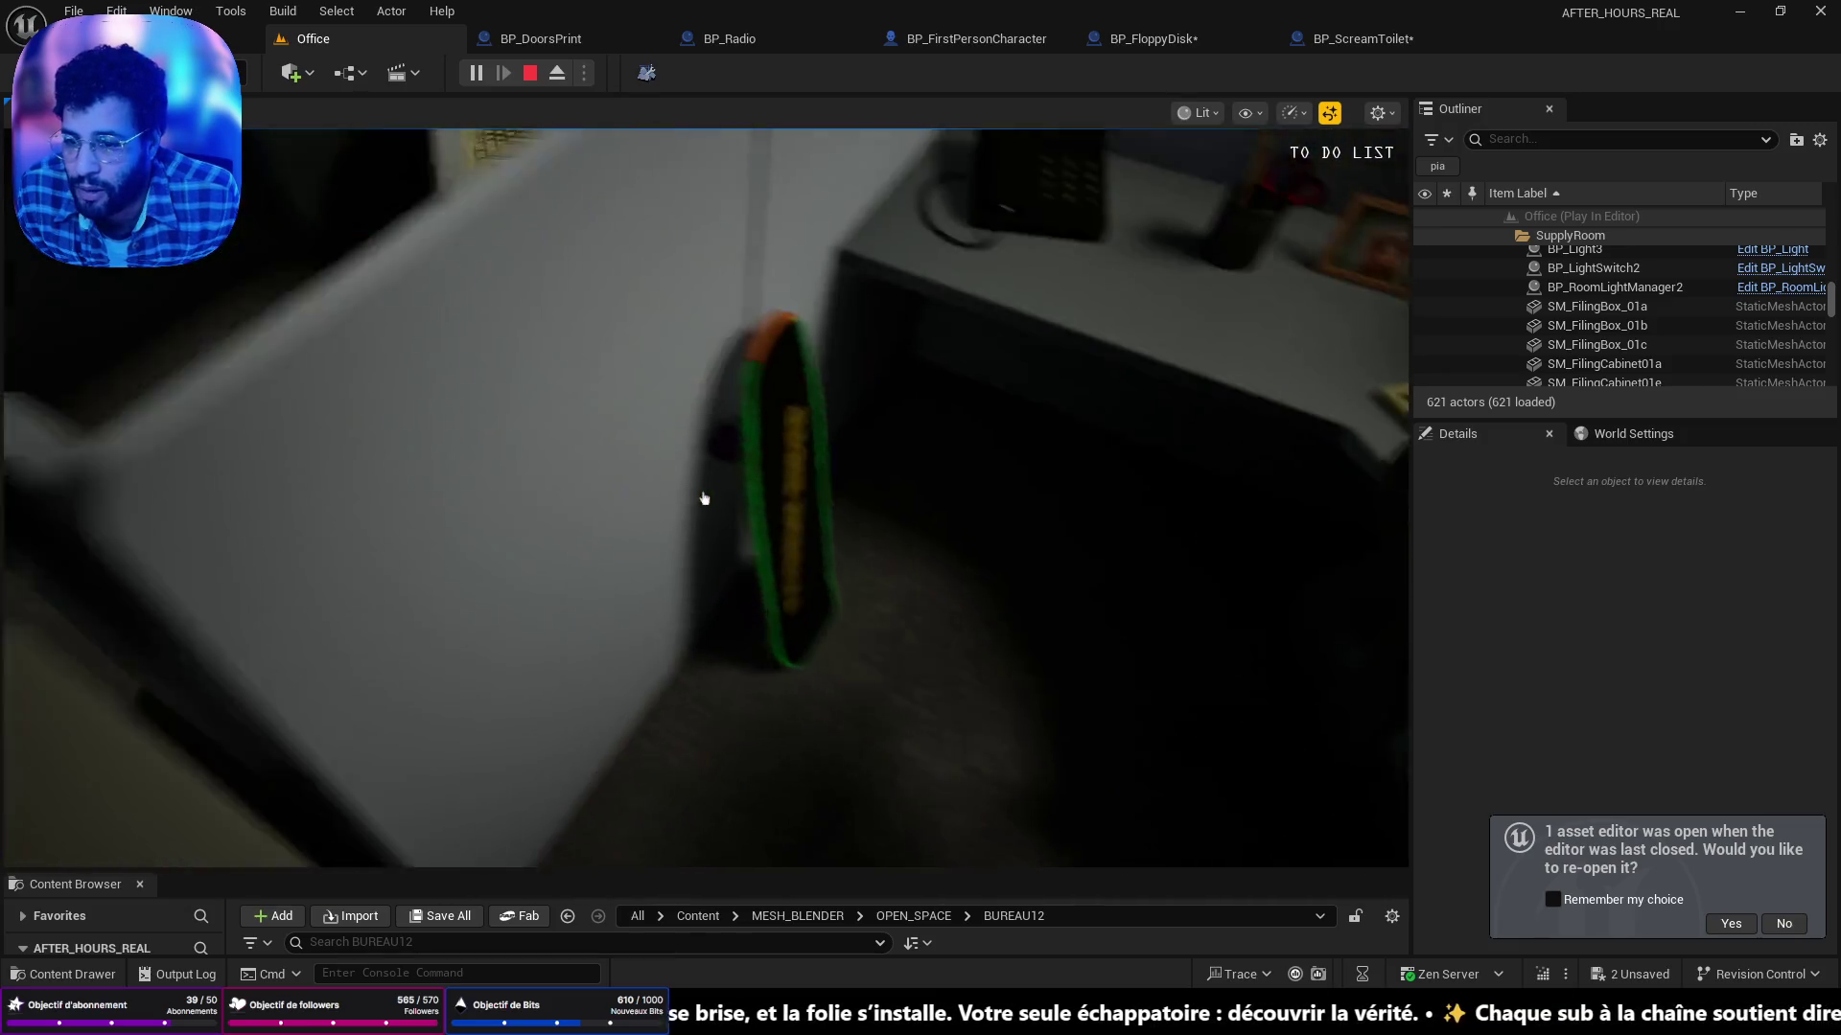
# Inspect the skateboard and tamagotchi, then turn toward the desk and corridor doorway.
pyautogui.click(704, 498)
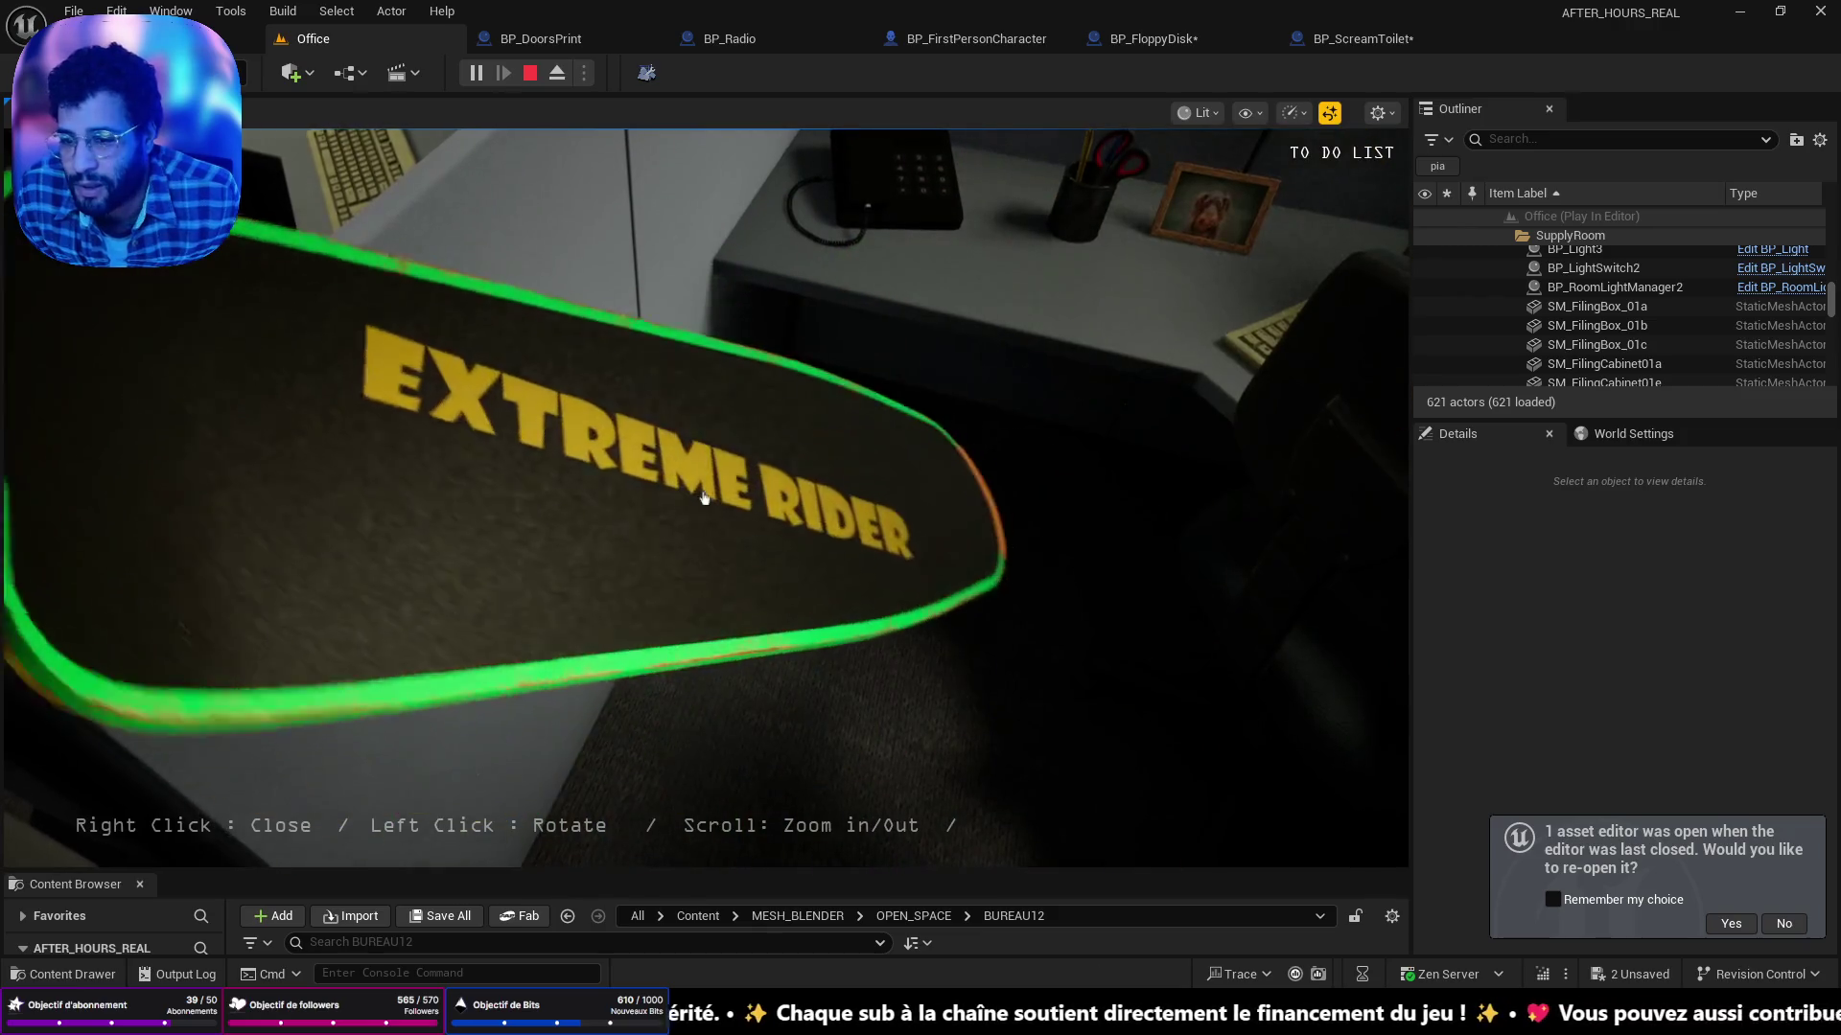
pyautogui.rightClick(704, 498)
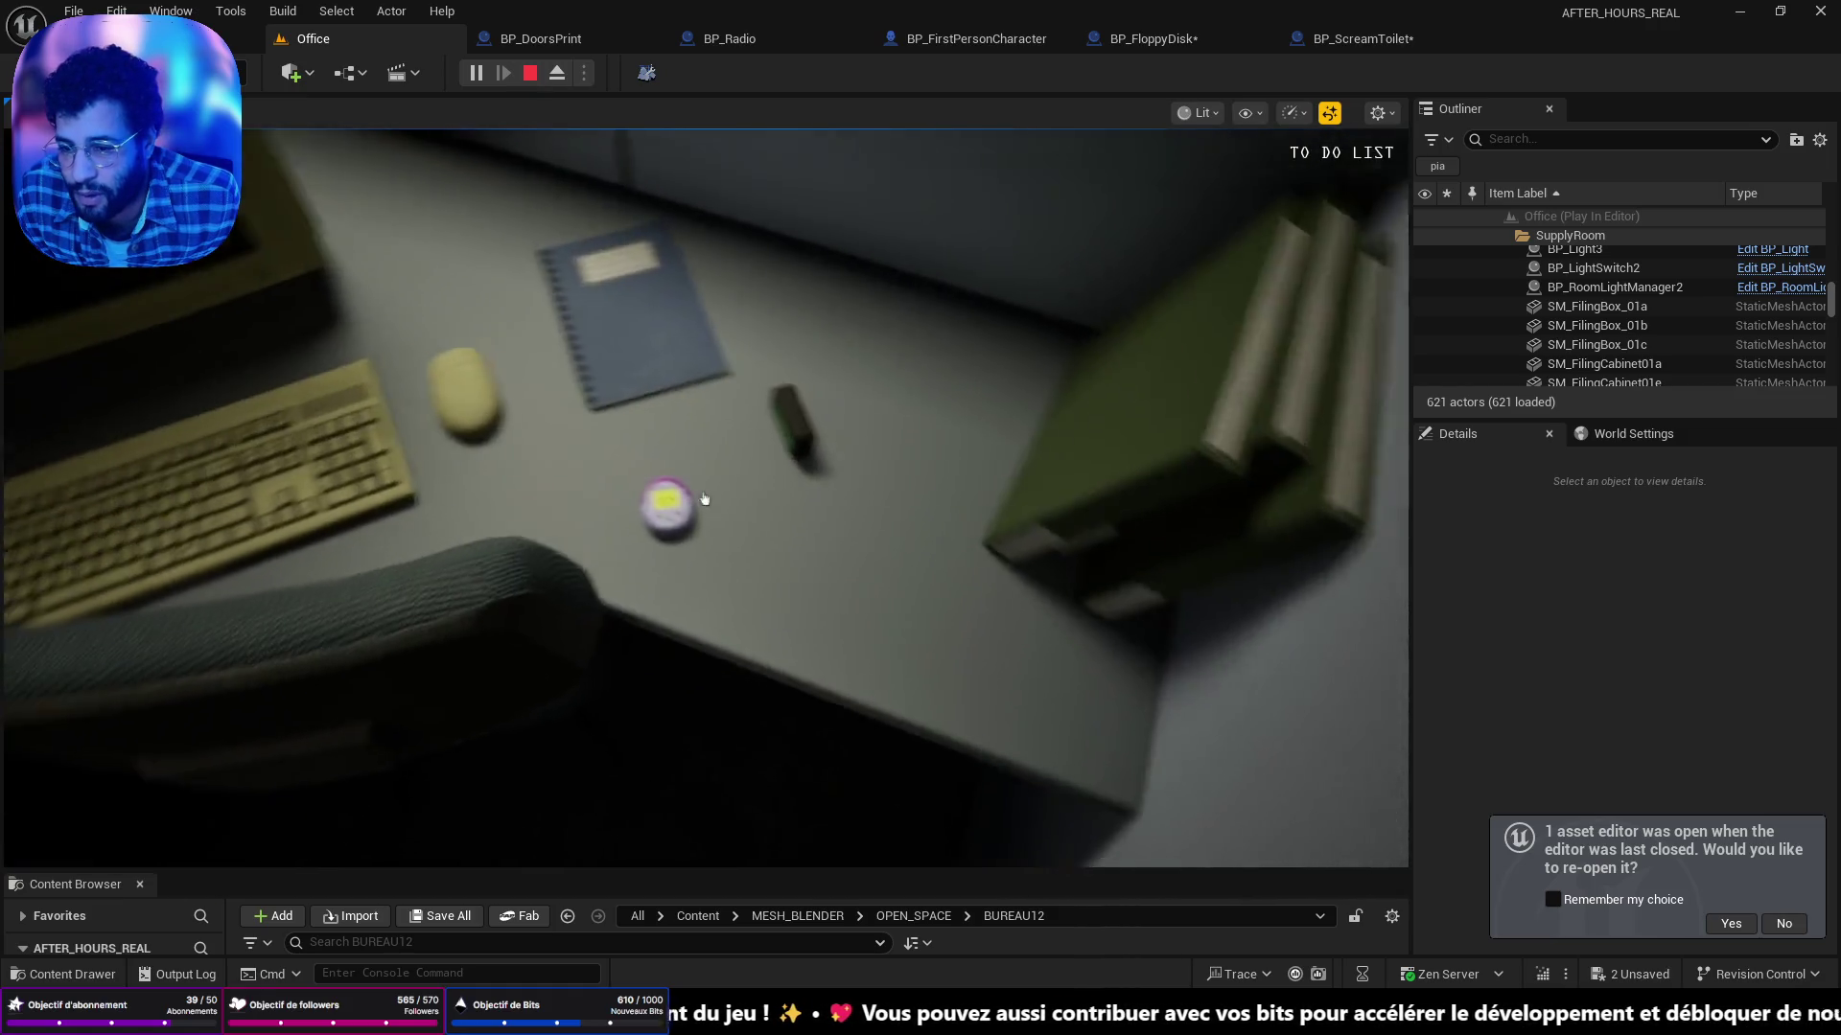
pyautogui.click(705, 498)
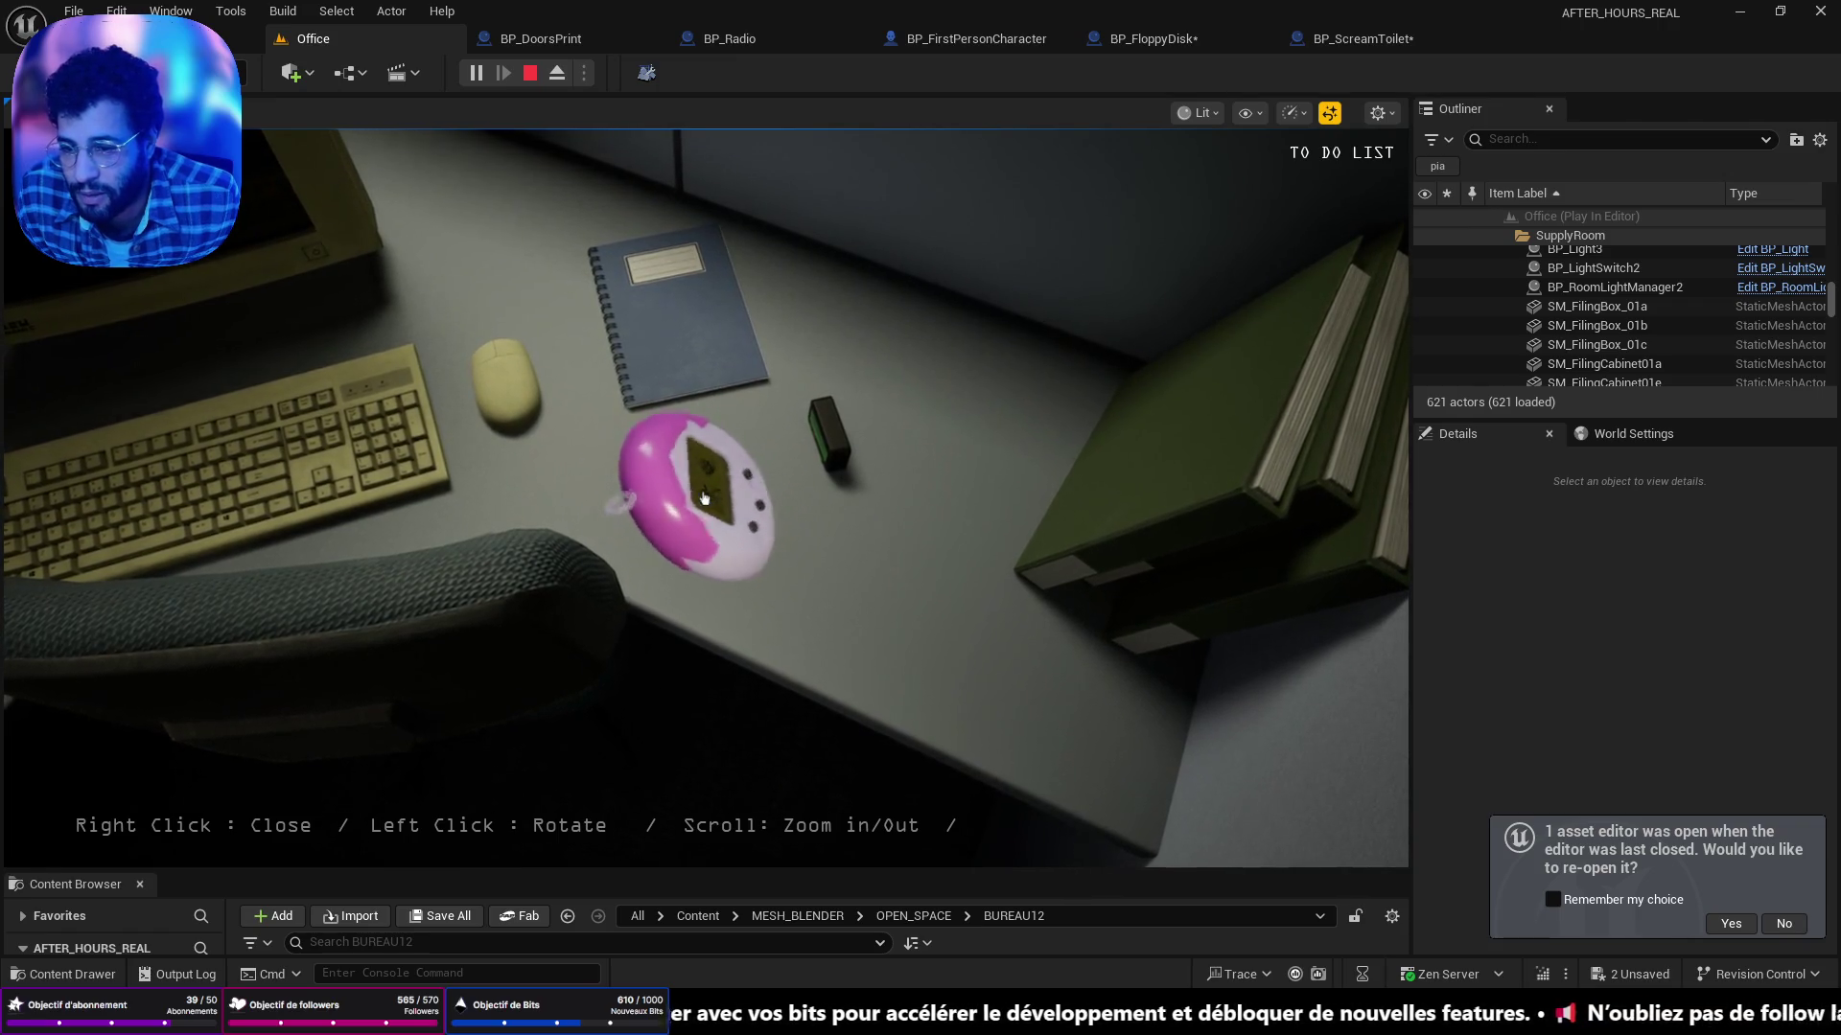
pyautogui.click(705, 498)
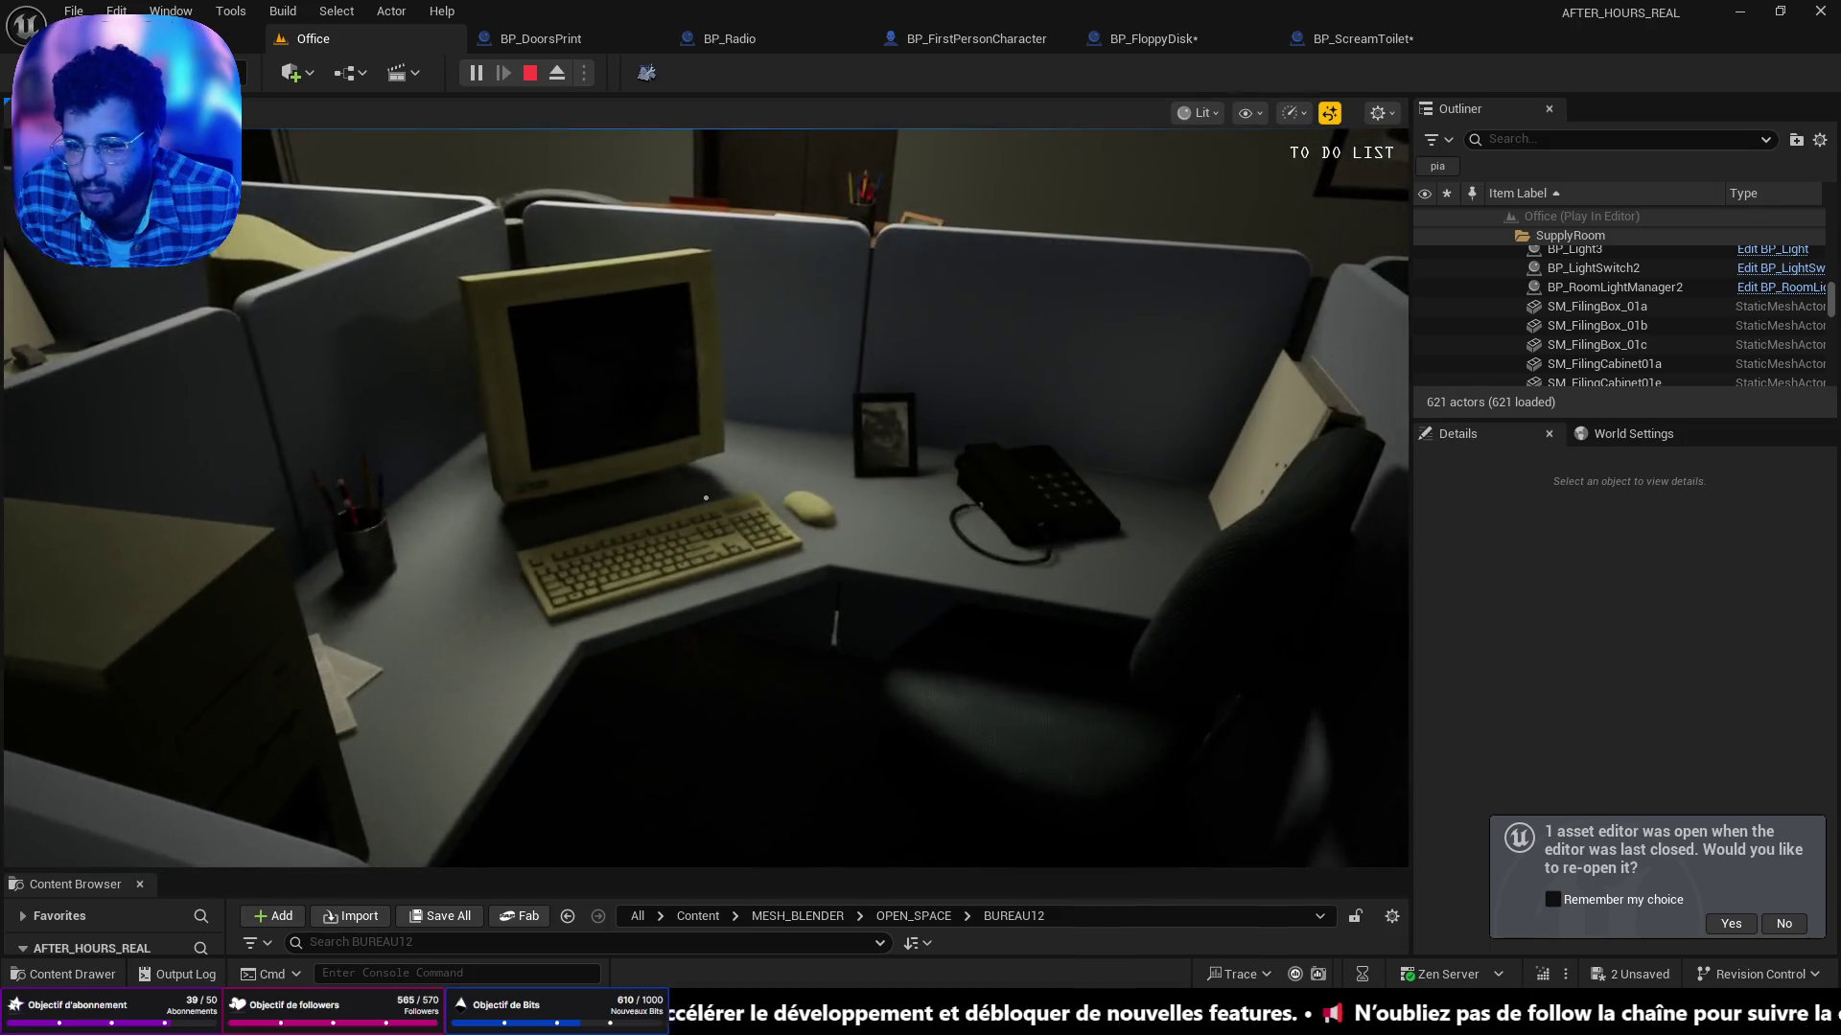
pyautogui.press('w')
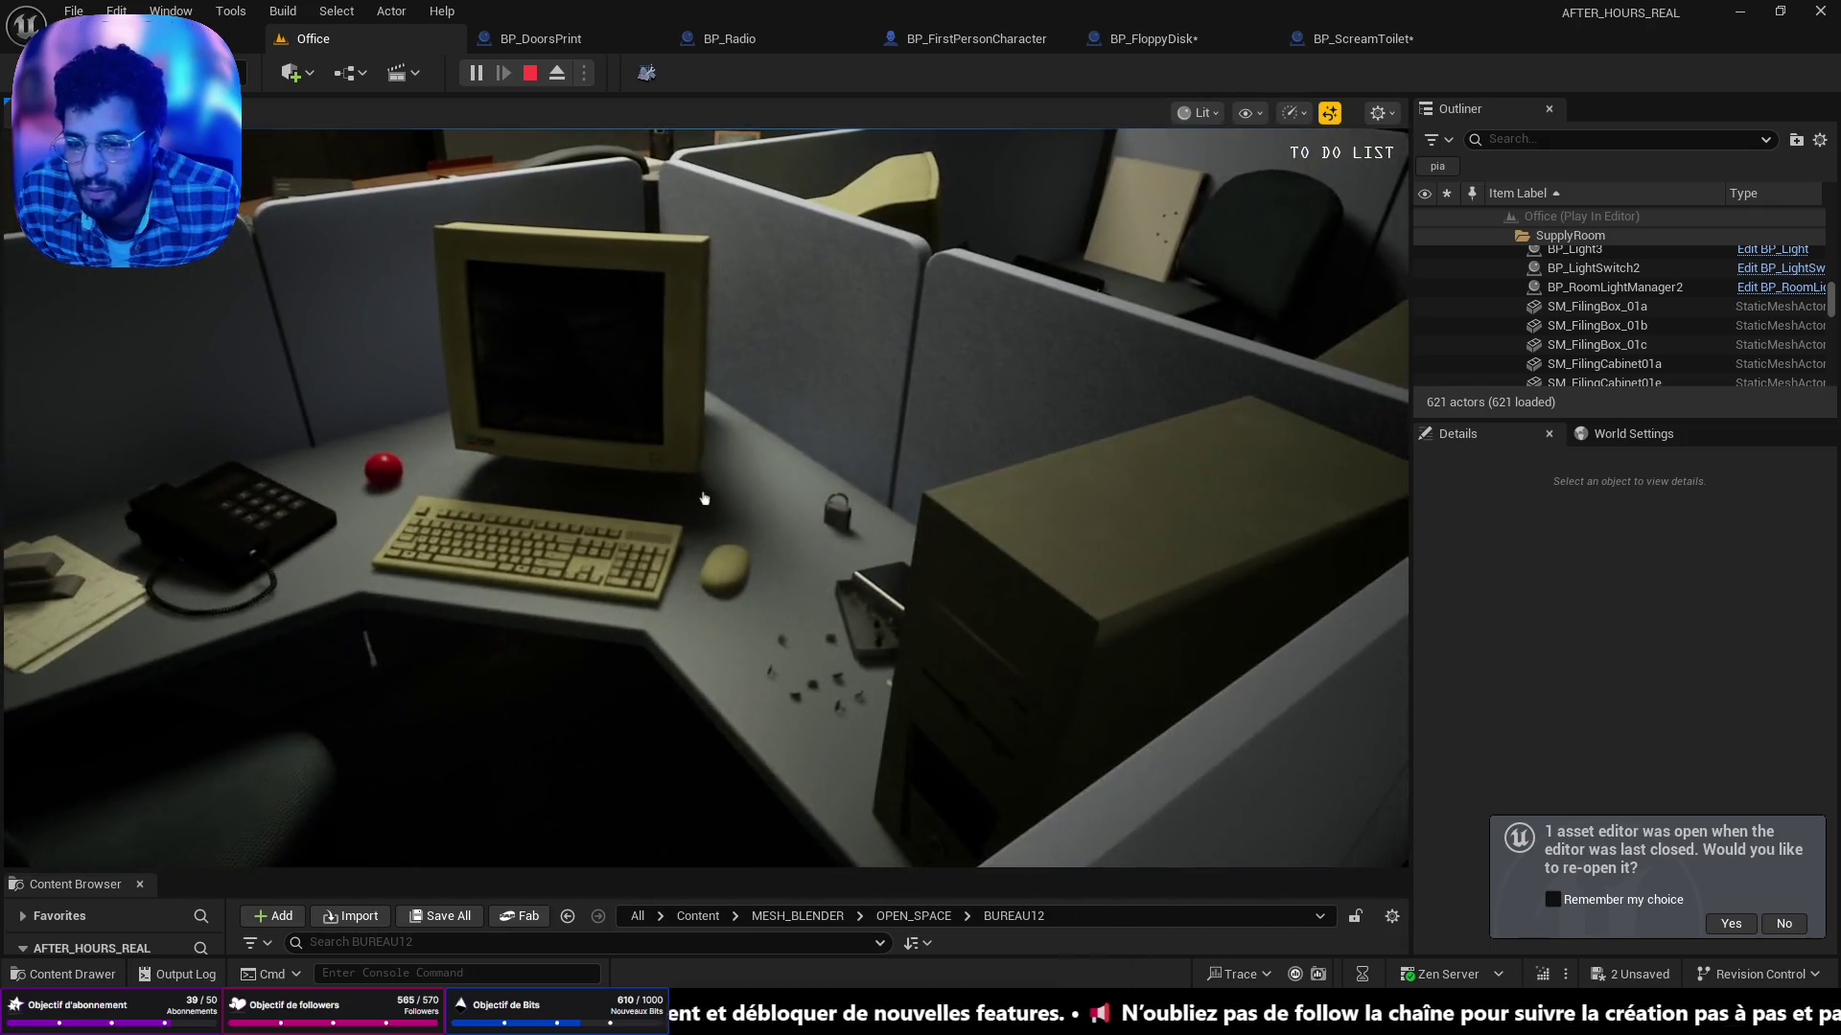
pyautogui.press('w')
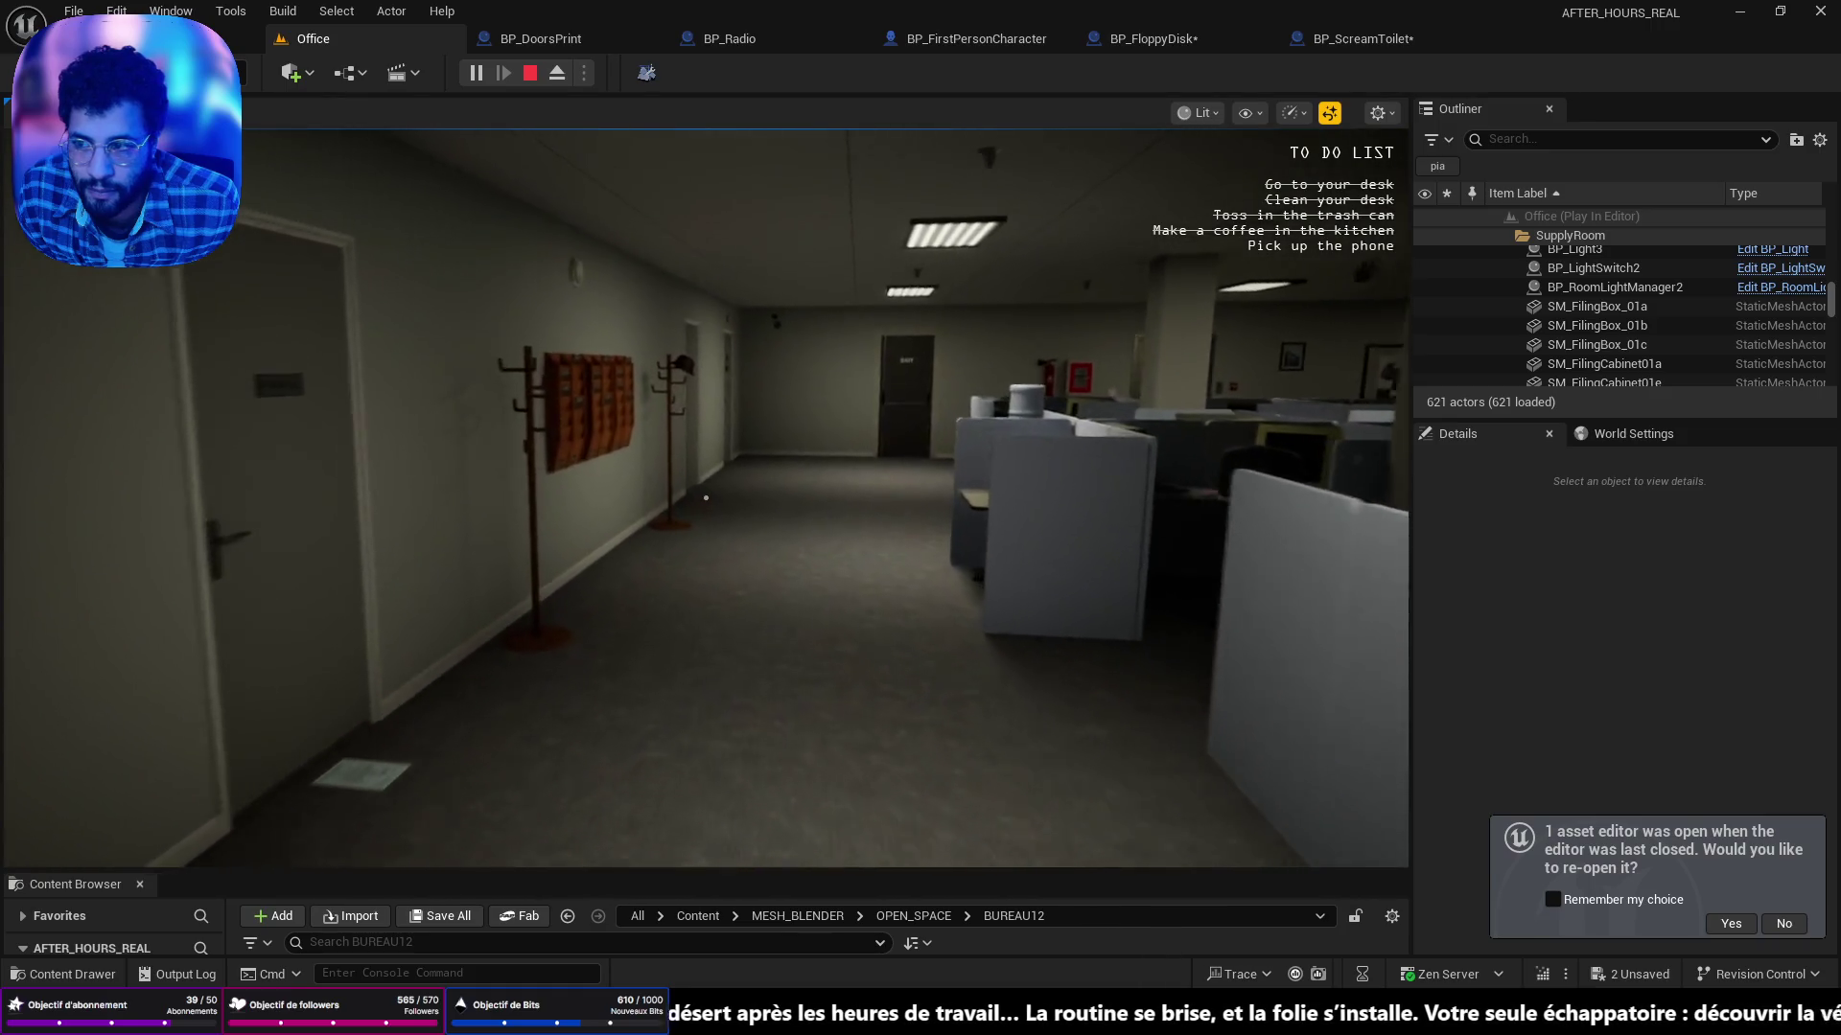
# Walk down the corridor back to the cubicles and step back to face across the office.
pyautogui.press('w')
pyautogui.press('w')
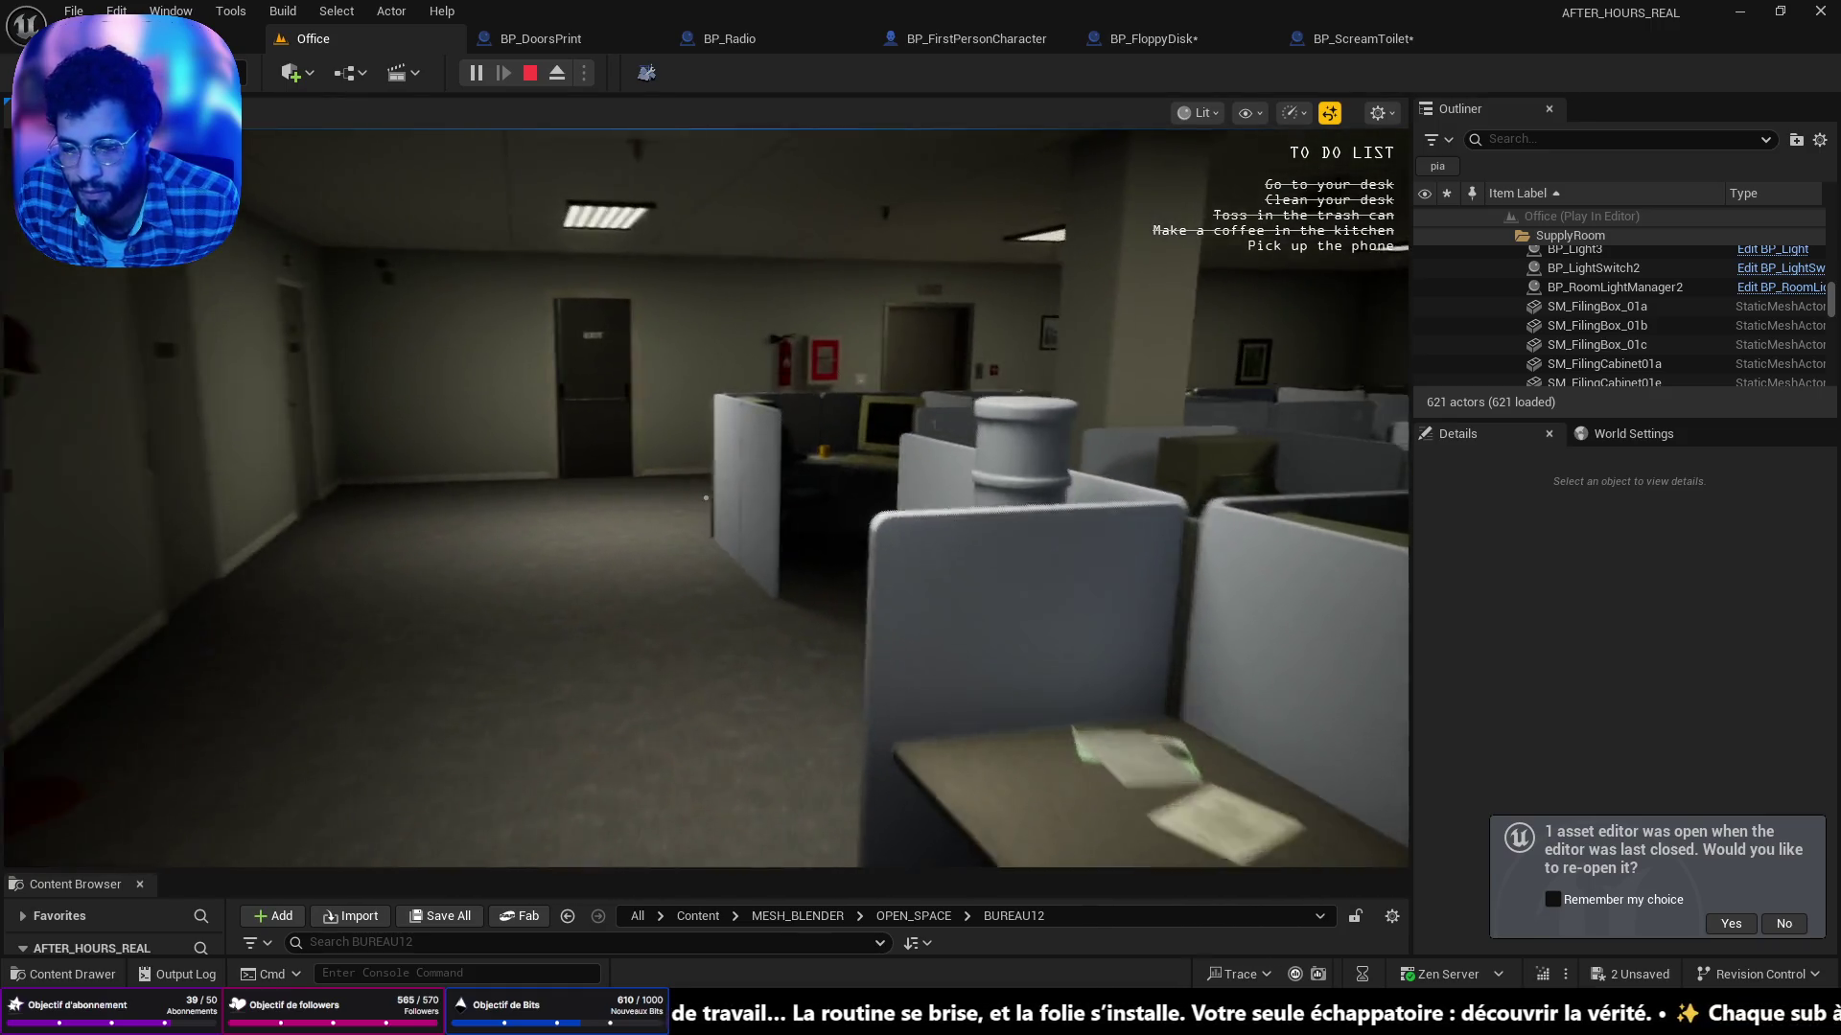
pyautogui.press('w')
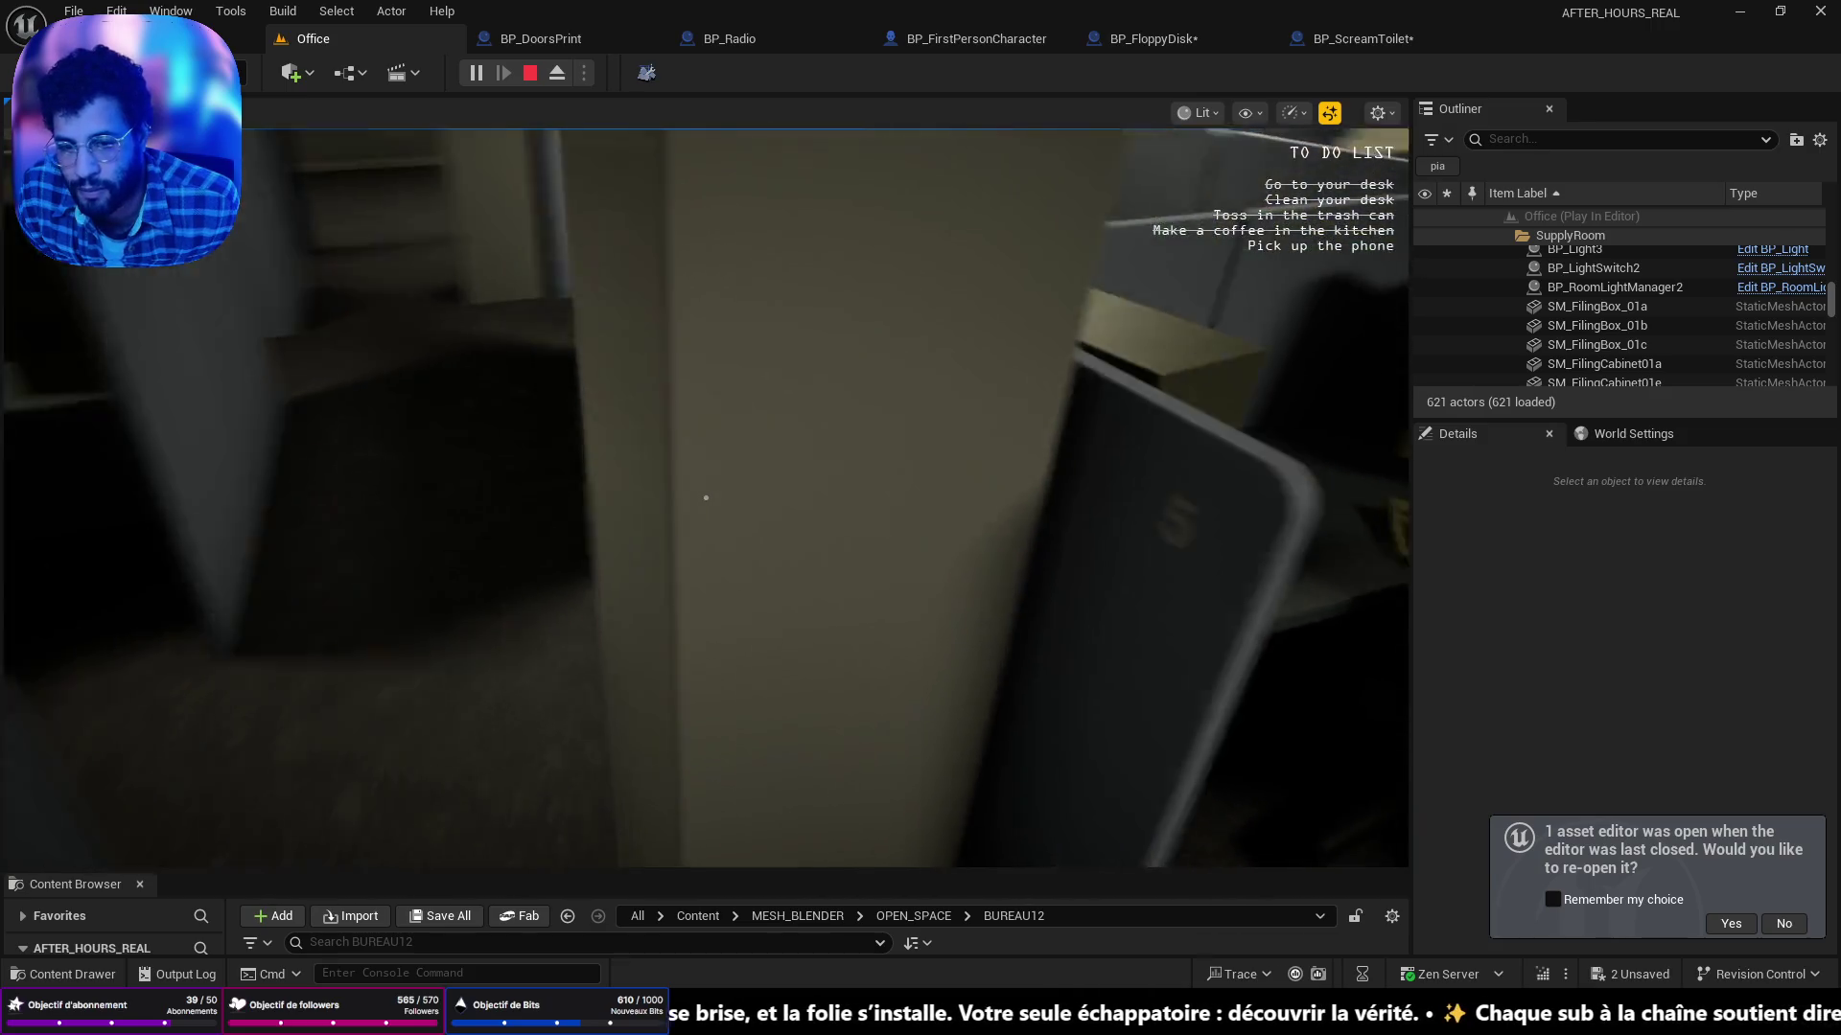
pyautogui.press('s')
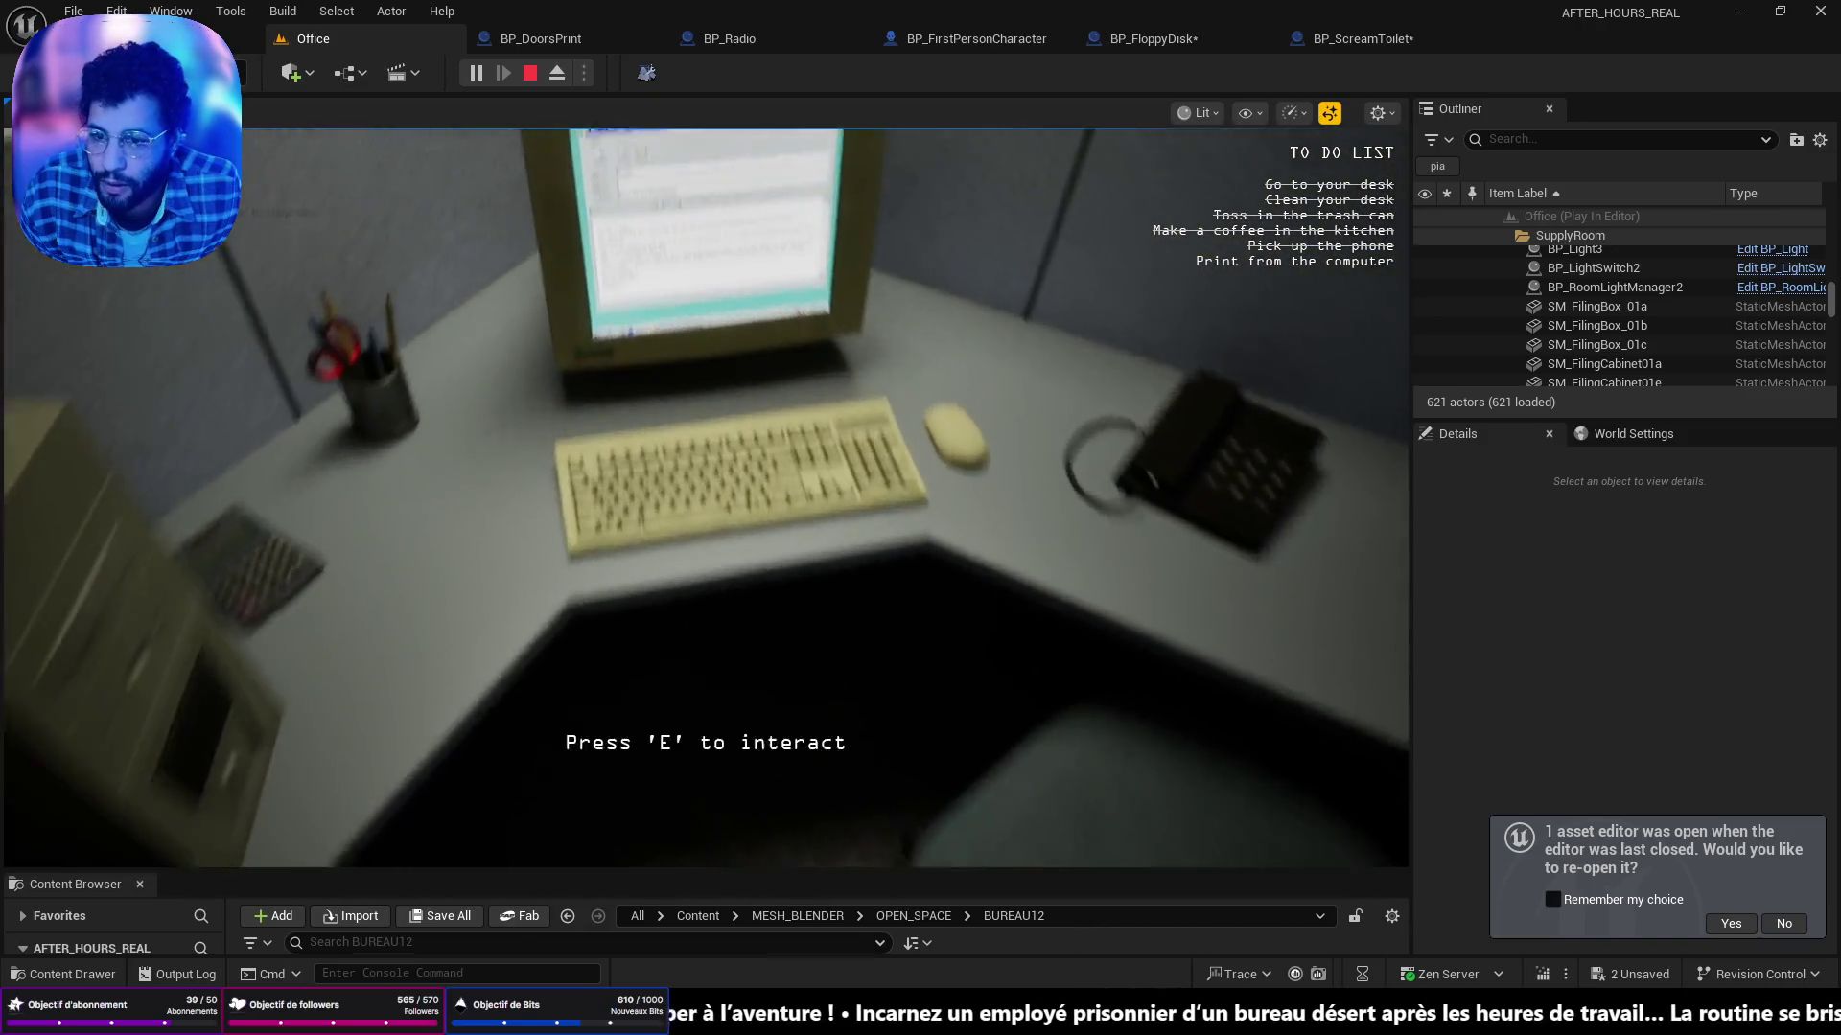
# Try printing from the desk computer, which fails with the printer-lid error.
pyautogui.press('e')
pyautogui.click(565, 365)
pyautogui.press('q')
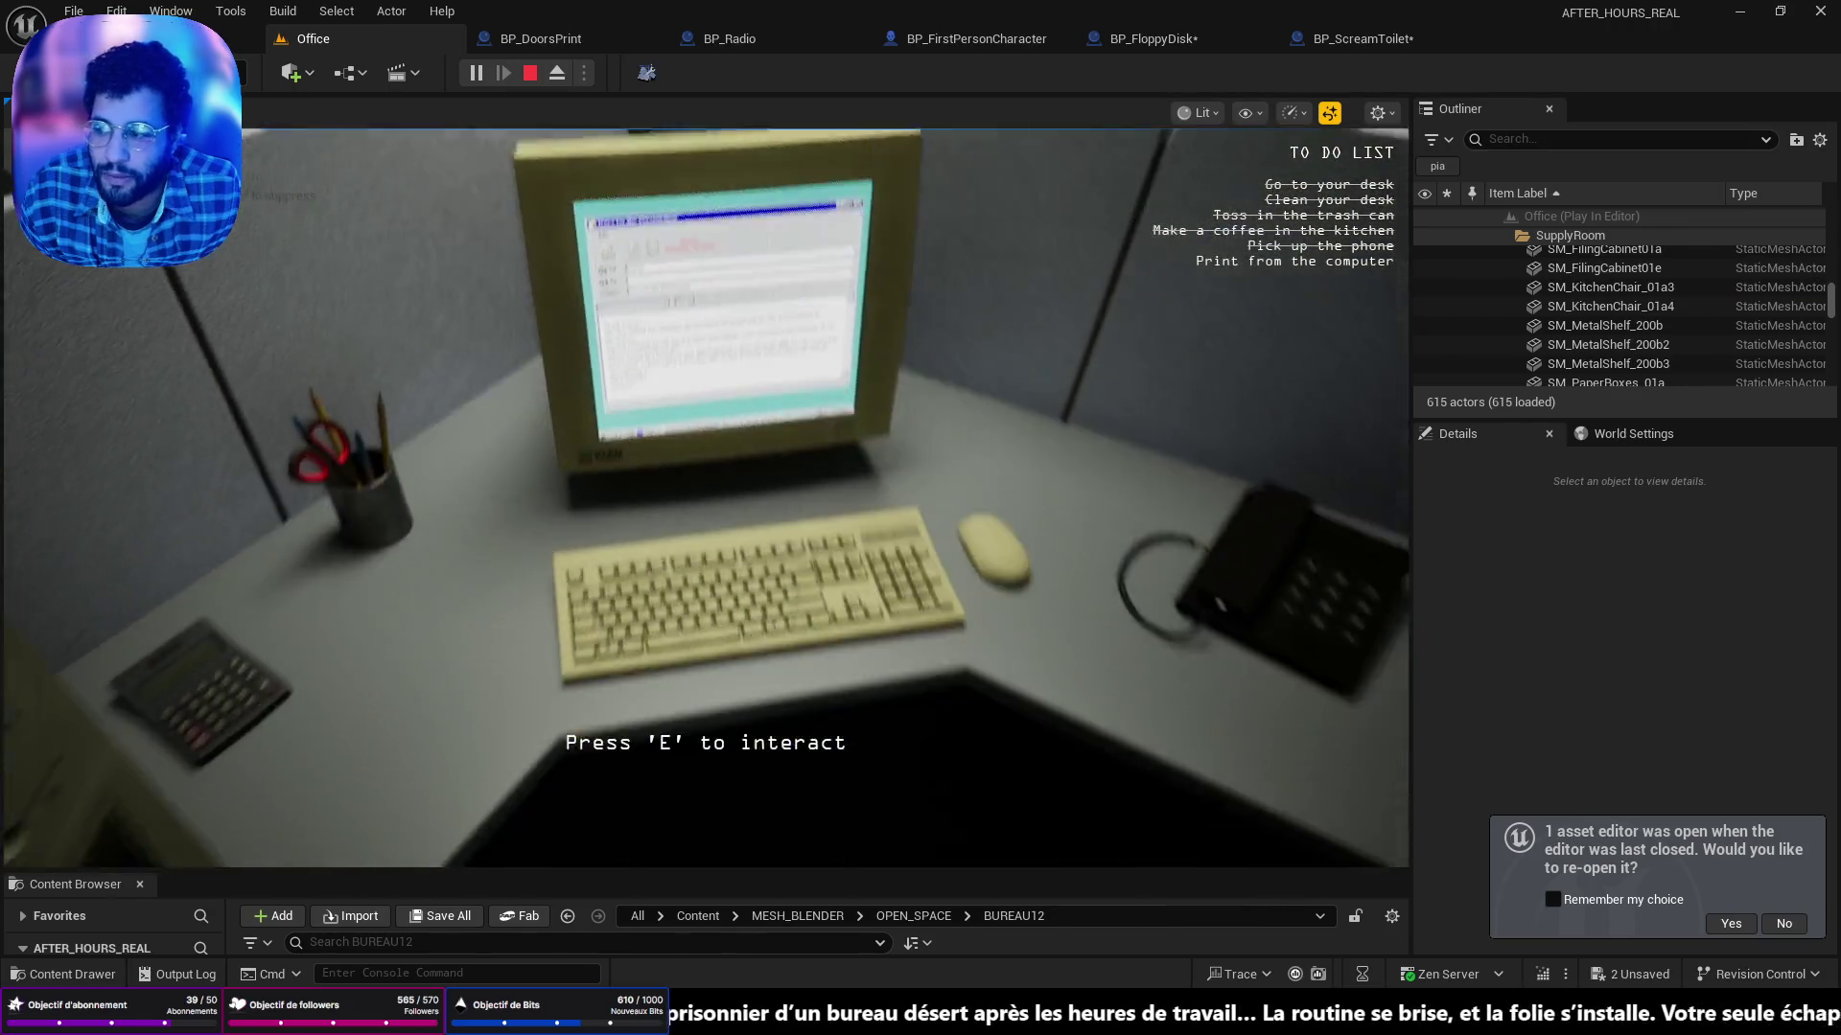
# Walk to the supply room printers, then back through the cubicles toward the desk.
pyautogui.press('w')
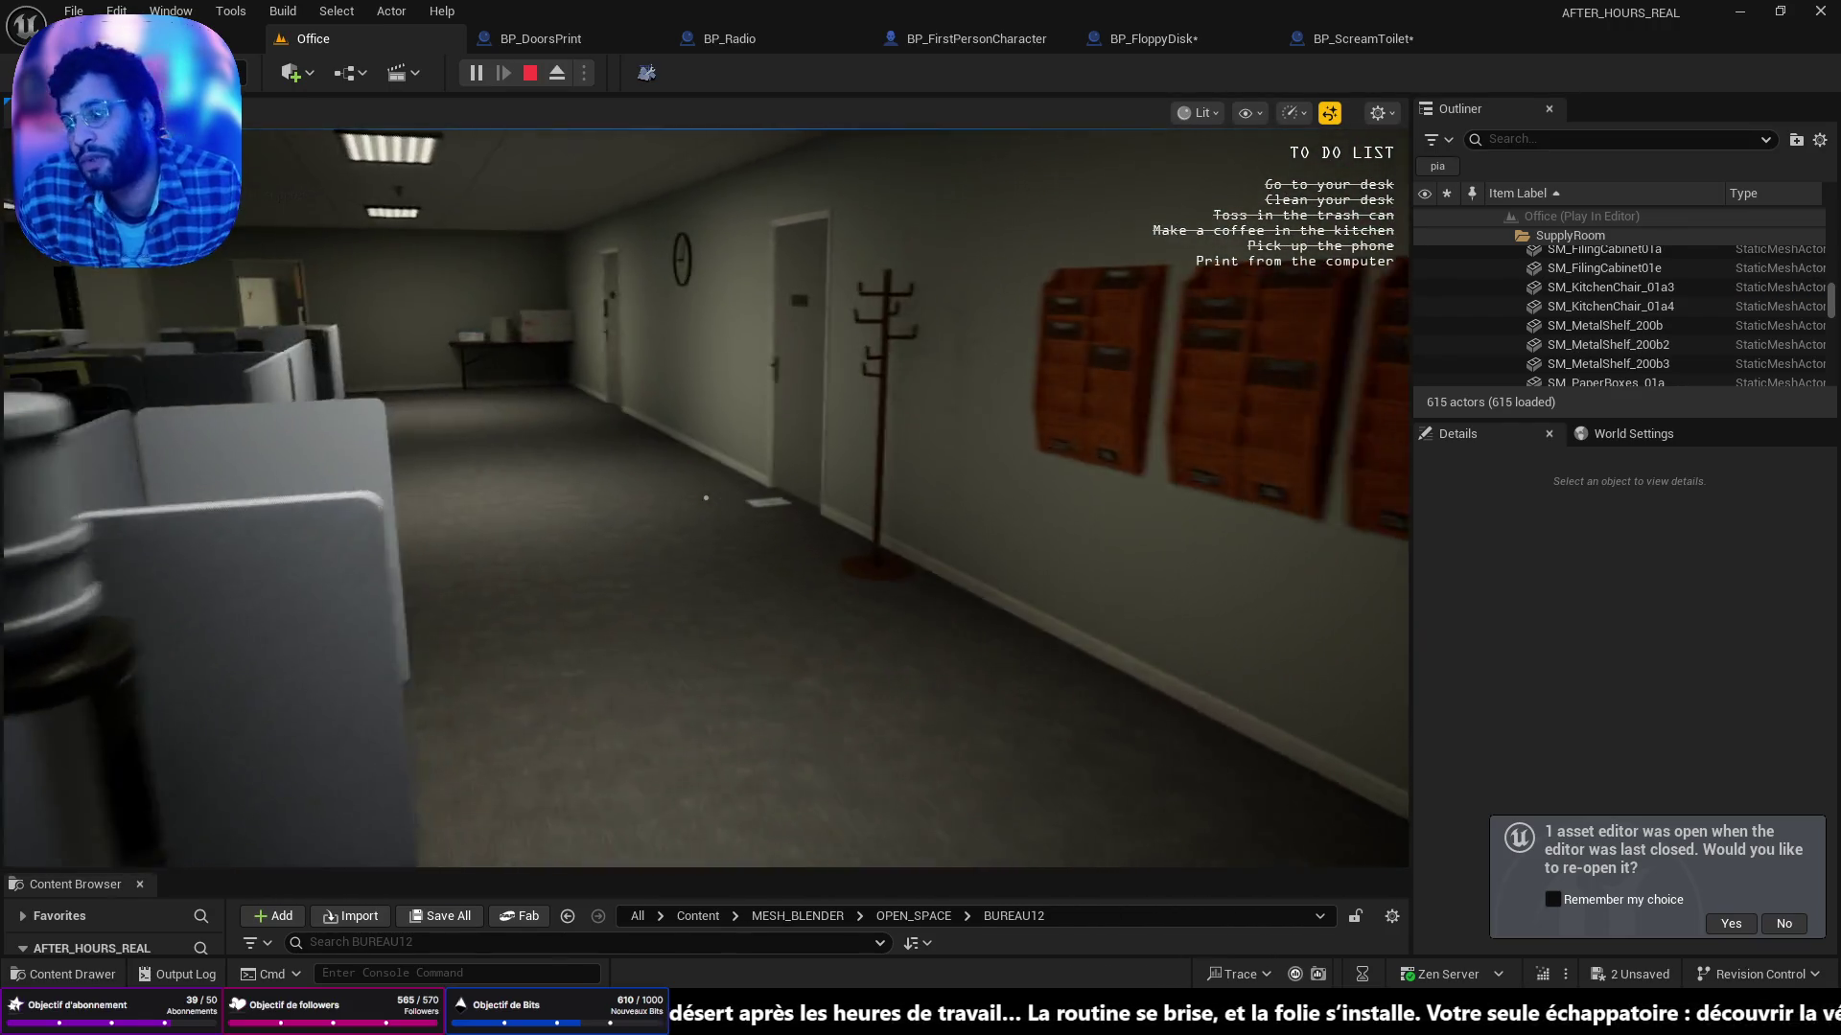
pyautogui.press('w')
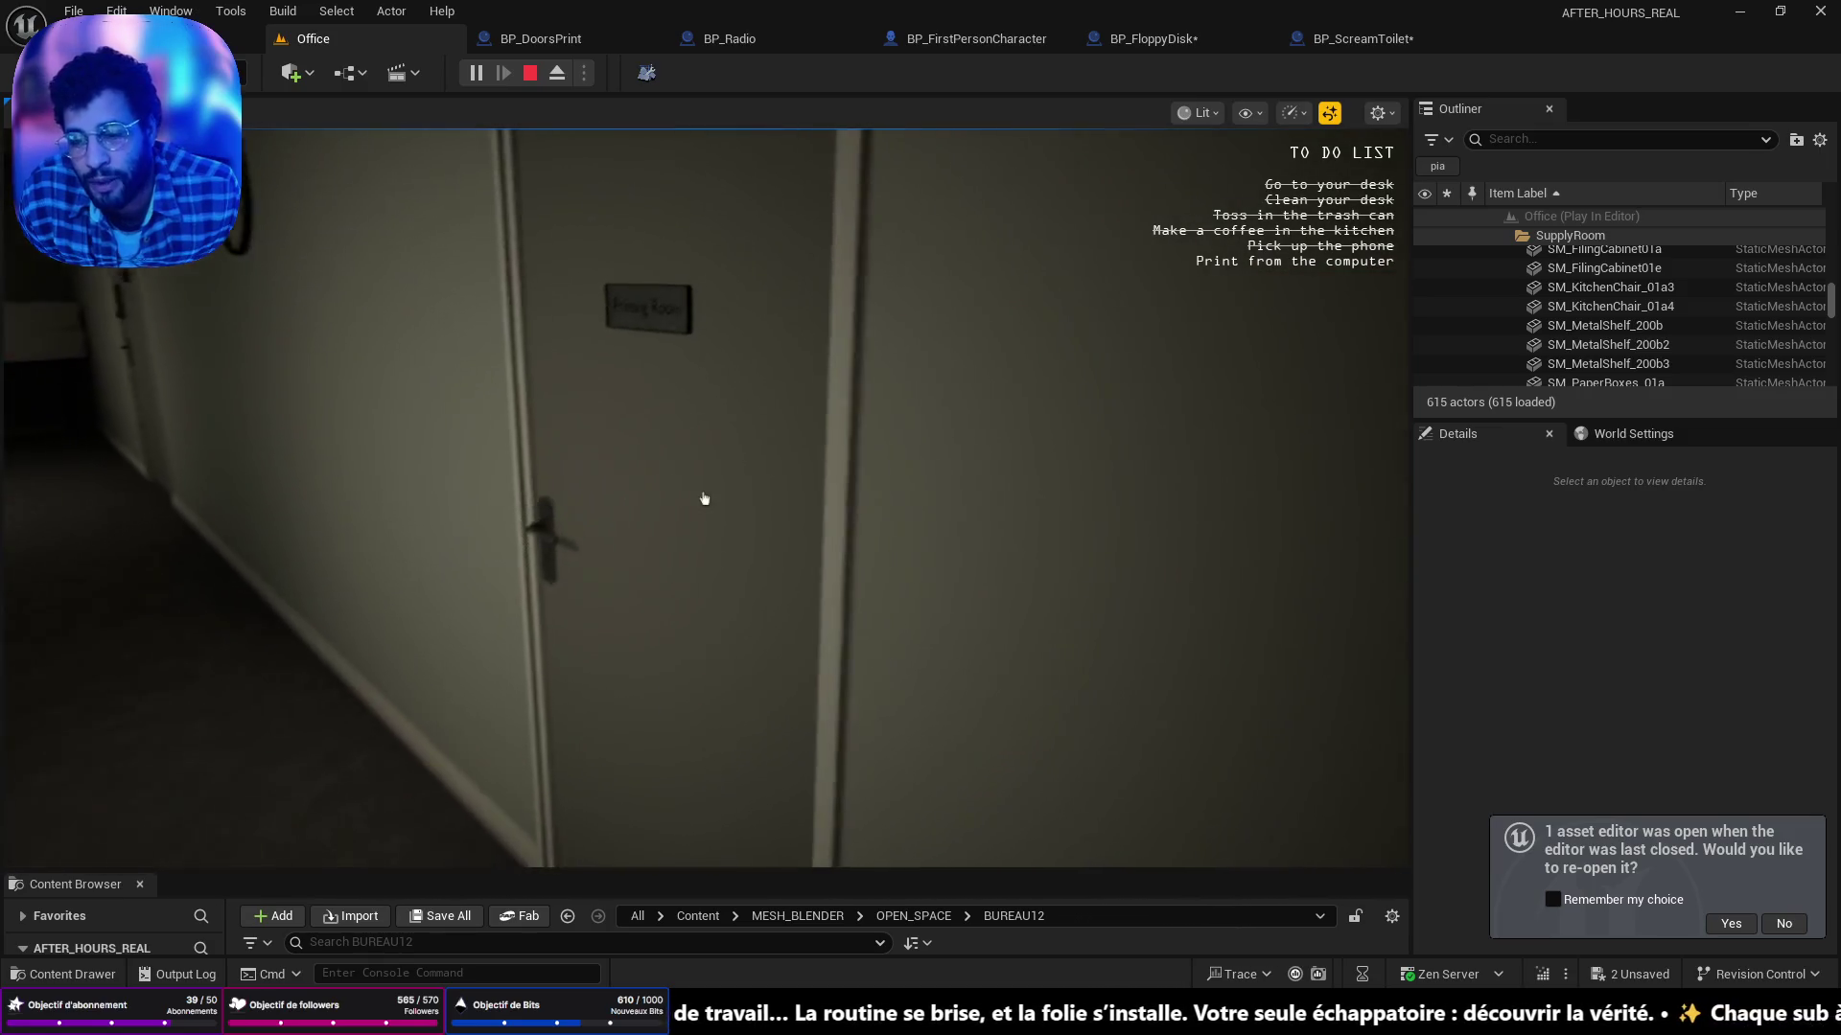
pyautogui.press('w')
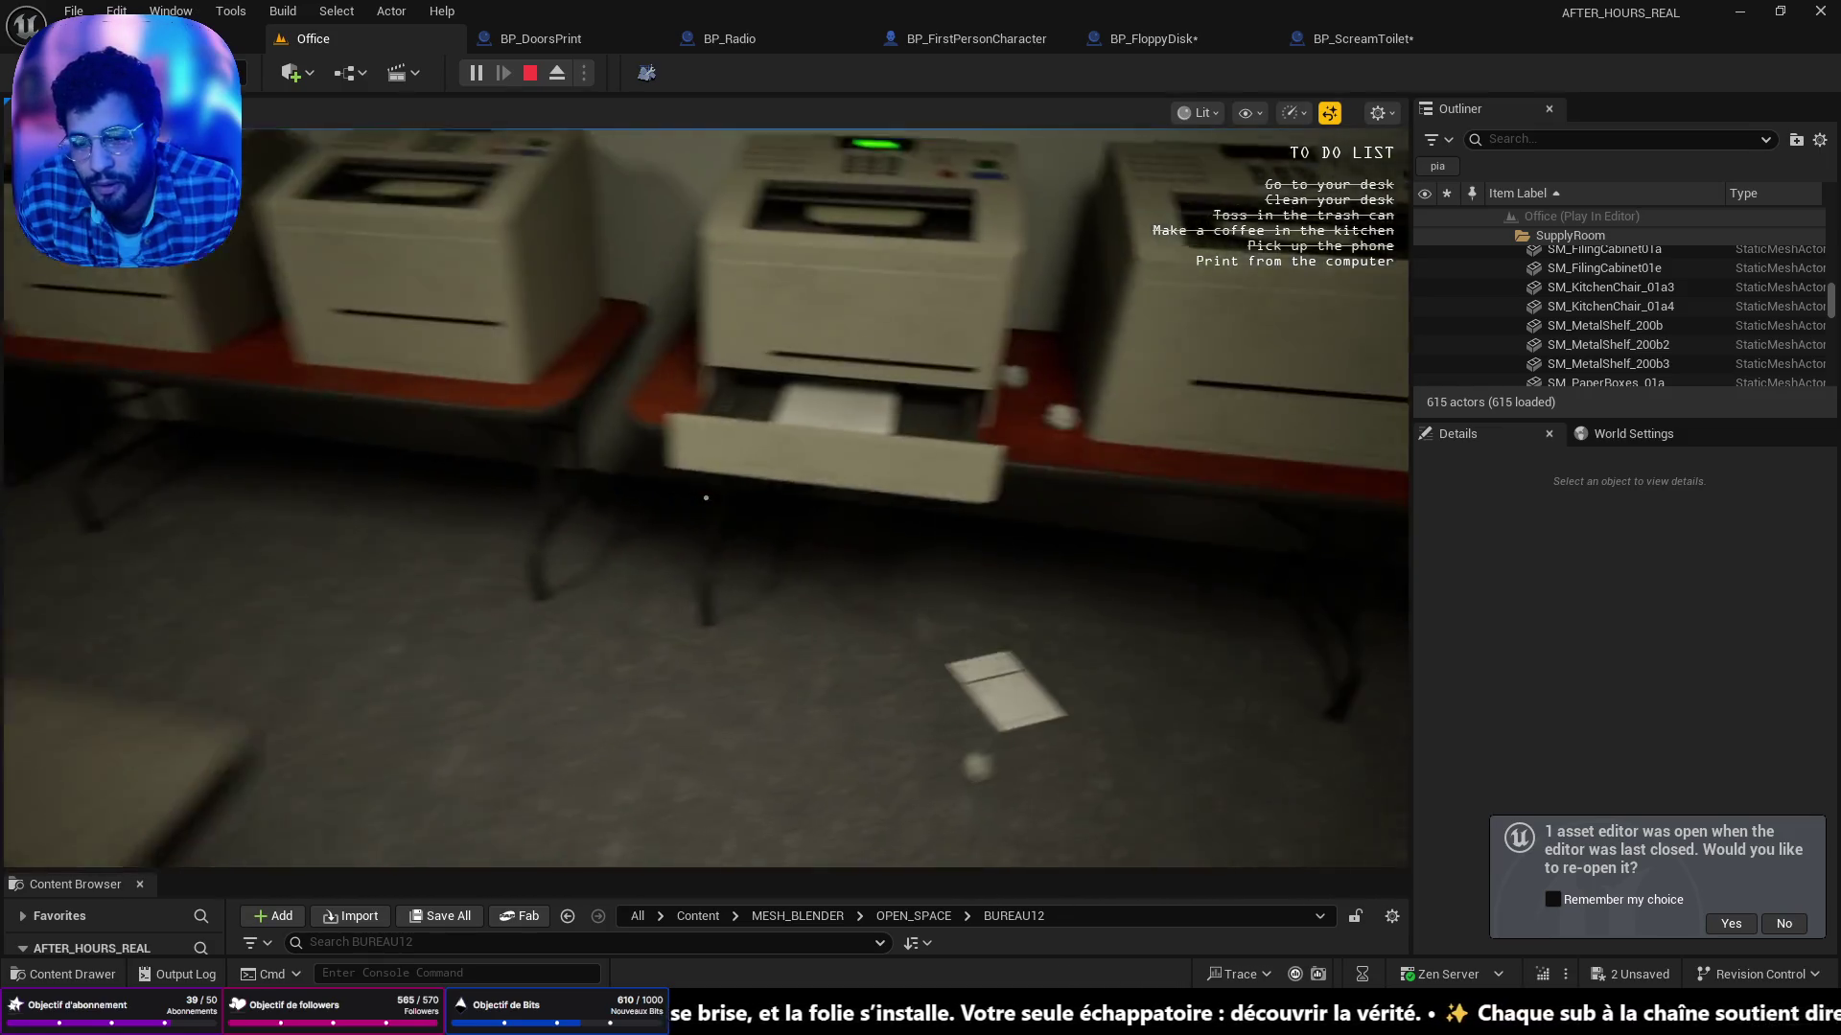
pyautogui.press('w')
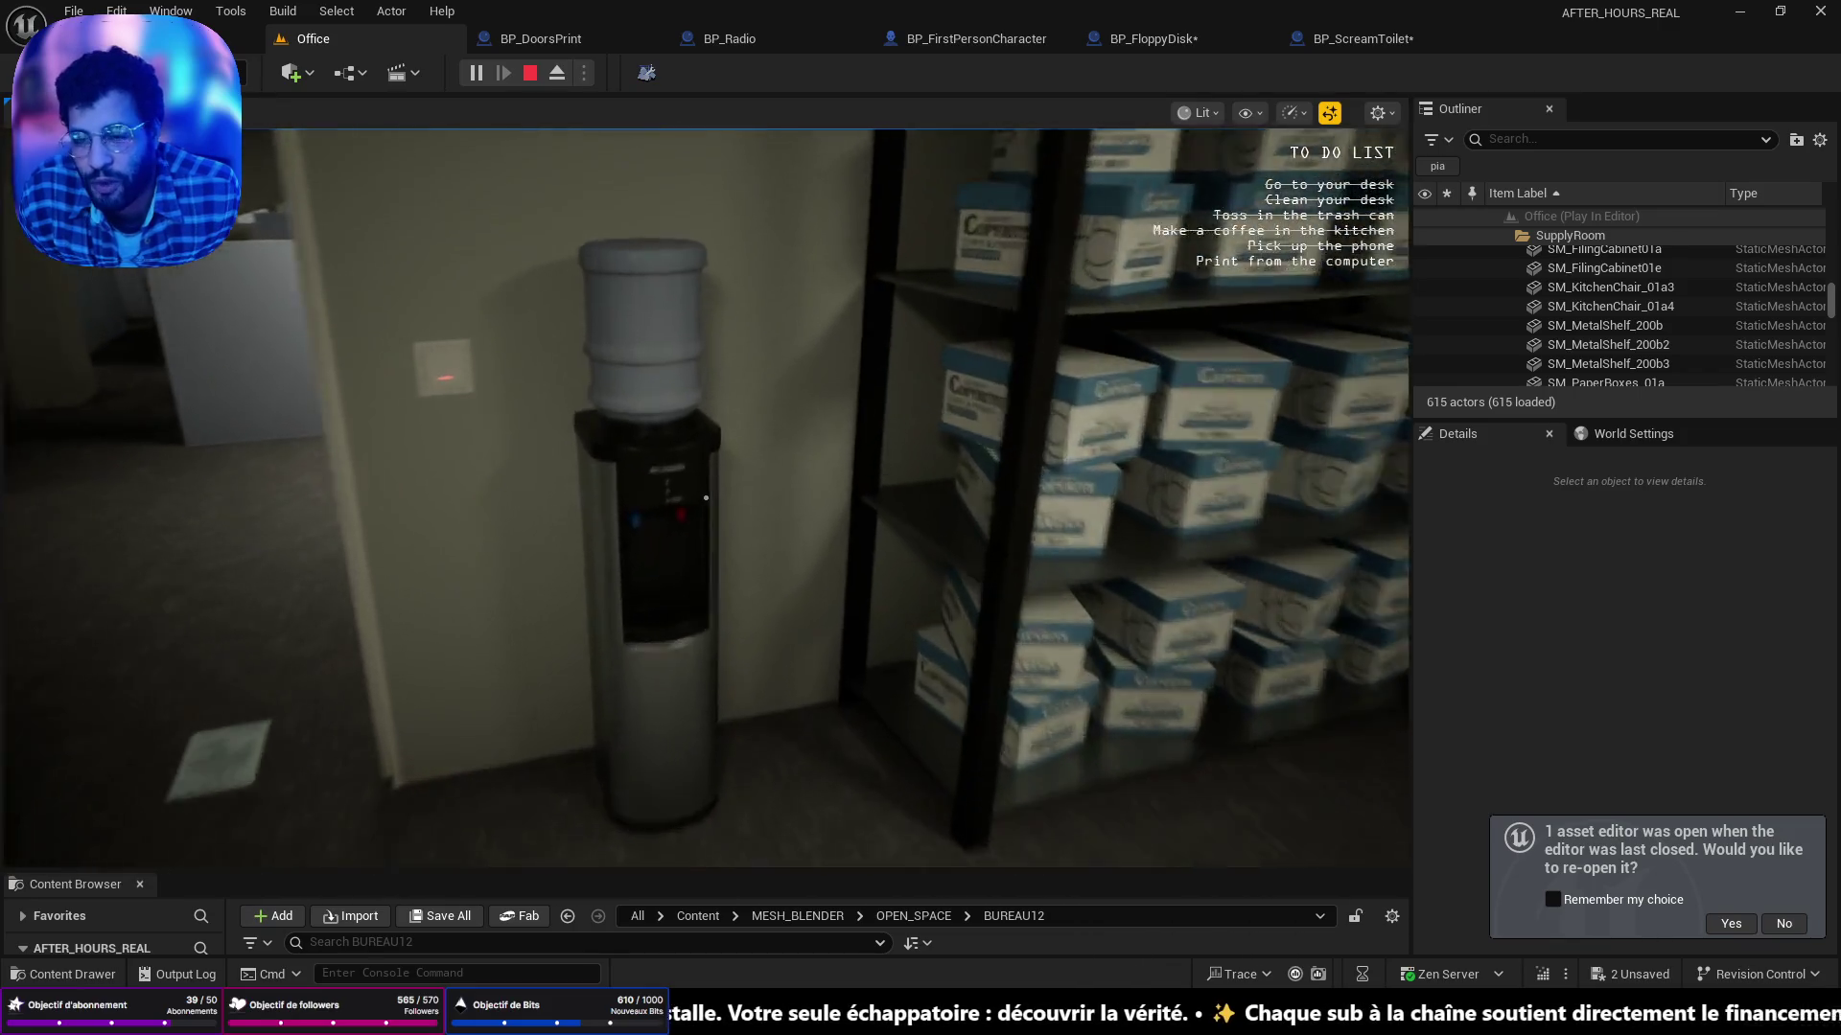
pyautogui.press('w')
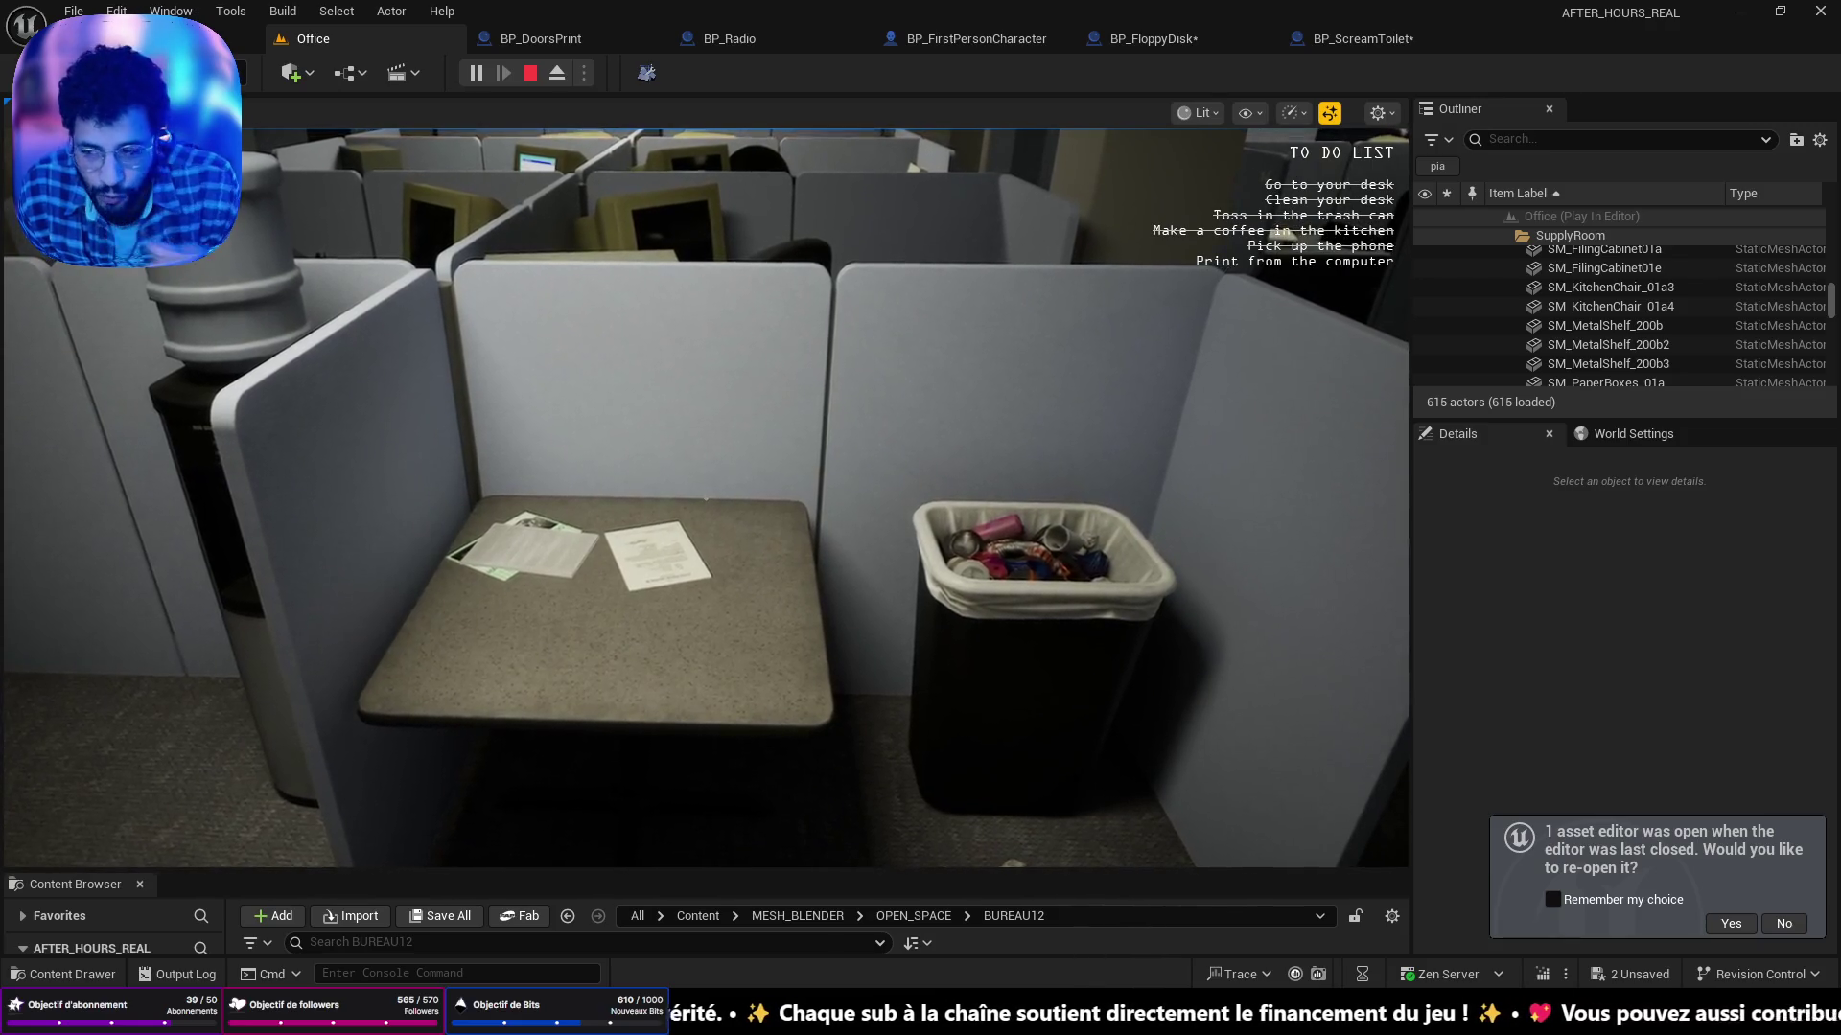
pyautogui.press('a')
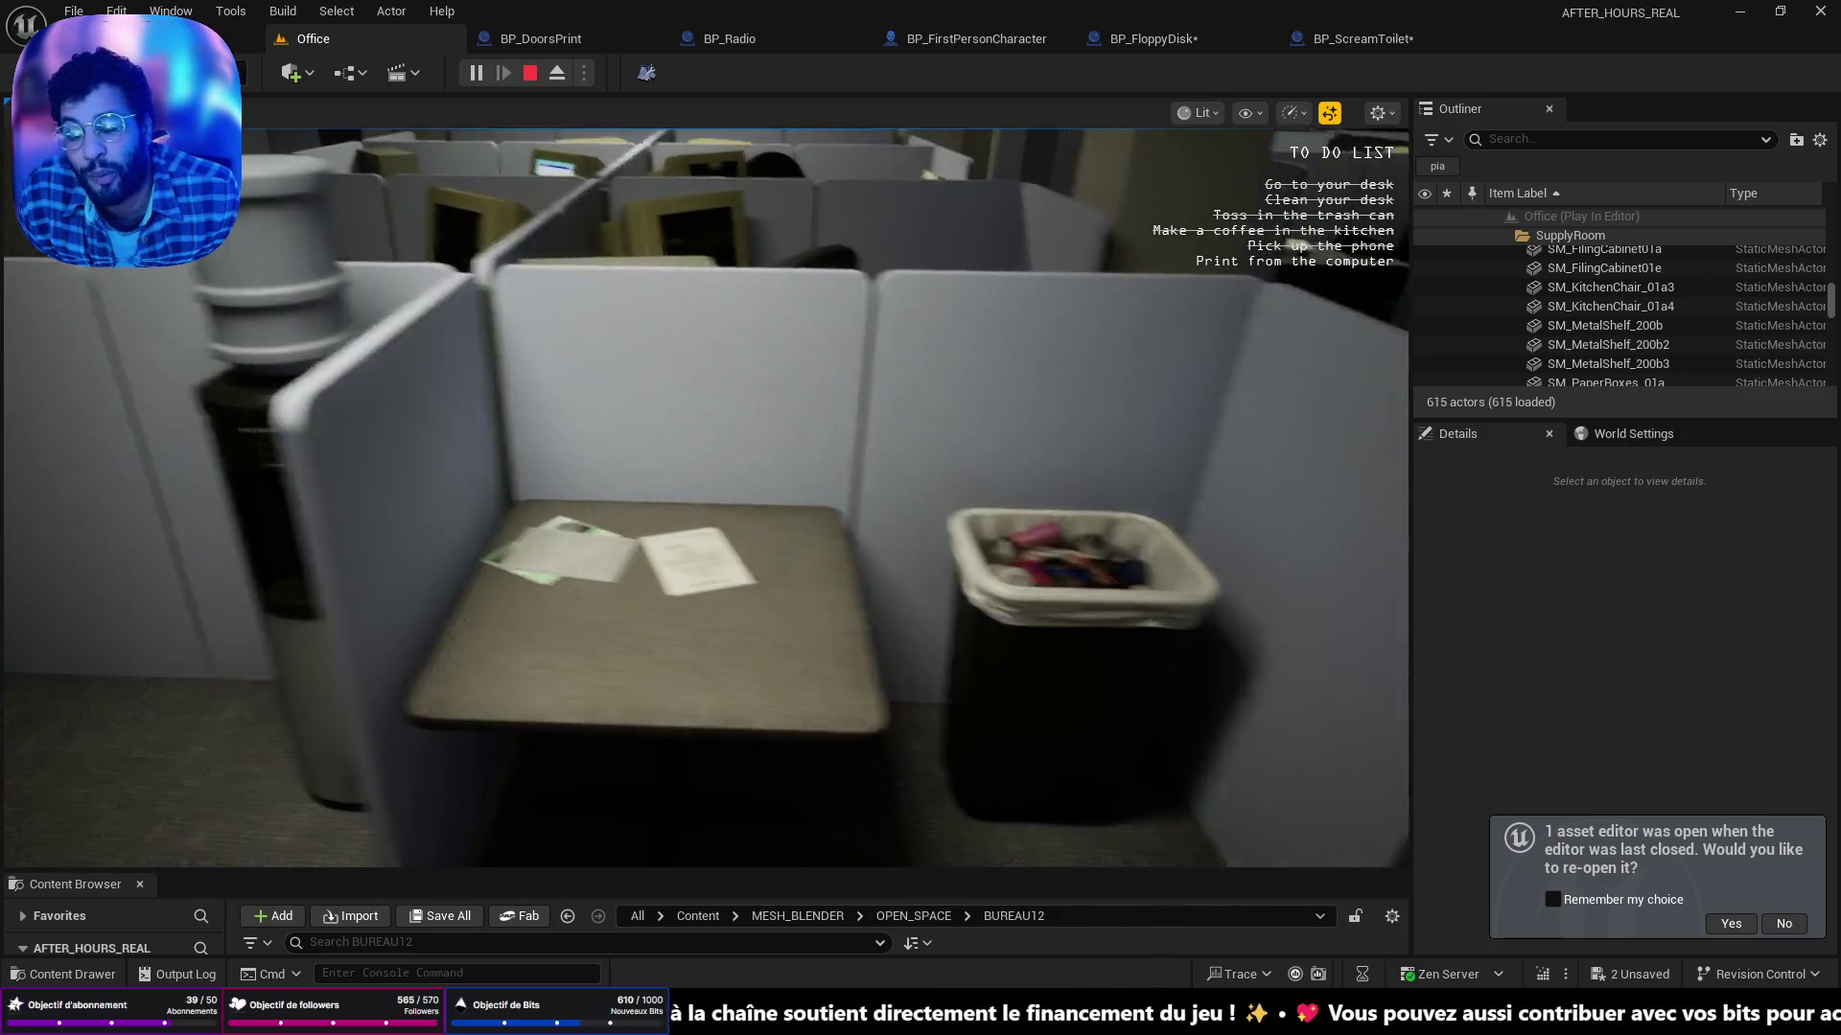
pyautogui.press('w')
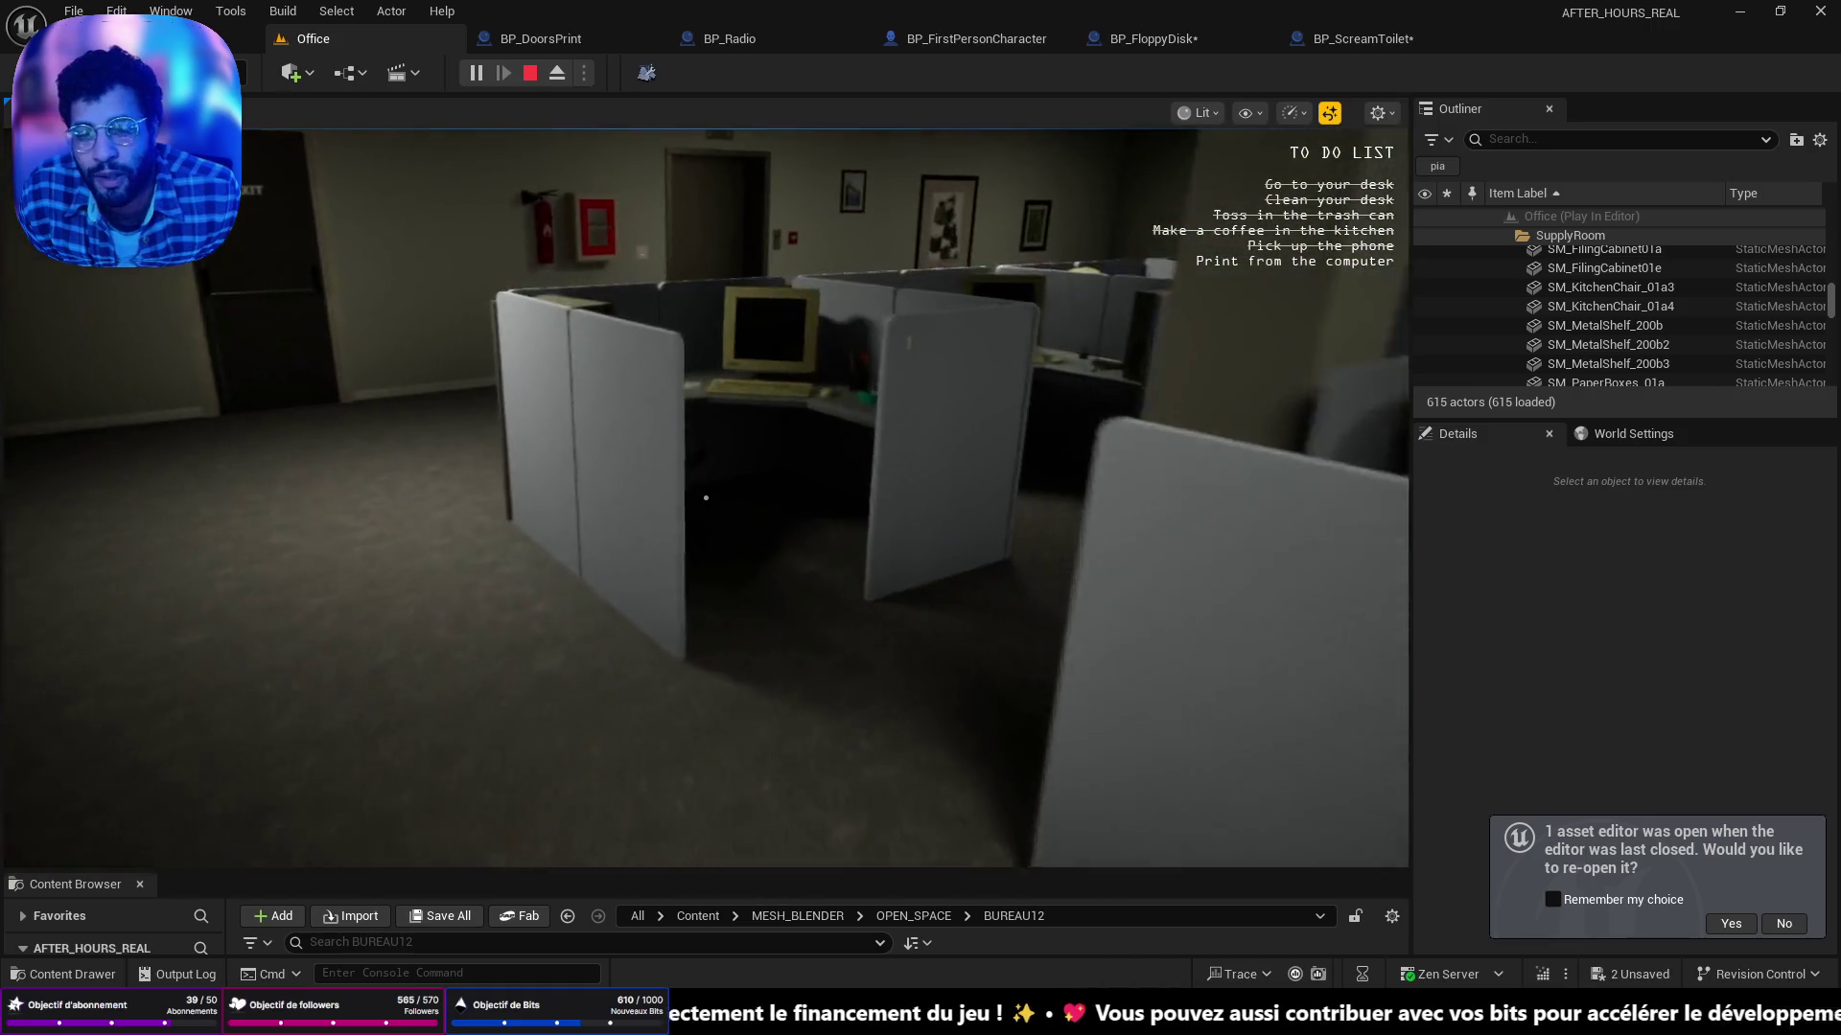
# Use the desk computer again, then walk into the dark room.
pyautogui.press('w')
pyautogui.press('e')
pyautogui.press('q')
pyautogui.press('w')
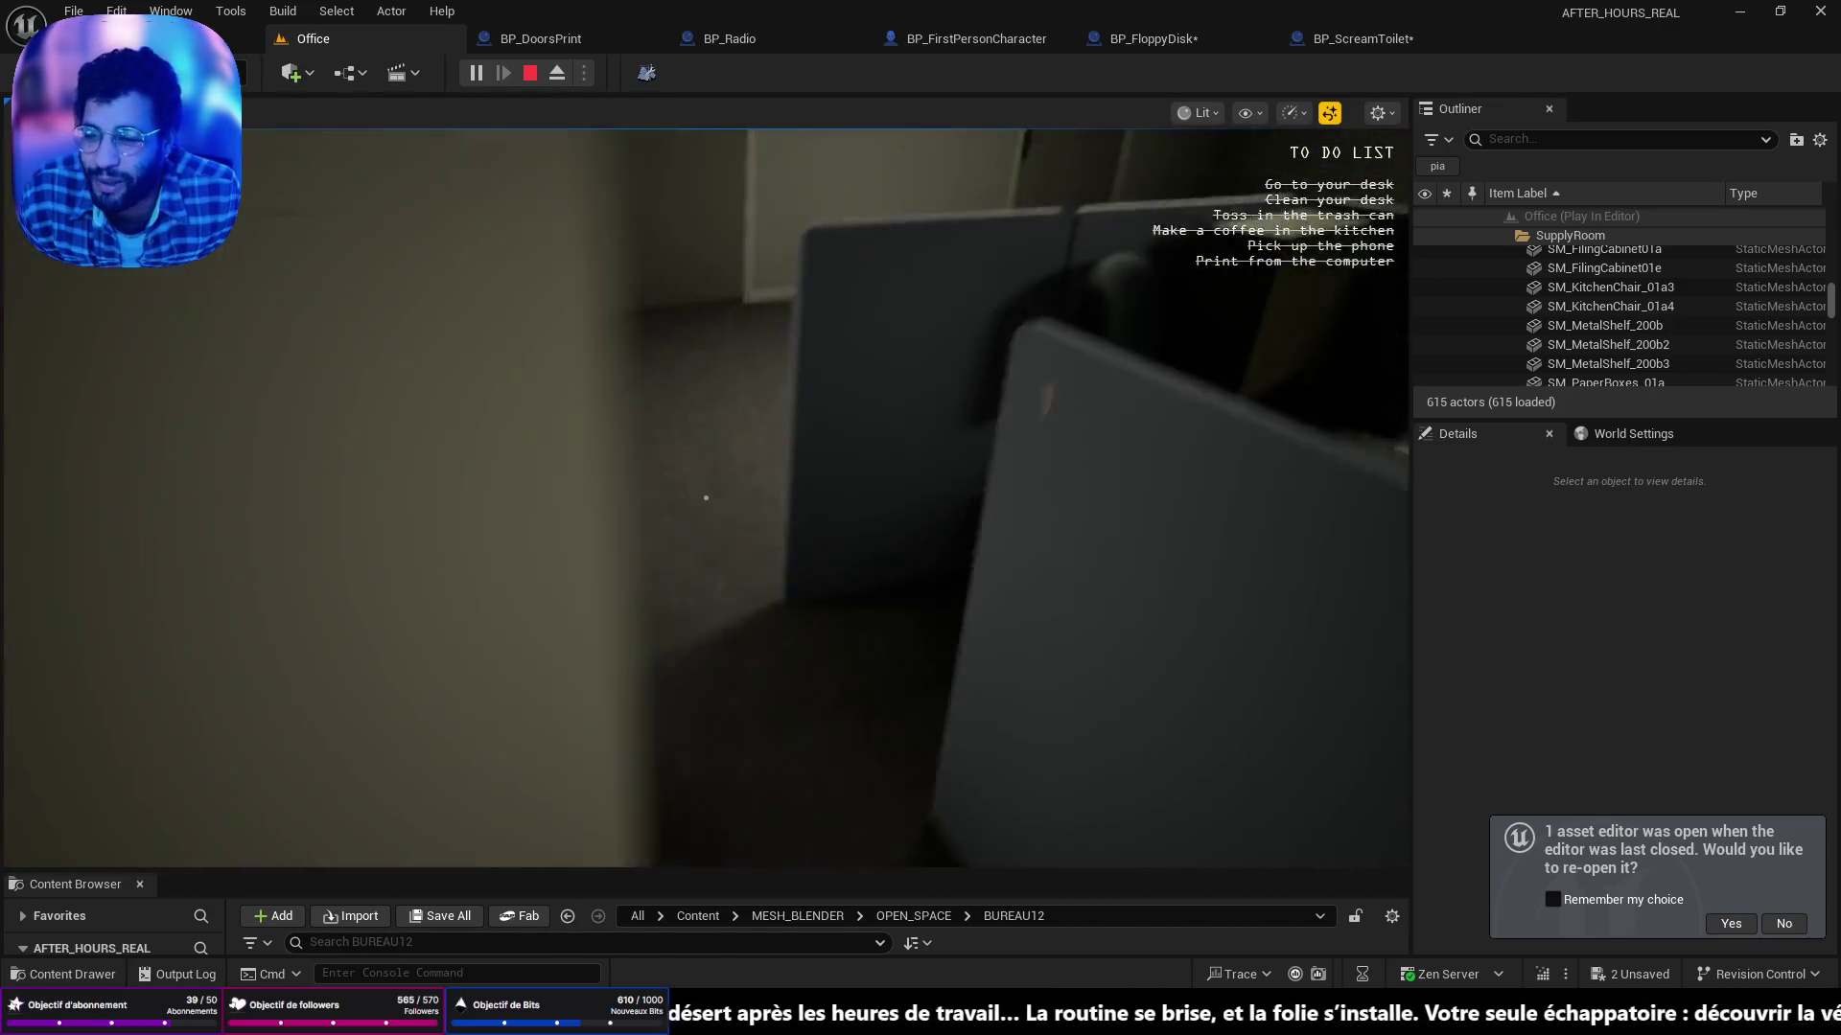
pyautogui.press('w')
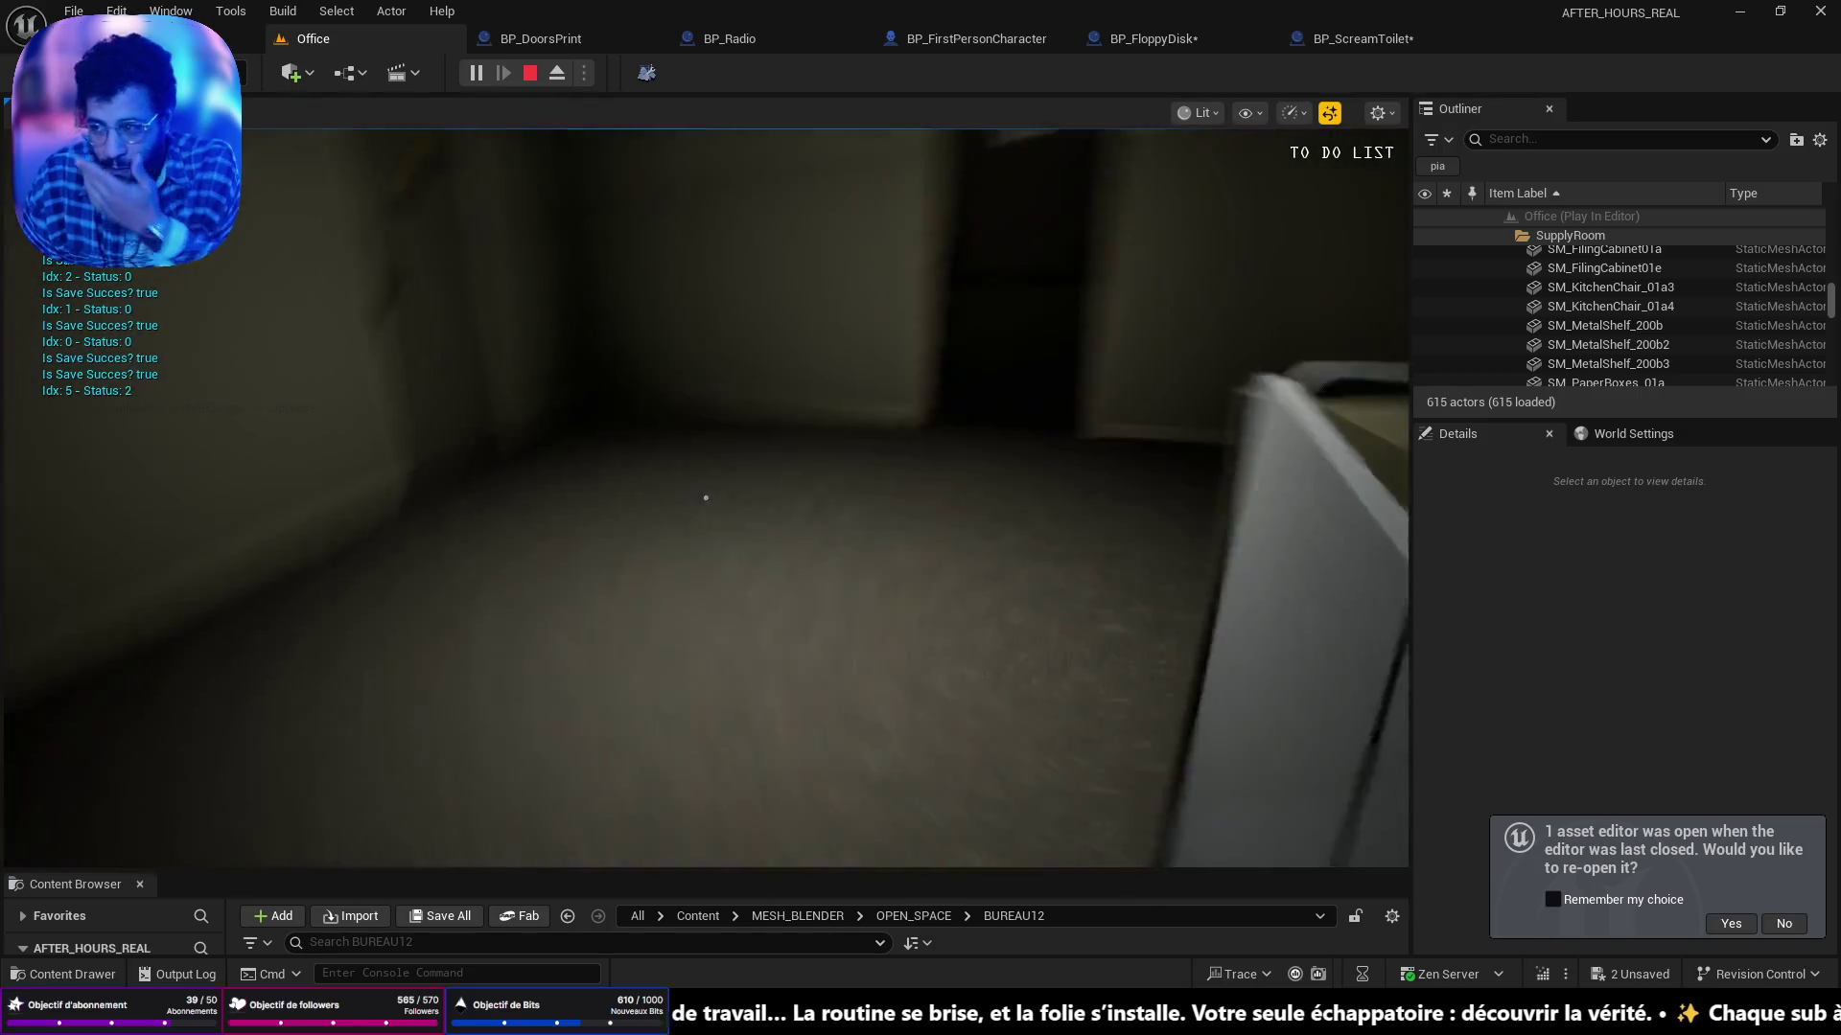
pyautogui.press('w')
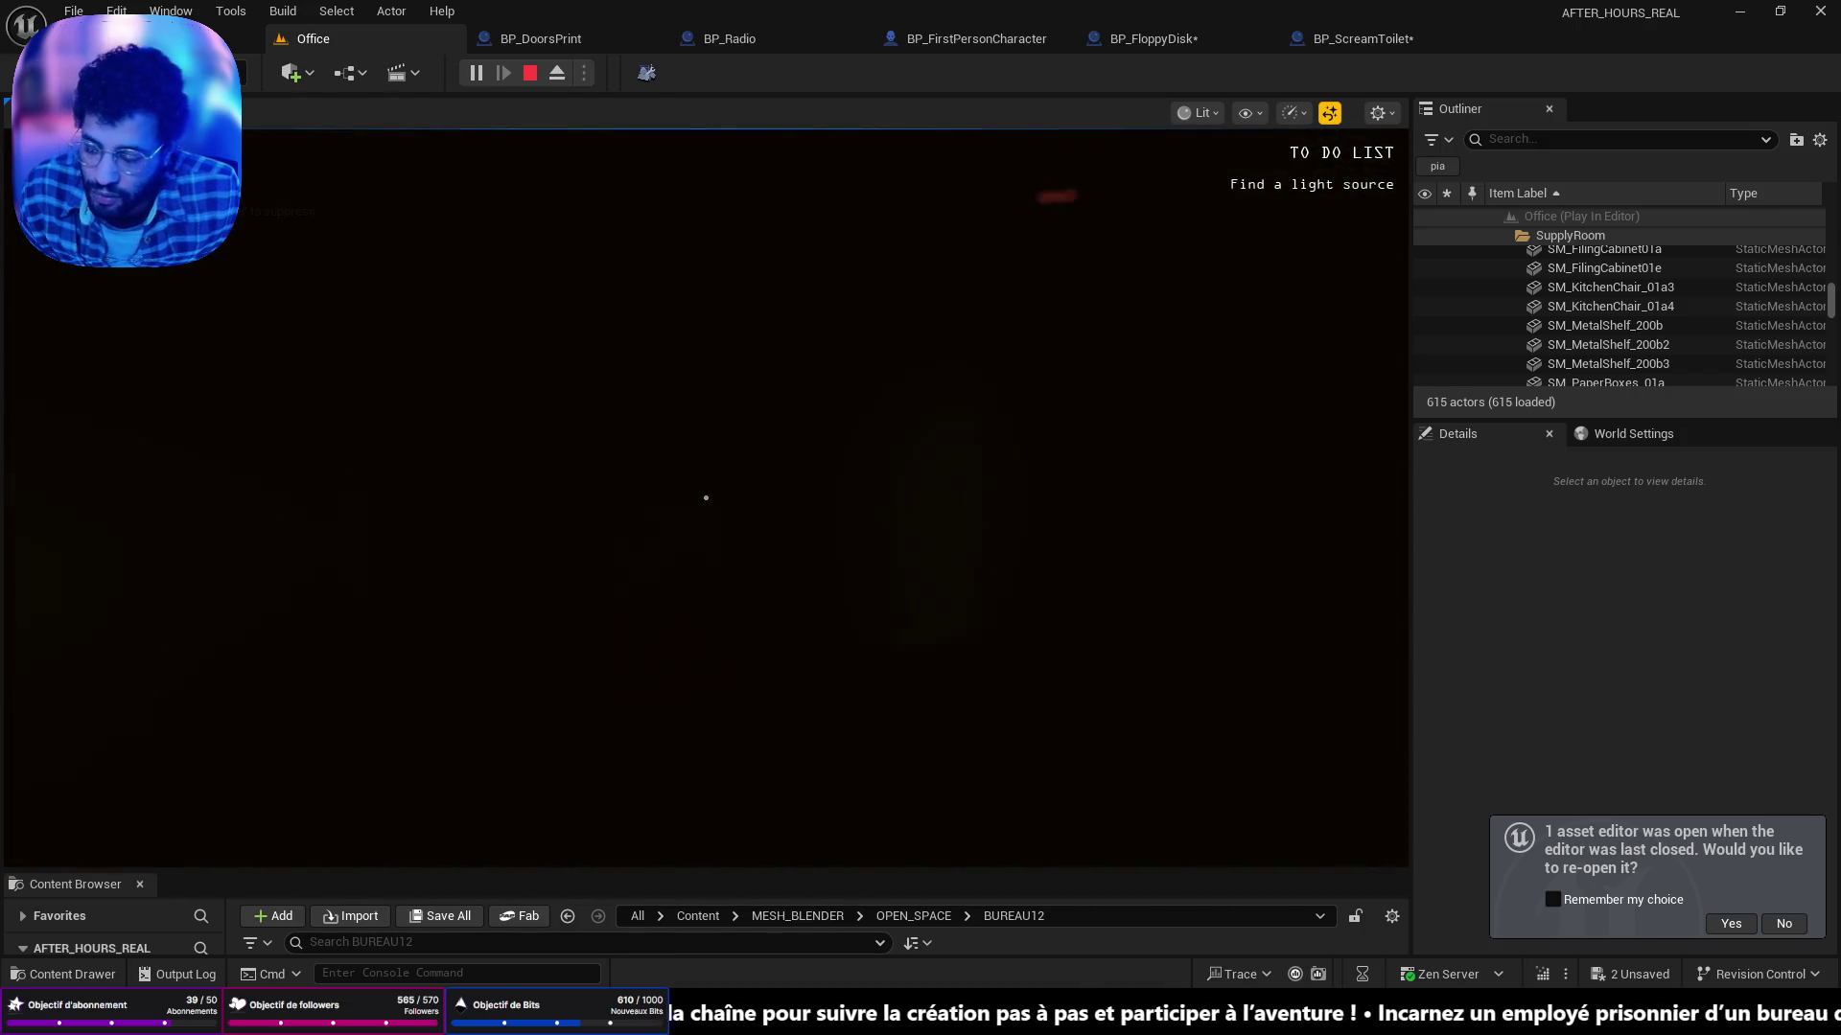
# Stop the Play In Editor session with Escape after the blackout triggers.
pyautogui.press('Escape')
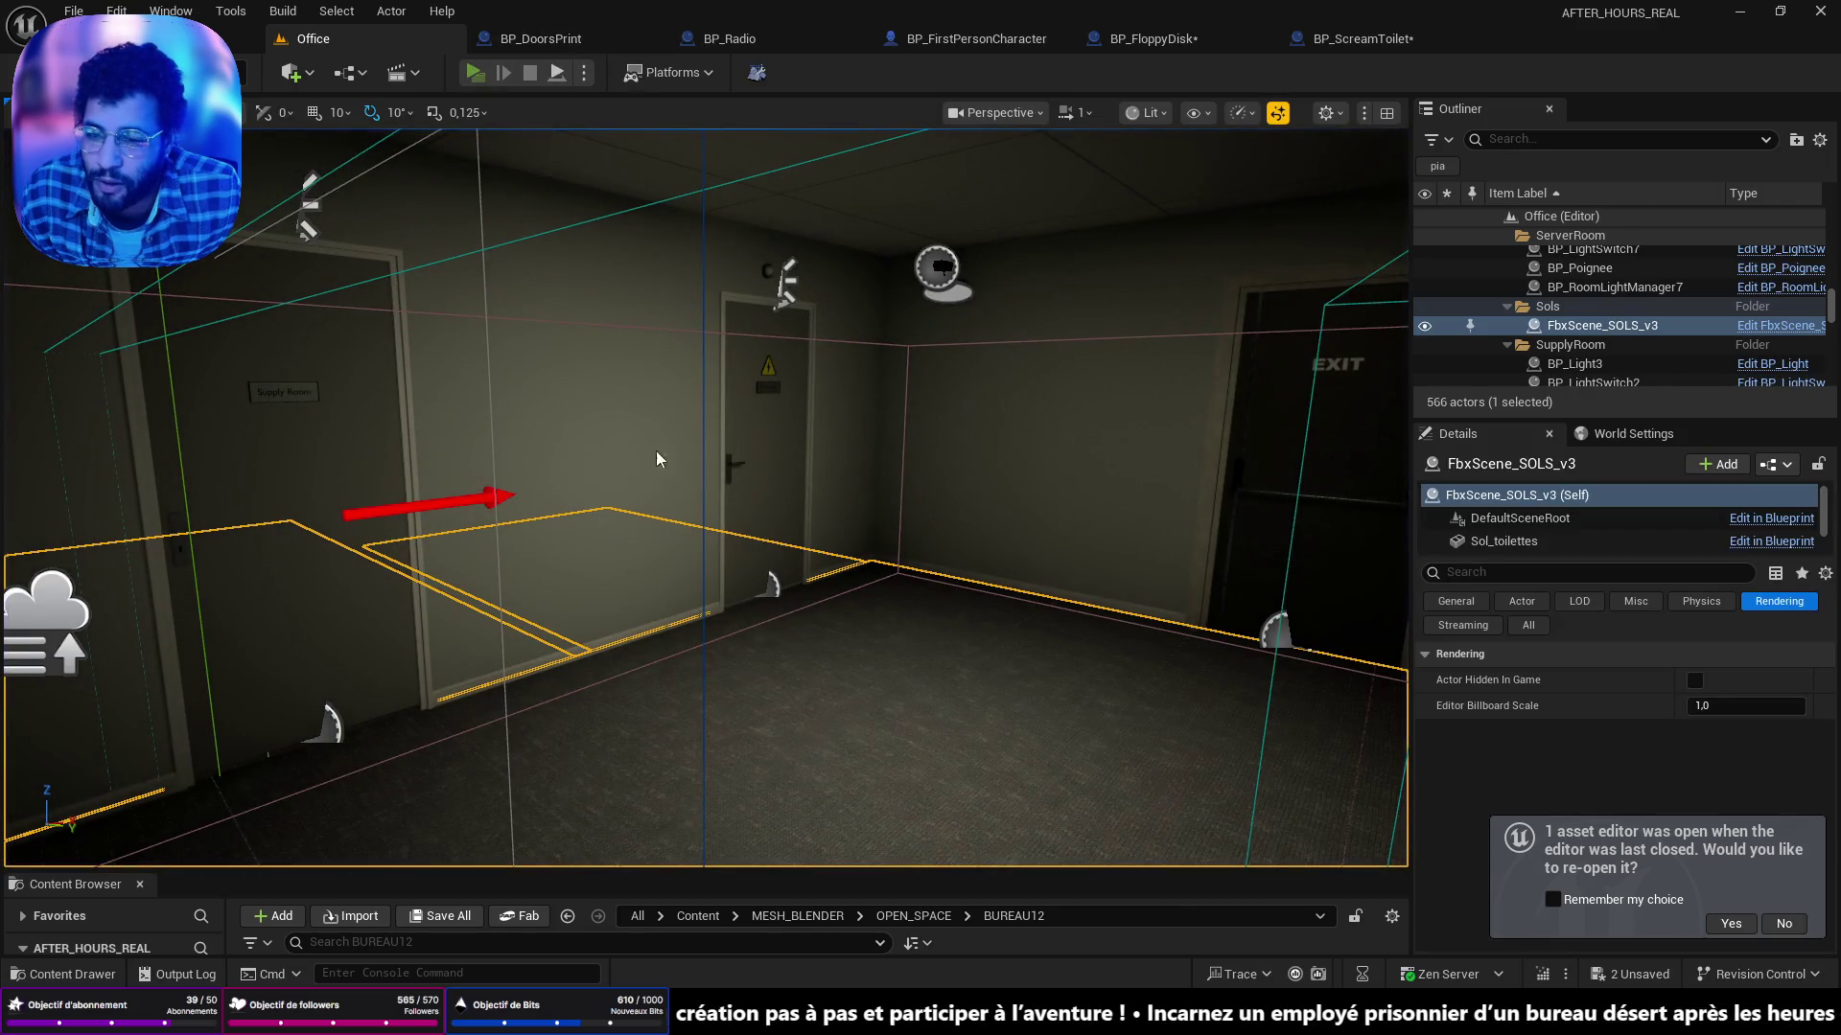
pyautogui.hotkey('alt', 'p')
pyautogui.press('w')
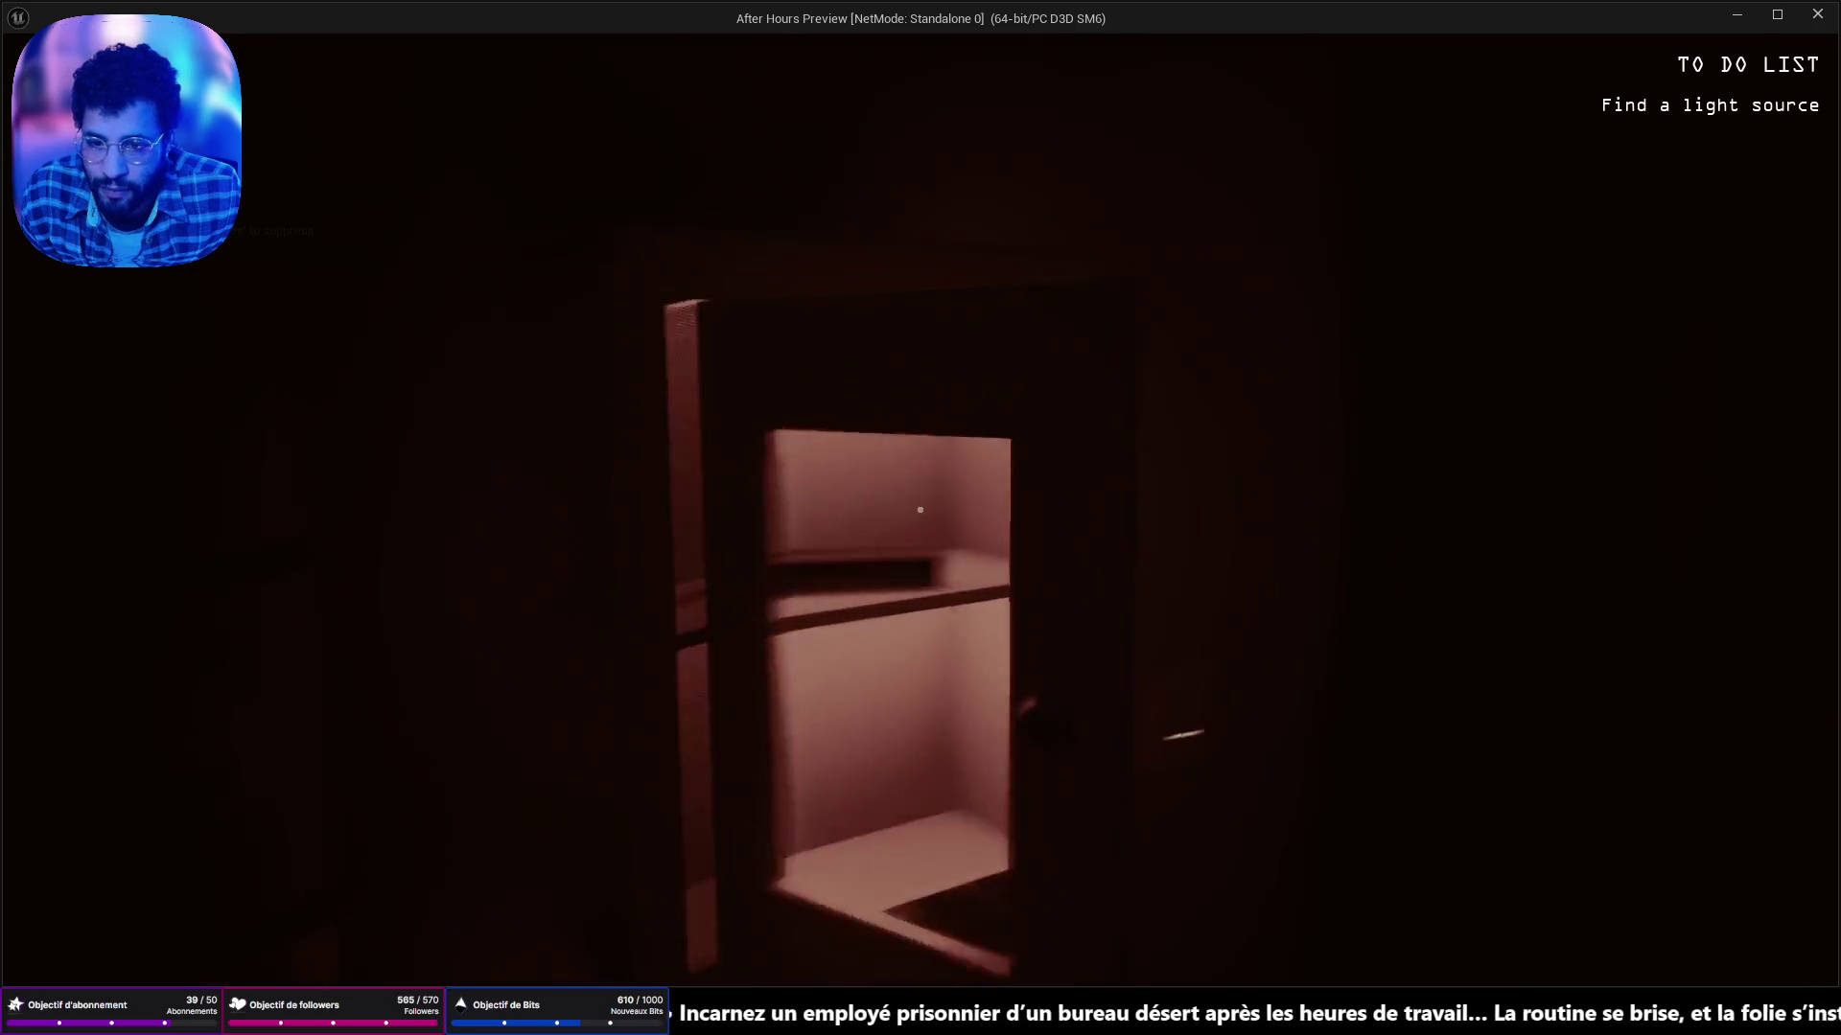
pyautogui.press('e')
pyautogui.press('Escape')
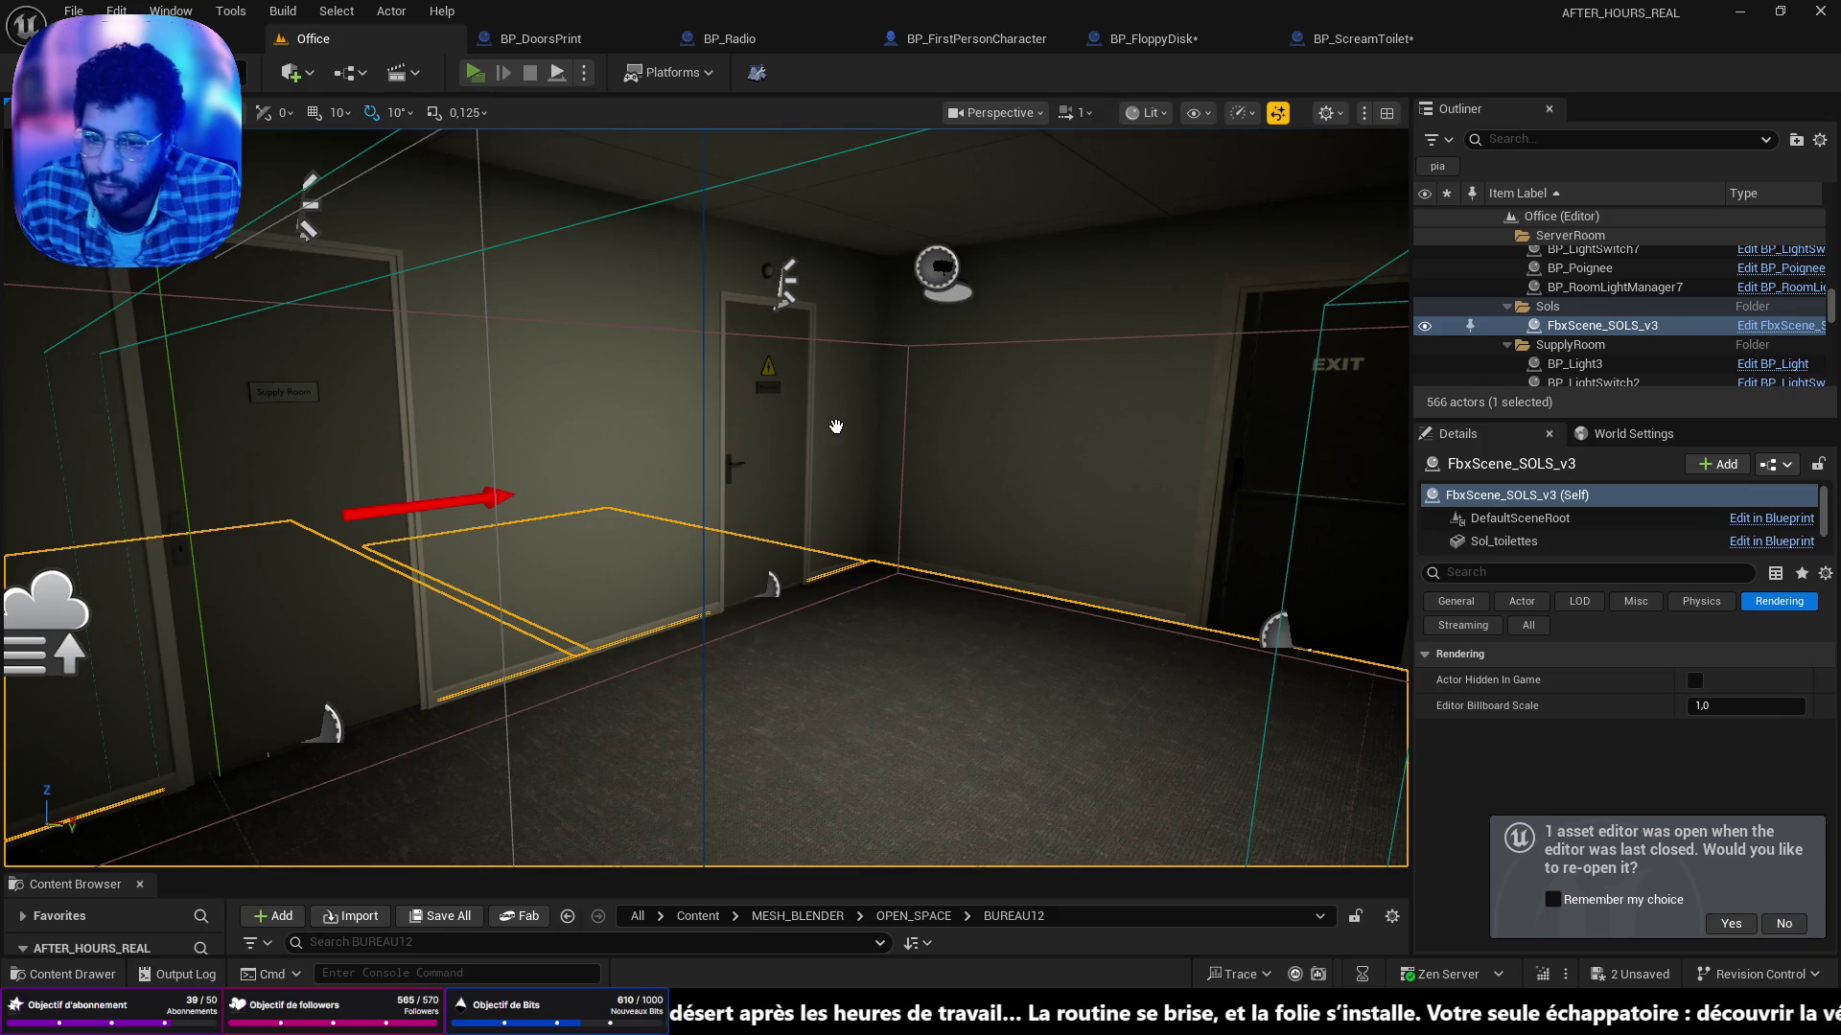
pyautogui.press('f')
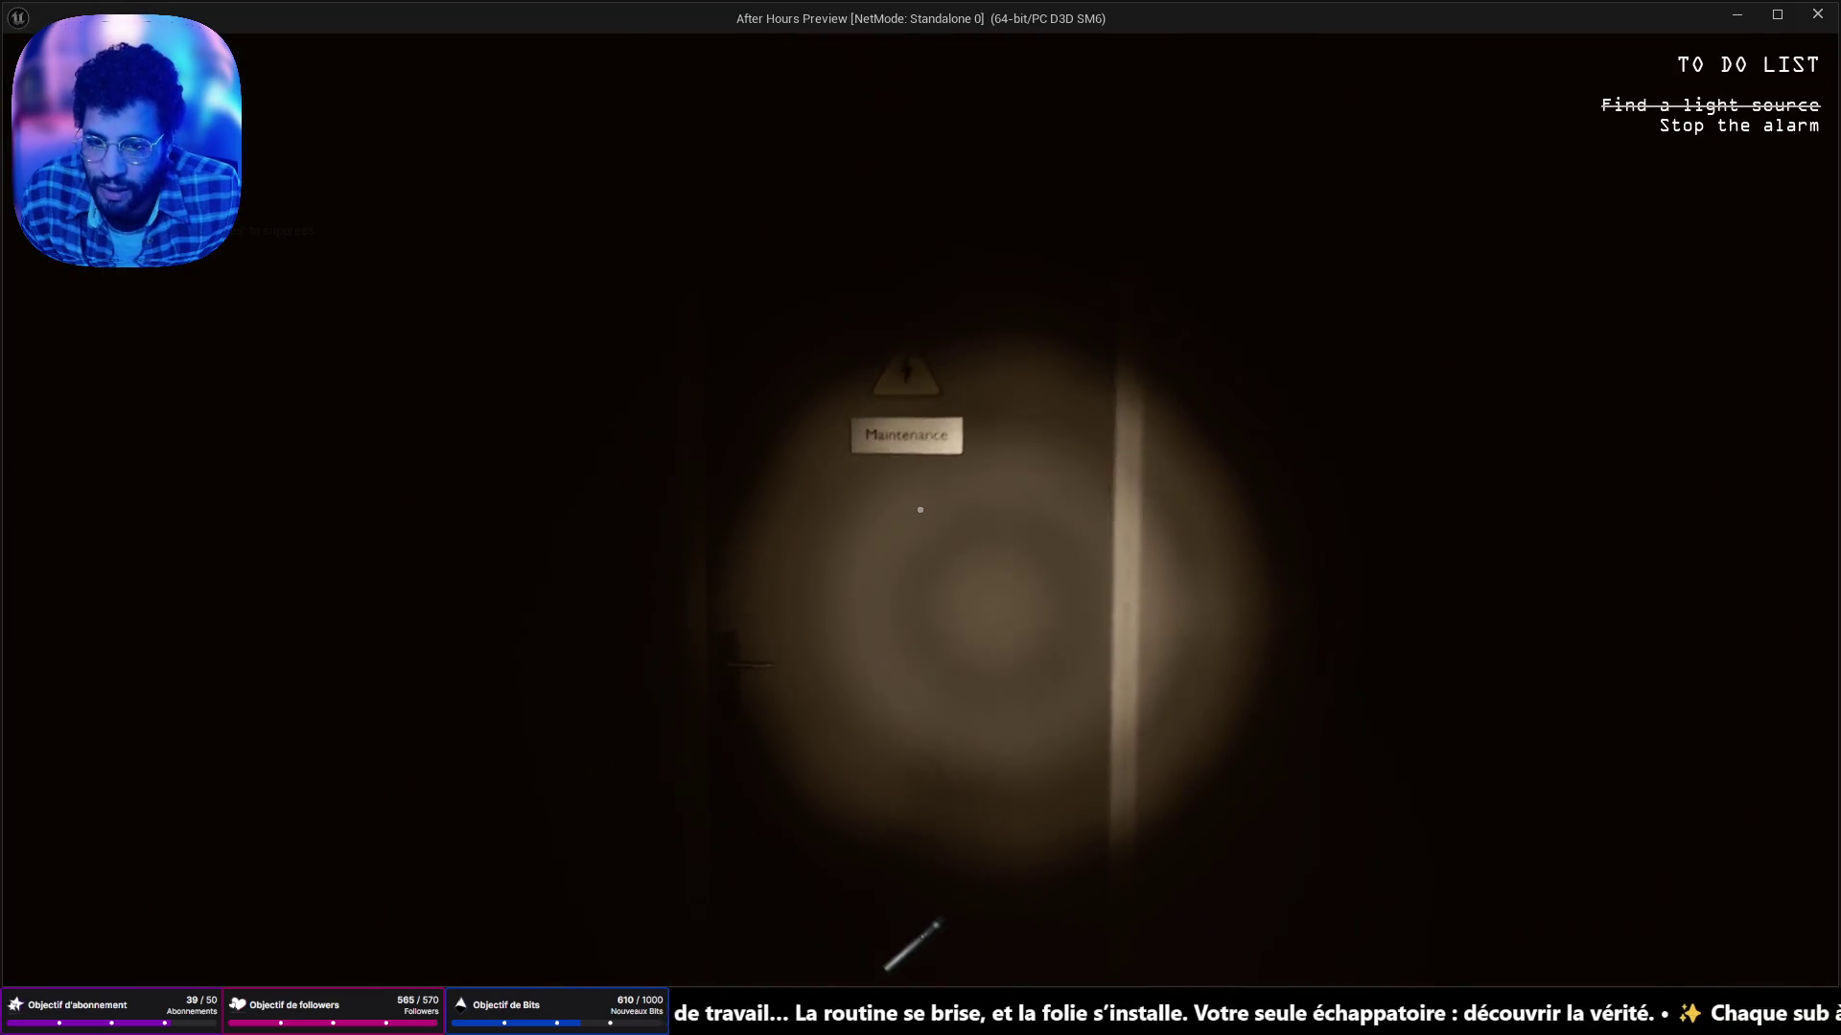
pyautogui.press('e')
pyautogui.click(917, 510)
pyautogui.press('Escape')
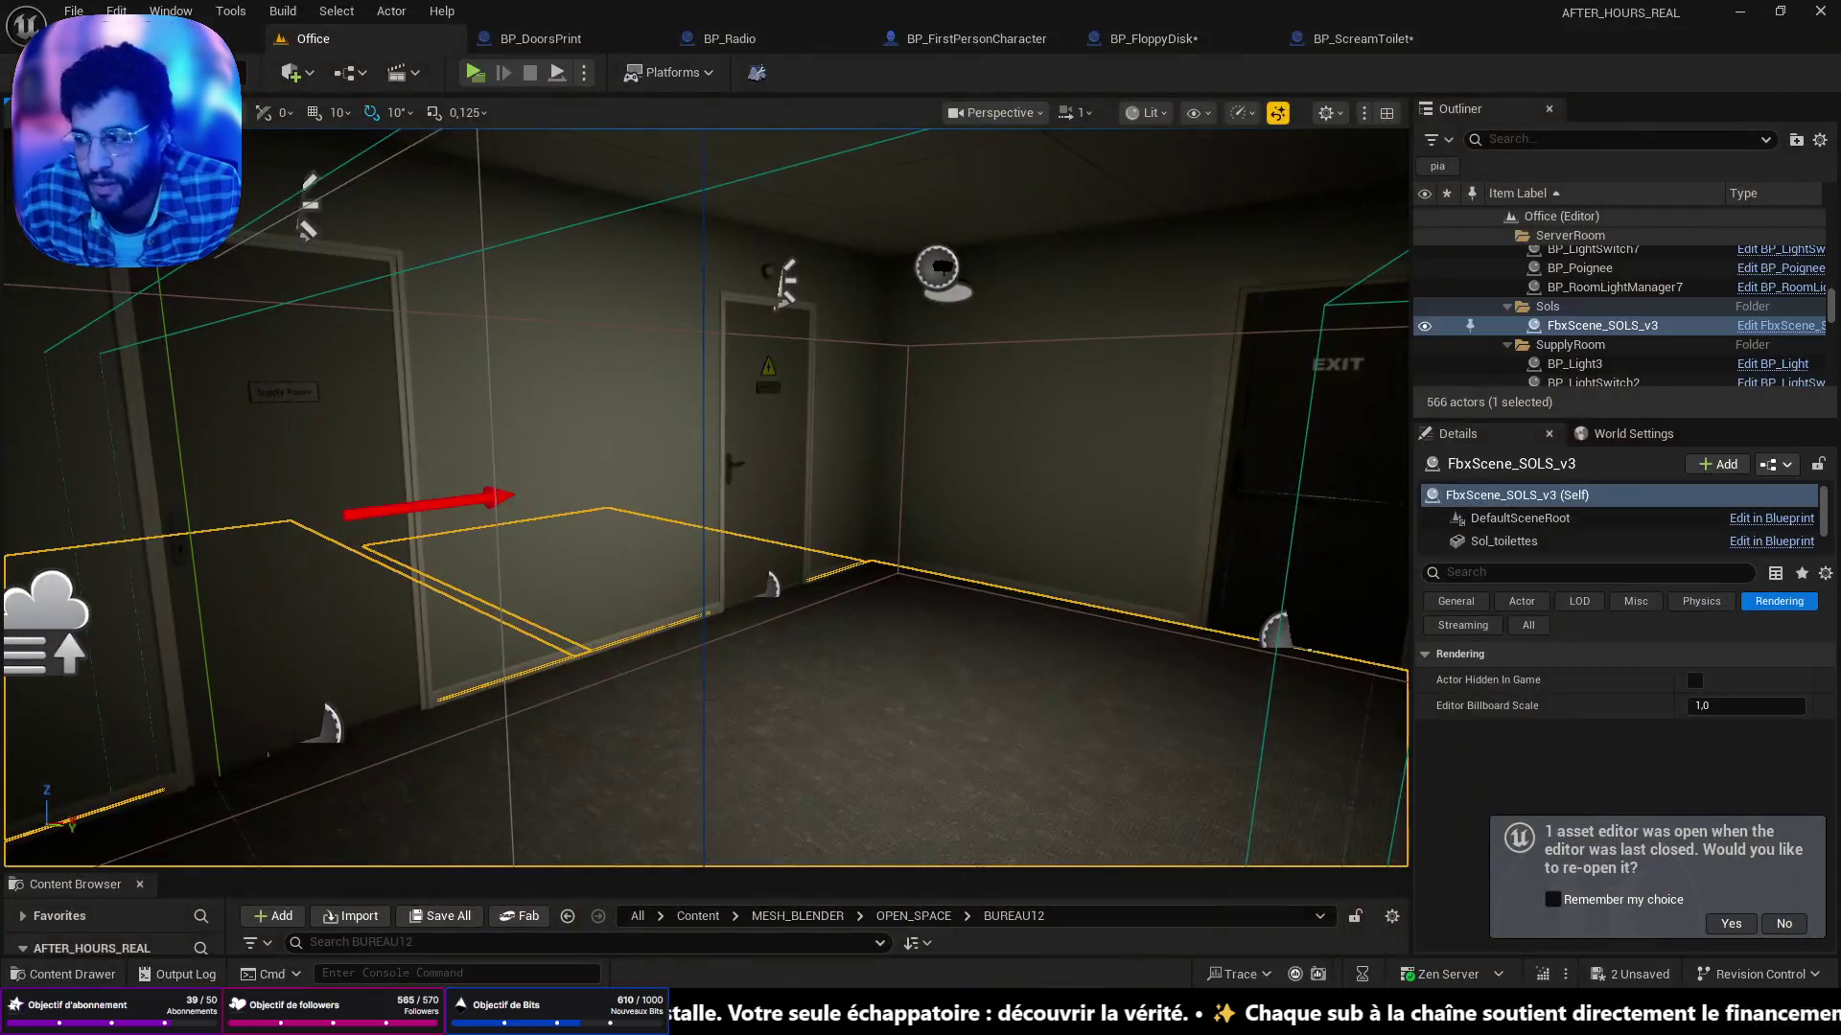
pyautogui.hotkey('alt', 'Tab')
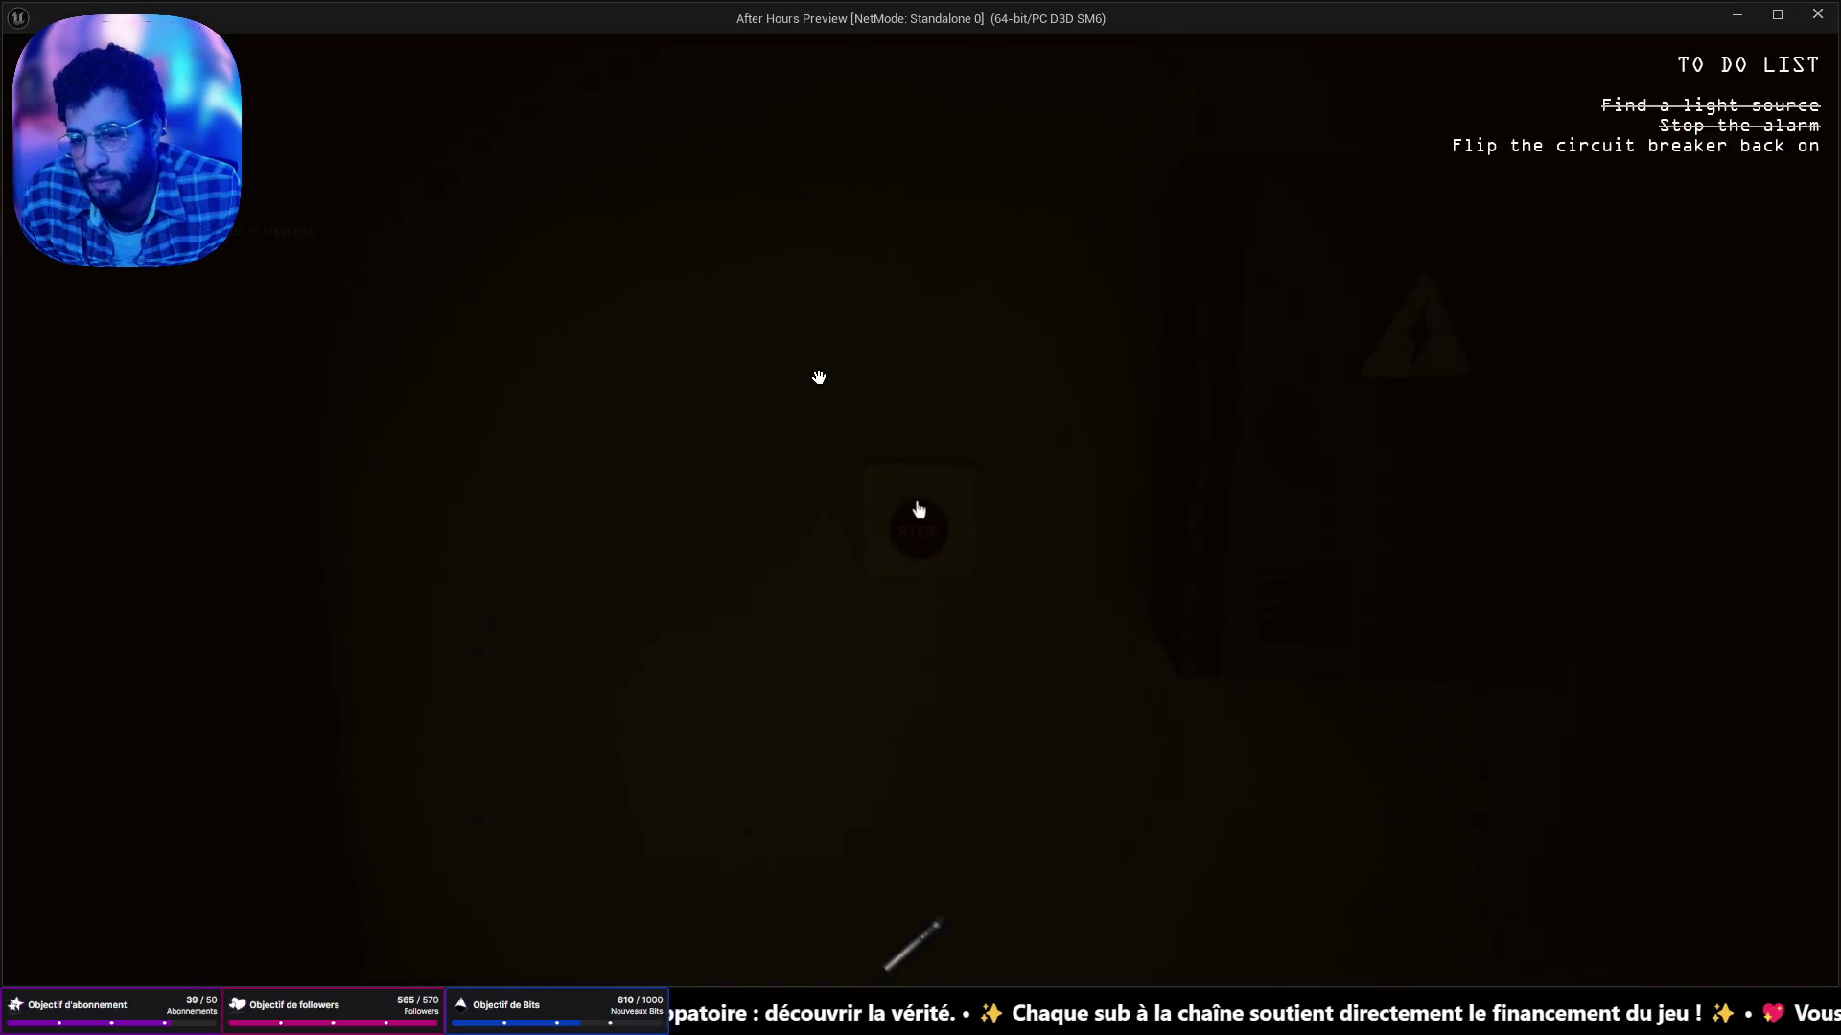
pyautogui.press('f')
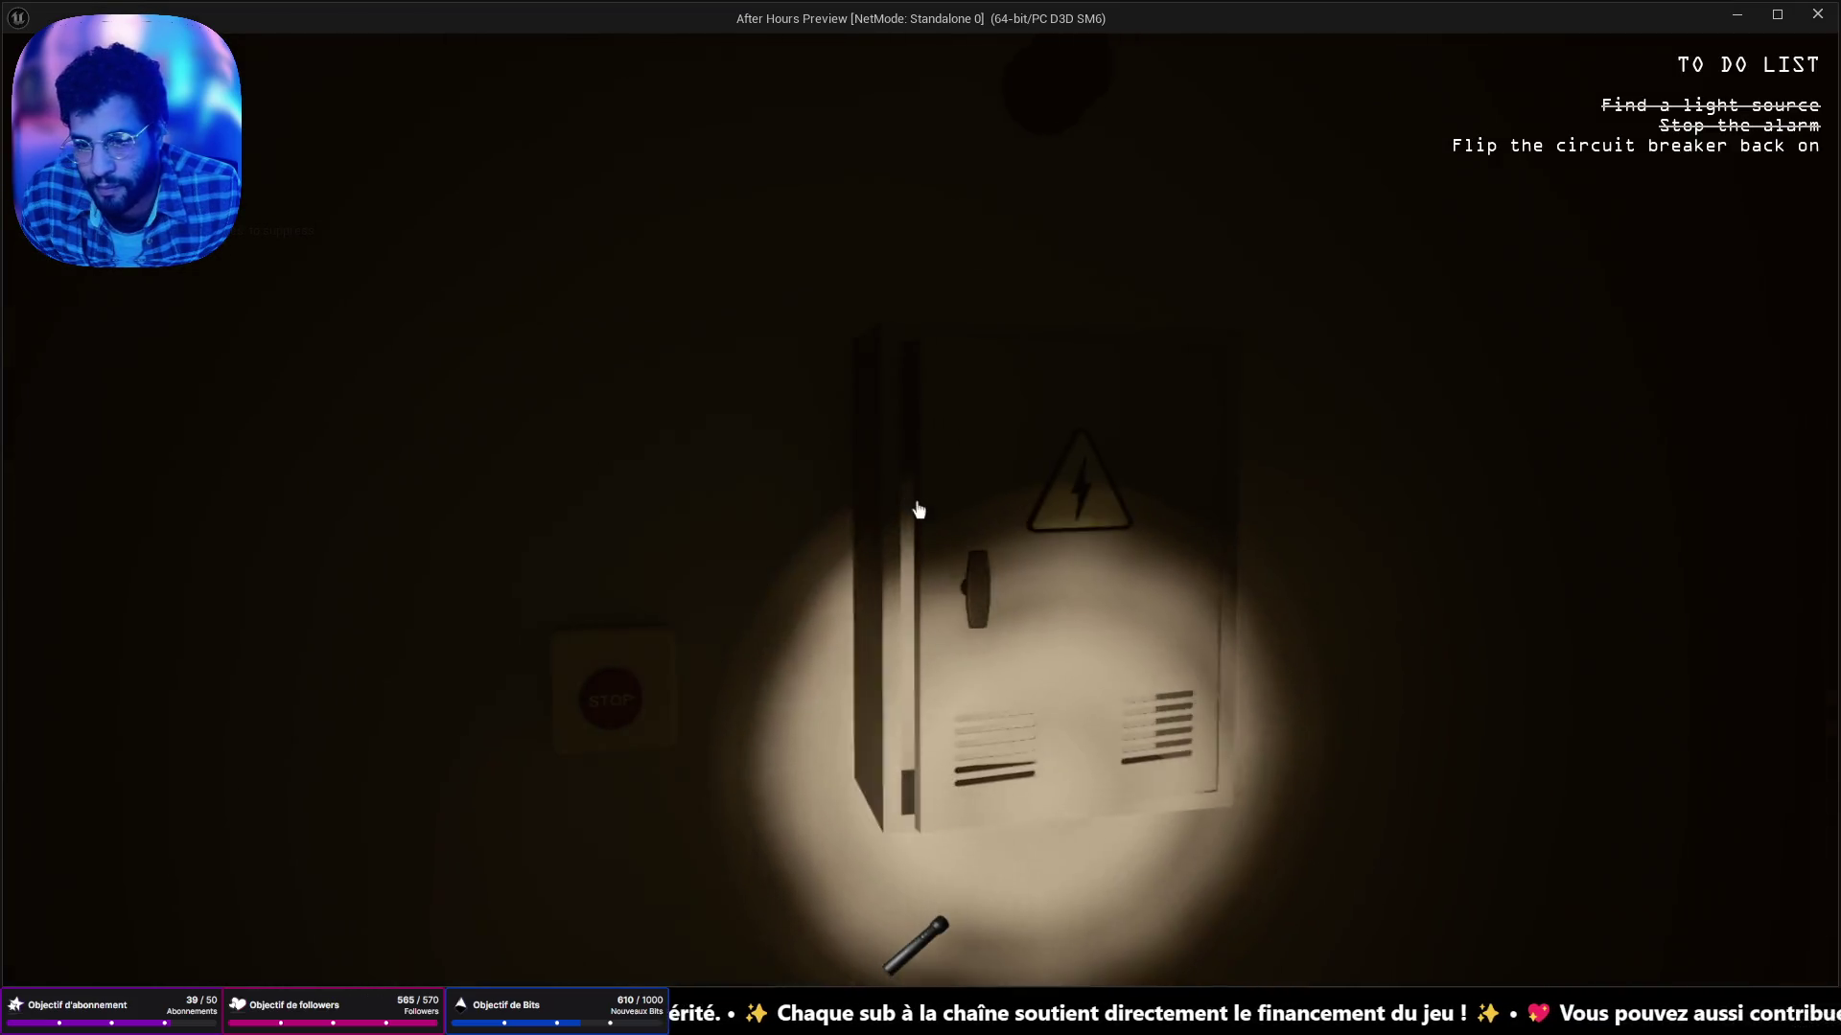
pyautogui.click(918, 510)
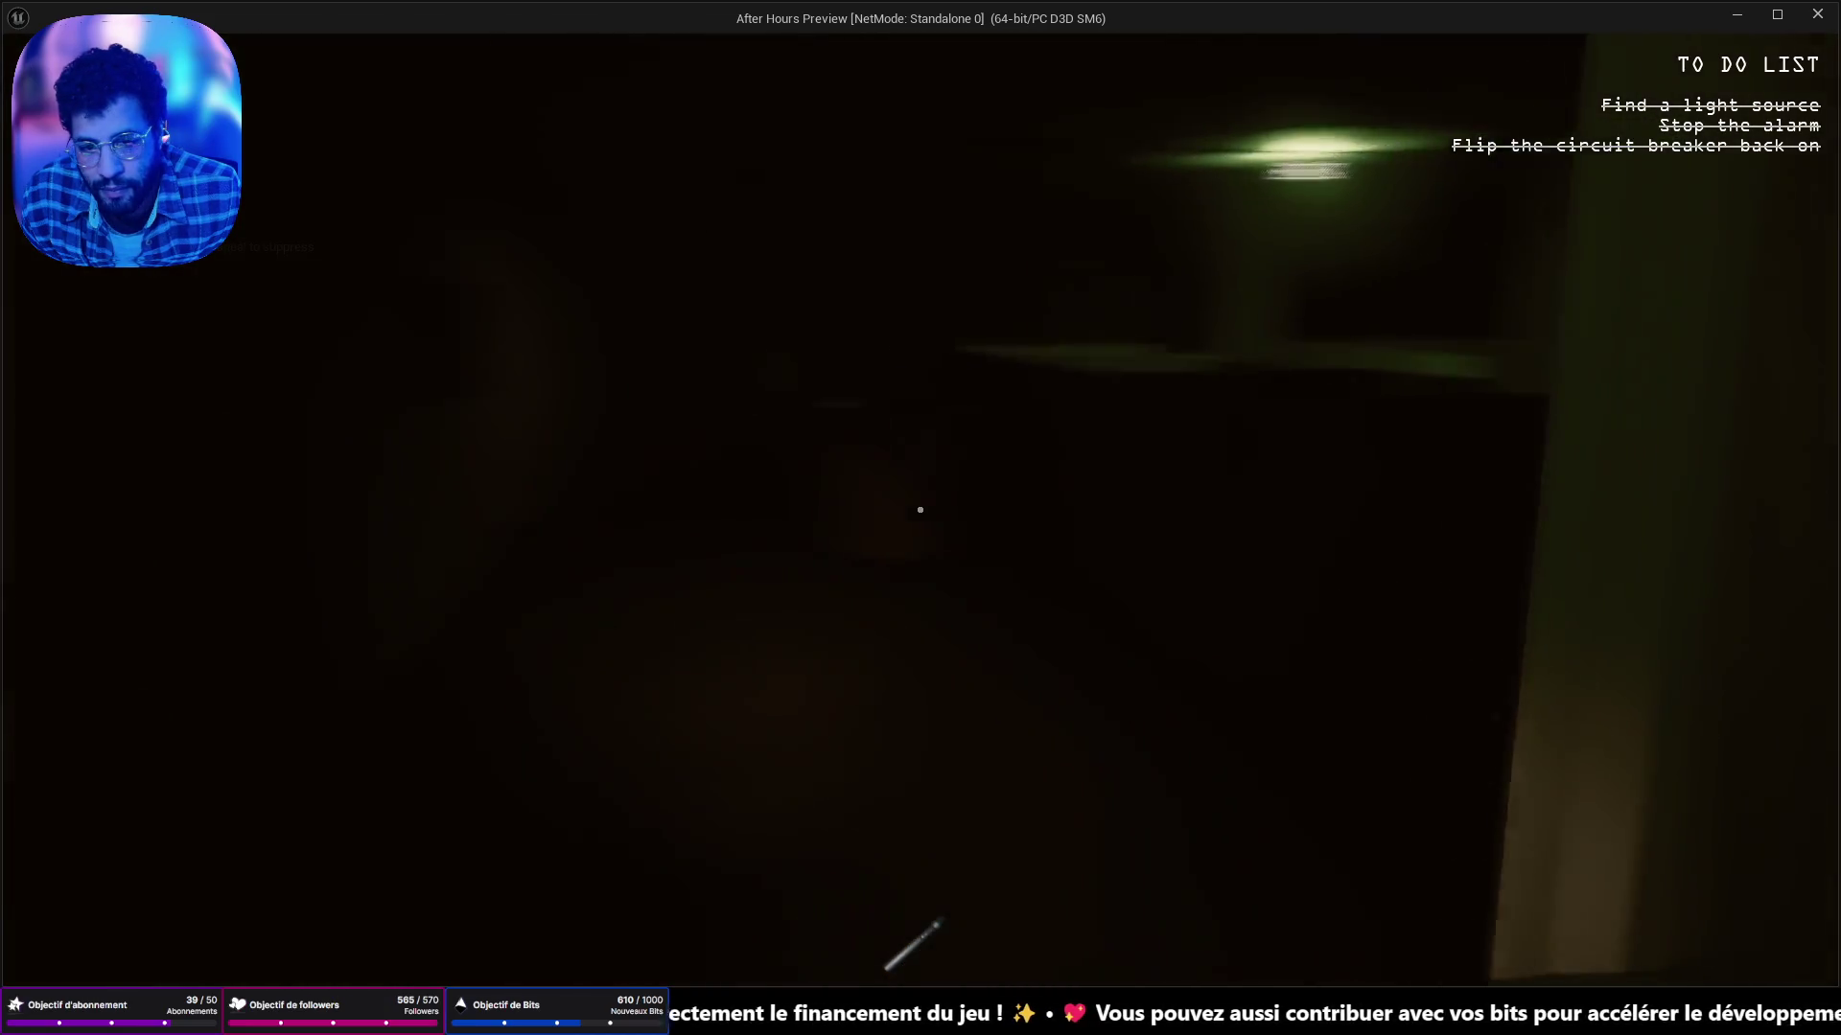
pyautogui.press('w')
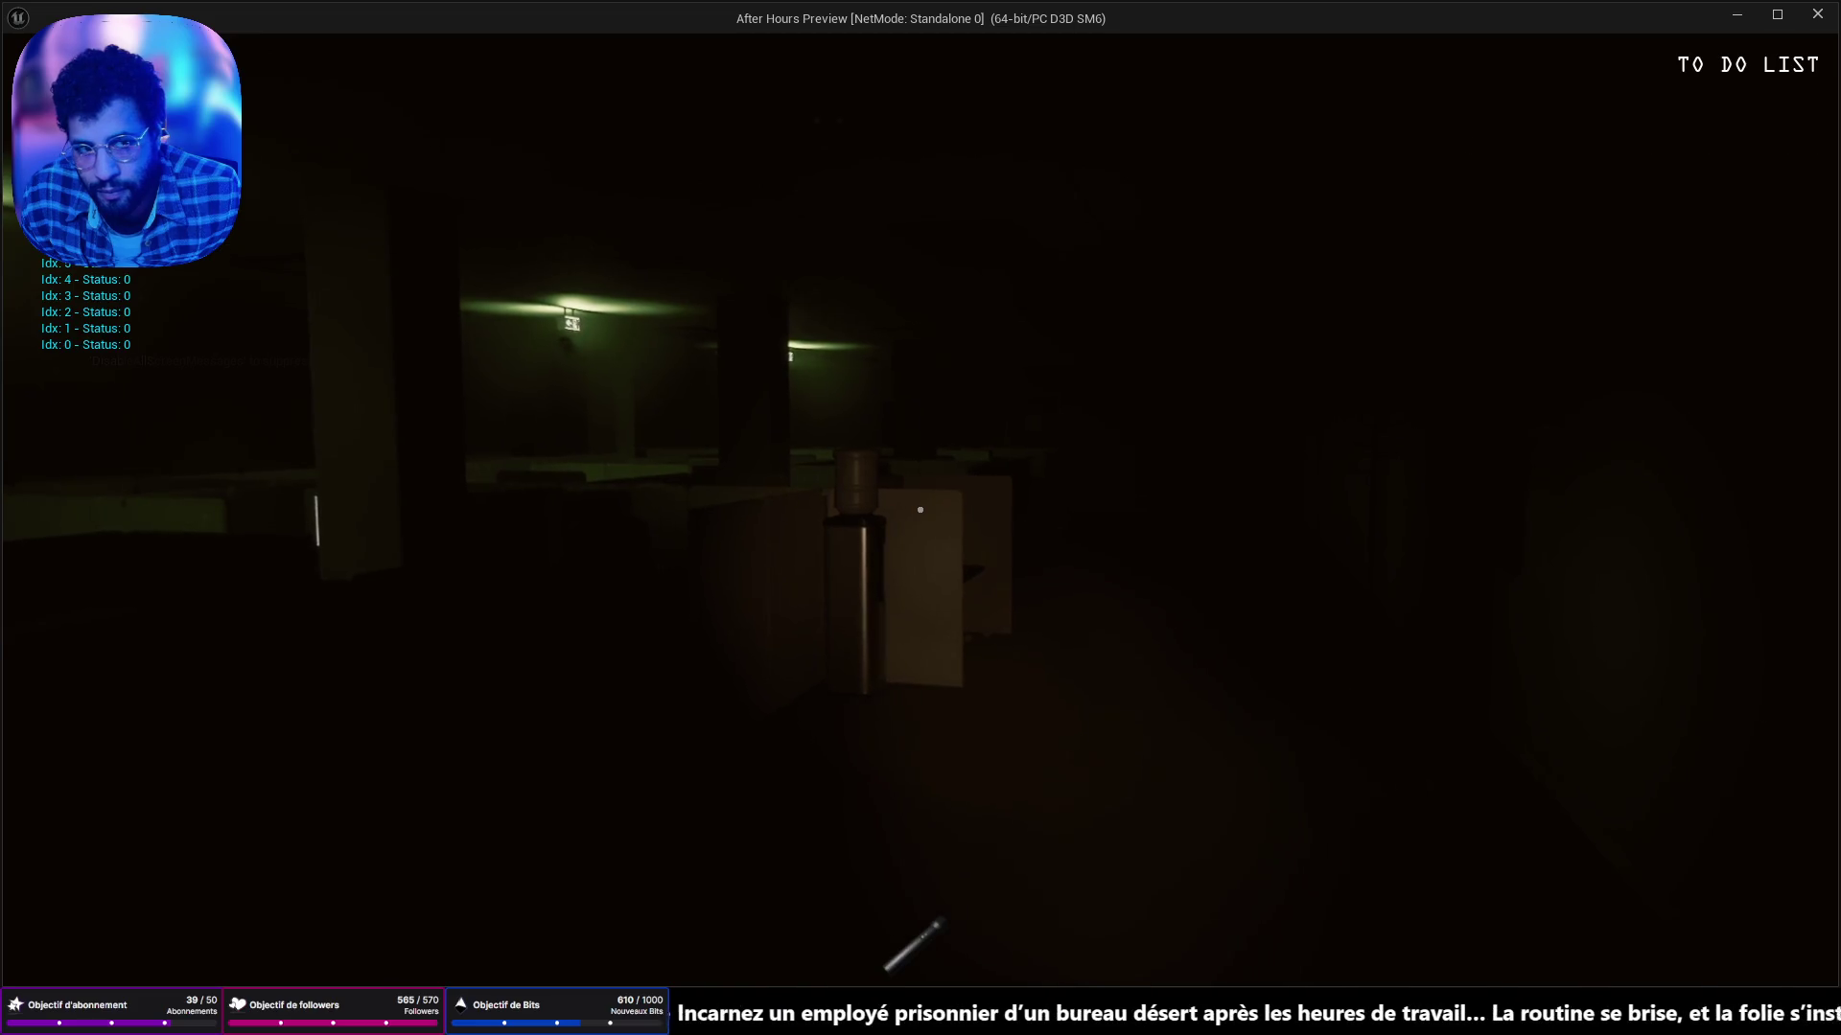
pyautogui.press('Escape')
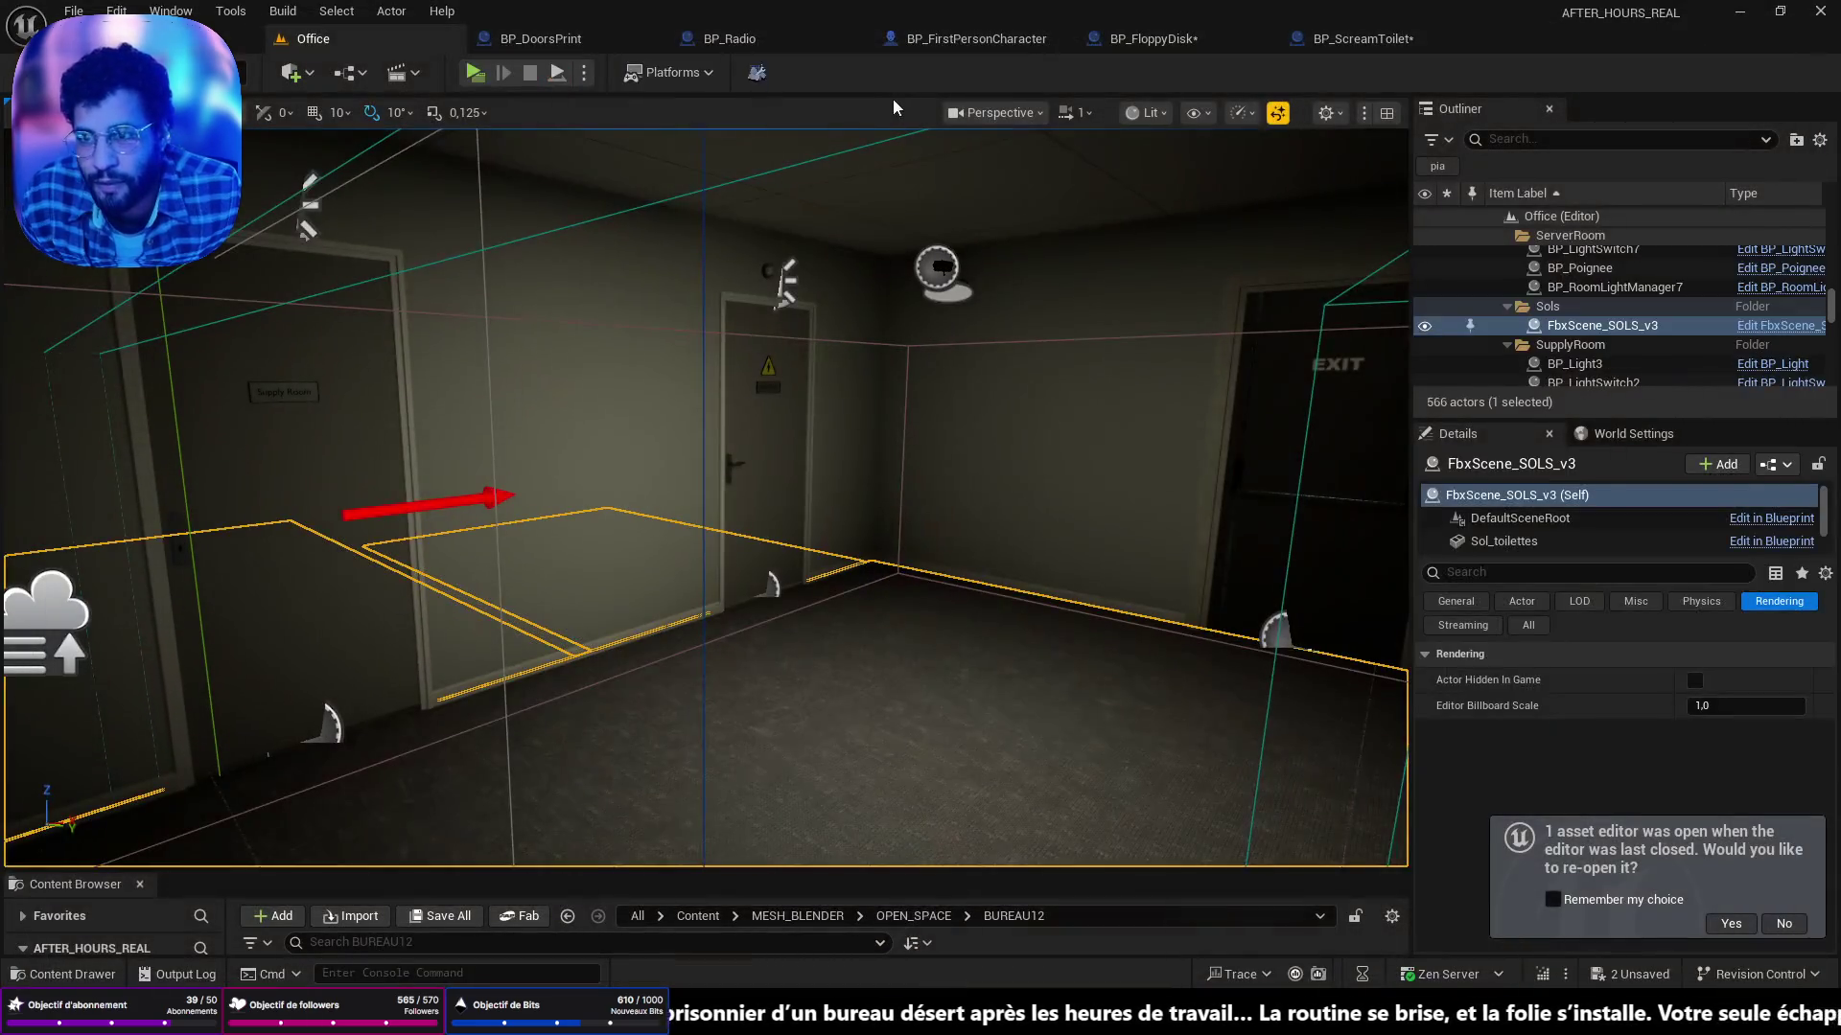
pyautogui.hotkey('alt', 'p')
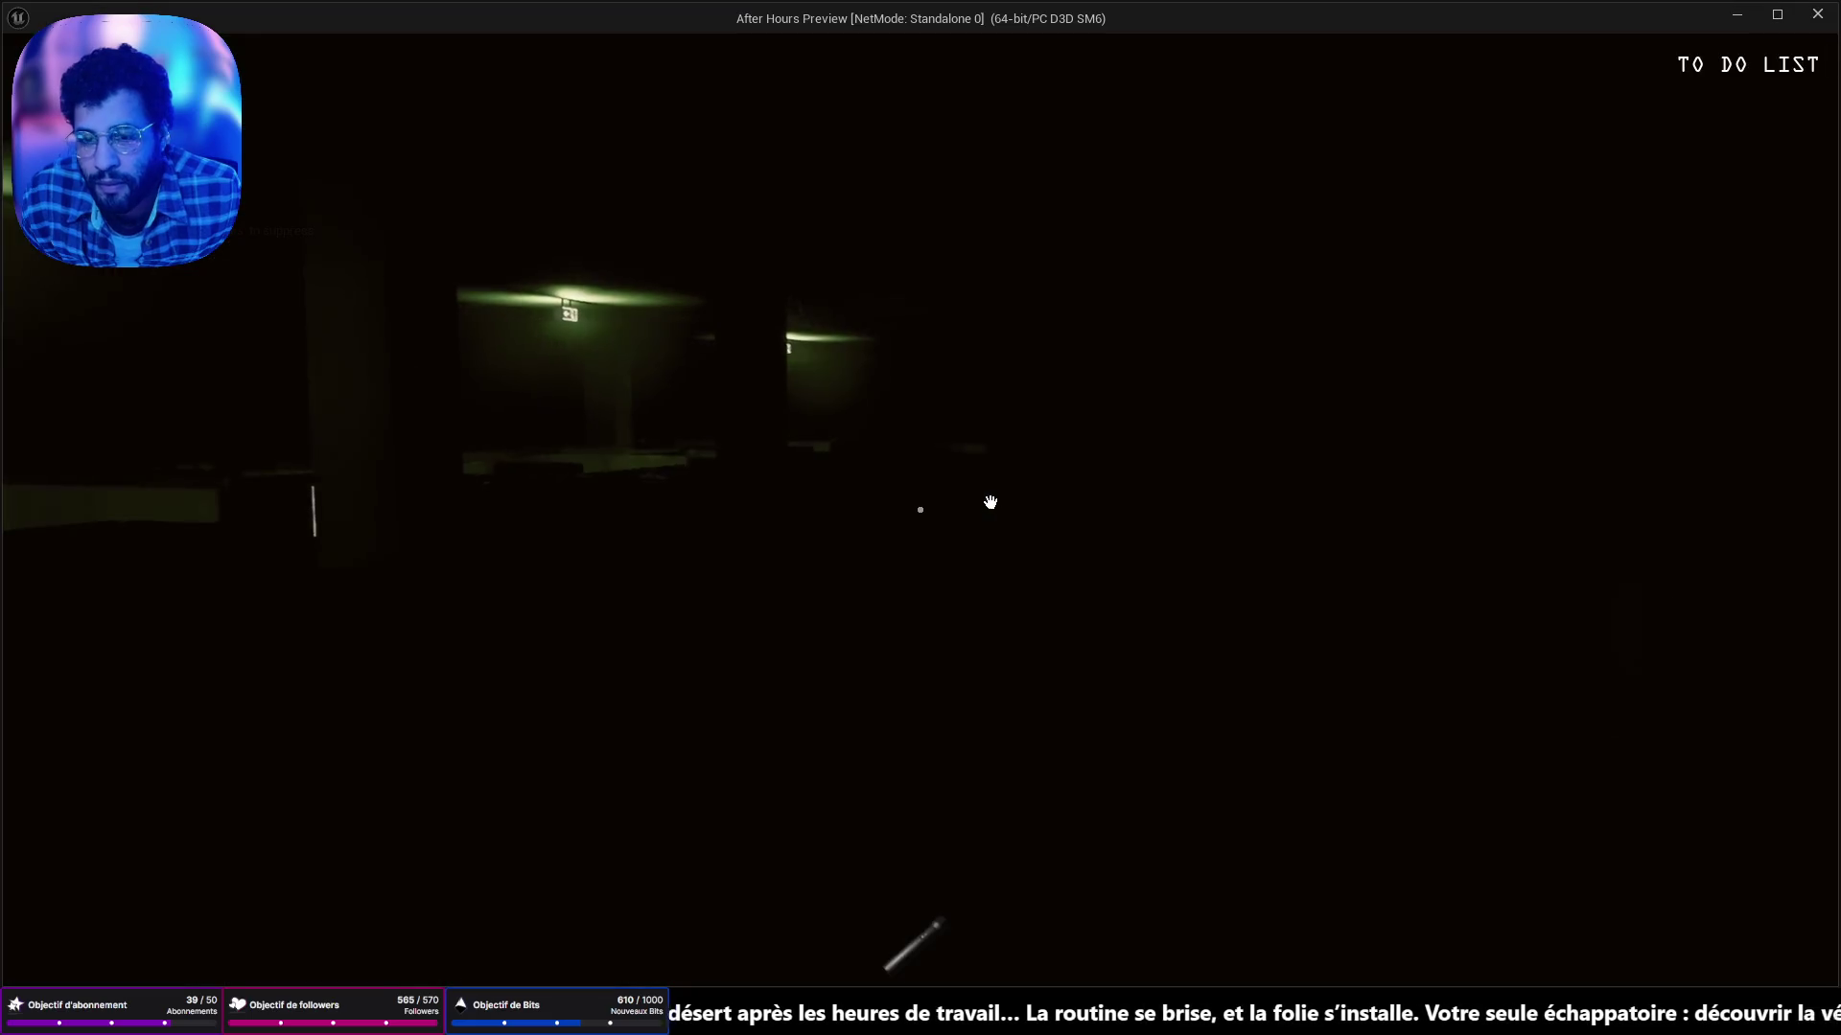
pyautogui.click(1432, 539)
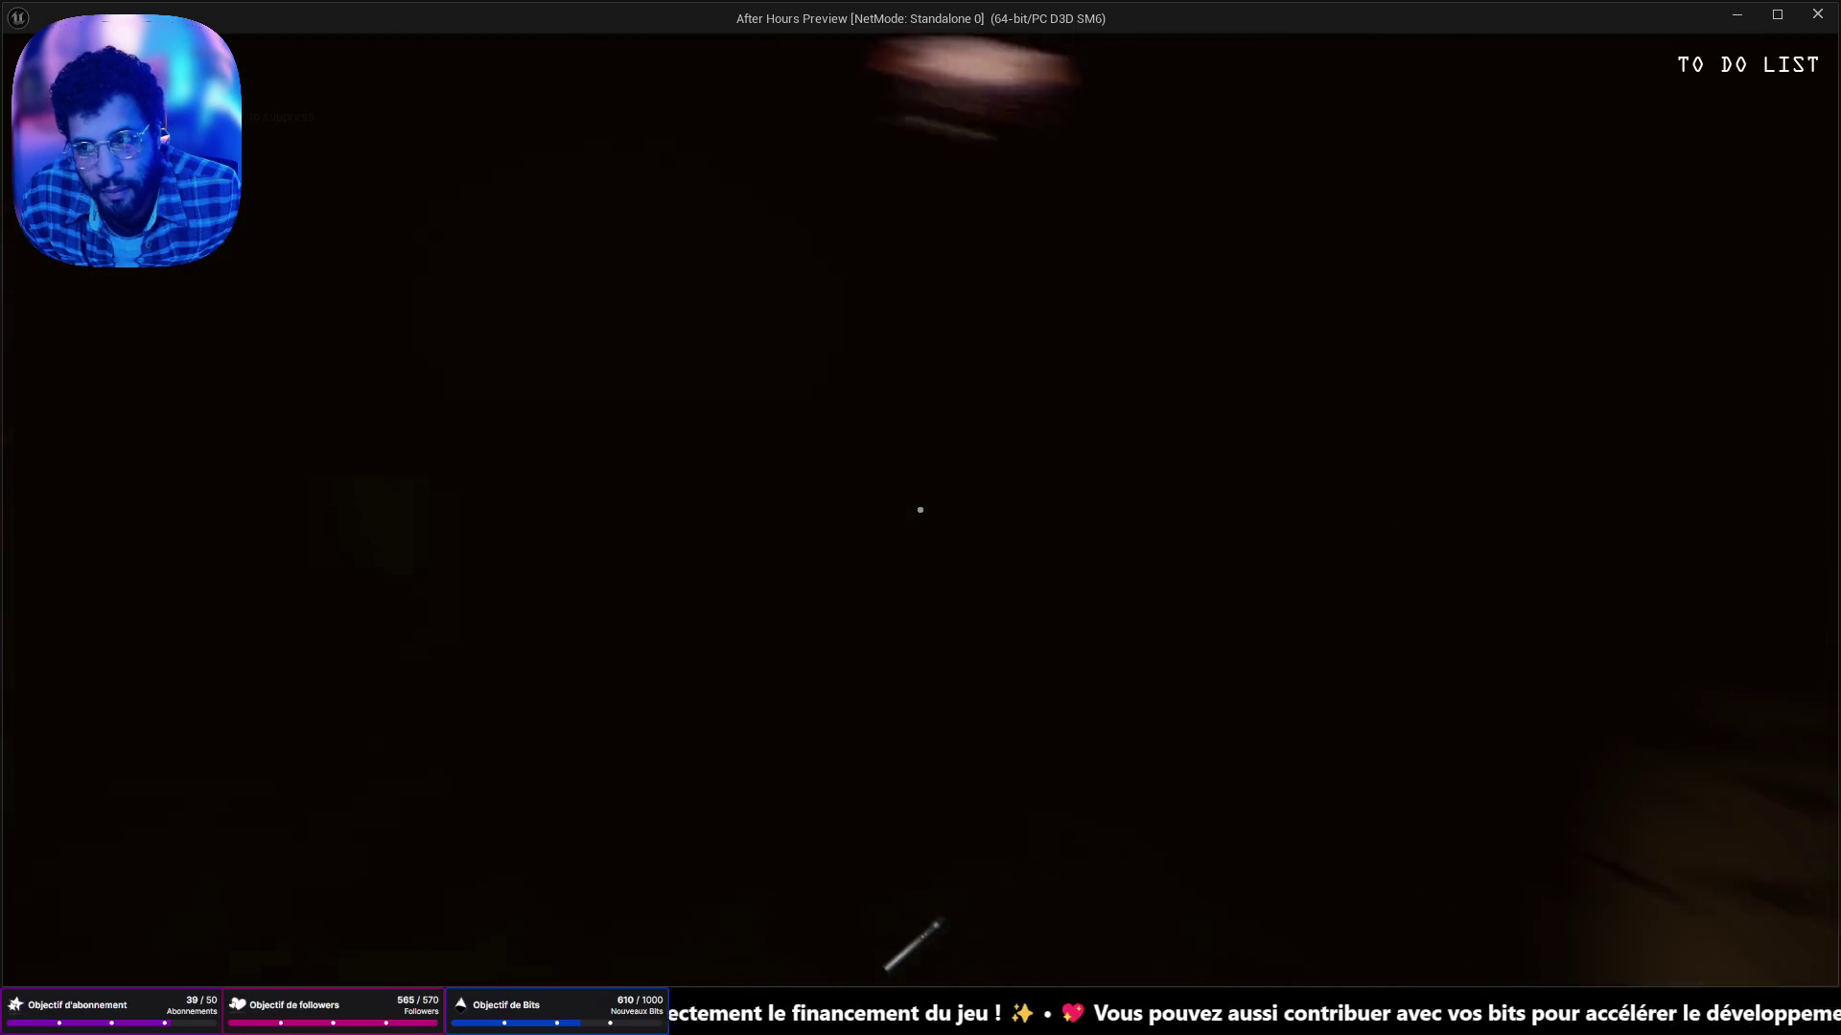
pyautogui.press('Escape')
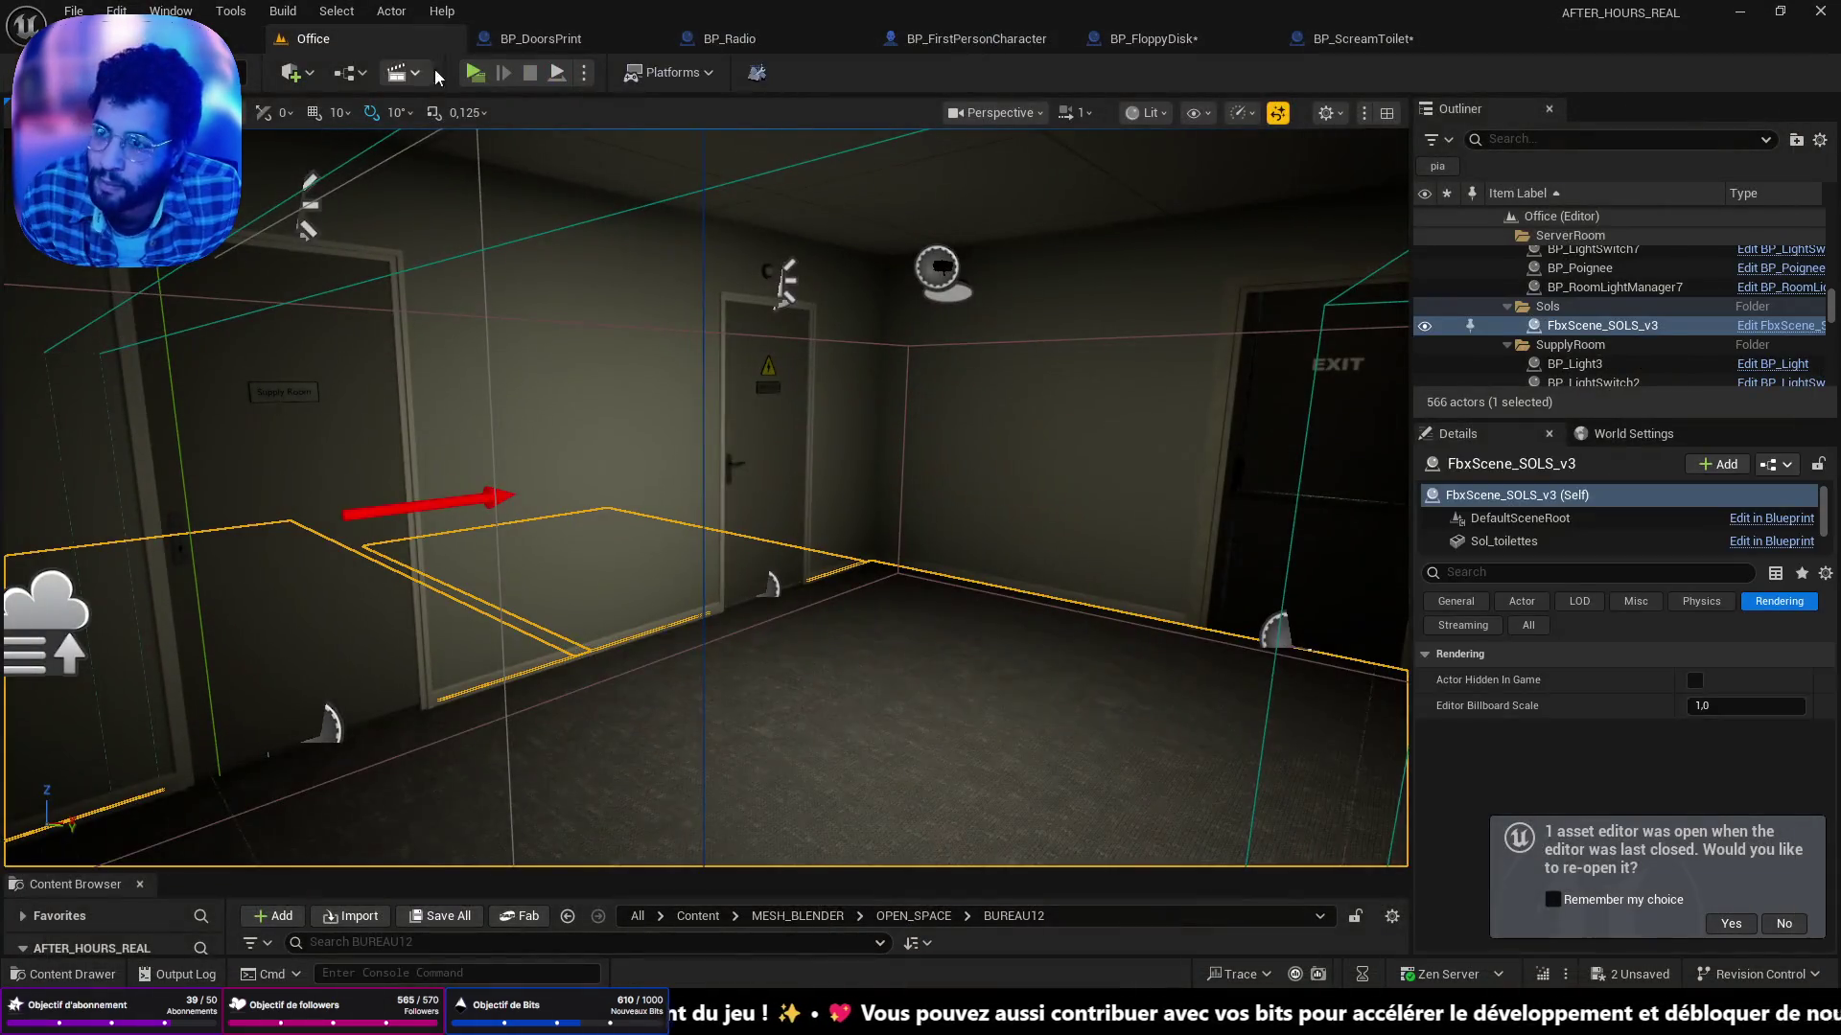
pyautogui.hotkey('alt', 'p')
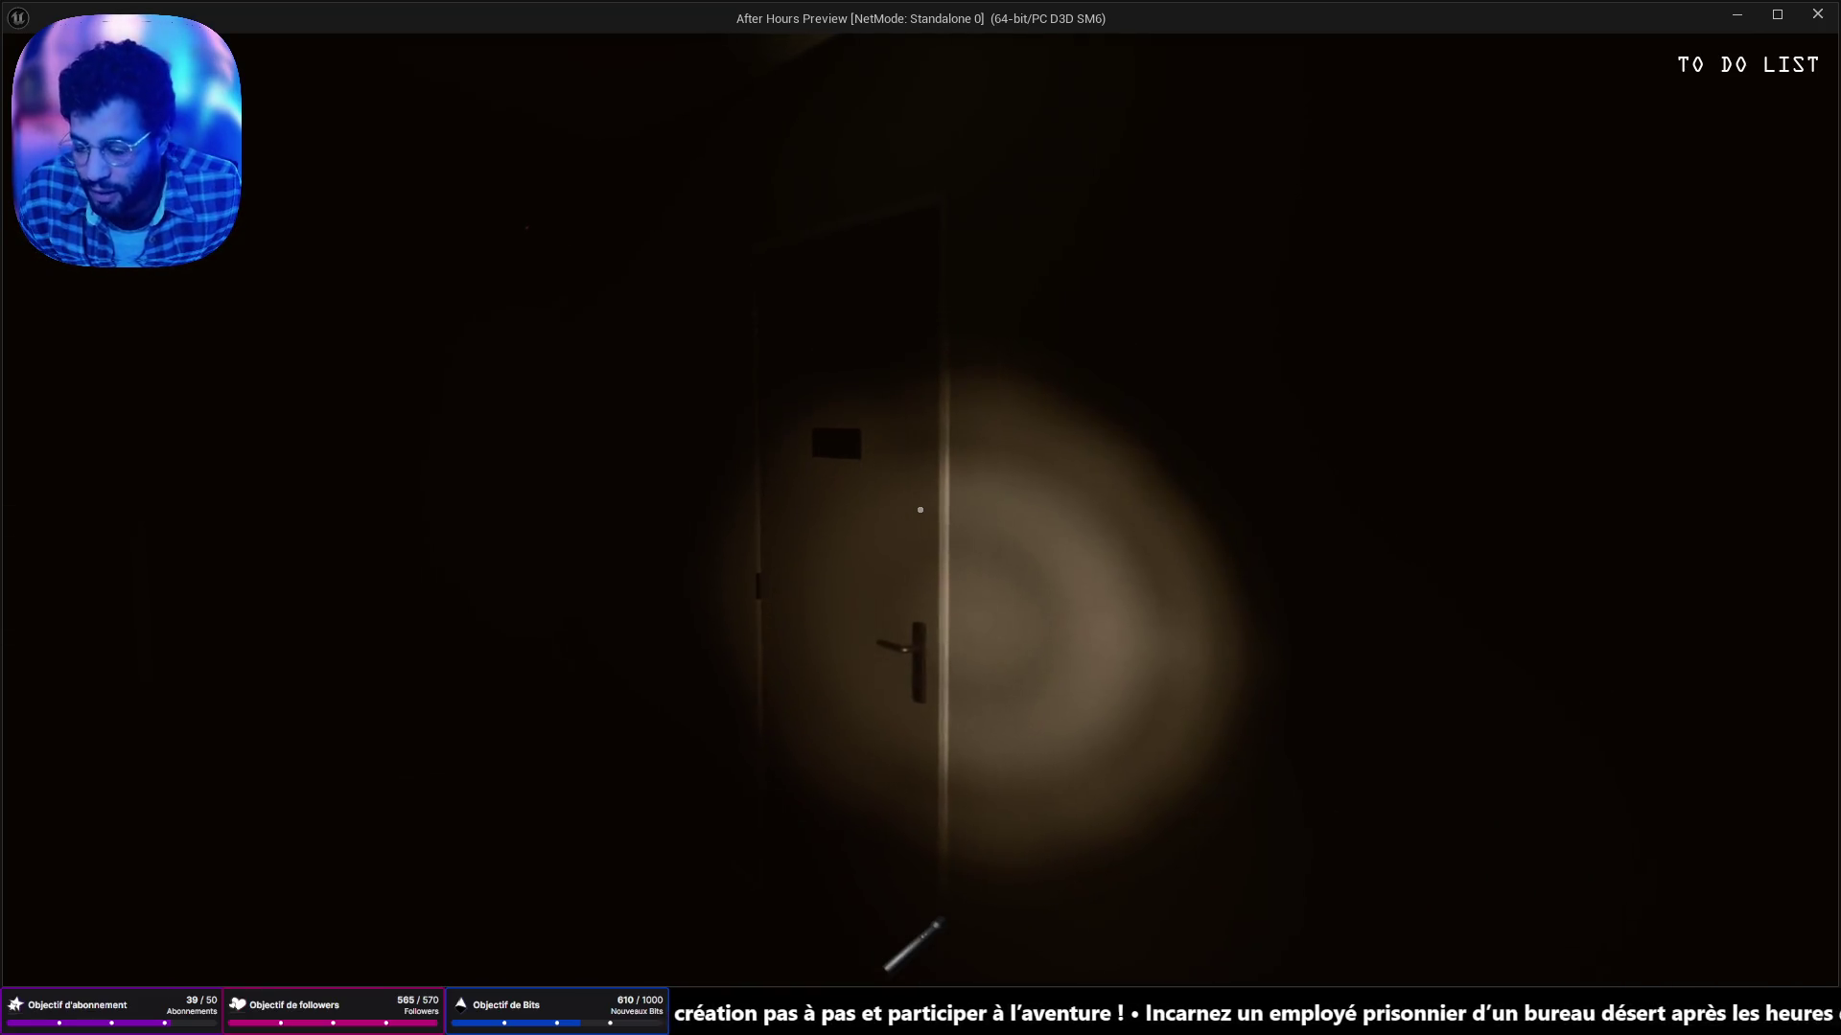
pyautogui.press('Escape')
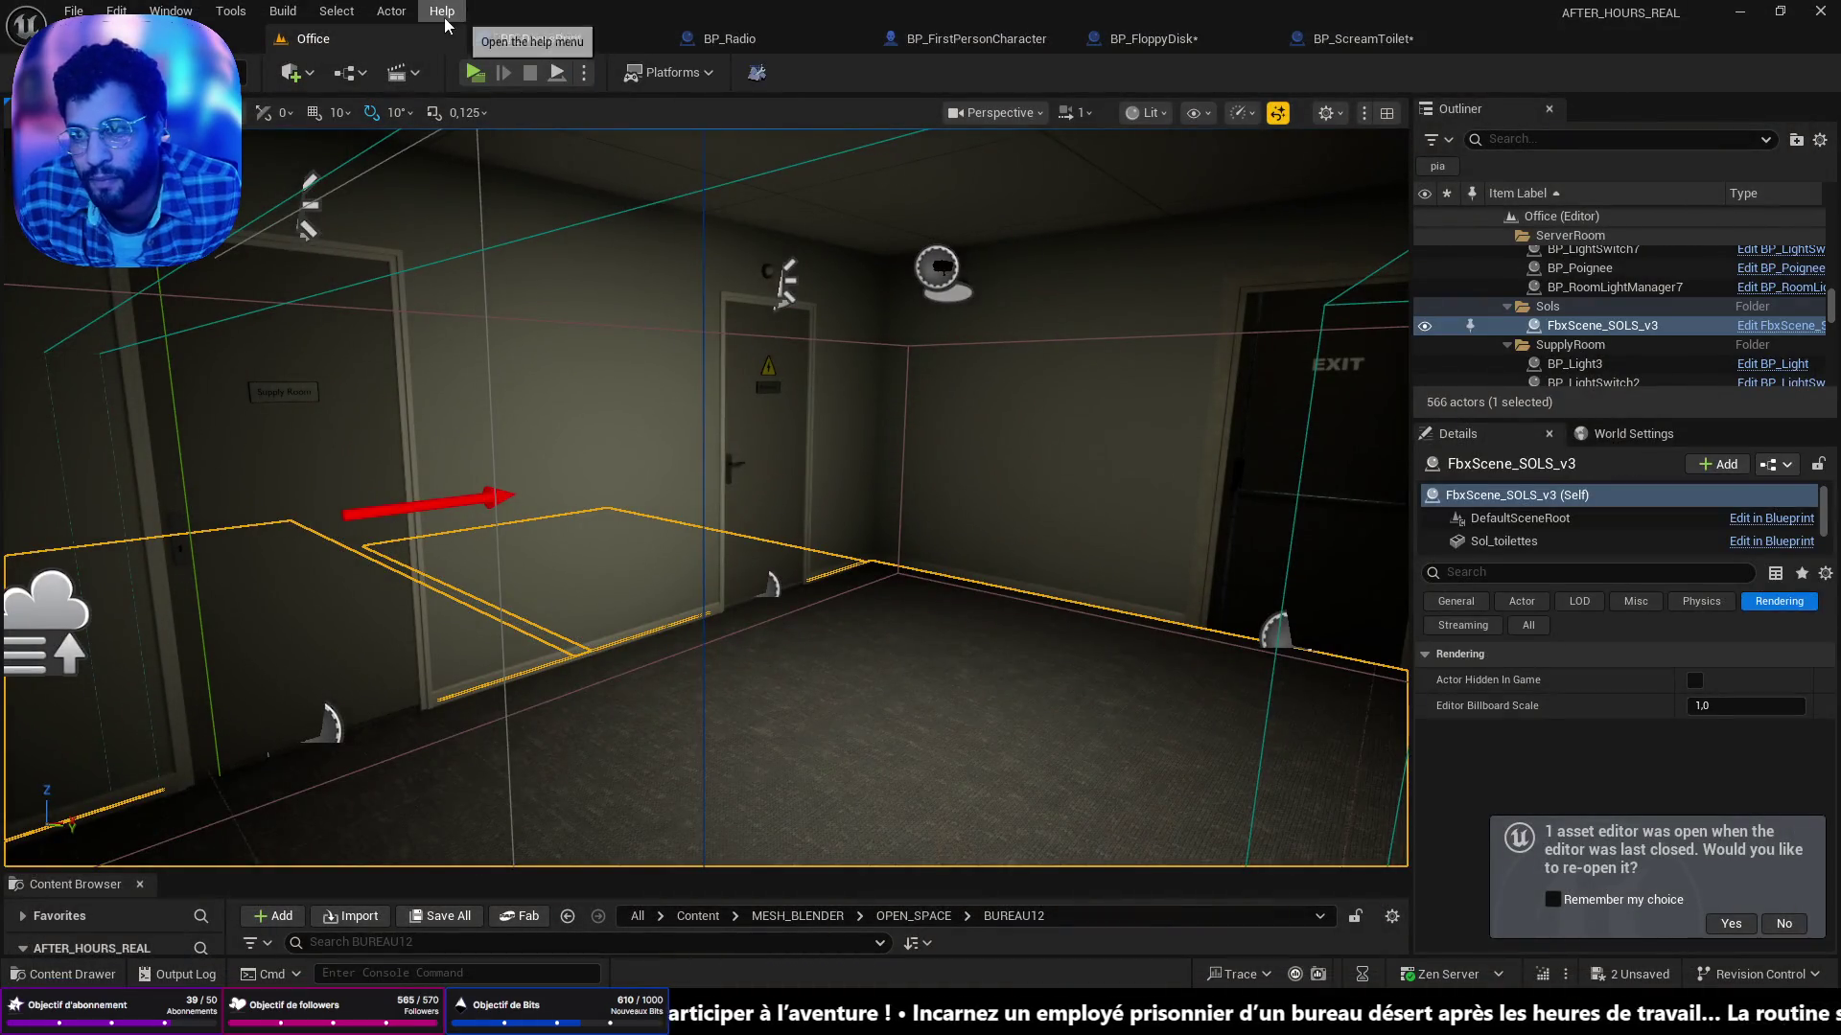
pyautogui.press('f')
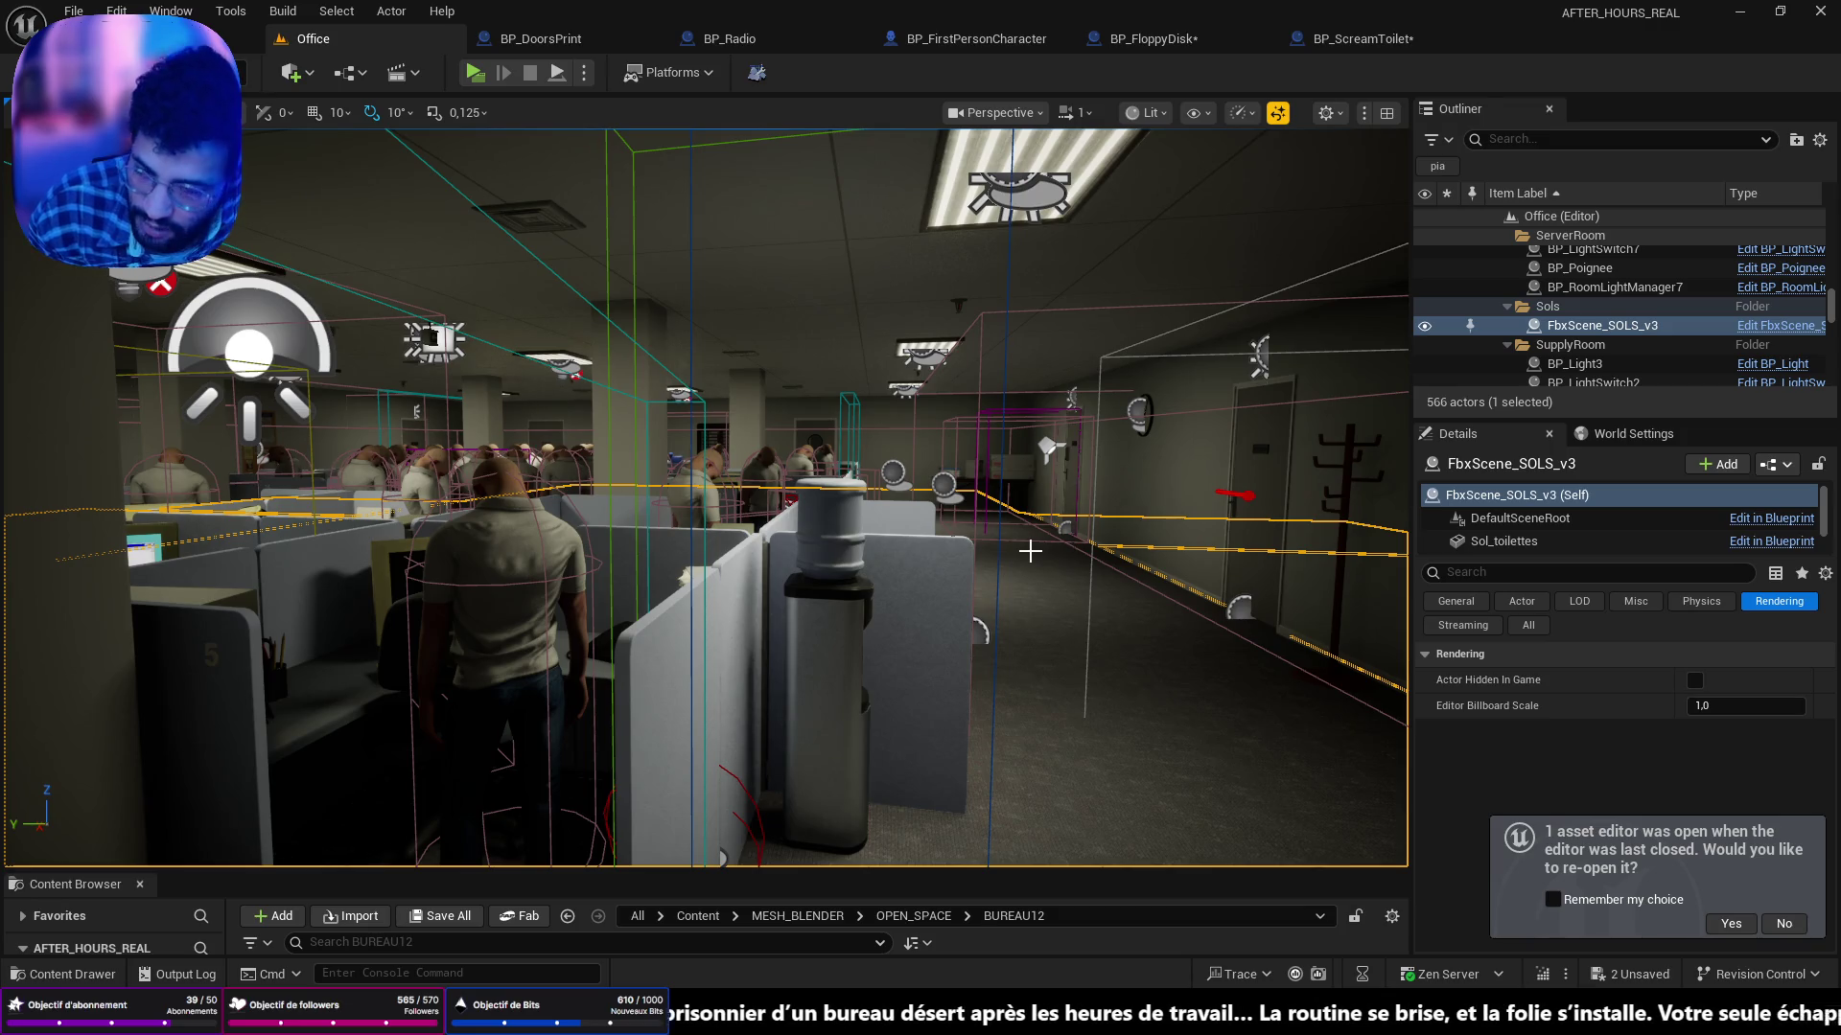
# Fly over the cubicles, select the BP_DeskWidget trigger, and edit its Blueprint.
pyautogui.moveTo(1008, 518)
pyautogui.mouseDown()
pyautogui.moveTo(987, 480)
pyautogui.moveTo(1007, 517)
pyautogui.moveTo(872, 493)
pyautogui.mouseUp()
pyautogui.press('s')
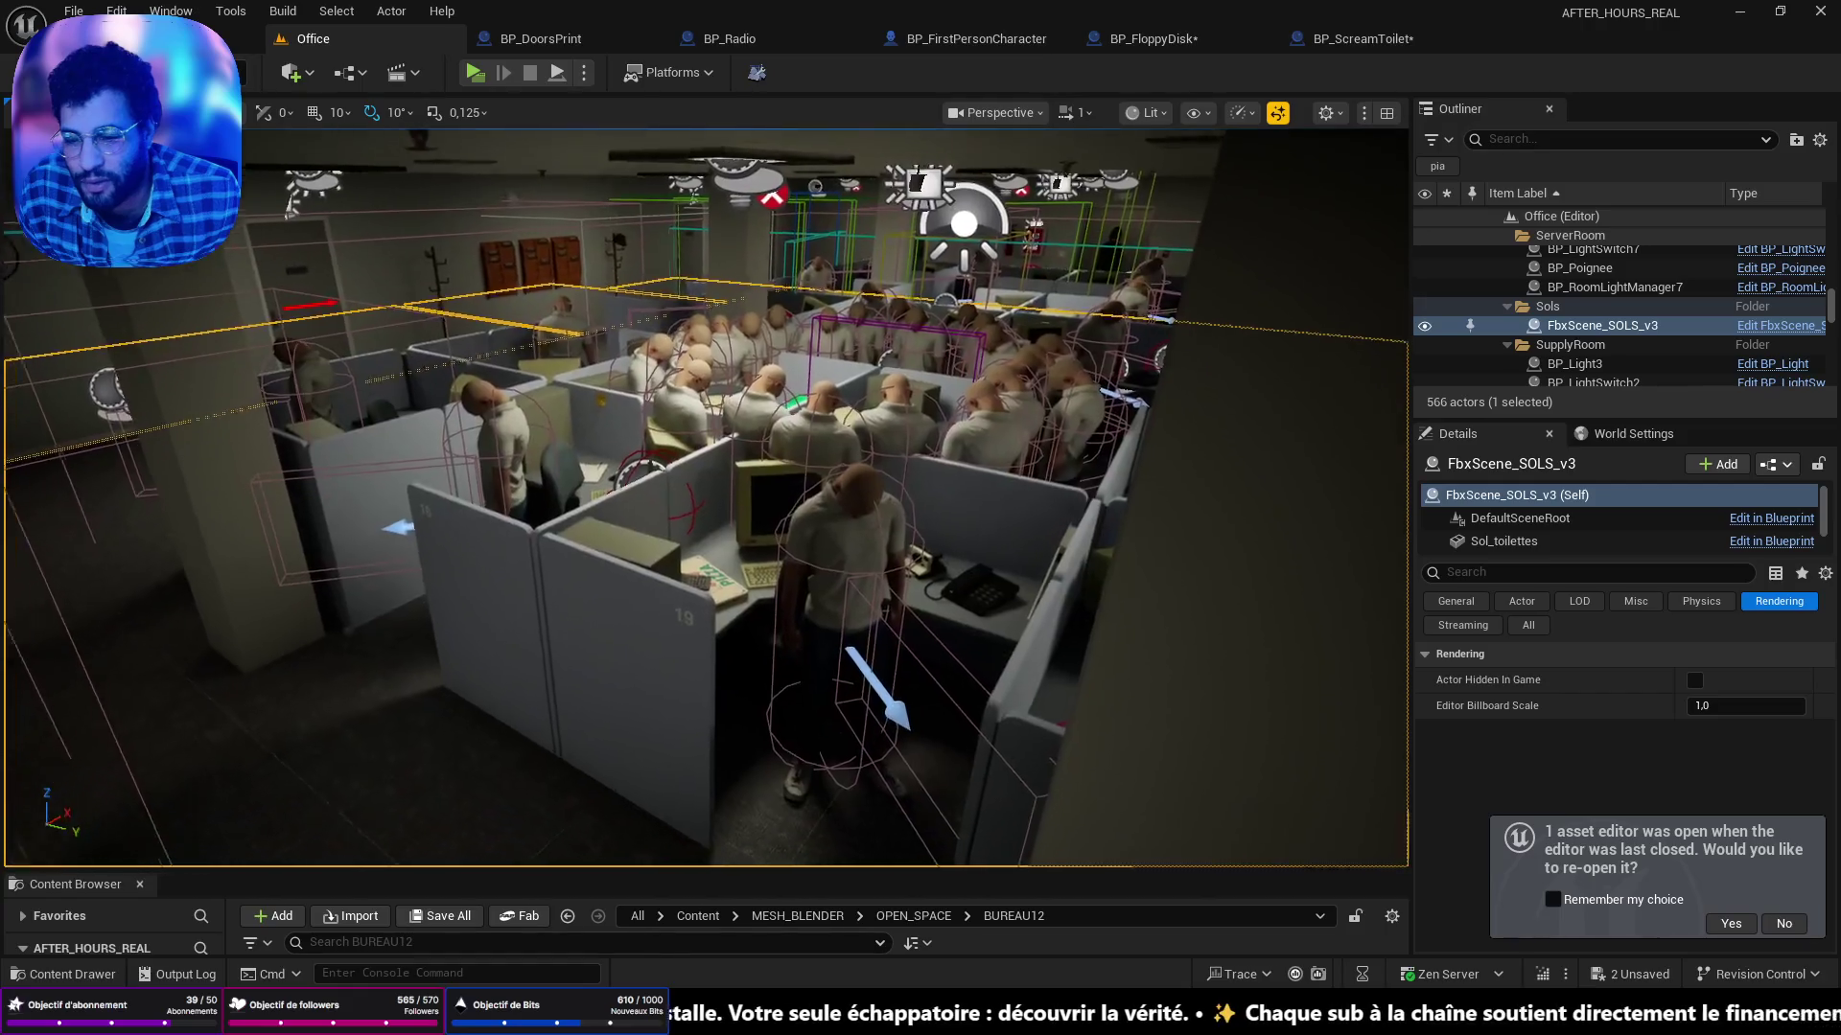
pyautogui.press('w')
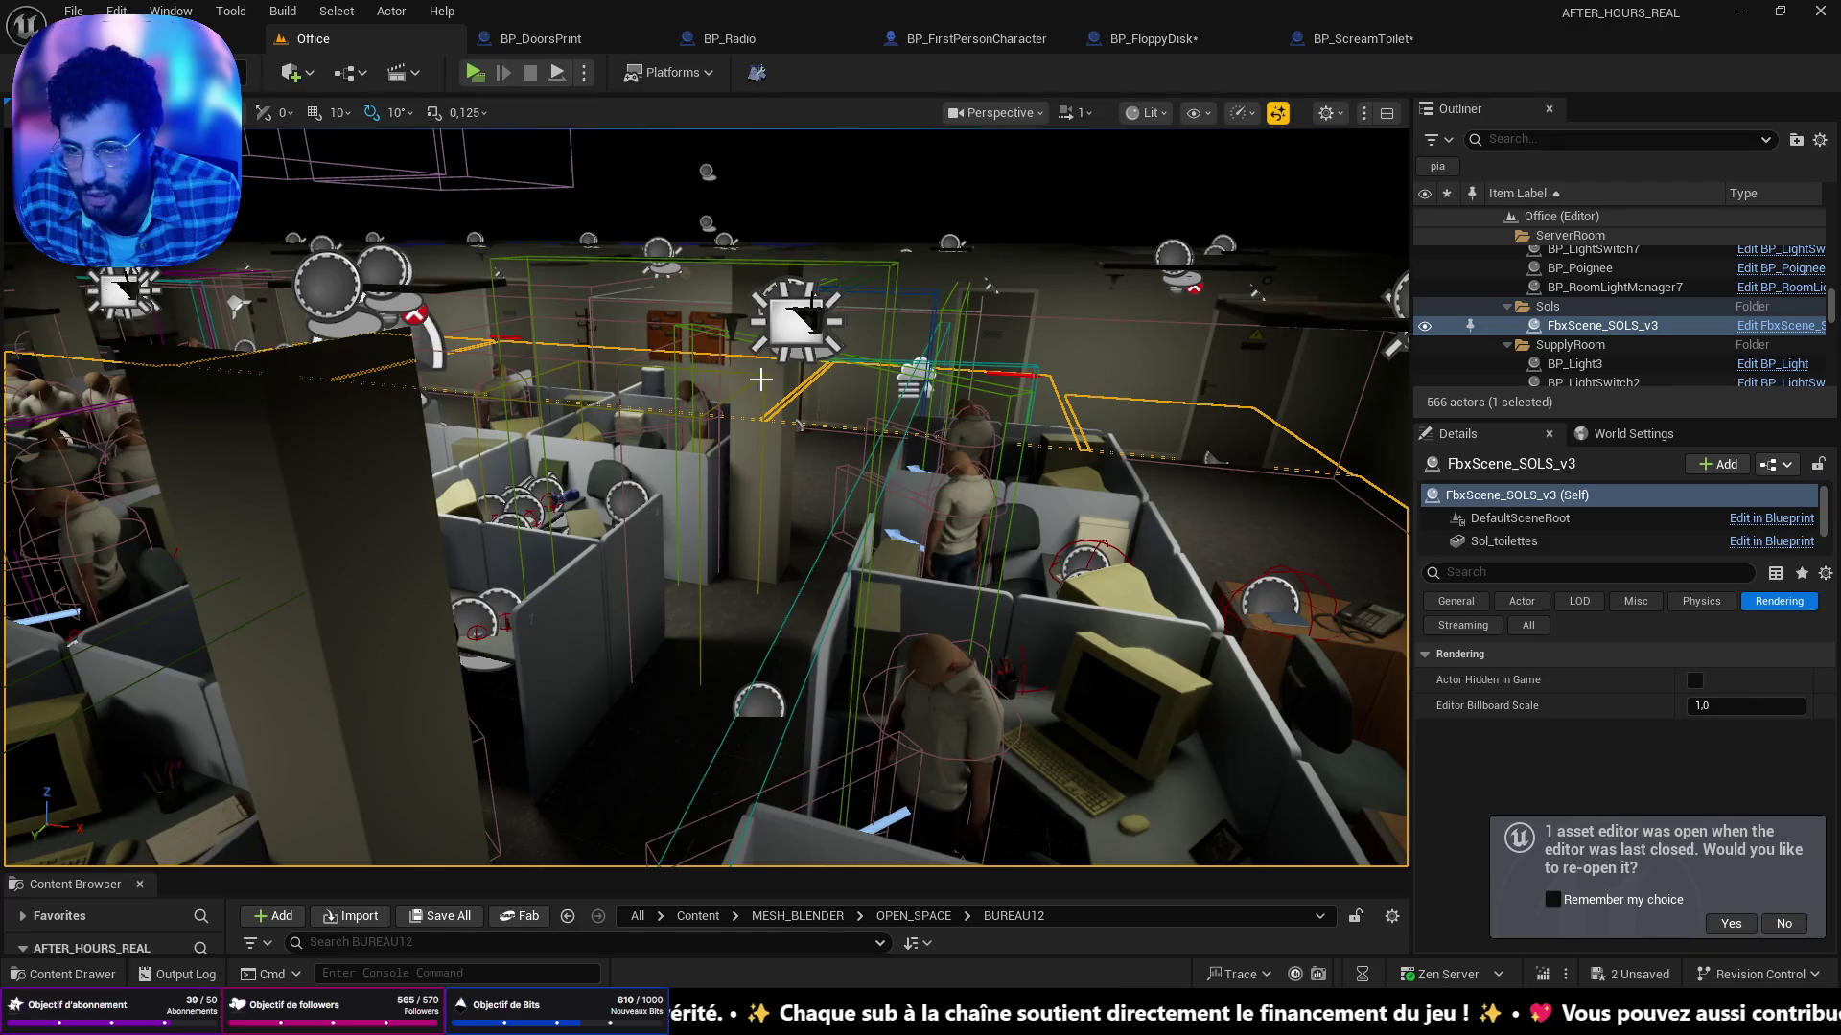
pyautogui.click(761, 380)
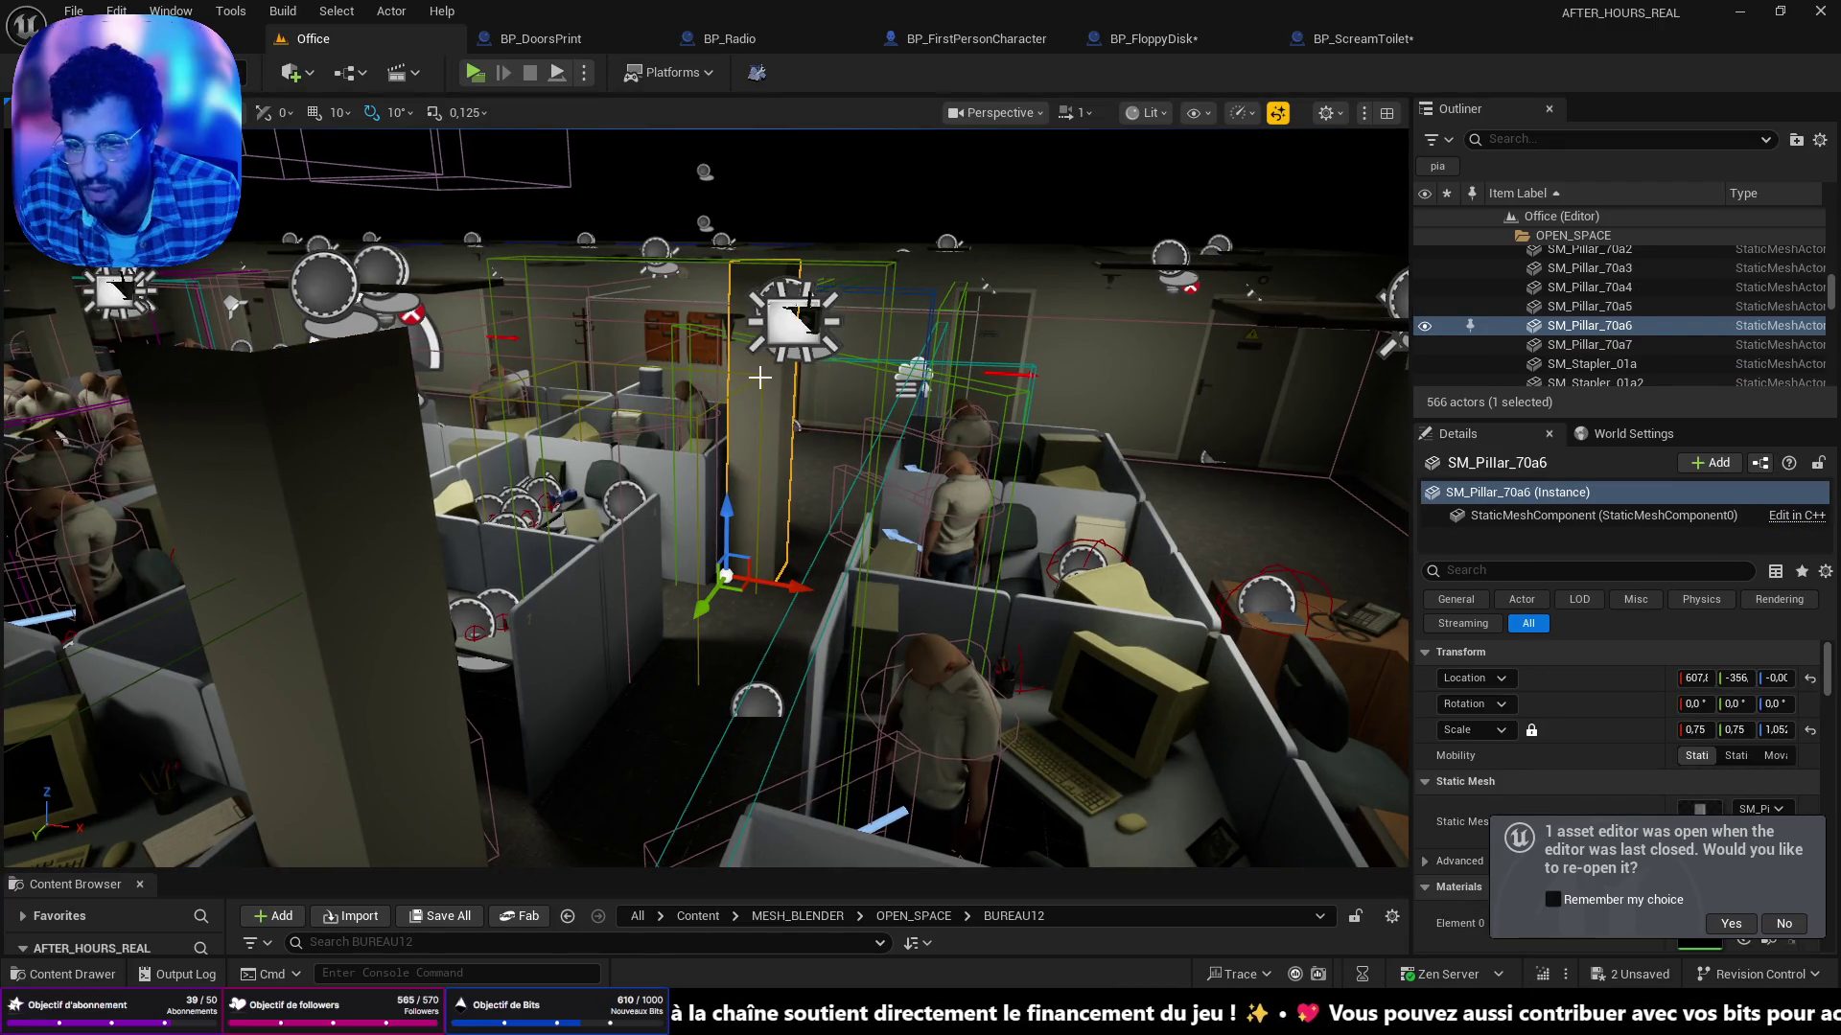
pyautogui.click(760, 376)
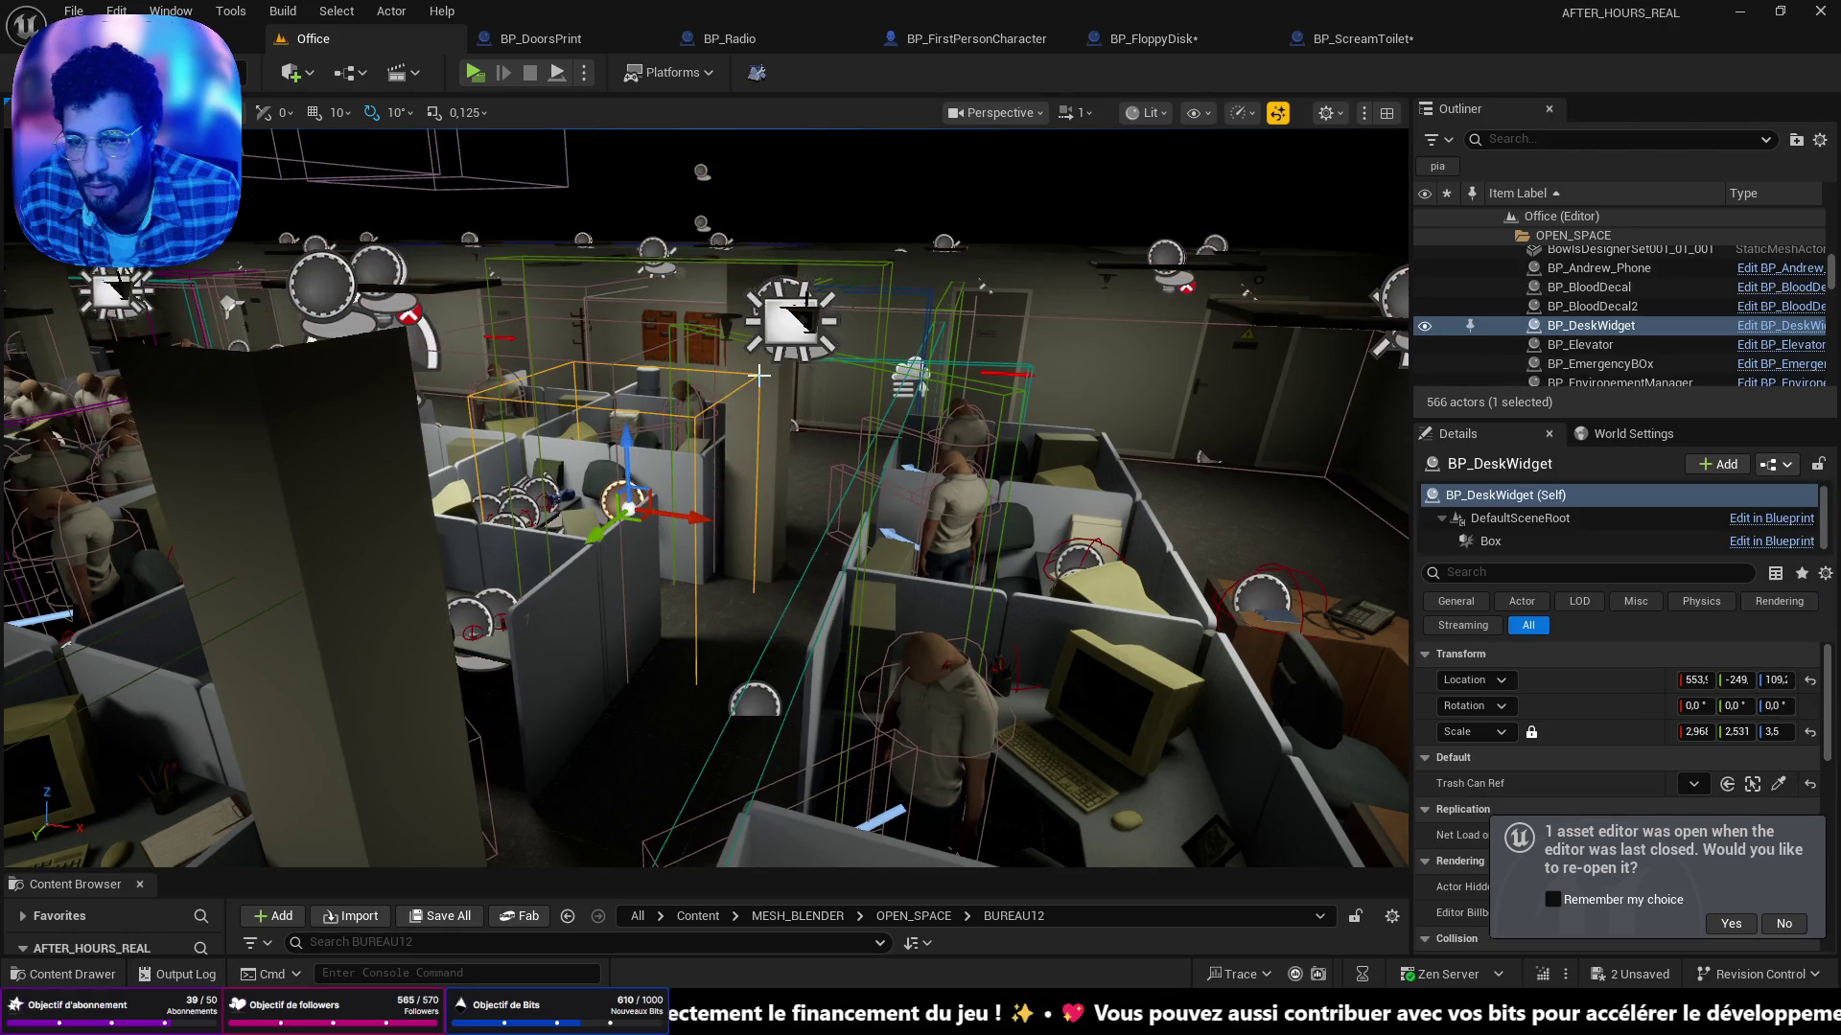
pyautogui.click(1793, 326)
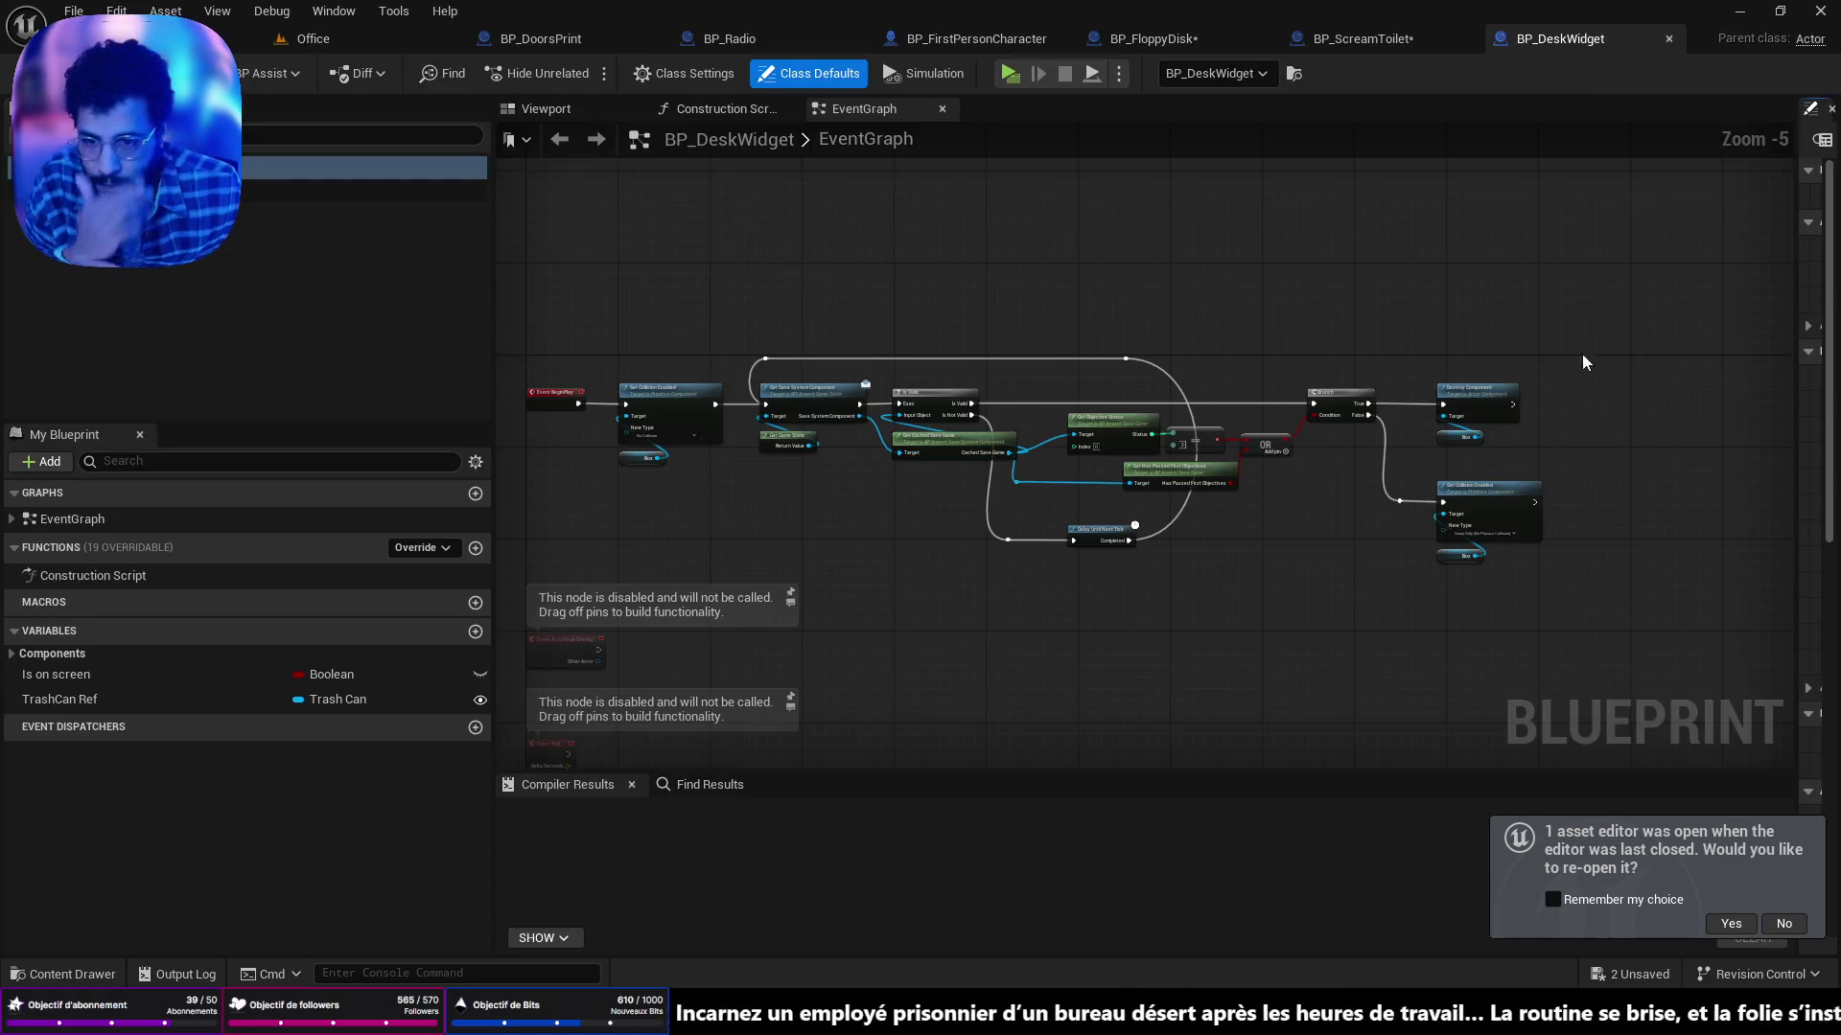
# Pan to the Update Objectives Status call and open BP_FirstPersonCharacter's UpdateObjectivesStatus function.
pyautogui.scroll(5, 948, 401)
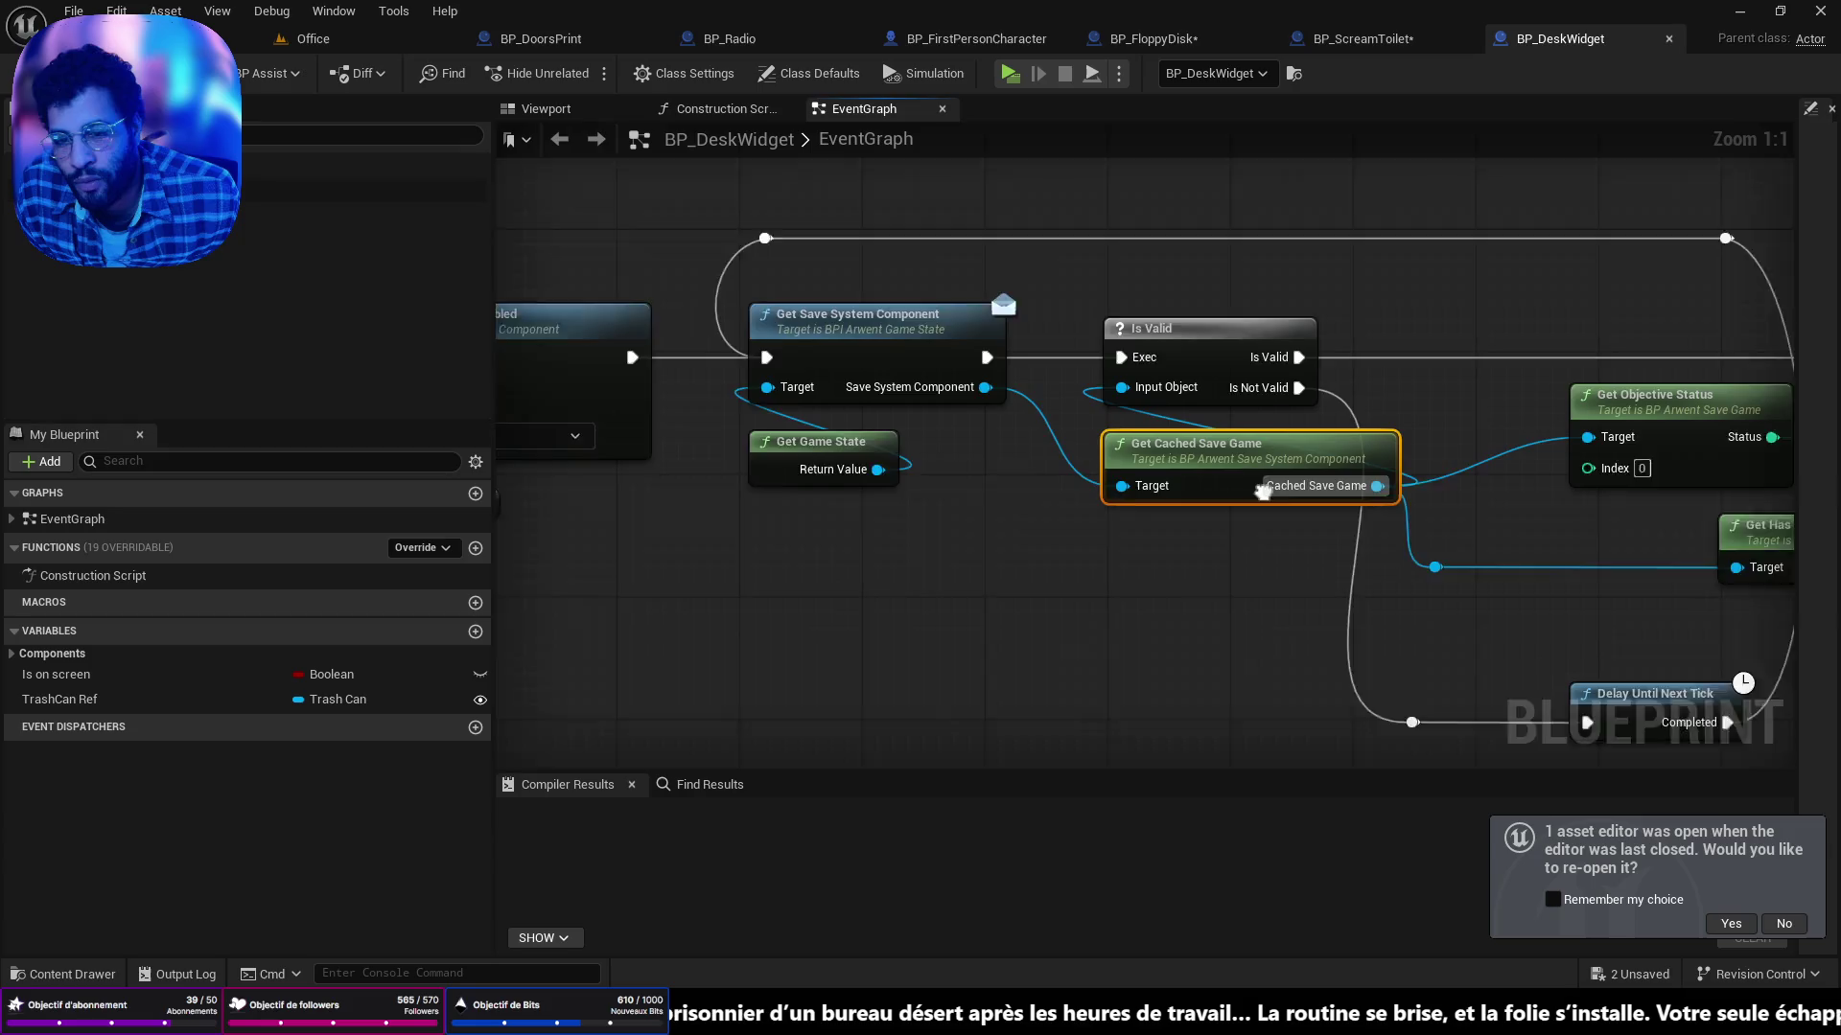
pyautogui.scroll(-8, 1370, 503)
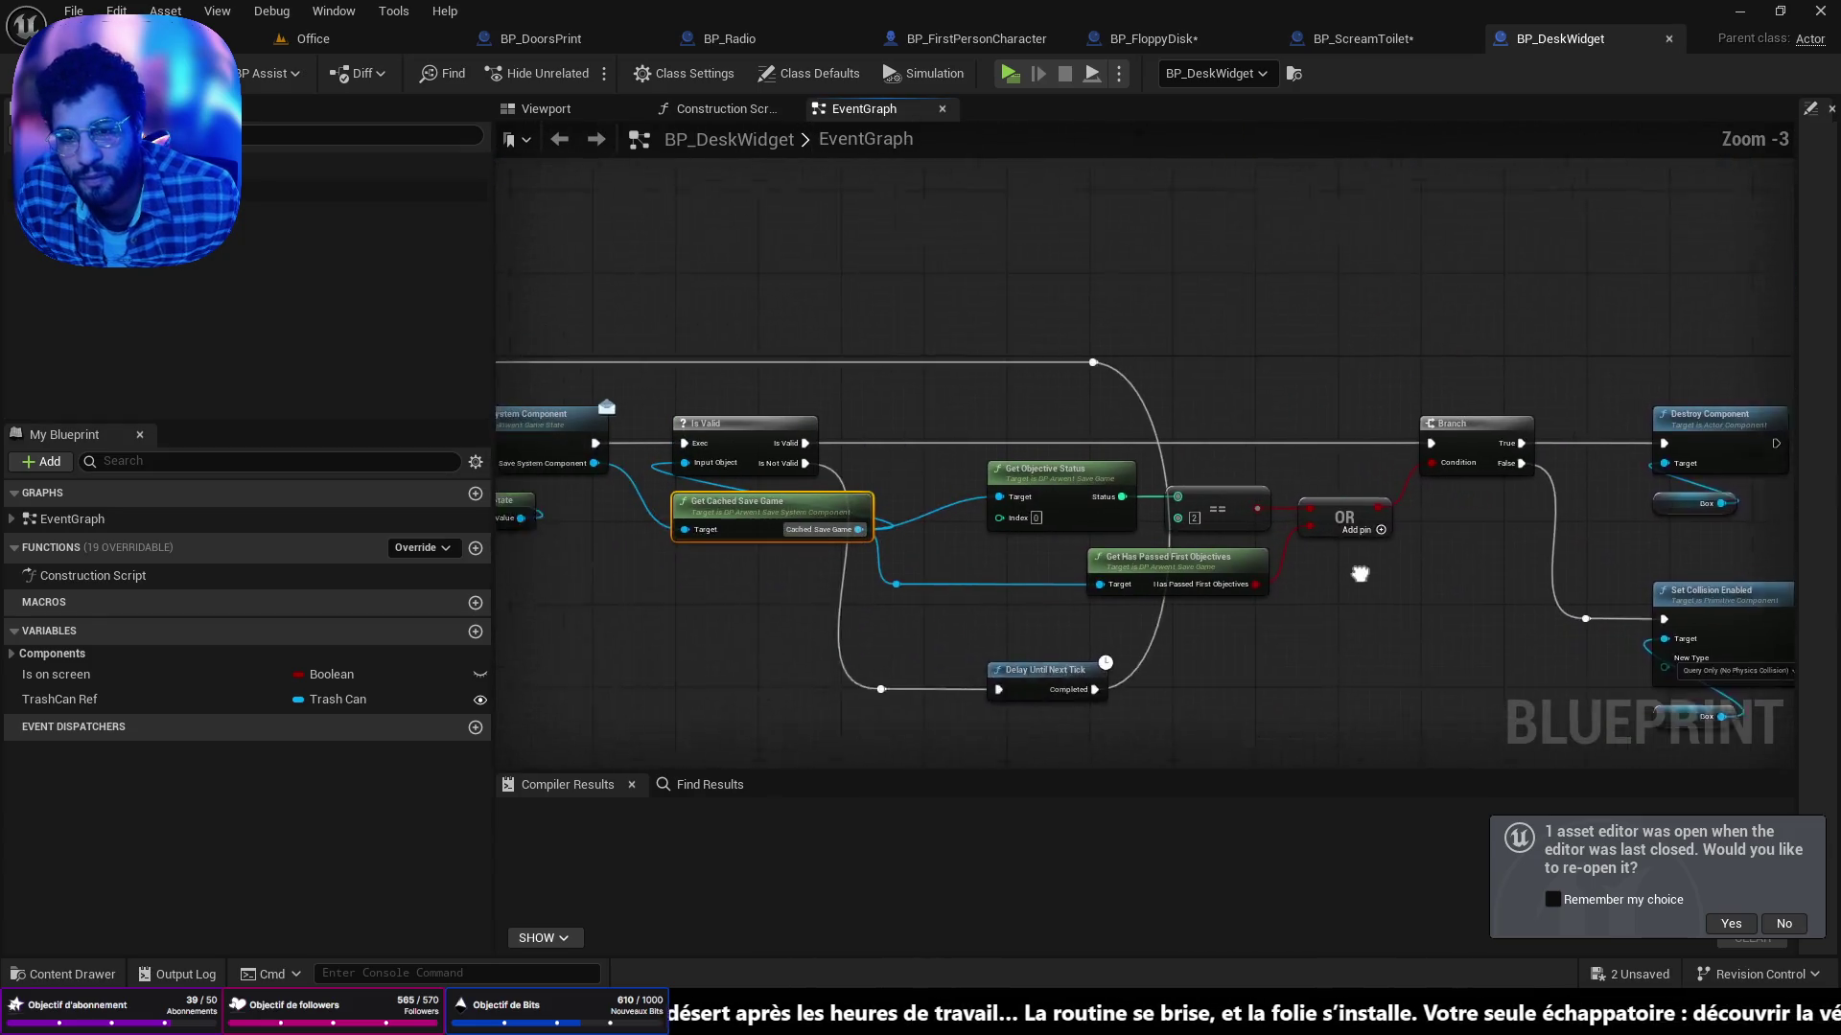
pyautogui.scroll(4, 1370, 503)
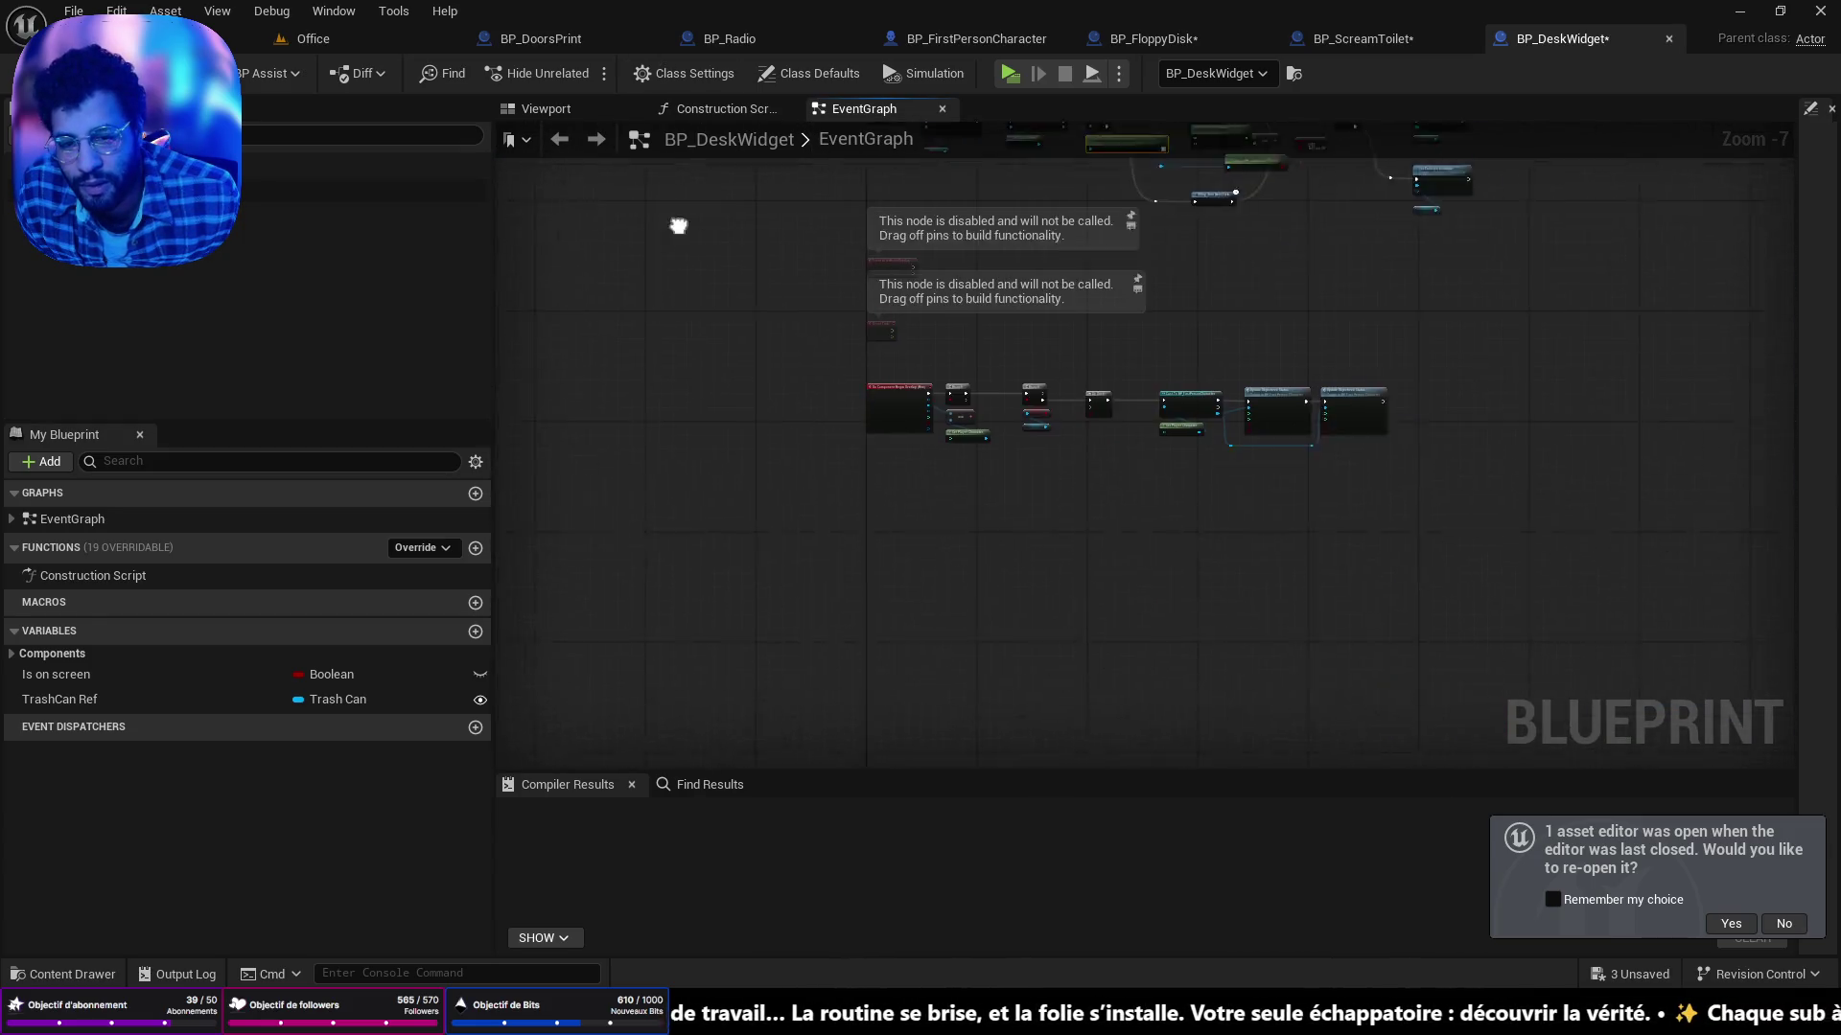
pyautogui.moveTo(1293, 380); pyautogui.dragTo(1201, 375)
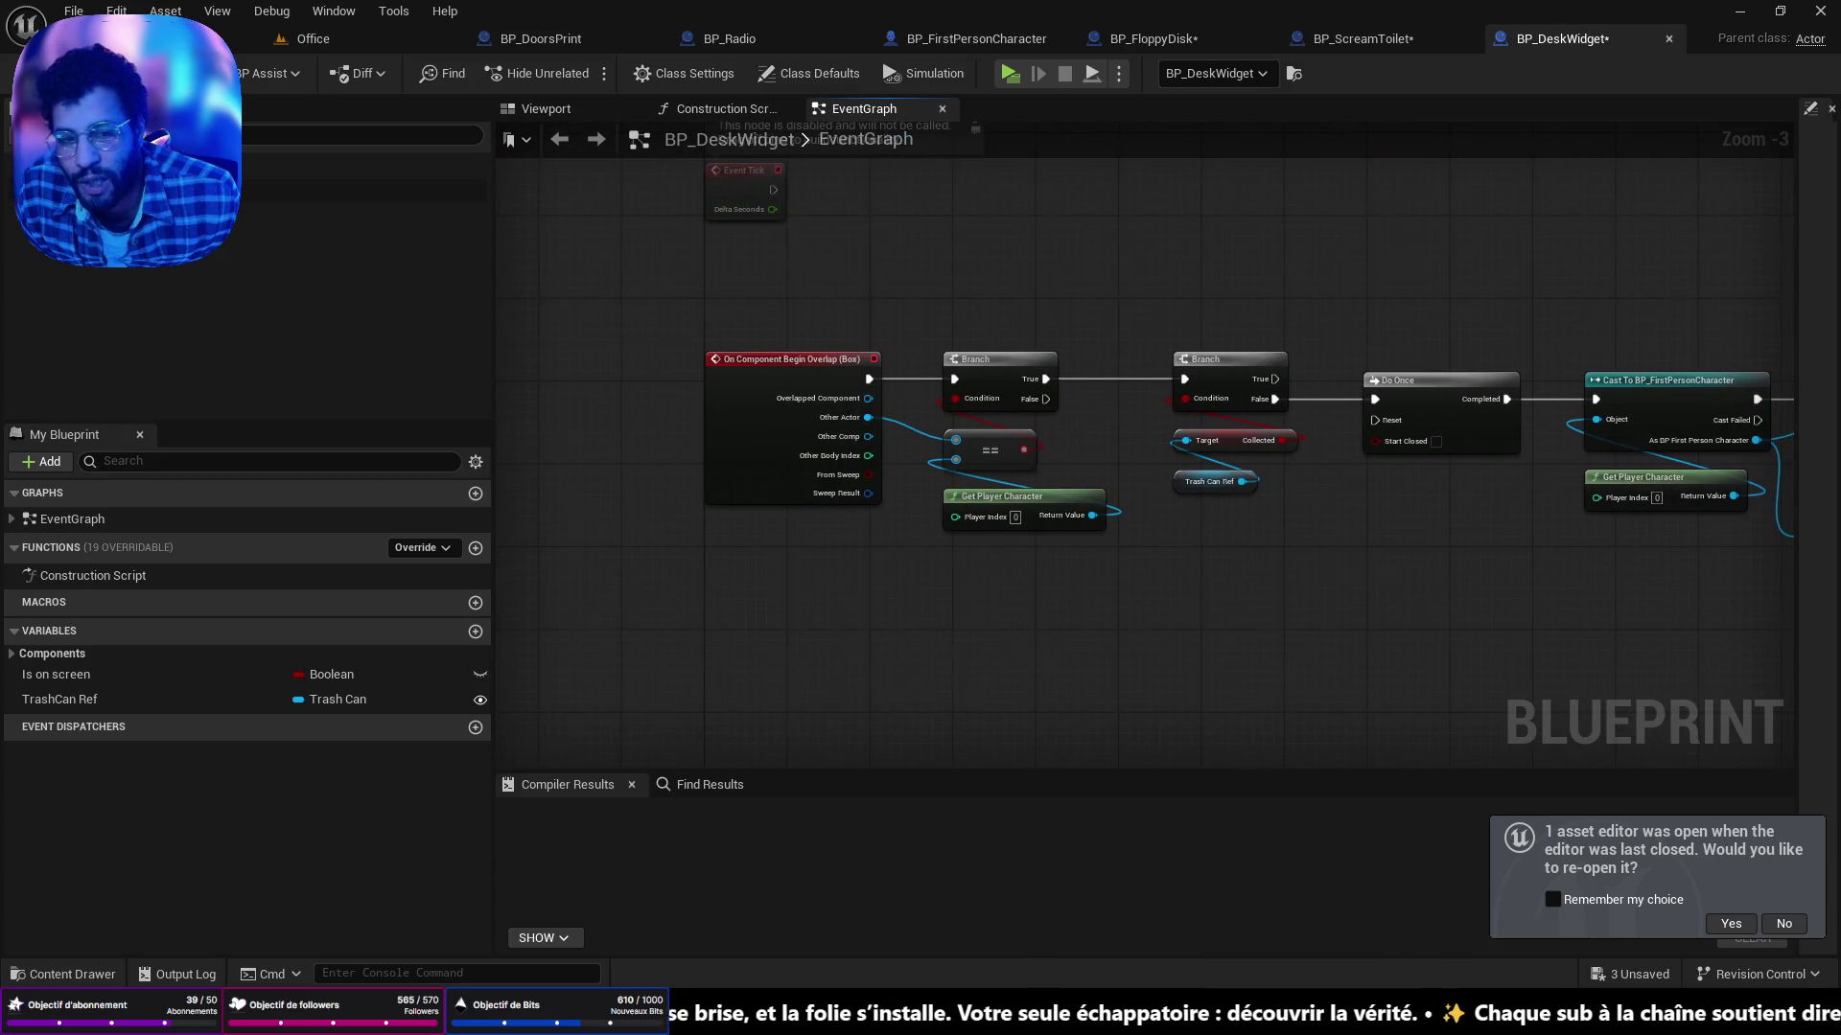
pyautogui.moveTo(1337, 572); pyautogui.dragTo(907, 526)
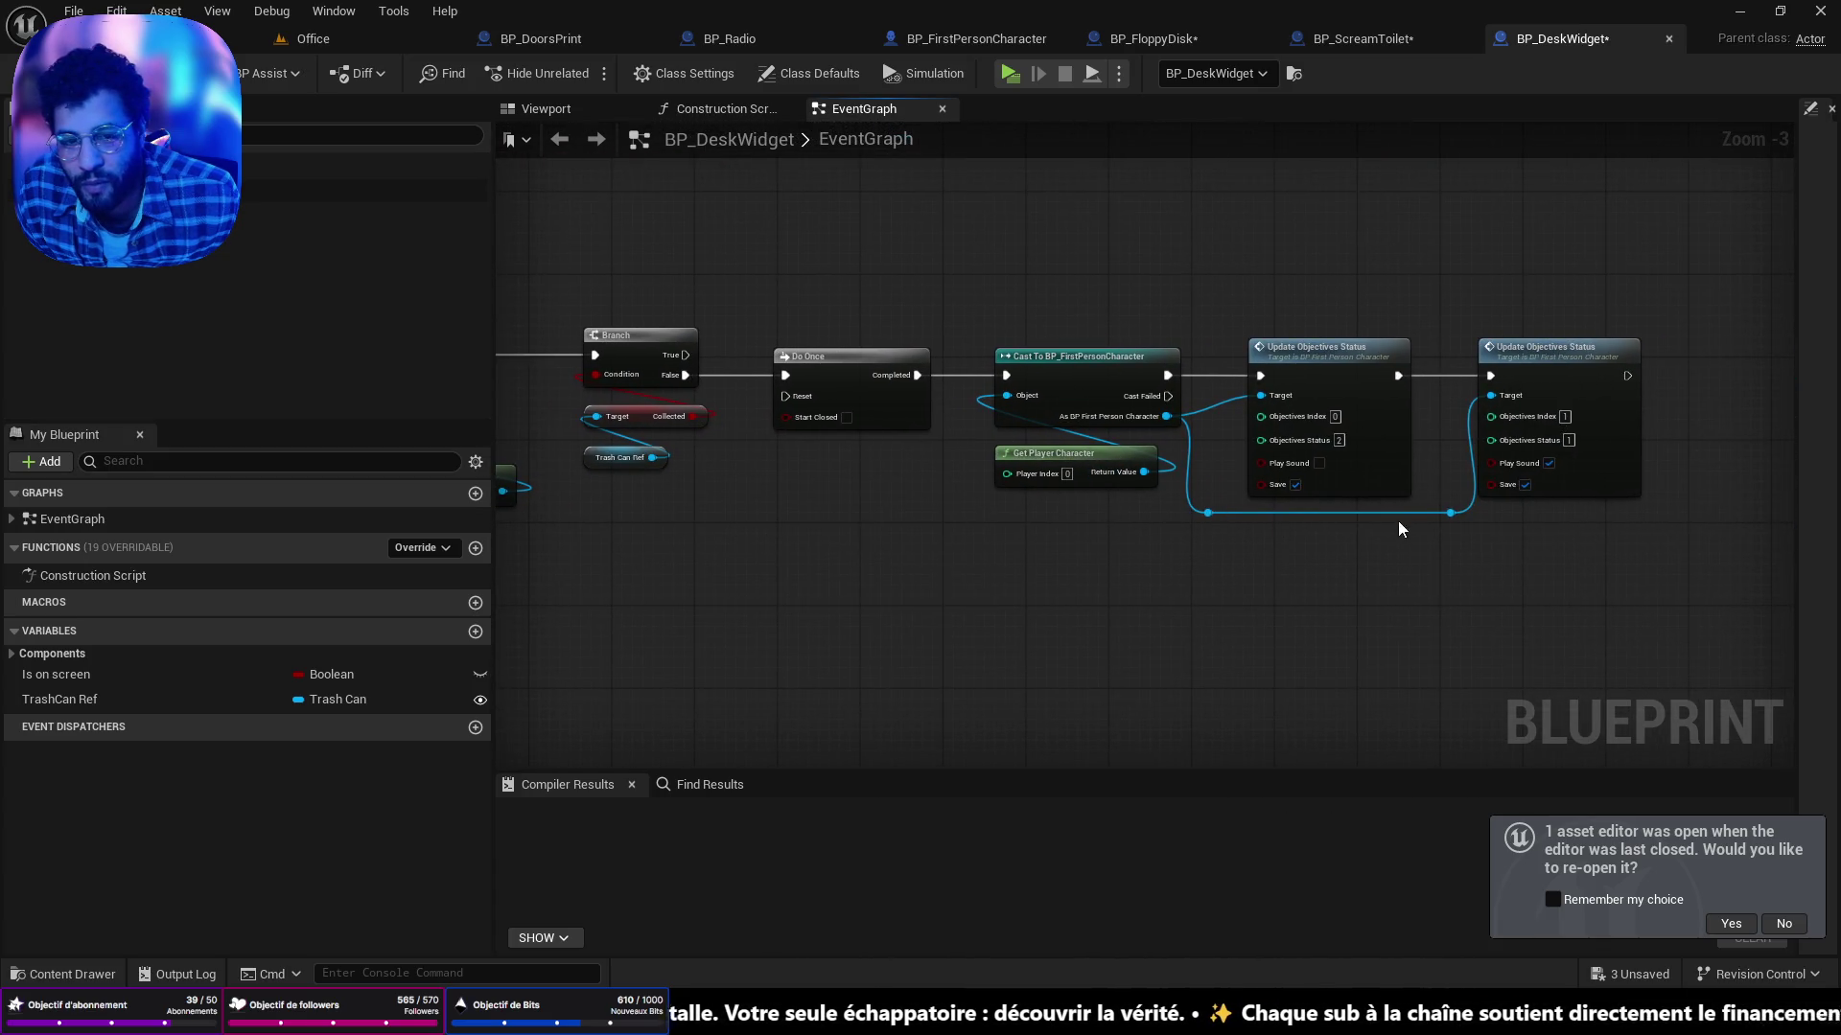
pyautogui.scroll(3, 1282, 466)
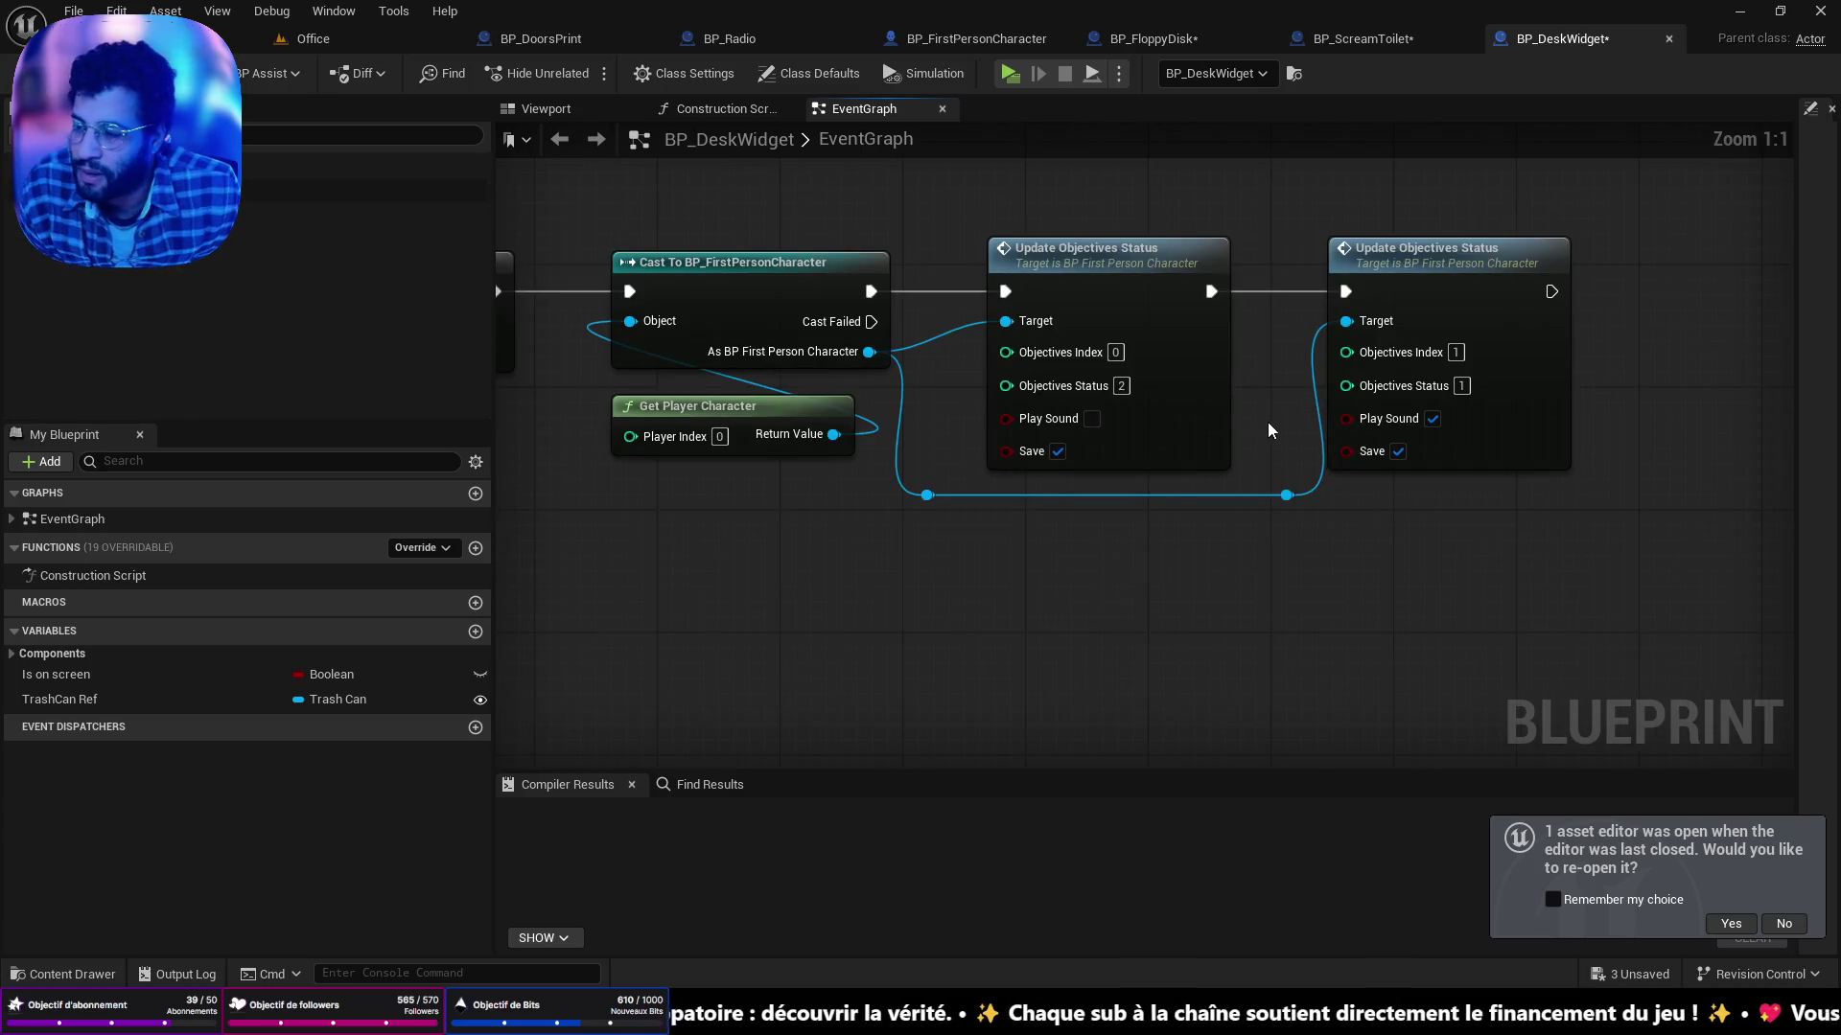
pyautogui.moveTo(1120, 273)
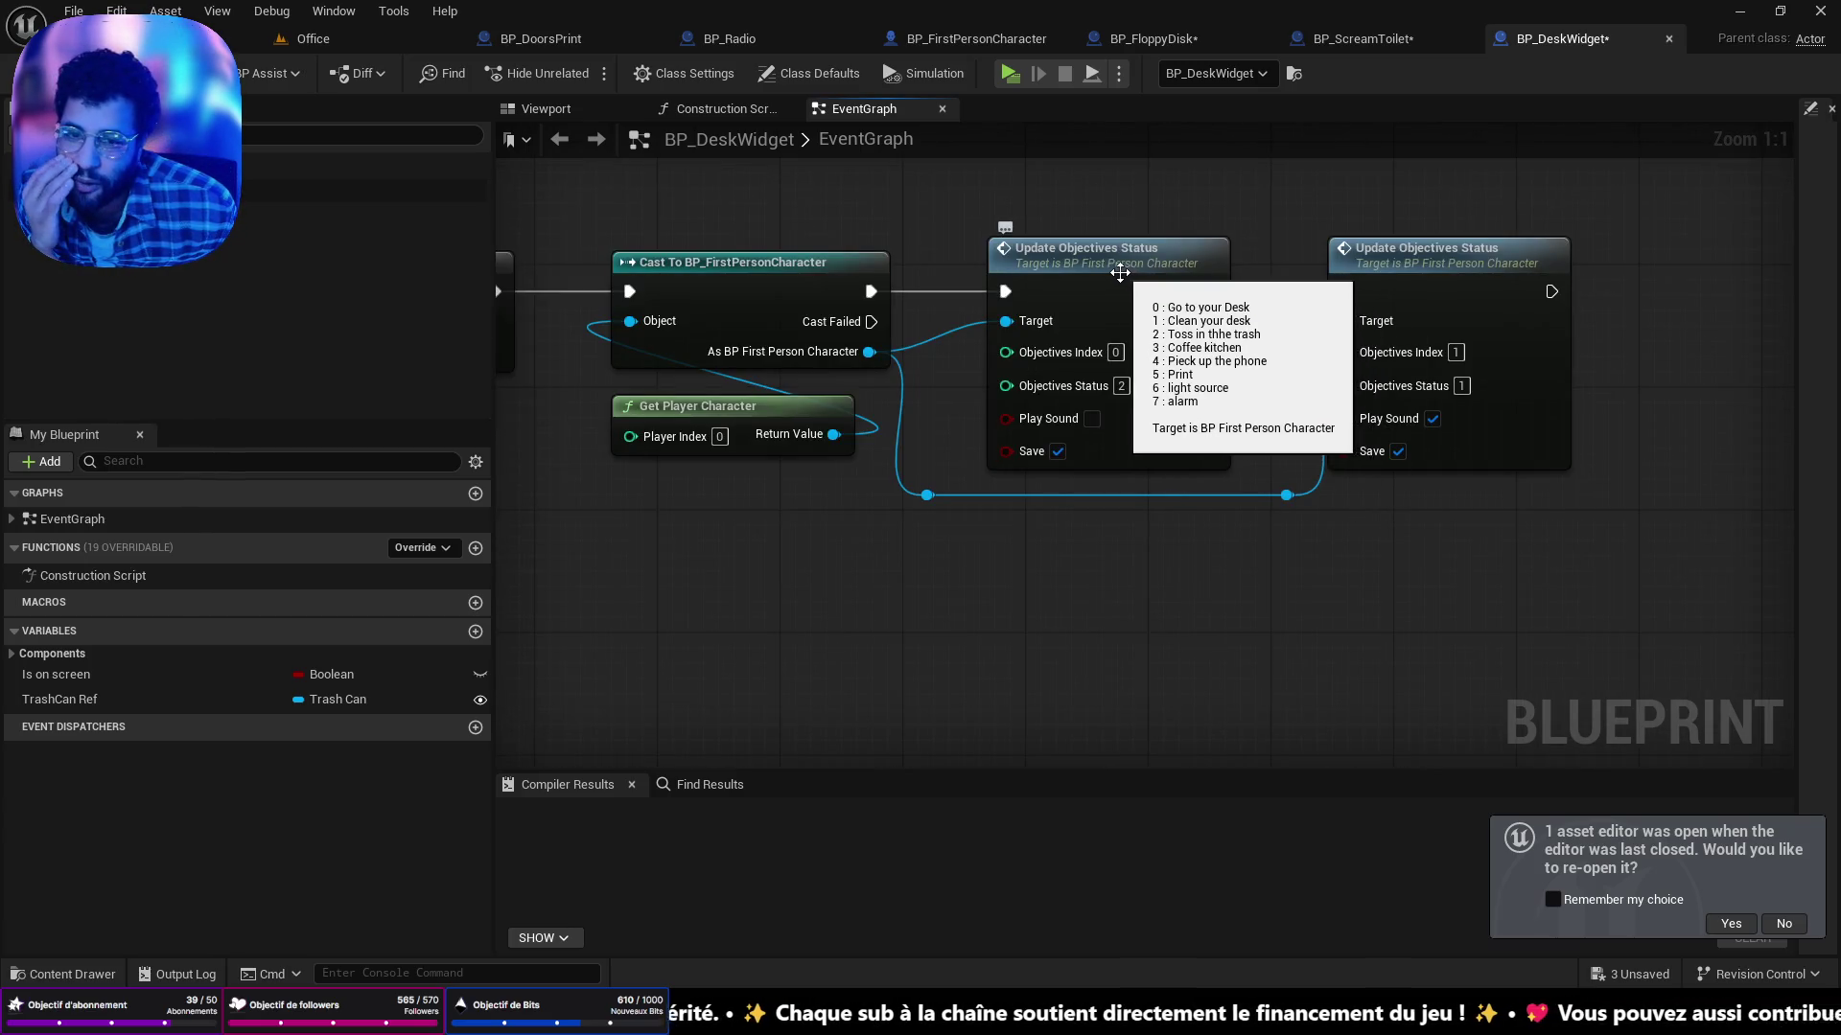
pyautogui.doubleClick(1120, 271)
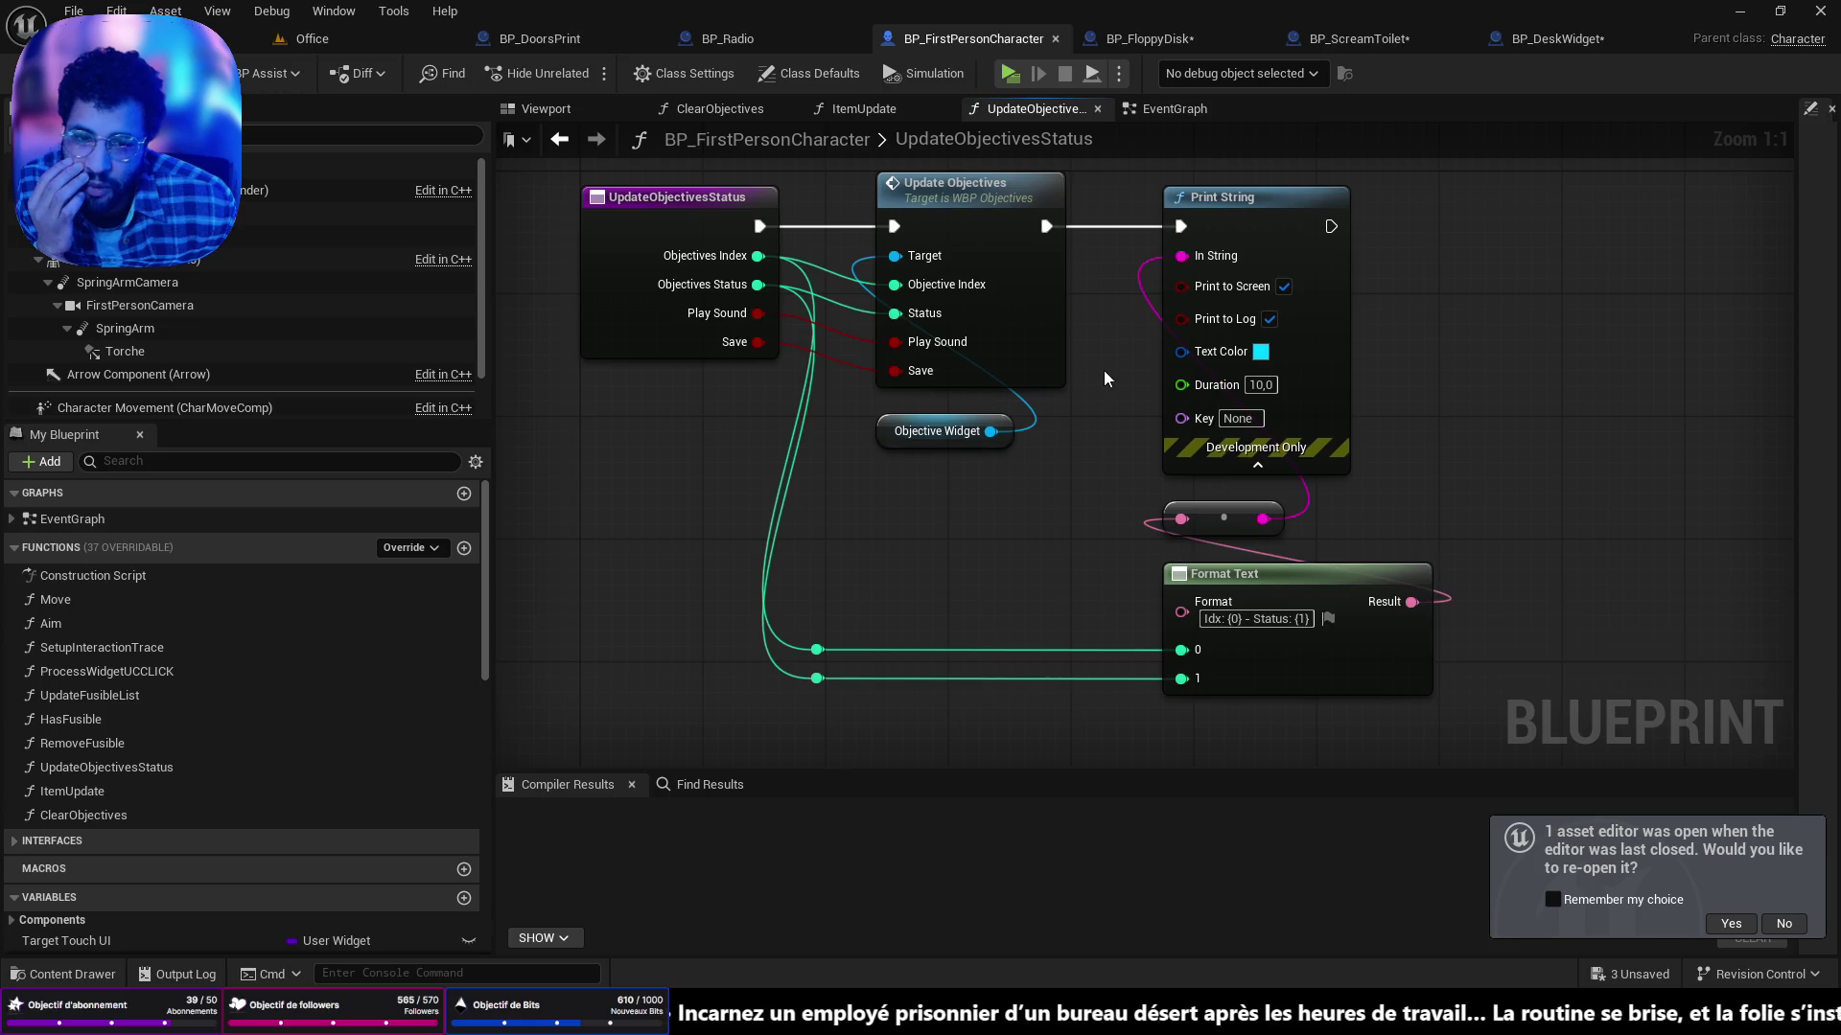
# Follow Update Objectives into WBP_Objectives, then open BP_ArwentSaveSystemComponent's SaveSucessfulObjectives event.
pyautogui.moveTo(1082, 365)
pyautogui.mouseDown()
pyautogui.moveTo(1131, 436)
pyautogui.moveTo(1097, 412)
pyautogui.mouseUp()
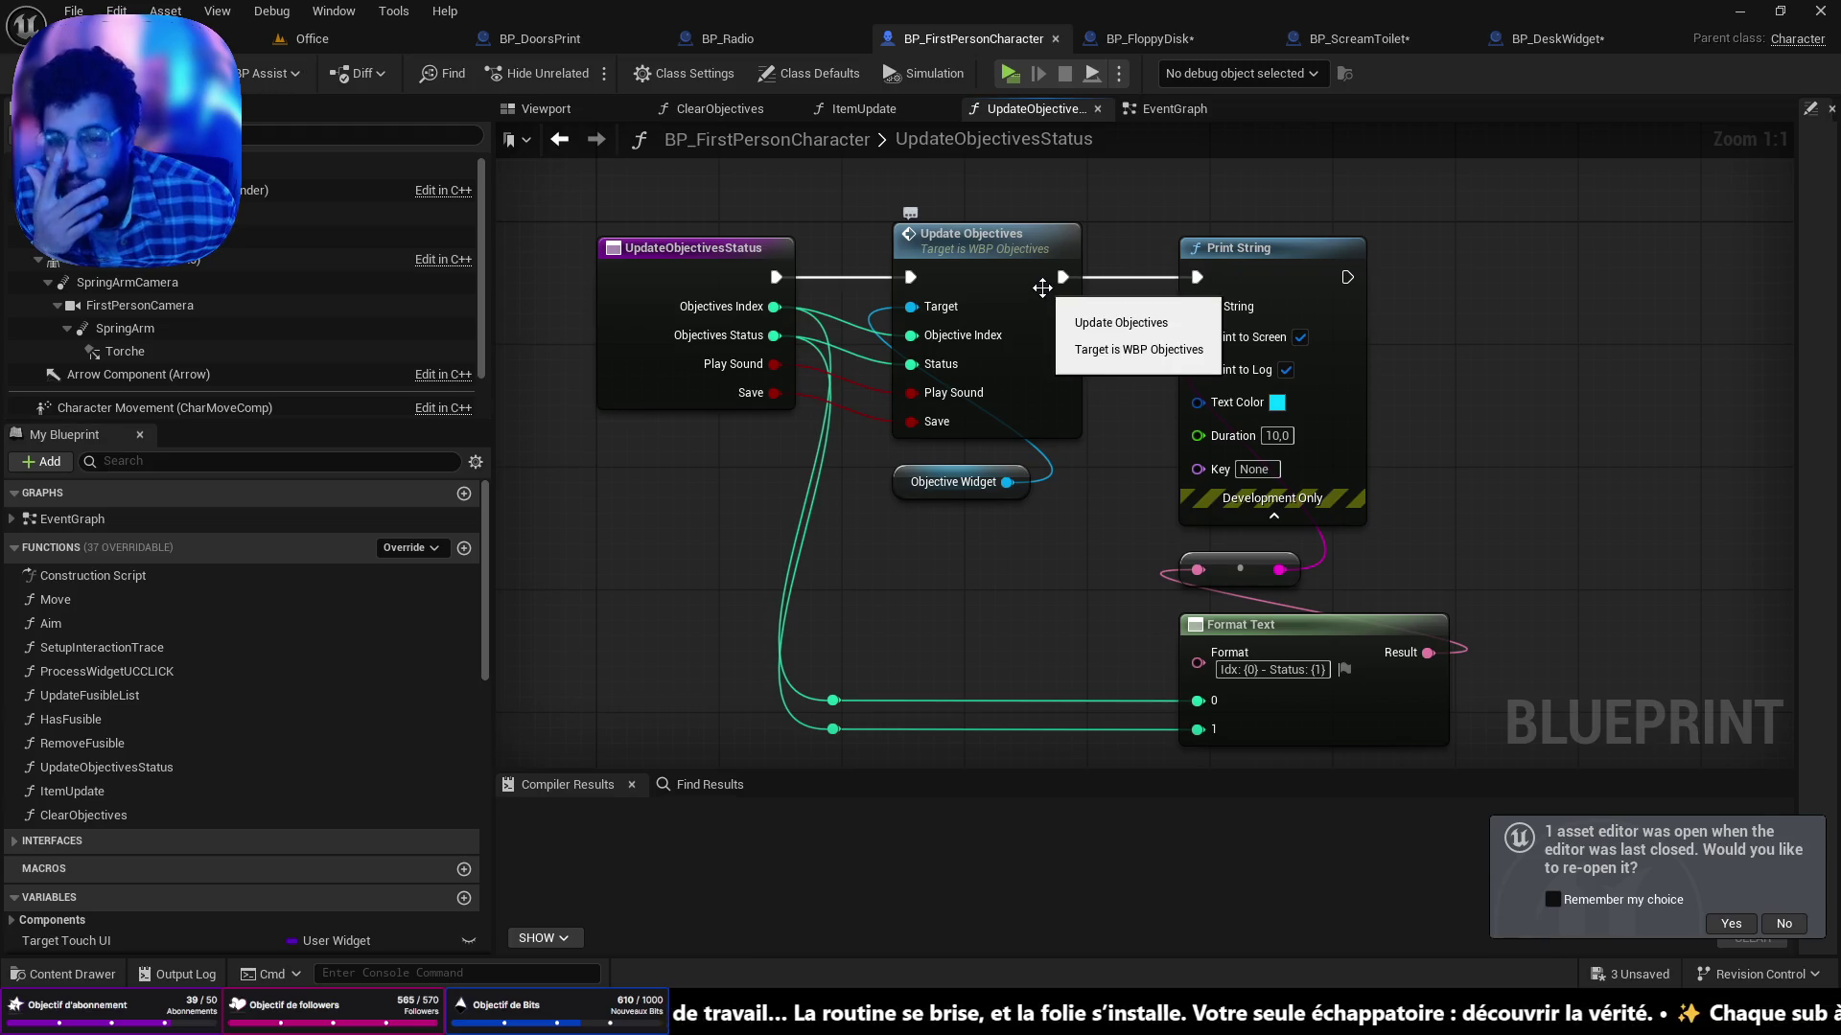
pyautogui.doubleClick(1004, 245)
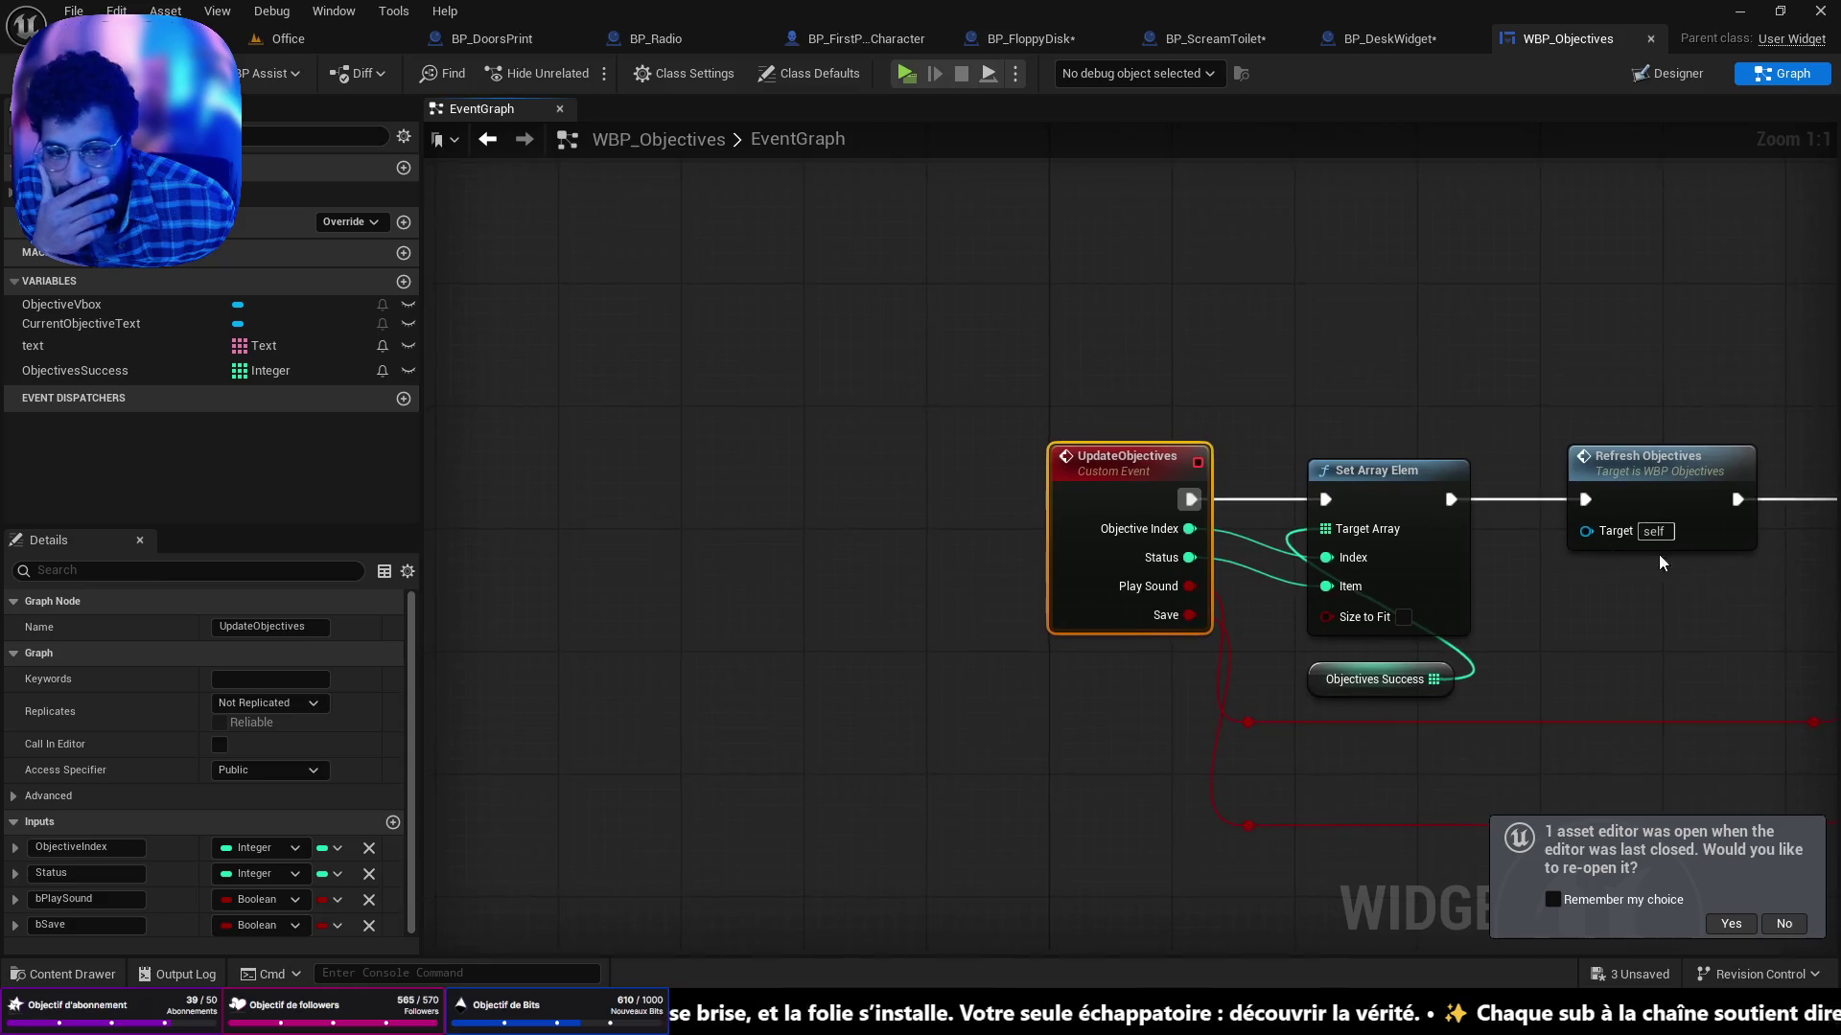
pyautogui.scroll(-5, 1172, 431)
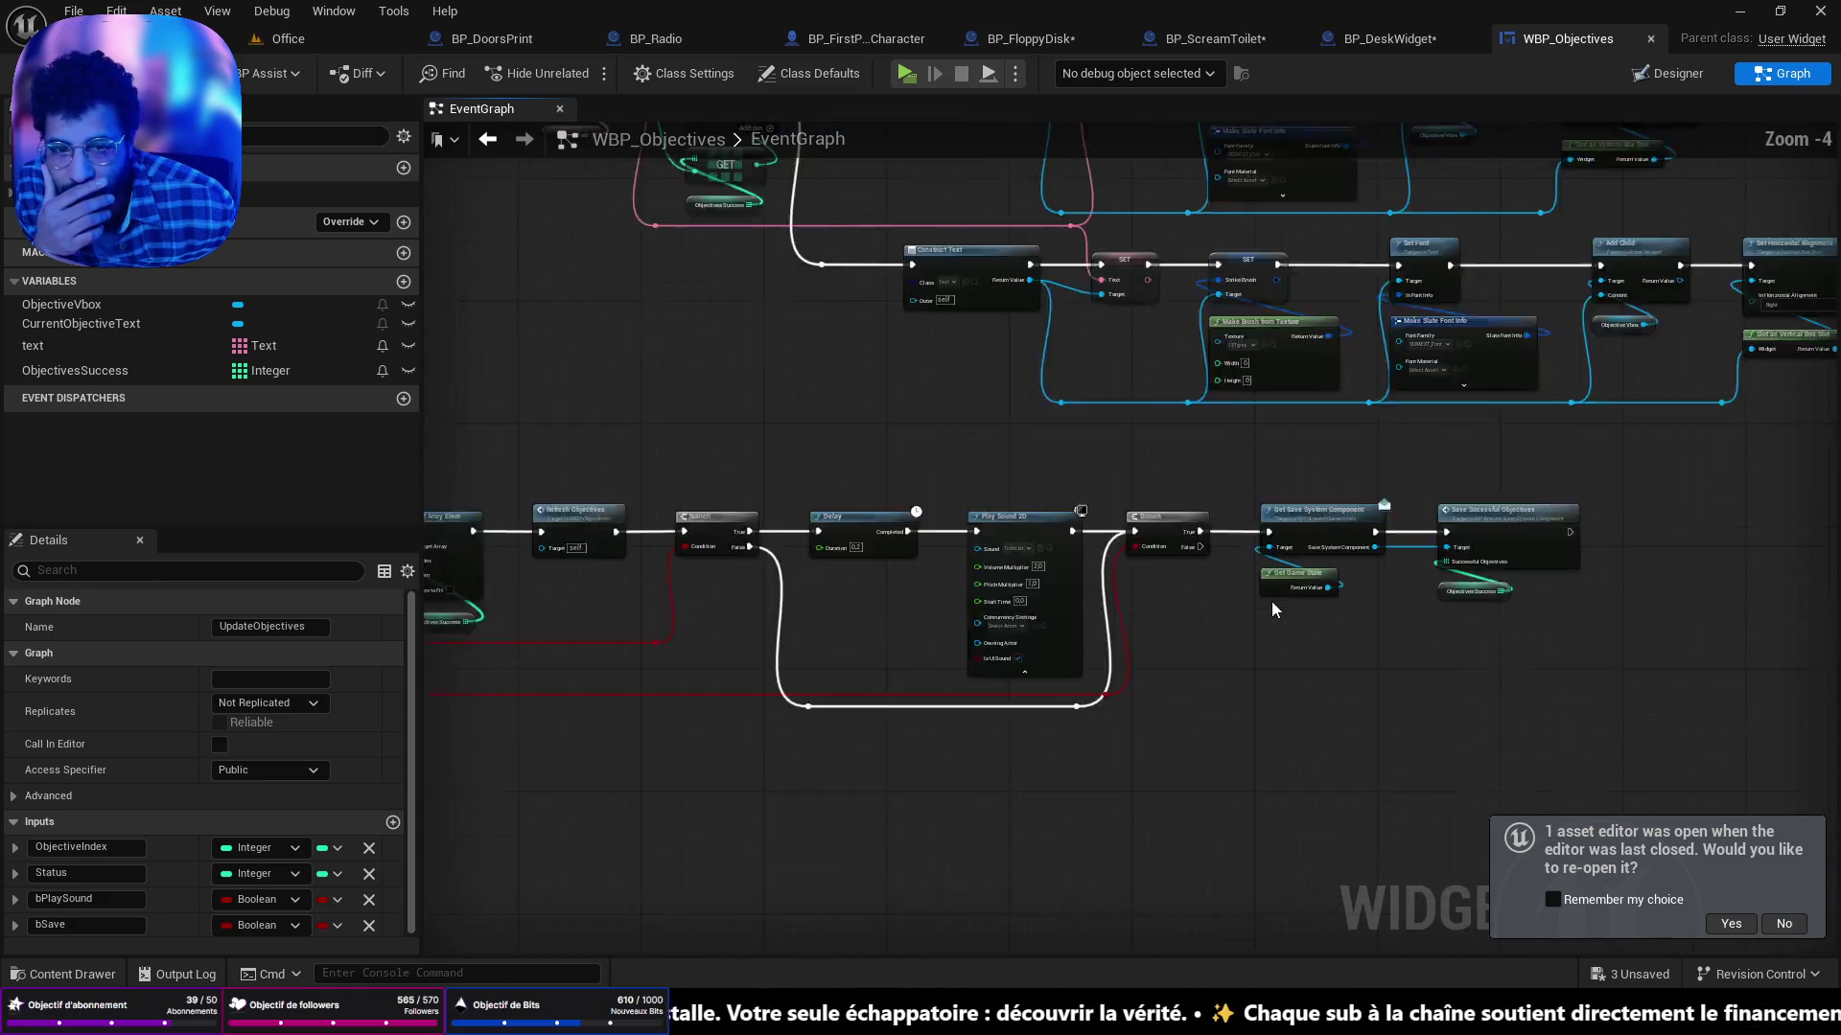
pyautogui.moveTo(1465, 625); pyautogui.dragTo(1463, 714)
pyautogui.scroll(4, 1375, 686)
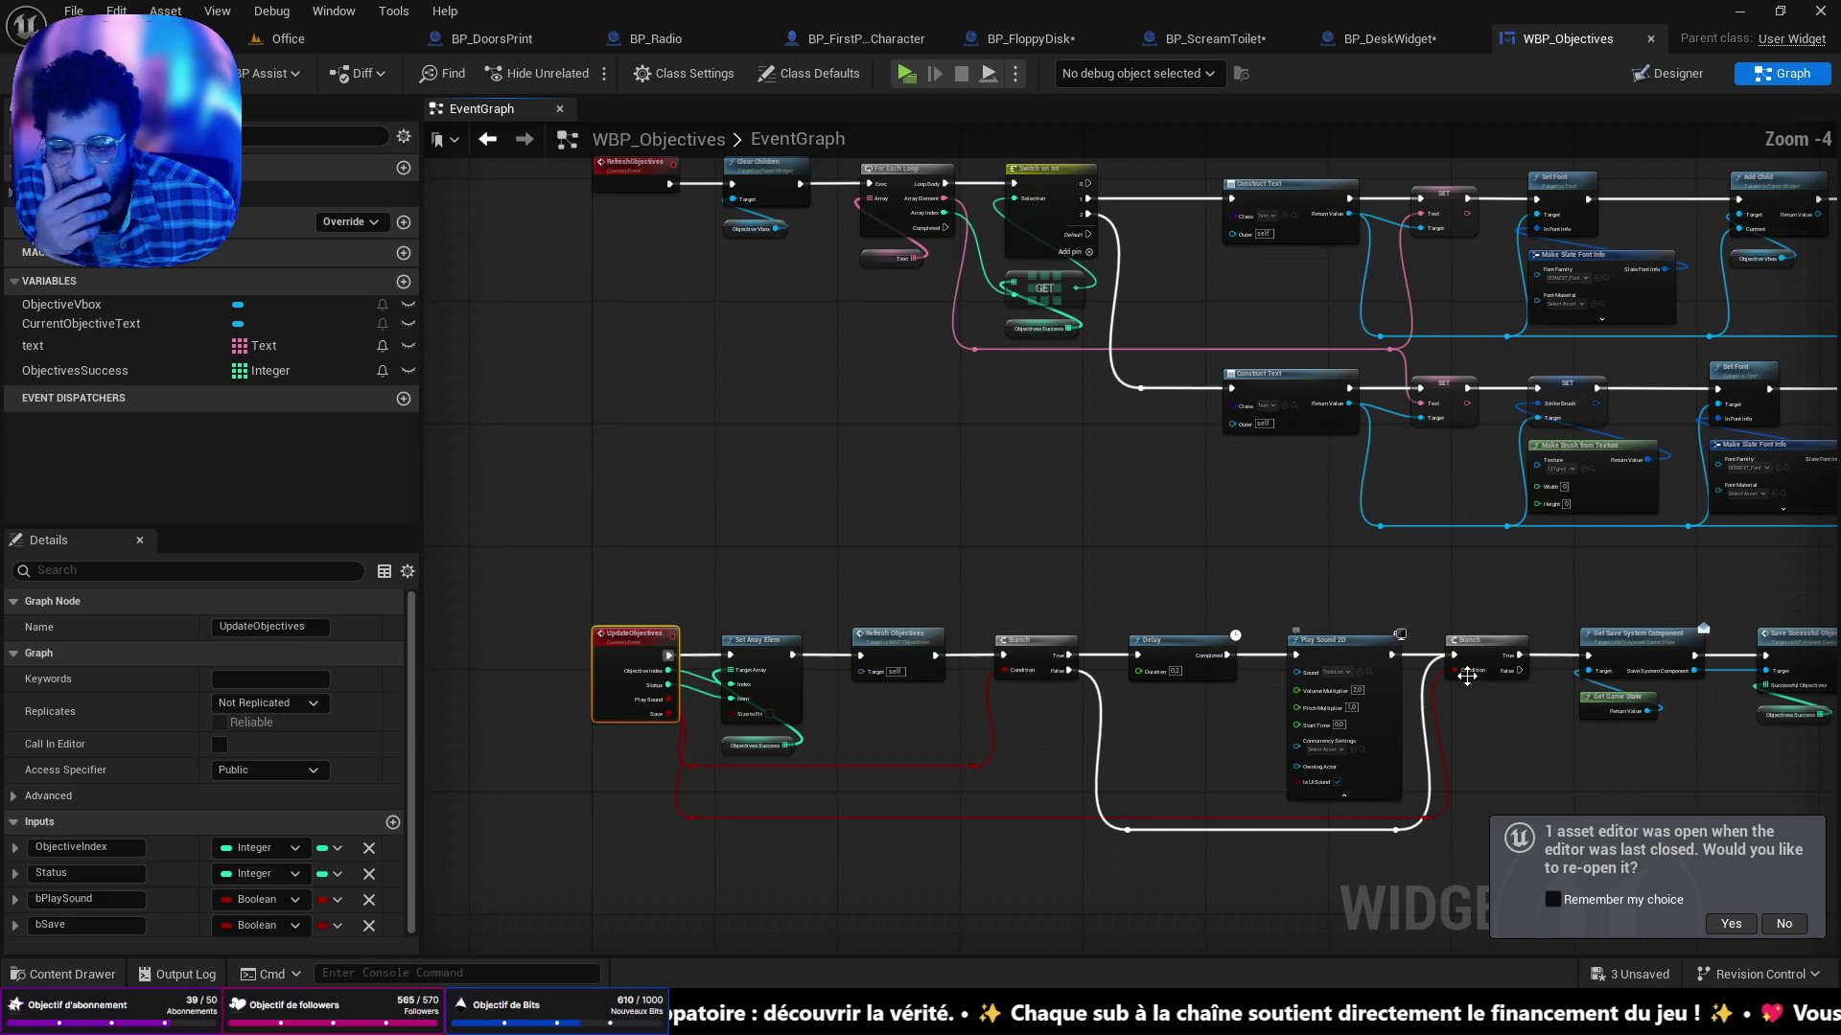
pyautogui.moveTo(1215, 628); pyautogui.dragTo(1240, 628)
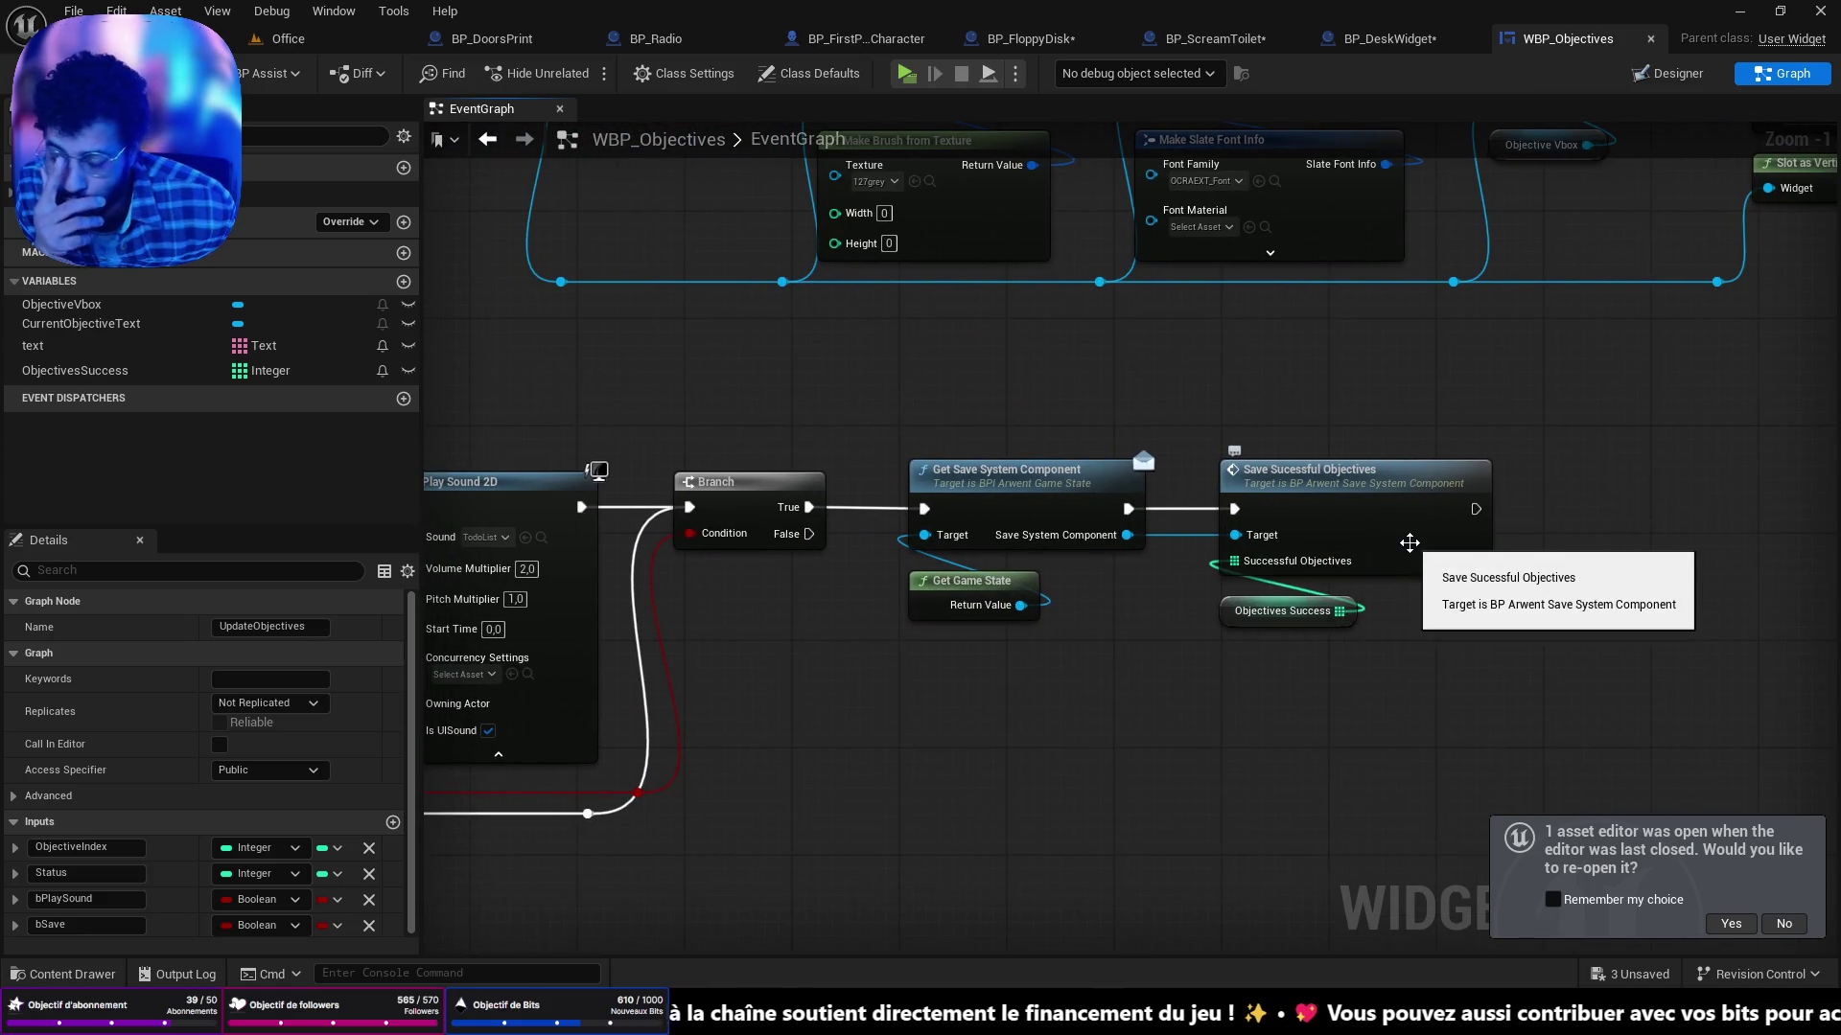
pyautogui.click(1334, 508)
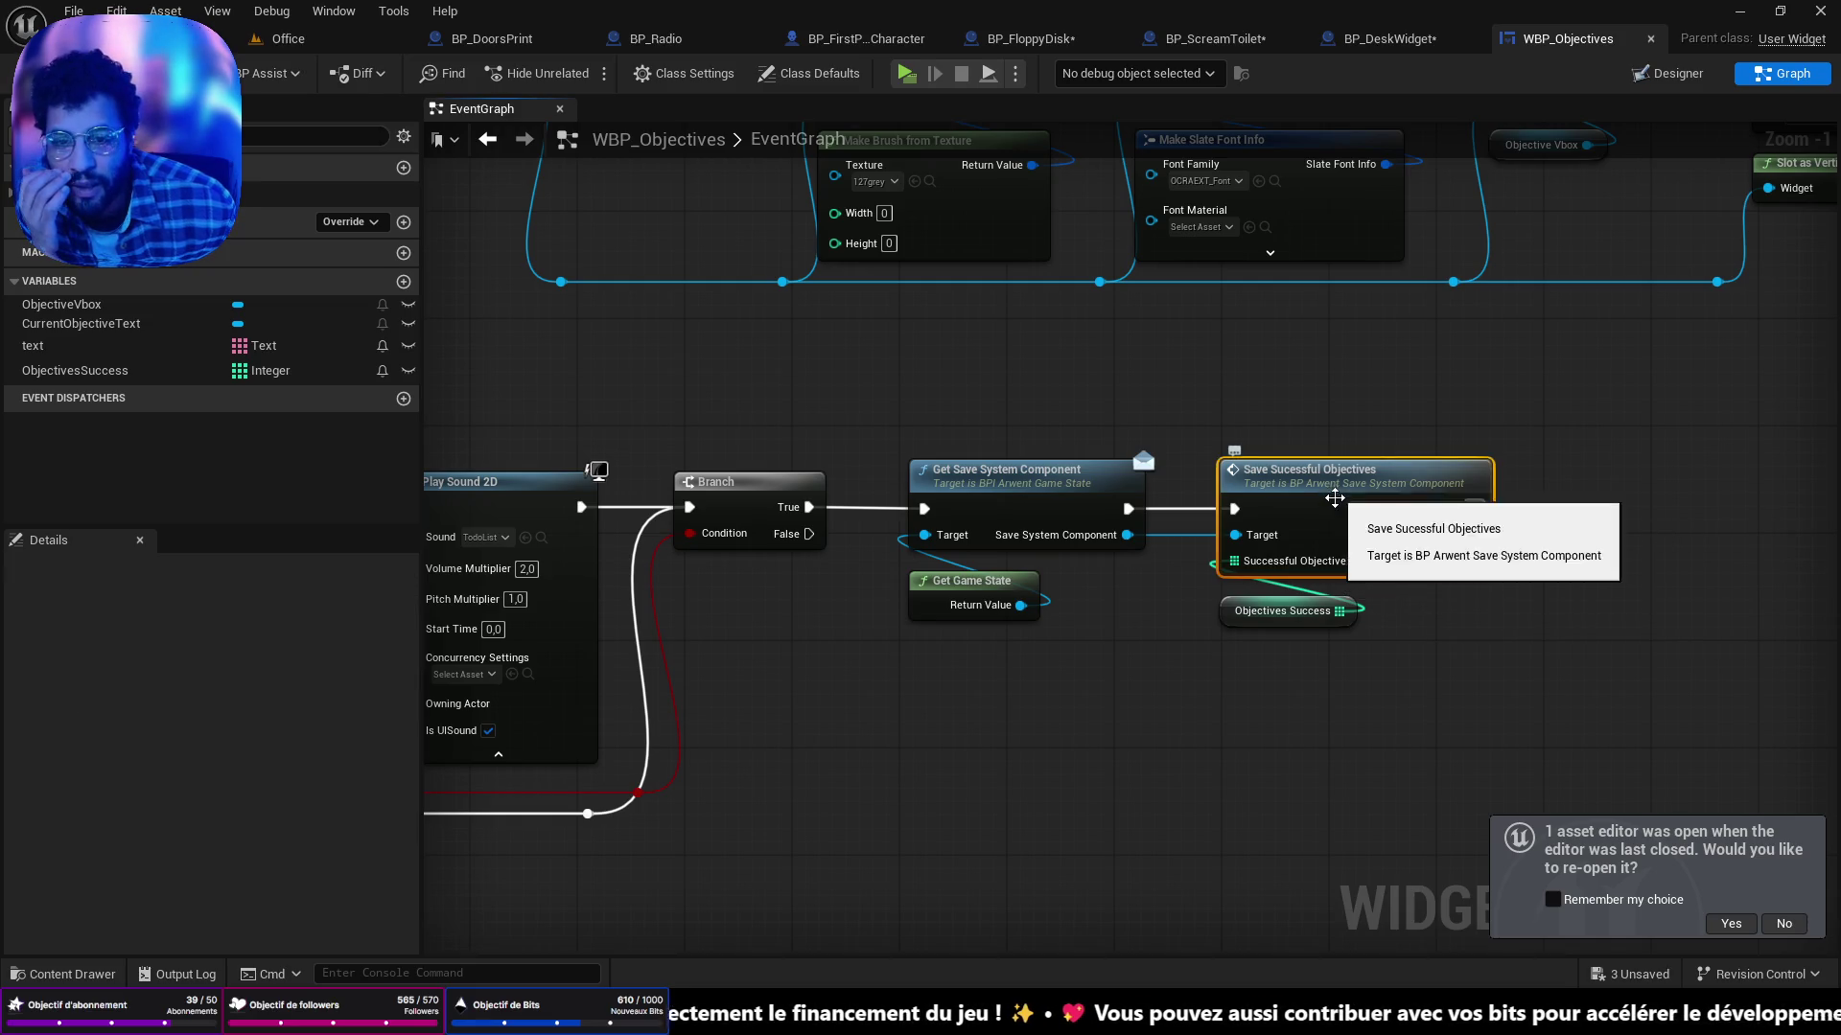
pyautogui.doubleClick(1334, 509)
pyautogui.scroll(-2, 1257, 424)
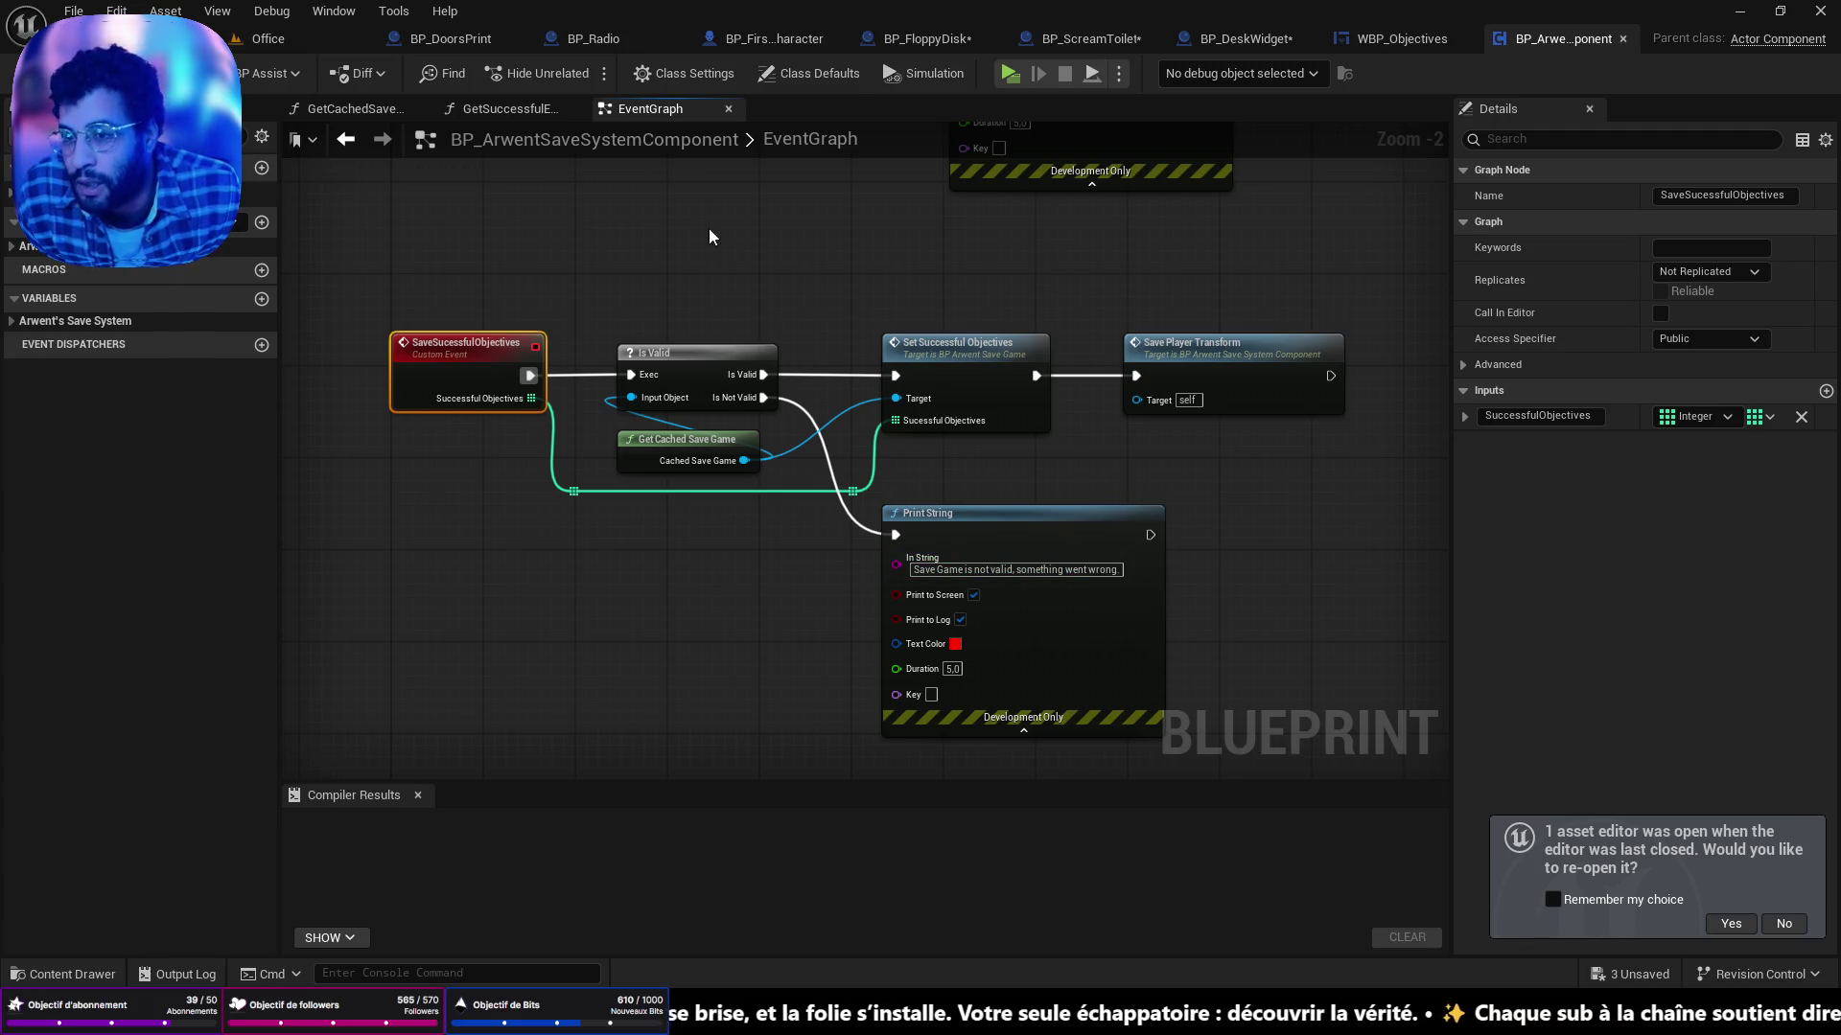
# Review BP_DeskWidget's BeginPlay Get Cached Save Game checks and Branch outcomes, then return to Office.
pyautogui.click(1233, 42)
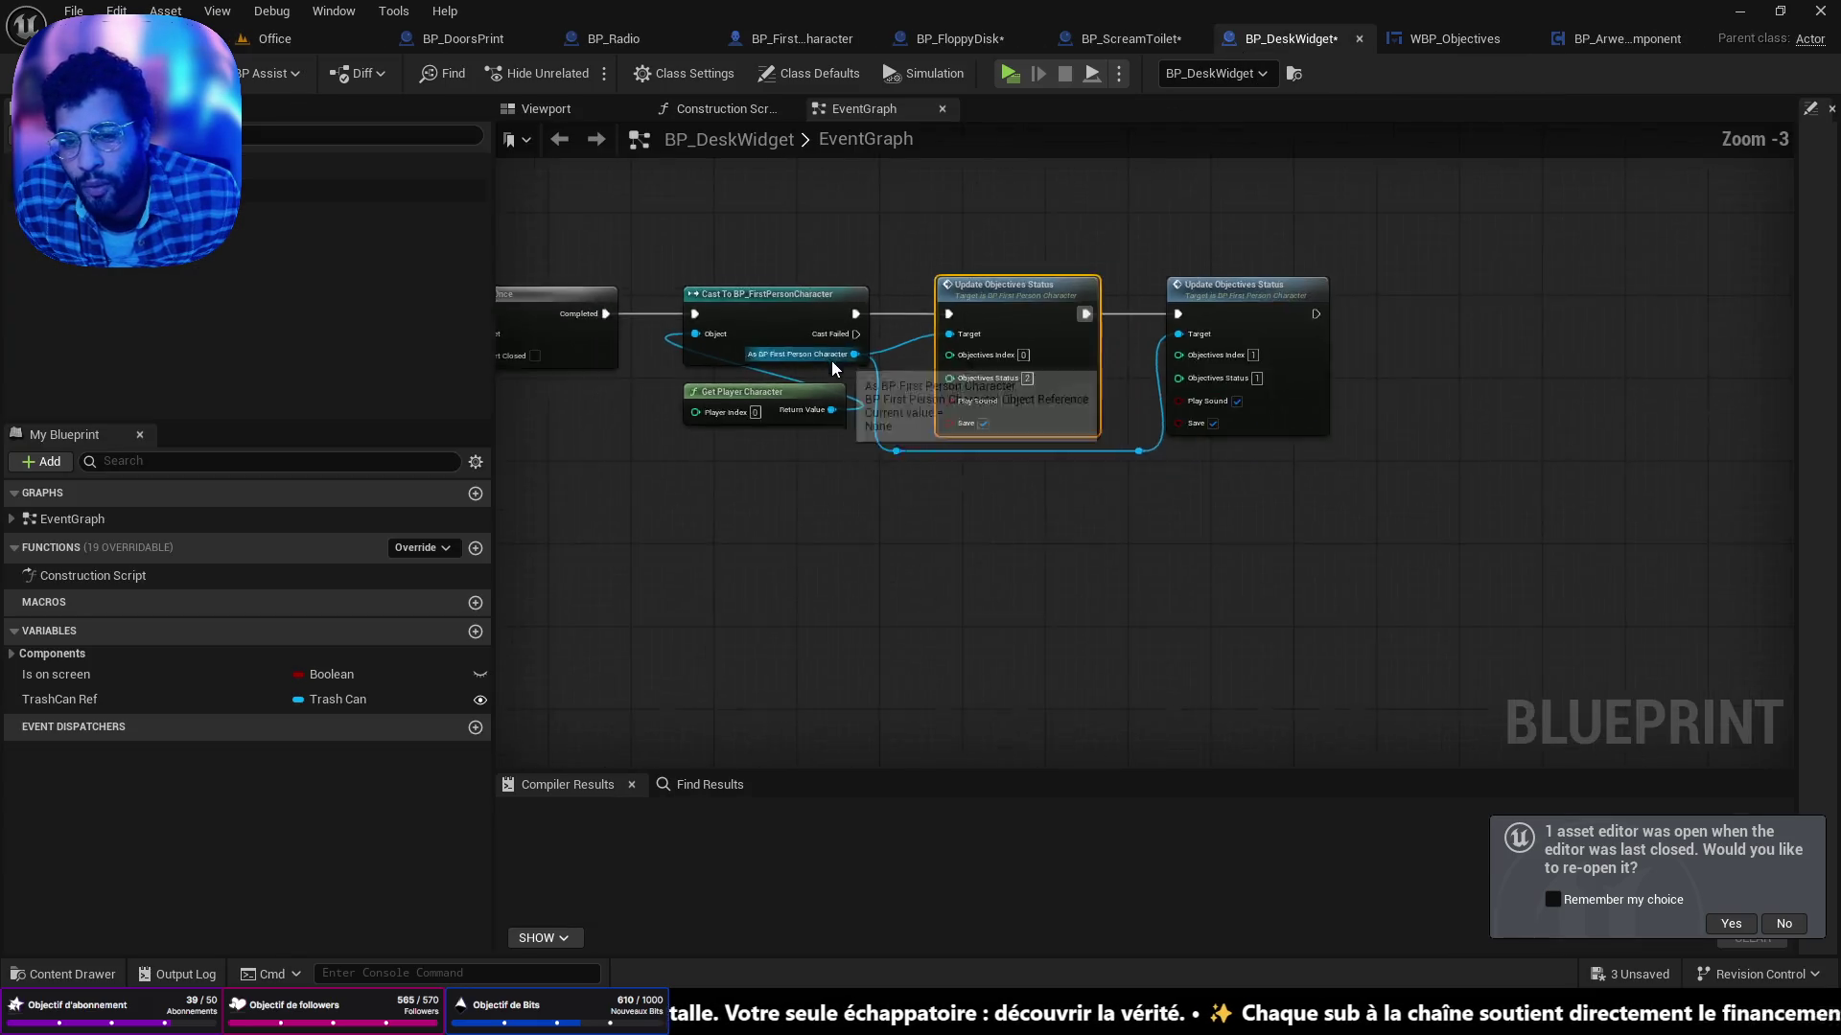
pyautogui.scroll(-6, 1124, 433)
pyautogui.scroll(5, 1084, 631)
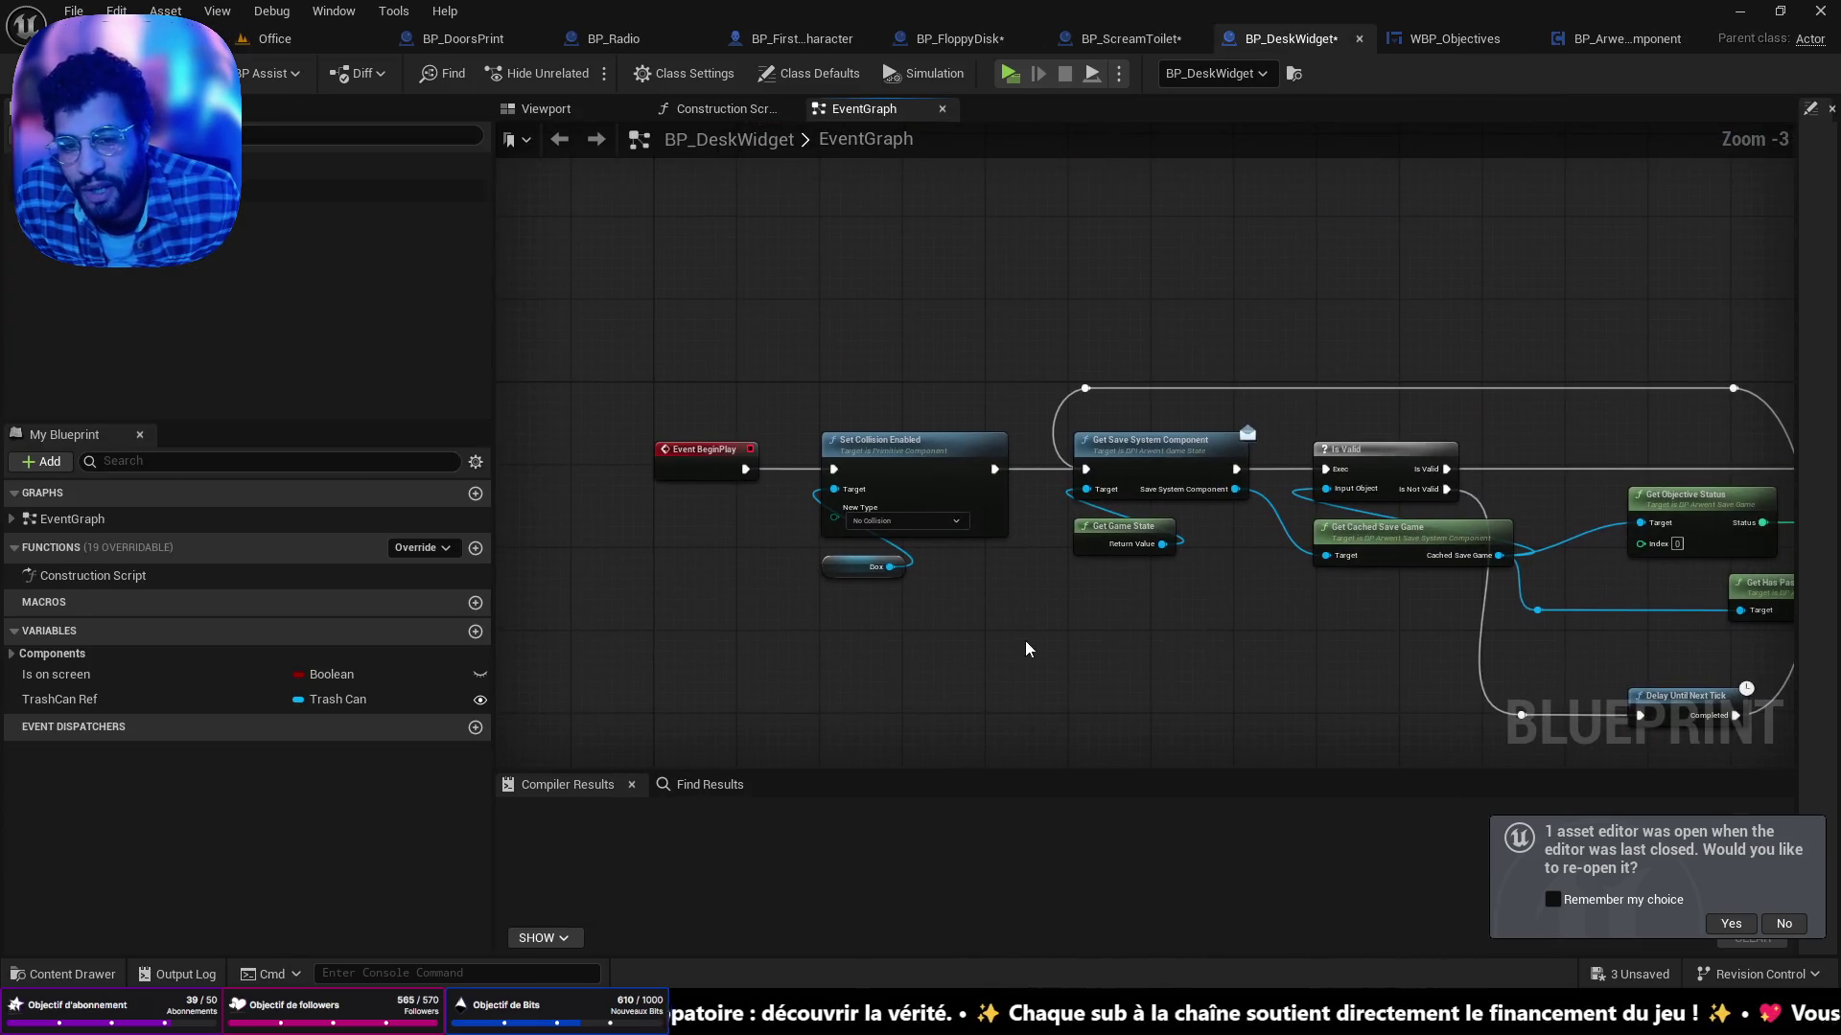
pyautogui.scroll(2, 1269, 580)
pyautogui.click(1285, 532)
pyautogui.moveTo(1774, 556); pyautogui.dragTo(1182, 513)
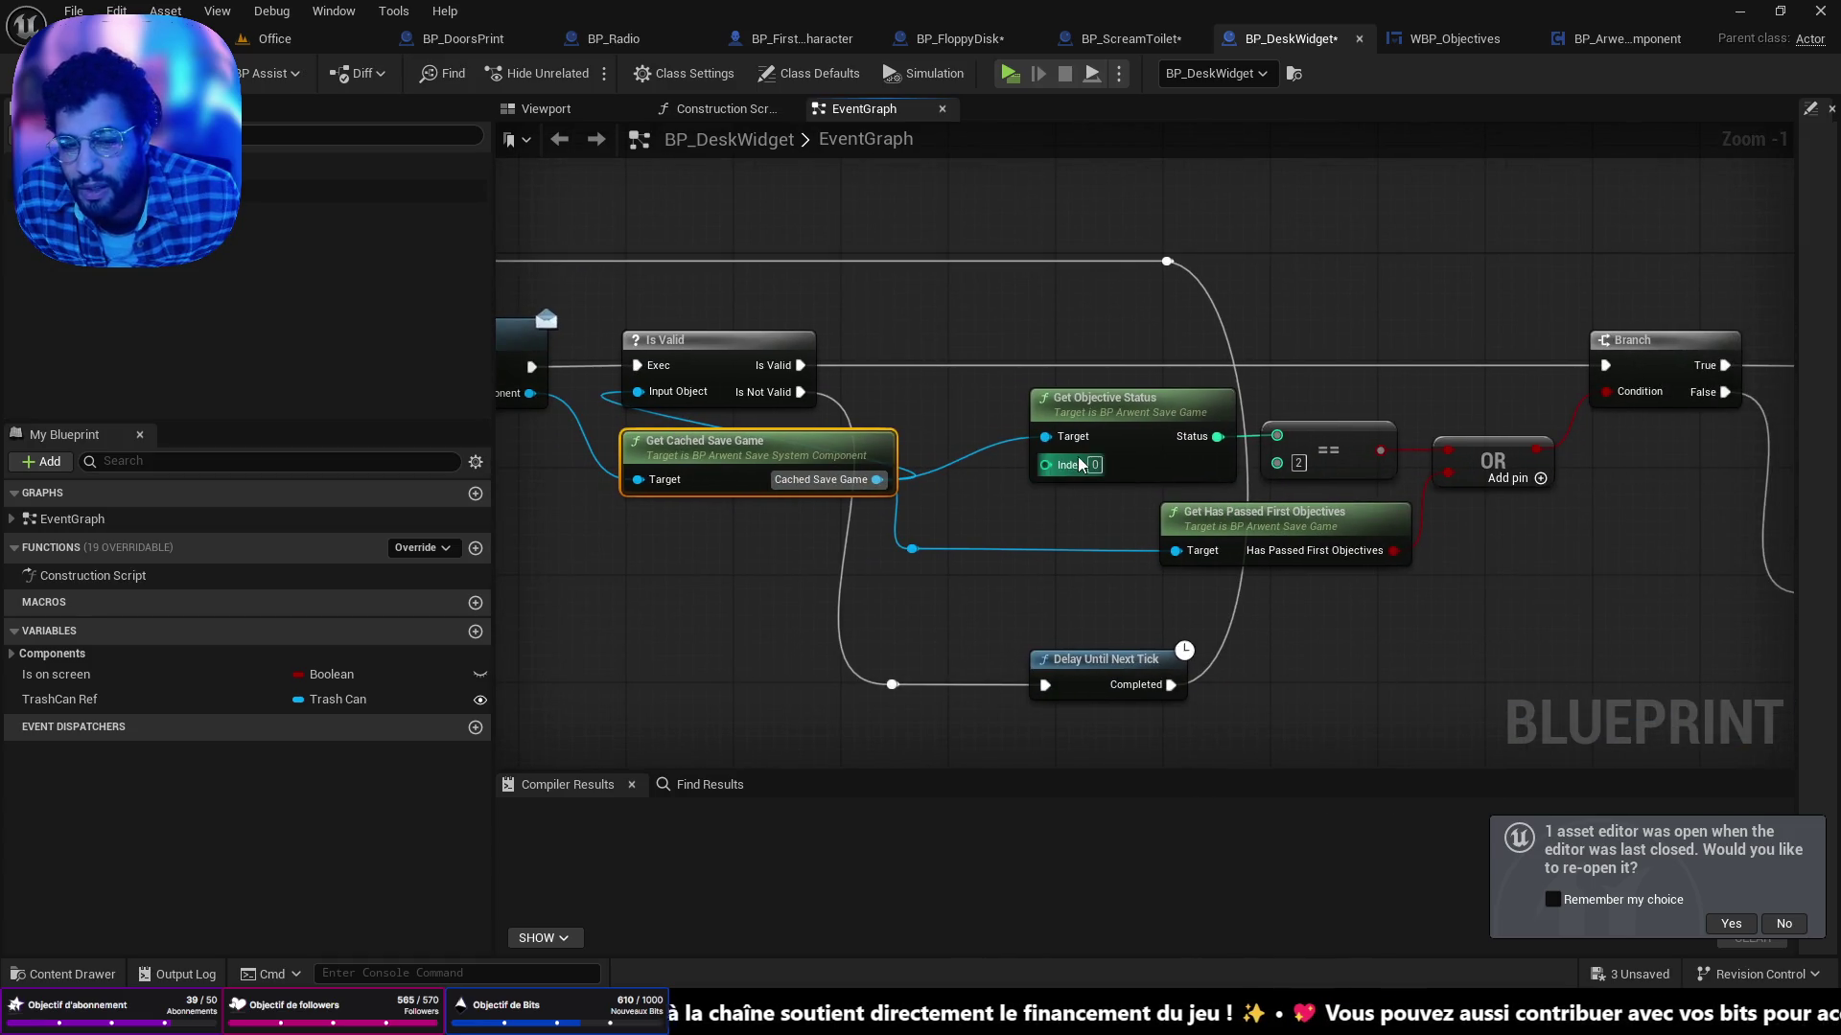
pyautogui.moveTo(1592, 582); pyautogui.dragTo(1112, 532)
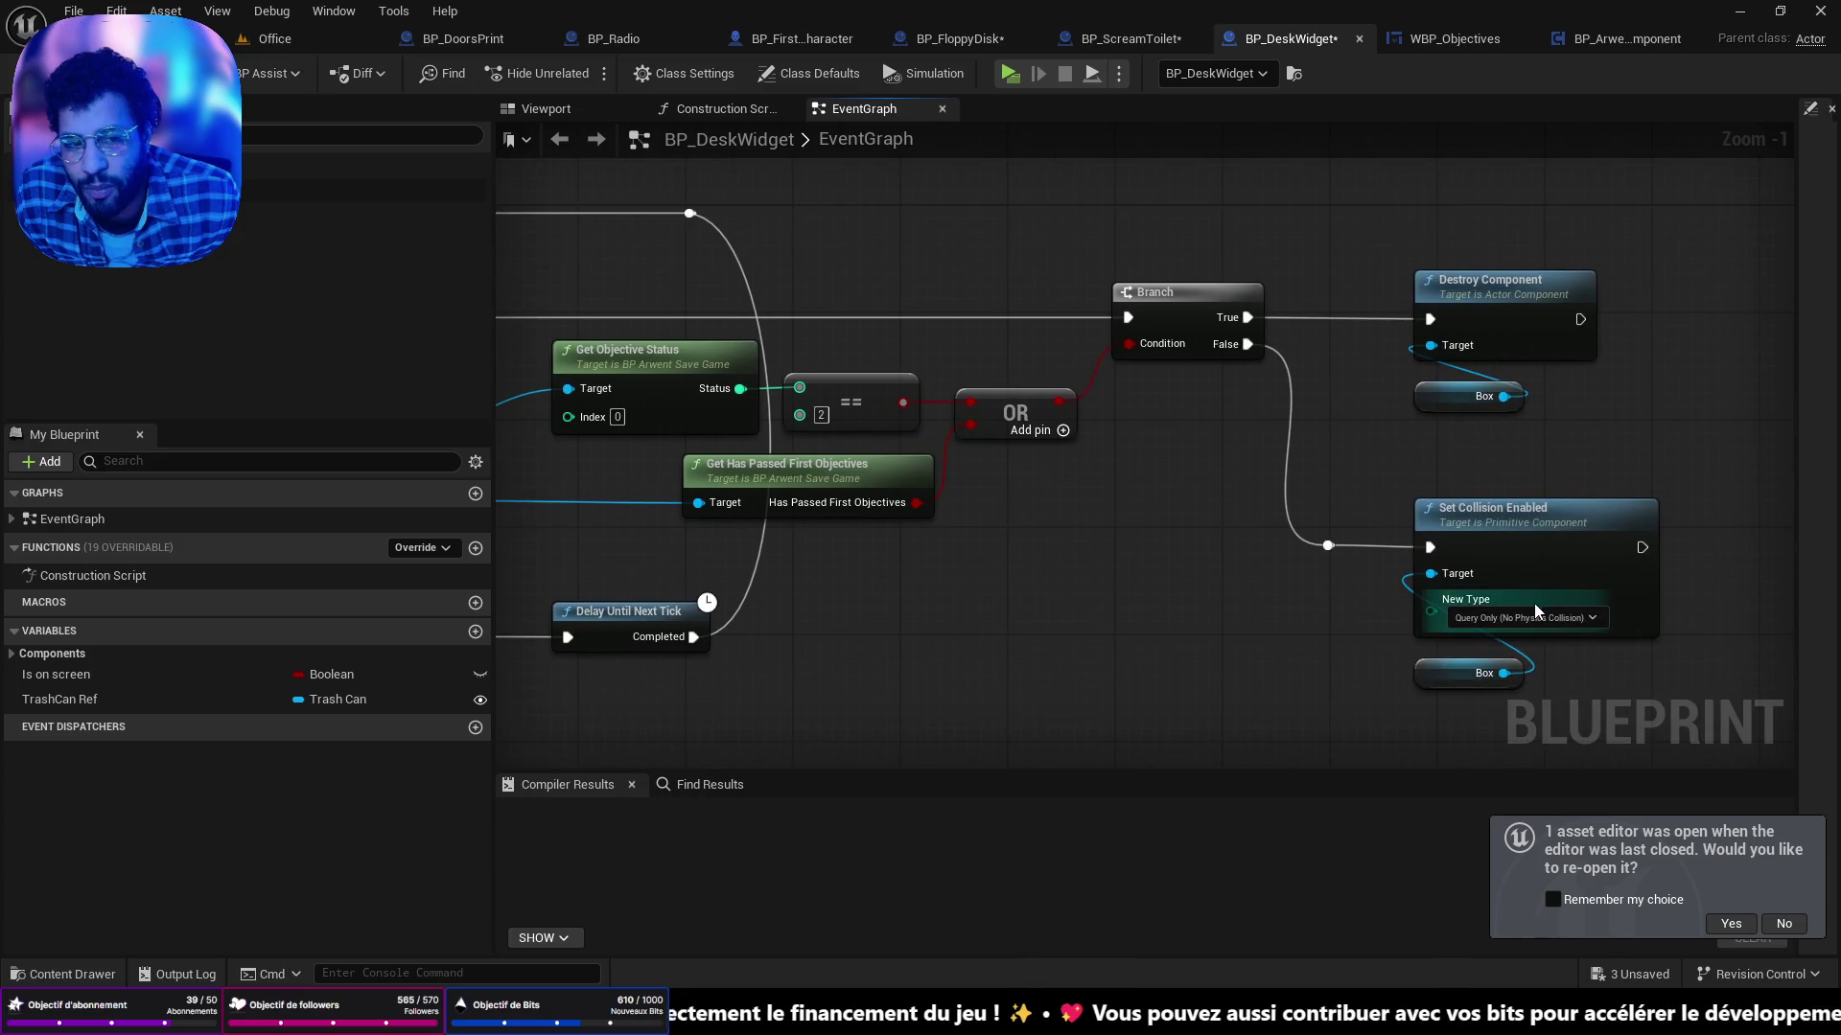
pyautogui.moveTo(1267, 494); pyautogui.dragTo(1457, 441)
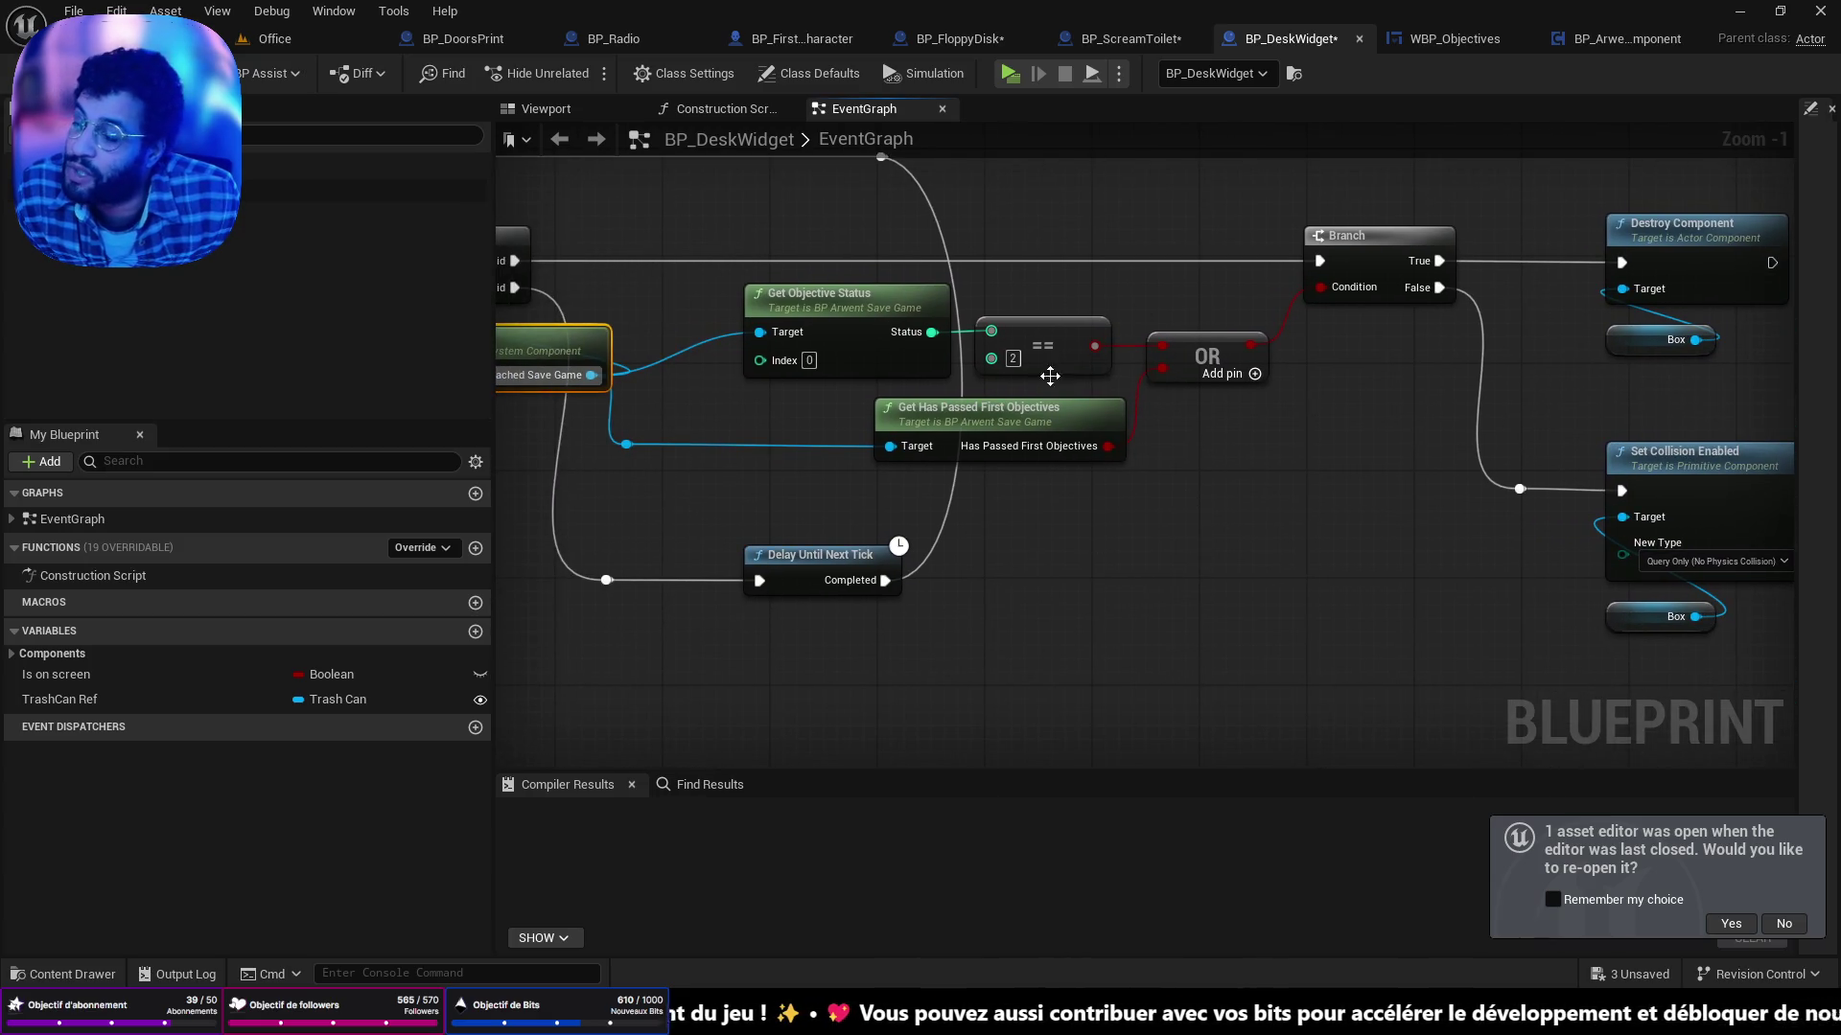
pyautogui.click(276, 38)
pyautogui.press('w')
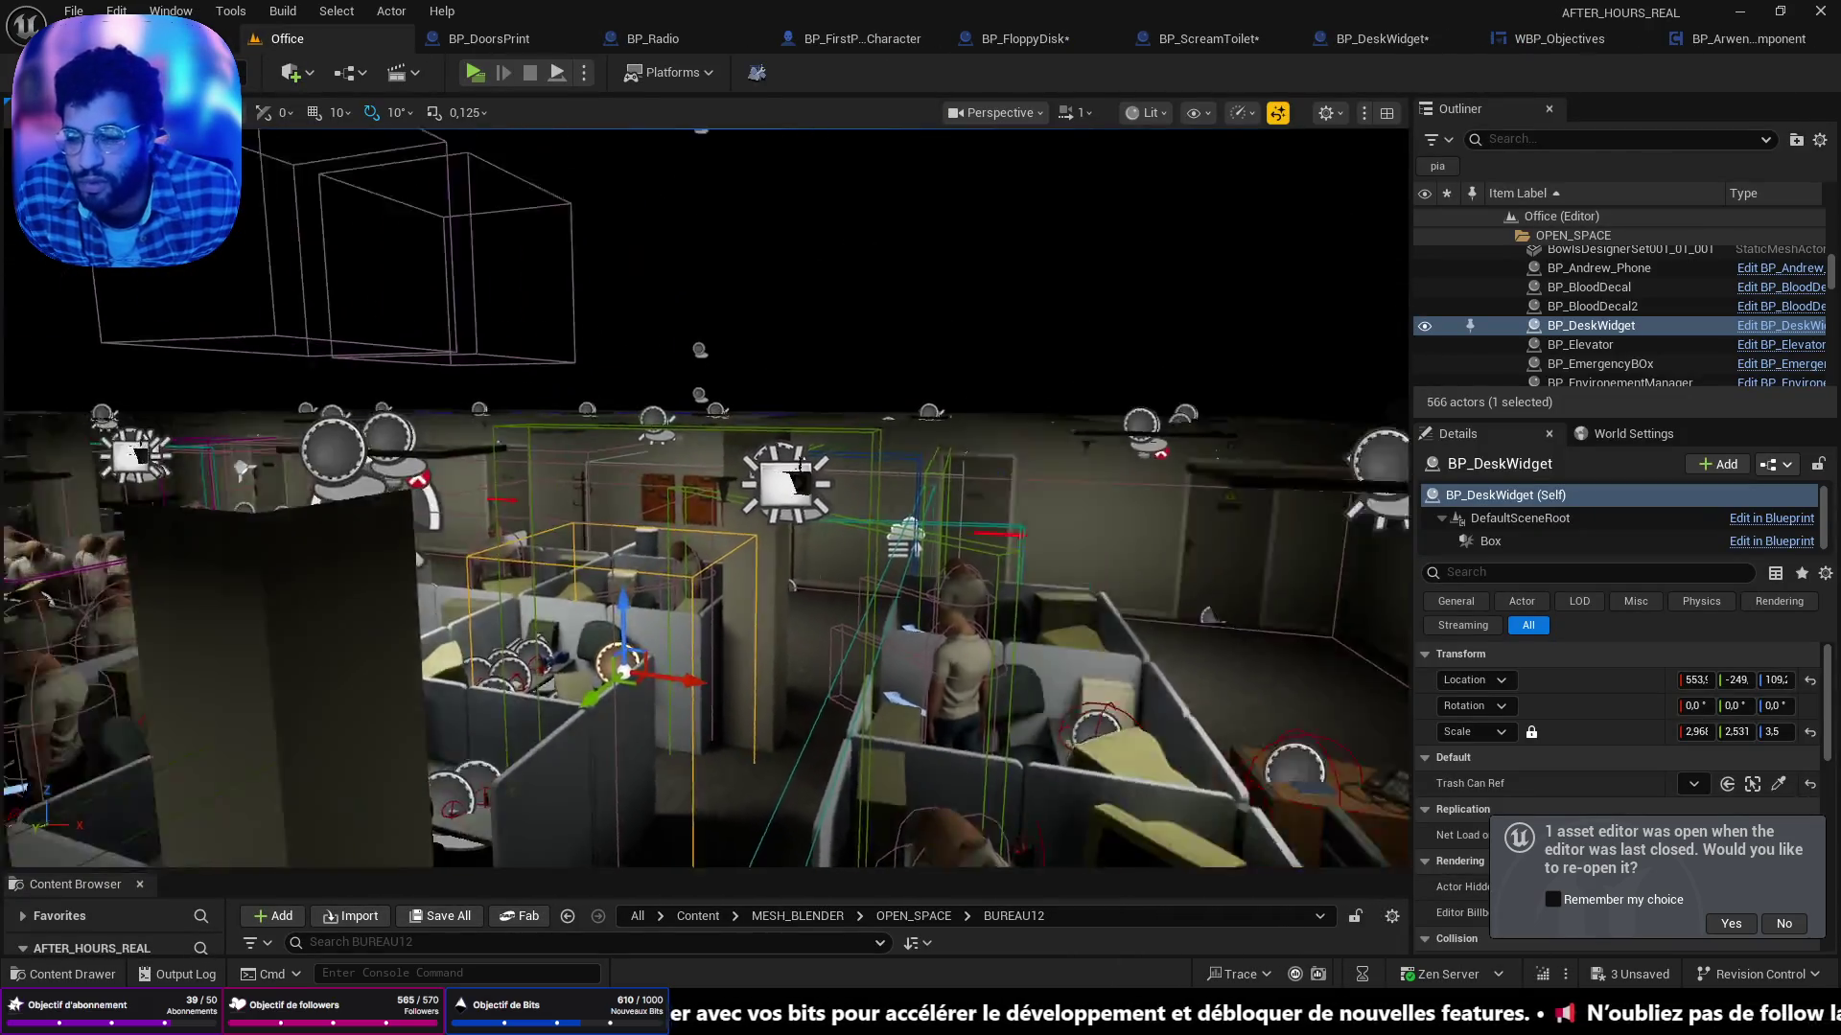
# Open the E_EventNames enum from Content/Developers/Arwent/SaveSystem, then switch back to Office.
pyautogui.hotkey('ctrl', 'space')
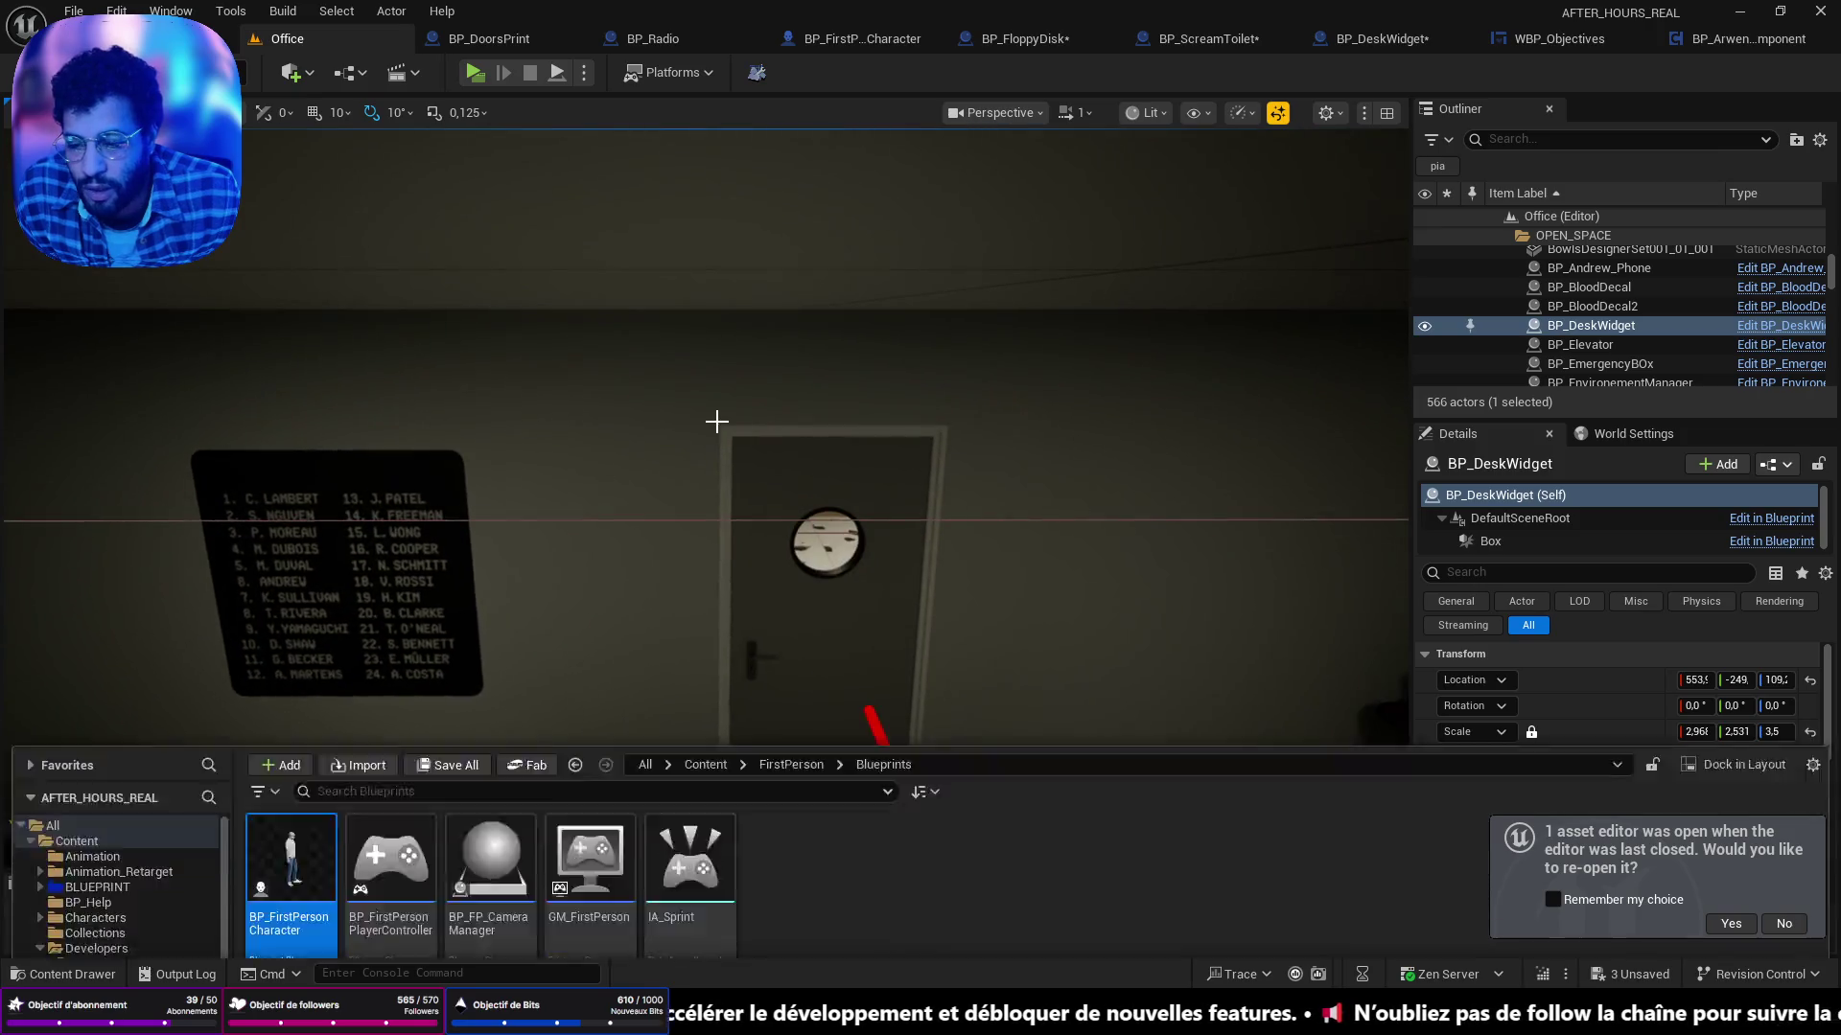
pyautogui.click(81, 589)
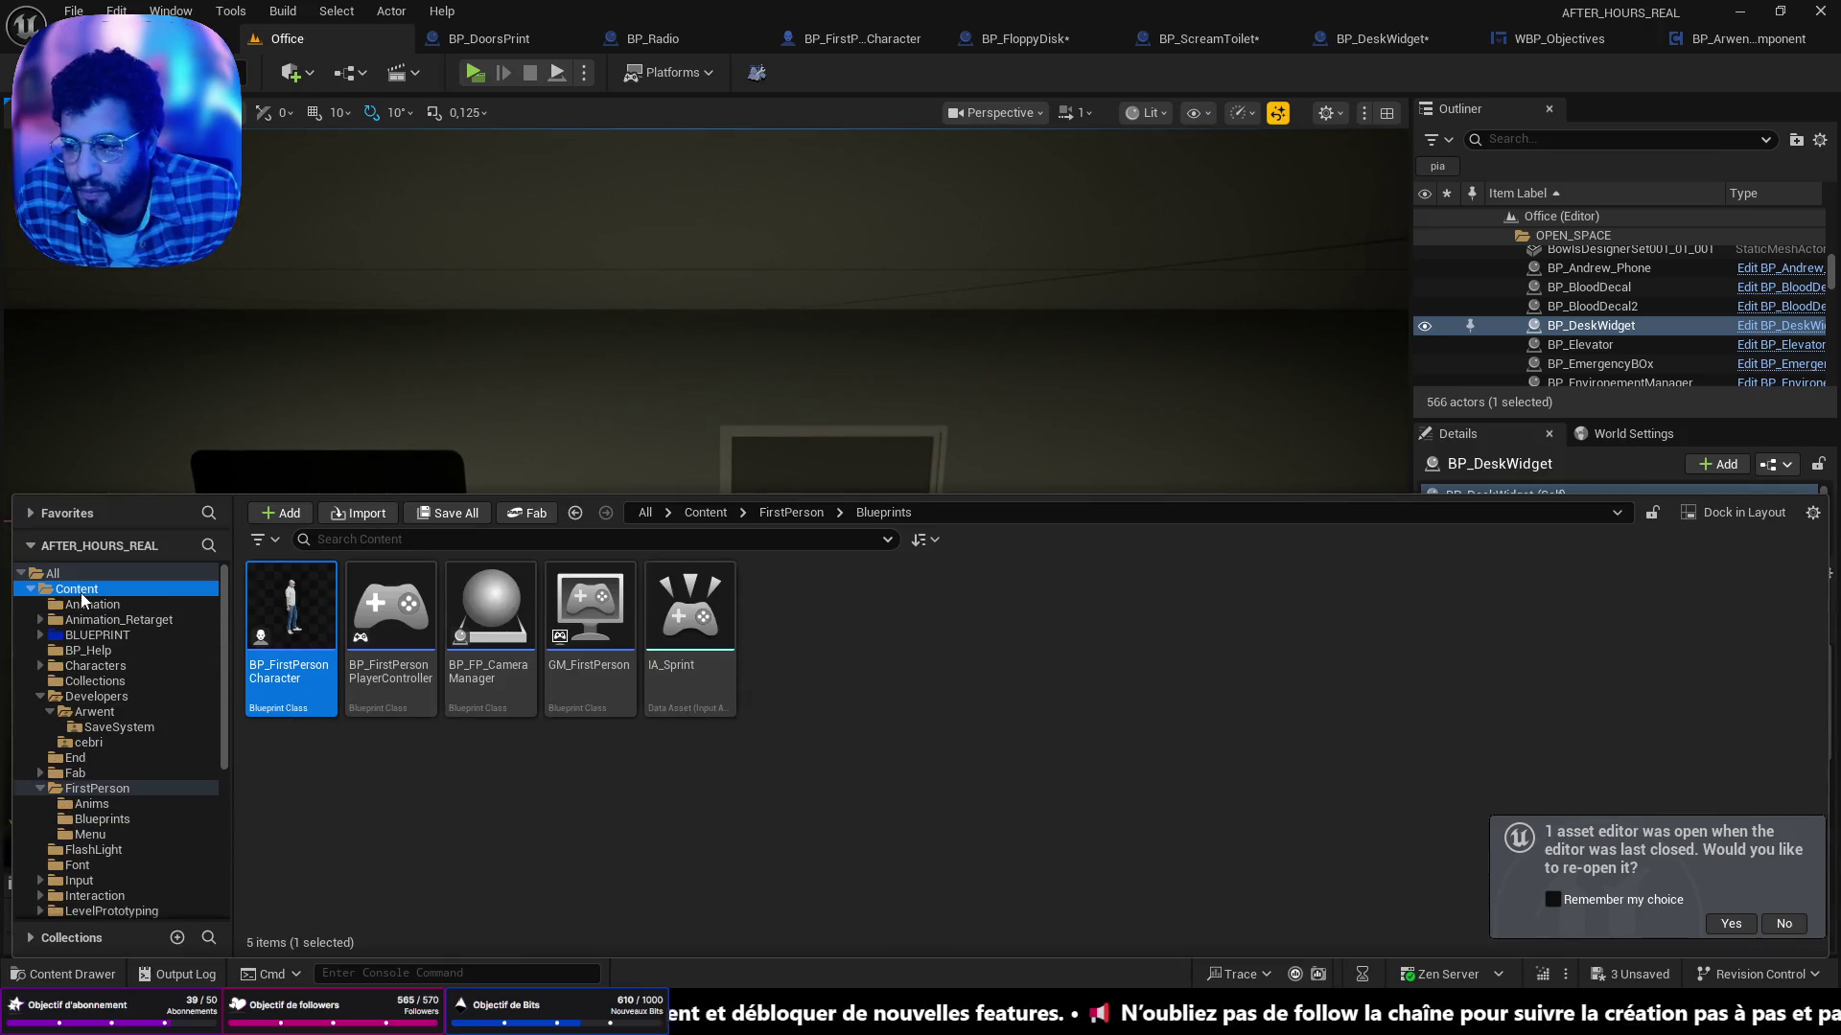
pyautogui.doubleClick(890, 604)
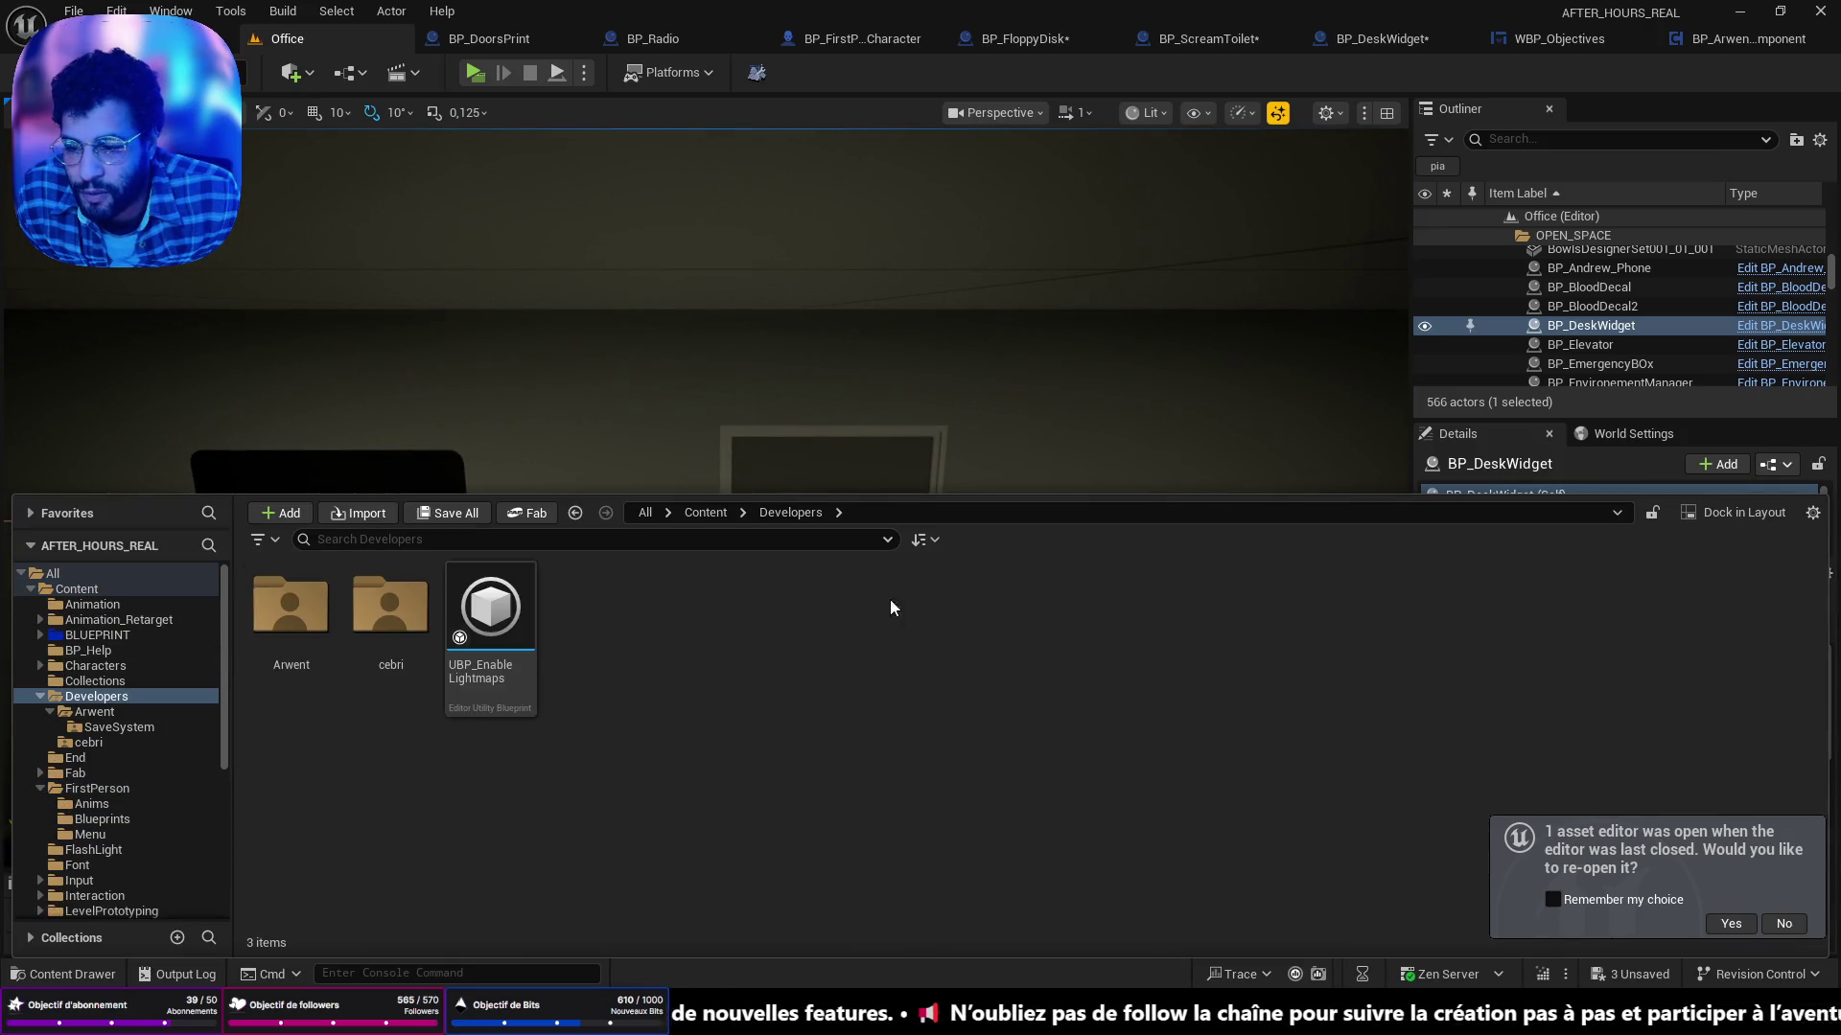
pyautogui.doubleClick(291, 604)
pyautogui.doubleClick(251, 590)
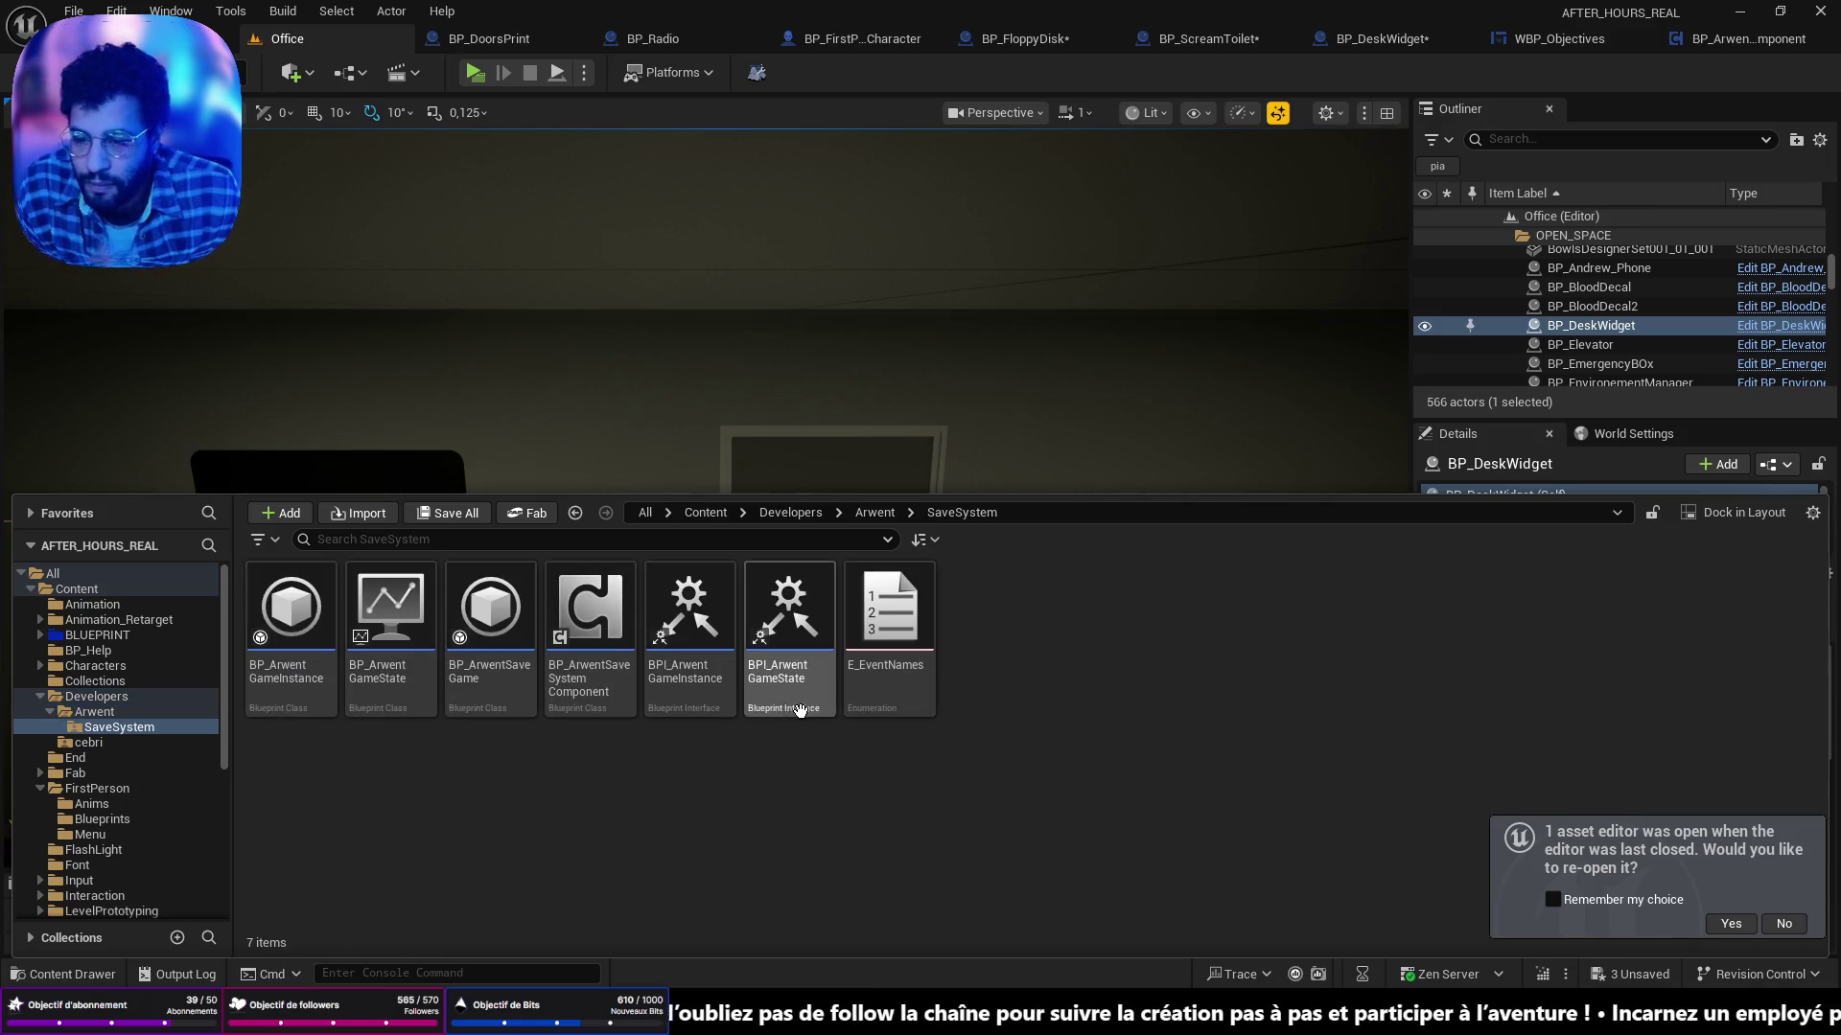
pyautogui.click(898, 615)
pyautogui.doubleClick(898, 615)
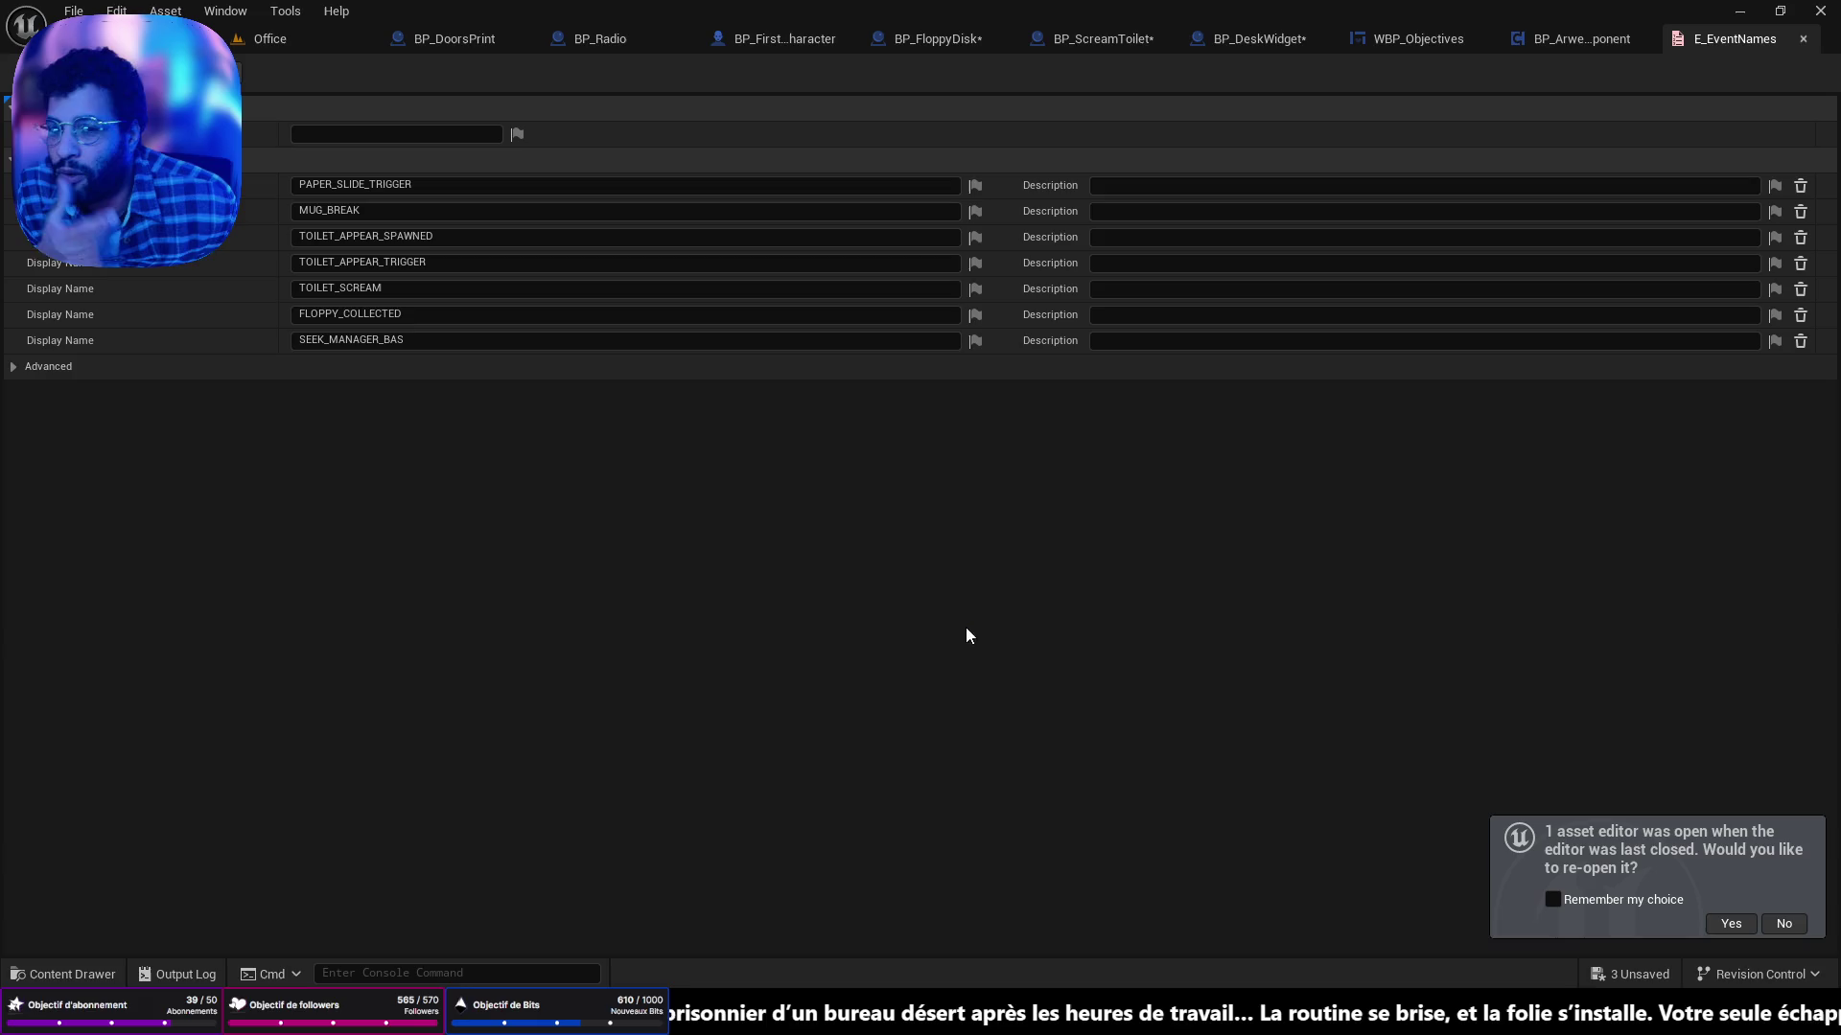
pyautogui.click(268, 39)
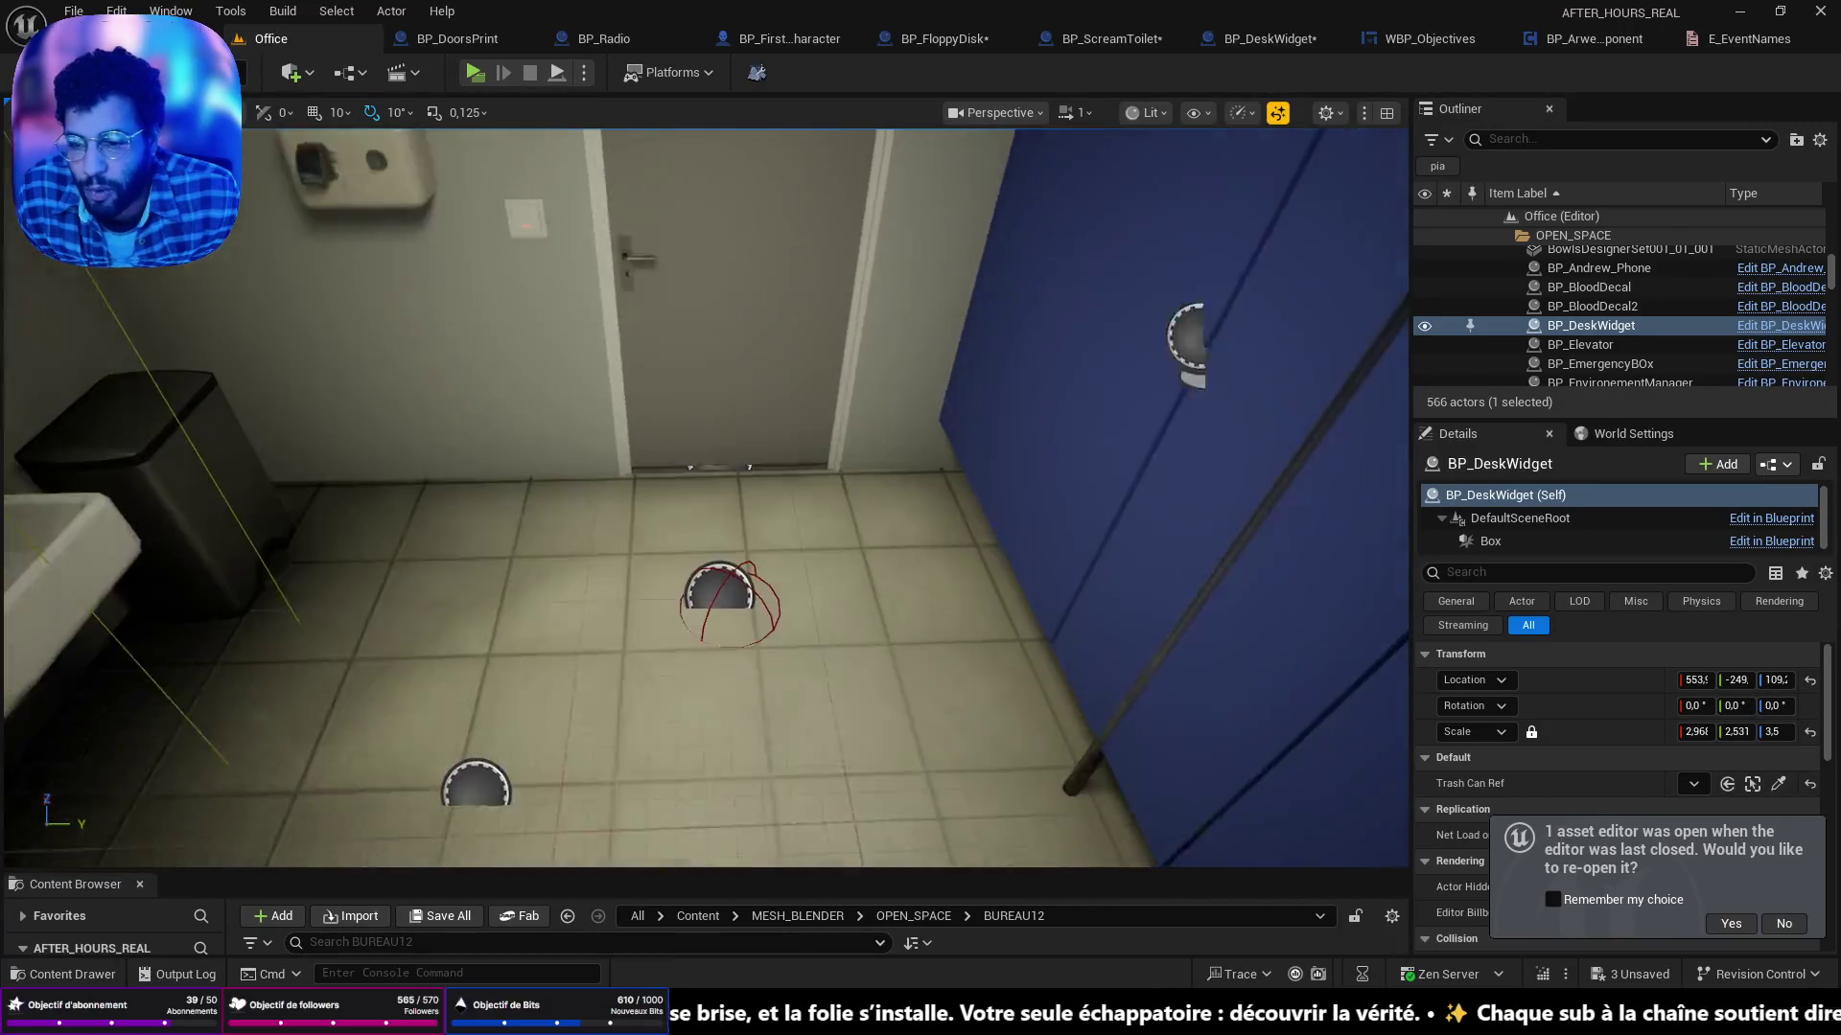
pyautogui.click(736, 561)
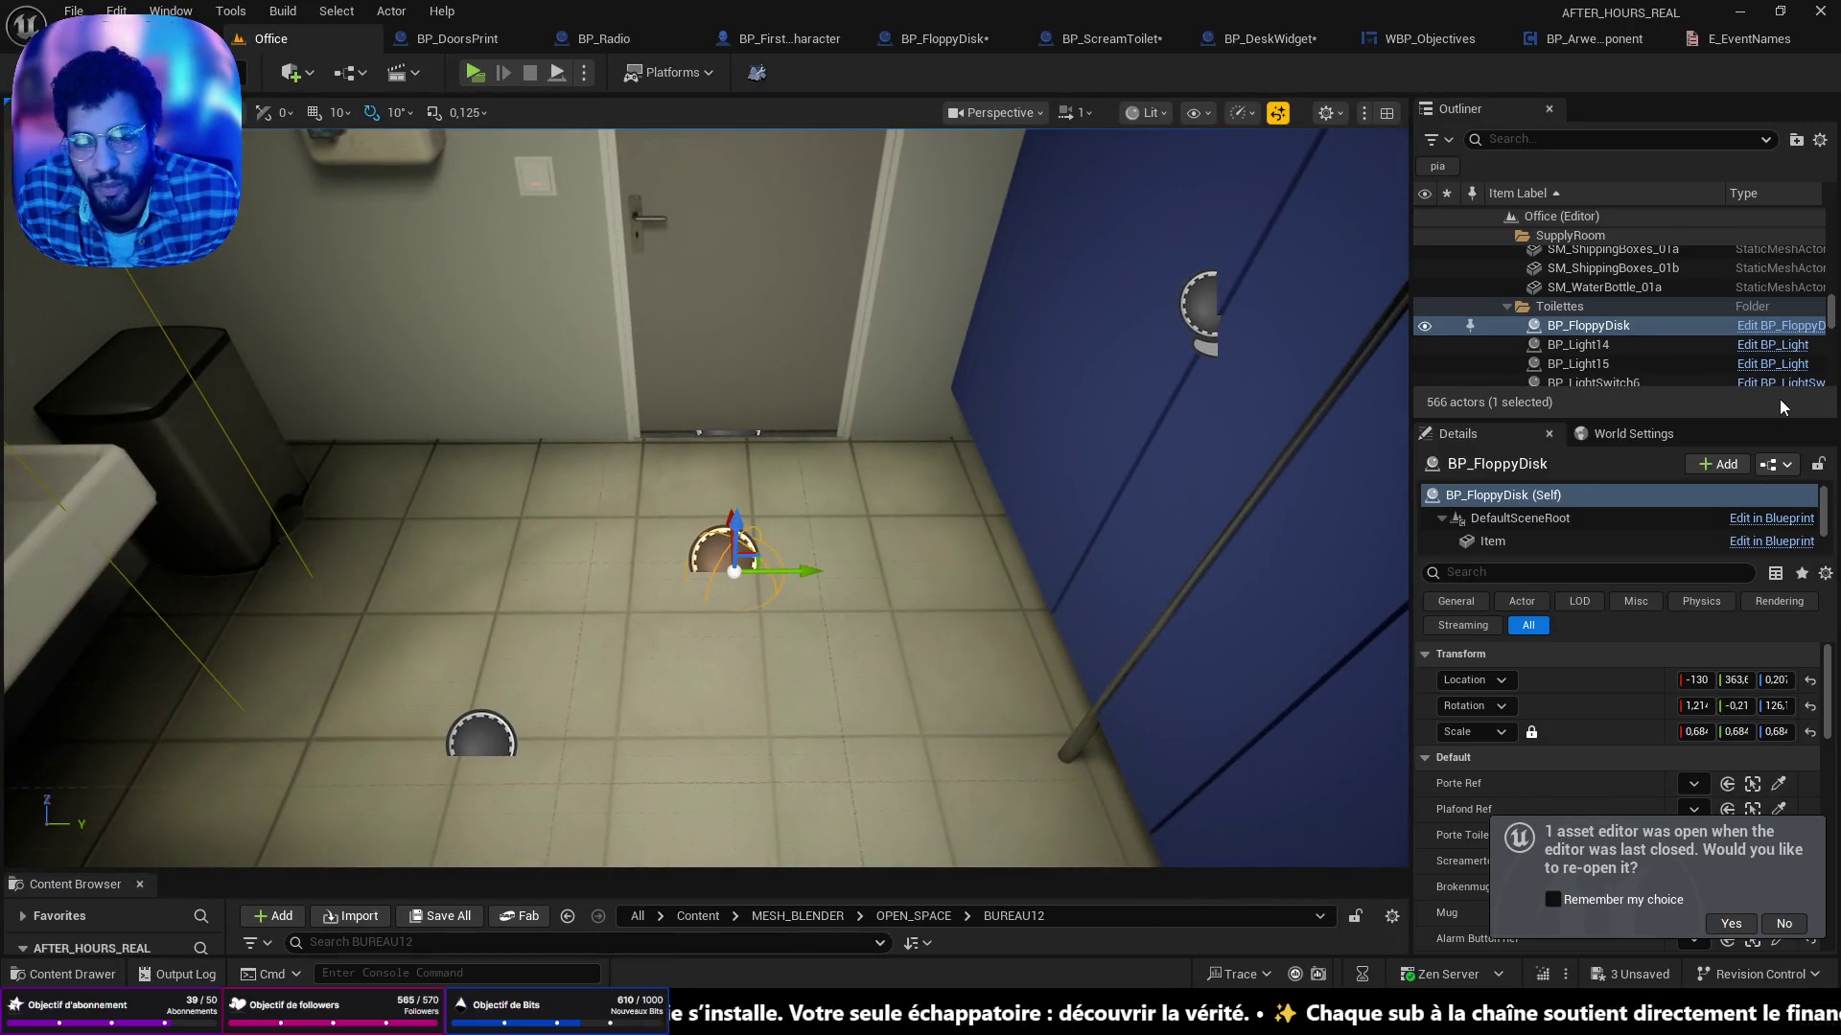
pyautogui.click(1776, 331)
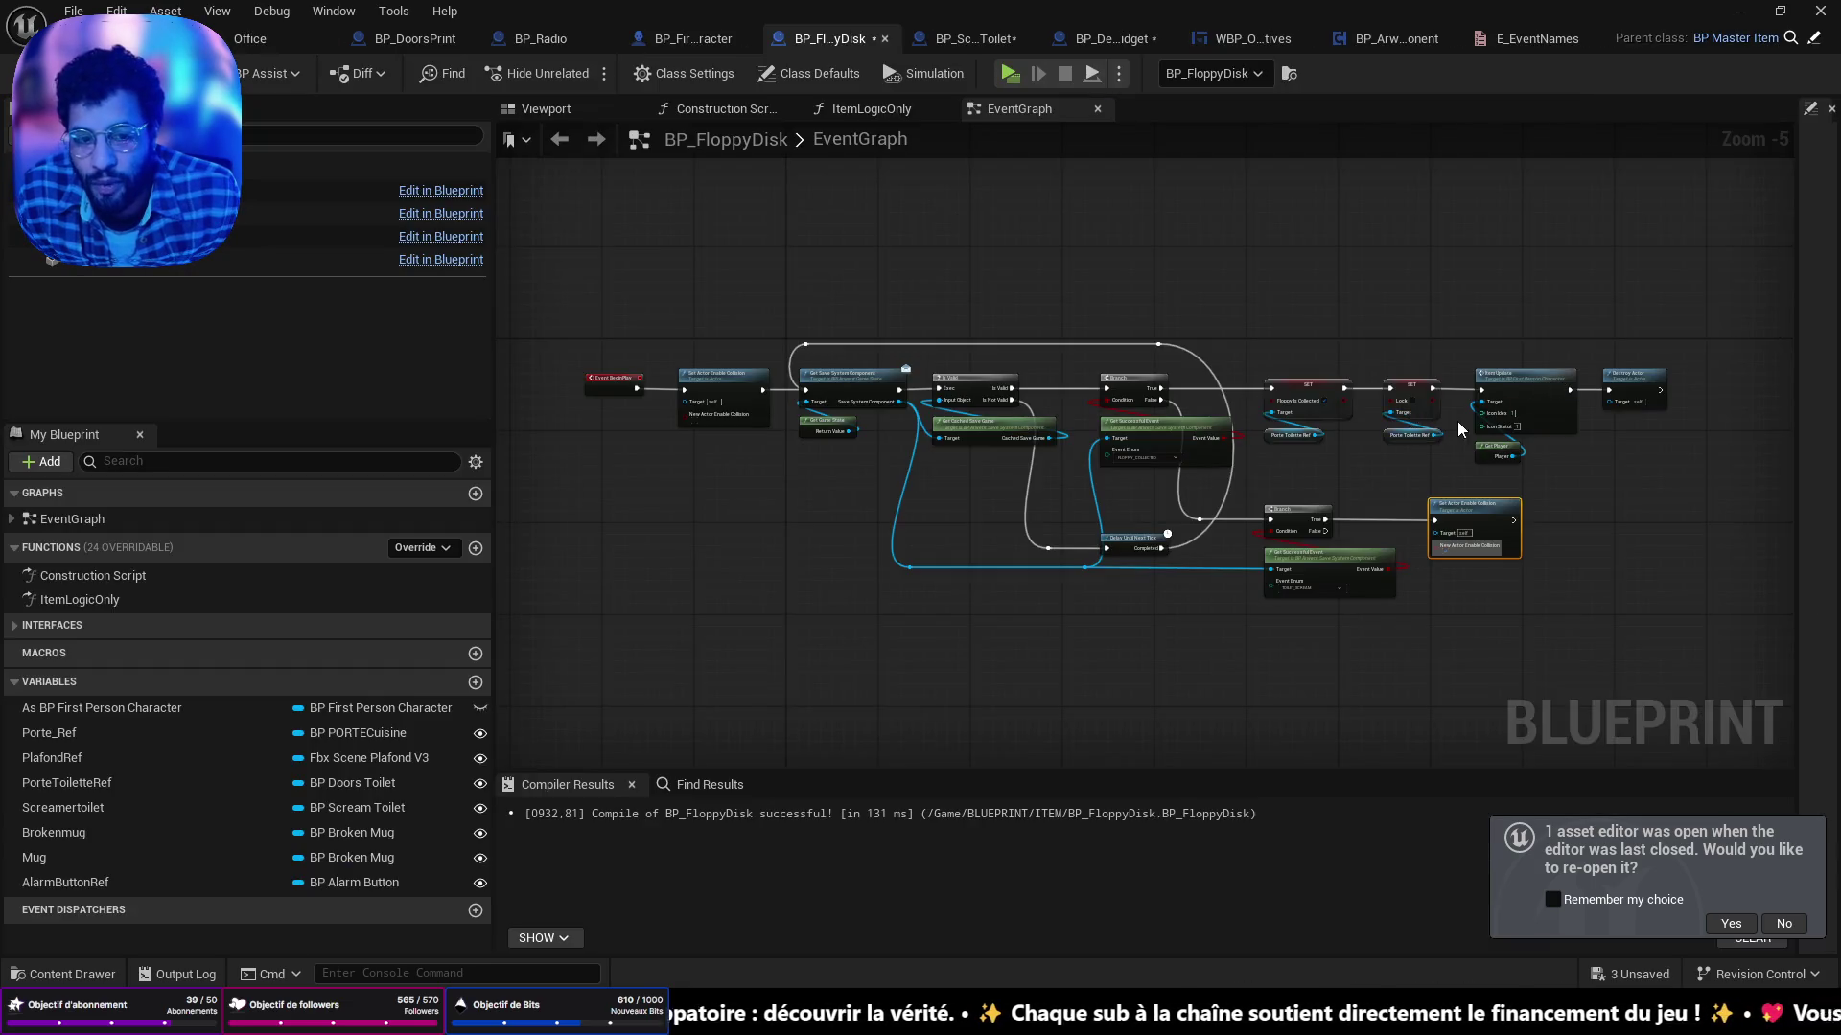
pyautogui.scroll(5, 1457, 422)
pyautogui.scroll(-6, 933, 226)
pyautogui.click(871, 109)
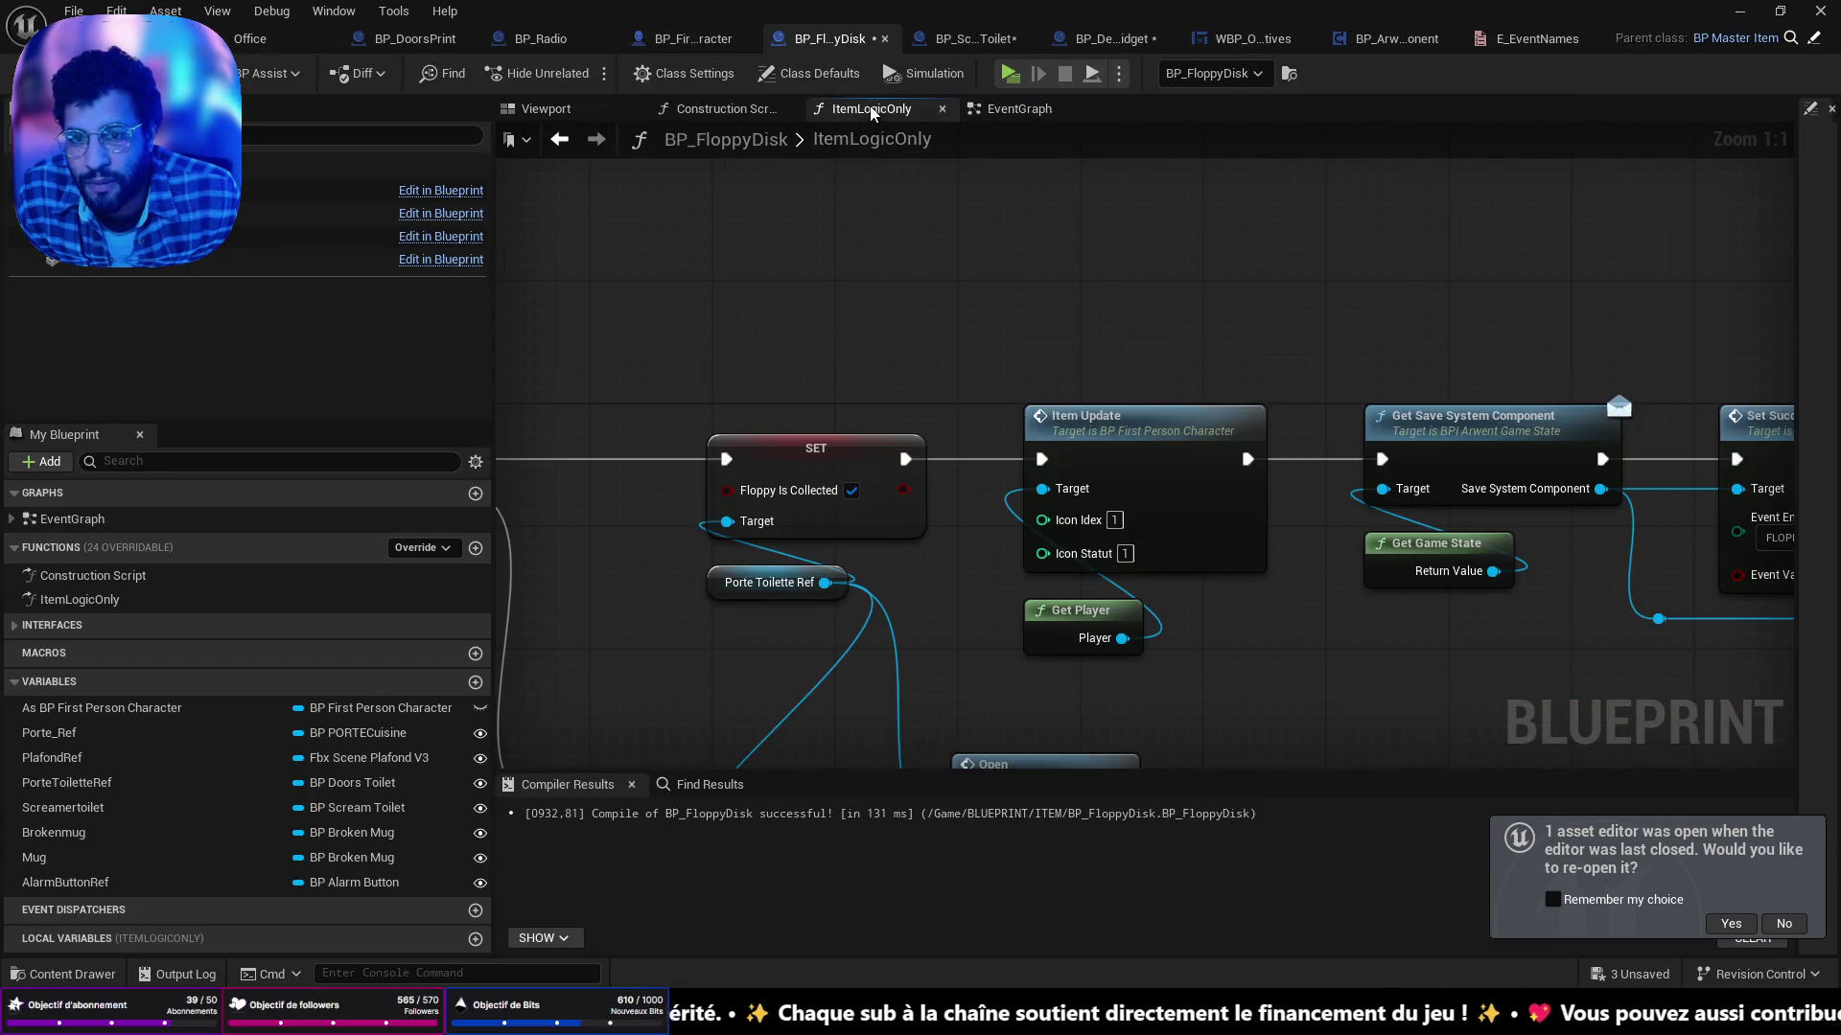
pyautogui.scroll(-3, 1122, 387)
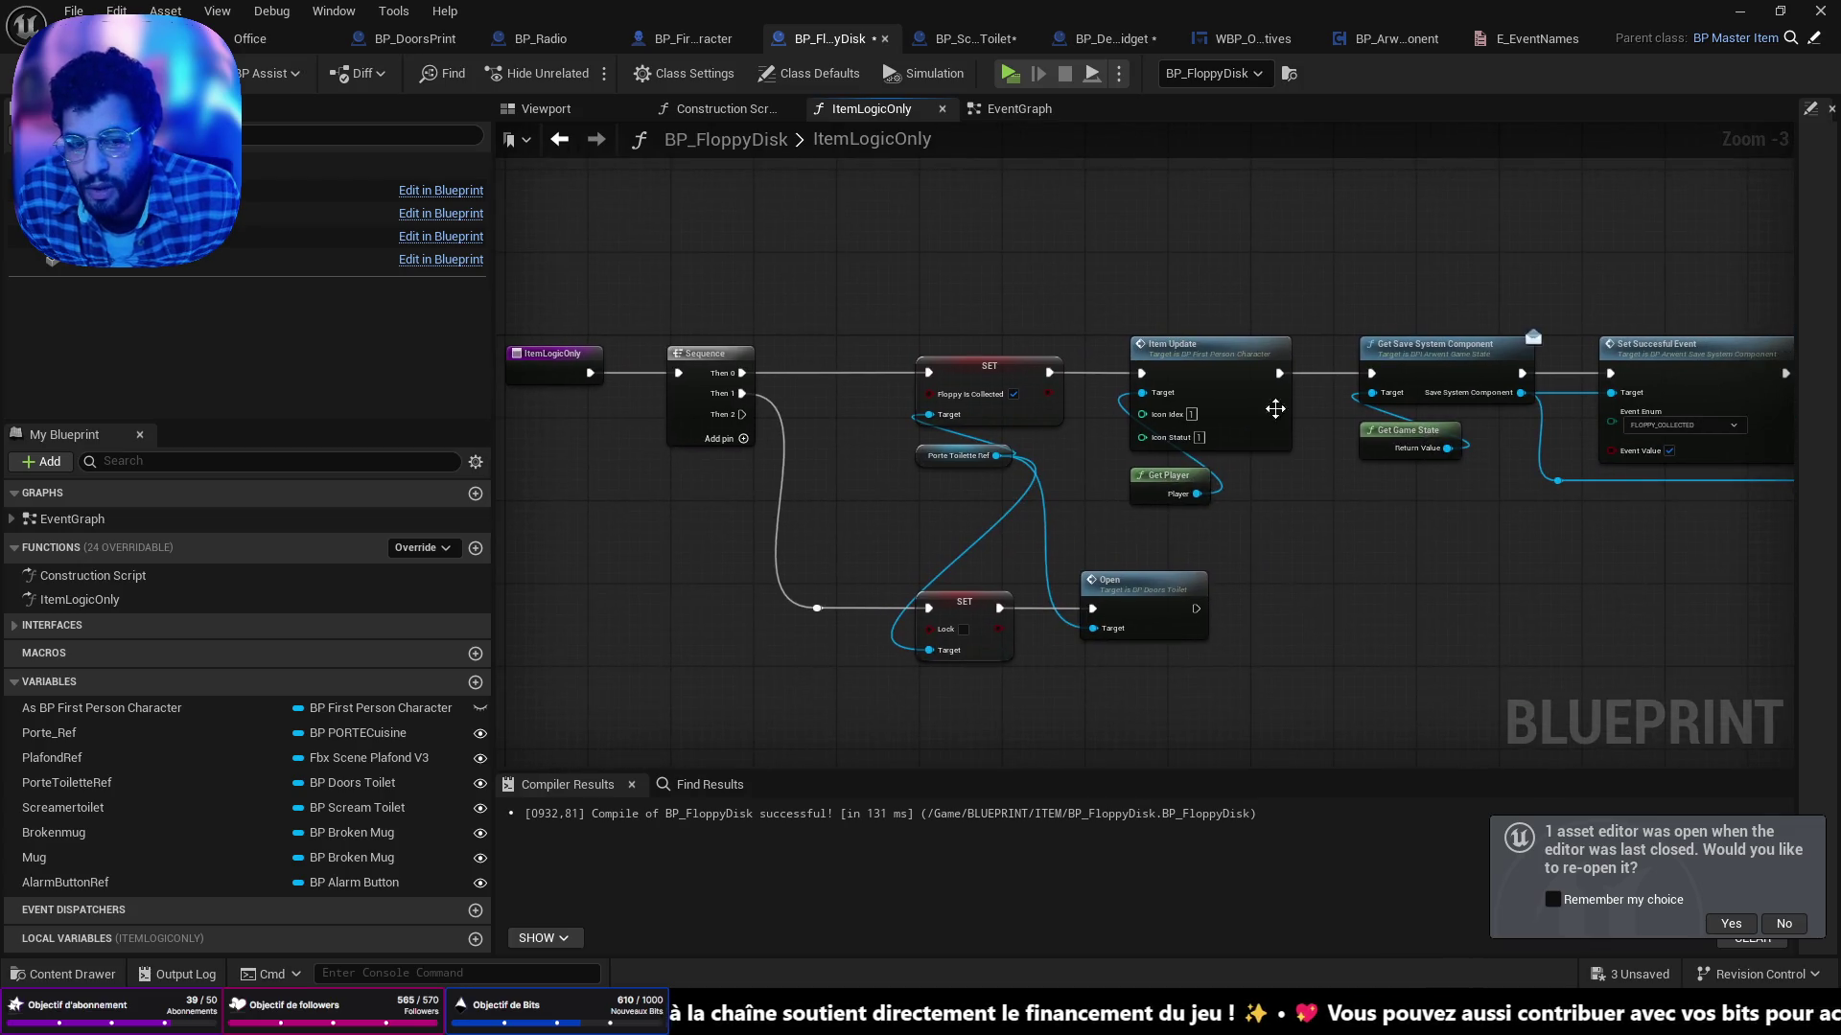
pyautogui.moveTo(1236, 399); pyautogui.dragTo(773, 408)
pyautogui.scroll(3, 773, 407)
pyautogui.click(878, 487)
pyautogui.moveTo(878, 487)
pyautogui.mouseDown()
pyautogui.moveTo(811, 525)
pyautogui.moveTo(864, 485)
pyautogui.mouseUp()
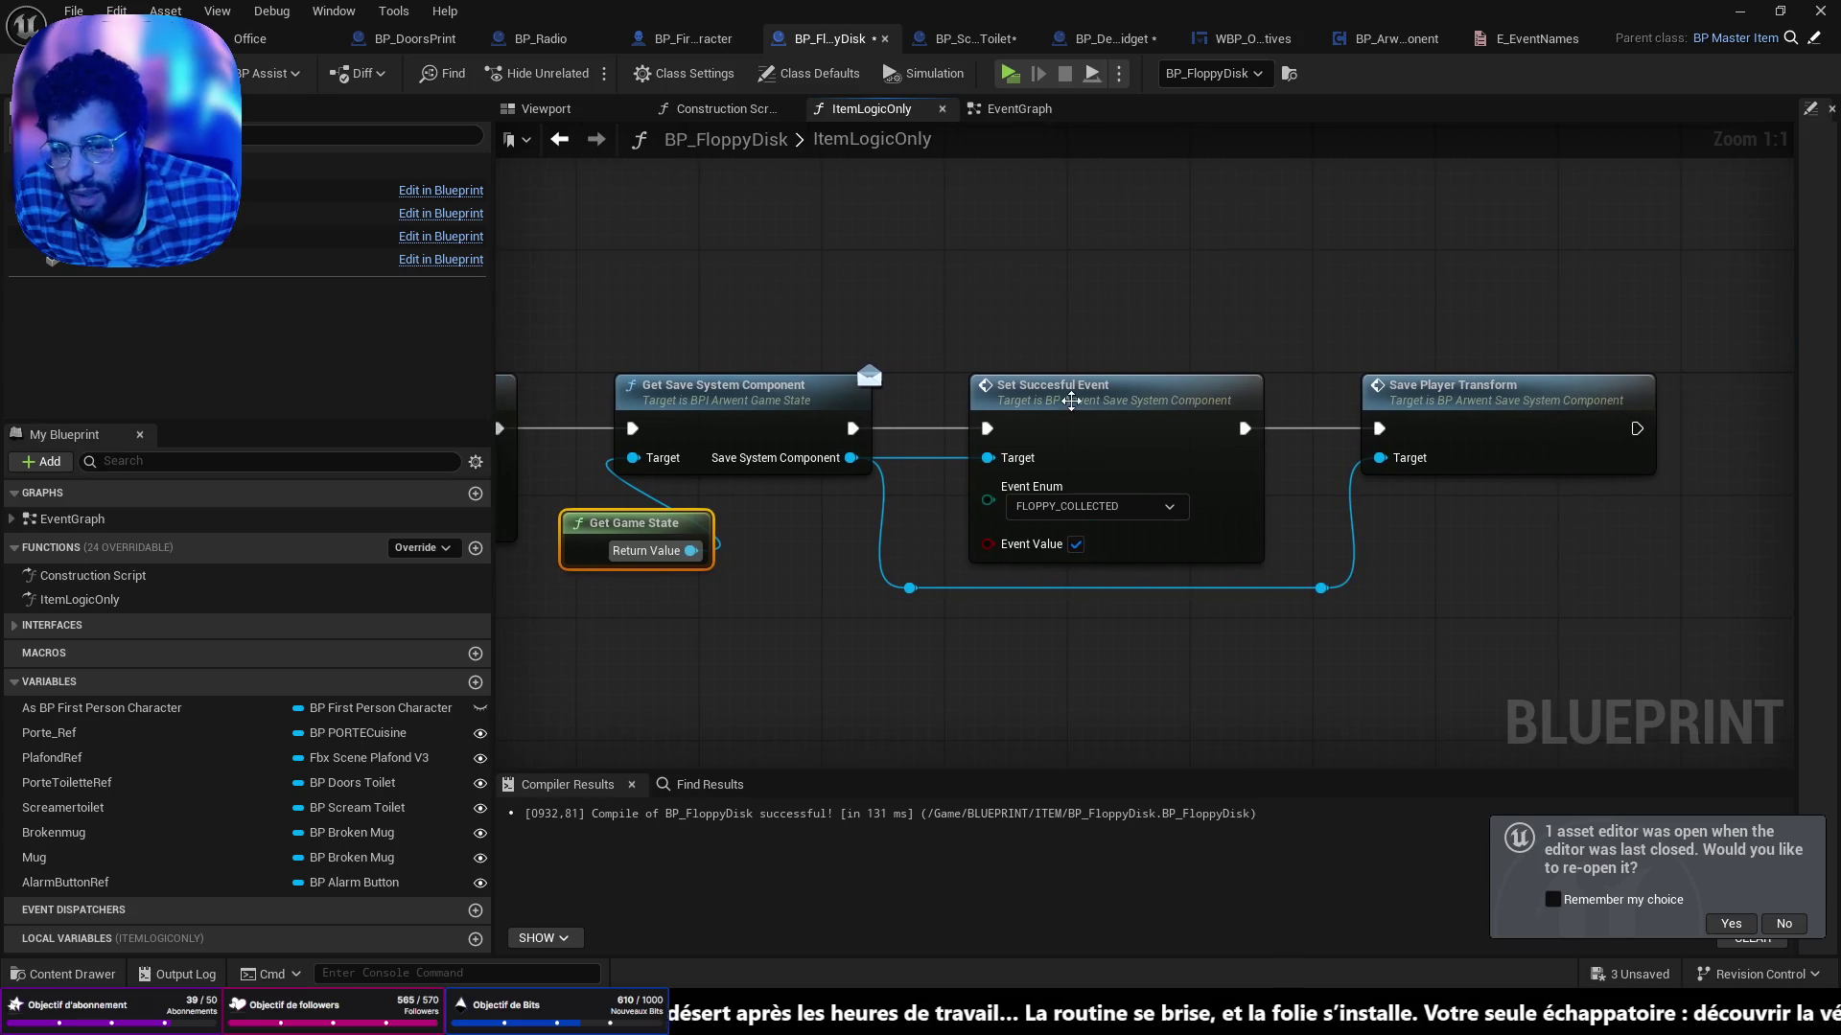
pyautogui.click(1082, 419)
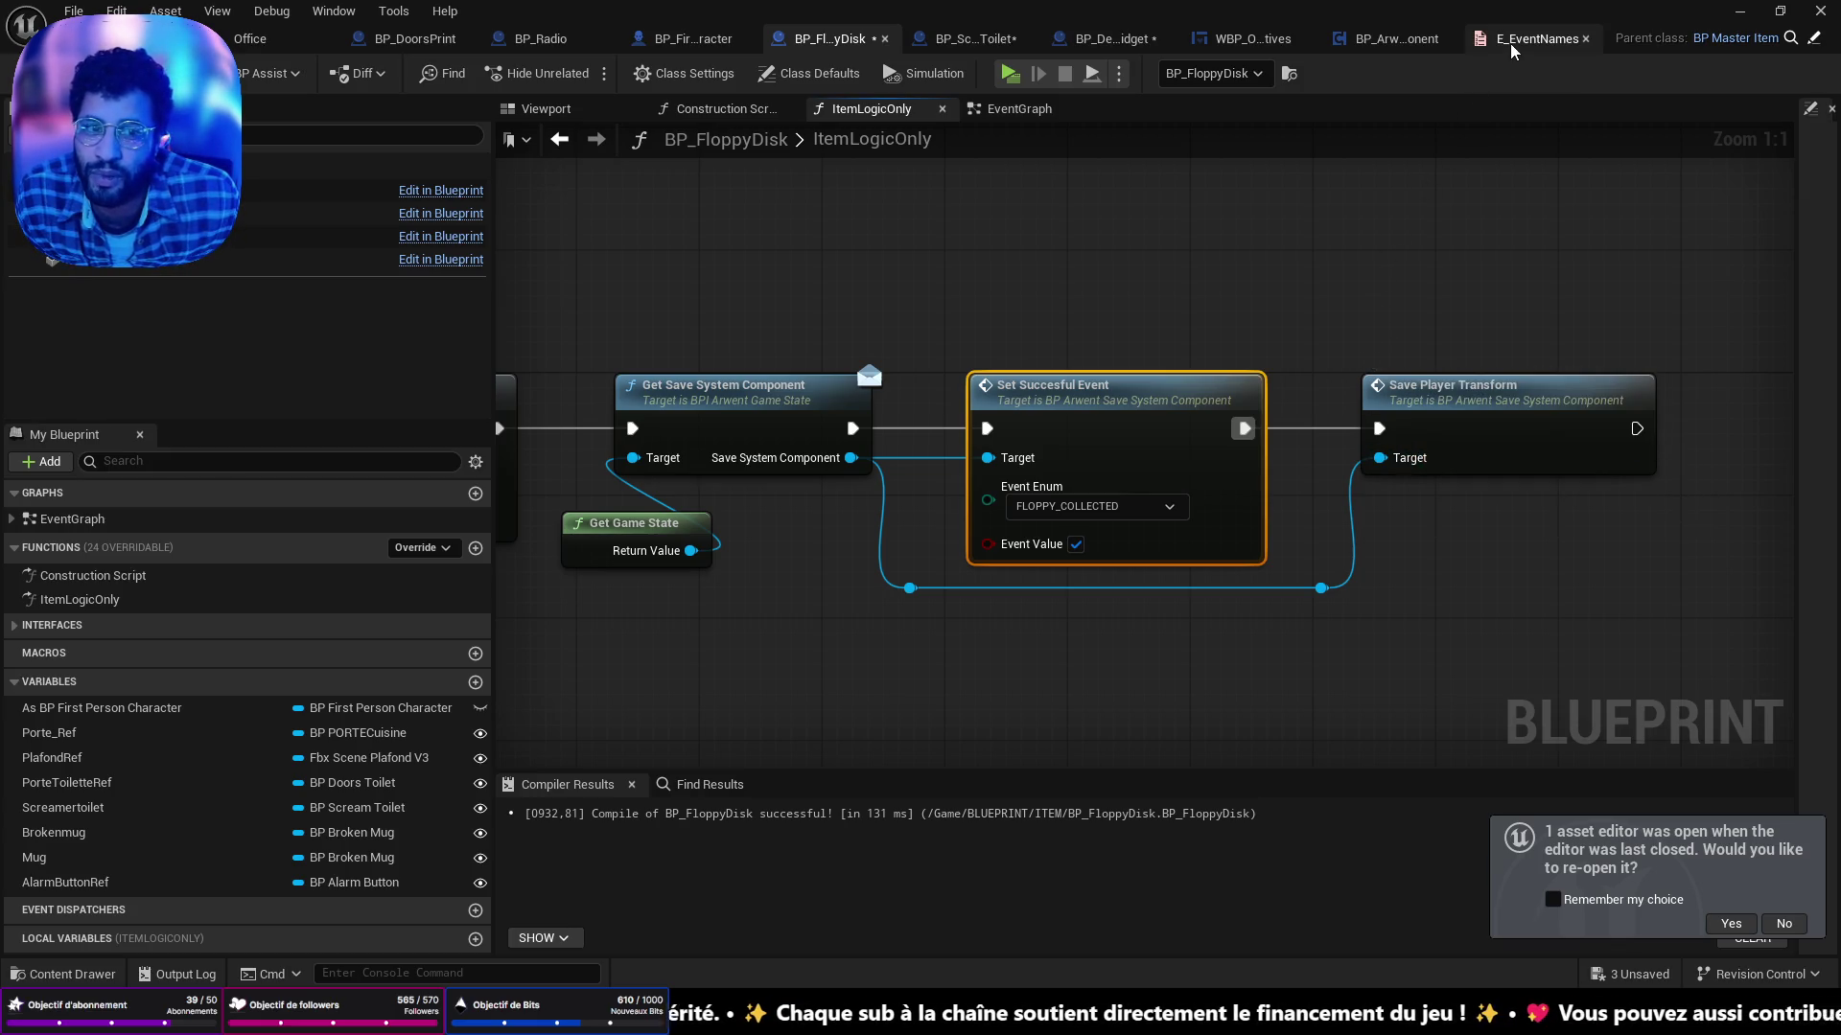
pyautogui.click(1093, 513)
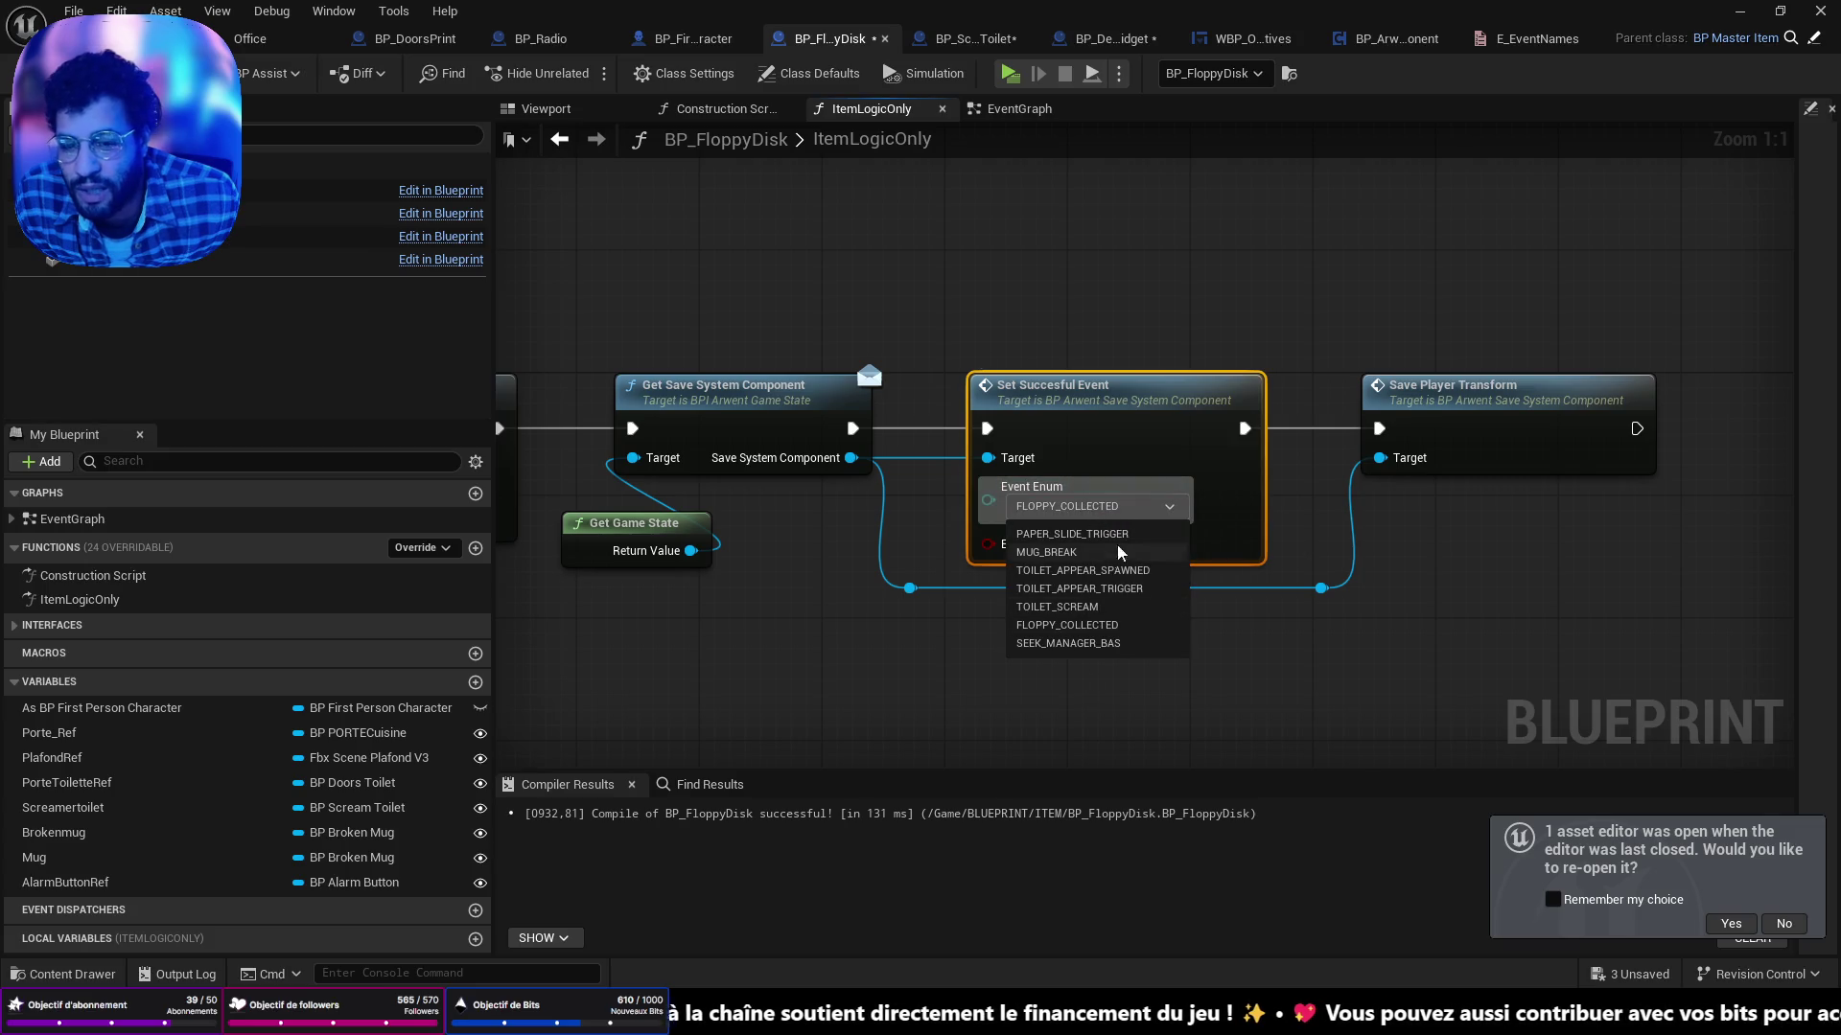
pyautogui.click(1138, 513)
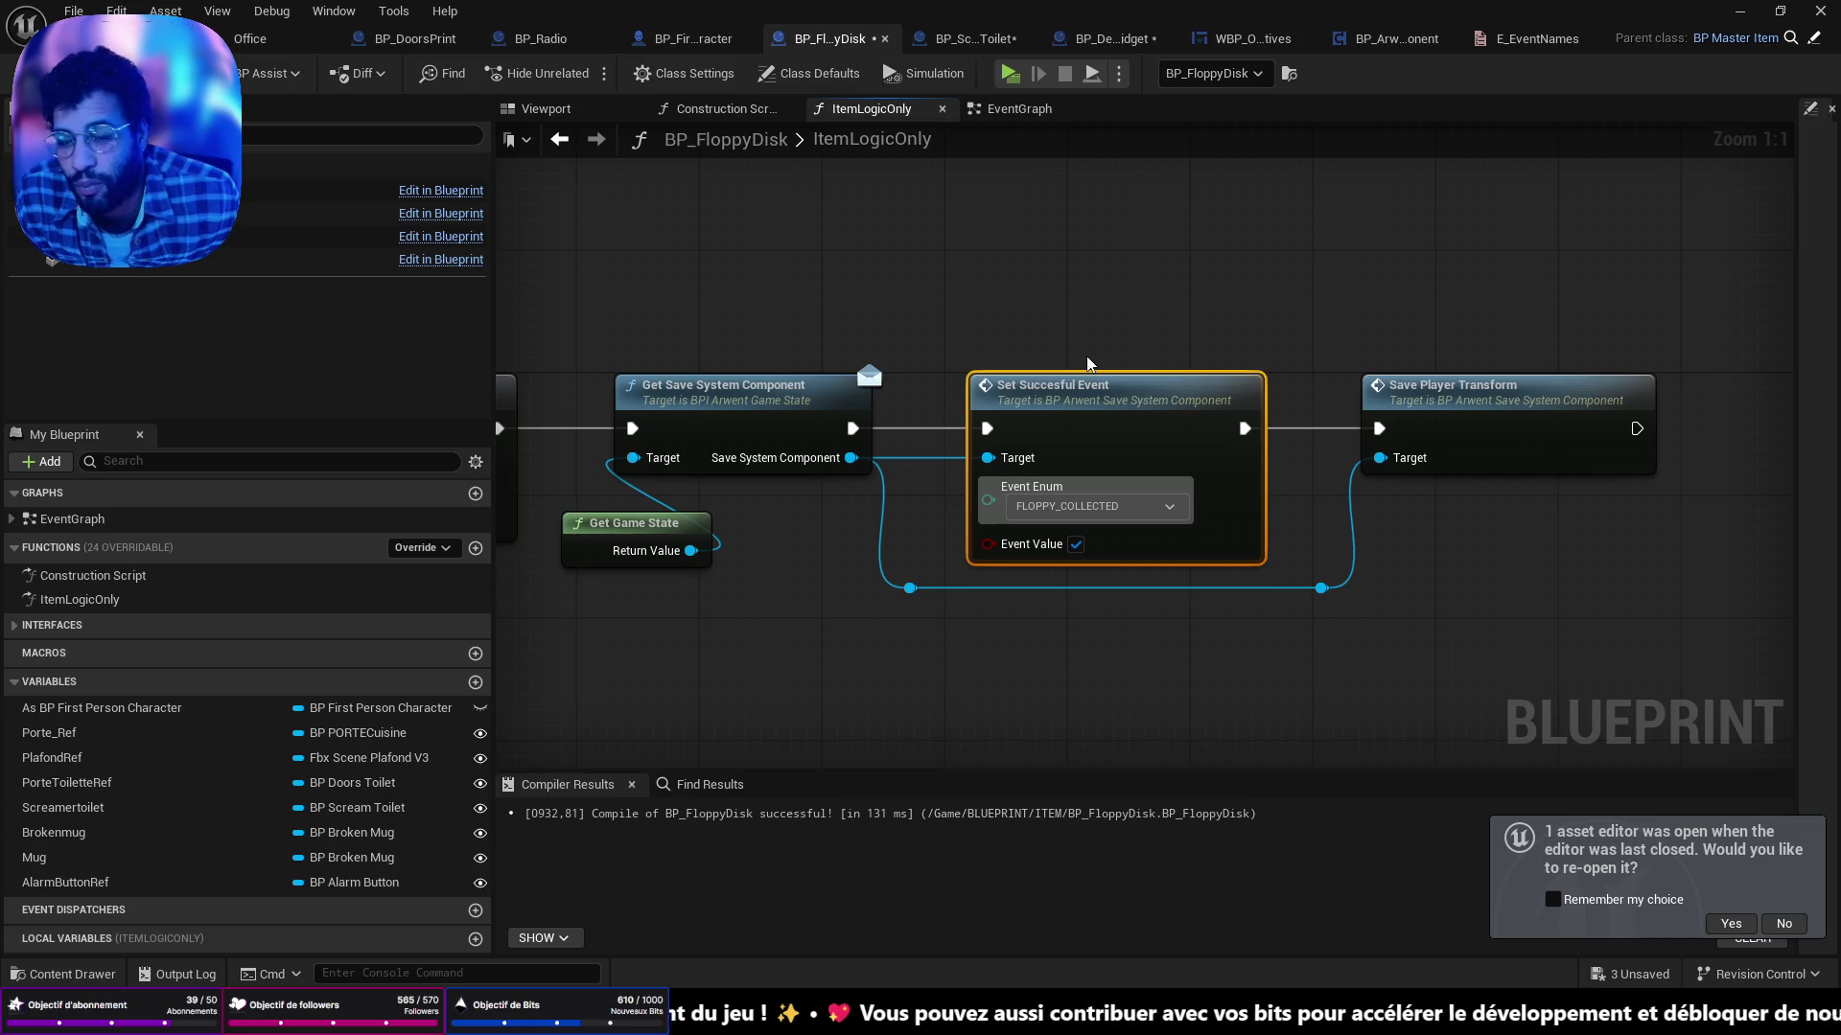
pyautogui.scroll(-4, 882, 256)
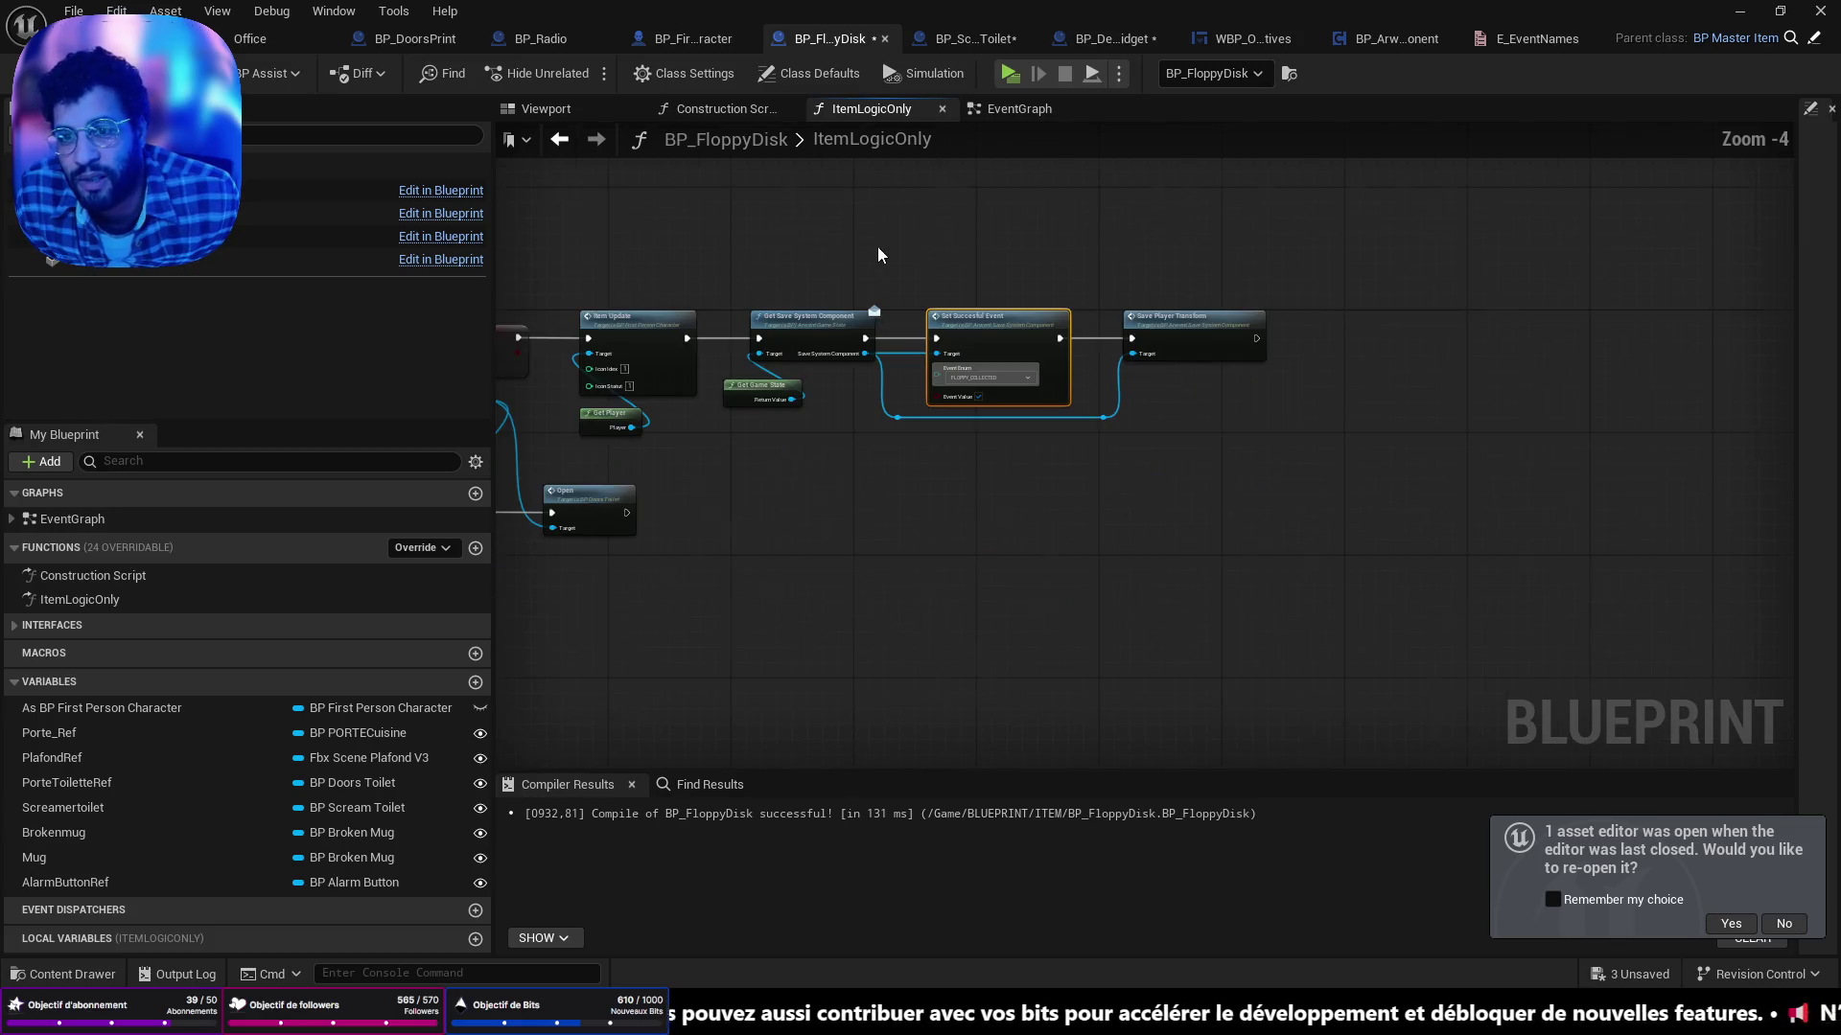
pyautogui.click(999, 111)
pyautogui.scroll(5, 880, 521)
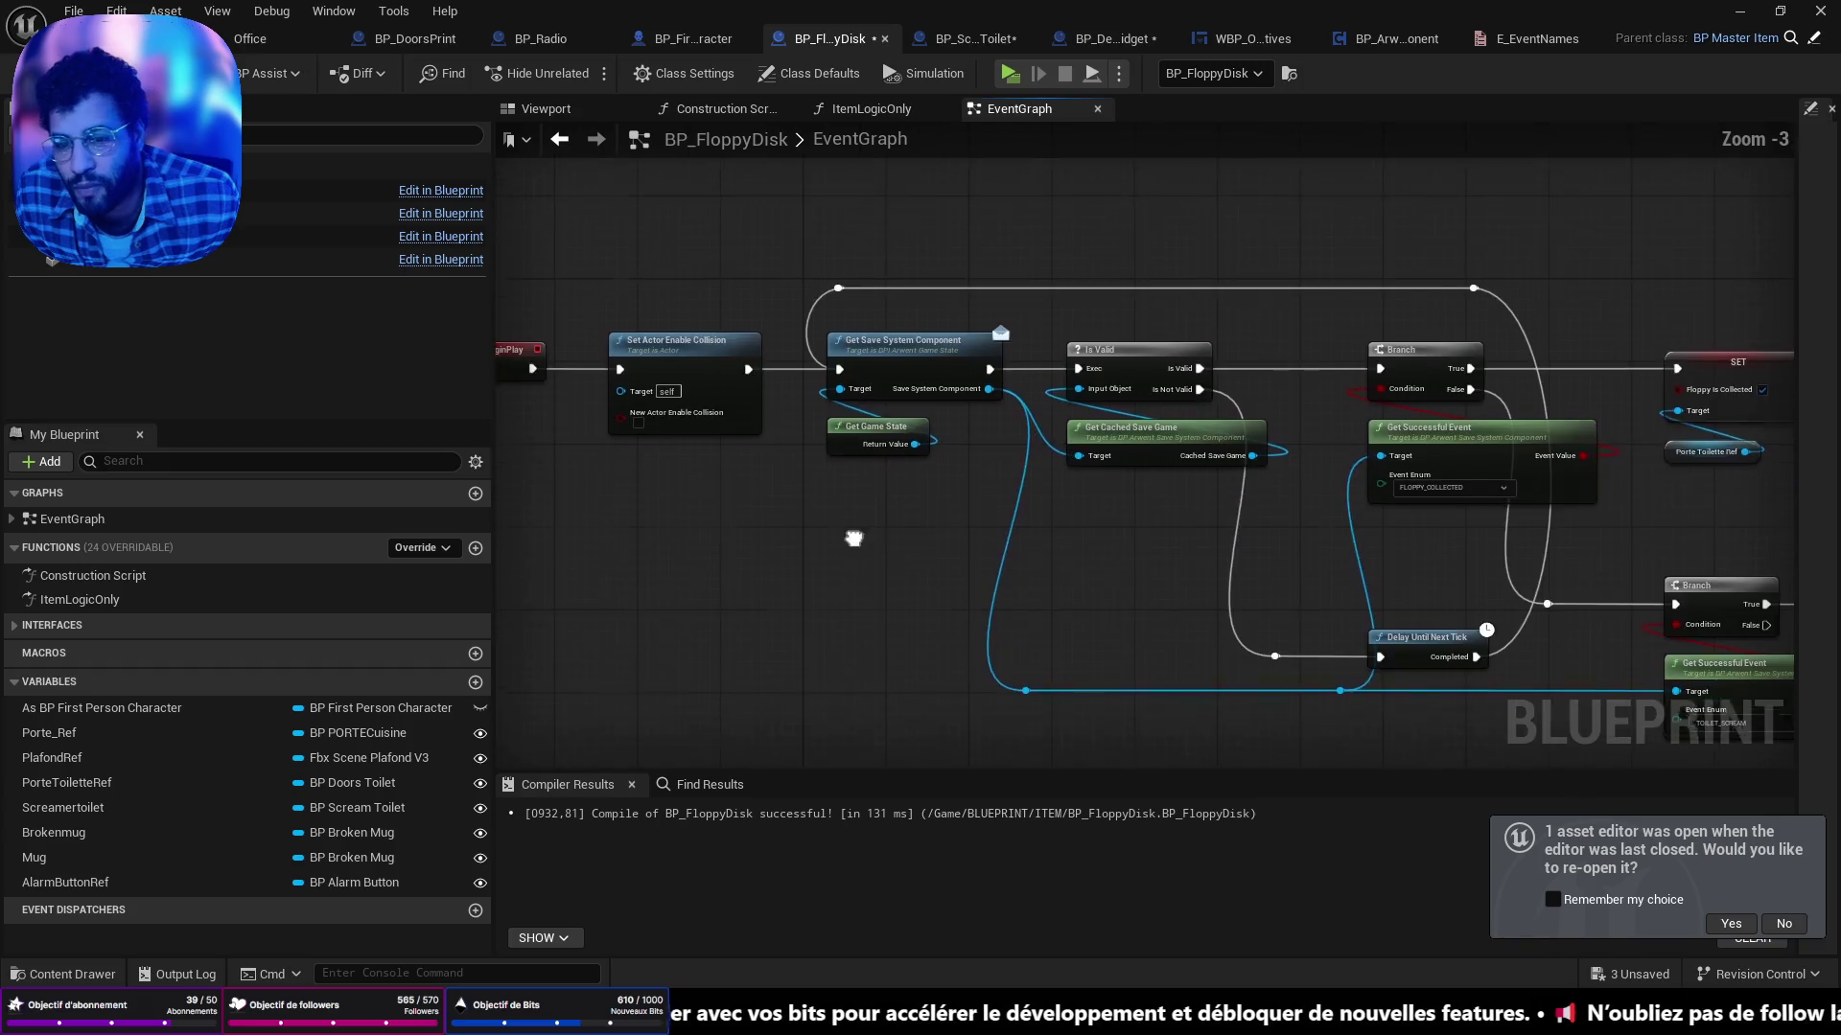
pyautogui.moveTo(919, 580)
pyautogui.mouseDown()
pyautogui.moveTo(1225, 565)
pyautogui.moveTo(760, 504)
pyautogui.moveTo(733, 454)
pyautogui.mouseUp()
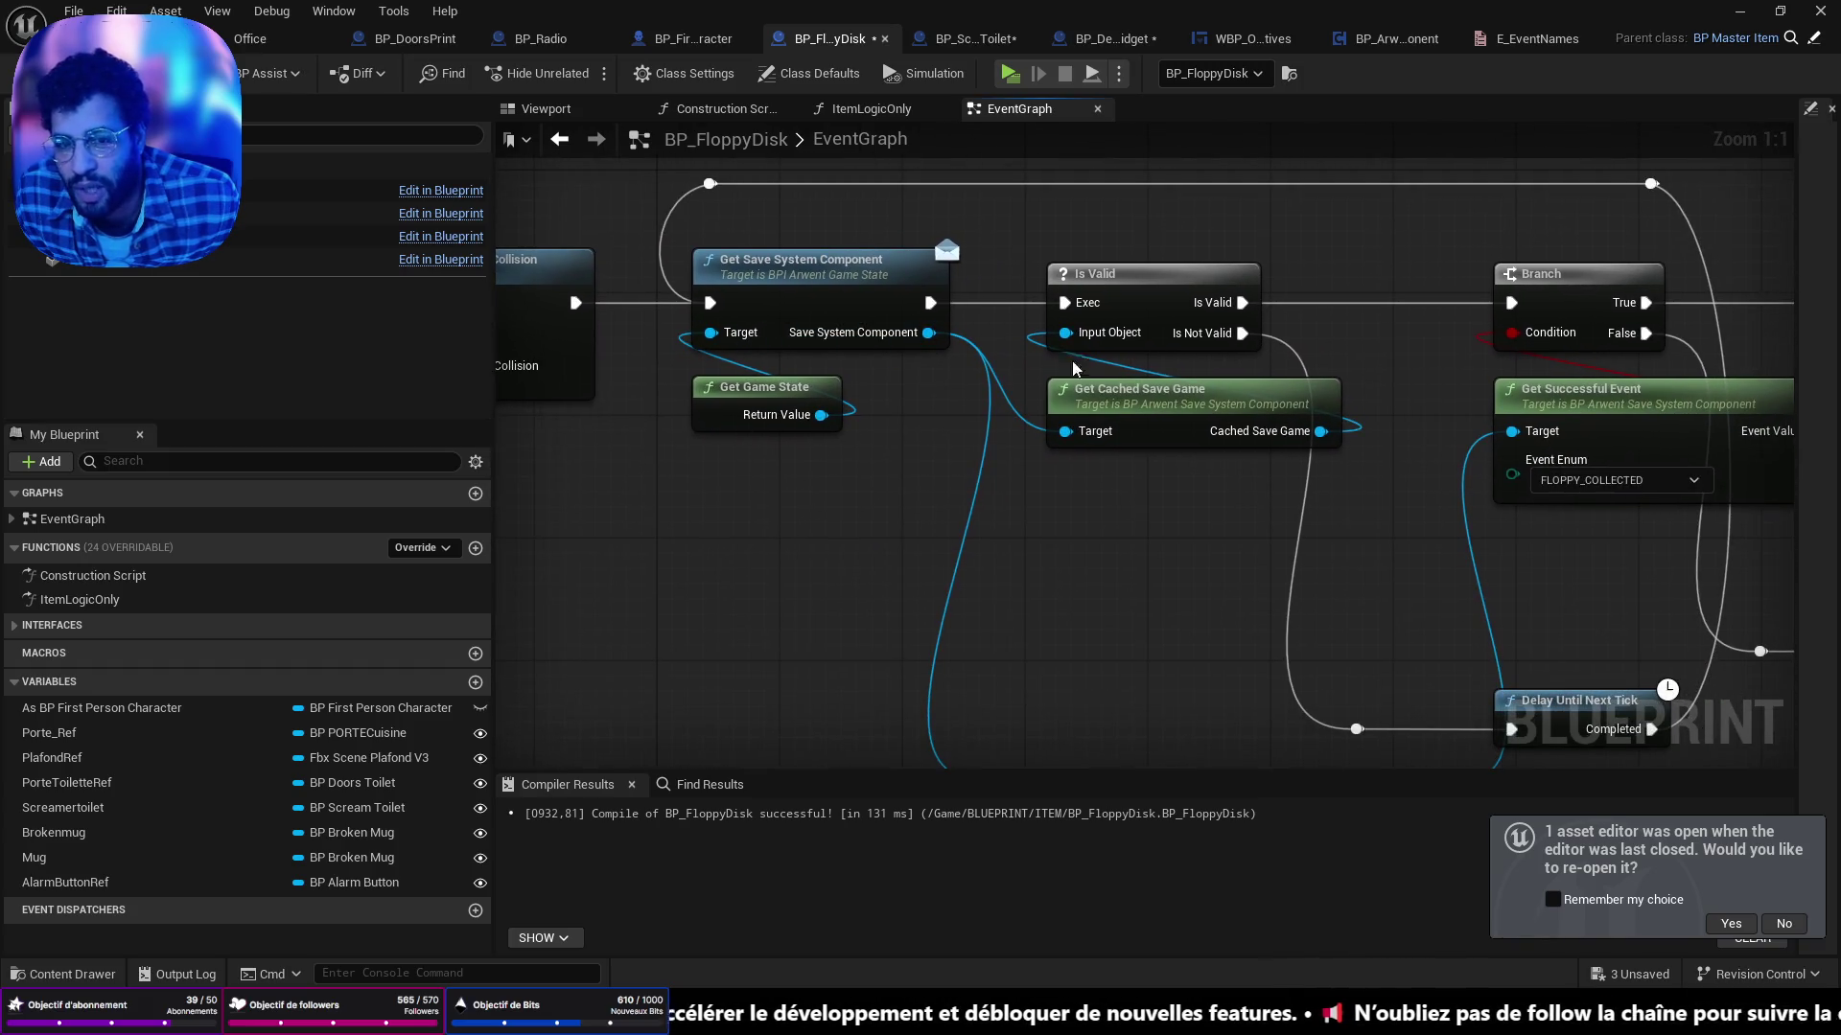
pyautogui.moveTo(1236, 530); pyautogui.dragTo(952, 532)
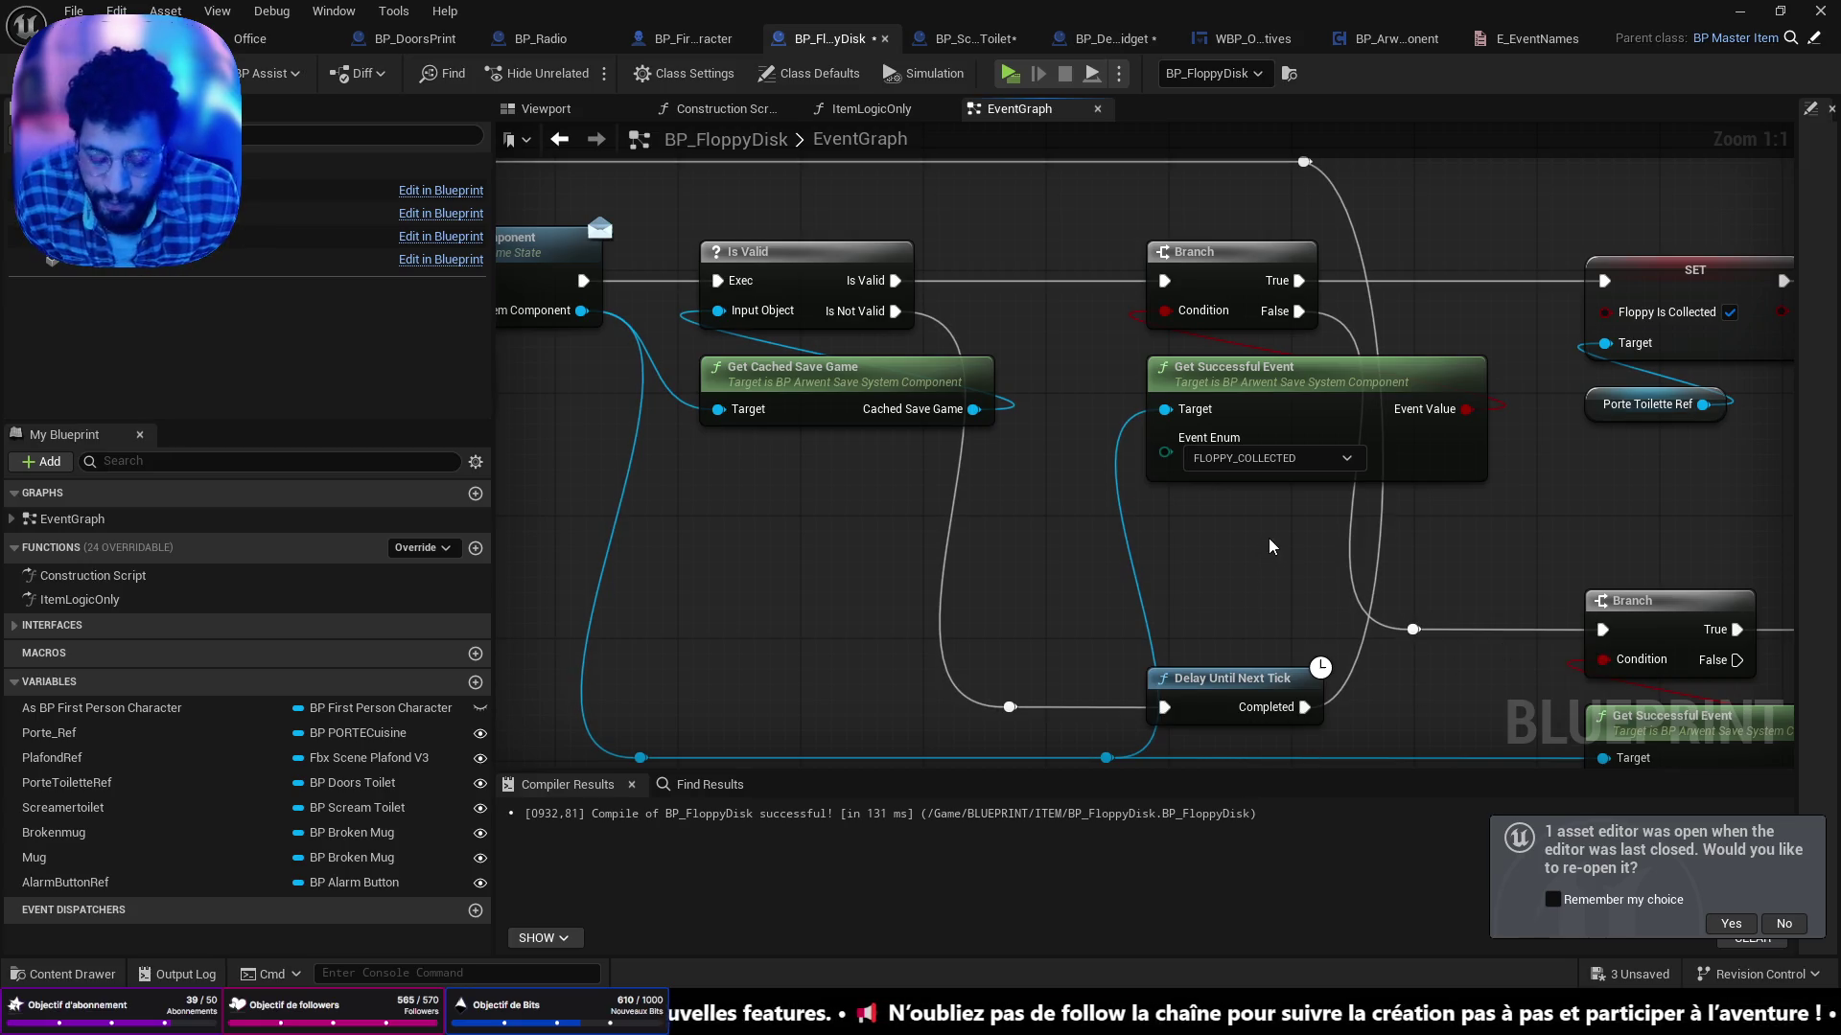
pyautogui.moveTo(1330, 526); pyautogui.dragTo(1191, 544)
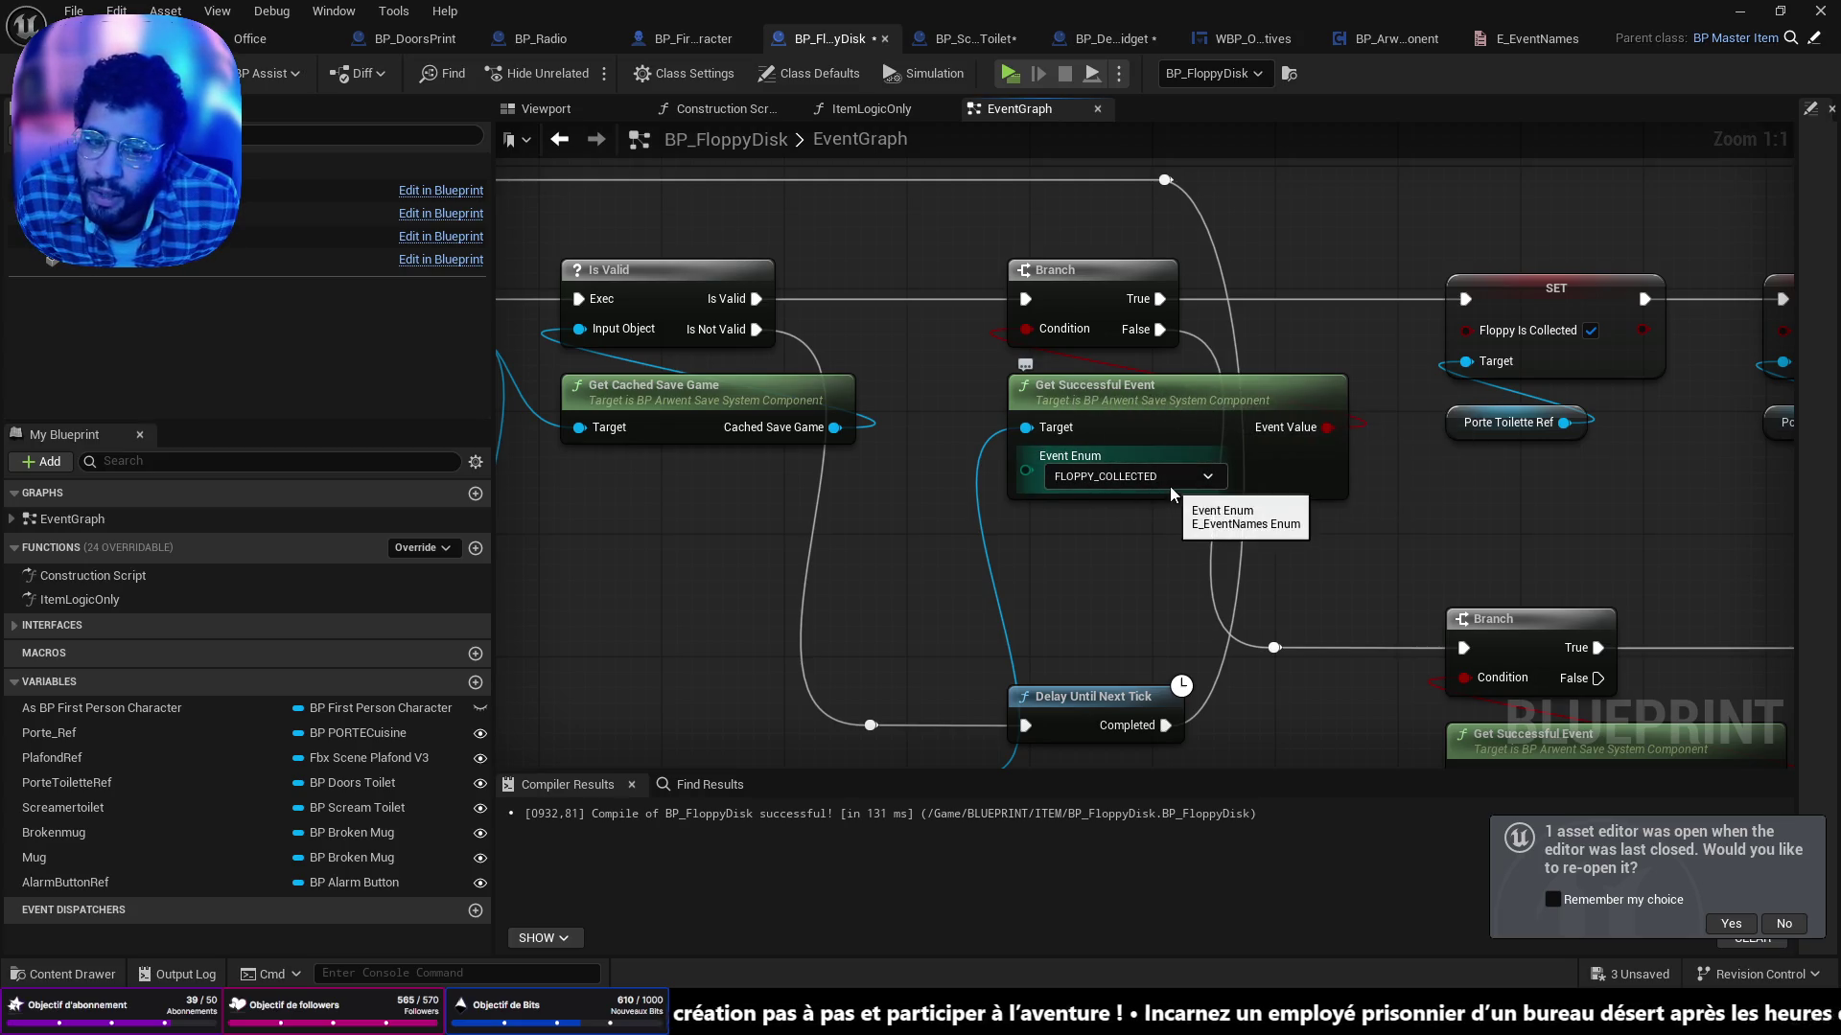
pyautogui.moveTo(1202, 361); pyautogui.dragTo(930, 403)
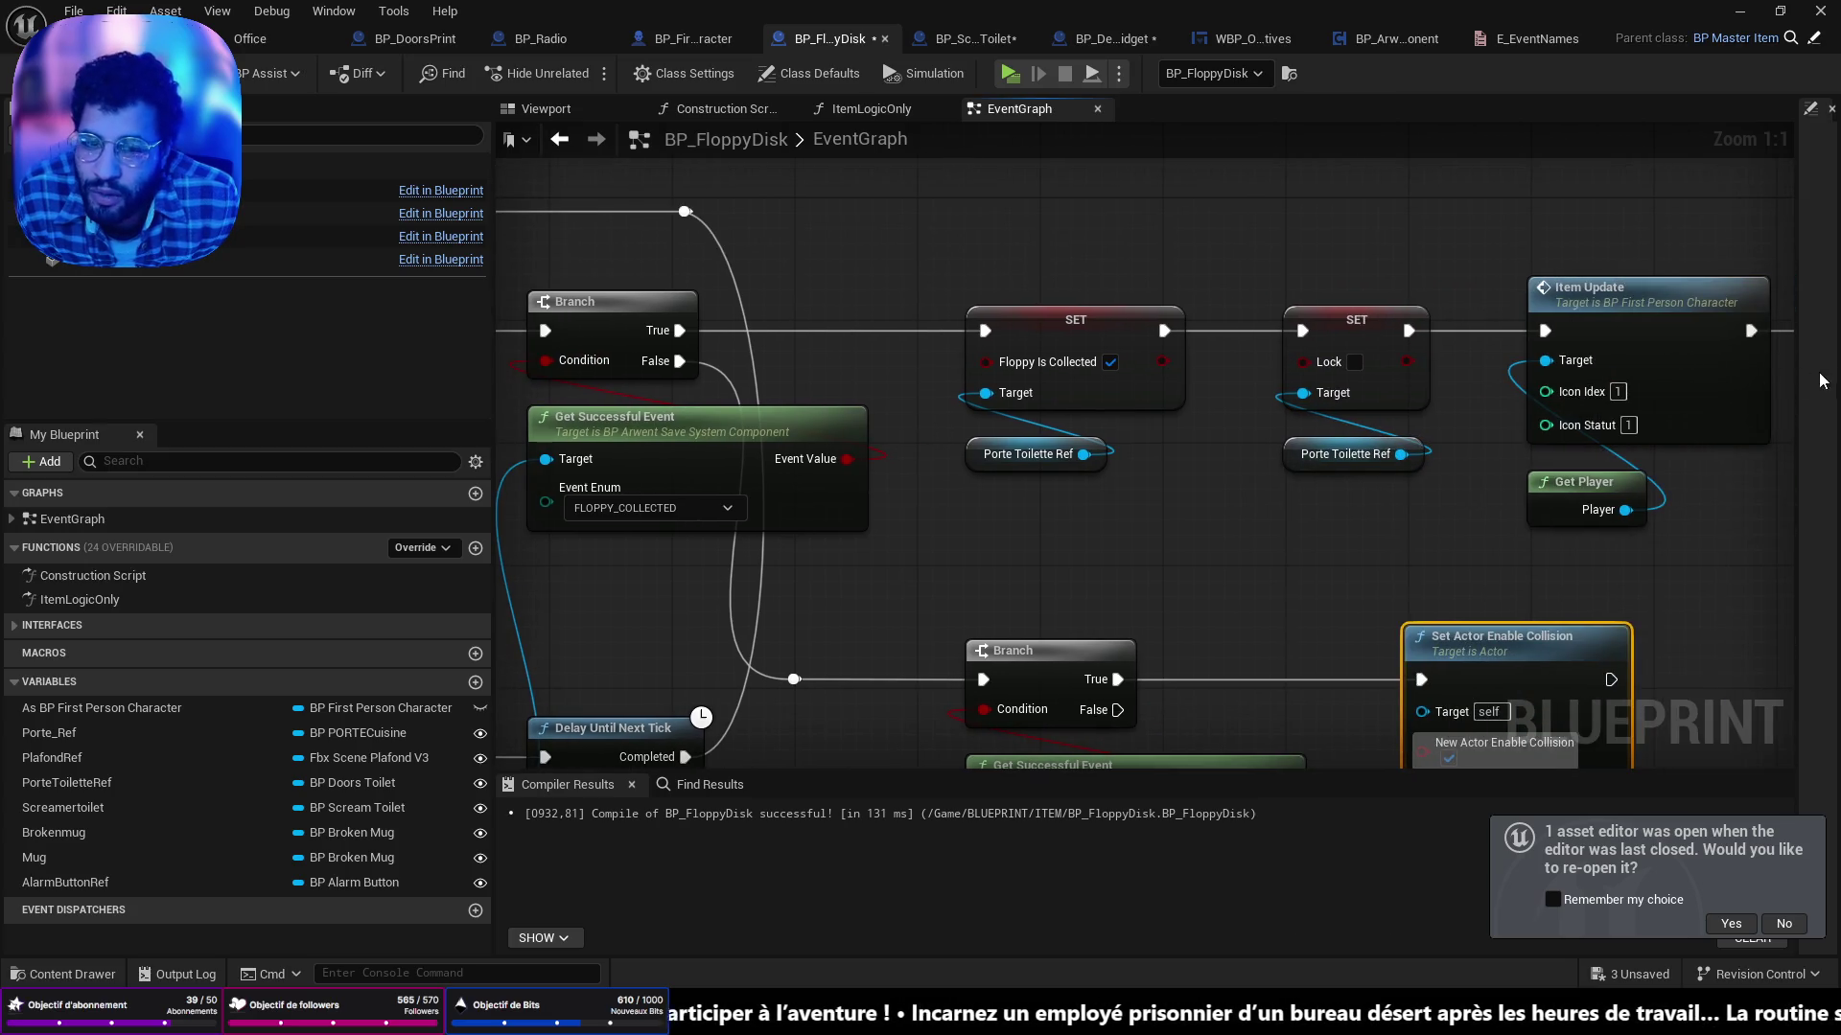
pyautogui.moveTo(856, 633); pyautogui.dragTo(856, 389)
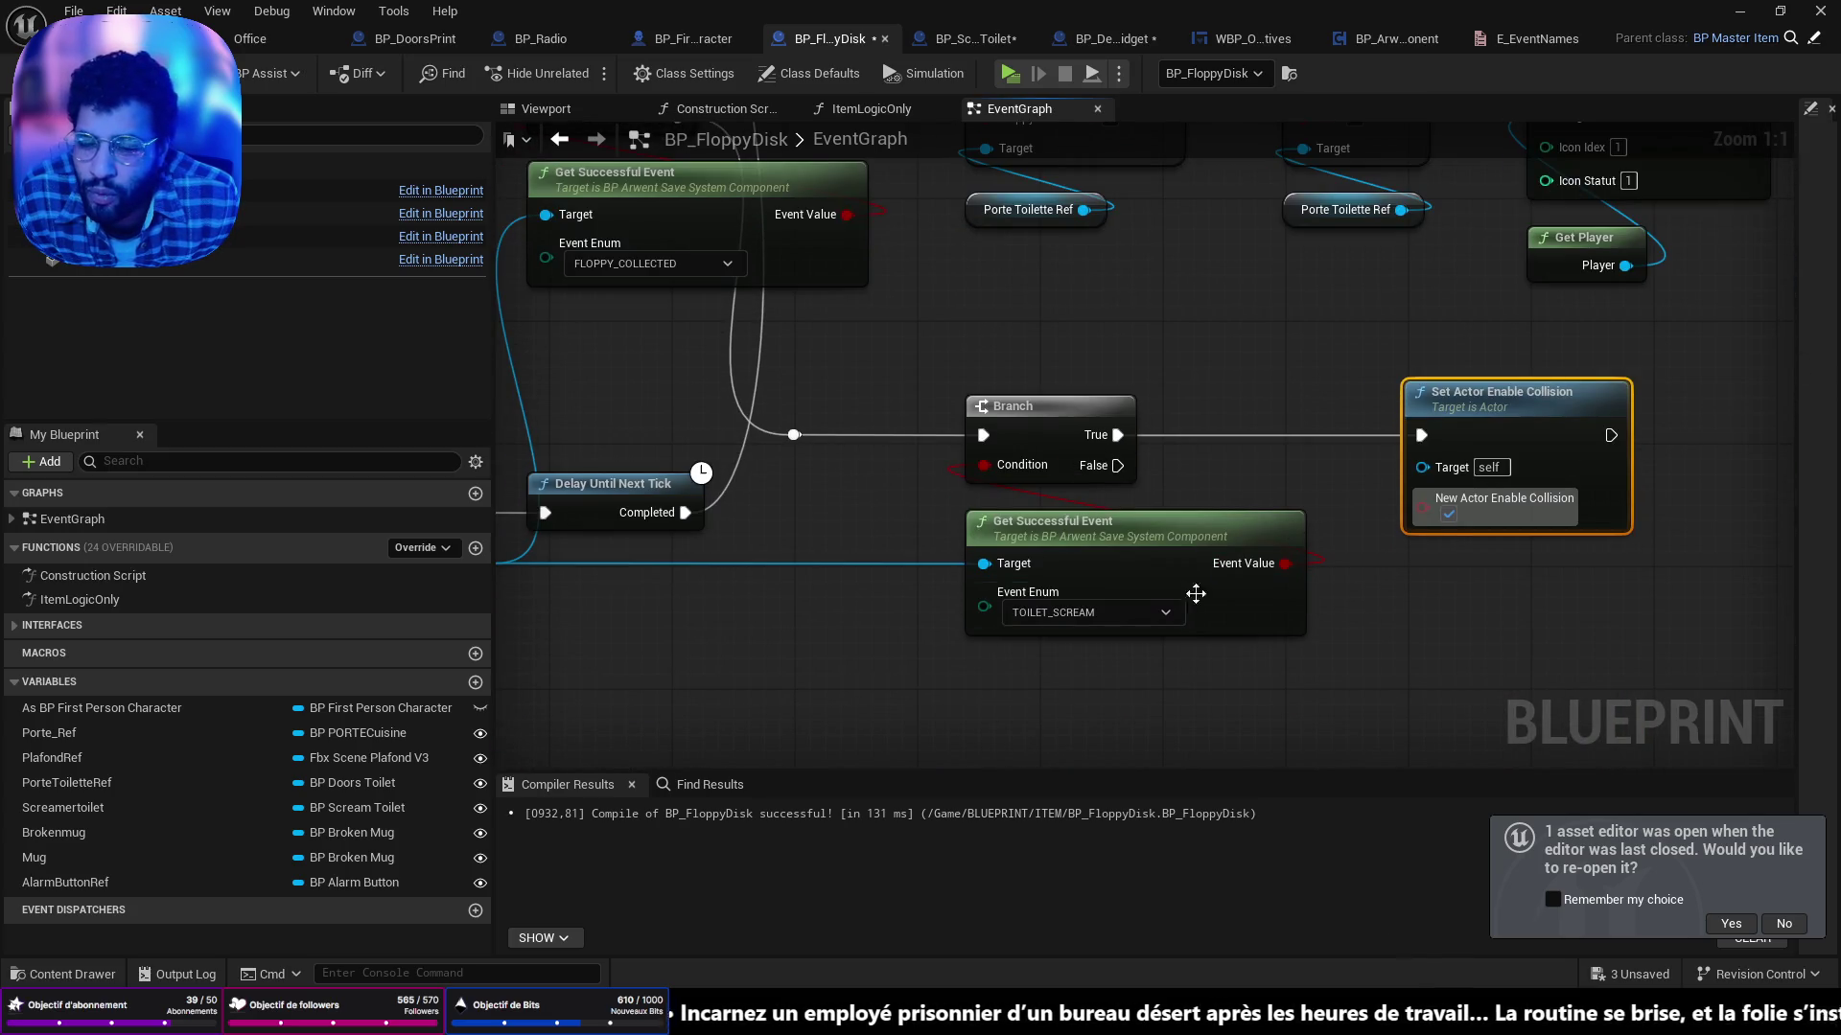
pyautogui.click(1247, 535)
pyautogui.scroll(-2, 1246, 535)
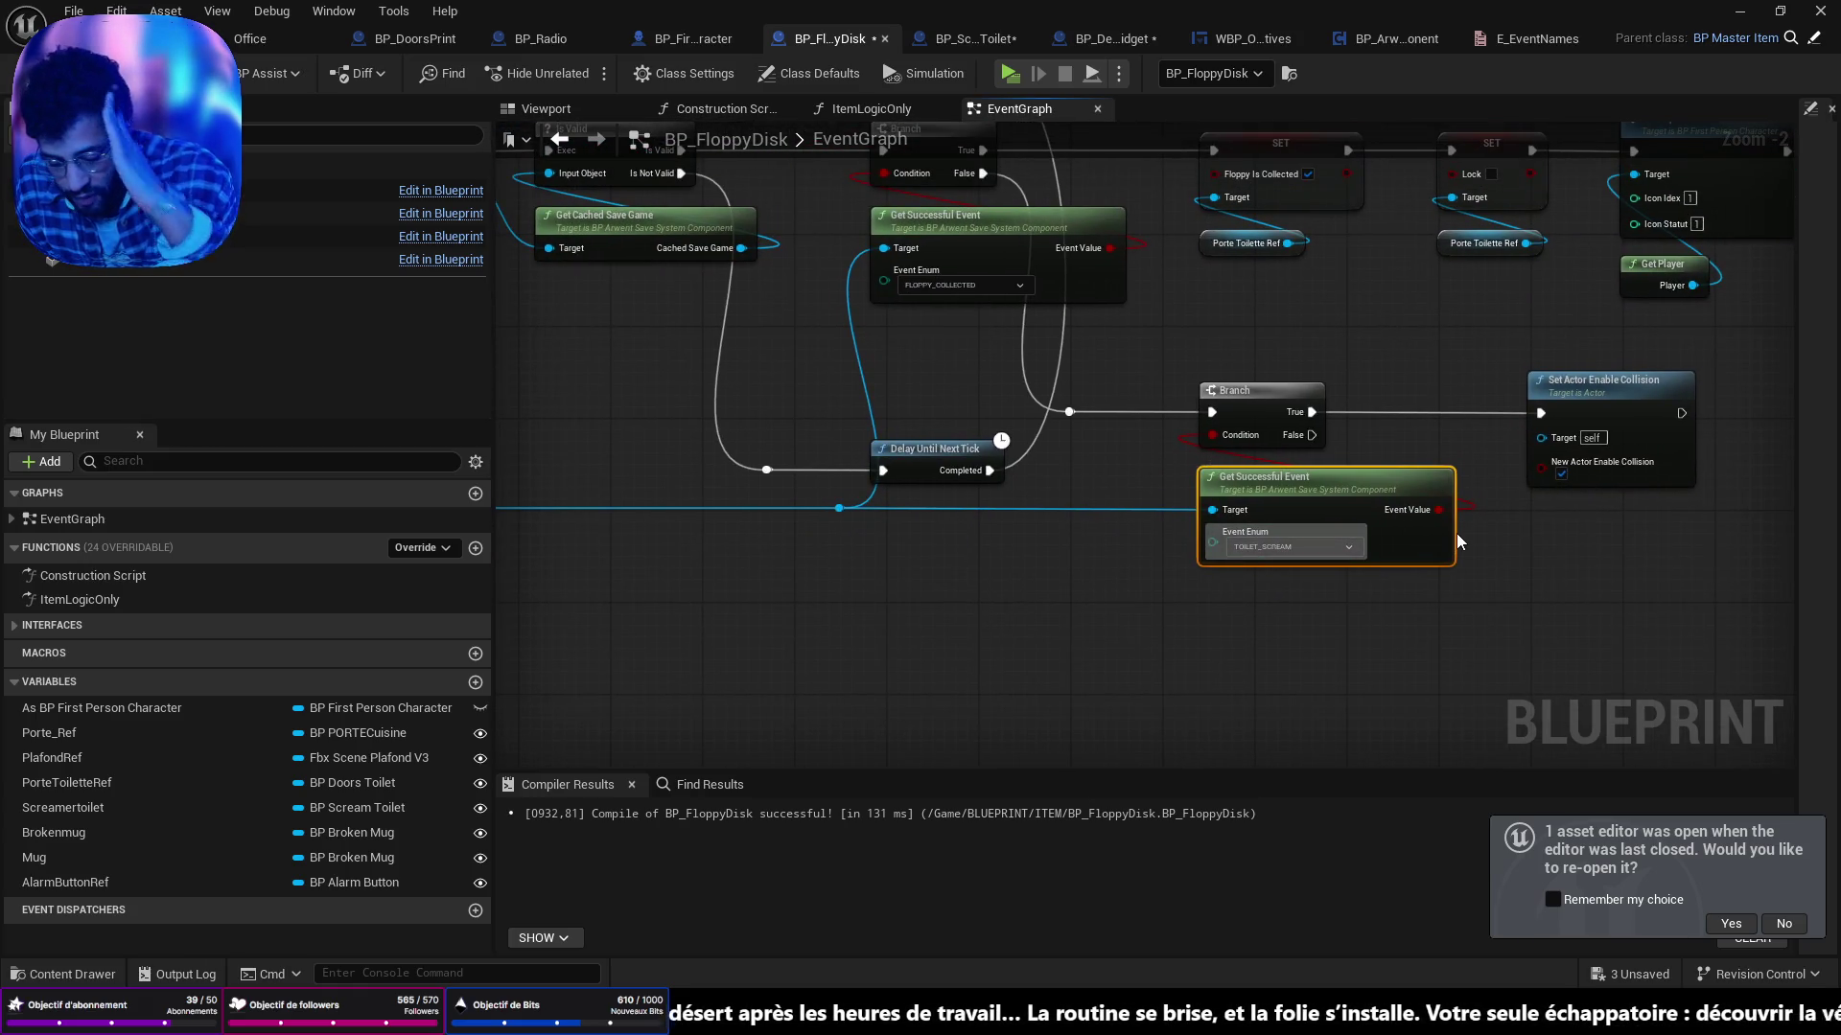
pyautogui.moveTo(1025, 379); pyautogui.dragTo(1056, 490)
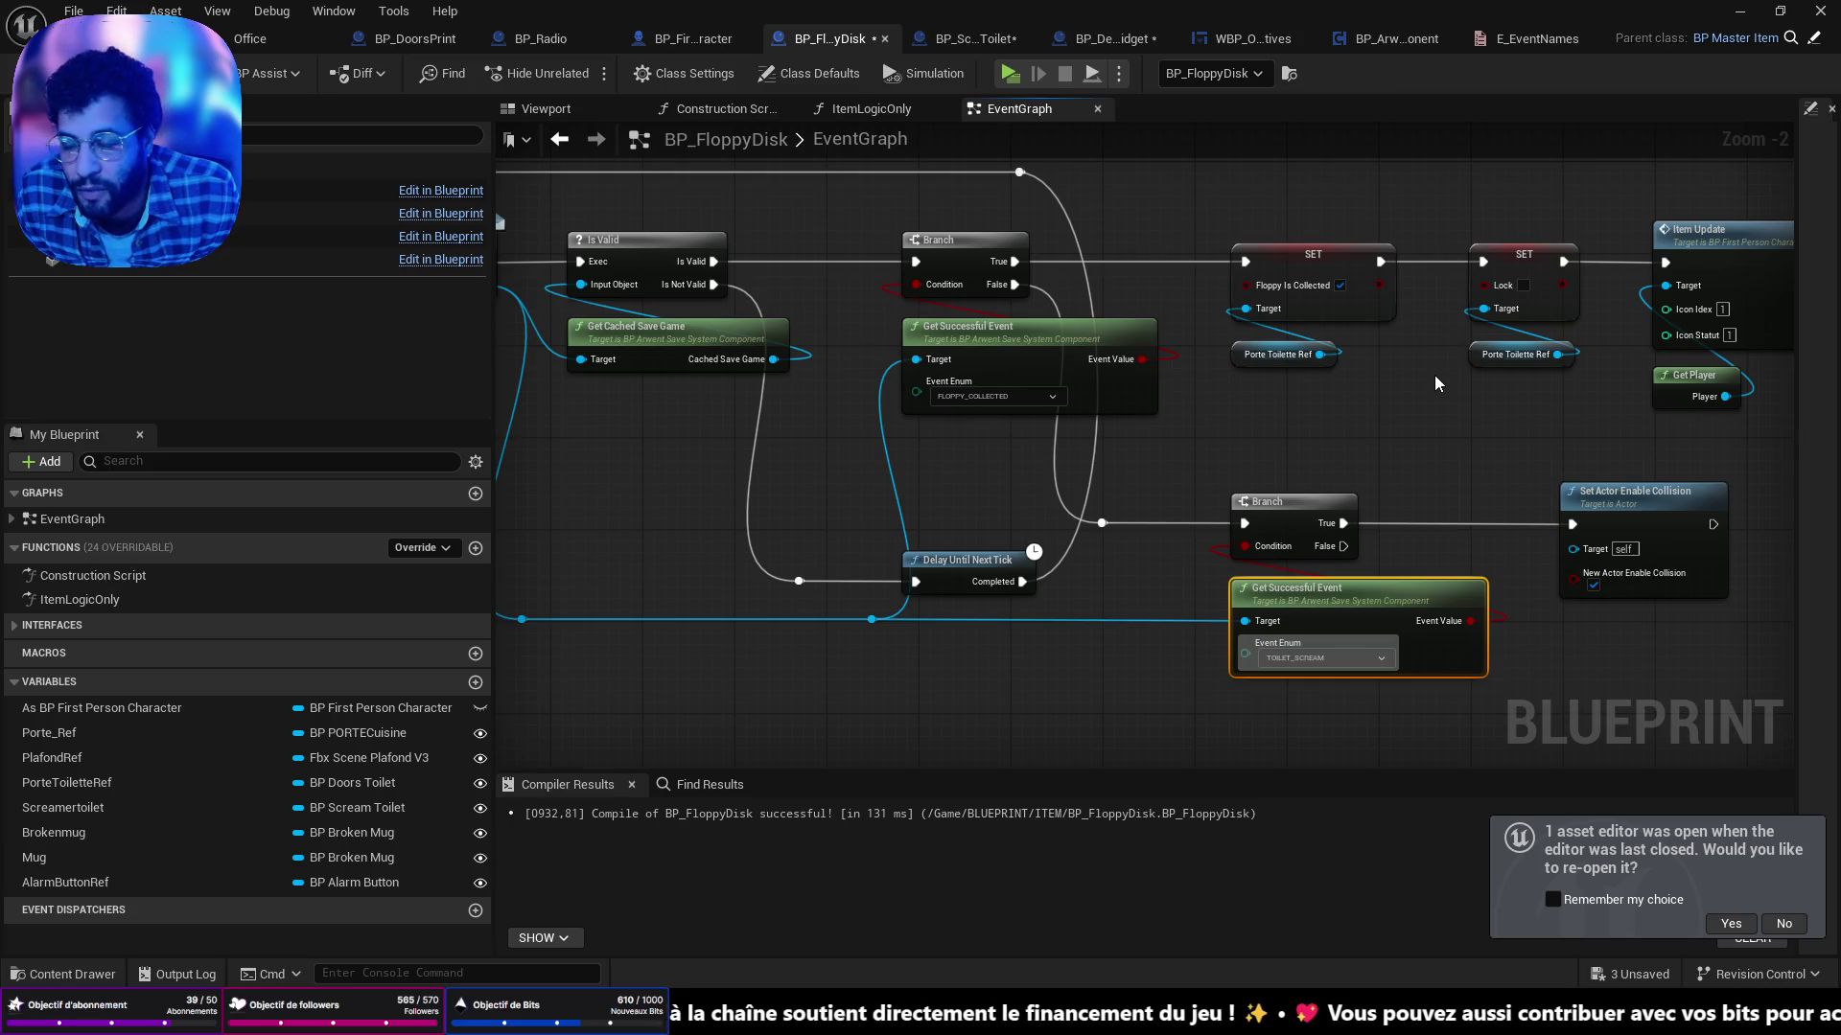
pyautogui.scroll(-4, 1332, 404)
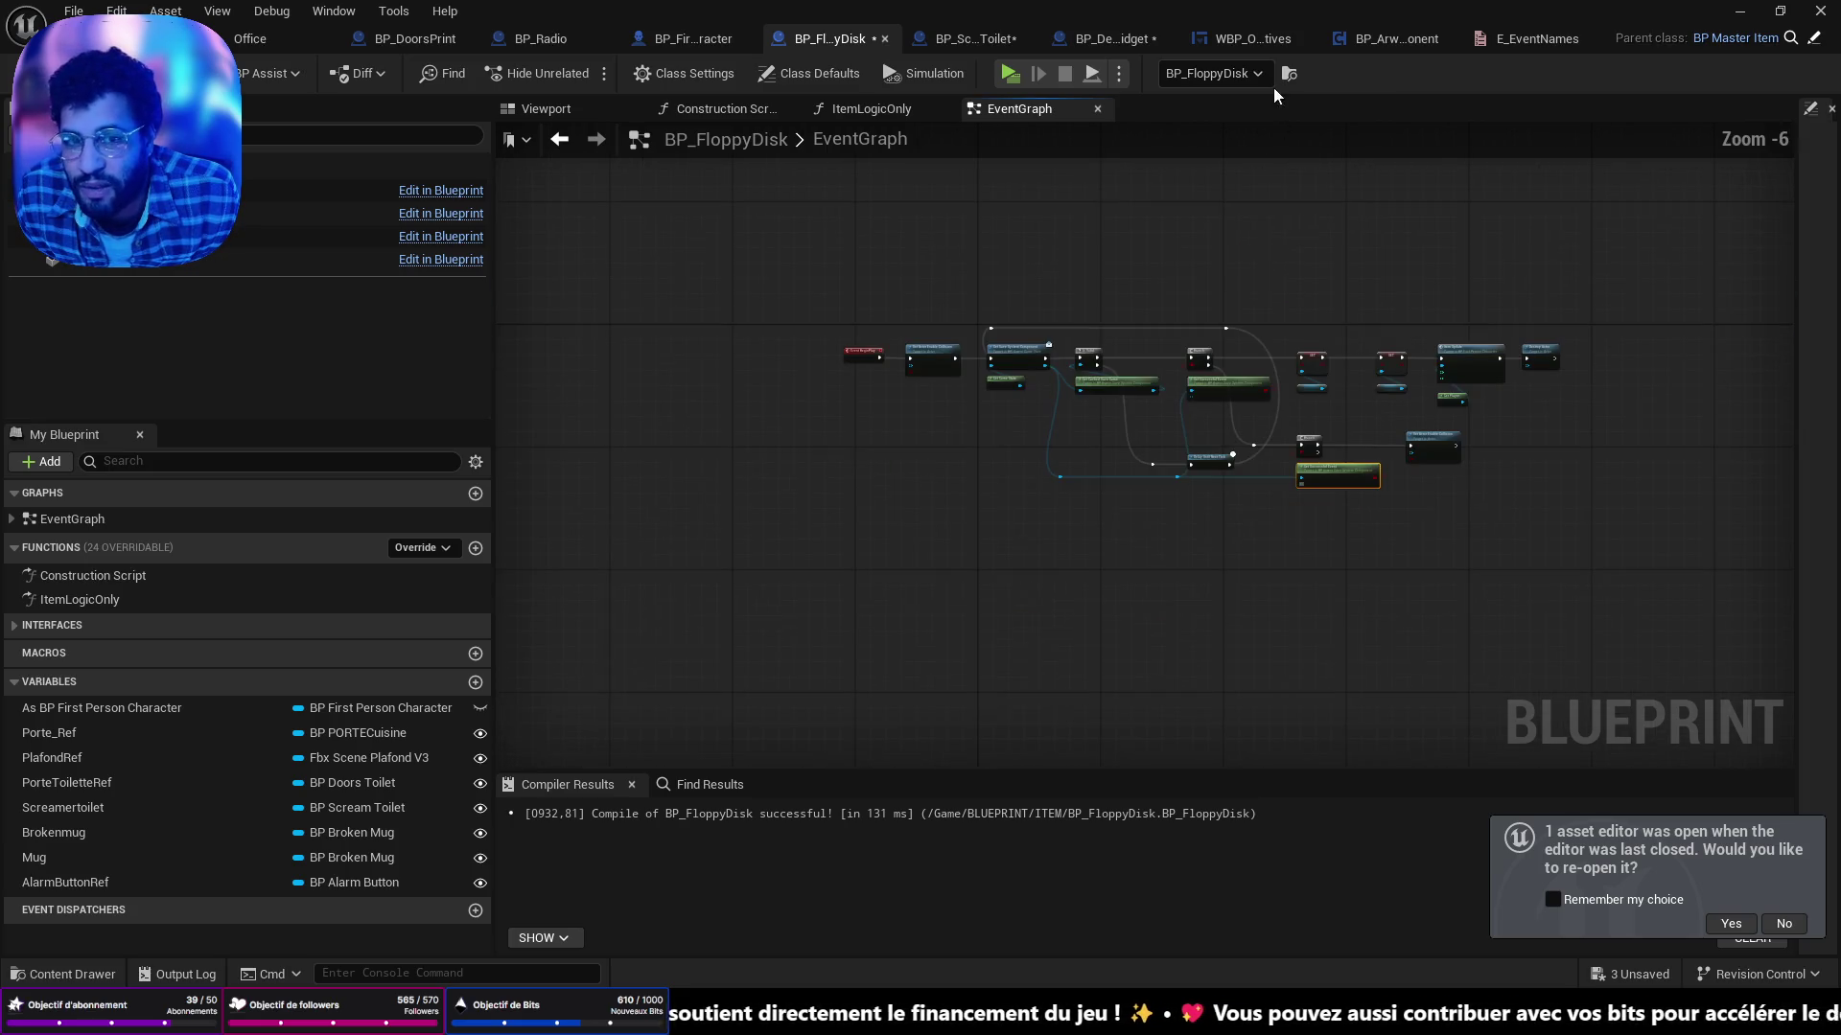
pyautogui.click(963, 43)
pyautogui.scroll(-6, 1011, 303)
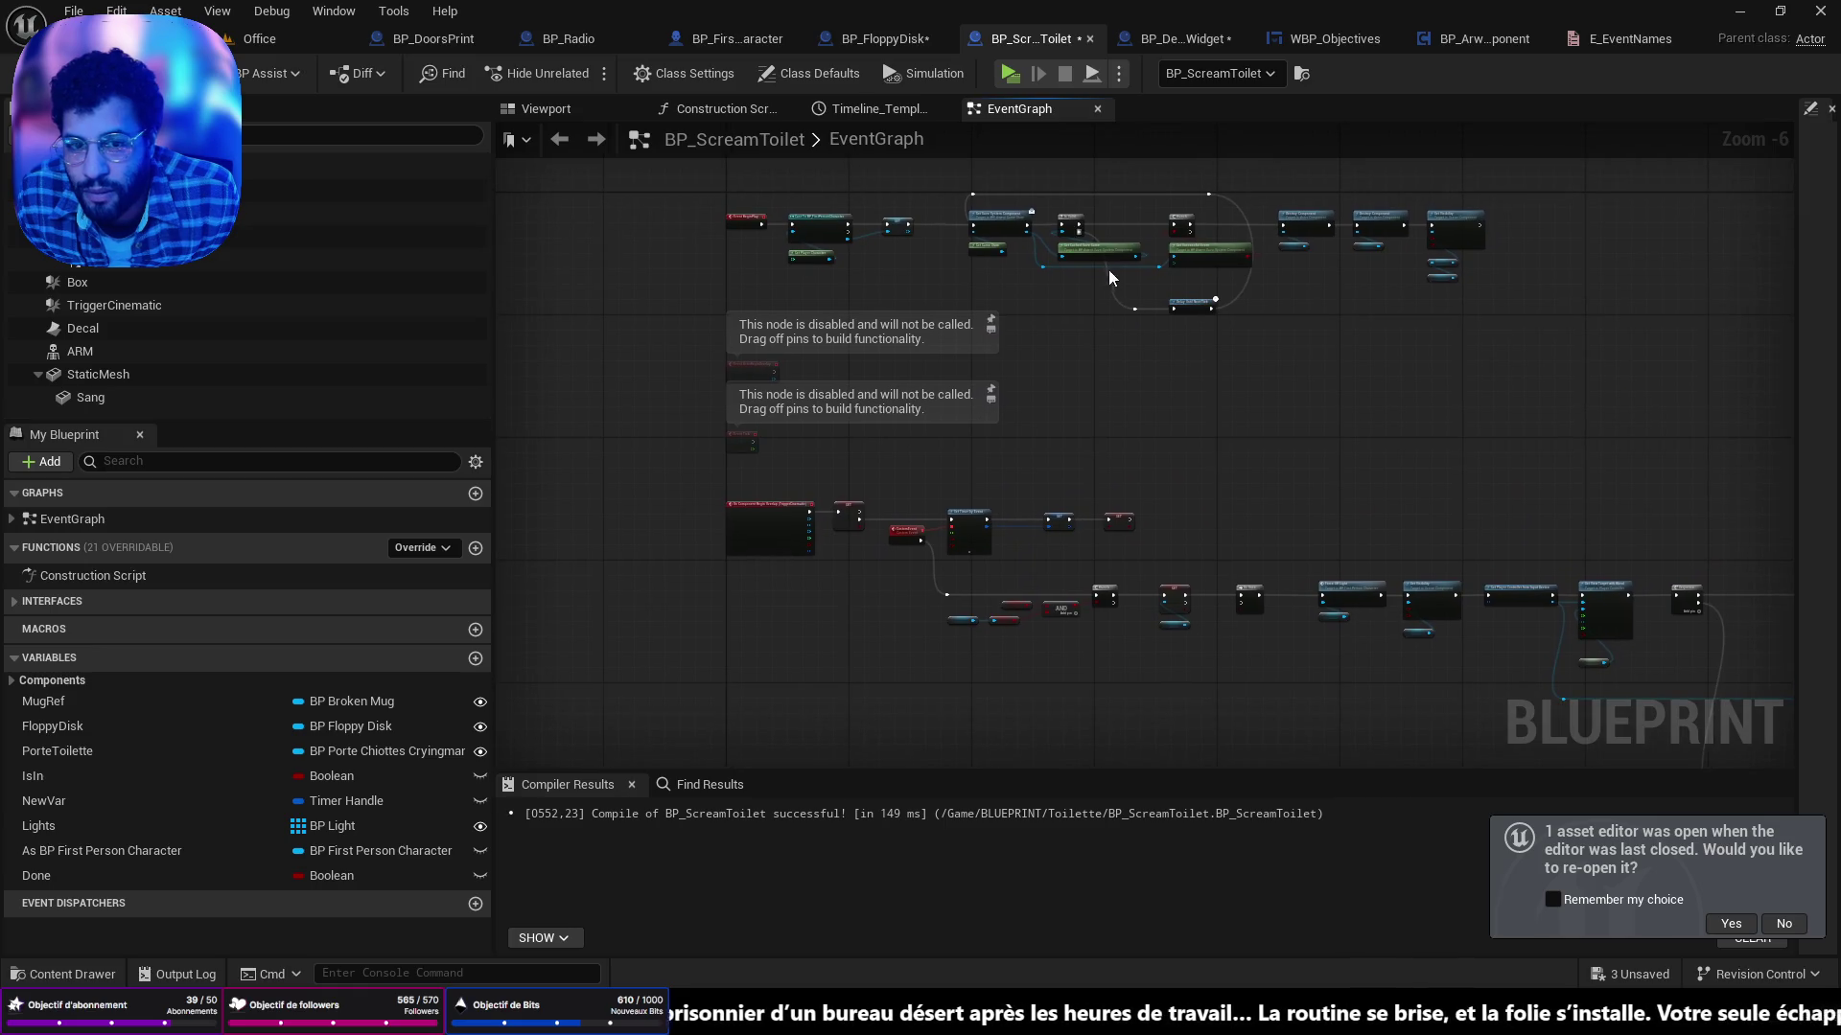
pyautogui.scroll(7, 1108, 269)
pyautogui.scroll(-4, 909, 491)
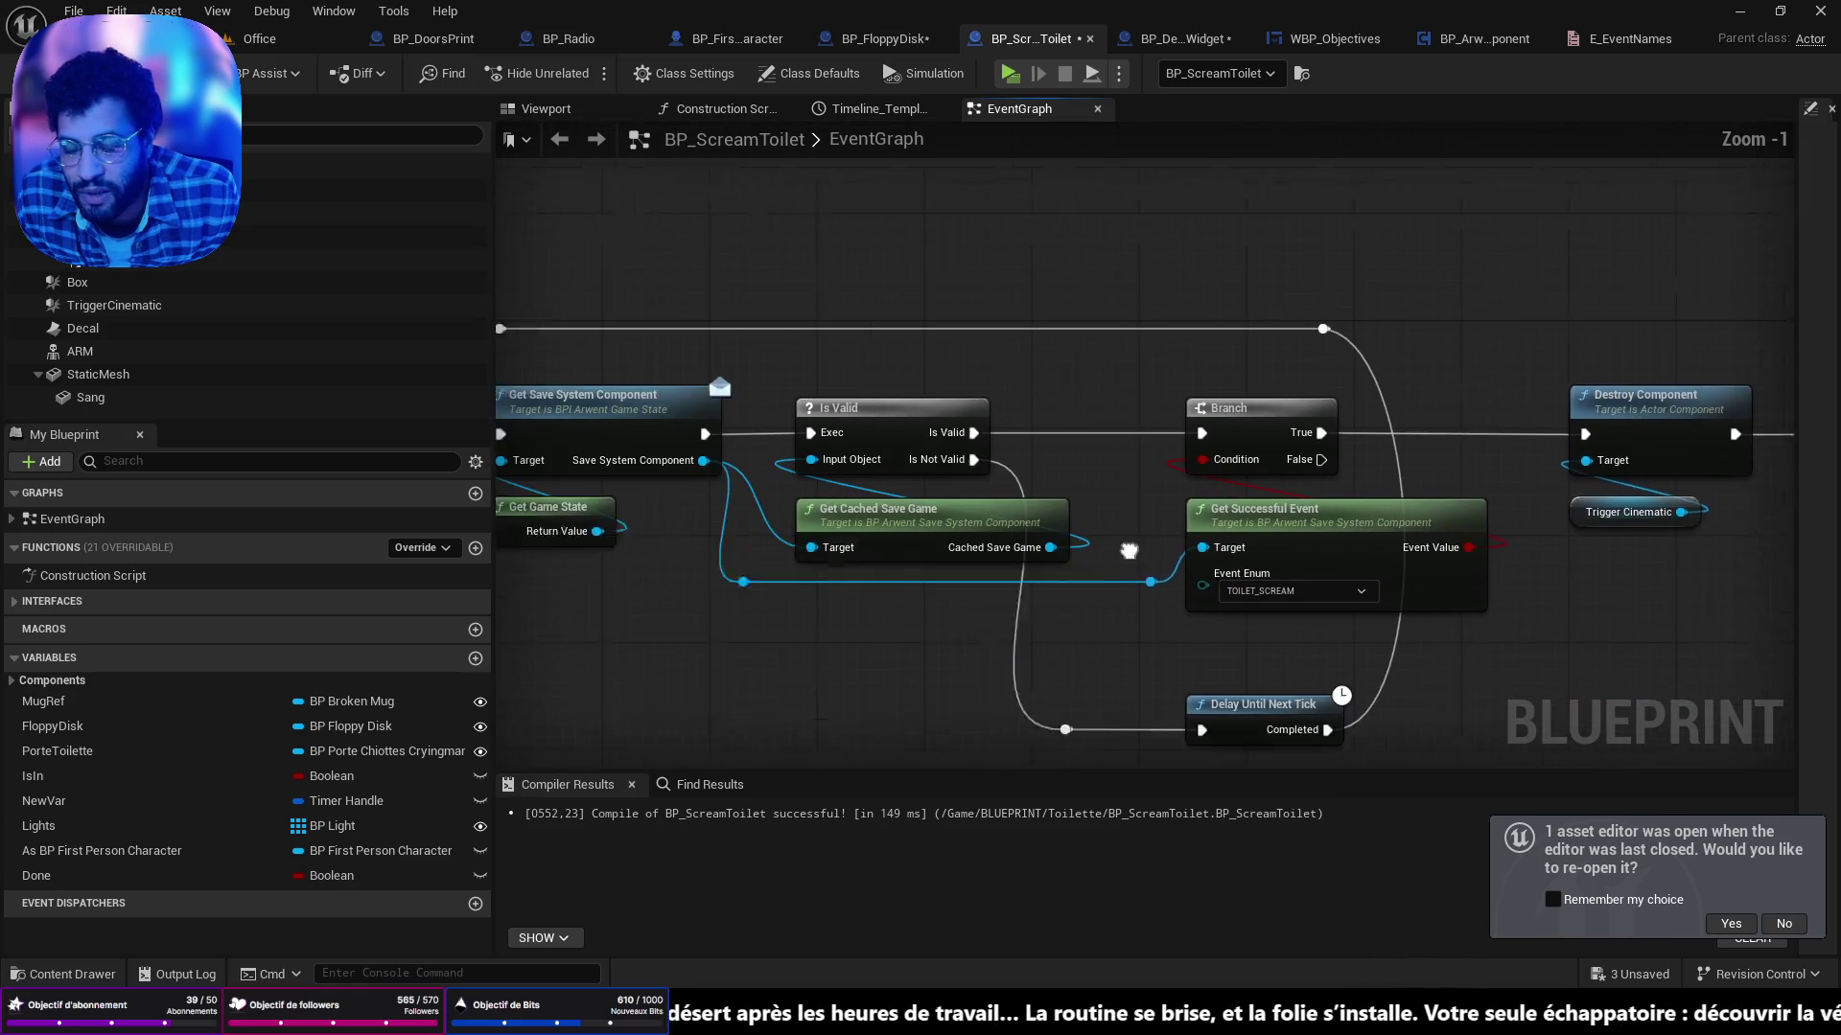
pyautogui.click(269, 39)
pyautogui.press('f')
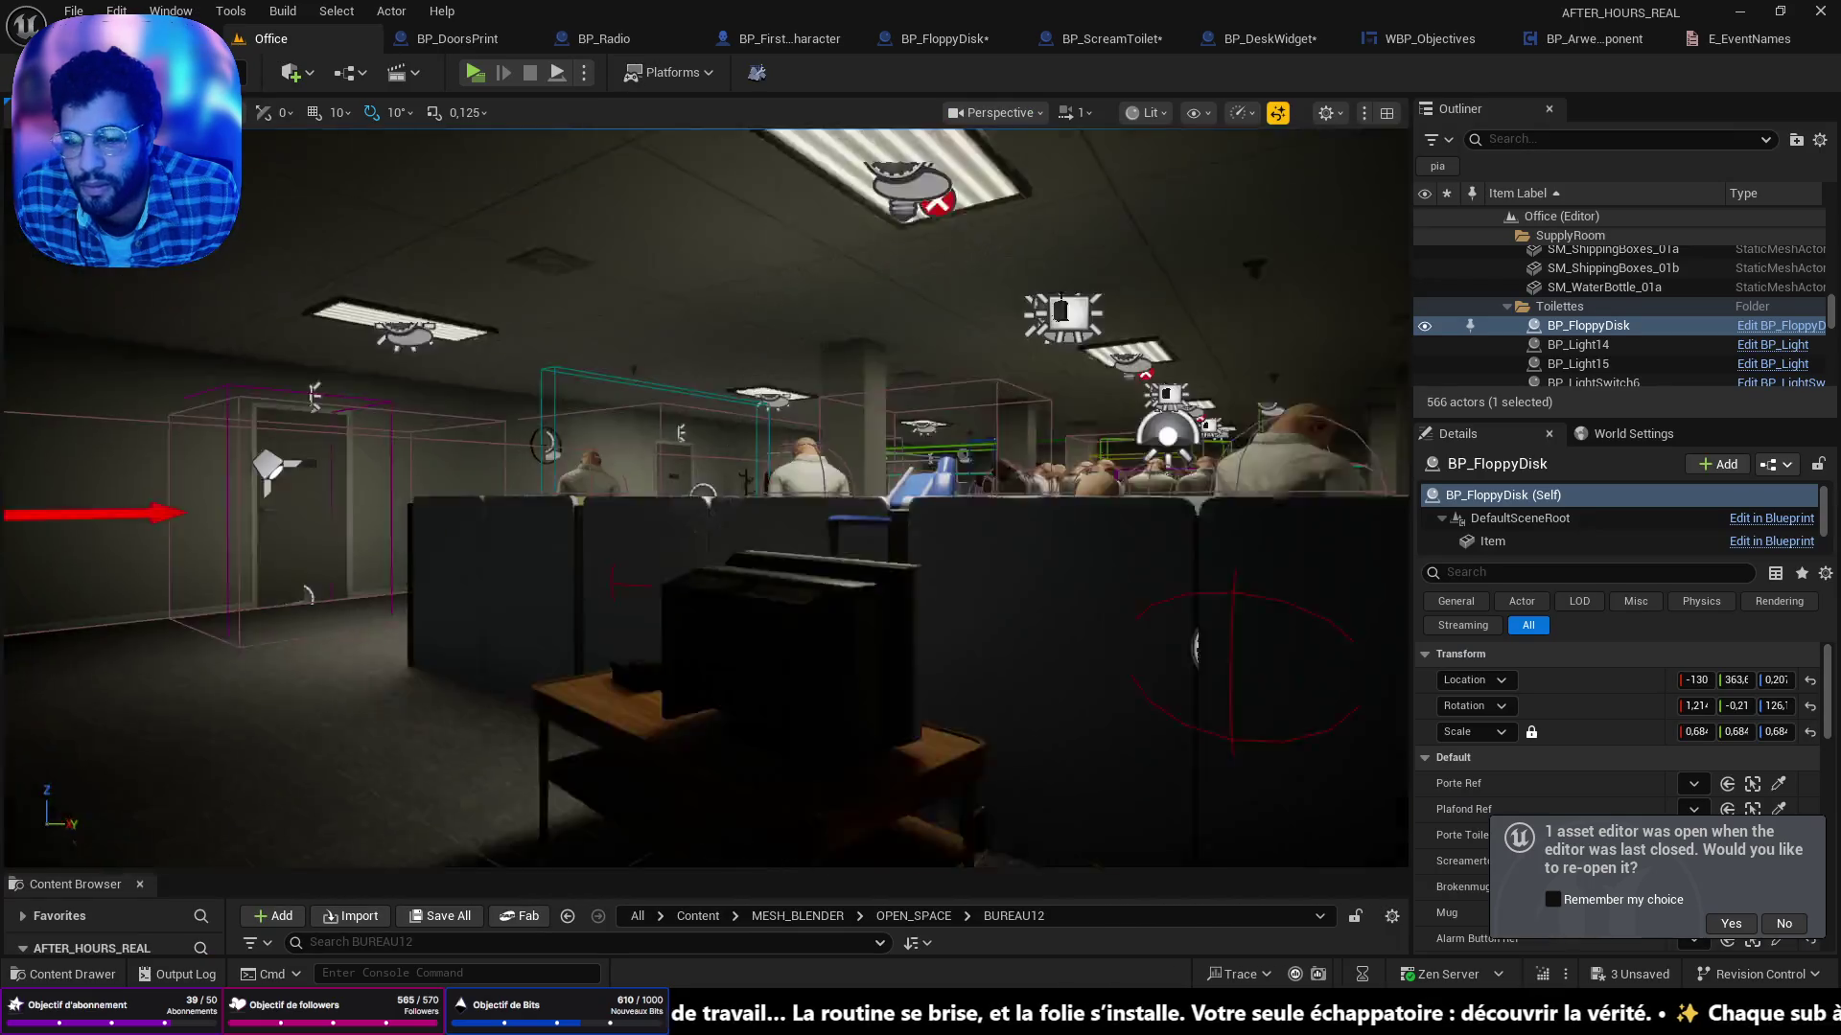
# Select the kitchen radio, open BP_Radio, and pan to its objective-status Branch nodes.
pyautogui.press('w')
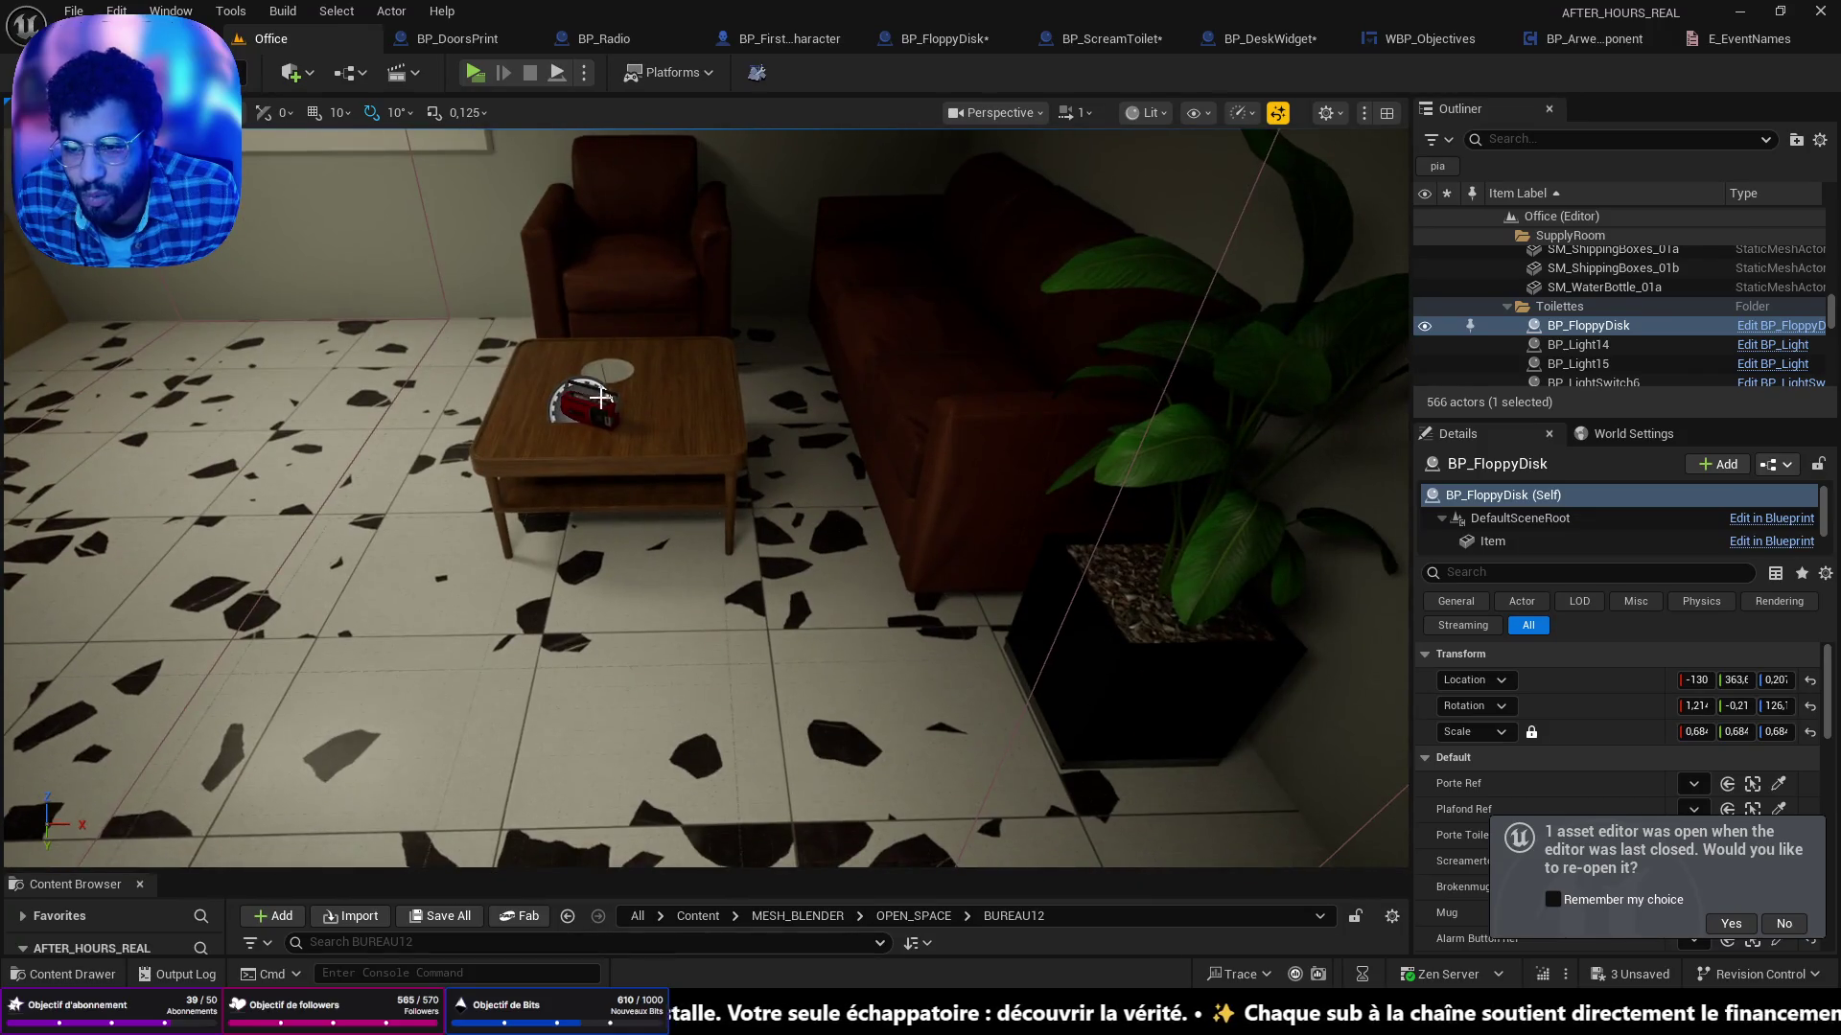
pyautogui.click(594, 408)
pyautogui.click(1783, 333)
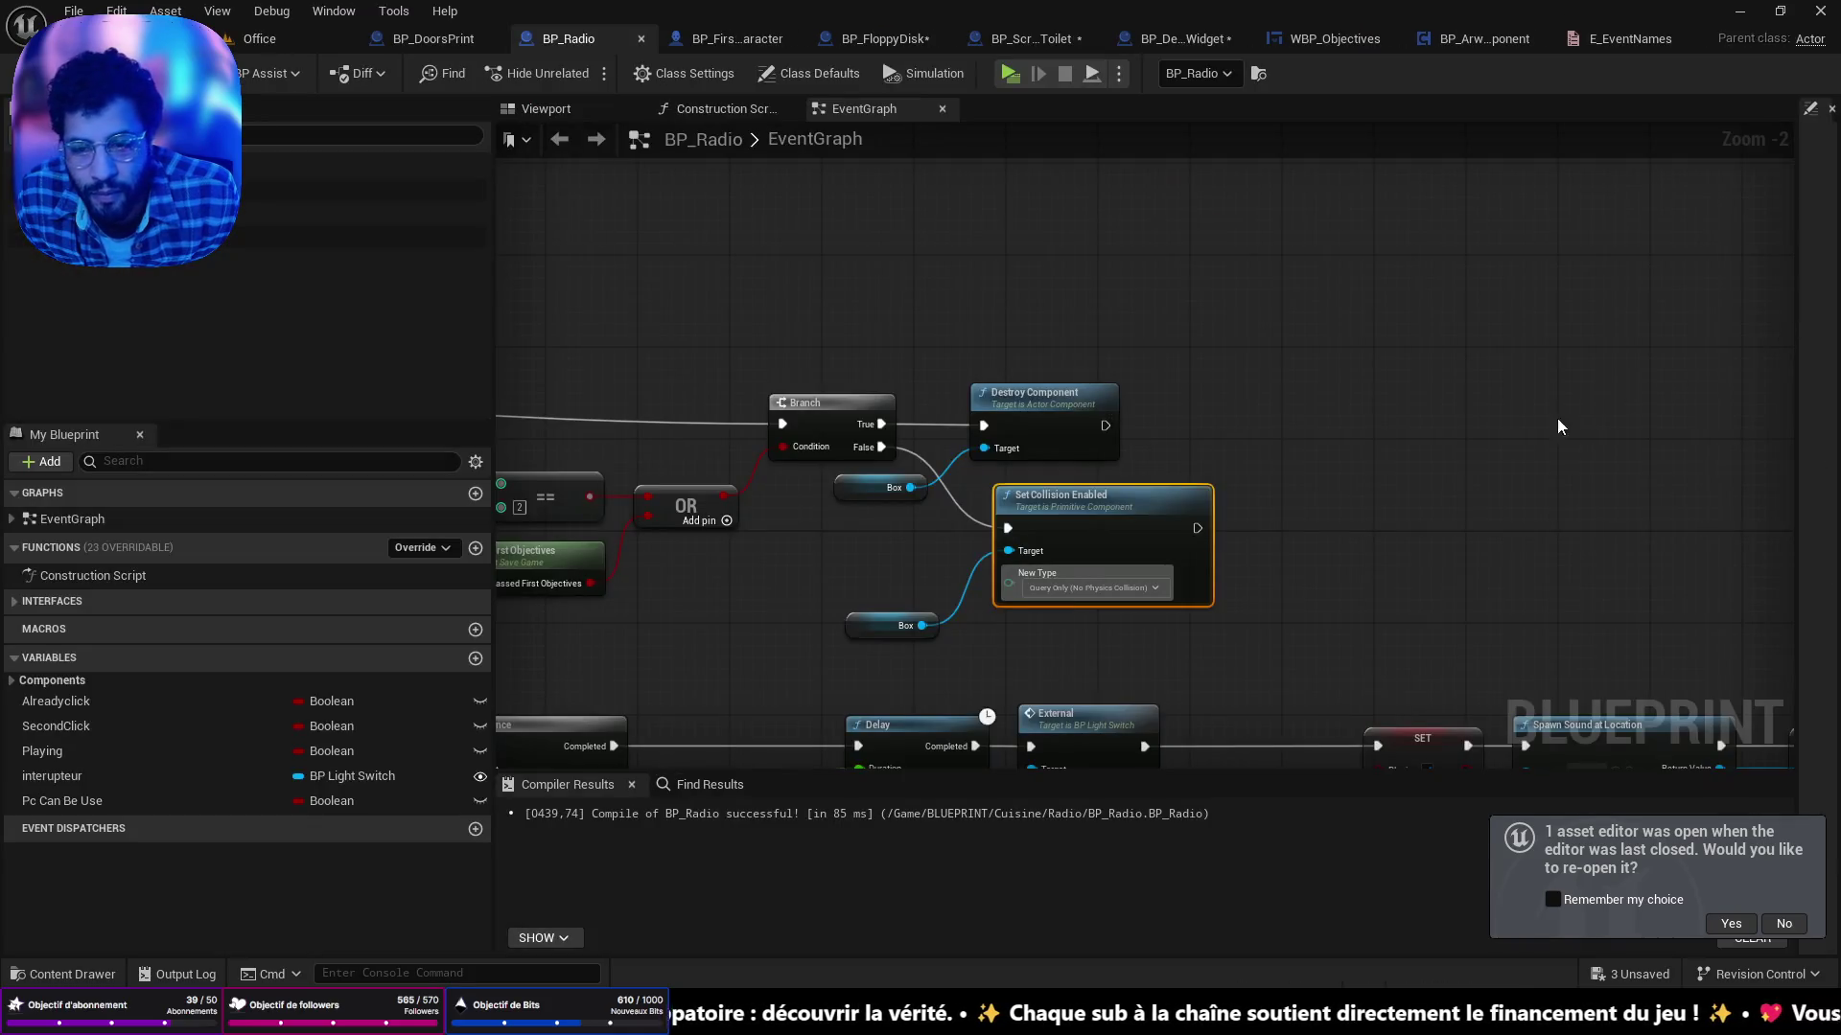
pyautogui.scroll(3, 721, 531)
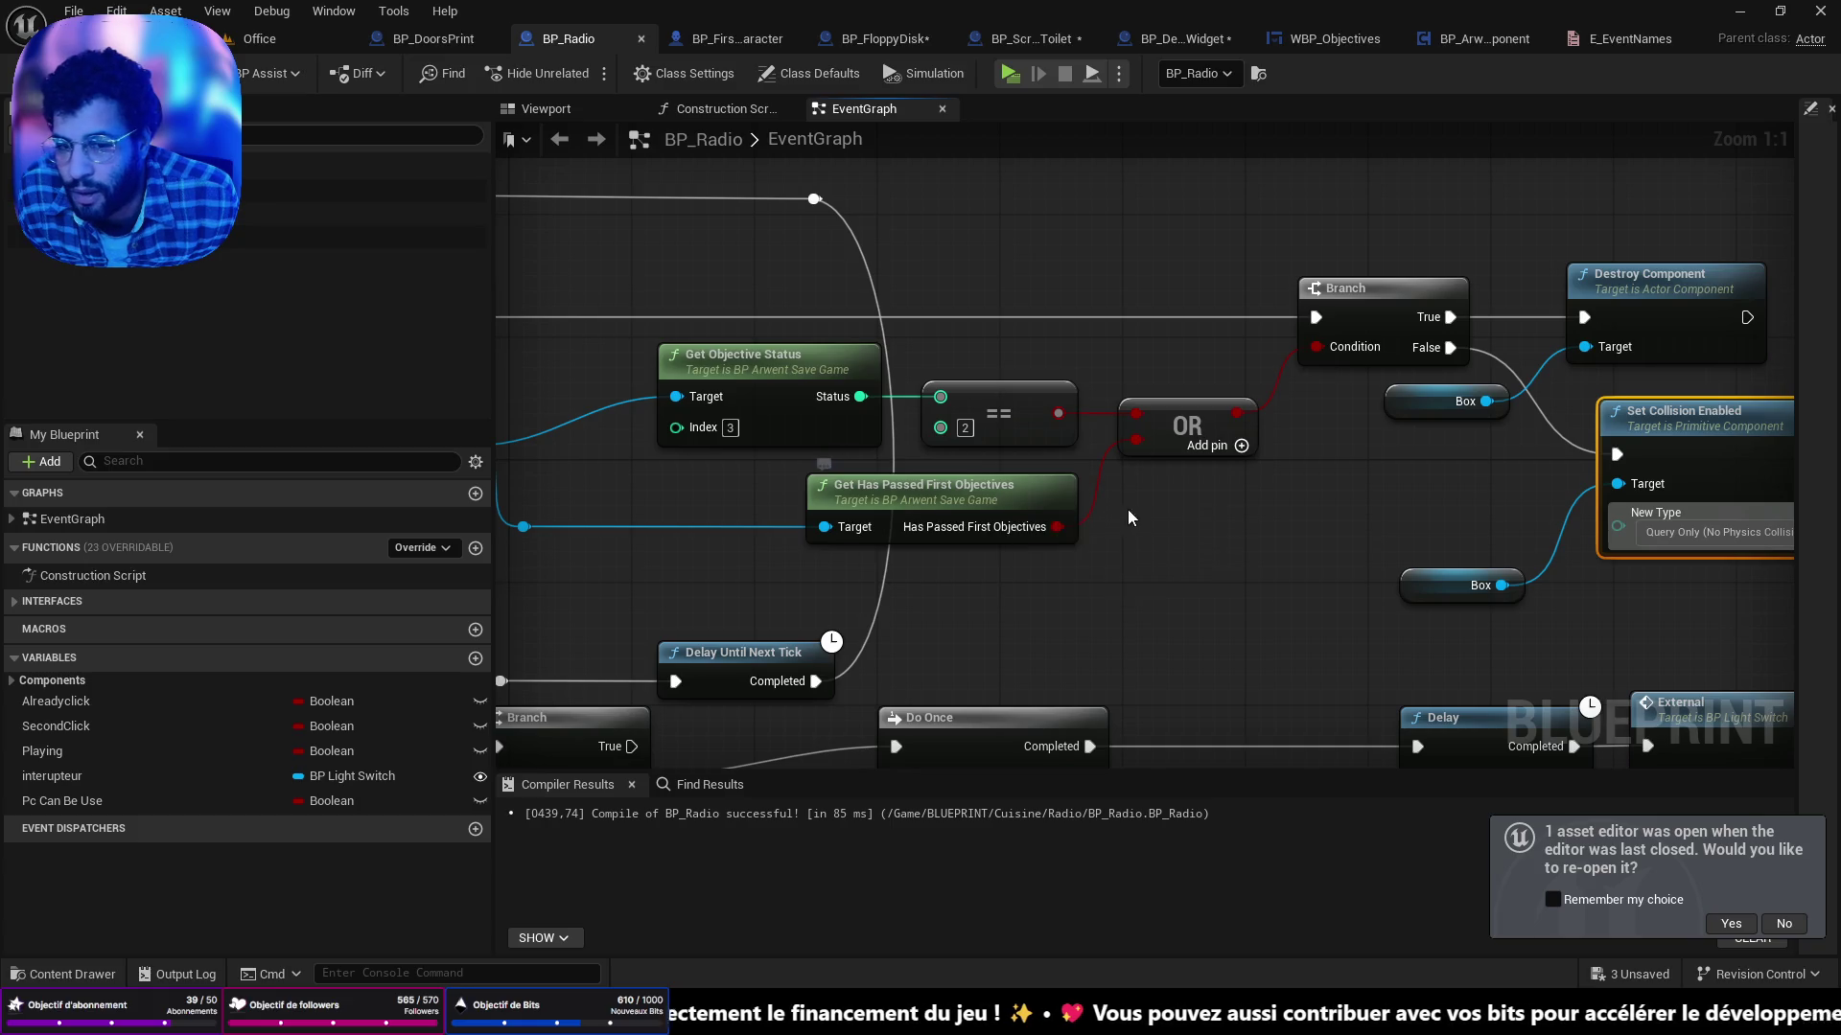
pyautogui.moveTo(997, 504); pyautogui.dragTo(796, 561)
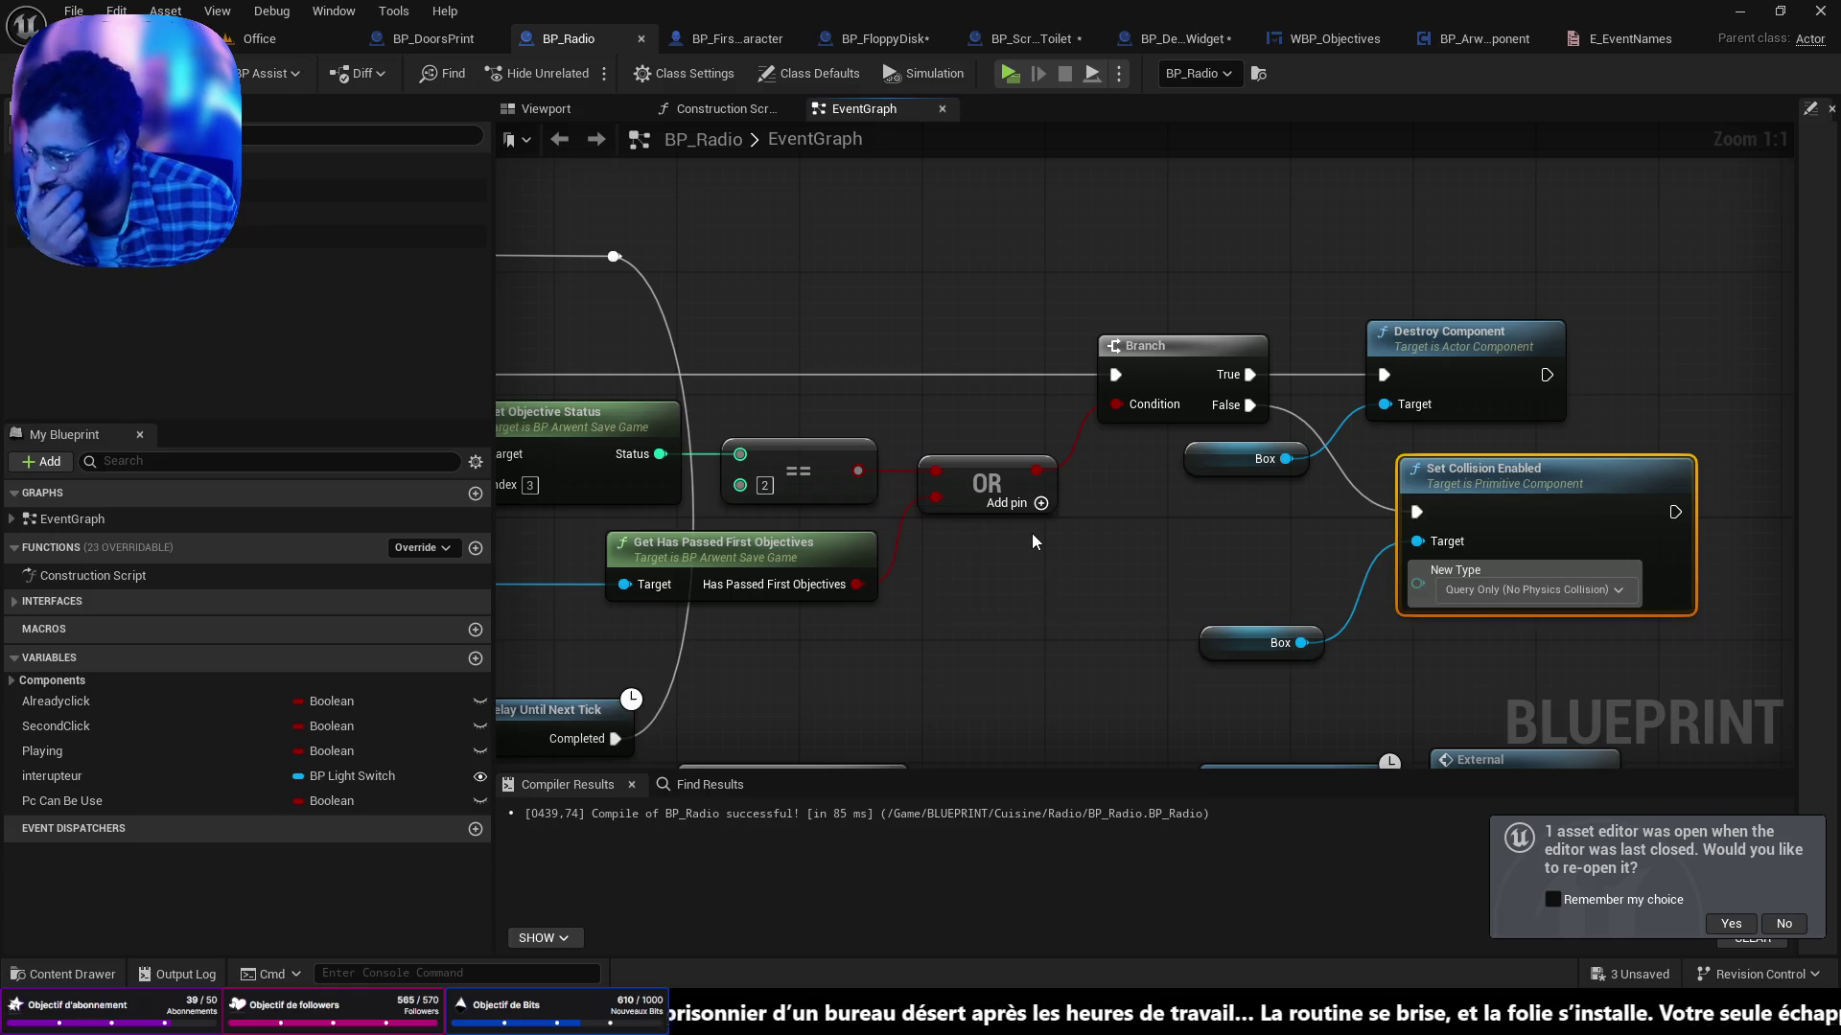
pyautogui.moveTo(1216, 625)
pyautogui.mouseDown()
pyautogui.moveTo(1230, 548)
pyautogui.moveTo(1204, 504)
pyautogui.mouseUp()
pyautogui.moveTo(1543, 467)
pyautogui.mouseDown()
pyautogui.moveTo(1466, 482)
pyautogui.moveTo(1501, 470)
pyautogui.mouseUp()
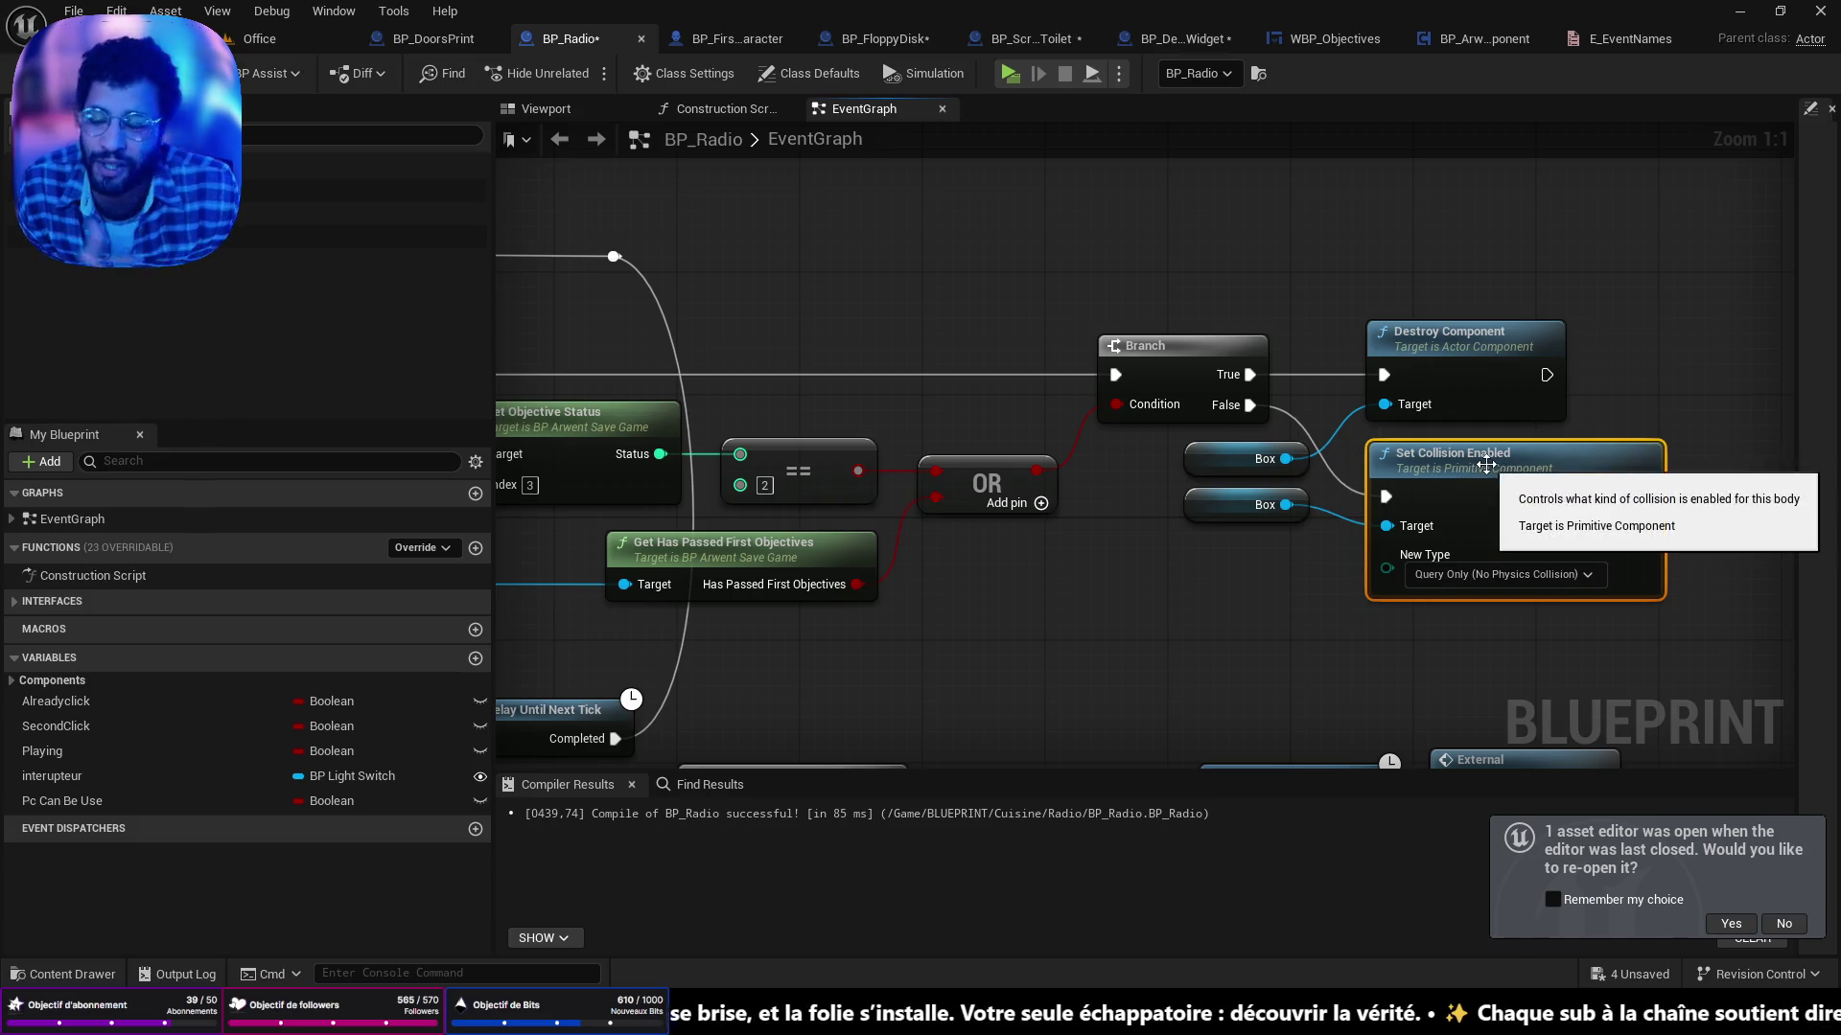
pyautogui.moveTo(1136, 607)
pyautogui.mouseDown()
pyautogui.moveTo(1198, 450)
pyautogui.moveTo(1206, 465)
pyautogui.mouseUp()
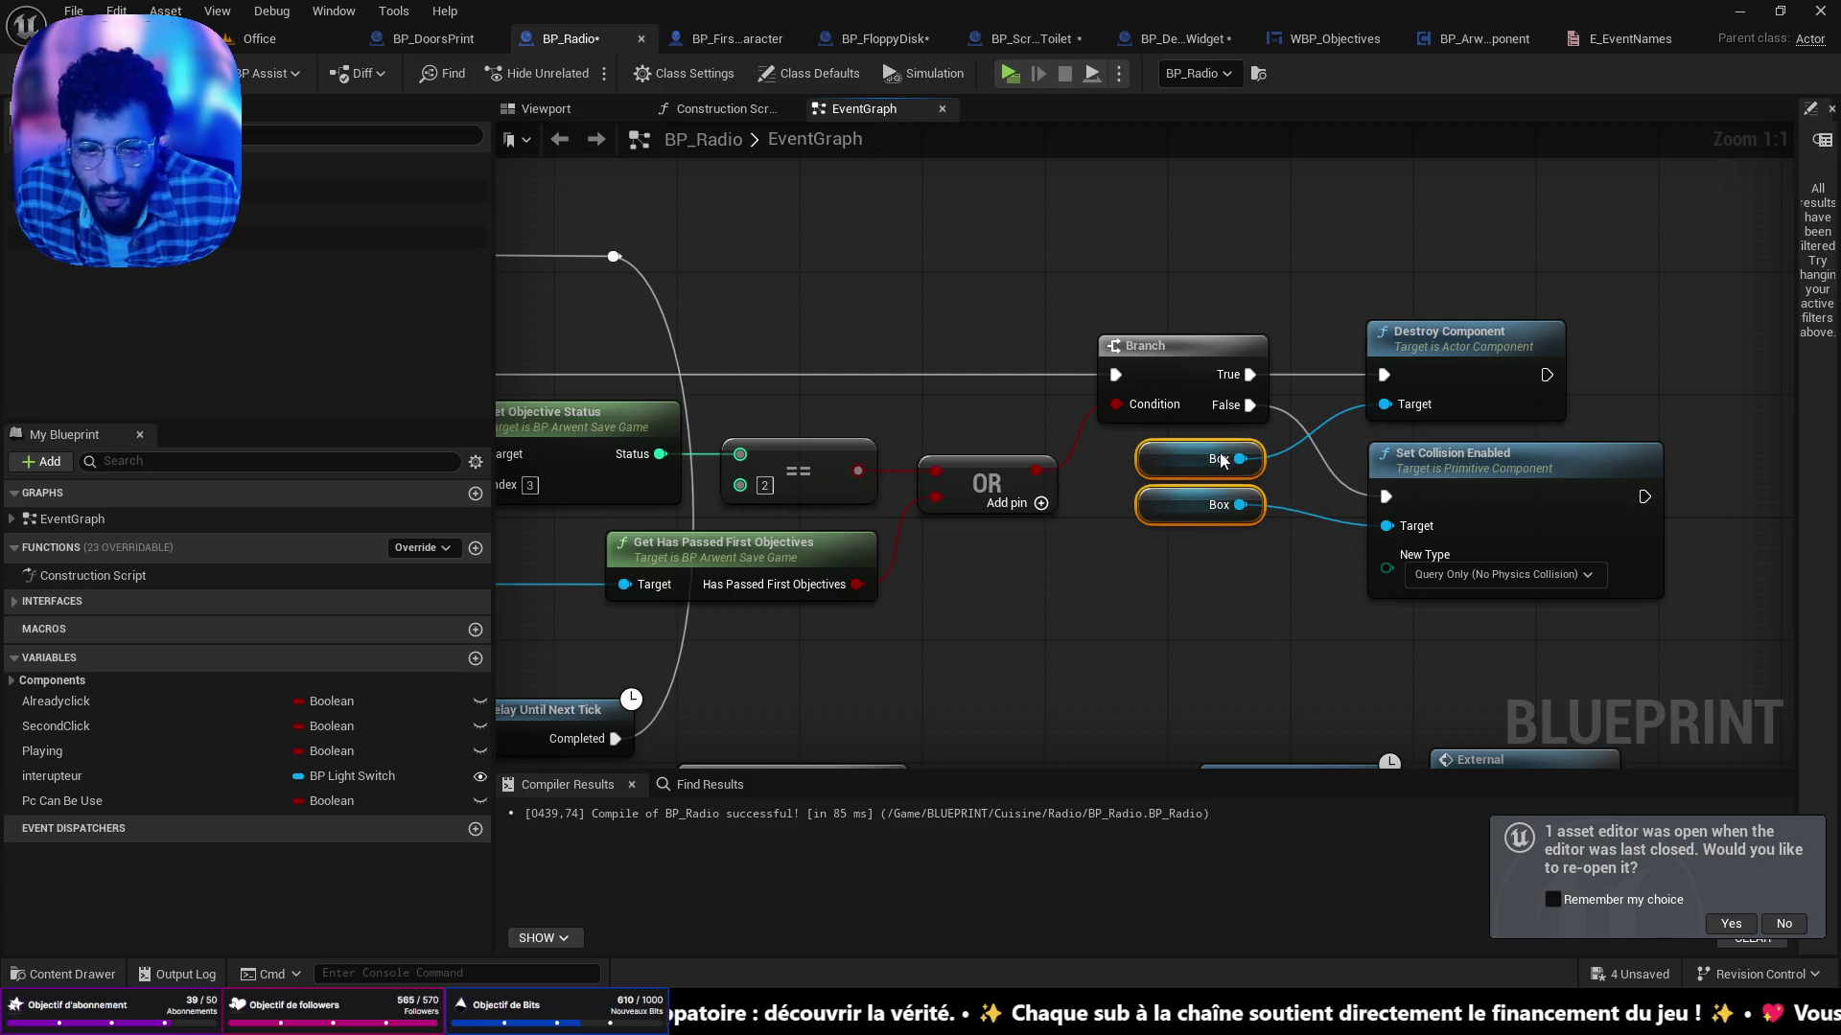
pyautogui.moveTo(1412, 276)
pyautogui.mouseDown()
pyautogui.moveTo(1495, 590)
pyautogui.moveTo(1524, 475)
pyautogui.moveTo(1474, 472)
pyautogui.mouseUp()
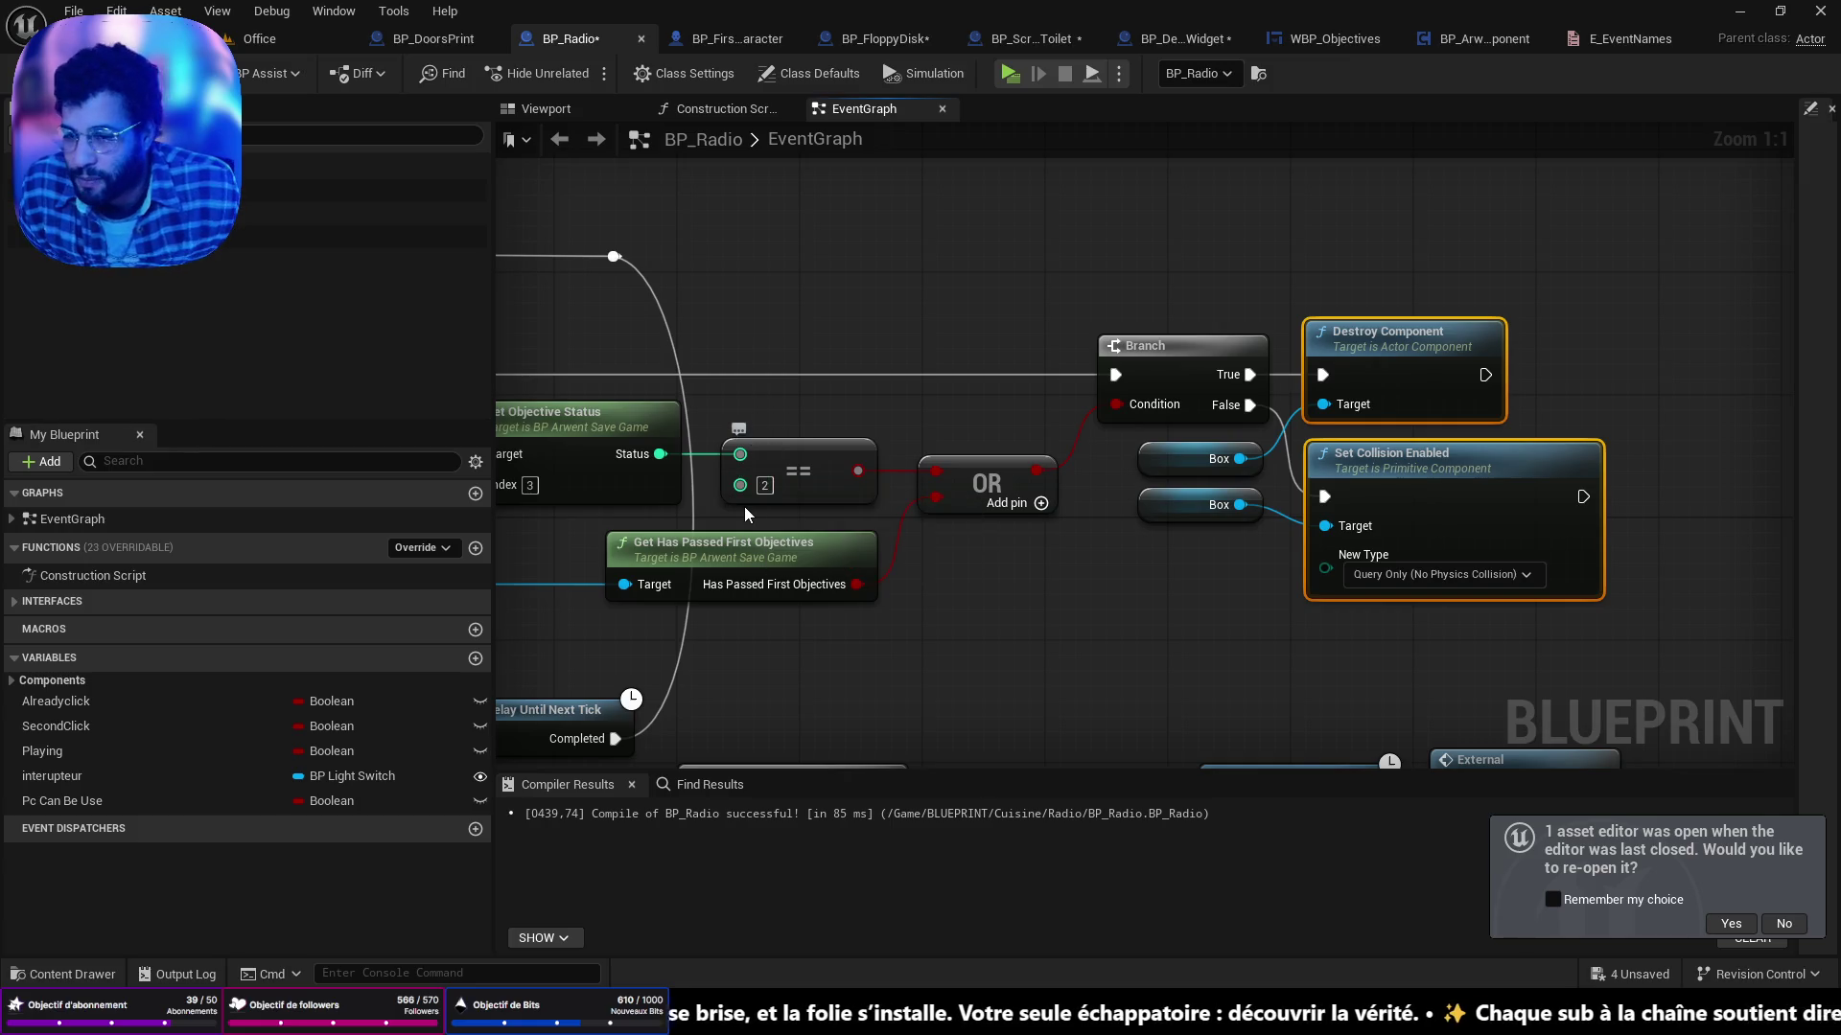
pyautogui.moveTo(1347, 345)
pyautogui.mouseDown()
pyautogui.moveTo(1489, 513)
pyautogui.moveTo(1411, 326)
pyautogui.moveTo(1364, 344)
pyautogui.mouseUp()
pyautogui.click(1570, 345)
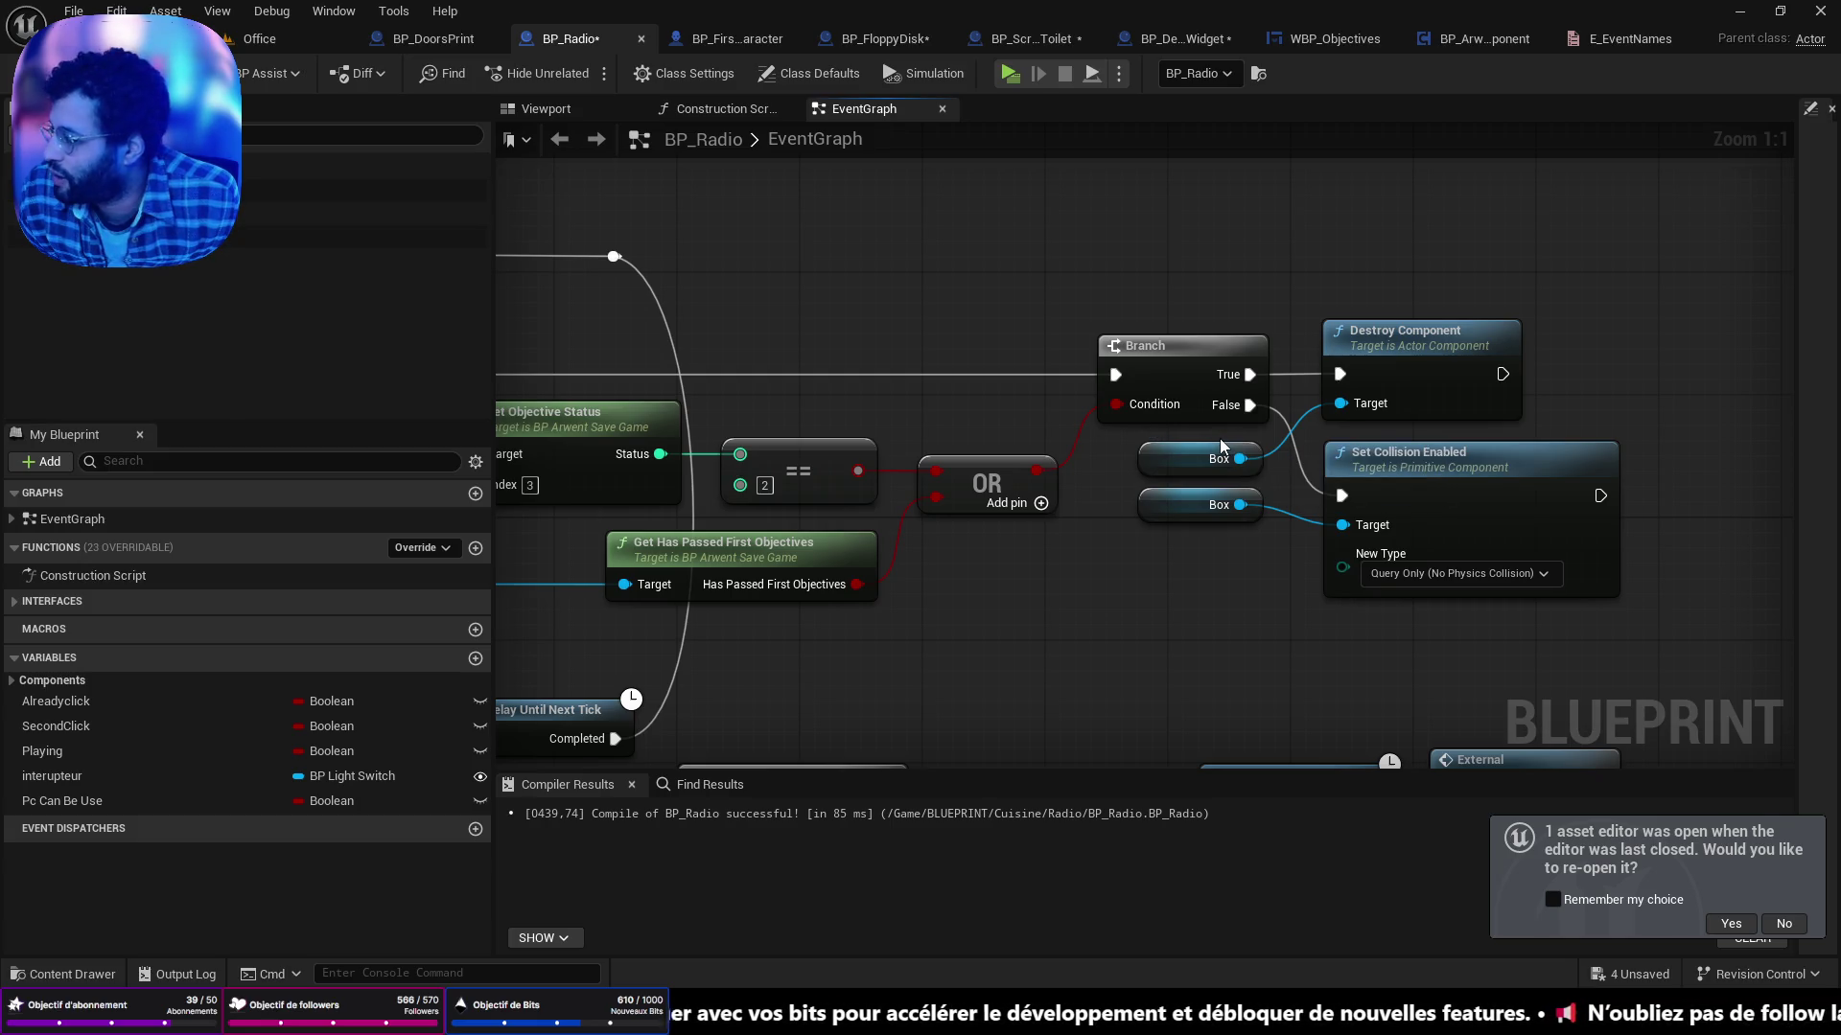
pyautogui.scroll(-3, 1072, 348)
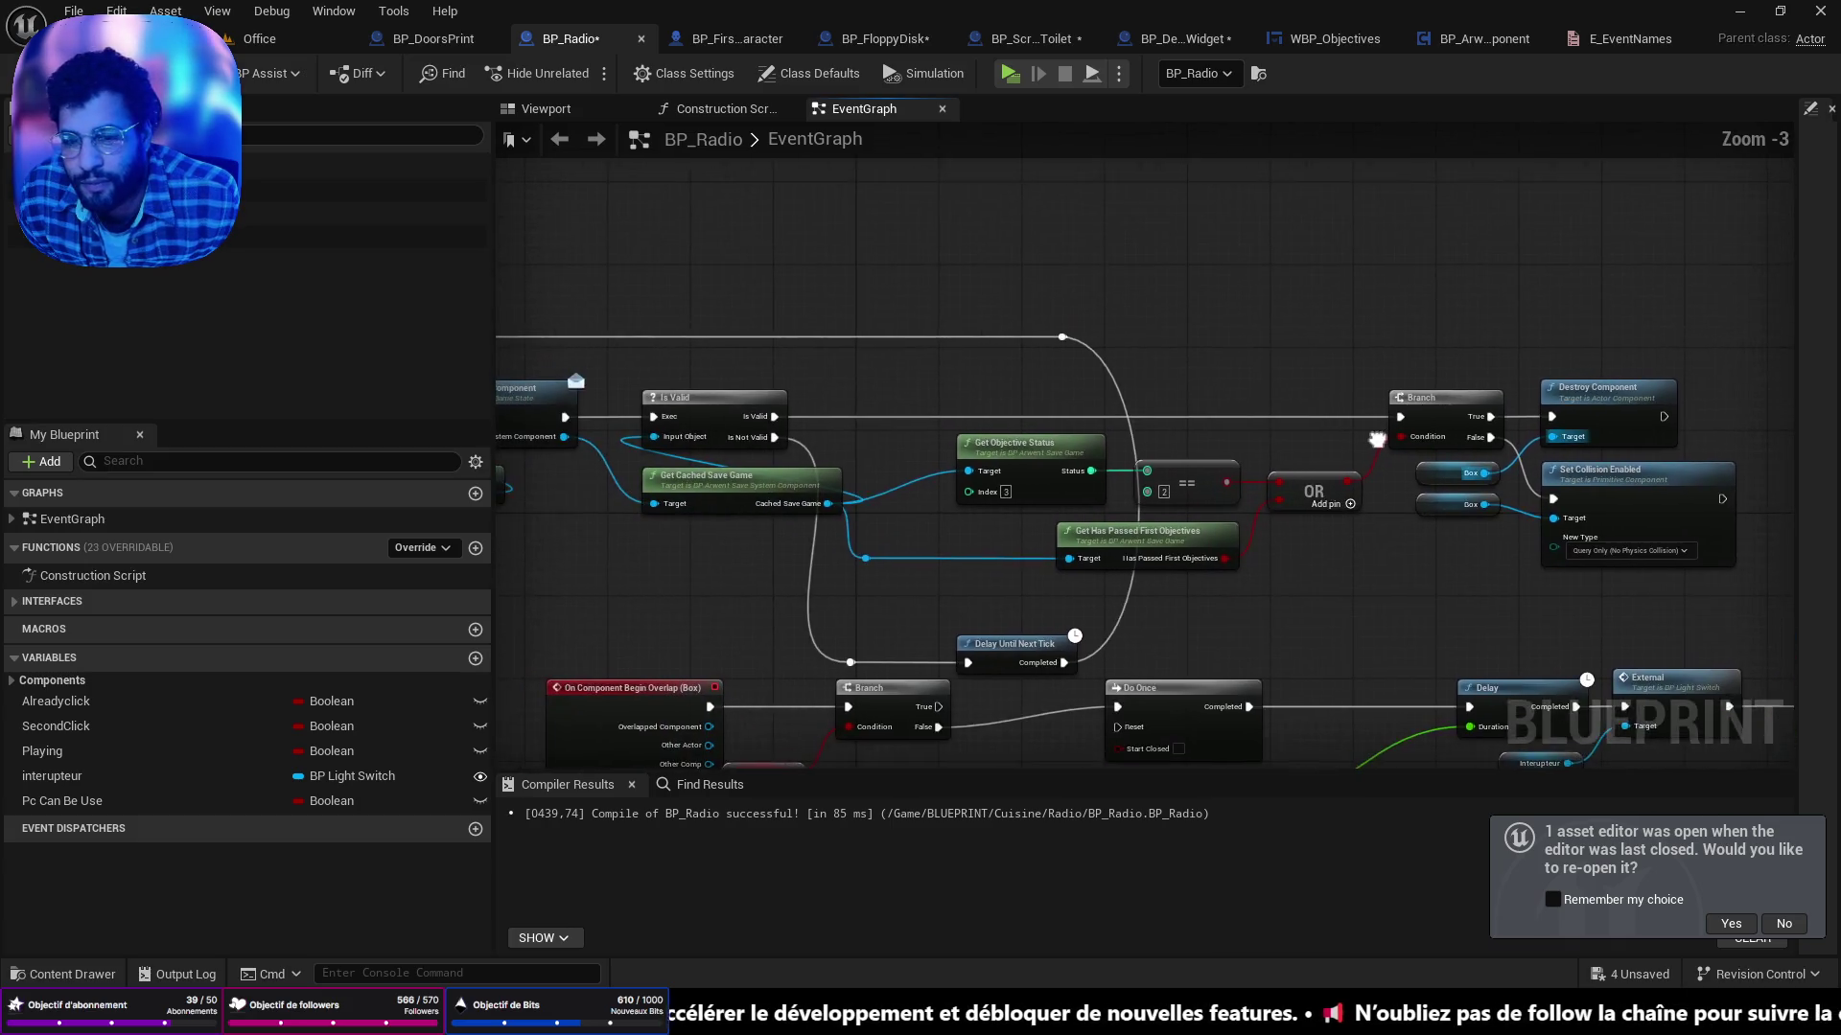
pyautogui.hotkey('ctrl', 'shift', 's')
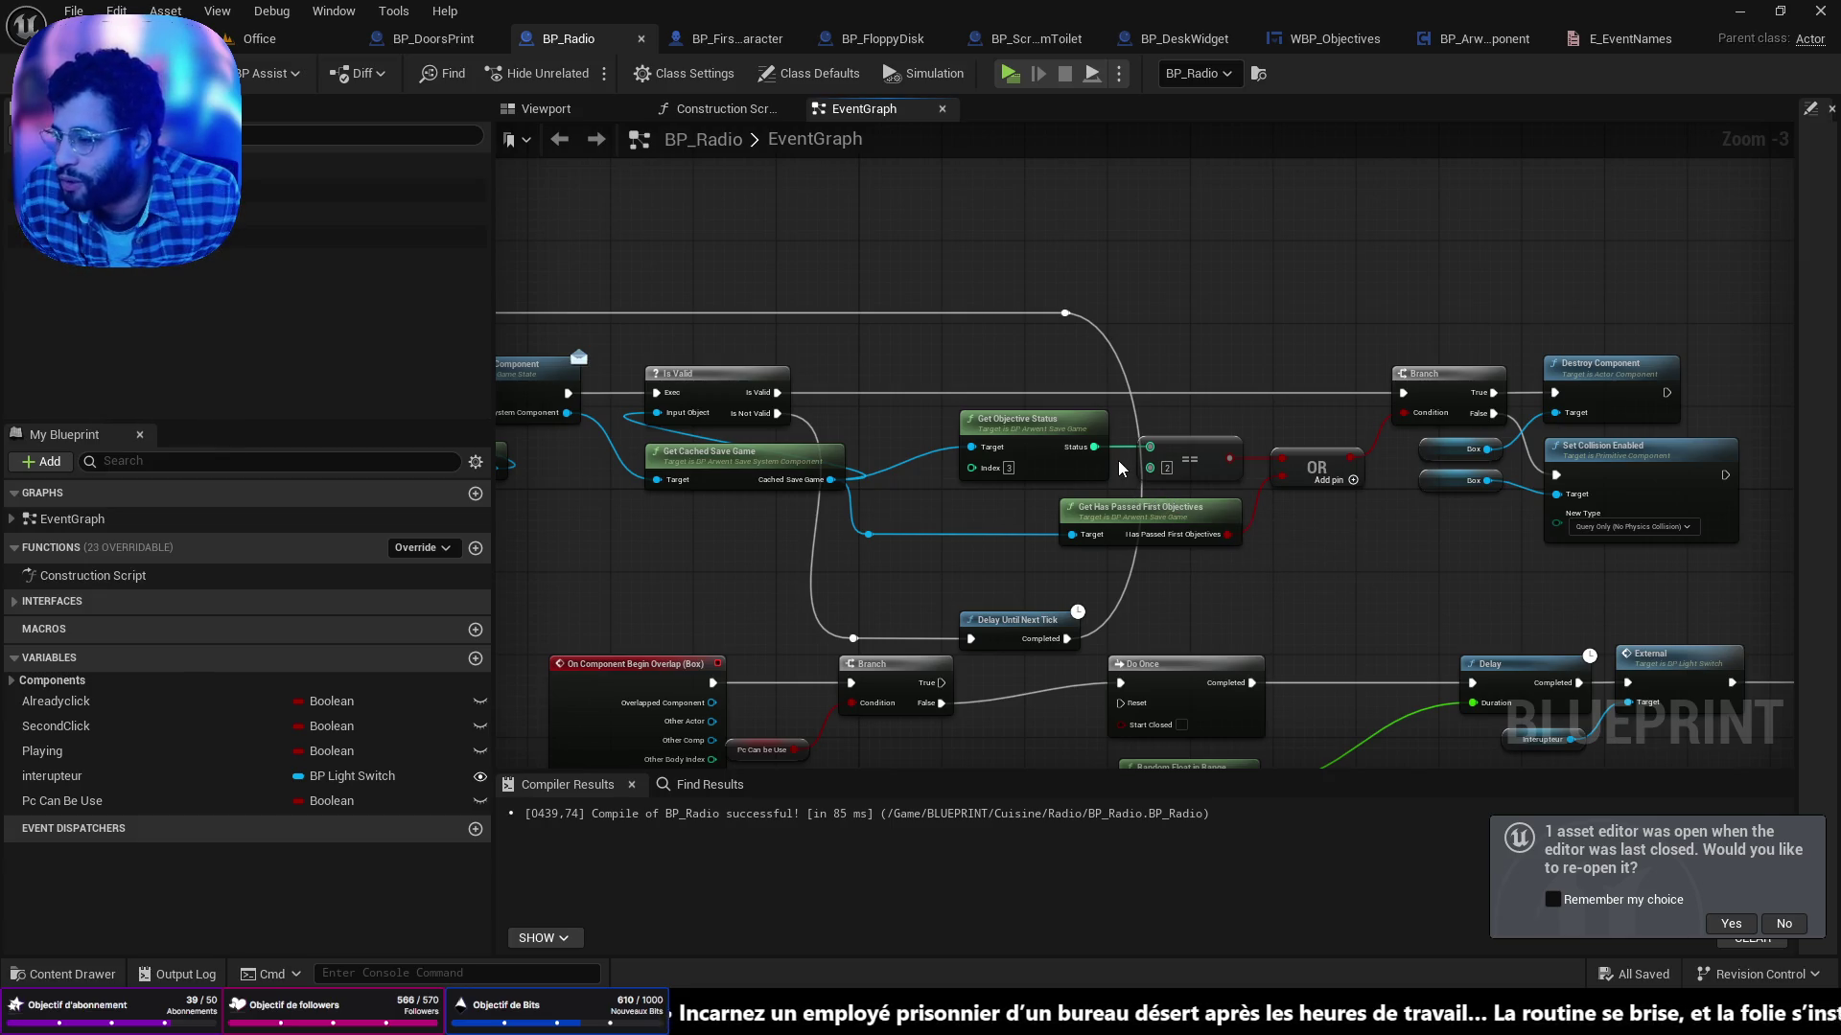
pyautogui.scroll(-5, 1125, 447)
pyautogui.scroll(6, 1150, 429)
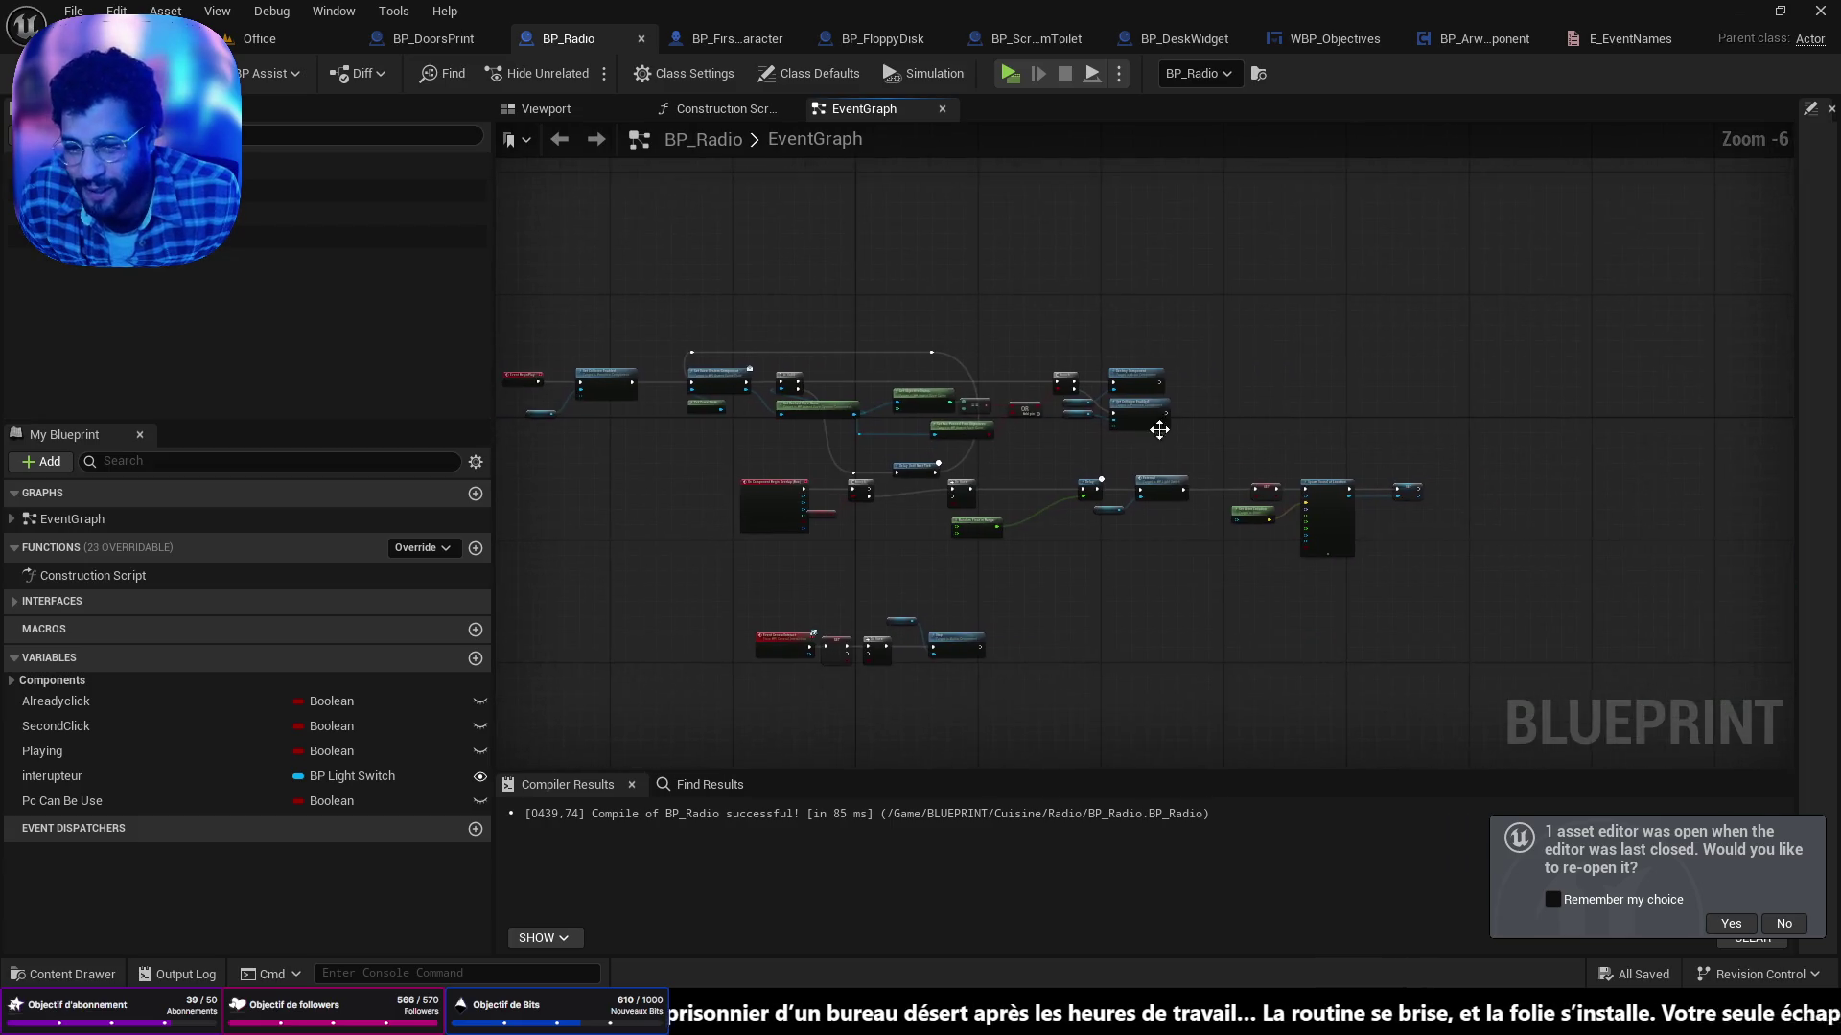
pyautogui.click(1628, 38)
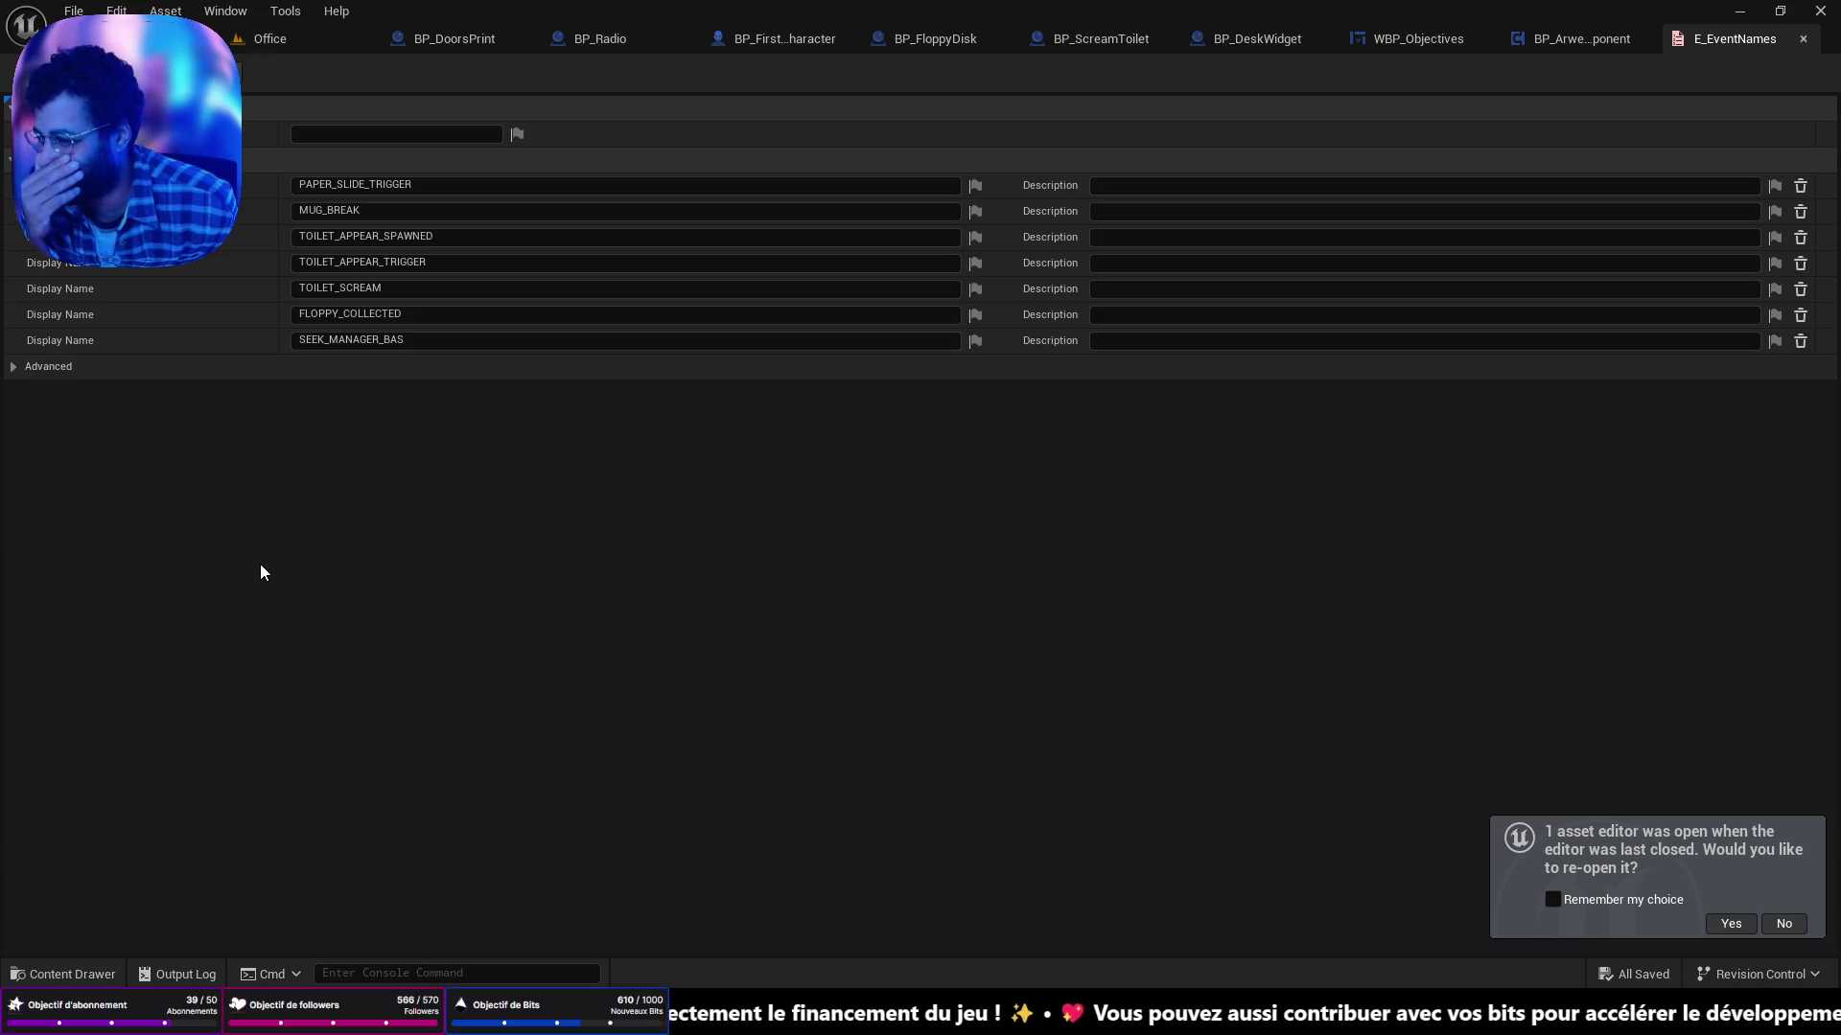
# Return to the Office level and frame the selected BP_Radio in the viewport.
pyautogui.click(297, 44)
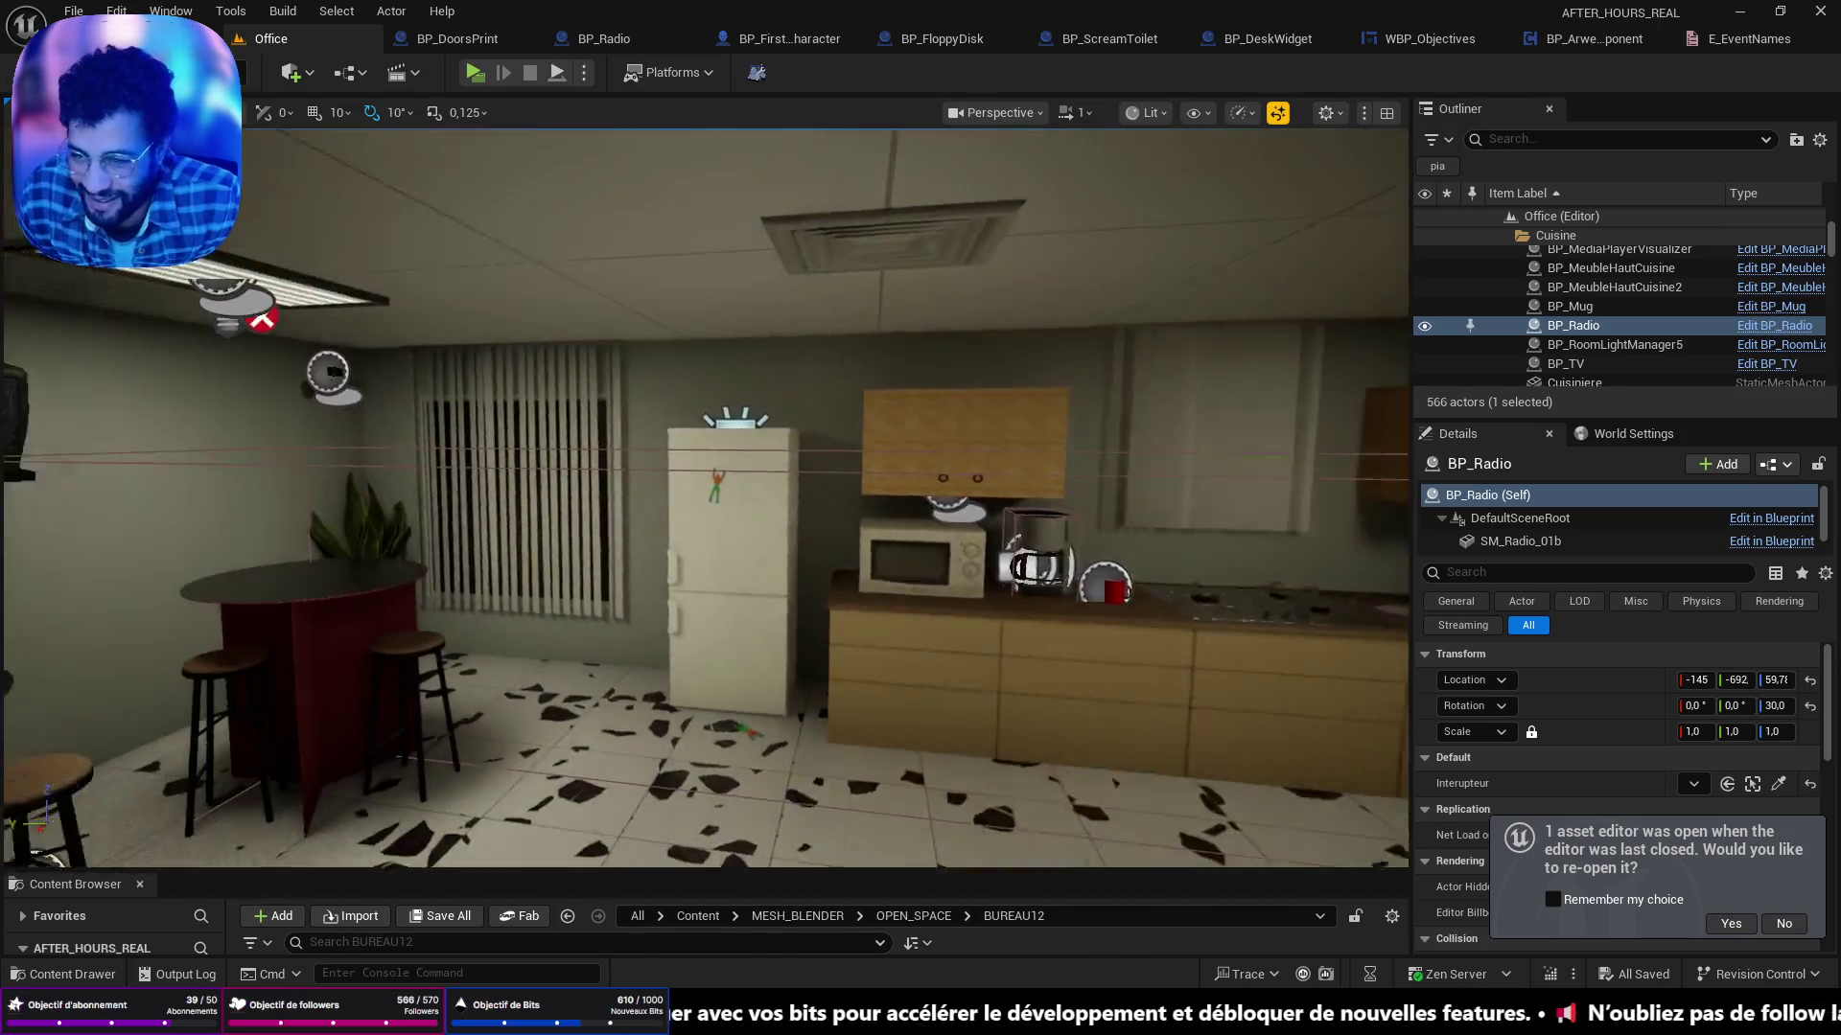
pyautogui.press('f')
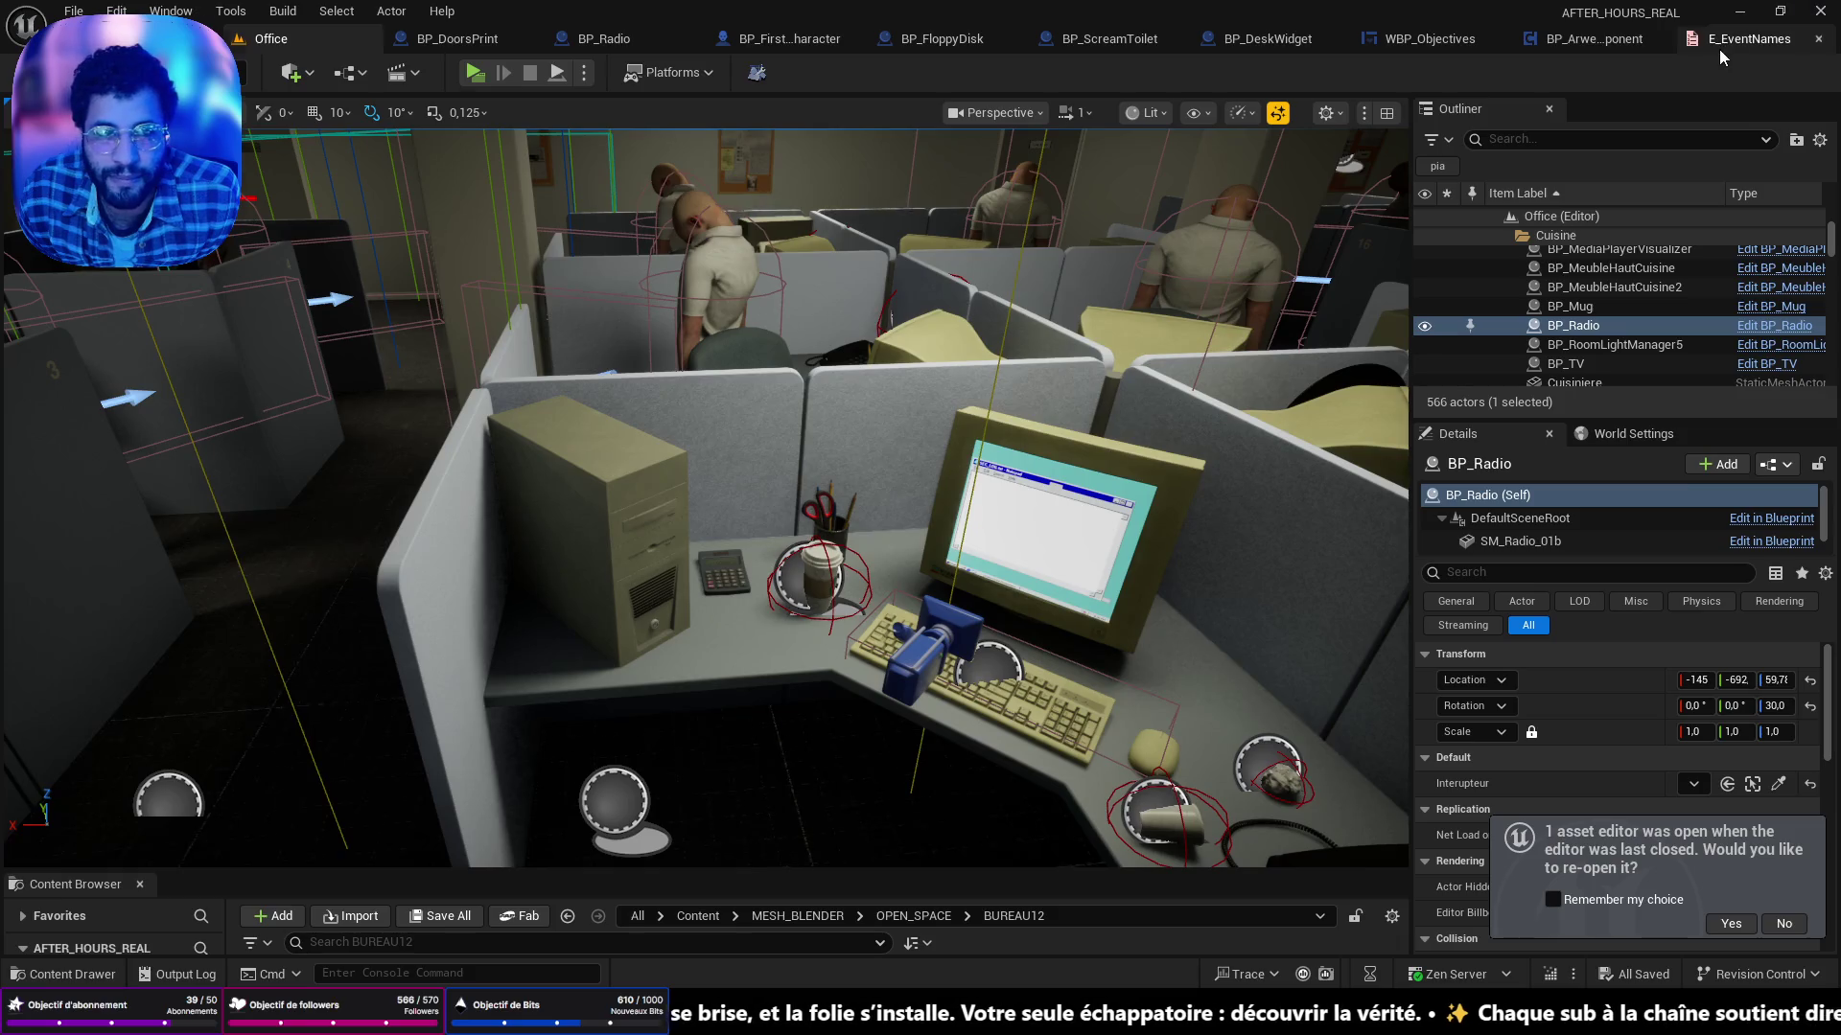
# Add an eighth E_EventNames enumerator named FLOPPY_INSERTED, save it, and go back to Office.
pyautogui.click(1725, 38)
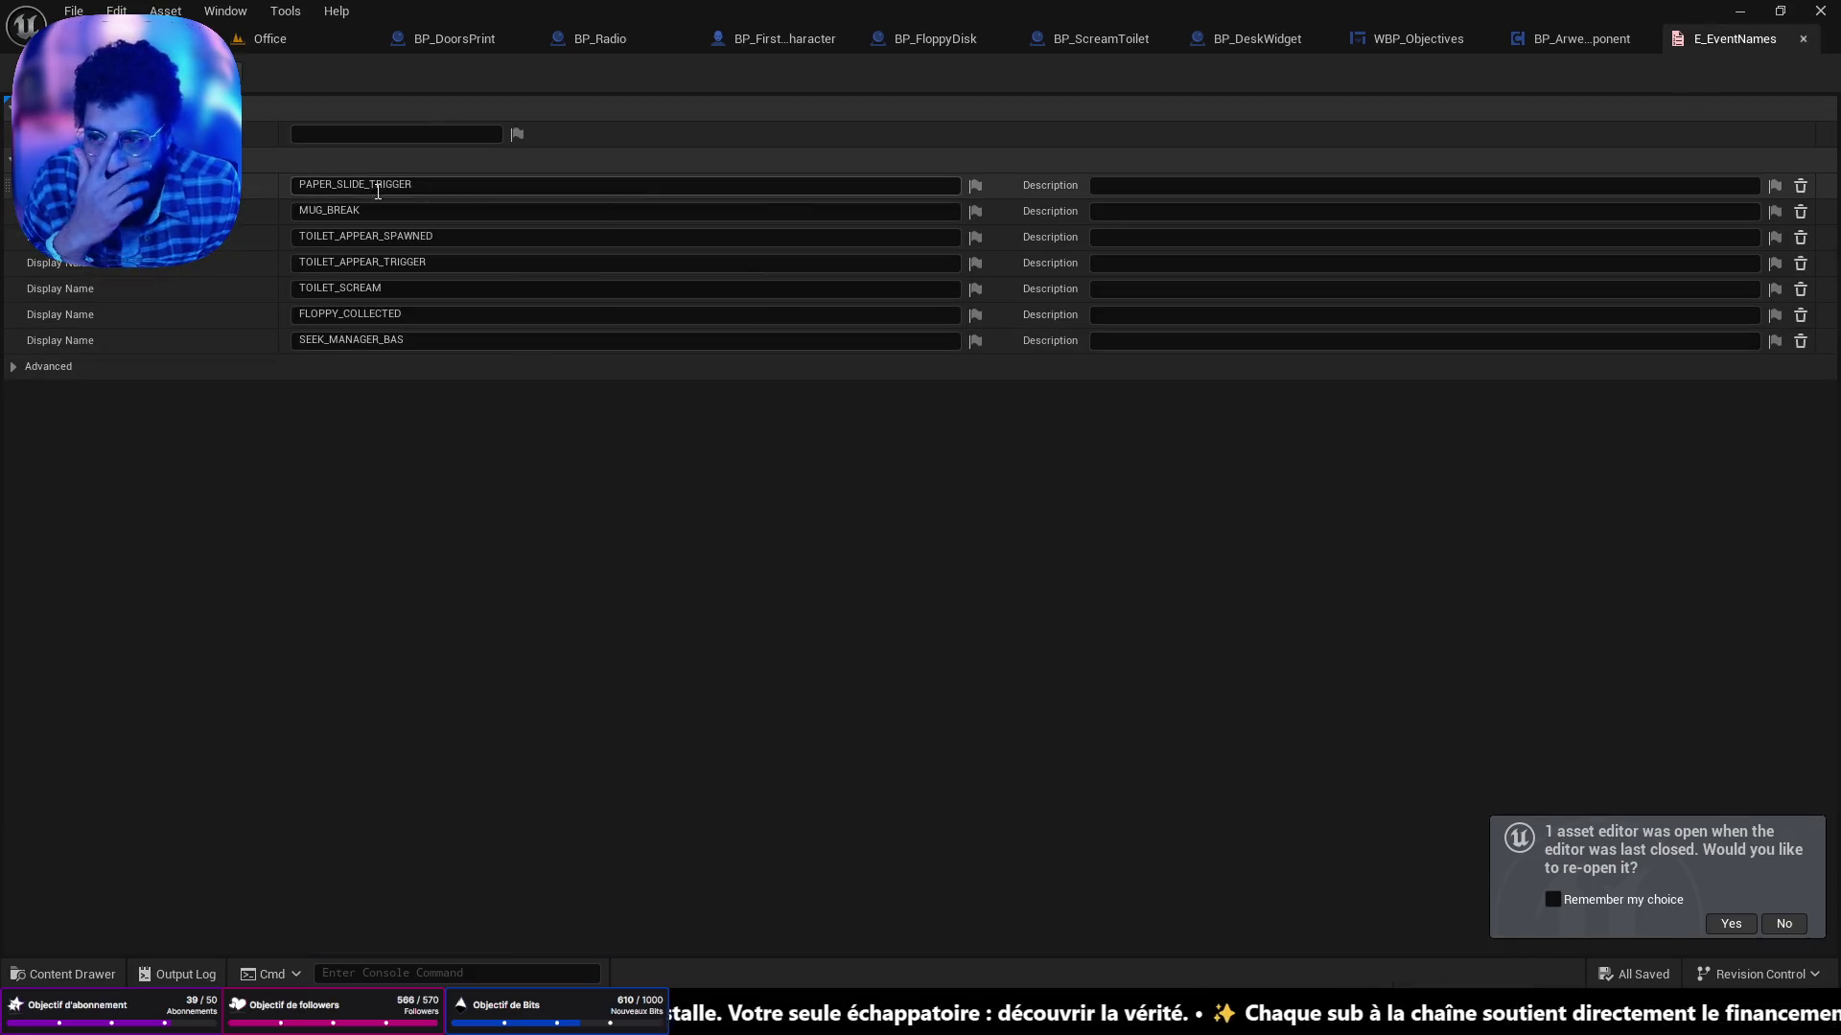
pyautogui.click(230, 159)
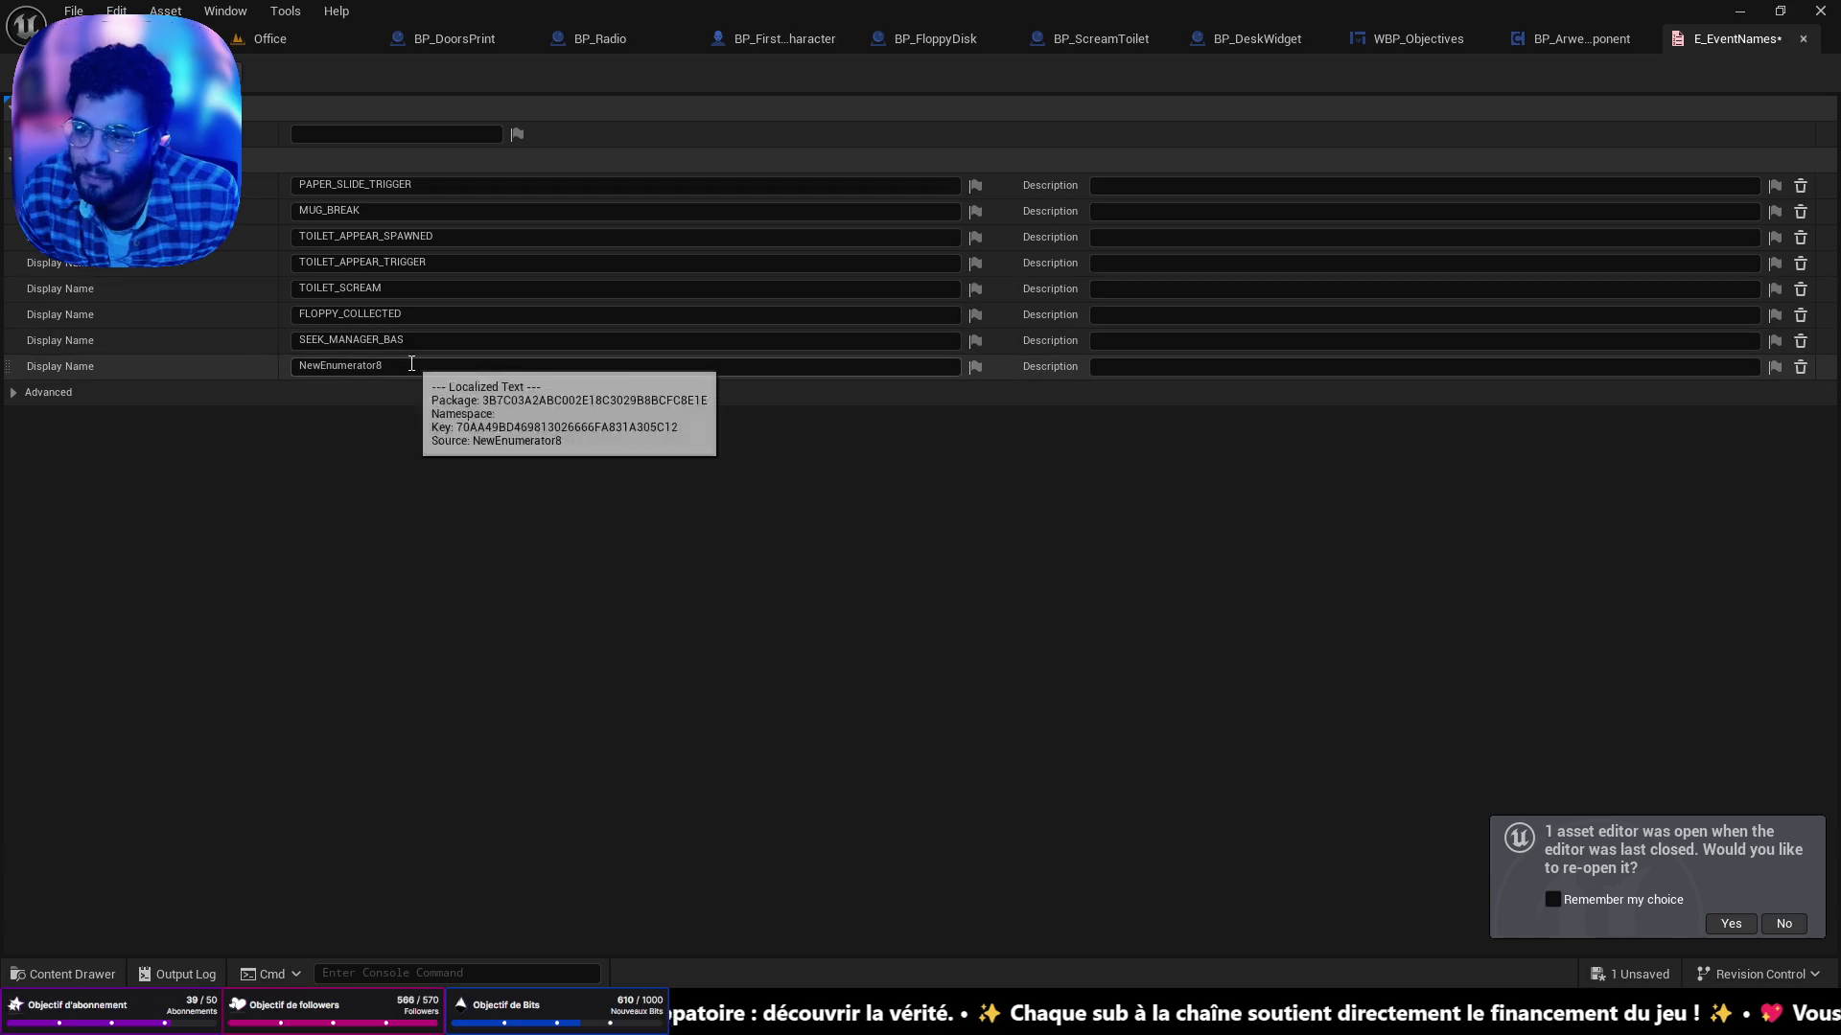
pyautogui.write('FLOPPY')
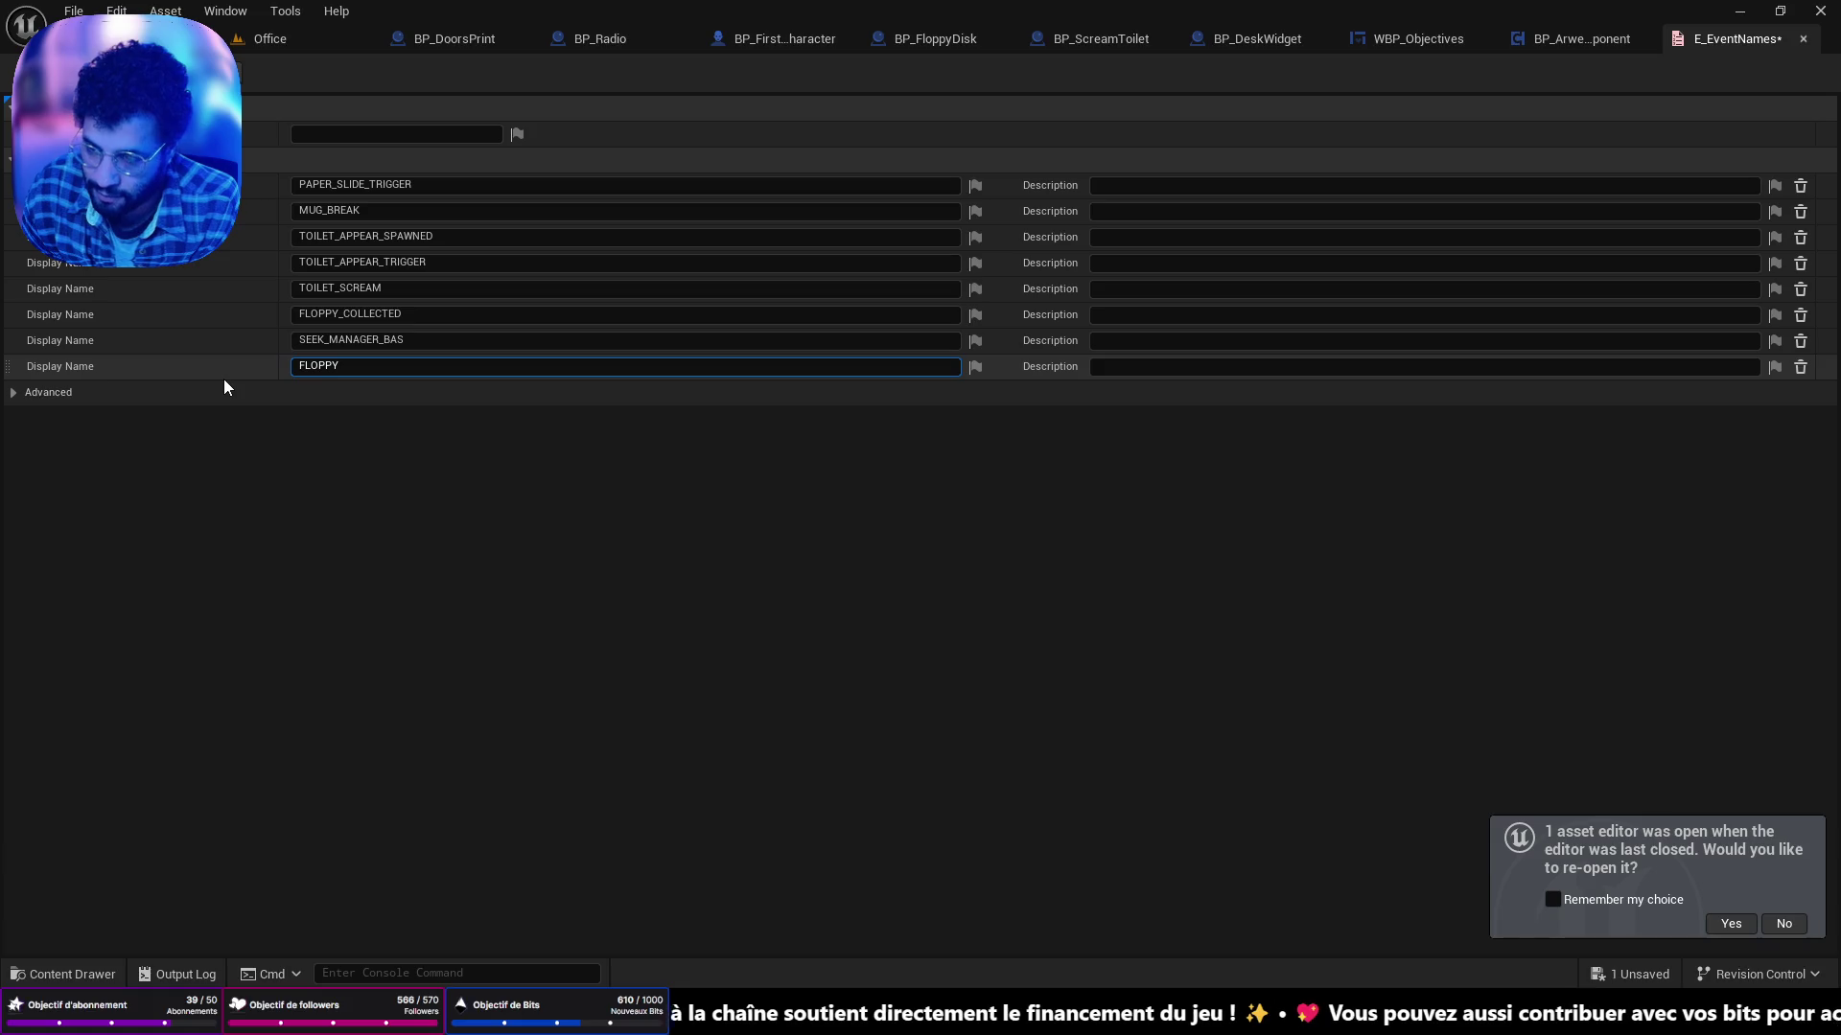
pyautogui.write('_INSERT')
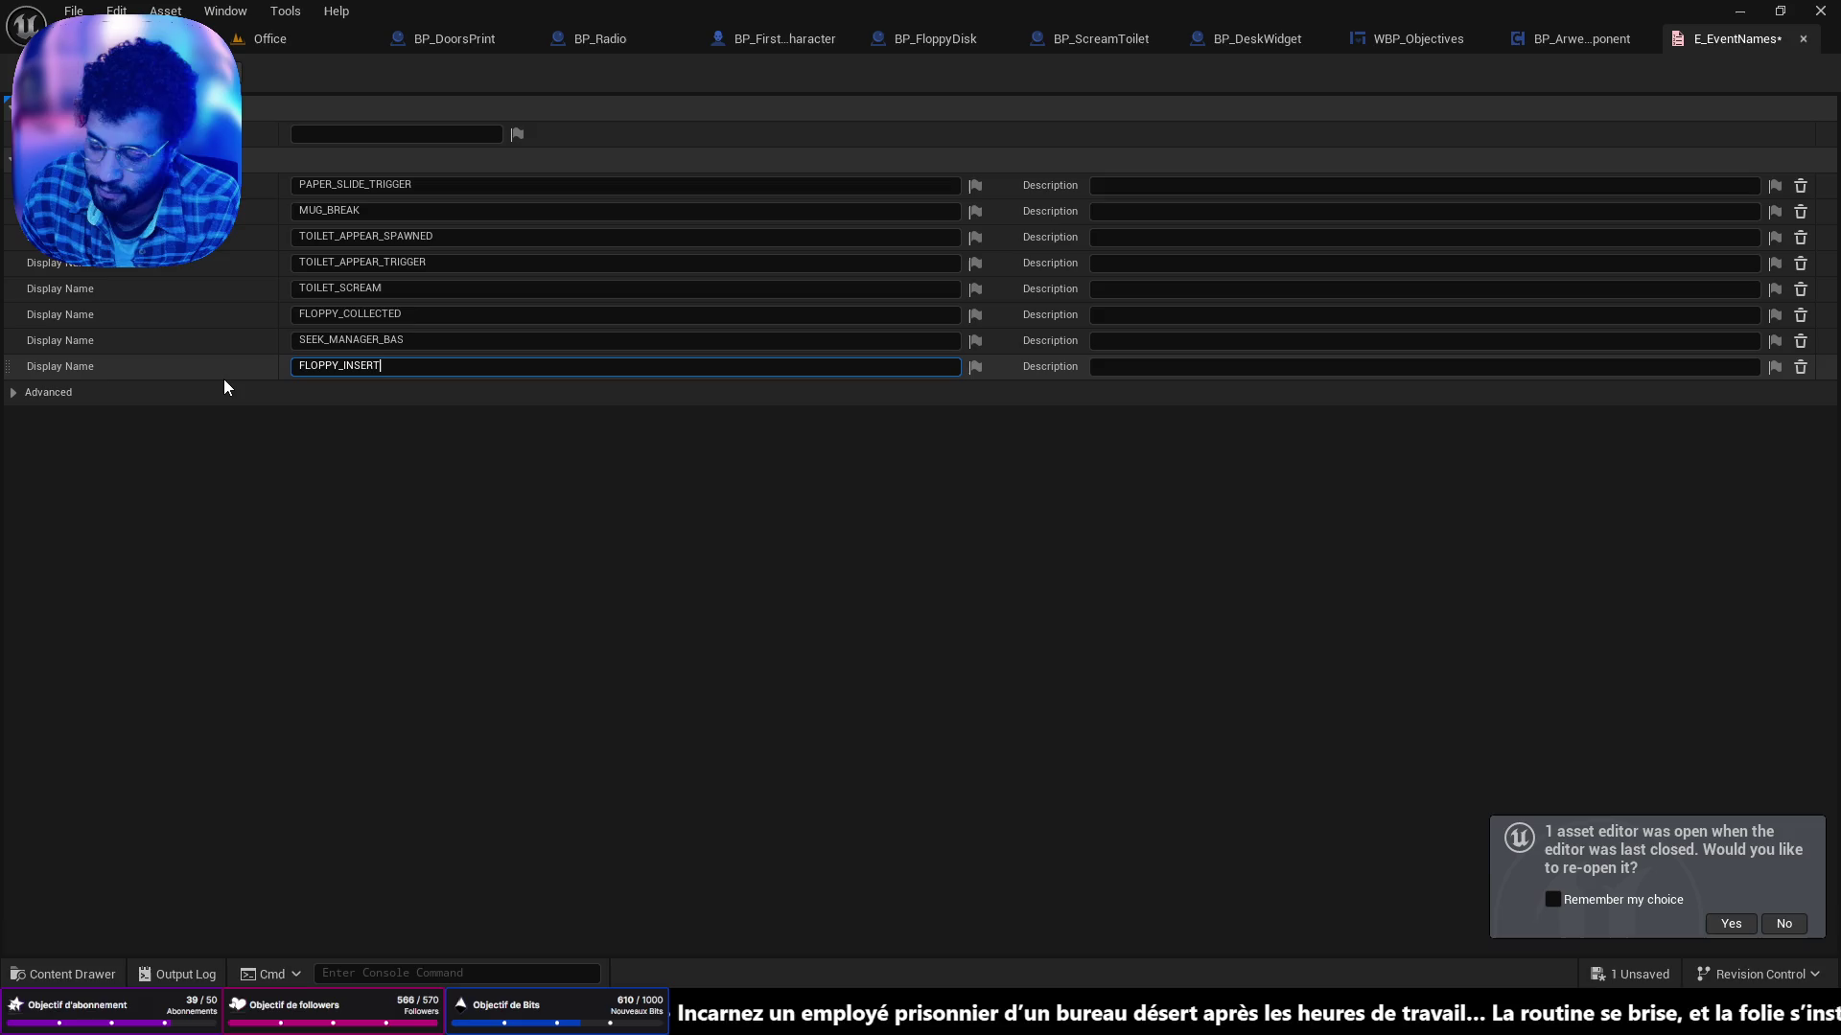
pyautogui.write('ED')
pyautogui.press('Return')
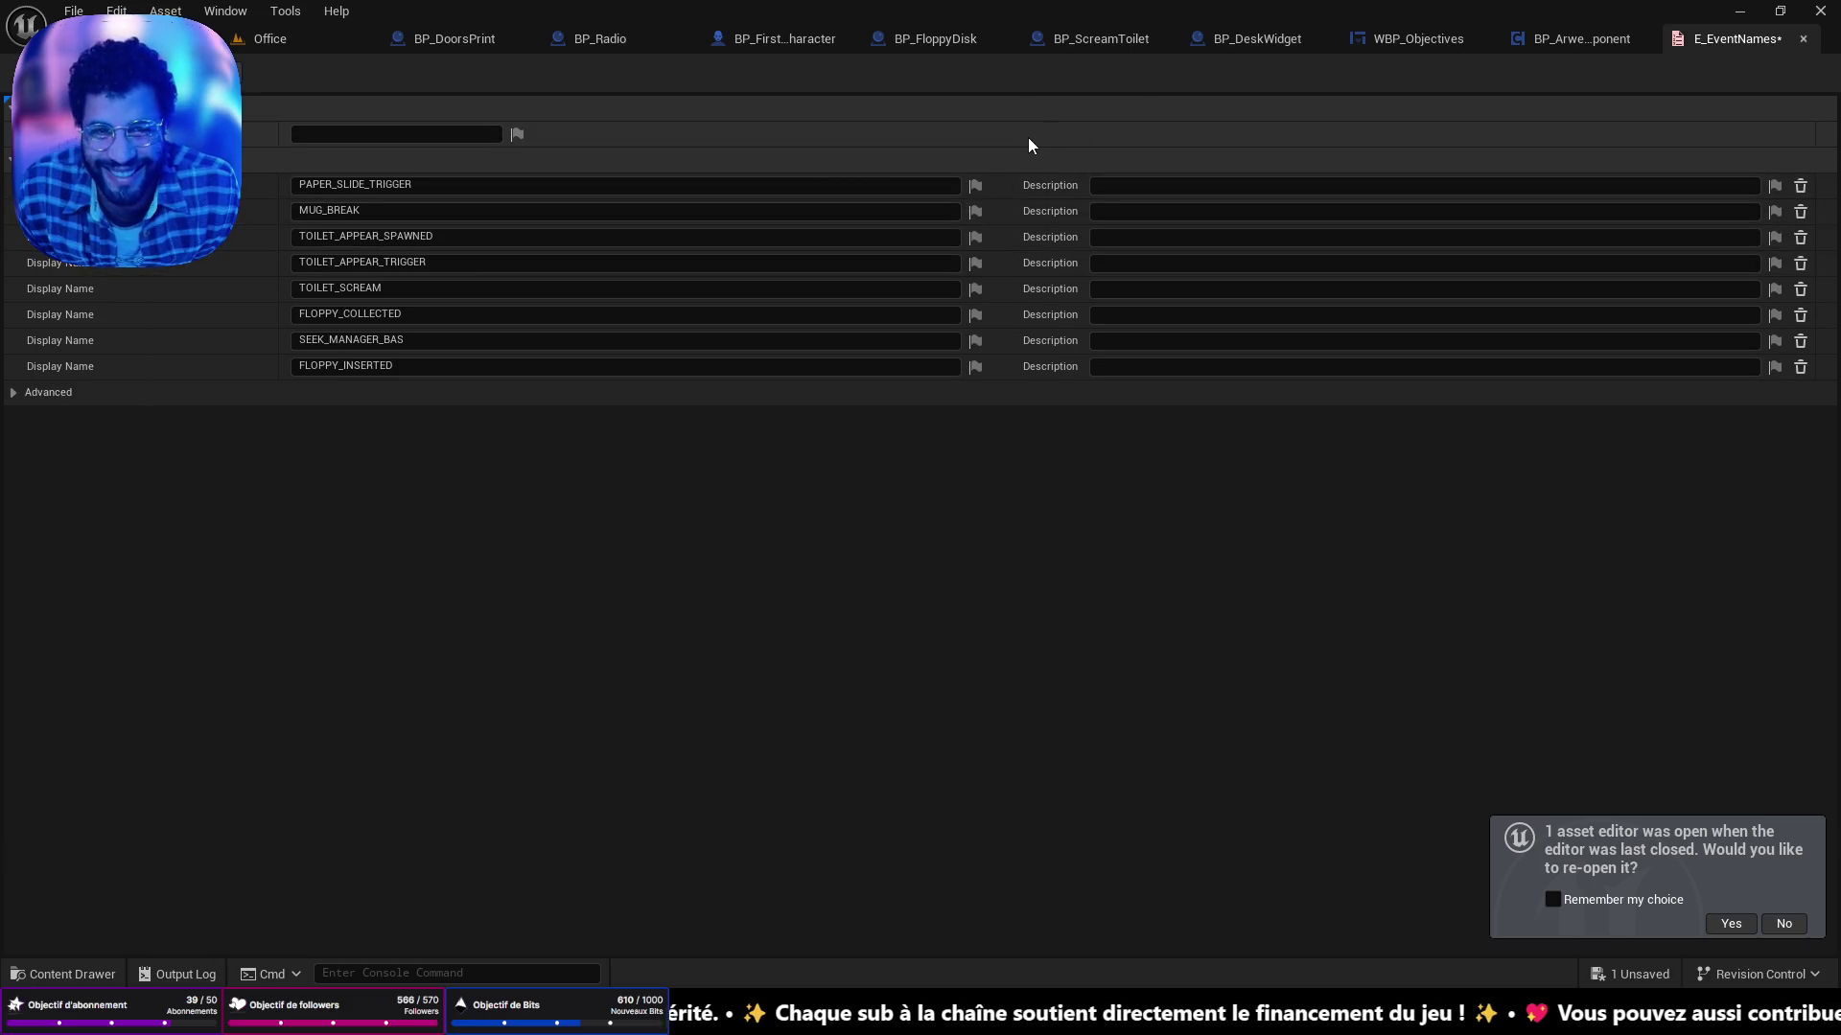
pyautogui.hotkey('ctrl', 's')
pyautogui.click(261, 42)
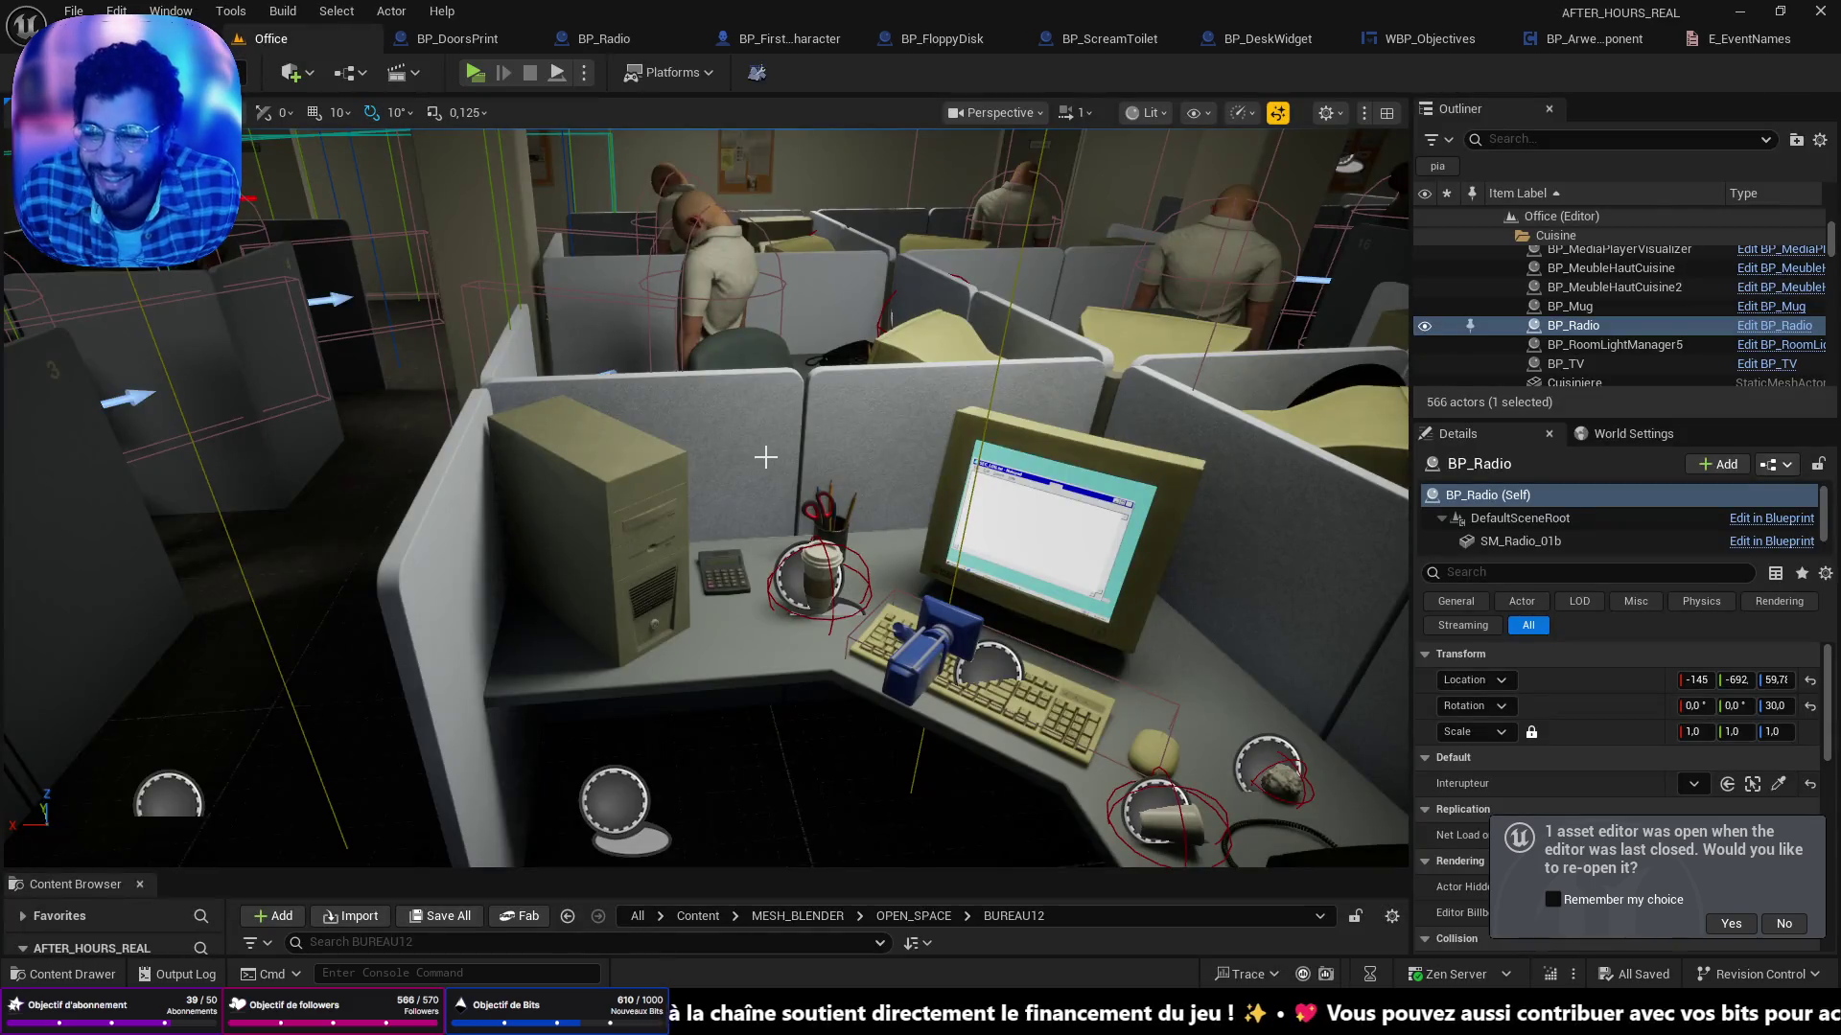
# Open BP_PcCase's event graph from the PC case selected in the level.
pyautogui.click(613, 553)
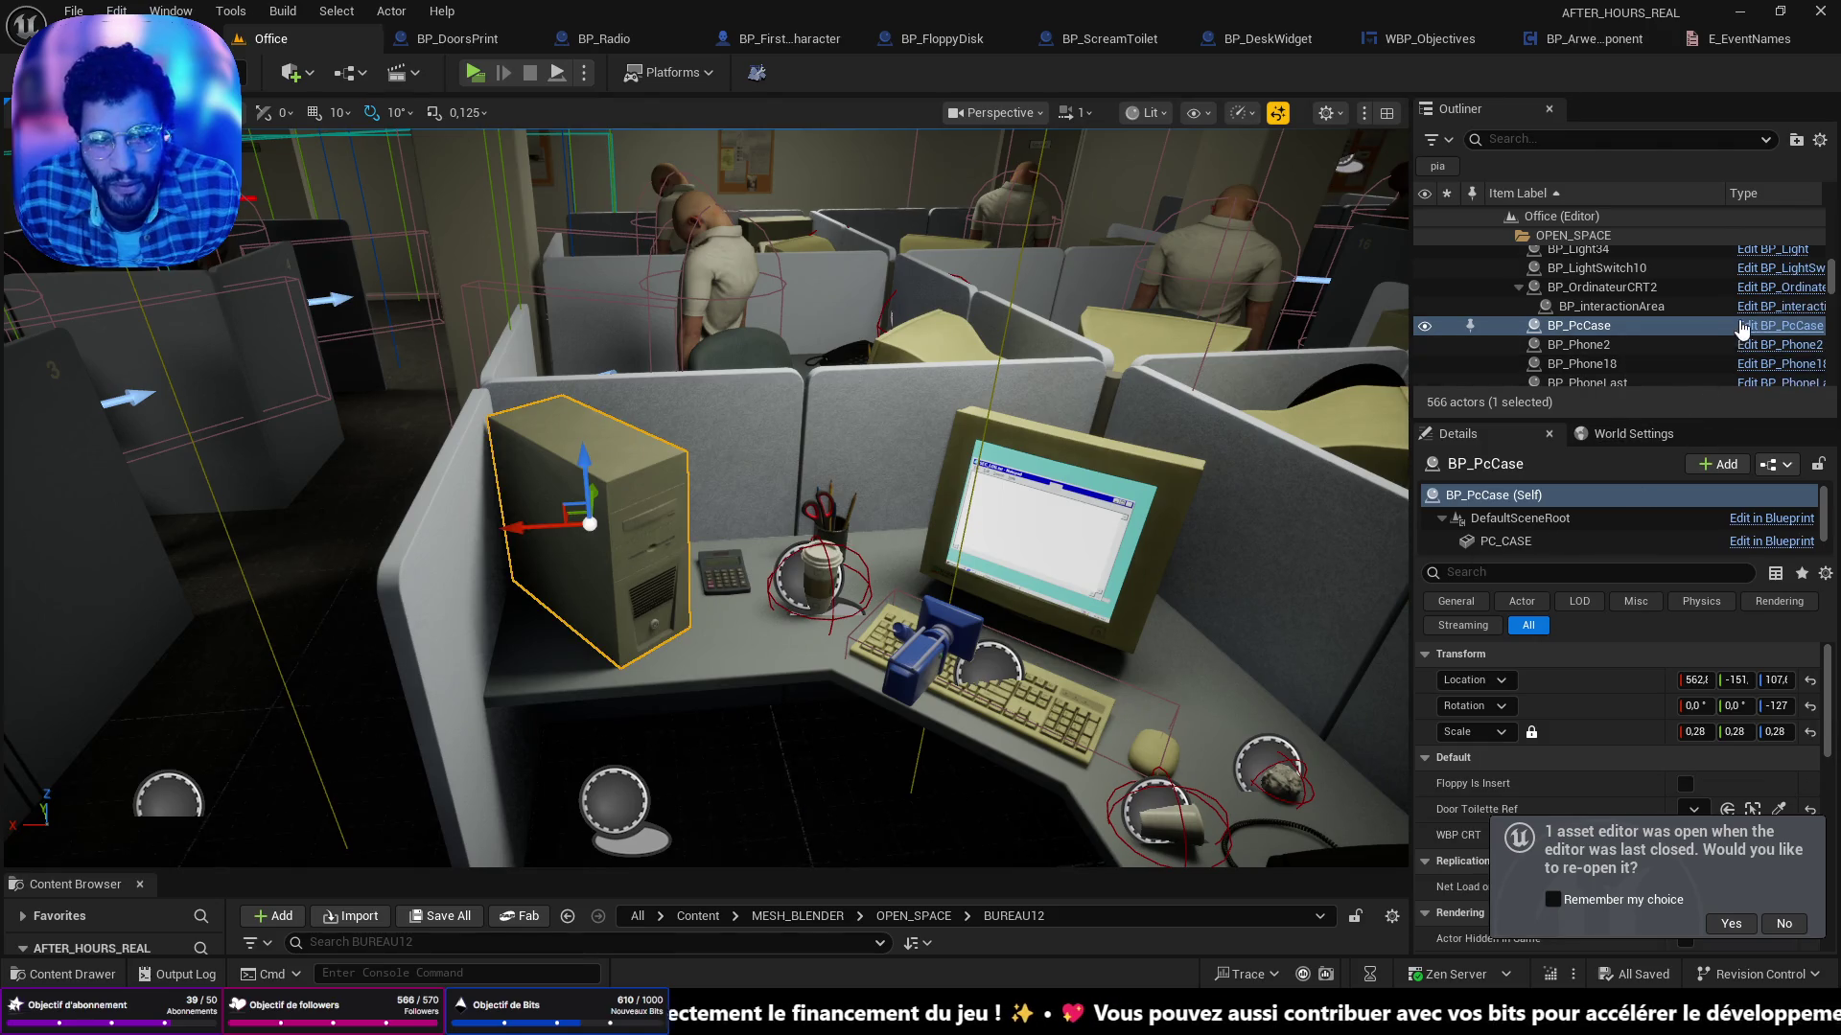
pyautogui.hotkey('ctrl', 'e')
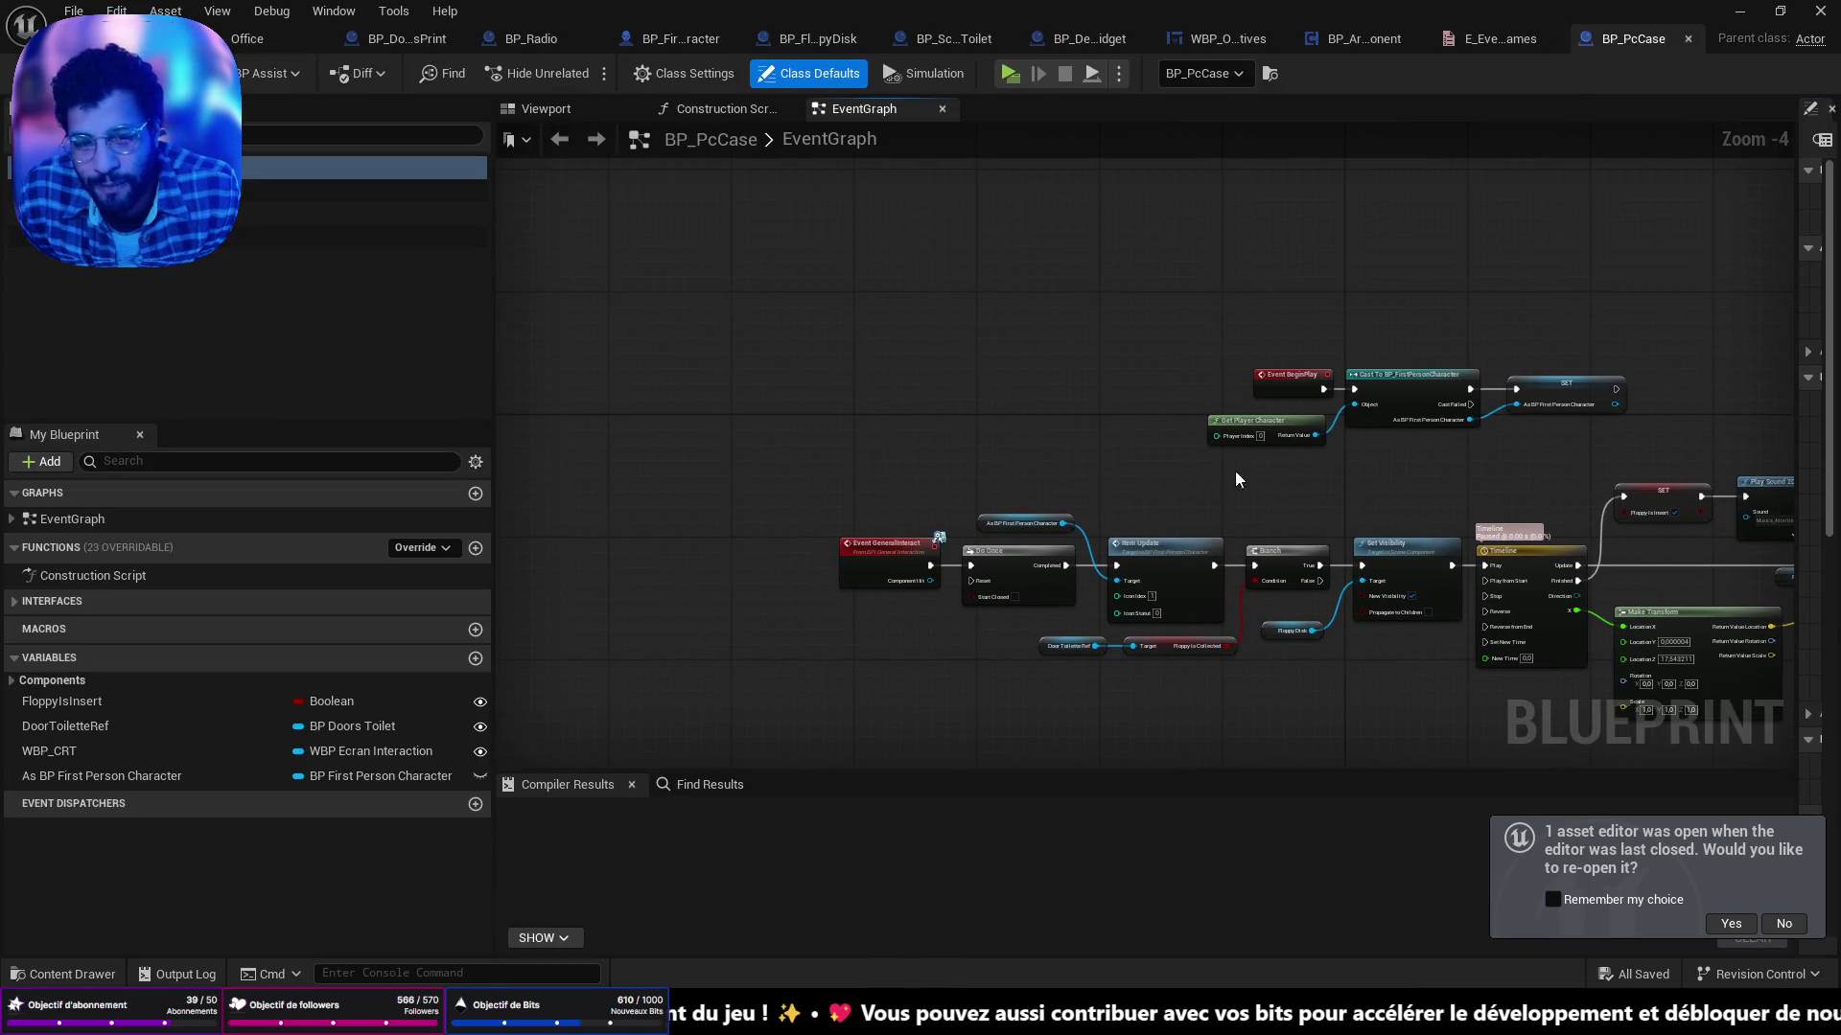
pyautogui.moveTo(948, 325)
pyautogui.mouseDown()
pyautogui.moveTo(1212, 370)
pyautogui.moveTo(666, 301)
pyautogui.moveTo(633, 329)
pyautogui.moveTo(1042, 396)
pyautogui.mouseUp()
pyautogui.scroll(4, 729, 480)
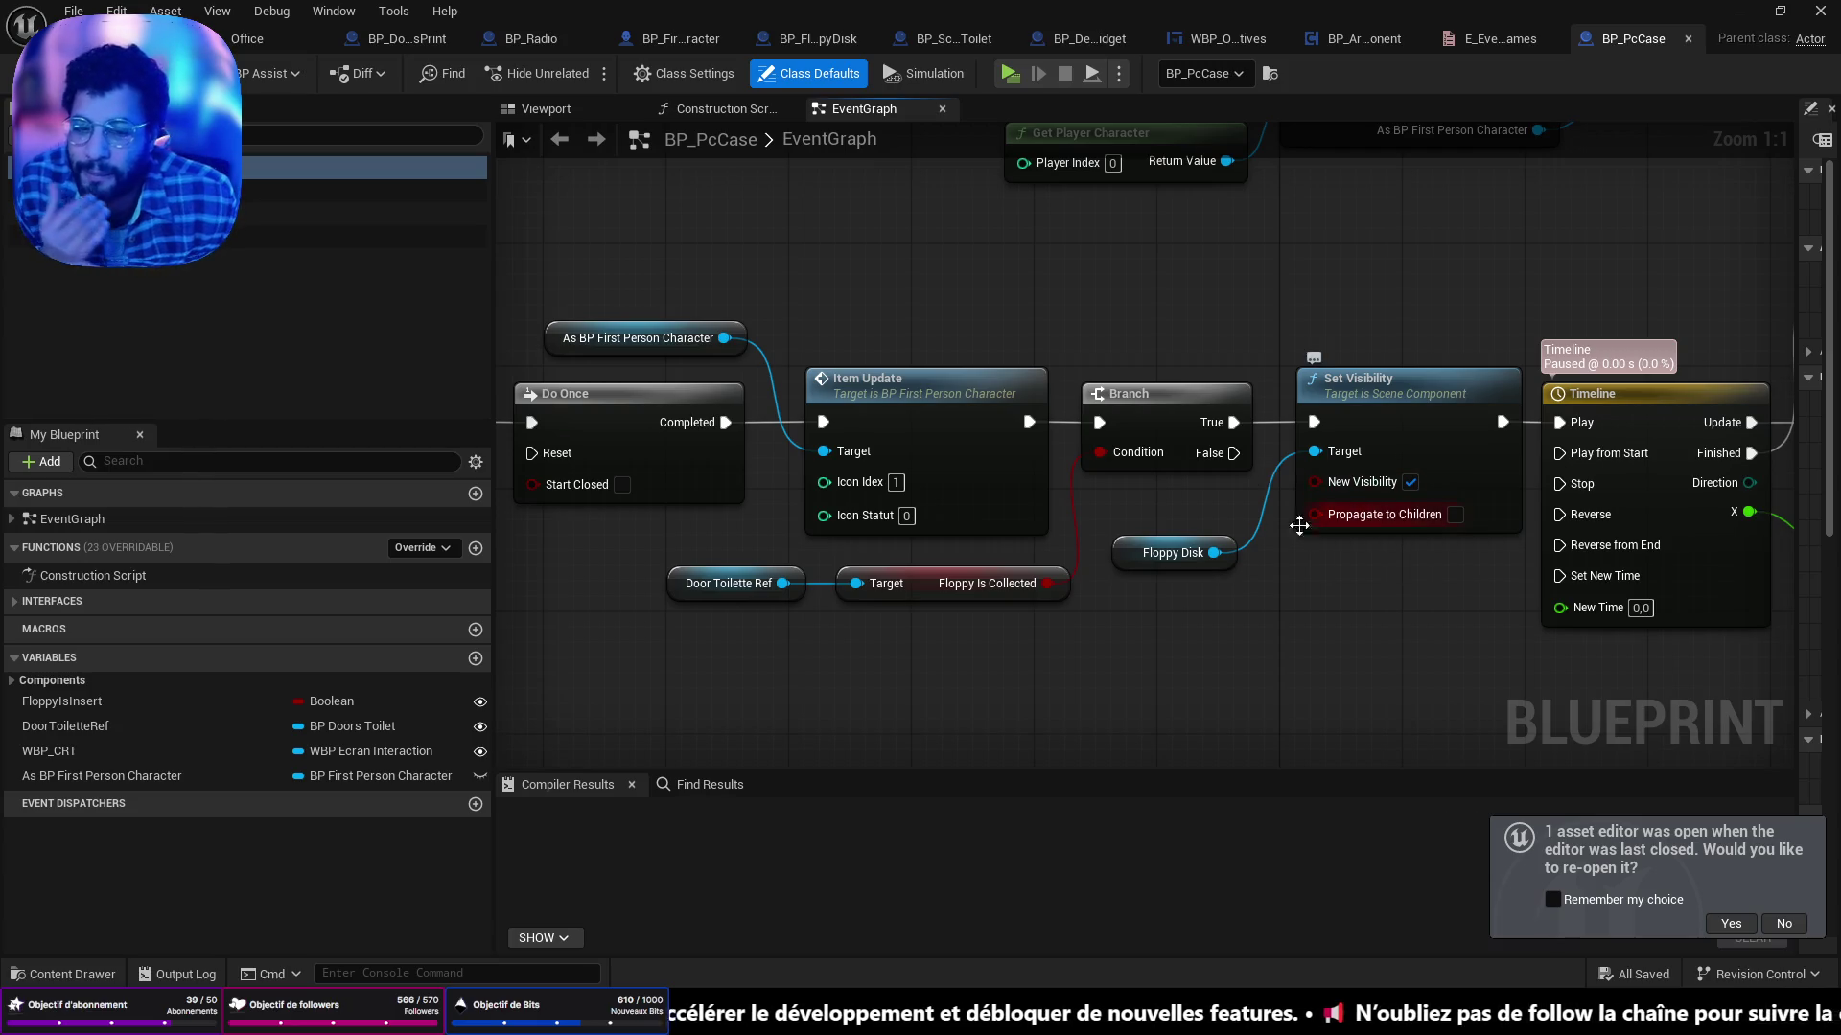
# Shift the Event GeneralInteract node further left of its chain.
pyautogui.moveTo(1116, 561)
pyautogui.mouseDown()
pyautogui.moveTo(1447, 517)
pyautogui.moveTo(1318, 539)
pyautogui.mouseUp()
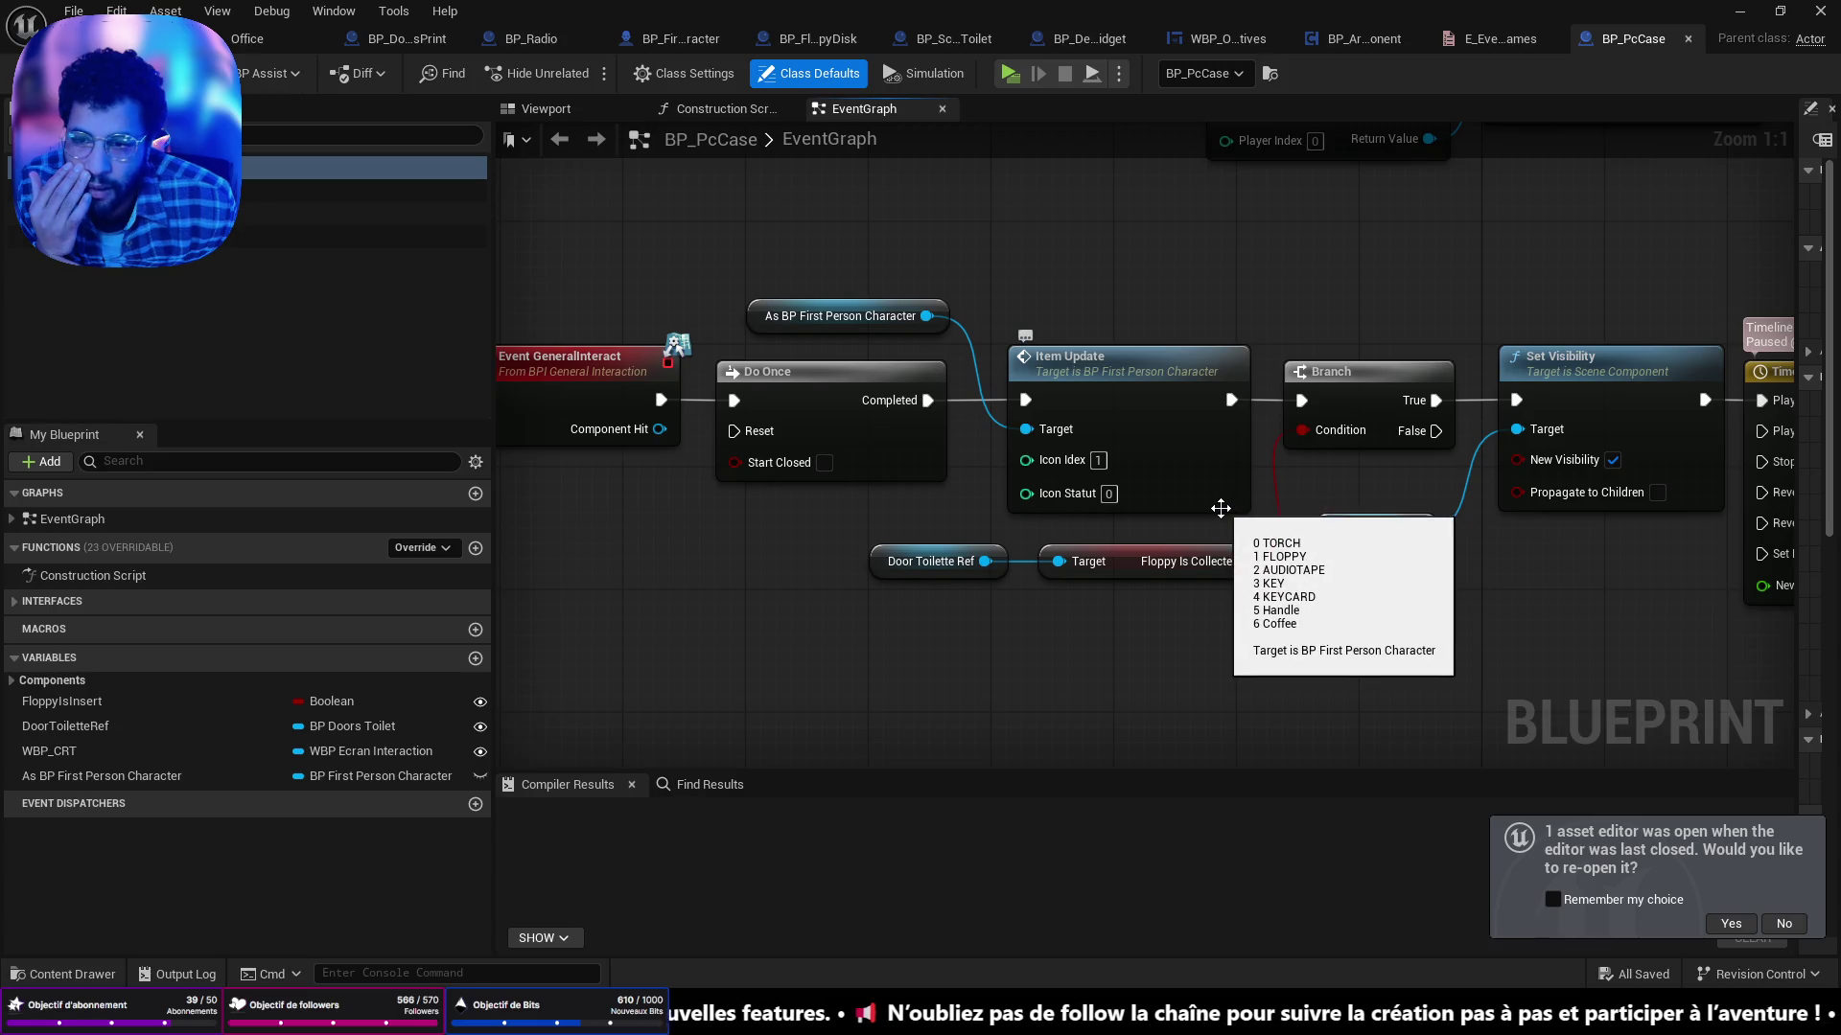
pyautogui.scroll(-1, 1230, 511)
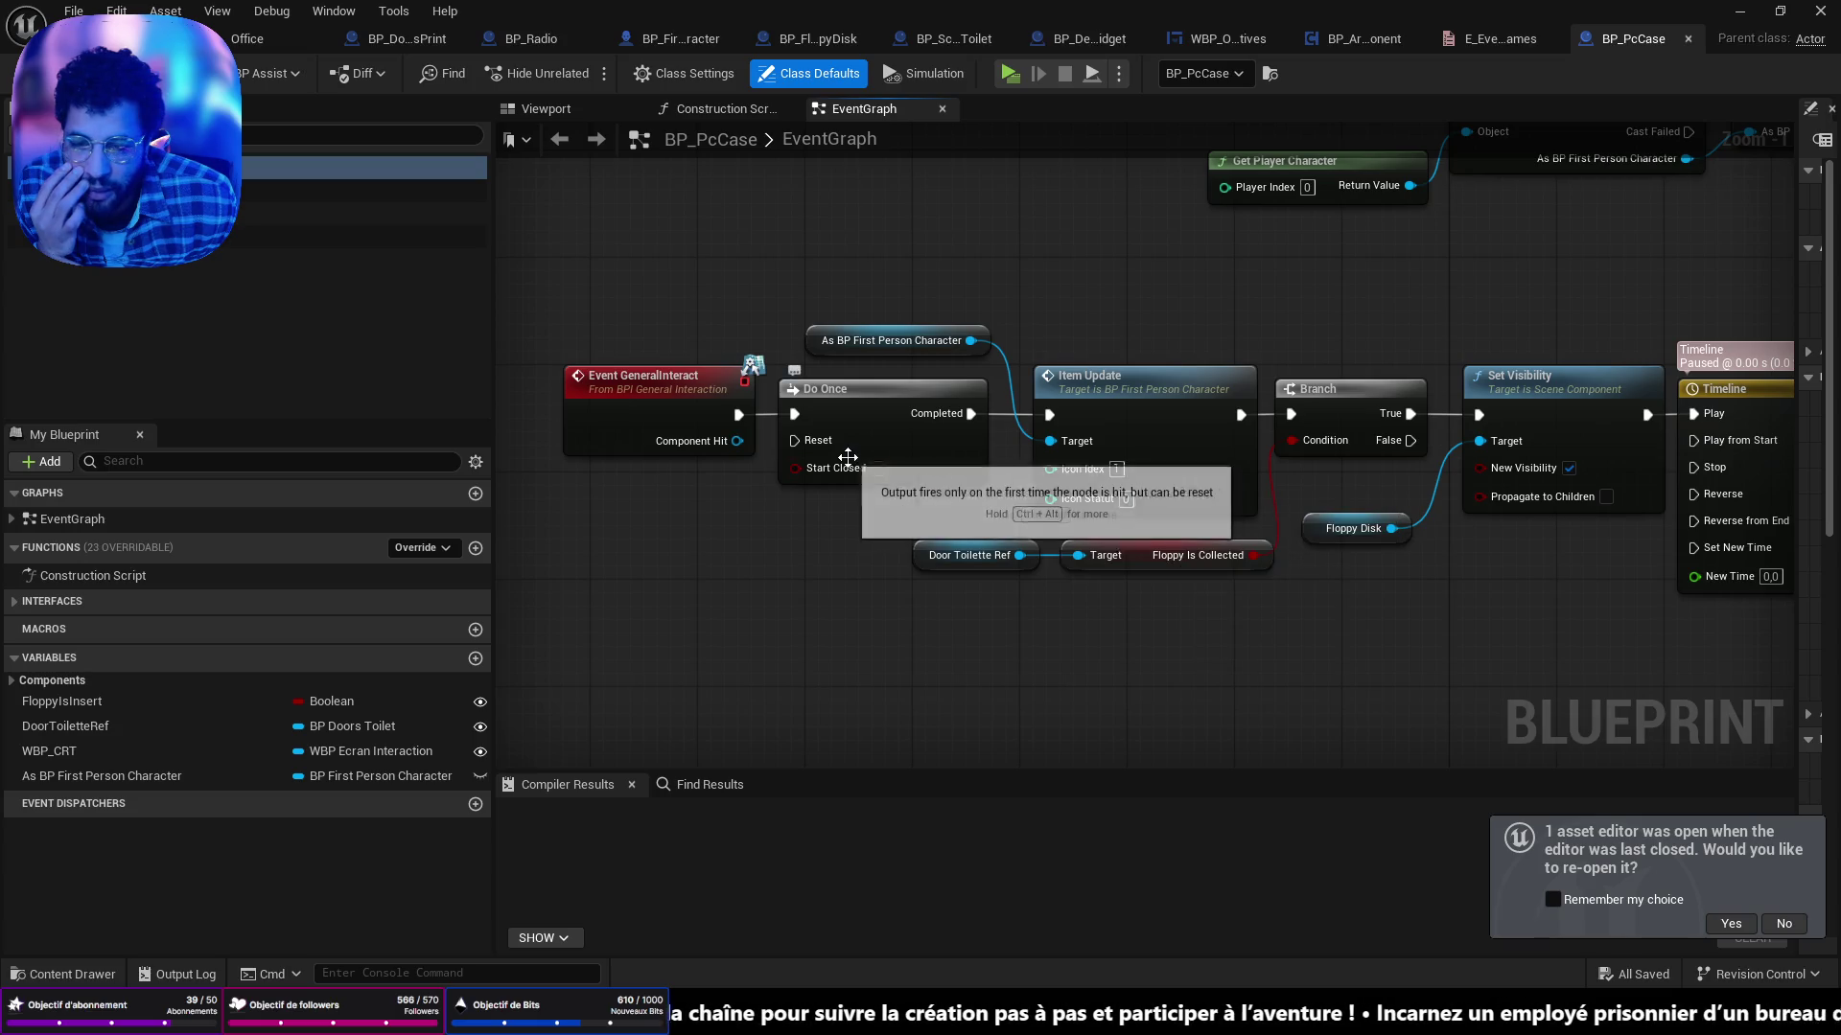
pyautogui.moveTo(669, 406)
pyautogui.mouseDown()
pyautogui.moveTo(447, 379)
pyautogui.moveTo(662, 428)
pyautogui.moveTo(624, 395)
pyautogui.mouseUp()
# Survey the Set Visibility and Timeline nodes in the graph.
pyautogui.scroll(-2, 1484, 428)
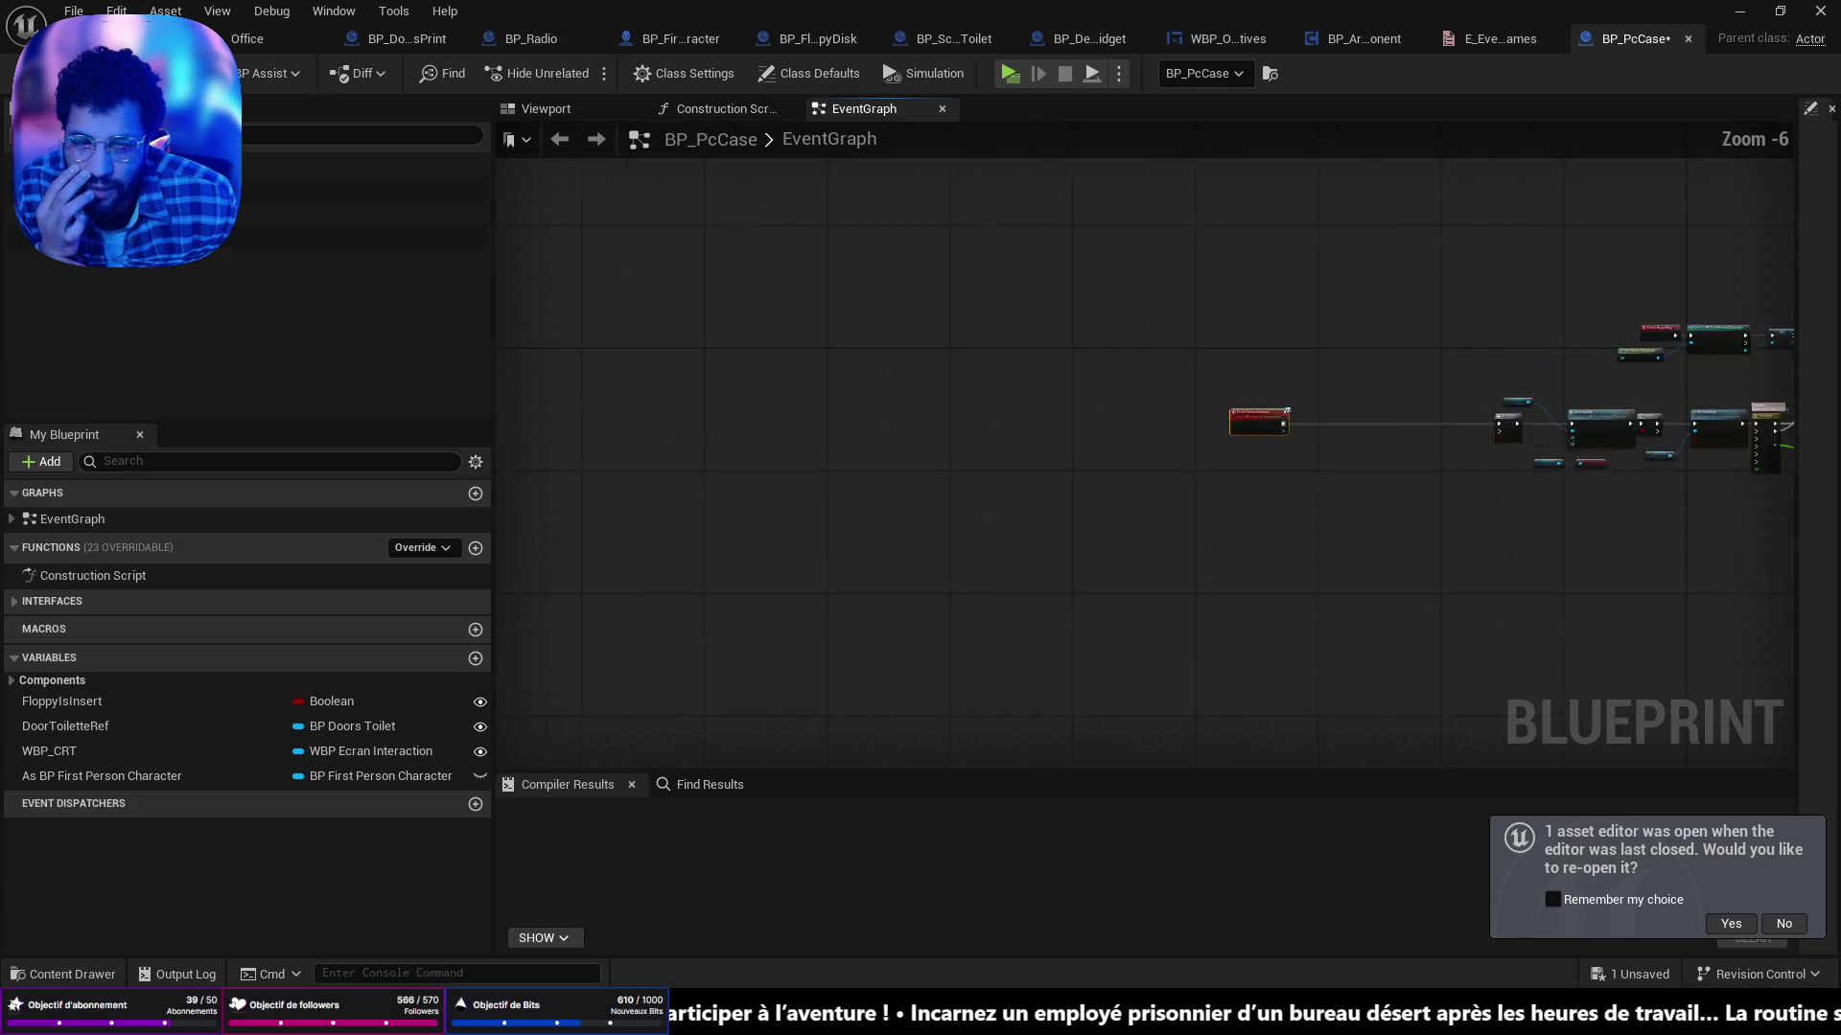
pyautogui.scroll(3, 990, 435)
pyautogui.moveTo(1576, 315)
pyautogui.mouseDown()
pyautogui.moveTo(1487, 361)
pyautogui.moveTo(333, 361)
pyautogui.mouseUp()
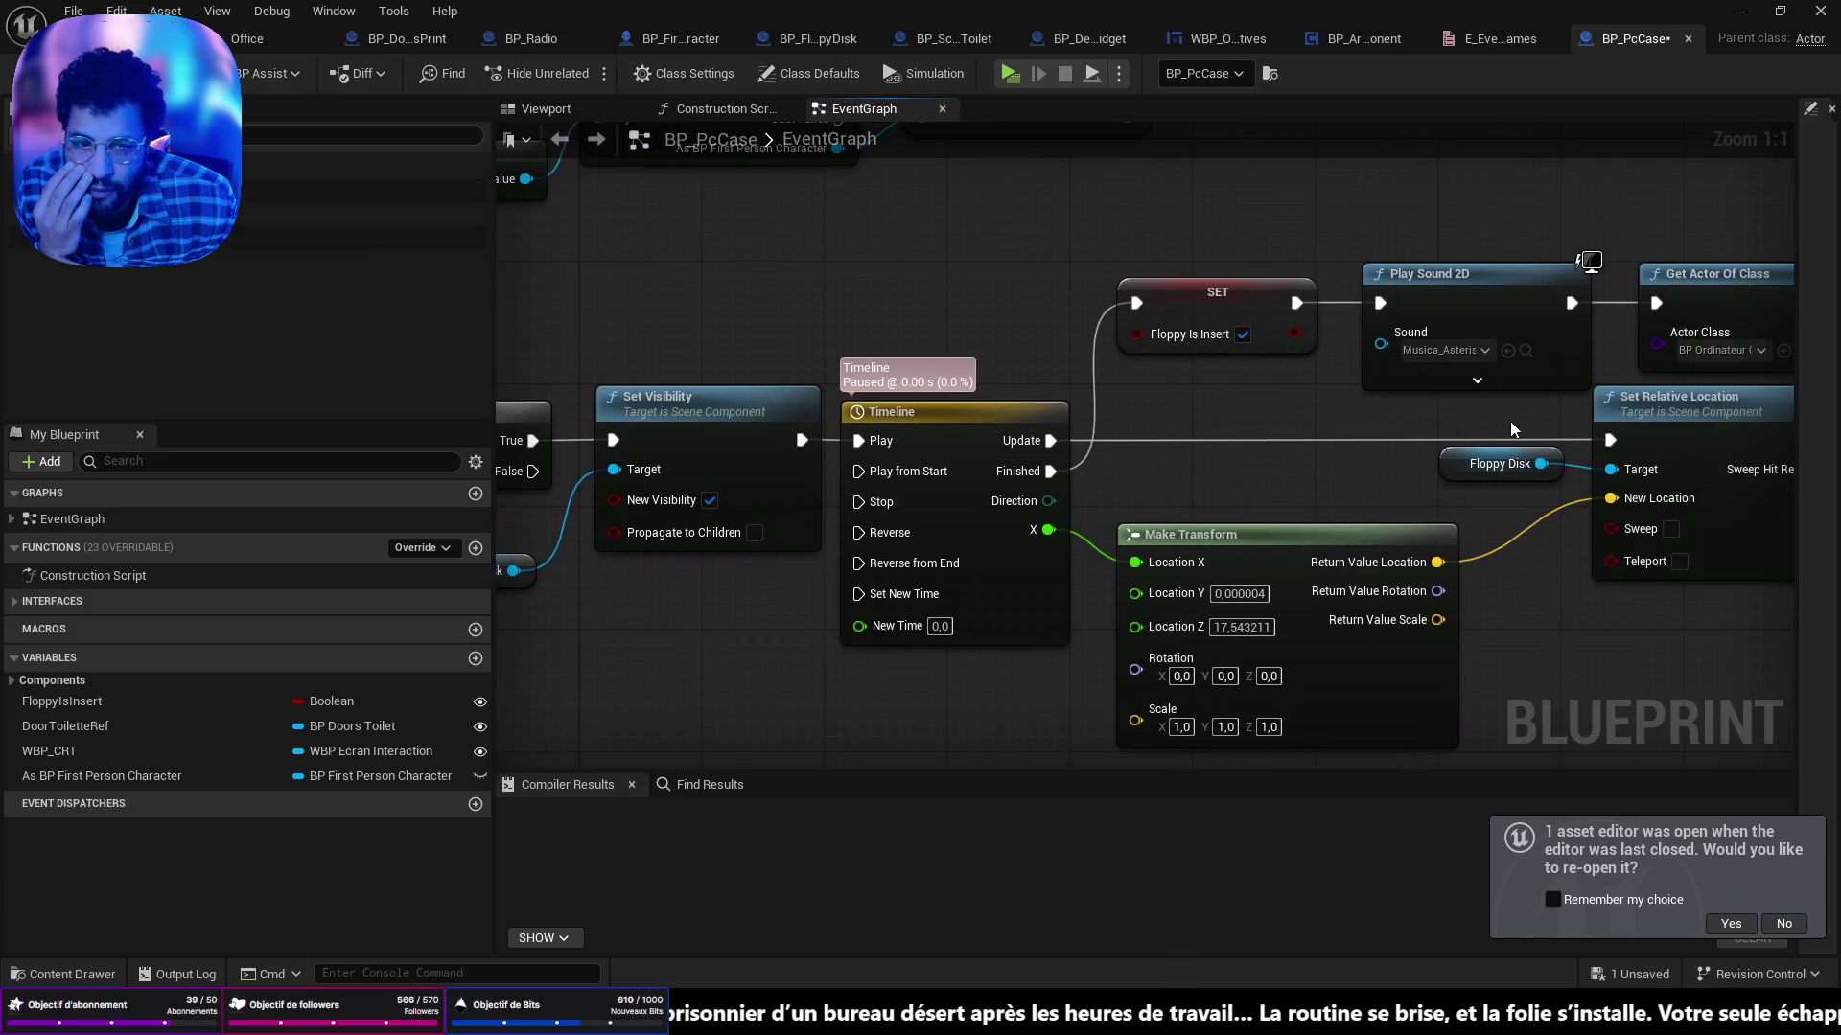
pyautogui.scroll(-2, 1051, 383)
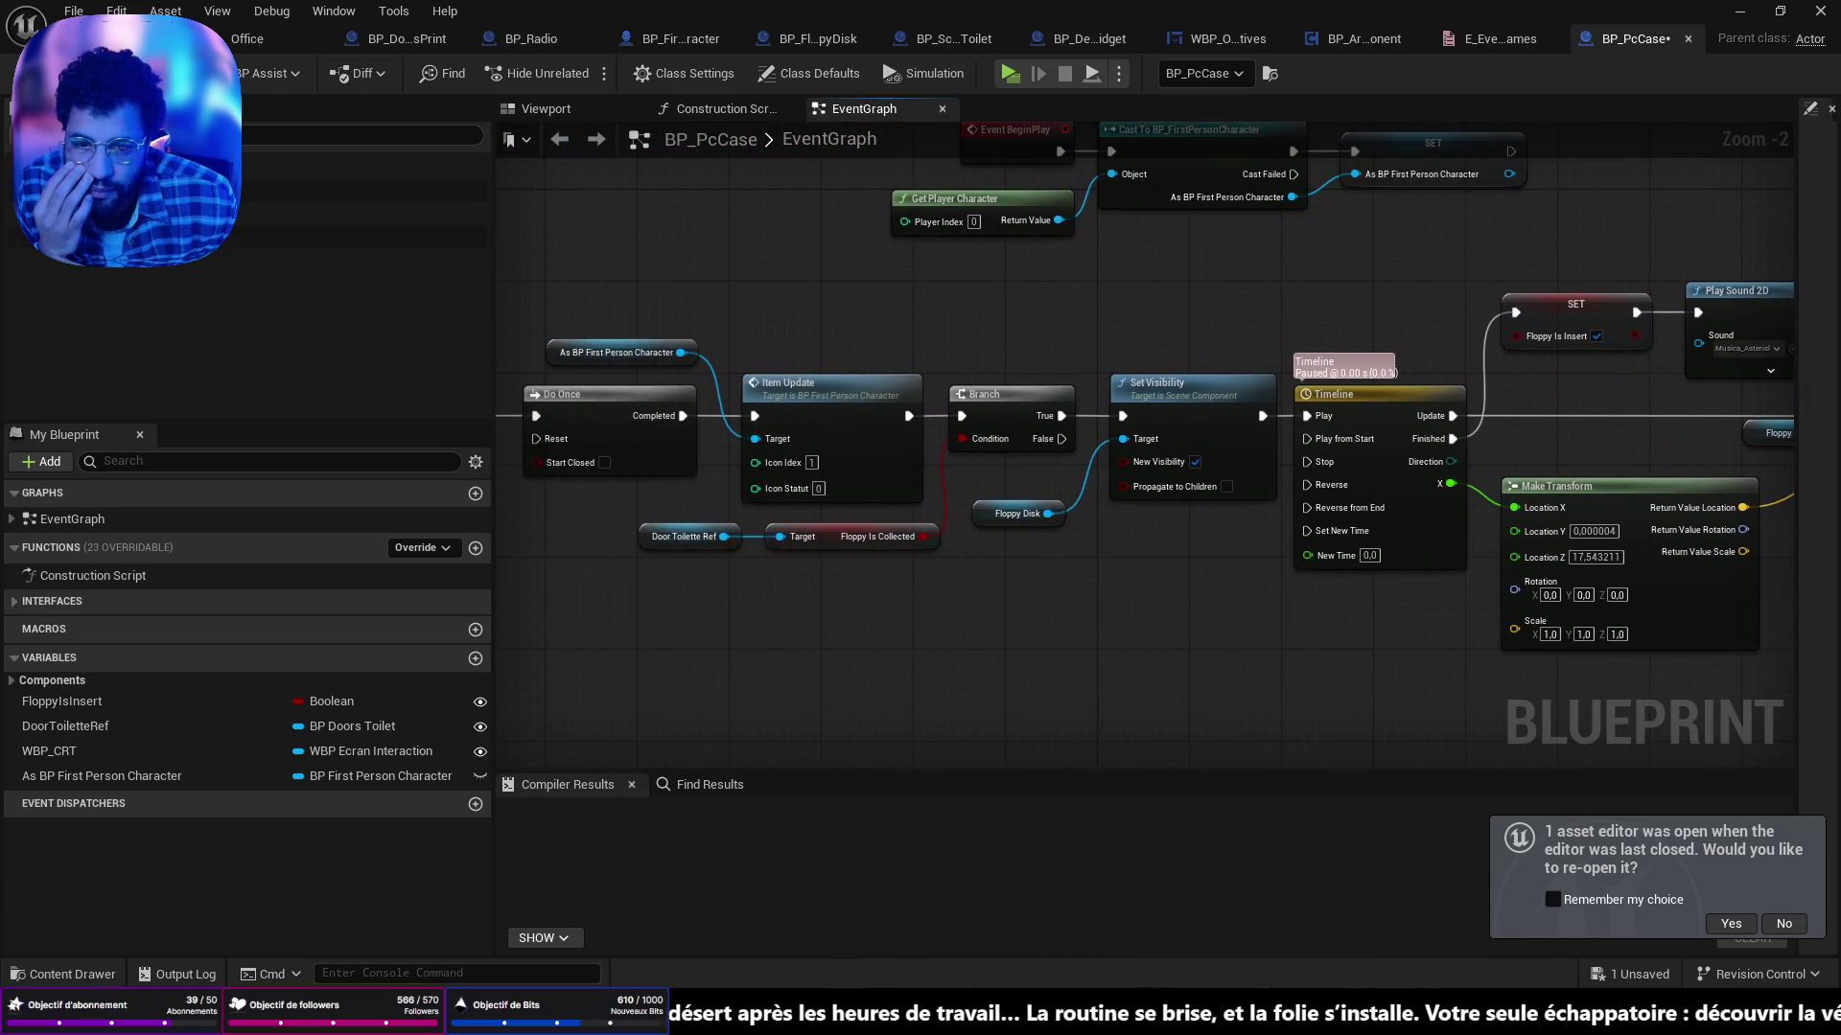
pyautogui.moveTo(1797, 397); pyautogui.dragTo(1788, 412)
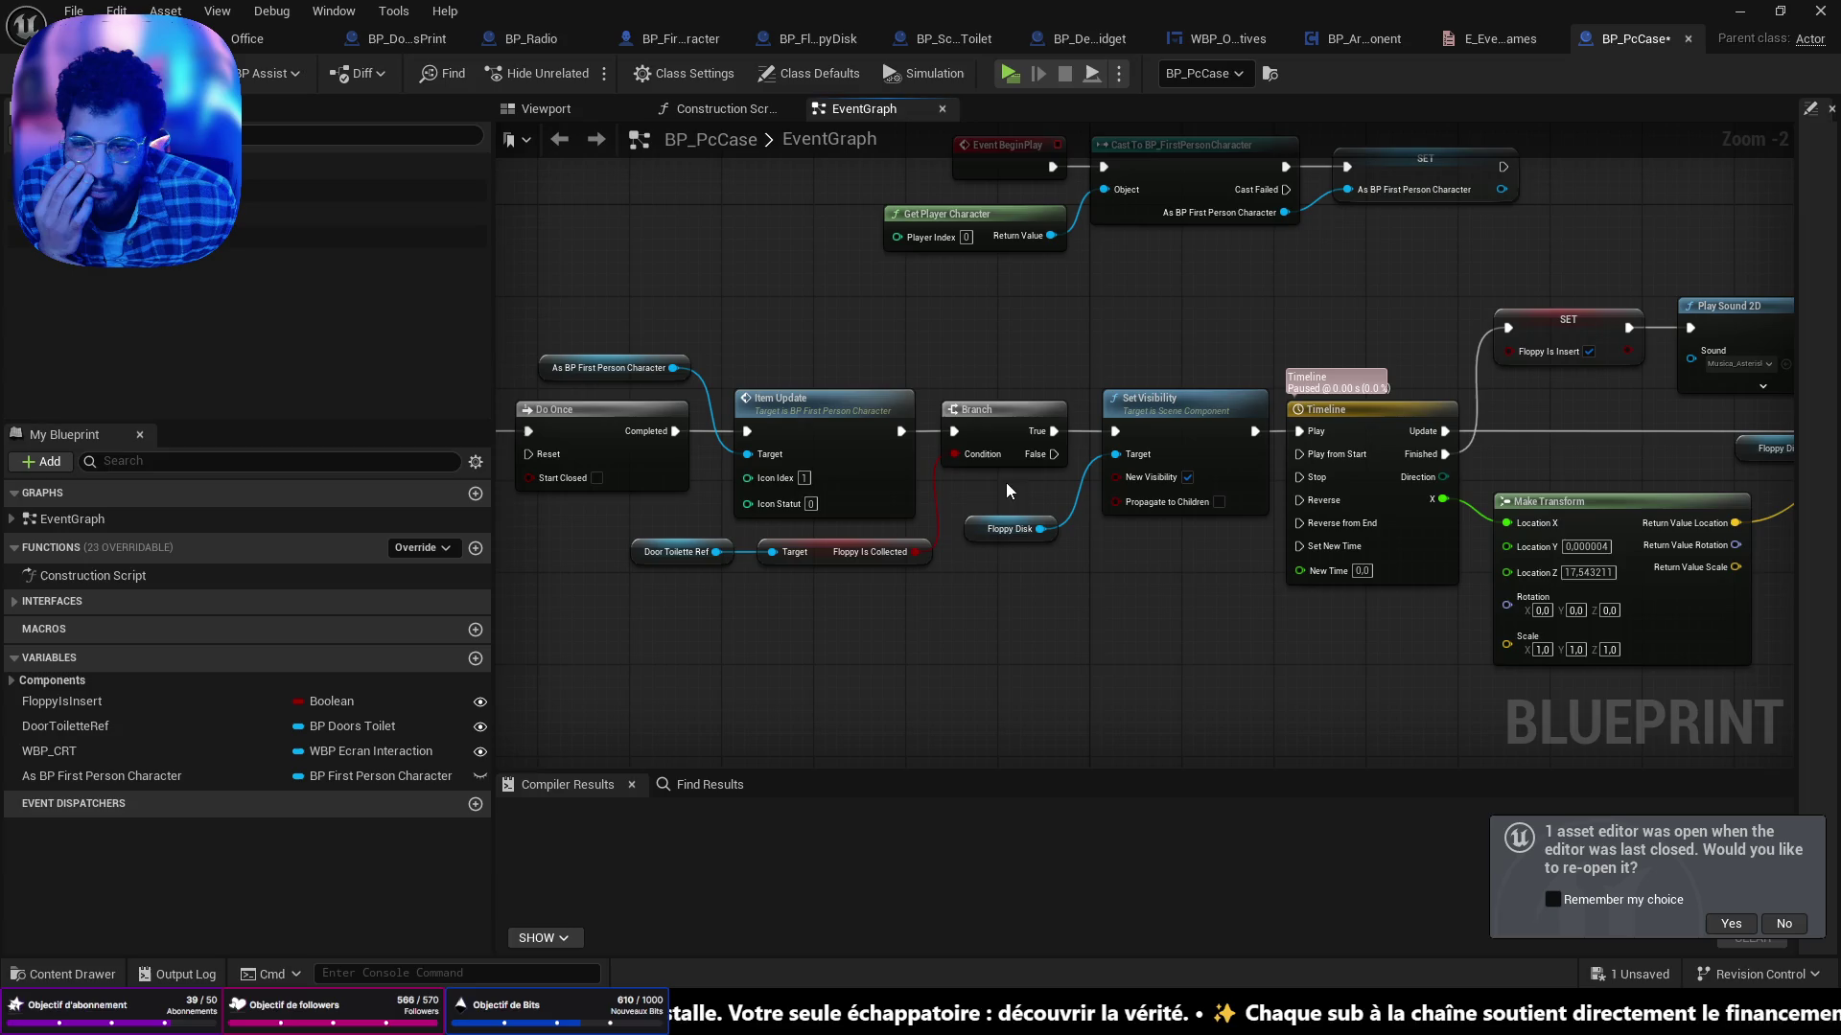
pyautogui.scroll(2, 1005, 481)
# Select Item Update and review the Cast, Branch, Delay and Get Widget nodes.
pyautogui.moveTo(785, 480)
pyautogui.mouseDown()
pyautogui.moveTo(1112, 500)
pyautogui.moveTo(784, 488)
pyautogui.mouseUp()
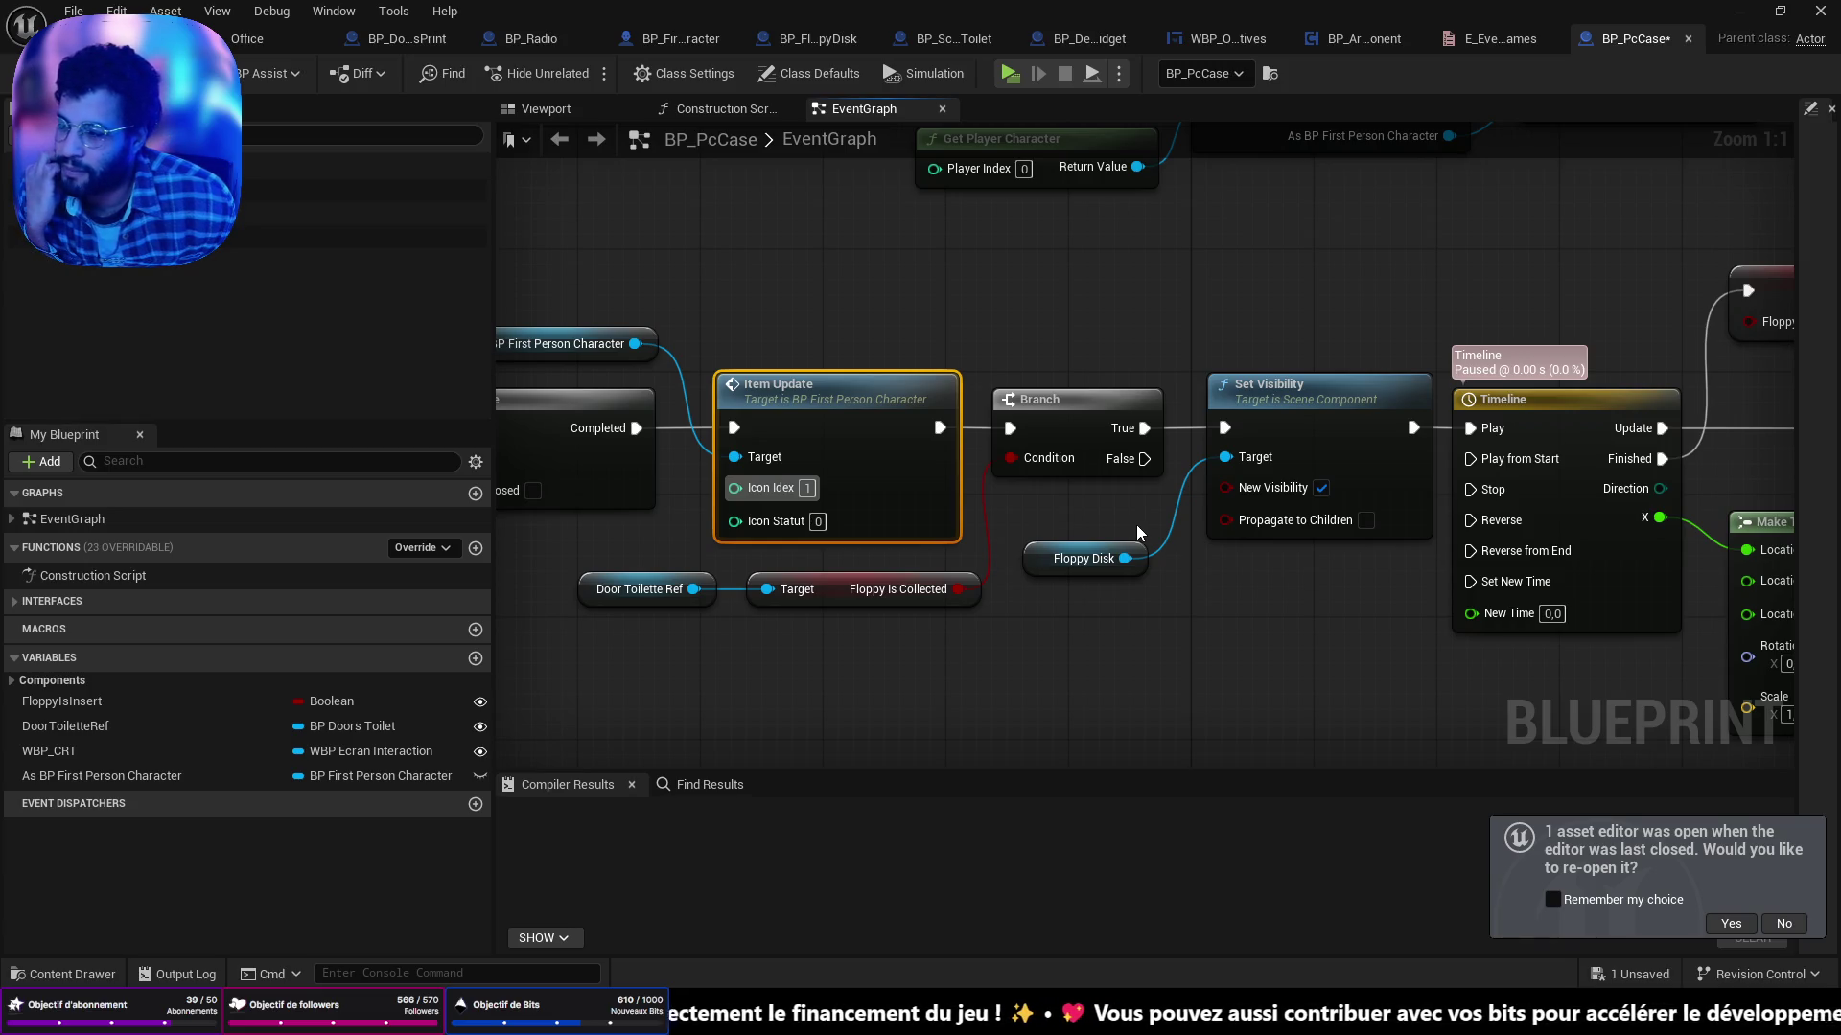
pyautogui.scroll(-4, 1137, 526)
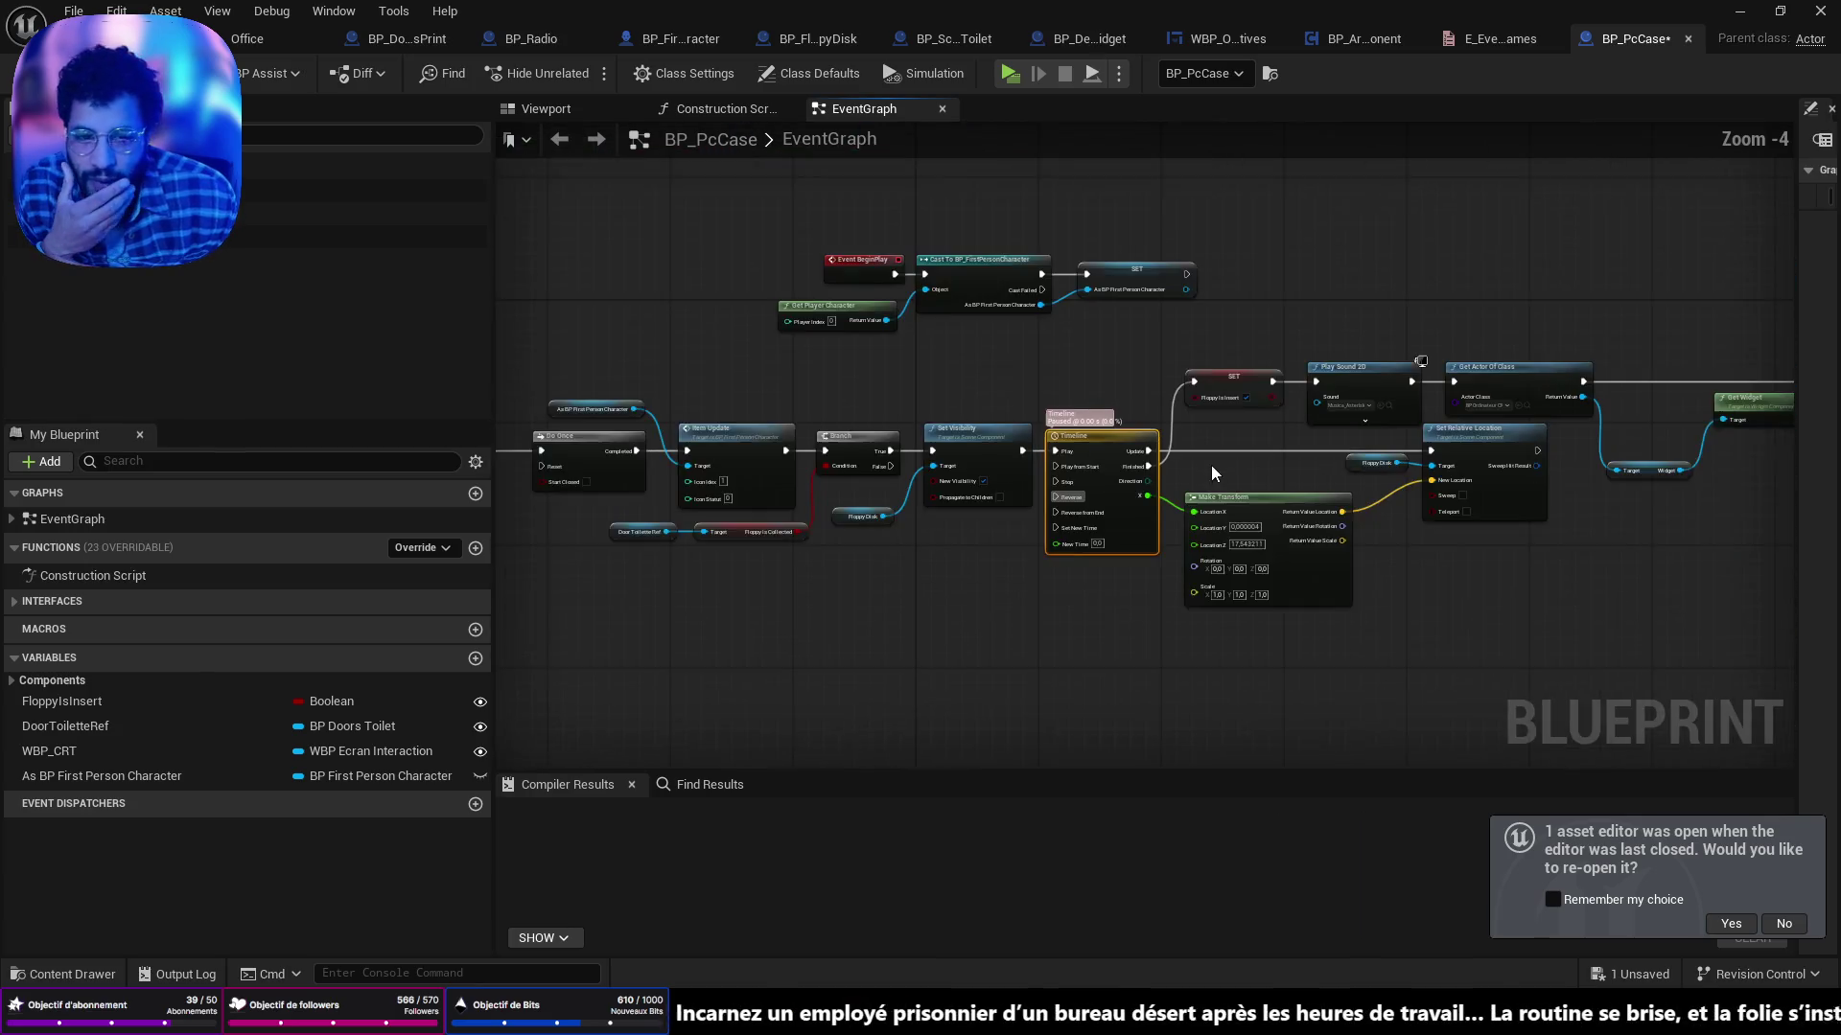
pyautogui.moveTo(854, 459)
pyautogui.mouseDown()
pyautogui.moveTo(1093, 464)
pyautogui.moveTo(707, 437)
pyautogui.mouseUp()
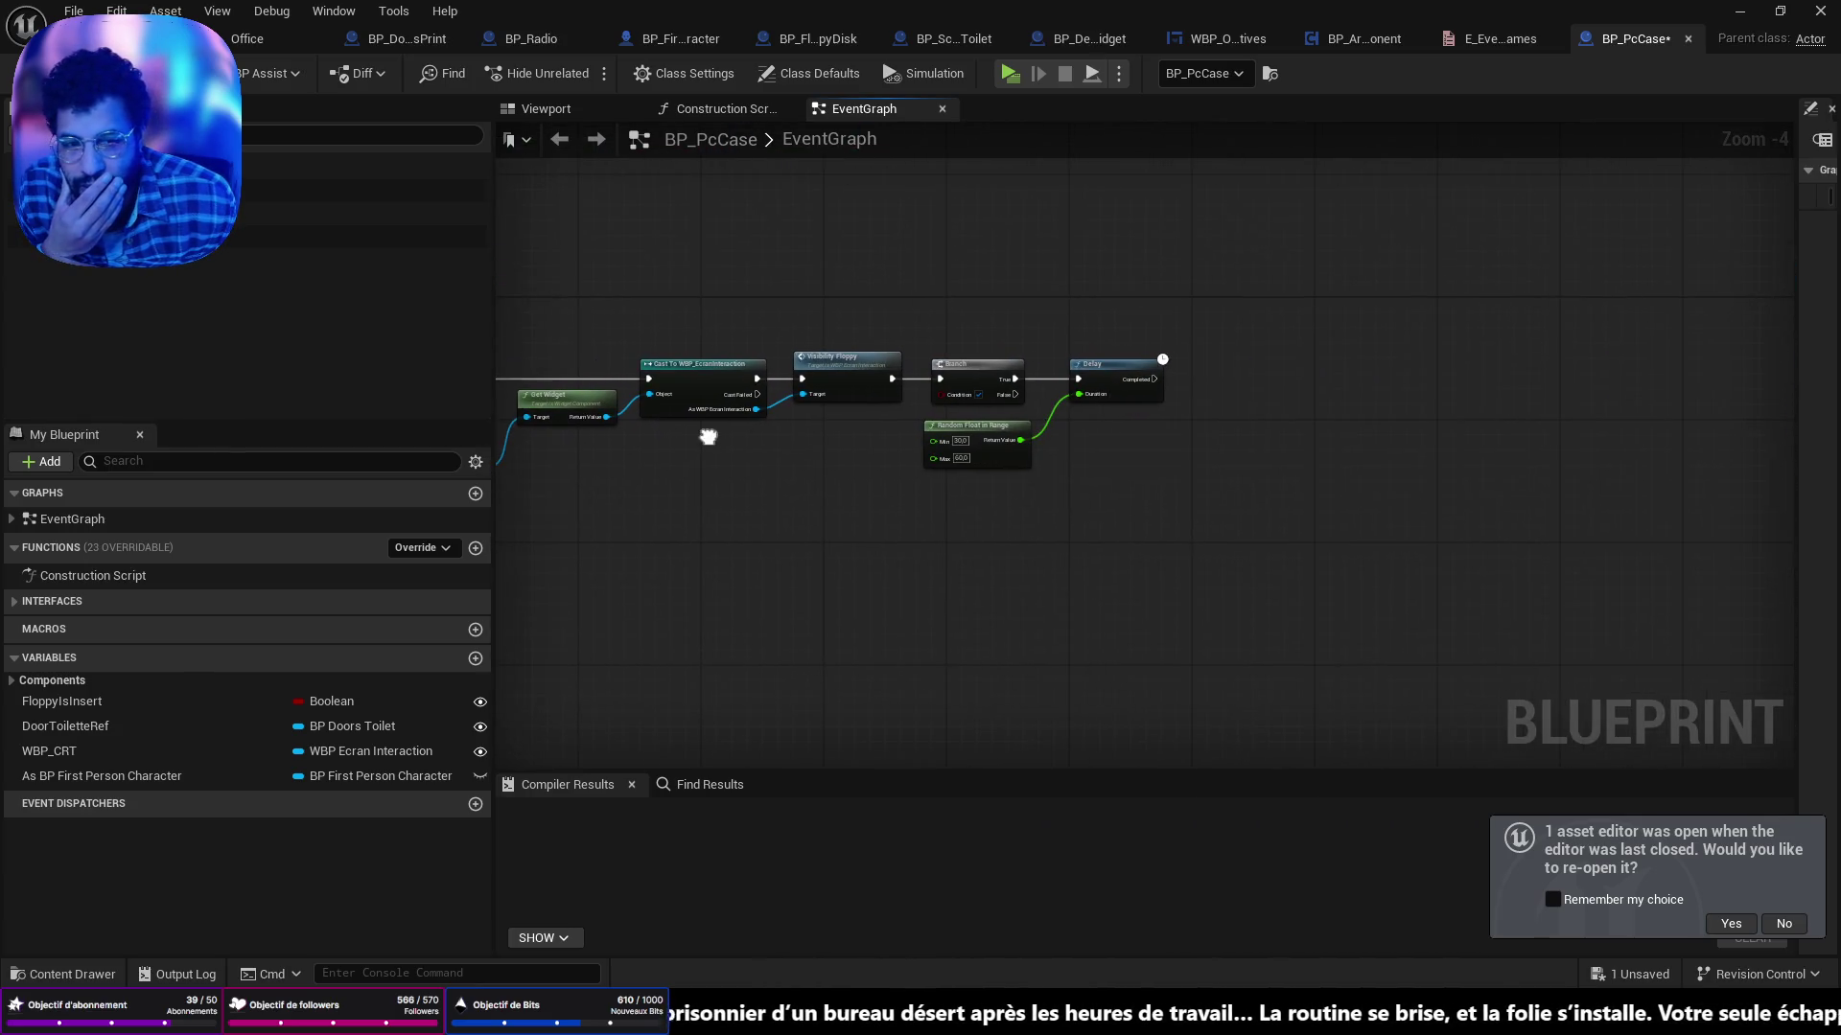
pyautogui.scroll(4, 1093, 412)
pyautogui.moveTo(1092, 413); pyautogui.dragTo(1432, 452)
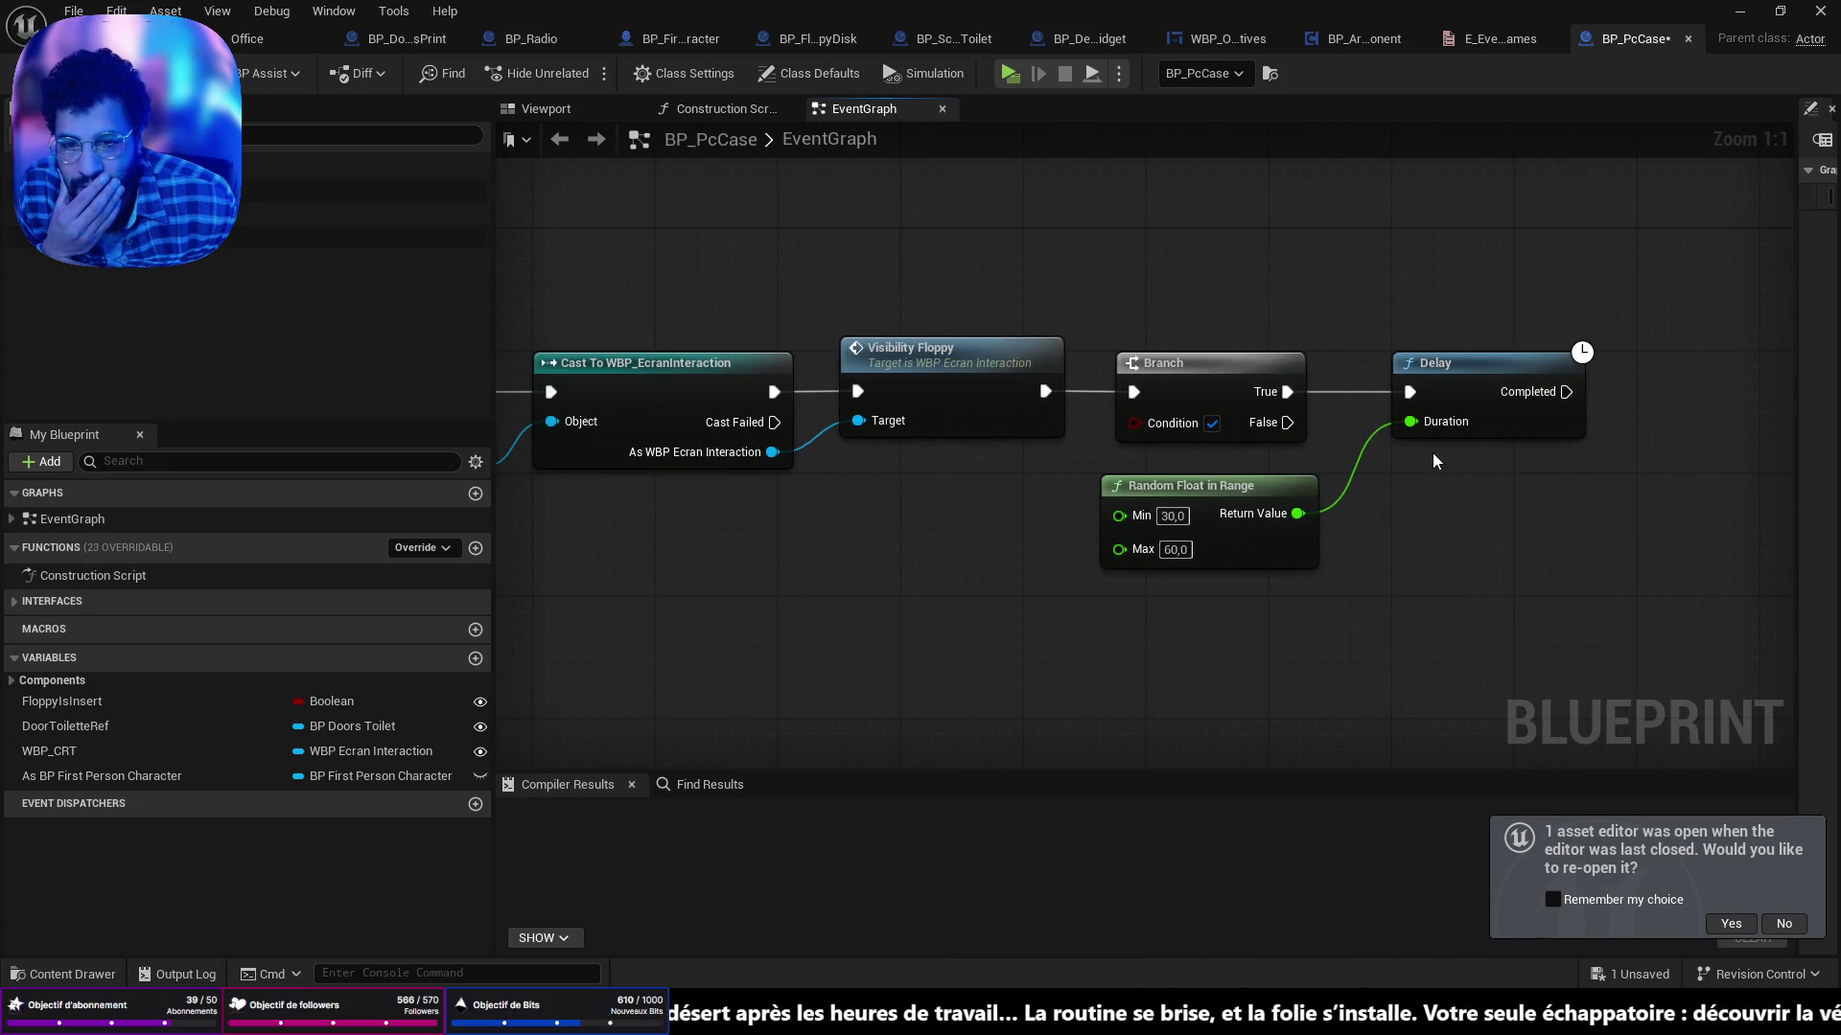
pyautogui.scroll(-1, 1317, 456)
pyautogui.moveTo(1004, 491)
pyautogui.mouseDown()
pyautogui.moveTo(1018, 508)
pyautogui.moveTo(1356, 518)
pyautogui.moveTo(1323, 518)
pyautogui.mouseUp()
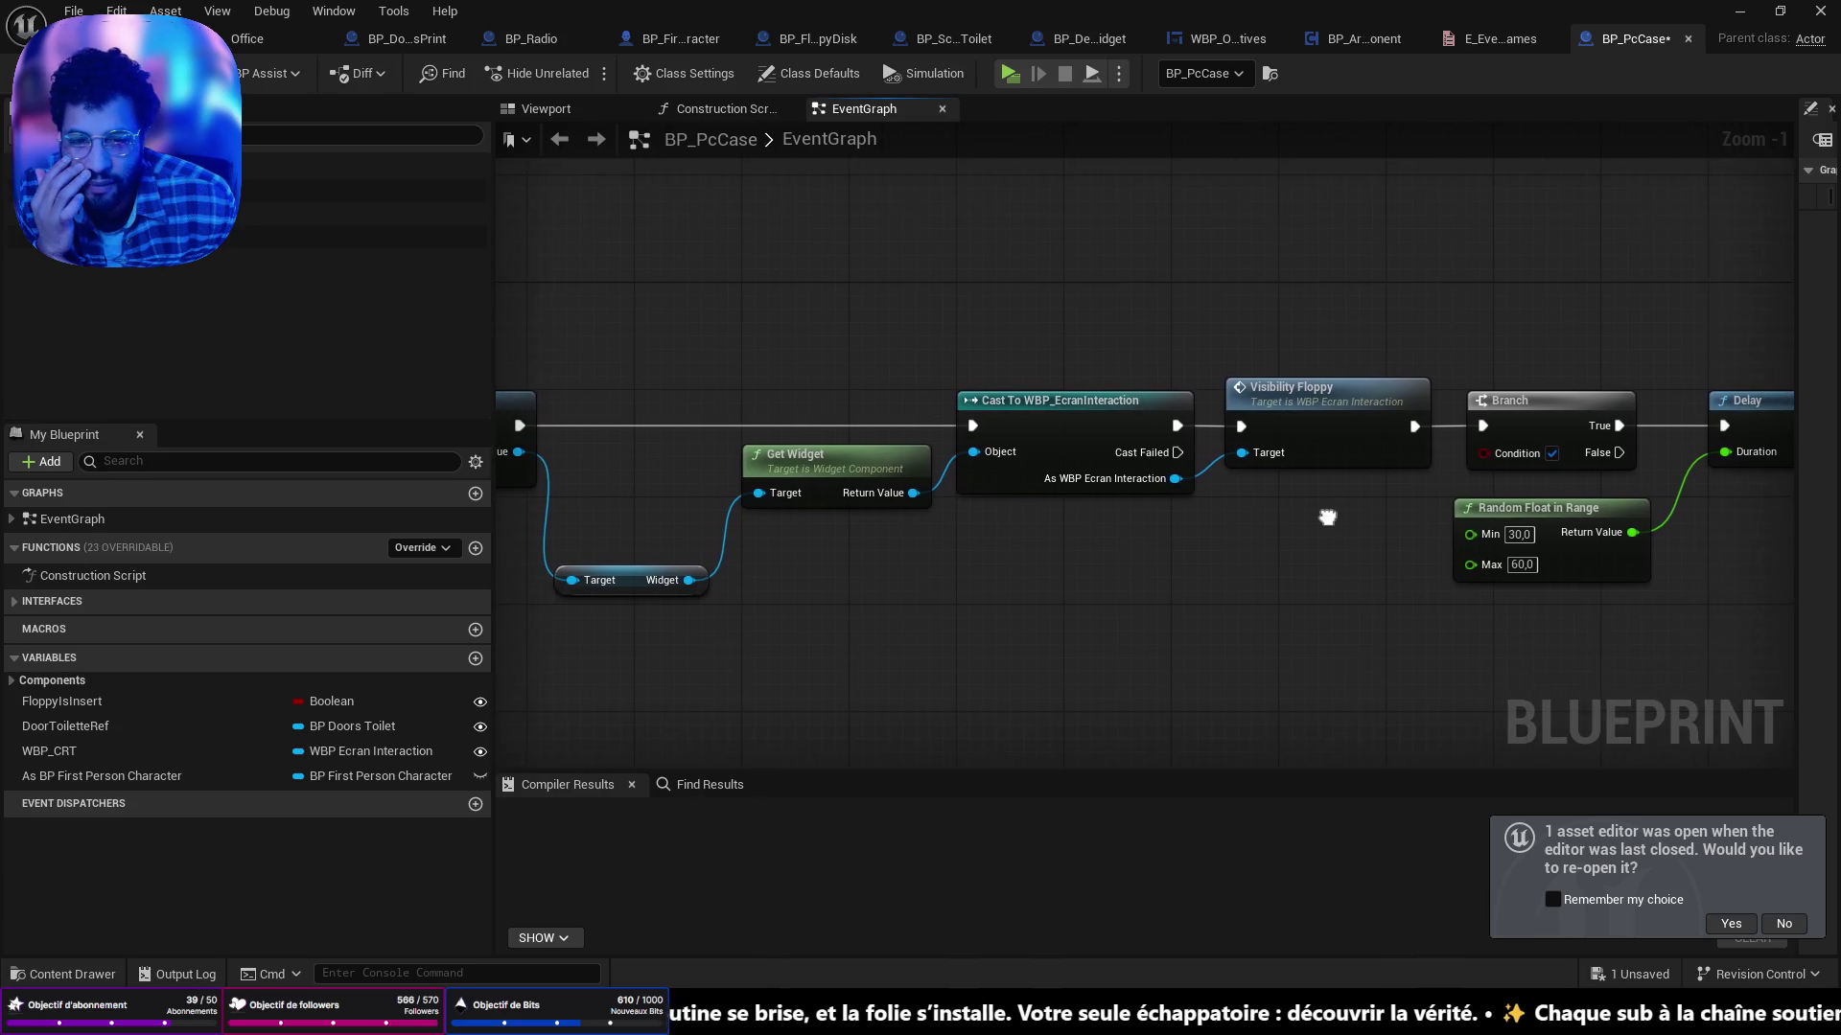
# Open VisibilityFloppy in E_EventNames, close the tabs to its left, and return to BP_PcCase.
pyautogui.doubleClick(1314, 403)
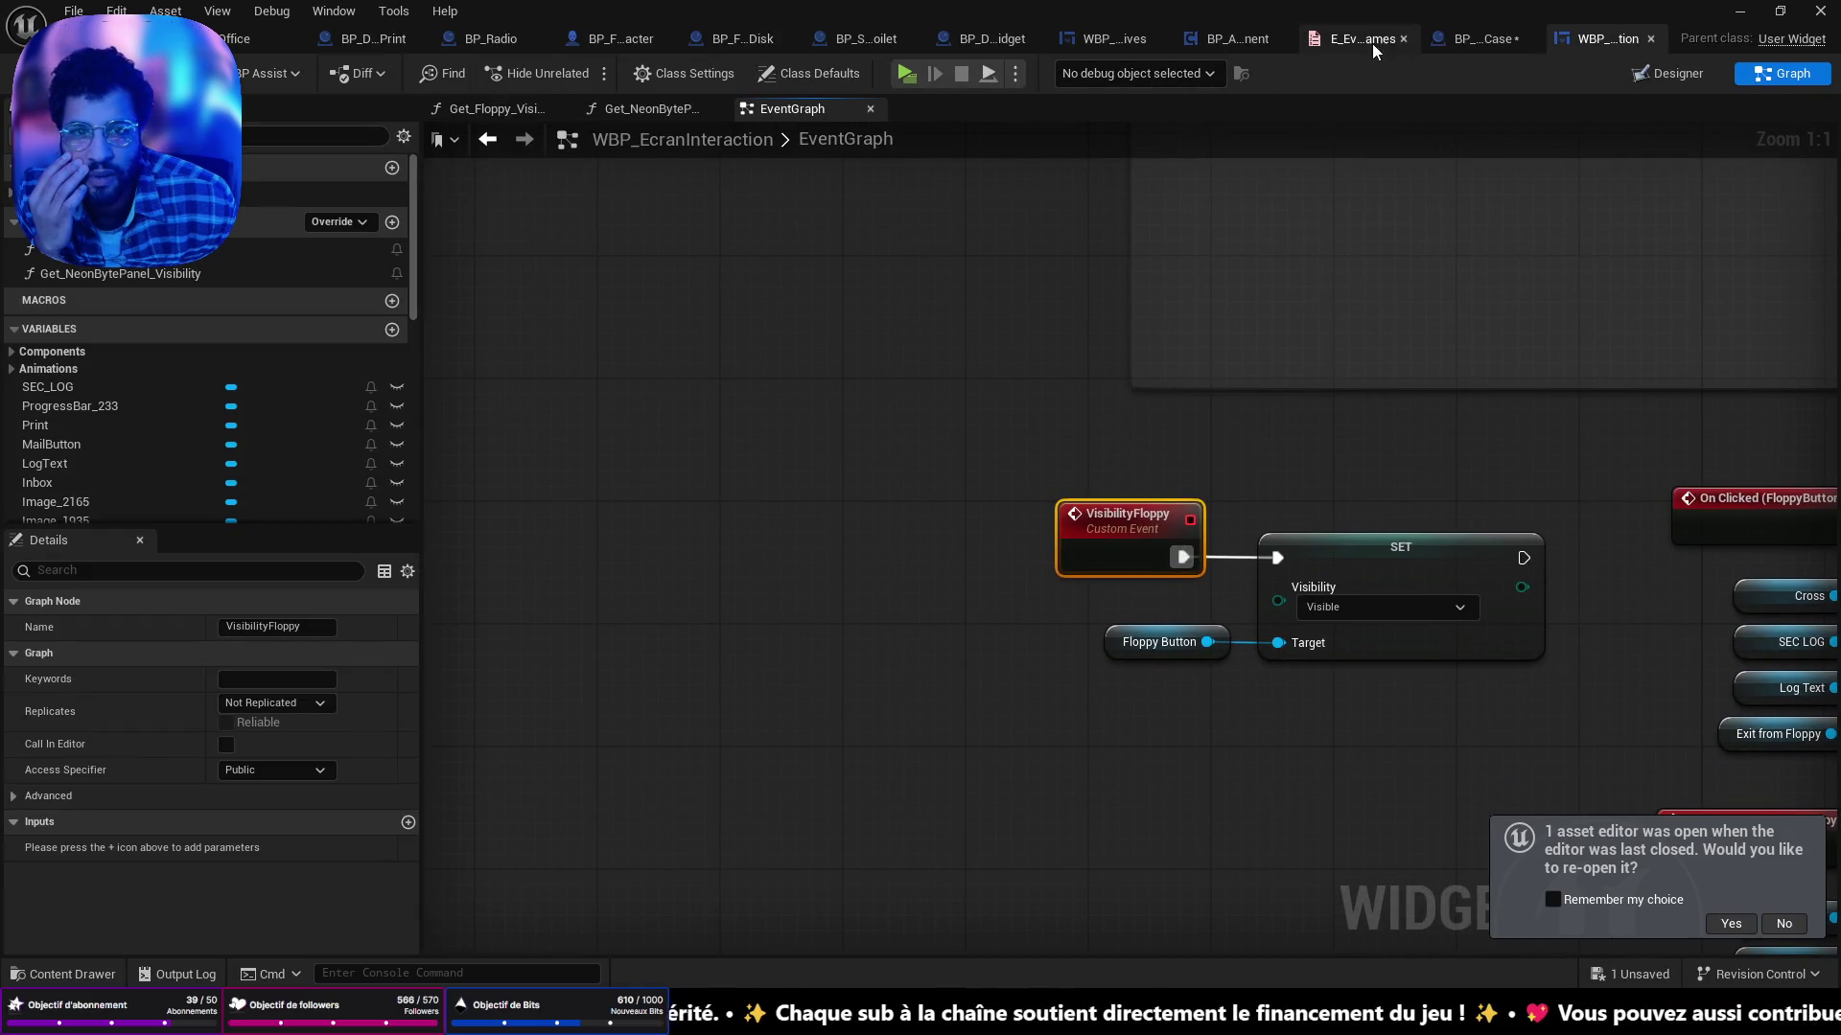
pyautogui.rightClick(1255, 44)
pyautogui.rightClick(1338, 39)
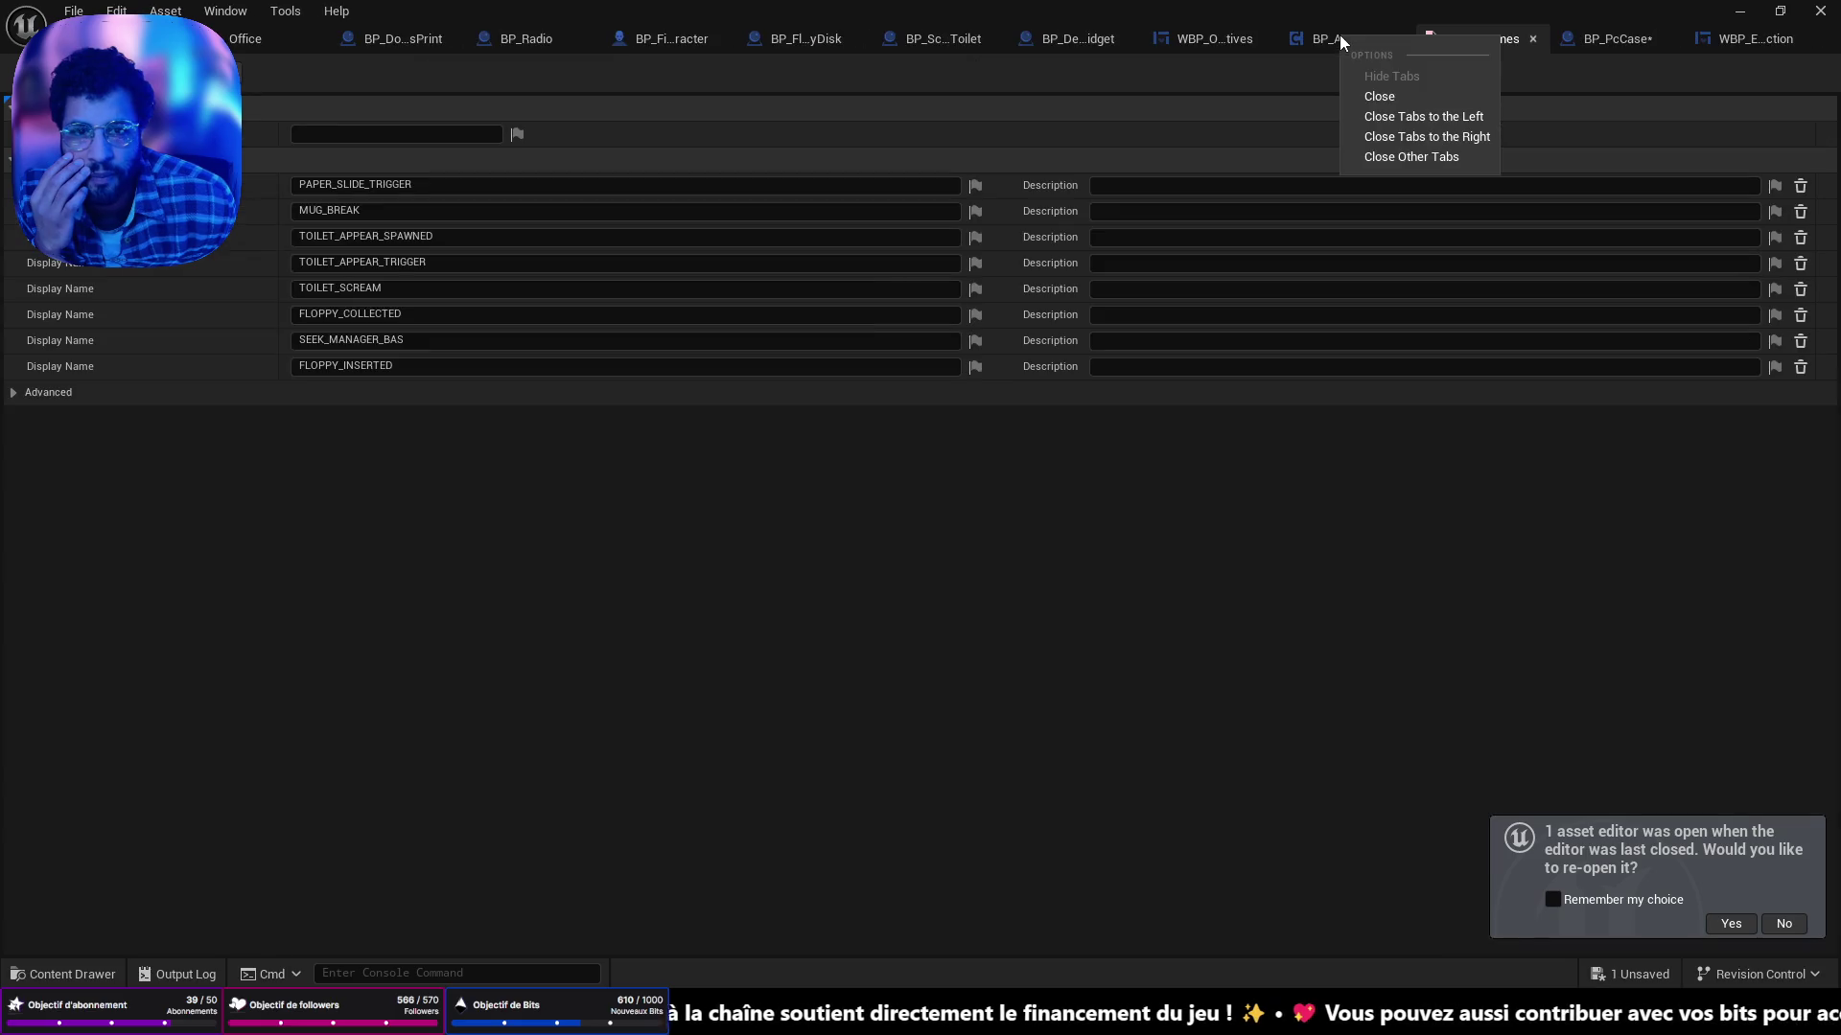
pyautogui.press('Escape')
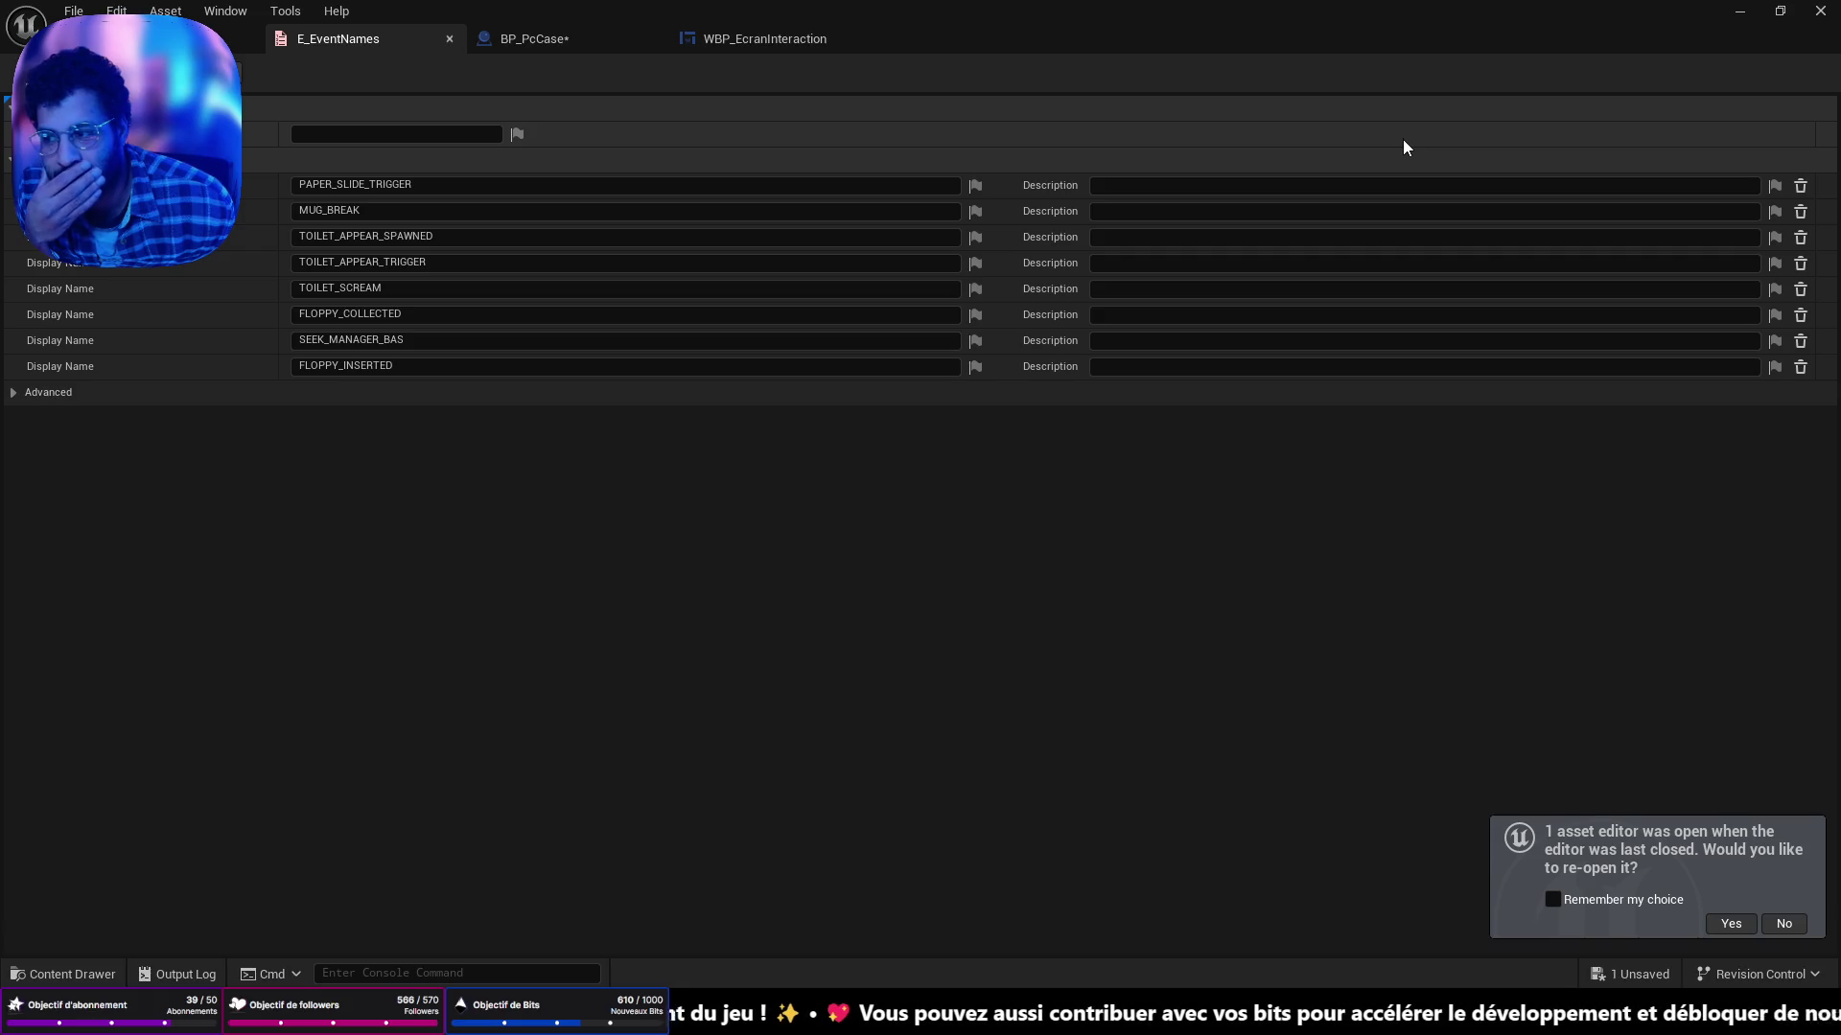
pyautogui.hotkey('ctrl', 'Tab')
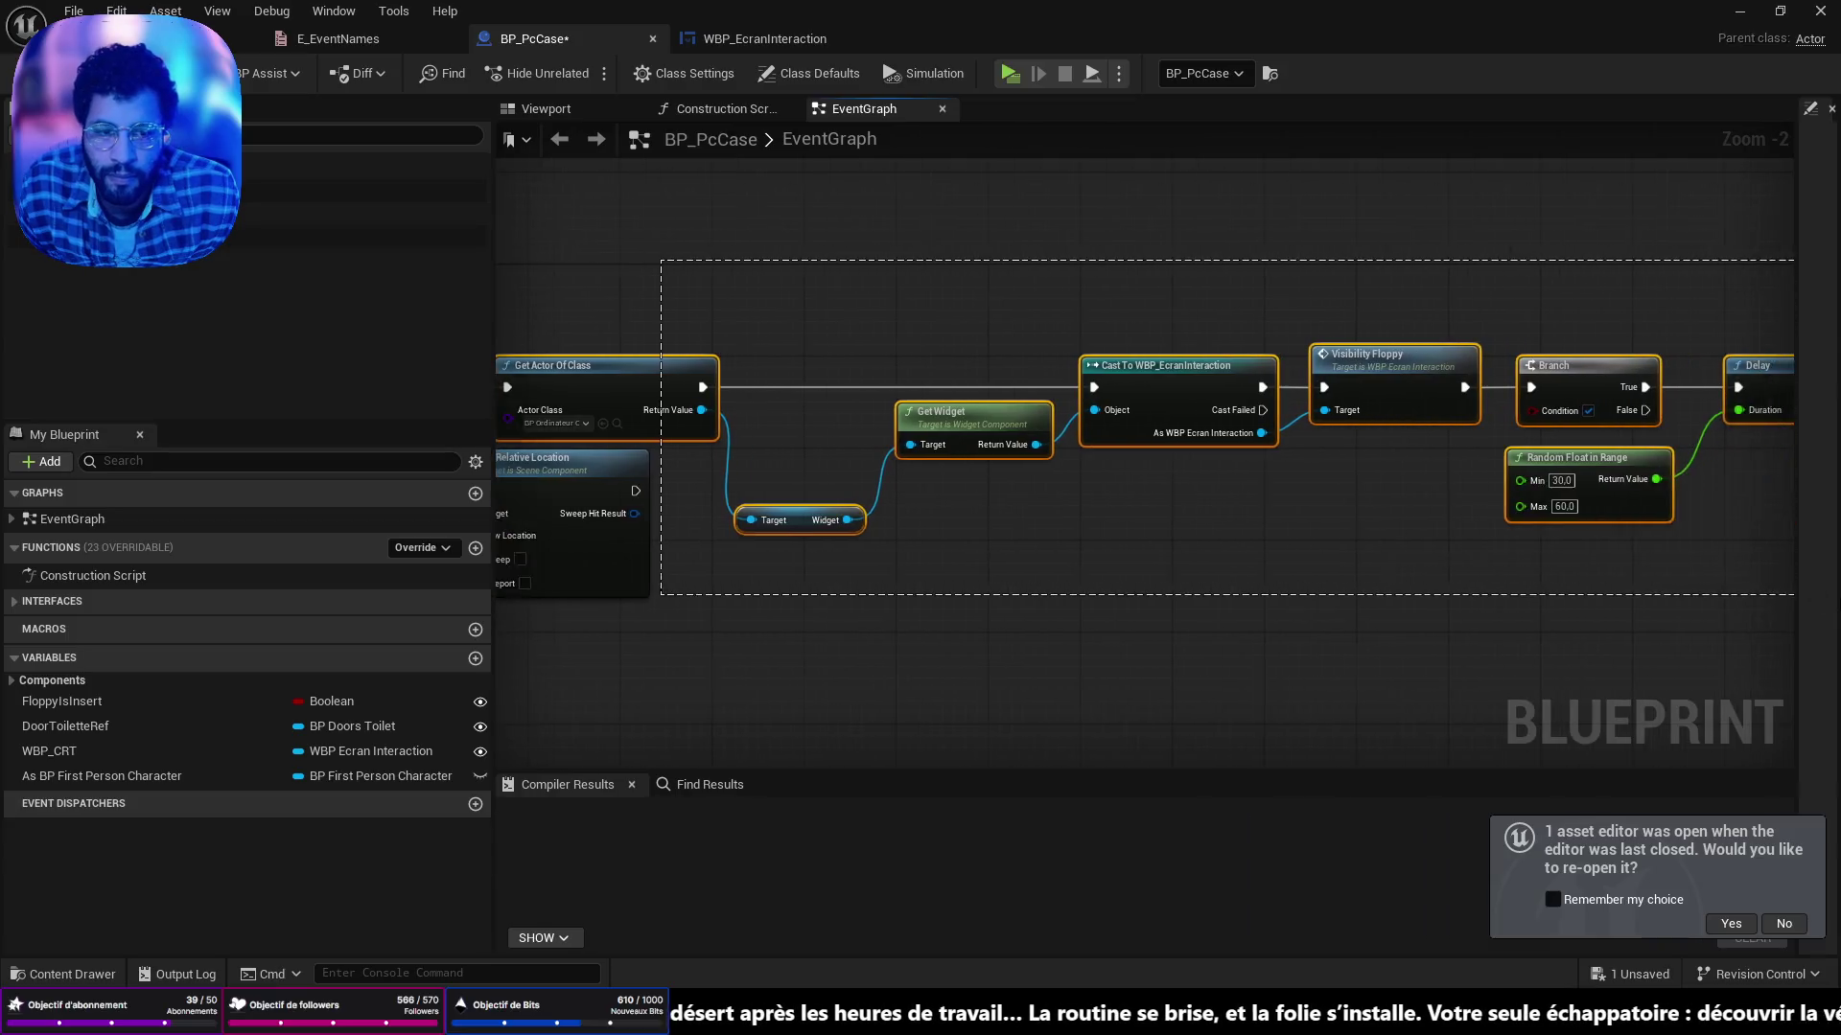
# Make room after Play Sound 2D and add a Sequence node there.
pyautogui.moveTo(936, 432); pyautogui.dragTo(1361, 444)
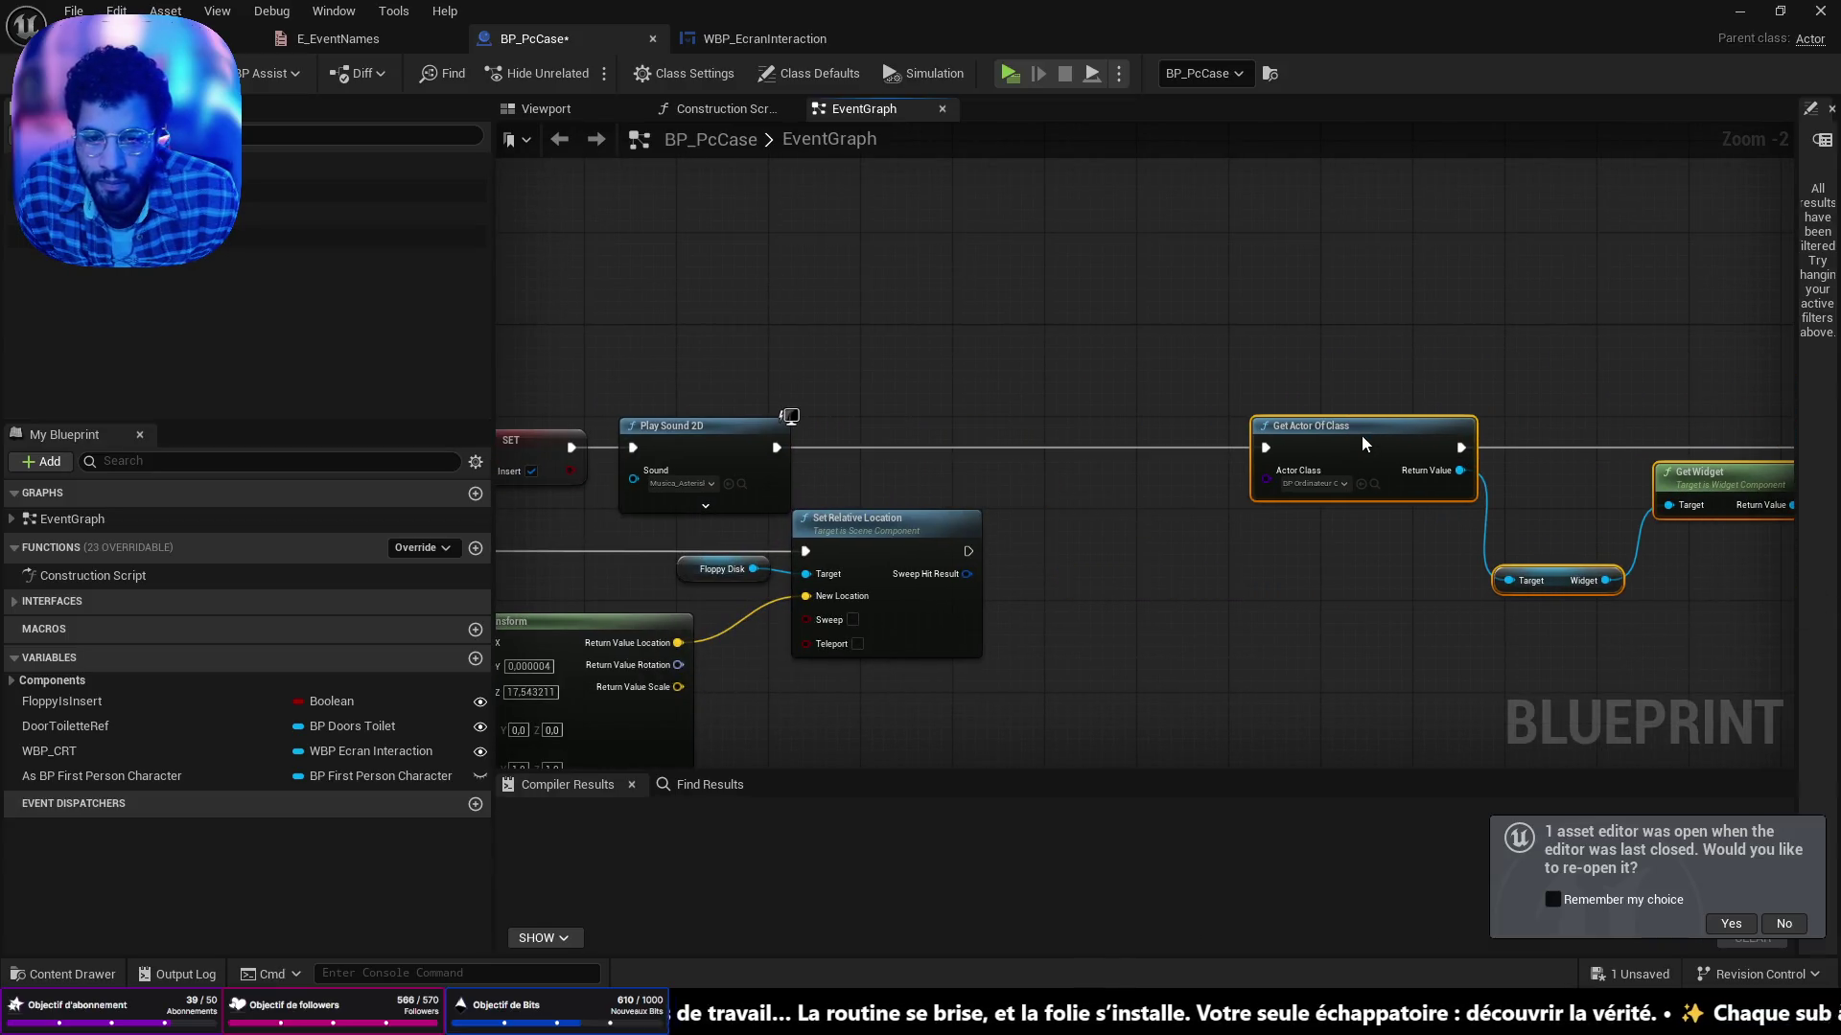
pyautogui.moveTo(757, 443); pyautogui.dragTo(1048, 374)
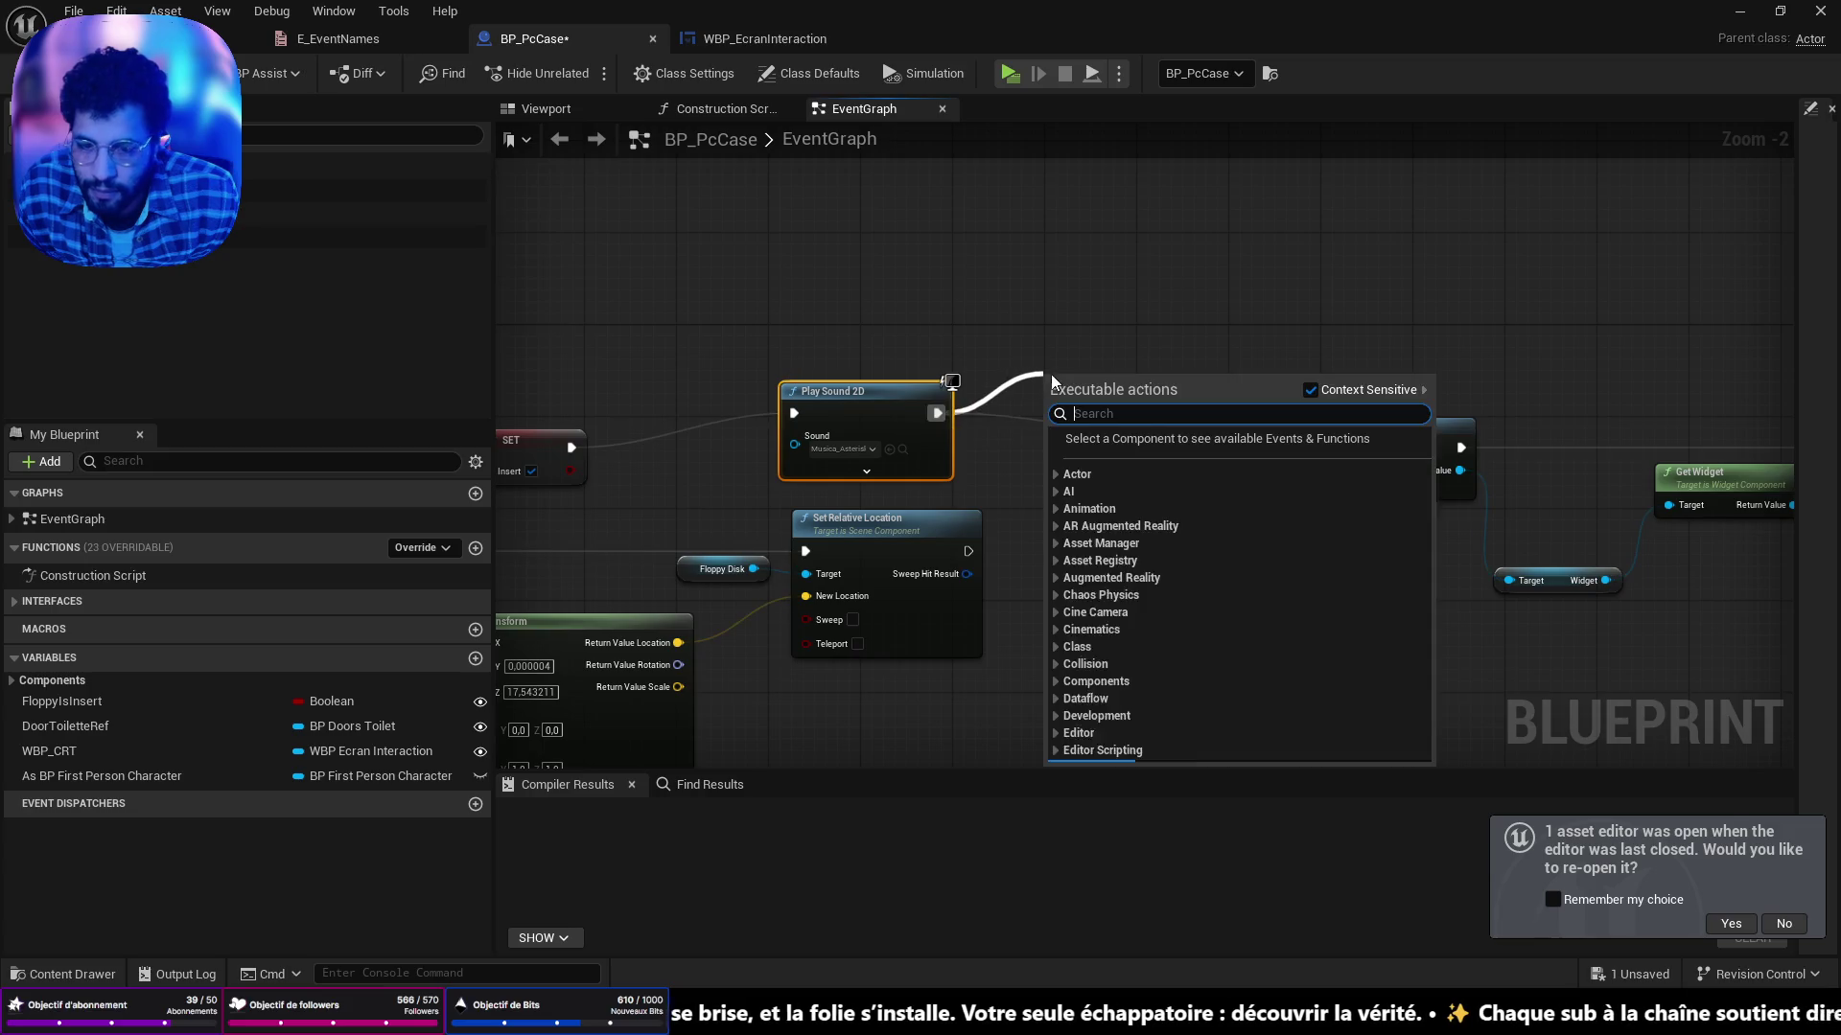
pyautogui.write('seq')
pyautogui.click(1199, 469)
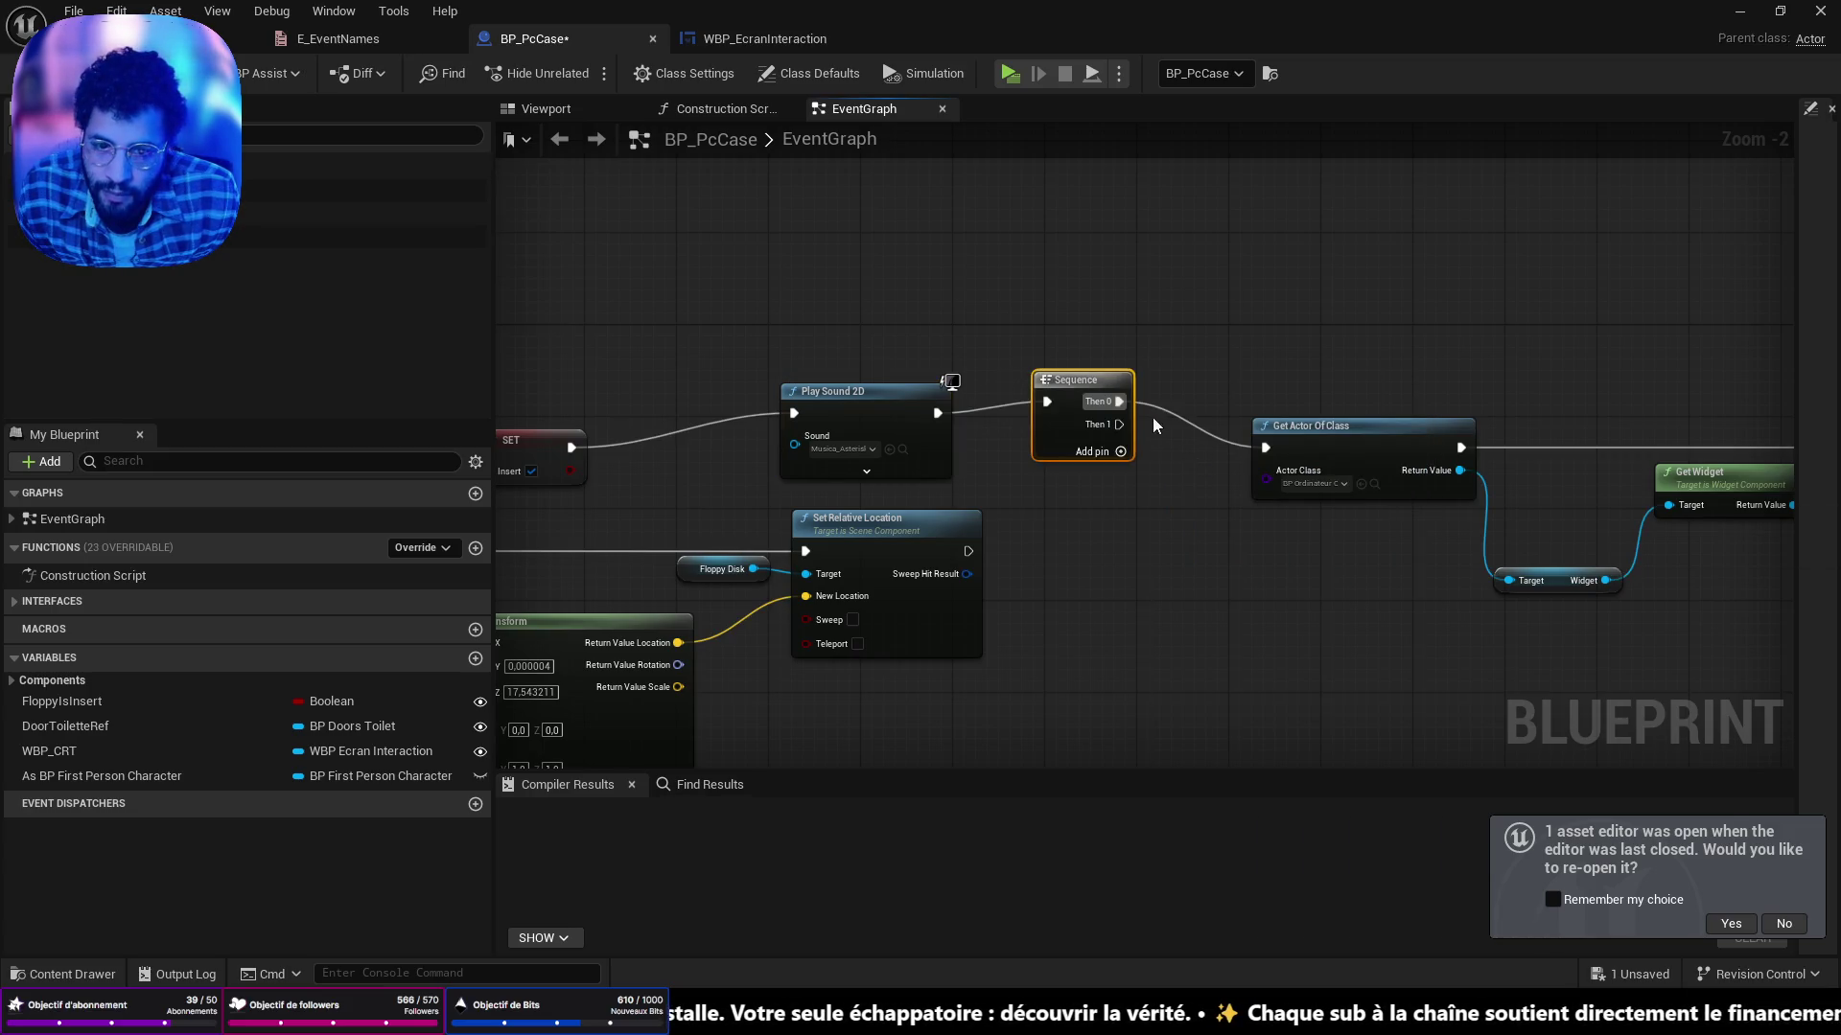
pyautogui.moveTo(1098, 383); pyautogui.dragTo(1052, 418)
# Add a Get Game State node below the Sequence.
pyautogui.rightClick(1081, 669)
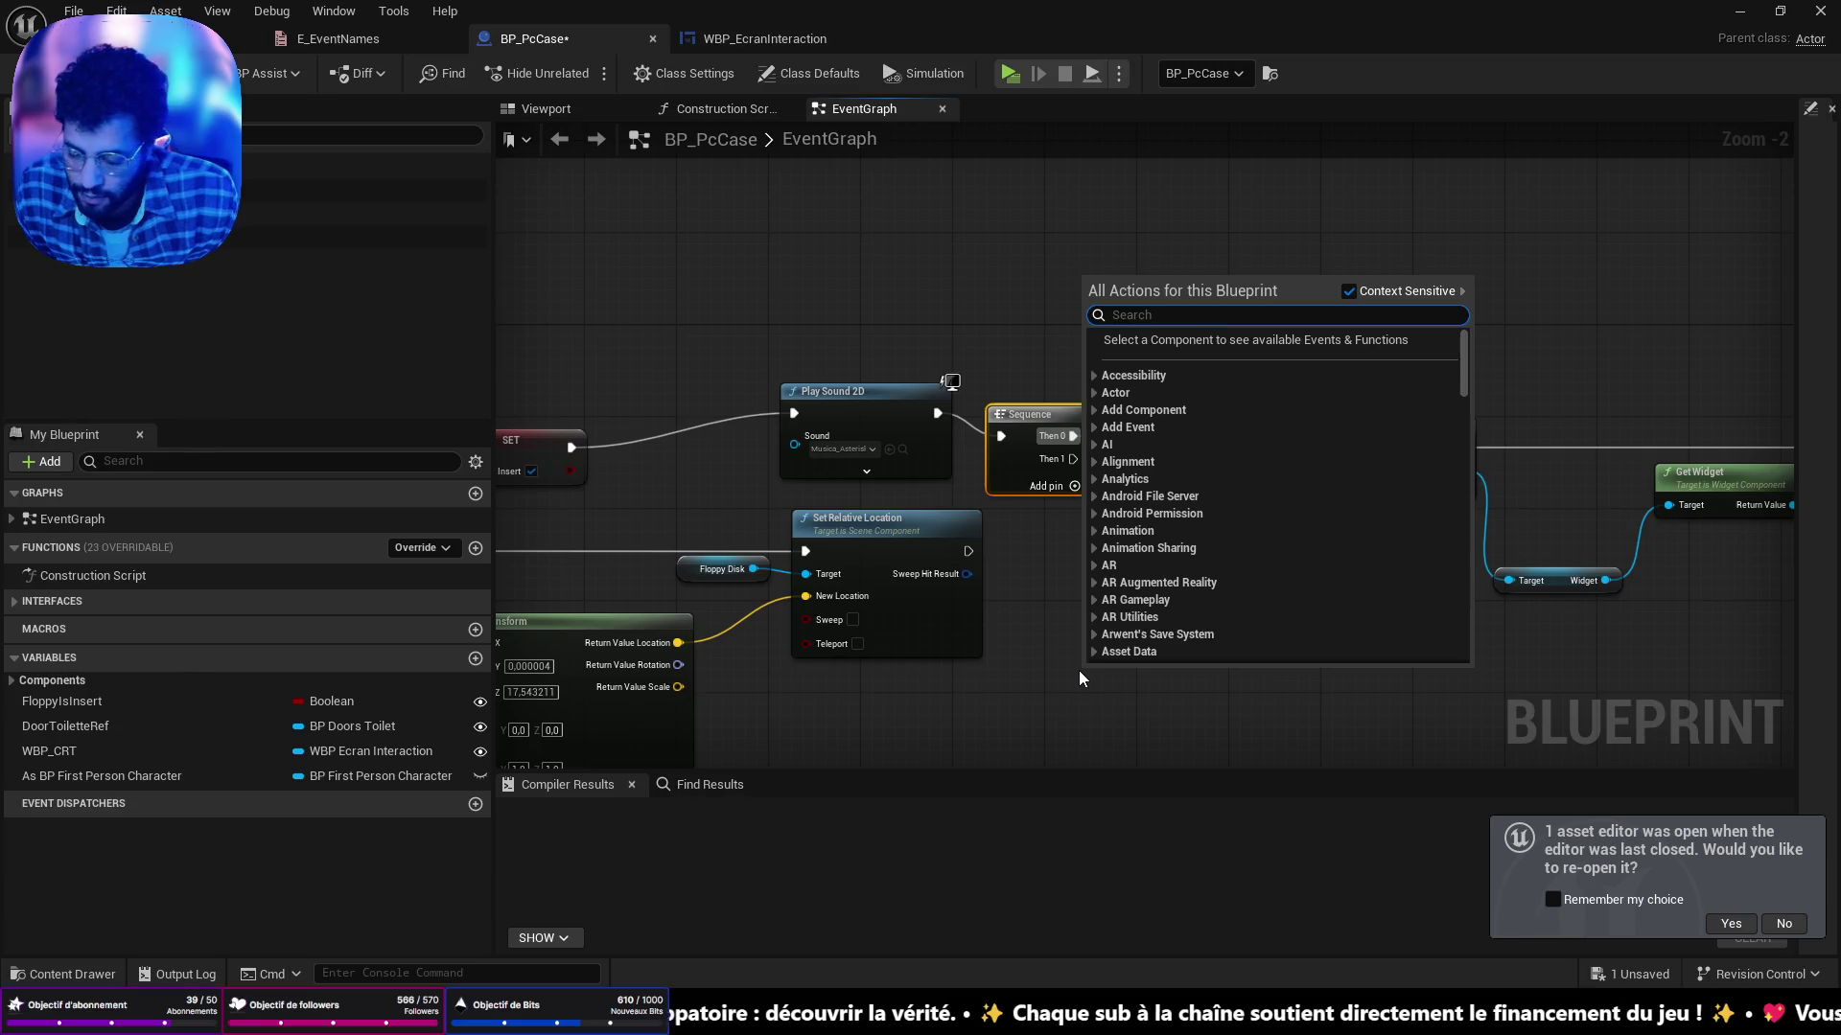
pyautogui.write('get game')
pyautogui.press('Down')
pyautogui.press('Return')
pyautogui.moveTo(1104, 670)
pyautogui.mouseDown()
pyautogui.moveTo(1042, 625)
pyautogui.moveTo(1176, 627)
pyautogui.mouseUp()
pyautogui.write('g')
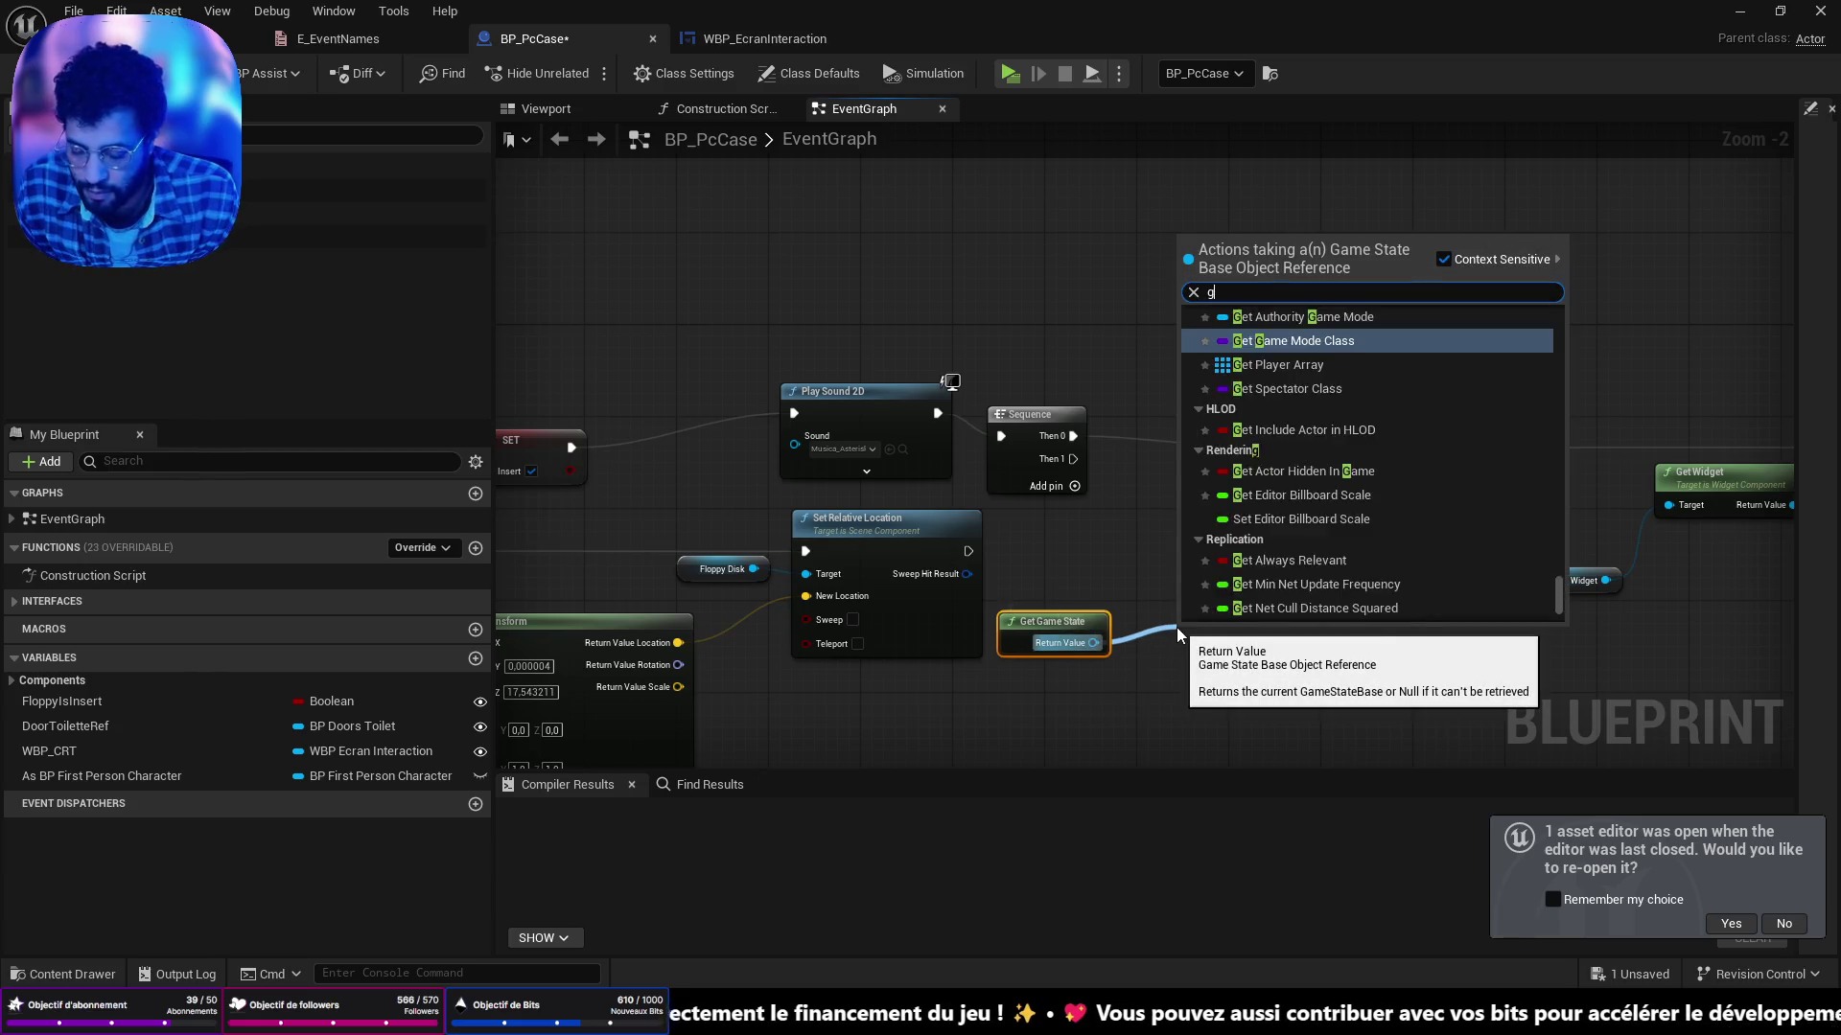
pyautogui.write('etsa')
pyautogui.press('Down')
pyautogui.press('Return')
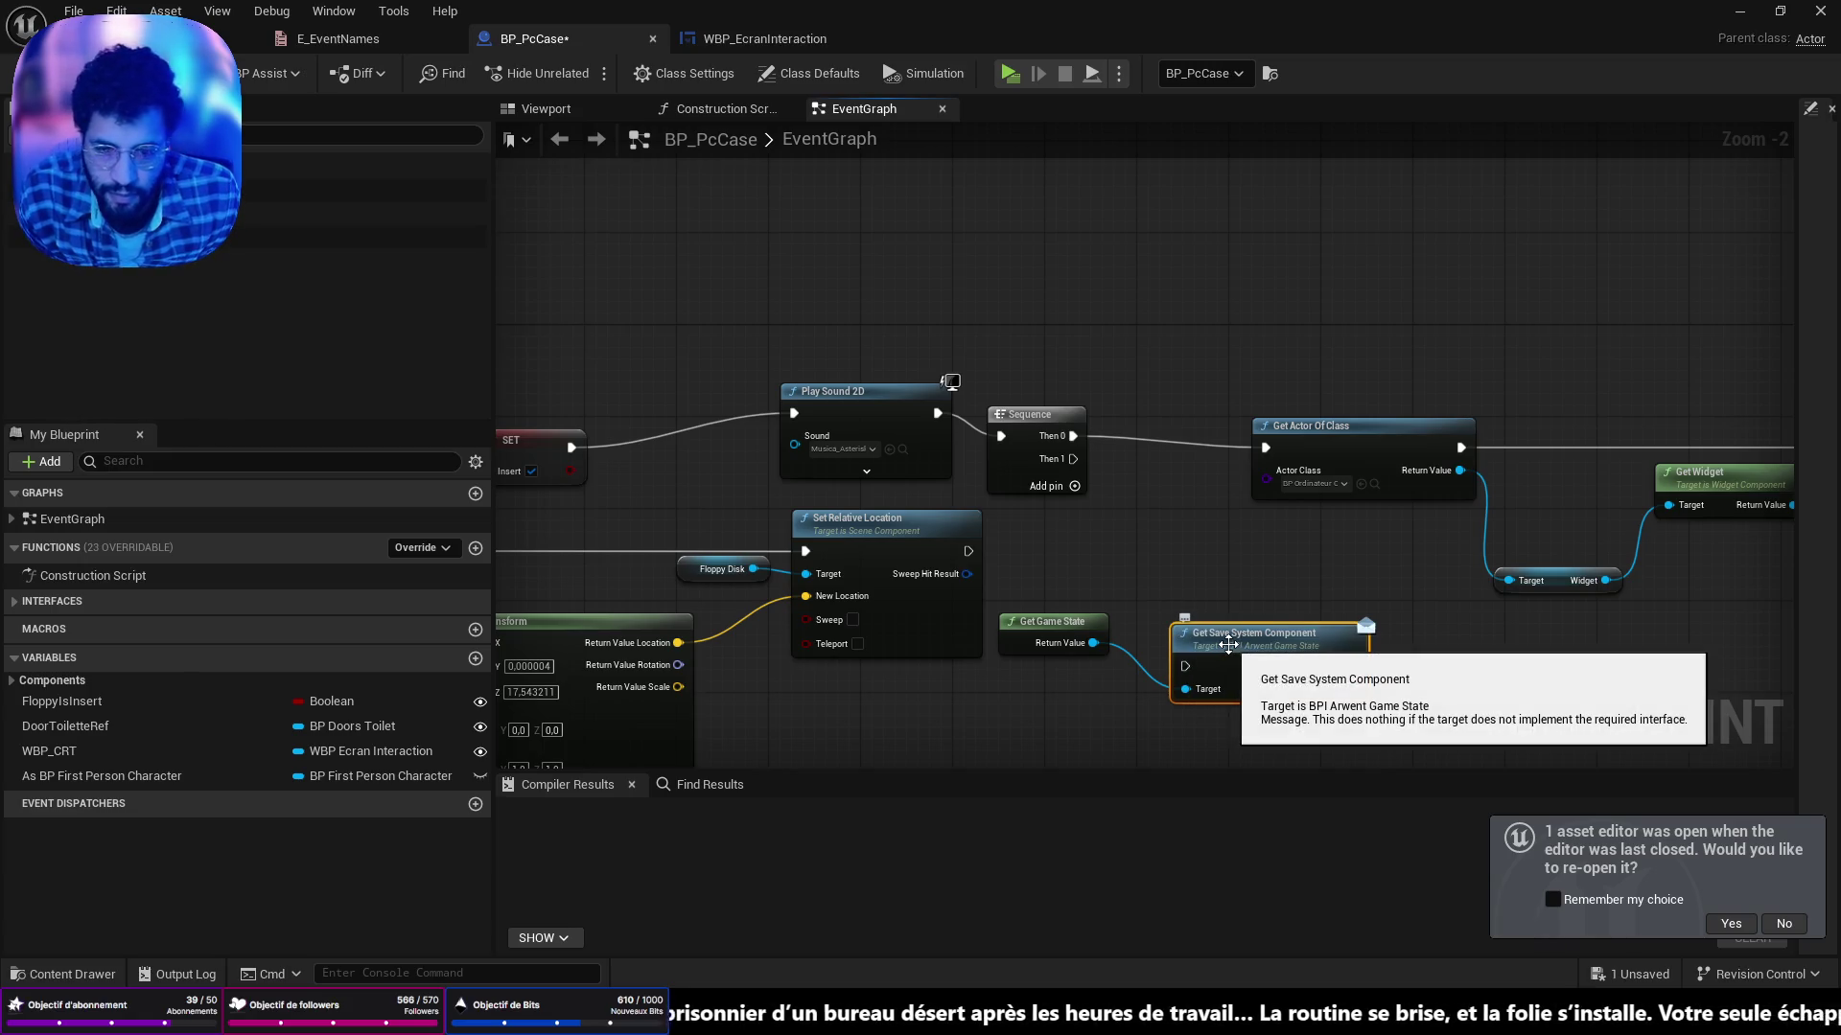
pyautogui.press('Delete')
# Wire a Get Save System Component node from Get Game State's return value.
pyautogui.moveTo(1090, 641); pyautogui.dragTo(1166, 635)
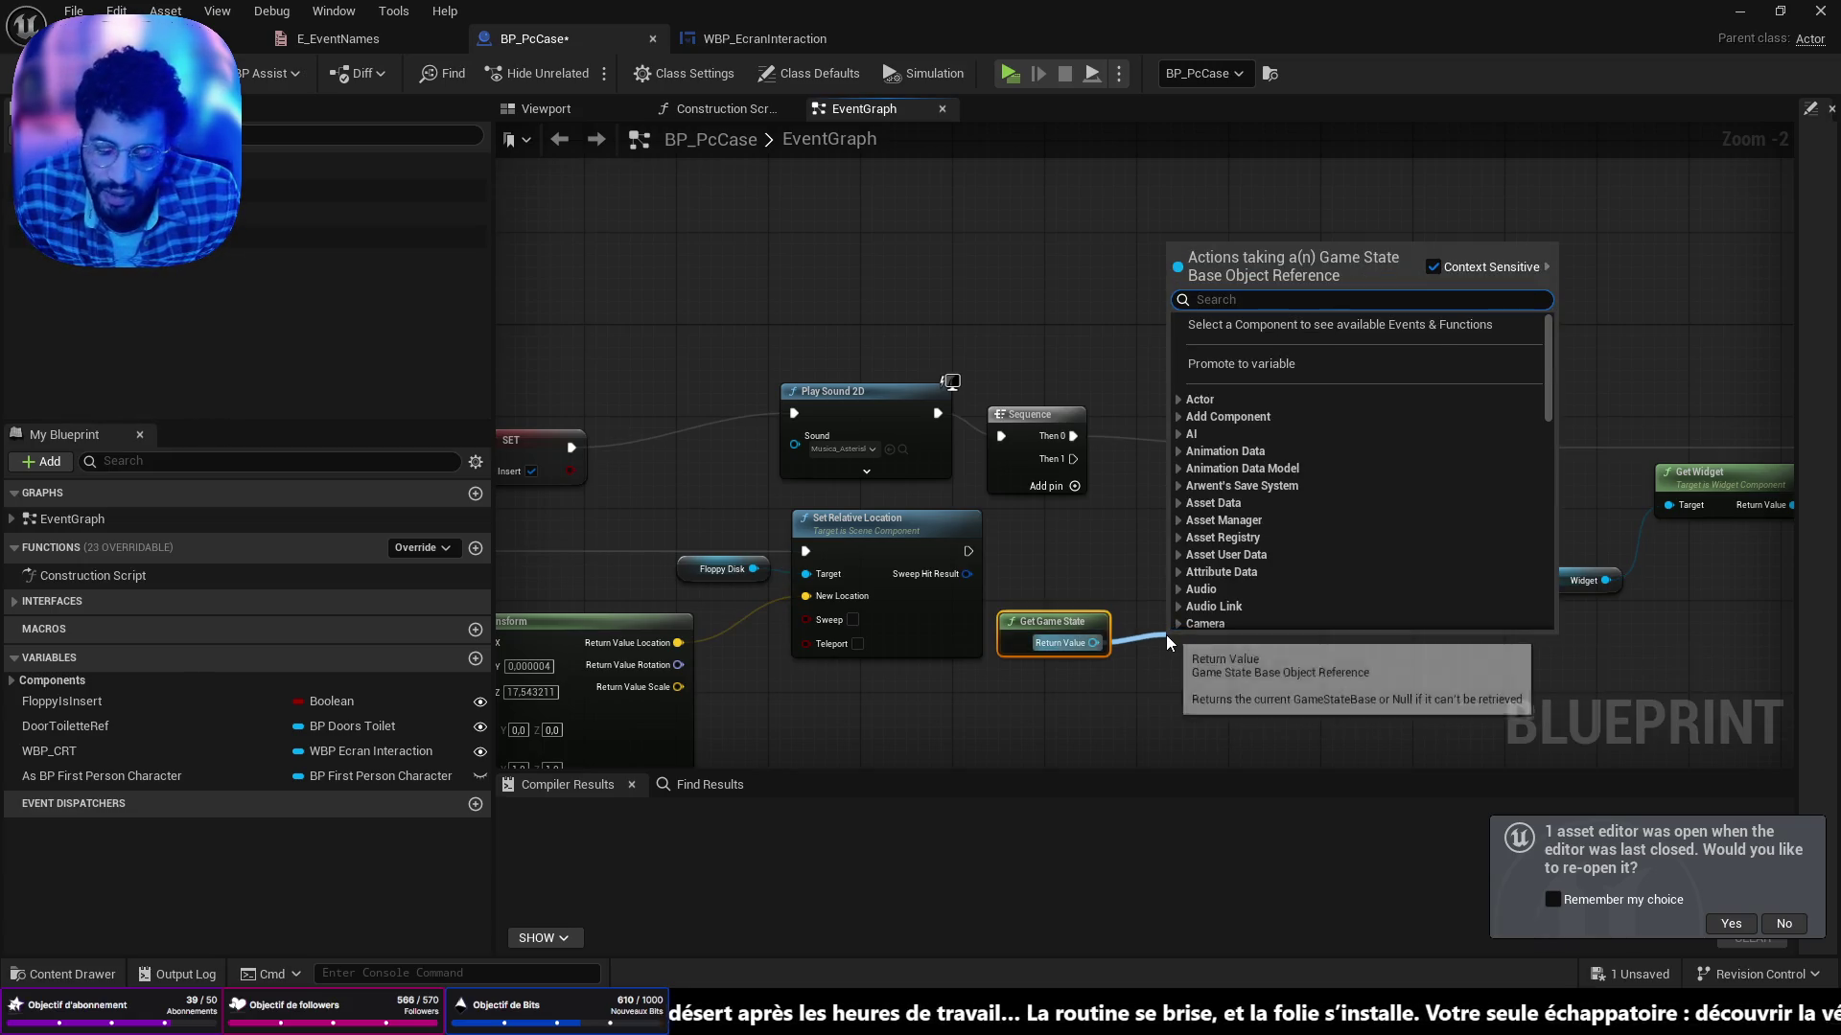
pyautogui.click(1170, 654)
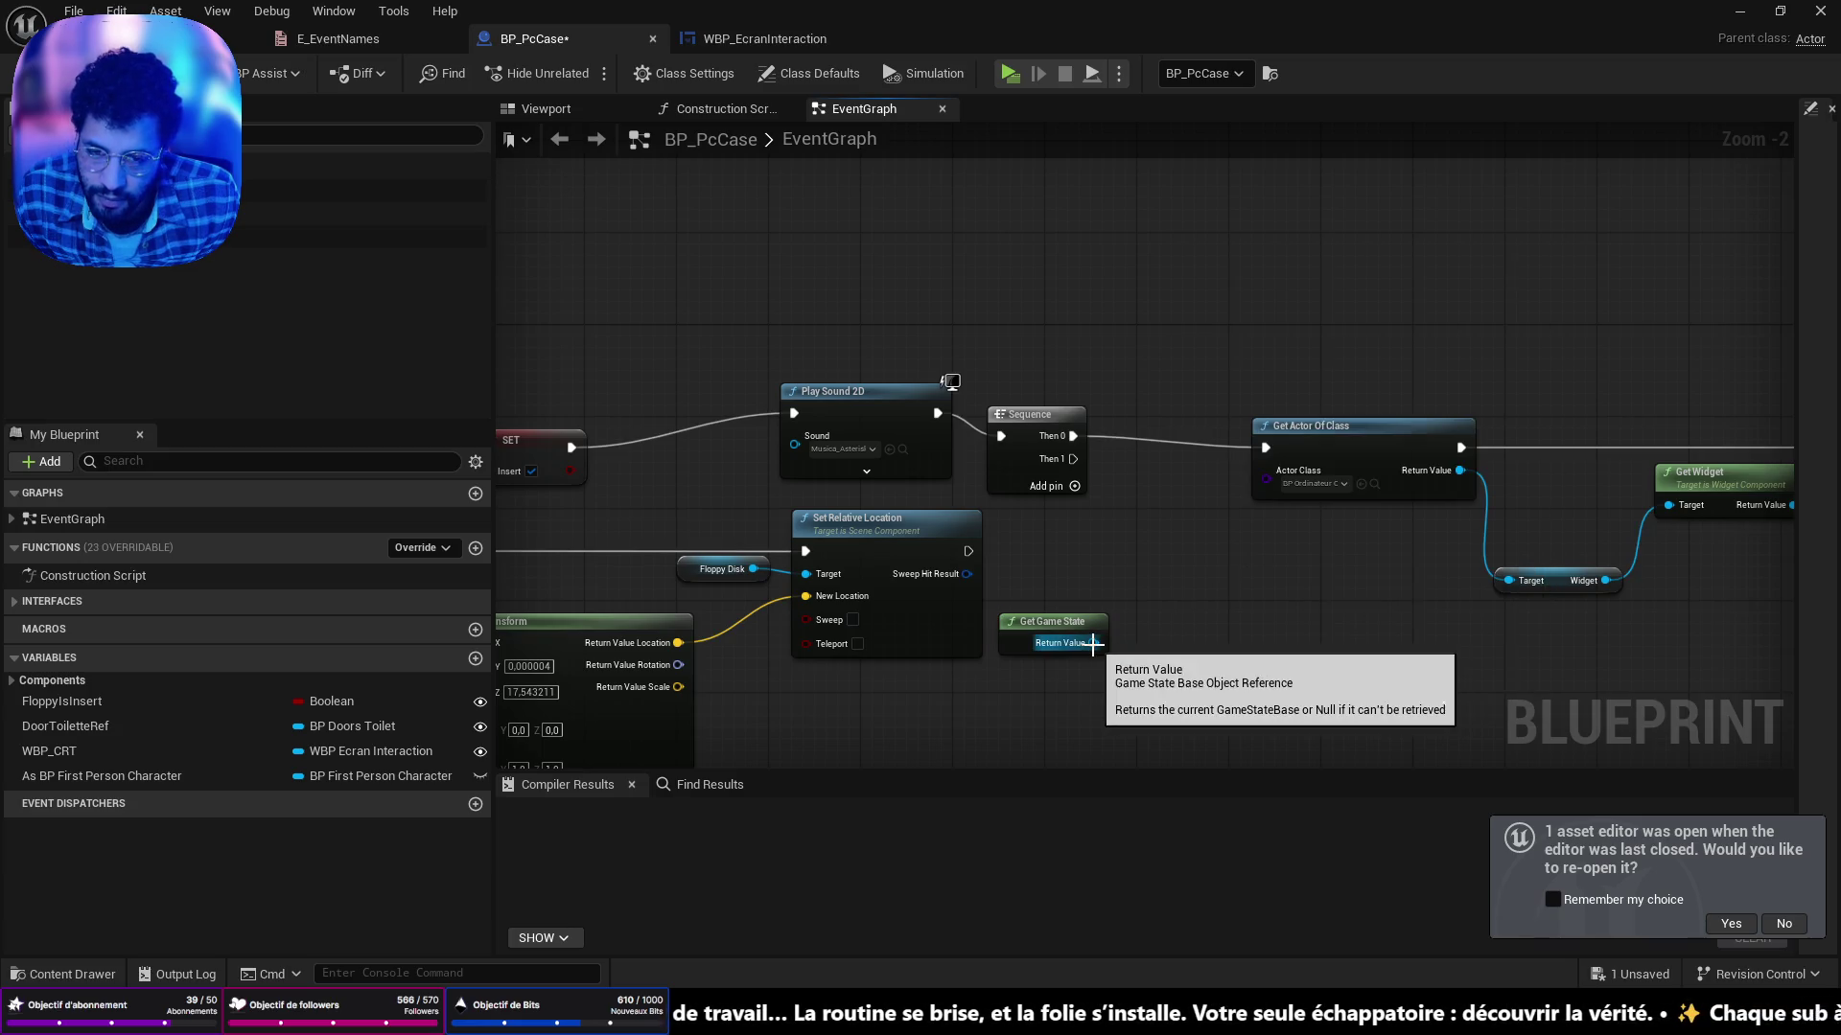
pyautogui.moveTo(1093, 642); pyautogui.dragTo(1165, 656)
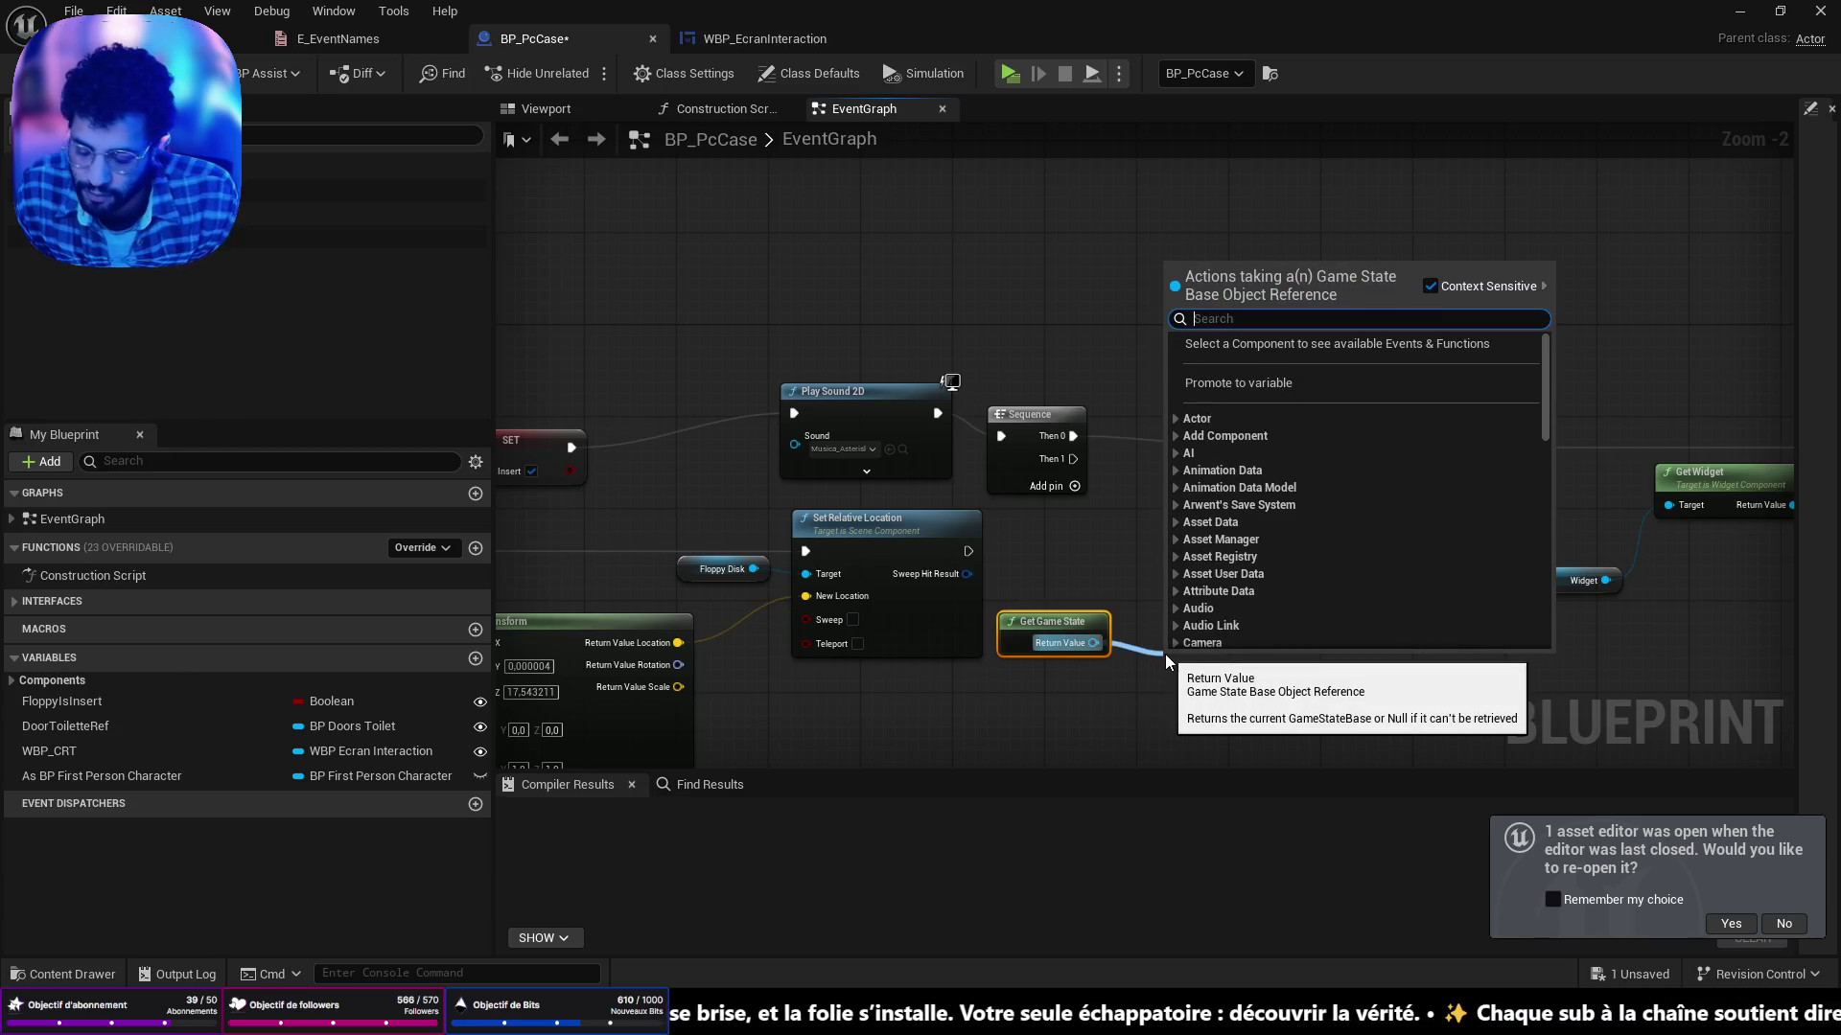
pyautogui.write('get evb')
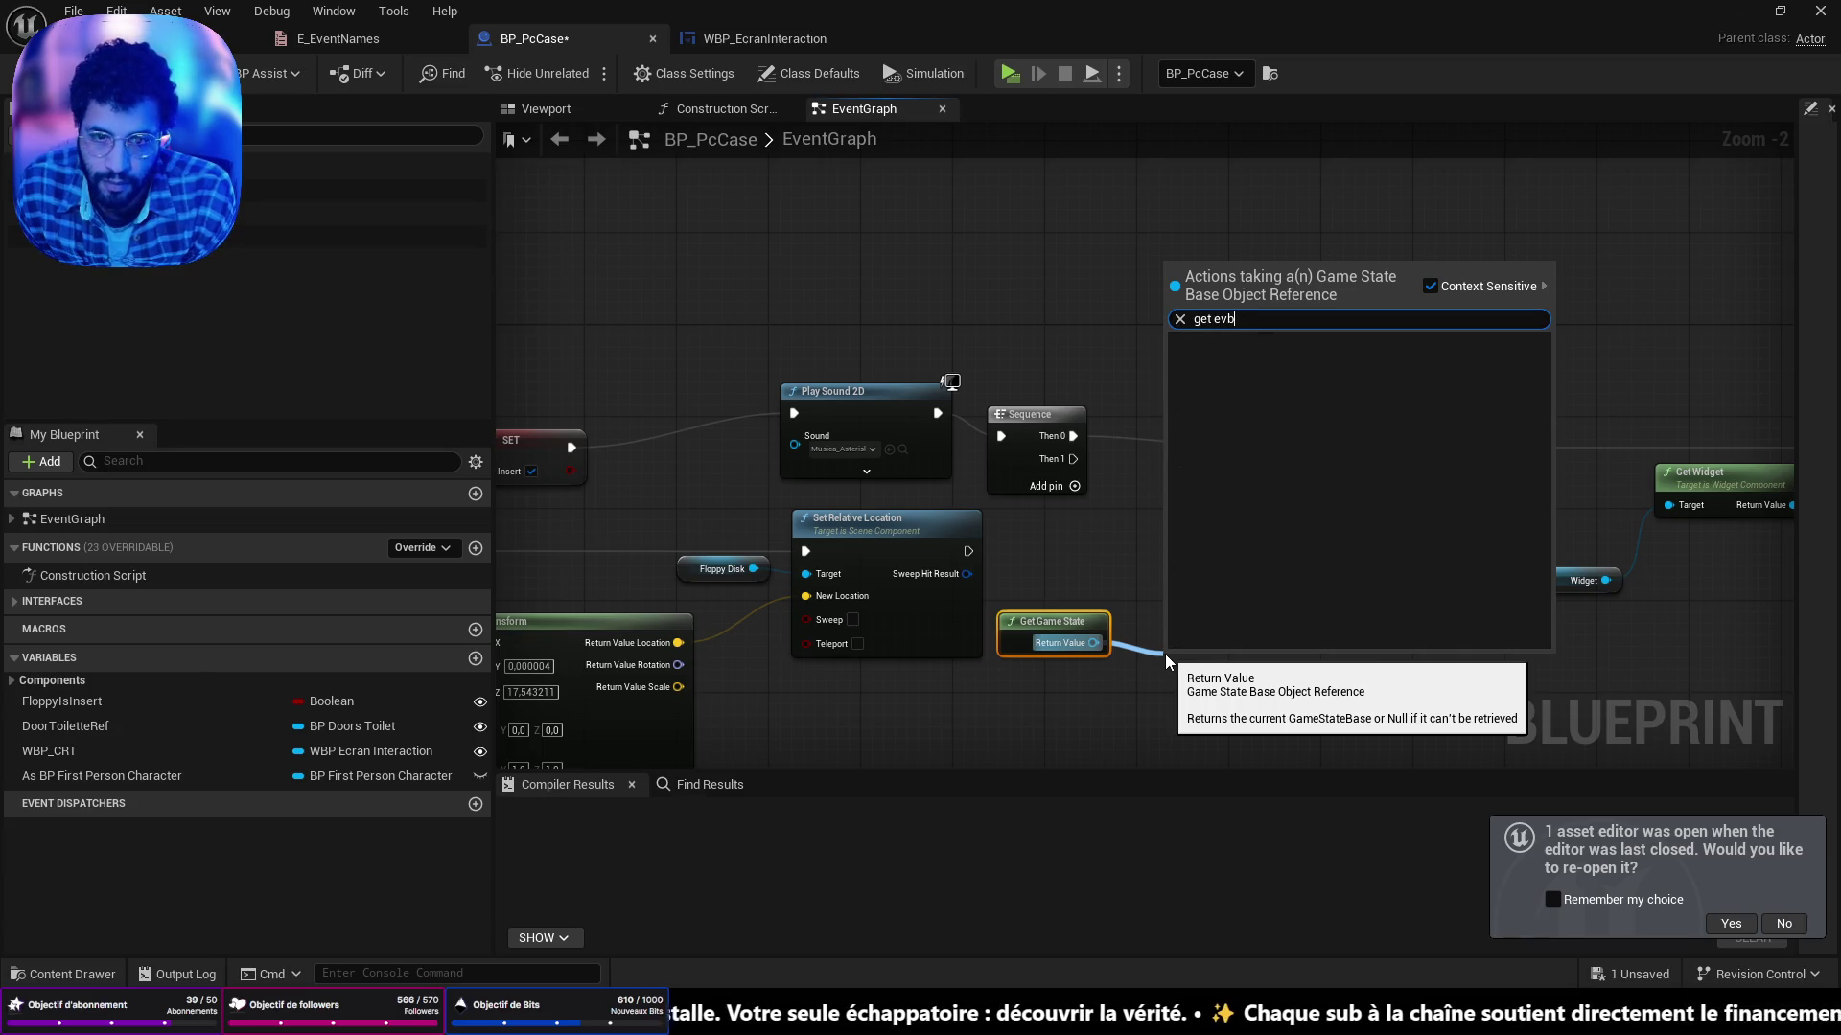
pyautogui.press('BackSpace')
pyautogui.write('e')
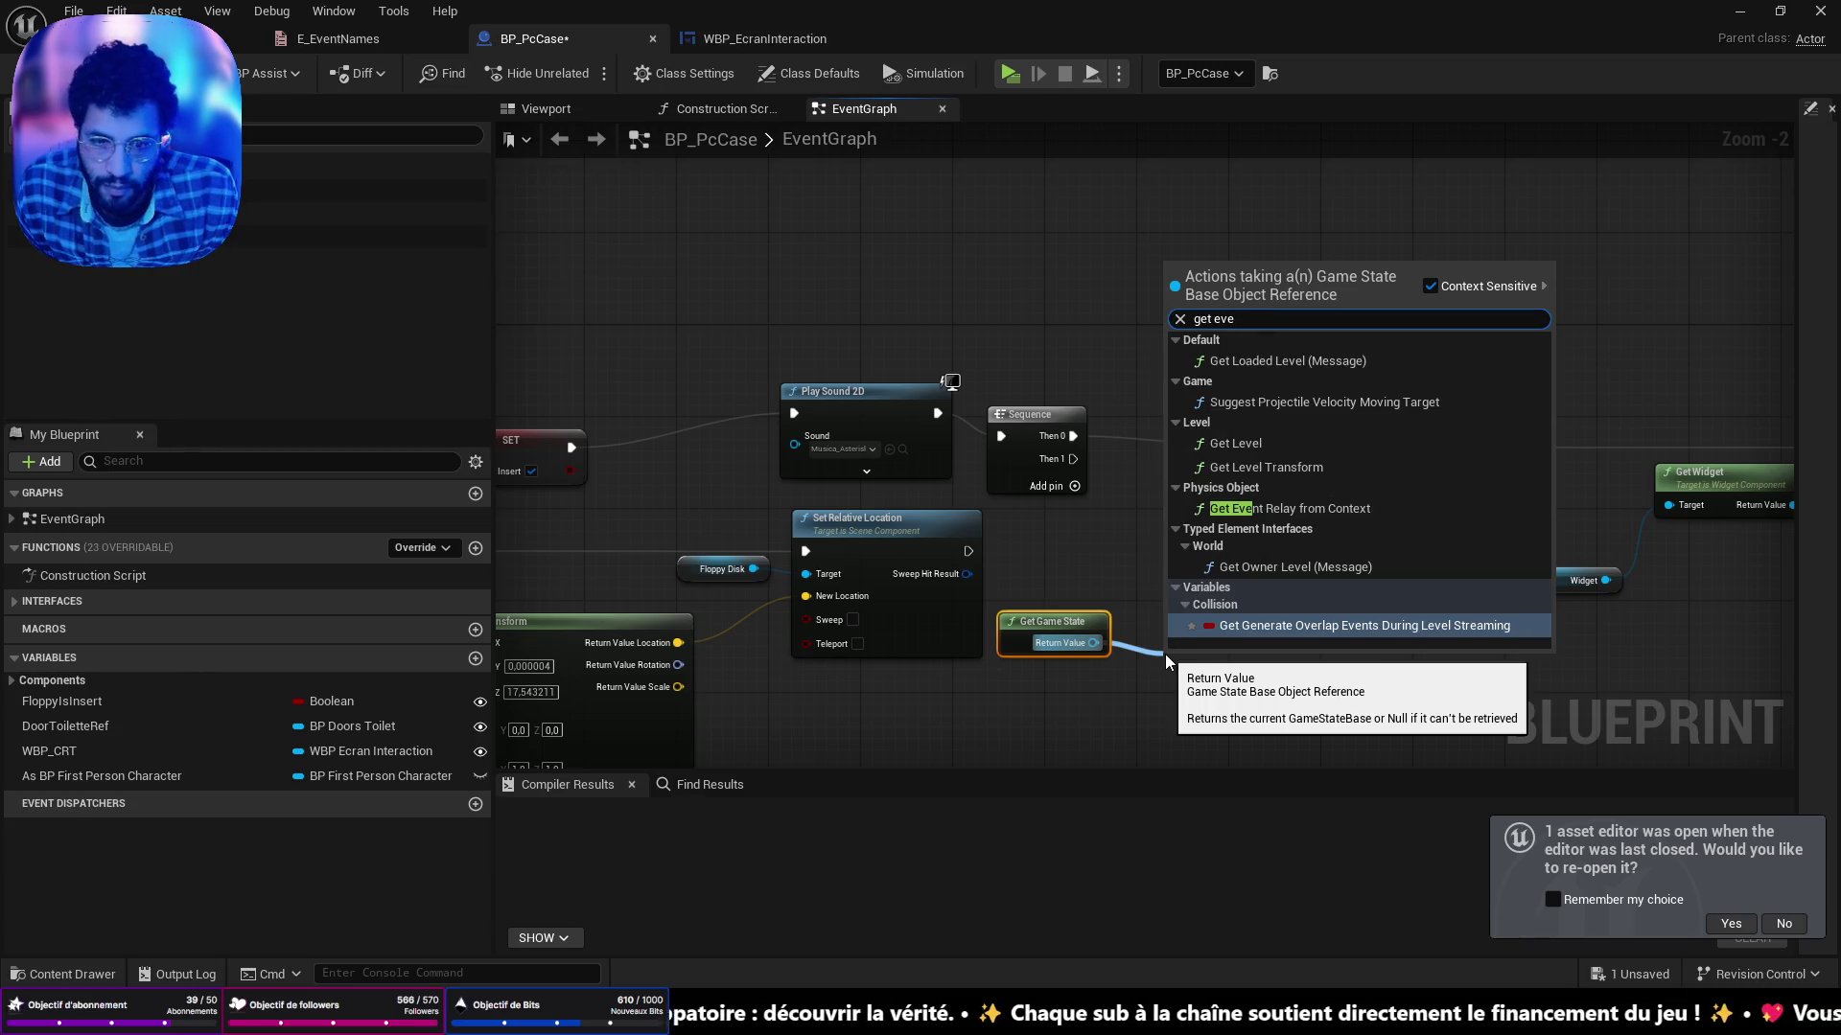
pyautogui.click(1145, 635)
pyautogui.moveTo(1105, 634); pyautogui.dragTo(1150, 629)
pyautogui.write('get save')
pyautogui.click(1258, 363)
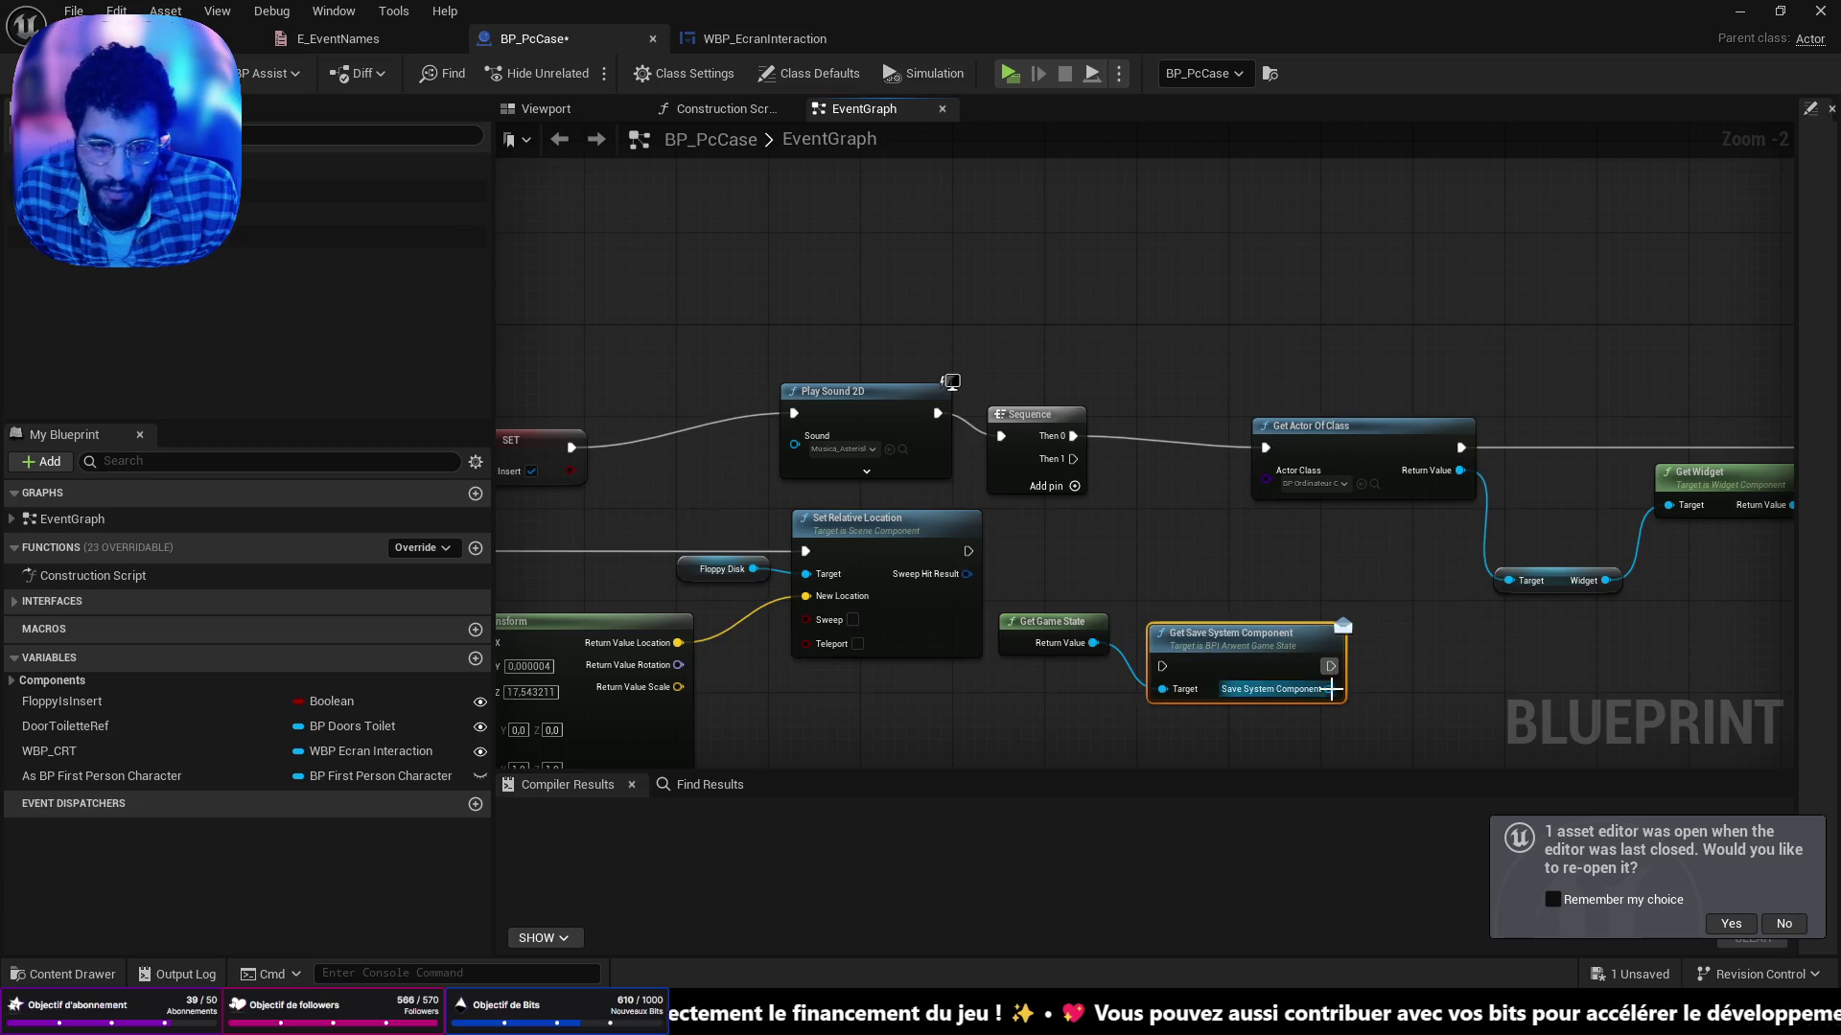
# Add a Set Succesful Event node fed by the save system component.
pyautogui.moveTo(1331, 689); pyautogui.dragTo(1406, 704)
pyautogui.write('set')
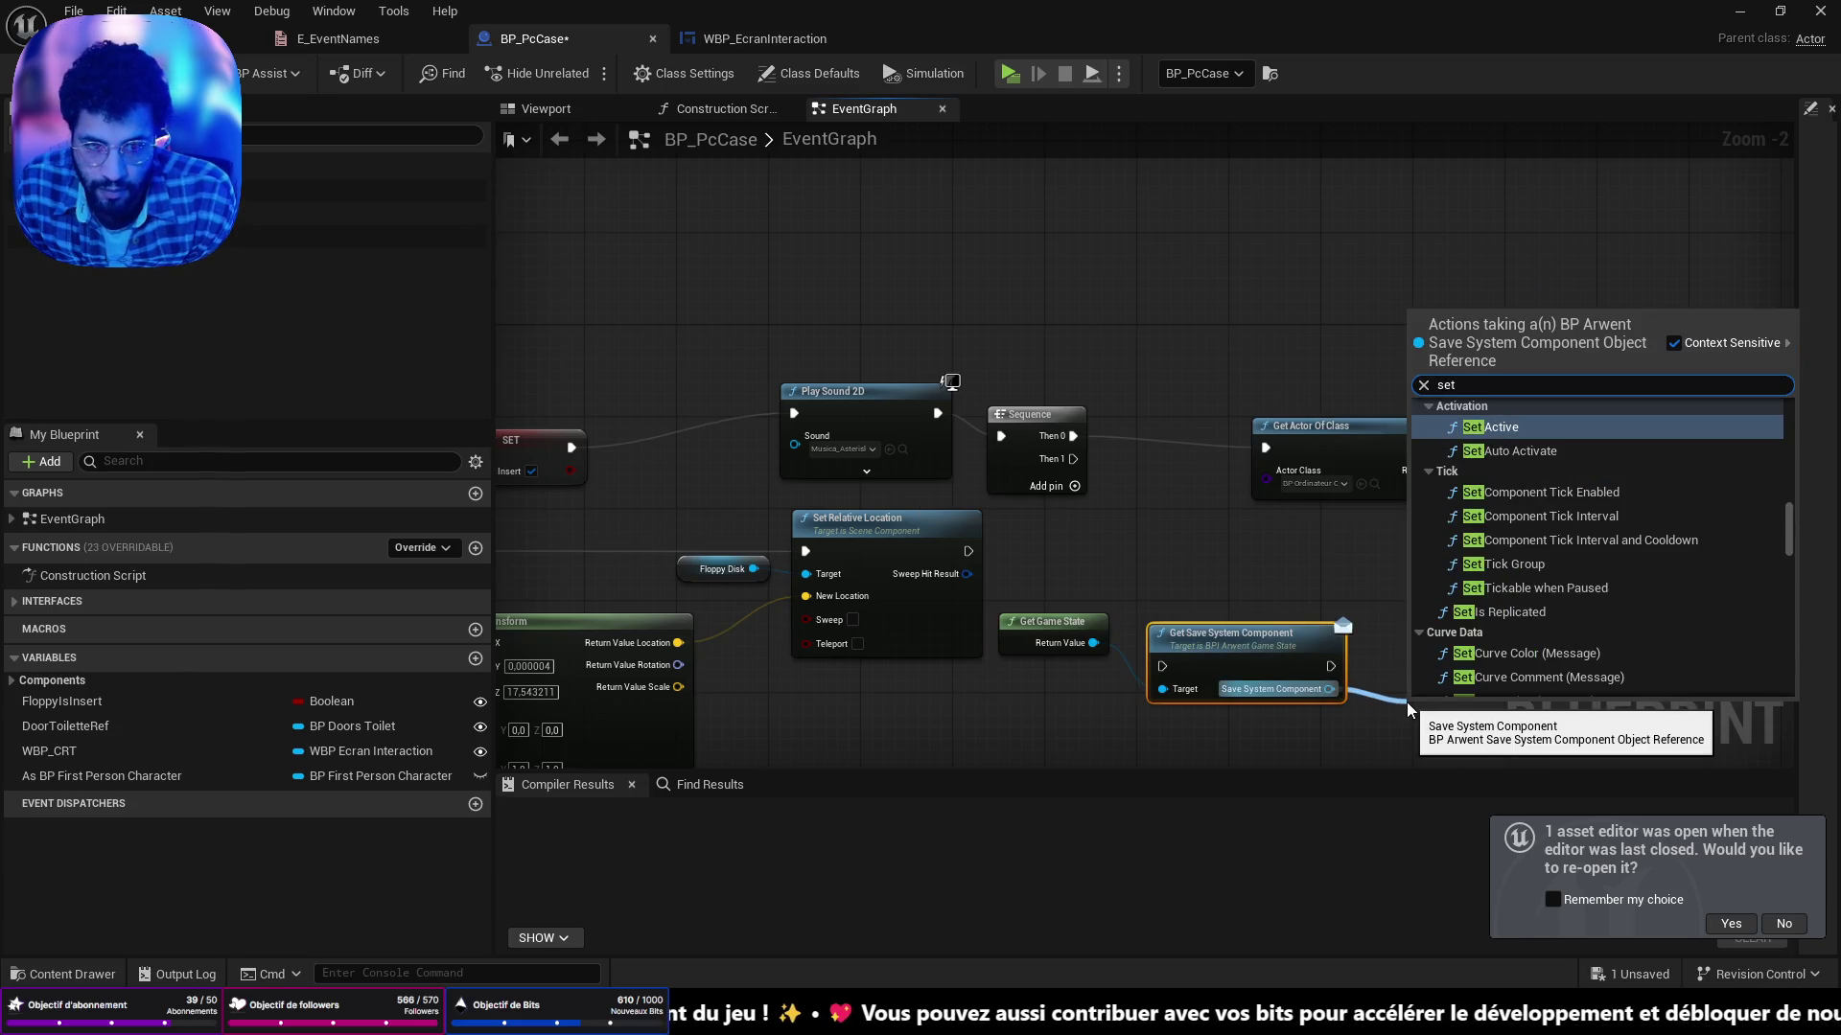
pyautogui.write(' succ')
pyautogui.press('Return')
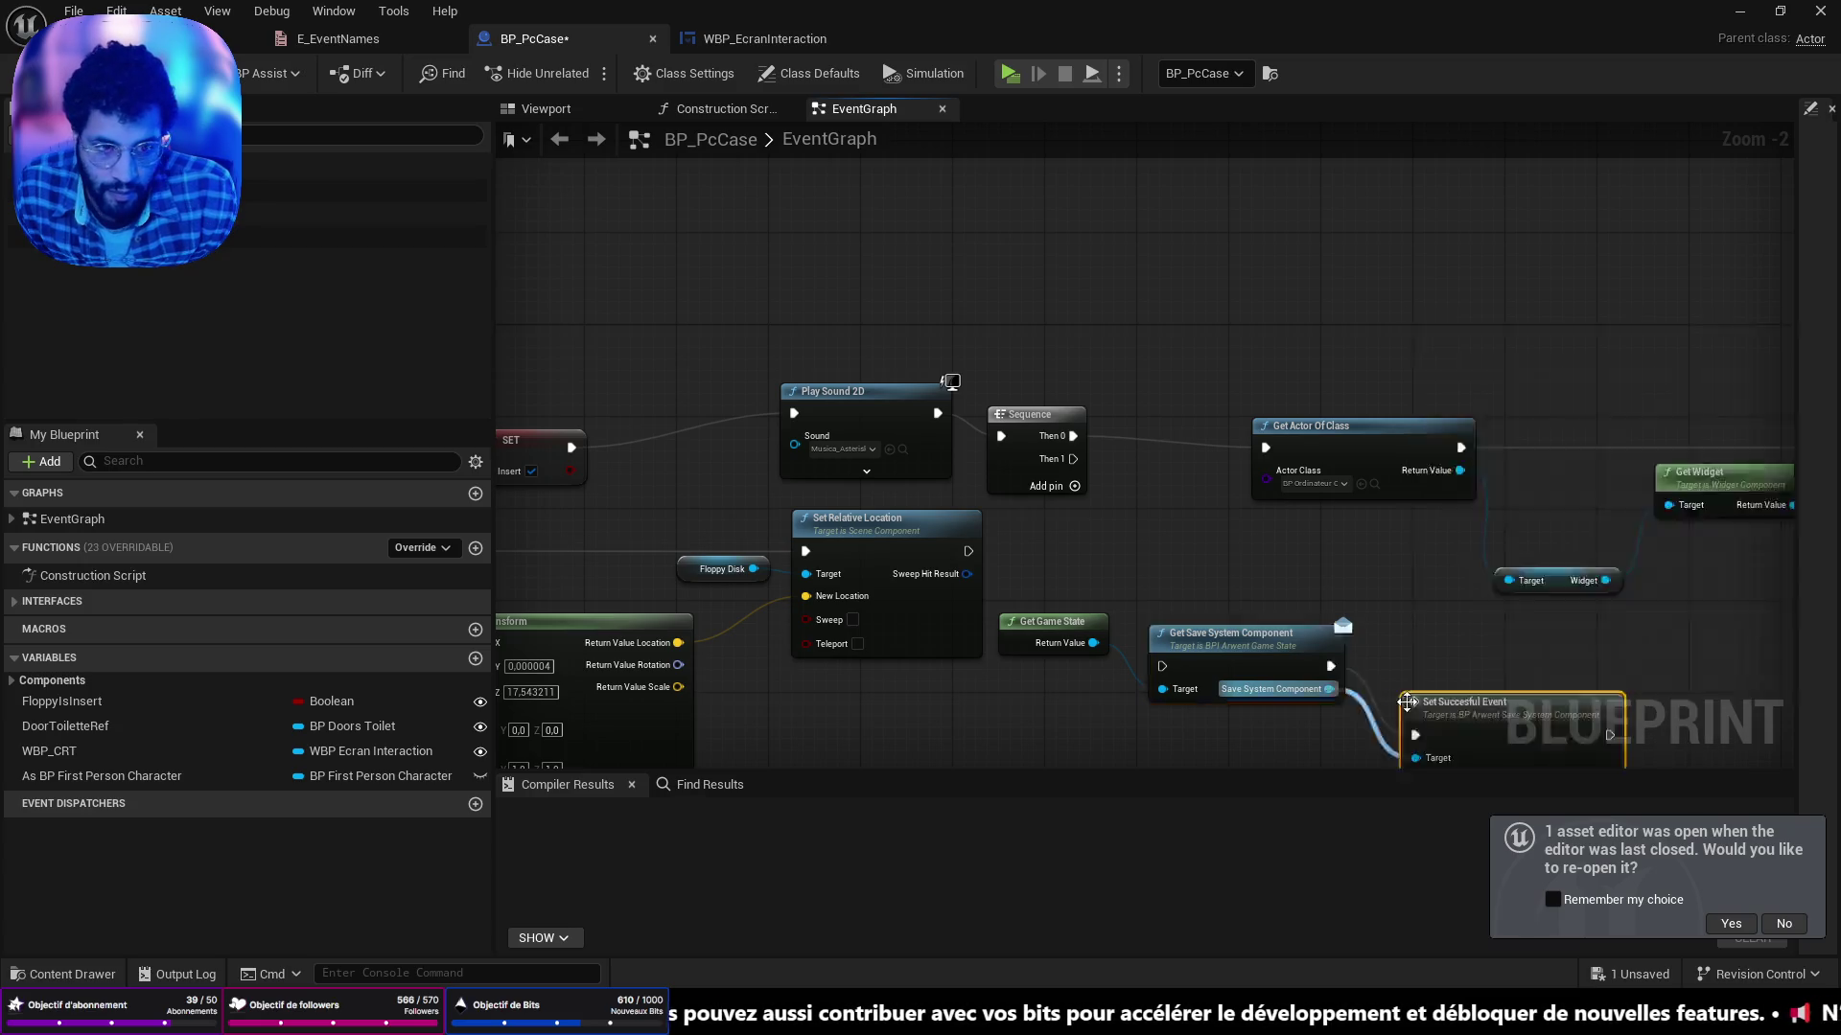
pyautogui.scroll(-2, 1150, 476)
# Run the save branch from Sequence Then 1 and set Event Enum FLOPPY_INSERTED, Event Value true.
pyautogui.moveTo(932, 367); pyautogui.dragTo(994, 495)
pyautogui.scroll(5, 1071, 473)
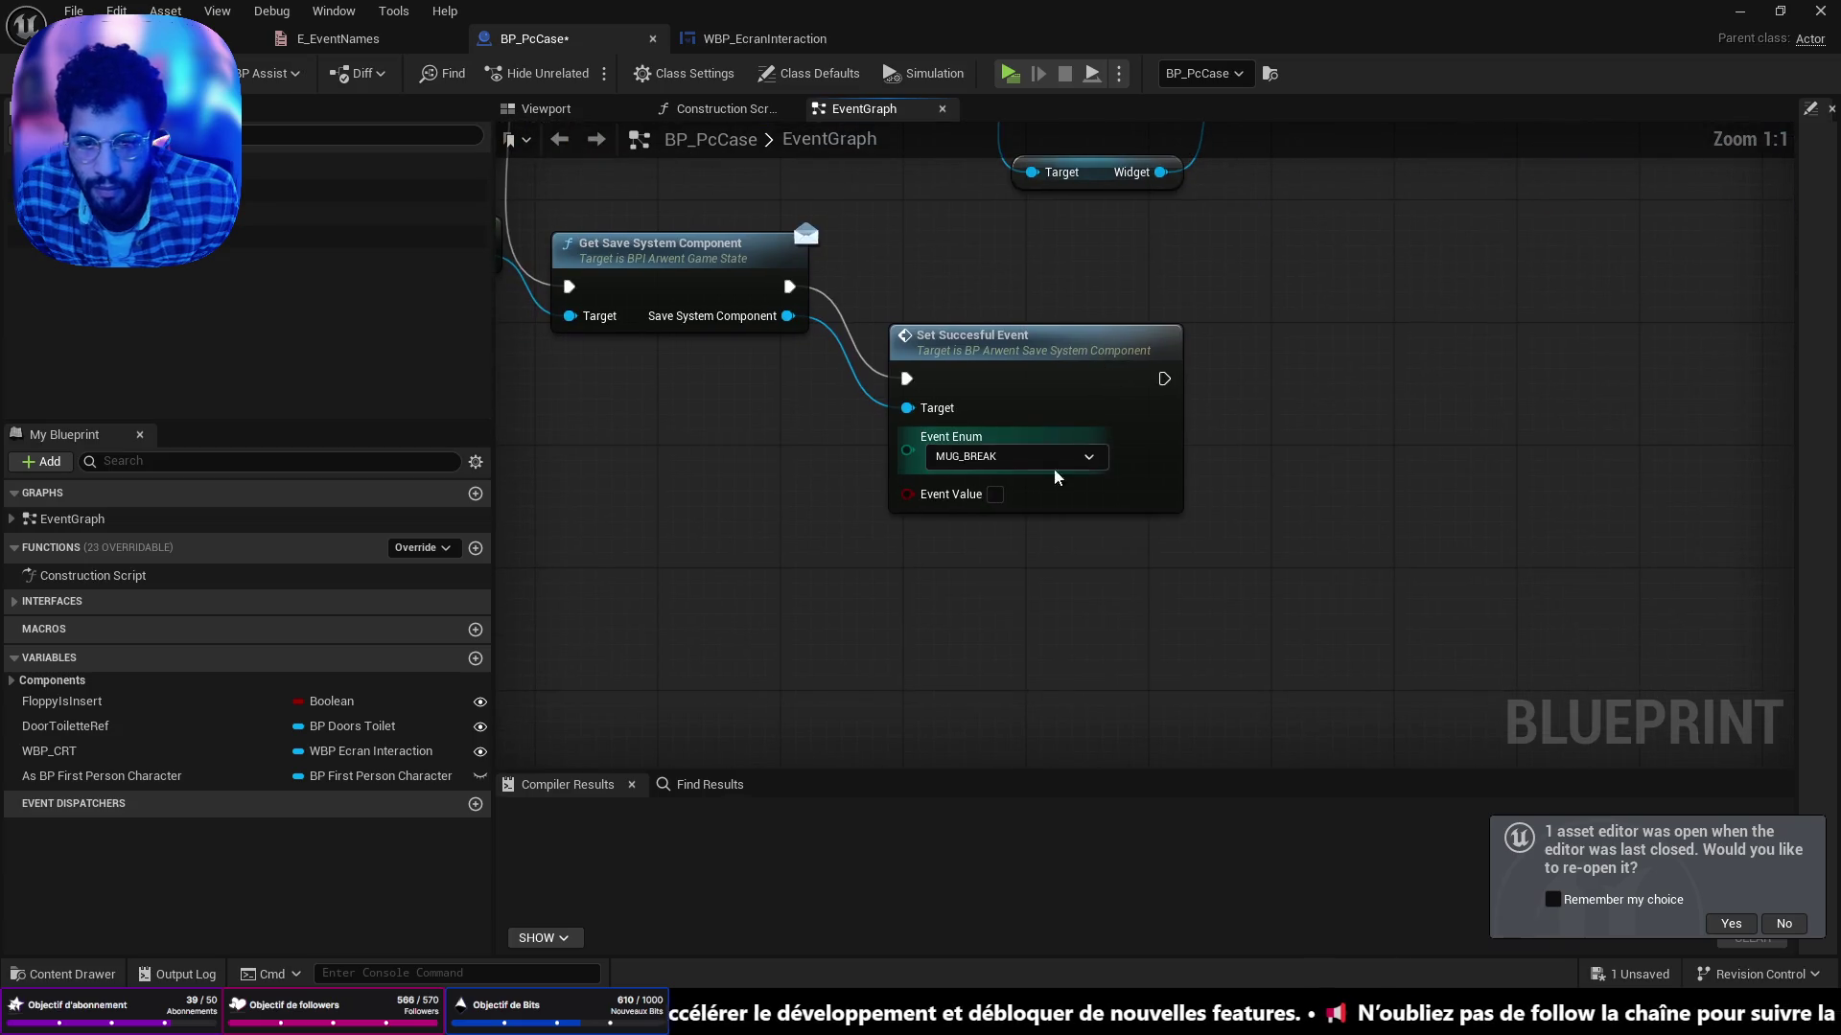
pyautogui.click(1070, 462)
pyautogui.click(997, 610)
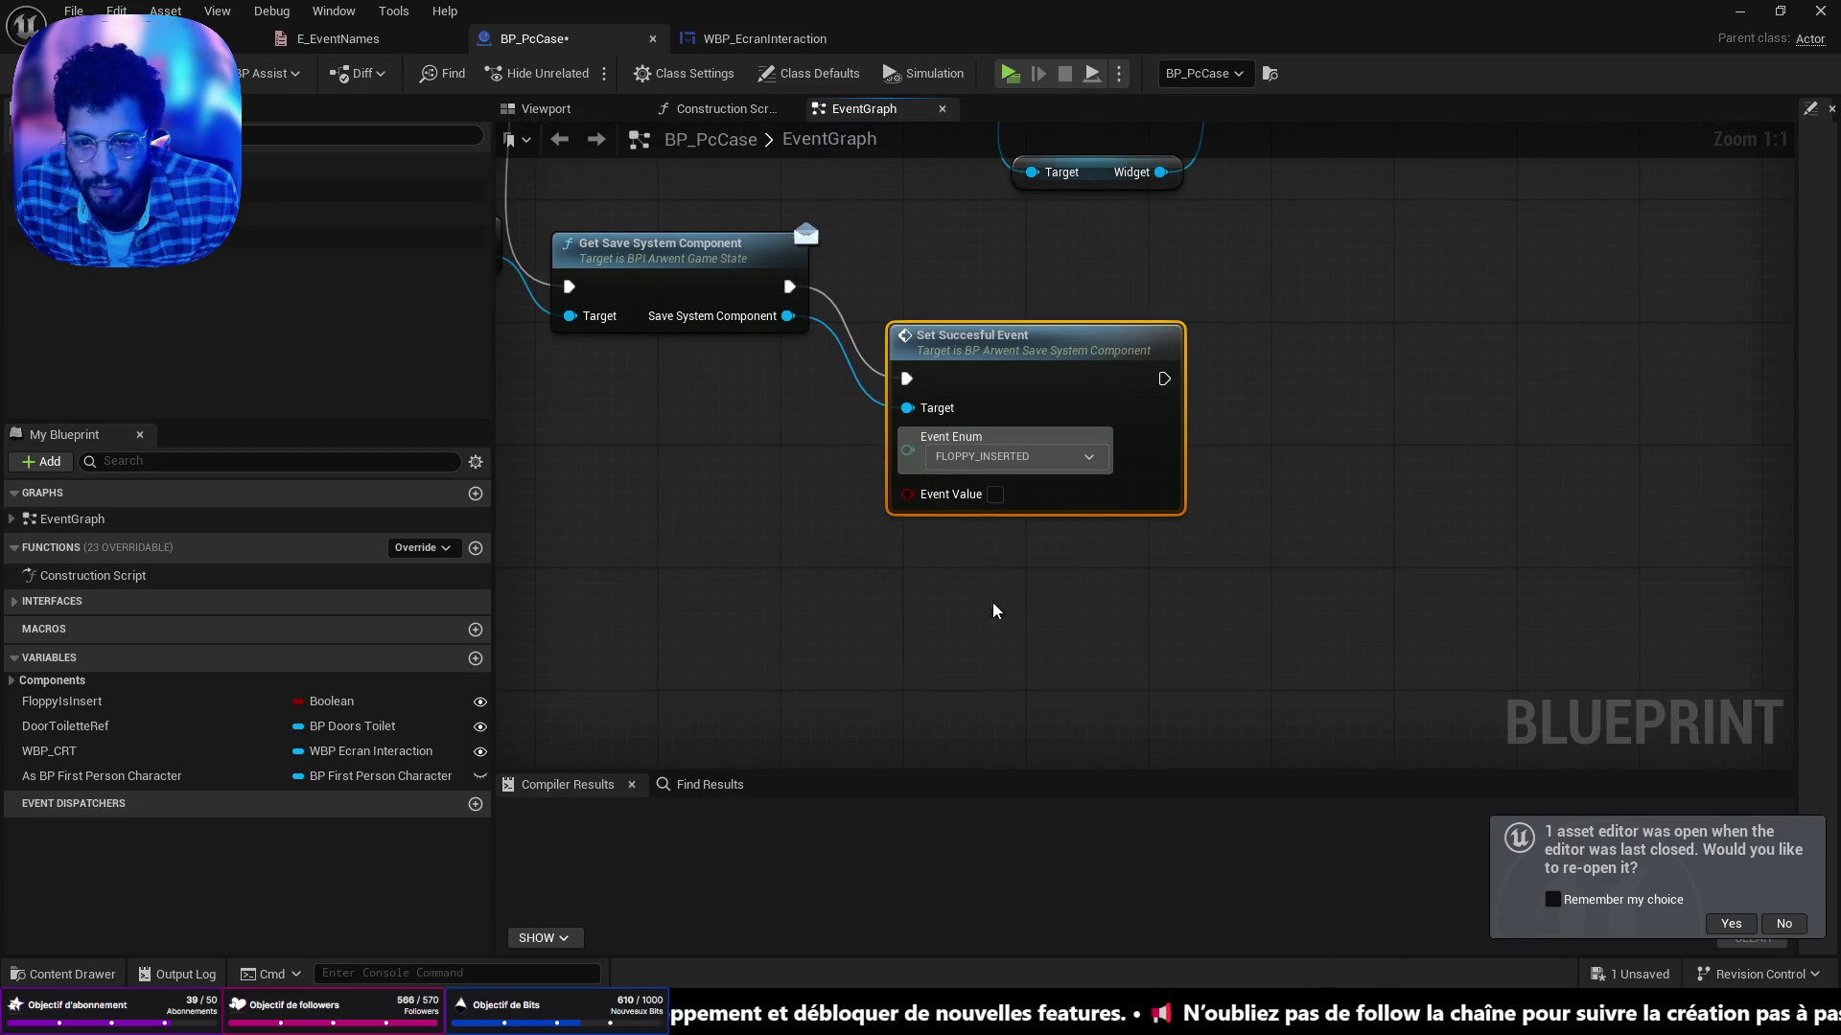
pyautogui.click(994, 495)
pyautogui.scroll(-4, 855, 360)
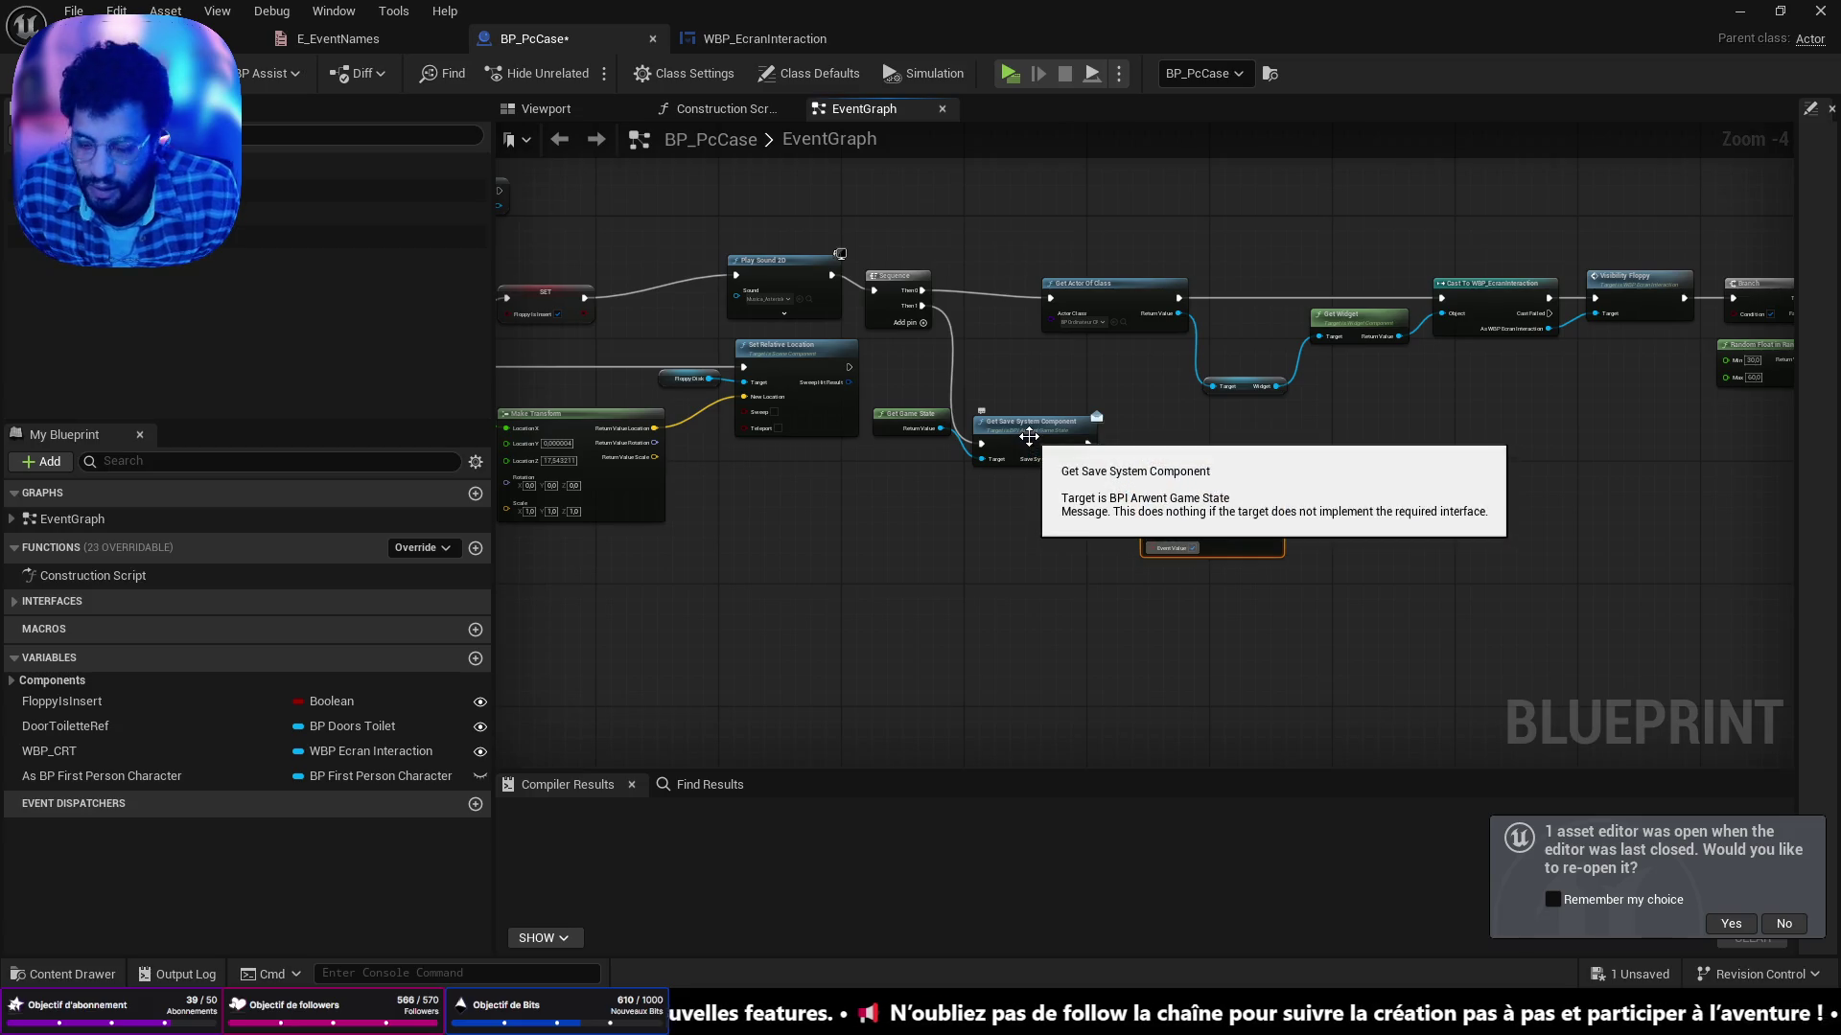
# Zoom out to review the whole BP_PcCase graph.
pyautogui.moveTo(1029, 436); pyautogui.dragTo(875, 736)
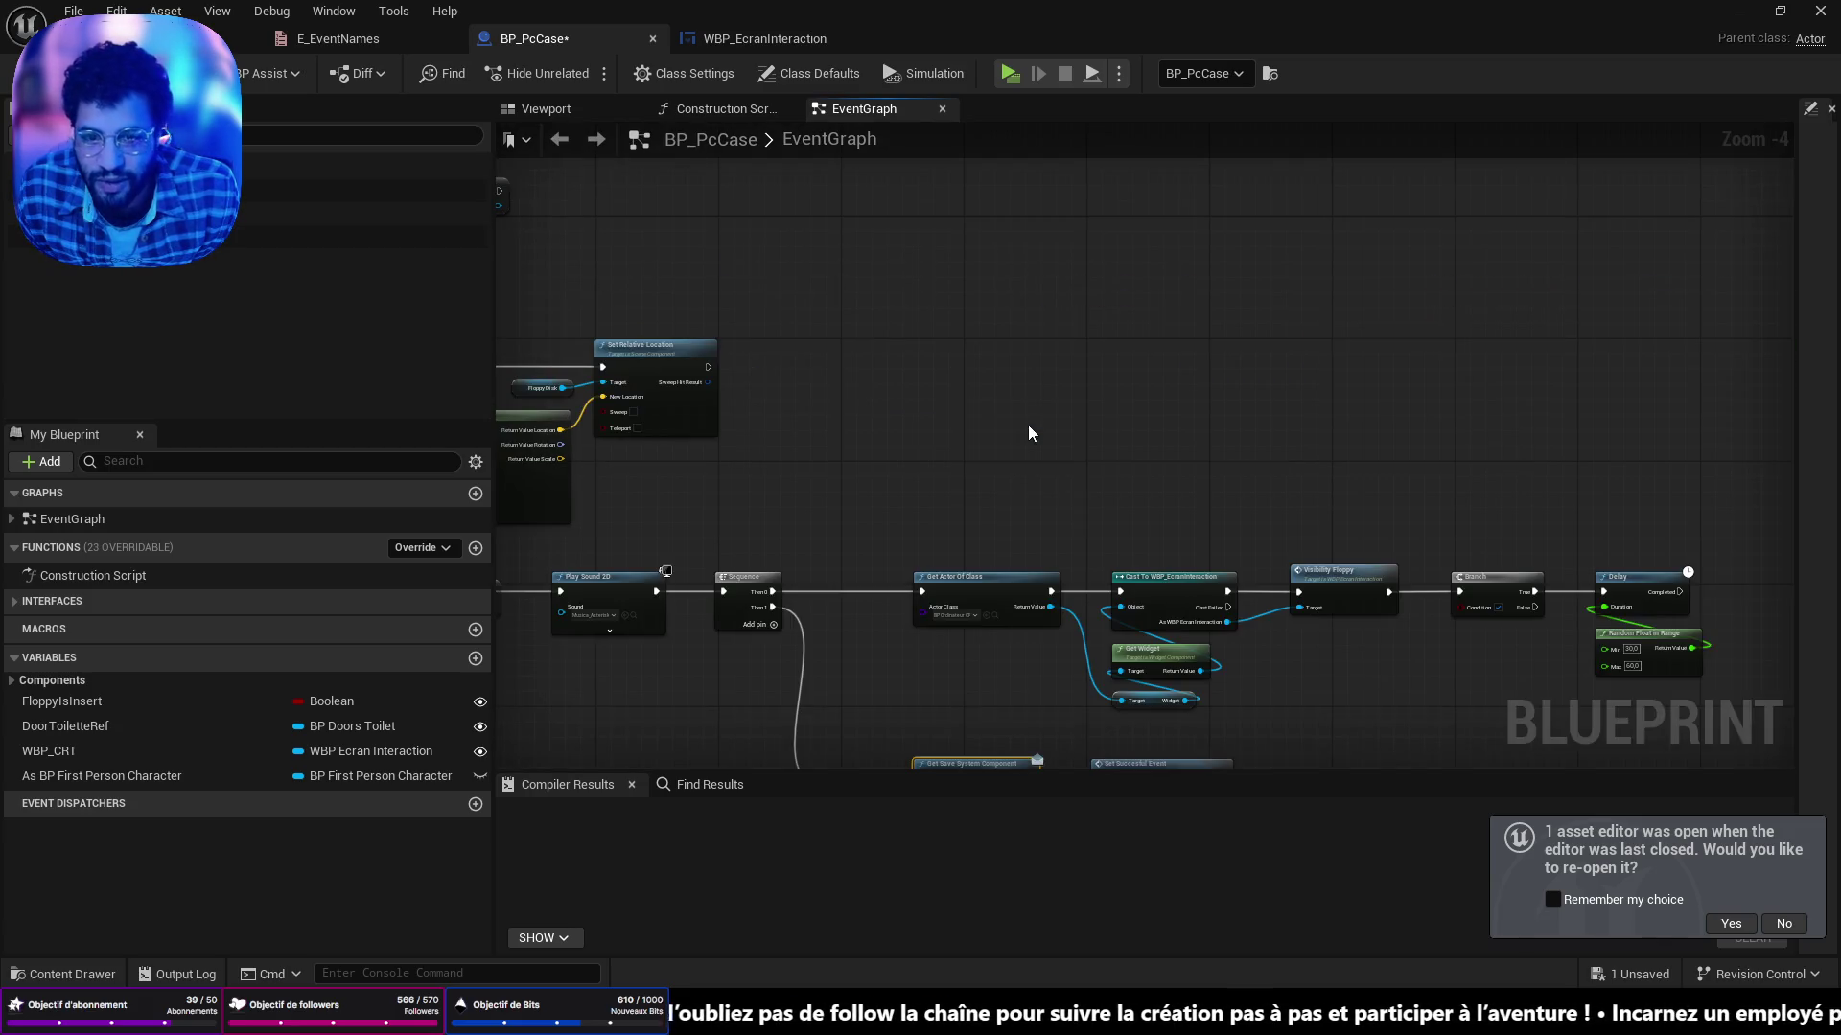
pyautogui.scroll(-5, 1028, 430)
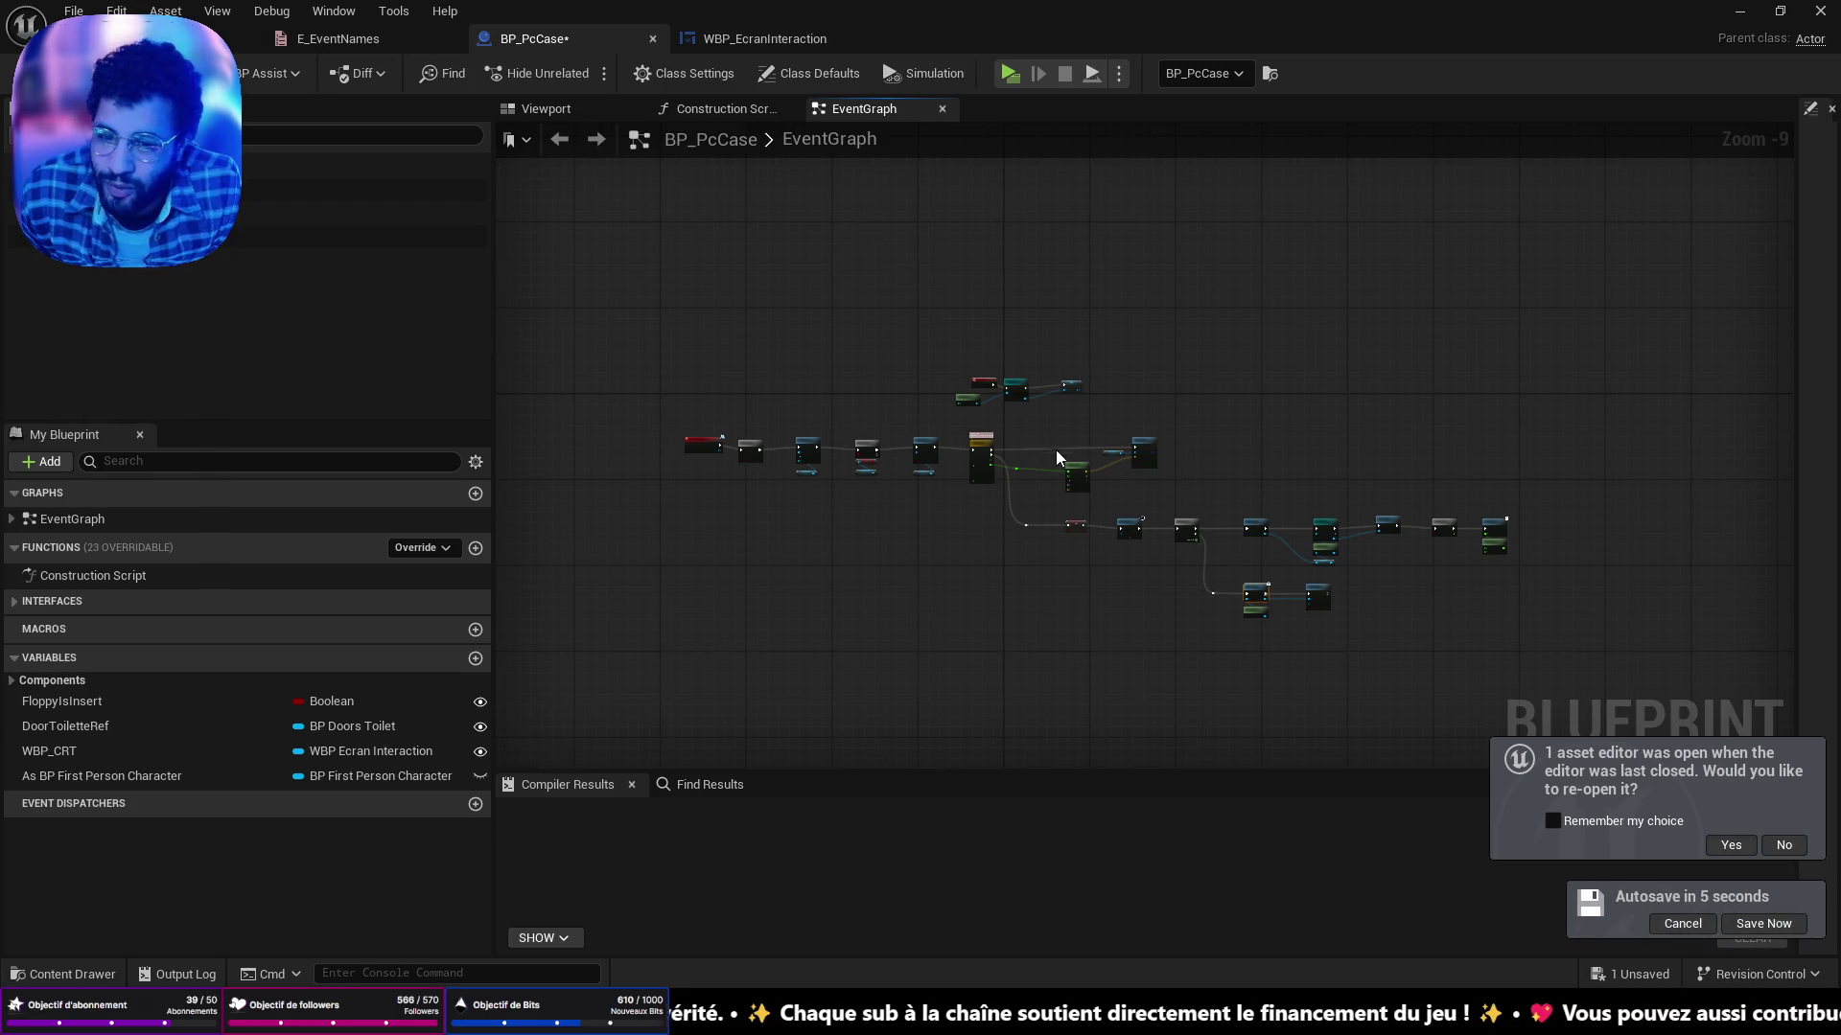
pyautogui.scroll(5, 1077, 452)
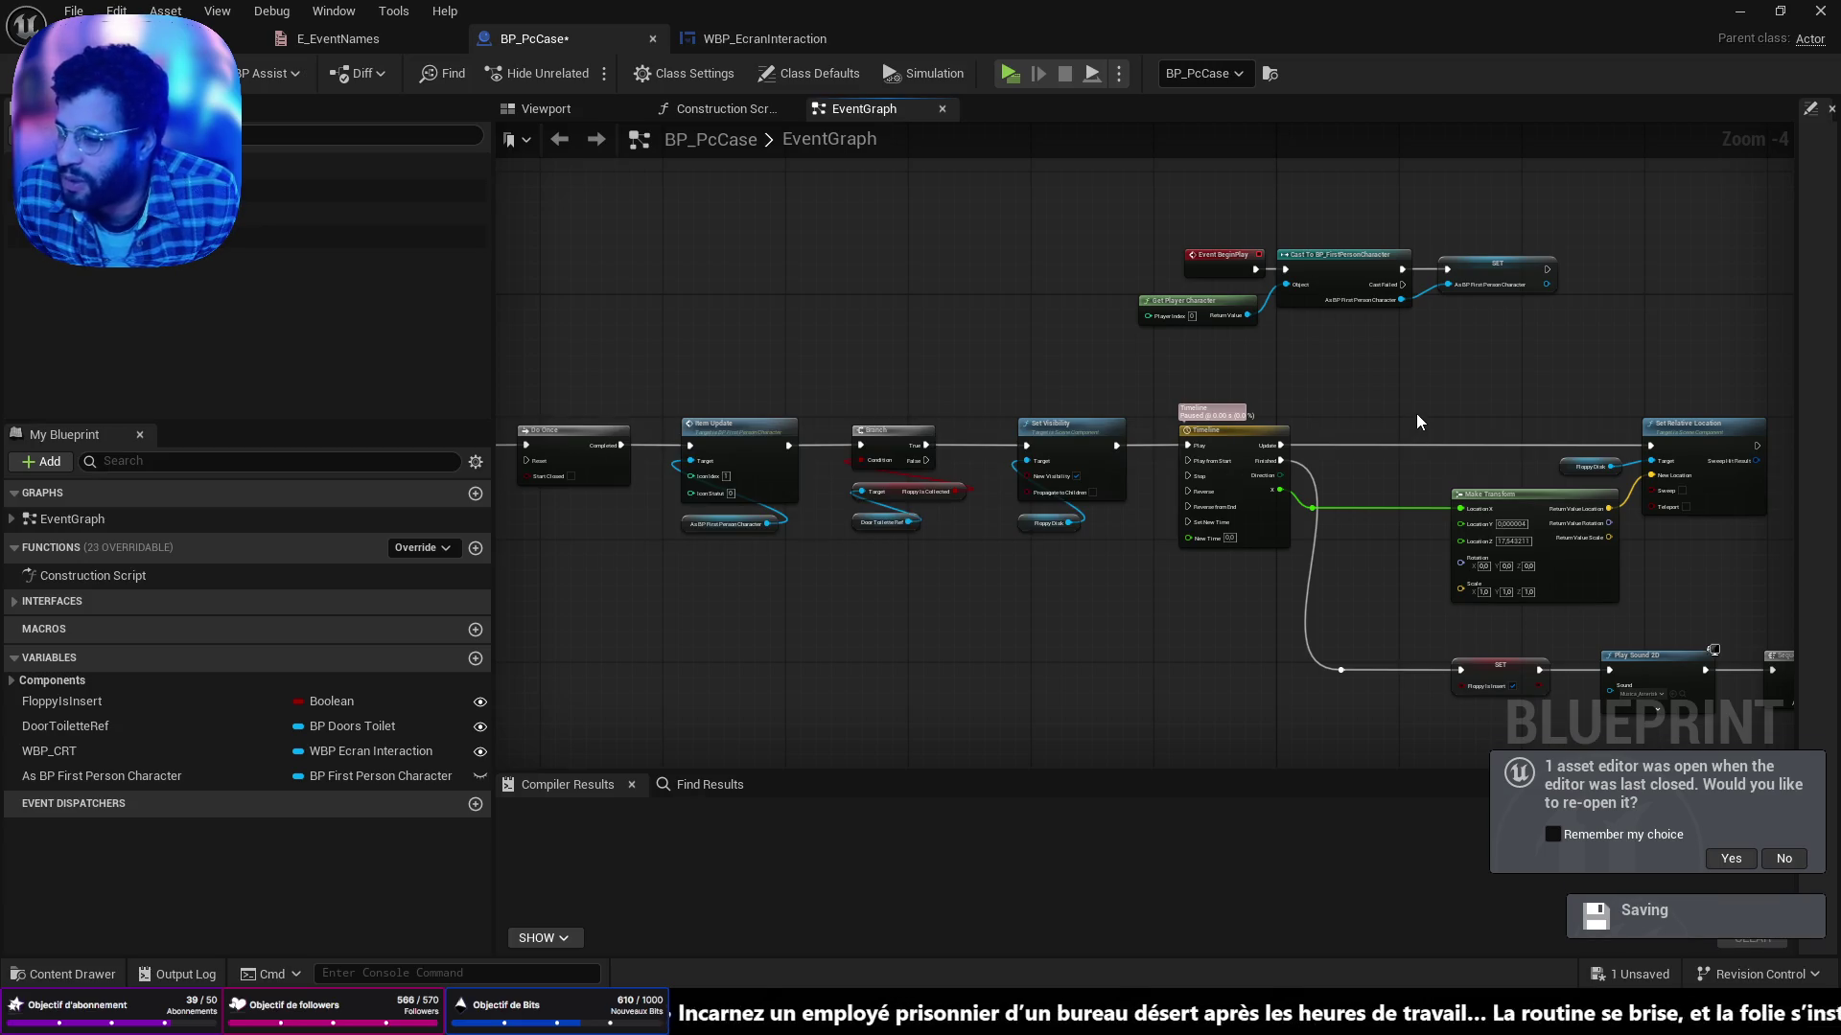
pyautogui.press('Home')
pyautogui.scroll(8, 1066, 301)
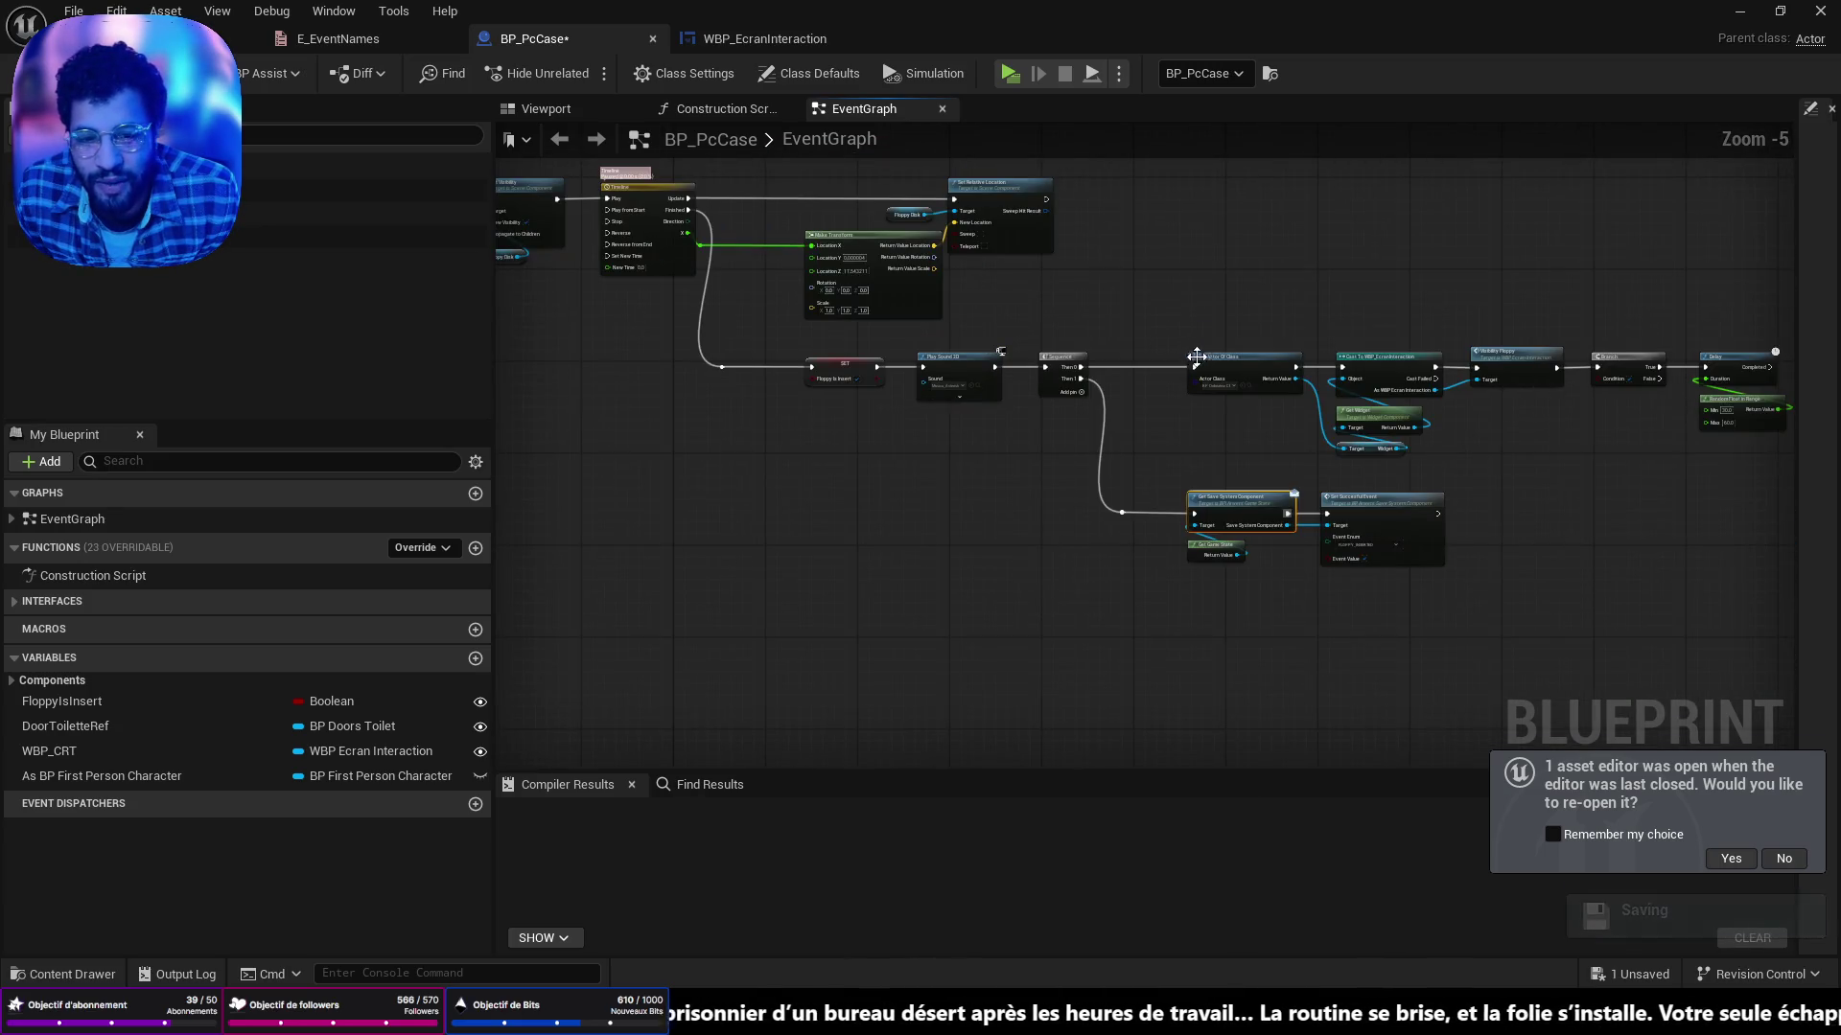
pyautogui.scroll(-5, 882, 257)
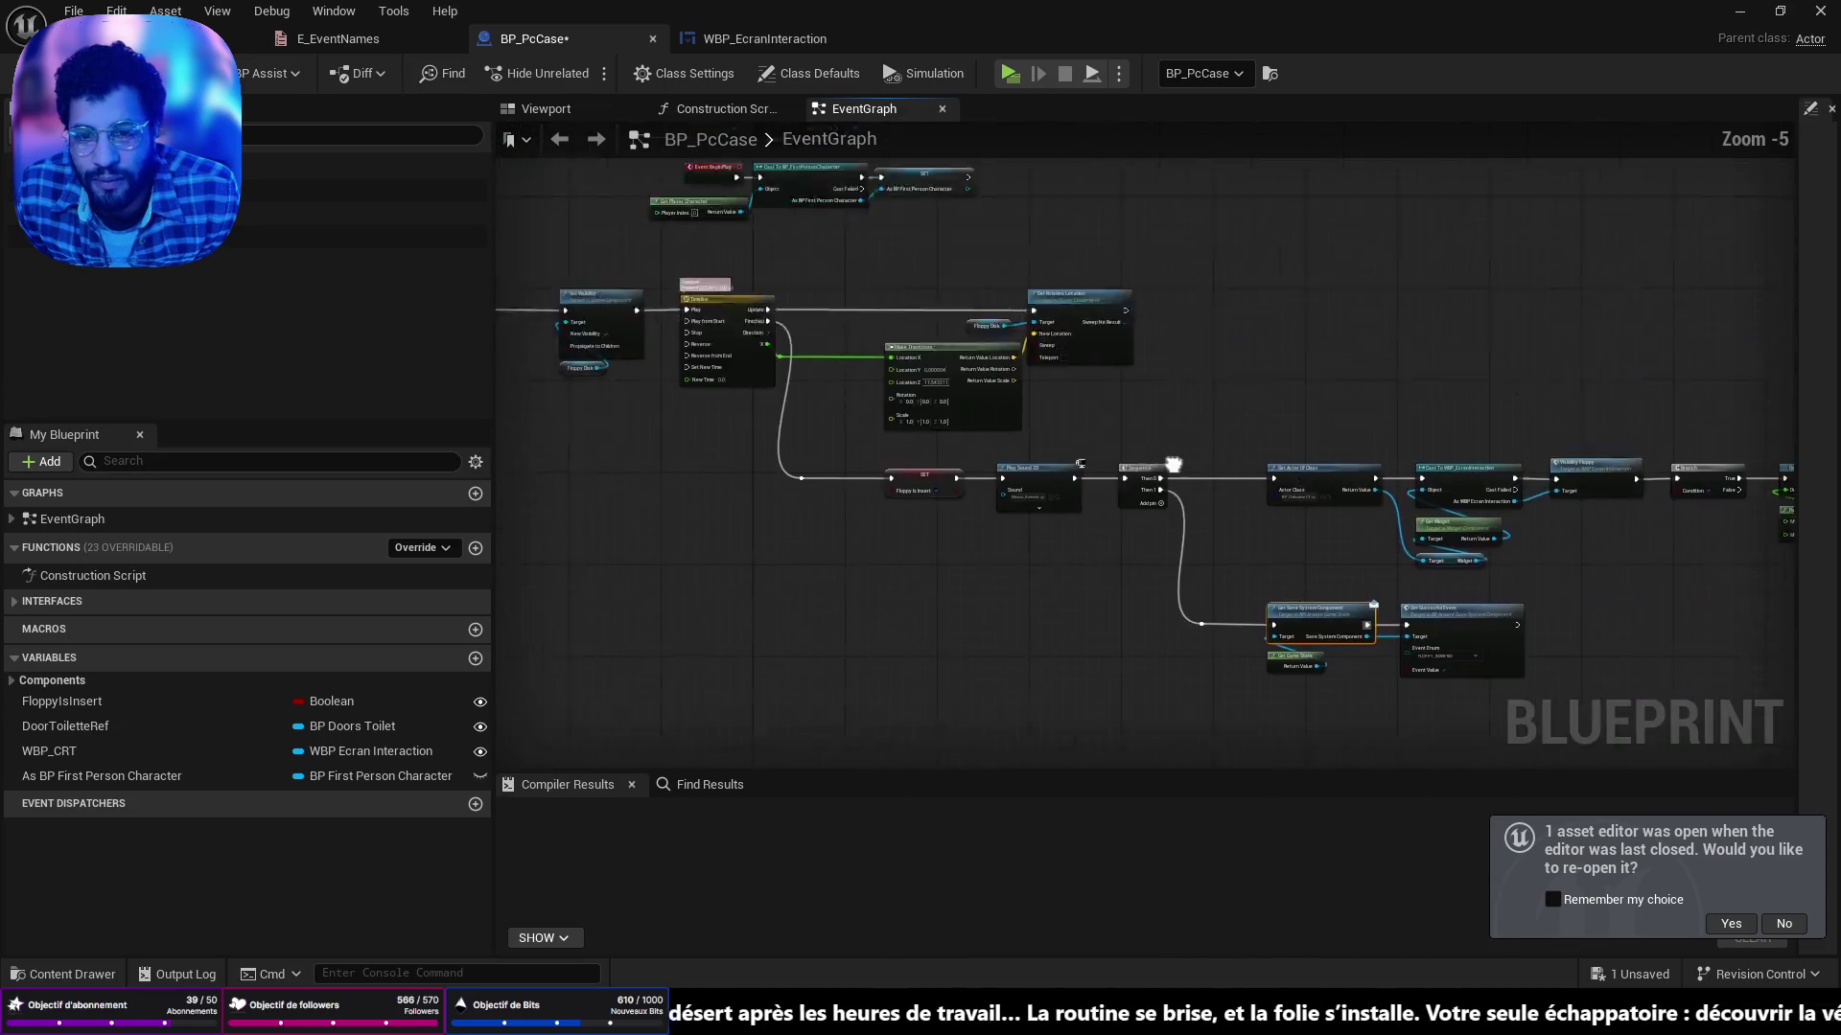
pyautogui.scroll(5, 1188, 460)
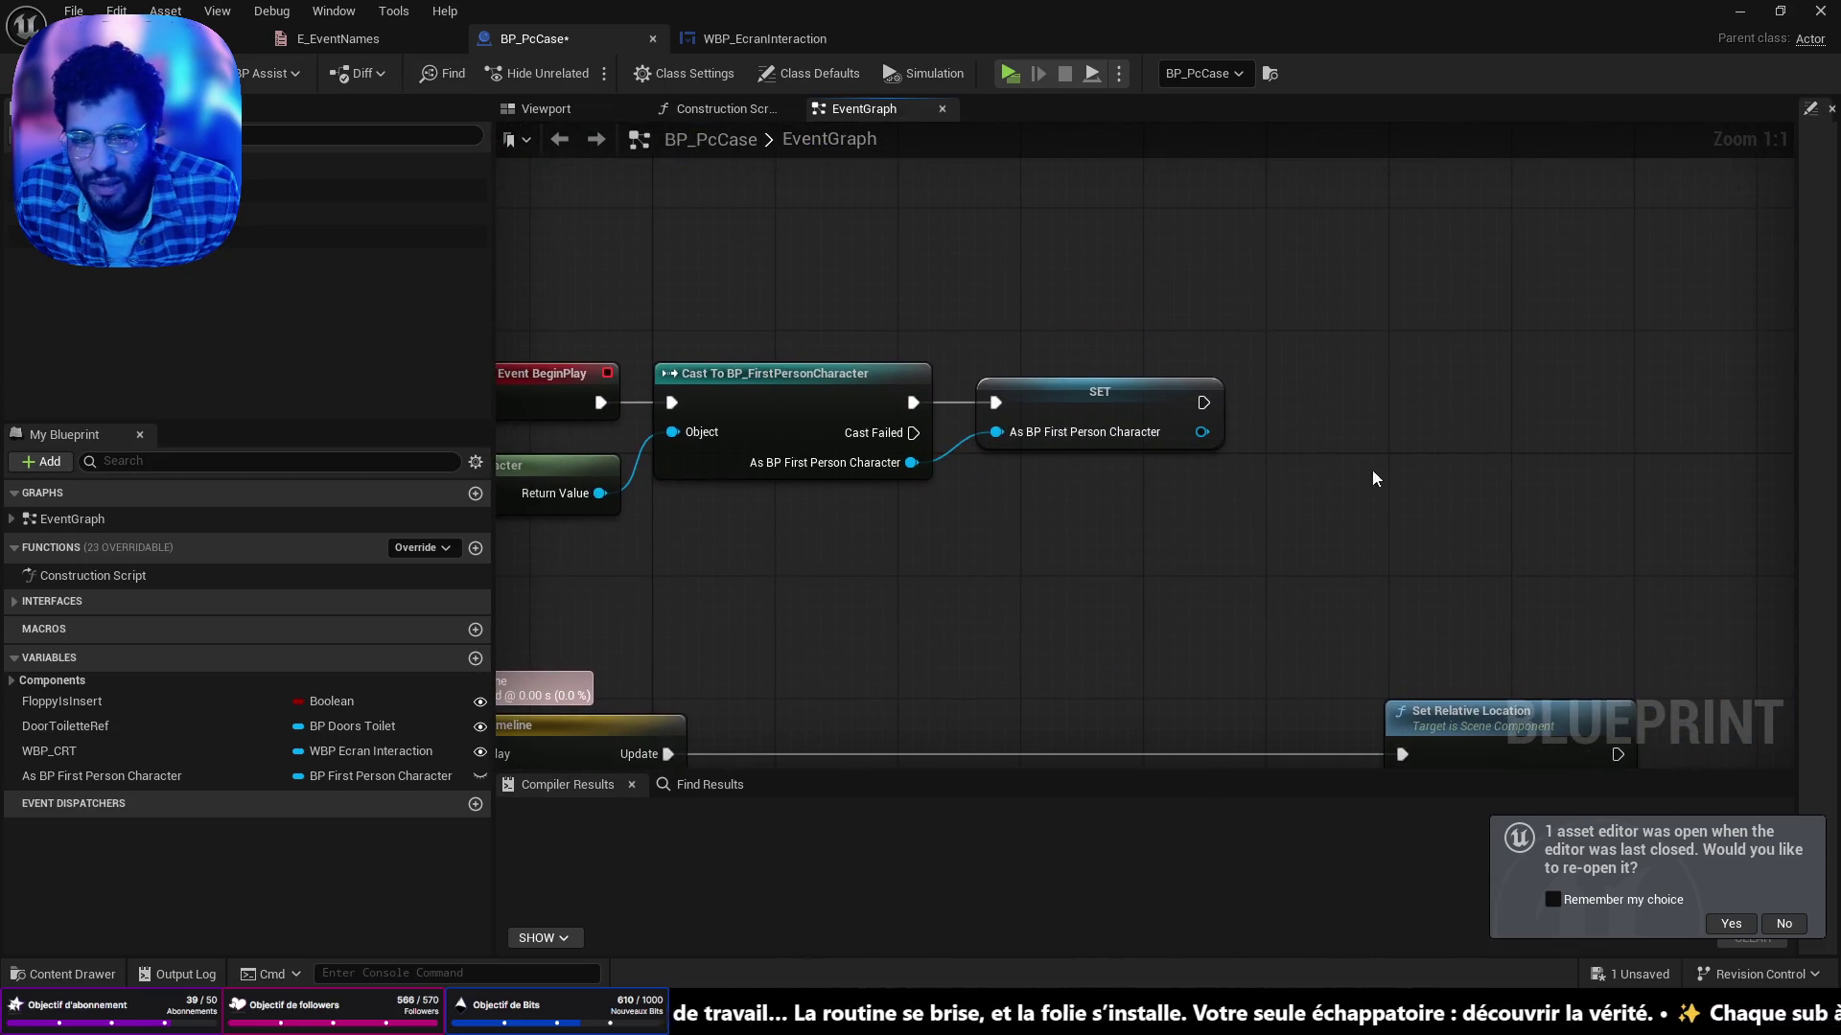
# Add Get Game State and Get Save System Component beside BeginPlay's SET node.
pyautogui.moveTo(1210, 404)
pyautogui.mouseDown()
pyautogui.moveTo(1516, 408)
pyautogui.moveTo(1181, 623)
pyautogui.moveTo(1176, 608)
pyautogui.mouseUp()
pyautogui.write('get ga')
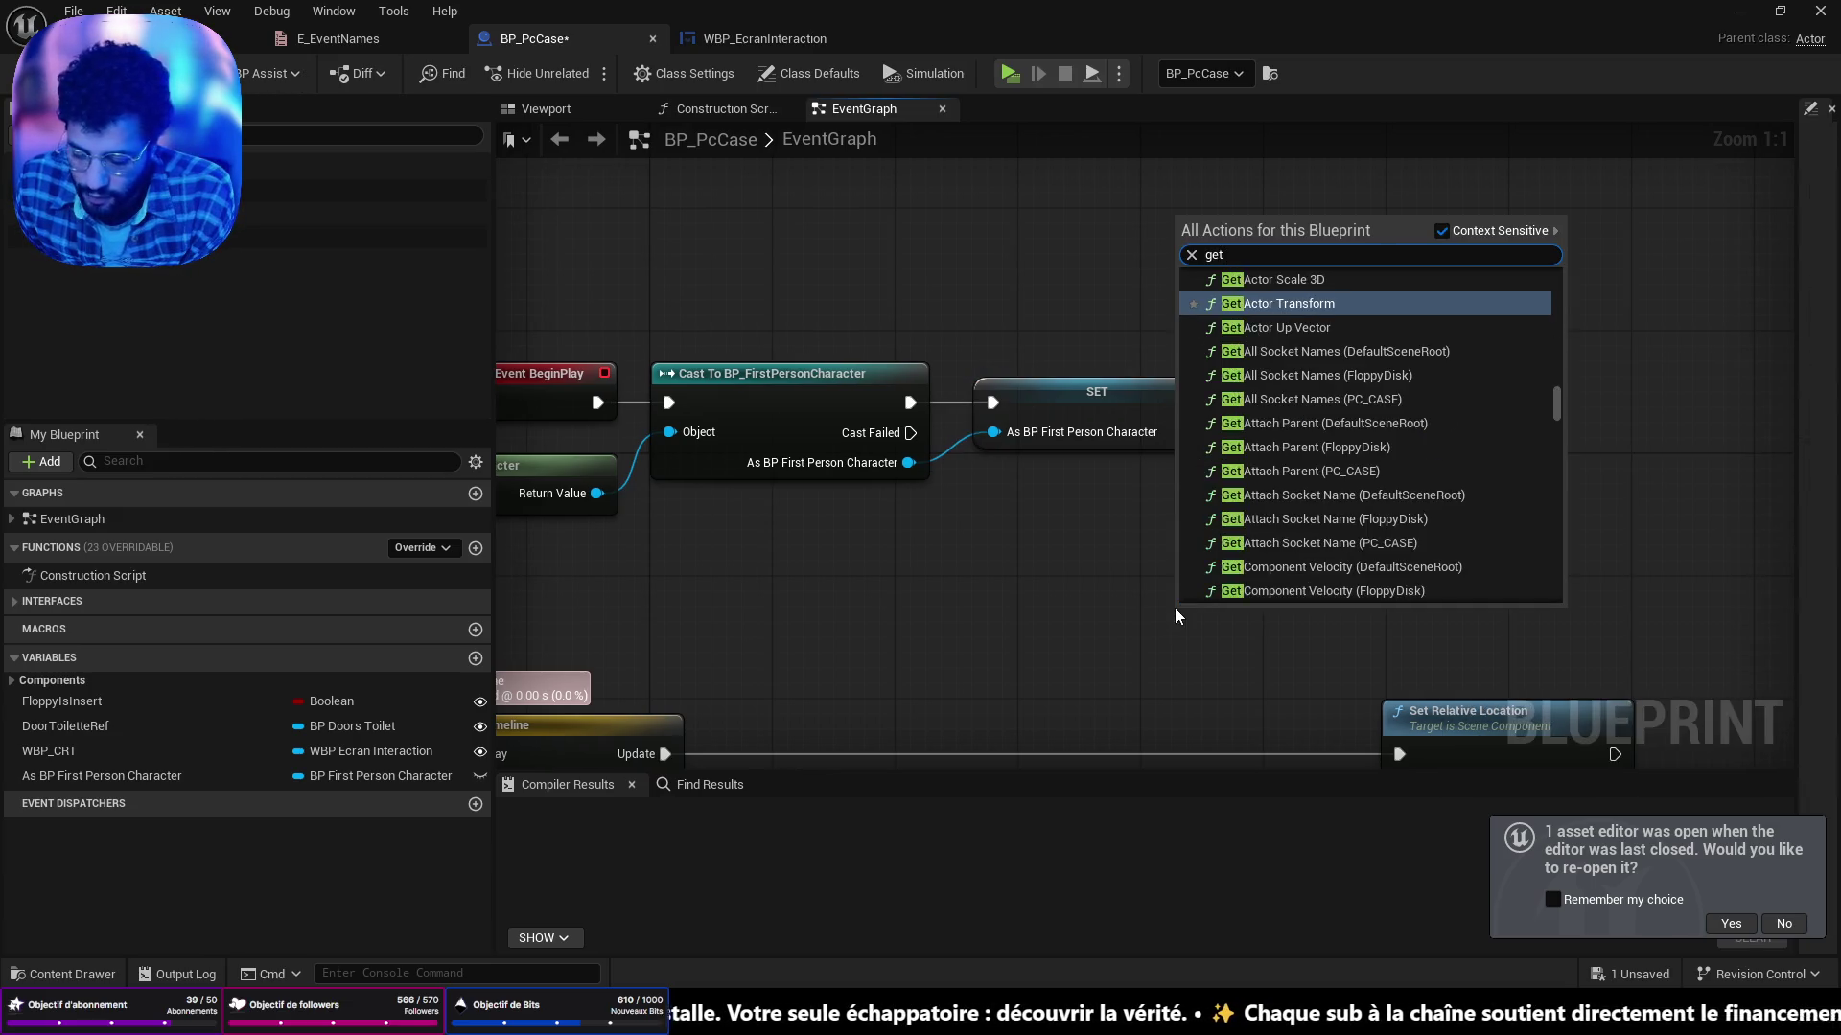
pyautogui.press('Down')
pyautogui.press('Return')
pyautogui.moveTo(1203, 619)
pyautogui.mouseDown()
pyautogui.moveTo(1068, 509)
pyautogui.moveTo(1261, 504)
pyautogui.mouseUp()
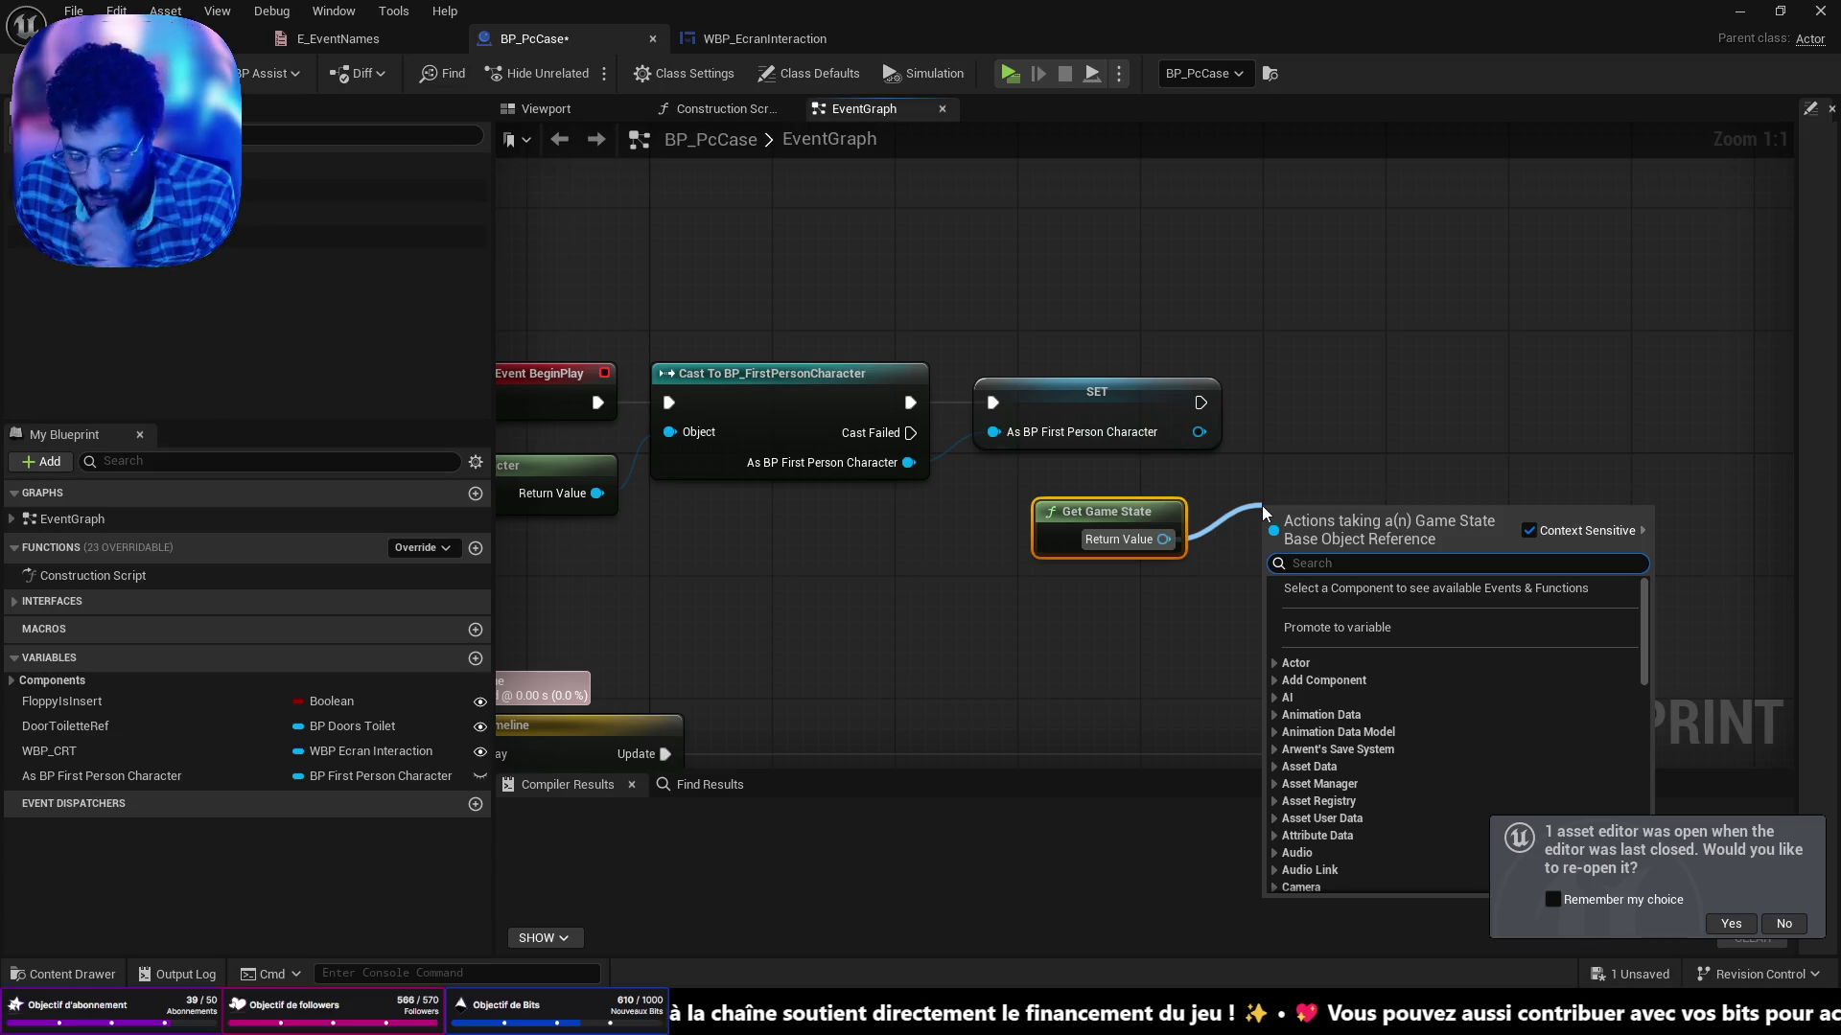
pyautogui.write('save')
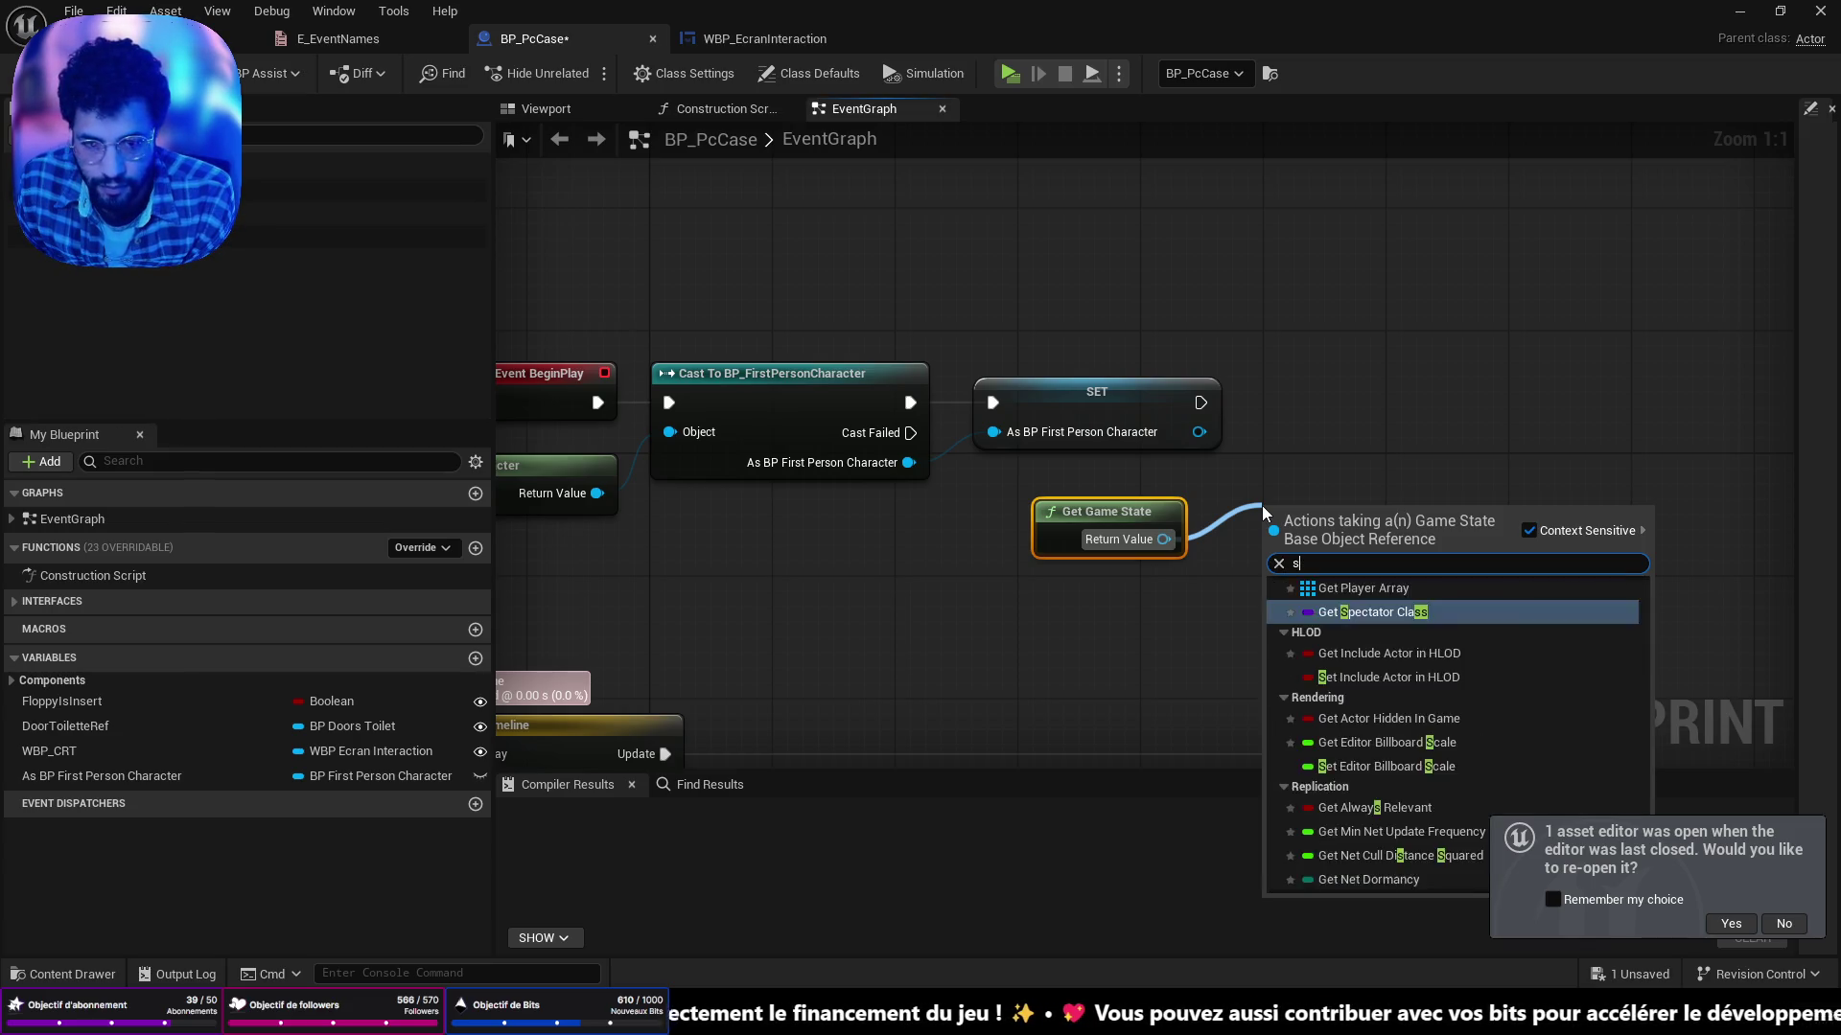
pyautogui.click(1377, 688)
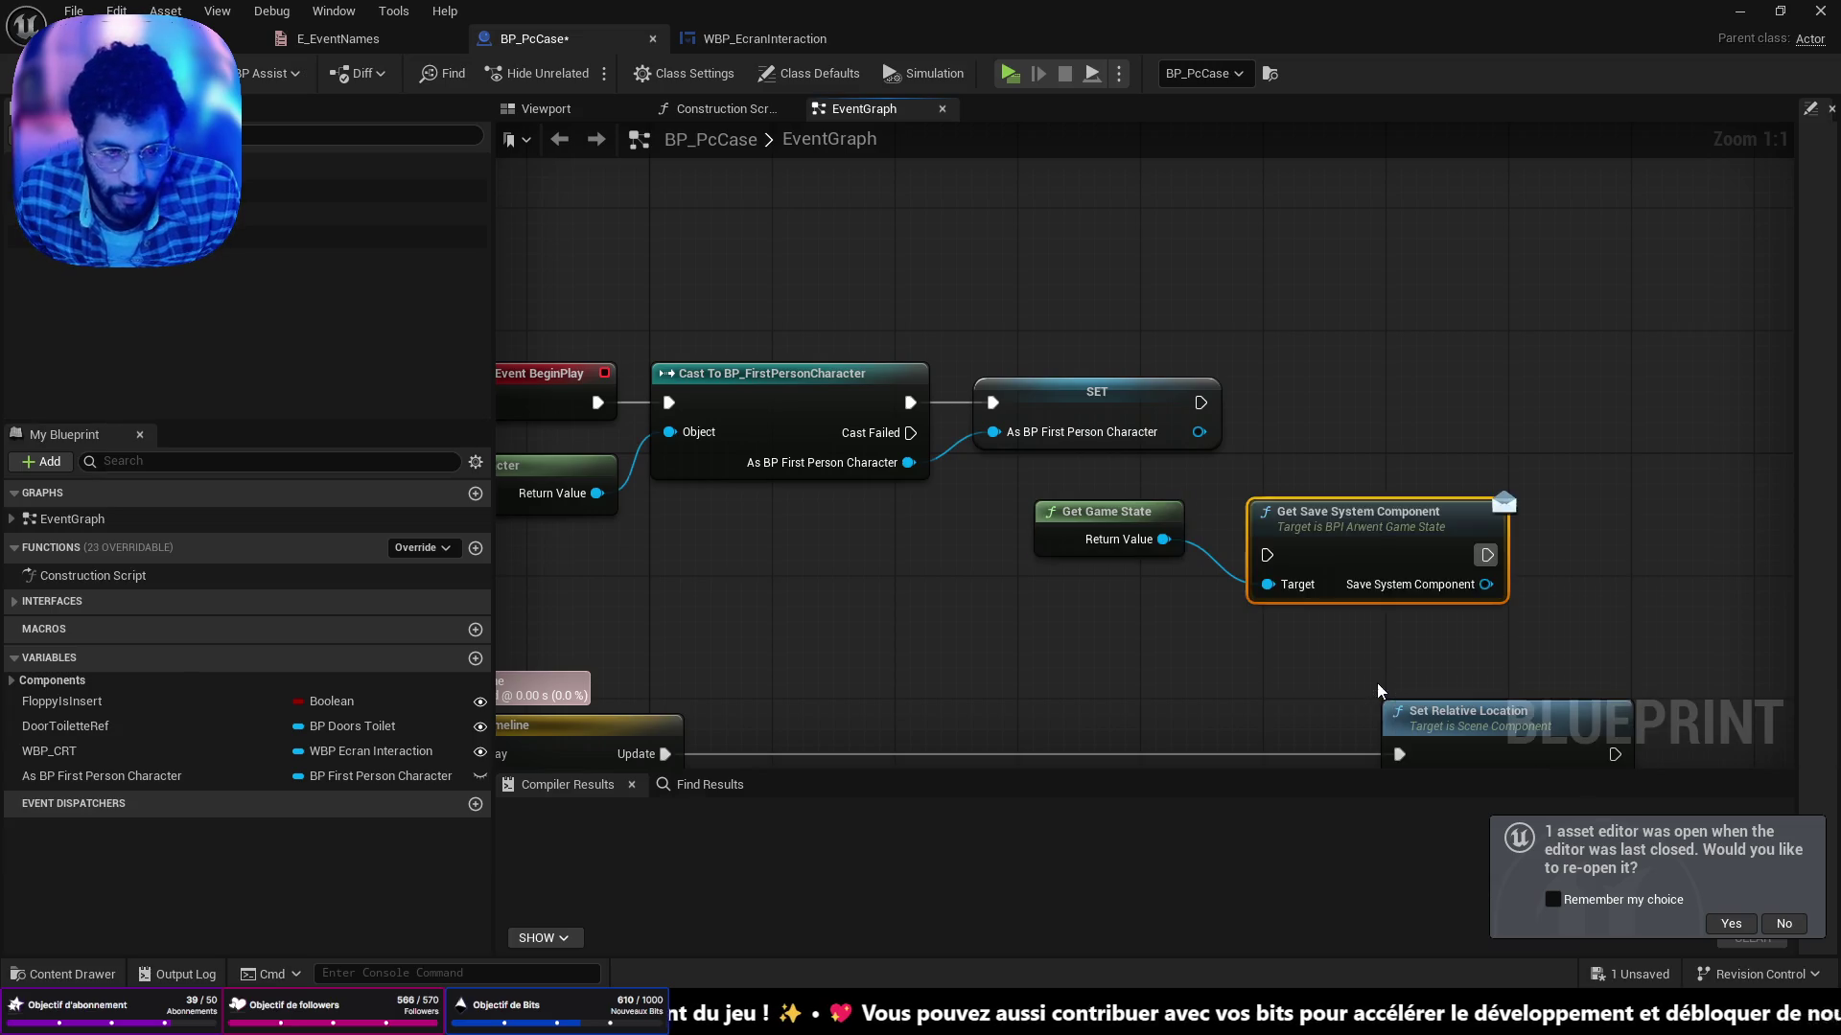
pyautogui.moveTo(1413, 563); pyautogui.dragTo(1411, 475)
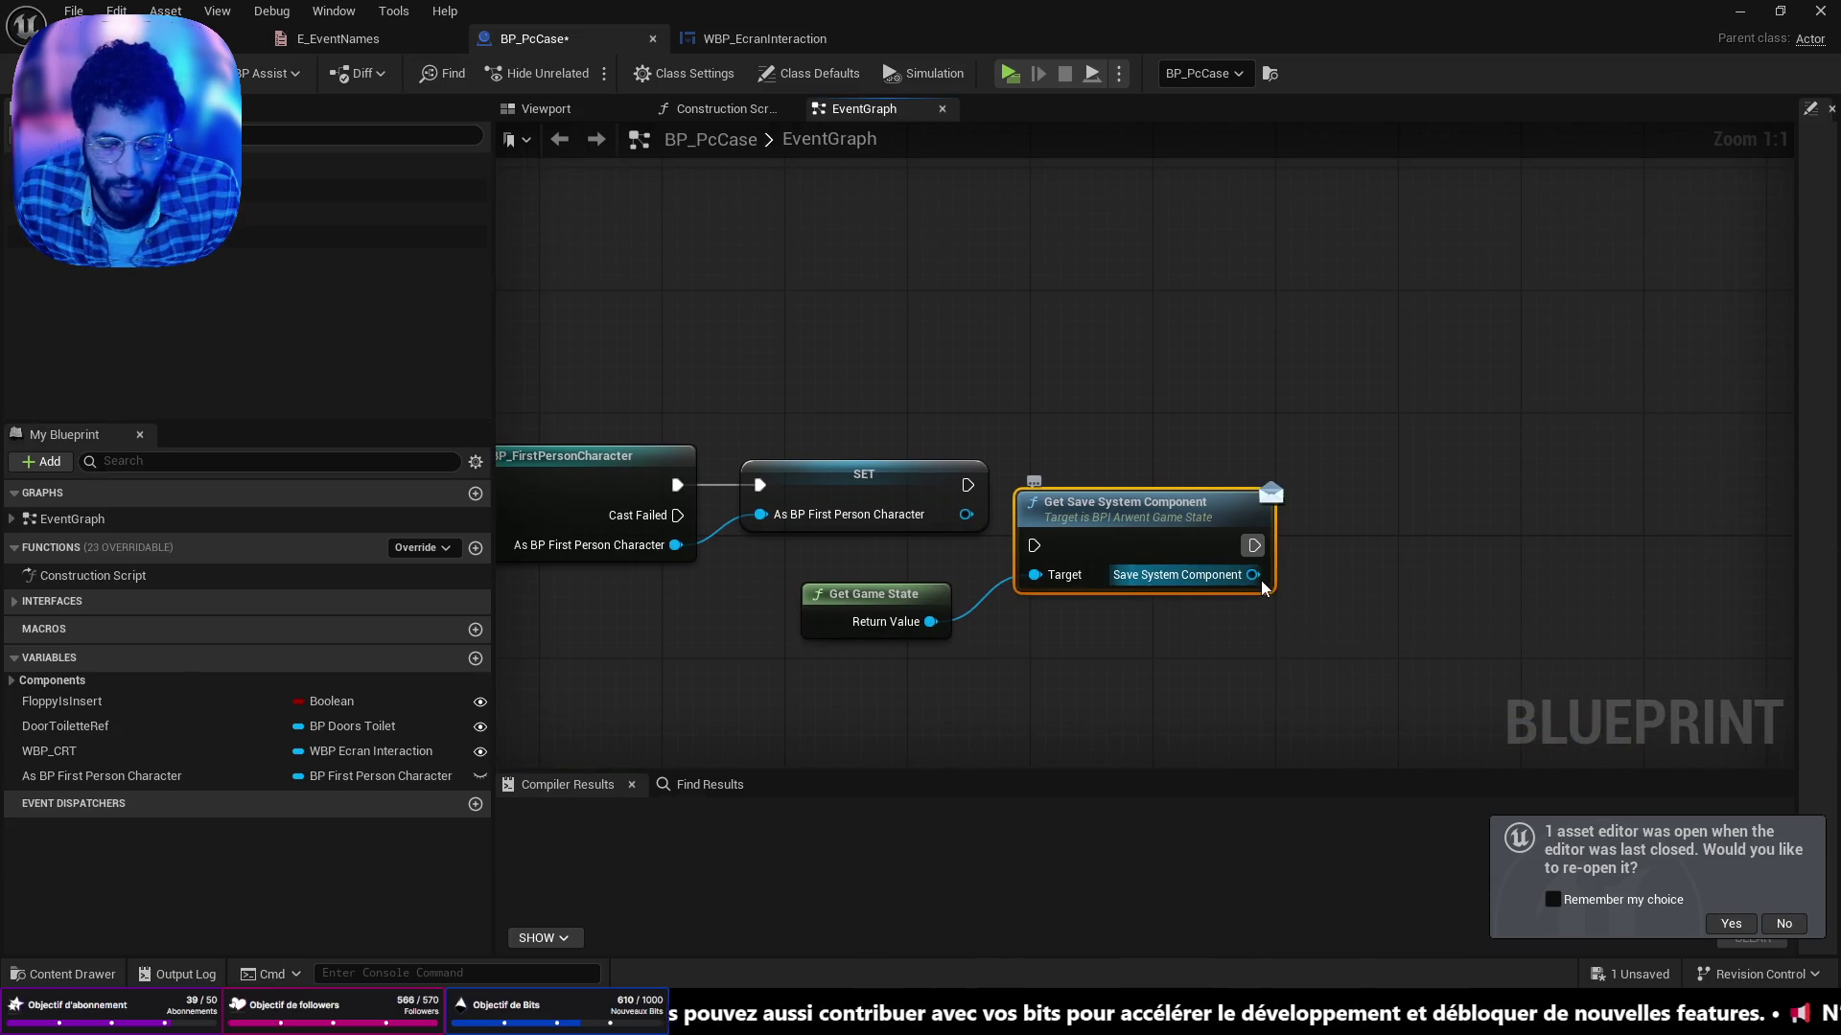
# Add Get Cached Save Game wired to the save system component.
pyautogui.moveTo(1253, 575); pyautogui.dragTo(1378, 585)
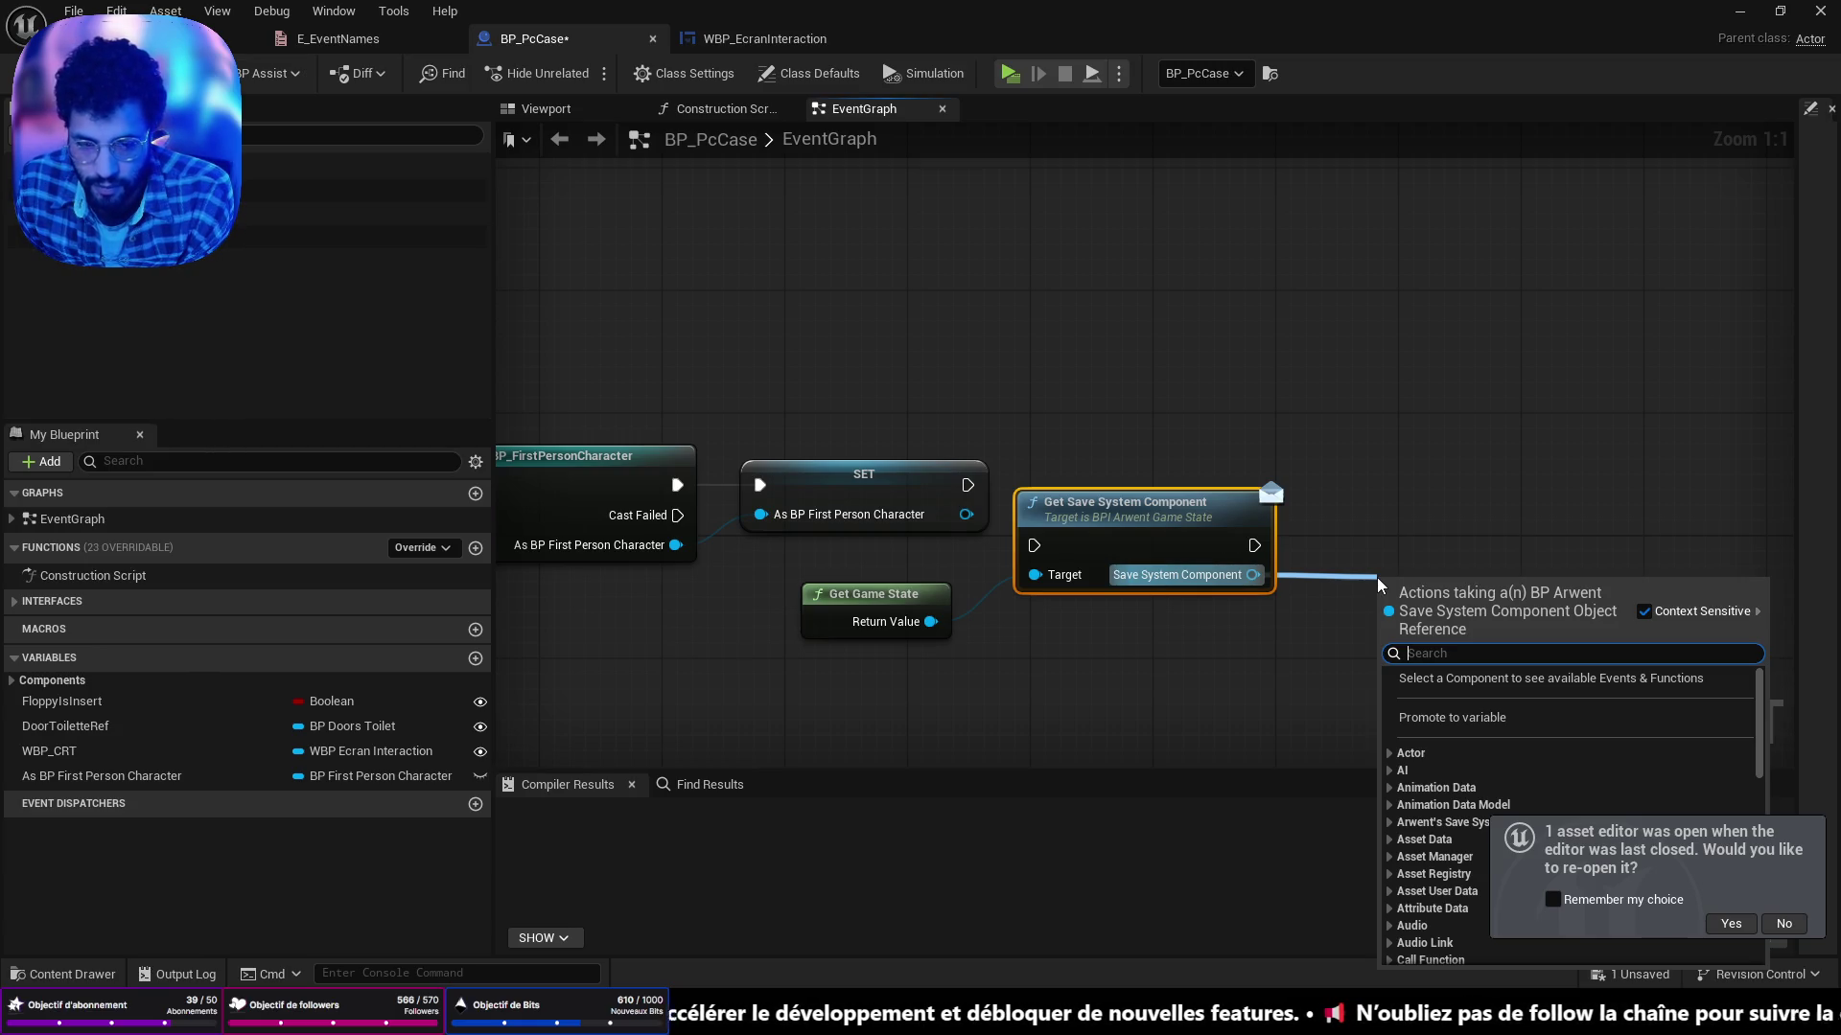
pyautogui.write('is')
pyautogui.press('Escape')
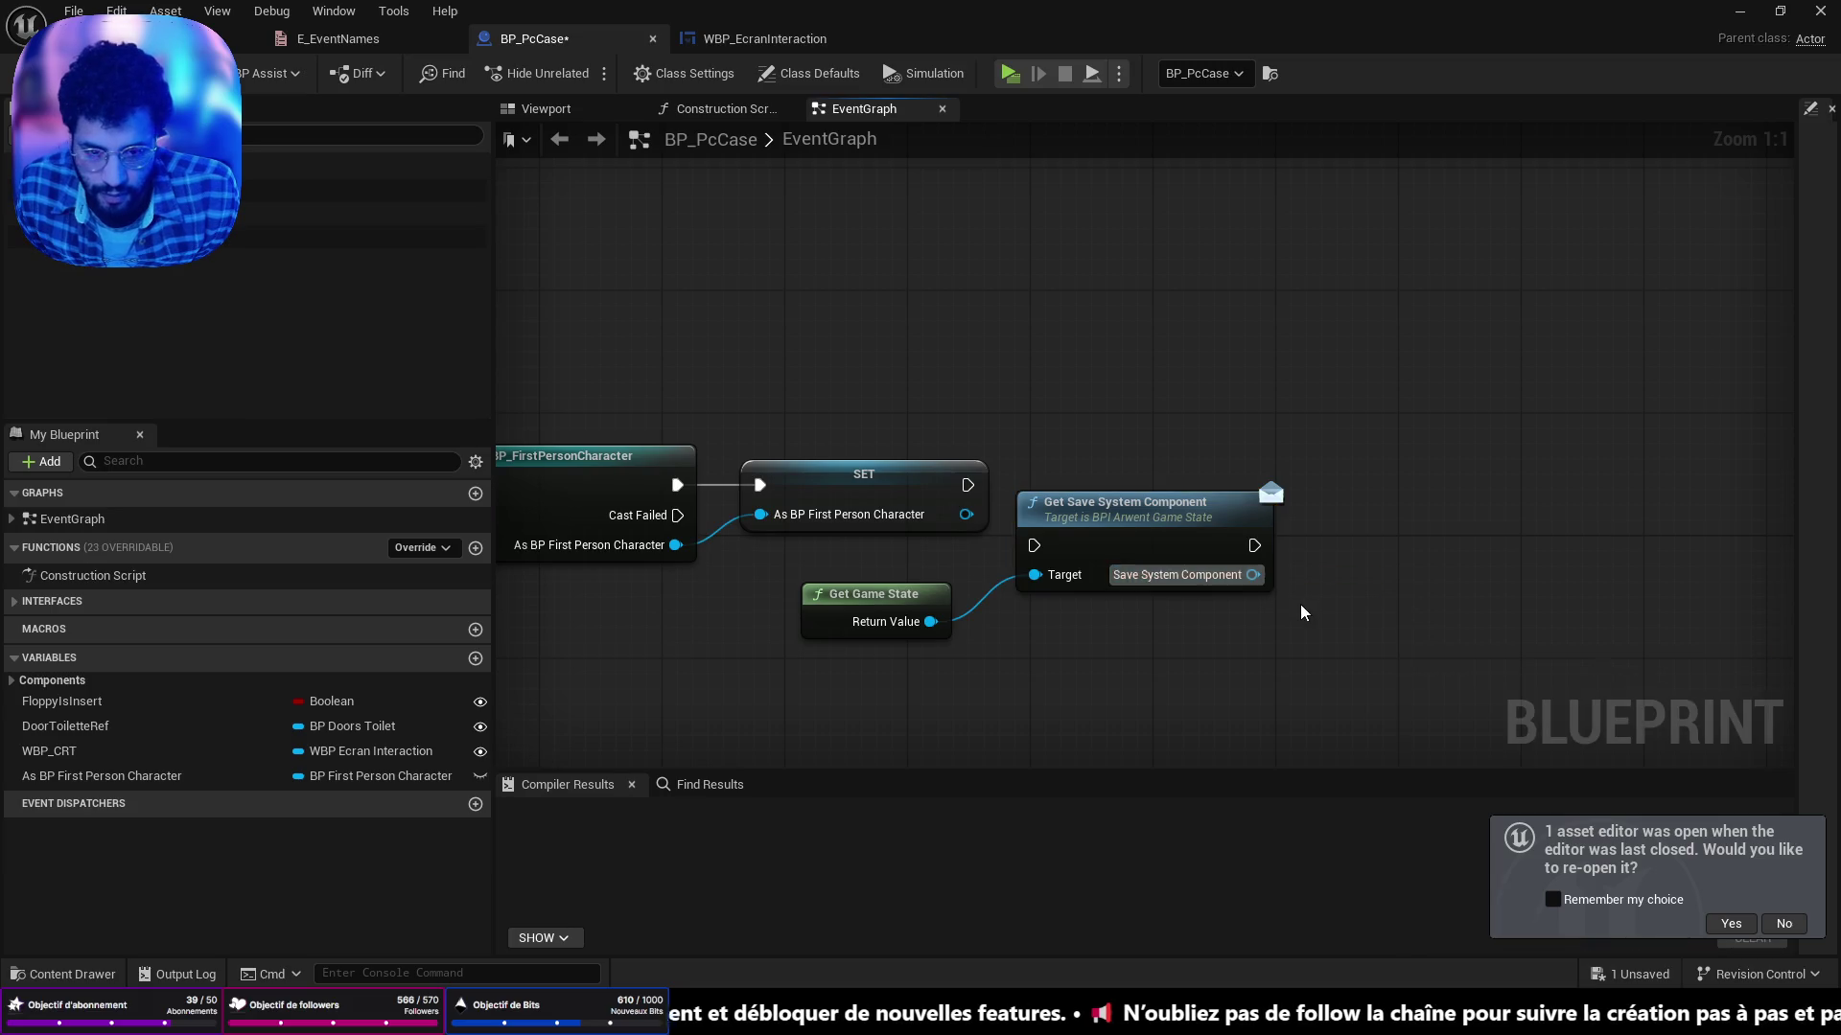
pyautogui.moveTo(1252, 575); pyautogui.dragTo(1345, 575)
pyautogui.write('get cach')
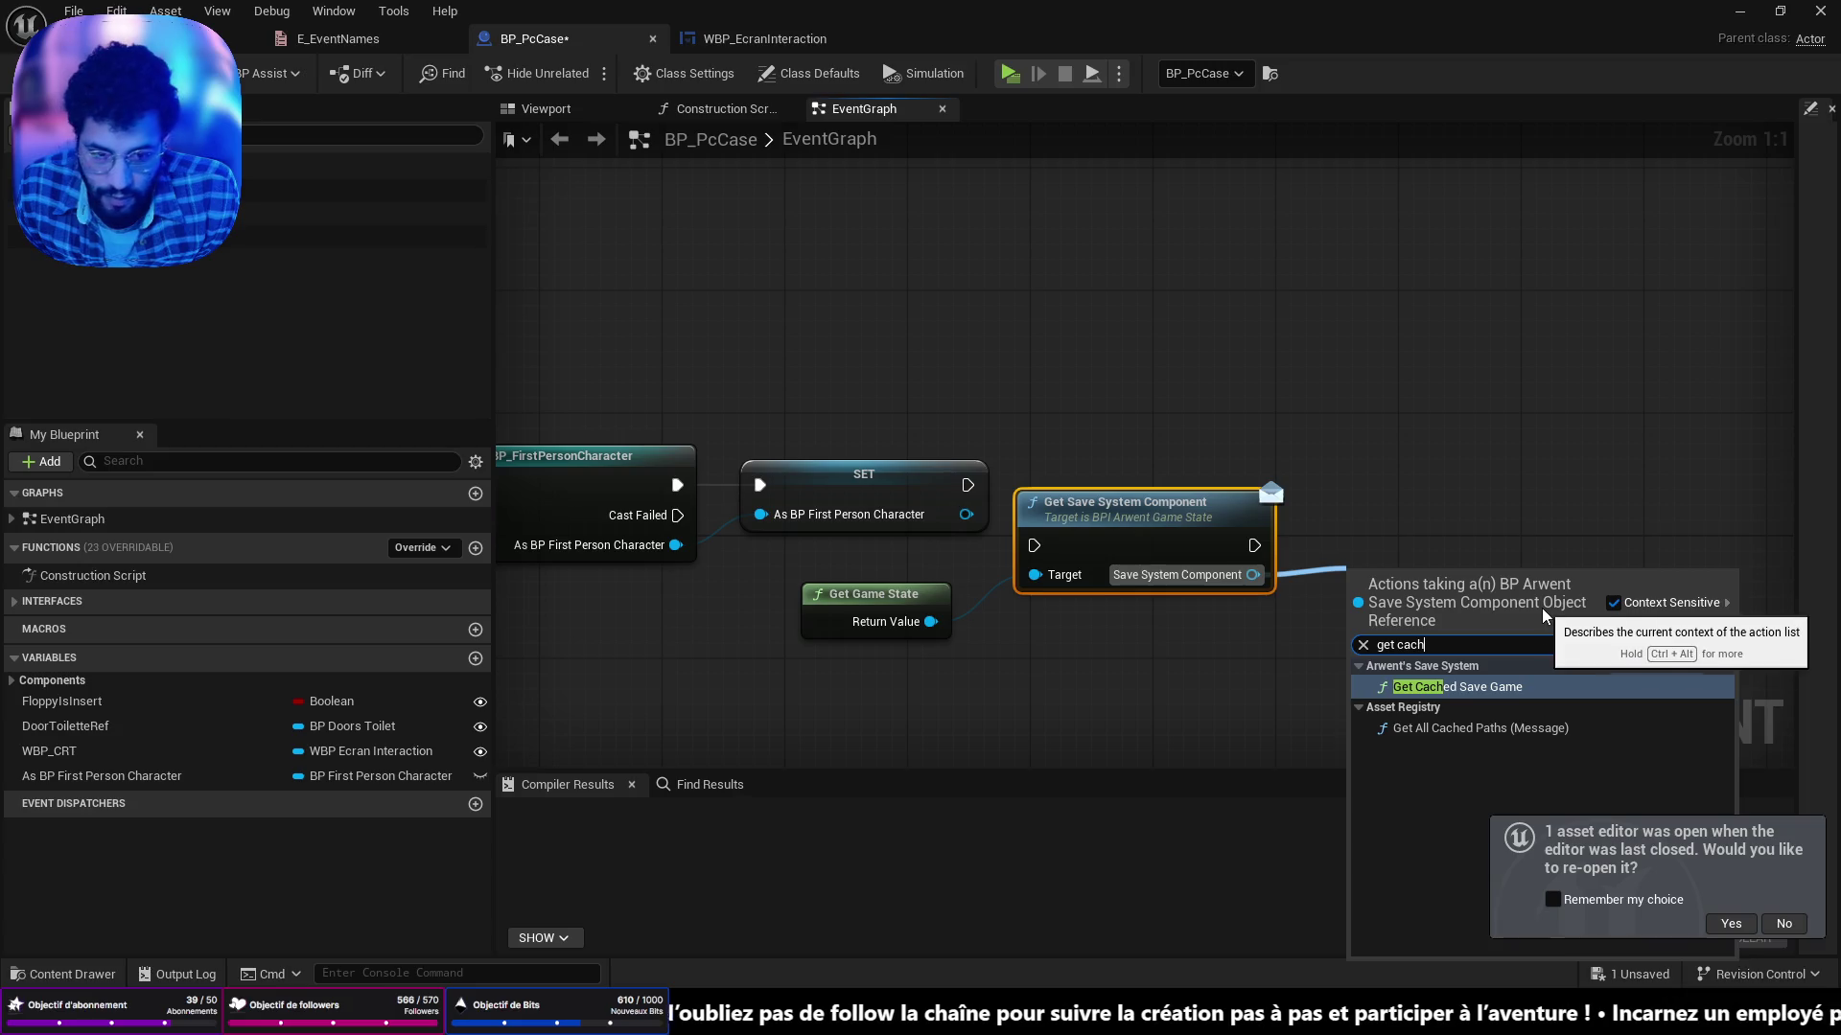
pyautogui.click(1531, 688)
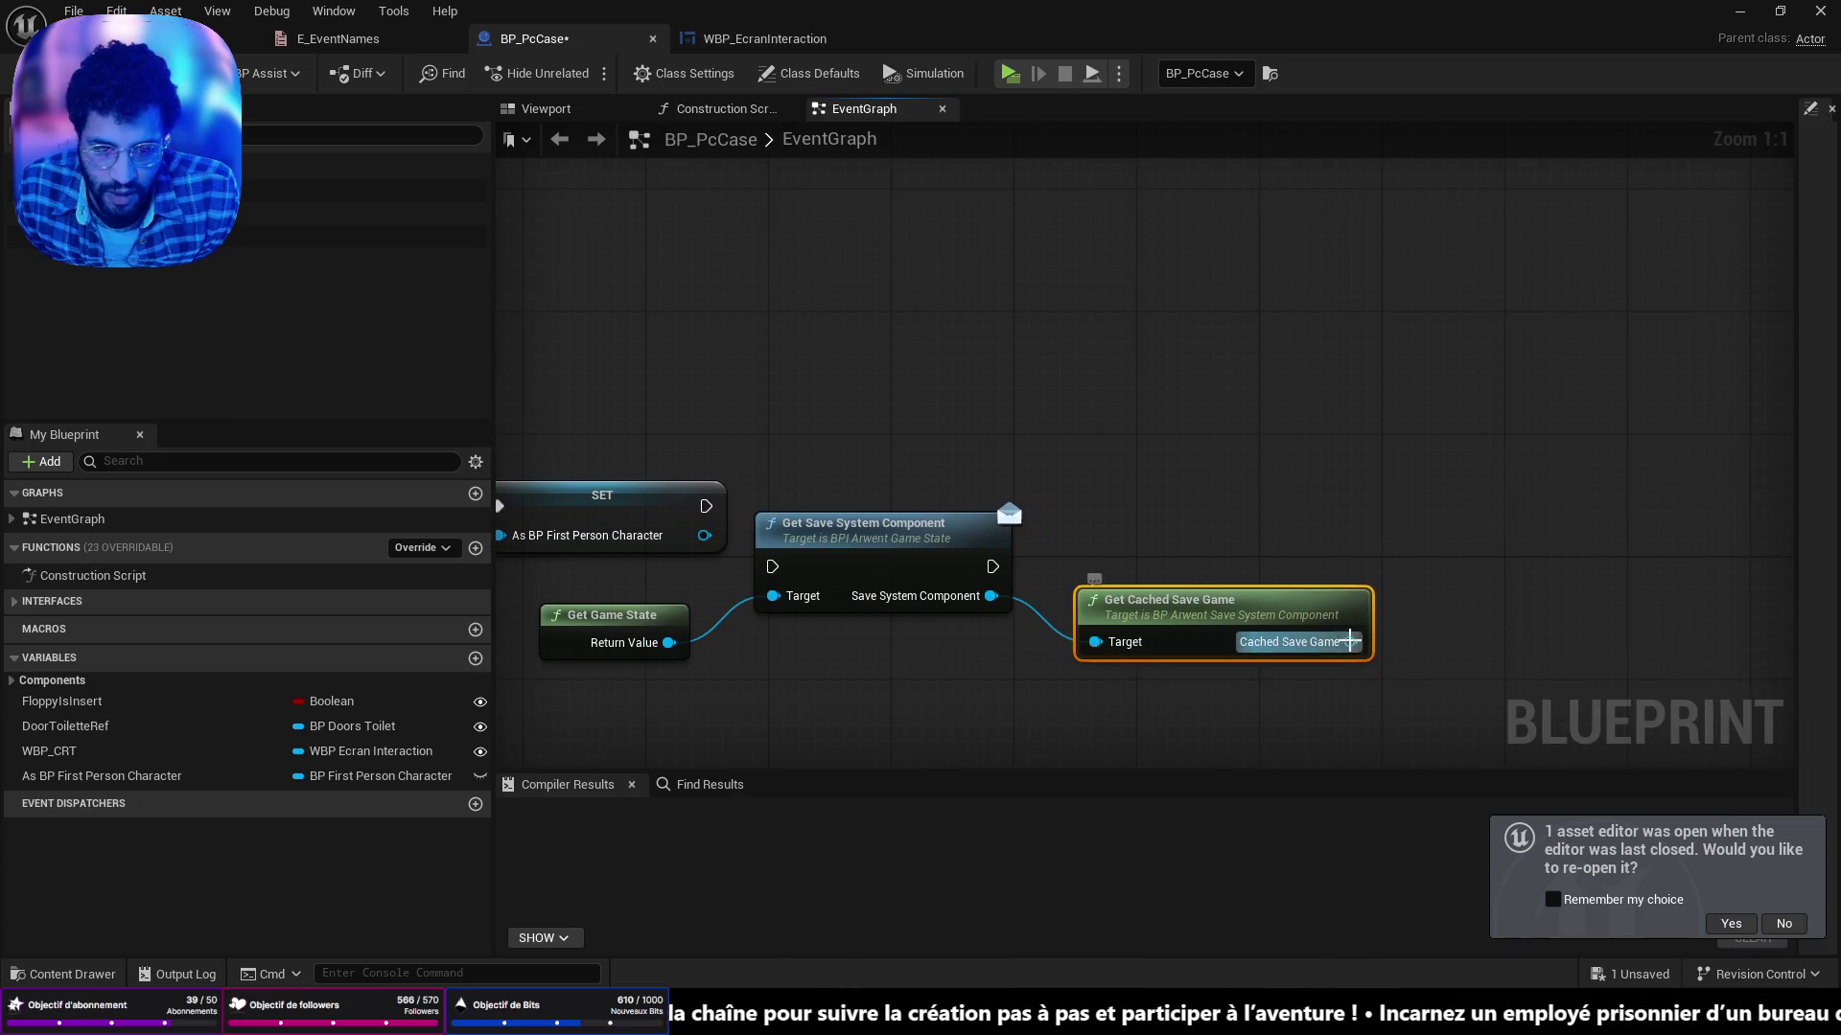
pyautogui.moveTo(1350, 641); pyautogui.dragTo(1393, 597)
# Add an Is Valid check on the cached save game, executed after the component getter.
pyautogui.write('is va')
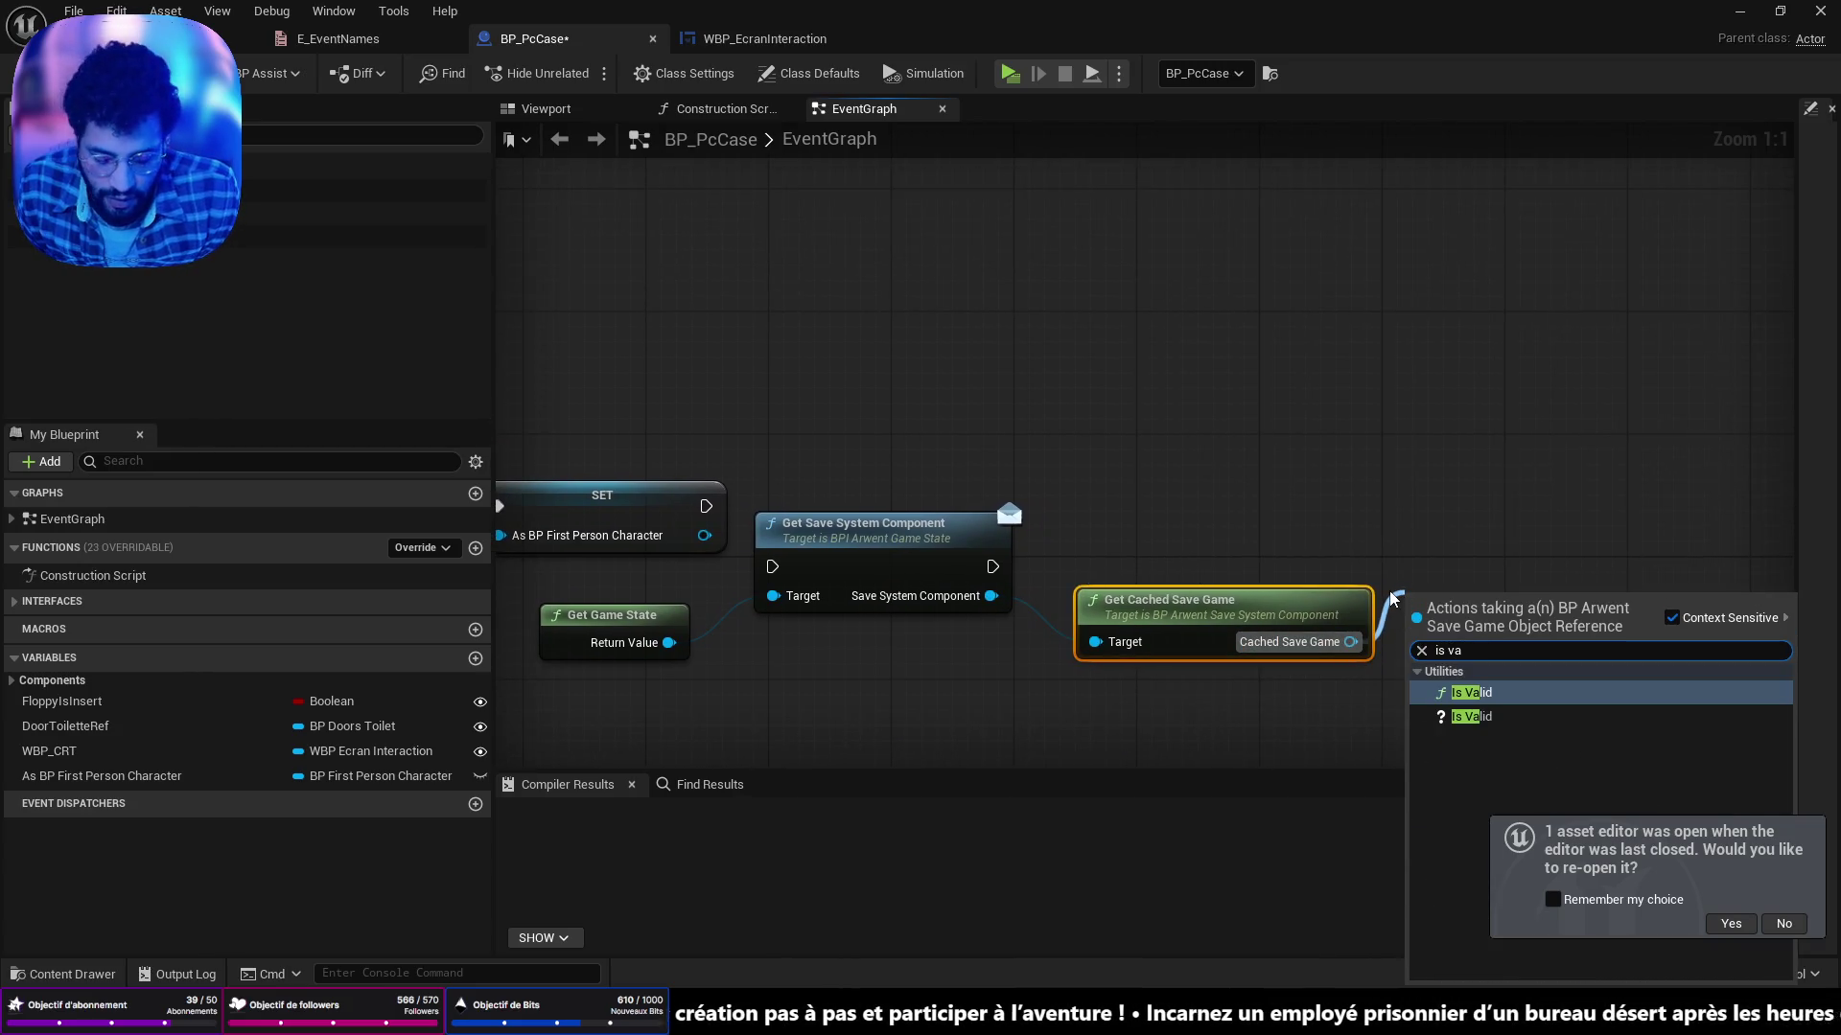
pyautogui.click(1472, 716)
pyautogui.moveTo(700, 537); pyautogui.dragTo(753, 573)
pyautogui.press('Escape')
pyautogui.moveTo(705, 505); pyautogui.dragTo(772, 567)
pyautogui.moveTo(992, 567)
pyautogui.mouseDown()
pyautogui.moveTo(1454, 630)
pyautogui.moveTo(1224, 440)
pyautogui.moveTo(1441, 549)
pyautogui.mouseUp()
pyautogui.click(1232, 431)
# Add Delay Until Next Tick on the not-valid branch, looping back to retry.
pyautogui.write('delau')
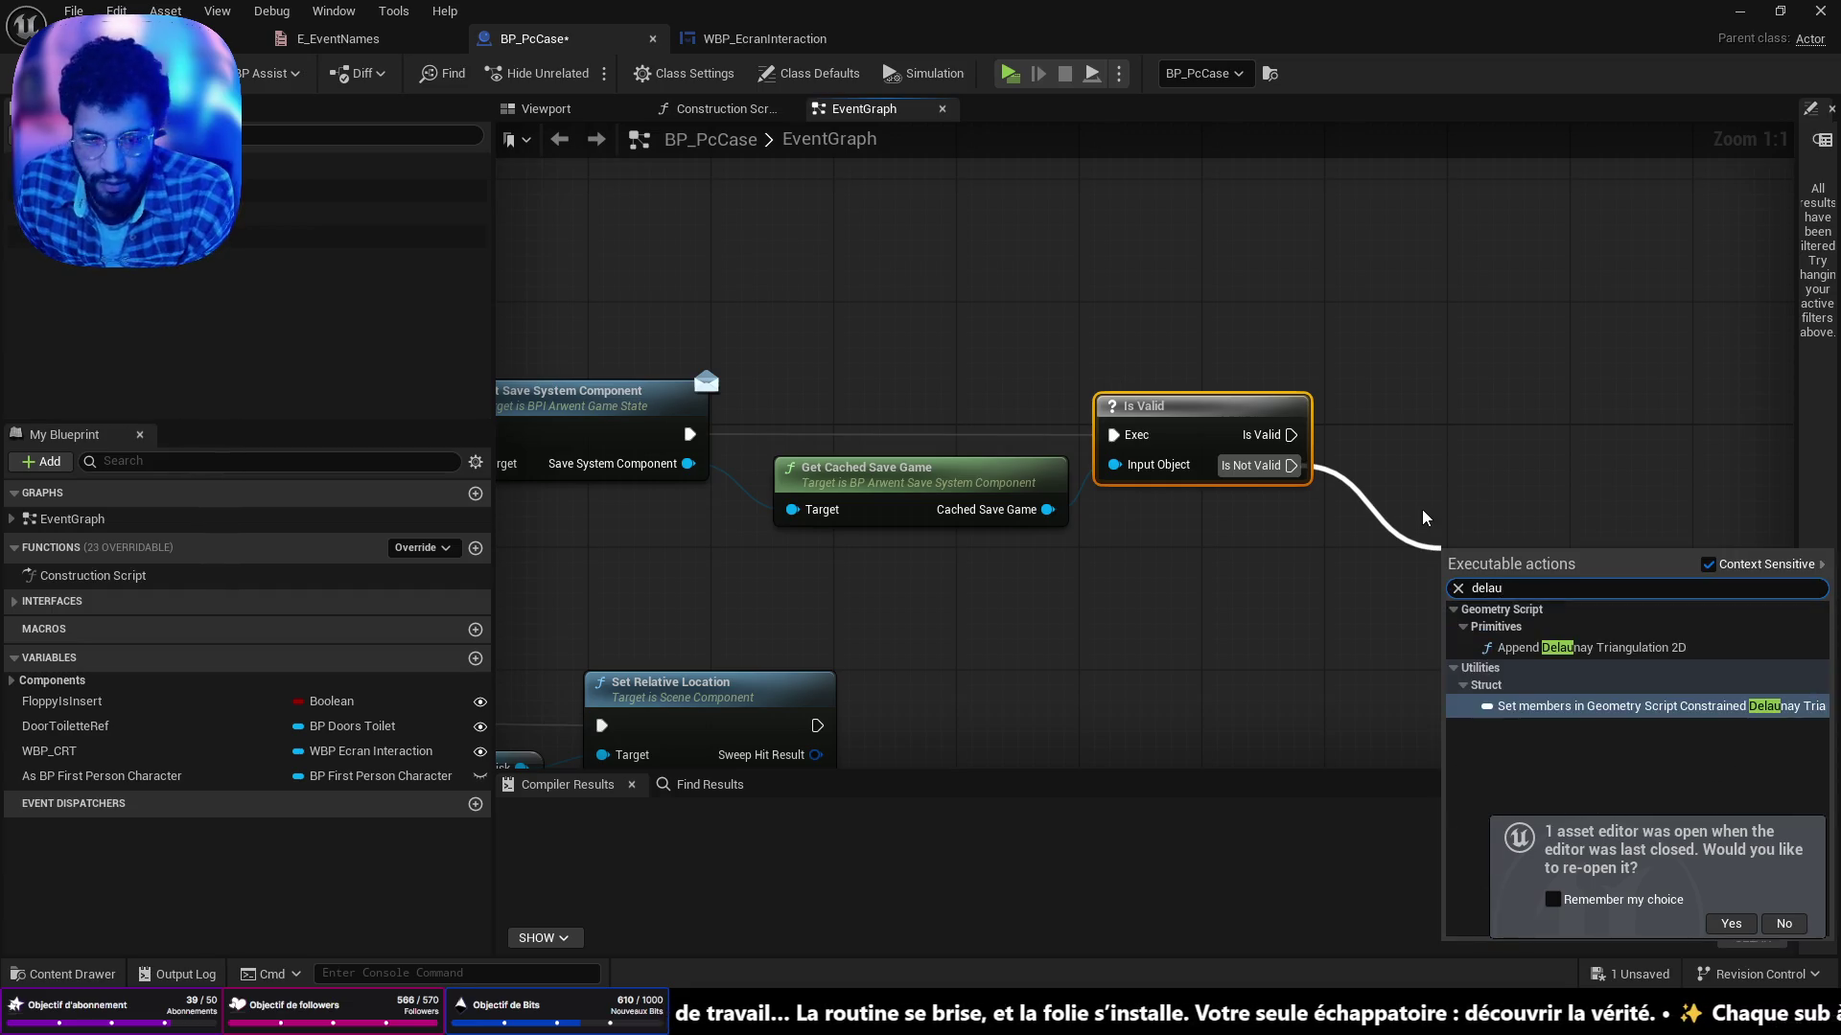
pyautogui.press('BackSpace')
pyautogui.click(1553, 661)
pyautogui.moveTo(1603, 588)
pyautogui.mouseDown()
pyautogui.moveTo(1630, 583)
pyautogui.moveTo(489, 237)
pyautogui.moveTo(1031, 412)
pyautogui.moveTo(1016, 434)
pyautogui.mouseUp()
pyautogui.moveTo(1135, 627); pyautogui.dragTo(751, 651)
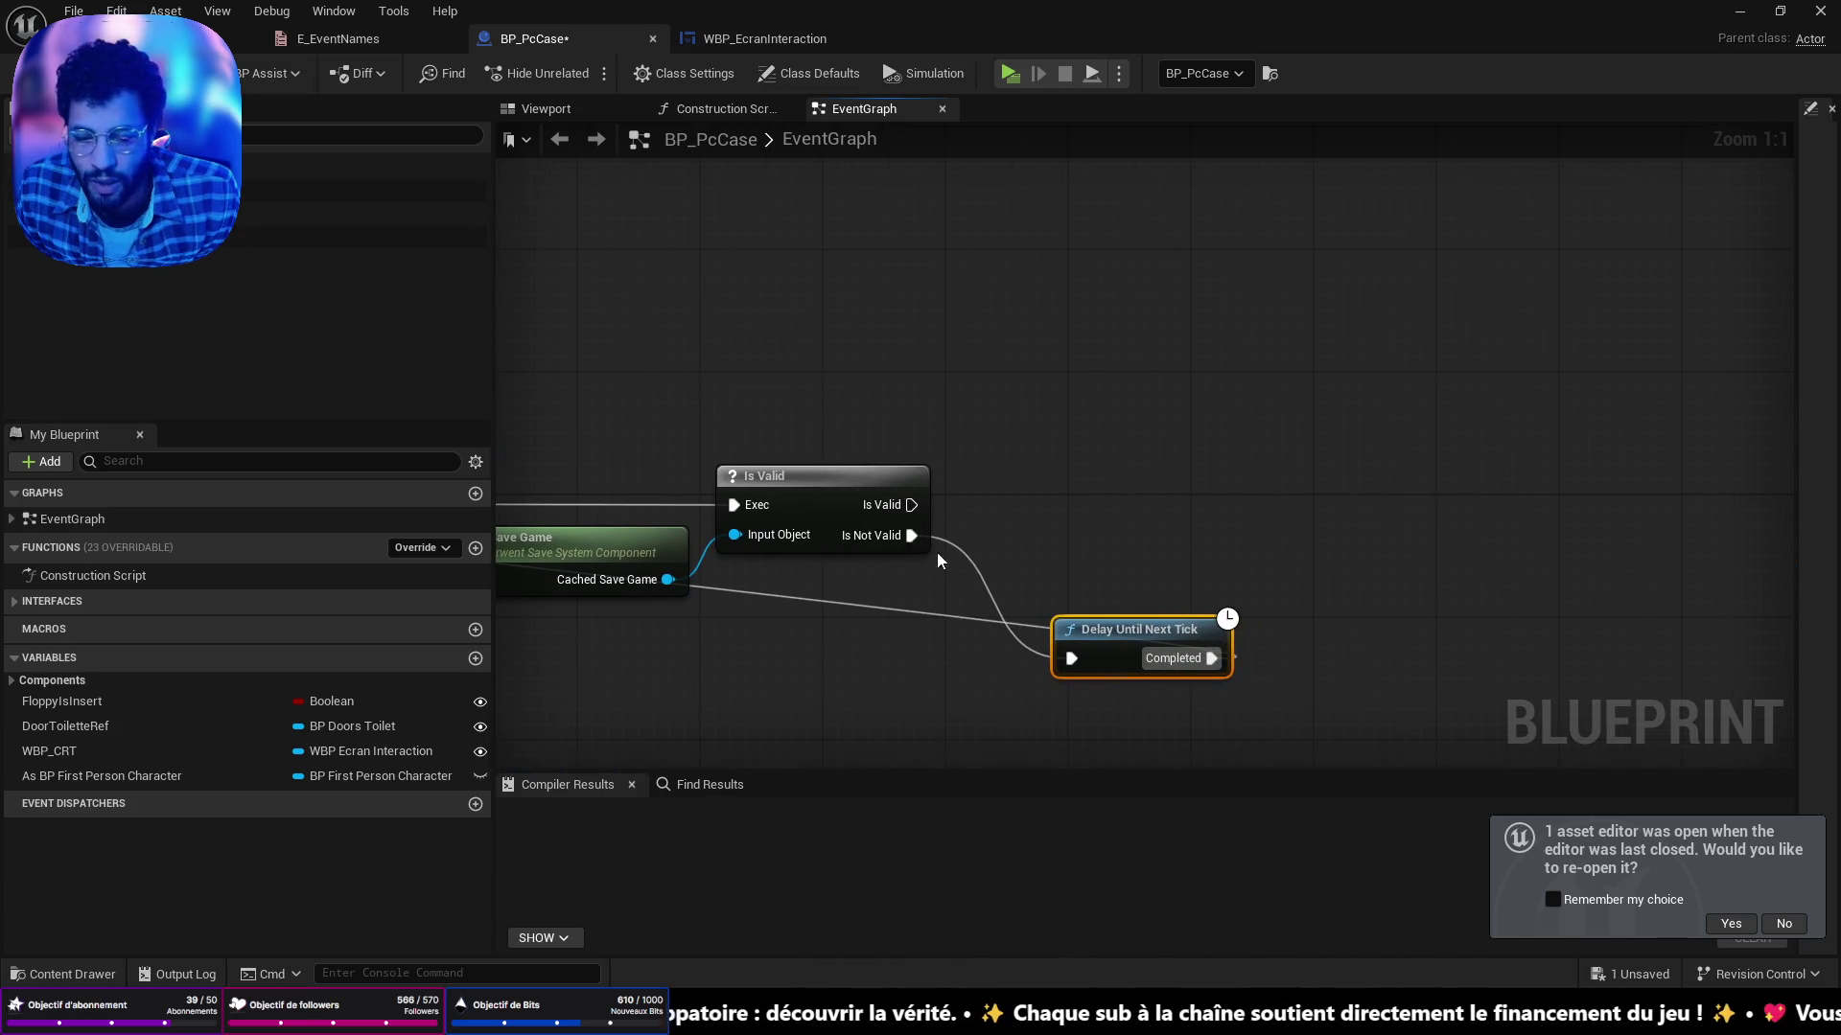
pyautogui.scroll(-1, 1007, 523)
pyautogui.moveTo(1006, 523); pyautogui.dragTo(1217, 450)
# Add Get Successful Event for FLOPPY_INSERTED from the cached save game.
pyautogui.moveTo(956, 511); pyautogui.dragTo(1072, 625)
pyautogui.write('get')
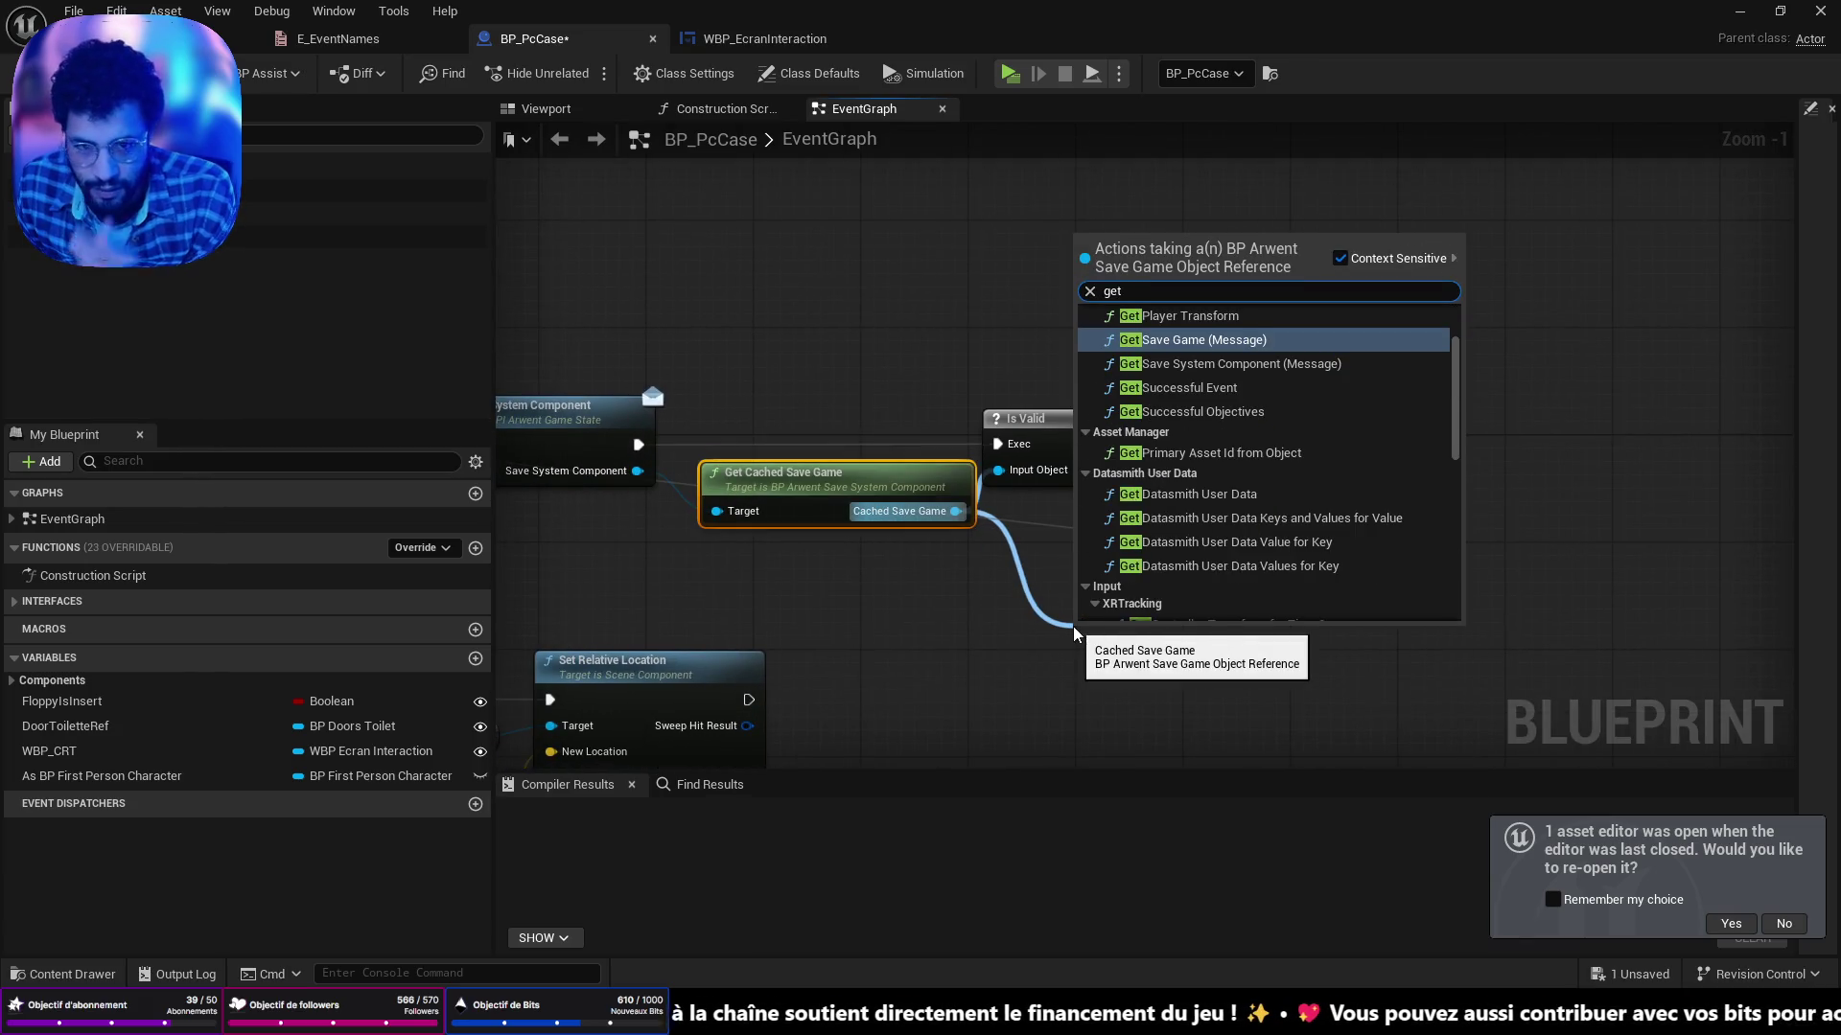
pyautogui.write('succ')
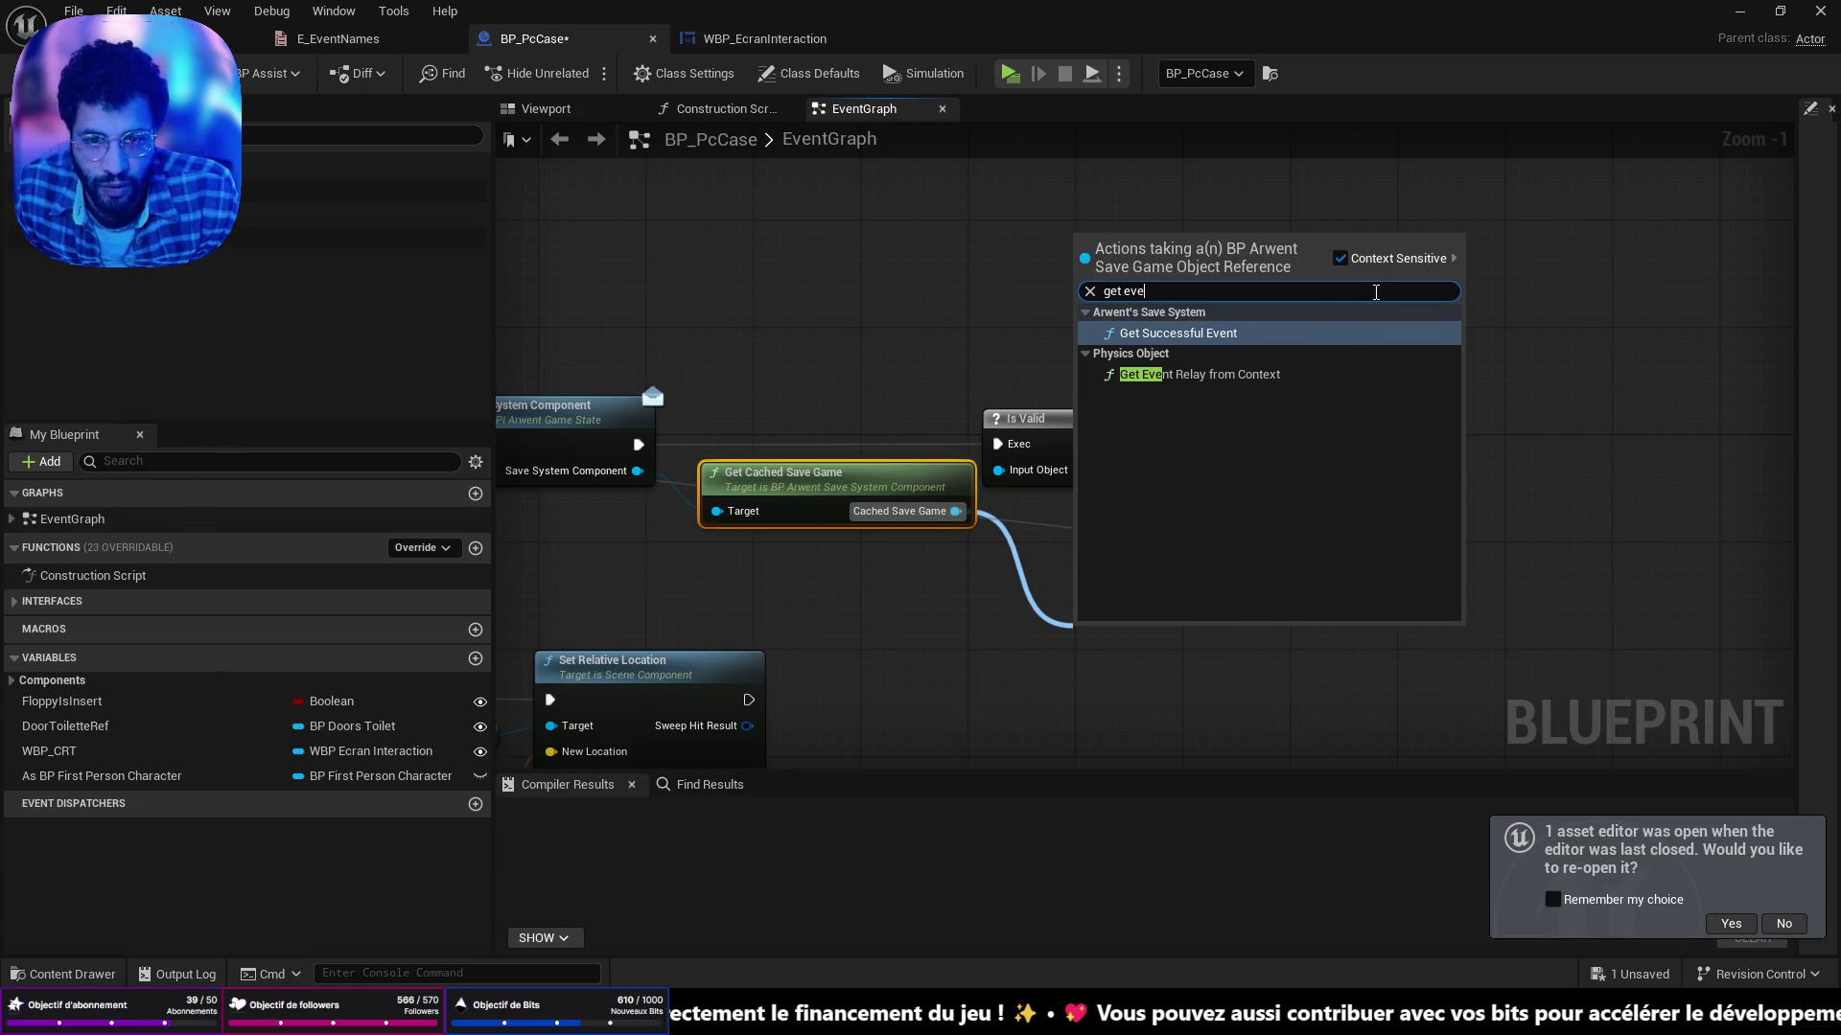
pyautogui.click(1331, 337)
pyautogui.click(1170, 743)
pyautogui.click(1179, 901)
pyautogui.moveTo(1169, 716)
pyautogui.mouseDown()
pyautogui.moveTo(1340, 430)
pyautogui.moveTo(1383, 460)
pyautogui.mouseUp()
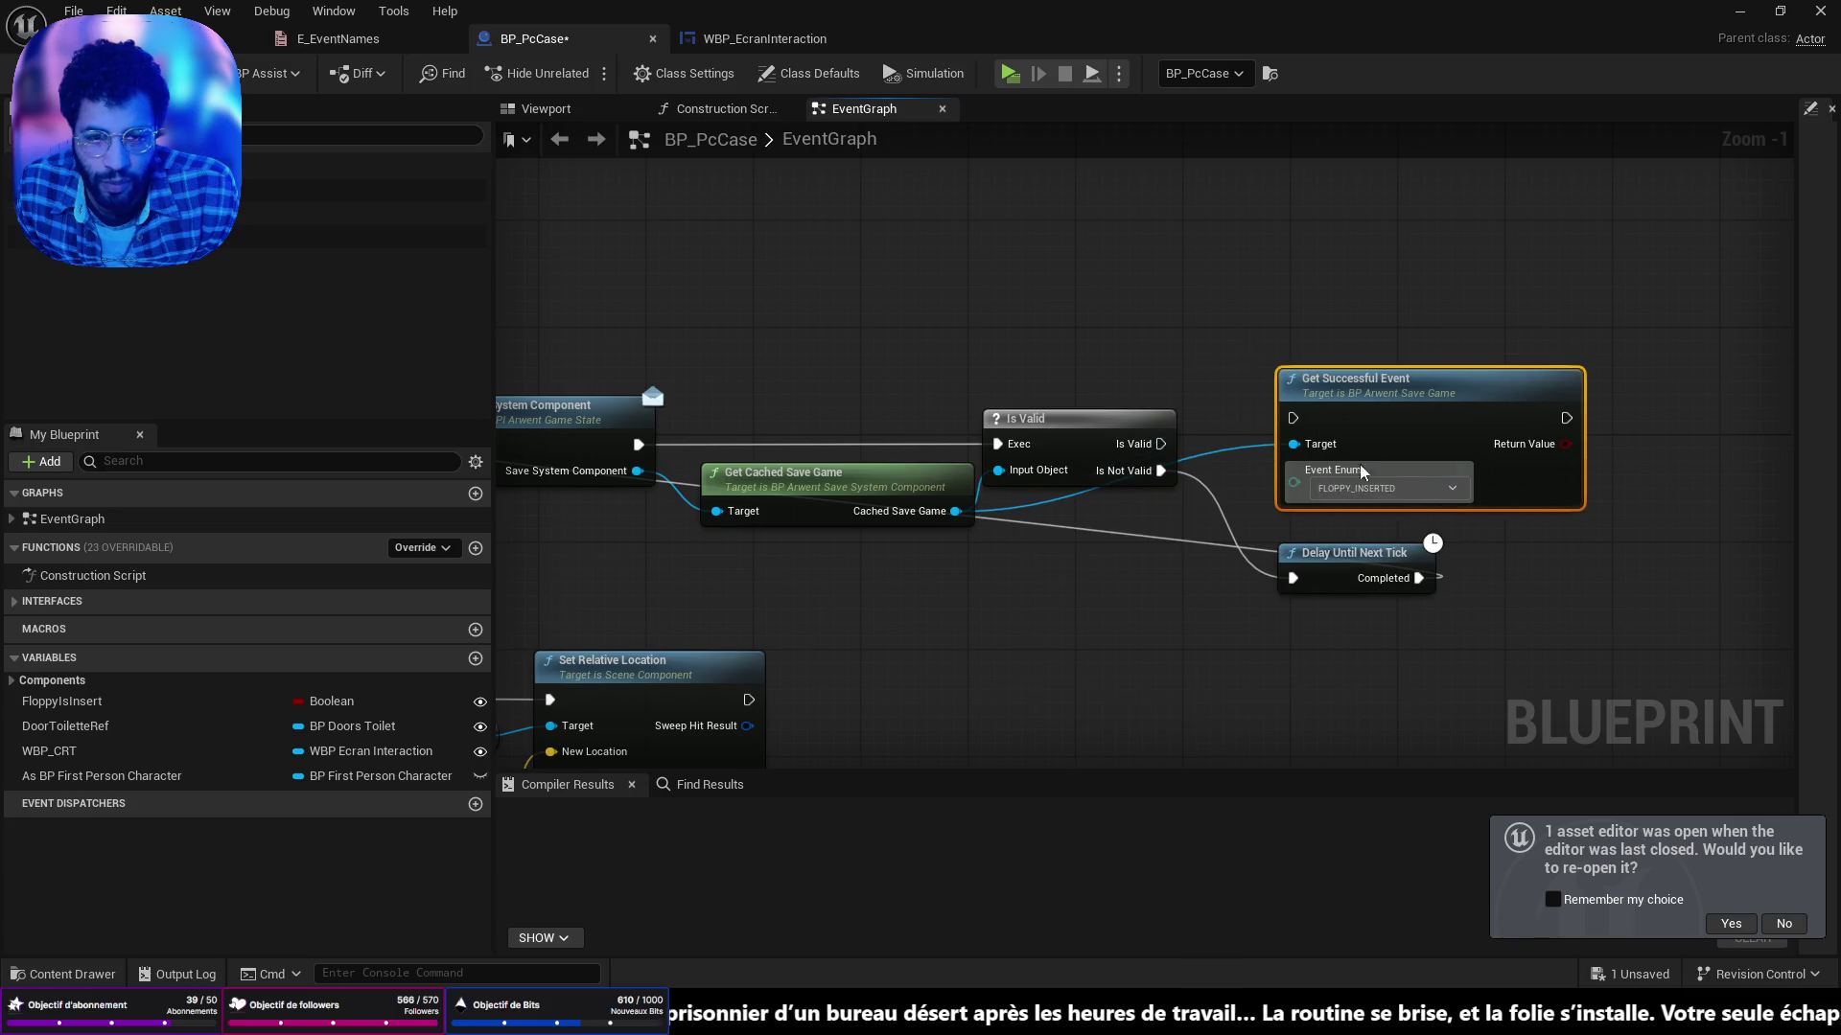
# Run Get Successful Event when valid, branch on its result, and set Floppy Is Insert on True.
pyautogui.moveTo(1168, 447); pyautogui.dragTo(1314, 415)
pyautogui.press('Escape')
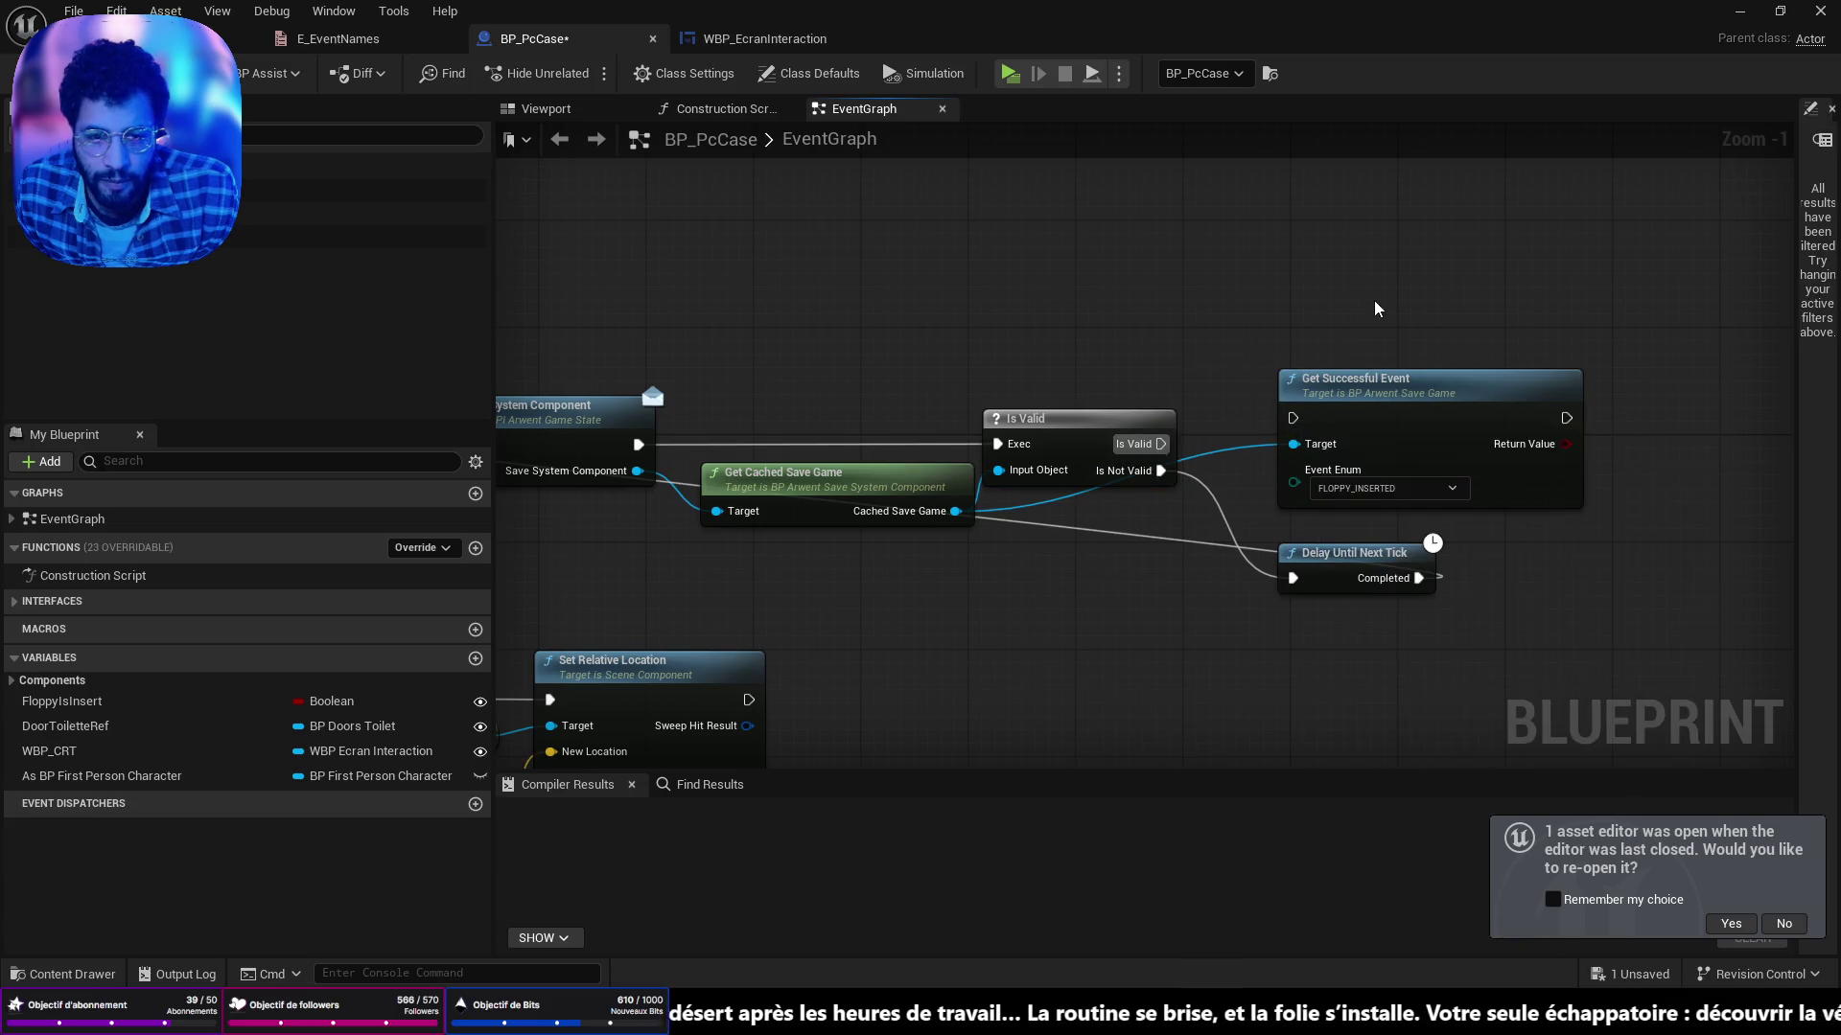
pyautogui.moveTo(1161, 443)
pyautogui.mouseDown()
pyautogui.moveTo(1314, 416)
pyautogui.moveTo(1228, 508)
pyautogui.moveTo(1385, 494)
pyautogui.mouseUp()
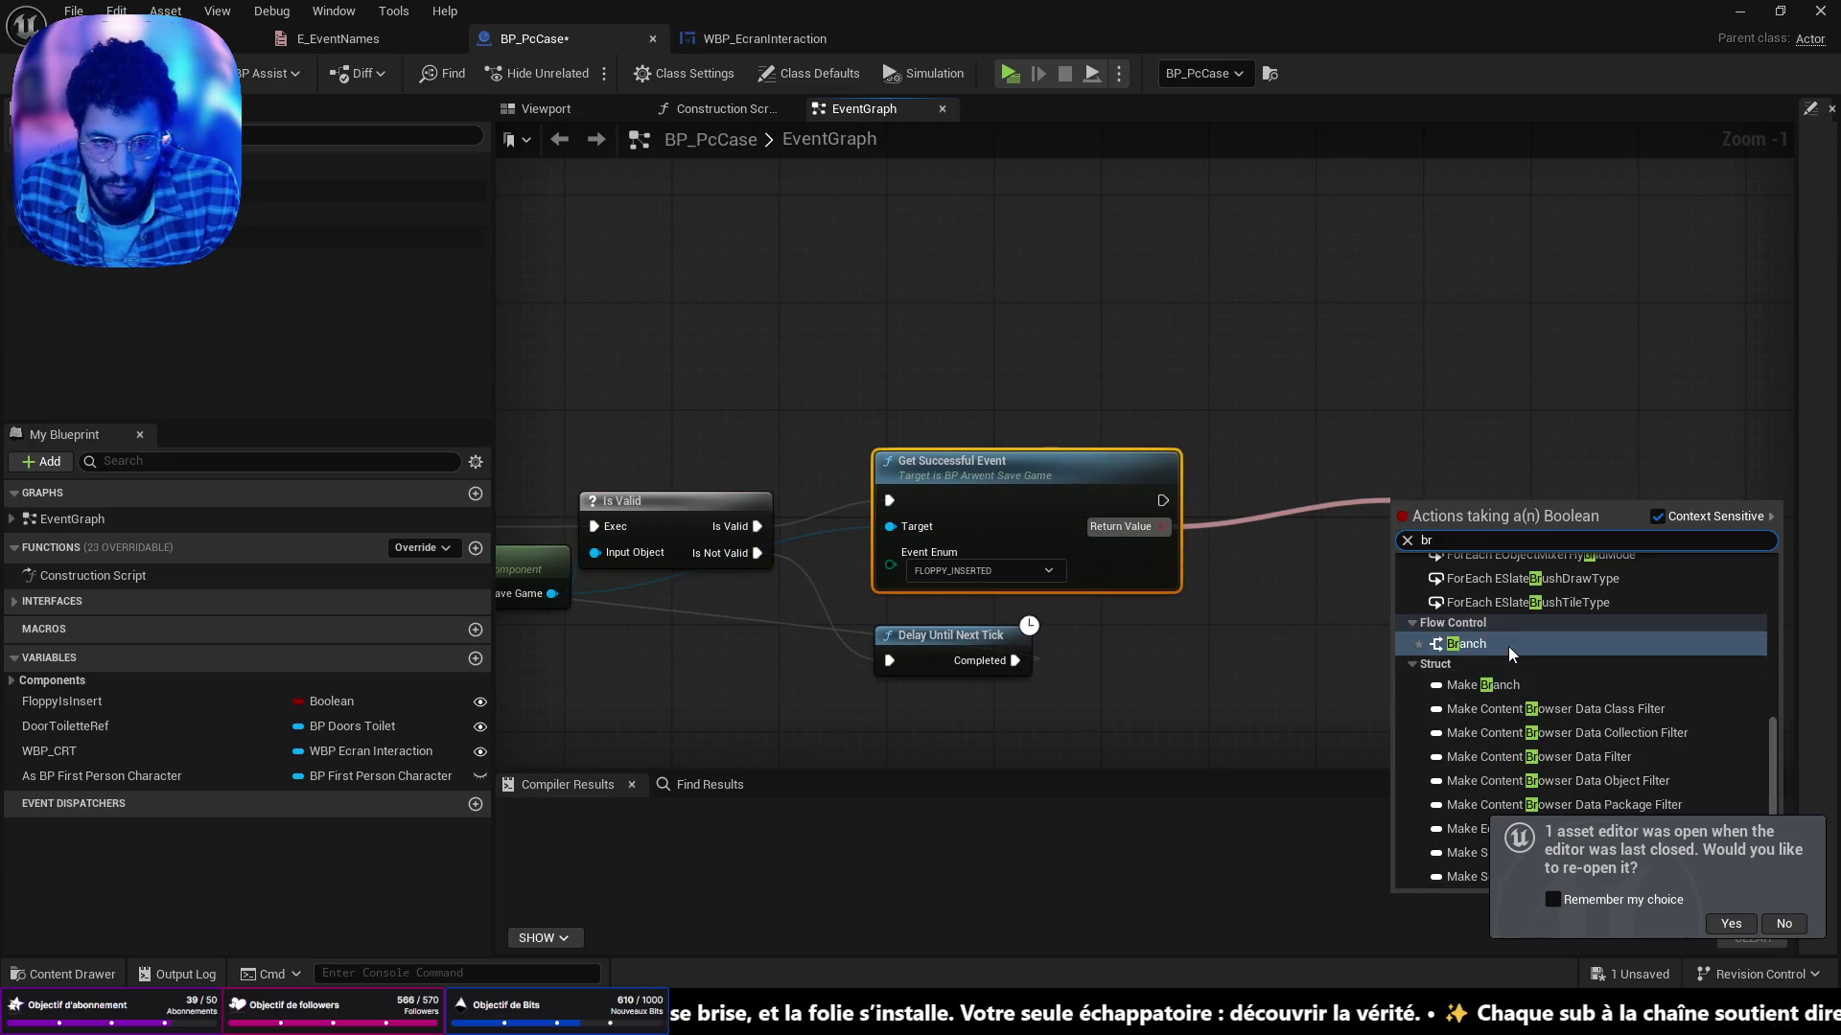
pyautogui.click(1509, 647)
pyautogui.moveTo(1475, 558)
pyautogui.mouseDown()
pyautogui.moveTo(1337, 476)
pyautogui.moveTo(1294, 491)
pyautogui.mouseUp()
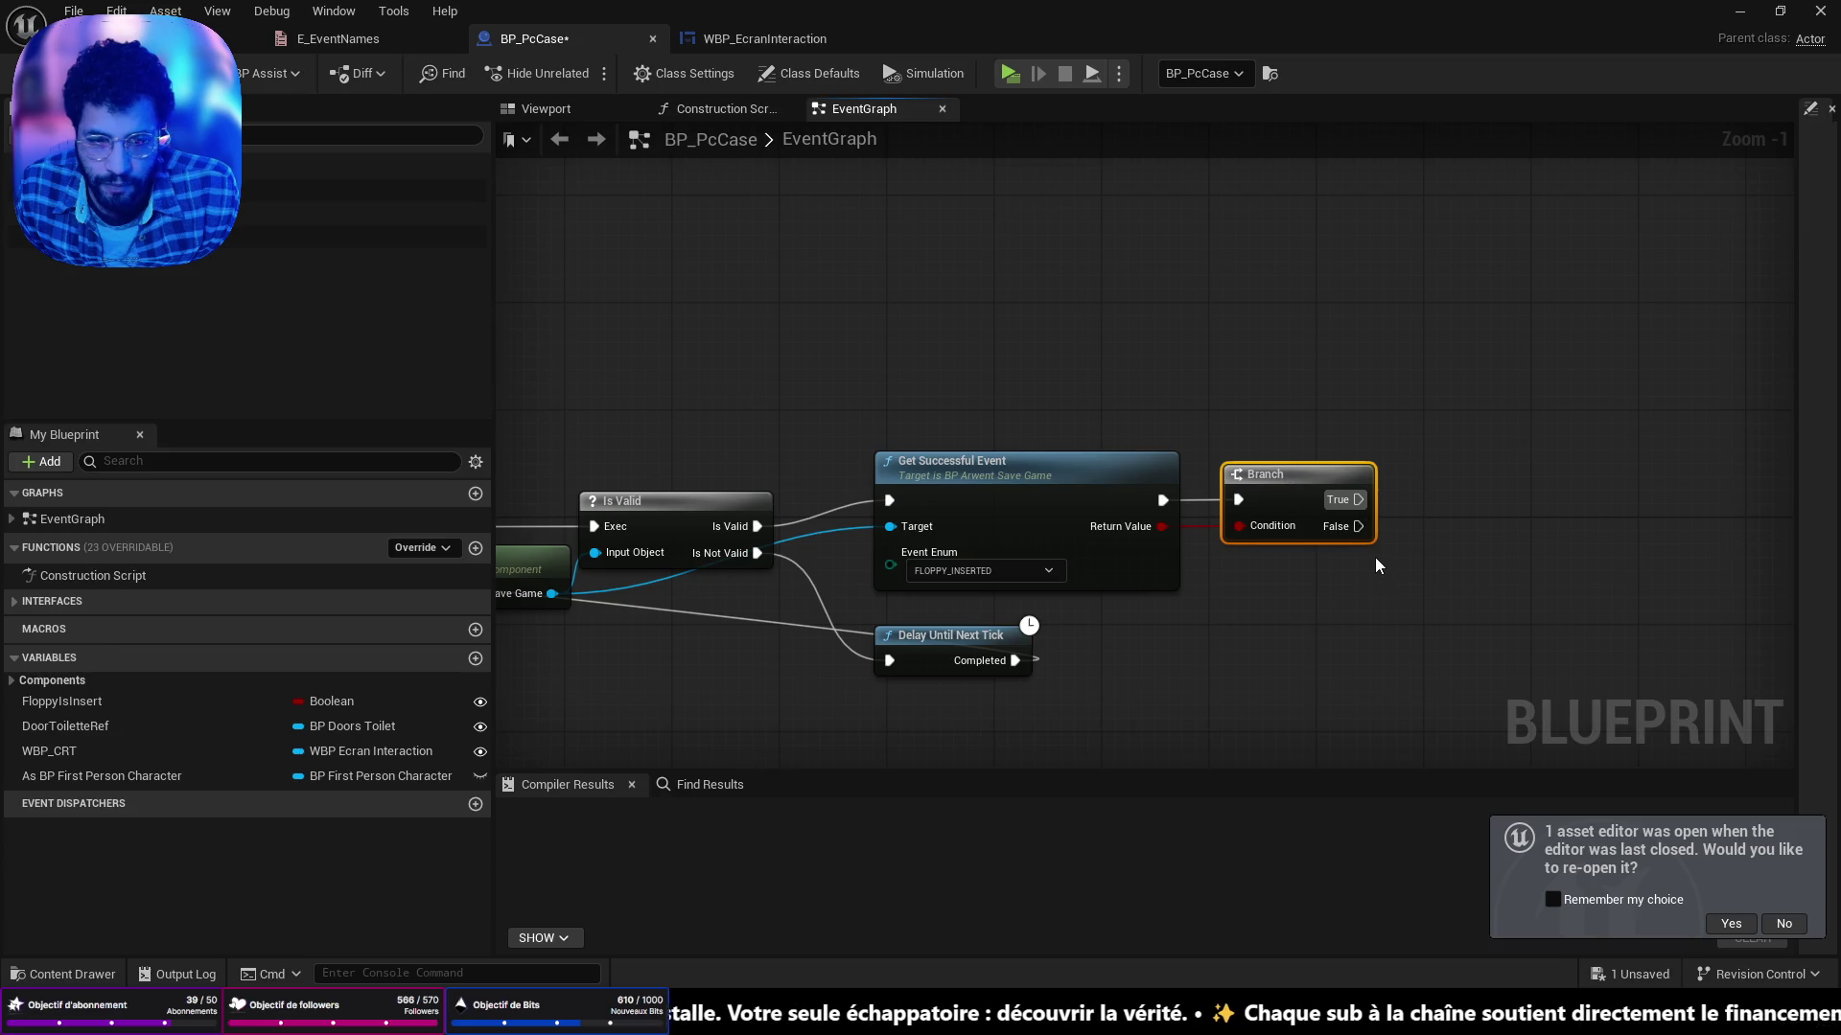
pyautogui.moveTo(1471, 451); pyautogui.dragTo(1354, 493)
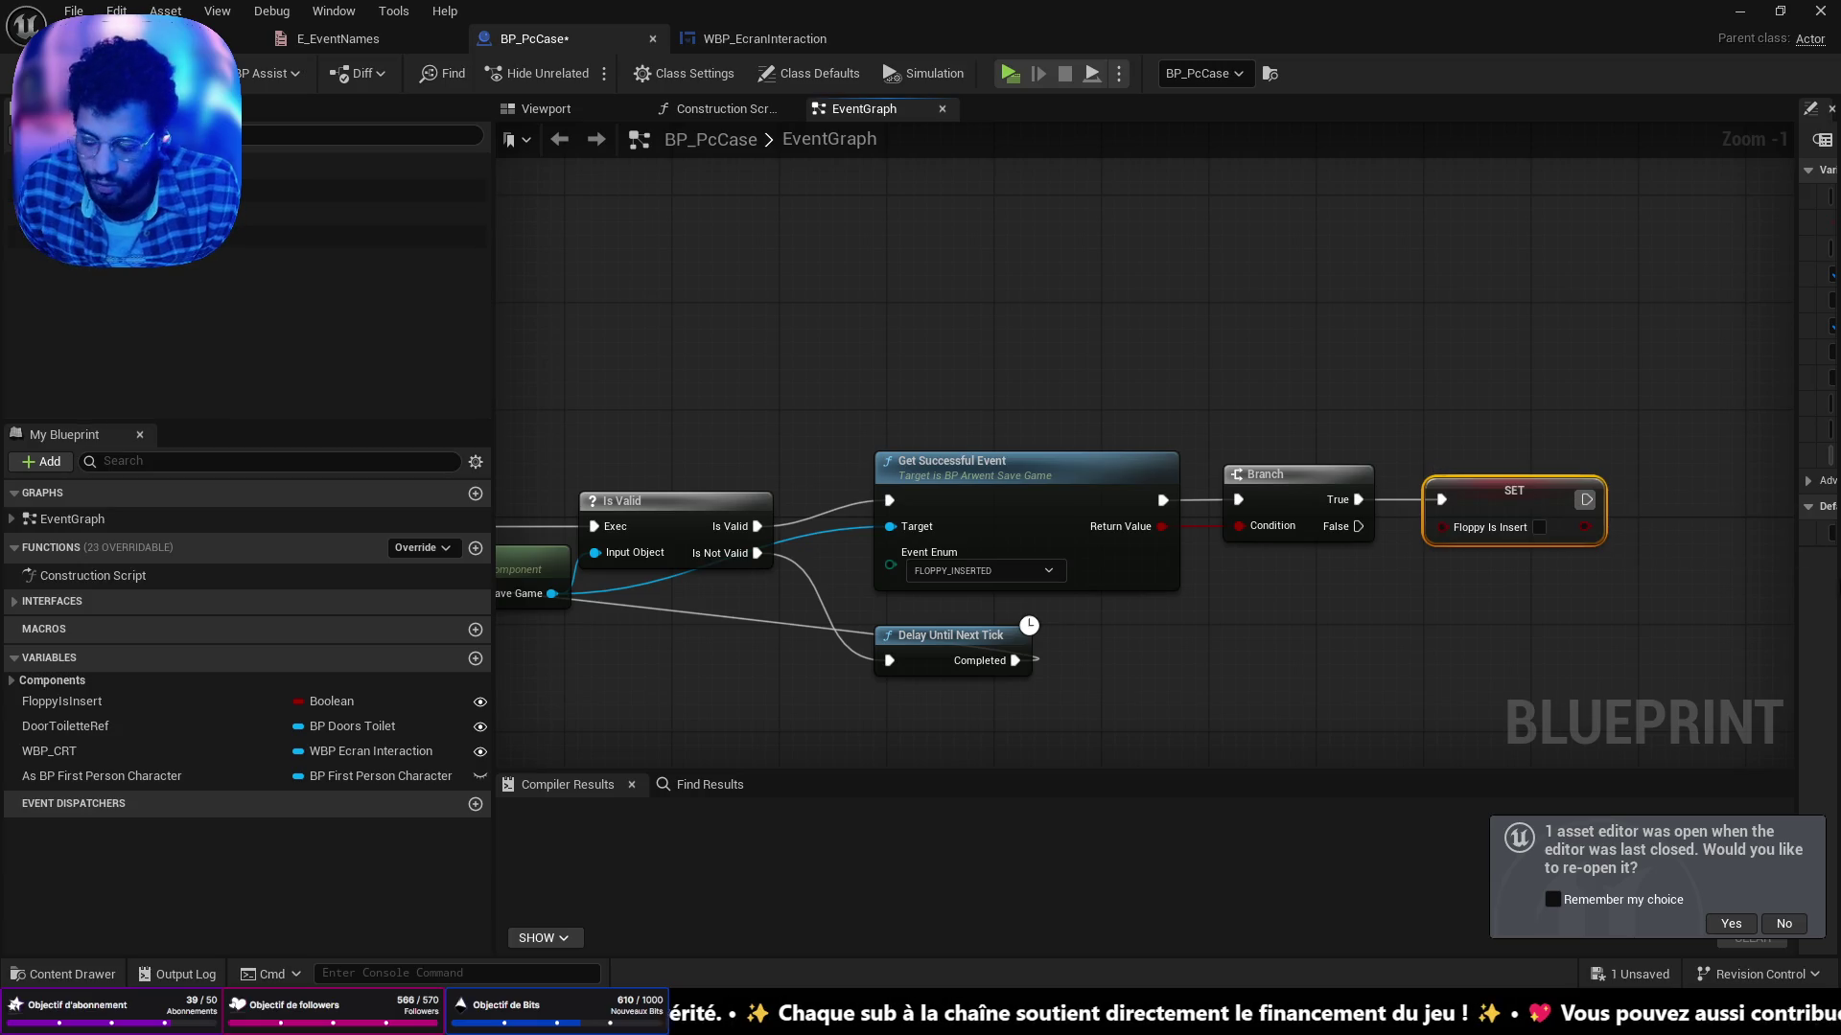
pyautogui.scroll(-5, 1464, 314)
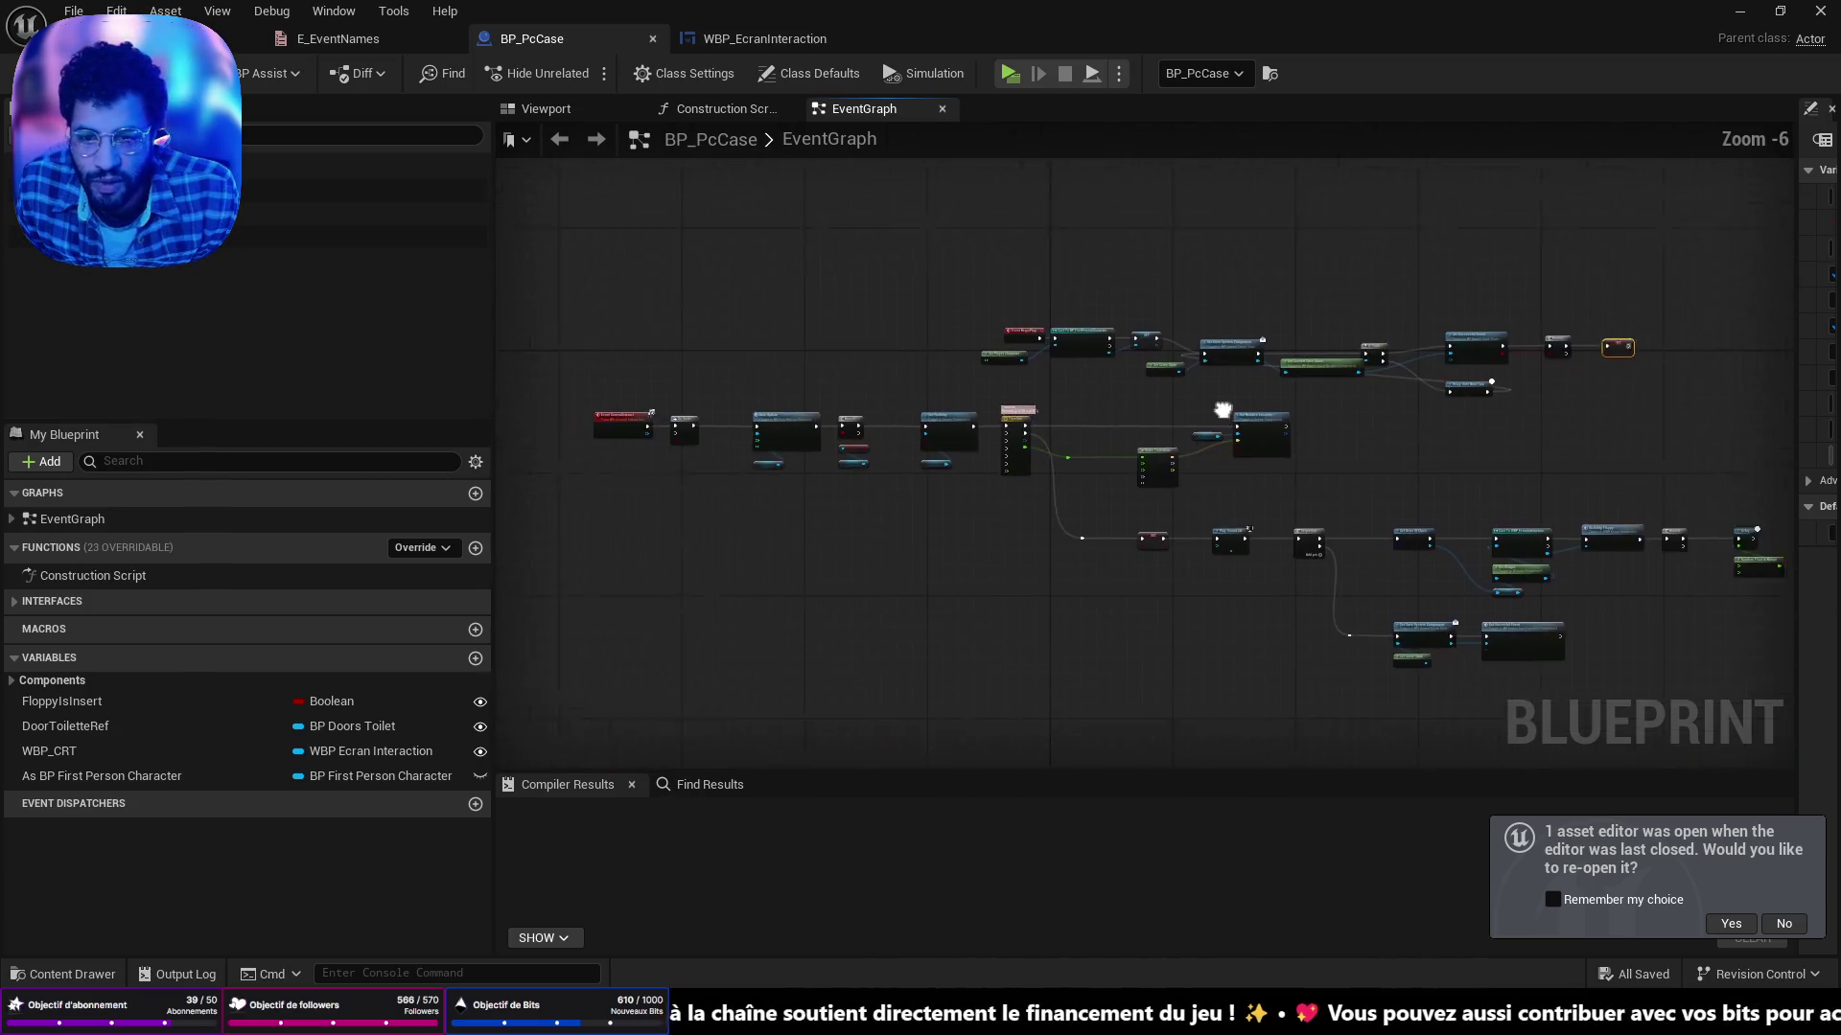
# Check Get Successful Event and the SET Floppy Is Insert node in the BeginPlay chain.
pyautogui.scroll(7, 1014, 491)
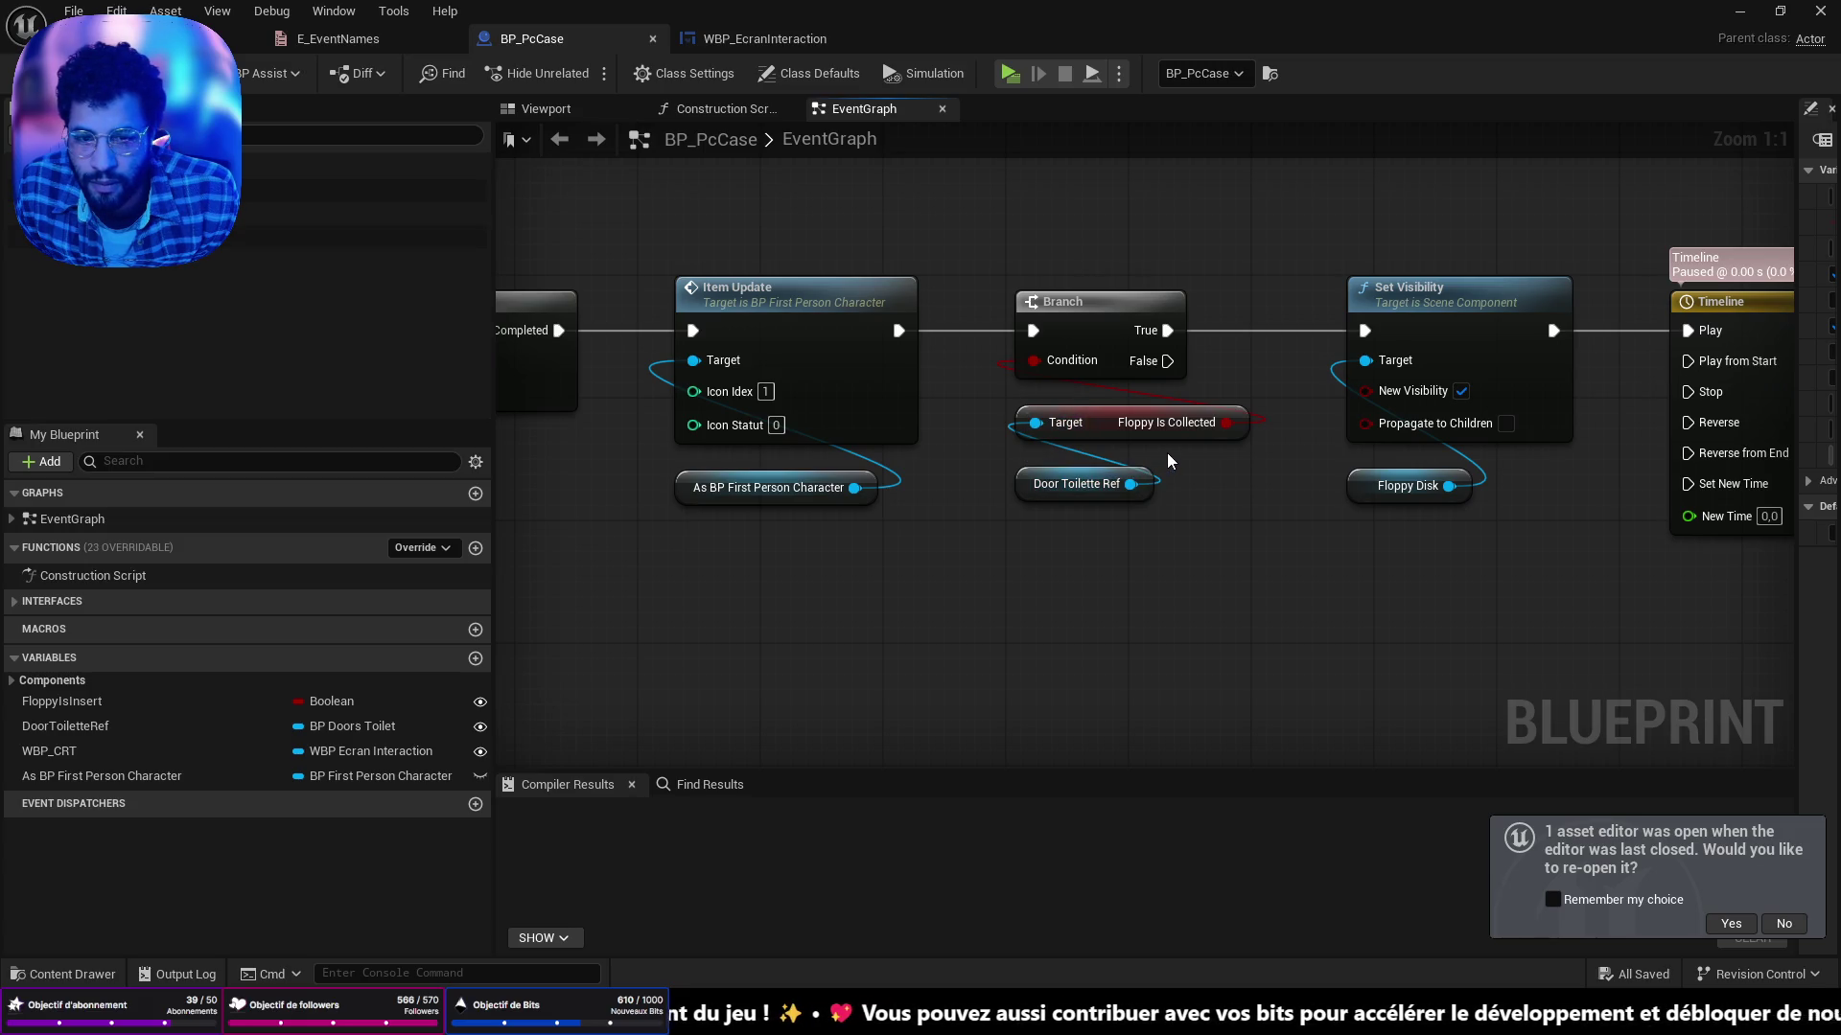
pyautogui.scroll(-5, 1167, 461)
pyautogui.scroll(6, 1409, 434)
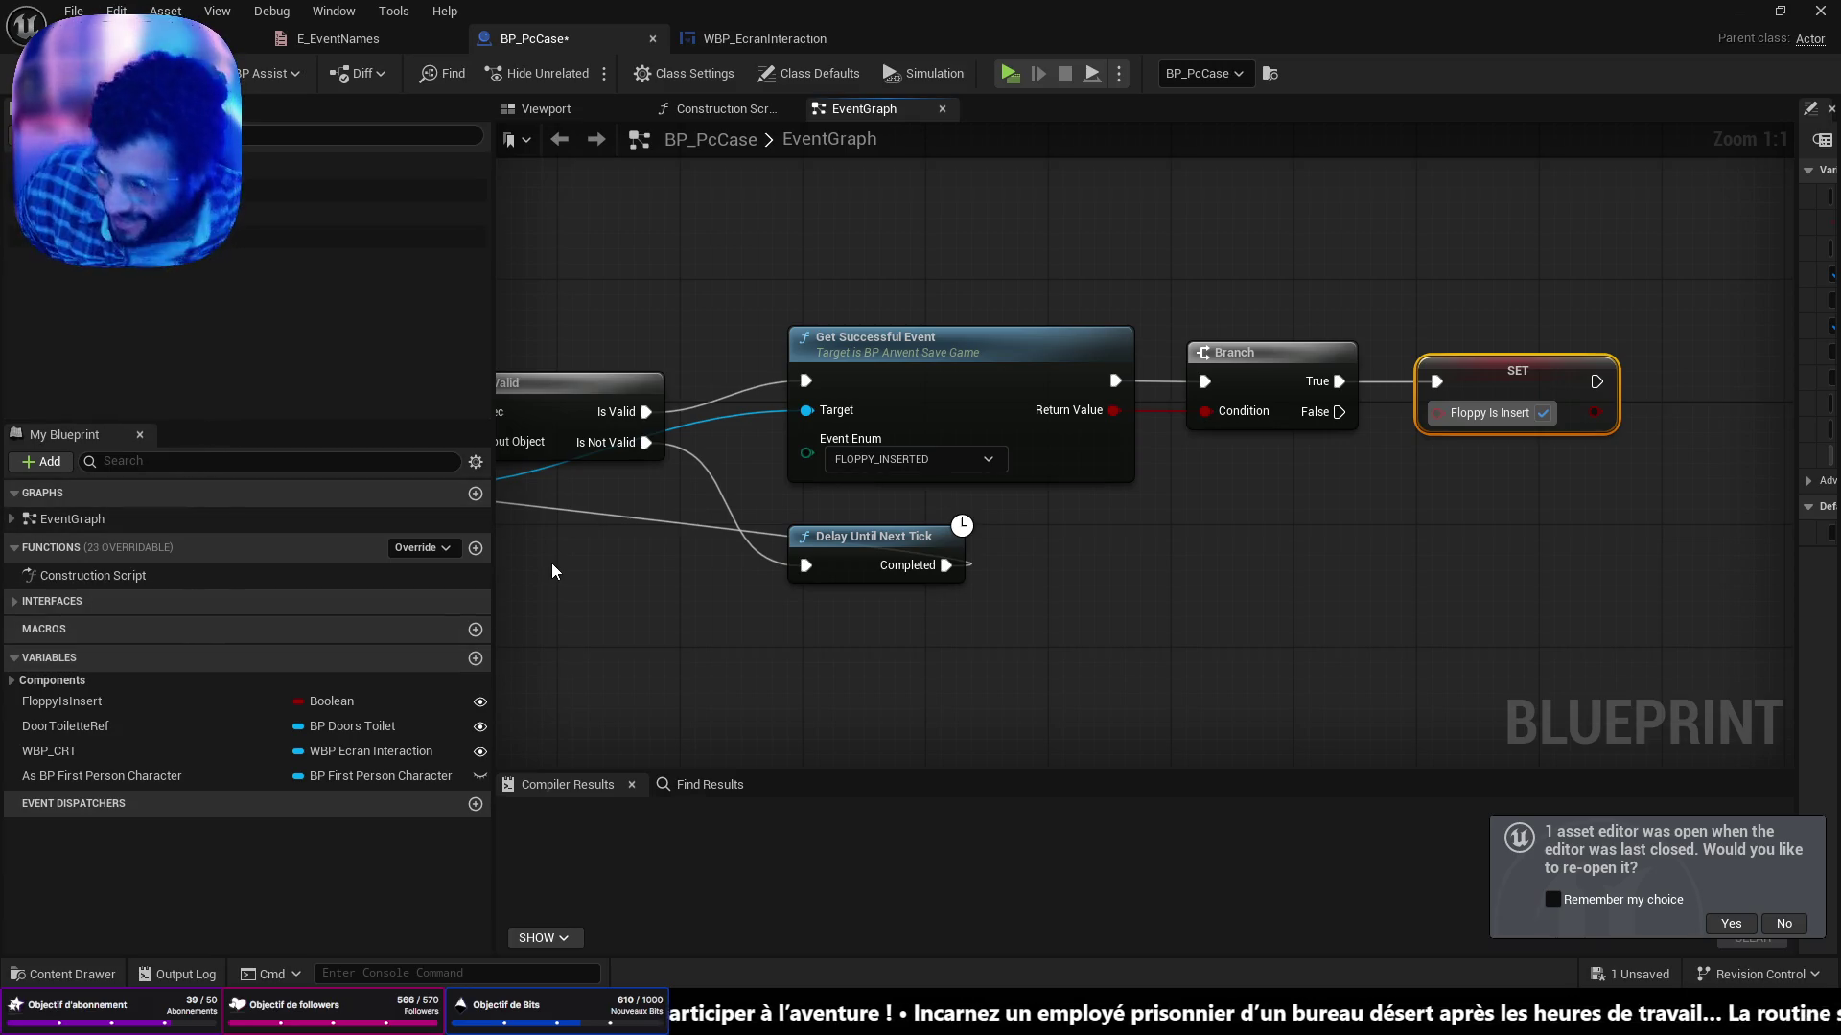
pyautogui.click(996, 426)
pyautogui.scroll(-2, 953, 505)
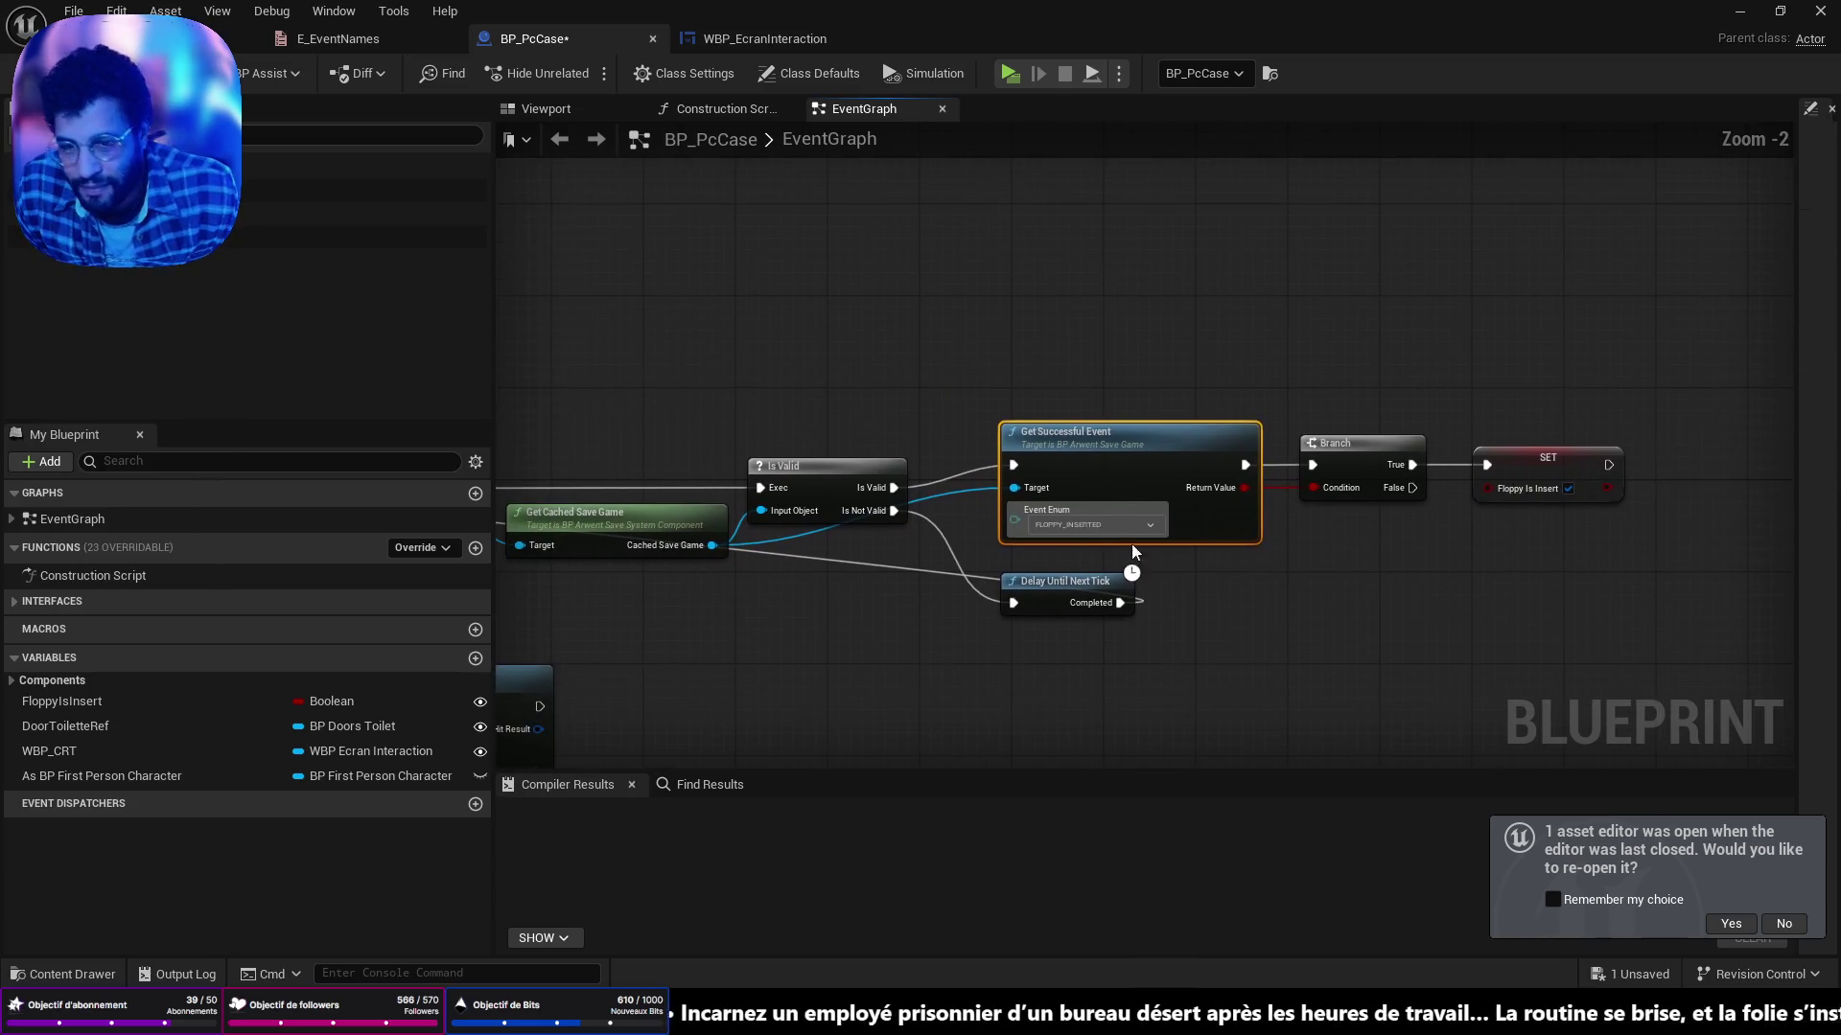
pyautogui.scroll(-2, 1117, 450)
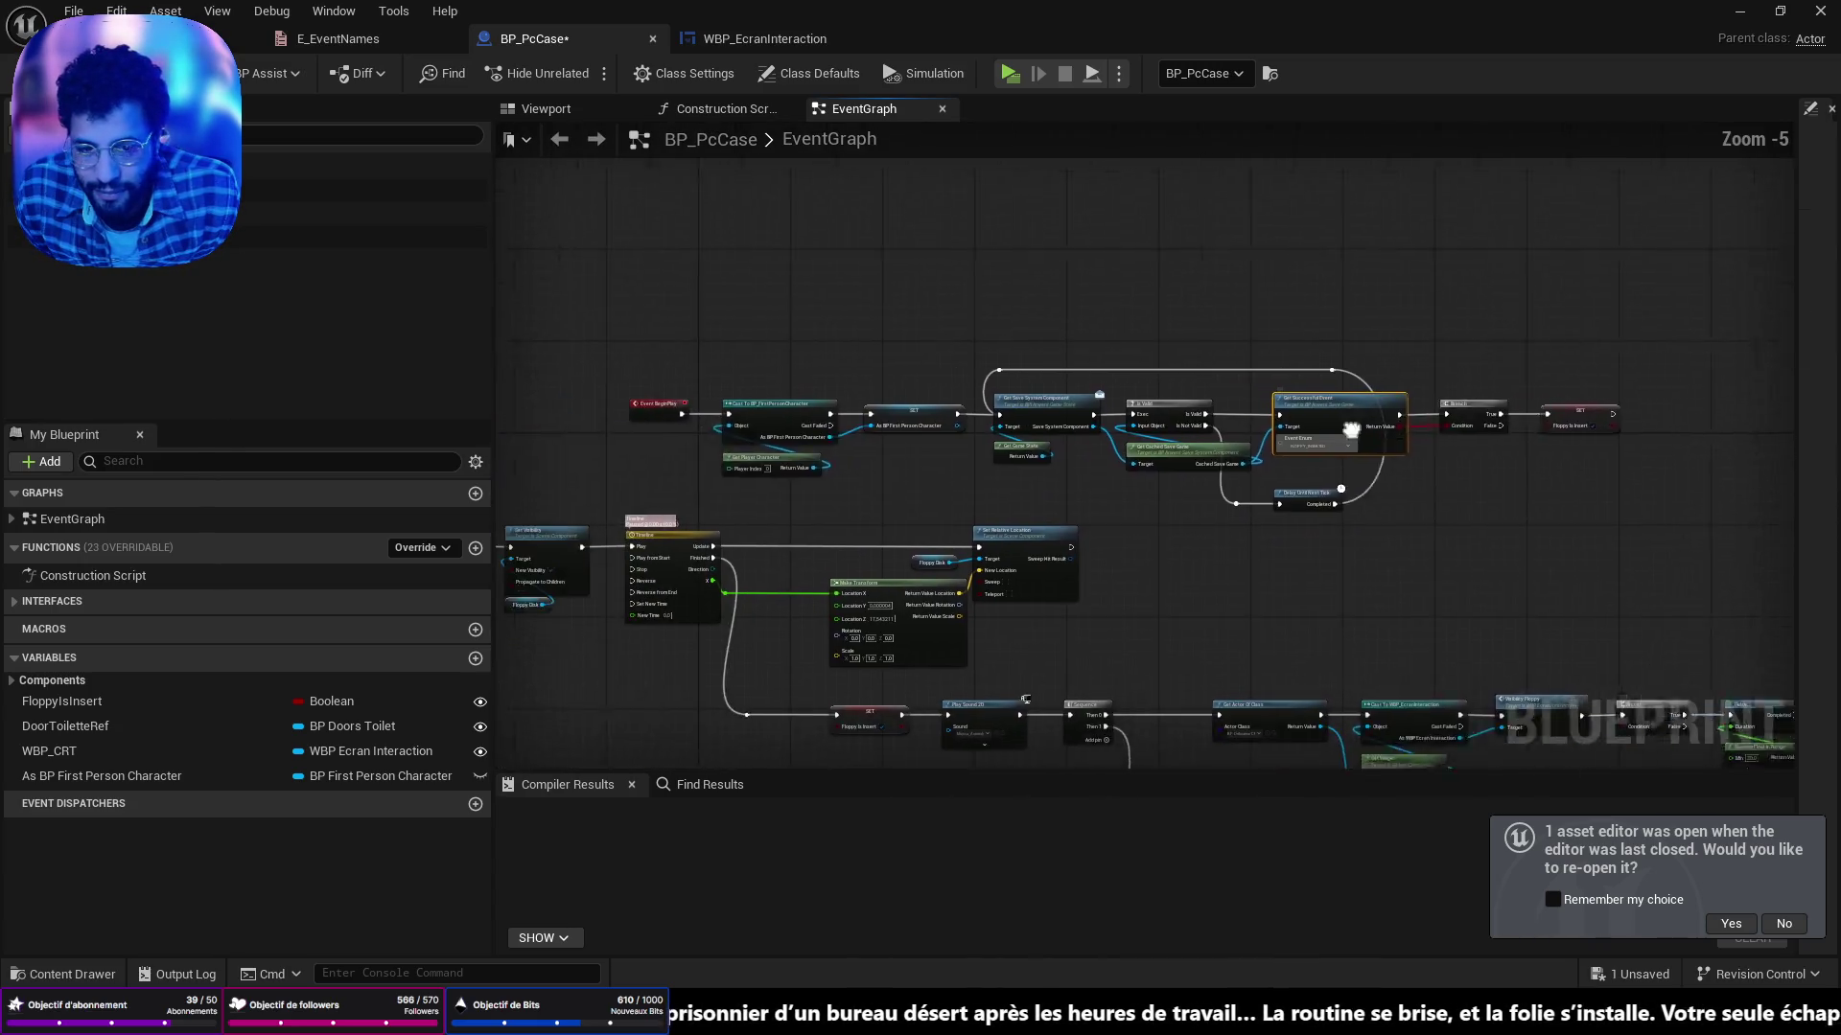
pyautogui.click(1339, 330)
pyautogui.scroll(6, 1338, 331)
pyautogui.moveTo(1339, 330); pyautogui.dragTo(1586, 326)
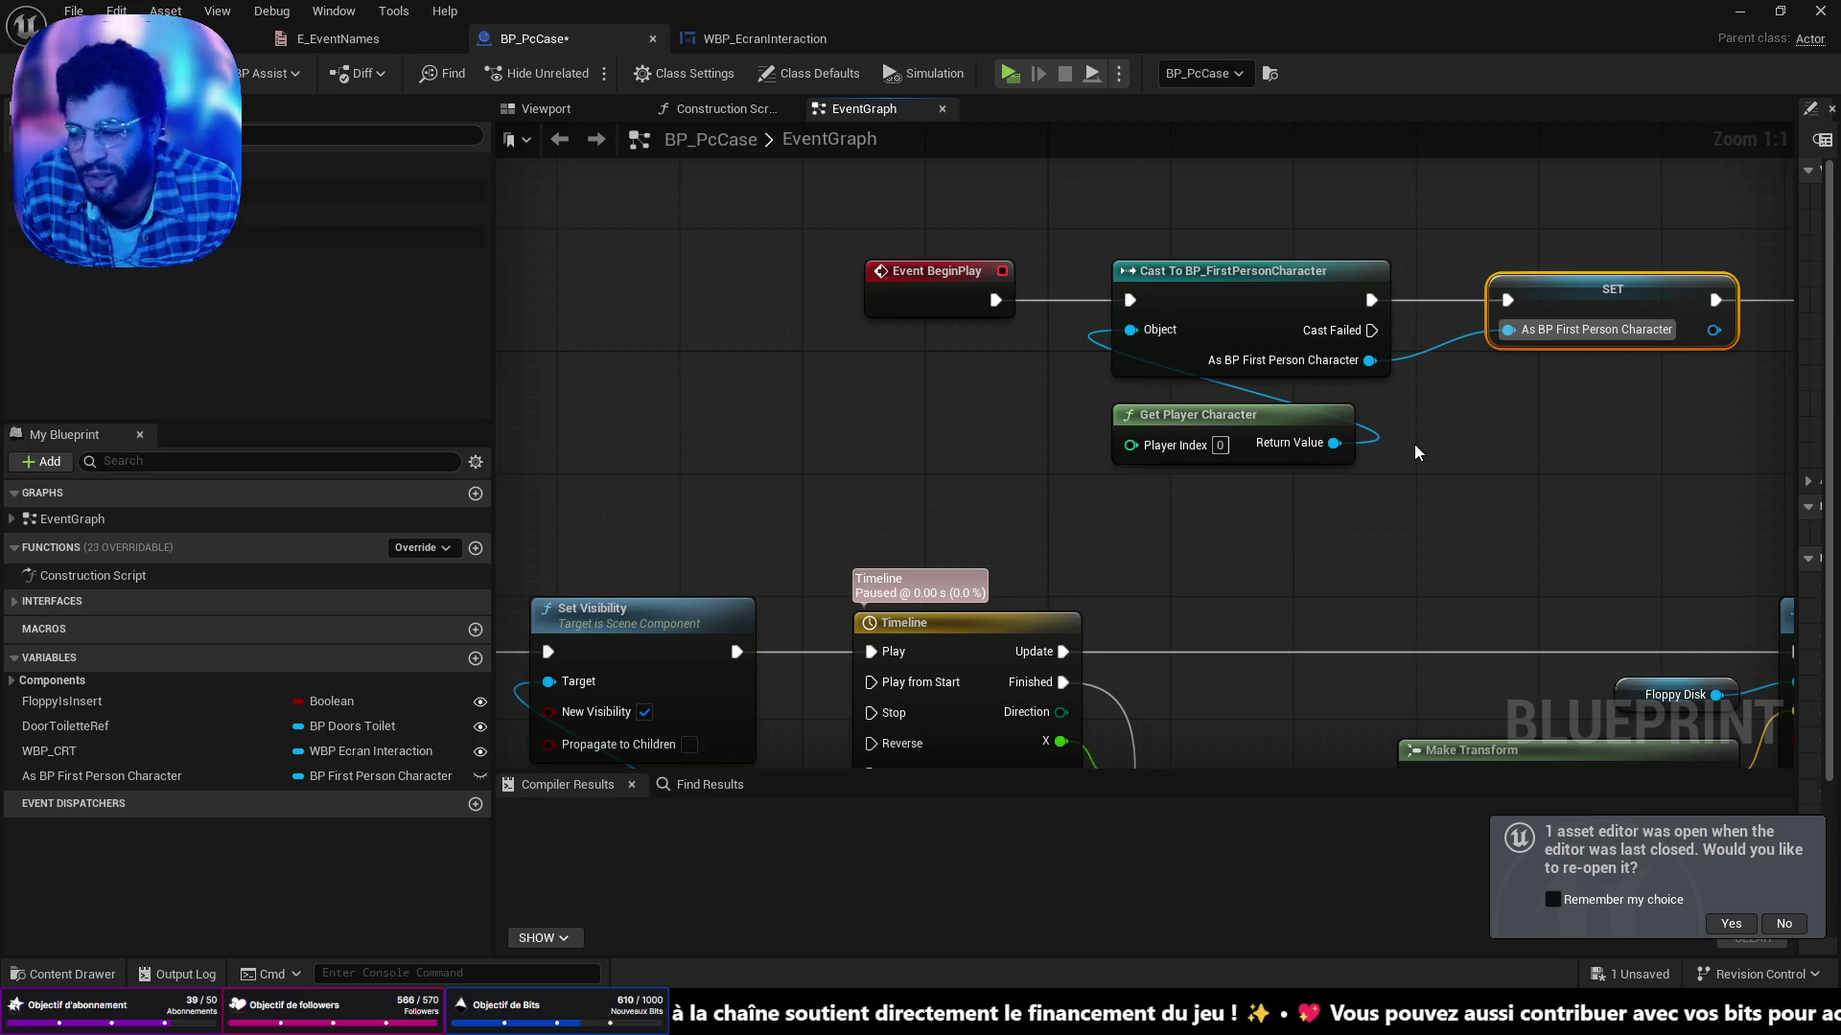
# Review the interaction chain and save BP_PcCase.
pyautogui.scroll(-5, 1413, 445)
pyautogui.scroll(5, 1365, 435)
pyautogui.scroll(-3, 1368, 431)
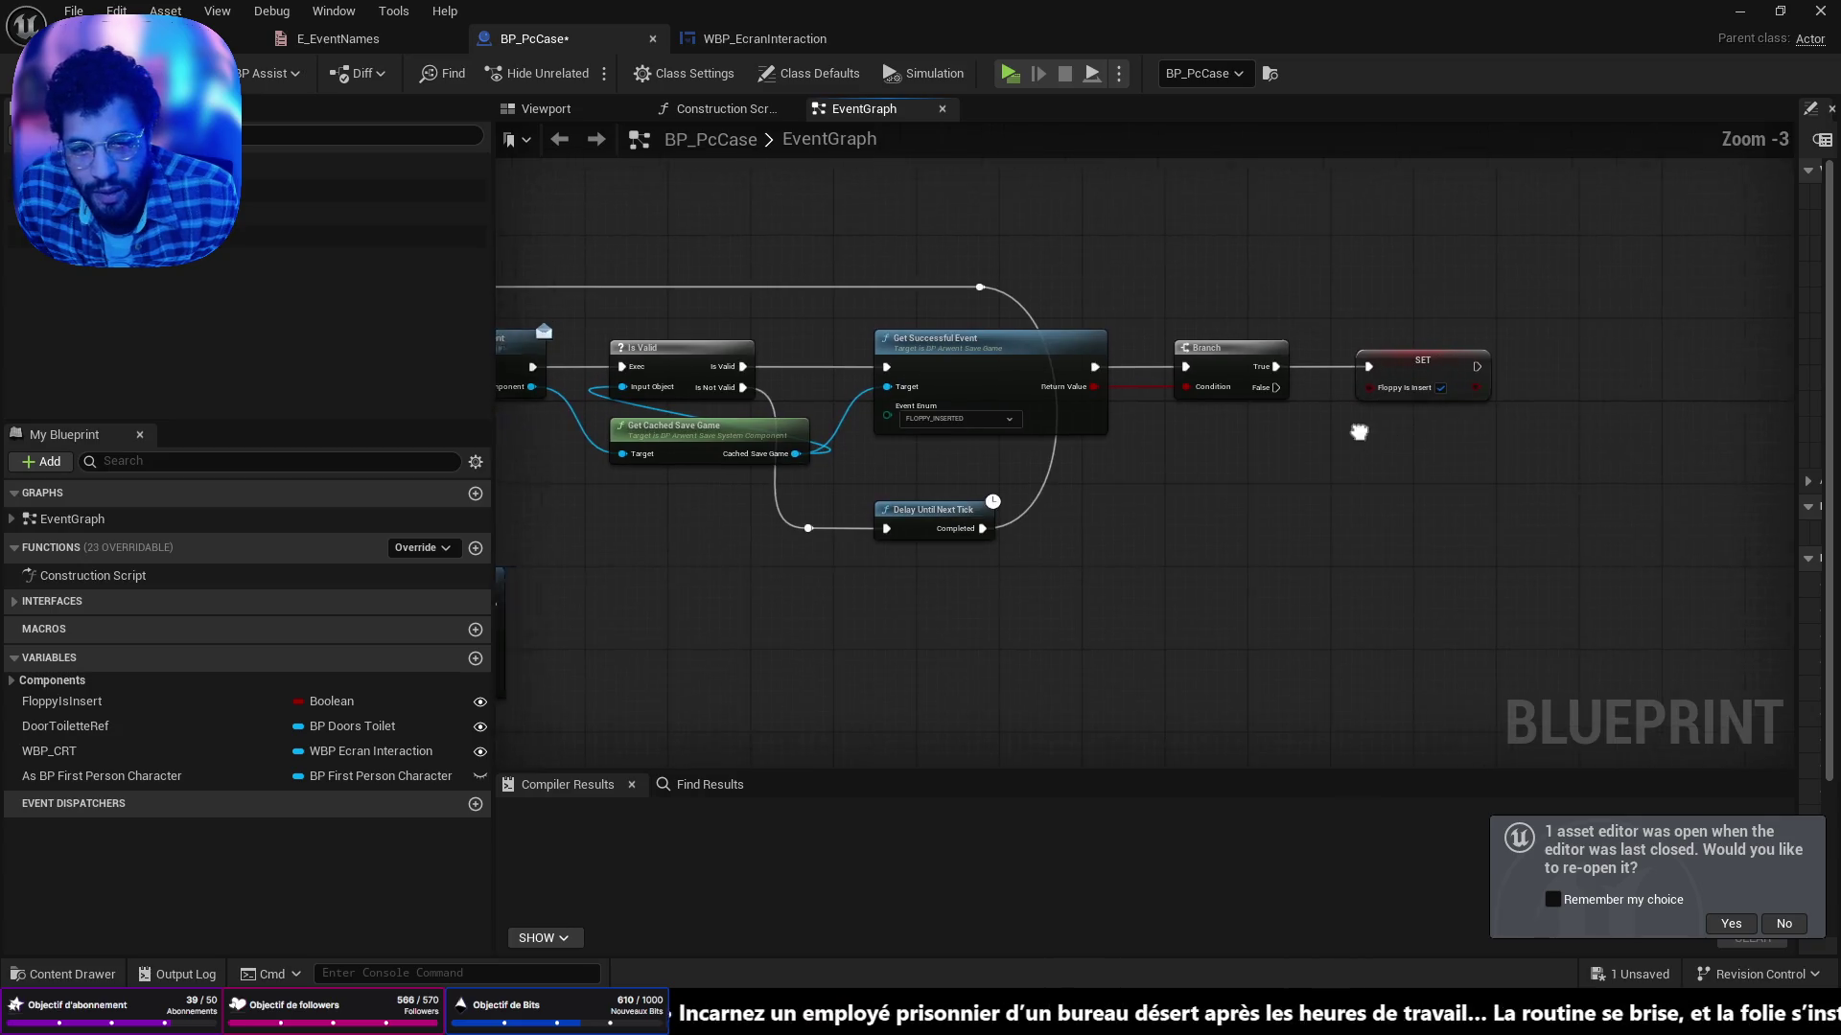
pyautogui.scroll(-3, 1368, 430)
pyautogui.scroll(4, 1018, 433)
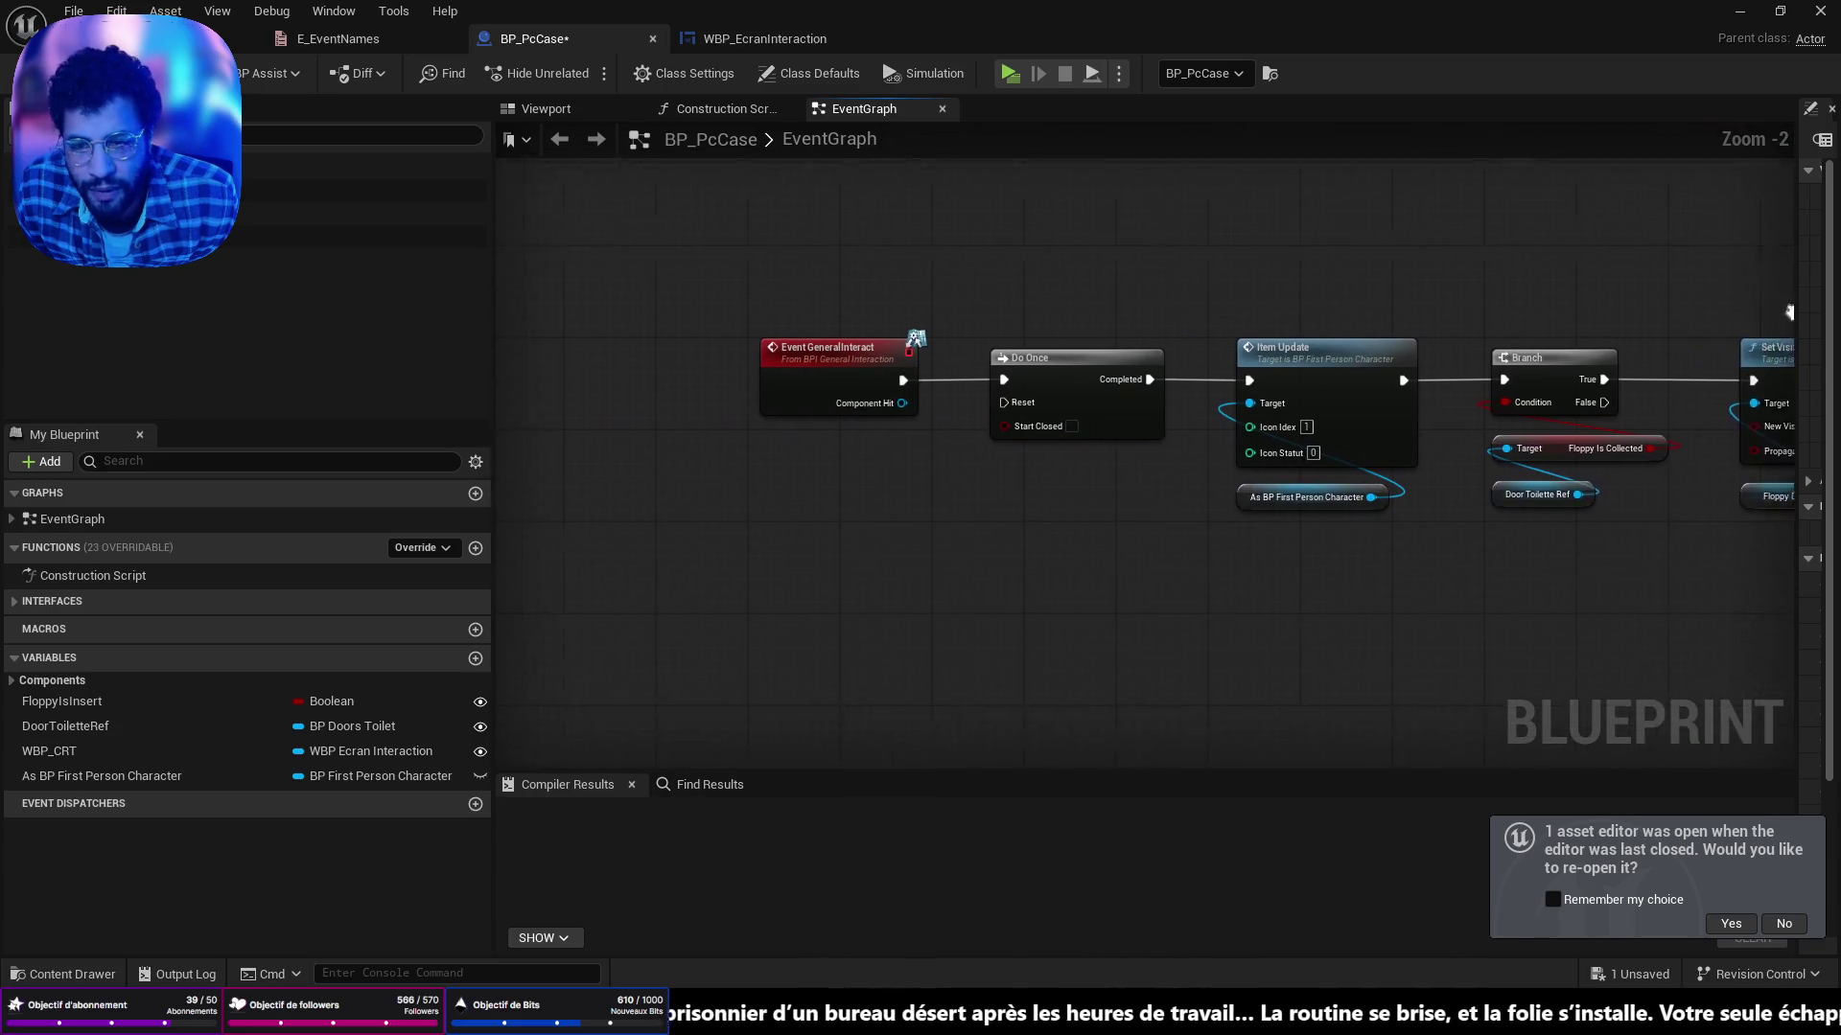
pyautogui.moveTo(1754, 314)
pyautogui.mouseDown()
pyautogui.moveTo(1589, 287)
pyautogui.moveTo(1493, 527)
pyautogui.moveTo(1352, 480)
pyautogui.moveTo(871, 442)
pyautogui.mouseUp()
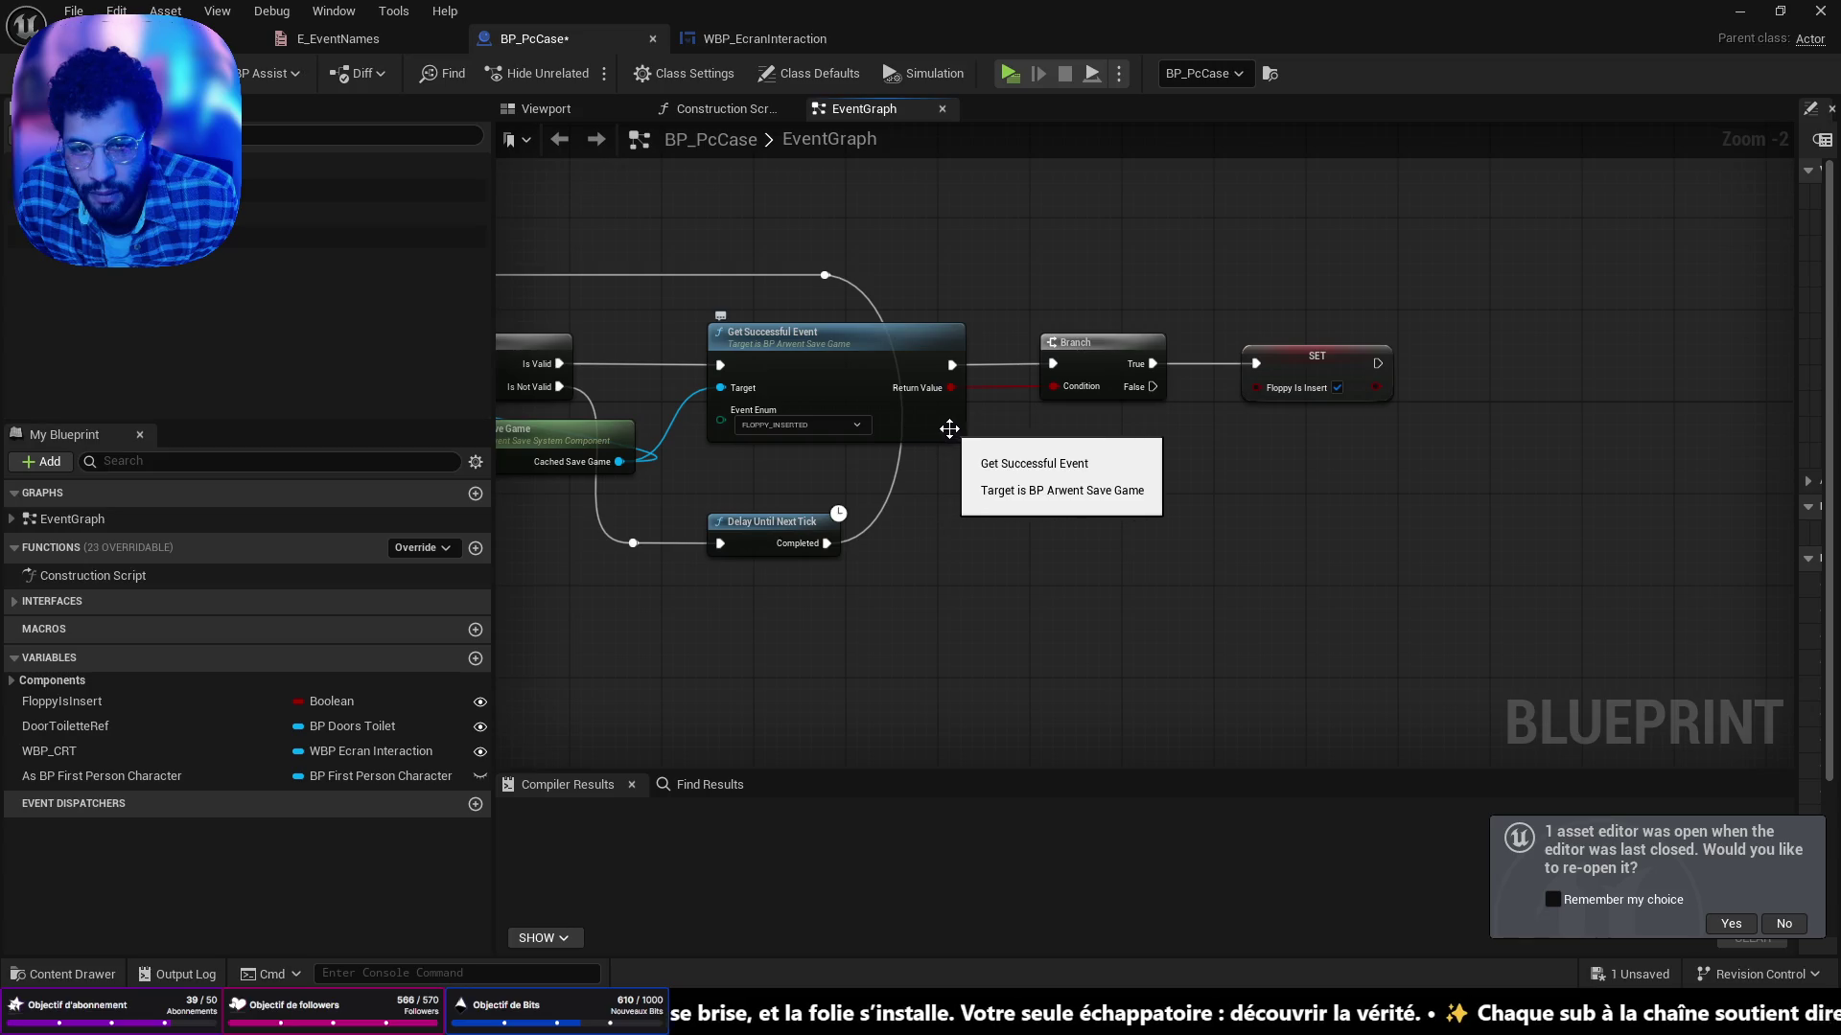
pyautogui.hotkey('ctrl', 's')
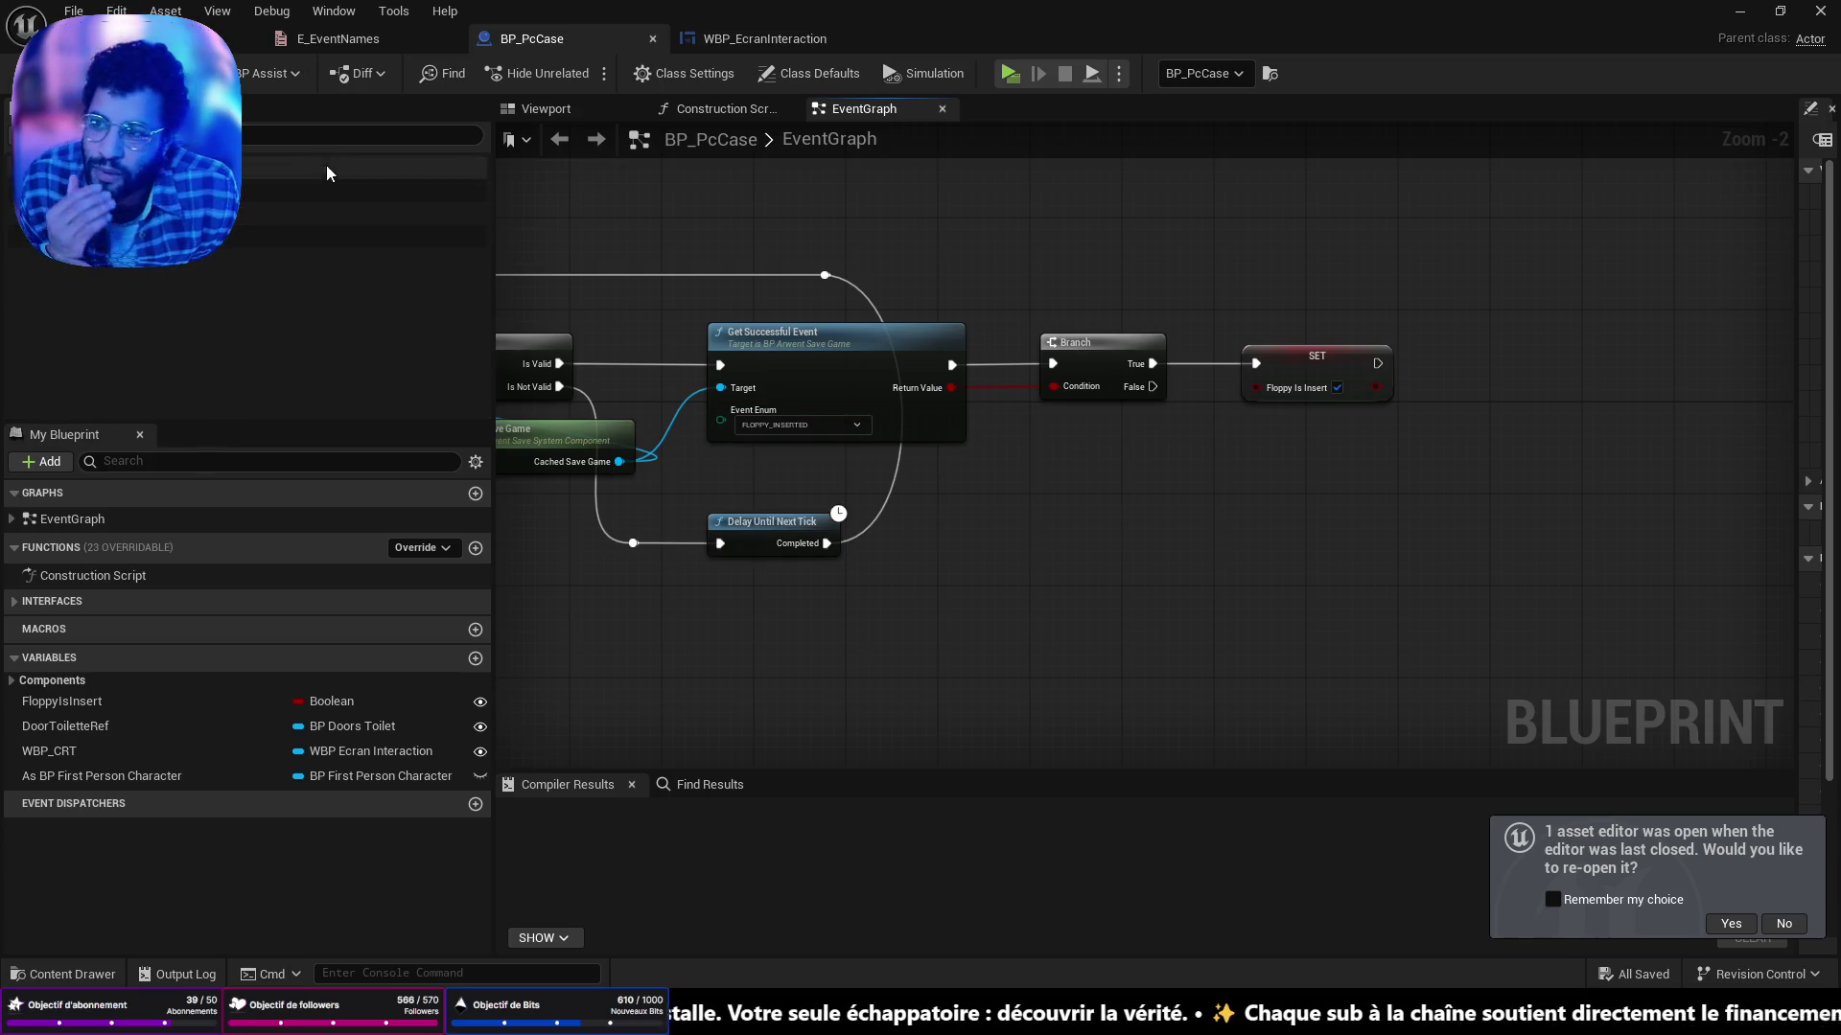
pyautogui.moveTo(709, 431)
pyautogui.mouseDown()
pyautogui.moveTo(844, 407)
pyautogui.moveTo(978, 432)
pyautogui.moveTo(1102, 422)
pyautogui.moveTo(1207, 293)
pyautogui.mouseUp()
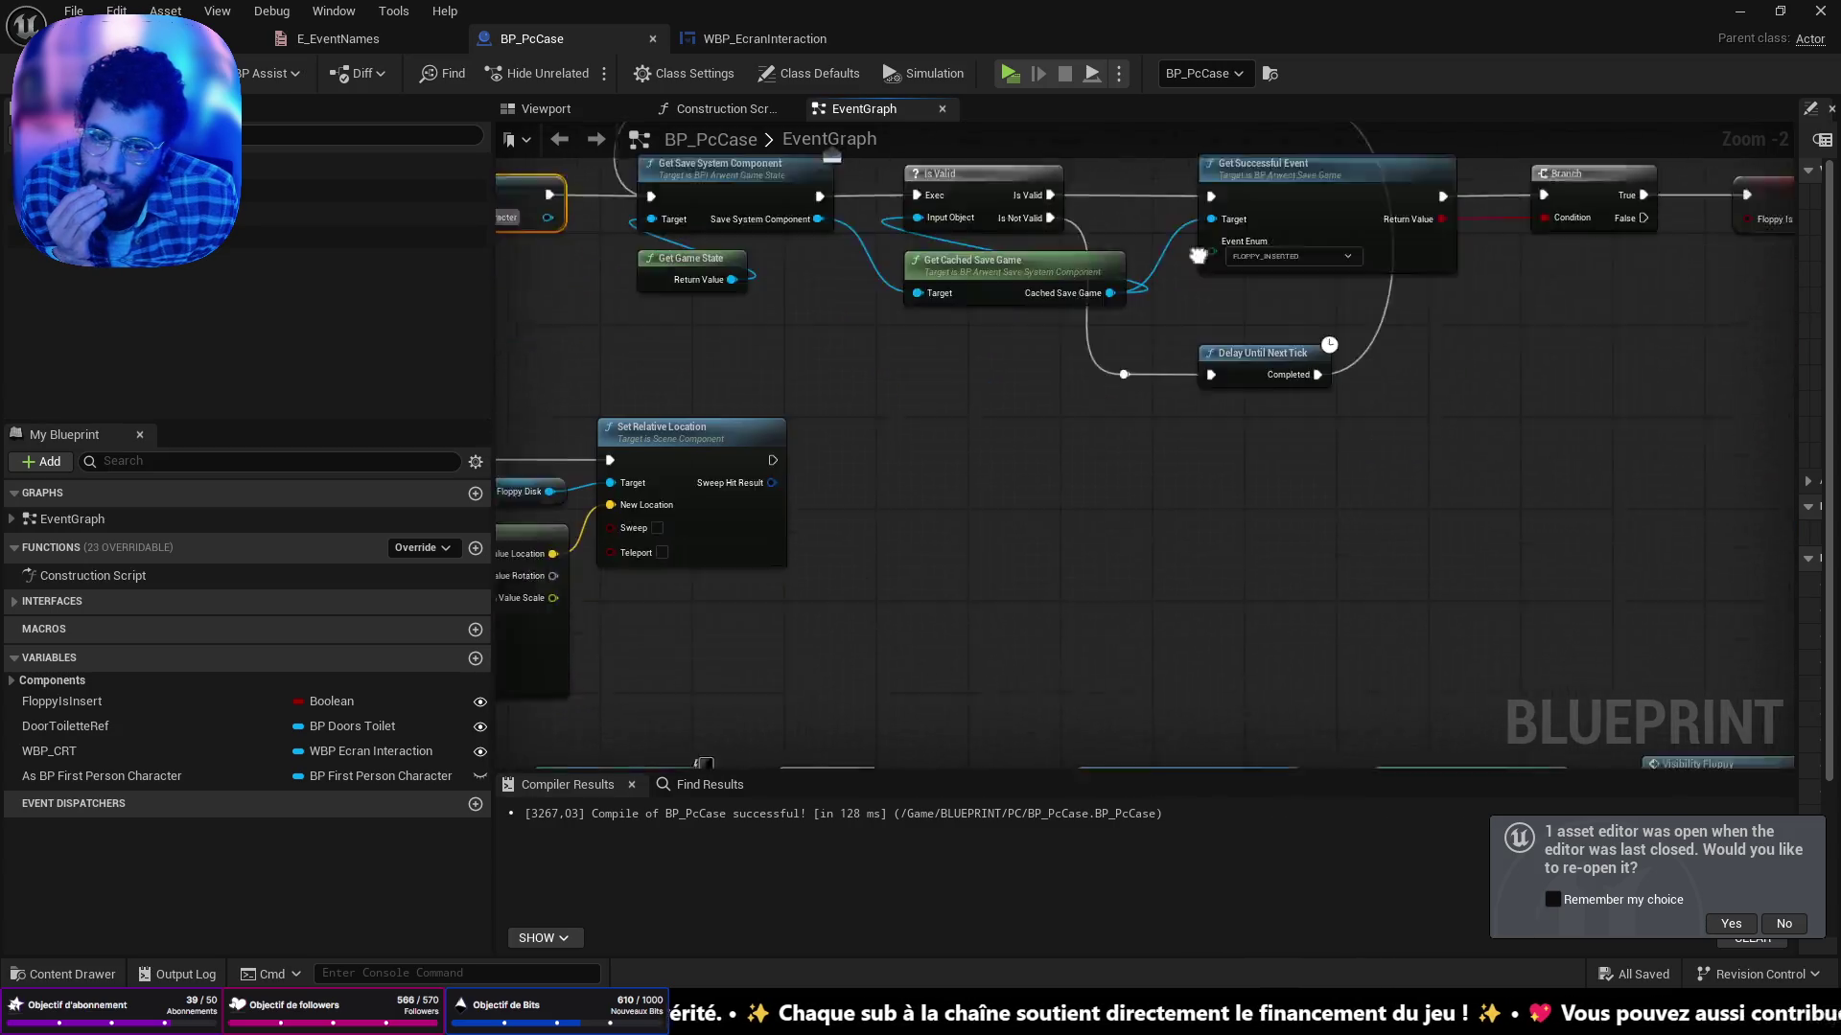
# Centre the Set Succesful Event area and shift Get Game State left.
pyautogui.scroll(-2, 1207, 293)
pyautogui.moveTo(1413, 493); pyautogui.dragTo(1008, 250)
pyautogui.scroll(4, 1196, 499)
pyautogui.moveTo(1192, 514)
pyautogui.mouseDown()
pyautogui.moveTo(1389, 341)
pyautogui.moveTo(1348, 361)
pyautogui.moveTo(1433, 347)
pyautogui.mouseUp()
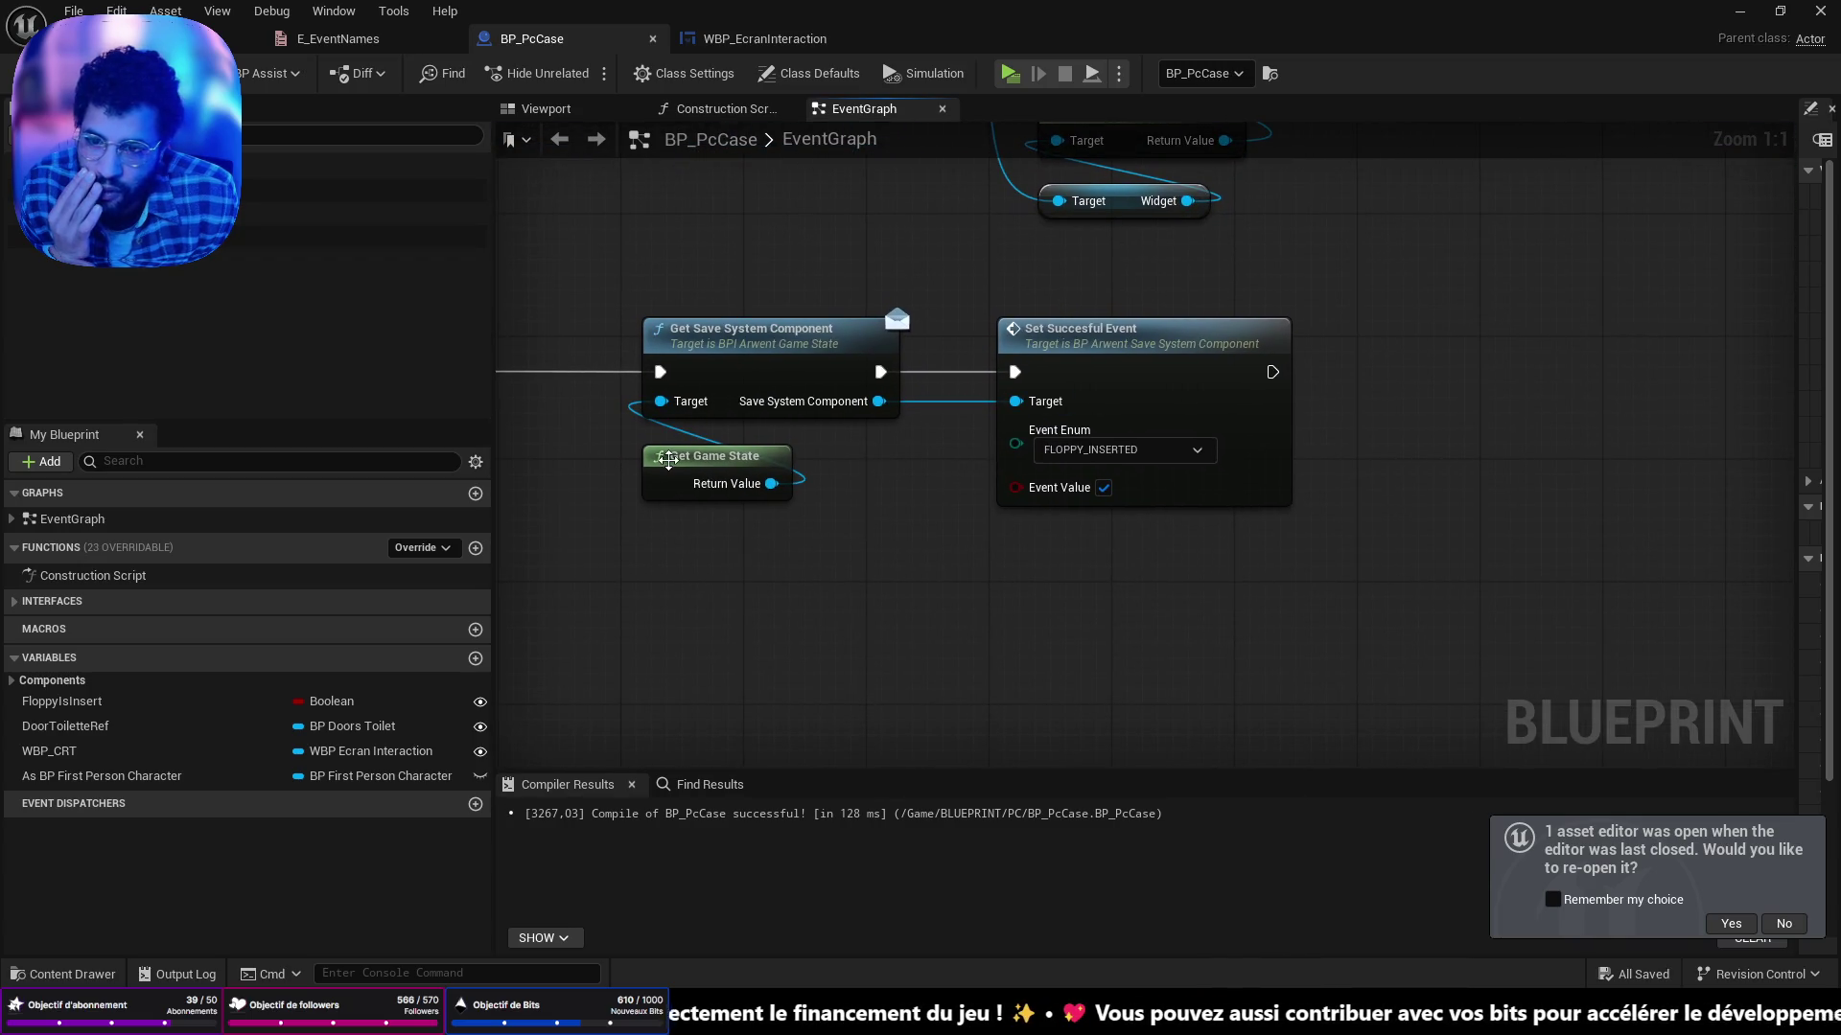
pyautogui.moveTo(669, 461); pyautogui.dragTo(537, 468)
# Add Save Player Transform from the save system component, running after Set Succesful Event.
pyautogui.moveTo(875, 401); pyautogui.dragTo(1042, 722)
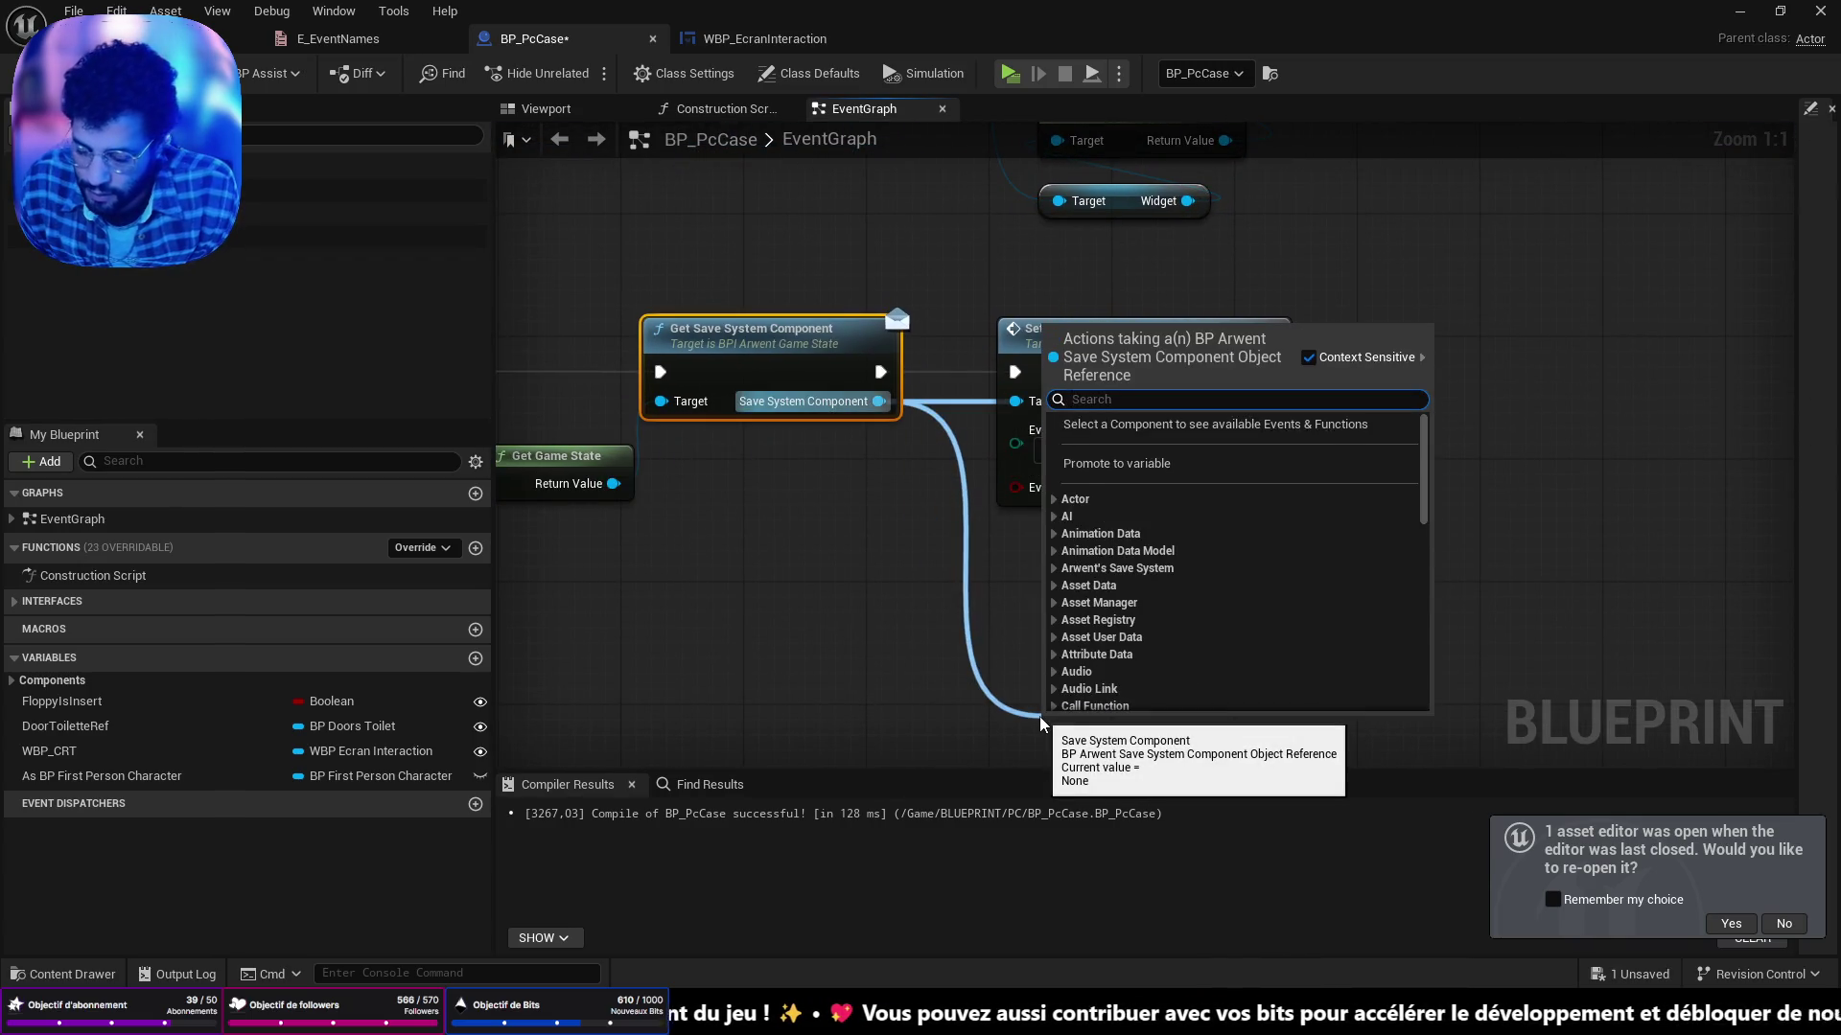
pyautogui.write('save')
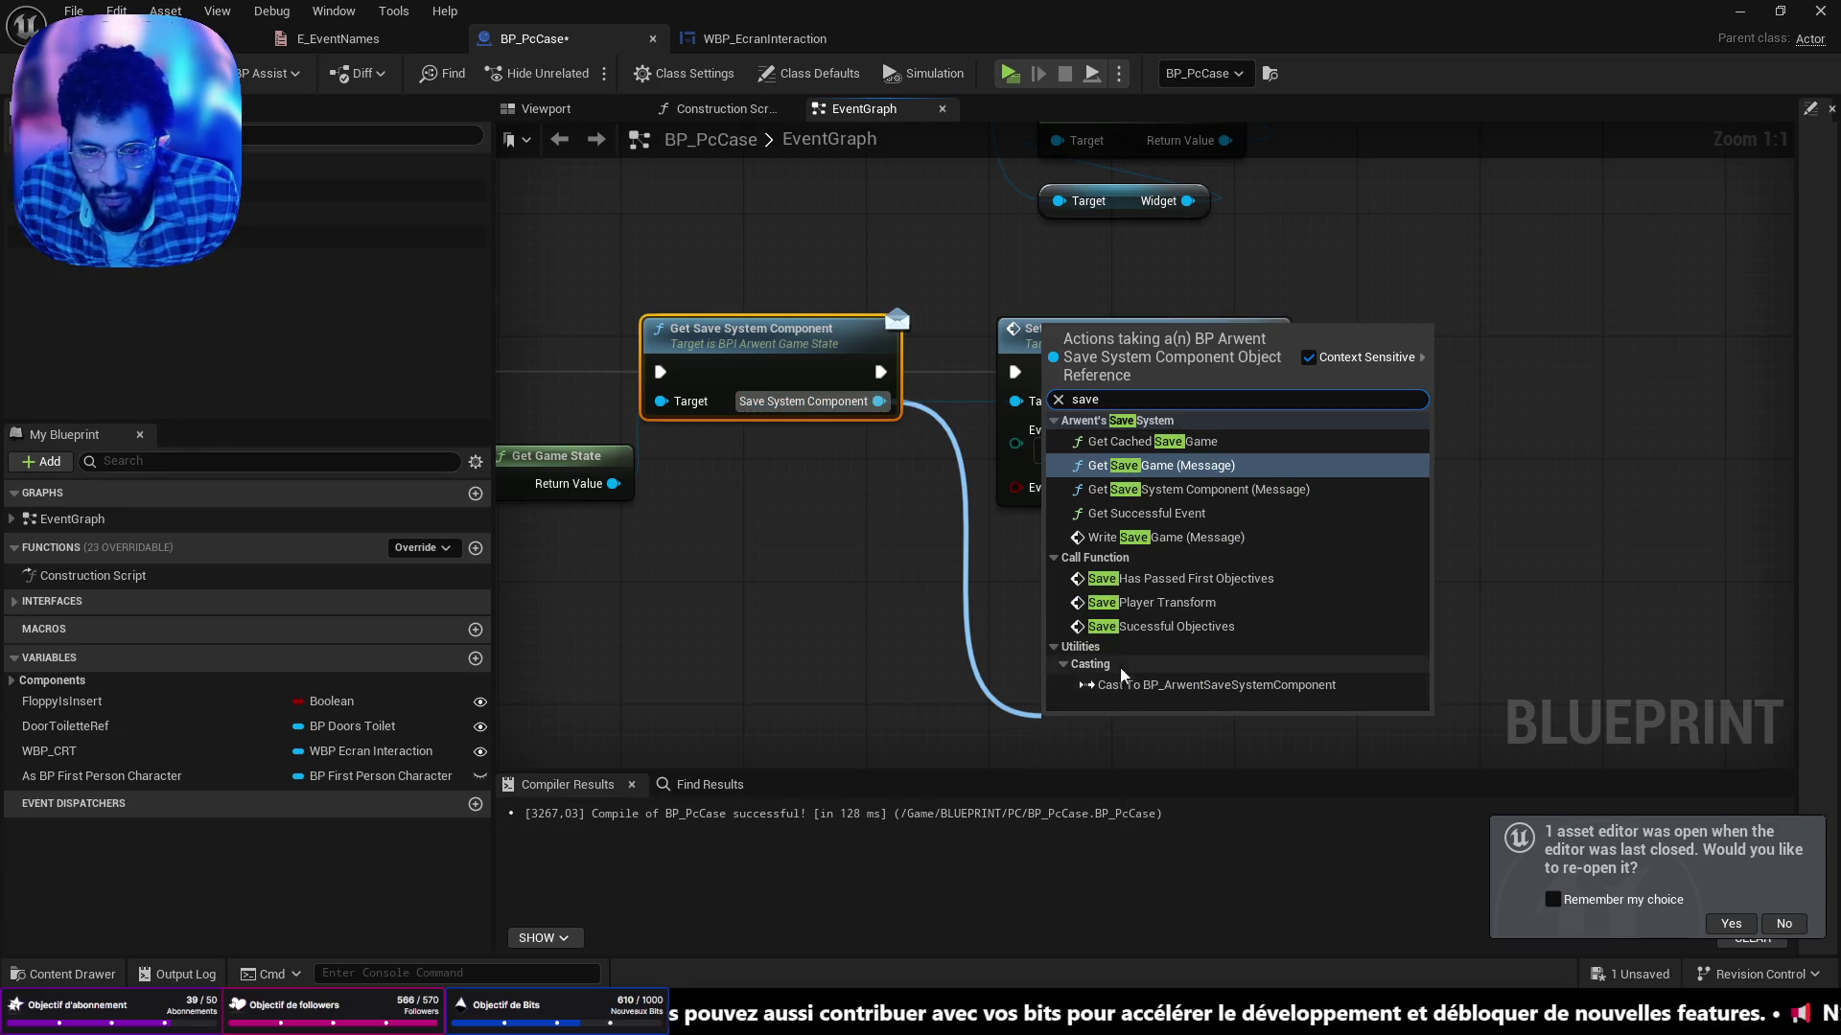
pyautogui.click(1231, 602)
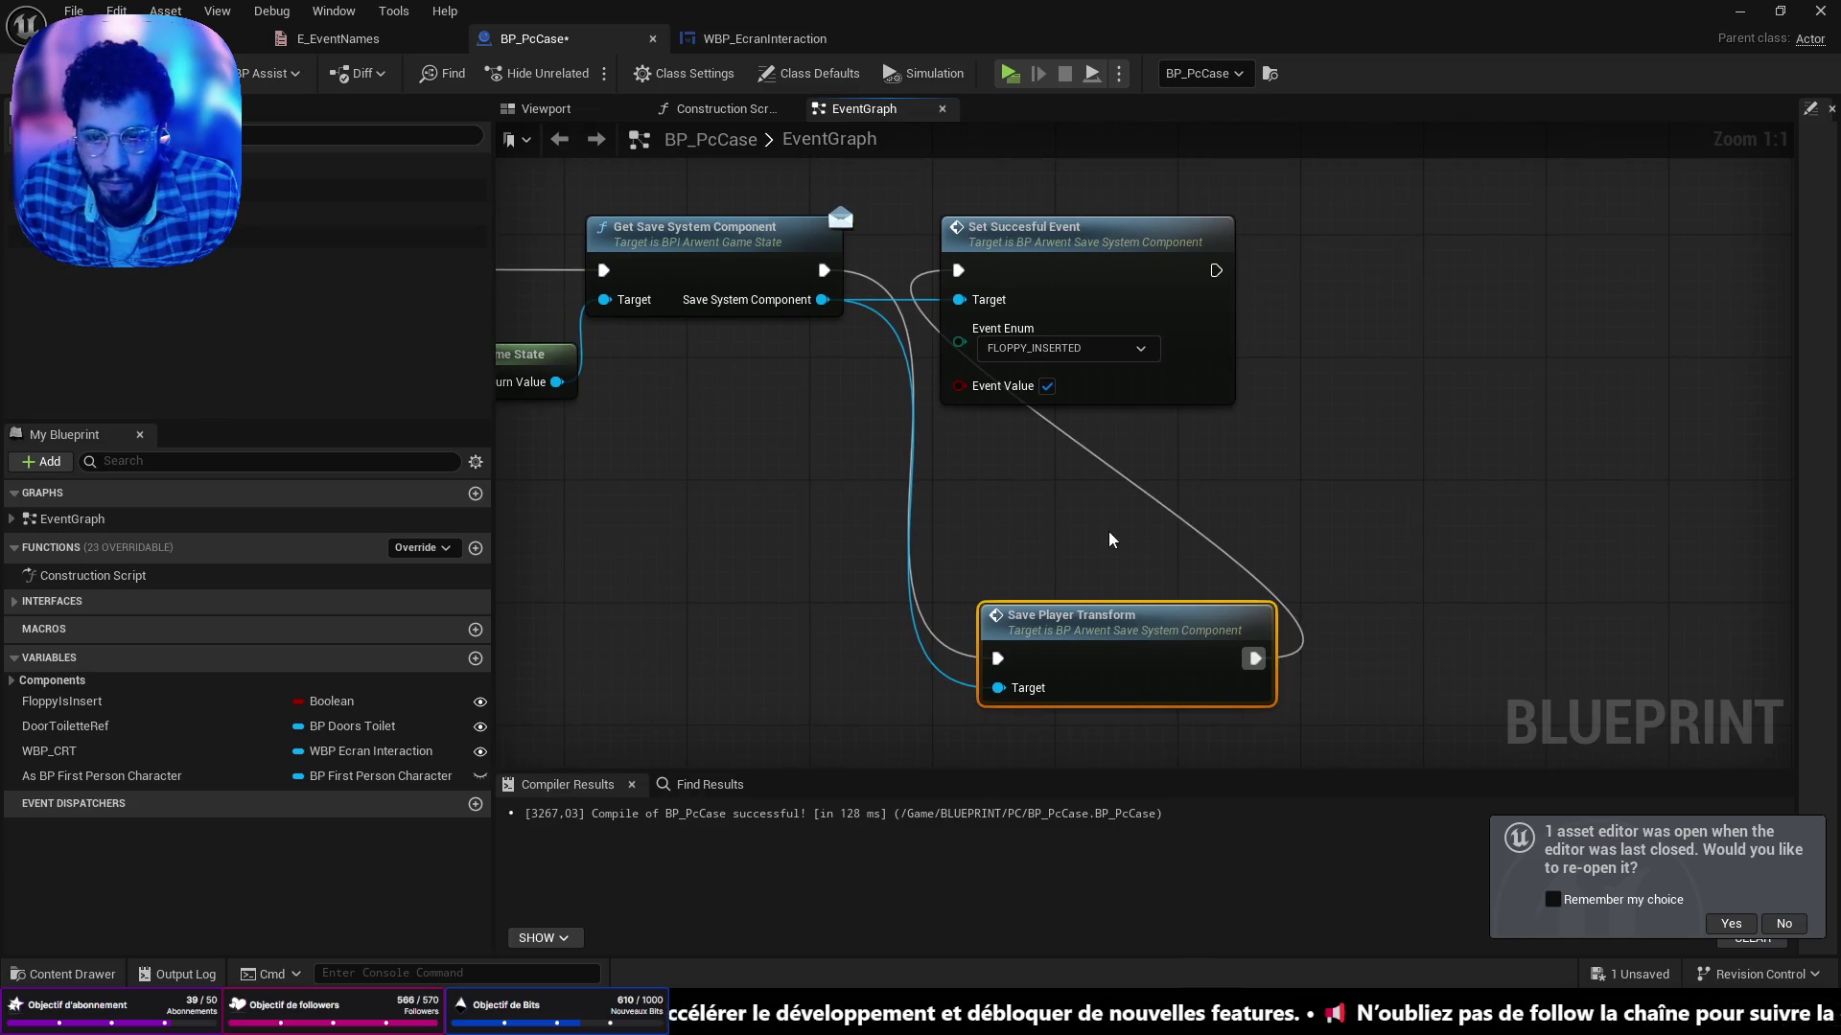
pyautogui.moveTo(1031, 247); pyautogui.dragTo(1392, 267)
pyautogui.moveTo(1124, 630); pyautogui.dragTo(1051, 247)
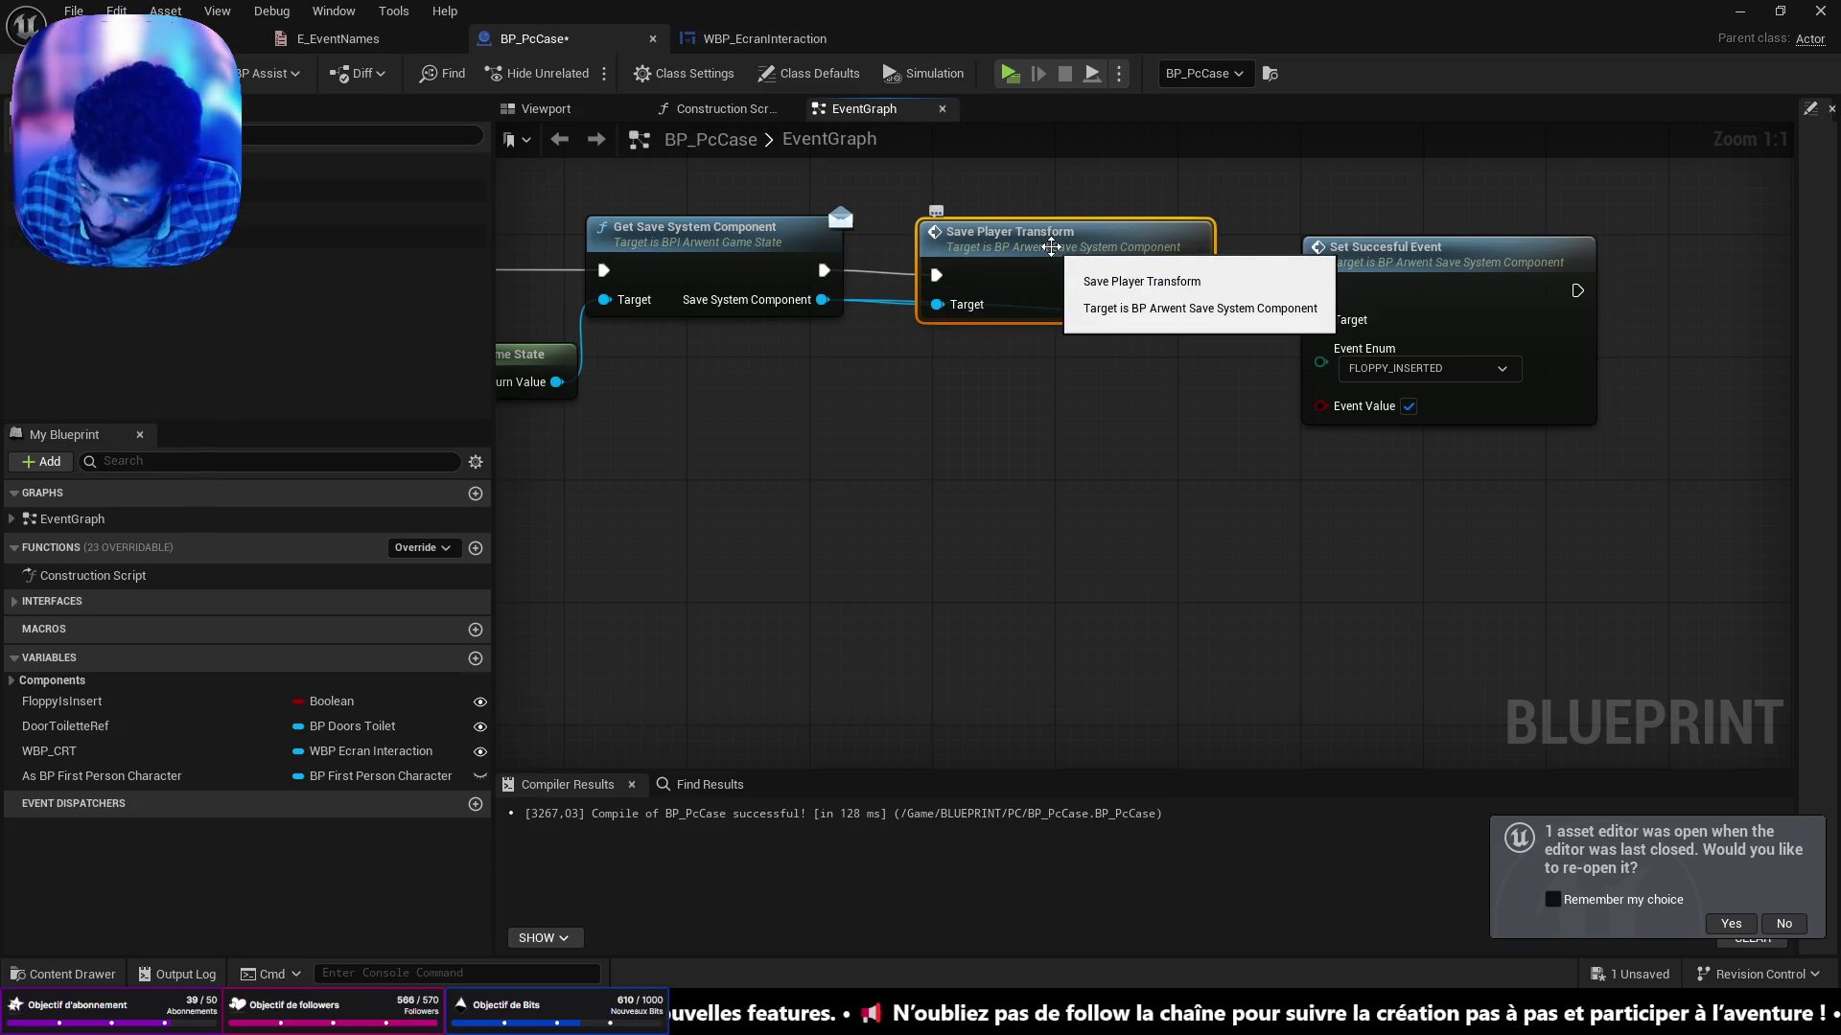
pyautogui.hotkey('ctrl', 'shift', 'alt', 'Right')
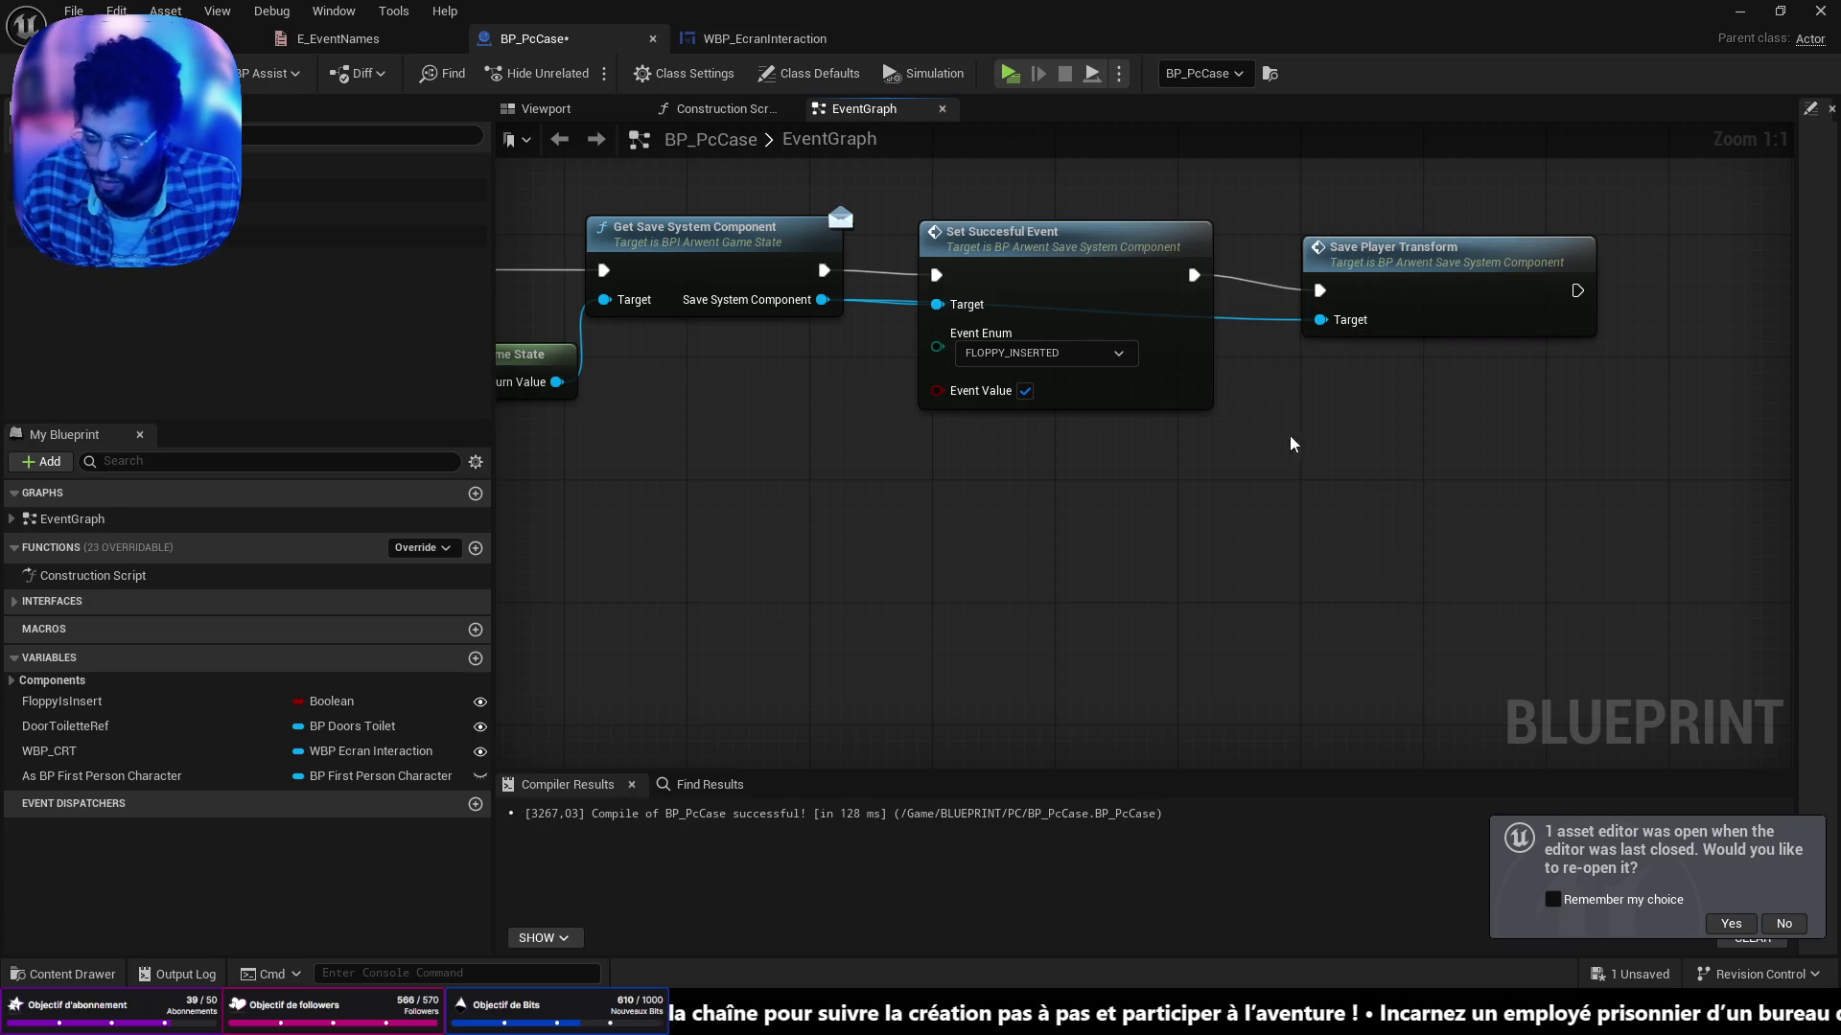
# Save BP_PcCase and return to the level editor for a play-test.
pyautogui.scroll(-6, 1052, 279)
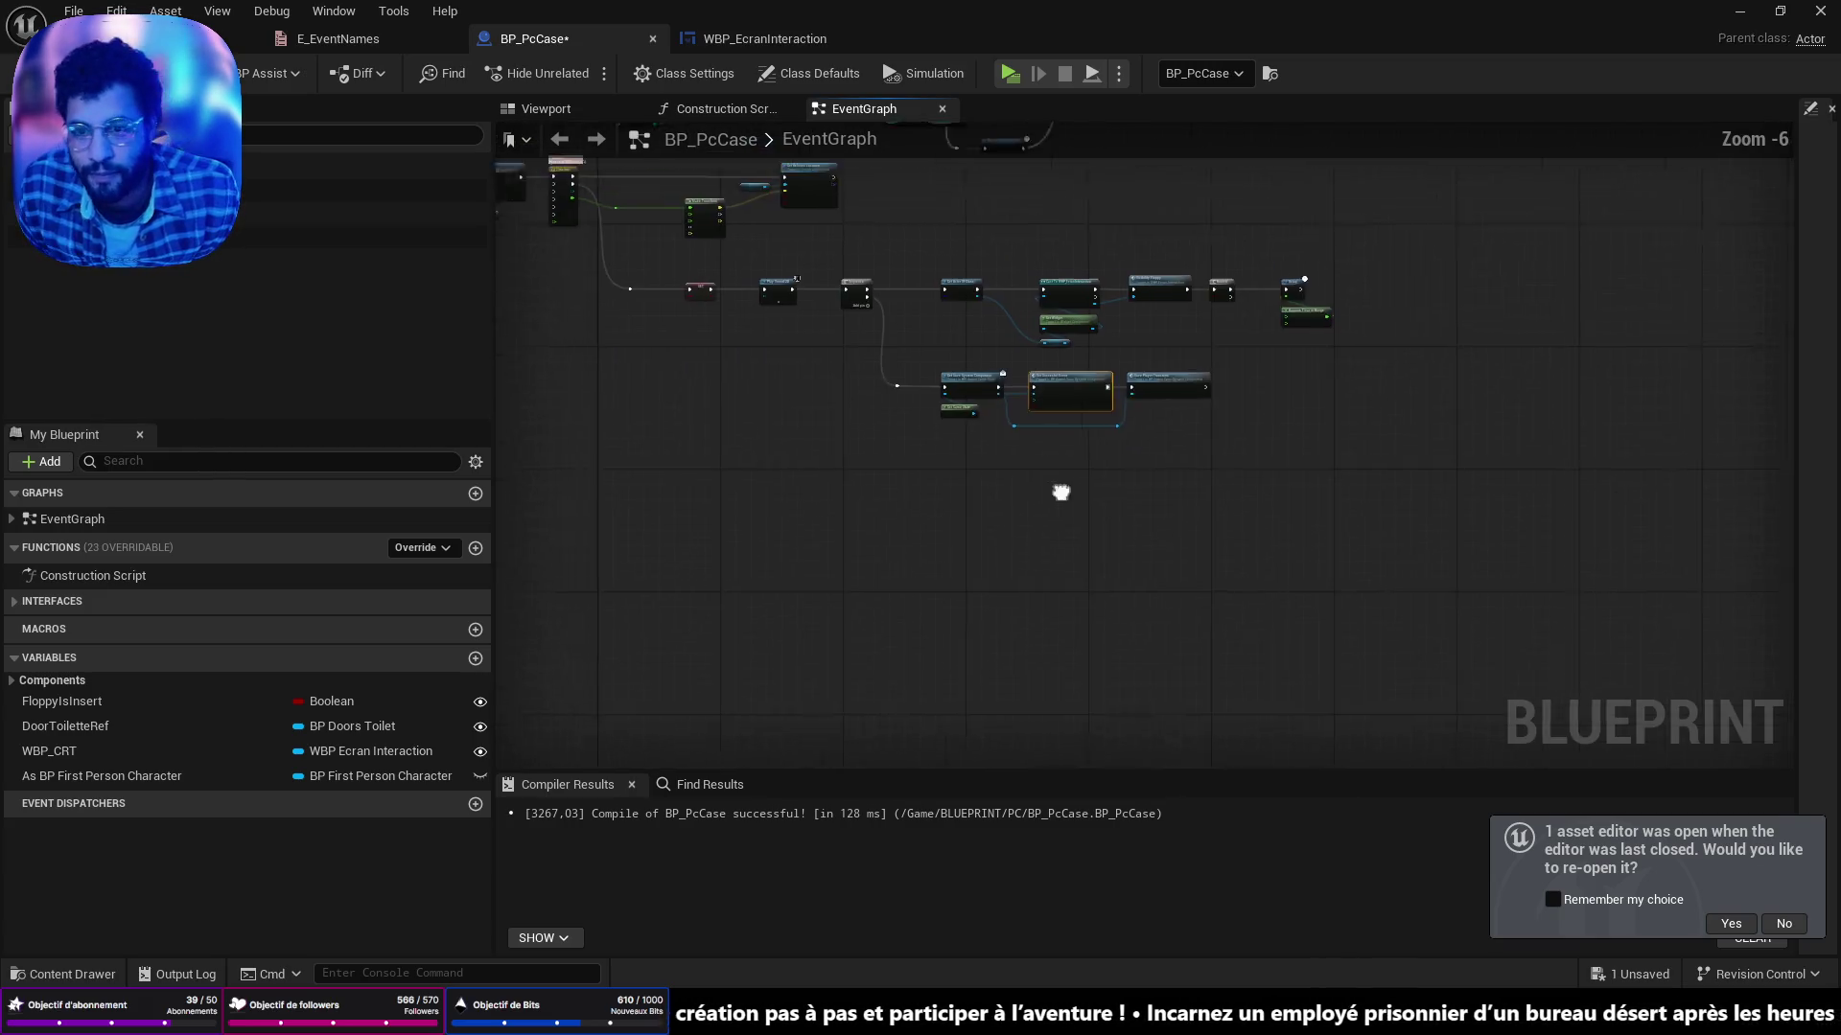
pyautogui.moveTo(1041, 482); pyautogui.dragTo(1243, 584)
pyautogui.hotkey('ctrl', 's')
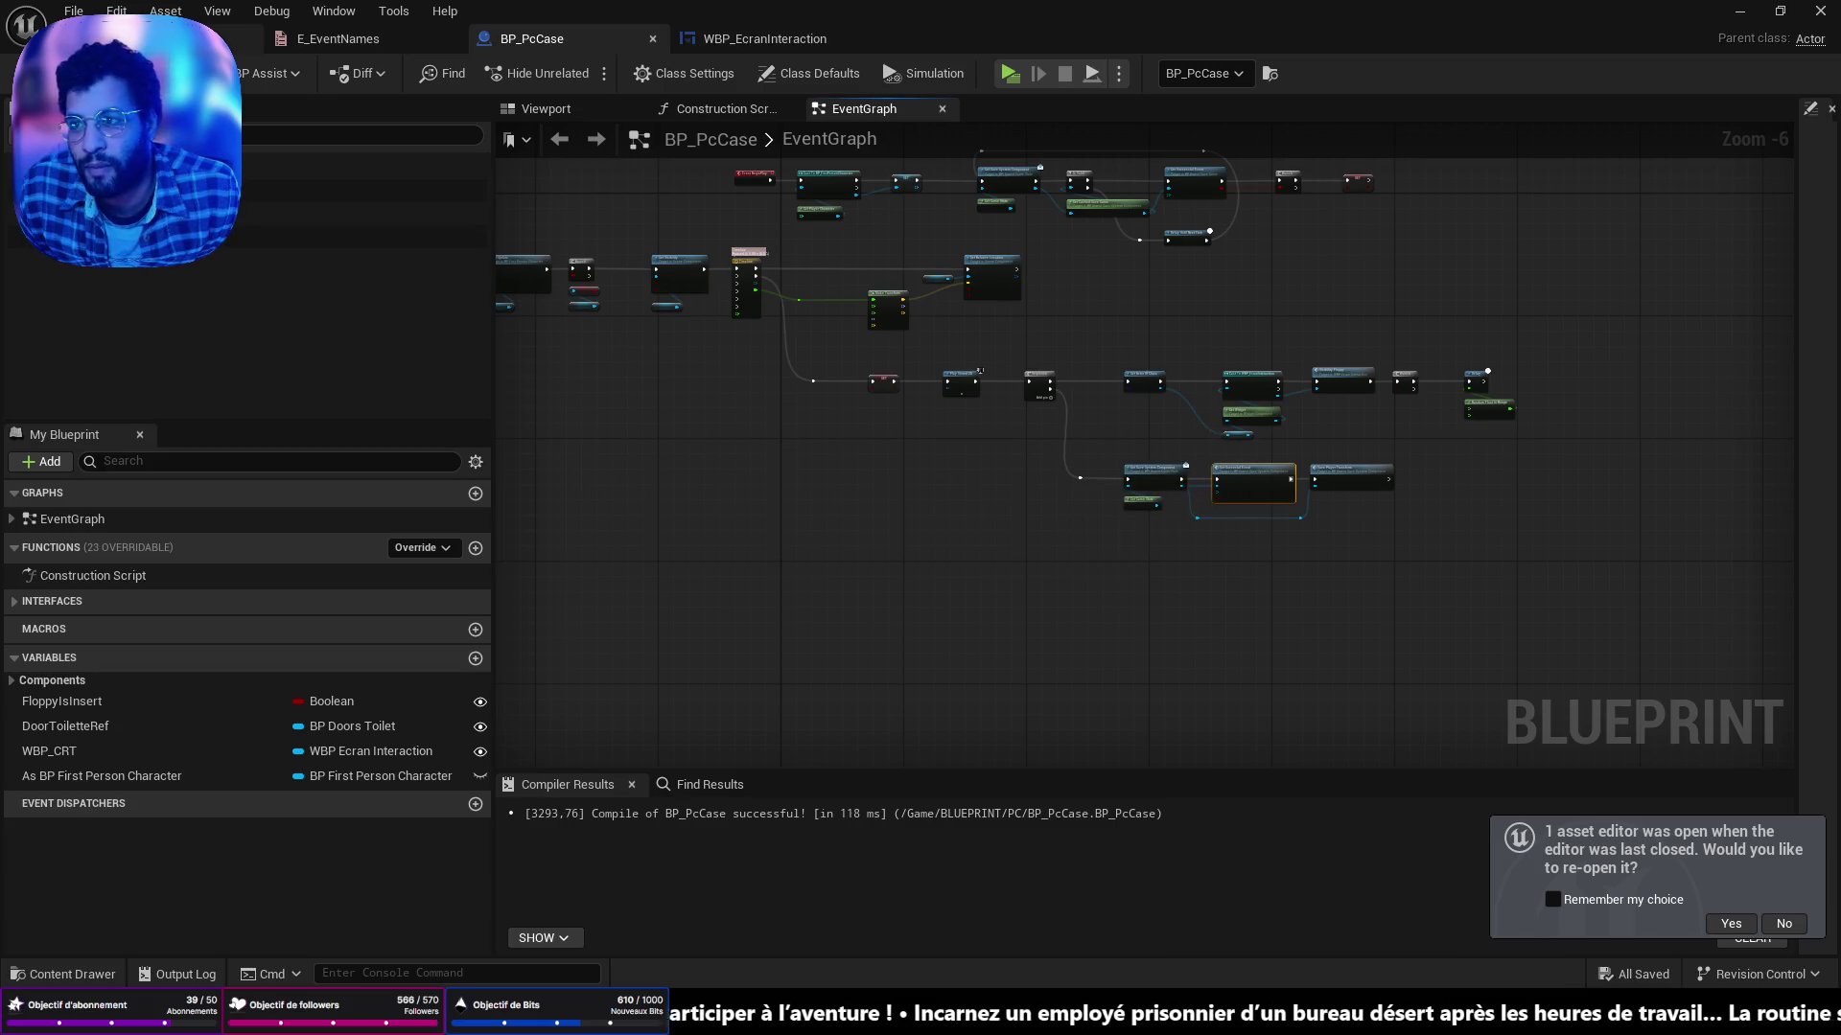
pyautogui.click(144, 38)
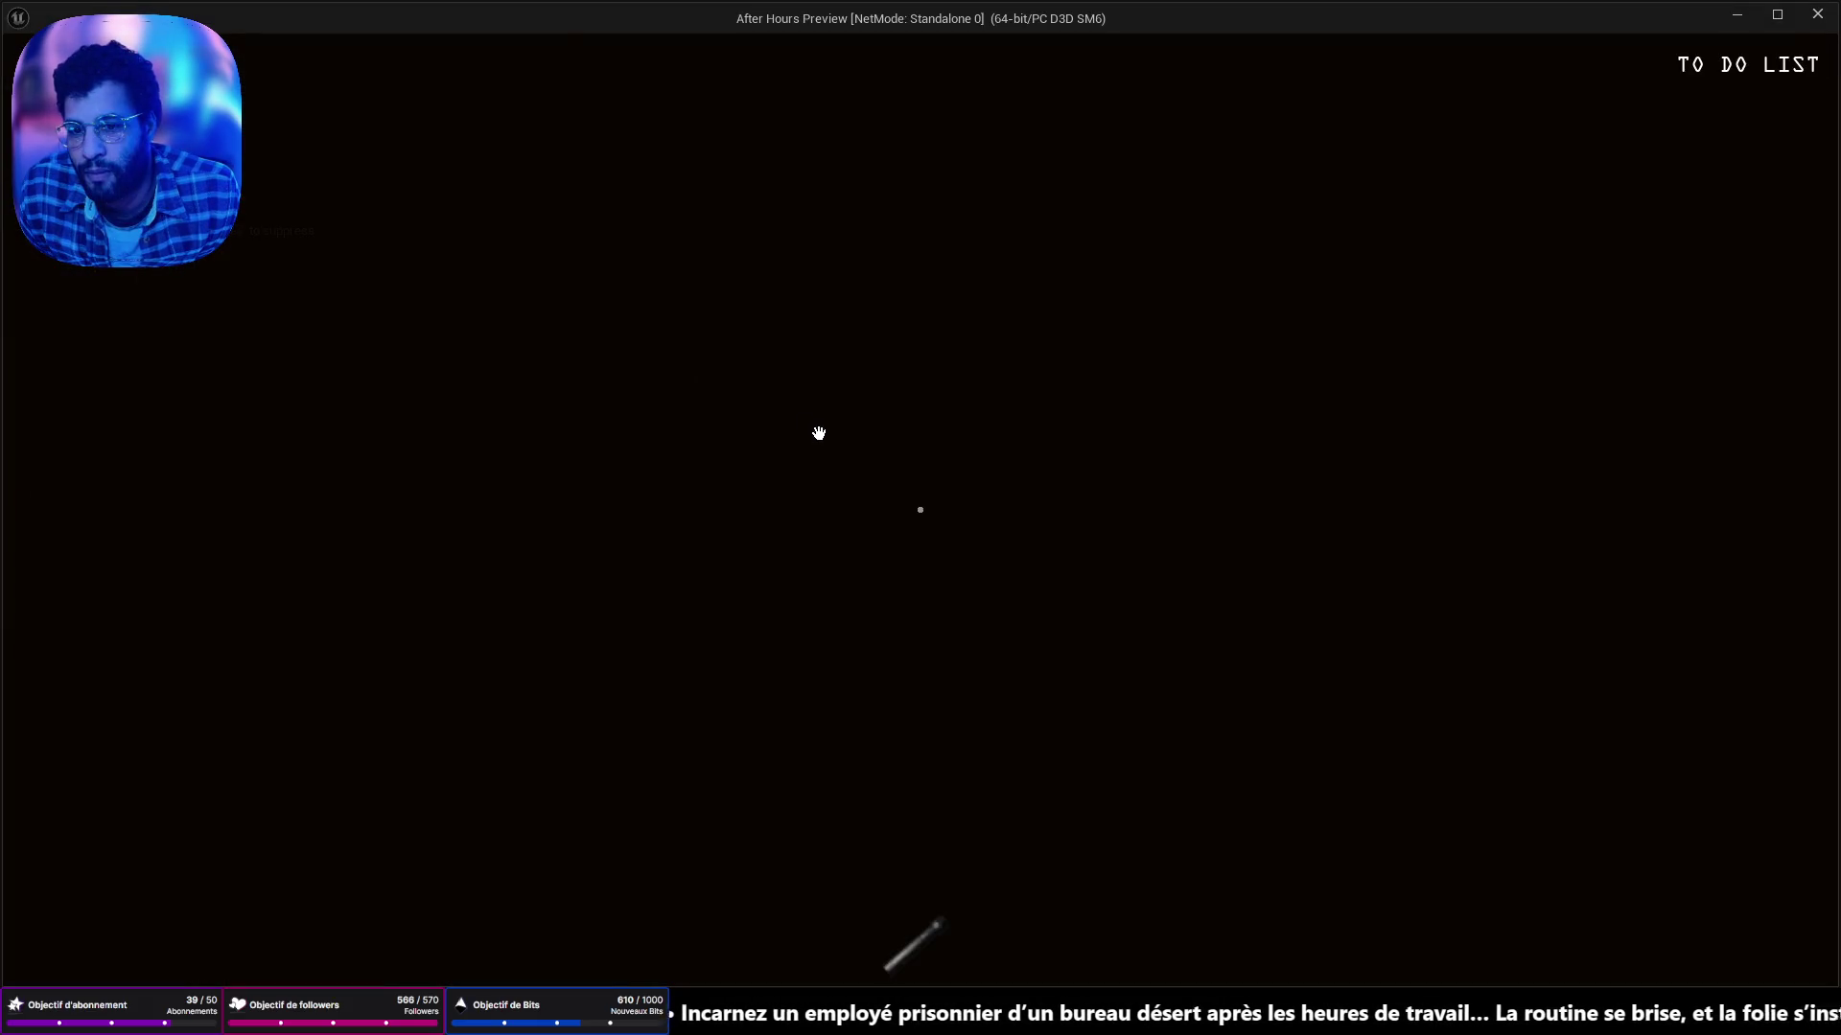
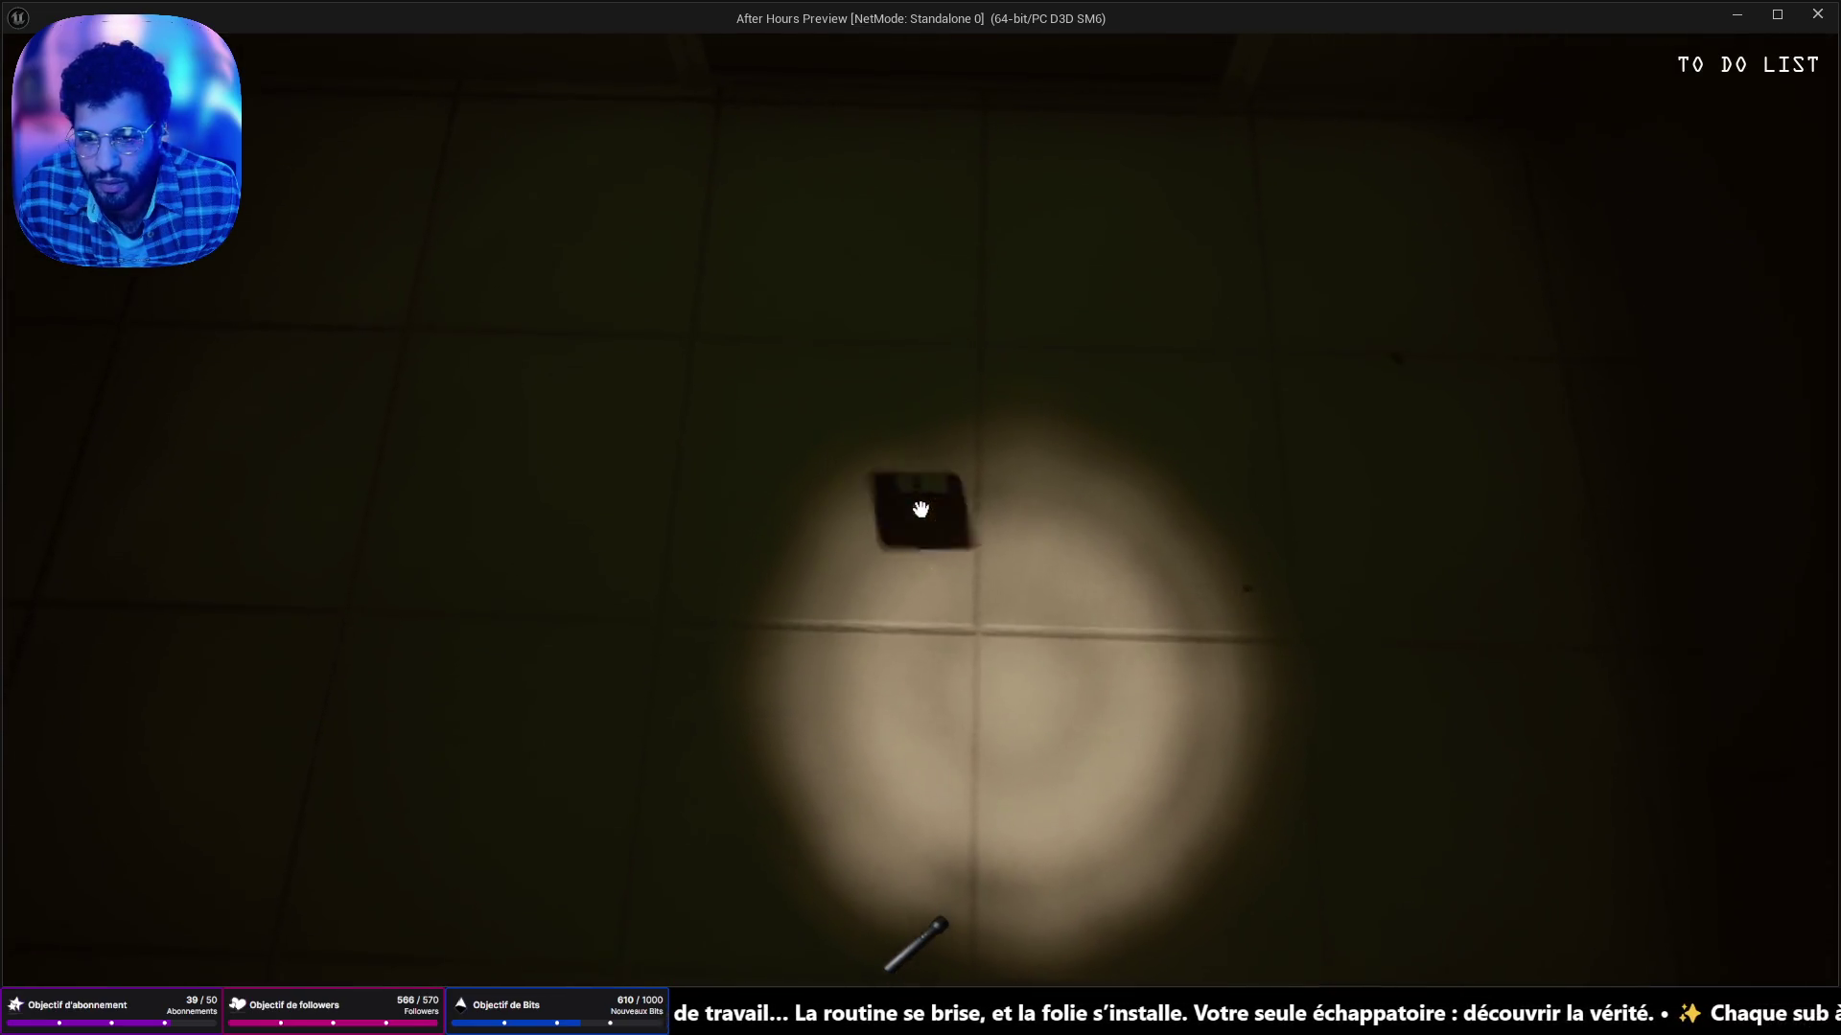
# Put away the inspected floppy disk, stop the play session, replay briefly and stop again.
pyautogui.press('e')
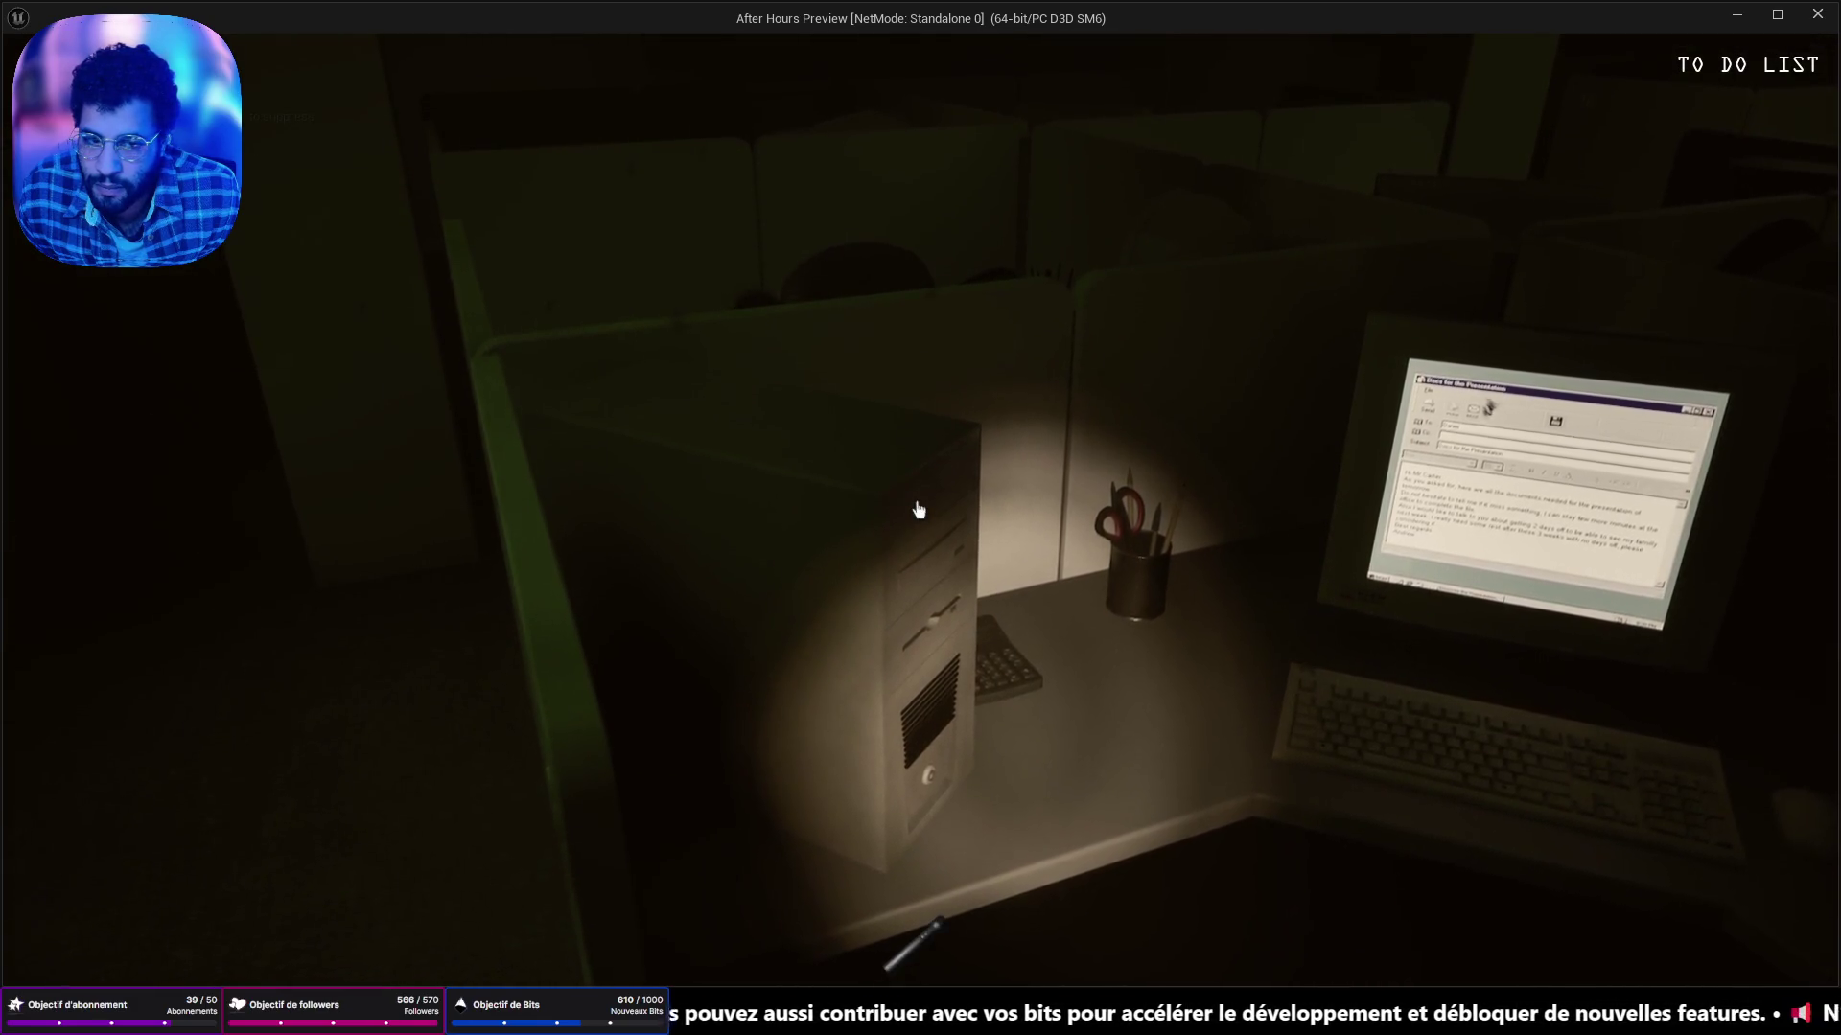
pyautogui.press('Escape')
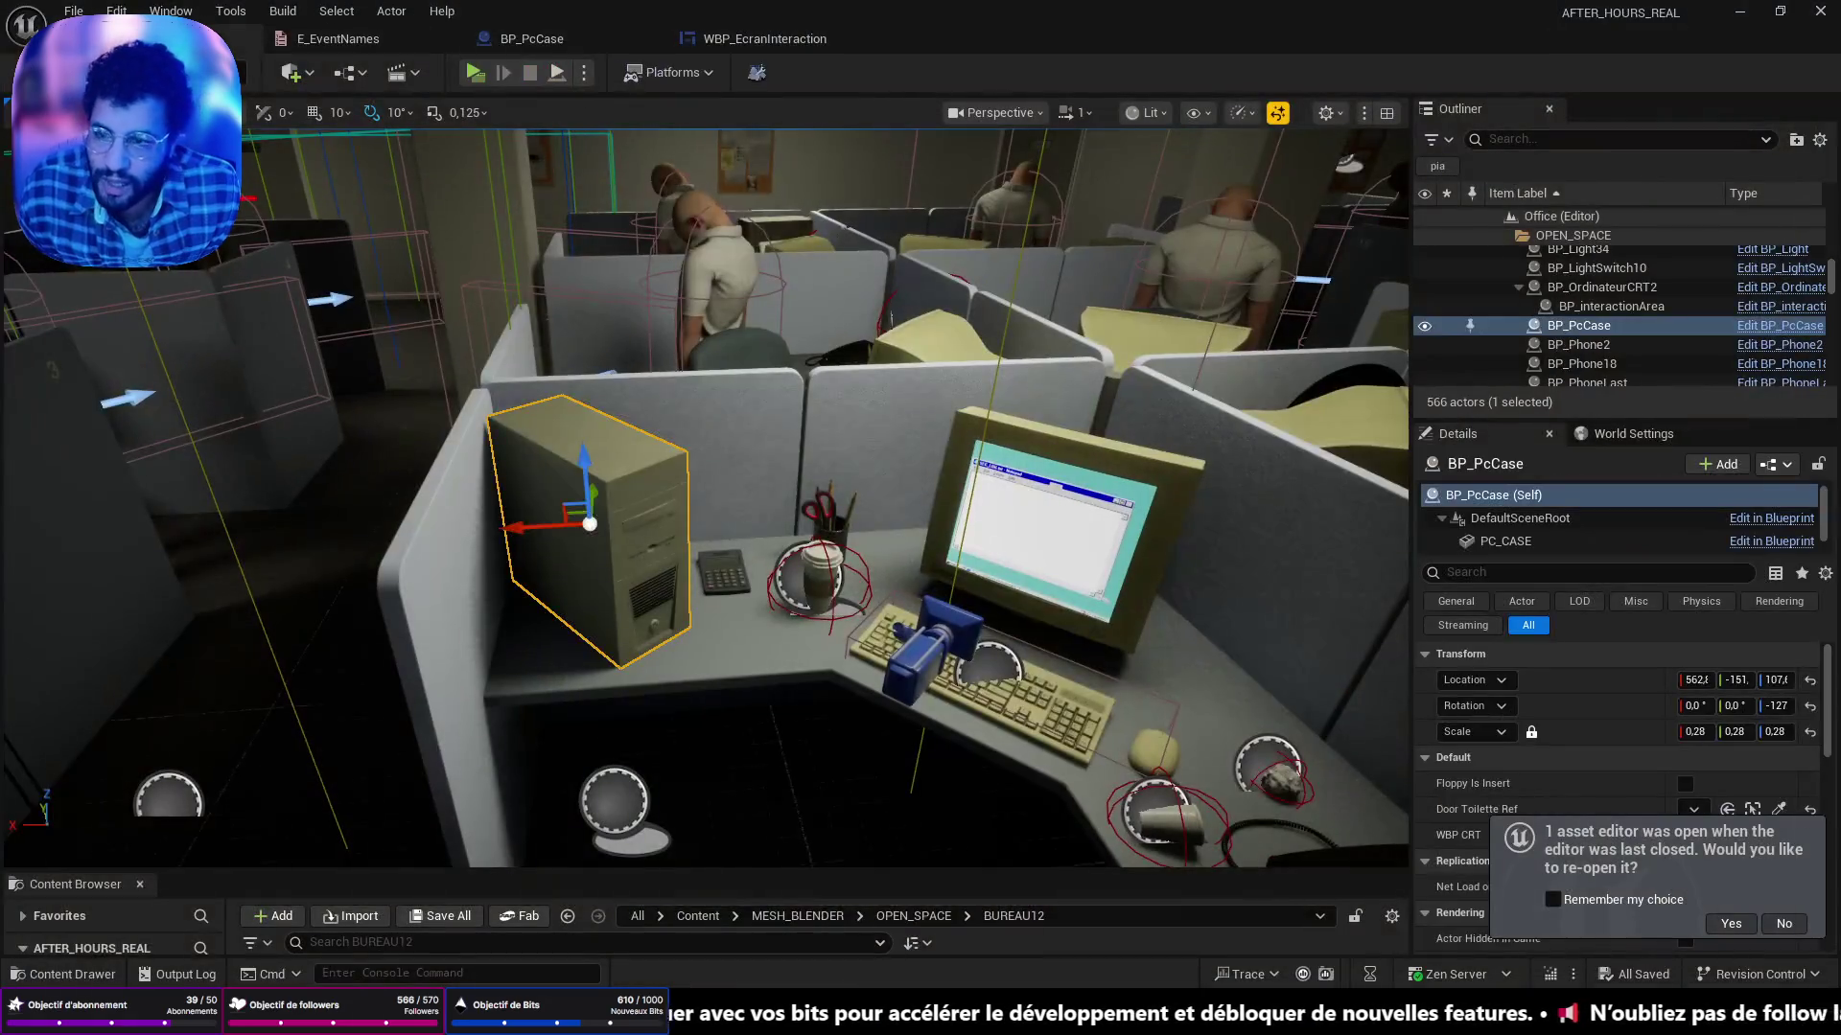
pyautogui.hotkey('alt', 'p')
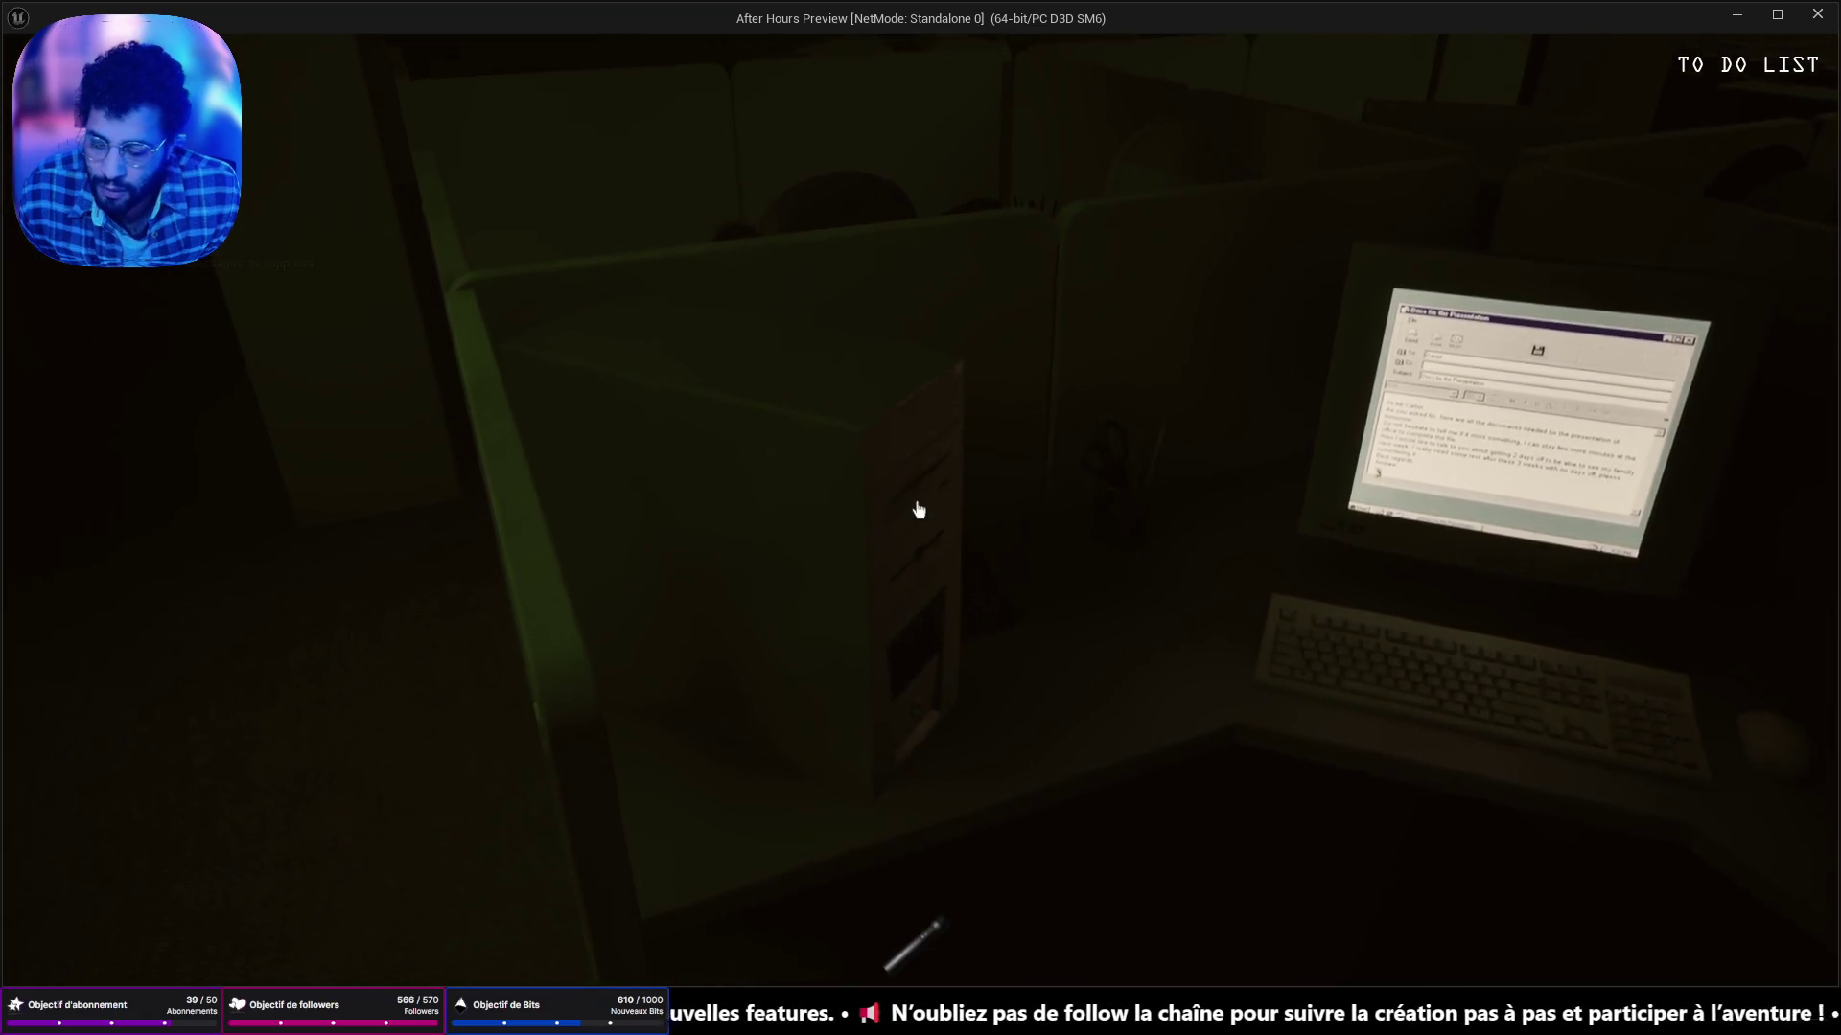
pyautogui.press('Escape')
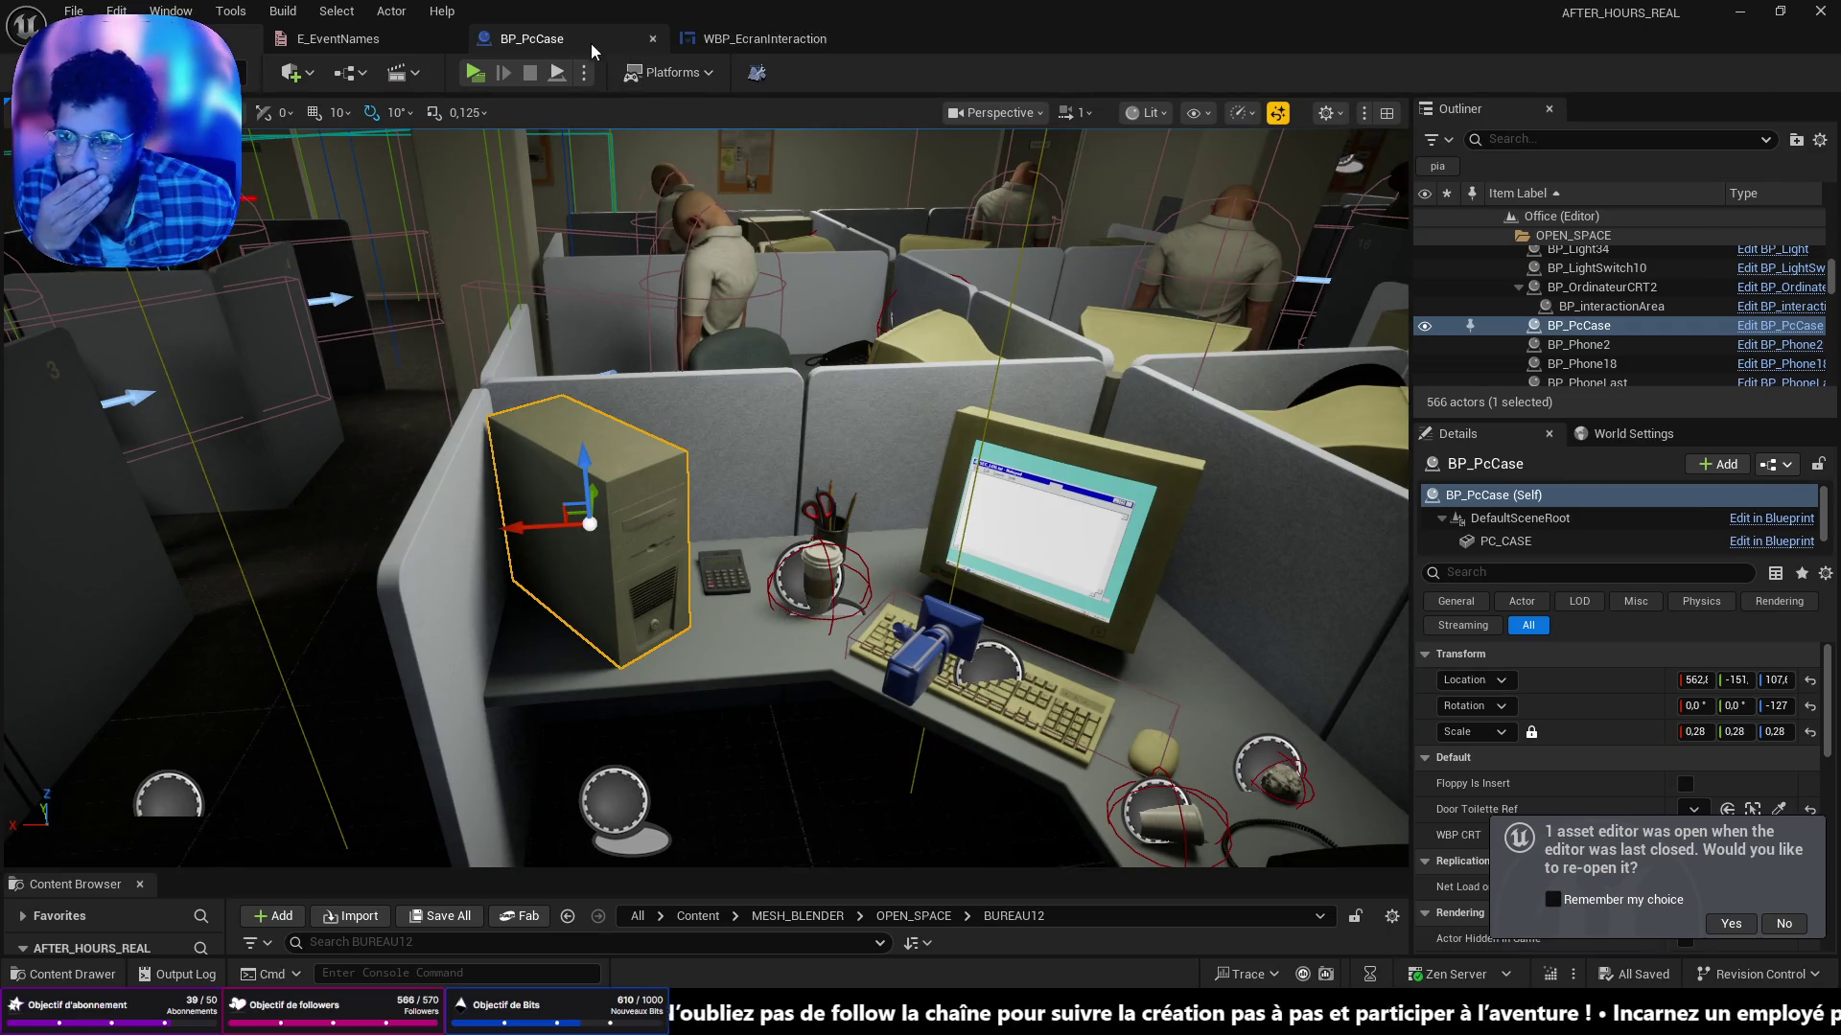
# In BP_PcCase's graph, move Event GeneralInteract left of the Do Once chain to make room.
pyautogui.click(594, 44)
pyautogui.scroll(6, 962, 495)
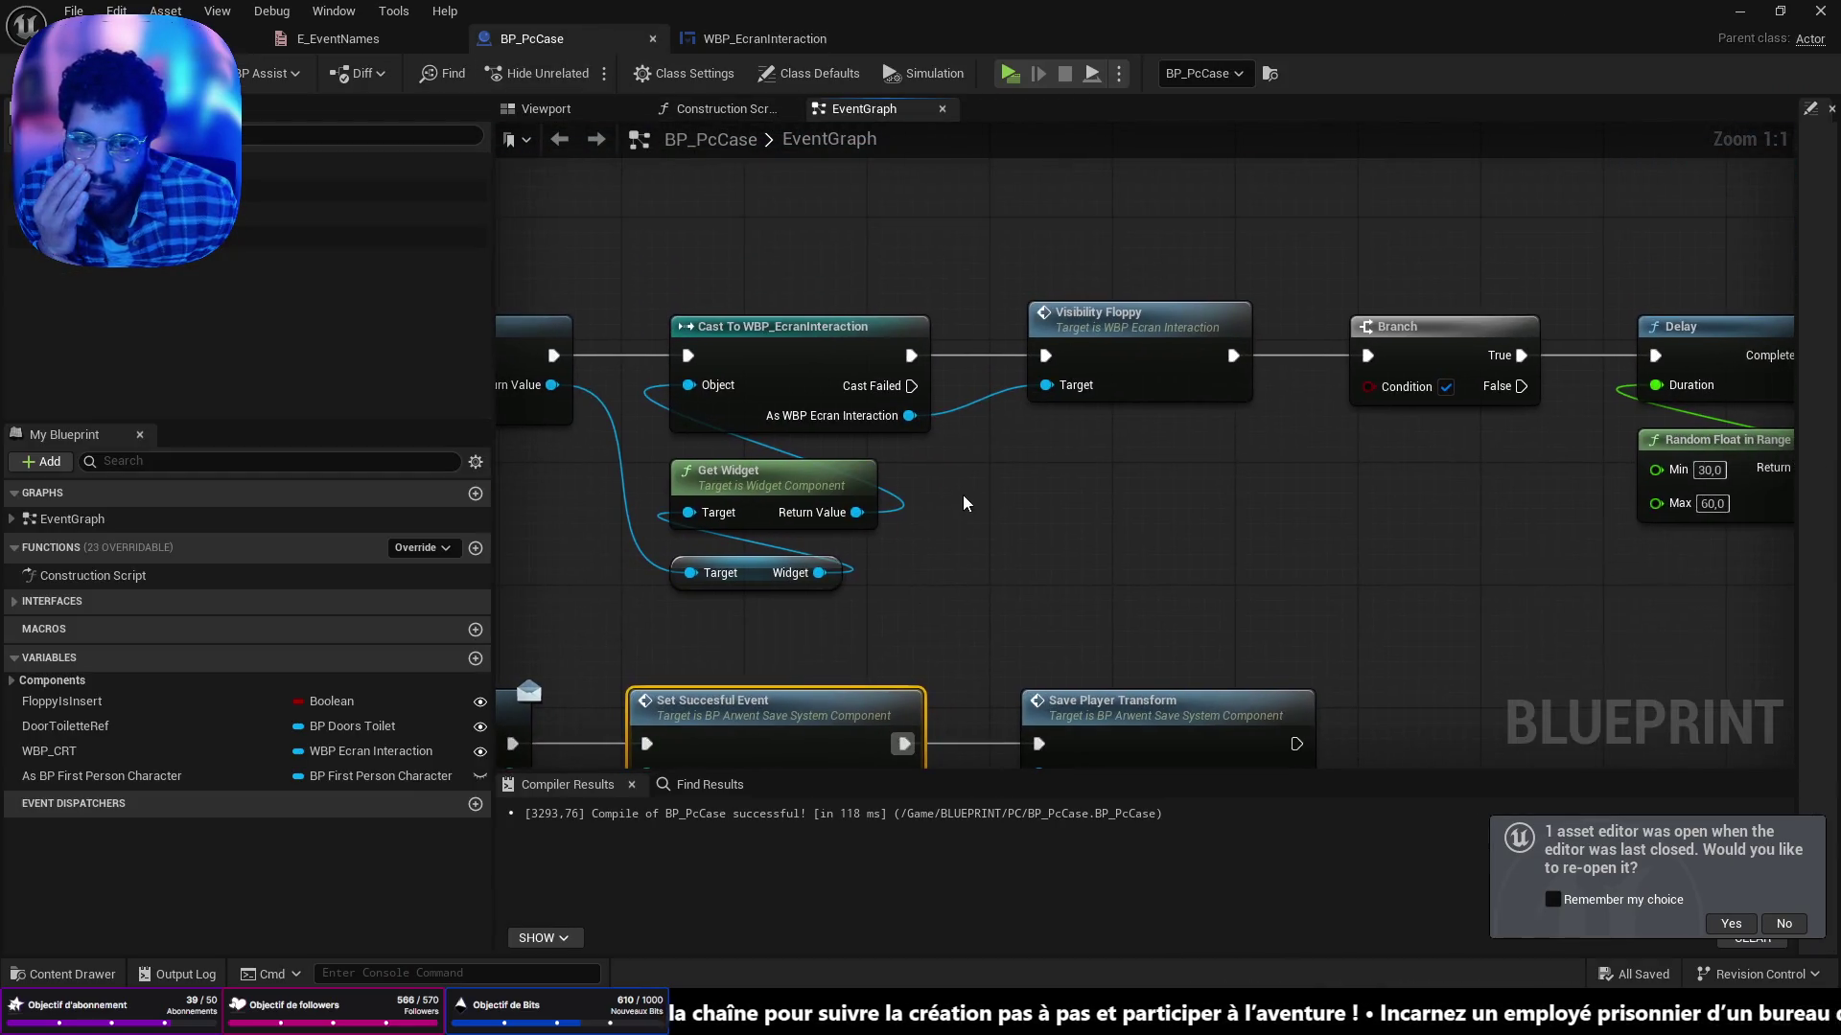
pyautogui.scroll(-4, 962, 494)
pyautogui.moveTo(1236, 456)
pyautogui.mouseDown()
pyautogui.moveTo(1352, 469)
pyautogui.moveTo(980, 474)
pyautogui.mouseUp()
pyautogui.scroll(3, 1352, 469)
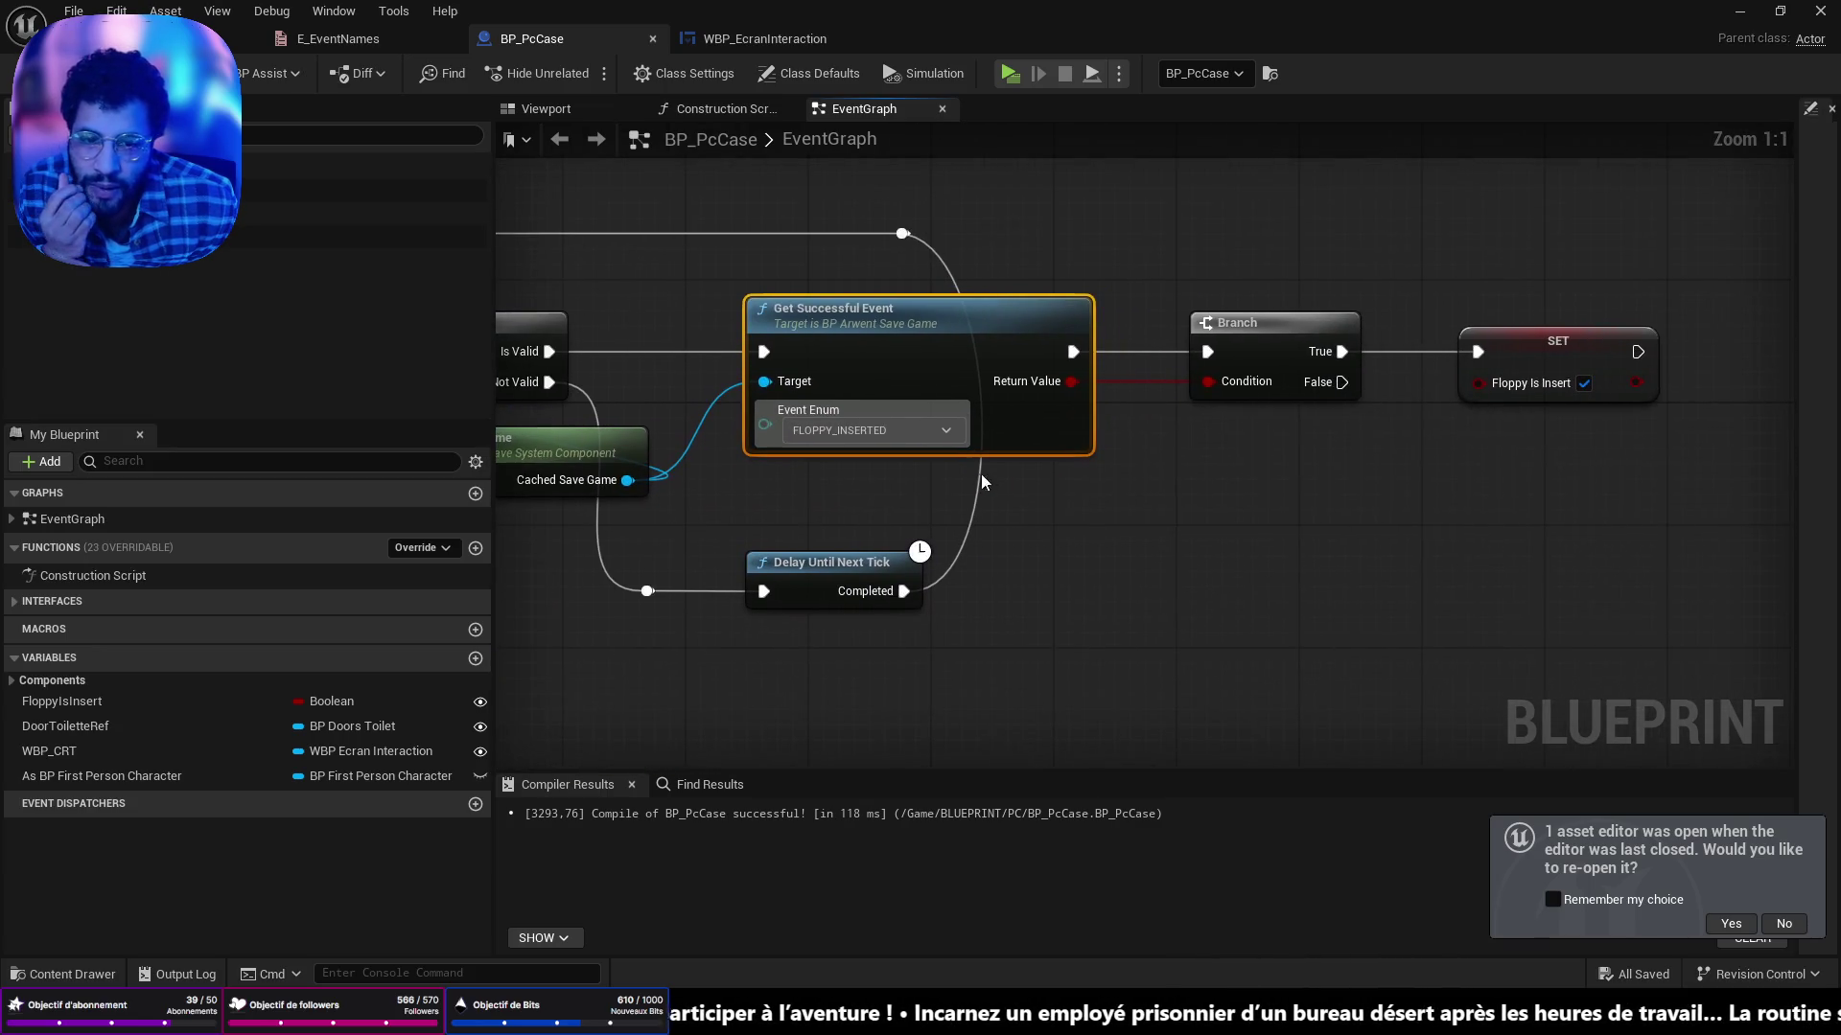
pyautogui.scroll(-4, 1403, 418)
pyautogui.moveTo(1305, 422)
pyautogui.mouseDown()
pyautogui.moveTo(1061, 185)
pyautogui.moveTo(1423, 445)
pyautogui.moveTo(1649, 527)
pyautogui.moveTo(1794, 665)
pyautogui.mouseUp()
pyautogui.scroll(1, 1649, 527)
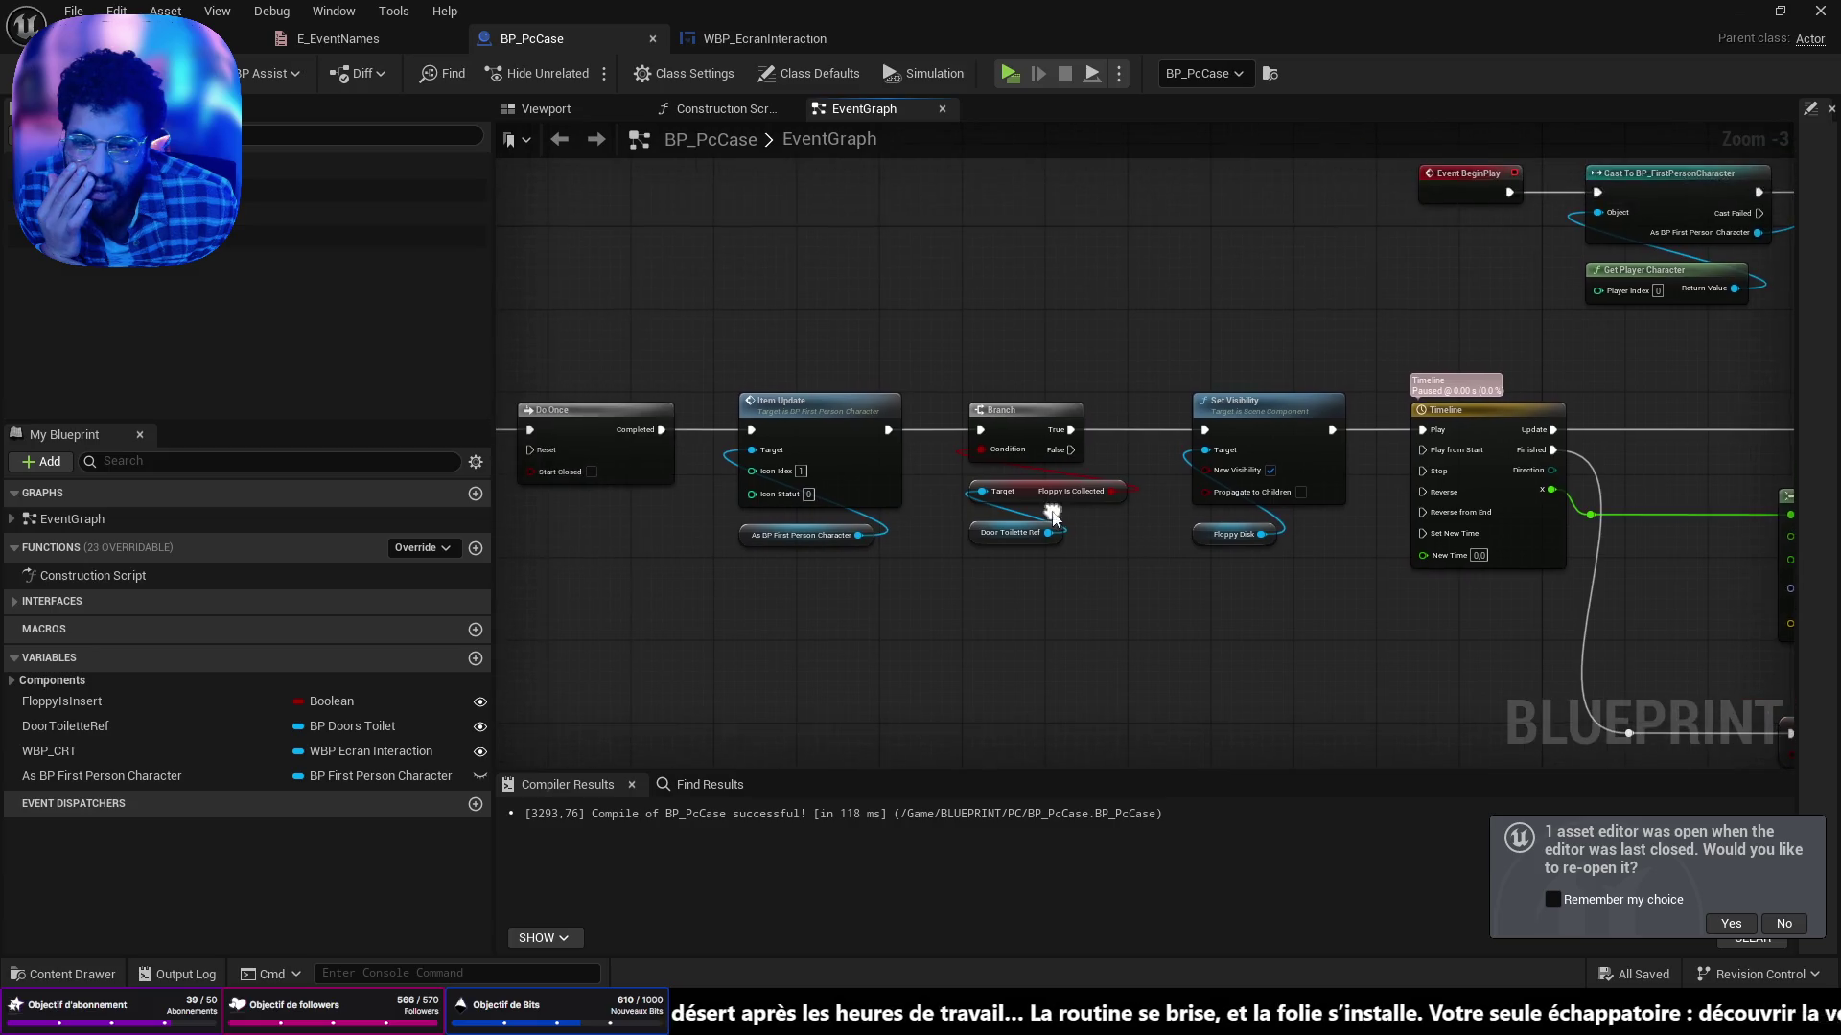
pyautogui.scroll(3, 1050, 506)
pyautogui.moveTo(959, 485)
pyautogui.mouseDown()
pyautogui.moveTo(1701, 484)
pyautogui.moveTo(1187, 487)
pyautogui.moveTo(1101, 459)
pyautogui.moveTo(633, 426)
pyautogui.moveTo(1044, 442)
pyautogui.mouseUp()
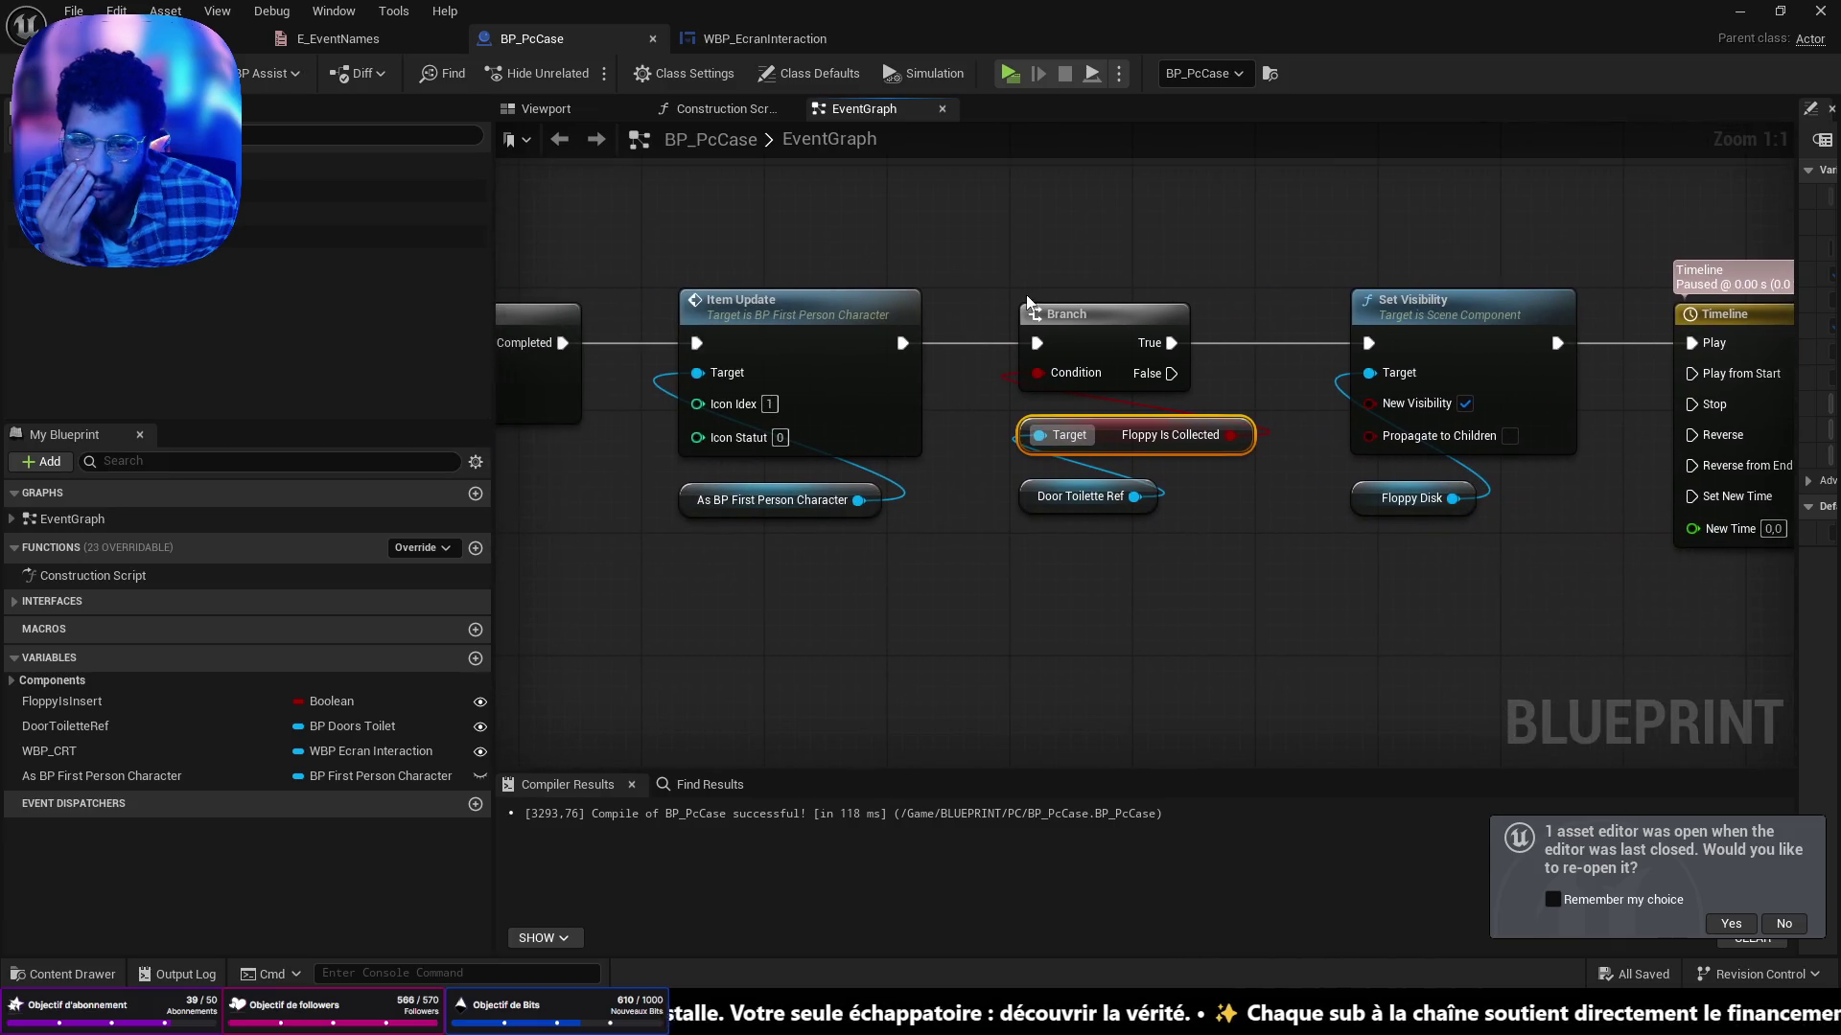
pyautogui.scroll(-3, 1132, 406)
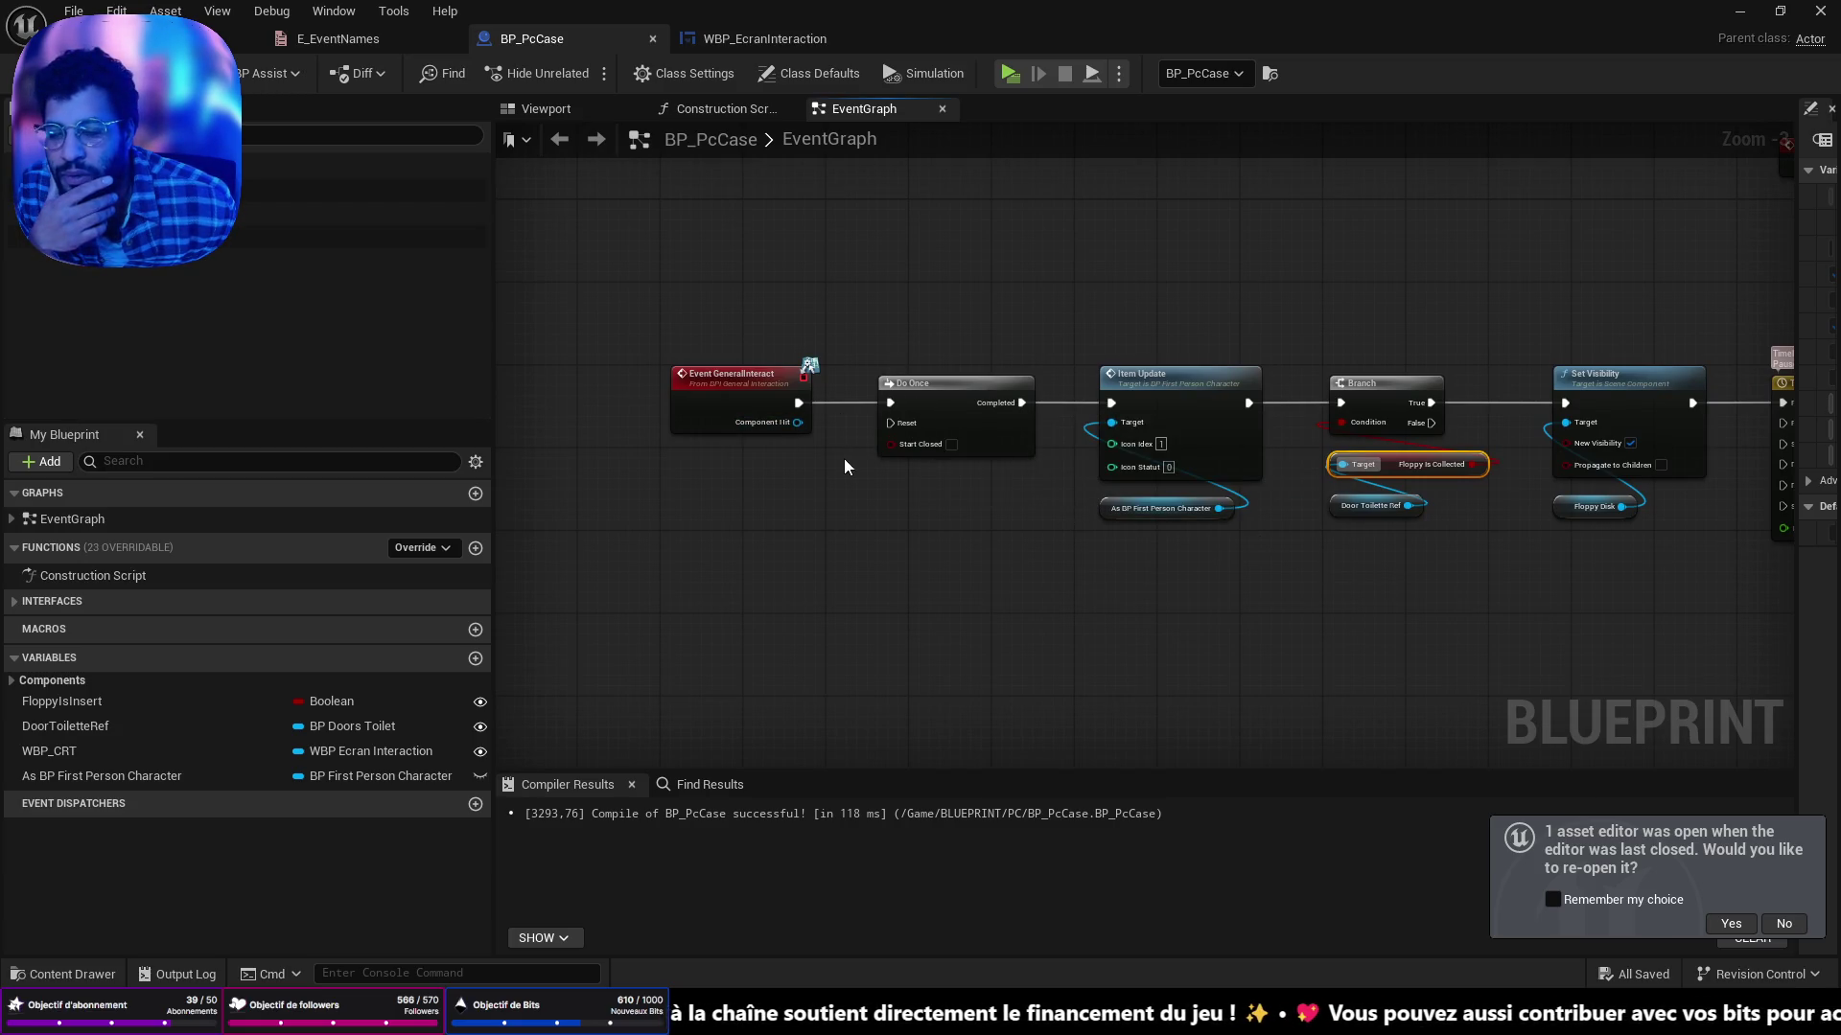
pyautogui.moveTo(864, 498)
pyautogui.mouseDown()
pyautogui.moveTo(1233, 441)
pyautogui.moveTo(807, 399)
pyautogui.mouseUp()
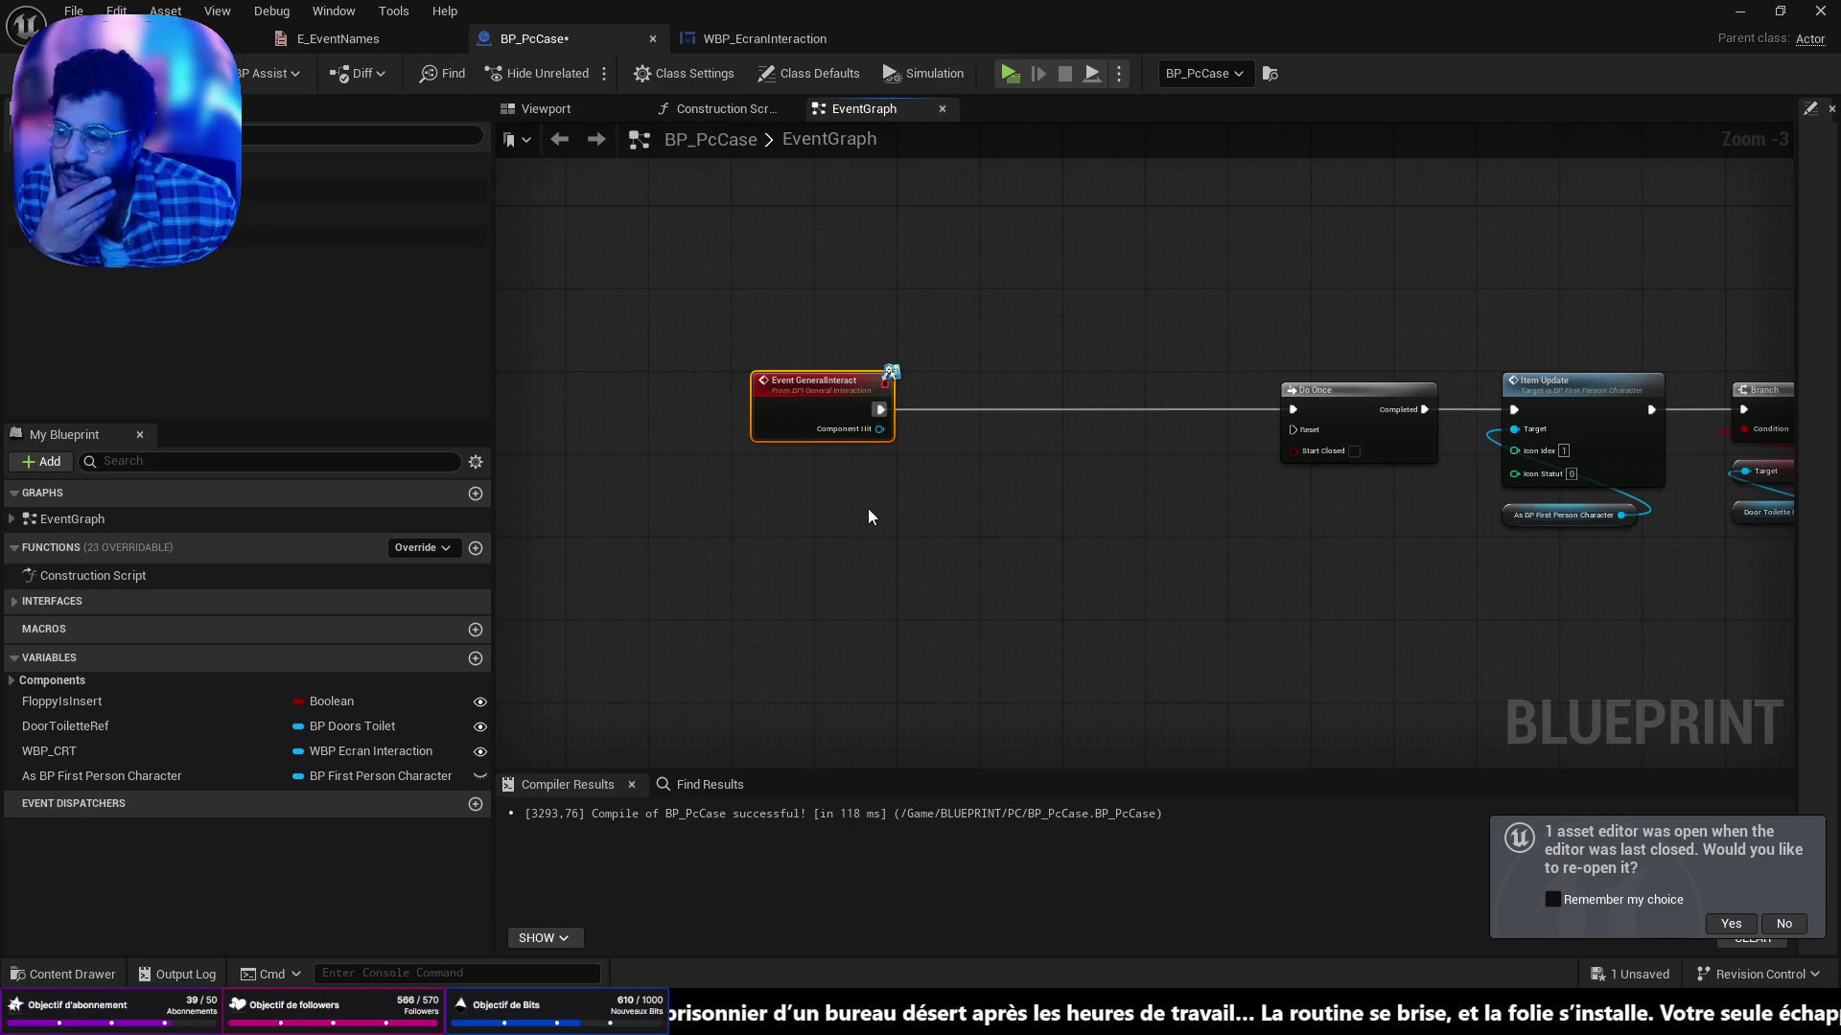
pyautogui.moveTo(1033, 446)
pyautogui.mouseDown()
pyautogui.moveTo(978, 501)
pyautogui.moveTo(1176, 536)
pyautogui.mouseUp()
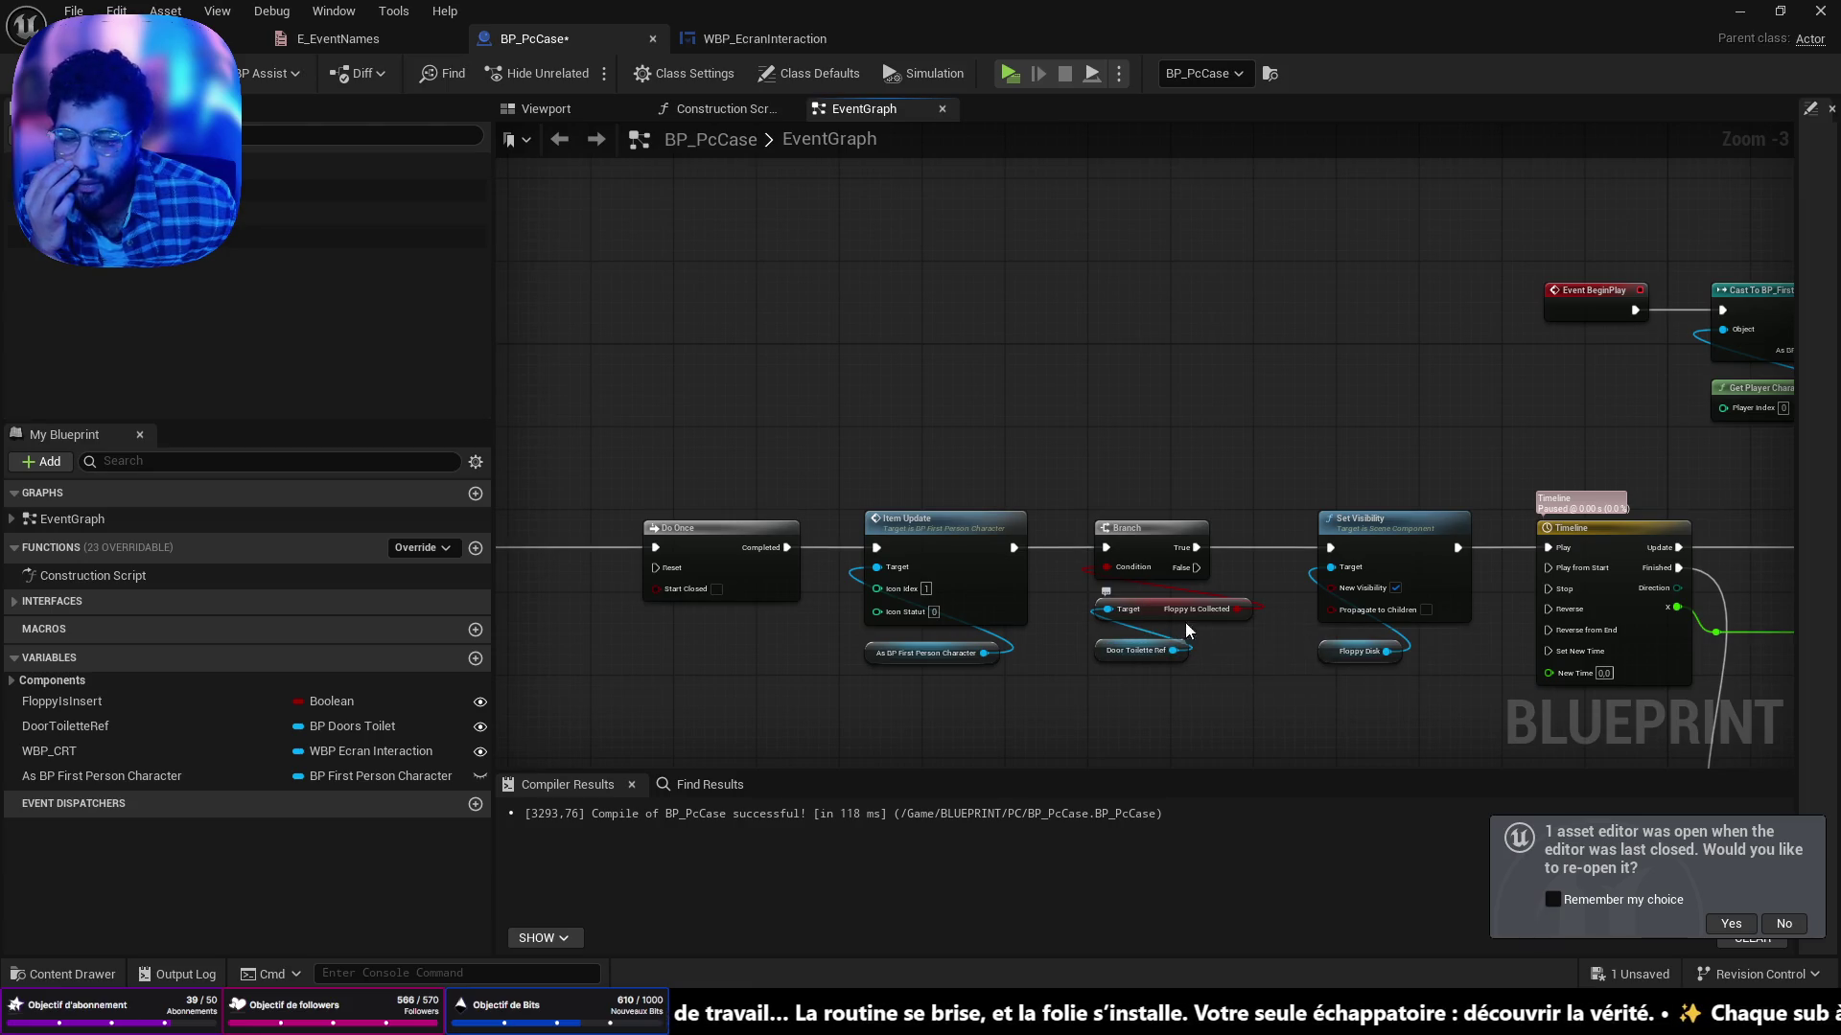
pyautogui.moveTo(1229, 634); pyautogui.dragTo(1705, 439)
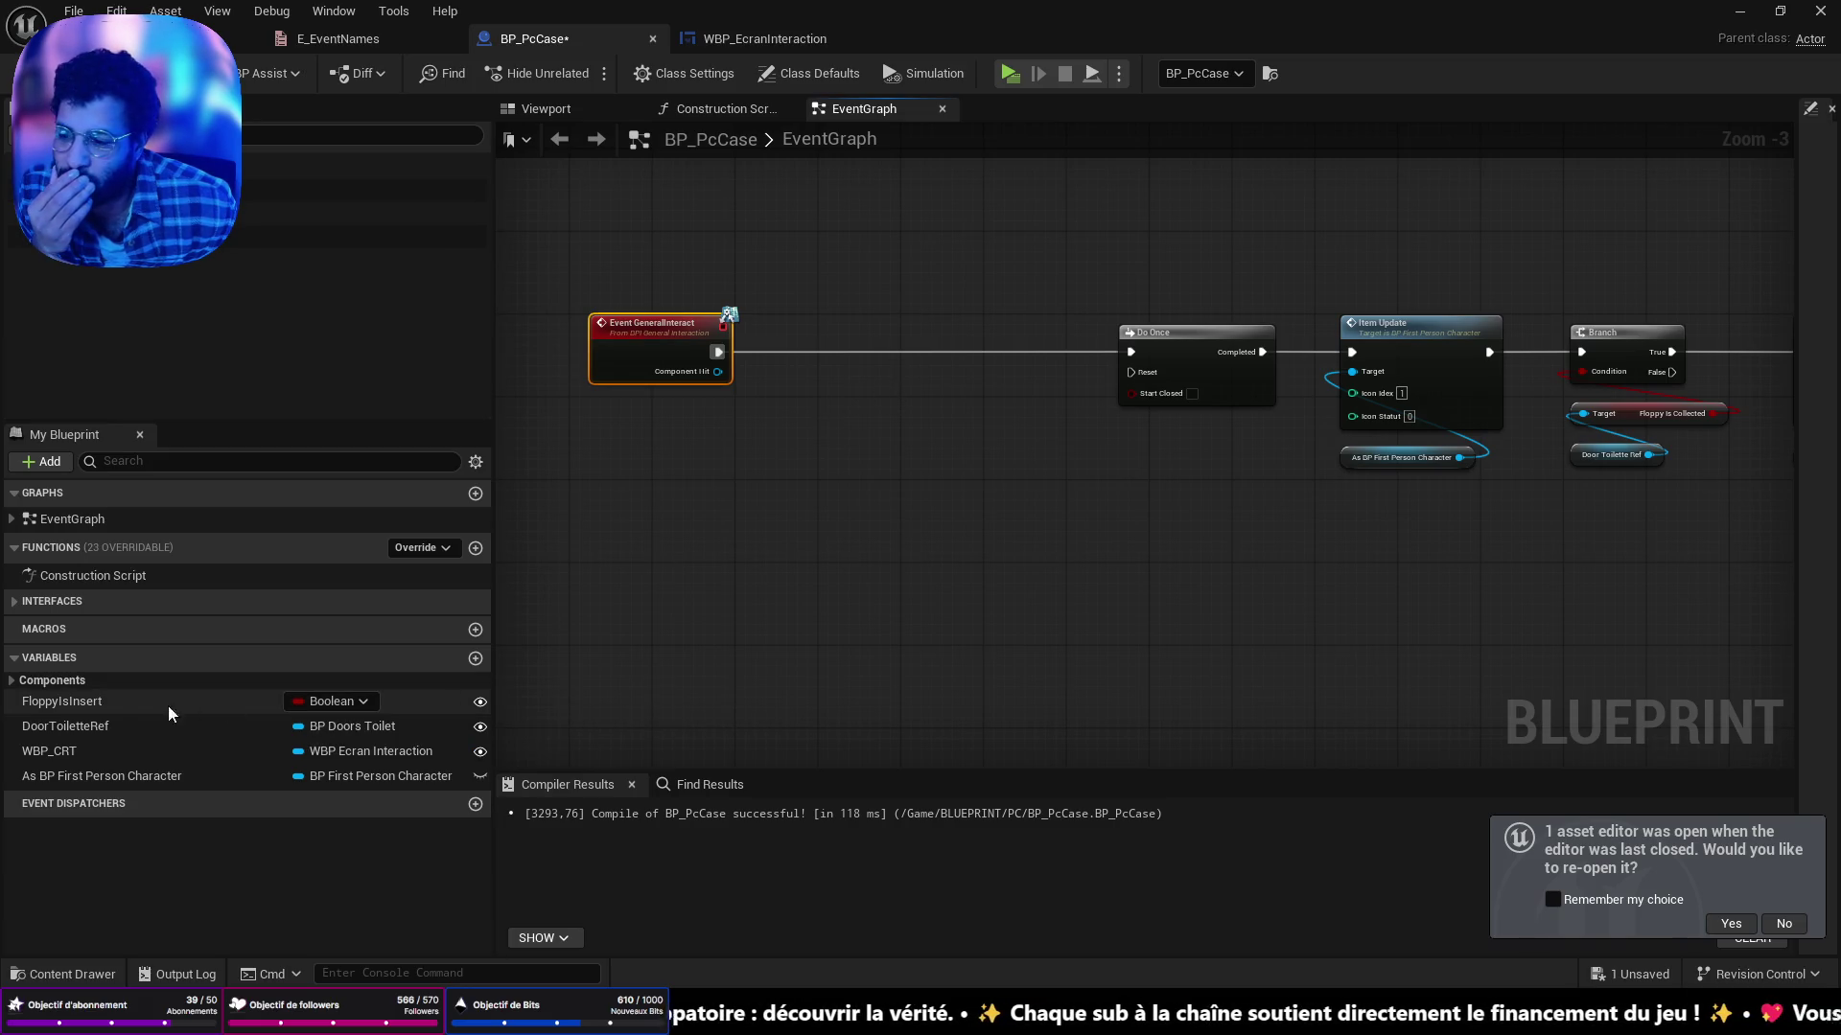
# Convert a FloppyIsInsert getter to a Branch, fed by Event GeneralInteract, with False driving Do Once.
pyautogui.moveTo(103, 709)
pyautogui.mouseDown()
pyautogui.moveTo(650, 434)
pyautogui.moveTo(677, 503)
pyautogui.mouseUp()
pyautogui.click(755, 545)
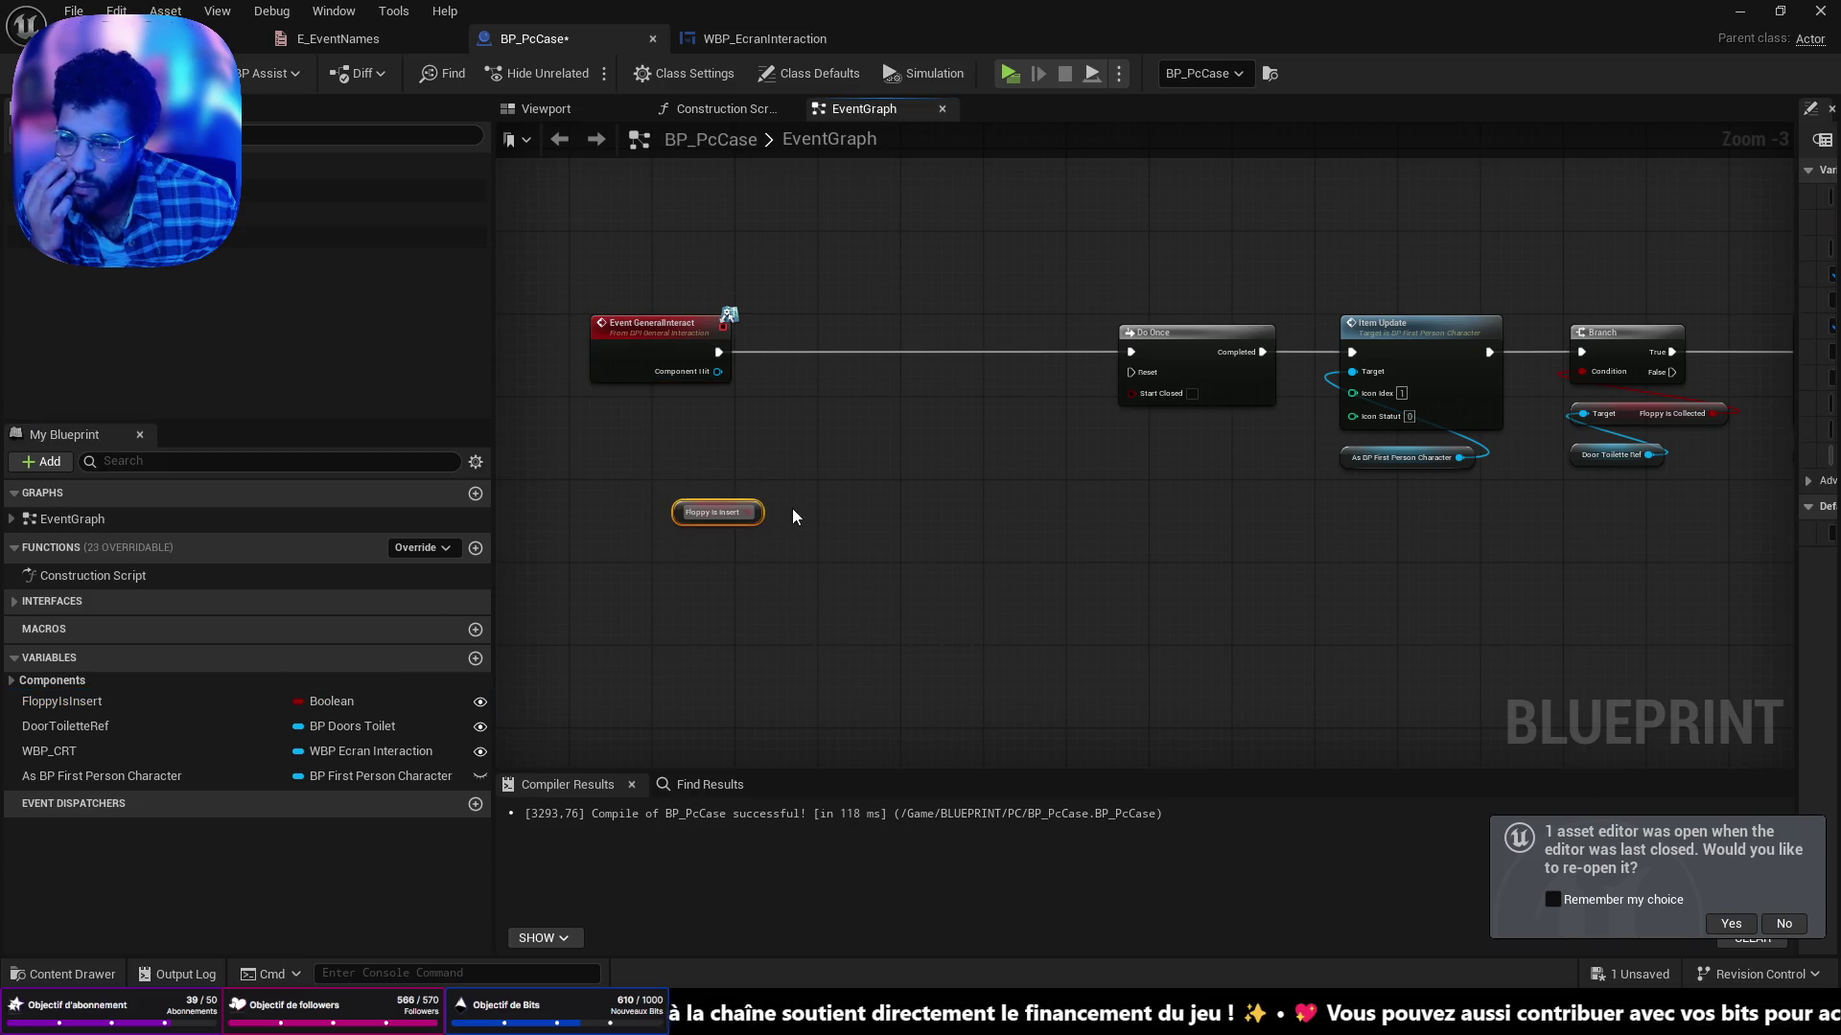
pyautogui.rightClick(751, 512)
pyautogui.click(817, 698)
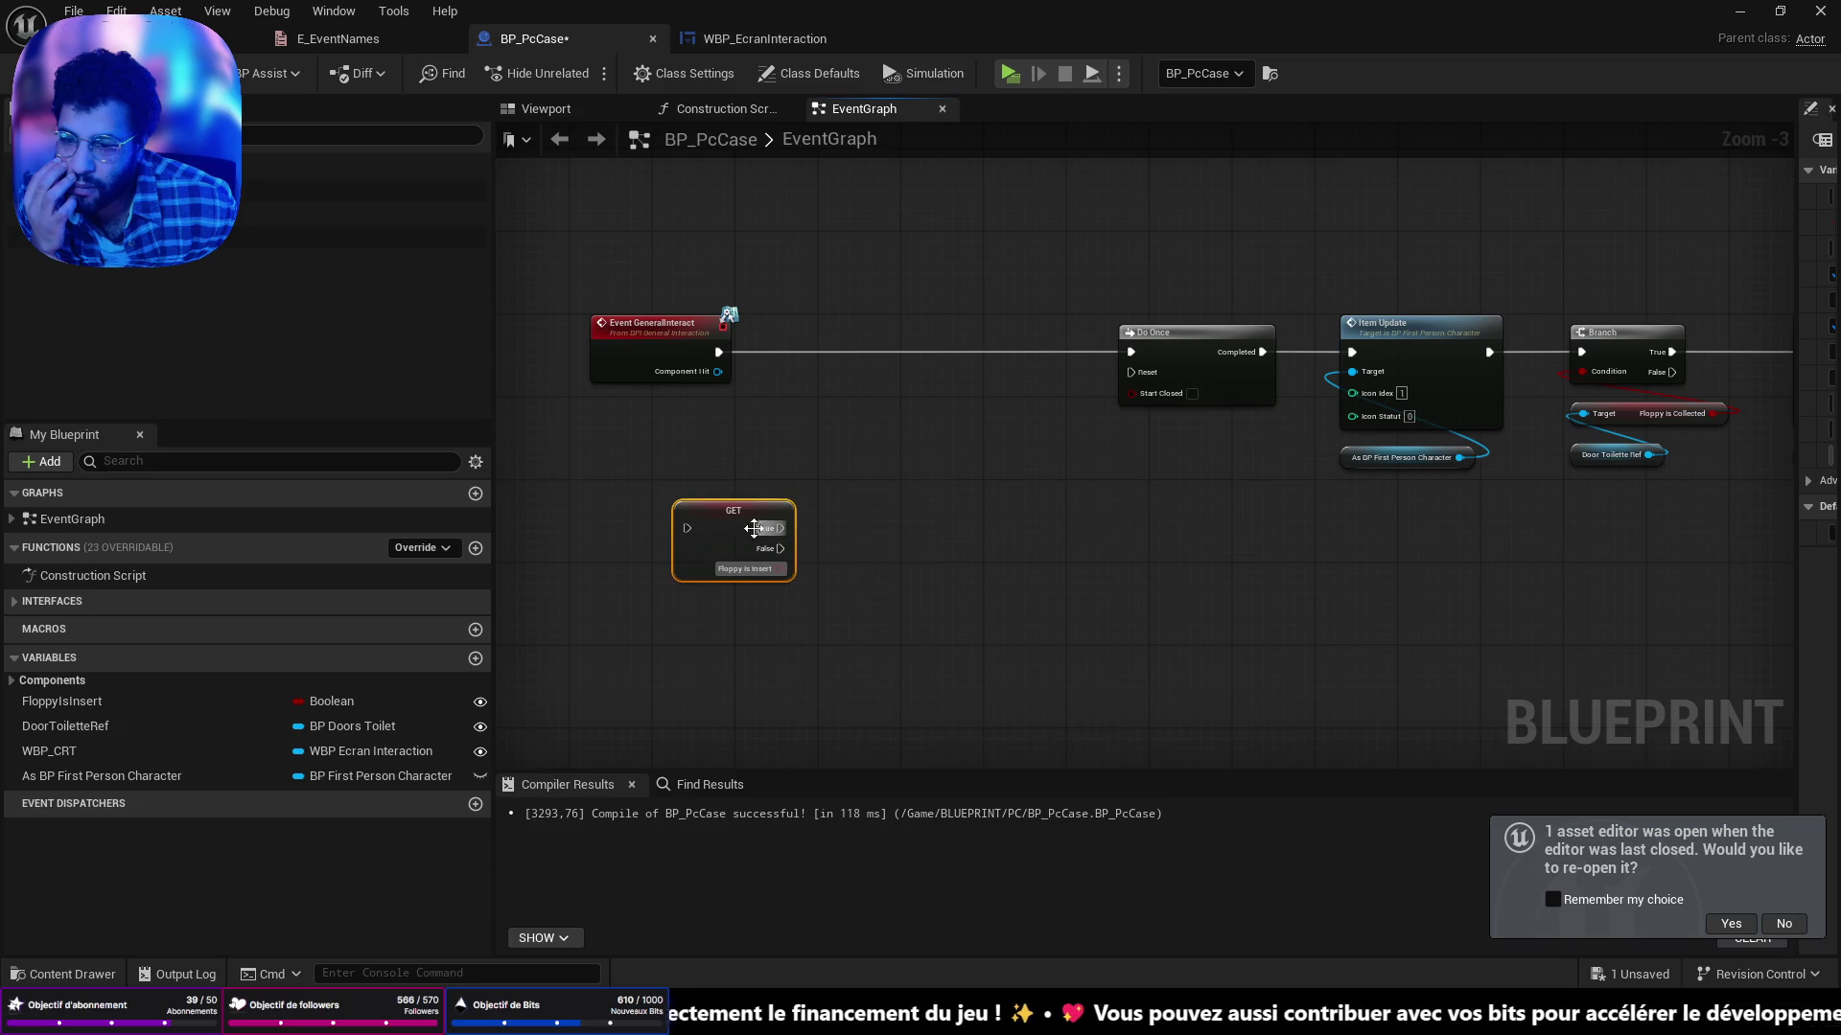
pyautogui.moveTo(756, 532); pyautogui.dragTo(871, 335)
pyautogui.moveTo(717, 352); pyautogui.dragTo(757, 362)
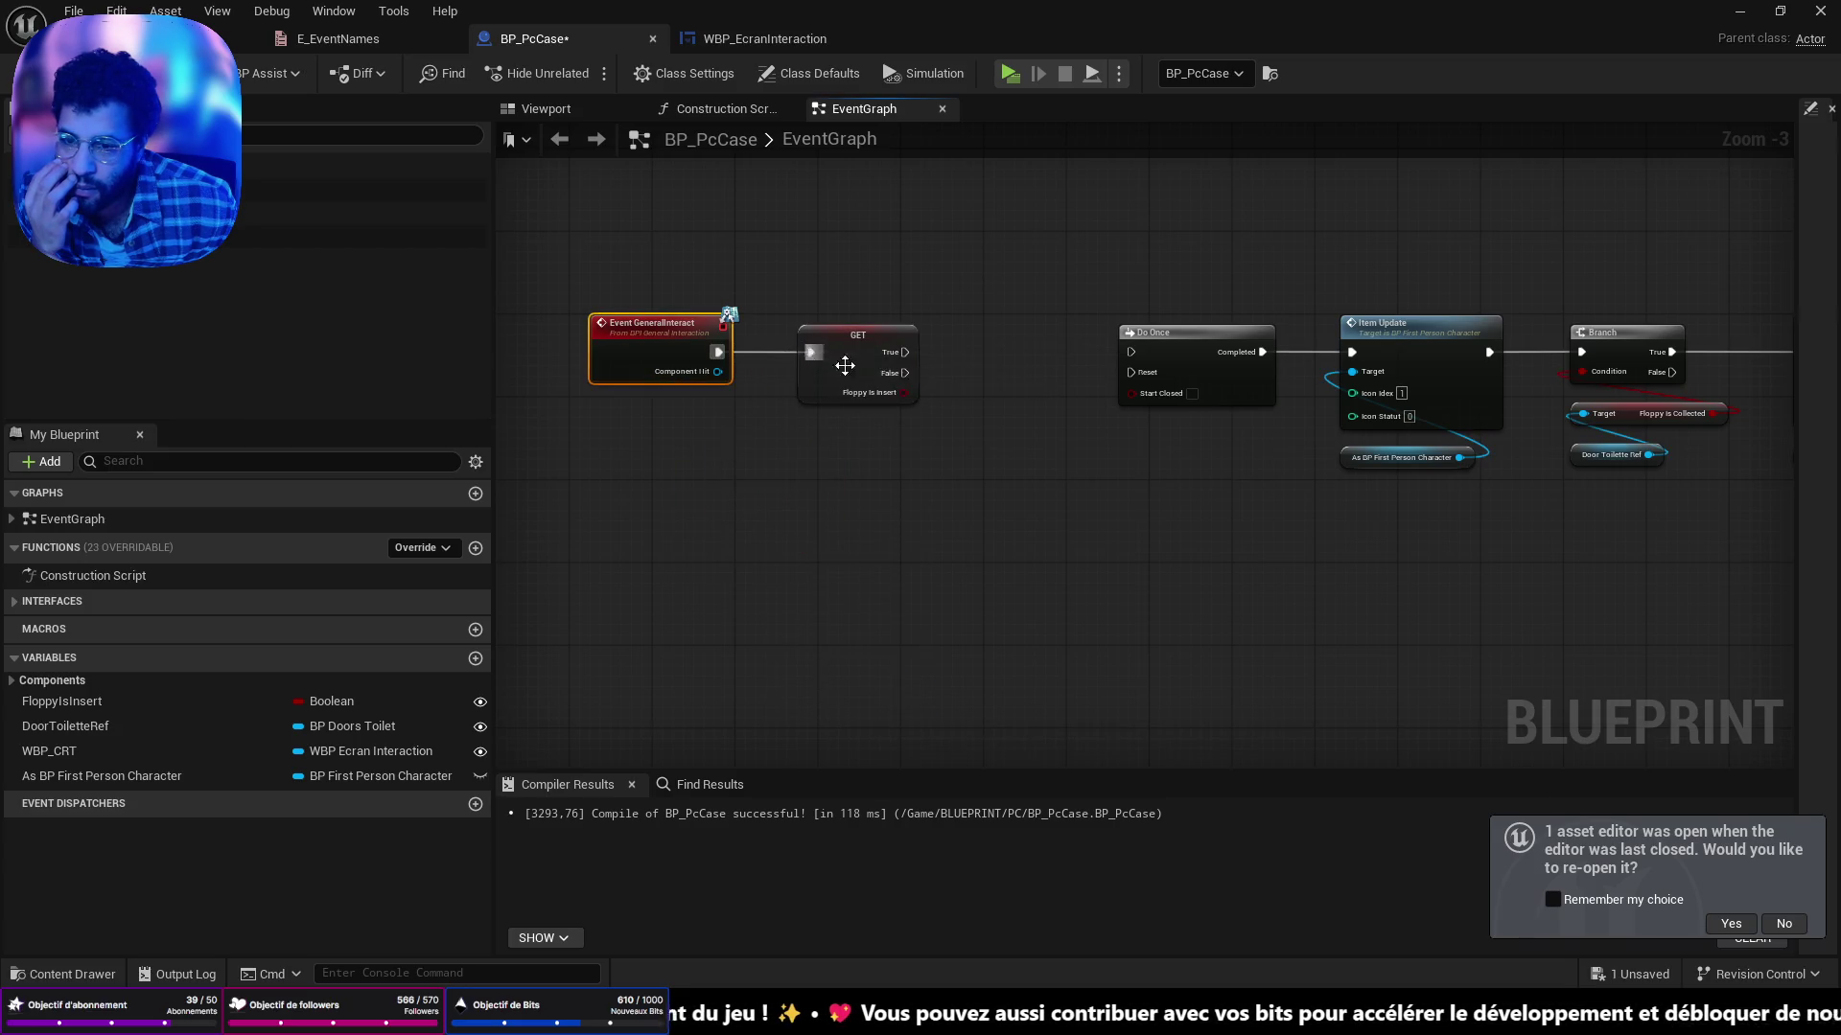
pyautogui.moveTo(901, 377); pyautogui.dragTo(1053, 359)
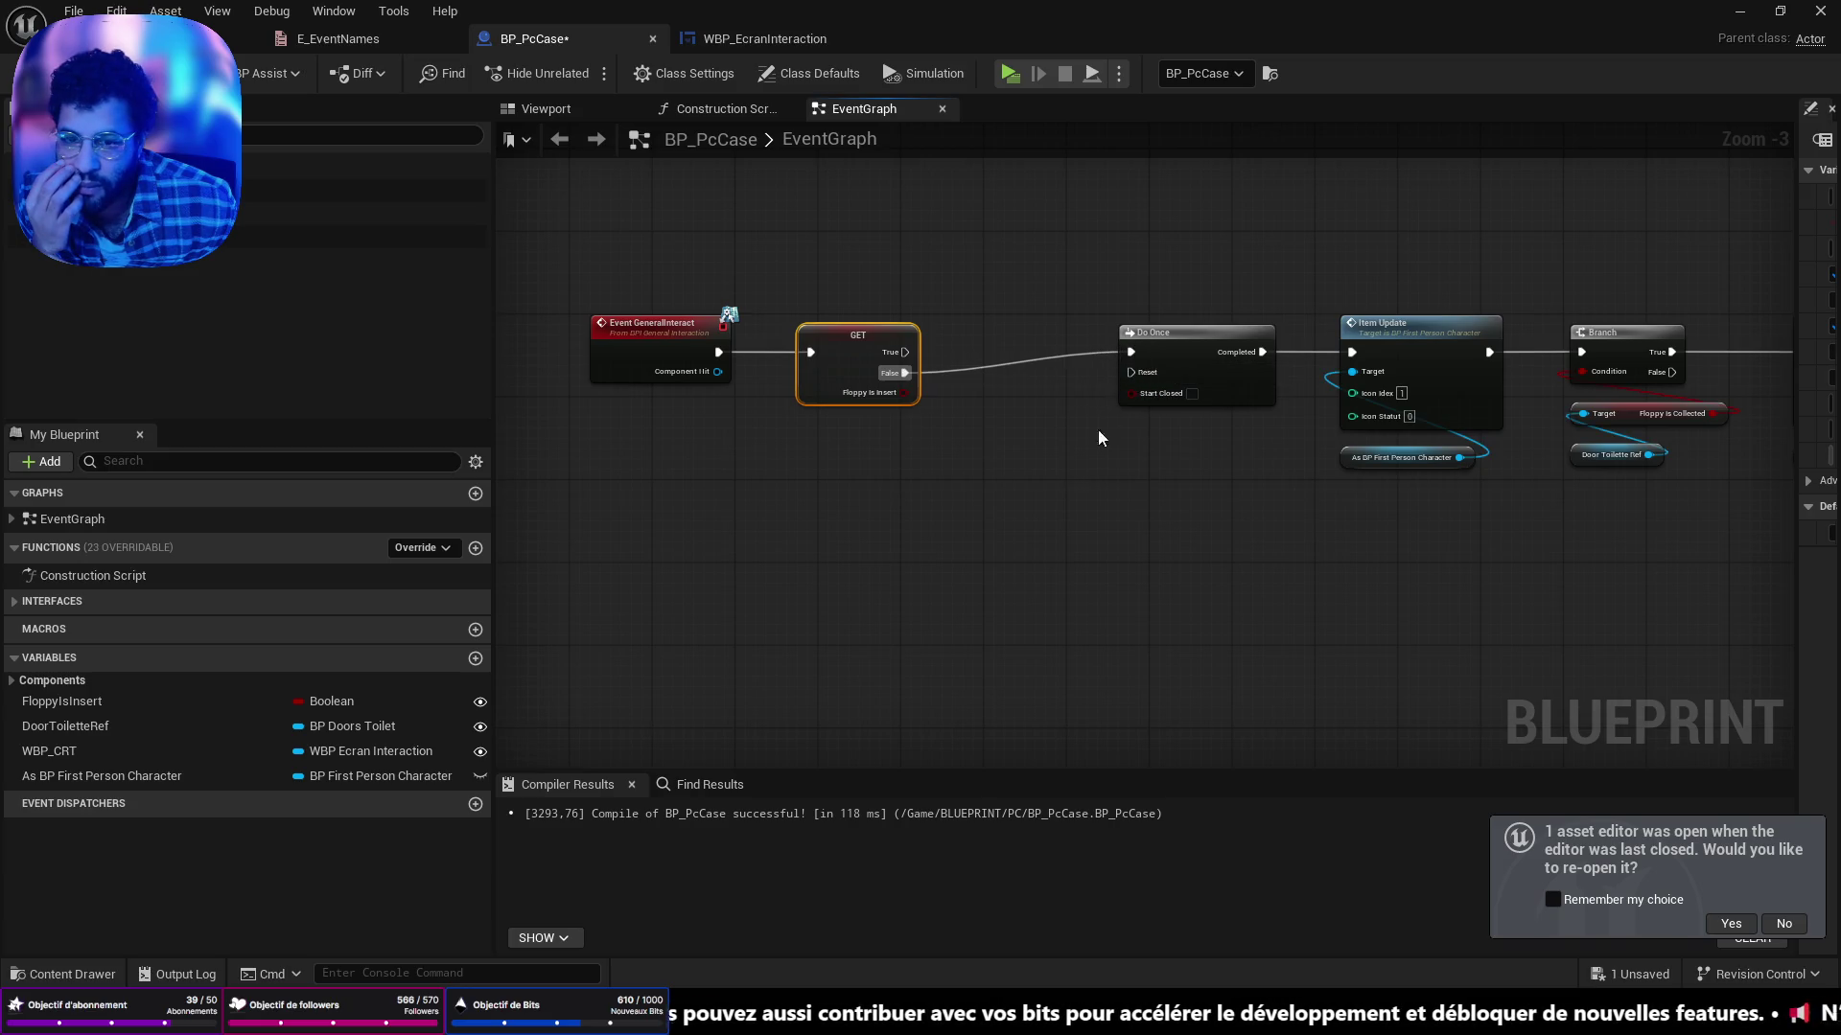
# Shift the event and branch nodes right, save BP_PcCase, and return to the level.
pyautogui.keyDown('ctrl'); pyautogui.click(858, 340); pyautogui.keyUp('ctrl')
pyautogui.moveTo(870, 343); pyautogui.dragTo(1036, 343)
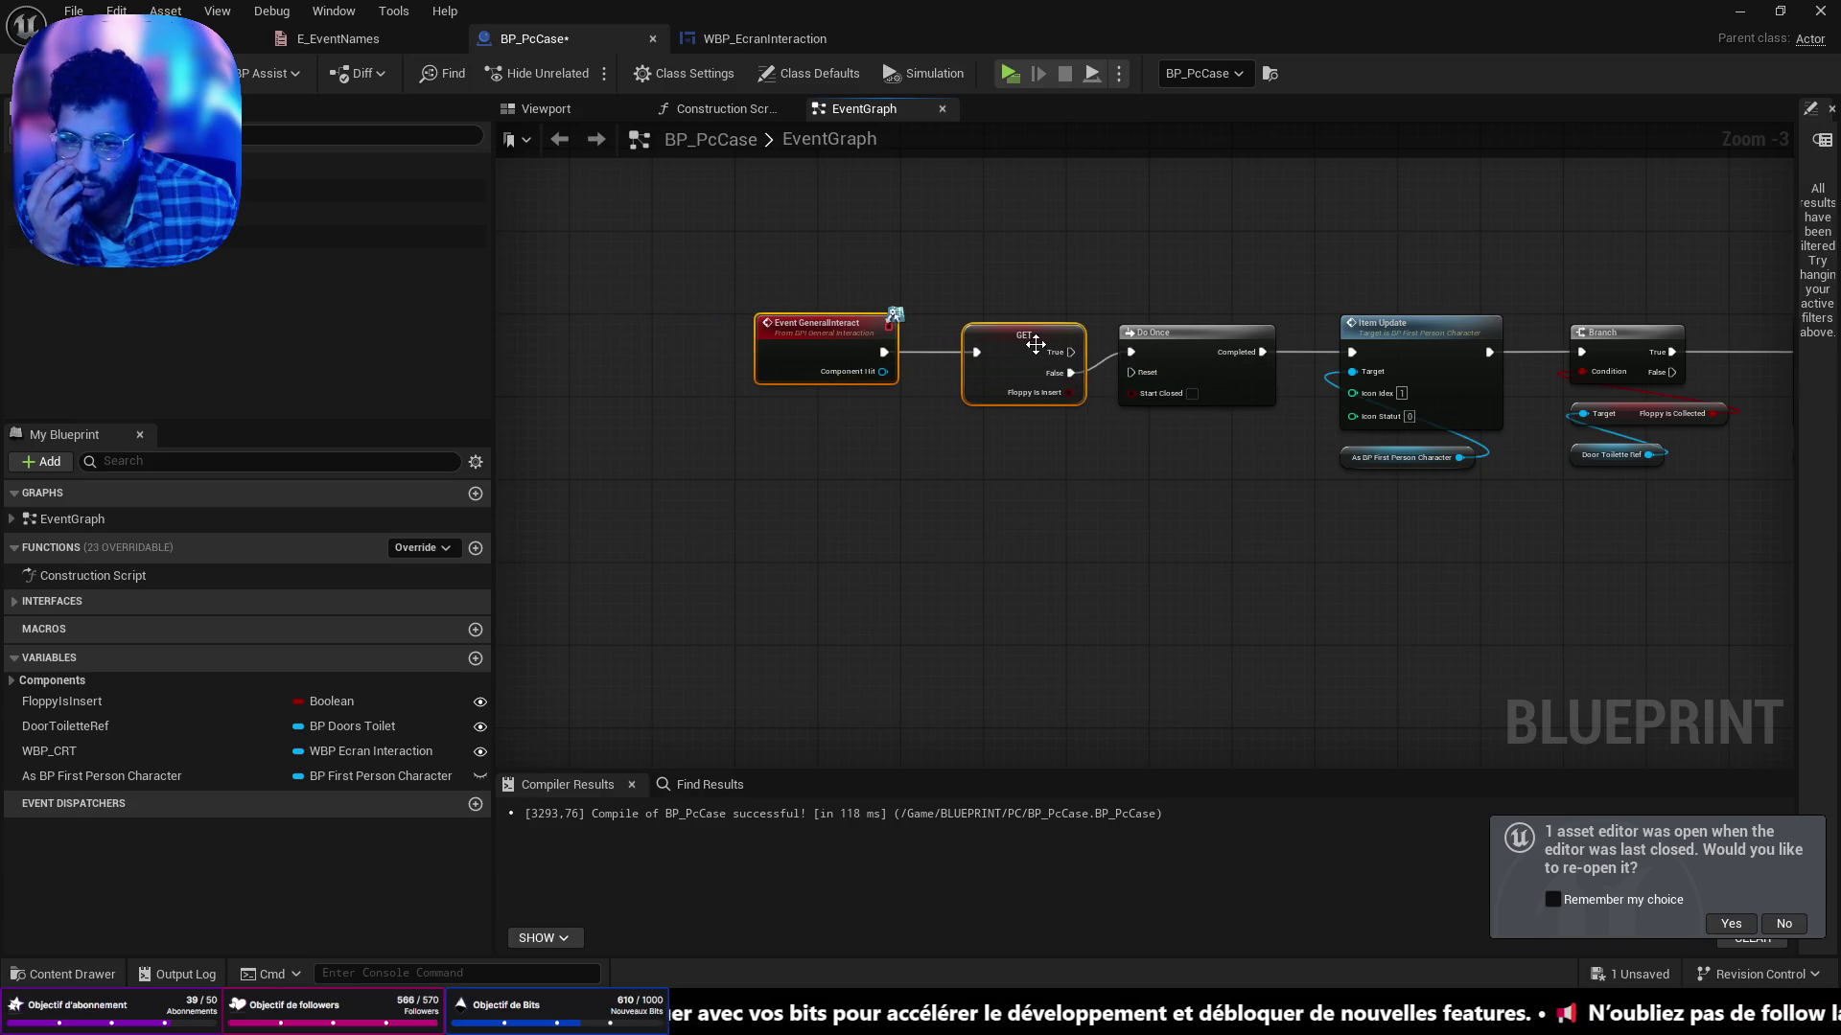
pyautogui.hotkey('ctrl', 's')
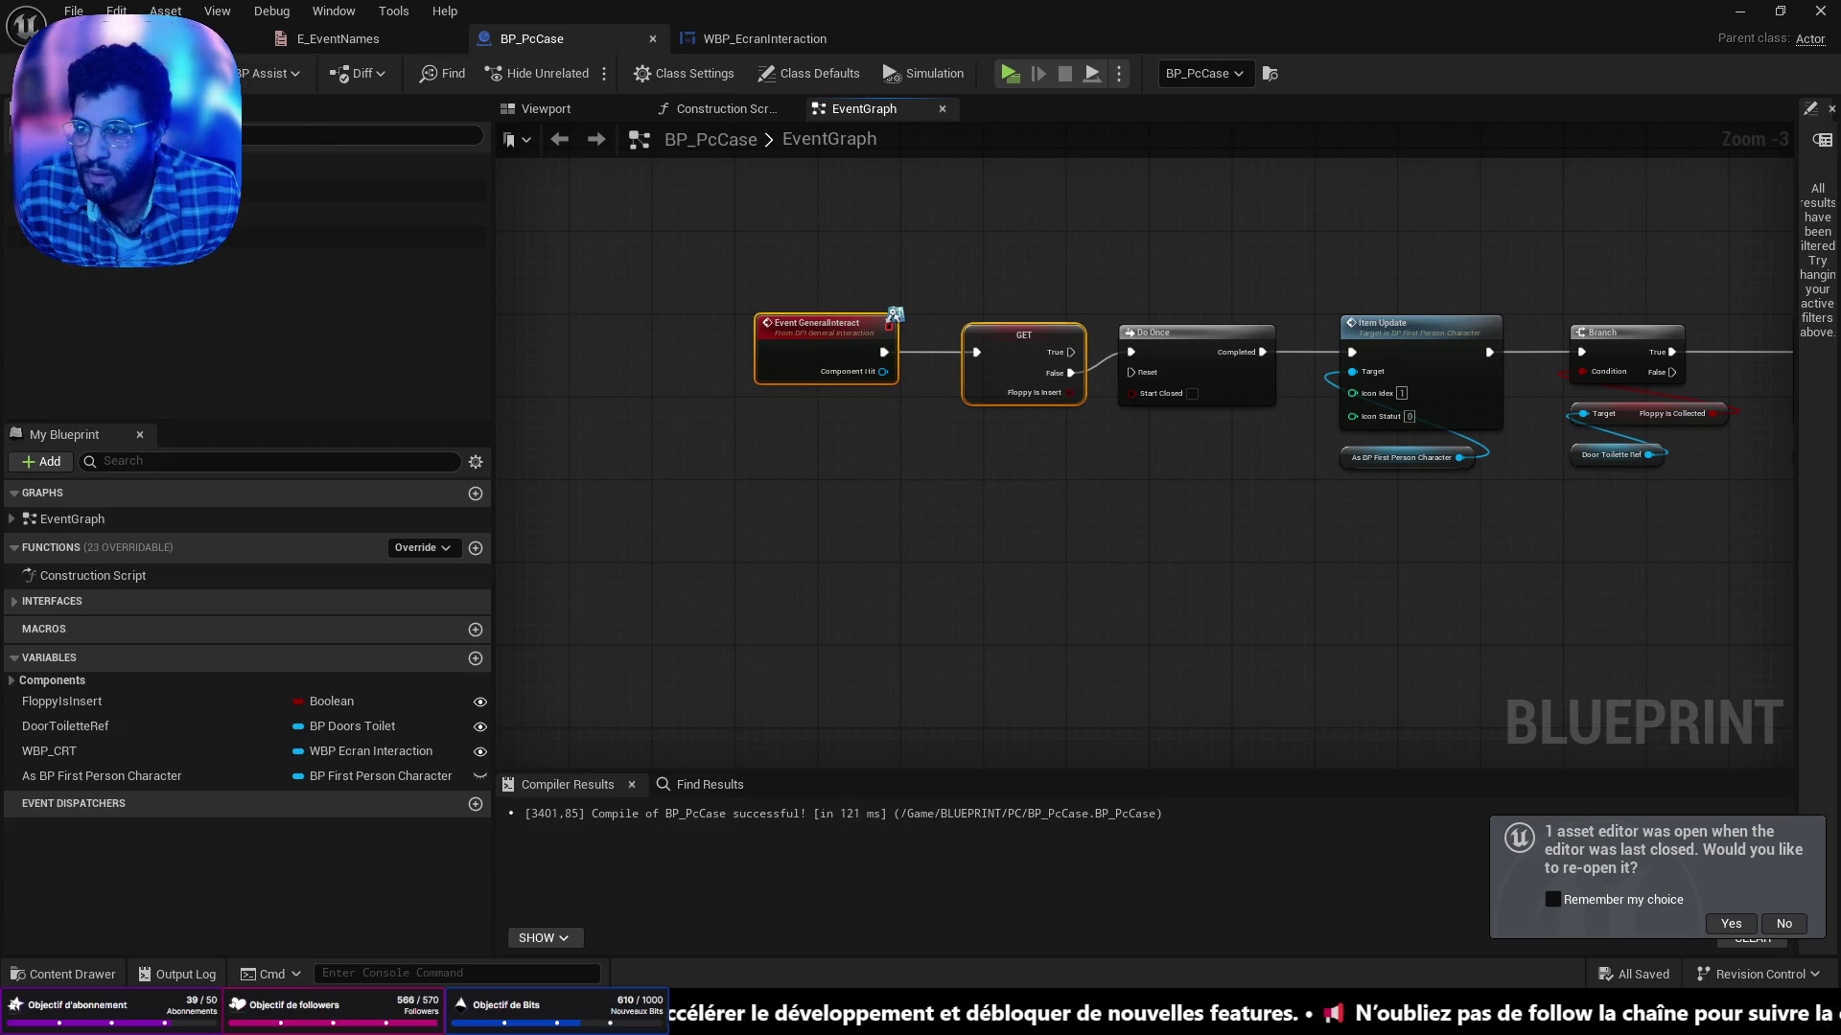
pyautogui.click(220, 38)
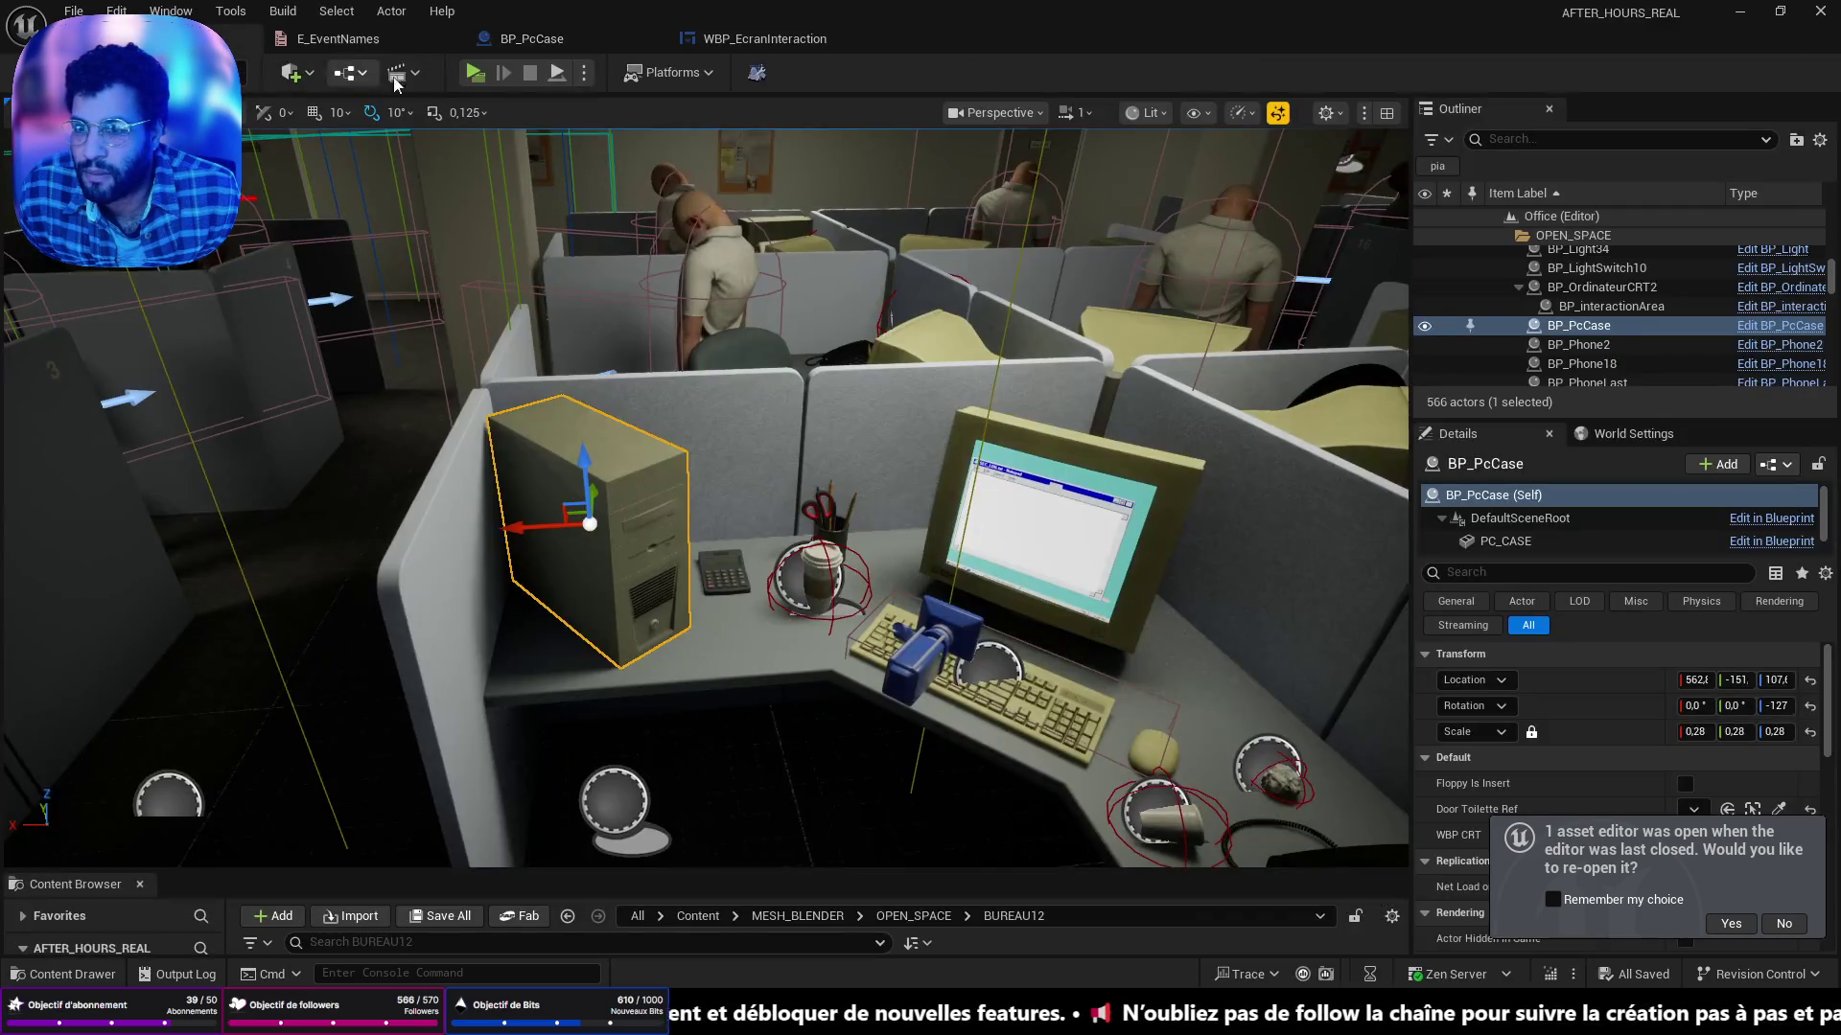
# Play-test the floppy change, then select the office CRT monitor and open the Content Drawer.
pyautogui.hotkey('alt', 'p')
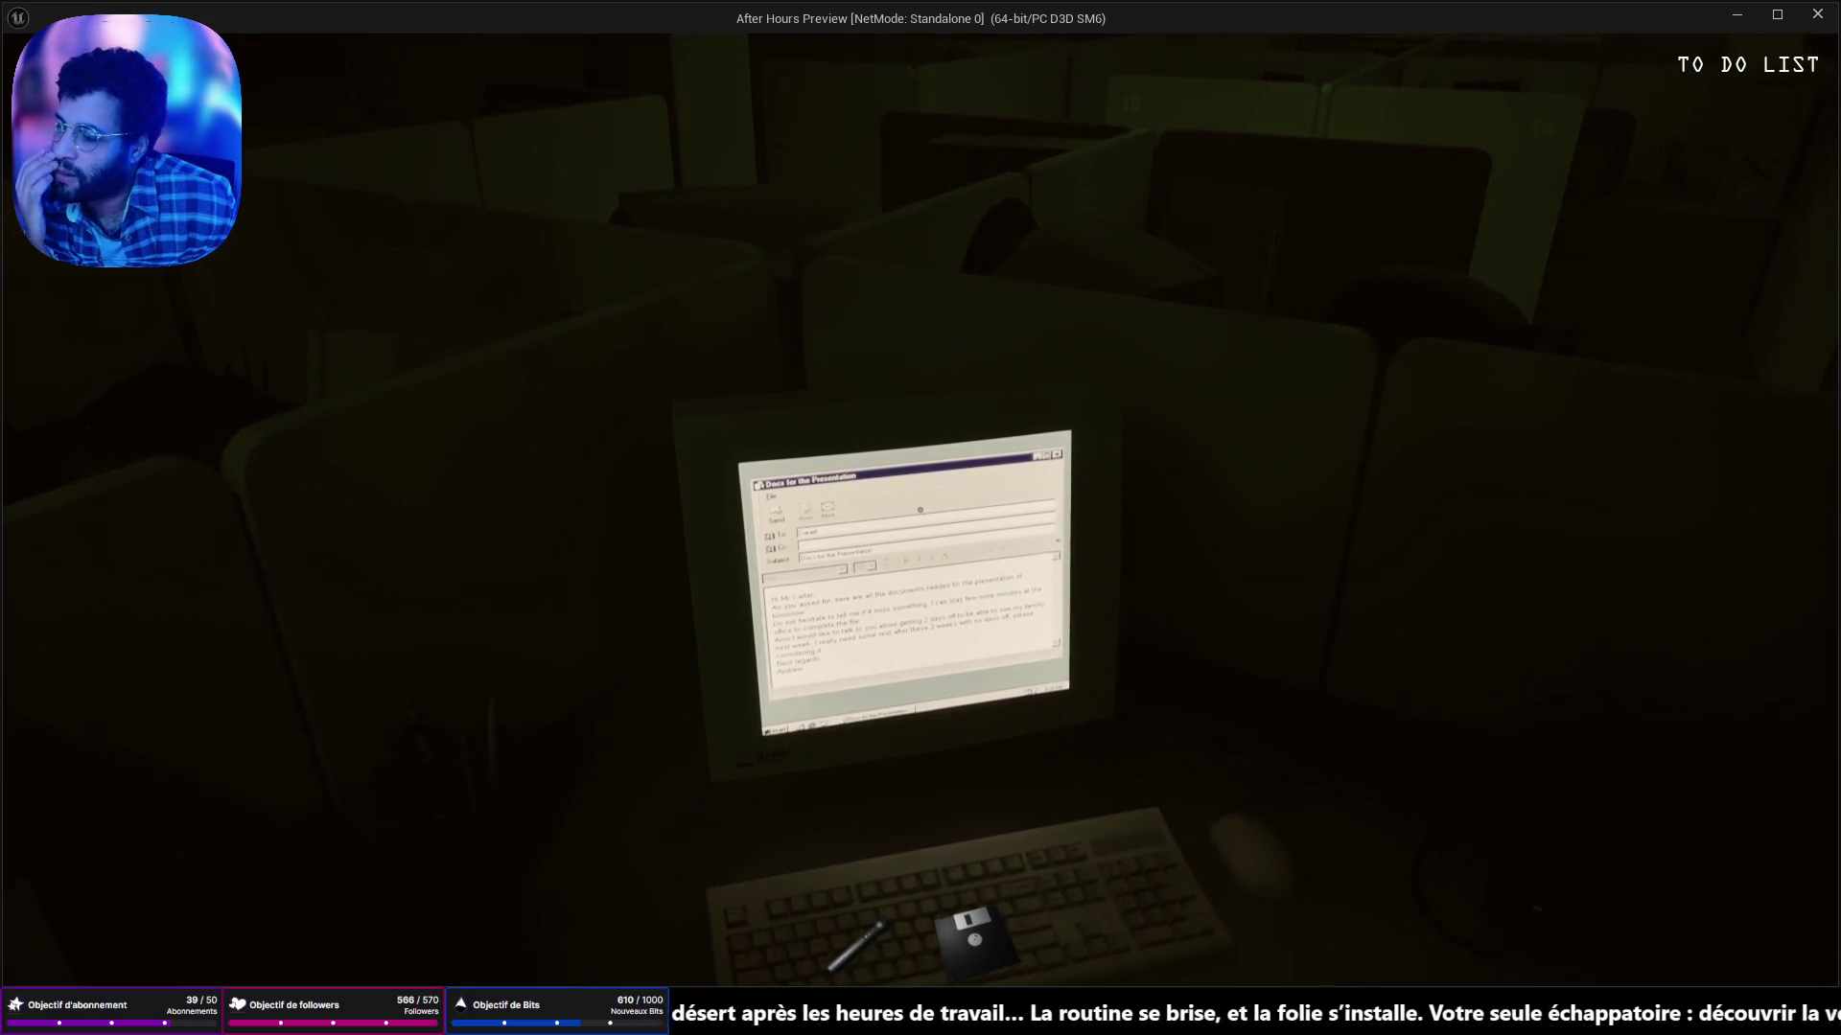
pyautogui.press('Escape')
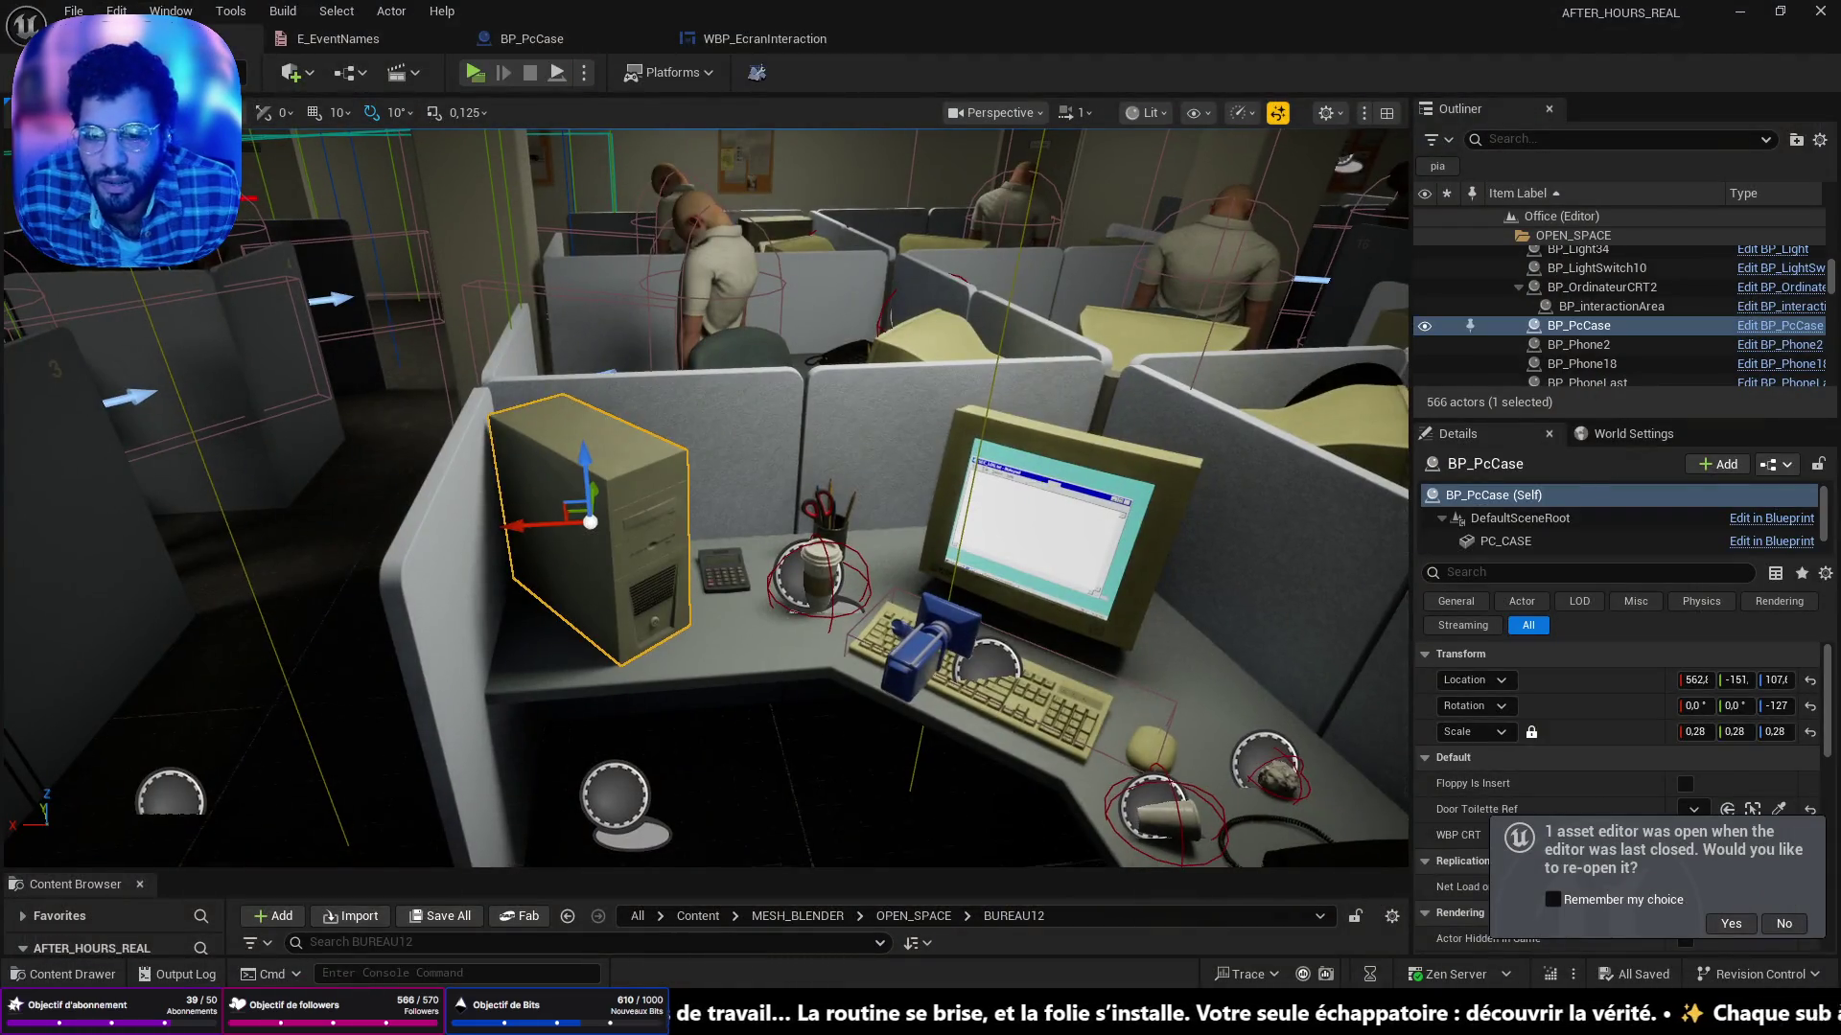
pyautogui.click(1031, 547)
pyautogui.hotkey('ctrl', 'space')
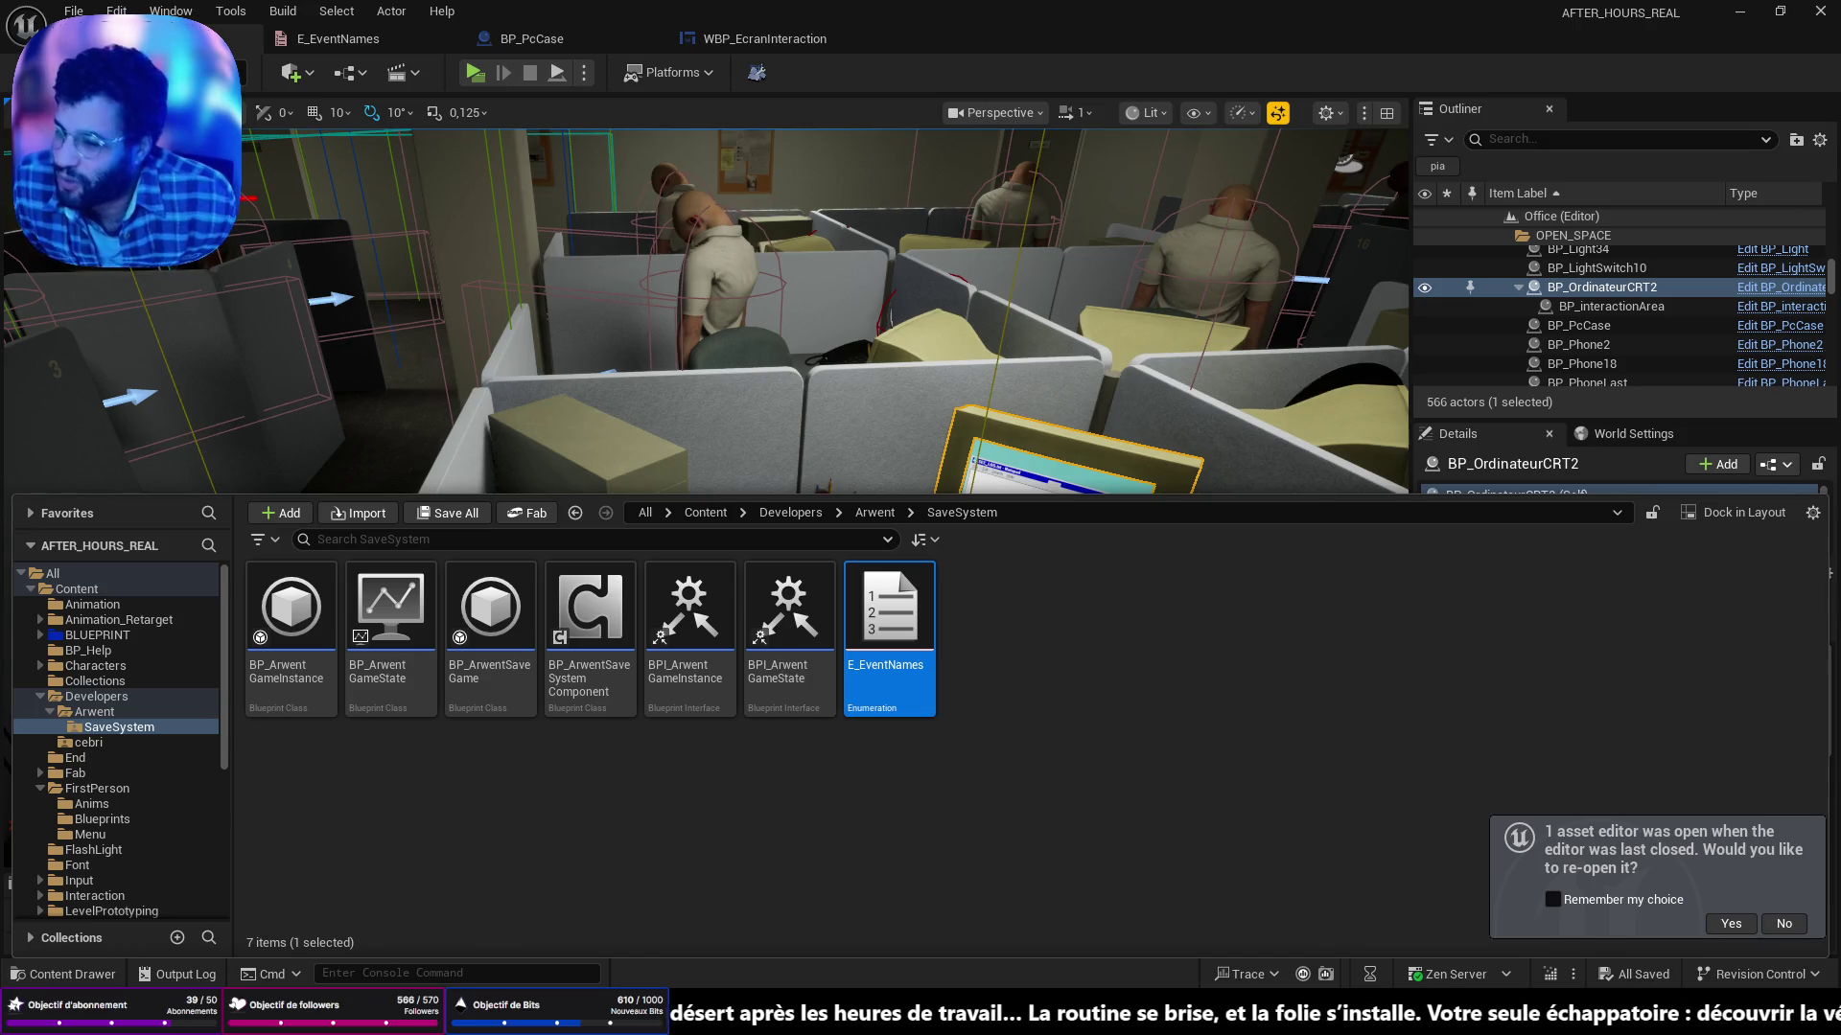
# Open the WBP_EcranInteraction widget blueprint from Content > BLUEPRINT > PC.
pyautogui.click(77, 589)
pyautogui.scroll(-2, 1054, 757)
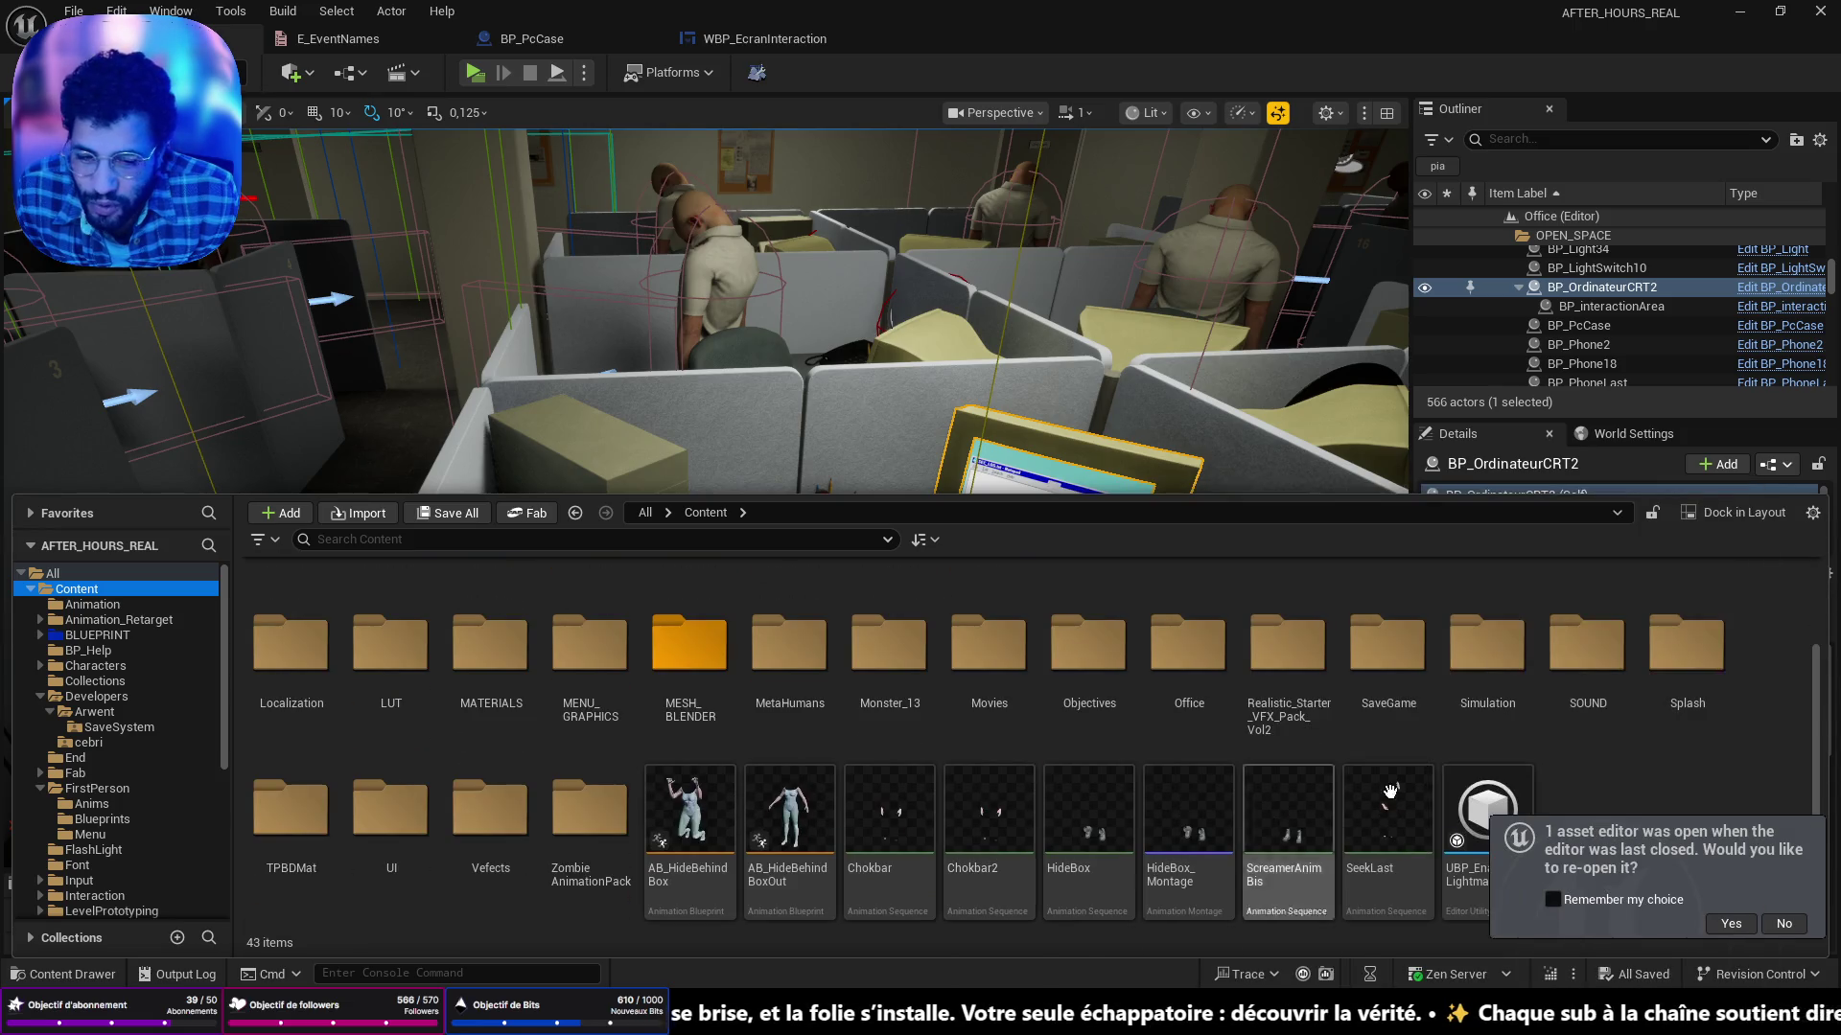
pyautogui.scroll(2, 1088, 690)
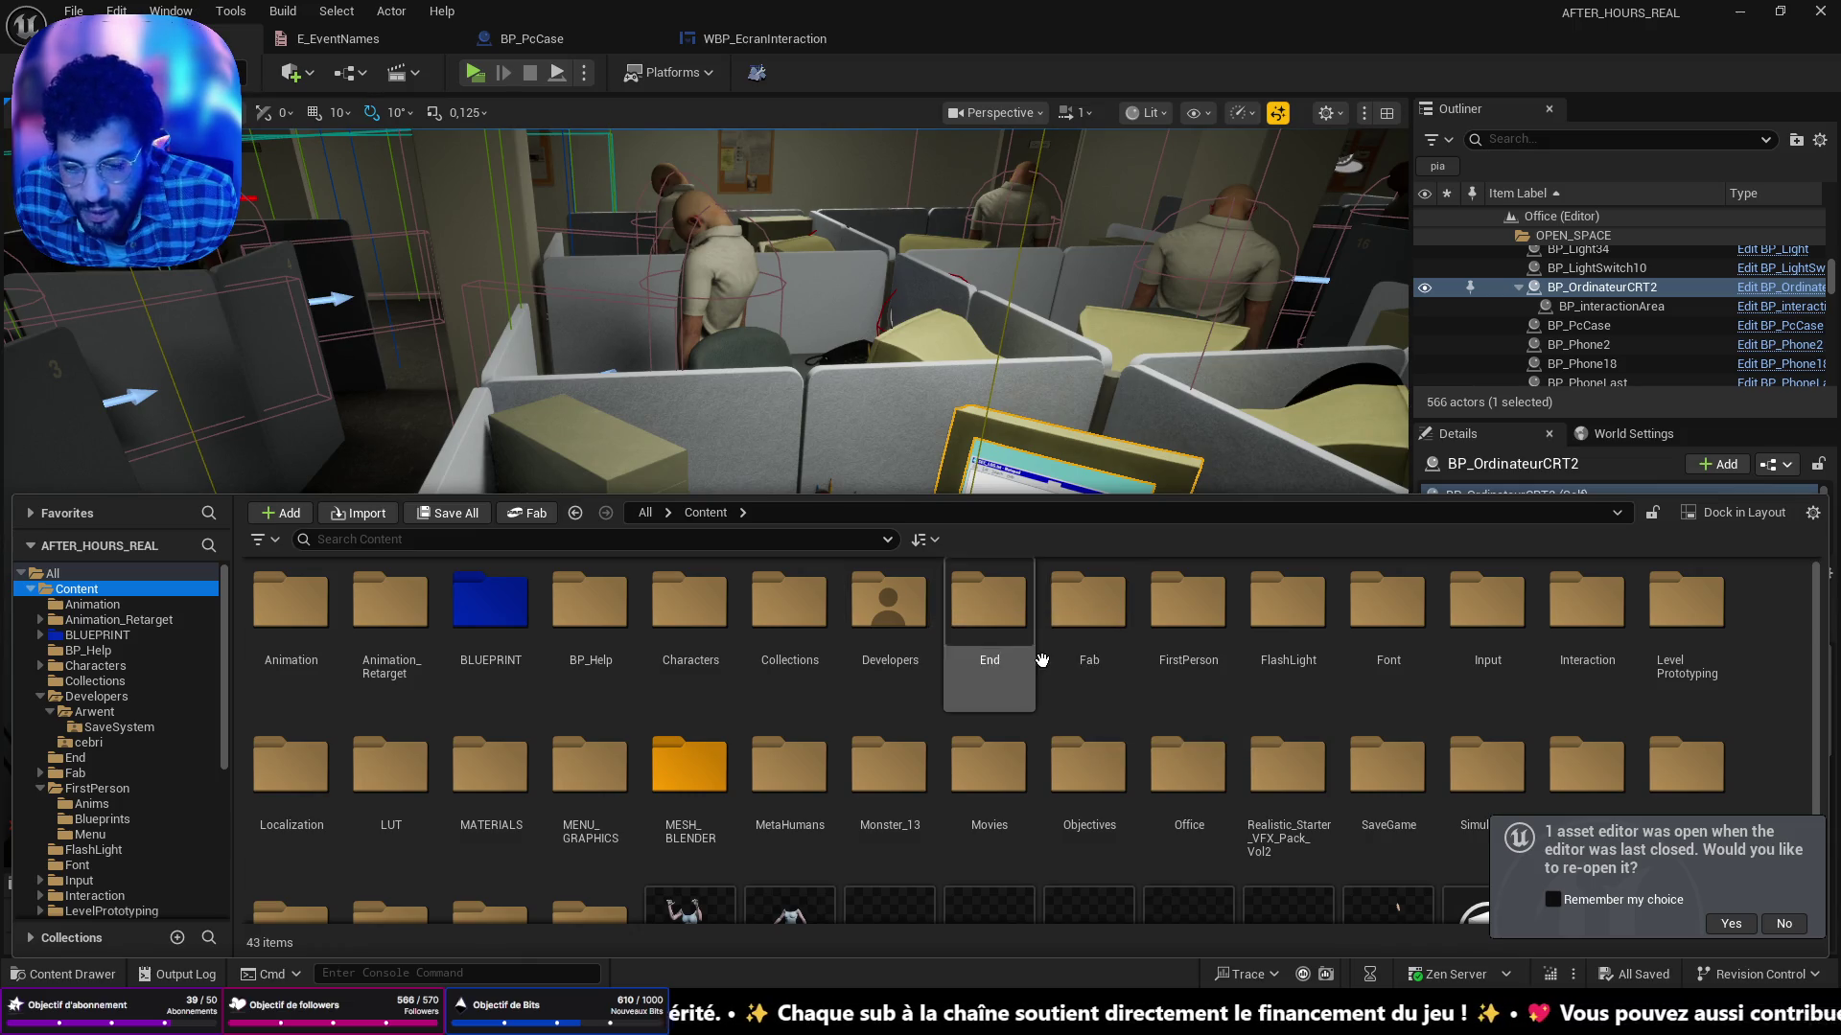
pyautogui.doubleClick(509, 614)
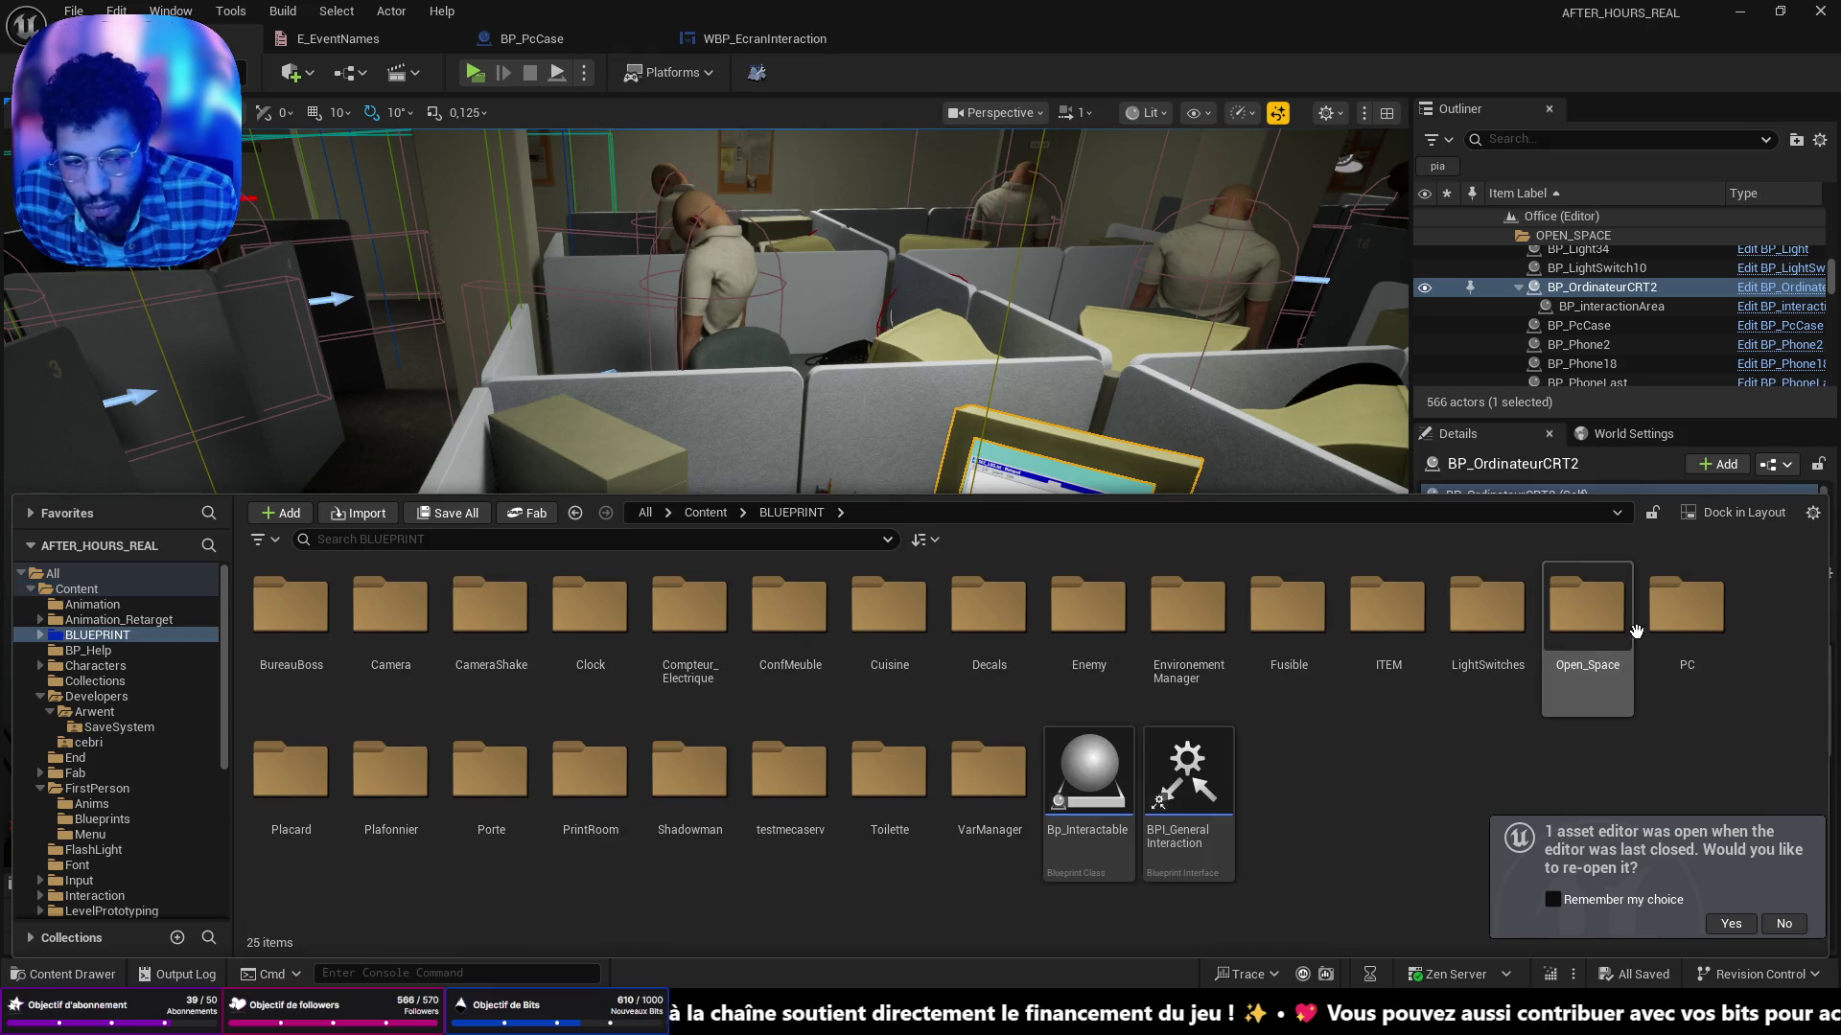
pyautogui.doubleClick(1686, 609)
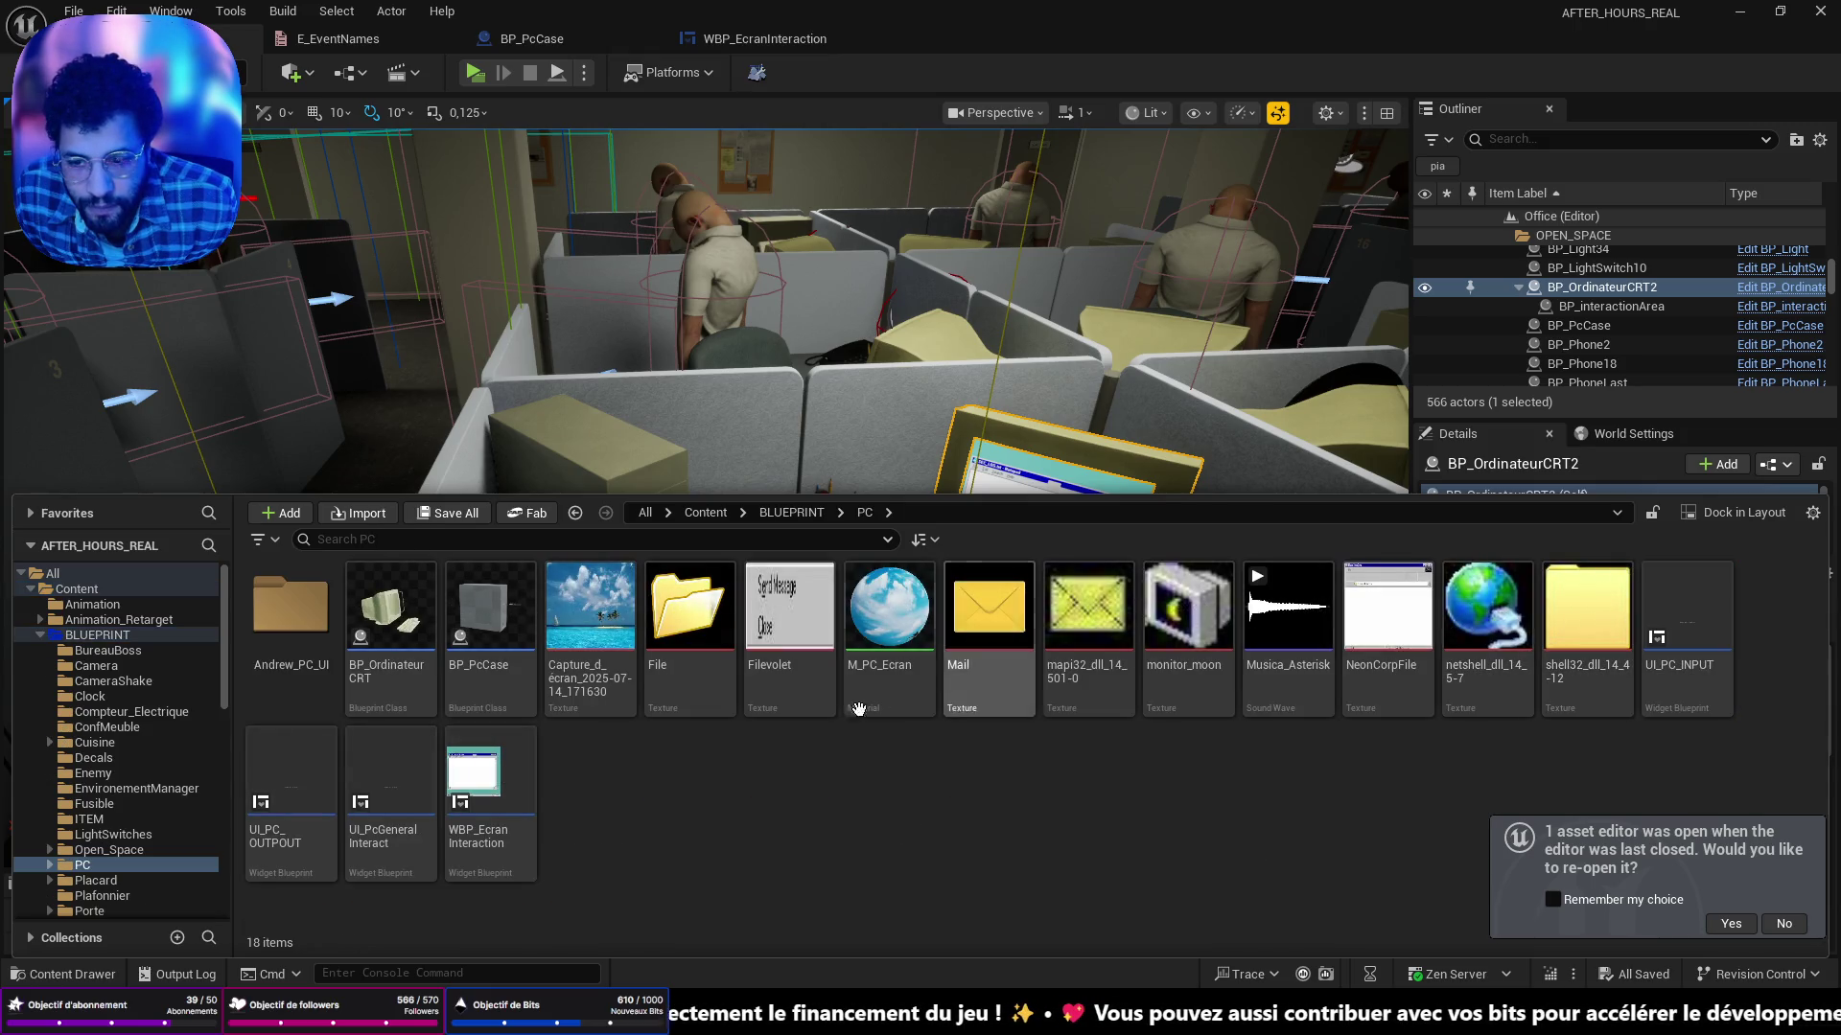
pyautogui.doubleClick(521, 774)
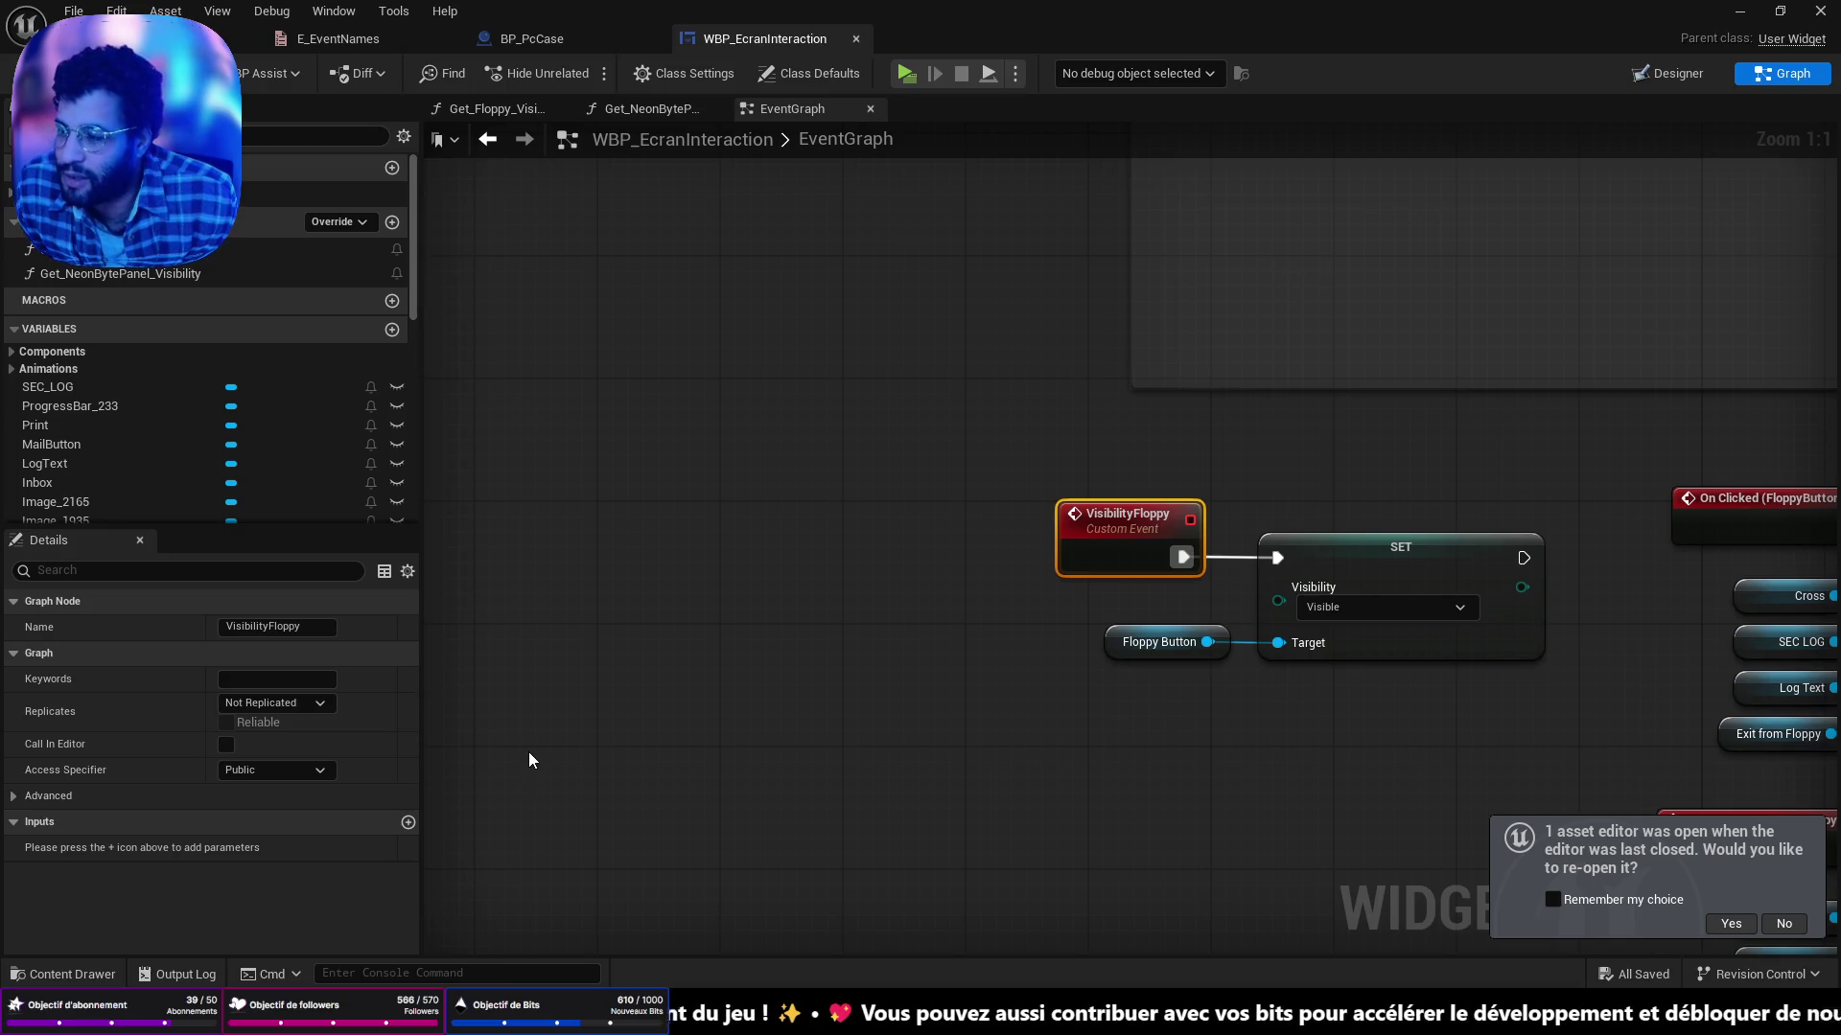
# Zoom and pan the event graph to Event Construct and drag a connection off it.
pyautogui.scroll(-3, 1081, 655)
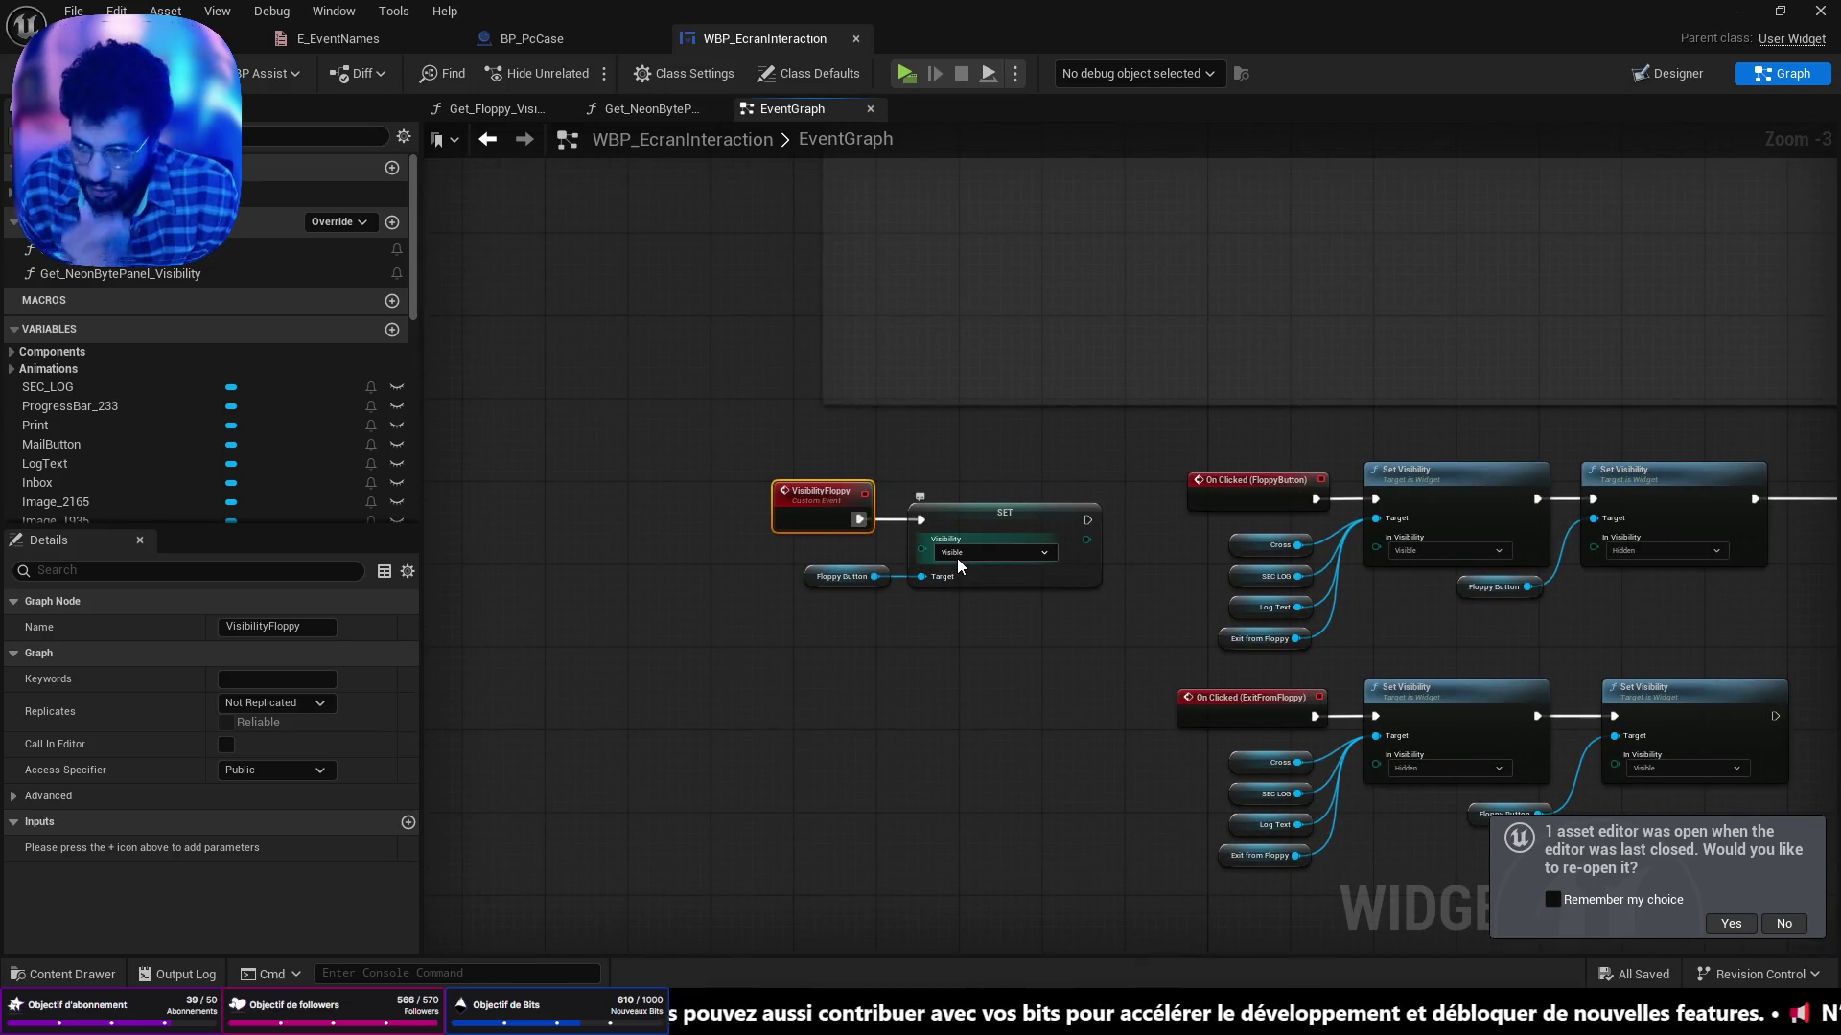
pyautogui.scroll(-3, 1155, 637)
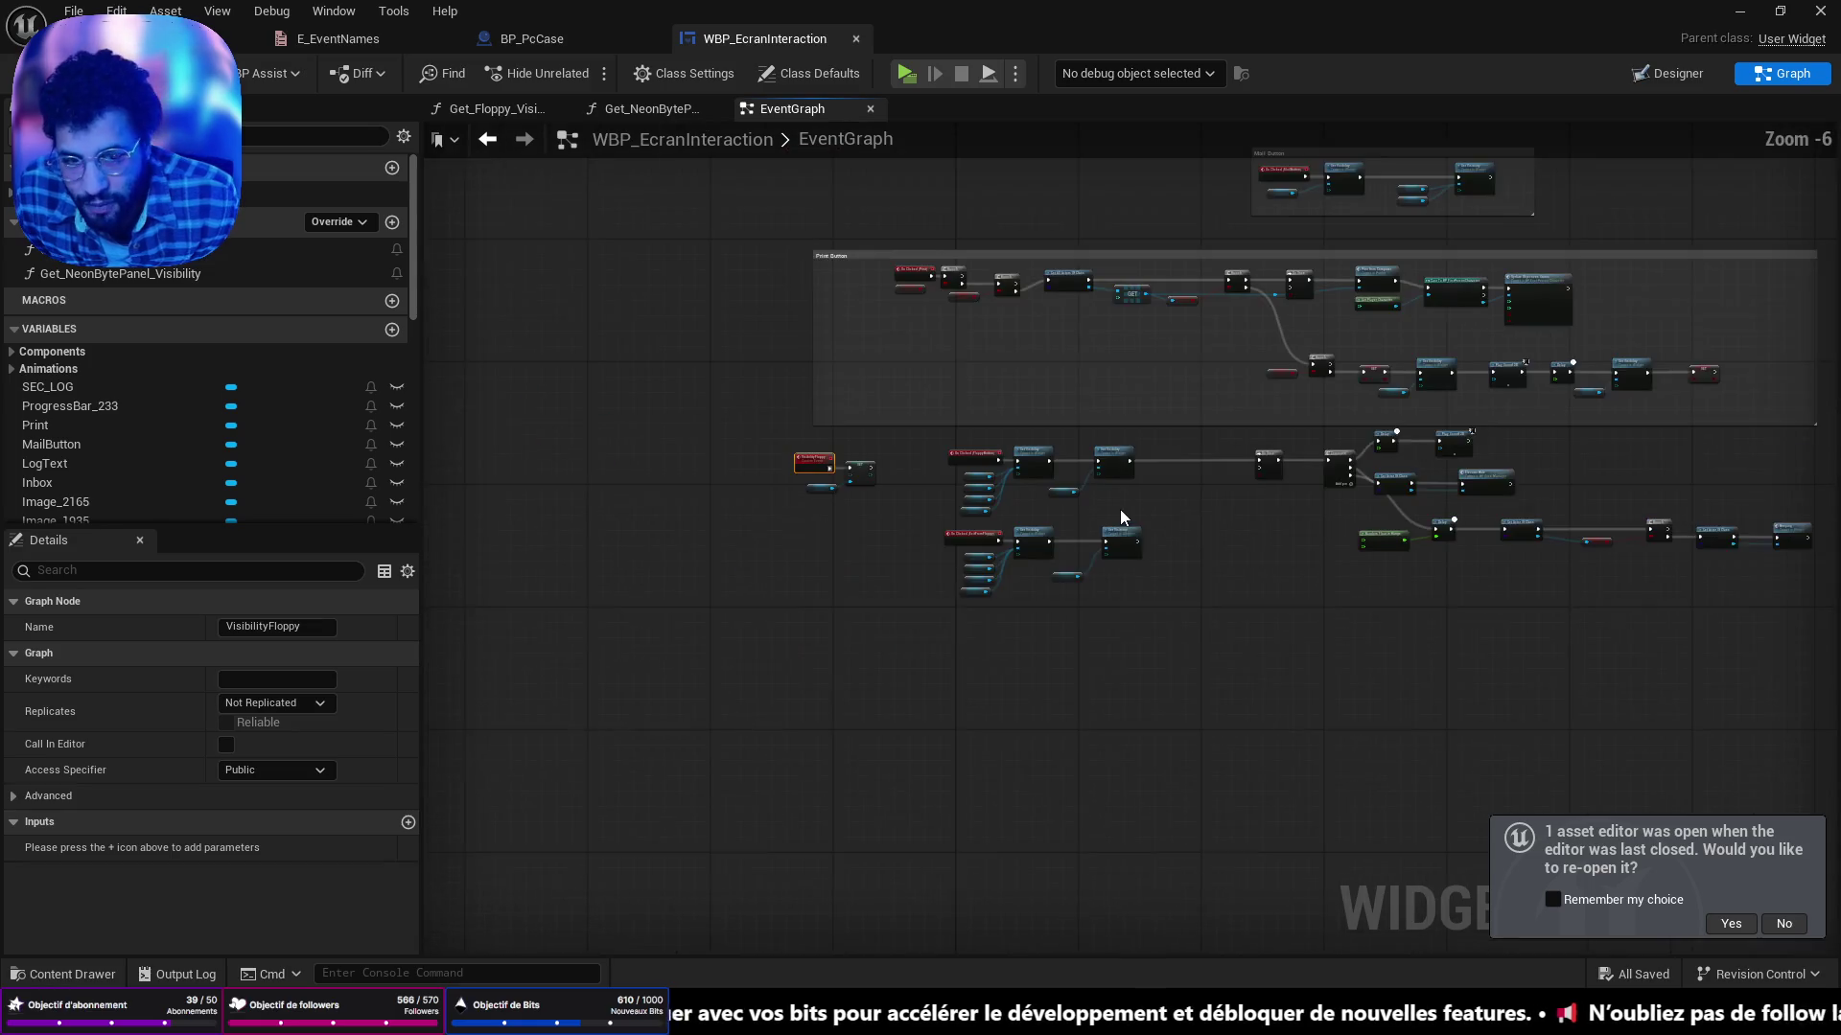
pyautogui.scroll(4, 1081, 616)
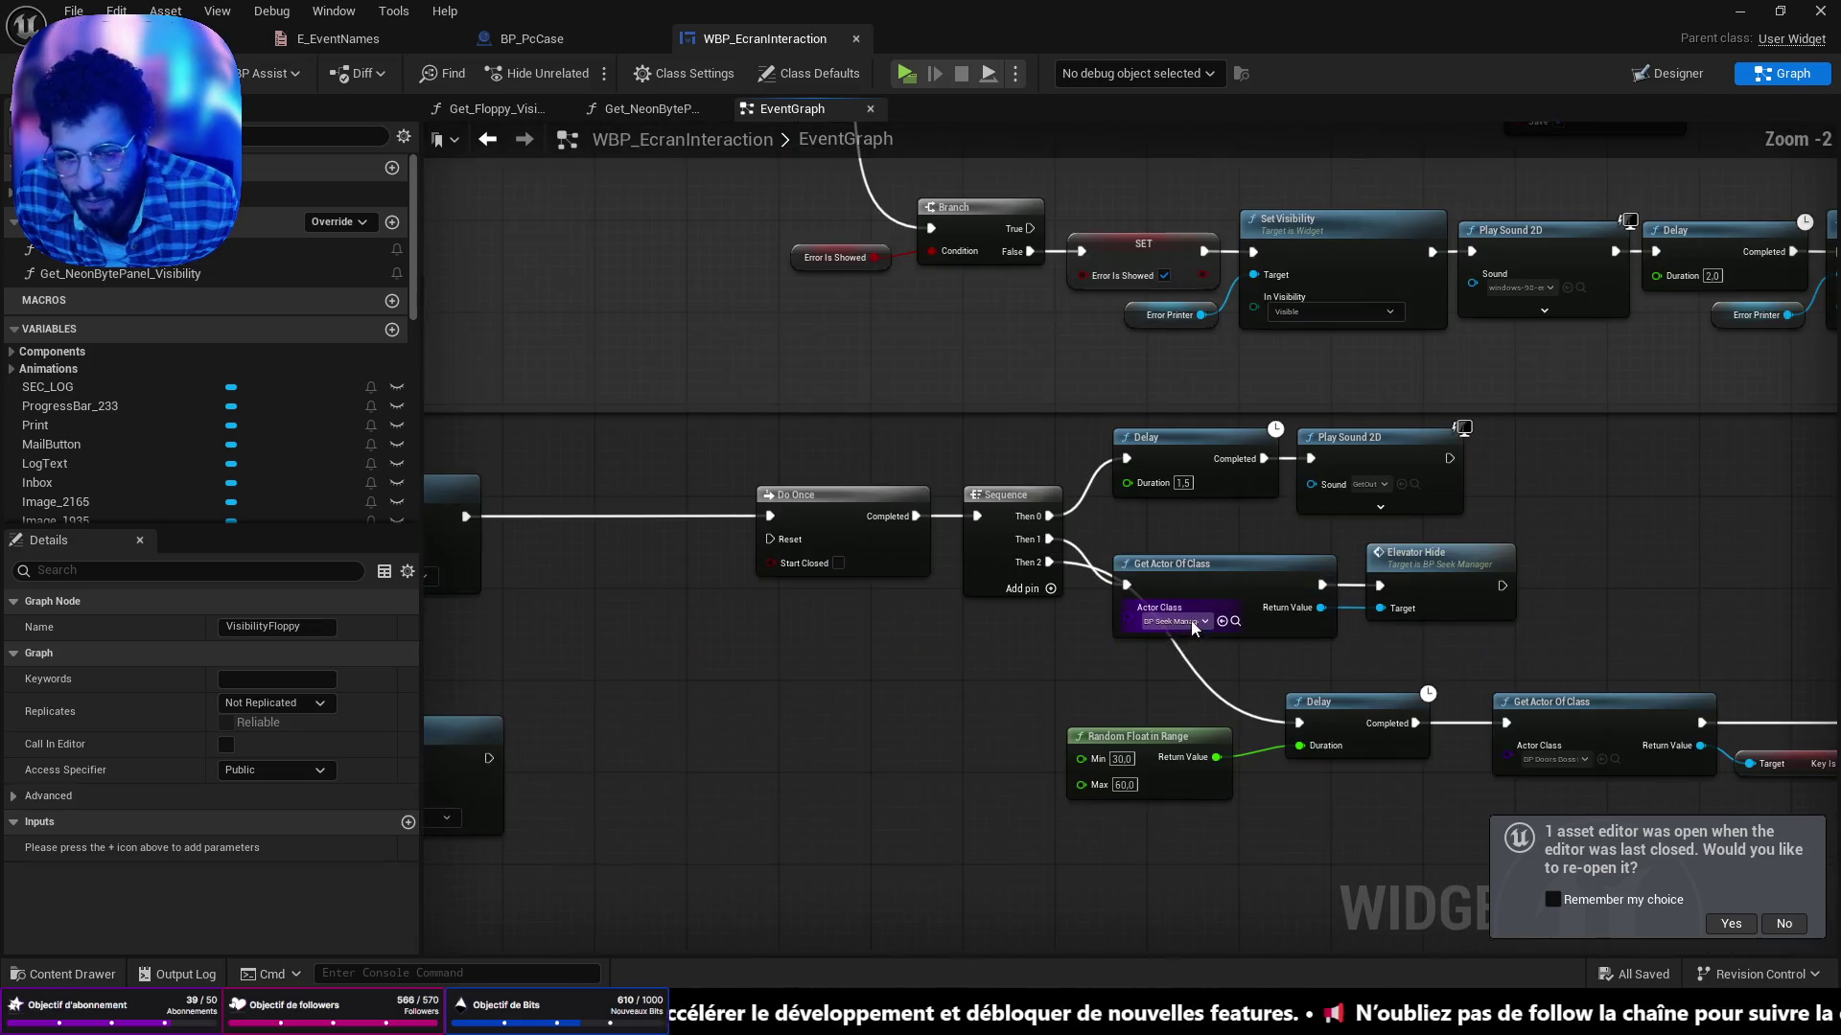
pyautogui.scroll(-2, 1426, 639)
pyautogui.scroll(5, 902, 549)
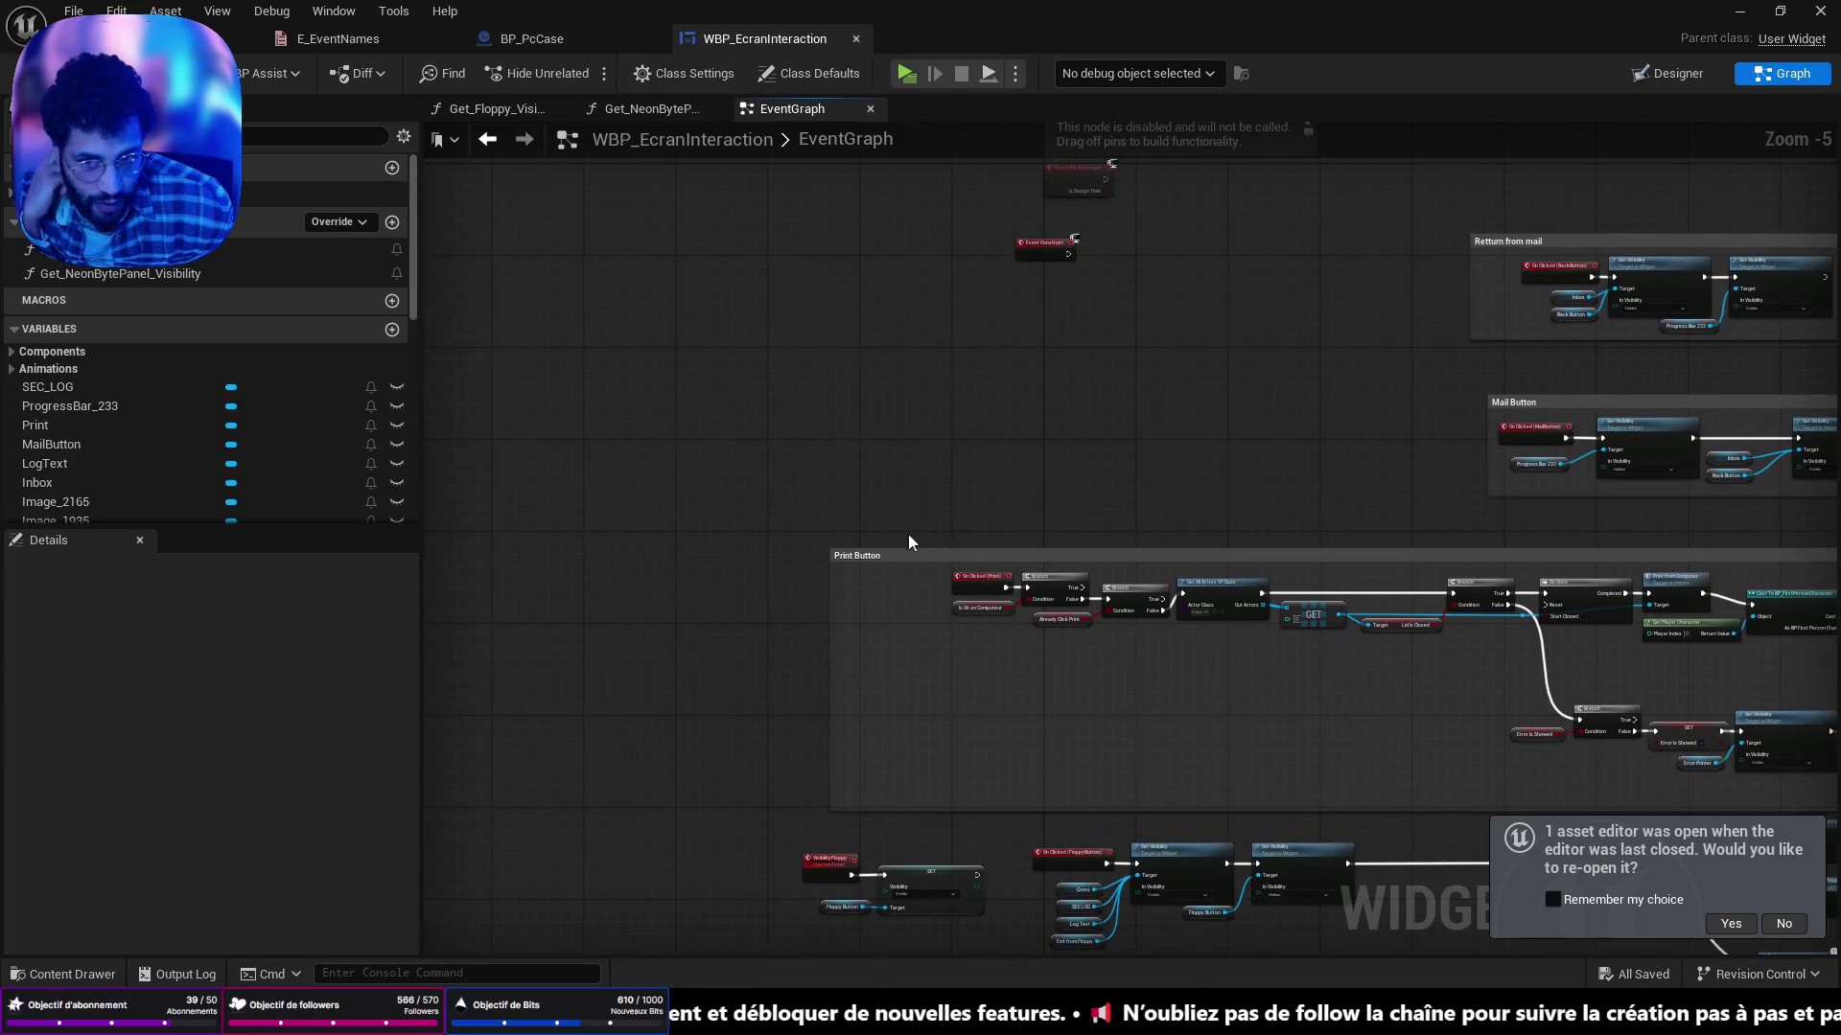
pyautogui.moveTo(680, 800); pyautogui.dragTo(688, 789)
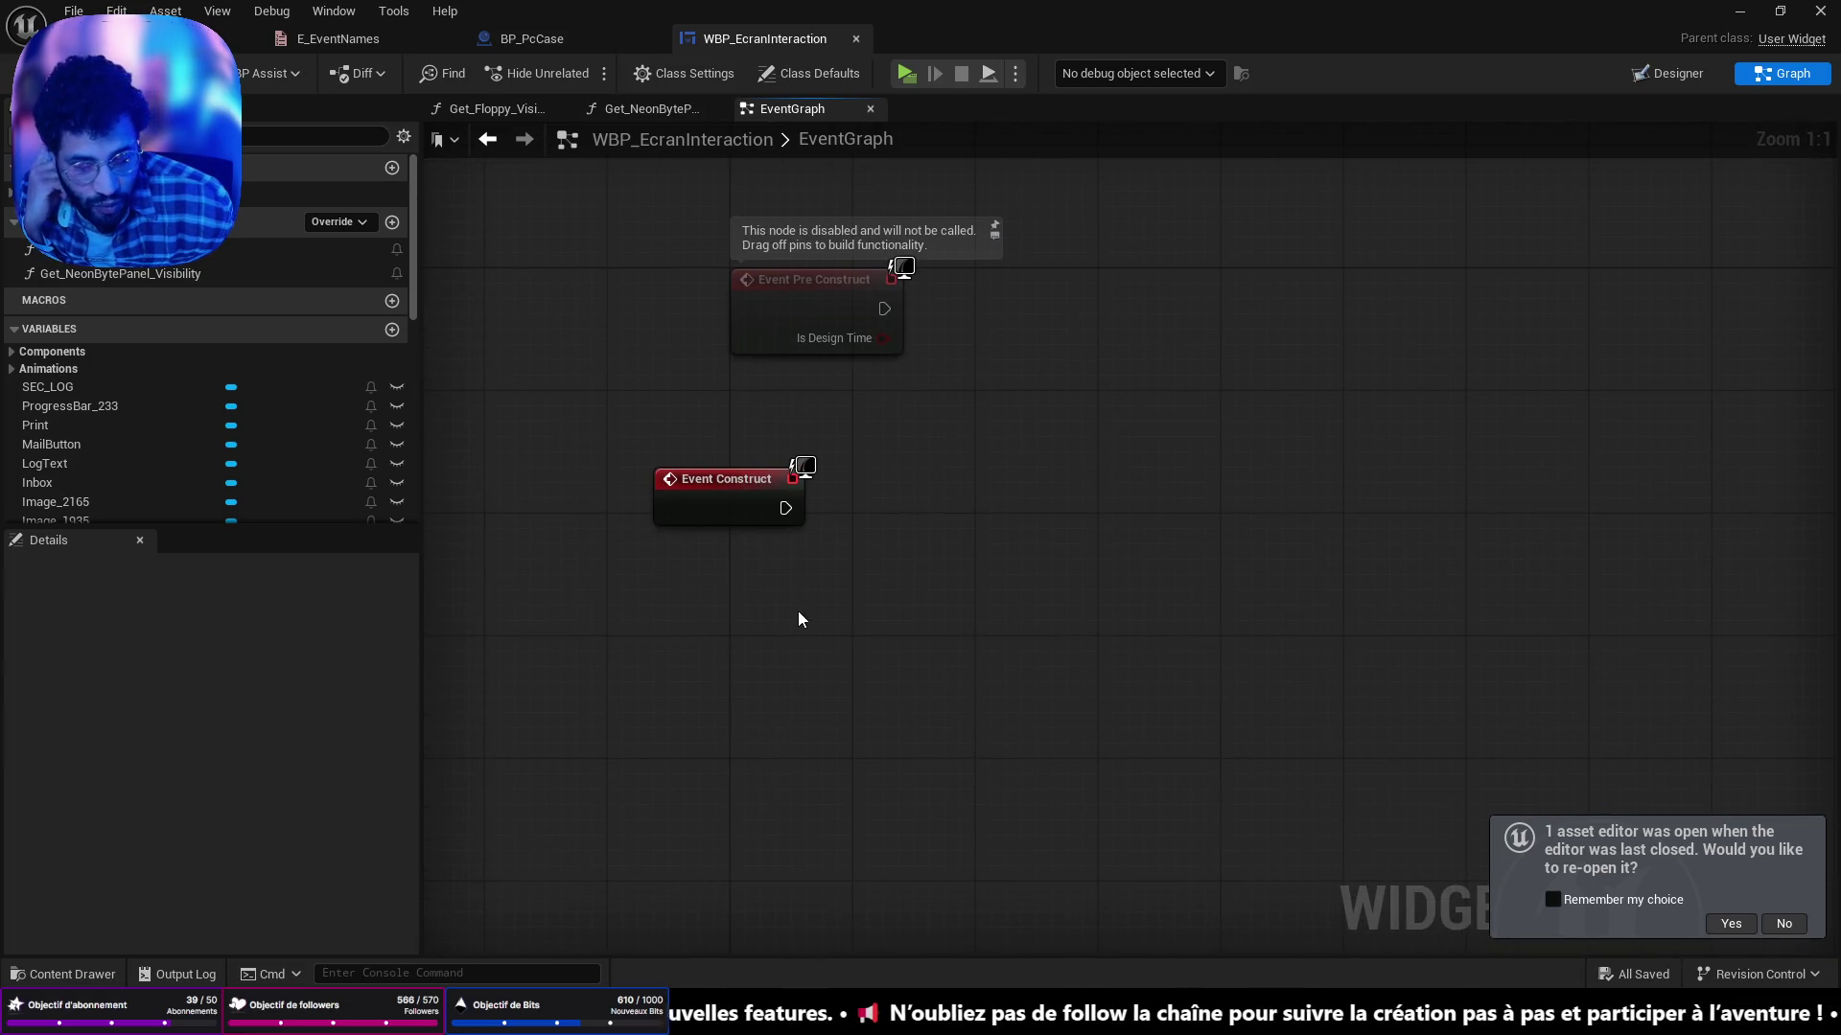
pyautogui.moveTo(784, 509); pyautogui.dragTo(1033, 586)
# Add Get Game State and Get Save System Component nodes below Event Construct.
pyautogui.click(803, 712)
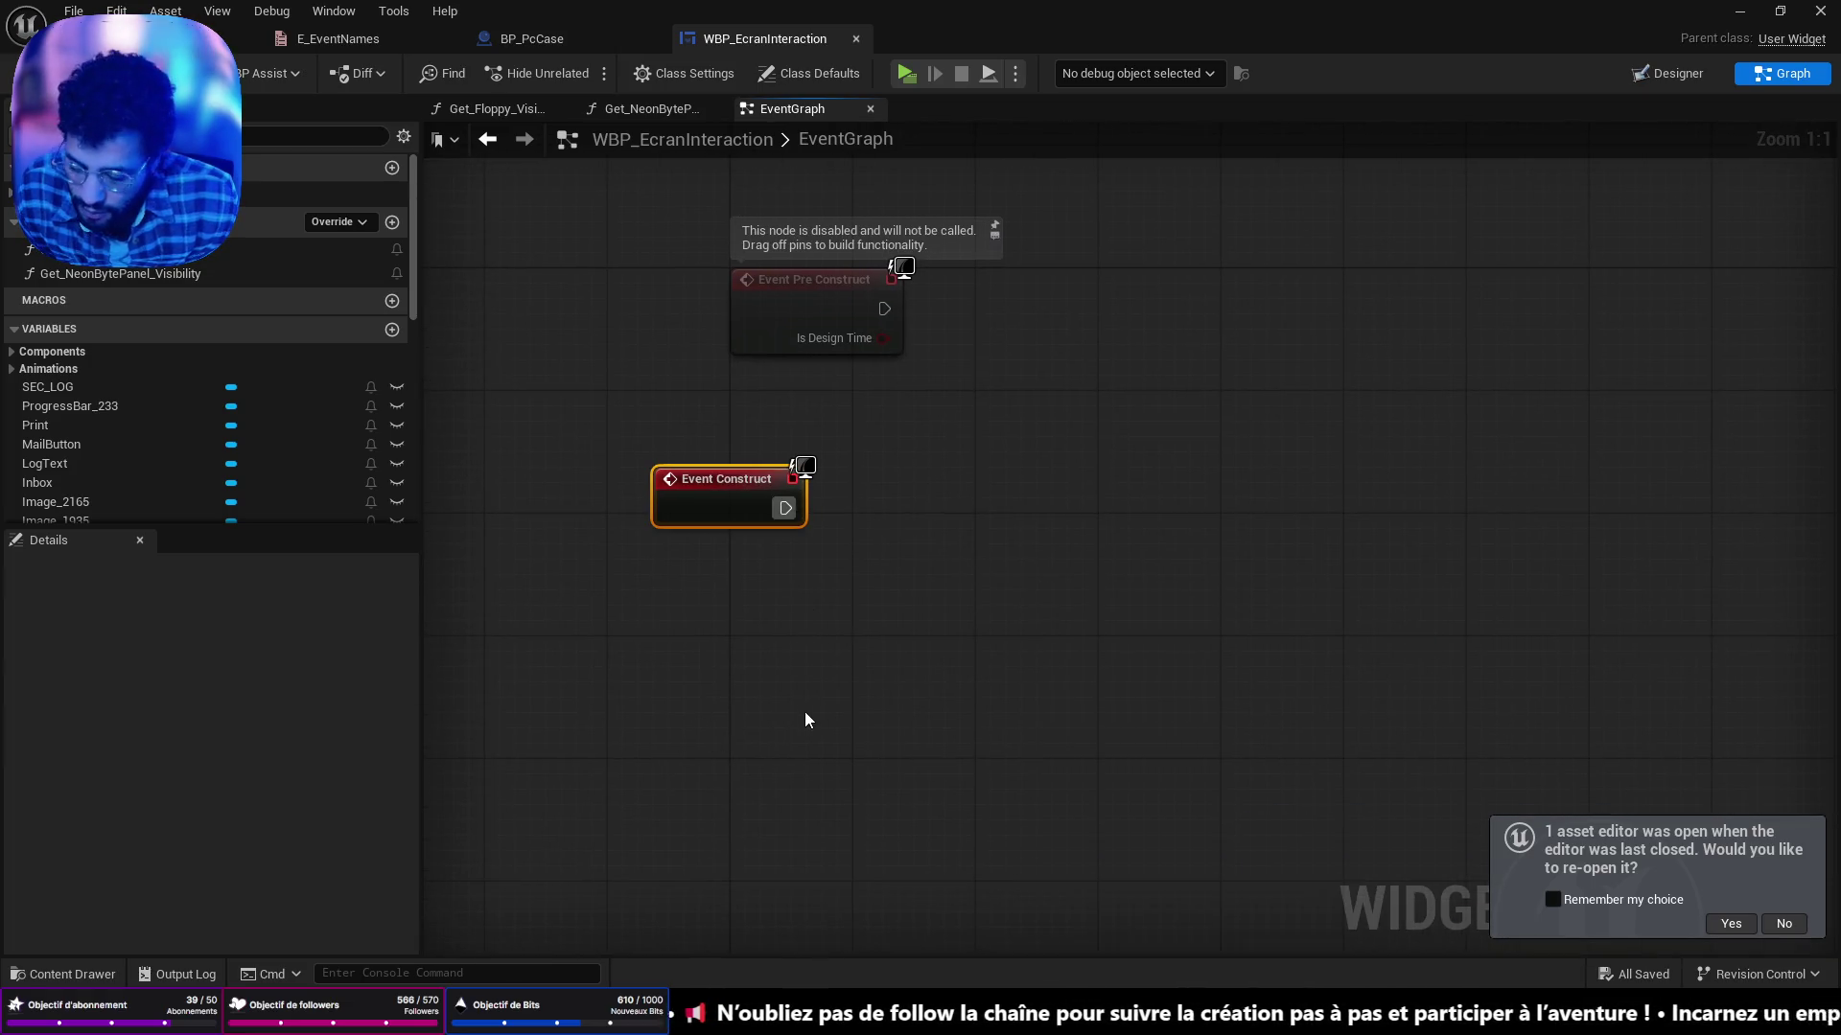
pyautogui.rightClick(765, 652)
pyautogui.write('get game s')
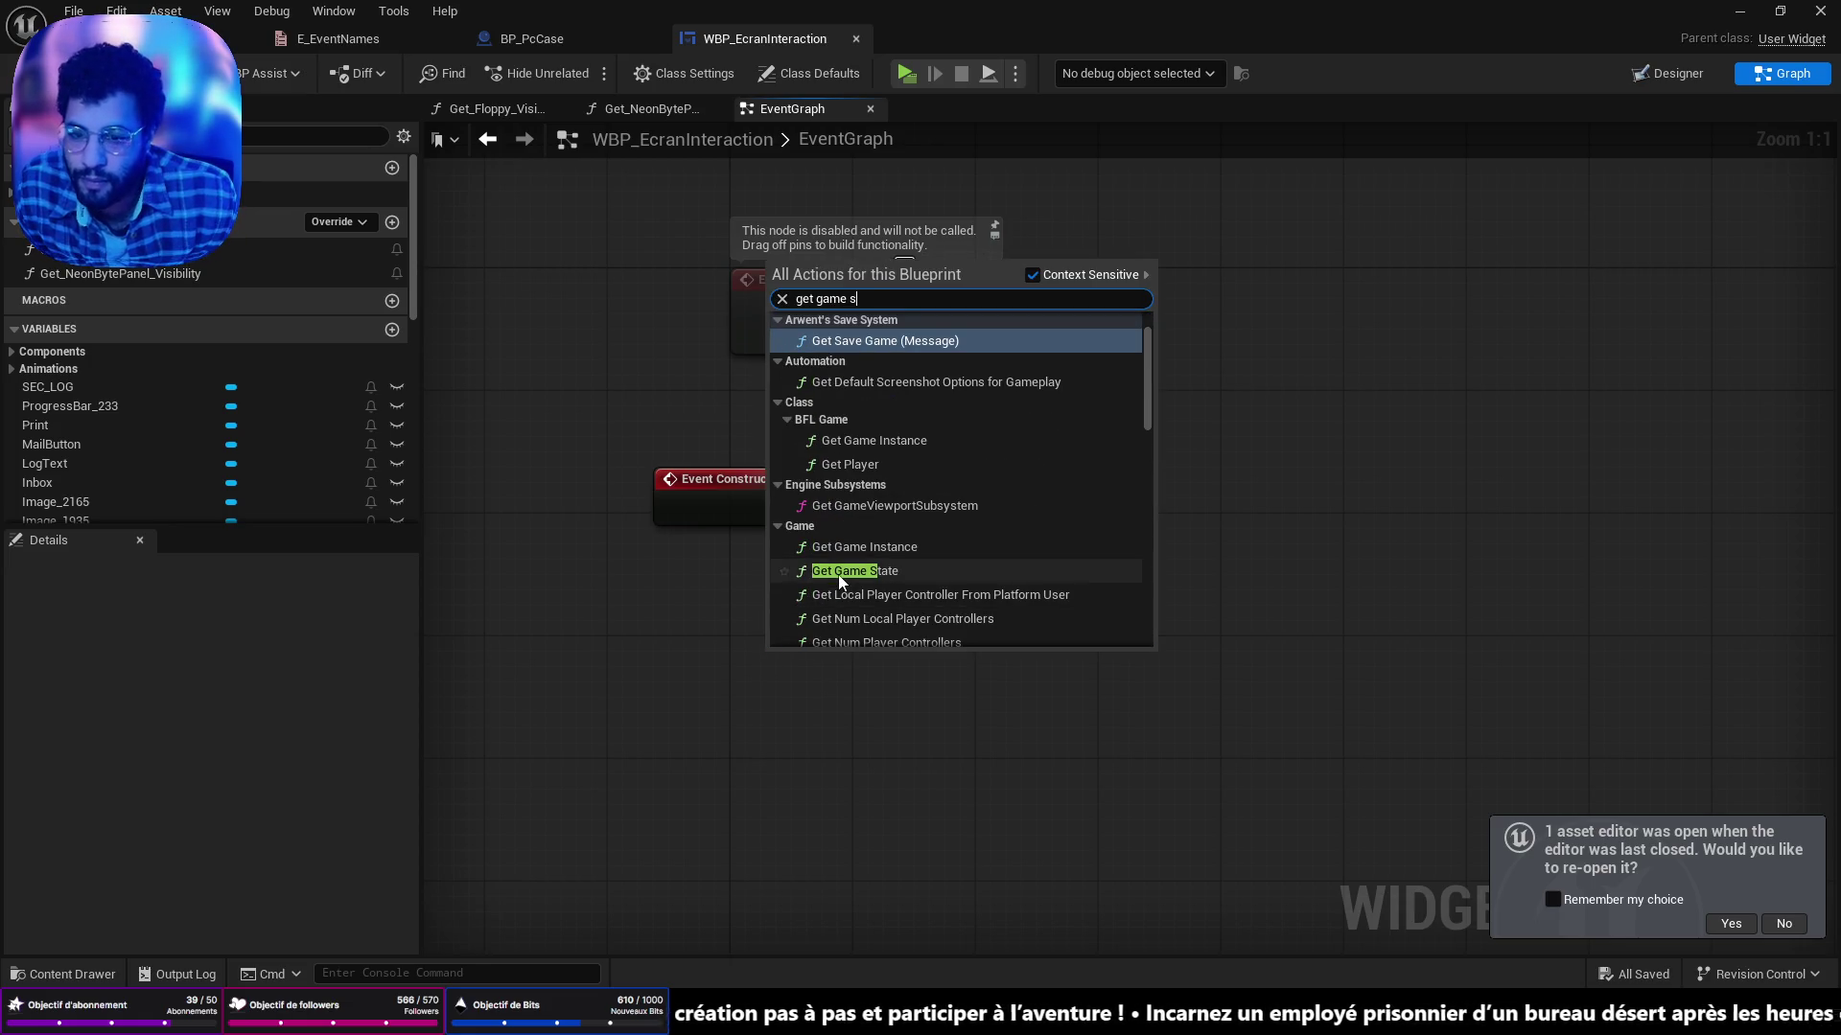
pyautogui.click(844, 569)
pyautogui.moveTo(854, 662)
pyautogui.mouseDown()
pyautogui.moveTo(744, 613)
pyautogui.moveTo(744, 589)
pyautogui.moveTo(869, 595)
pyautogui.mouseUp()
pyautogui.write('get sa')
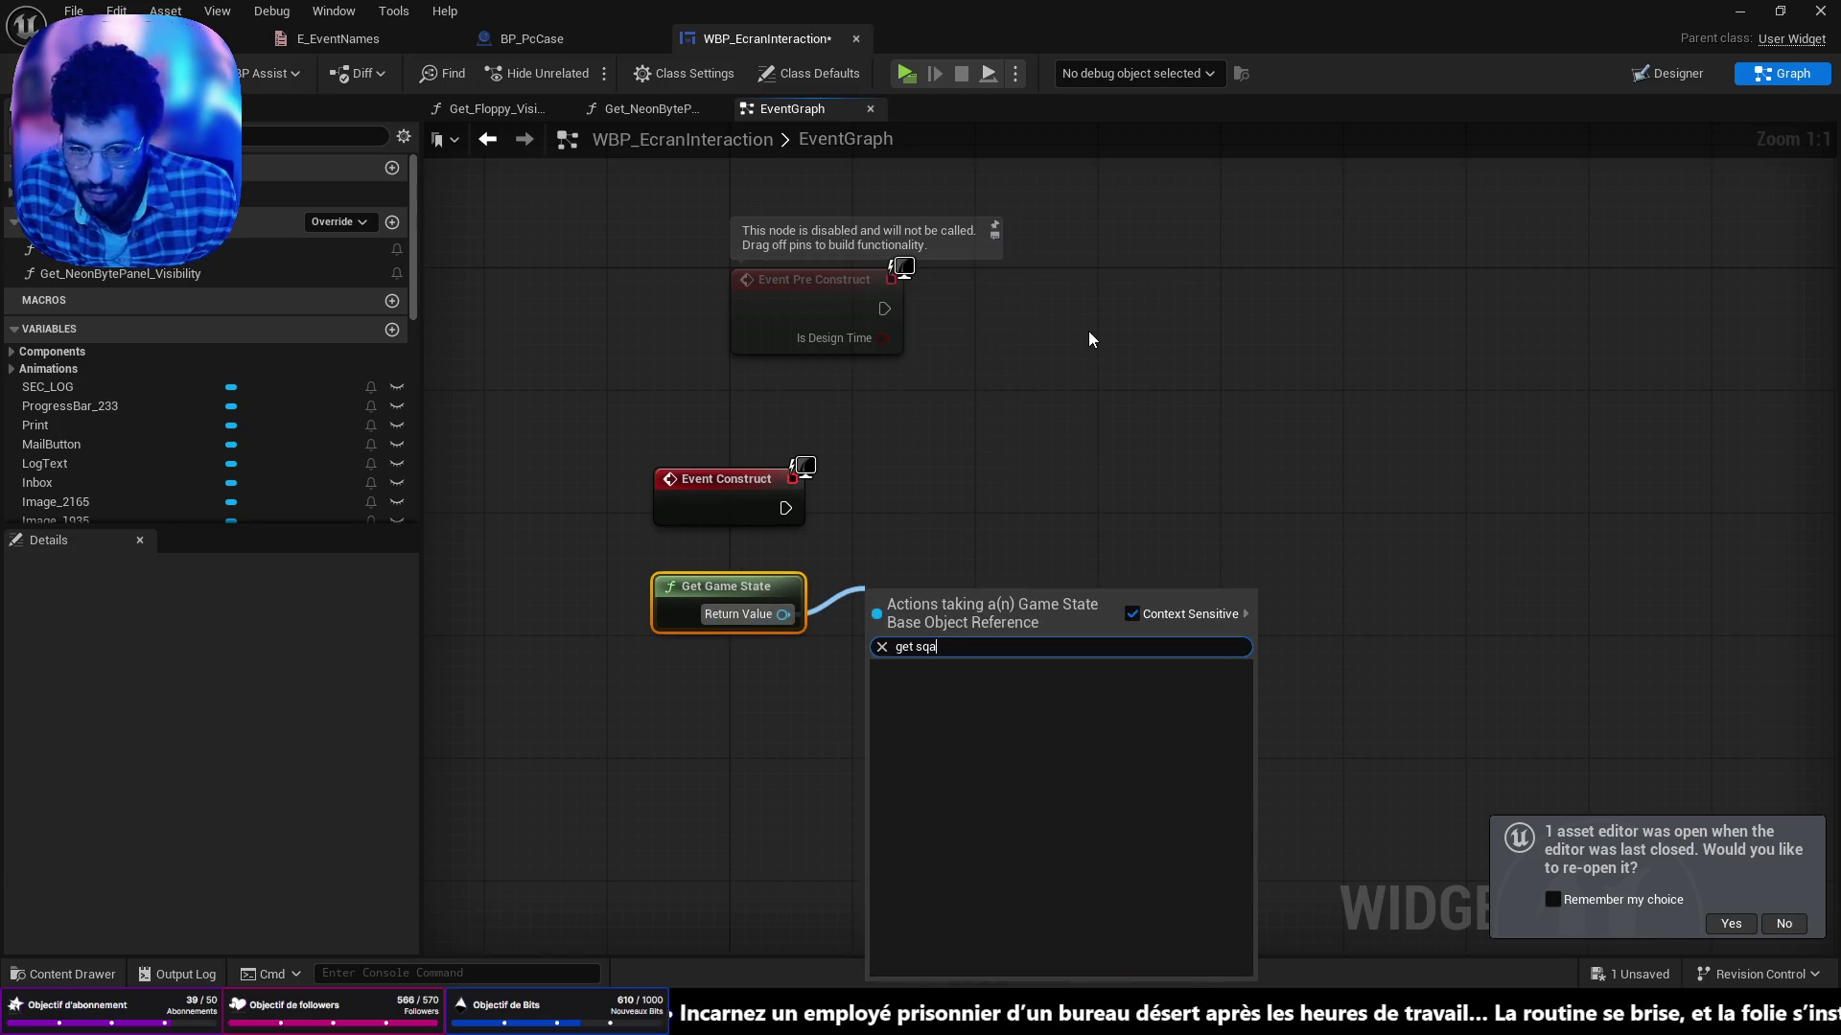
pyautogui.press('Down')
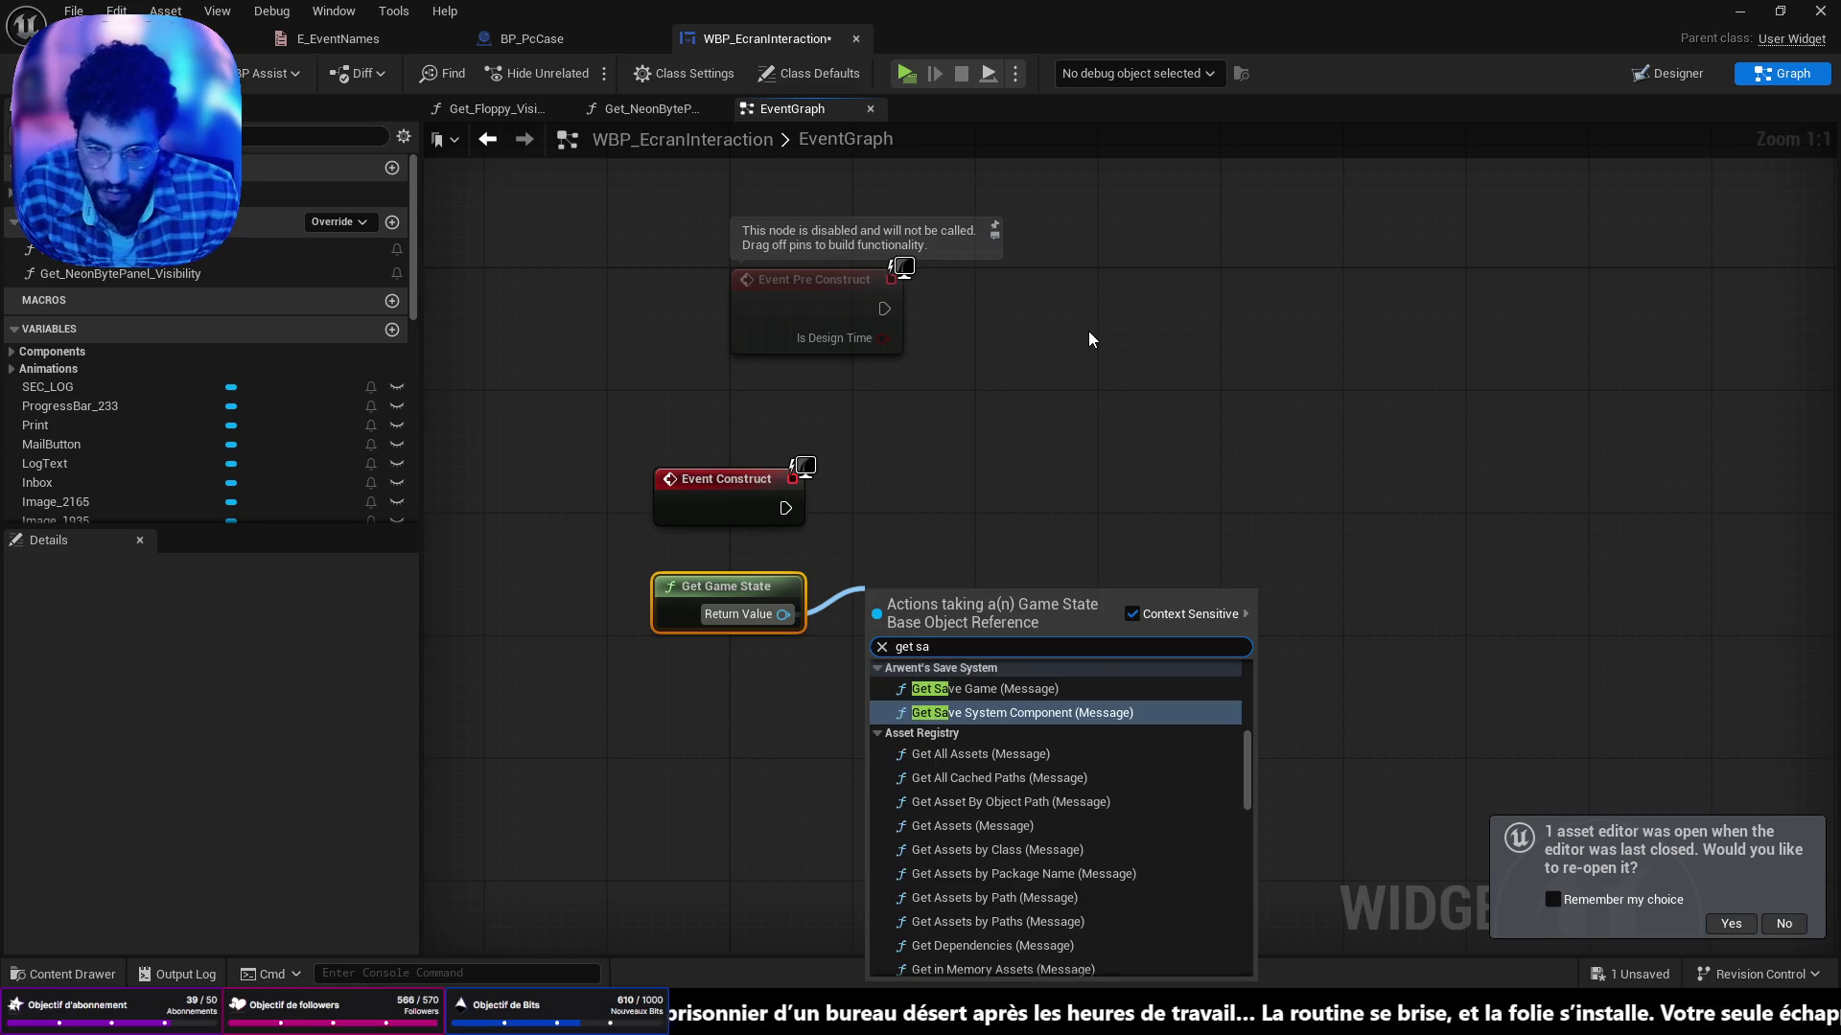
pyautogui.press('Return')
# Add Get Cached Save Game with an Is Valid check, running it from Event Construct.
pyautogui.moveTo(1090, 659); pyautogui.dragTo(1242, 638)
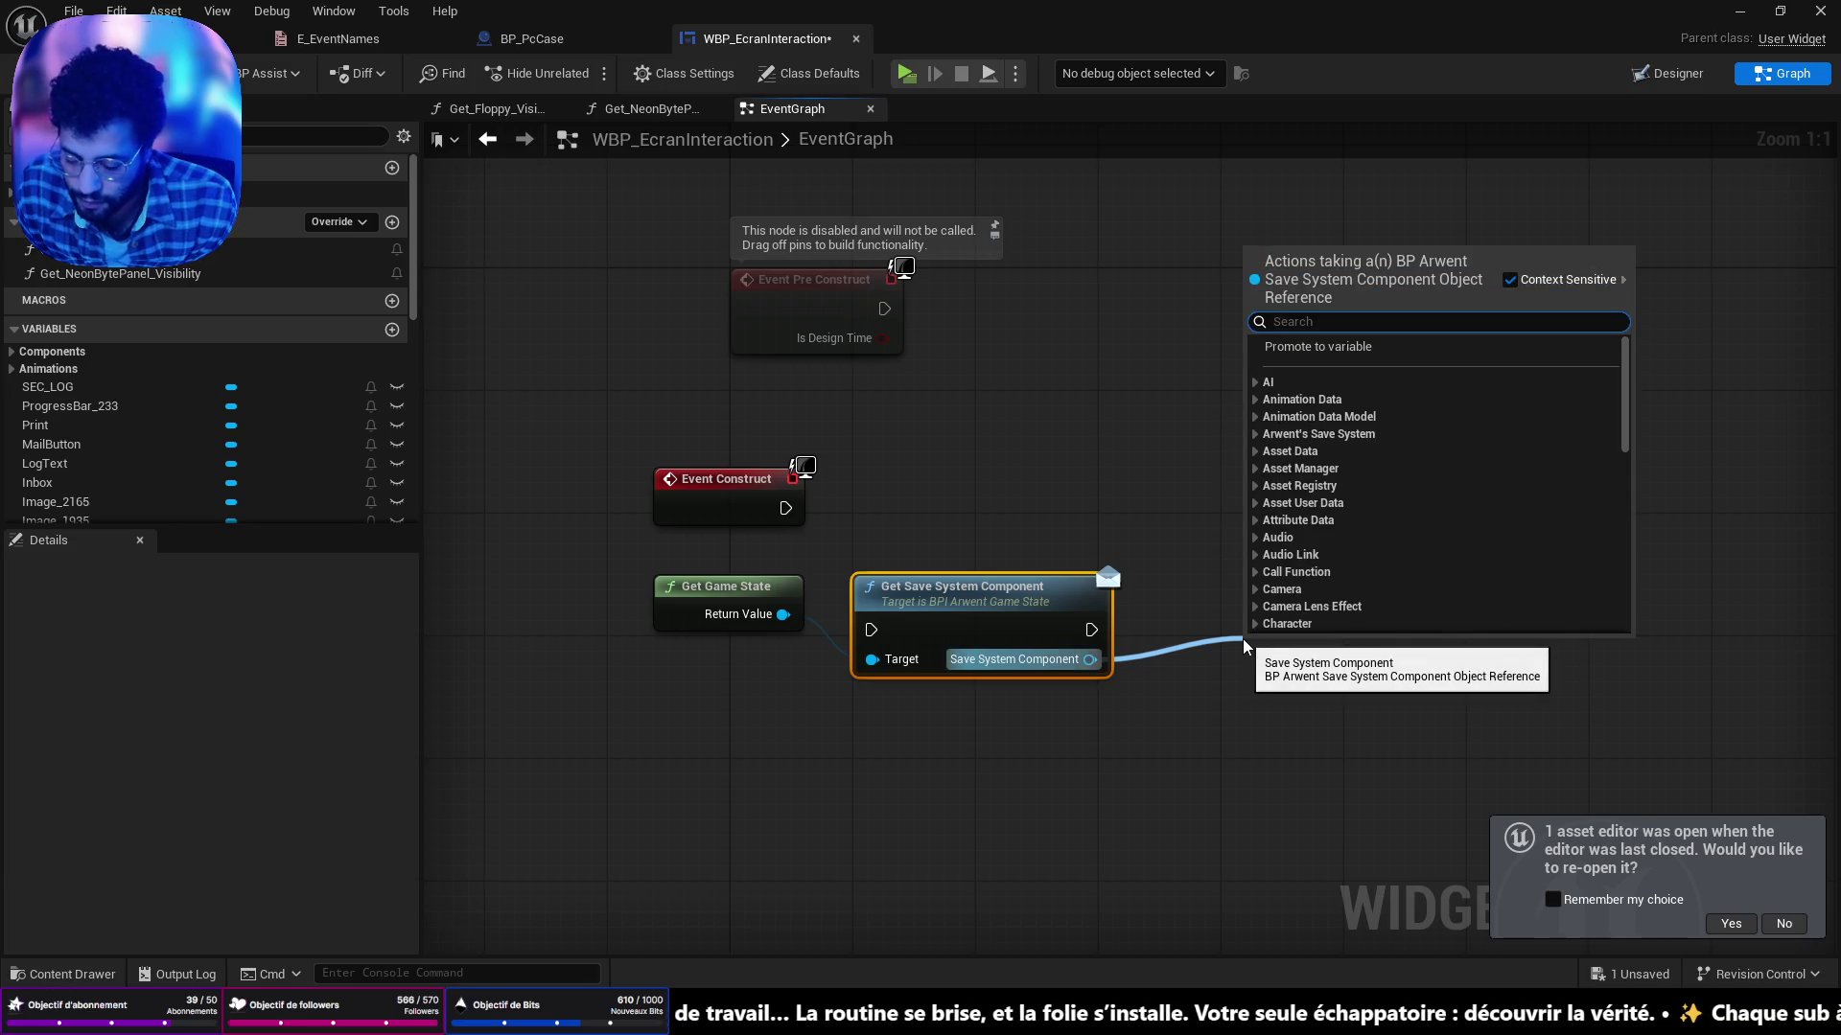
pyautogui.write('get ch')
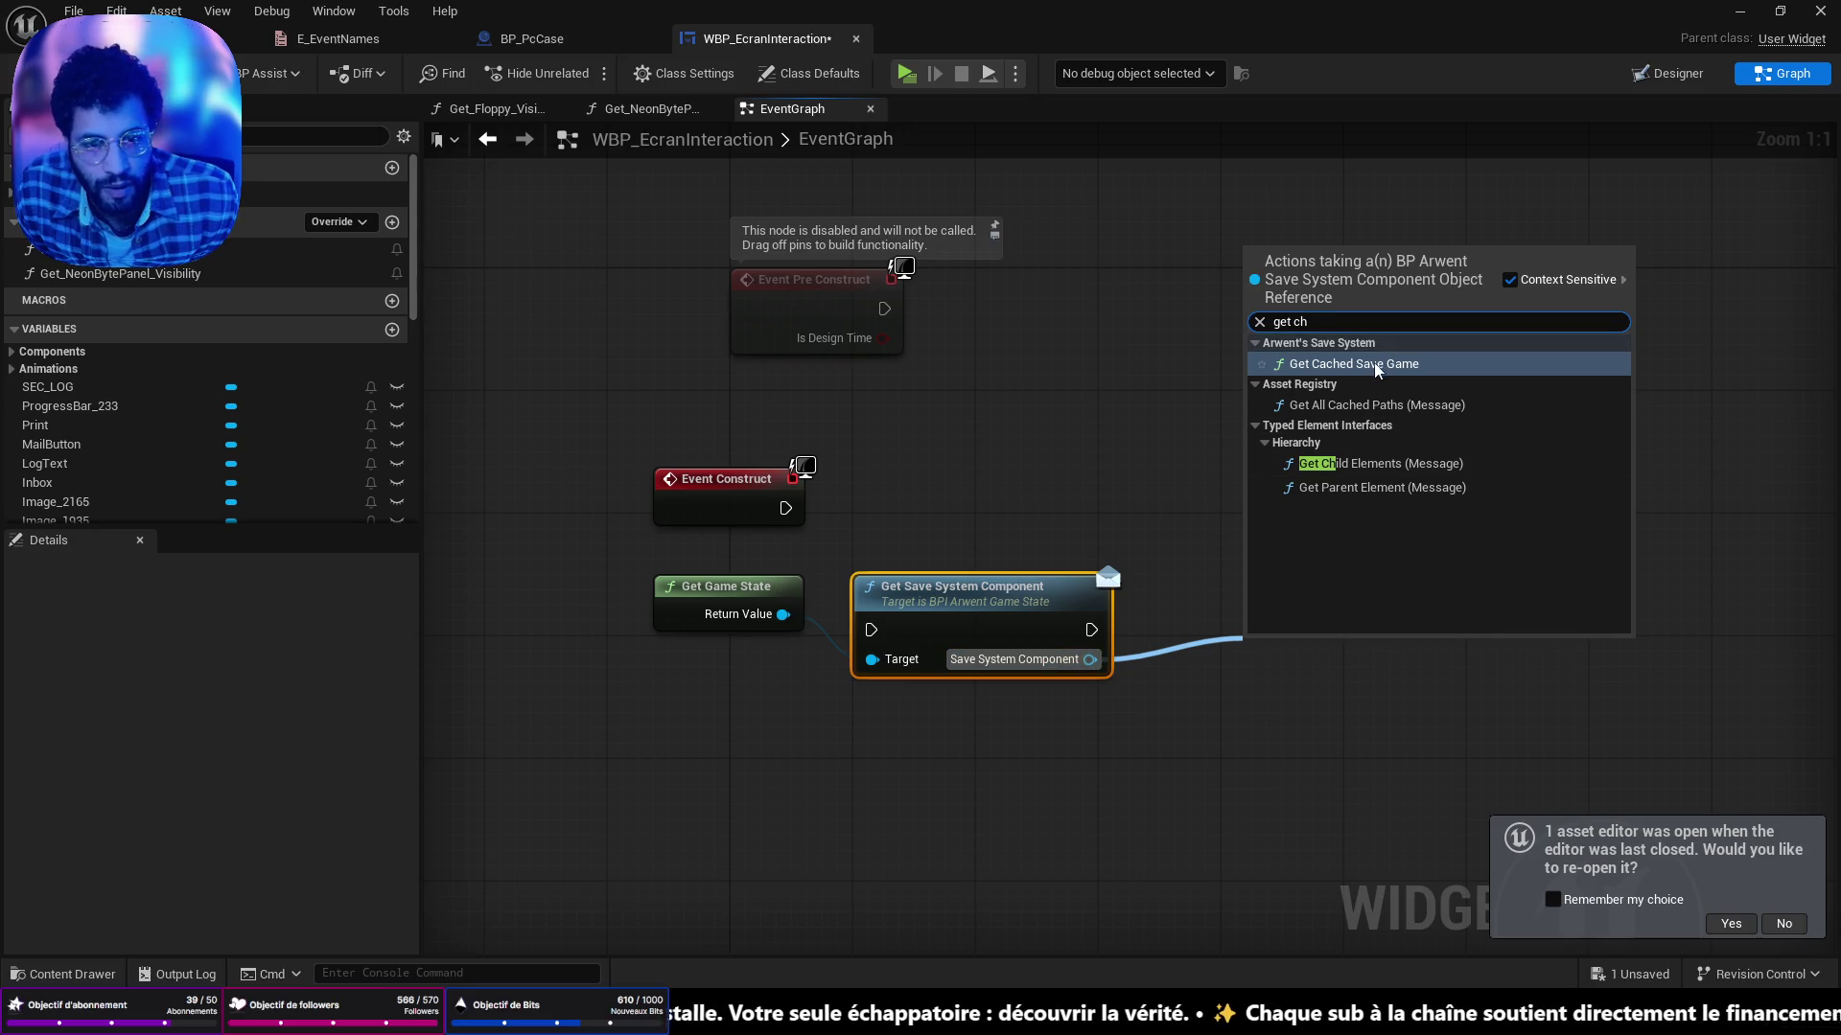
pyautogui.click(1347, 363)
pyautogui.moveTo(1402, 690); pyautogui.dragTo(1441, 635)
pyautogui.write('is')
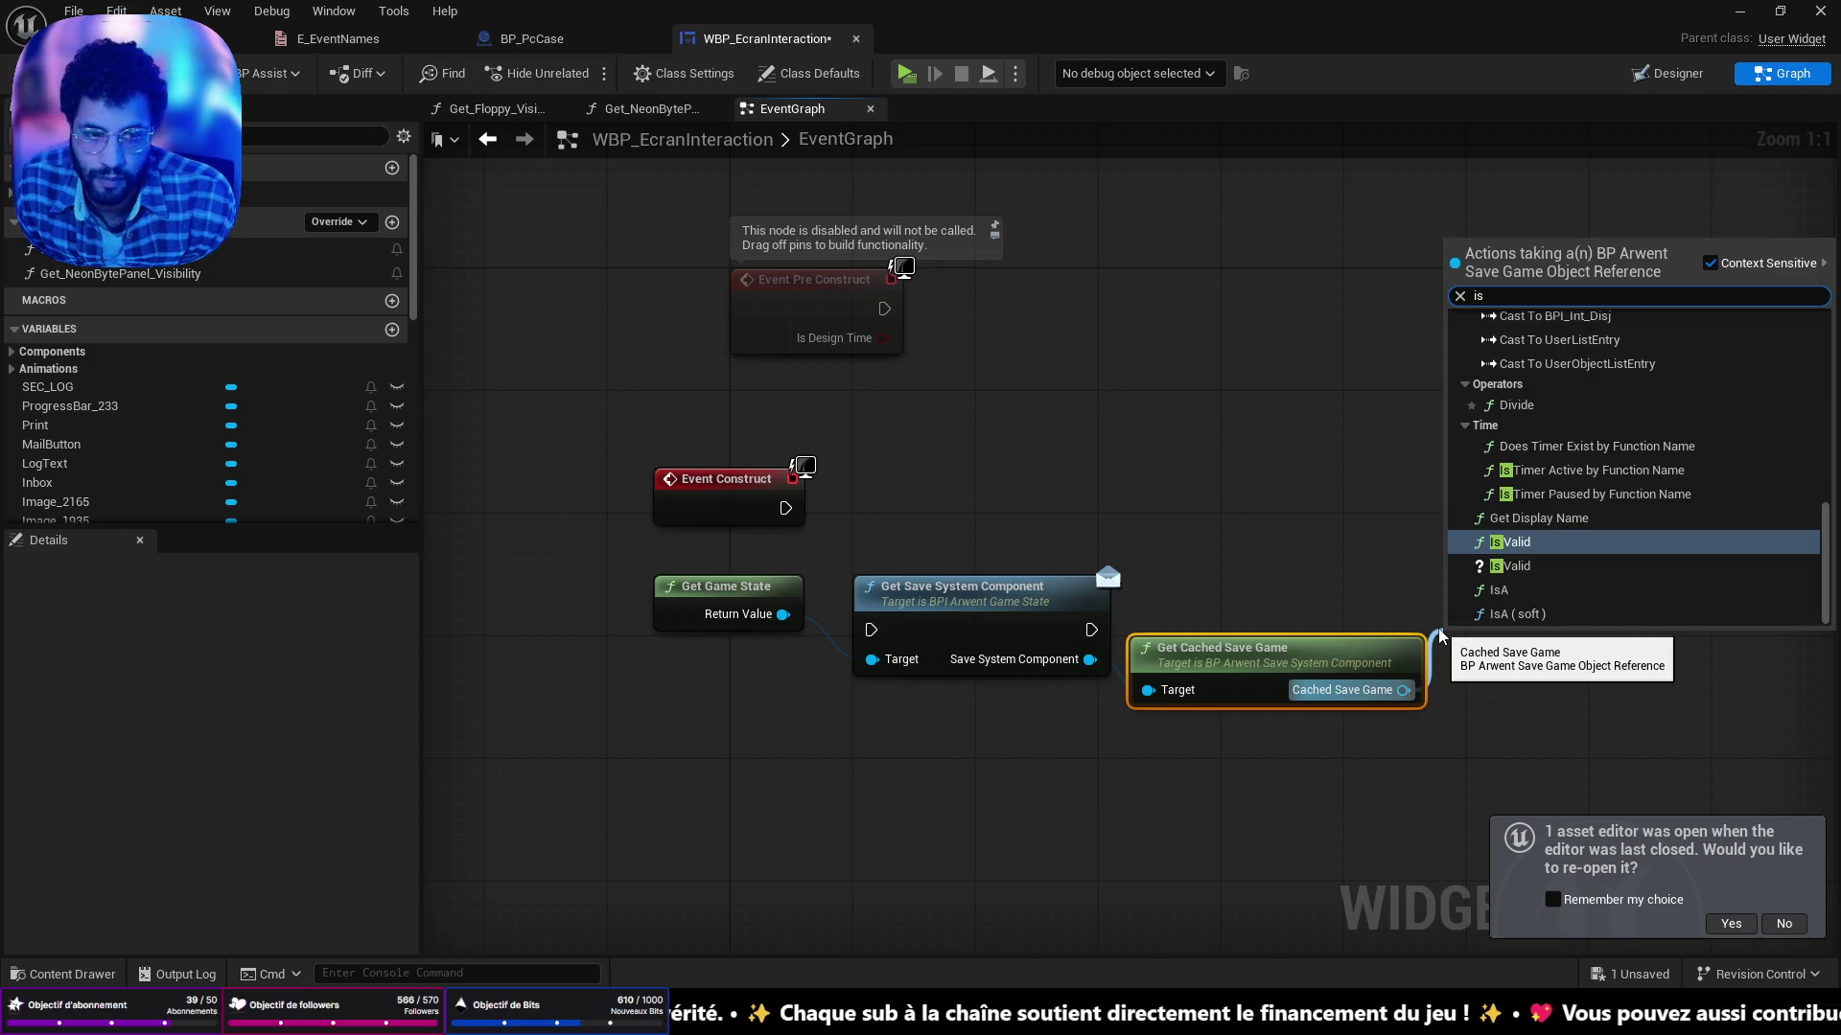
pyautogui.press('Down')
pyautogui.press('Return')
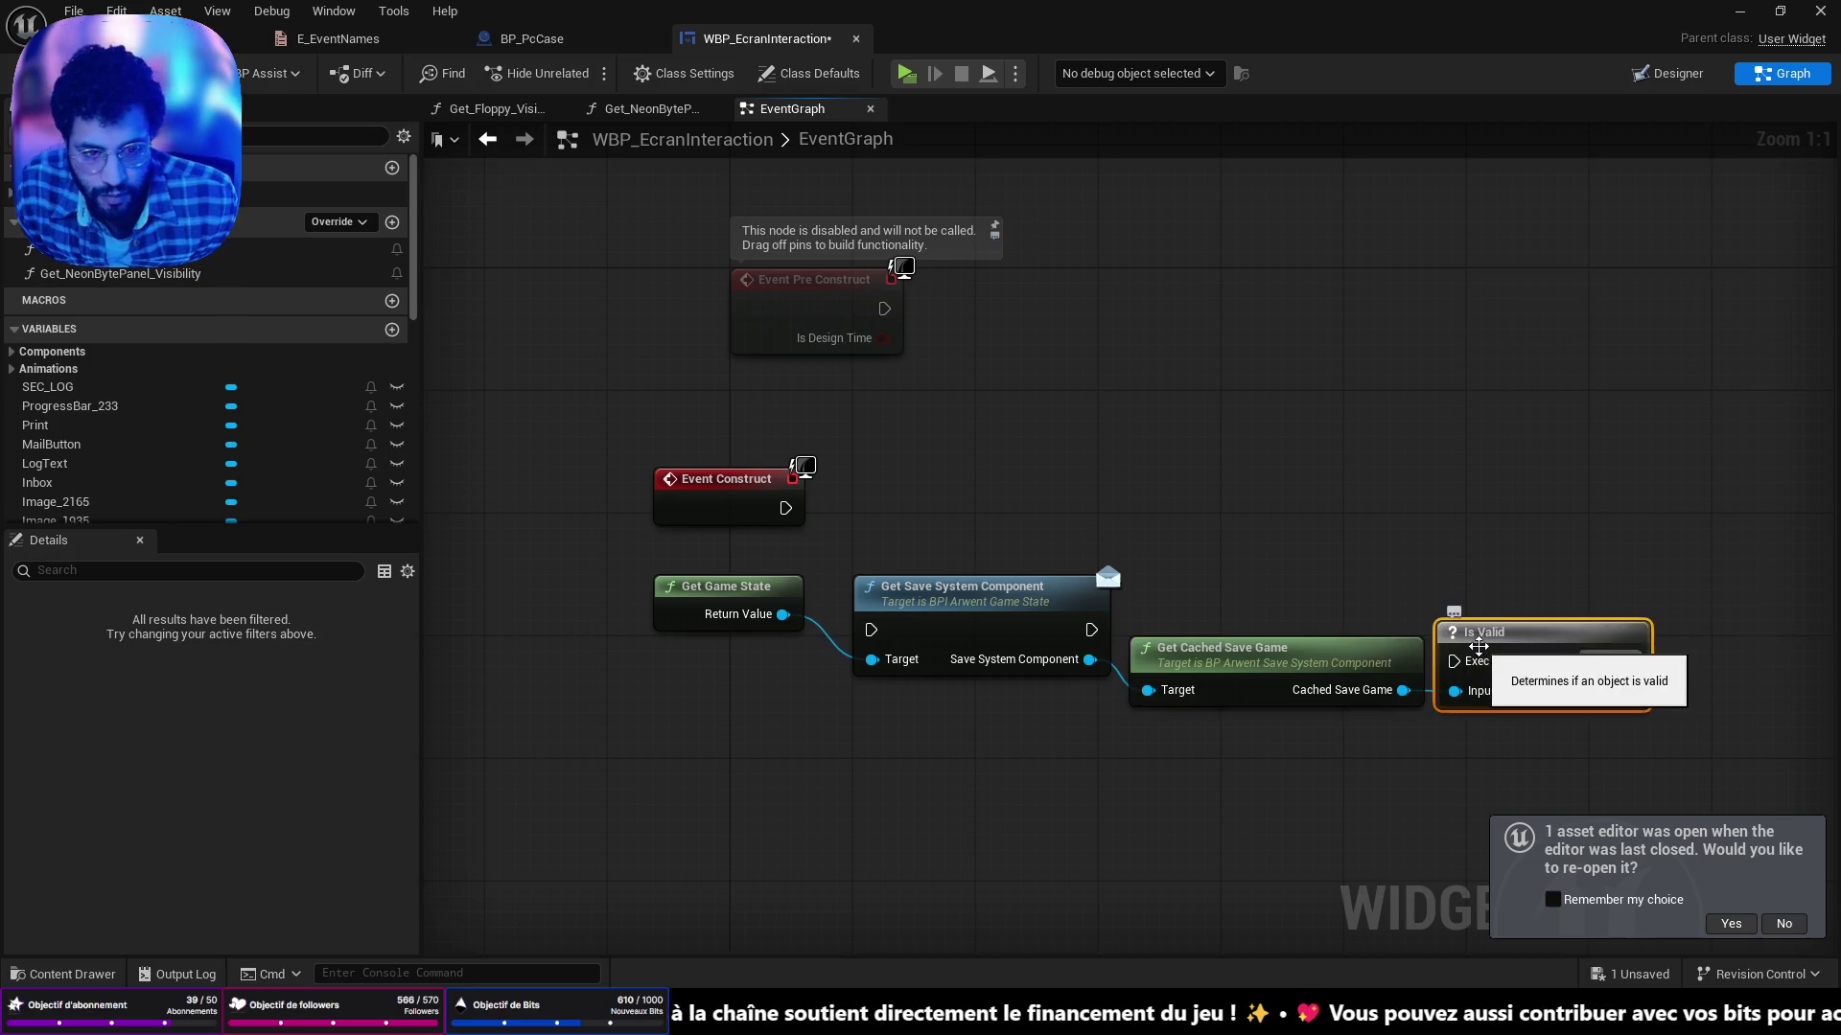
pyautogui.moveTo(1090, 630)
pyautogui.mouseDown()
pyautogui.moveTo(1419, 648)
pyautogui.moveTo(1454, 614)
pyautogui.mouseUp()
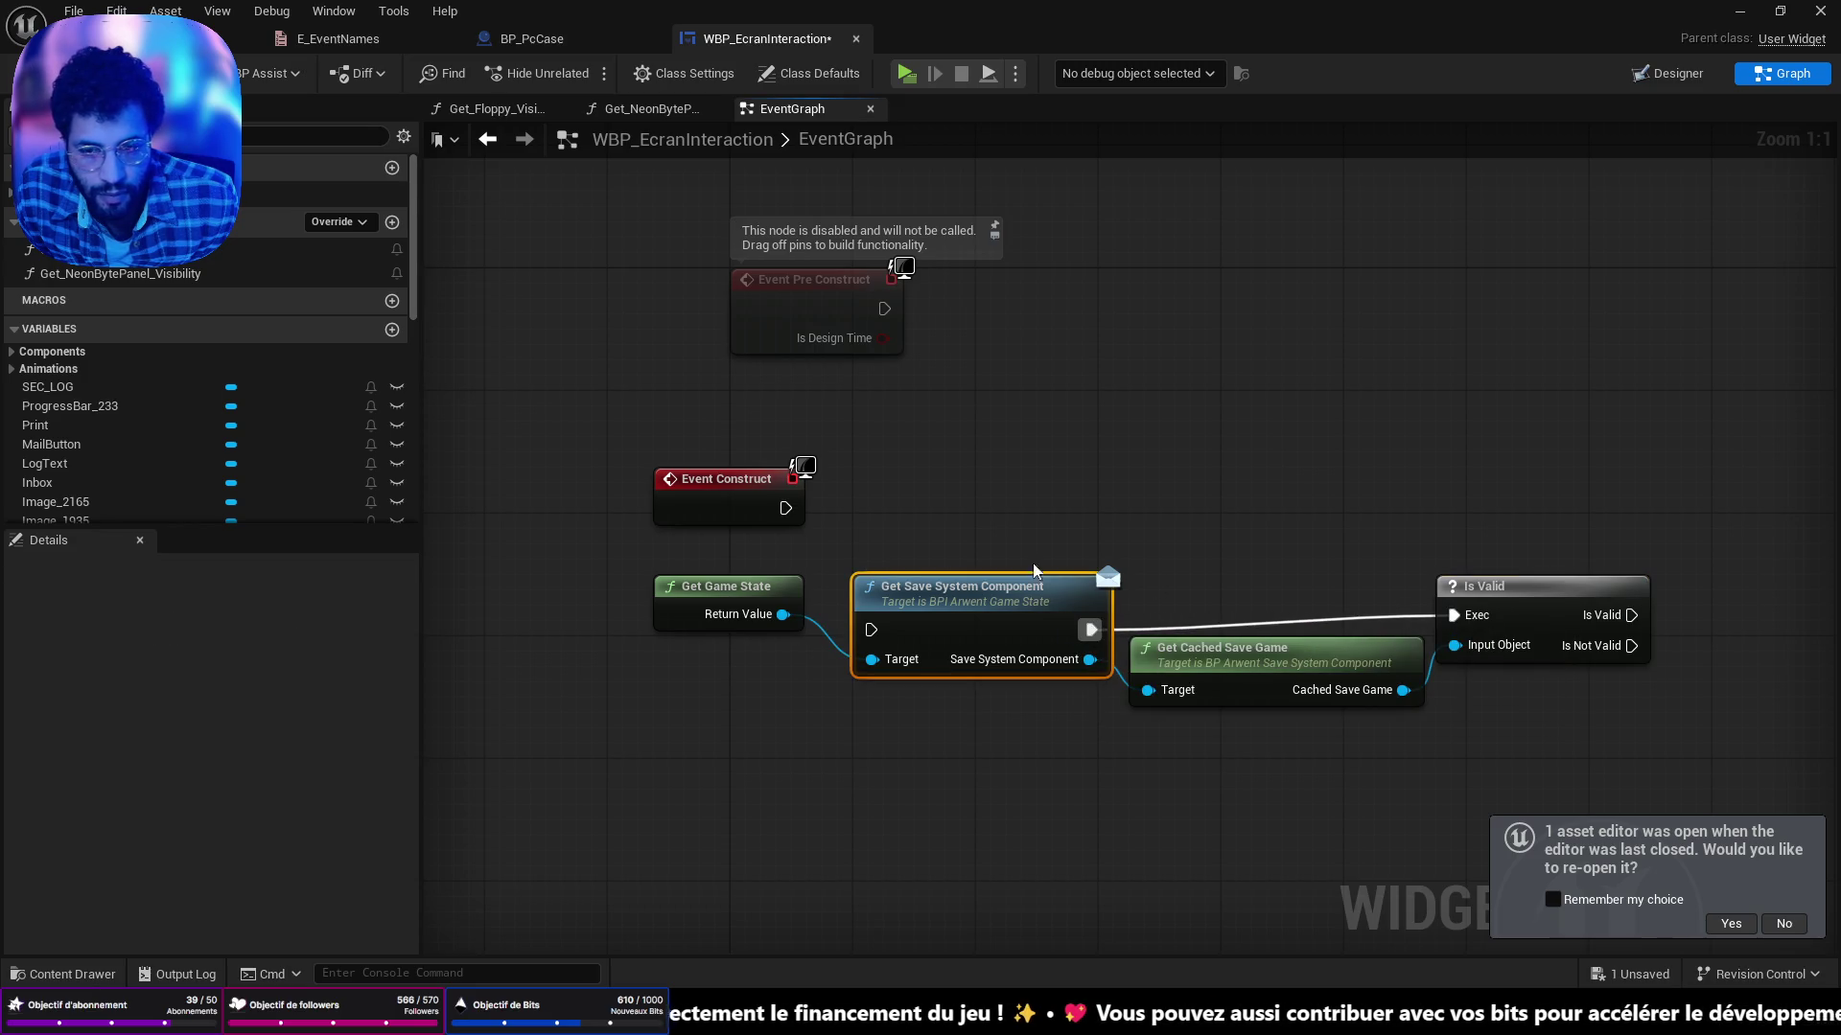
pyautogui.moveTo(786, 508); pyautogui.dragTo(871, 629)
# Frame the graph and move the five-node construct chain up and to the right.
pyautogui.scroll(-2, 876, 630)
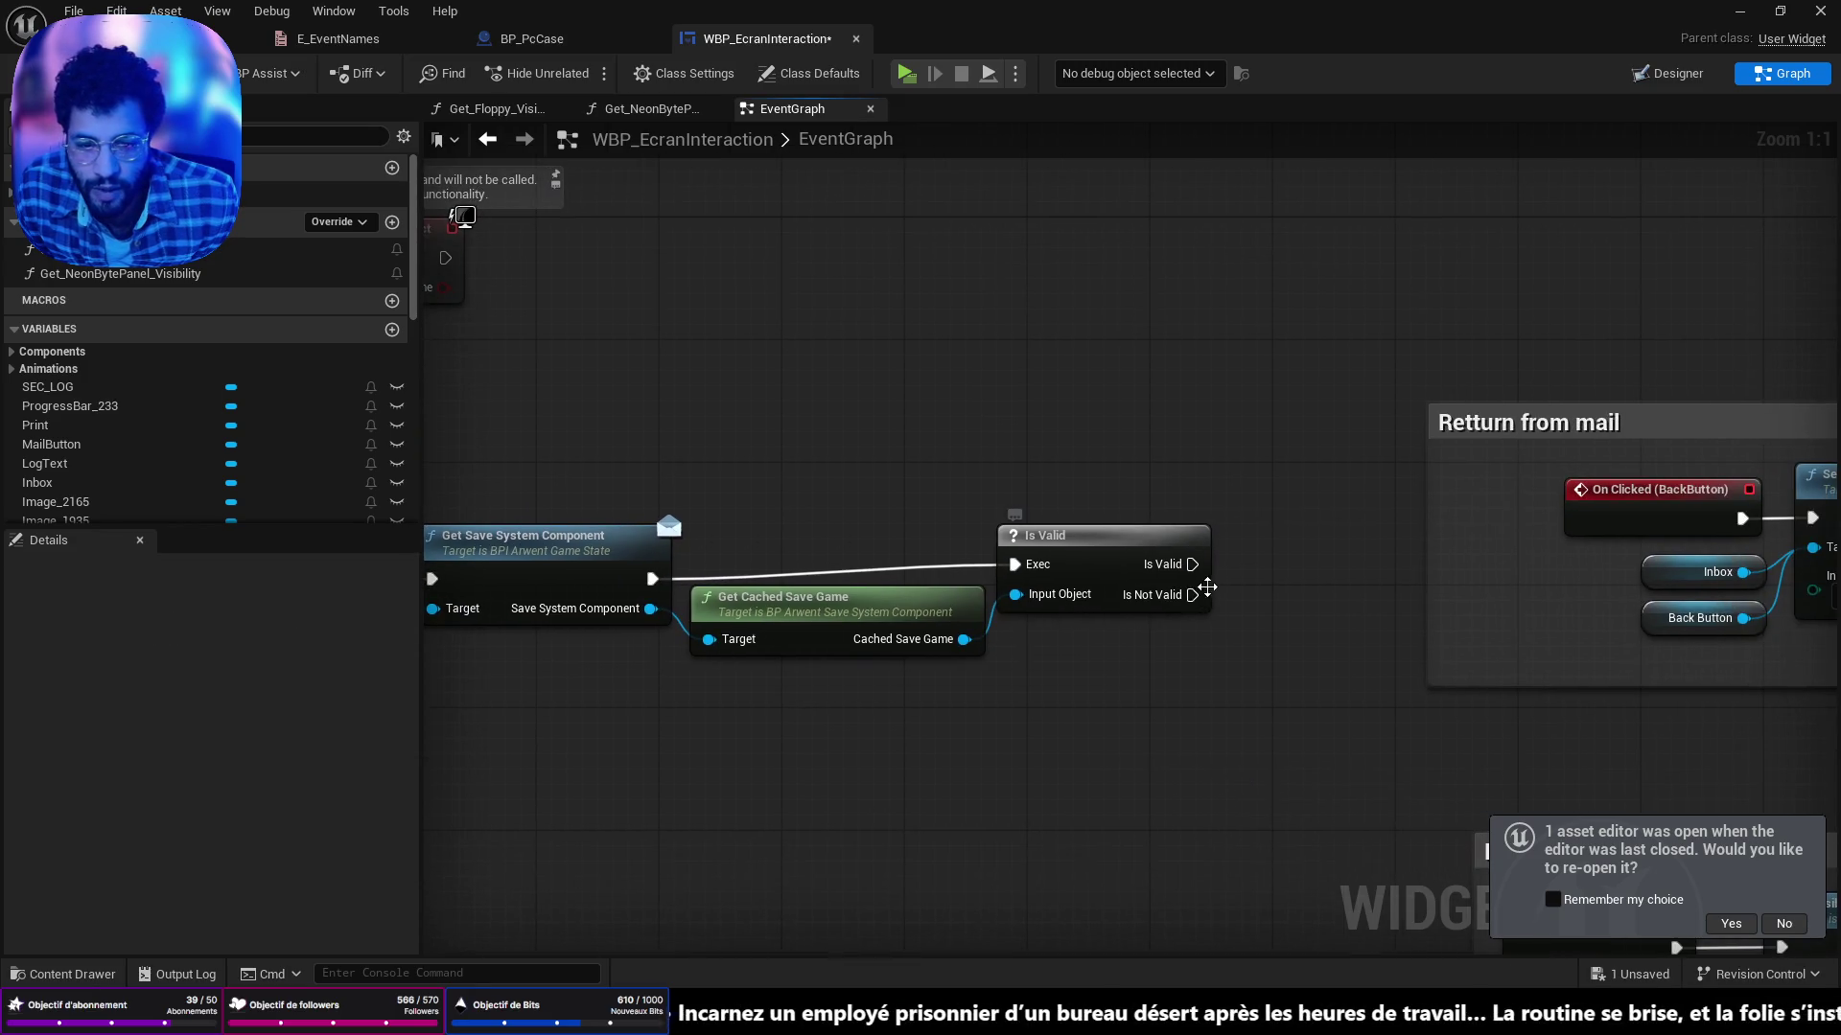
pyautogui.press('f')
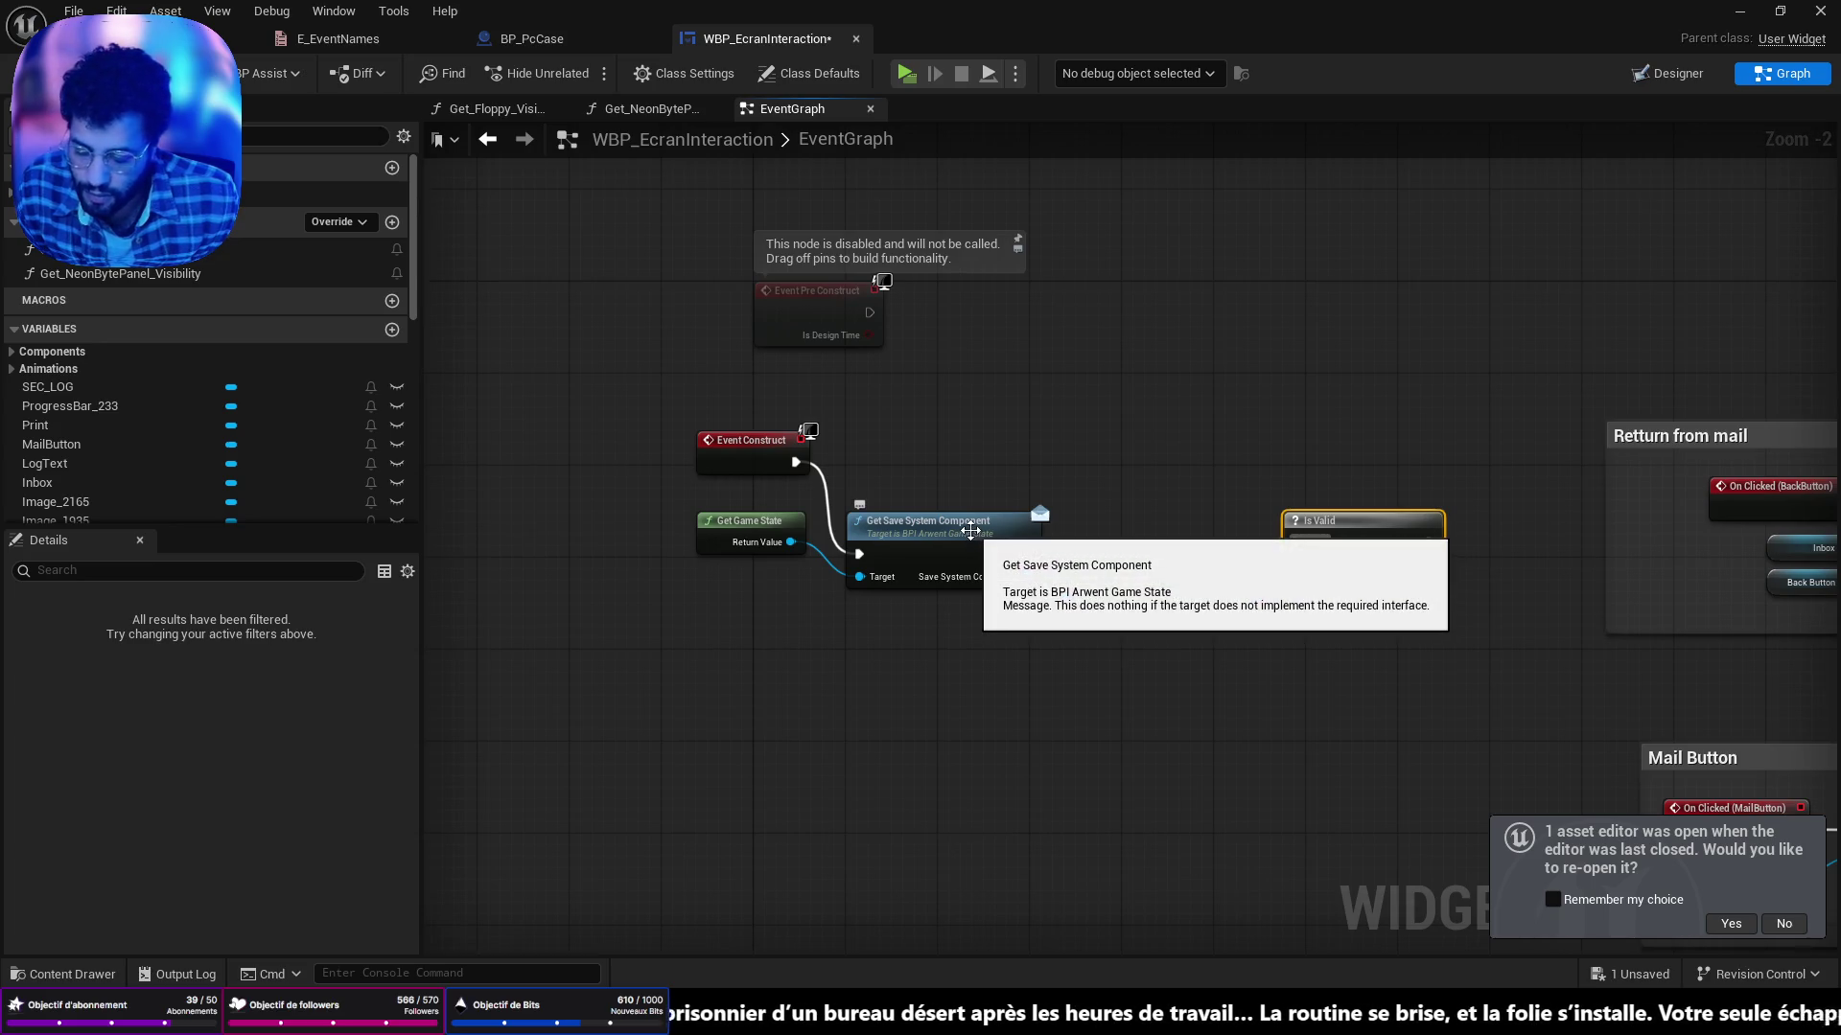
pyautogui.moveTo(1599, 623); pyautogui.dragTo(623, 410)
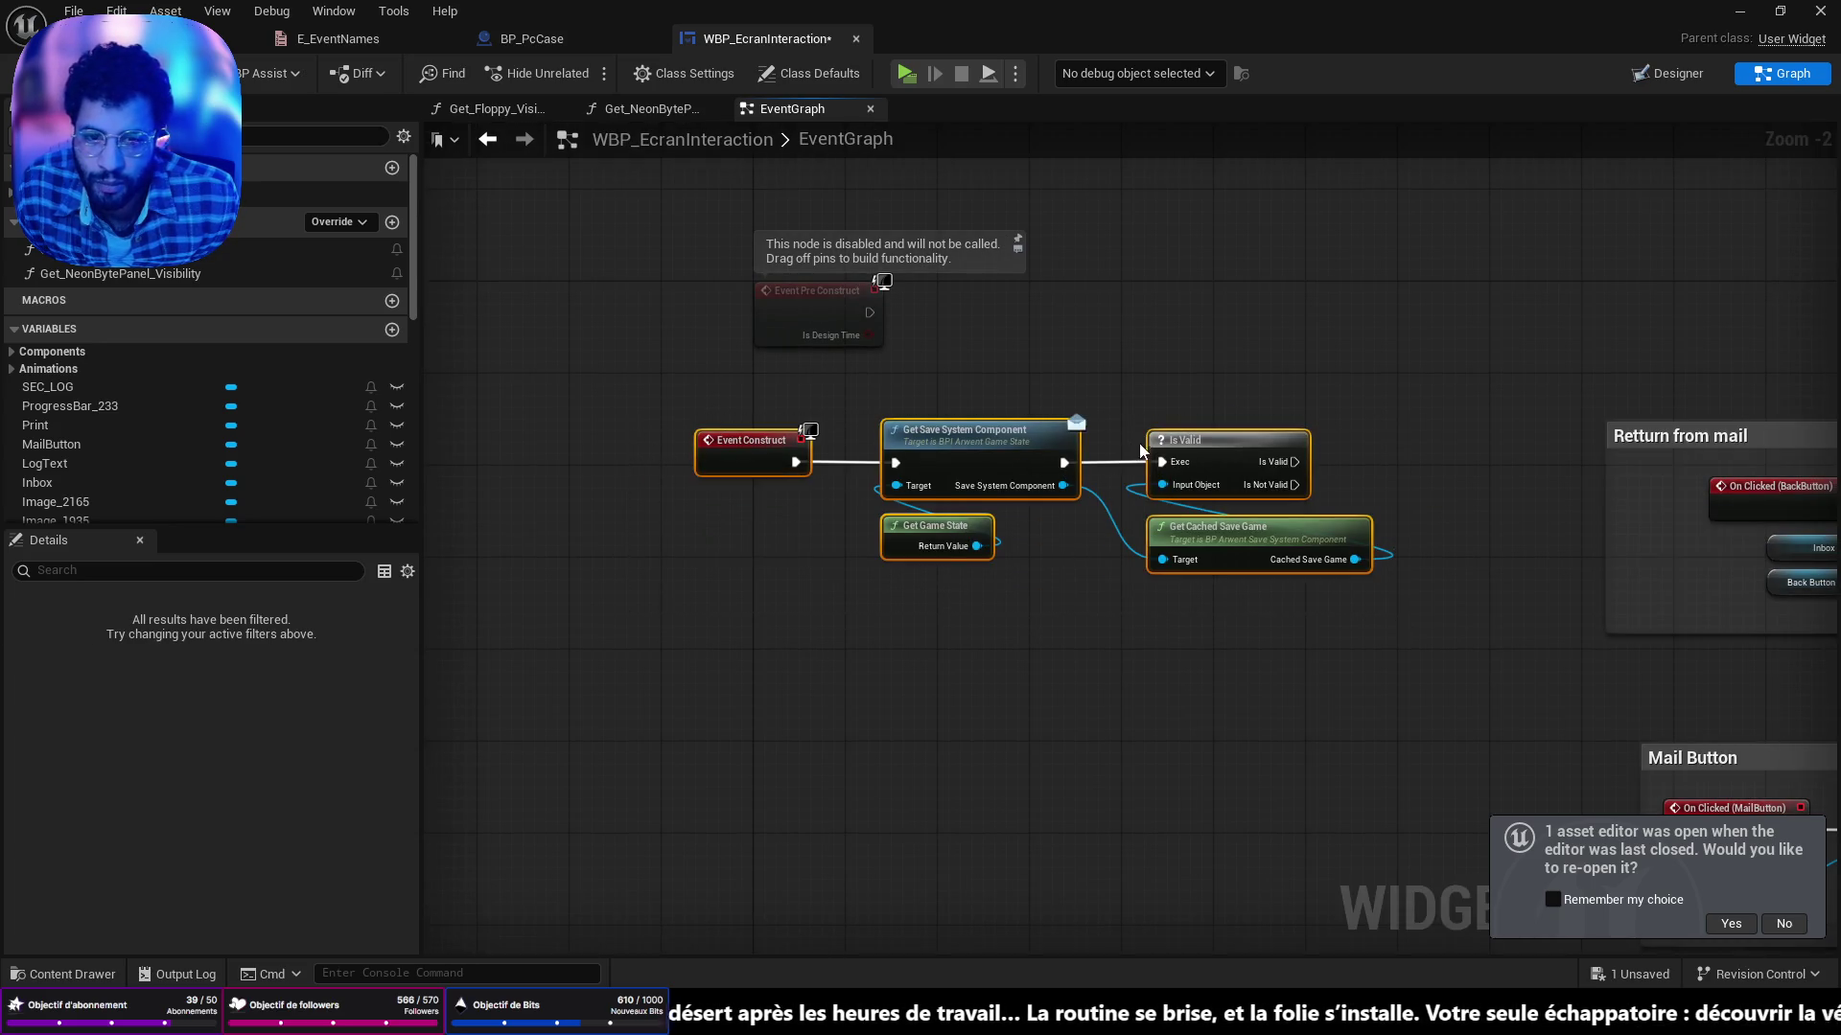
pyautogui.moveTo(1175, 436); pyautogui.dragTo(1311, 287)
pyautogui.scroll(-3, 1151, 651)
pyautogui.scroll(5, 1124, 622)
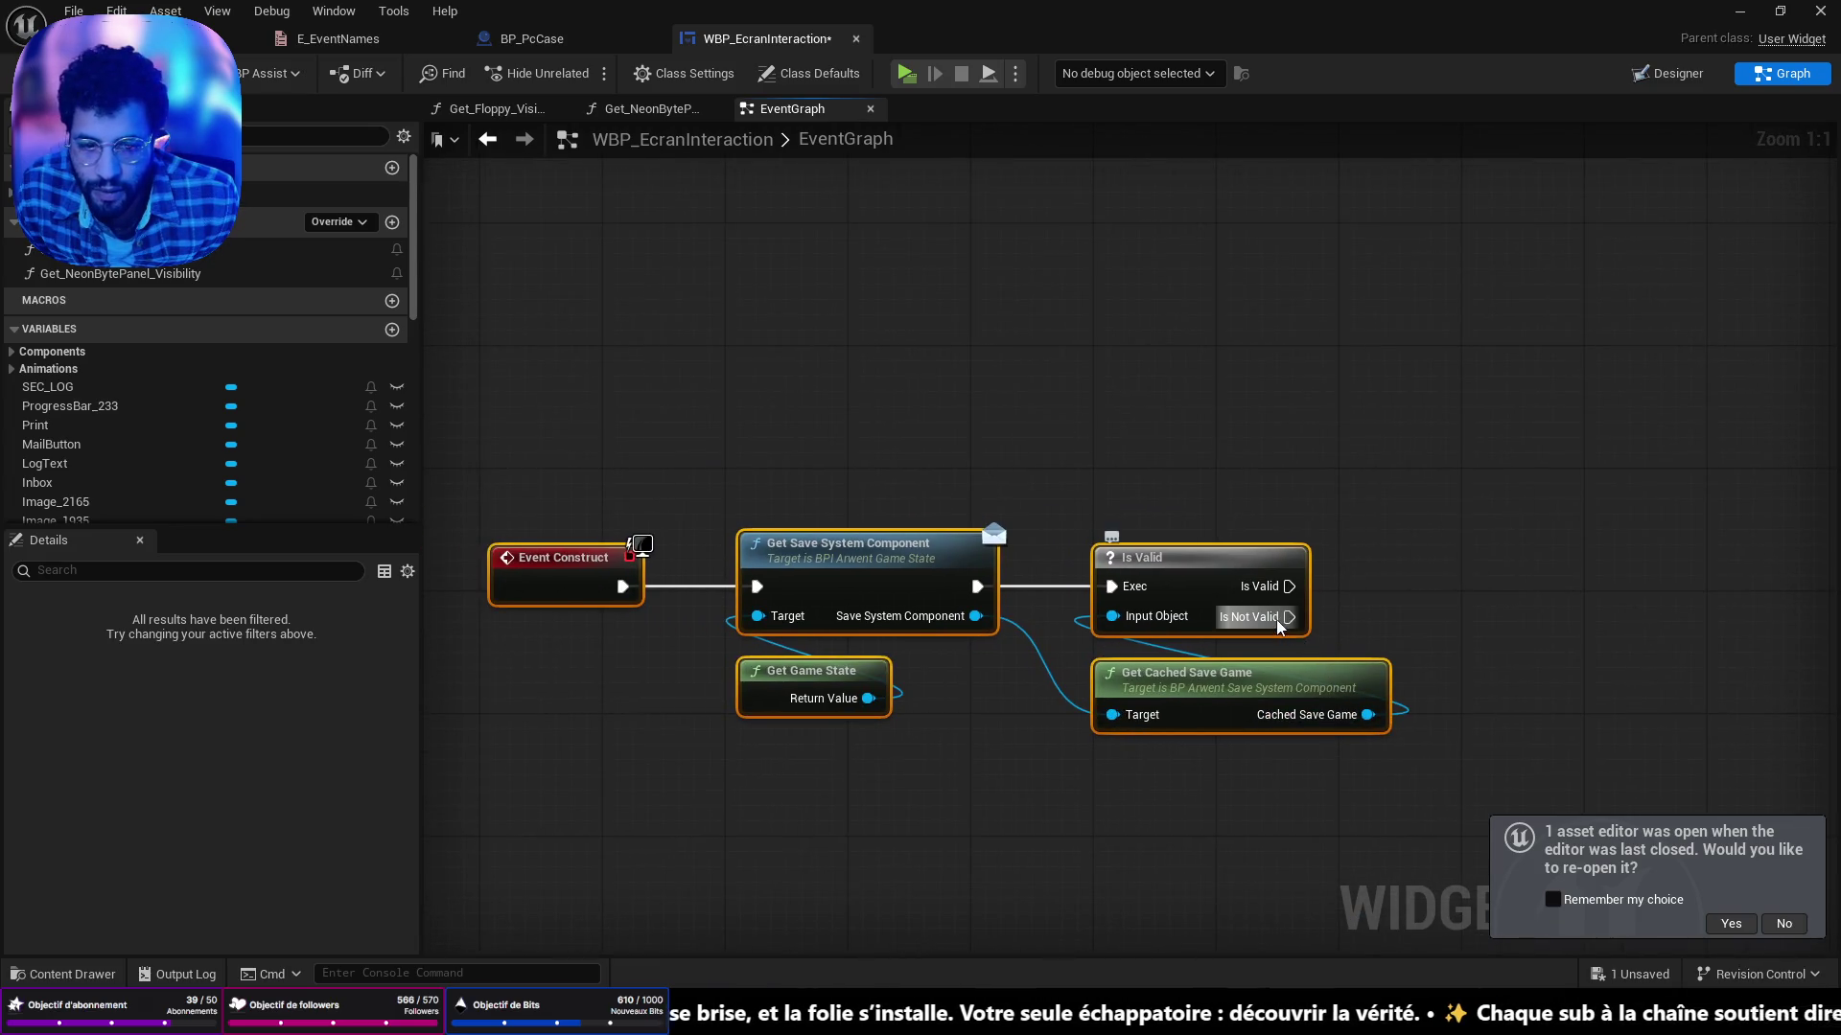
# On Is Not Valid, add Delay Until Next Tick looping back to Get Save System Component.
pyautogui.moveTo(1278, 620); pyautogui.dragTo(1513, 609)
pyautogui.write('delay')
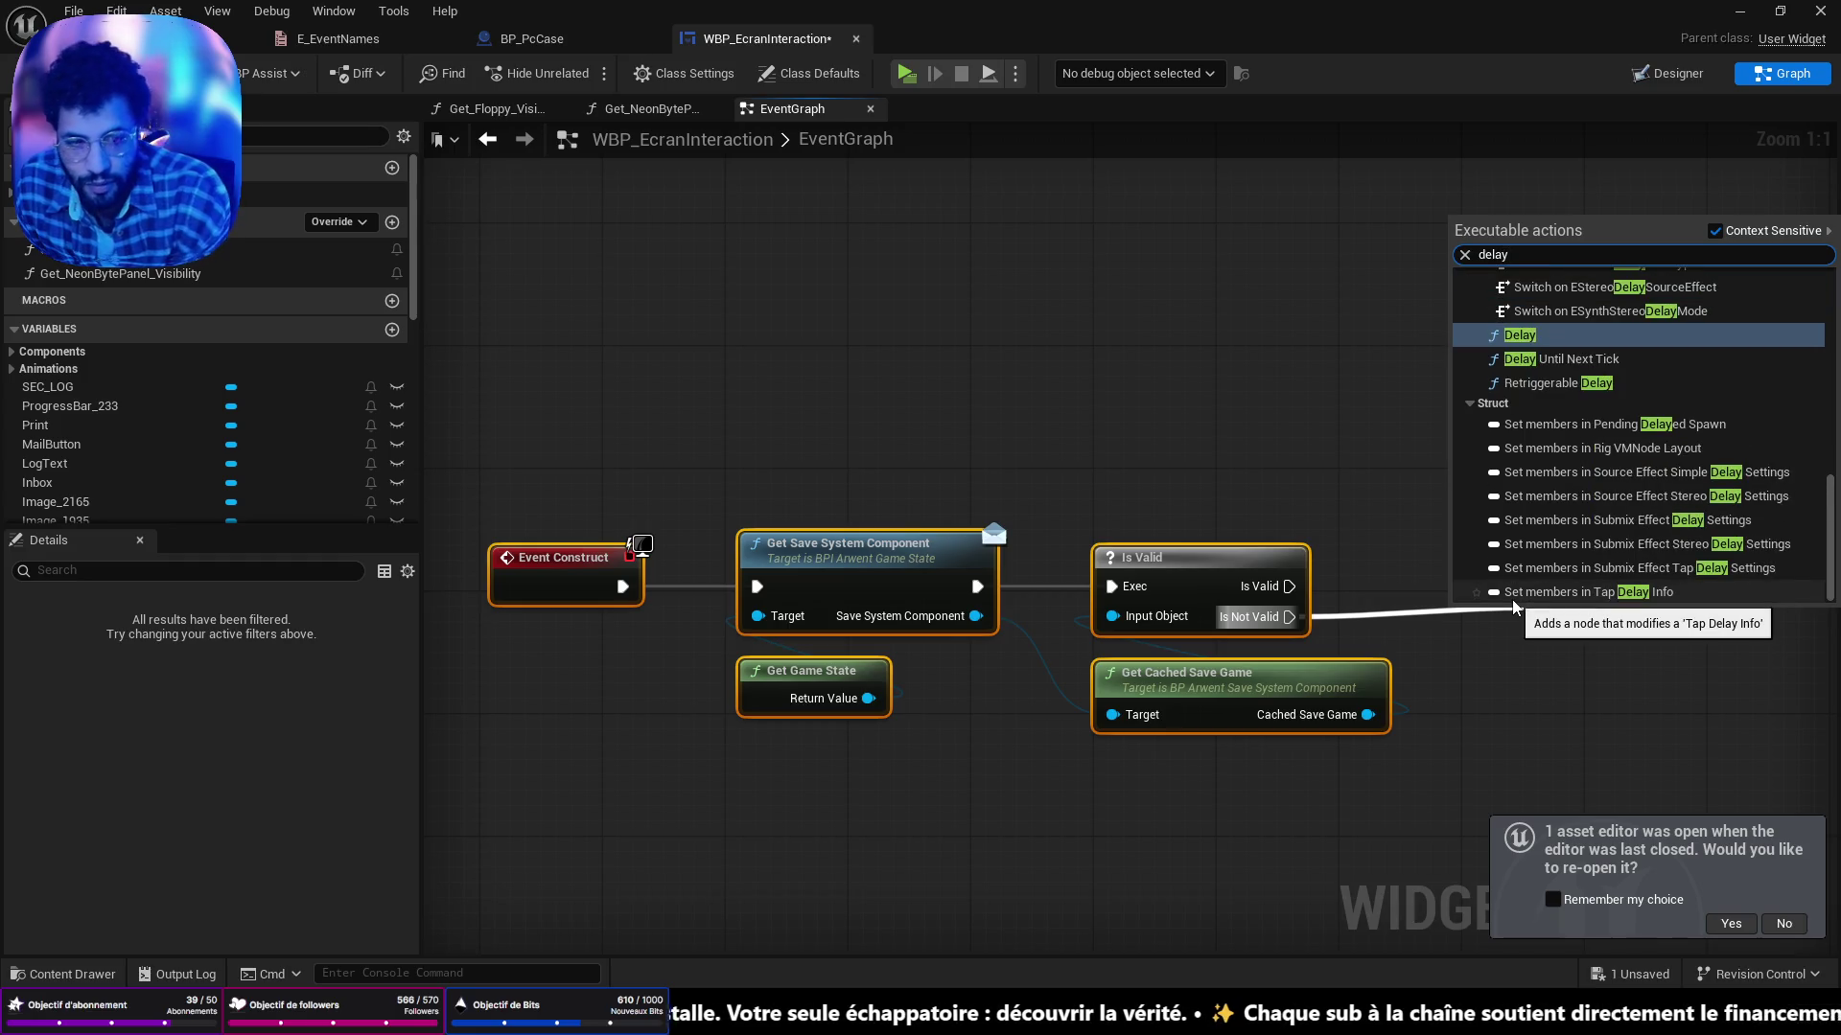
pyautogui.click(1573, 359)
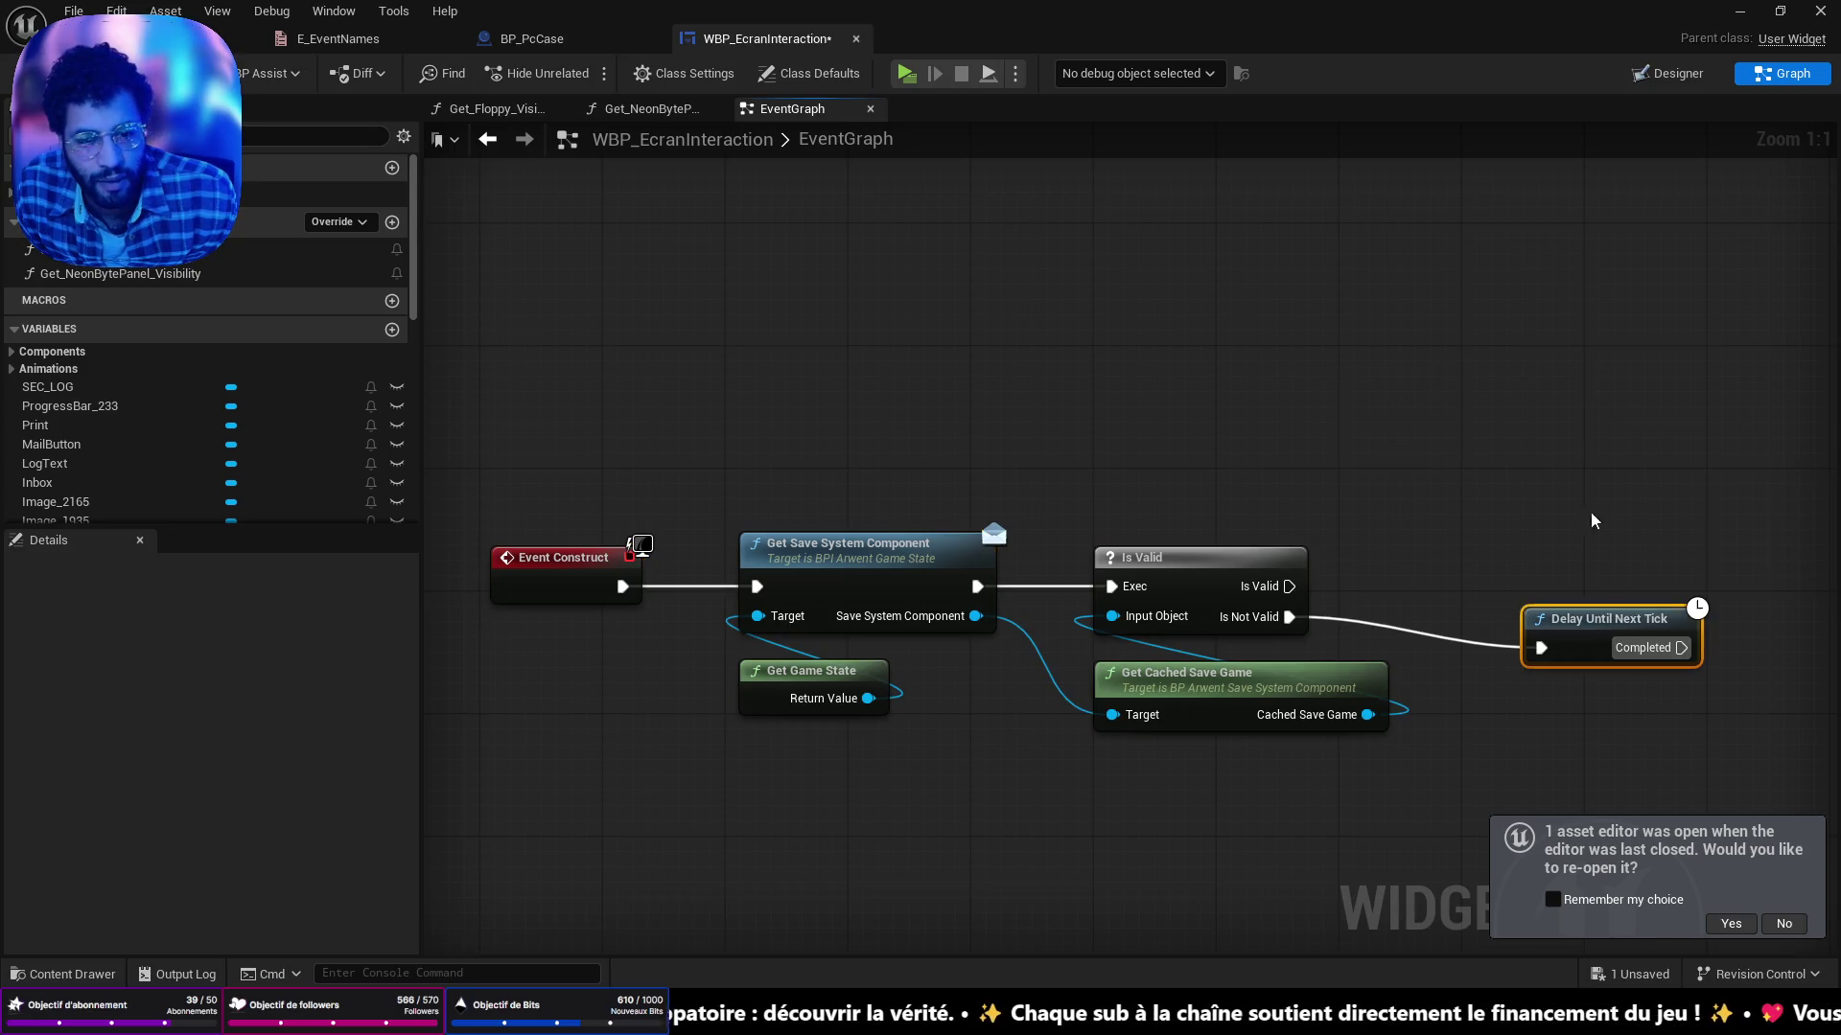
pyautogui.moveTo(1682, 647)
pyautogui.mouseDown()
pyautogui.moveTo(1213, 470)
pyautogui.moveTo(755, 594)
pyautogui.mouseUp()
pyautogui.moveTo(1722, 432); pyautogui.dragTo(1304, 388)
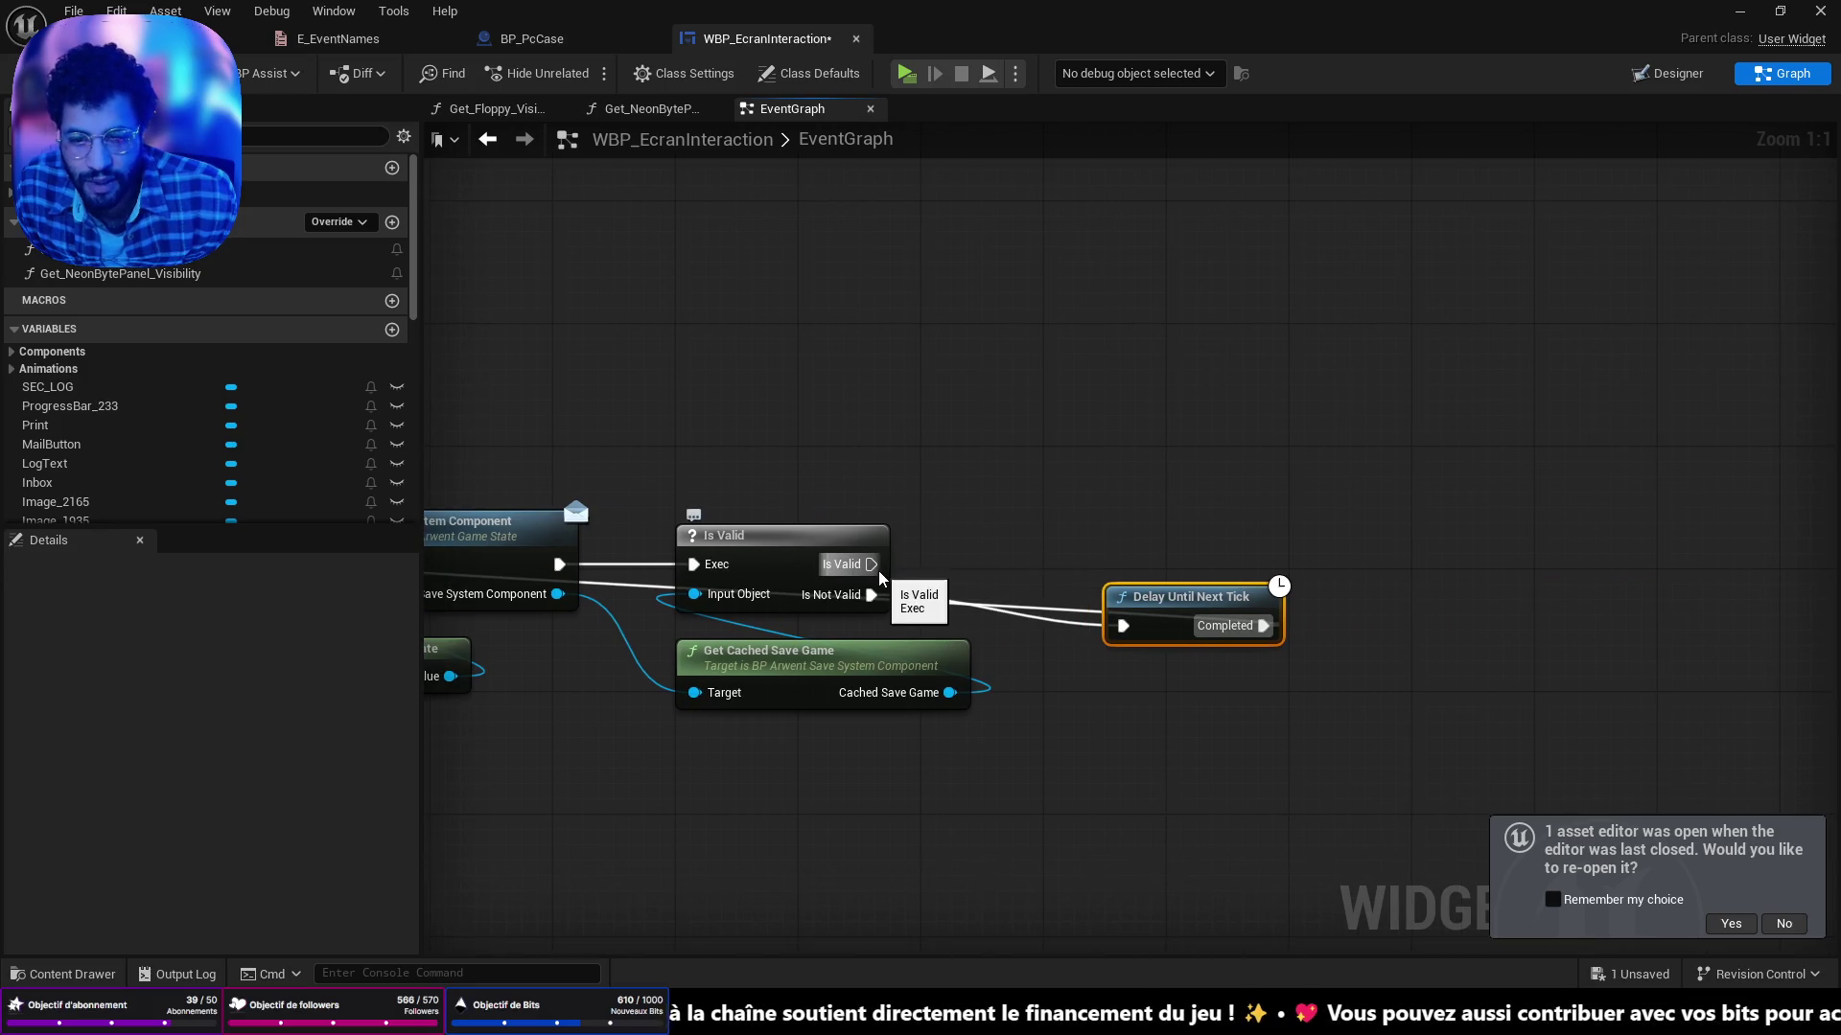
pyautogui.scroll(-1, 976, 512)
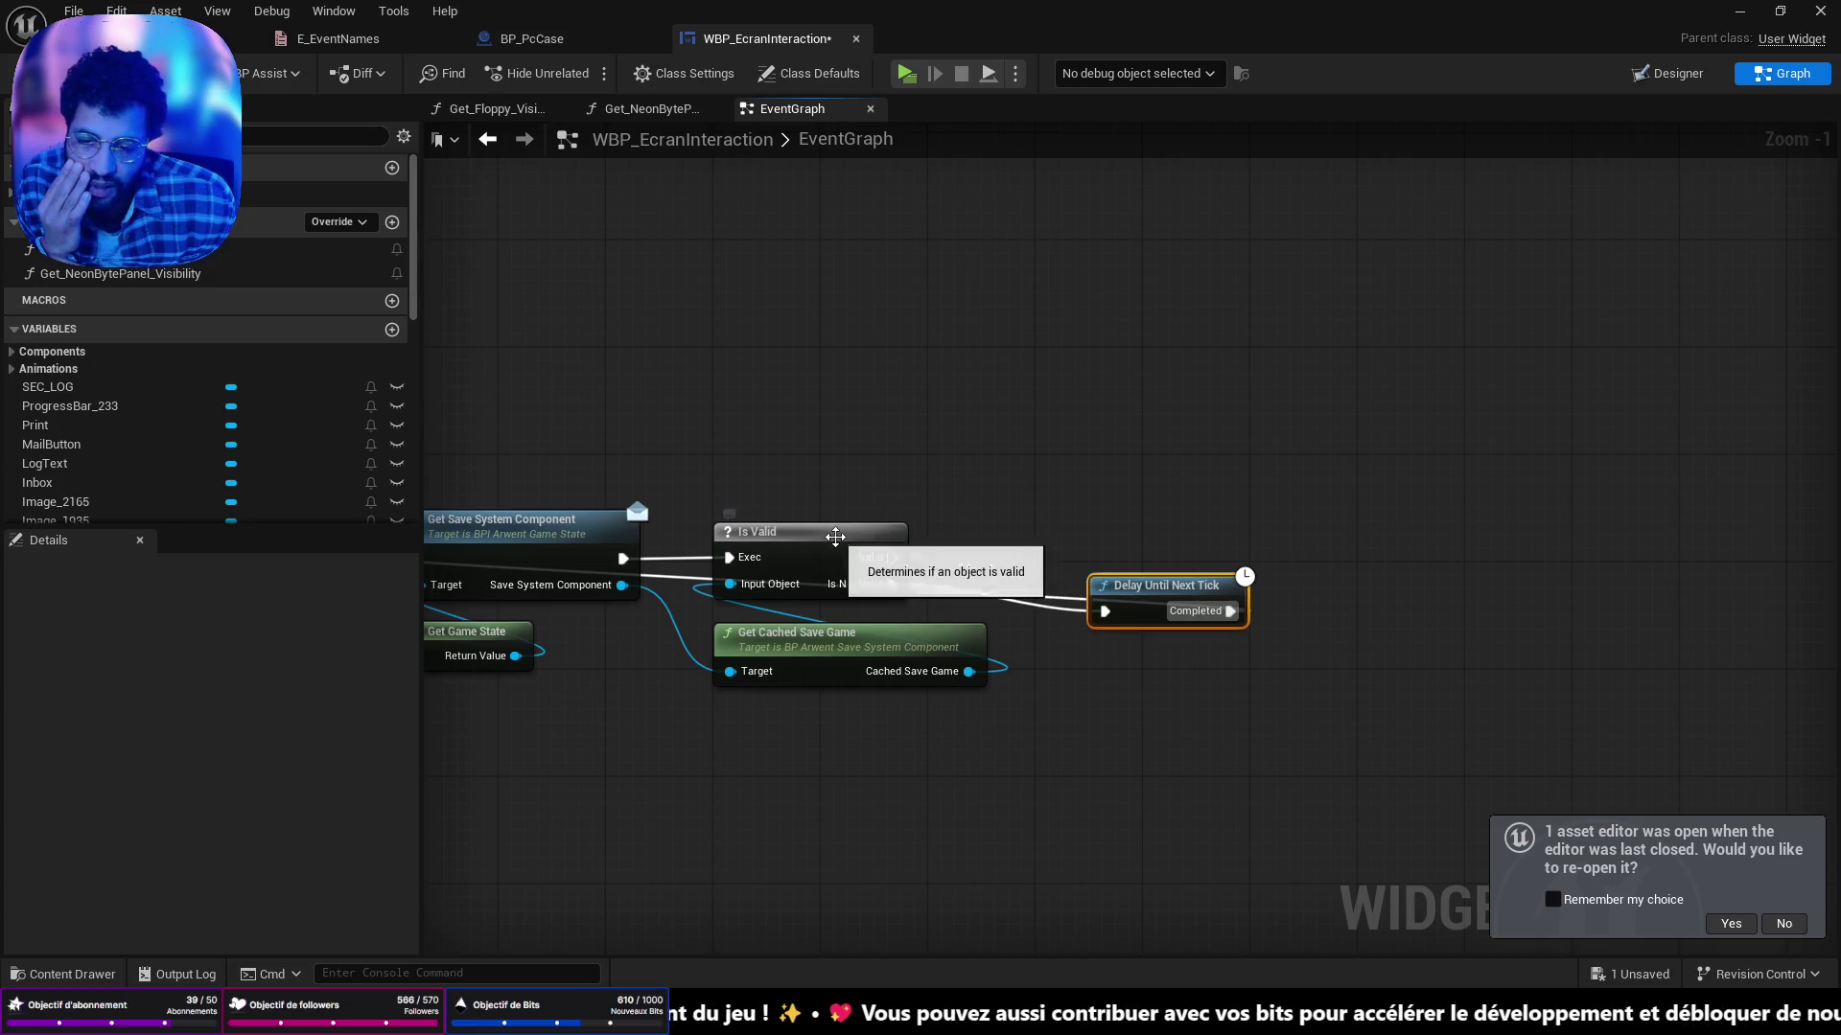
pyautogui.scroll(-4, 1286, 841)
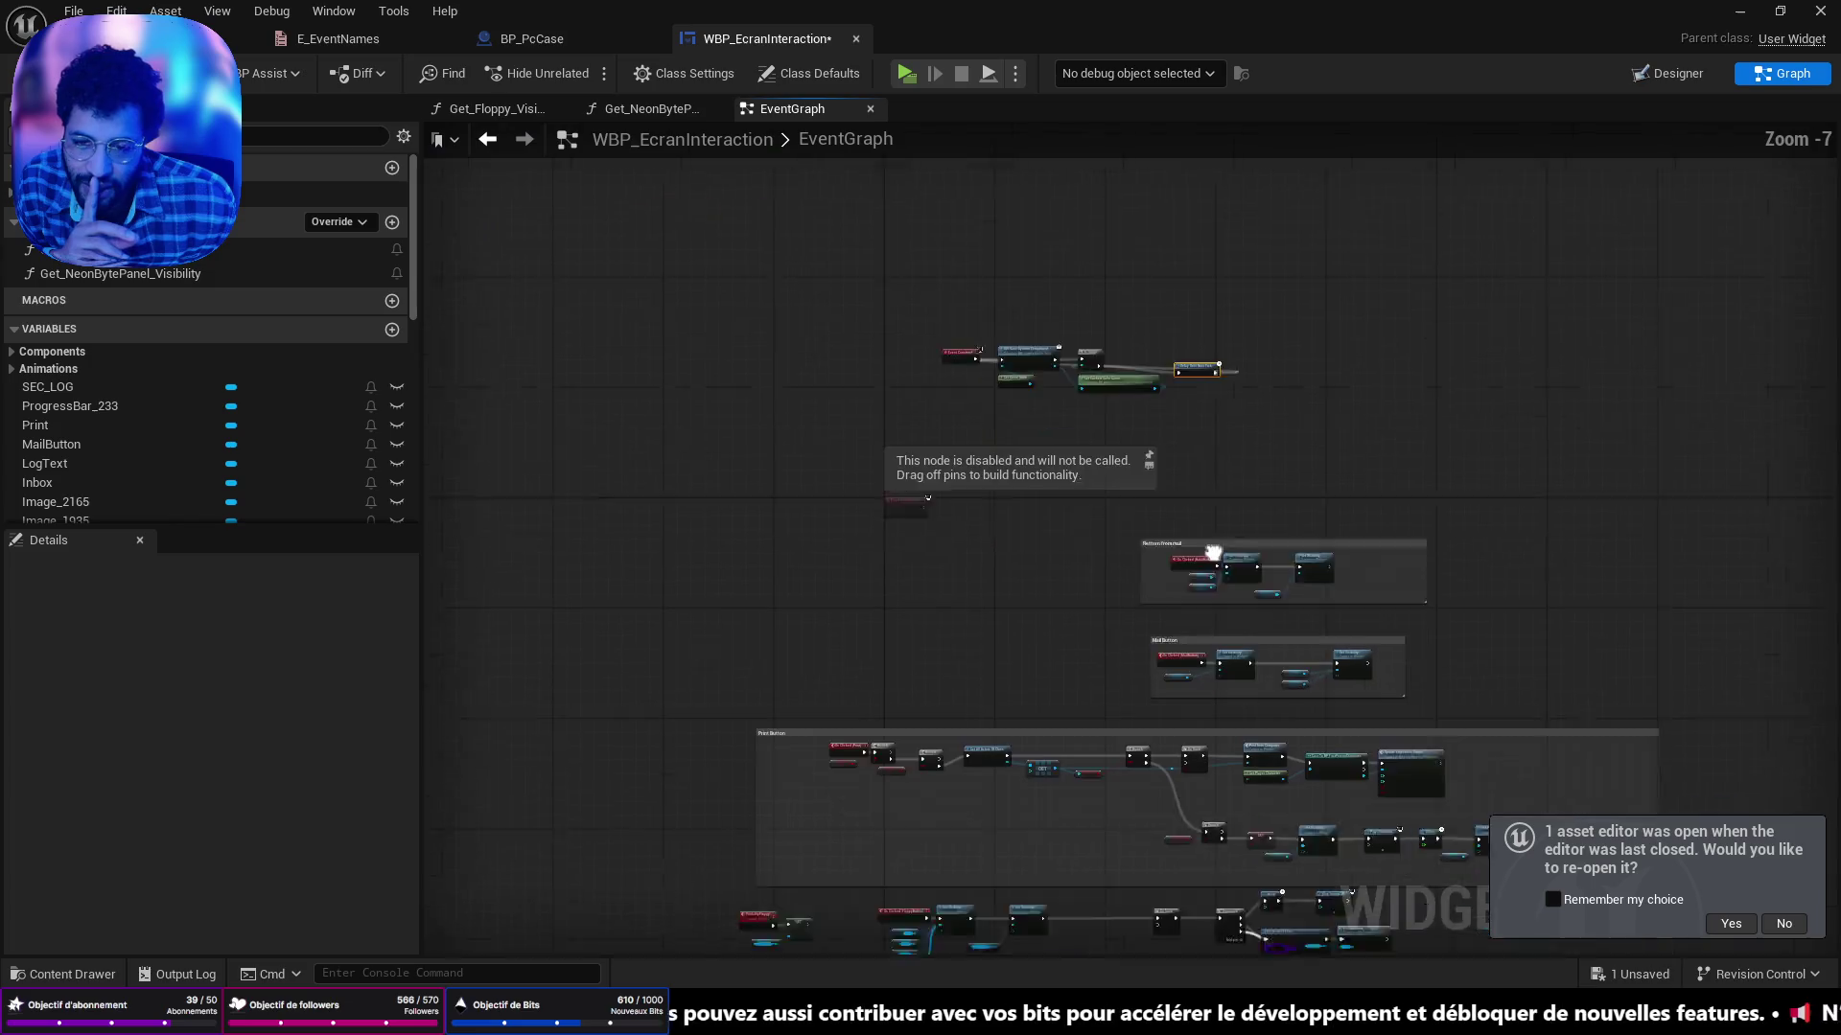
pyautogui.scroll(3, 932, 572)
pyautogui.scroll(-2, 932, 573)
pyautogui.scroll(2, 1158, 474)
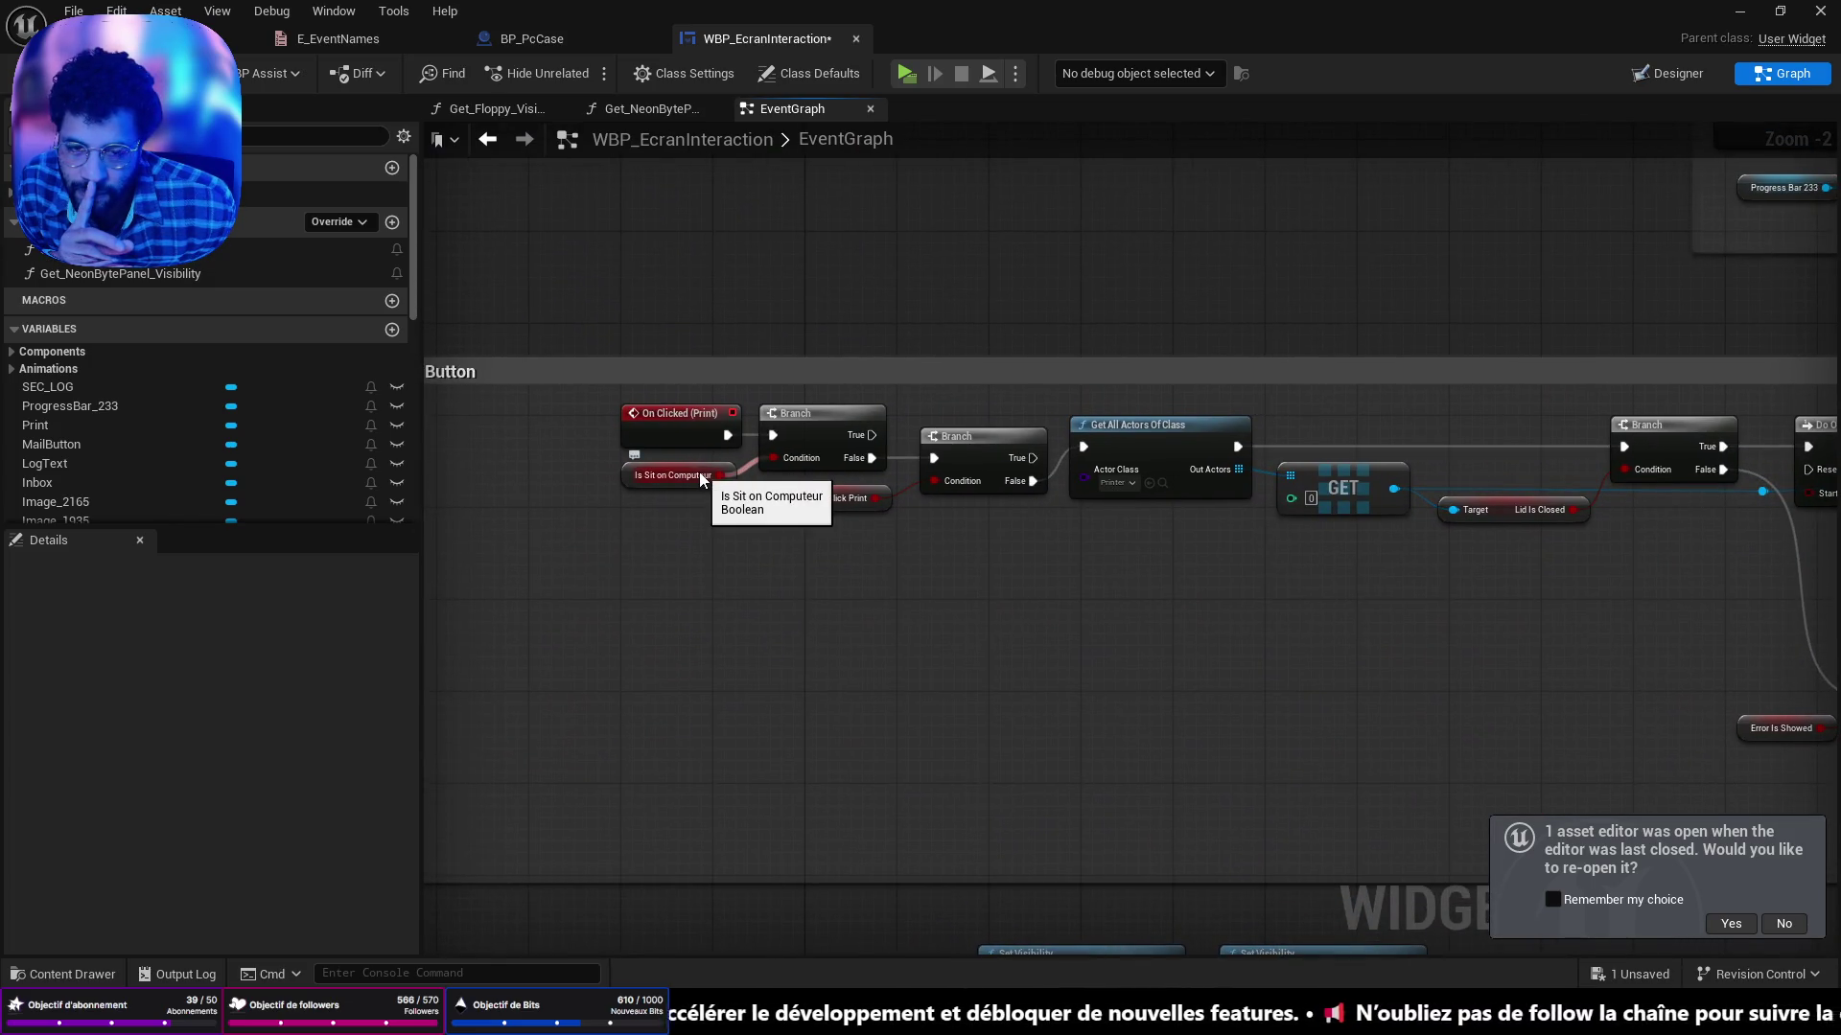
pyautogui.scroll(-2, 699, 472)
pyautogui.scroll(3, 872, 574)
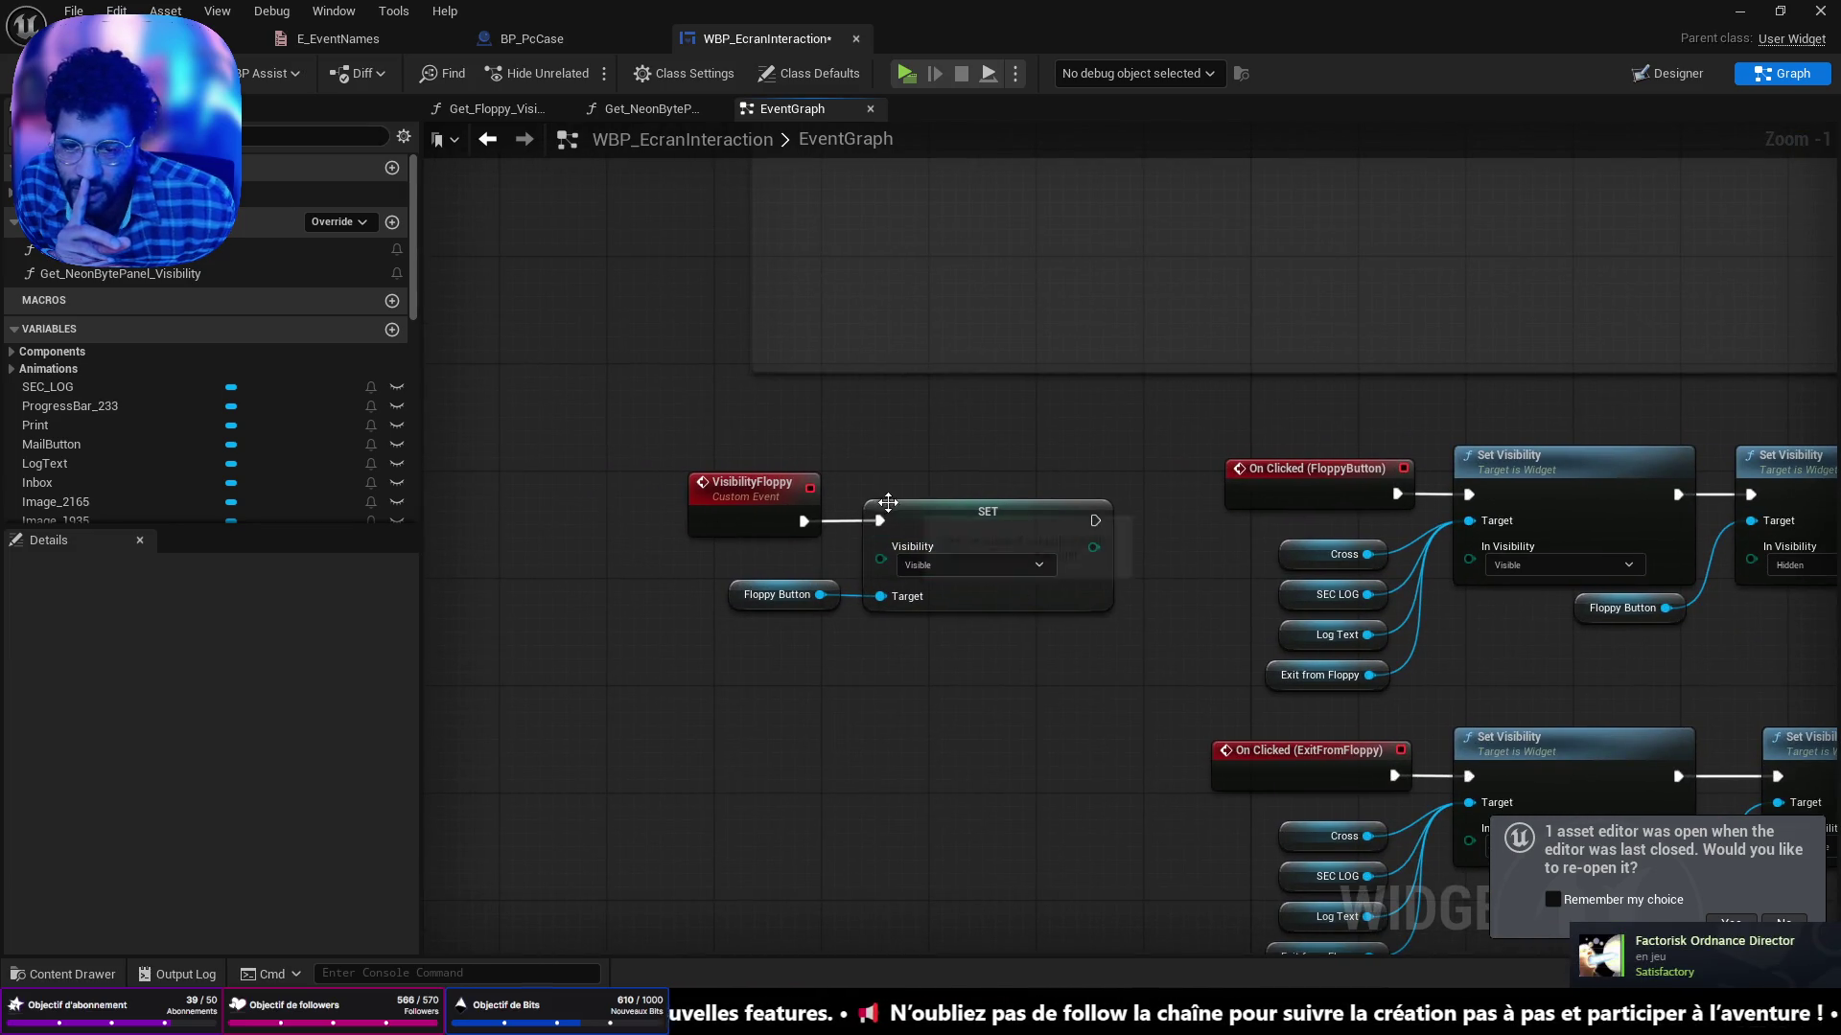
pyautogui.scroll(-2, 887, 502)
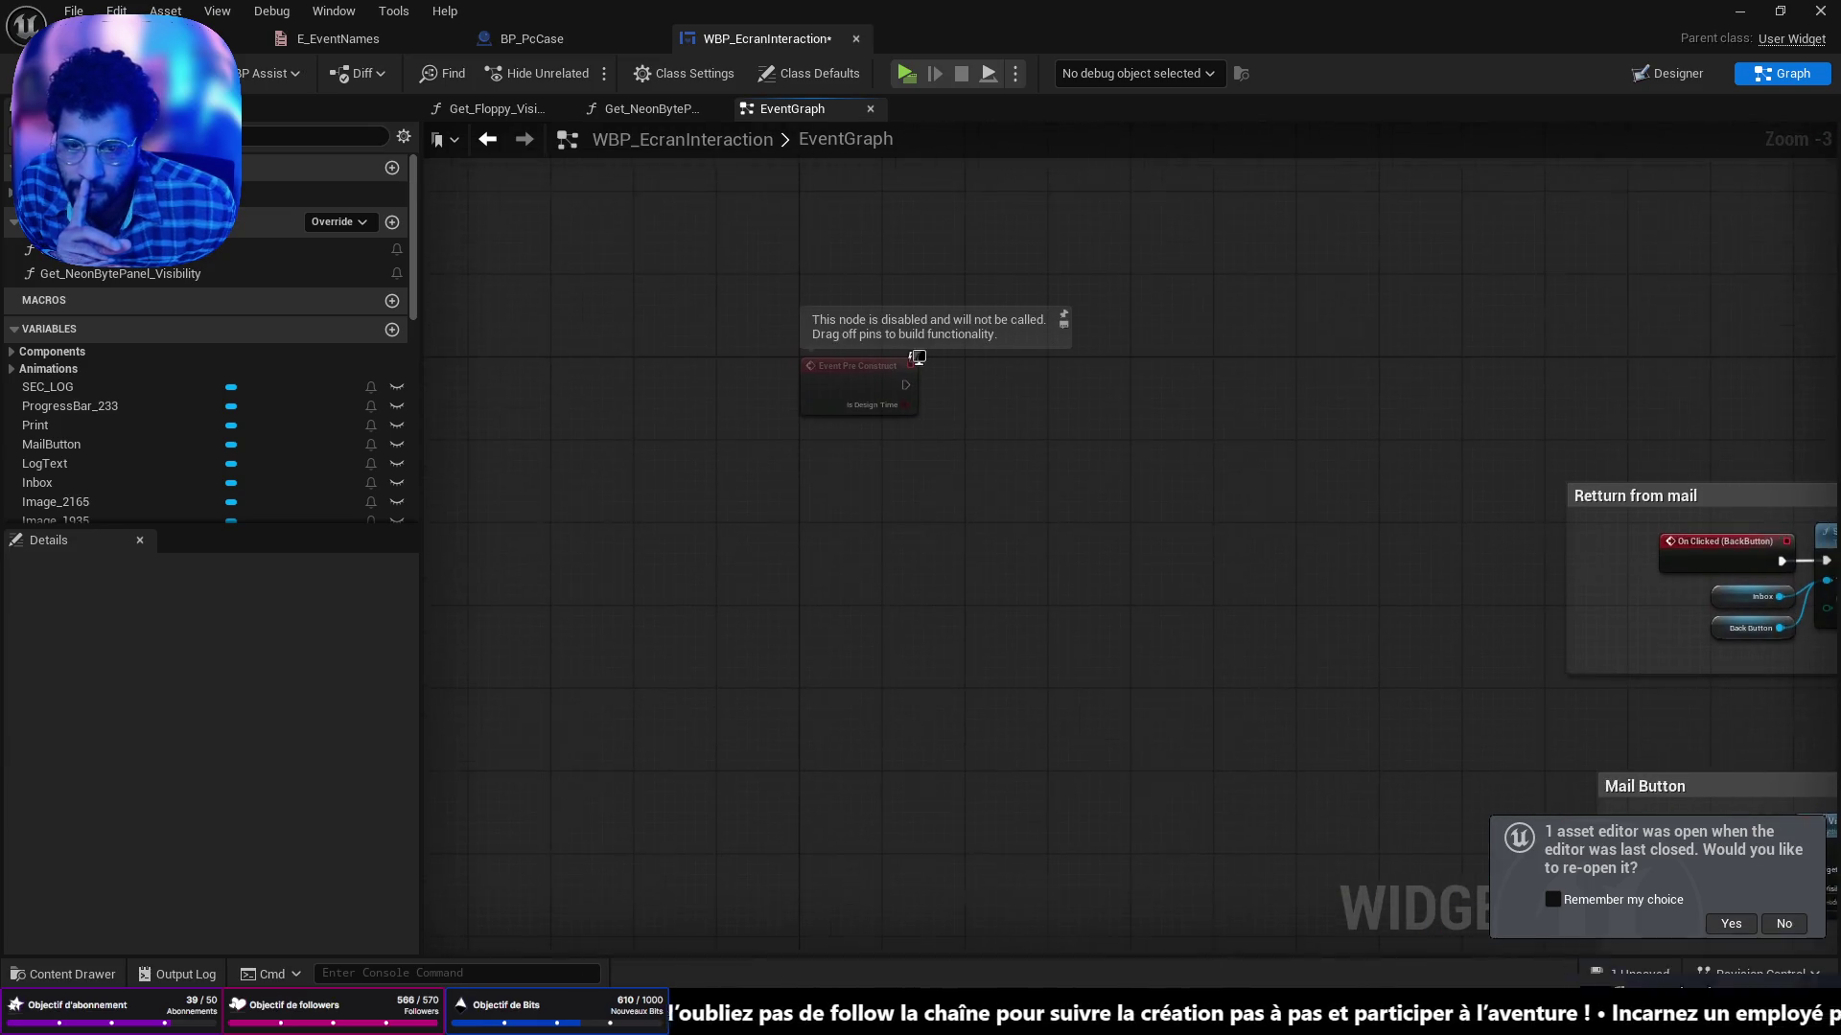
pyautogui.scroll(3, 978, 477)
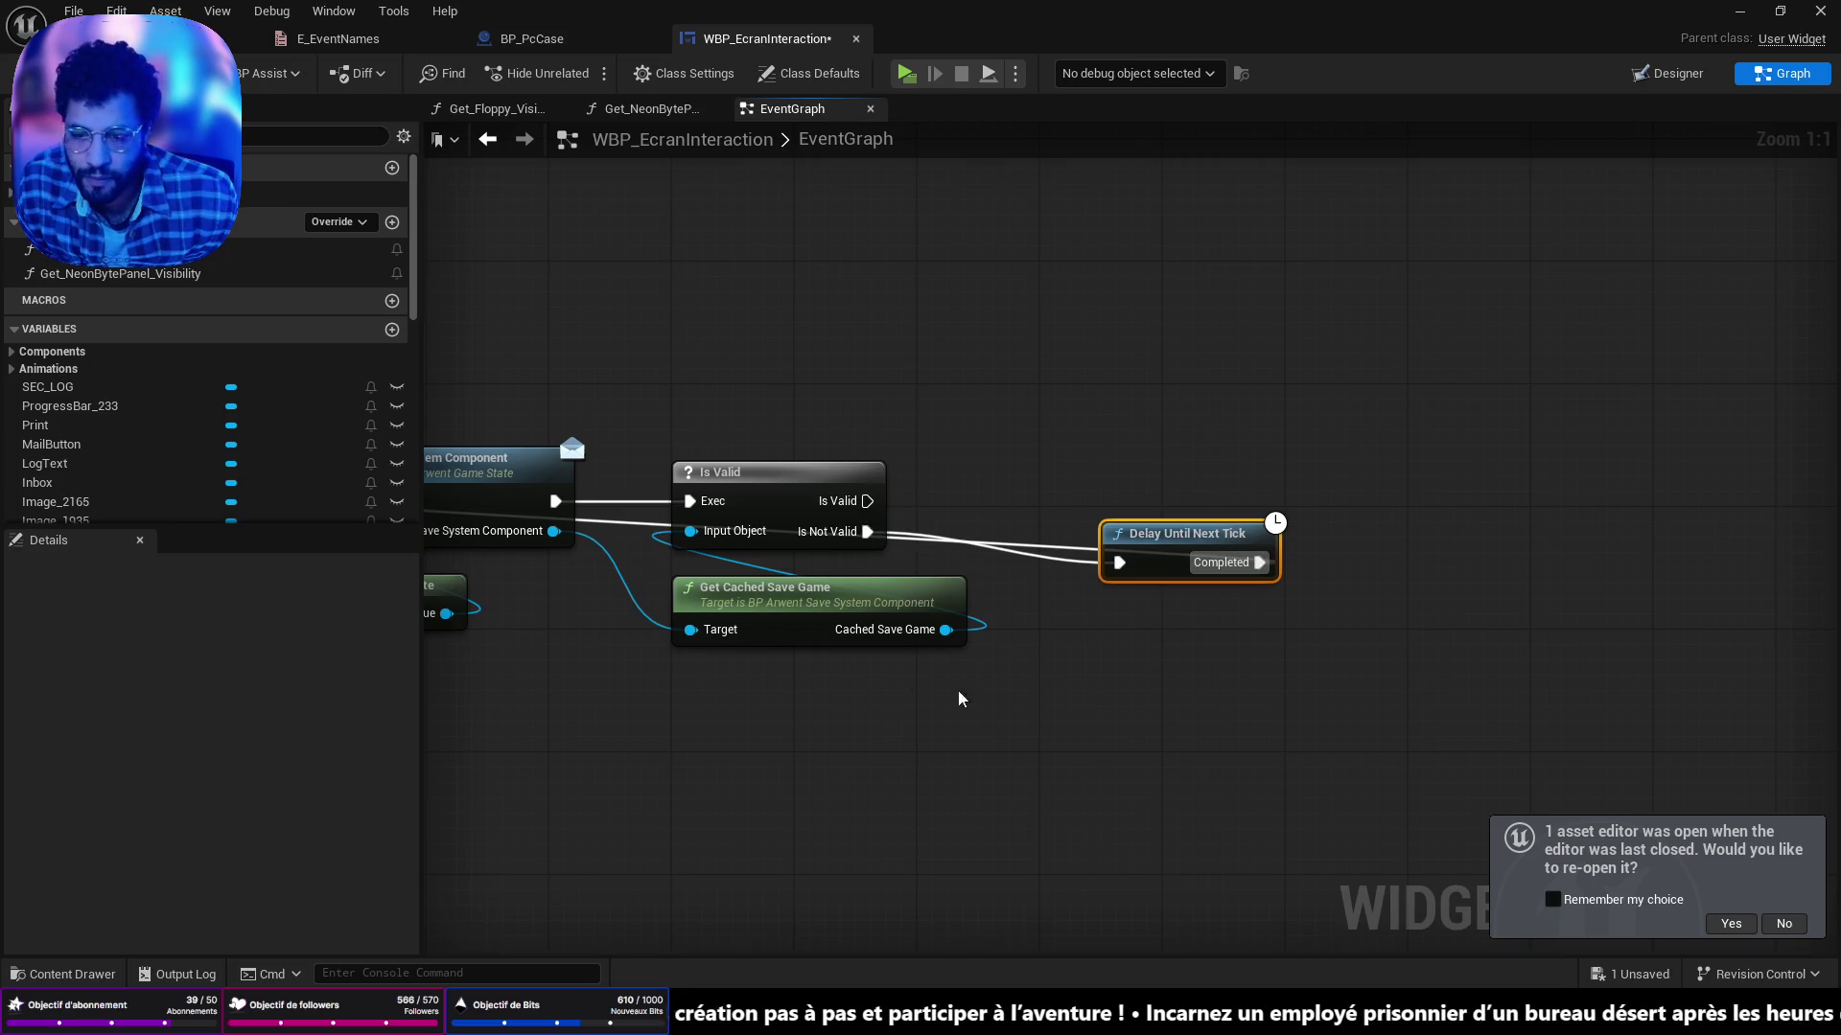
pyautogui.moveTo(945, 630); pyautogui.dragTo(1035, 731)
# Add Get Successful Event (MUG_BREAK) and run it when the cached save is valid.
pyautogui.write('get eve')
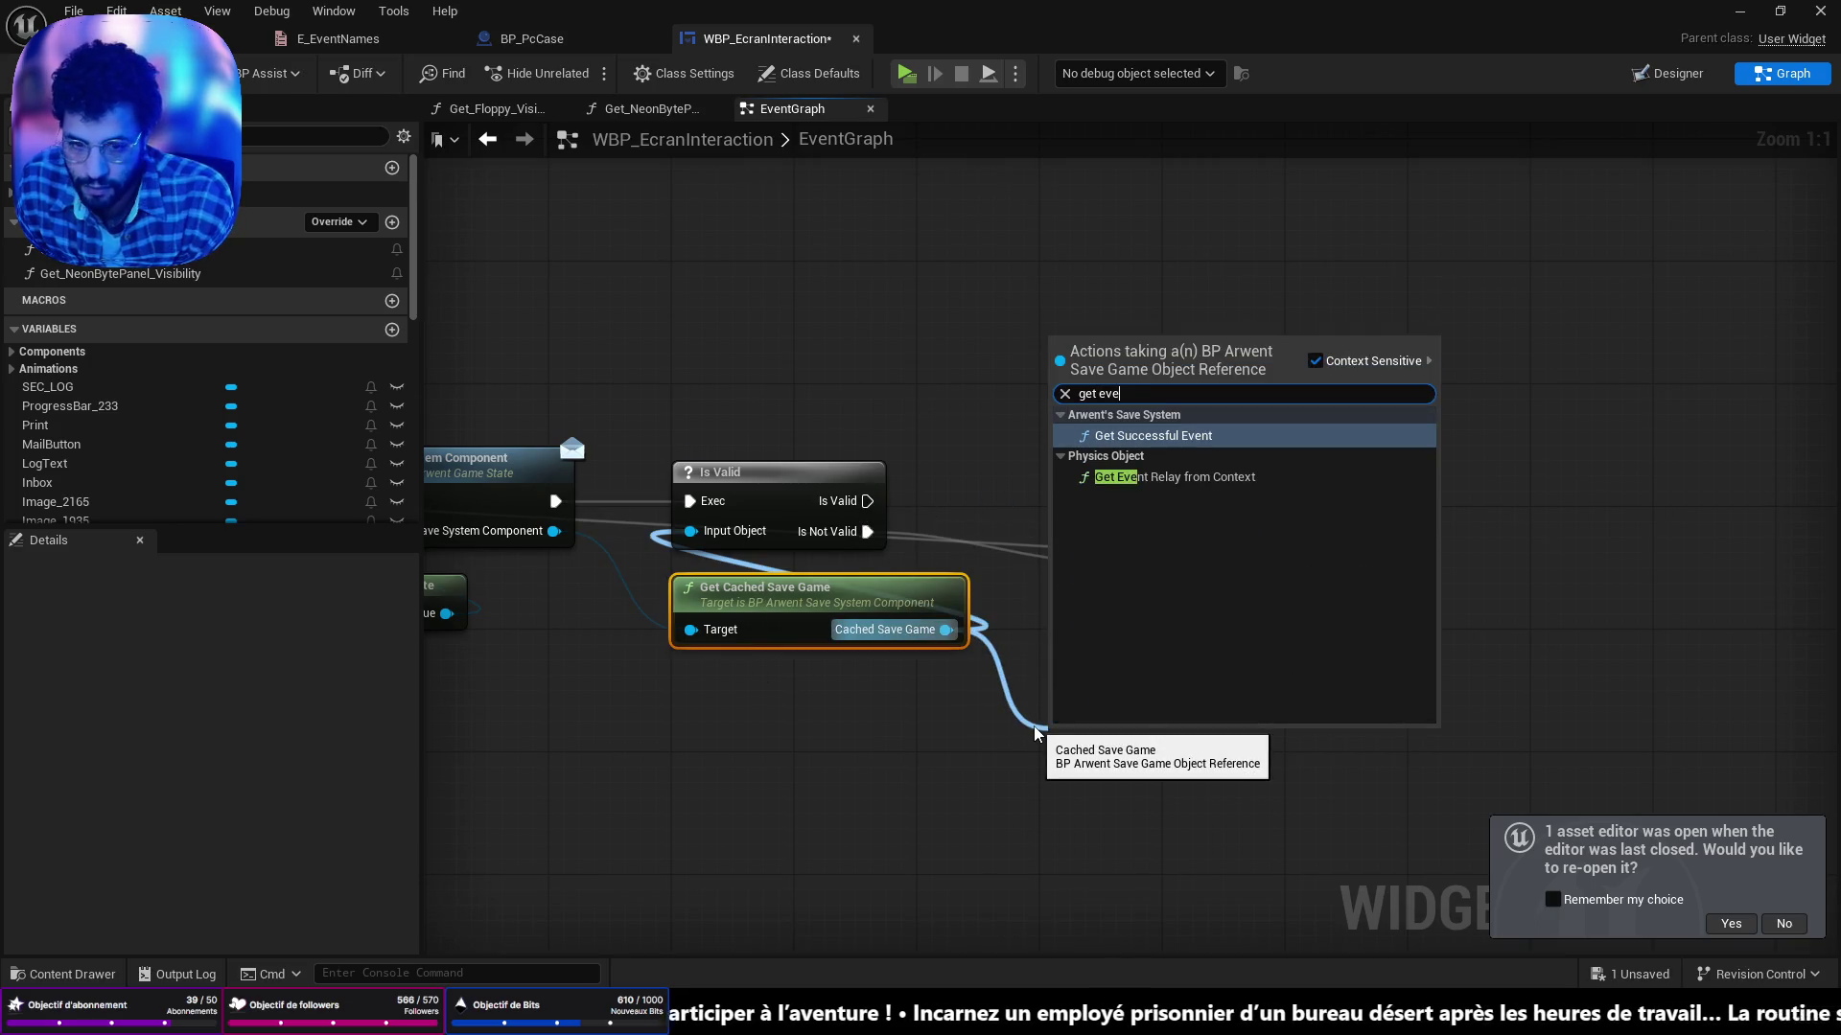
pyautogui.click(1211, 444)
pyautogui.moveTo(1131, 734)
pyautogui.mouseDown()
pyautogui.moveTo(1049, 363)
pyautogui.moveTo(1096, 350)
pyautogui.mouseUp()
pyautogui.moveTo(867, 501)
pyautogui.mouseDown()
pyautogui.moveTo(1012, 393)
pyautogui.moveTo(1006, 436)
pyautogui.moveTo(1175, 439)
pyautogui.moveTo(1190, 373)
pyautogui.moveTo(1174, 368)
pyautogui.mouseUp()
# Branch on the event's result, calling Visibility Floppy on True, then open the Content Drawer.
pyautogui.write('br')
pyautogui.click(1310, 577)
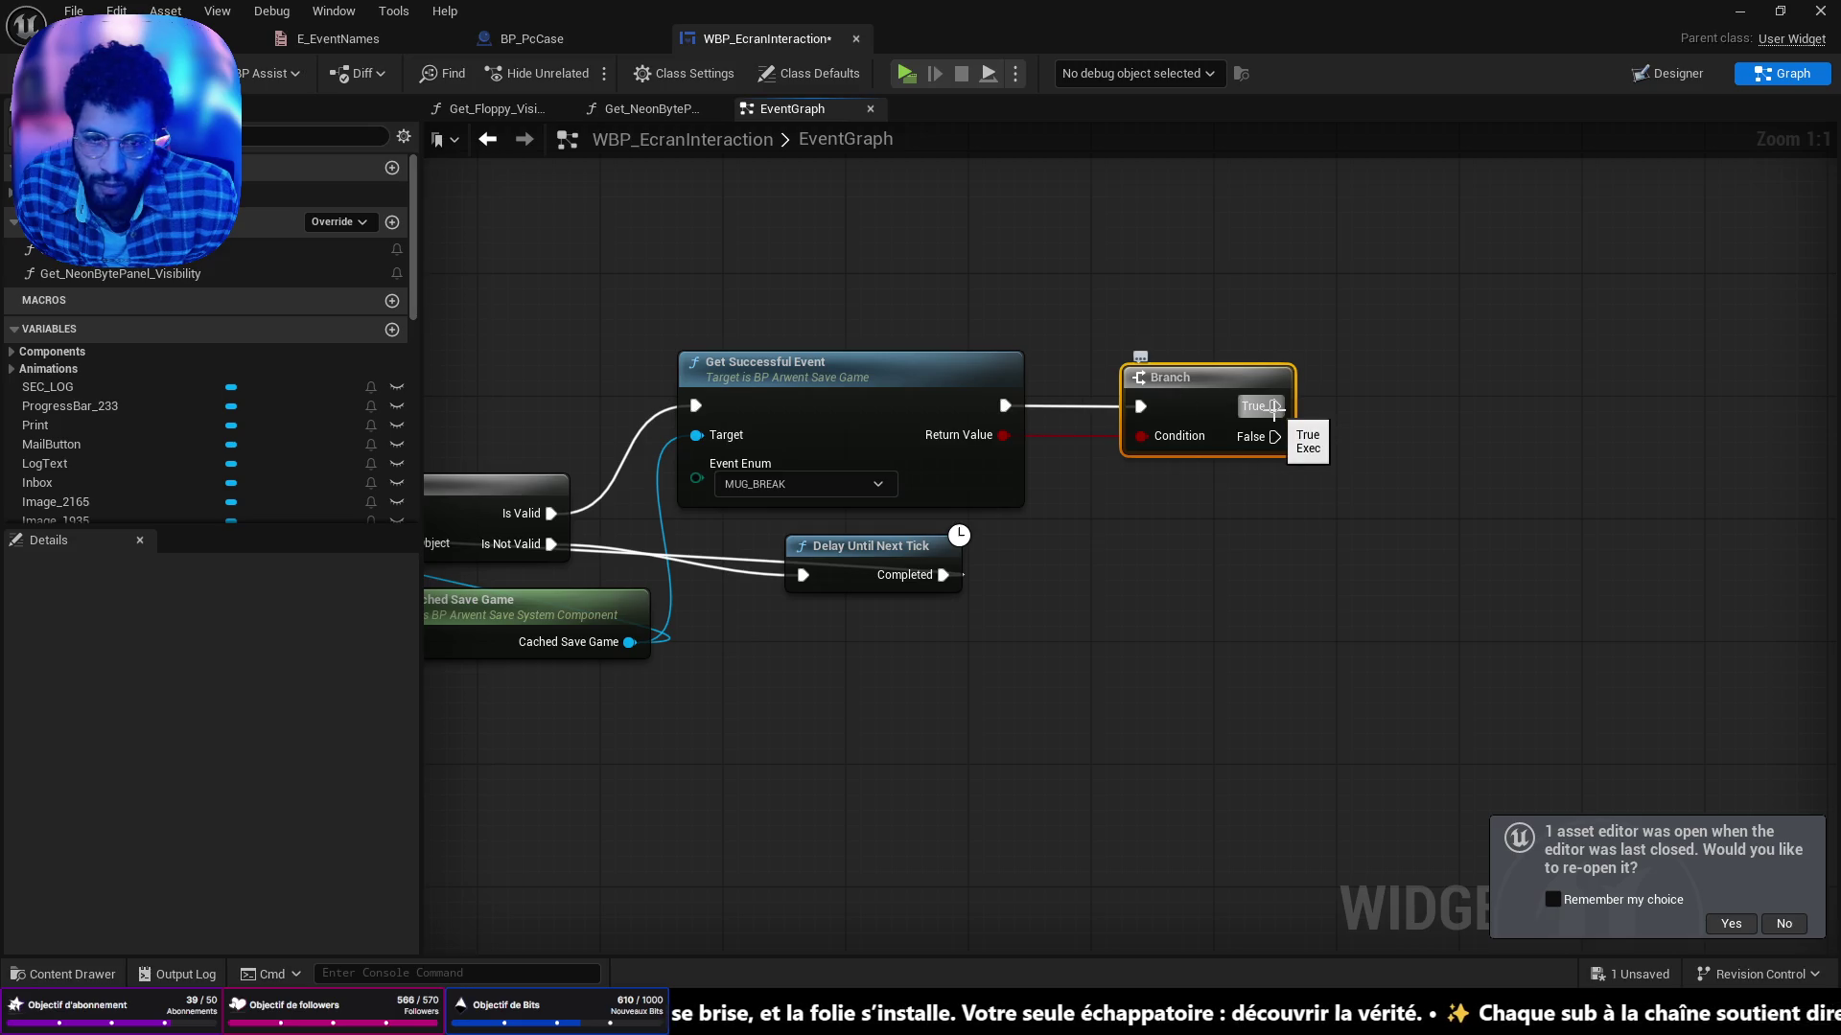
pyautogui.moveTo(1281, 410); pyautogui.dragTo(1429, 414)
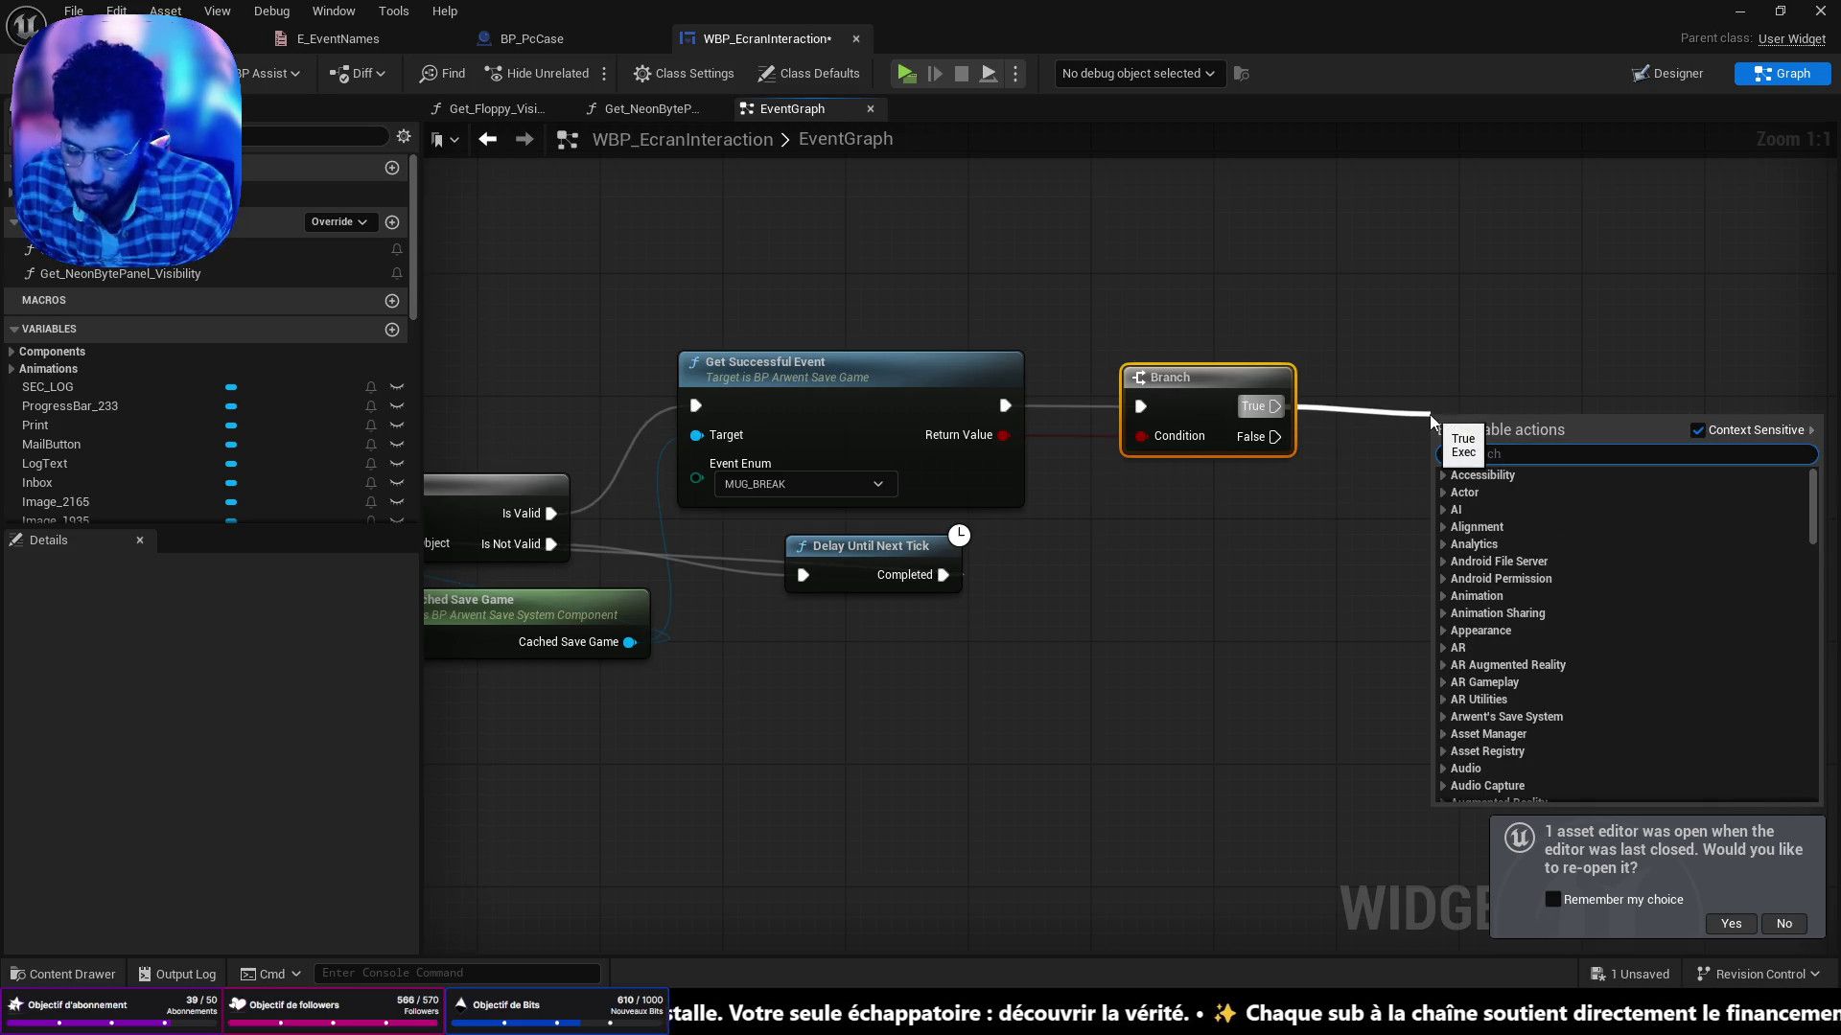
pyautogui.write('visi')
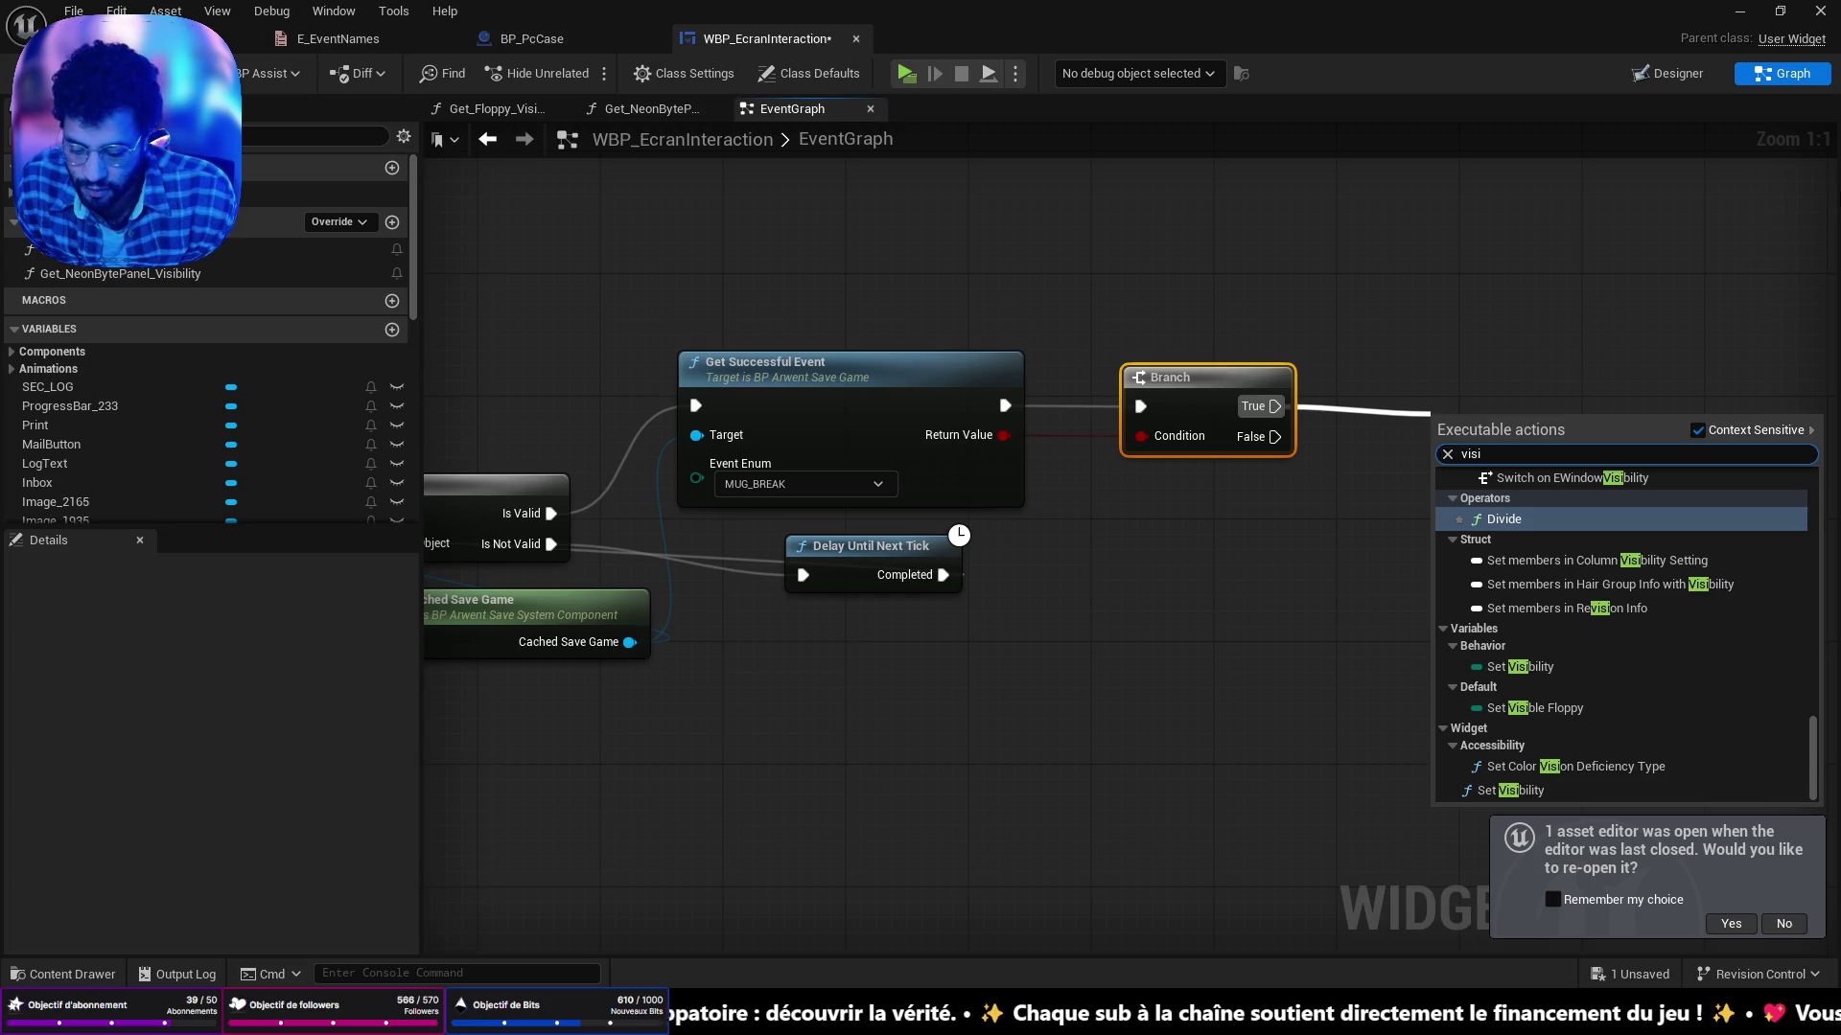
pyautogui.write('bili')
pyautogui.press('Return')
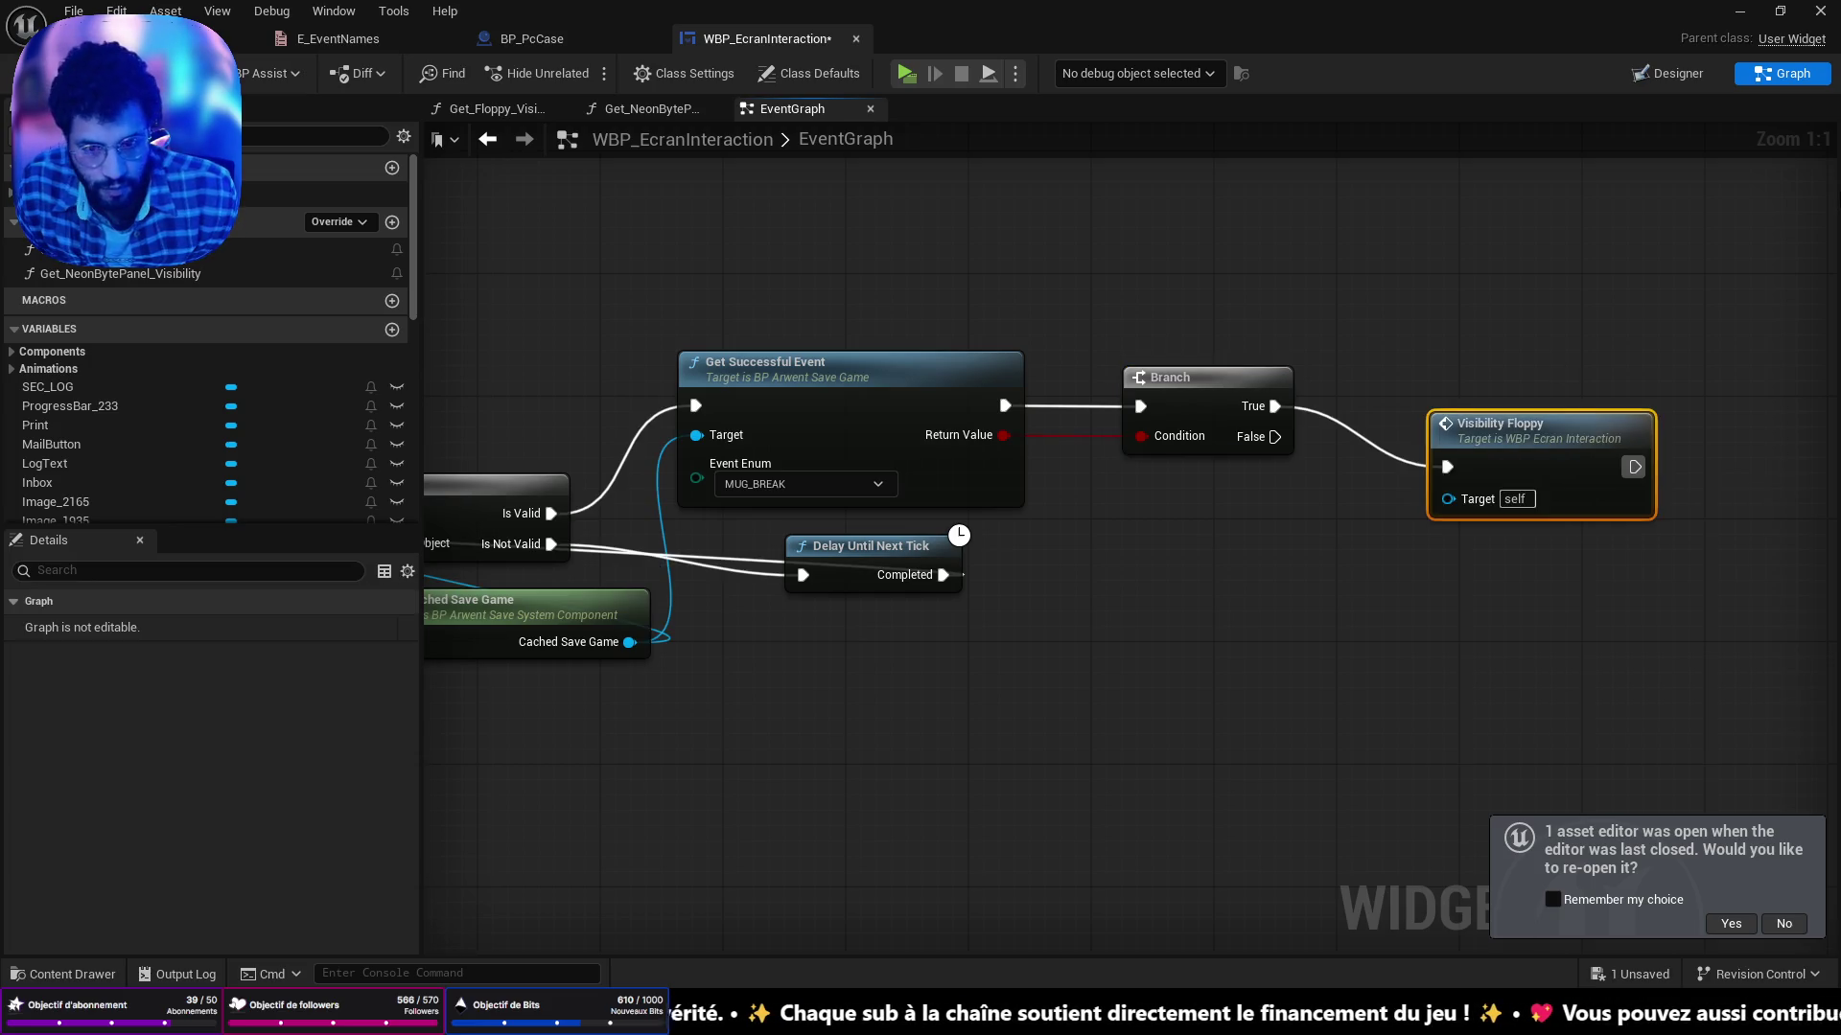
pyautogui.moveTo(1541, 475); pyautogui.dragTo(1464, 414)
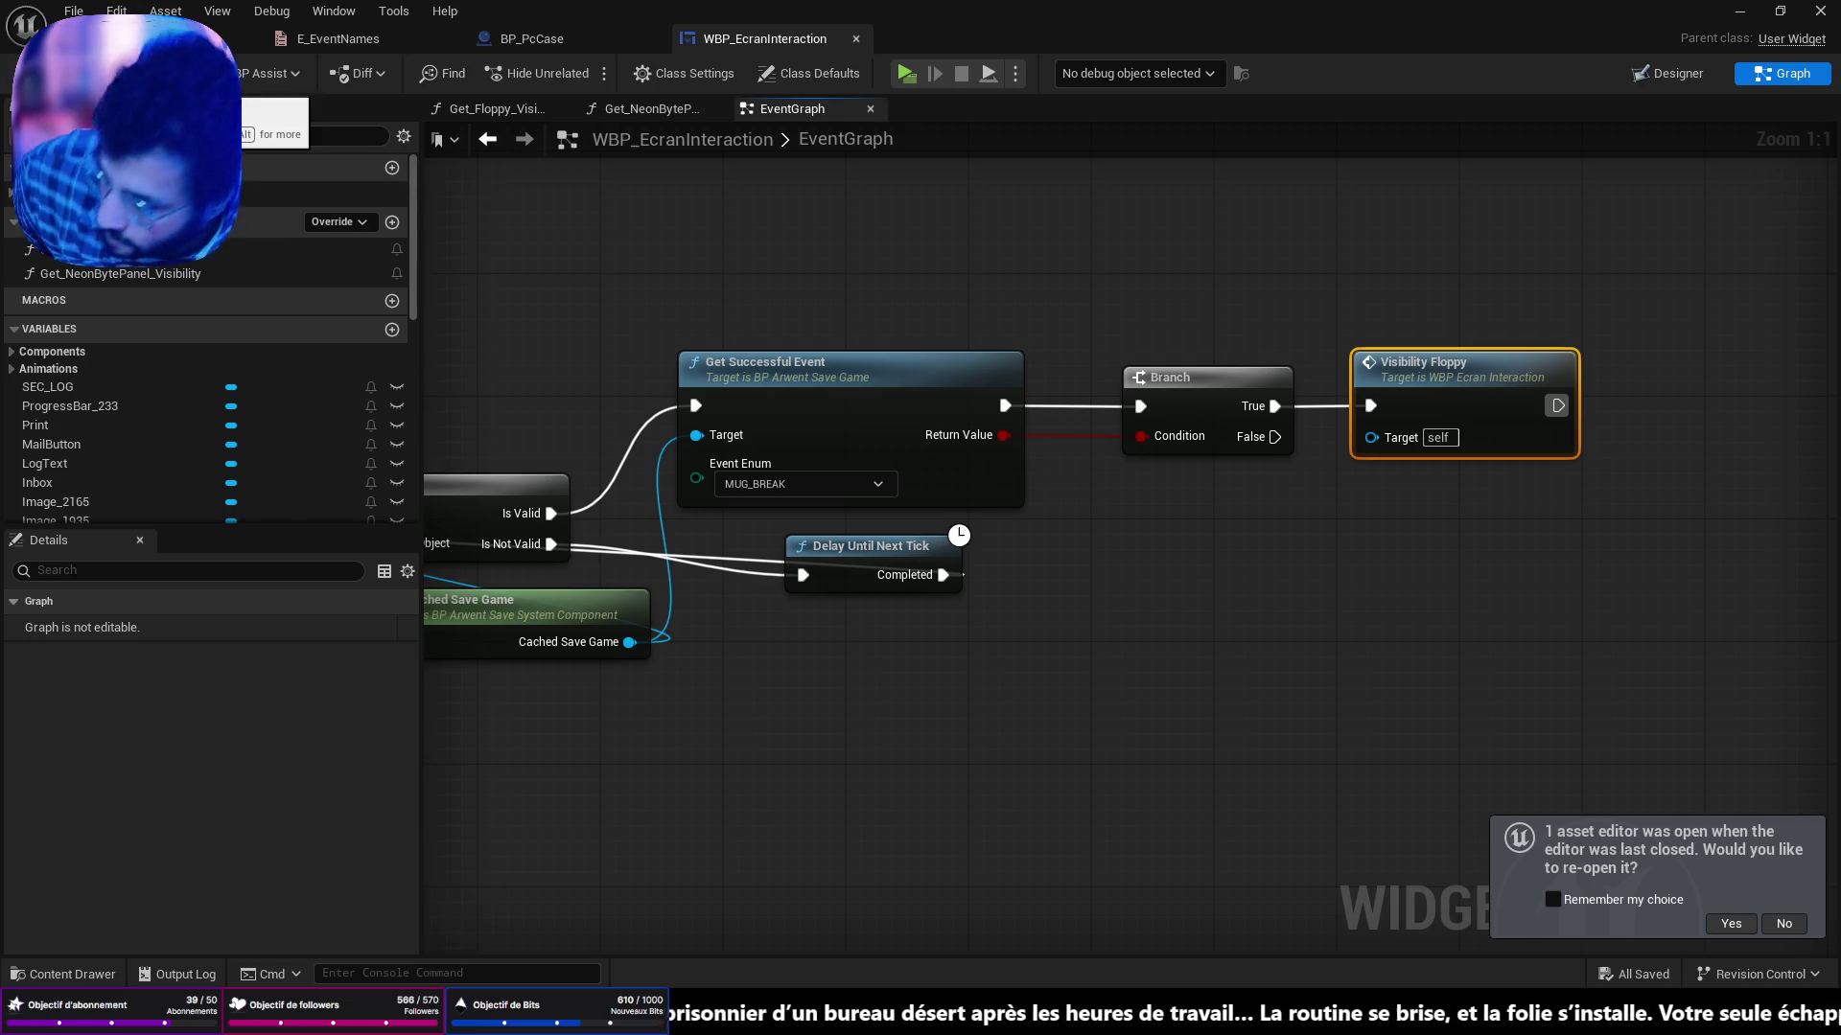
pyautogui.moveTo(1134, 678); pyautogui.dragTo(1149, 664)
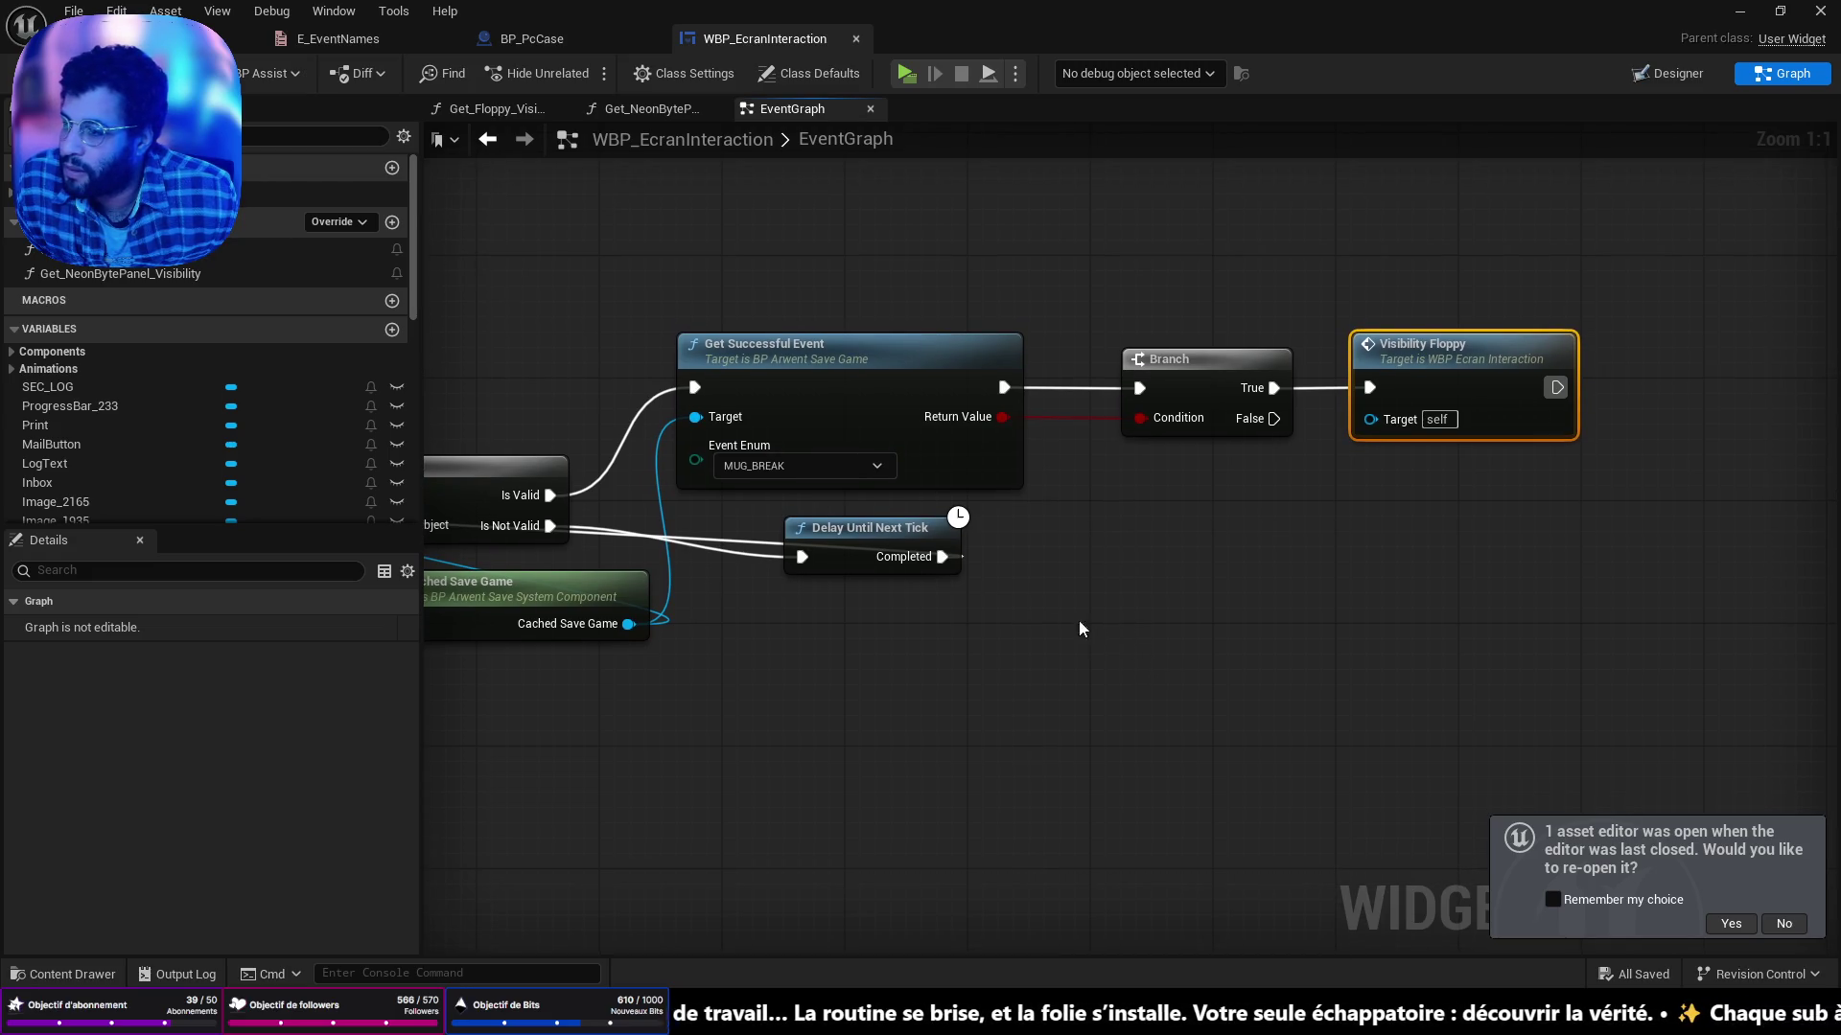
pyautogui.hotkey('ctrl', 'space')
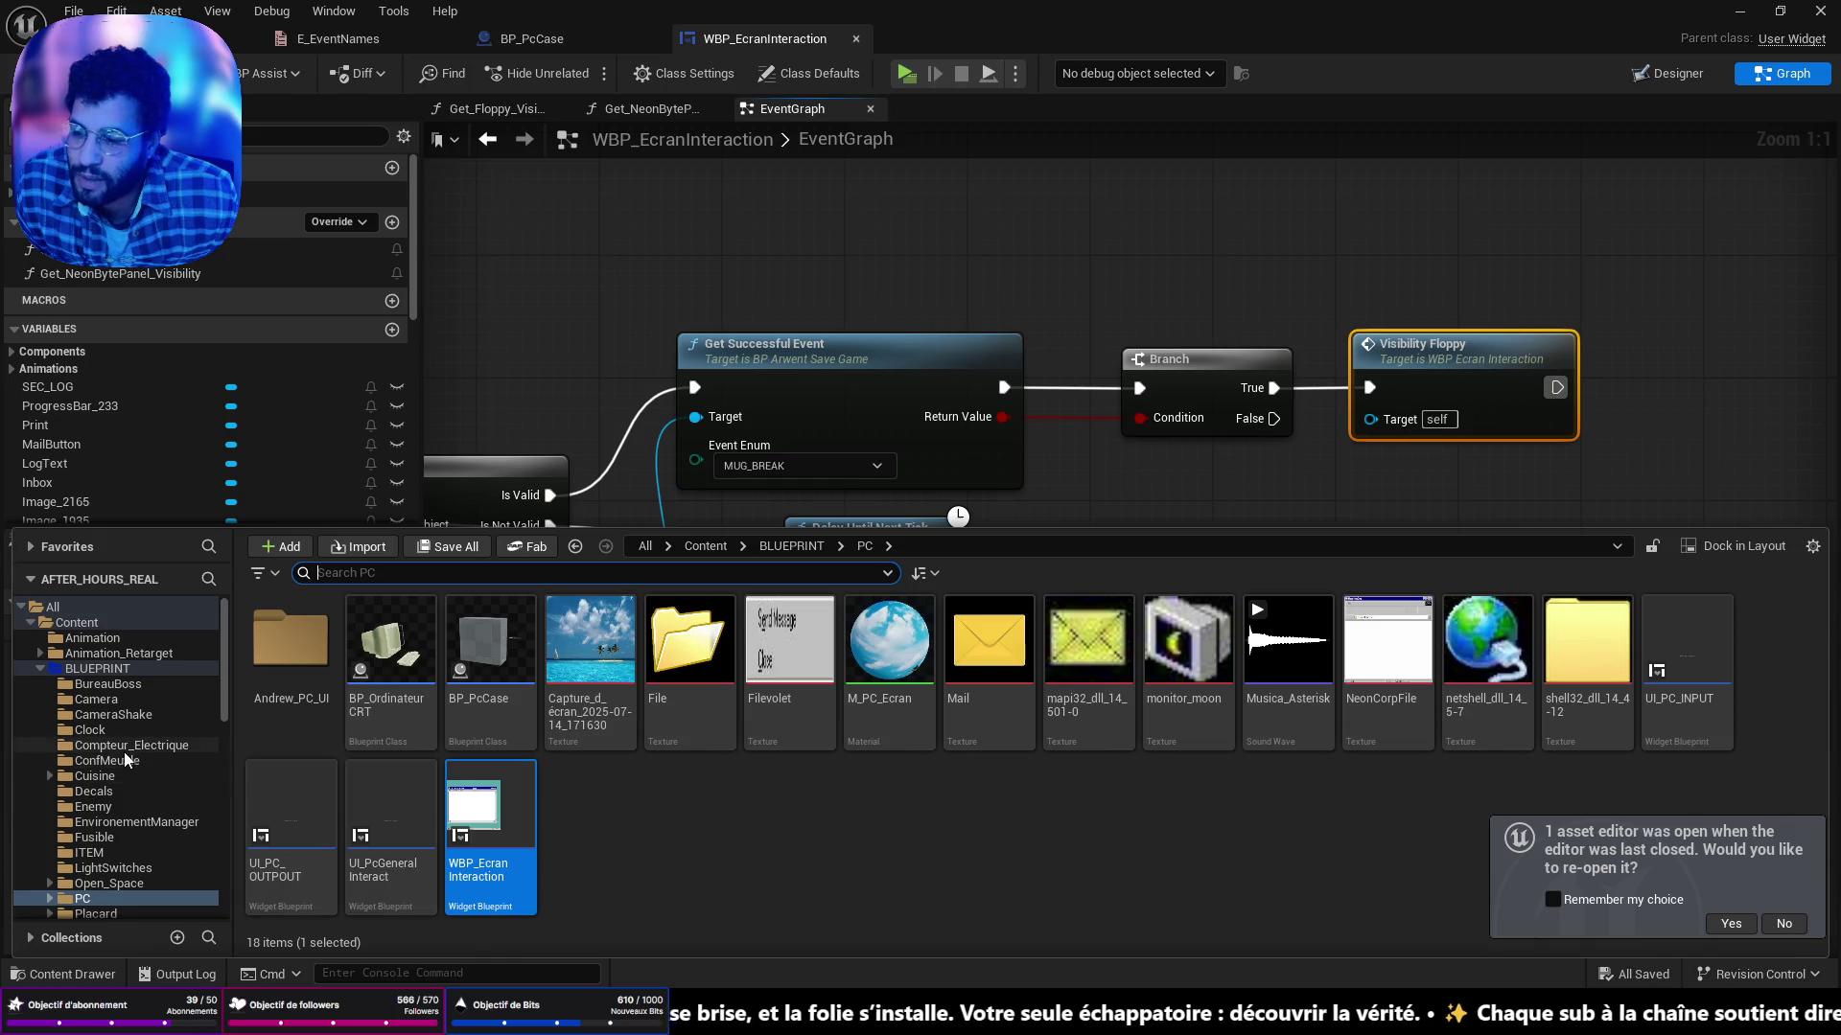
# Open BP_ArwentGameState from Content > Developers > Arwent > SaveSystem and zoom out its graph.
pyautogui.click(76, 623)
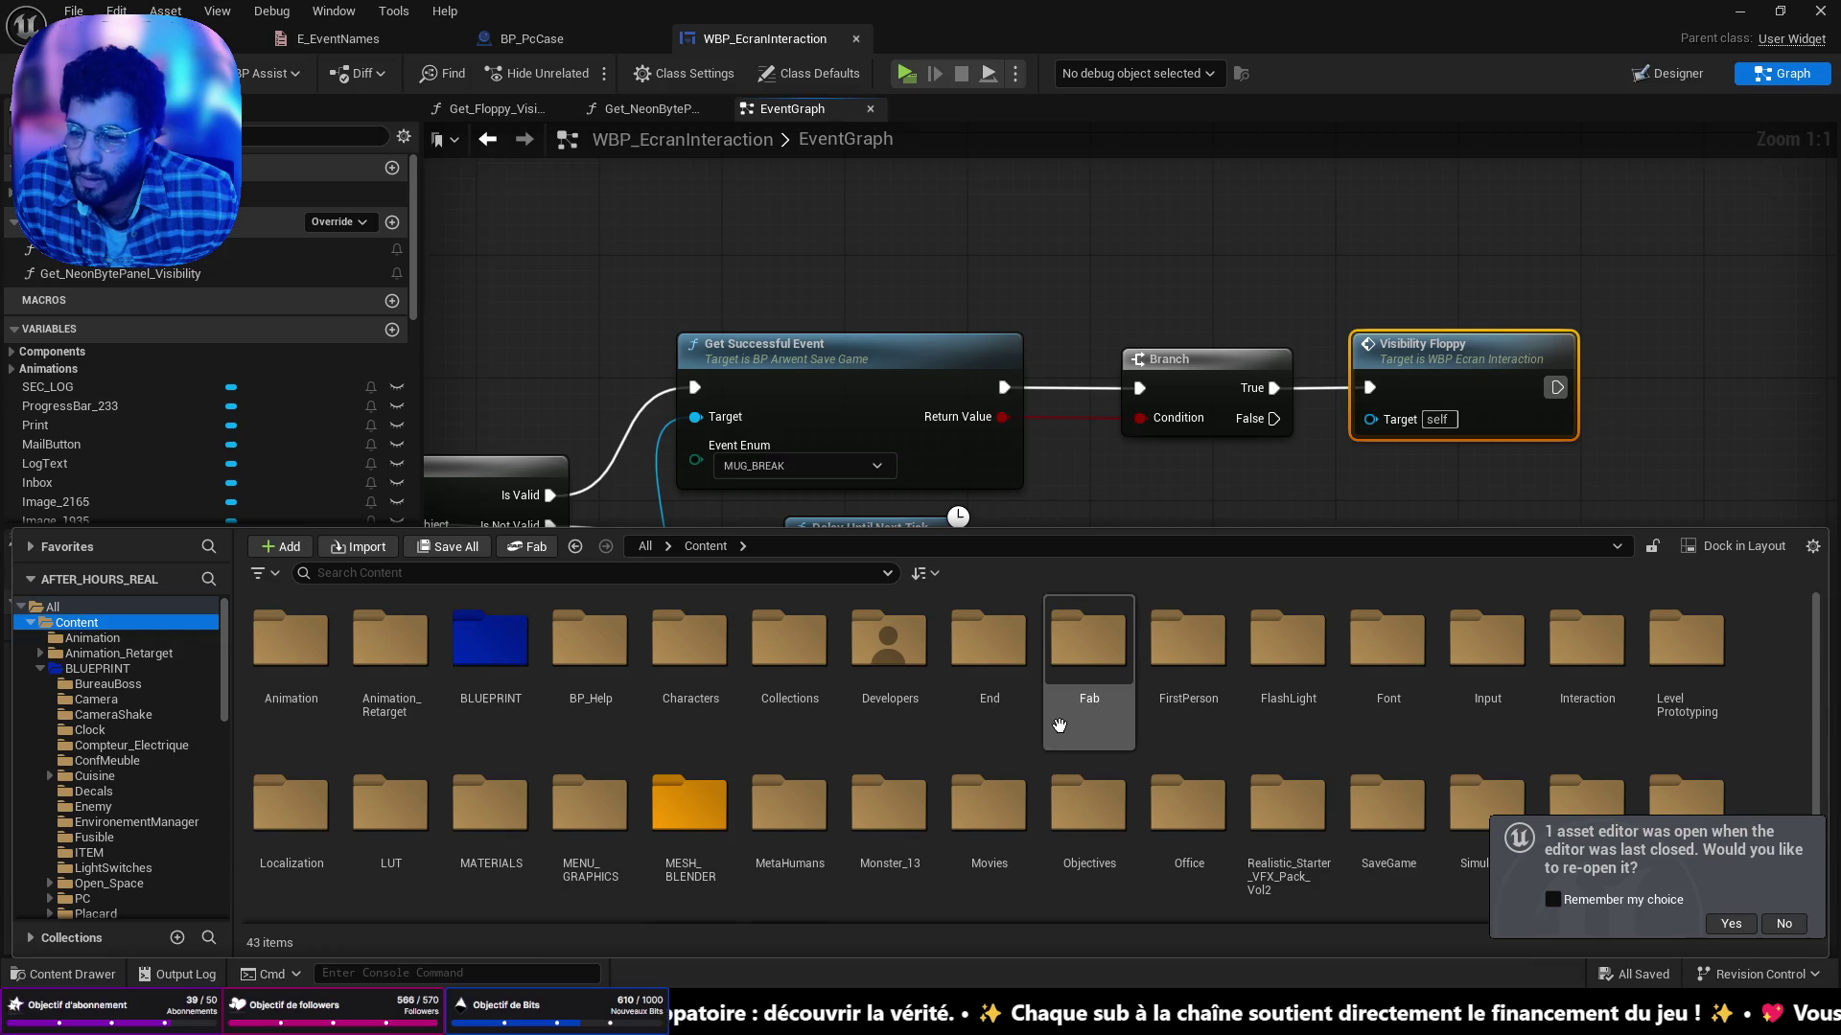
pyautogui.doubleClick(887, 641)
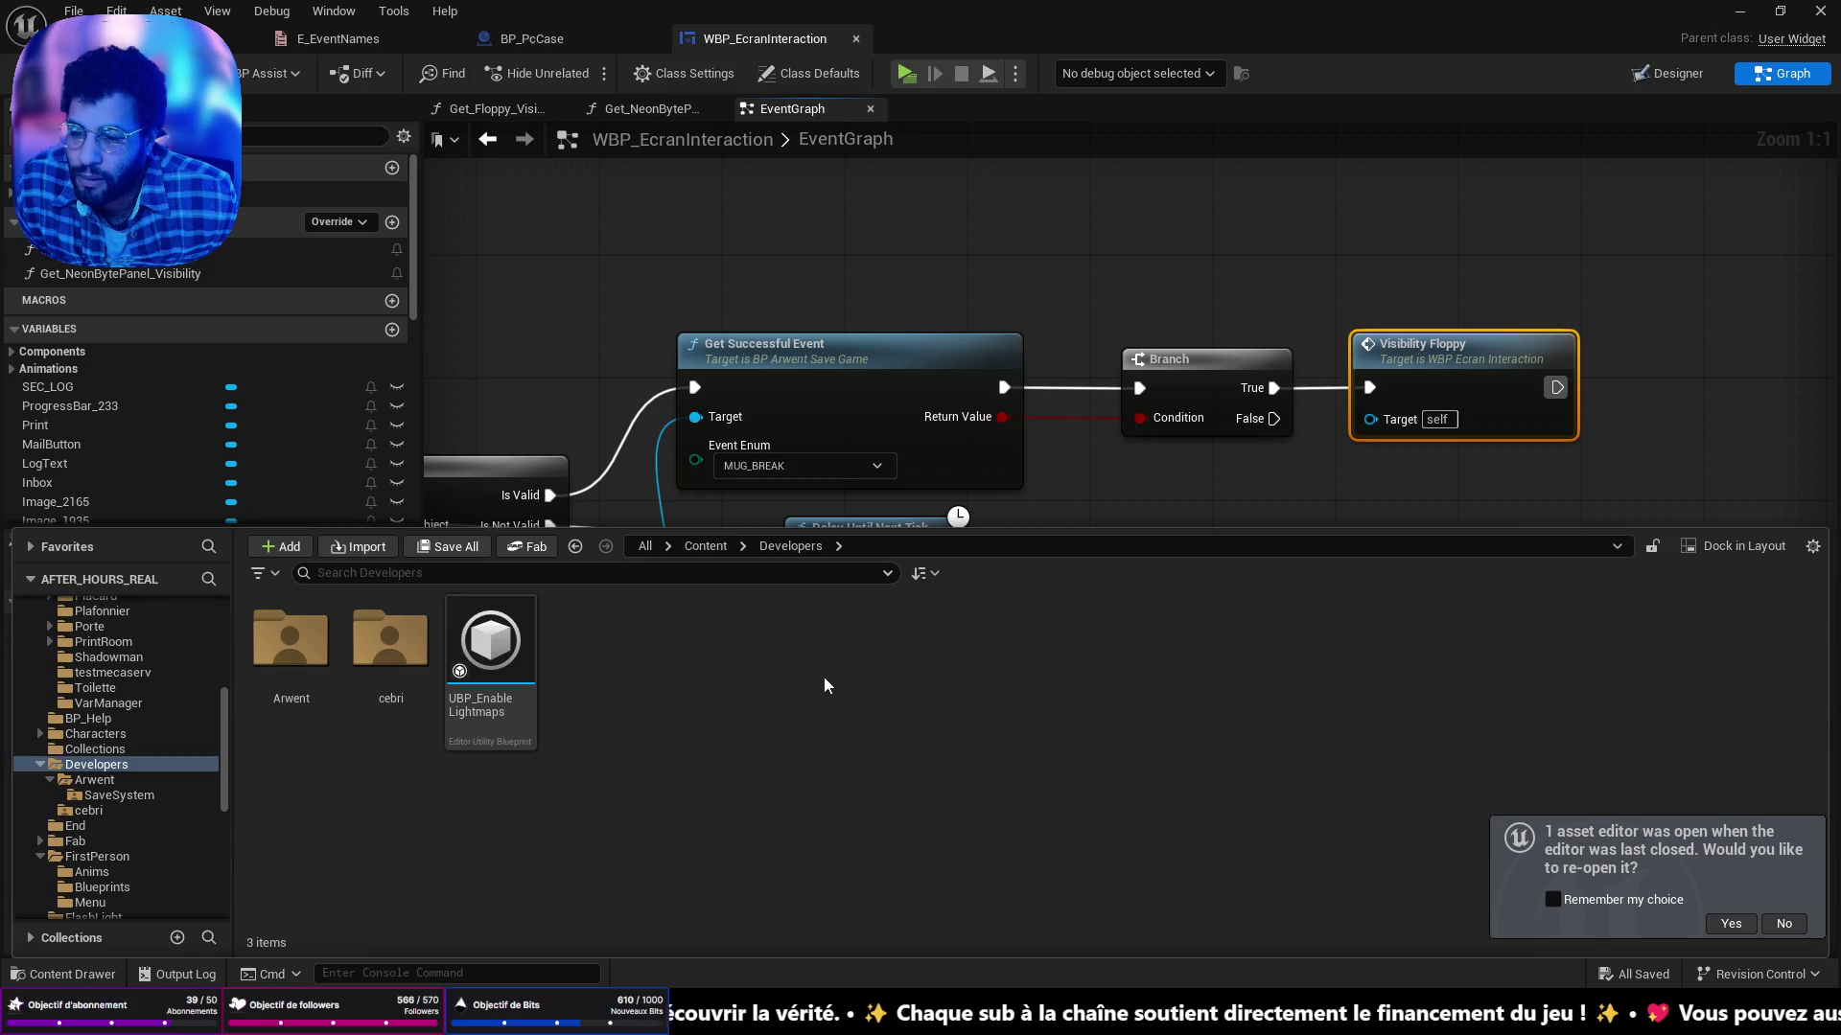
pyautogui.doubleClick(316, 647)
pyautogui.doubleClick(290, 642)
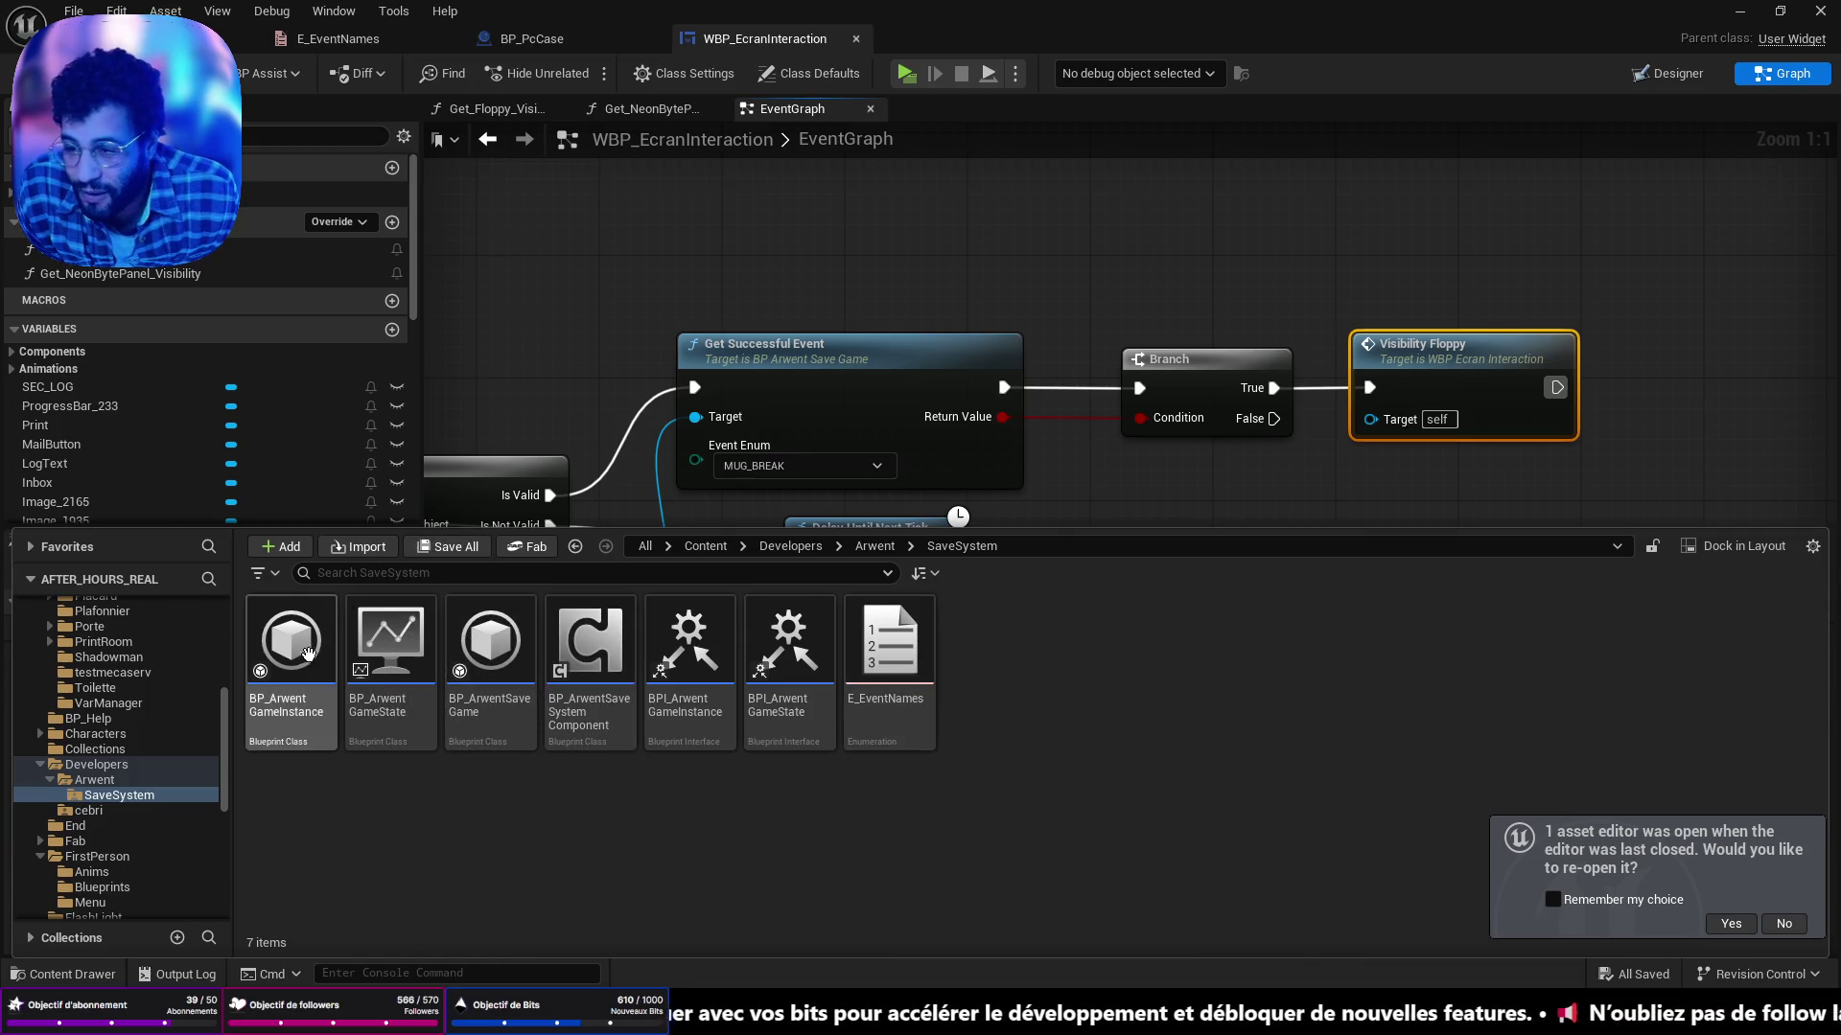
pyautogui.doubleClick(390, 652)
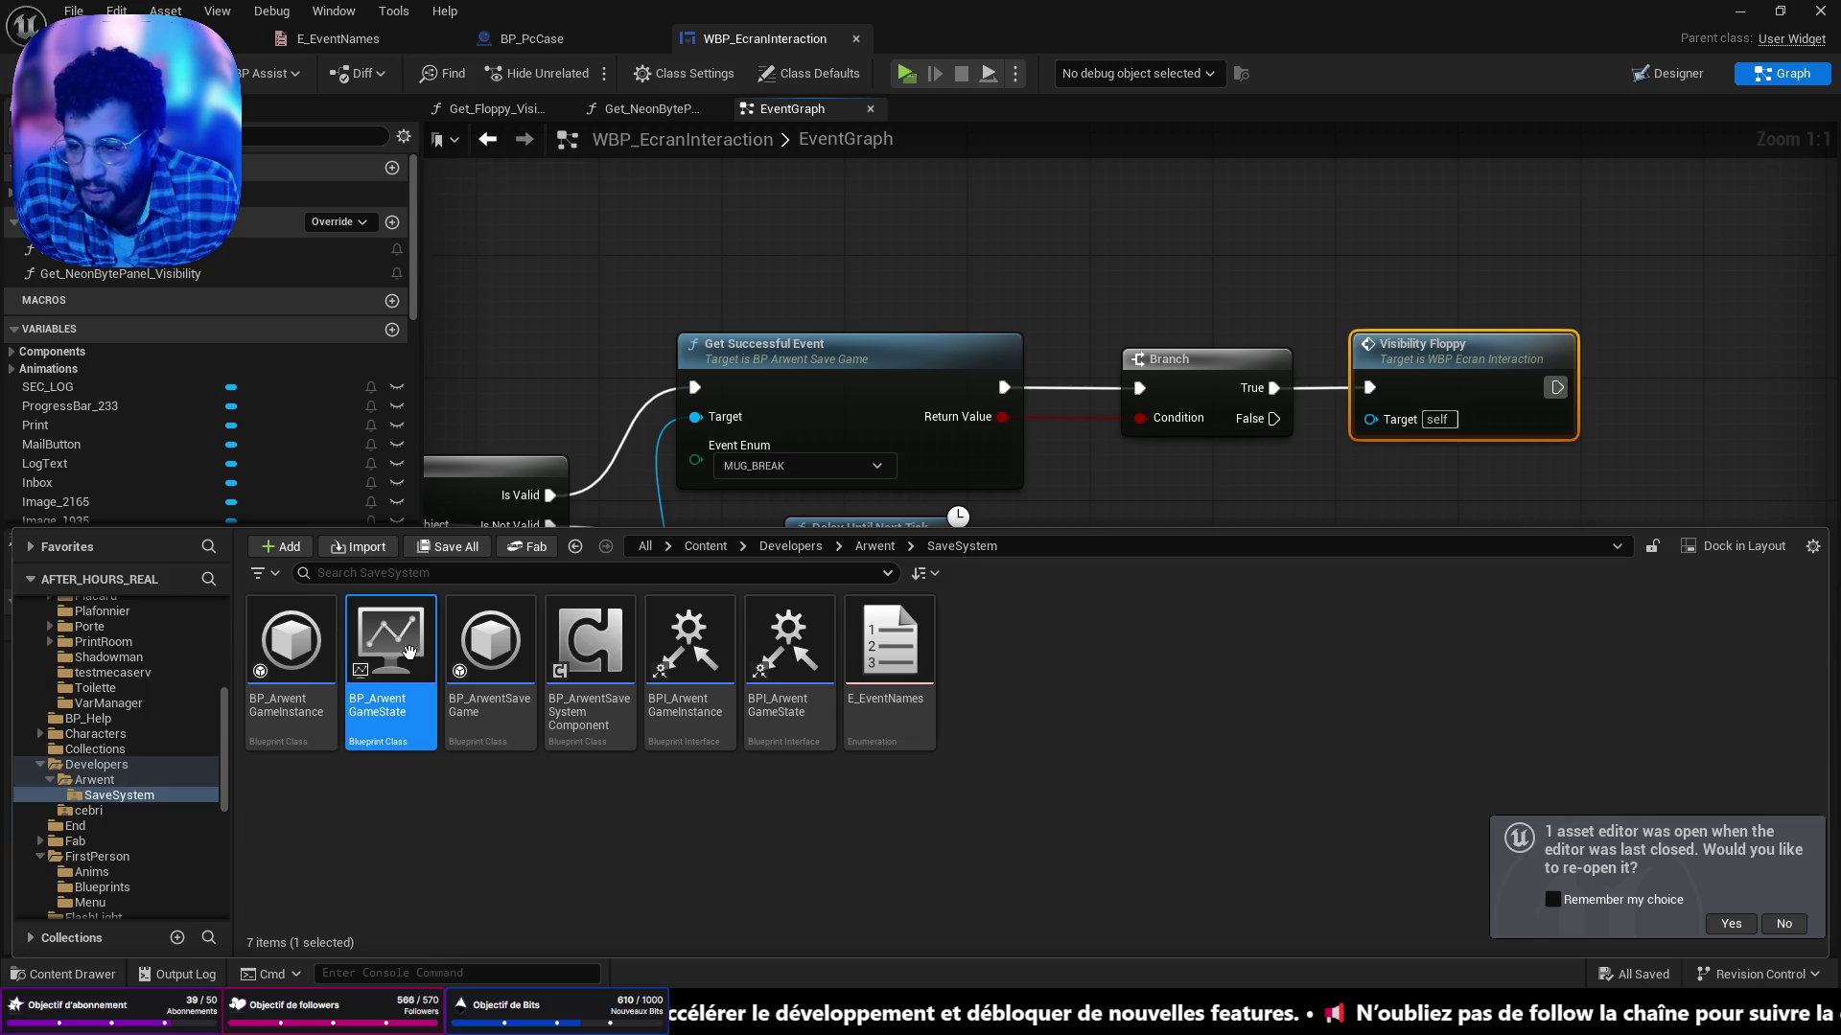
pyautogui.scroll(-5, 955, 456)
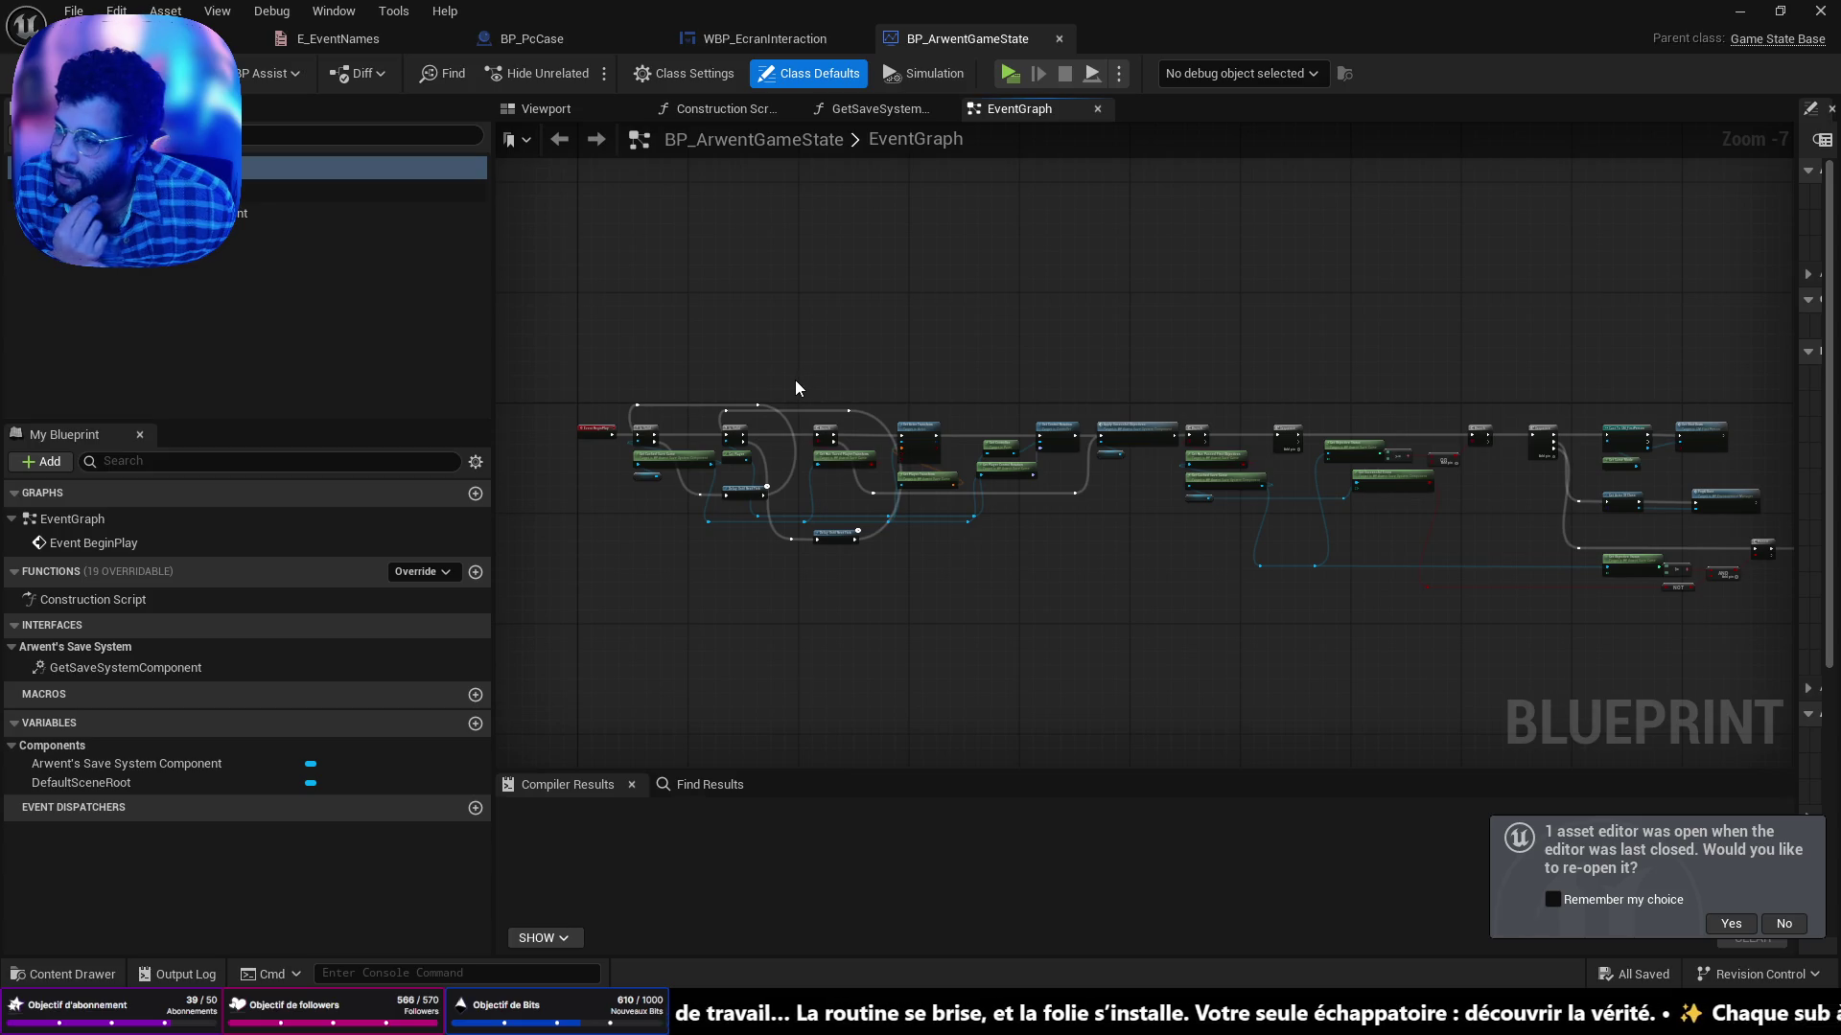
# Search the action list for 'get game sta', cancel without adding a node, and open the Content Drawer.
pyautogui.rightClick(619, 643)
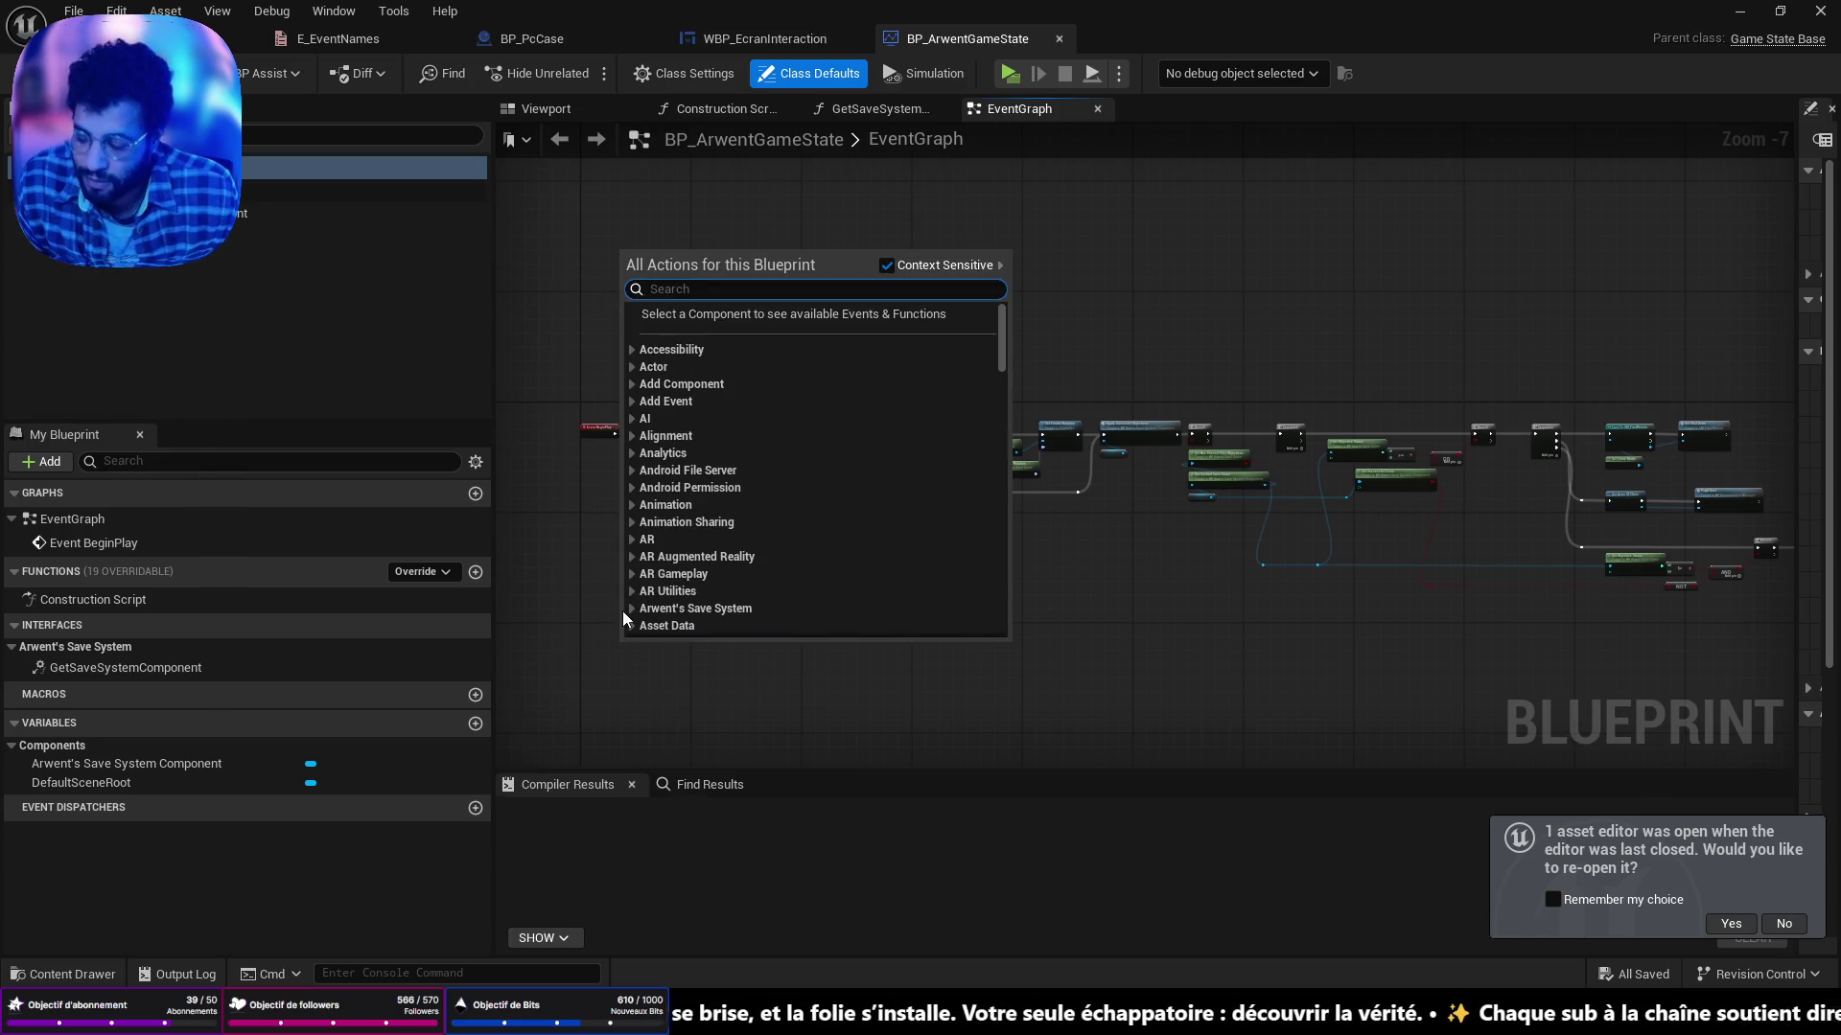
pyautogui.write('get game sta')
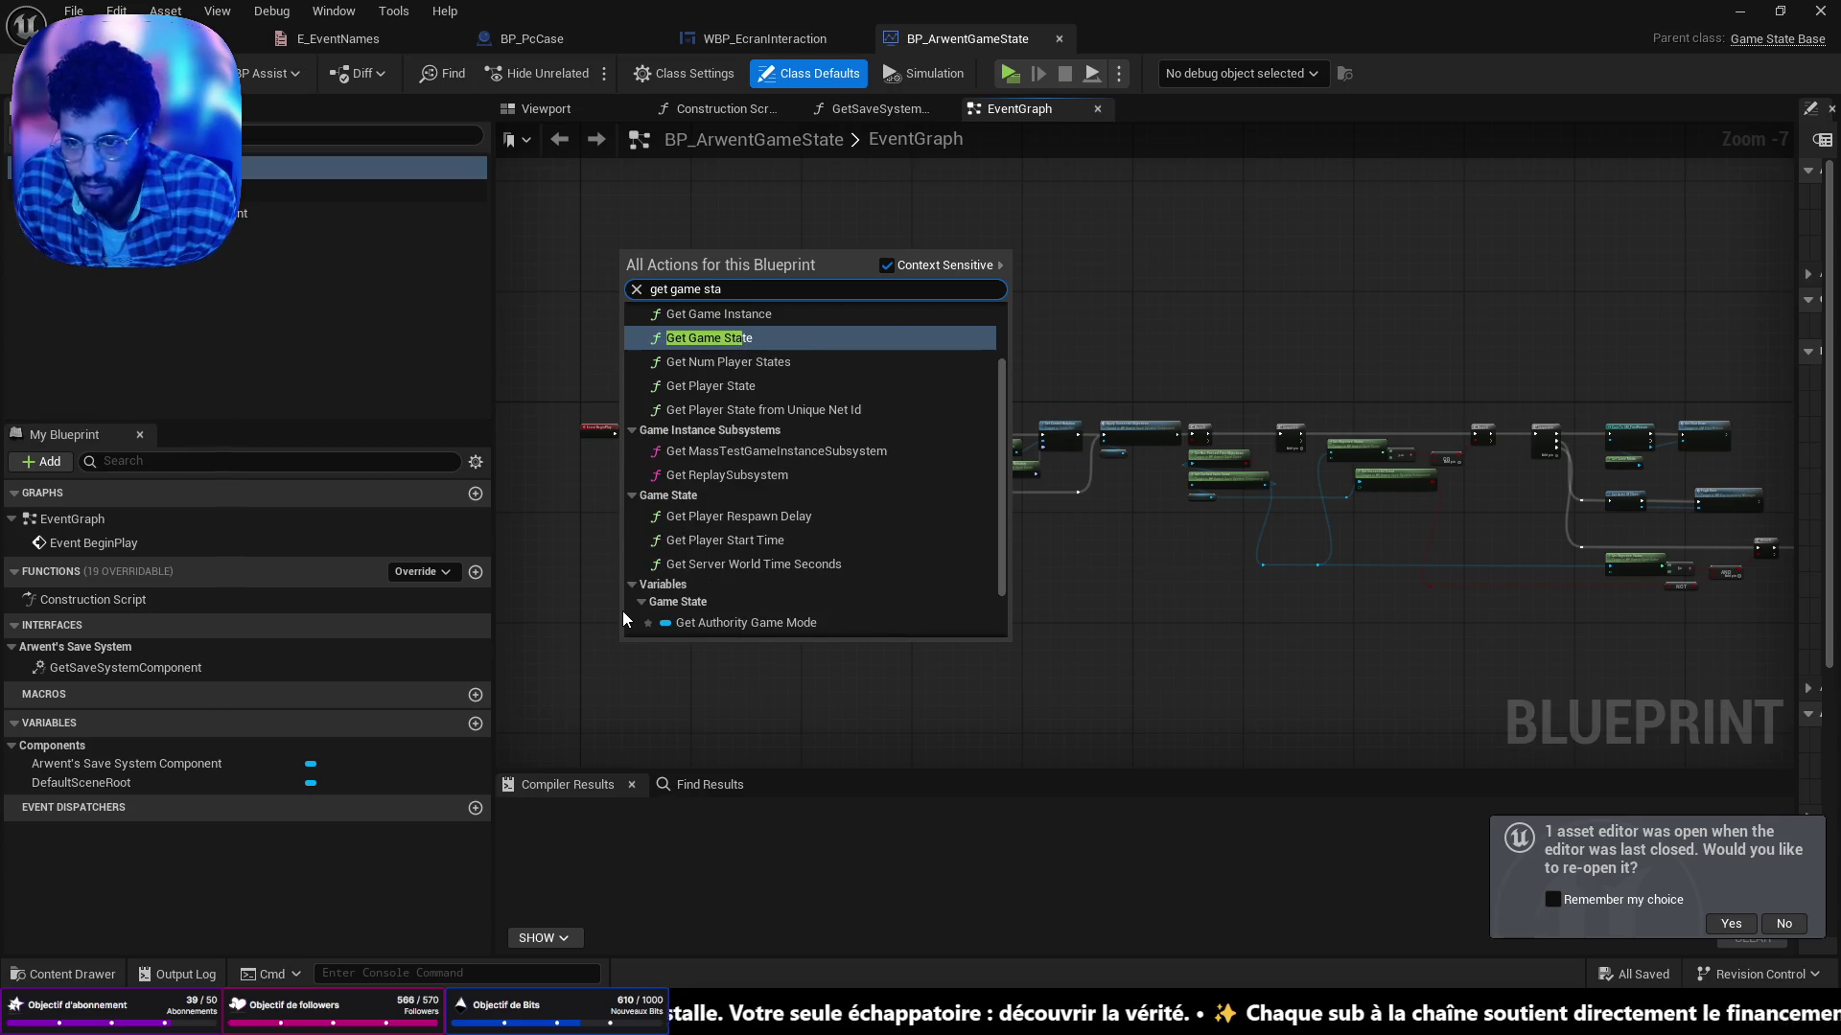
pyautogui.scroll(2, 705, 408)
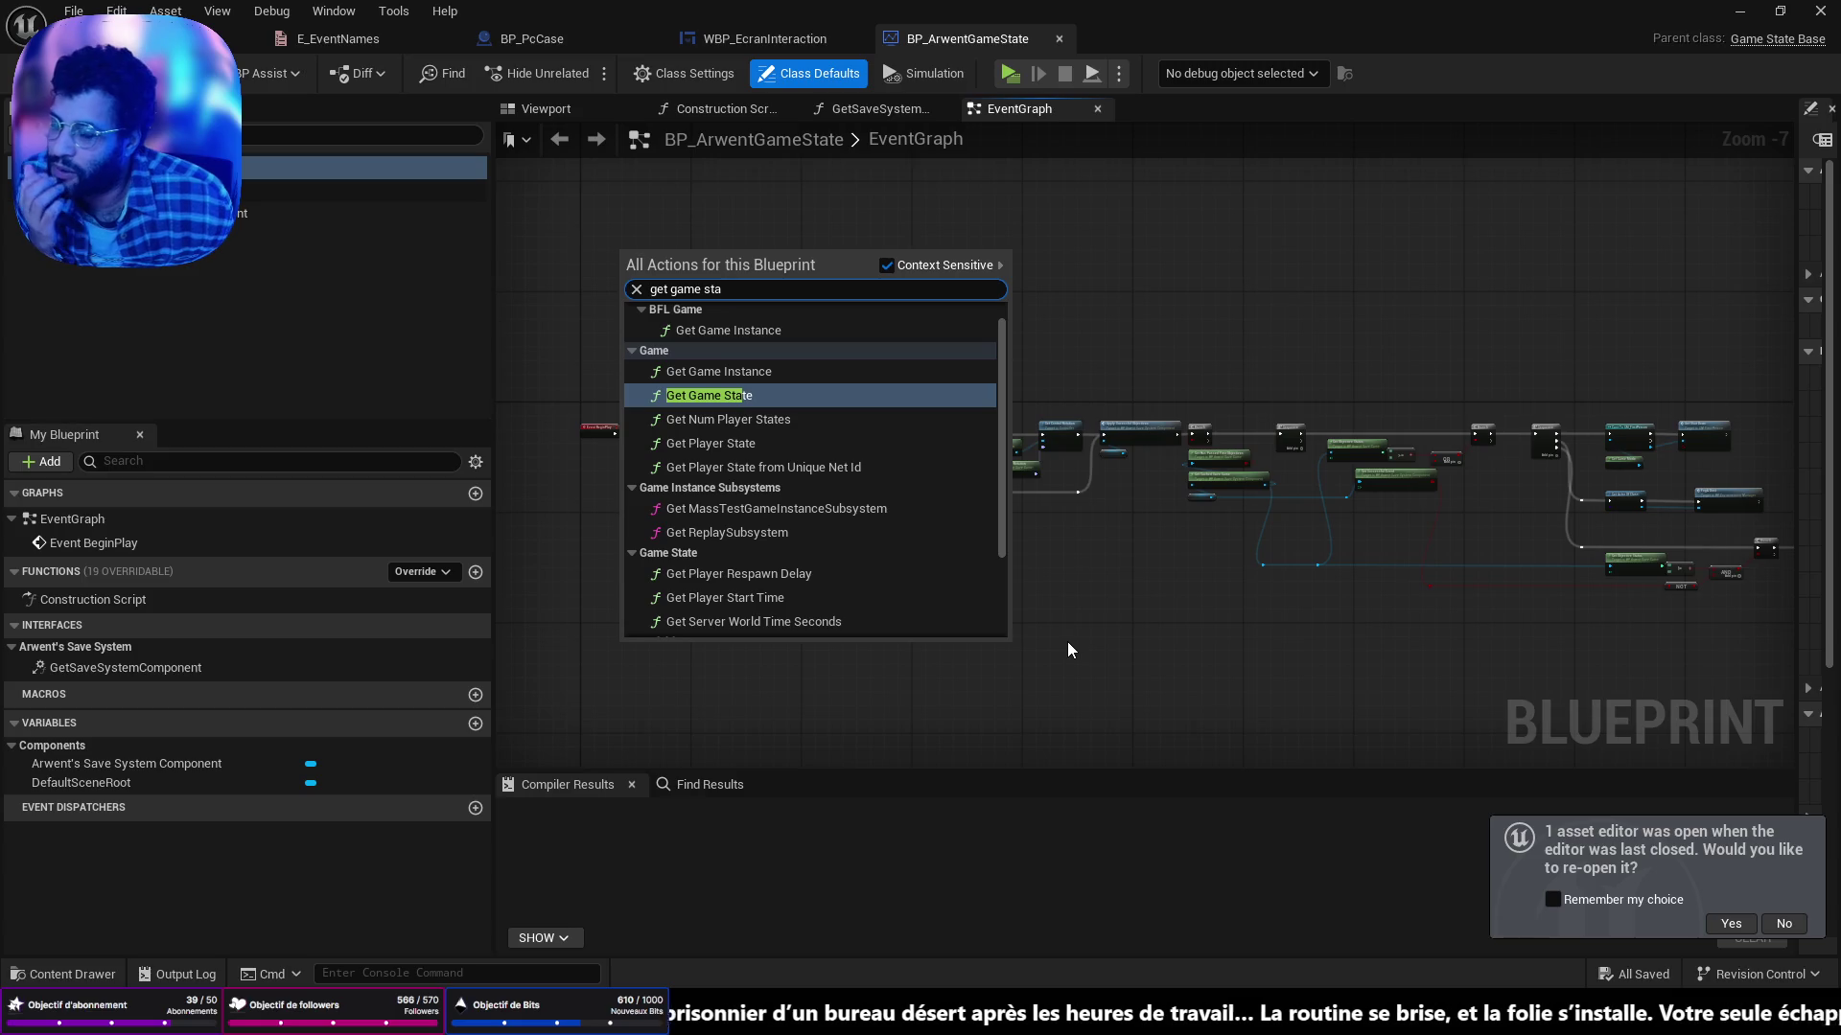
pyautogui.press('Escape')
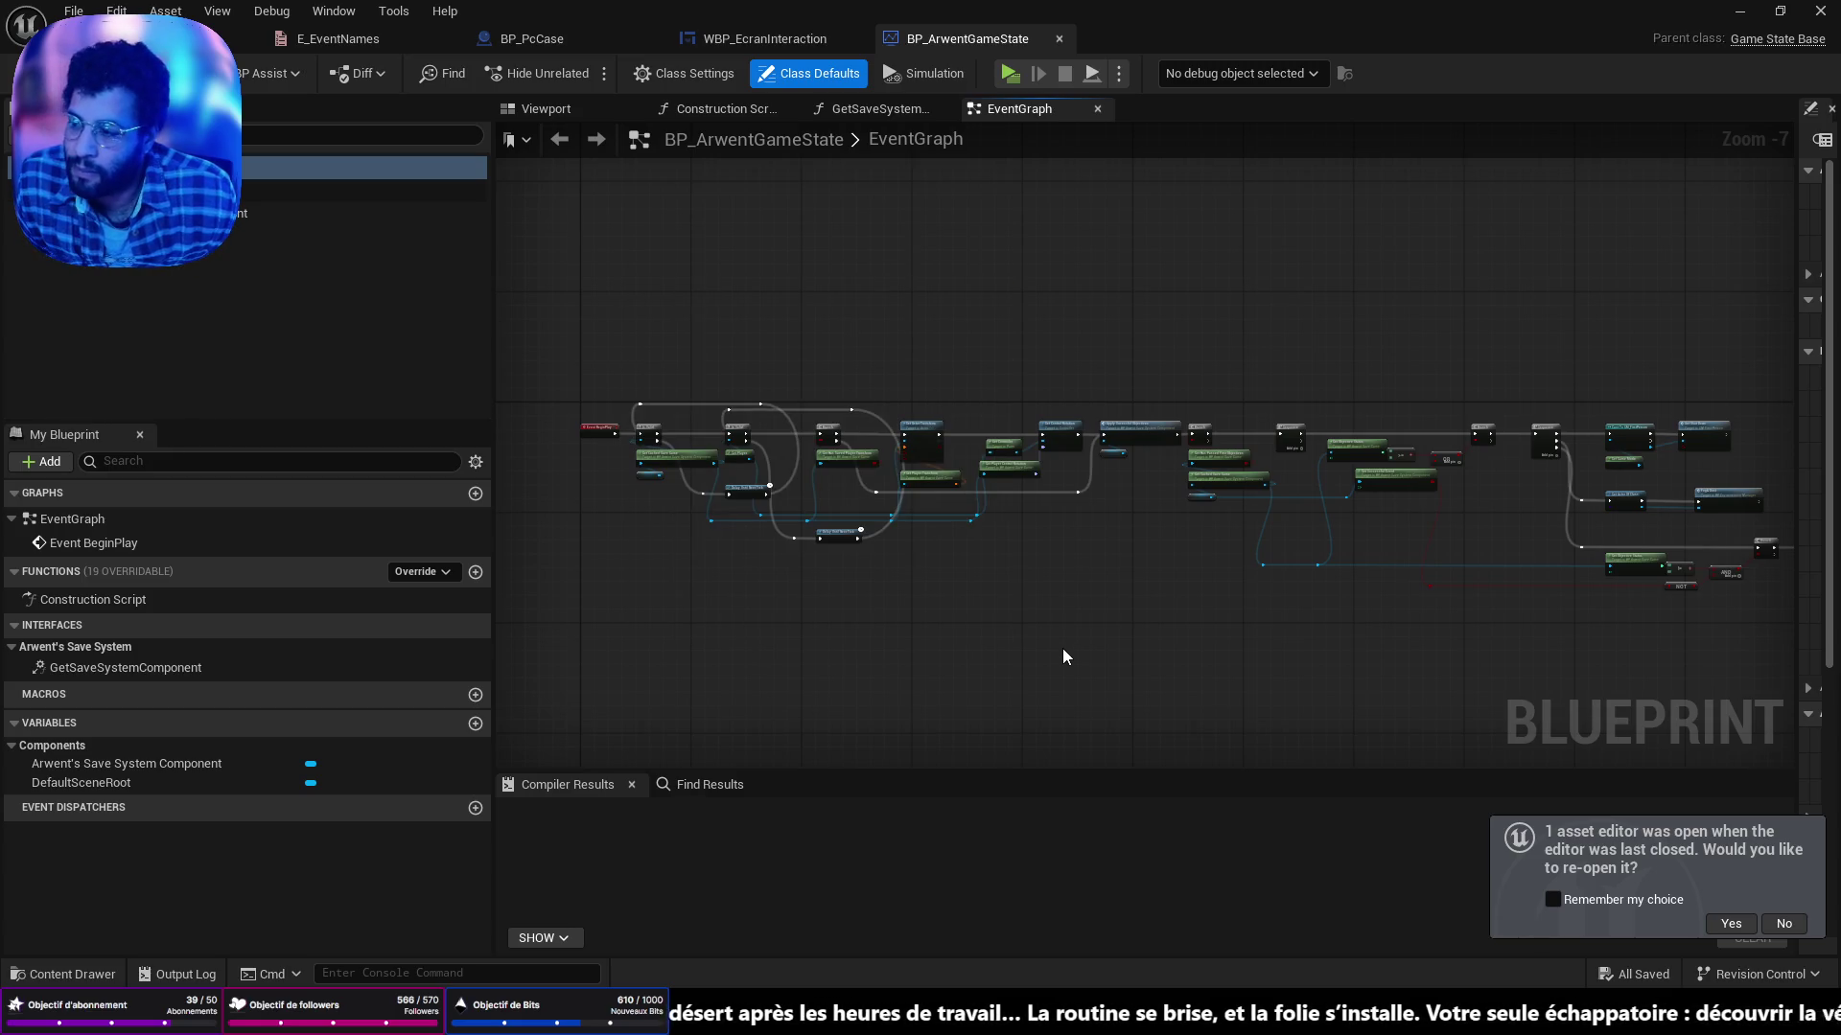
pyautogui.hotkey('ctrl', 'space')
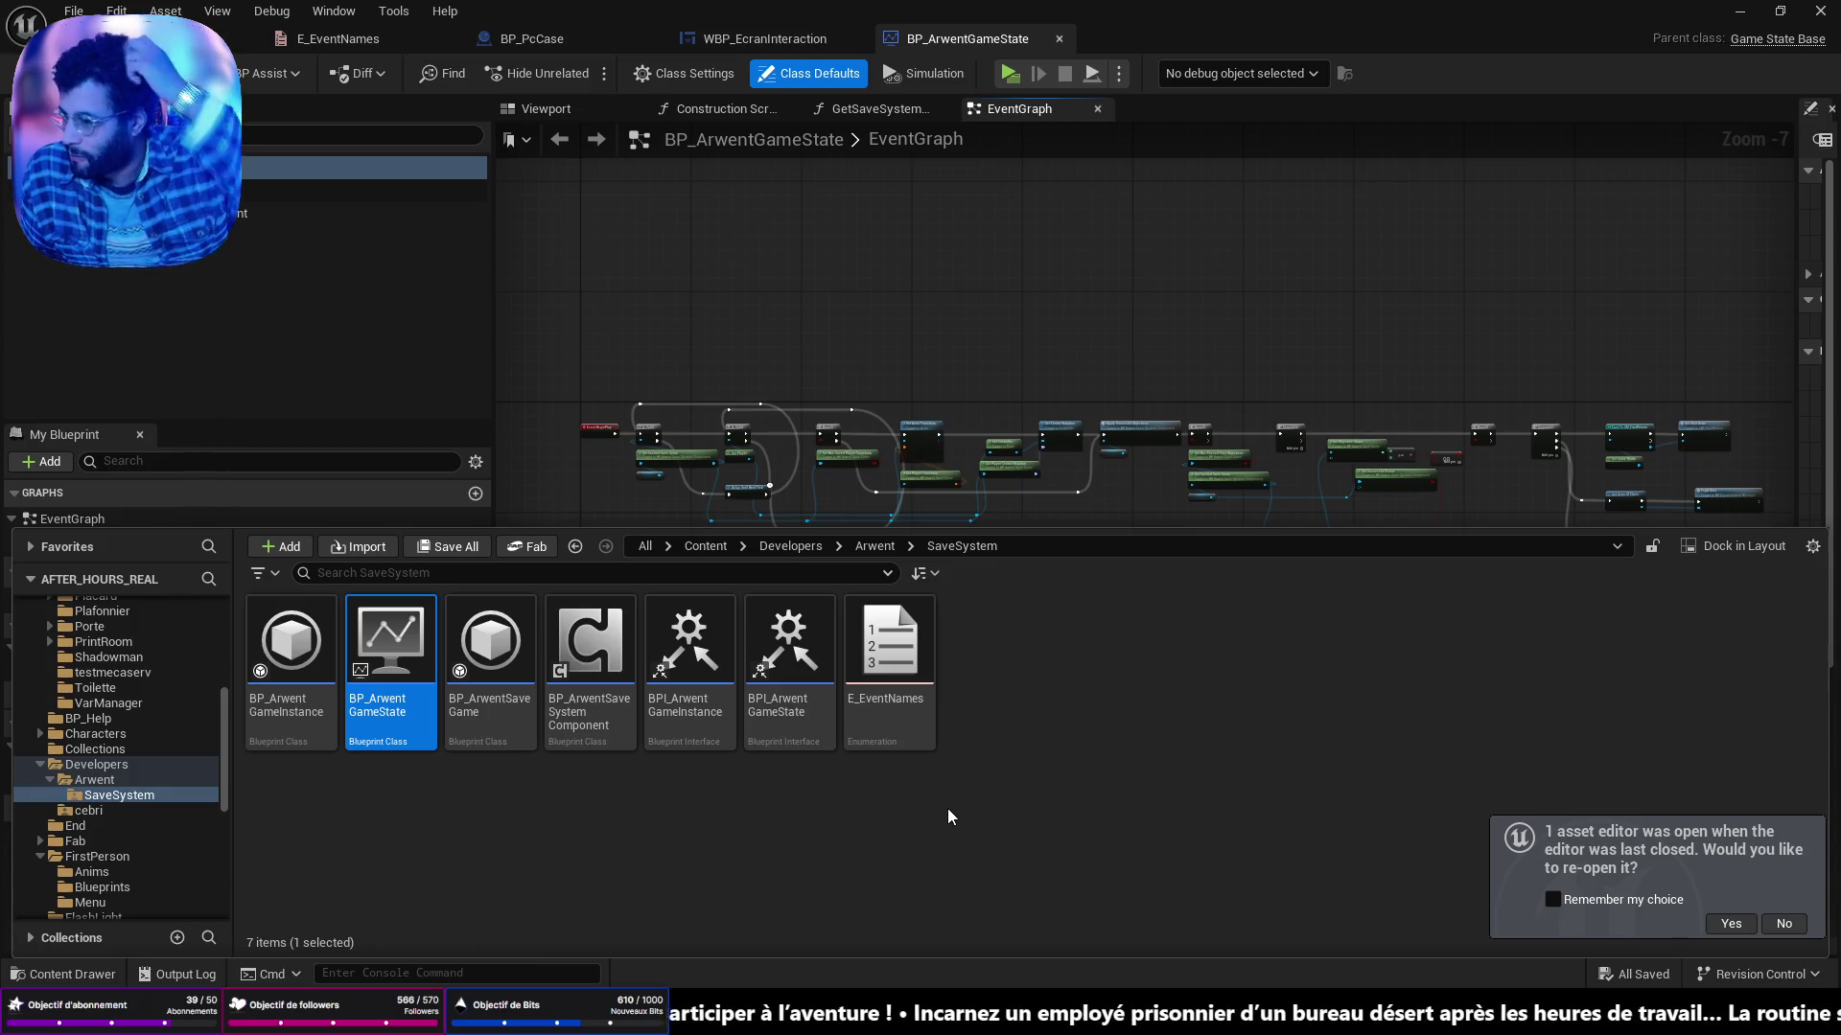
pyautogui.hotkey('ctrl', 'space')
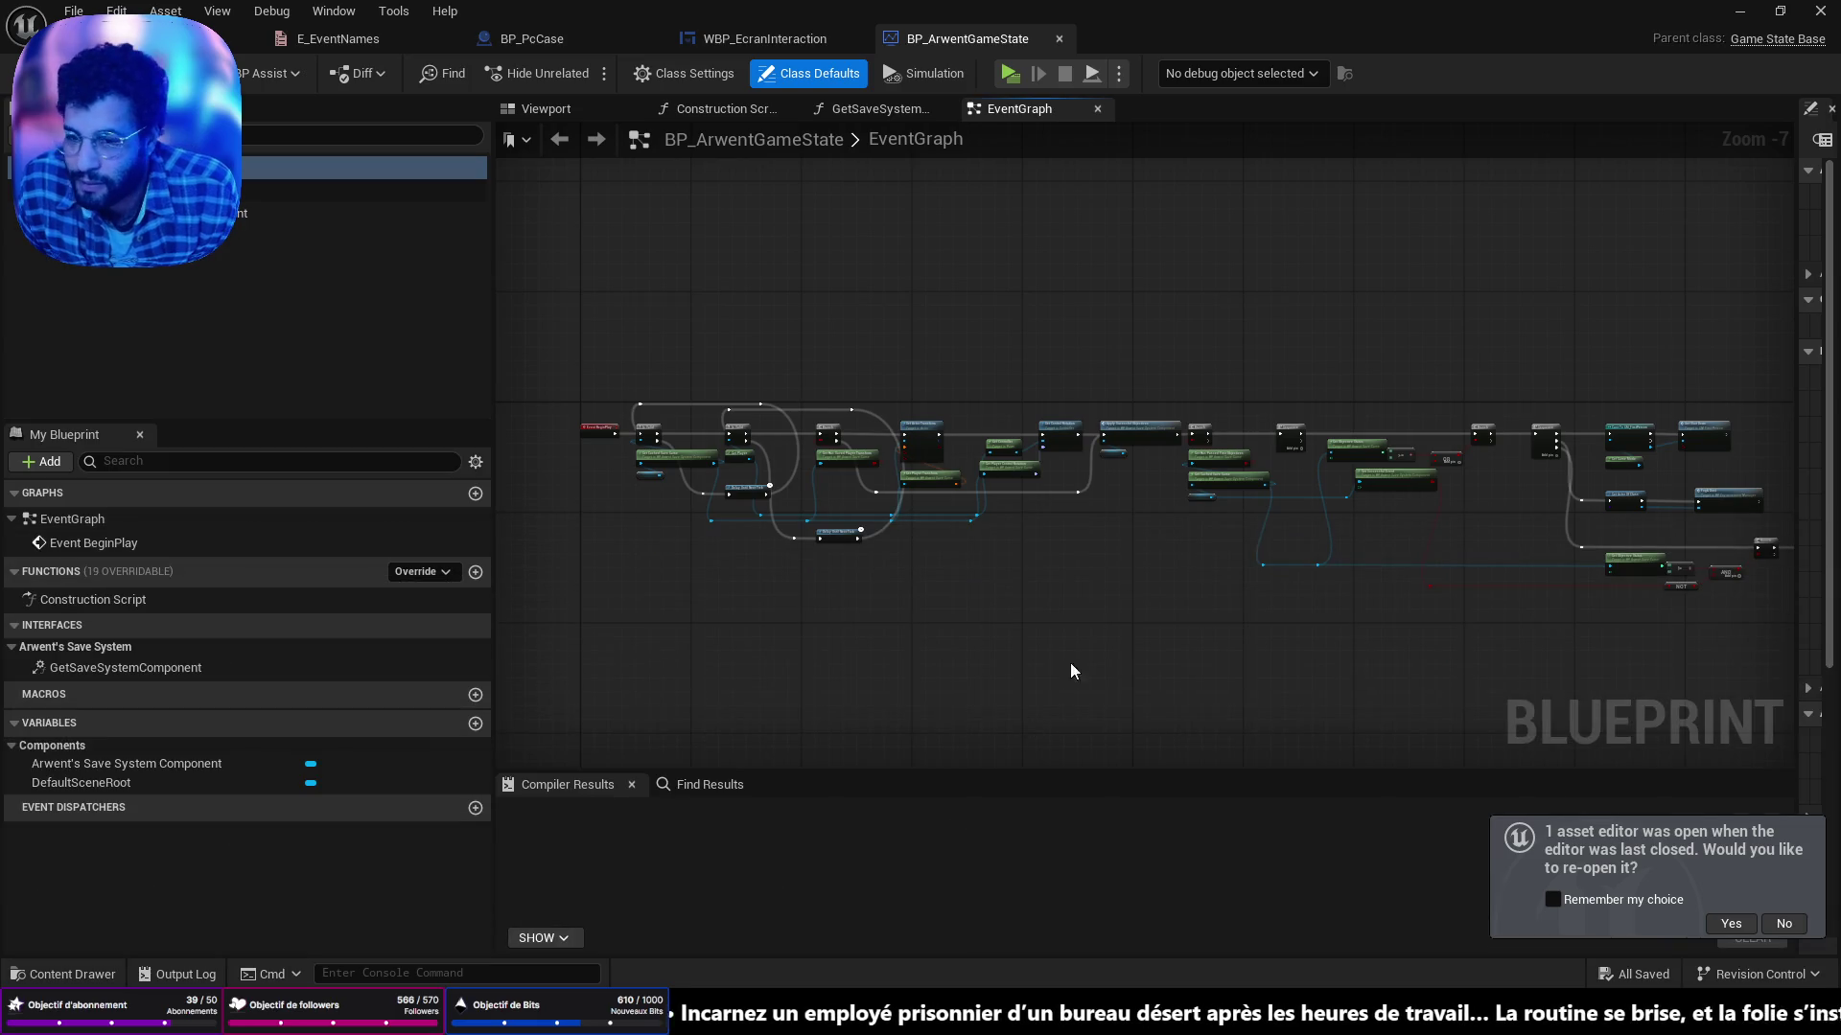
pyautogui.scroll(5, 1375, 503)
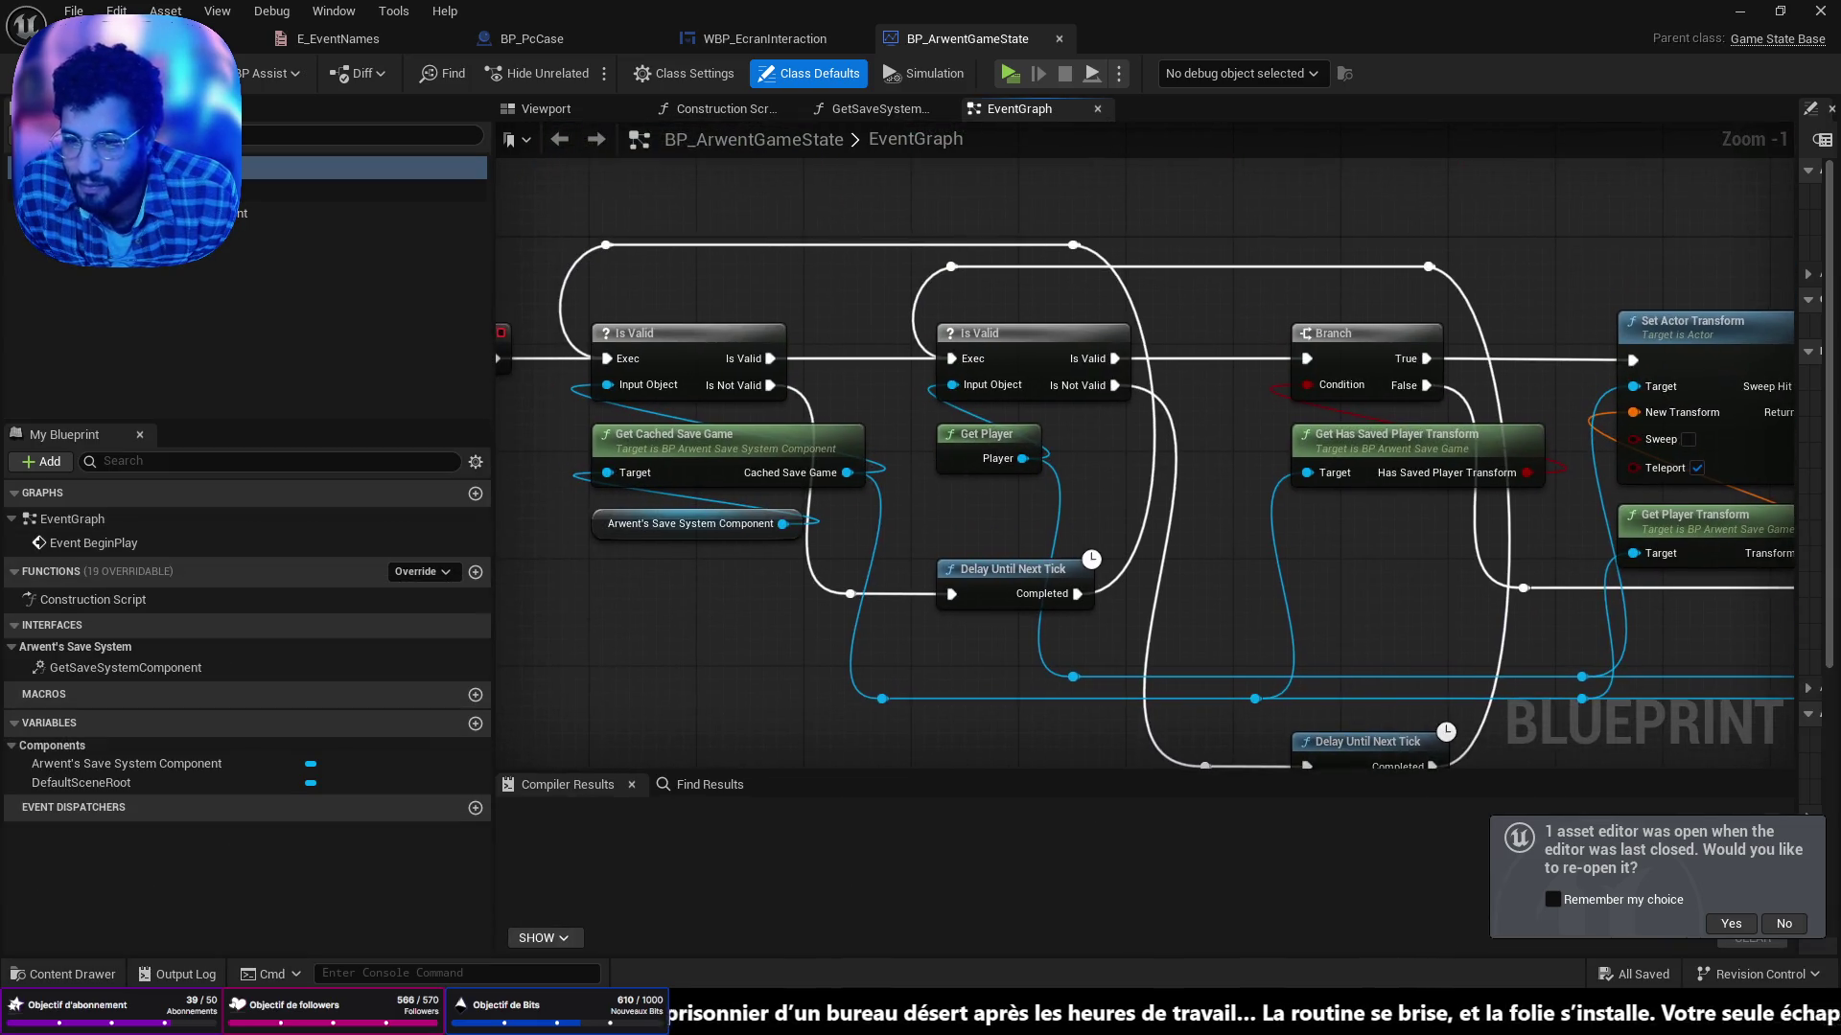
pyautogui.moveTo(1474, 585); pyautogui.dragTo(1064, 514)
pyautogui.scroll(-3, 1064, 523)
pyautogui.moveTo(1114, 450); pyautogui.dragTo(873, 423)
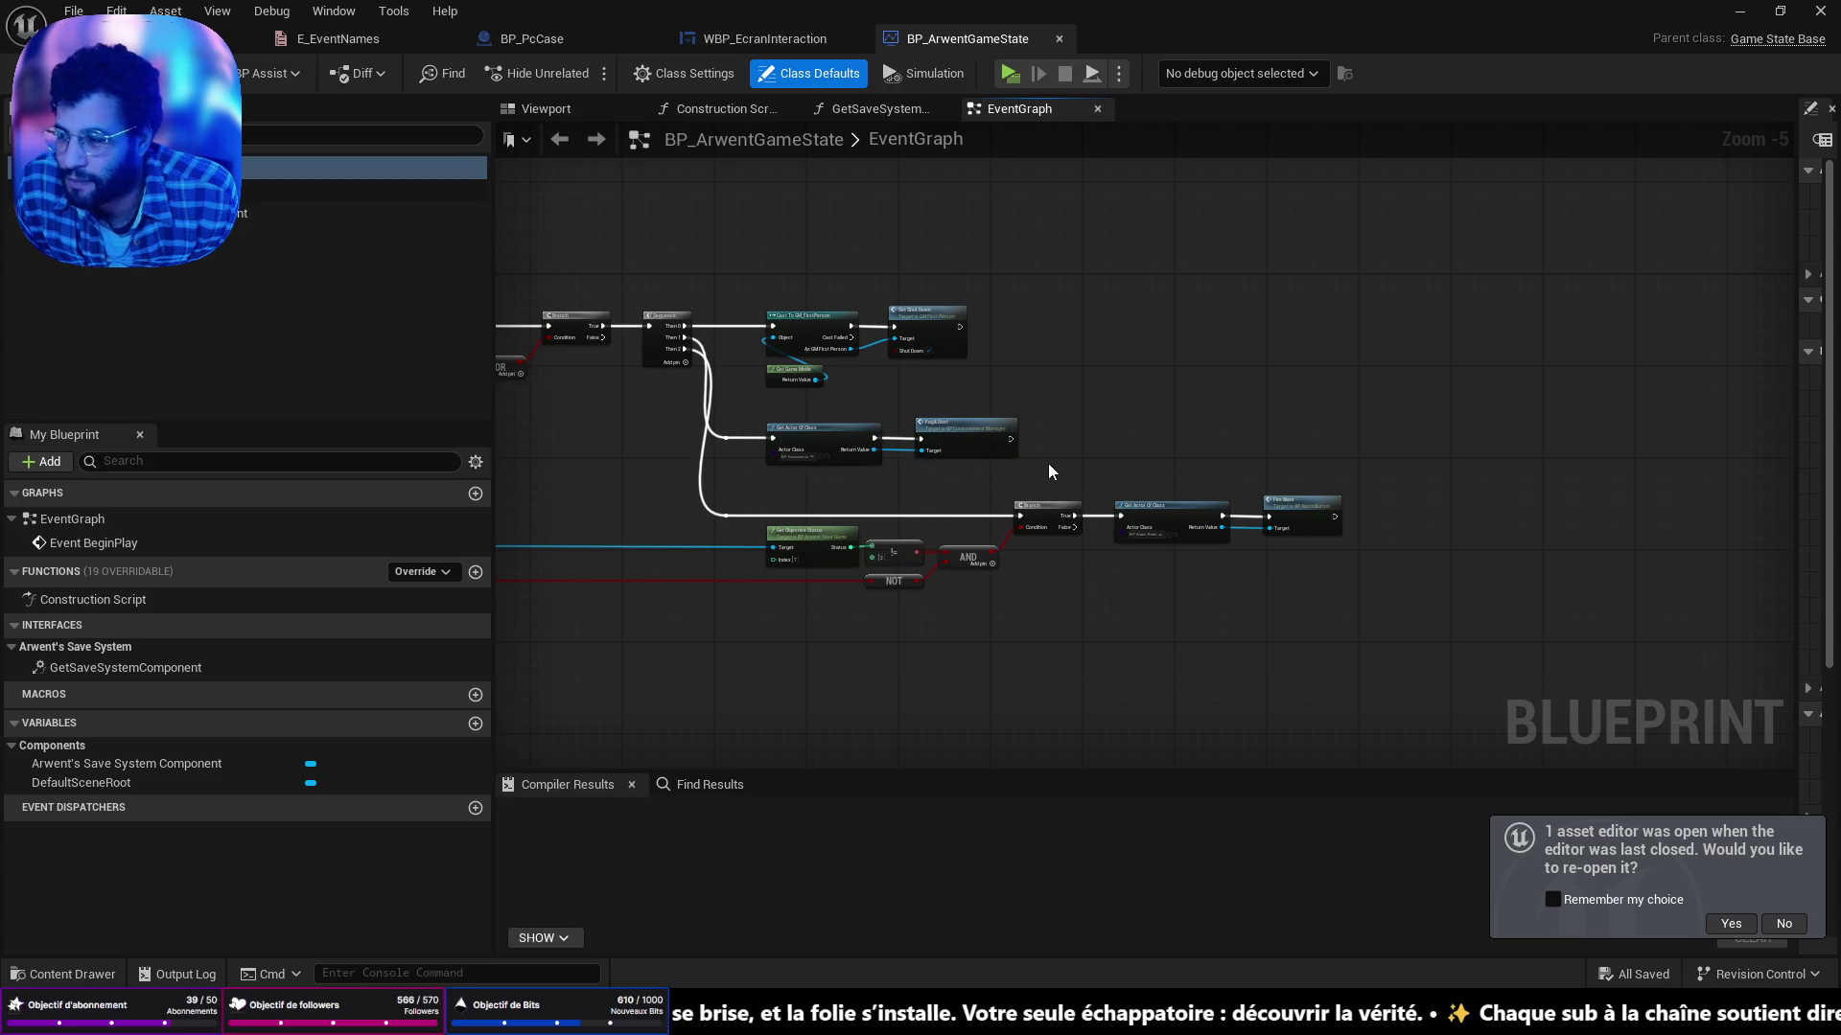
pyautogui.scroll(2, 1049, 471)
pyautogui.moveTo(1048, 463)
pyautogui.mouseDown()
pyautogui.moveTo(1131, 451)
pyautogui.moveTo(1458, 480)
pyautogui.moveTo(1471, 512)
pyautogui.moveTo(1611, 518)
pyautogui.mouseUp()
pyautogui.scroll(-1, 1611, 517)
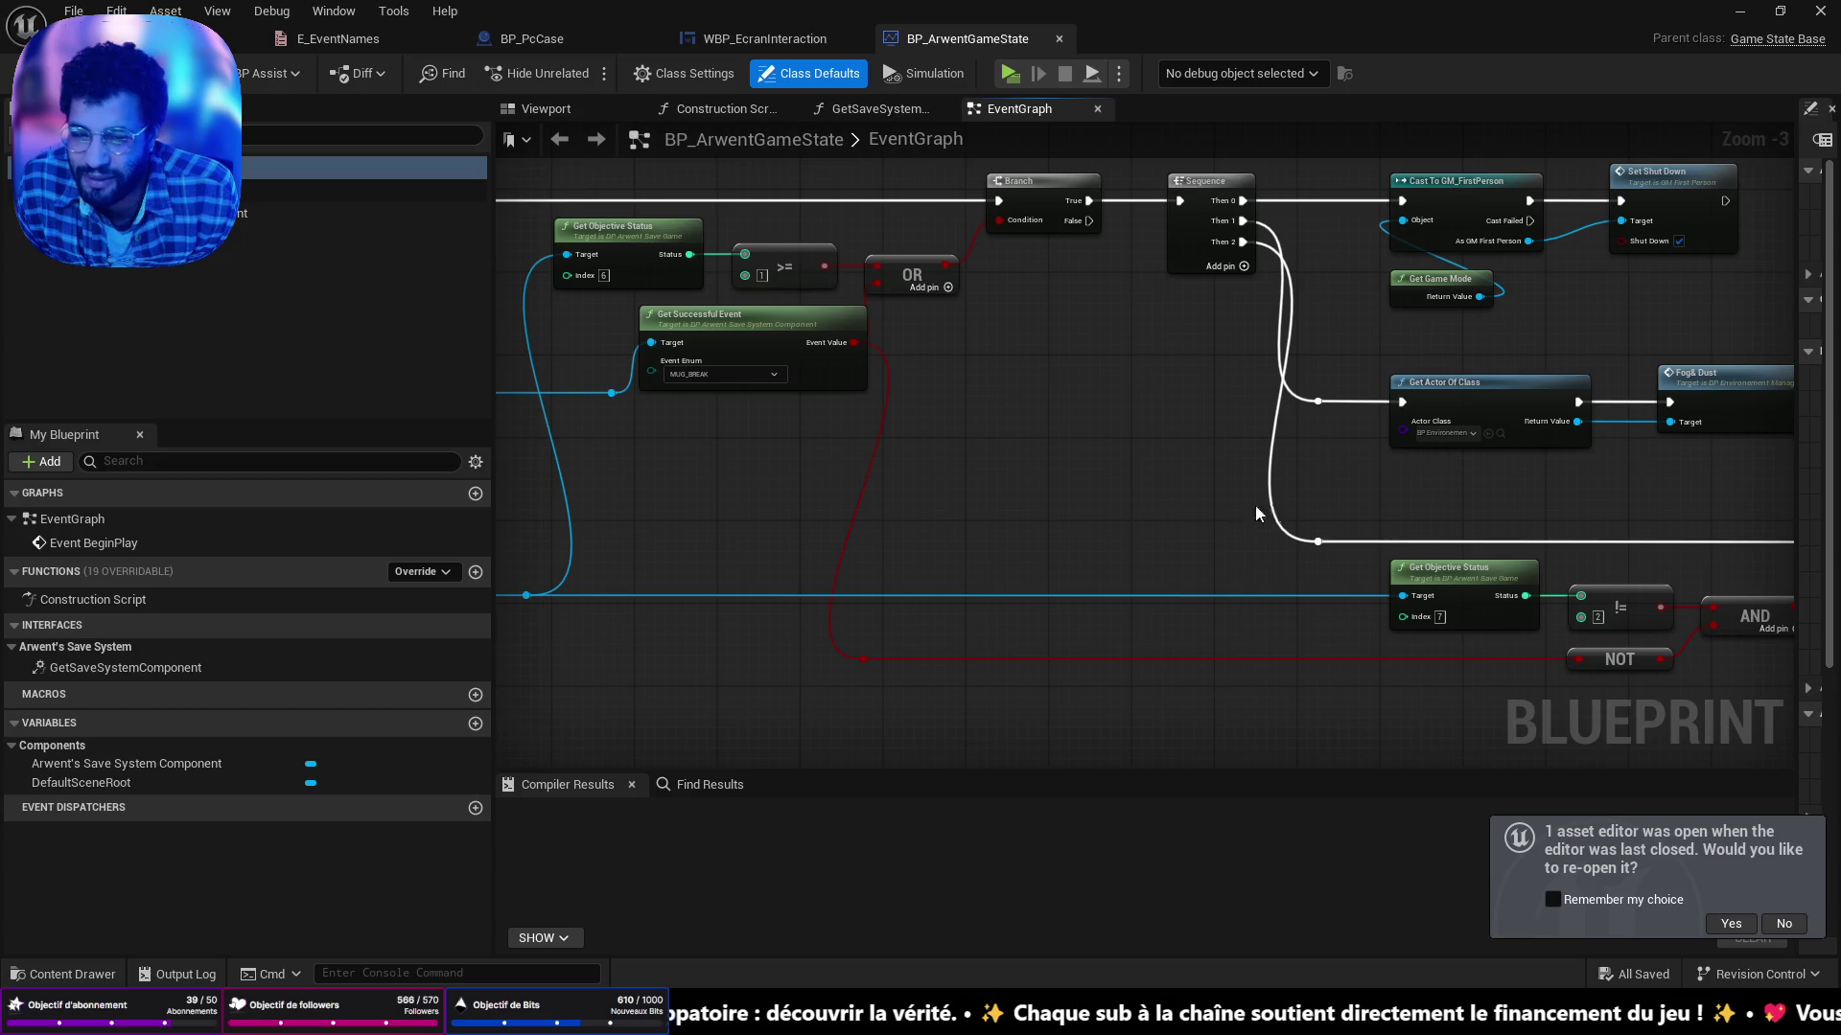
pyautogui.moveTo(791, 505)
pyautogui.mouseDown()
pyautogui.moveTo(1155, 493)
pyautogui.moveTo(1184, 513)
pyautogui.mouseUp()
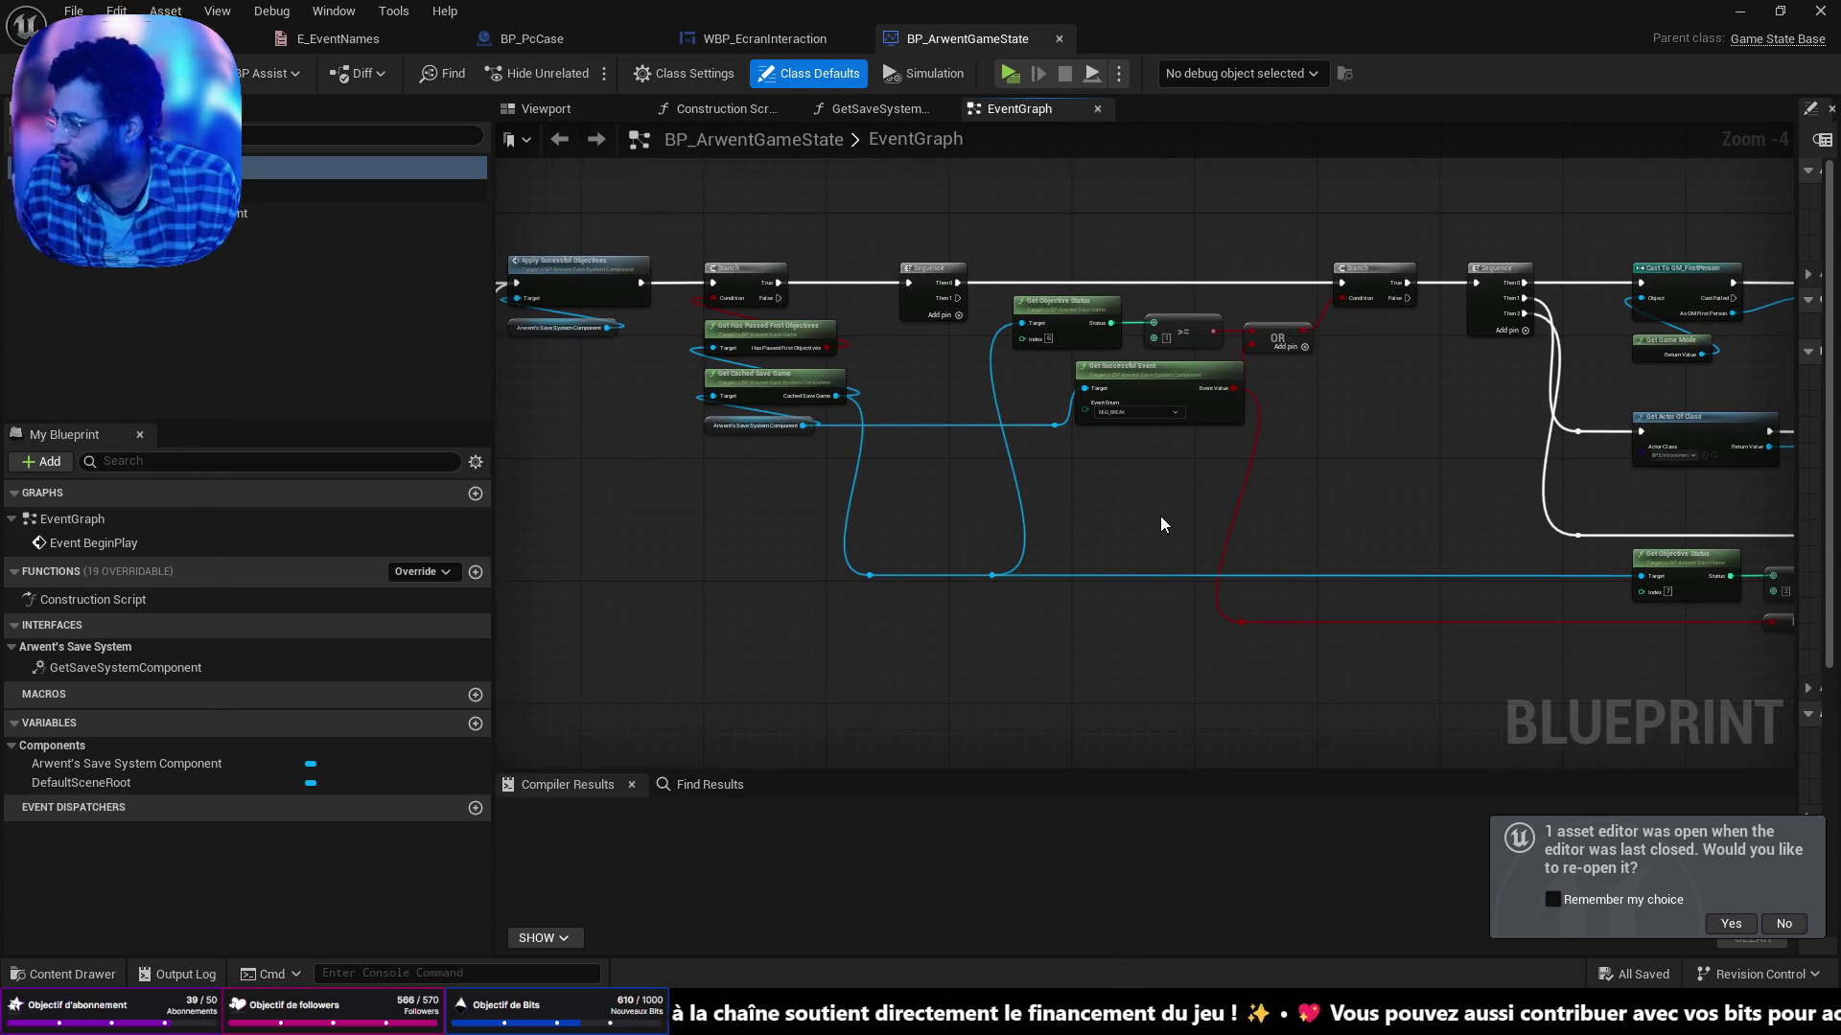
pyautogui.moveTo(903, 508); pyautogui.dragTo(1793, 618)
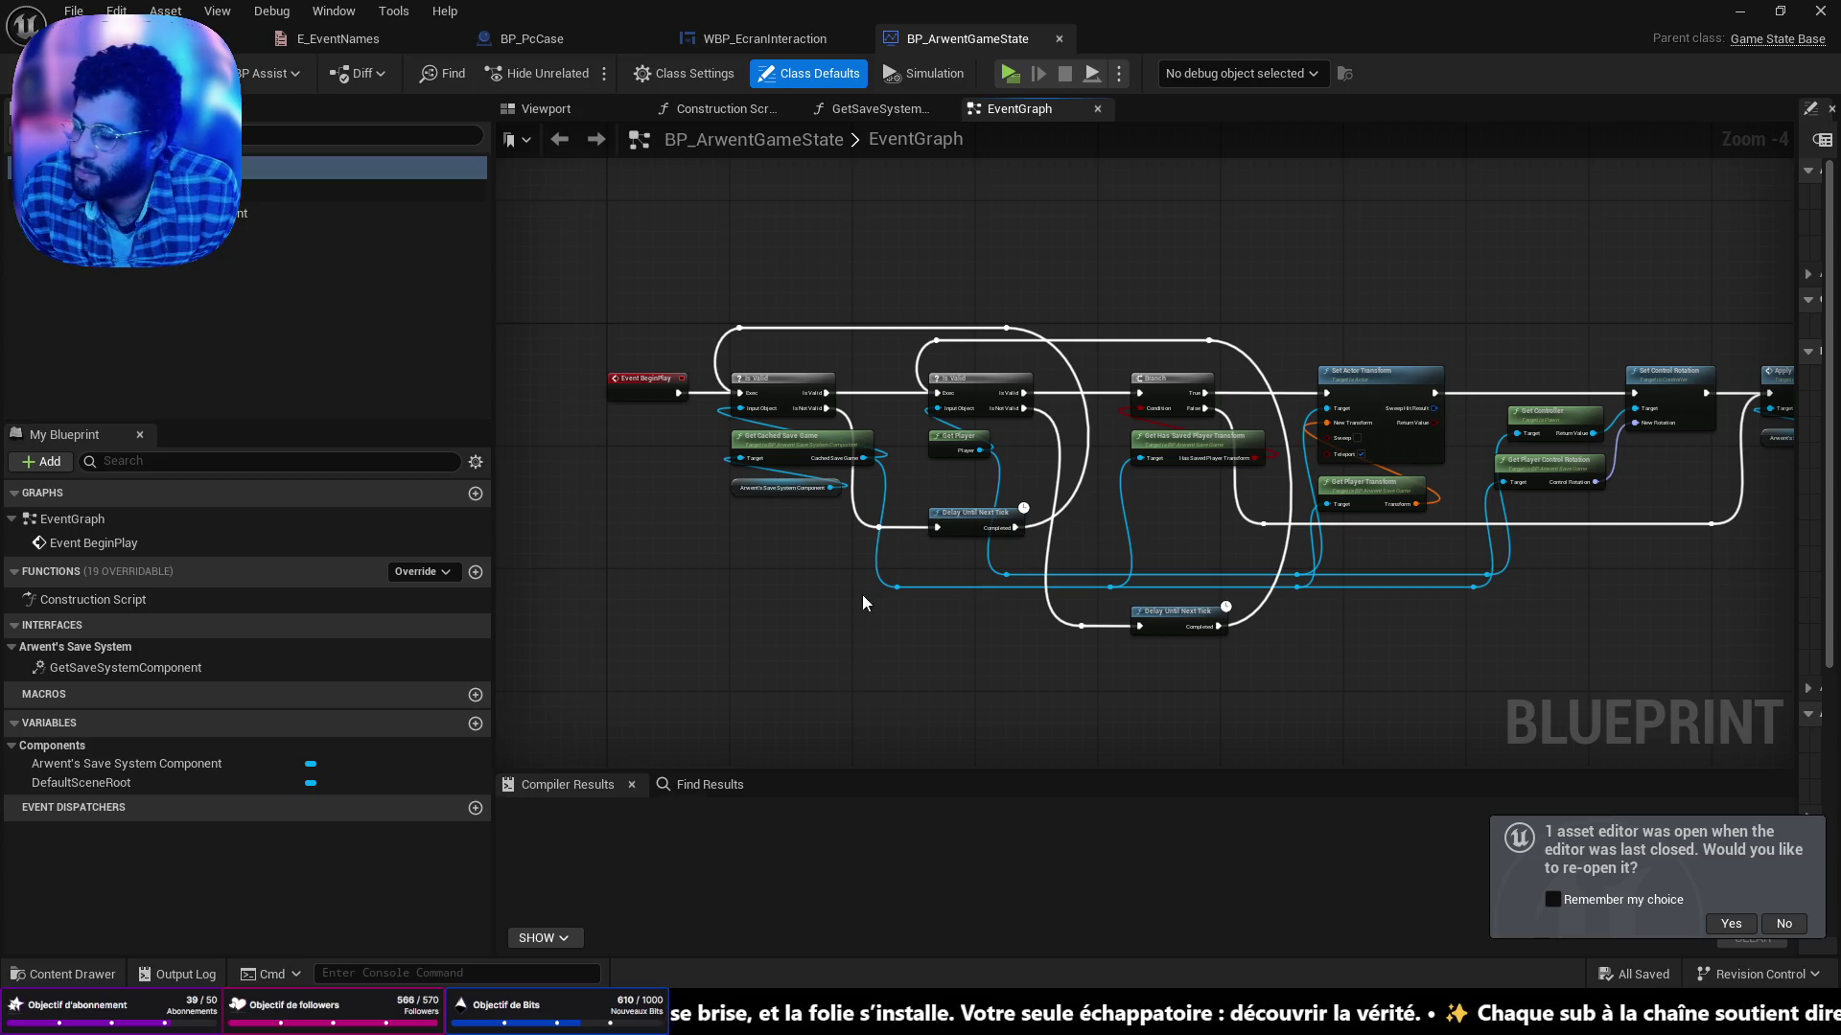
pyautogui.scroll(4, 663, 347)
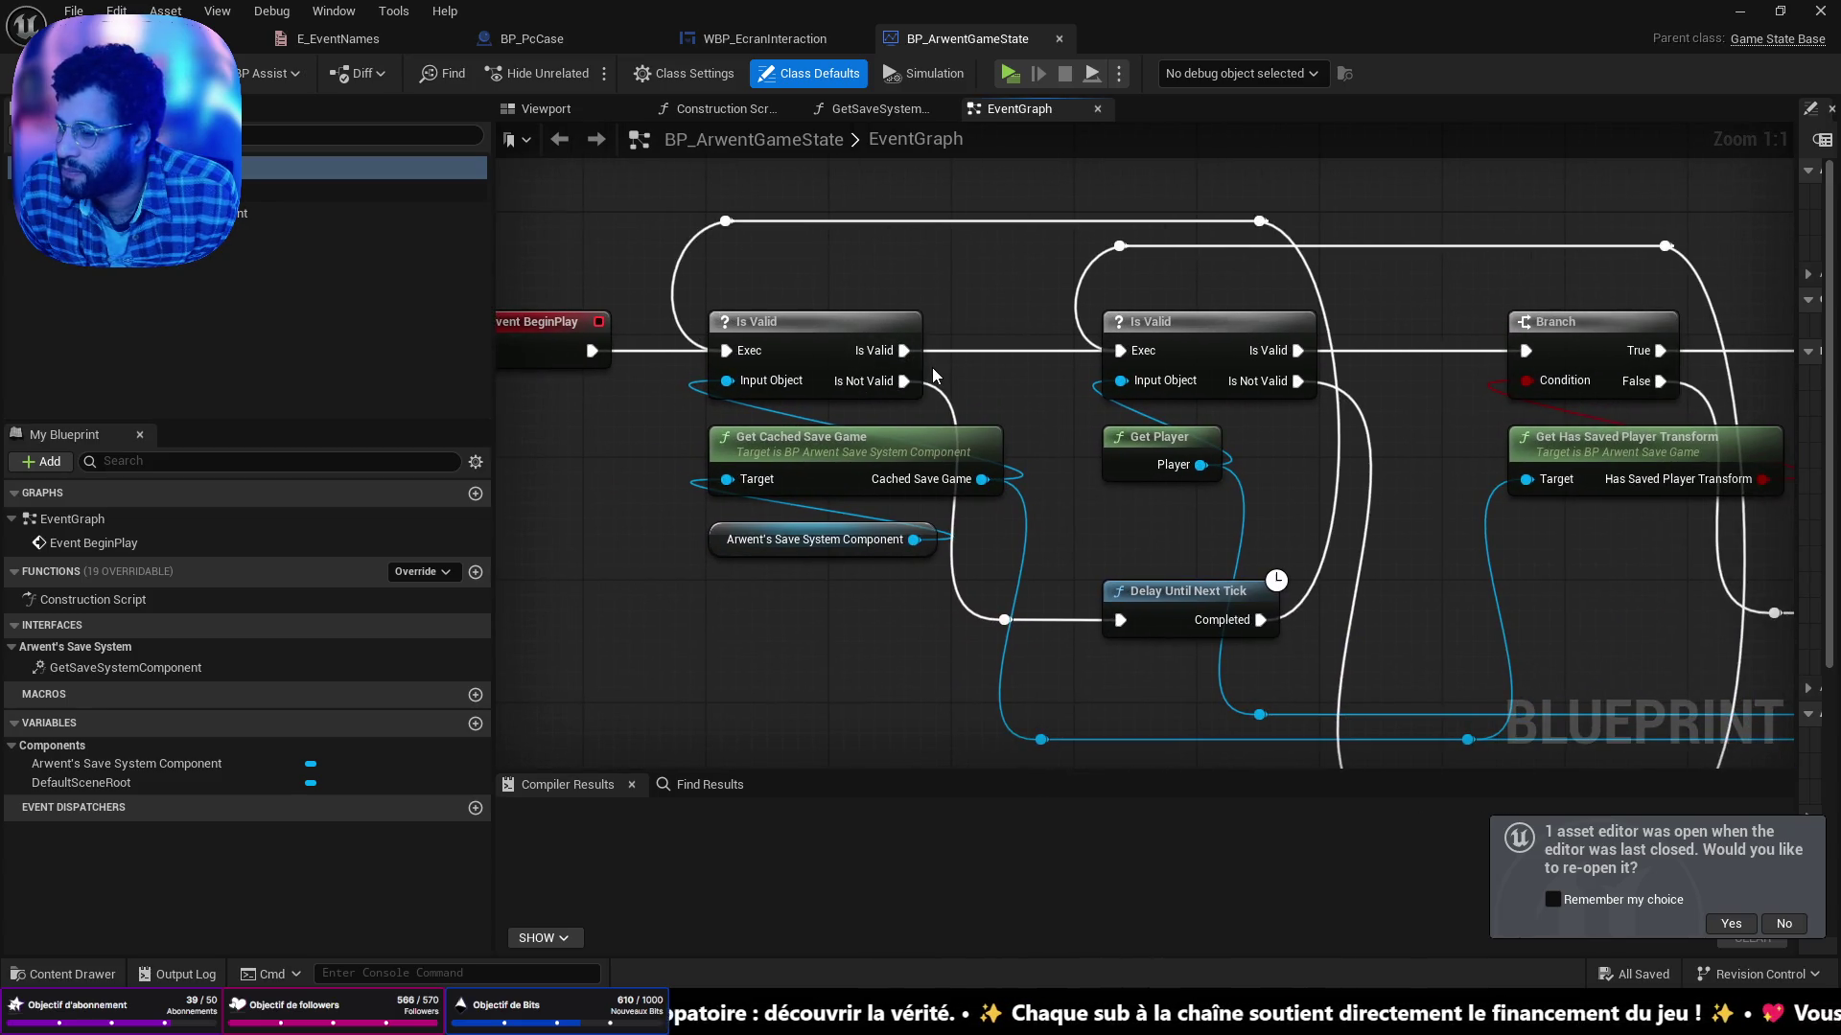
pyautogui.moveTo(1258, 552)
pyautogui.mouseDown()
pyautogui.moveTo(869, 473)
pyautogui.moveTo(913, 478)
pyautogui.moveTo(938, 453)
pyautogui.moveTo(937, 470)
pyautogui.moveTo(1028, 503)
pyautogui.mouseUp()
pyautogui.scroll(-2, 935, 479)
pyautogui.scroll(-4, 1028, 502)
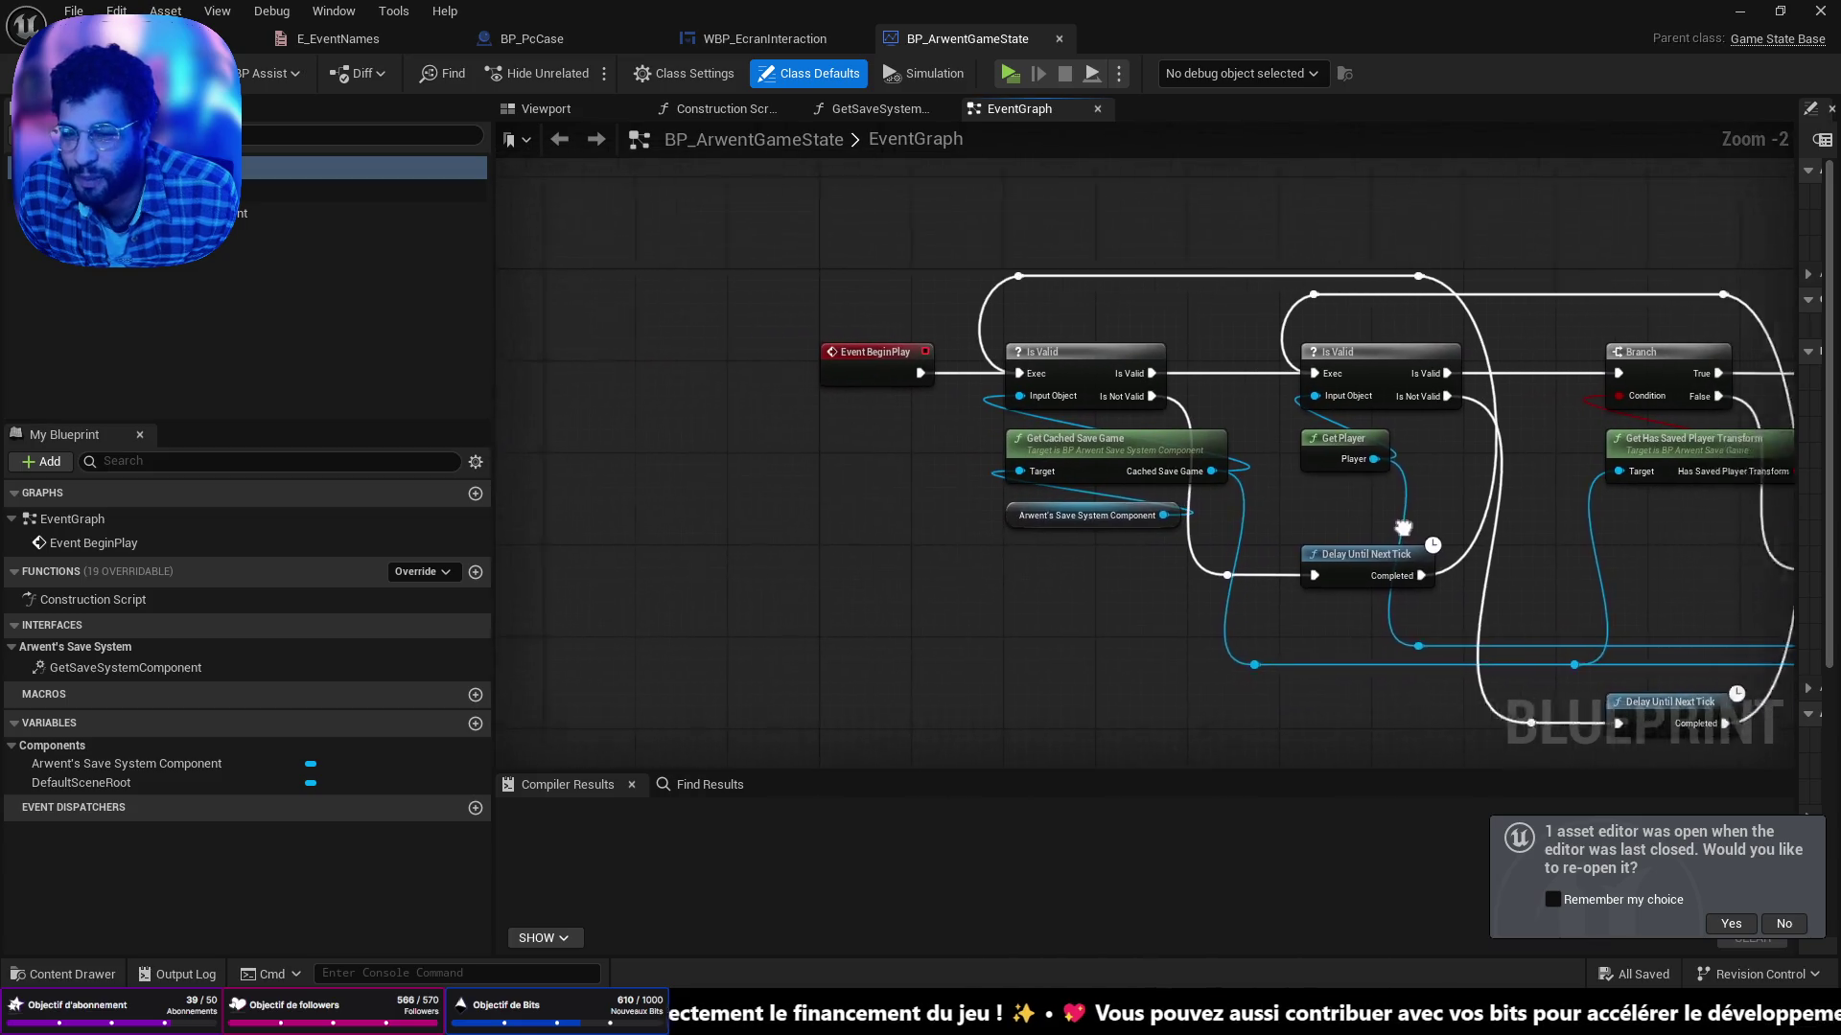
pyautogui.scroll(4, 1553, 510)
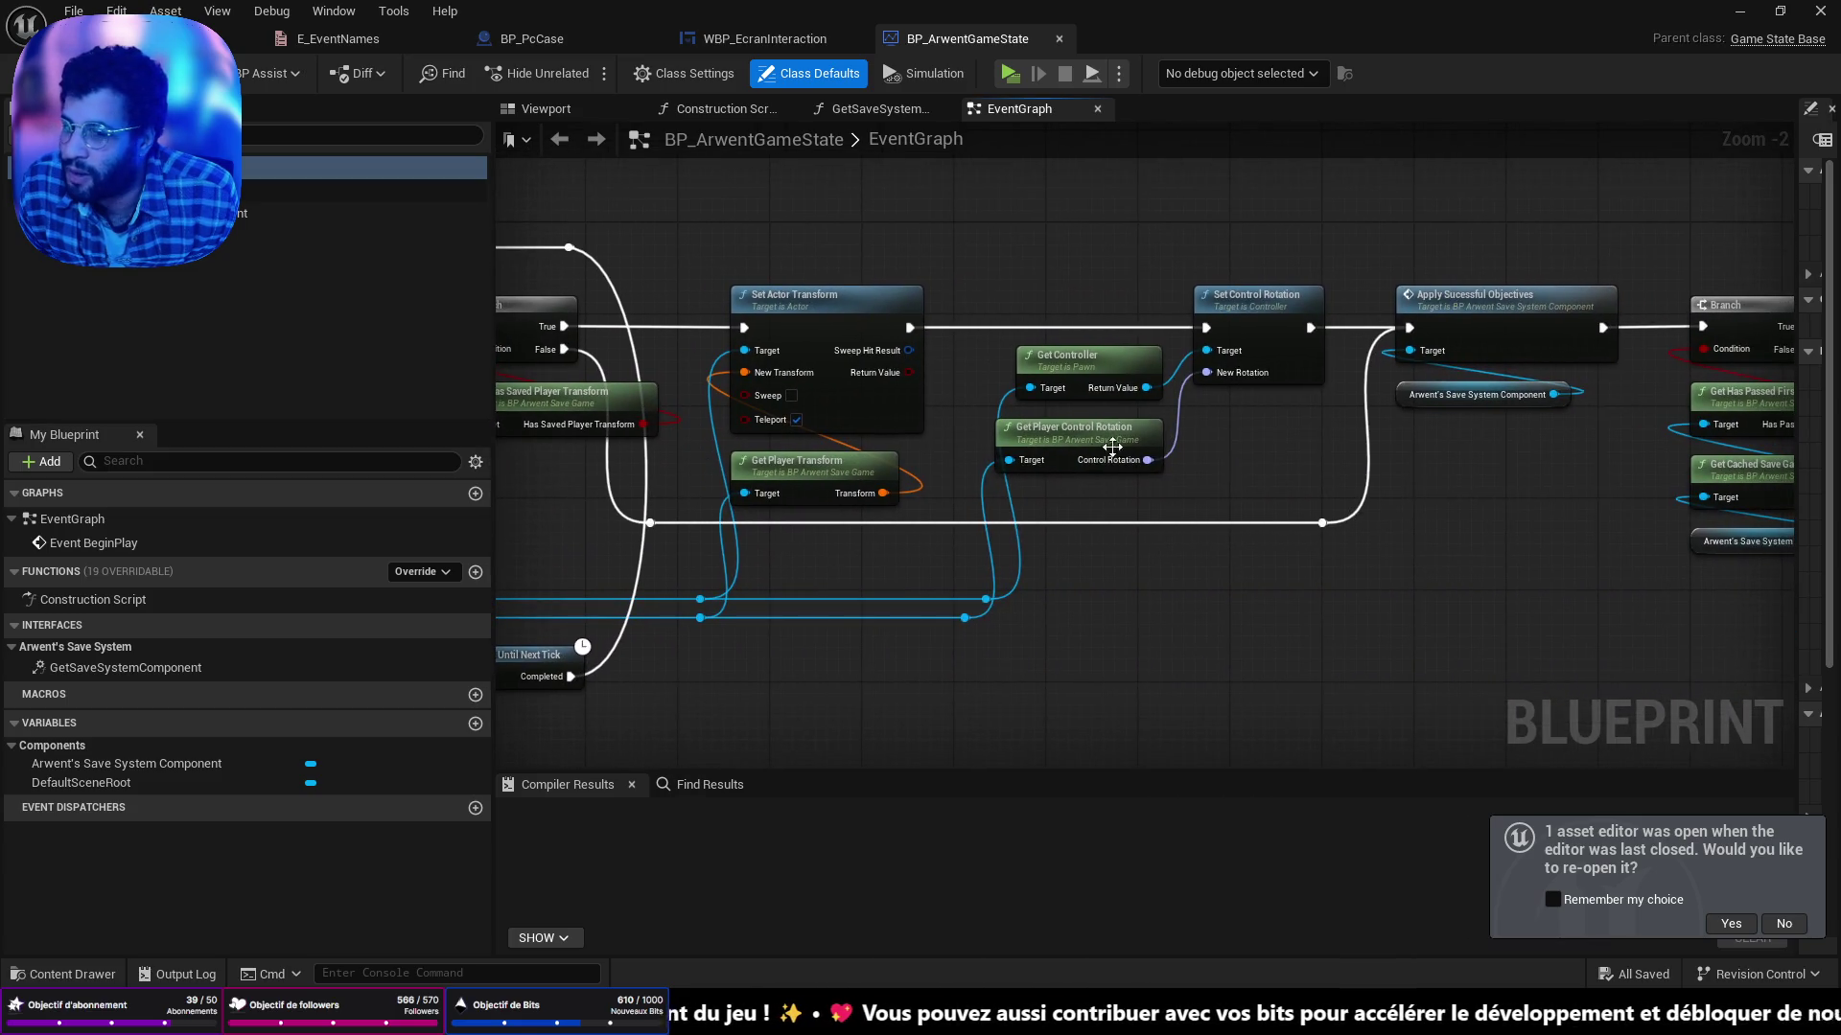
pyautogui.scroll(-3, 763, 467)
pyautogui.scroll(3, 1367, 541)
pyautogui.moveTo(1367, 541); pyautogui.dragTo(893, 435)
pyautogui.moveTo(1499, 476)
pyautogui.mouseDown()
pyautogui.moveTo(1323, 452)
pyautogui.moveTo(1024, 456)
pyautogui.mouseUp()
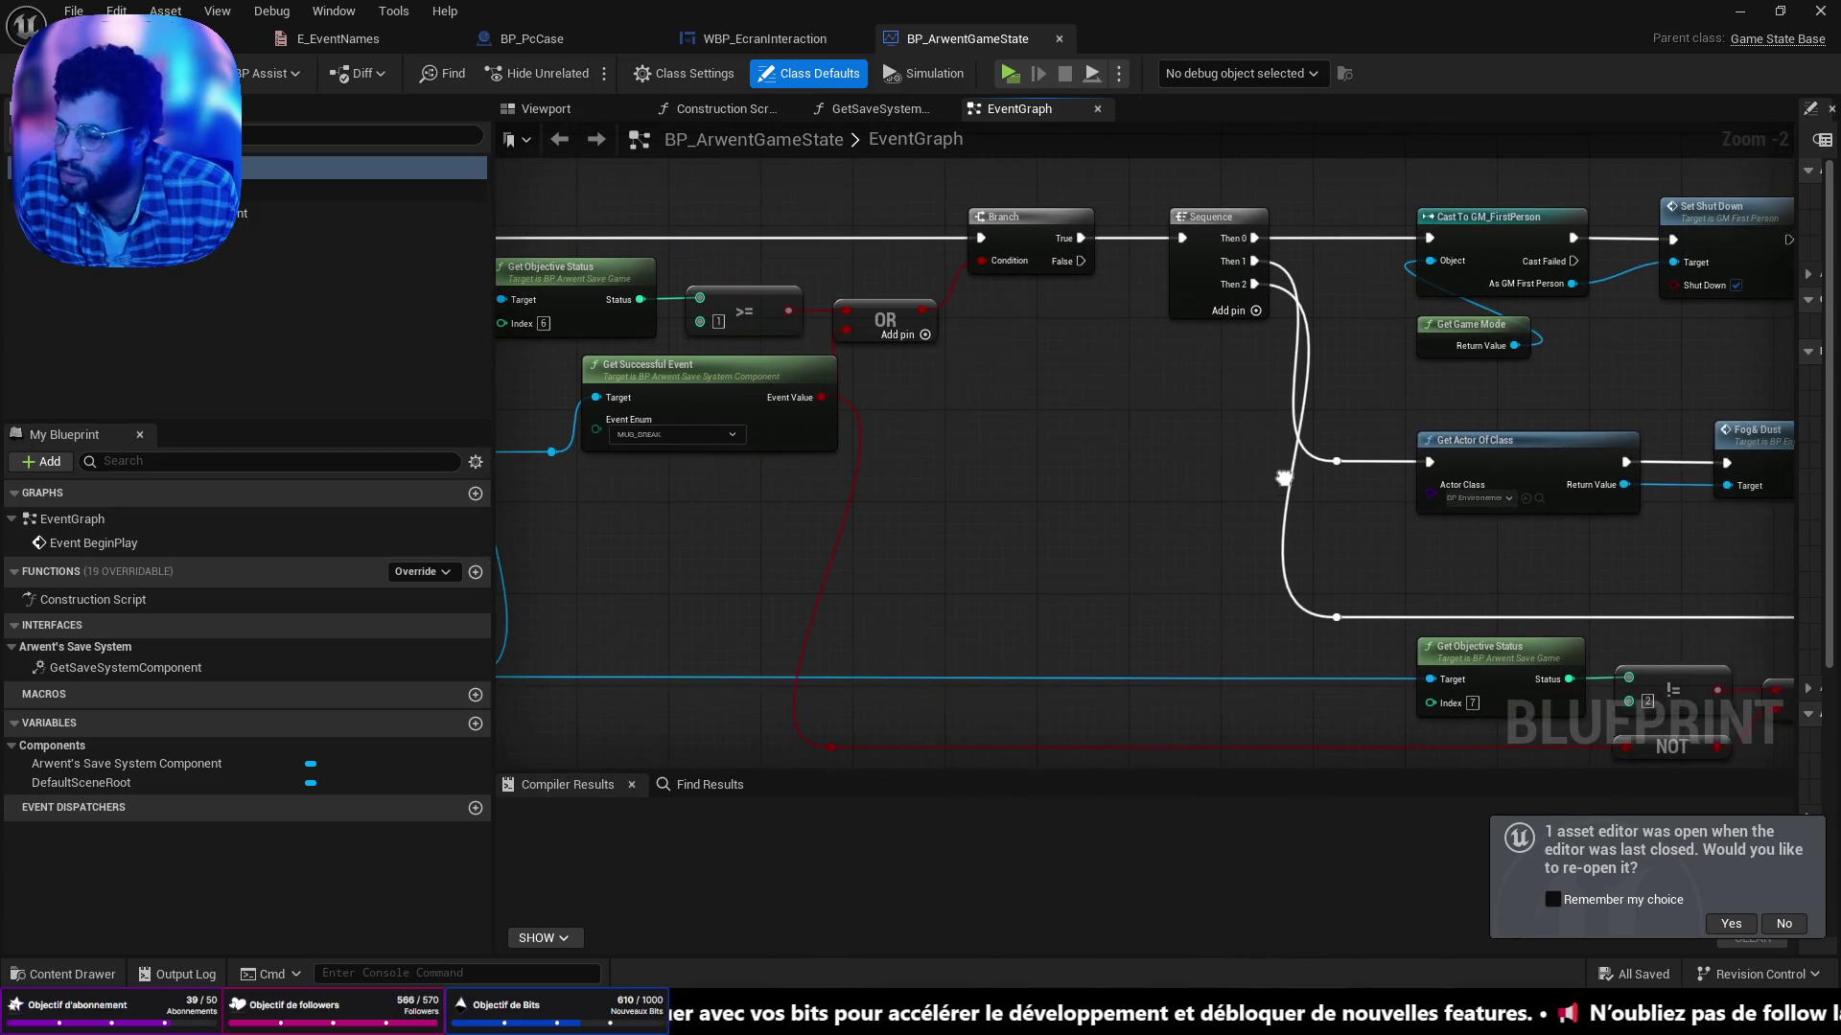
pyautogui.moveTo(1167, 469); pyautogui.dragTo(488, 419)
pyautogui.moveTo(904, 426); pyautogui.dragTo(783, 410)
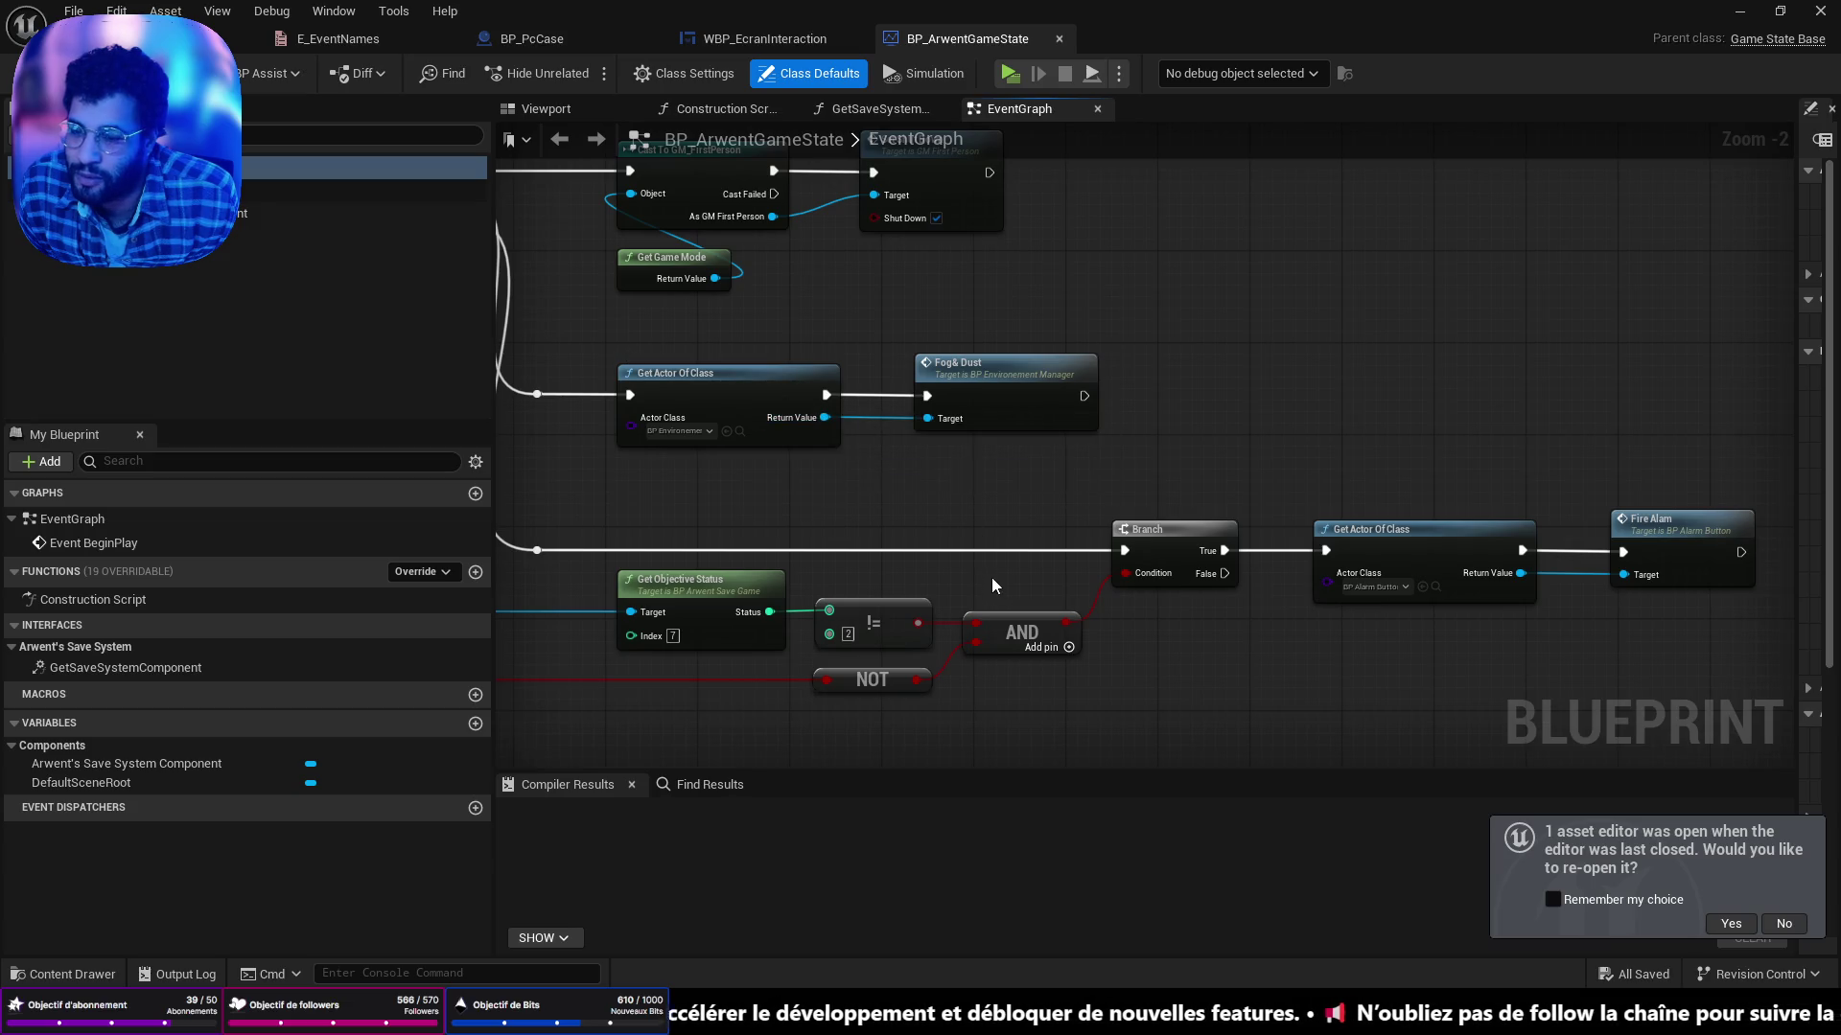
pyautogui.hotkey('ctrl', 'space')
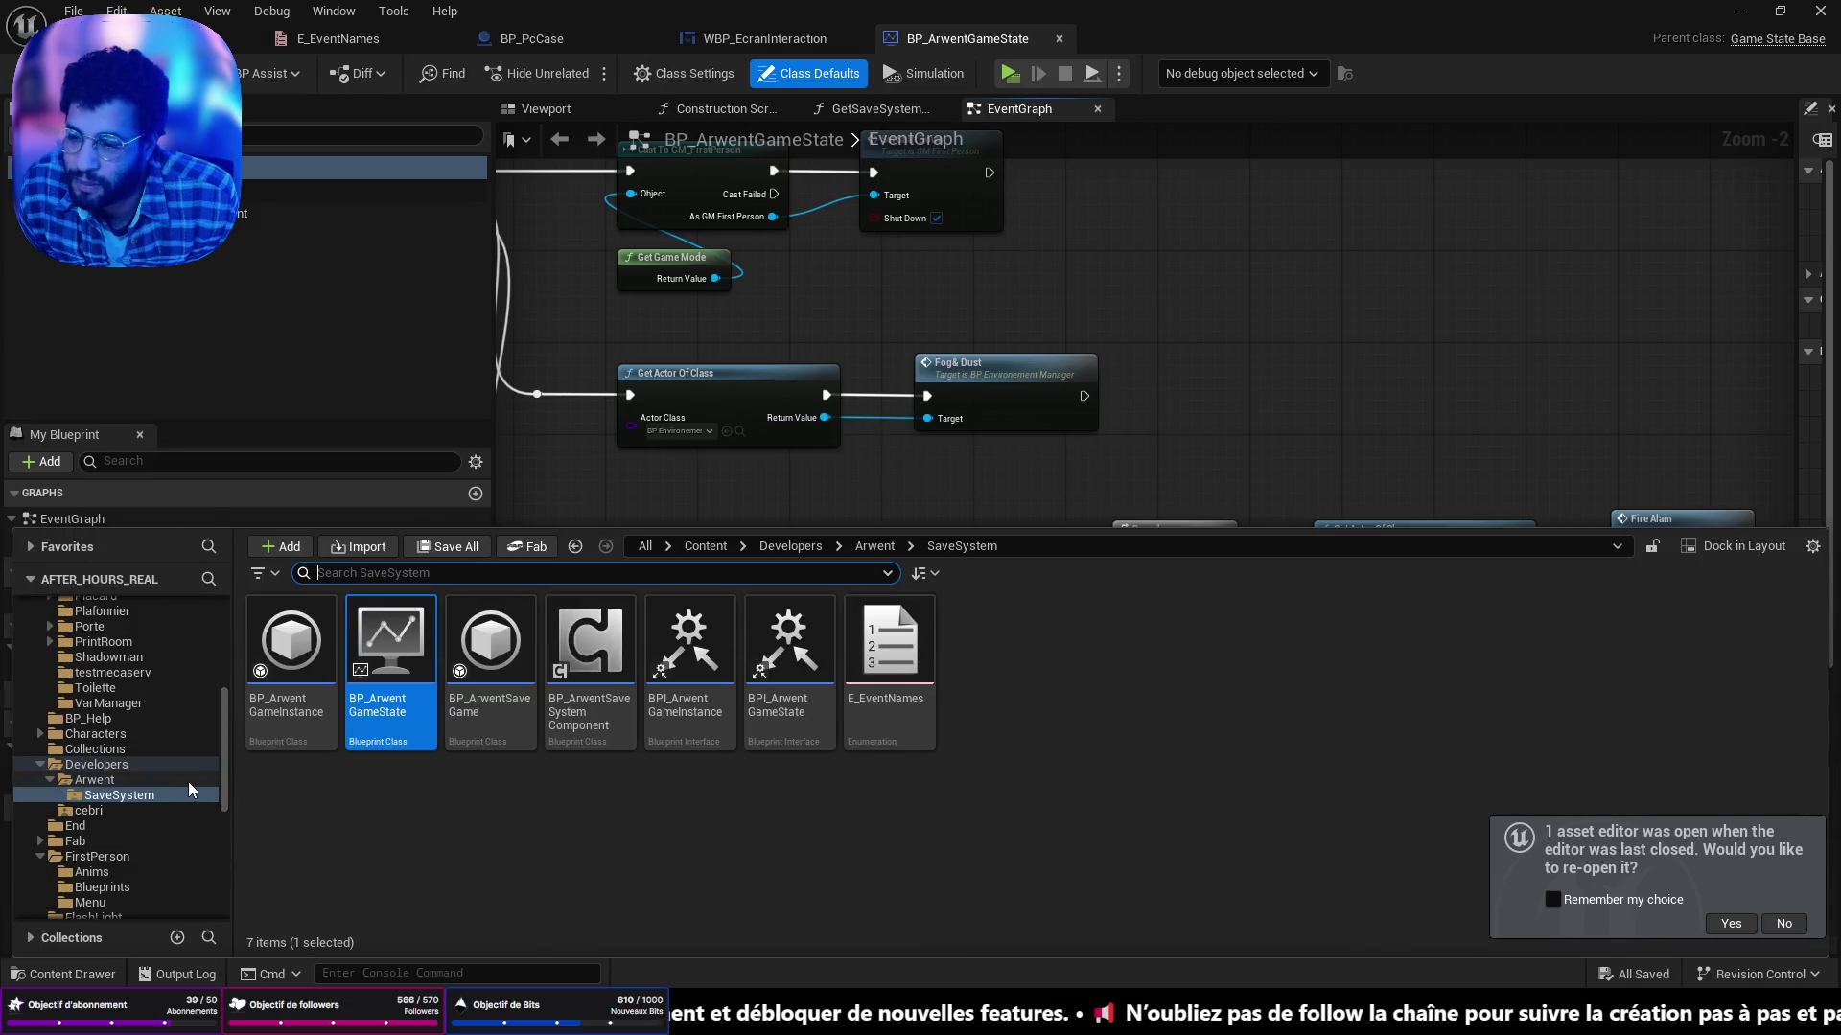
pyautogui.scroll(5, 123, 671)
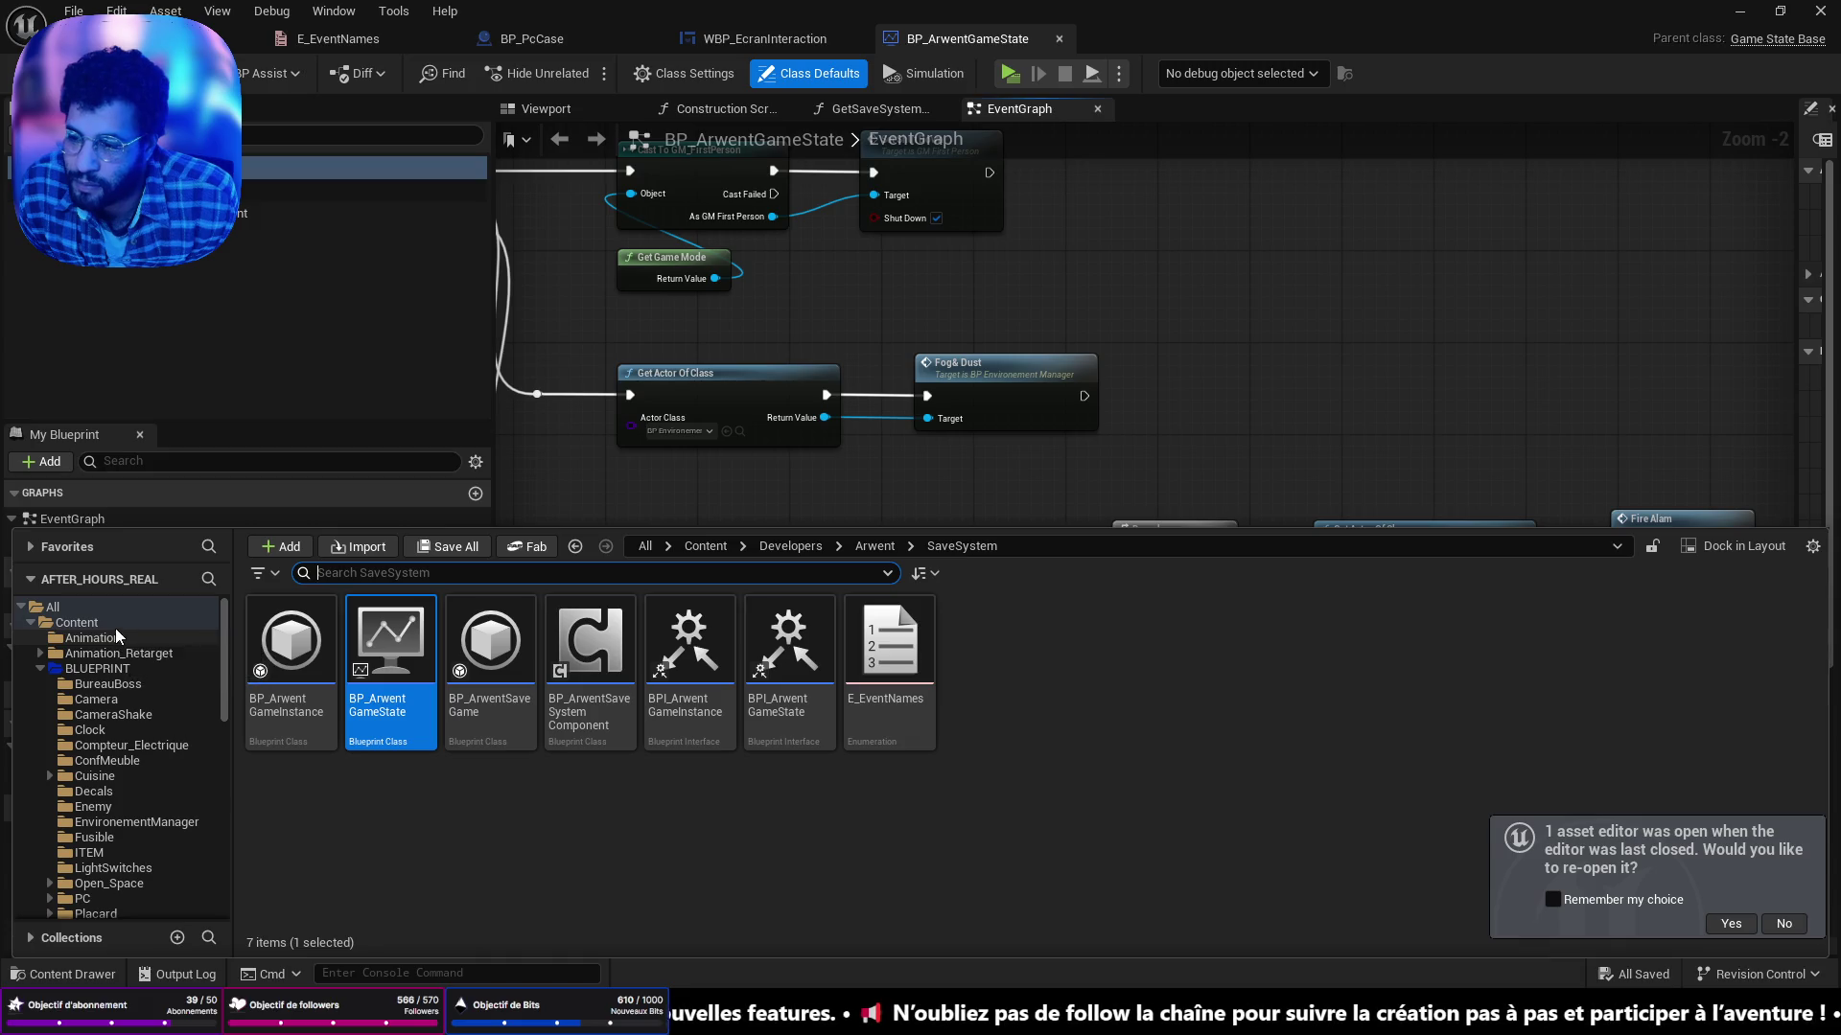
pyautogui.click(77, 623)
pyautogui.scroll(-1, 1188, 748)
pyautogui.doubleClick(1375, 802)
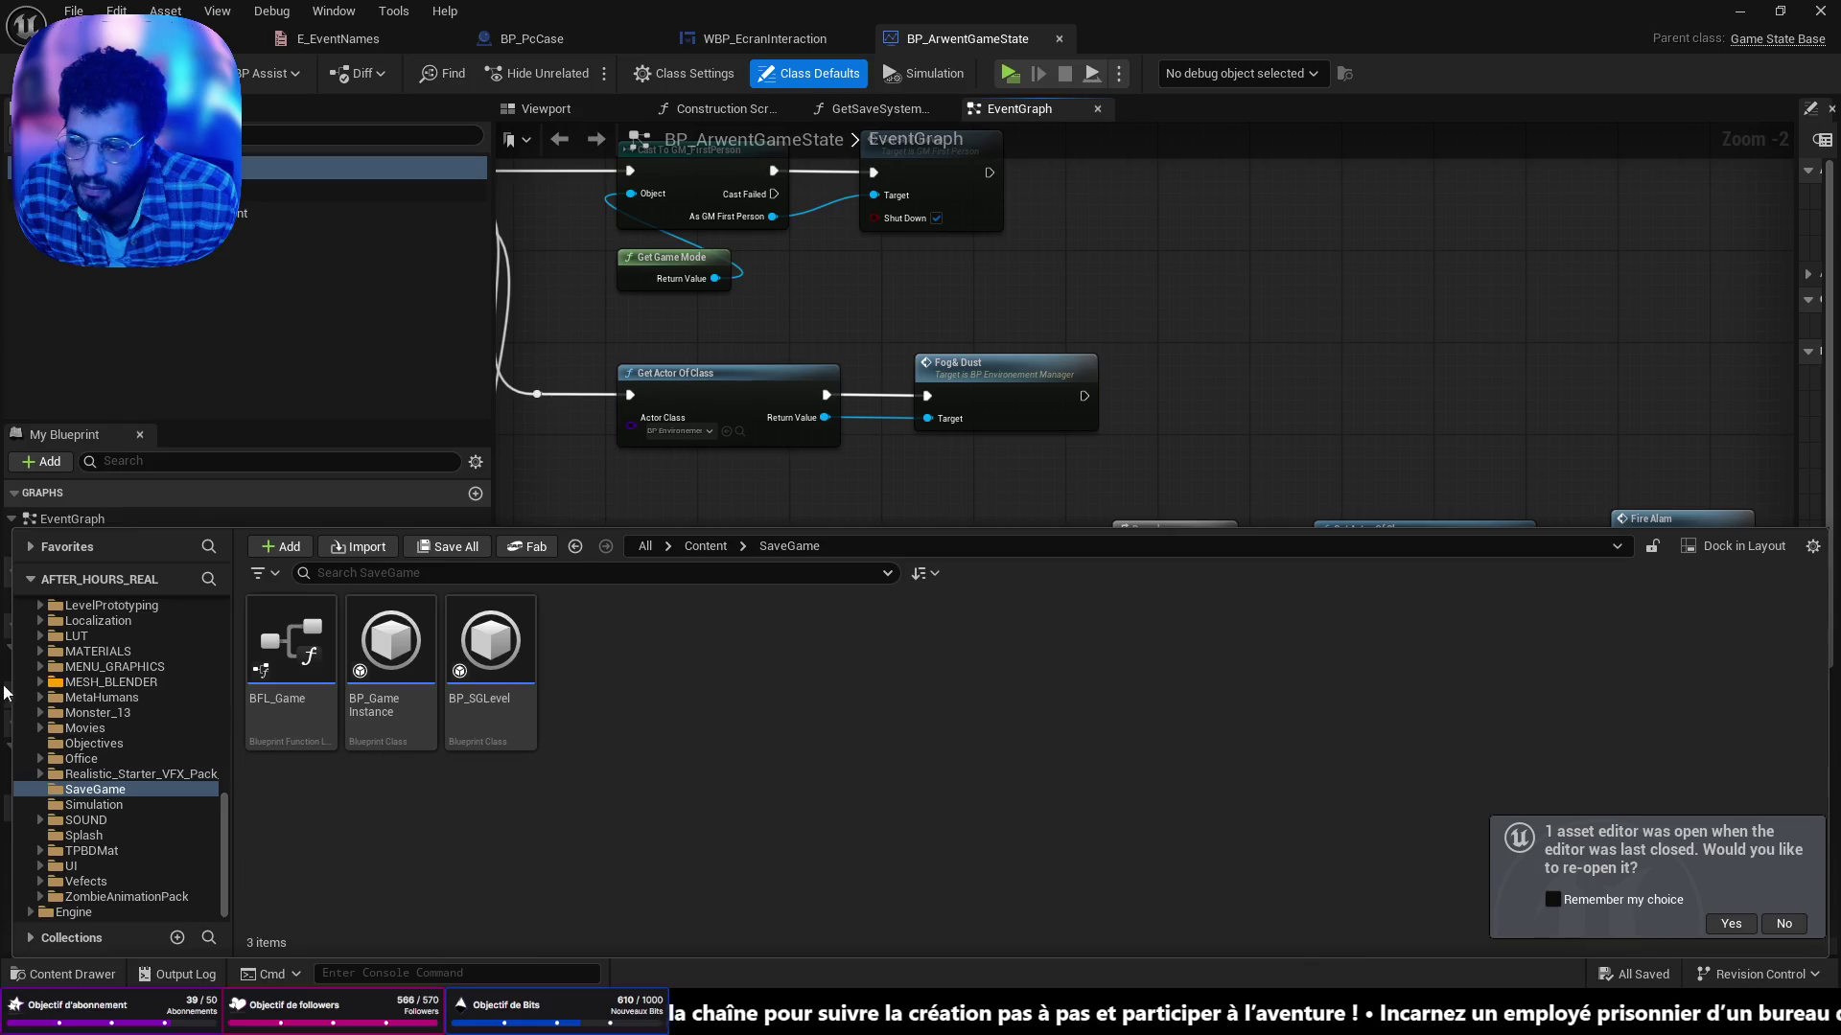
pyautogui.scroll(10, 144, 695)
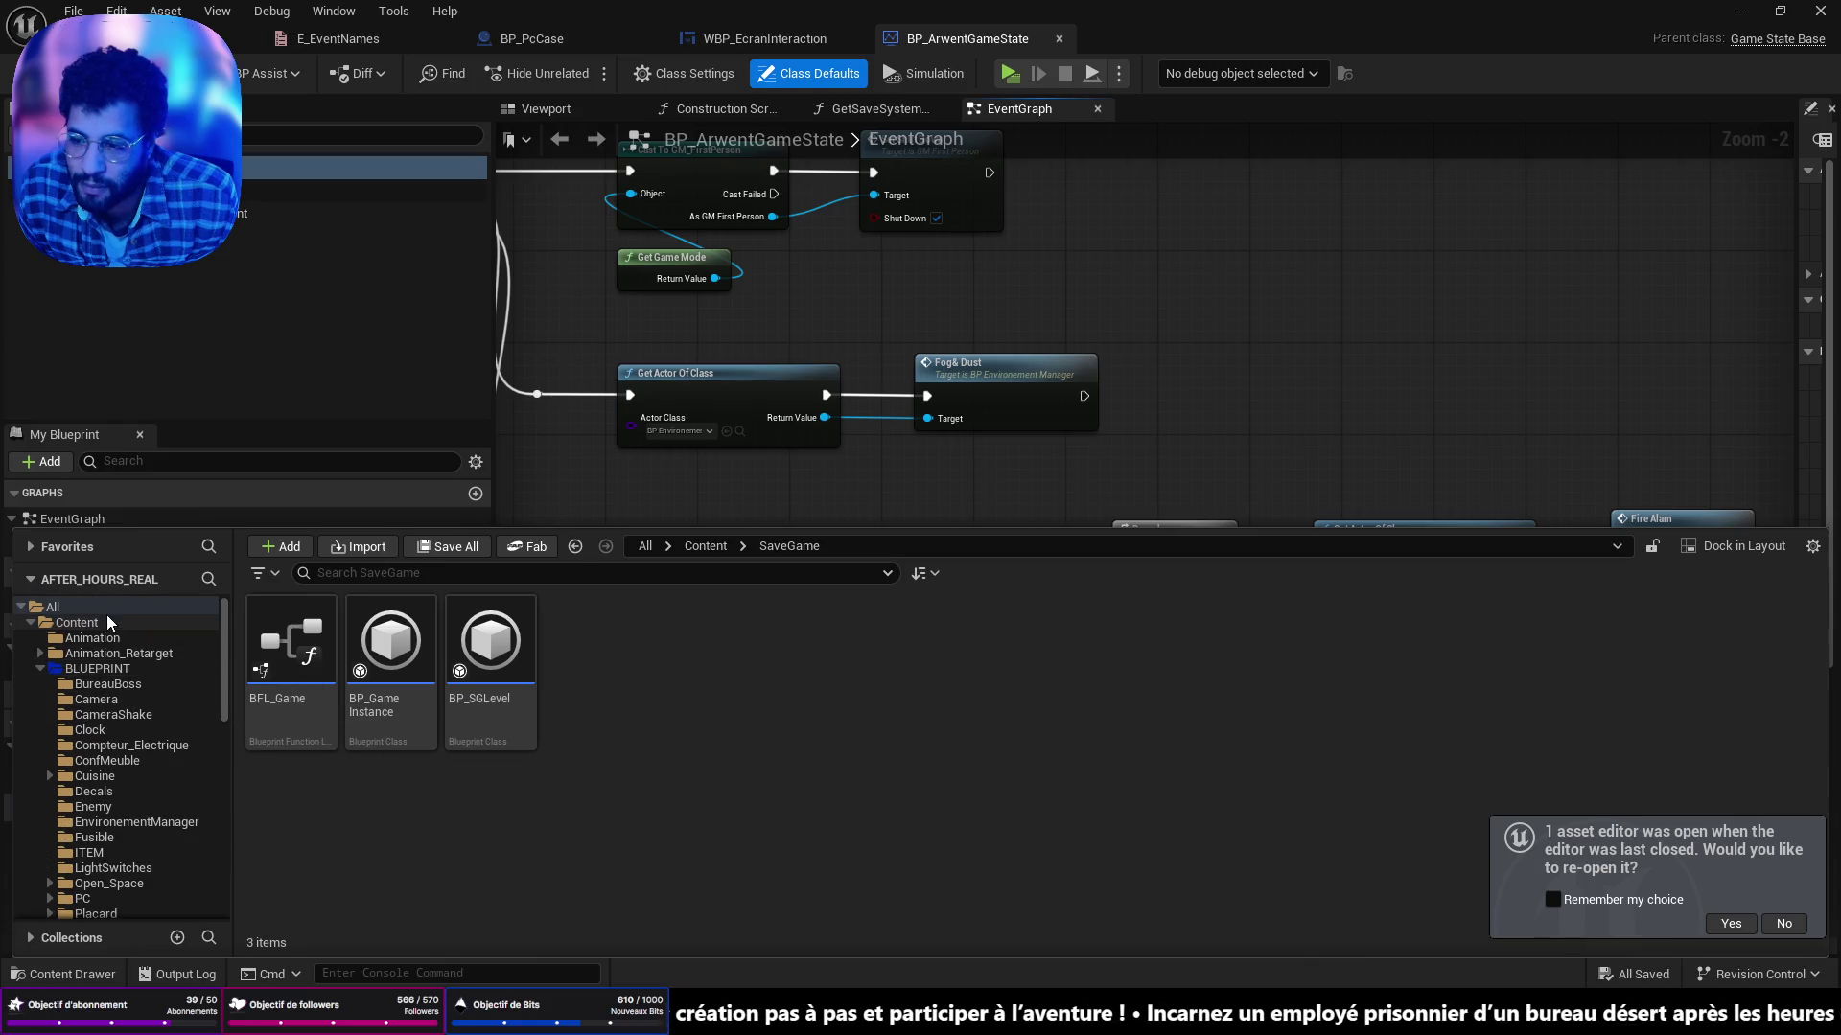
pyautogui.click(91, 623)
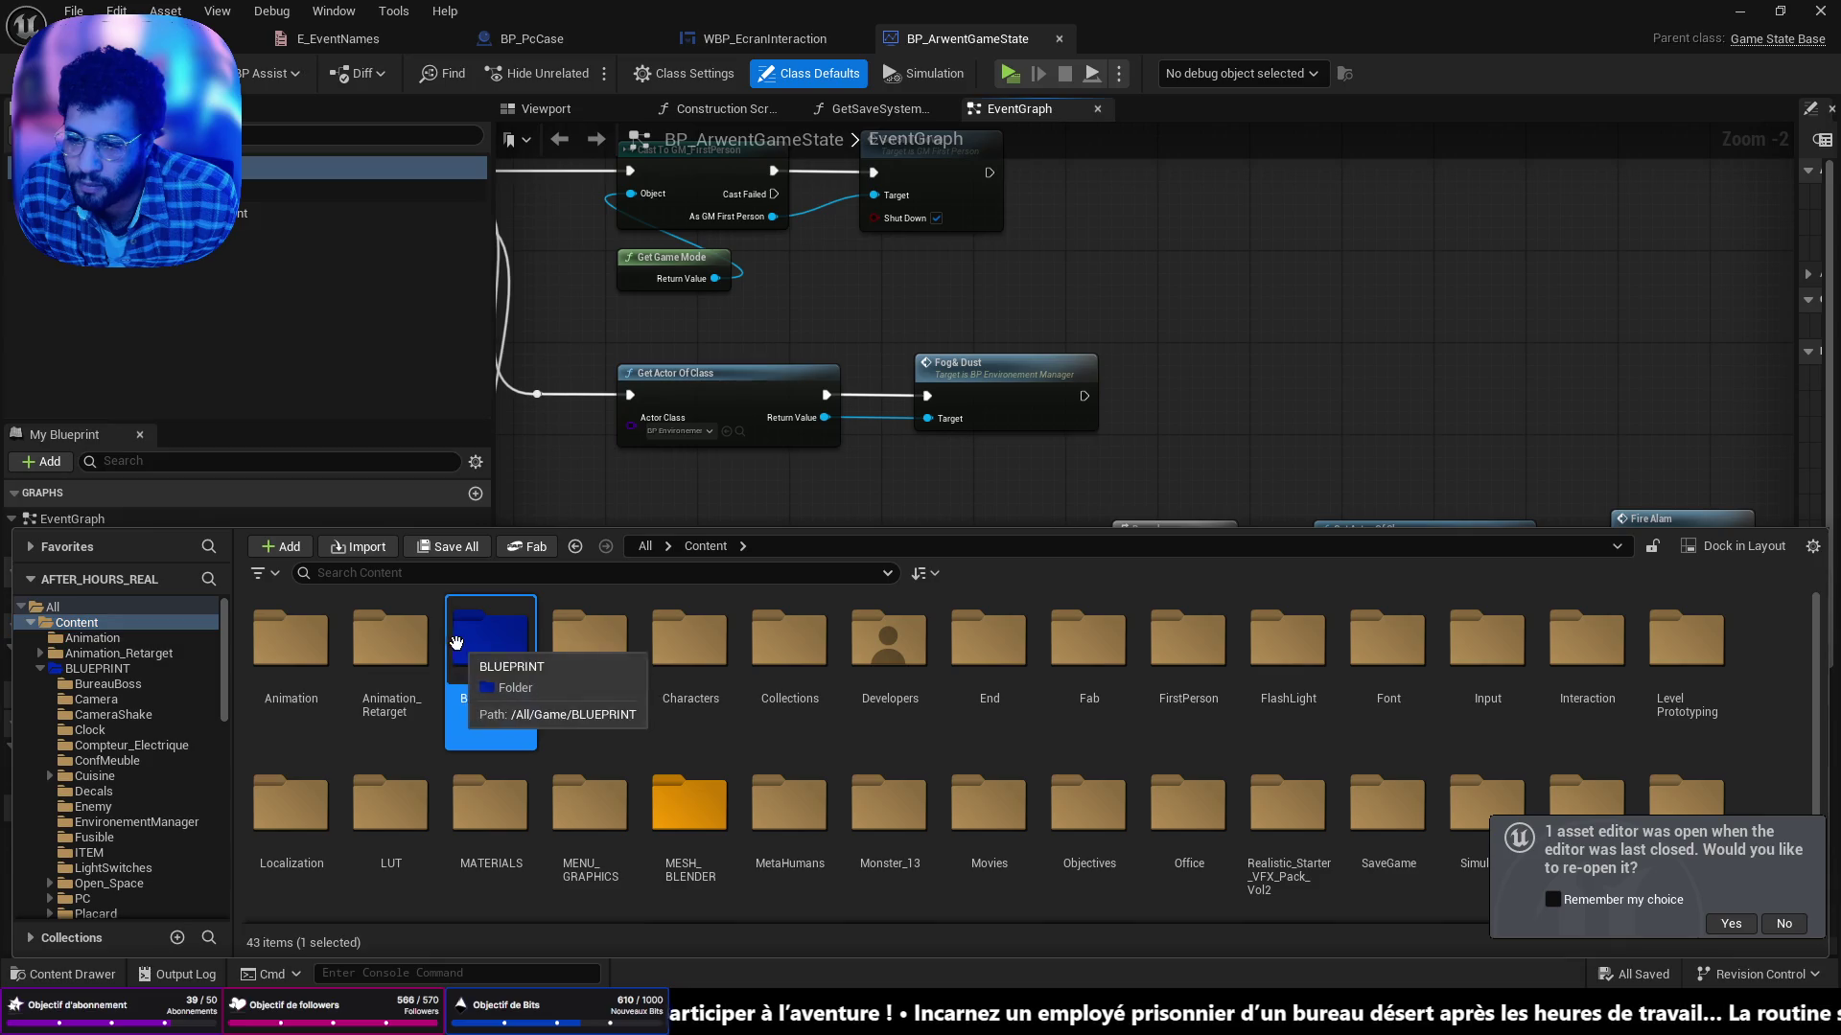
pyautogui.doubleClick(1210, 628)
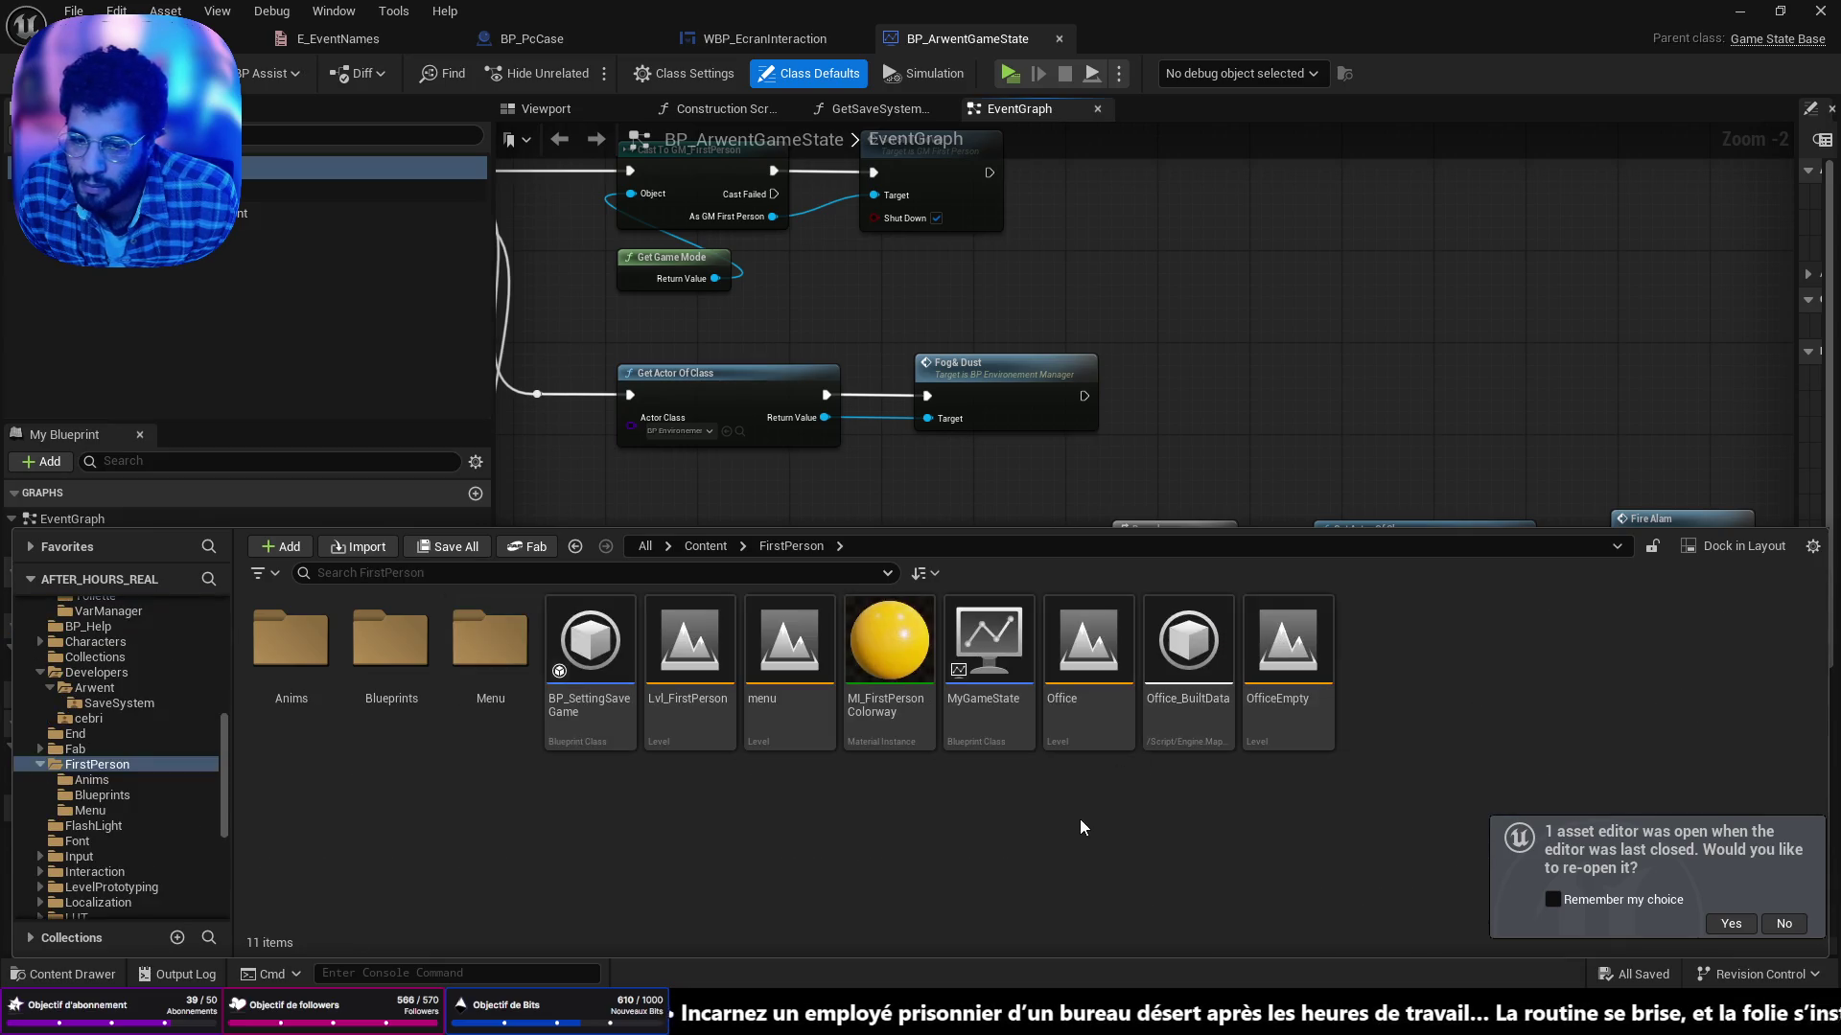
pyautogui.click(995, 711)
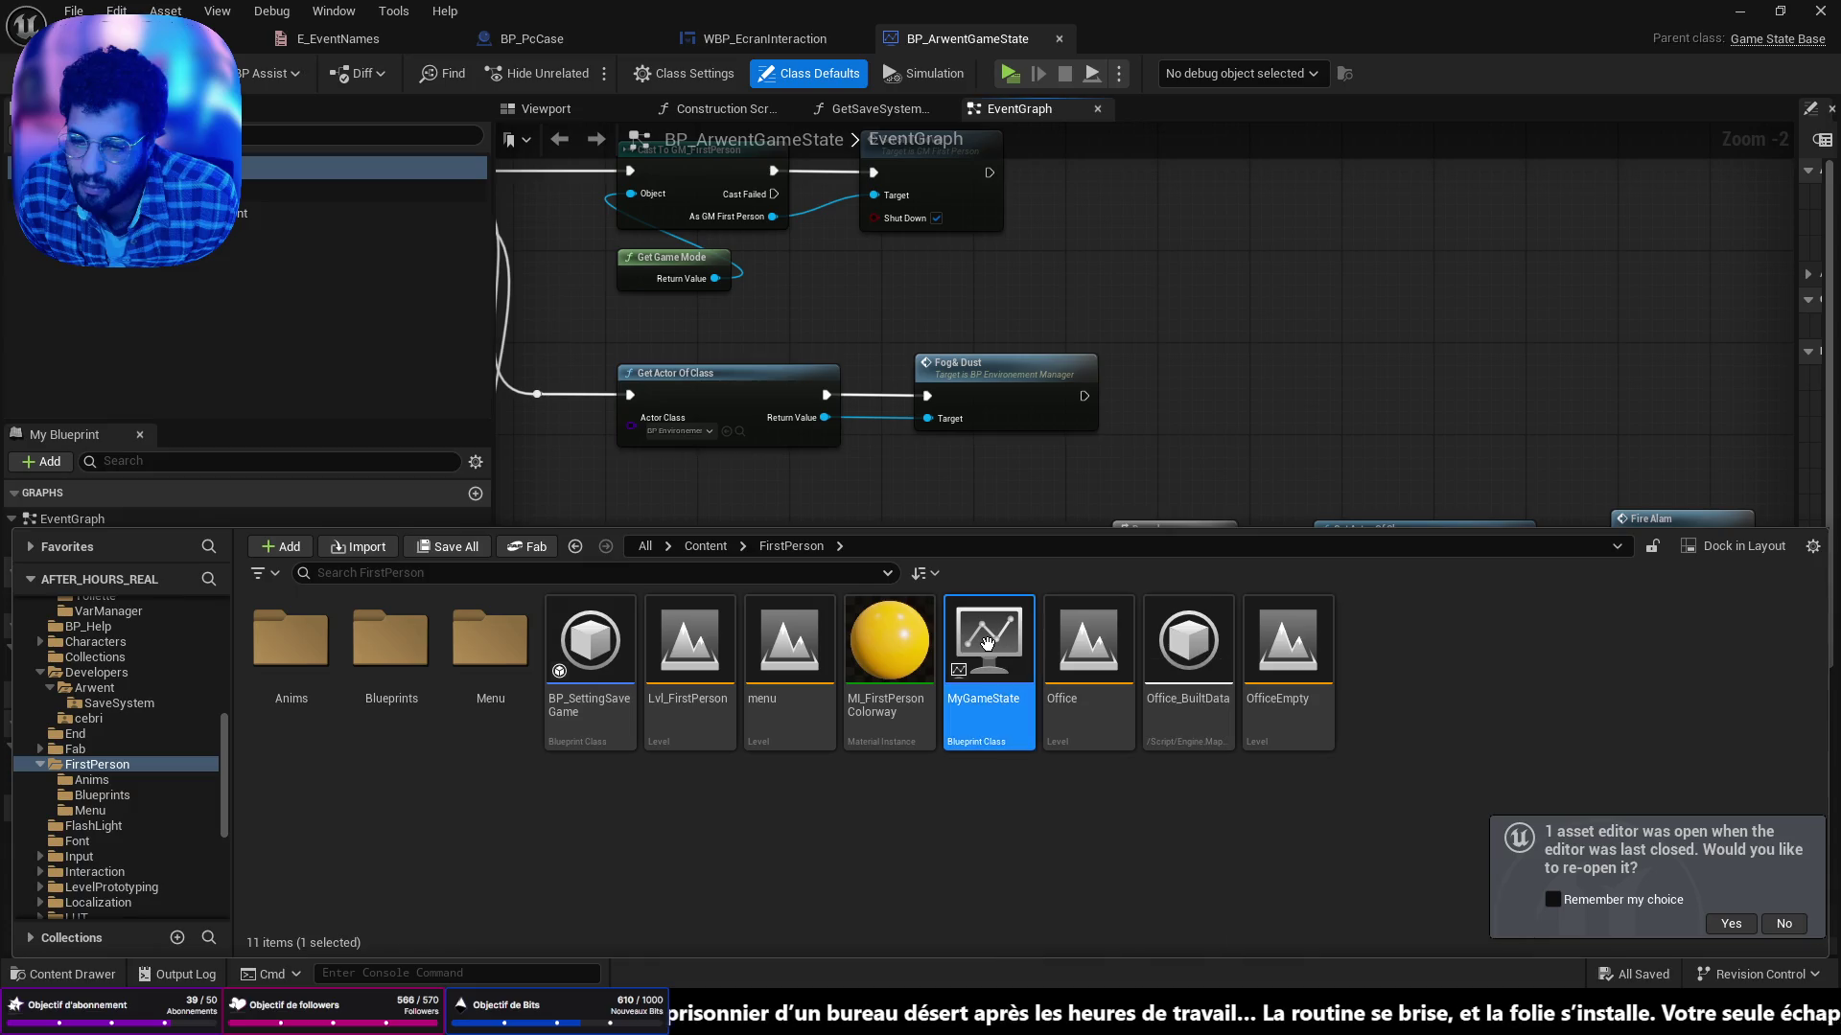
pyautogui.doubleClick(995, 712)
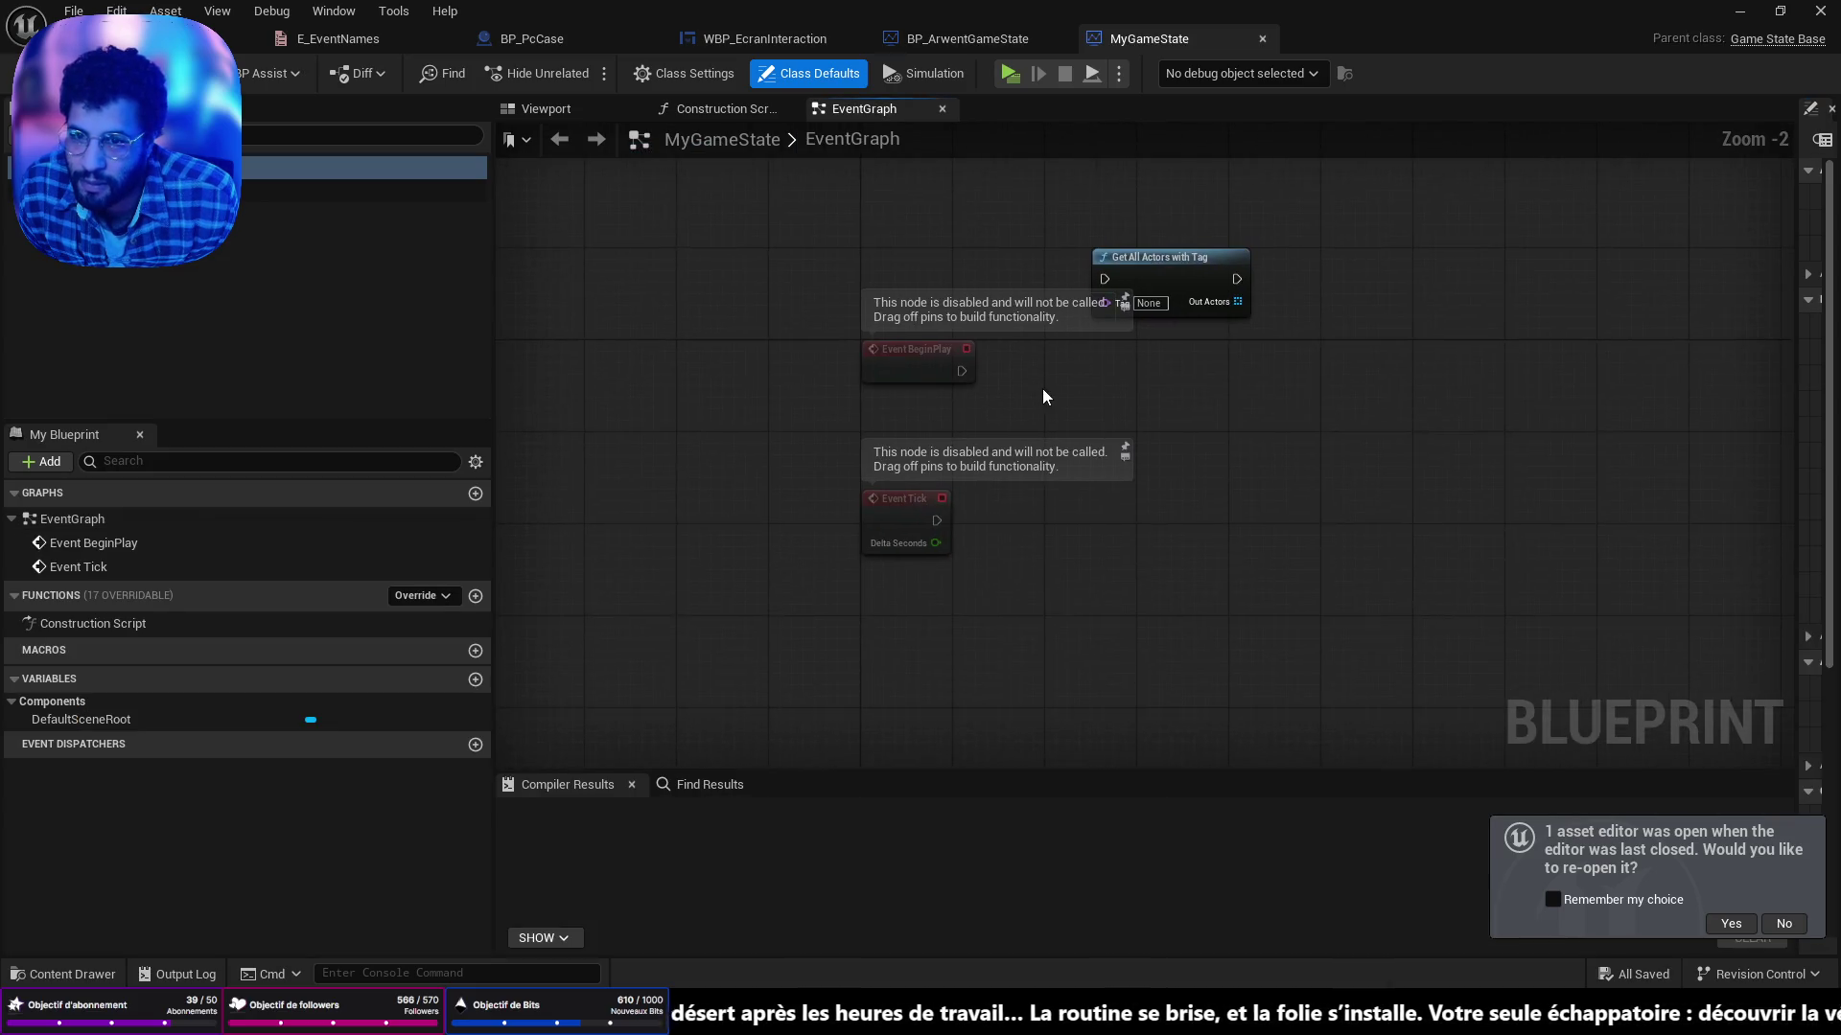
pyautogui.scroll(3, 1036, 537)
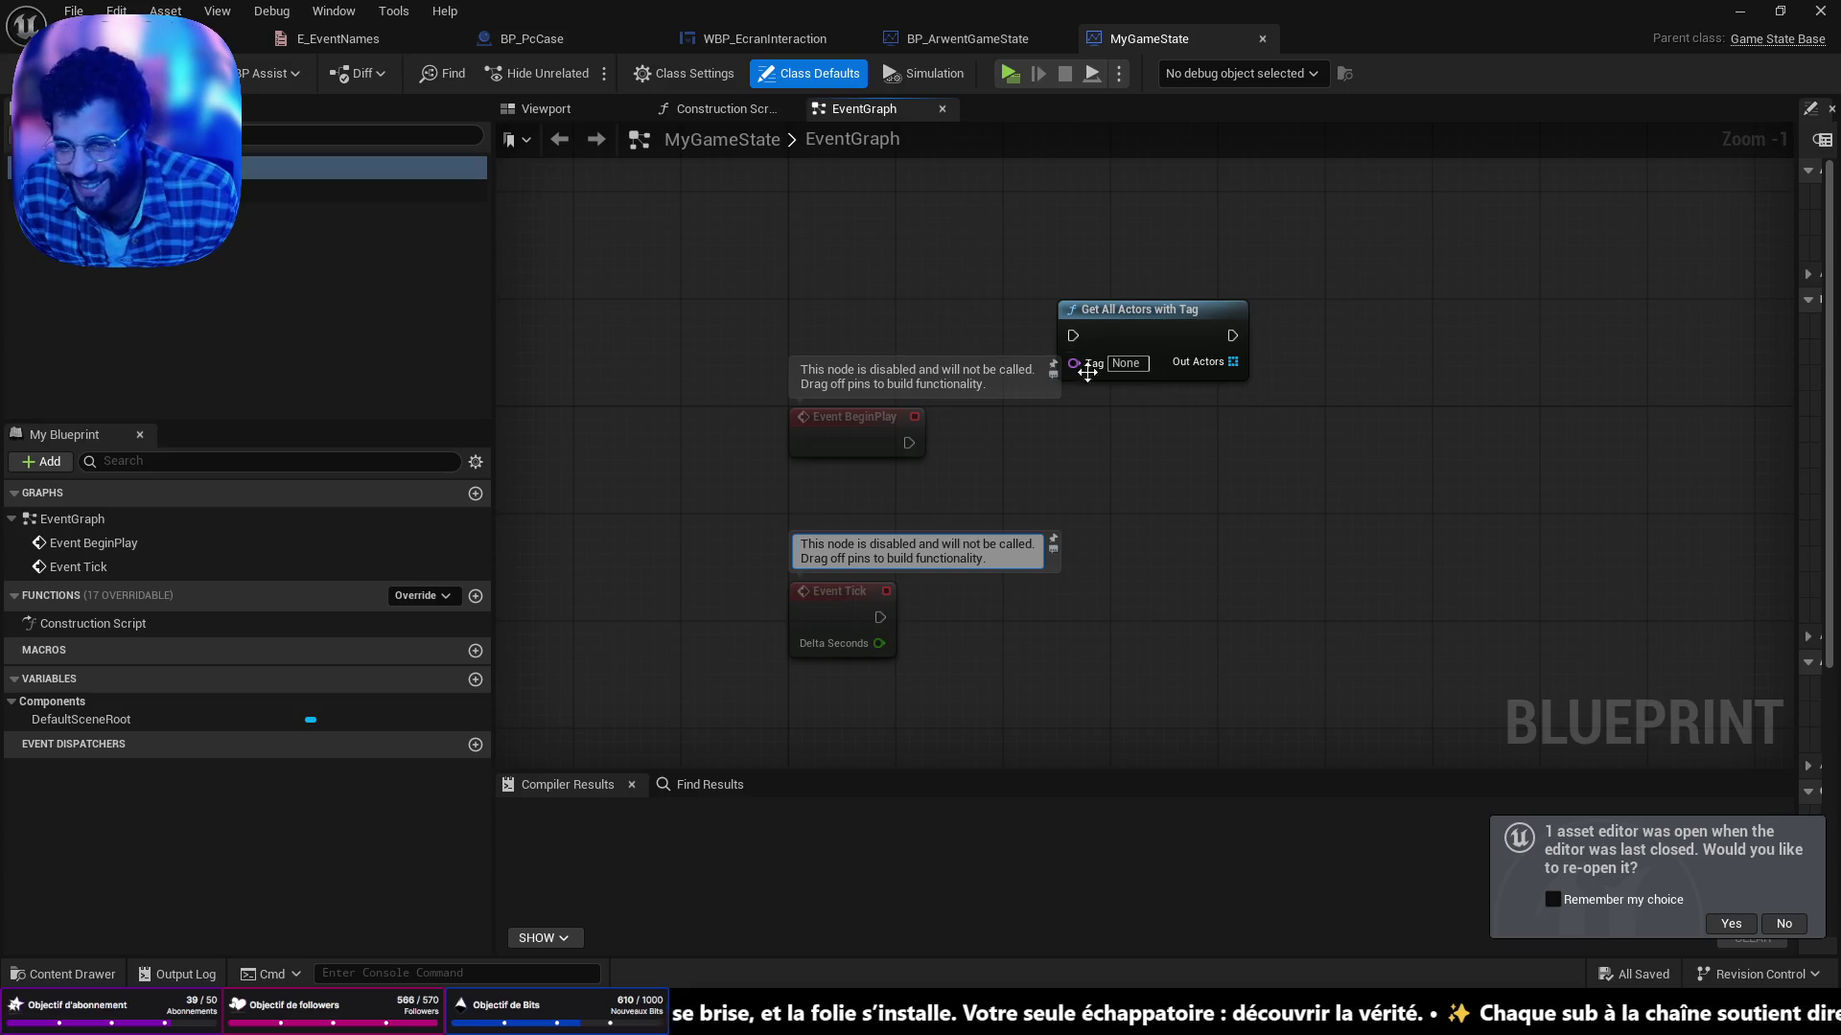
pyautogui.scroll(-3, 989, 418)
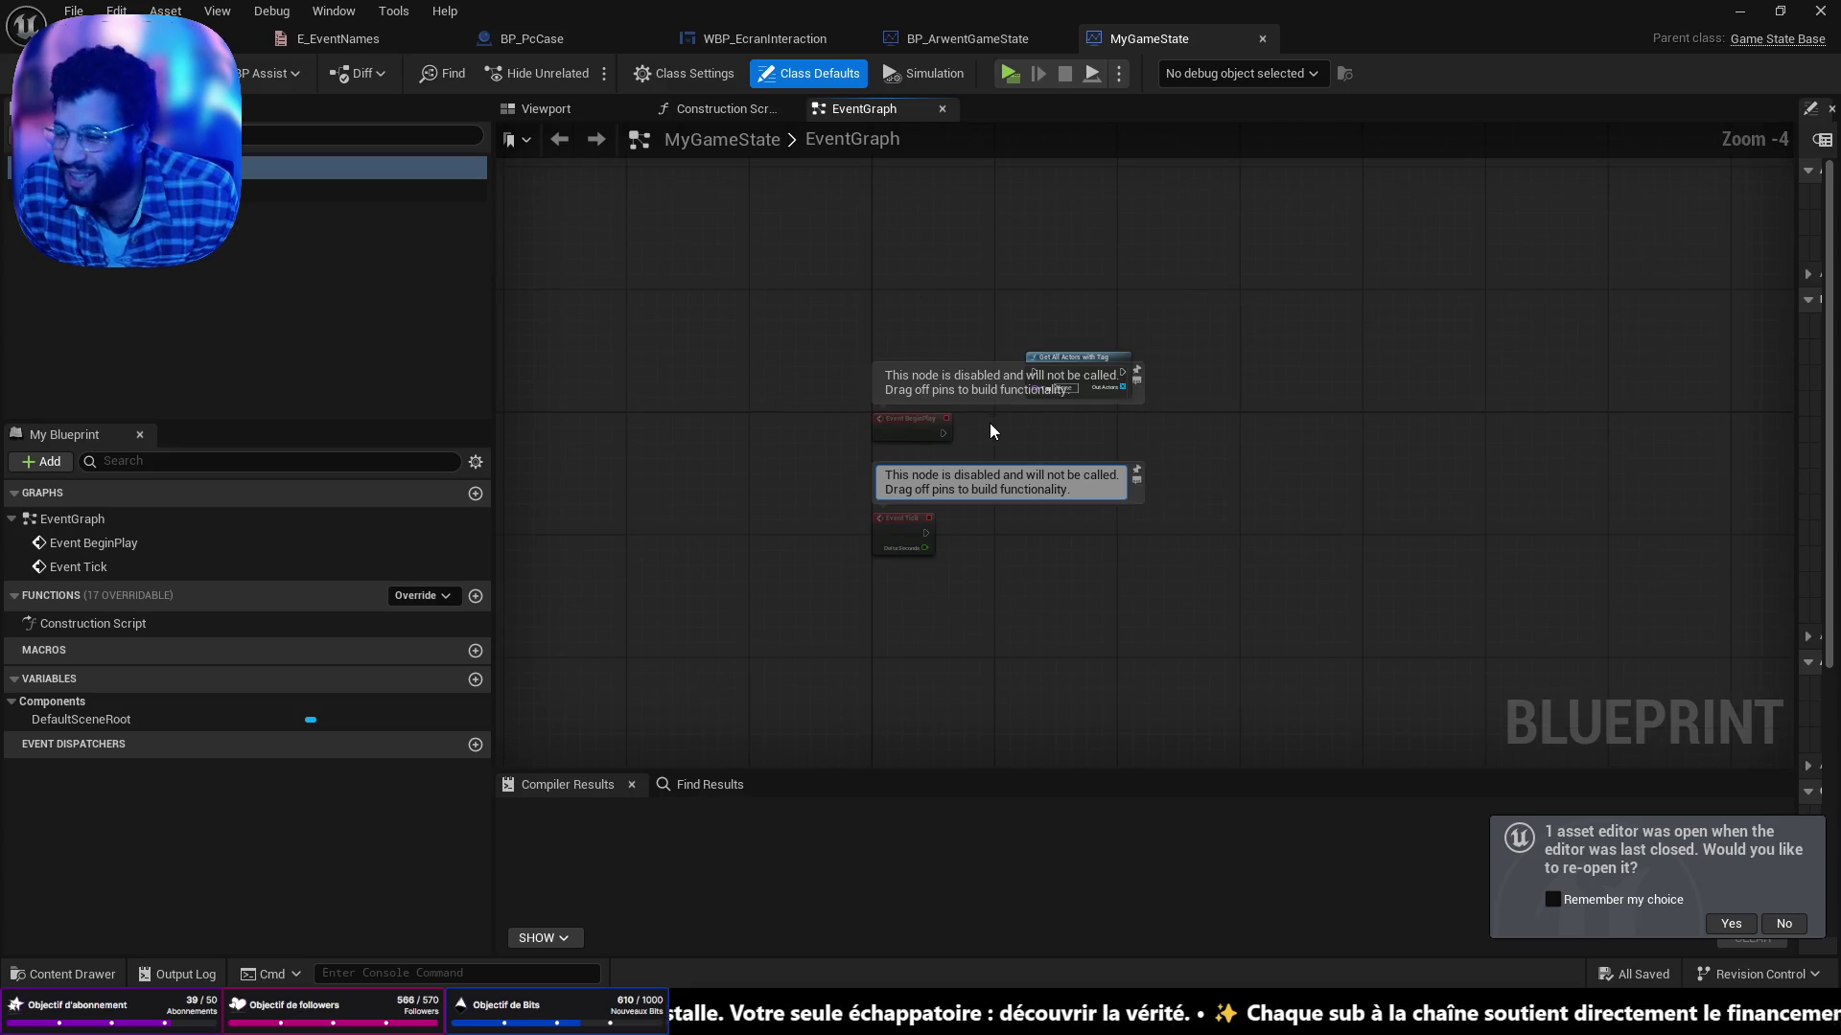
pyautogui.scroll(4, 990, 422)
pyautogui.click(717, 111)
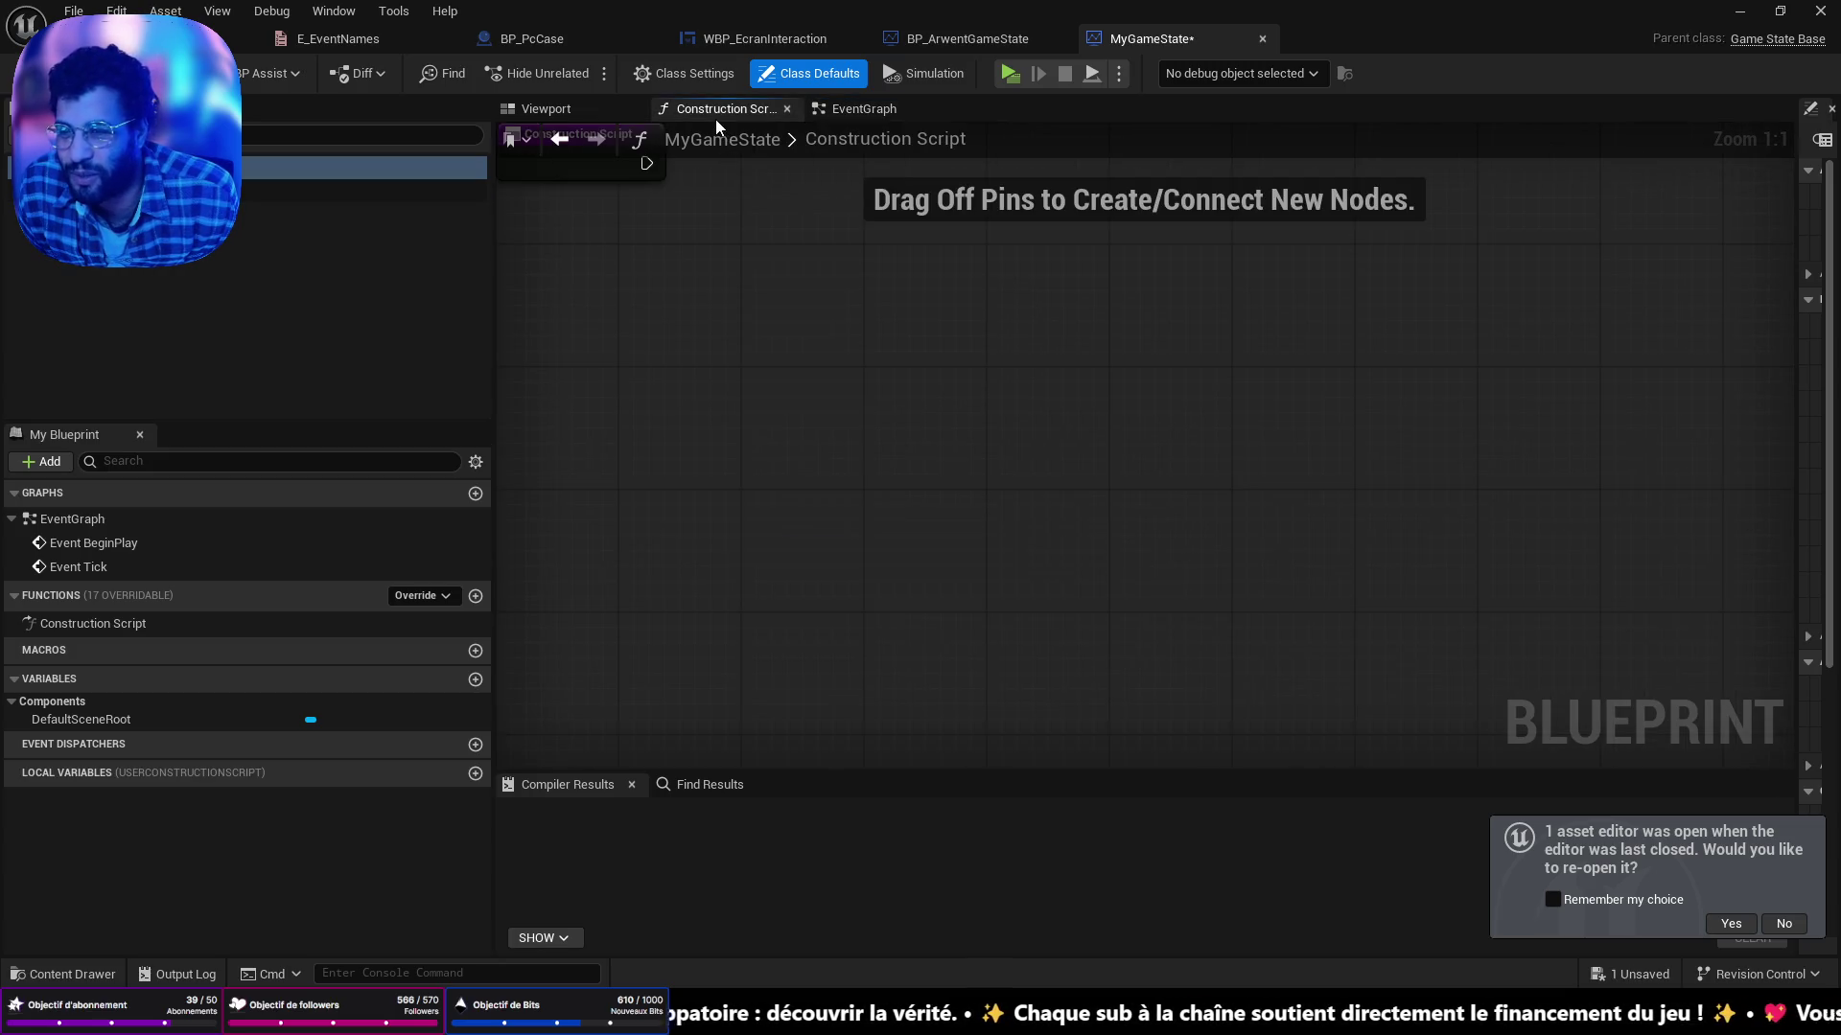
pyautogui.click(830, 110)
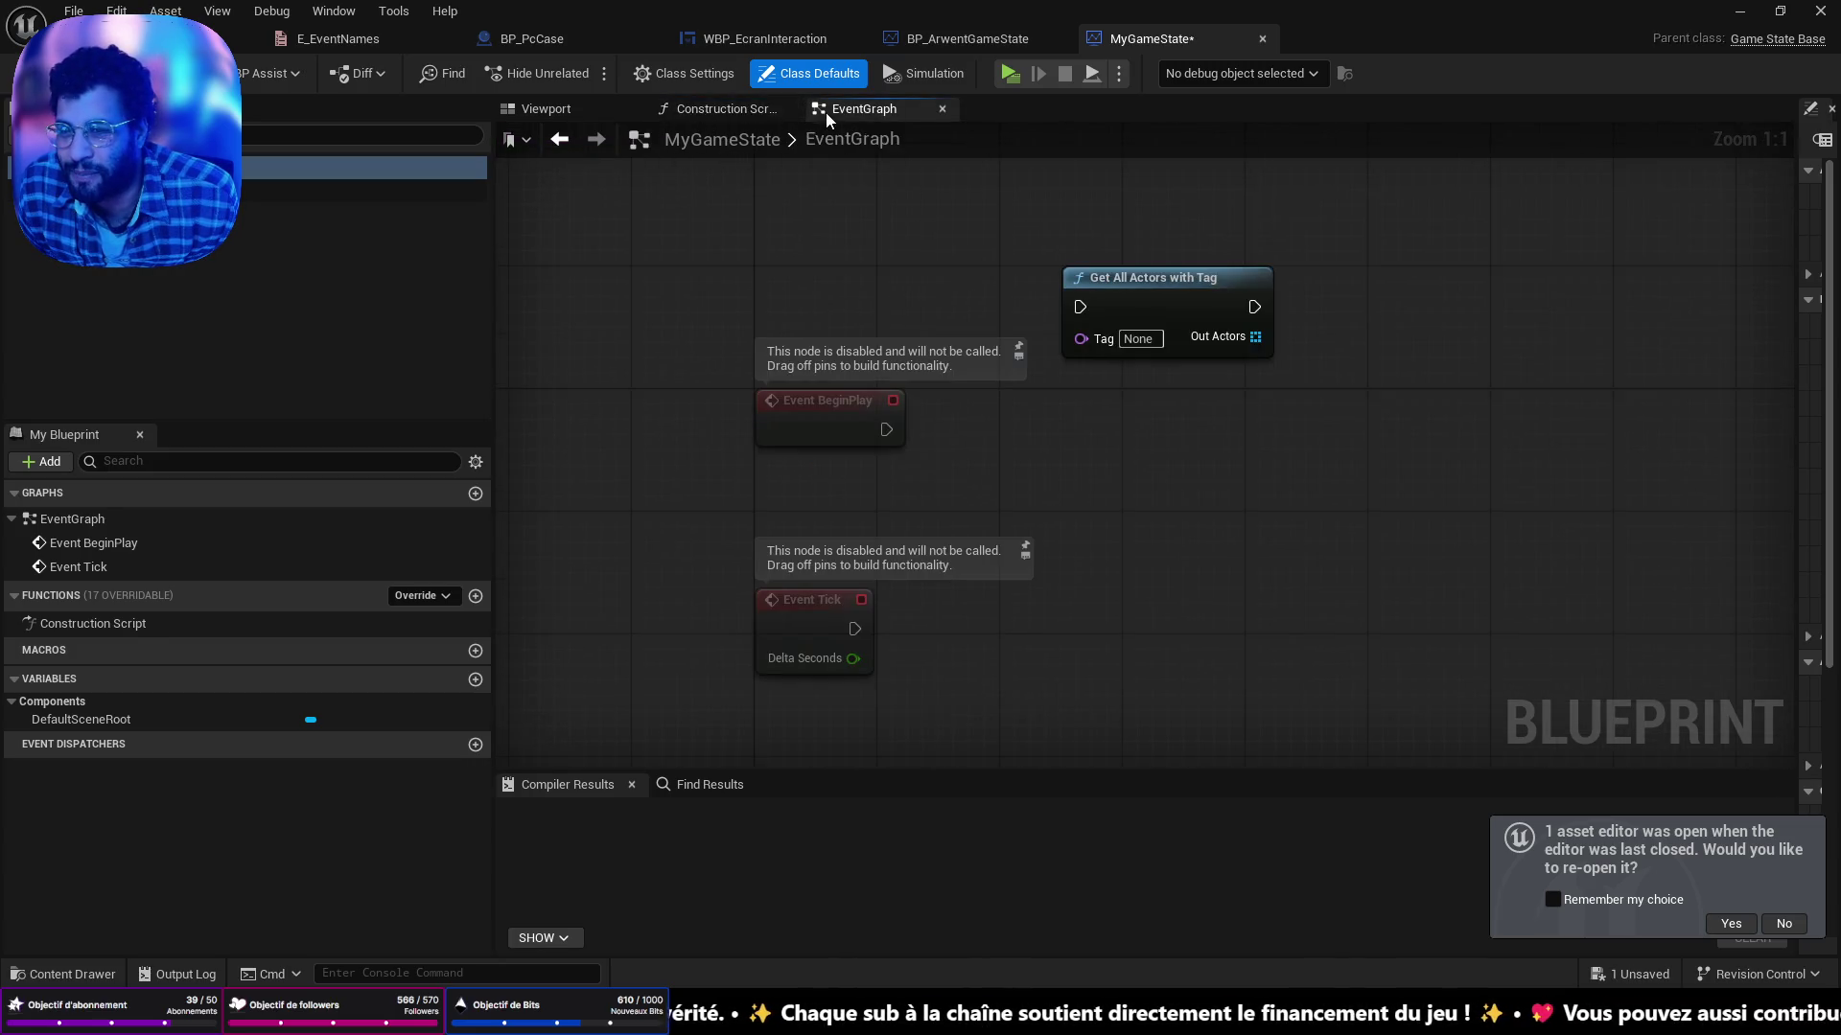
pyautogui.click(548, 110)
pyautogui.click(868, 110)
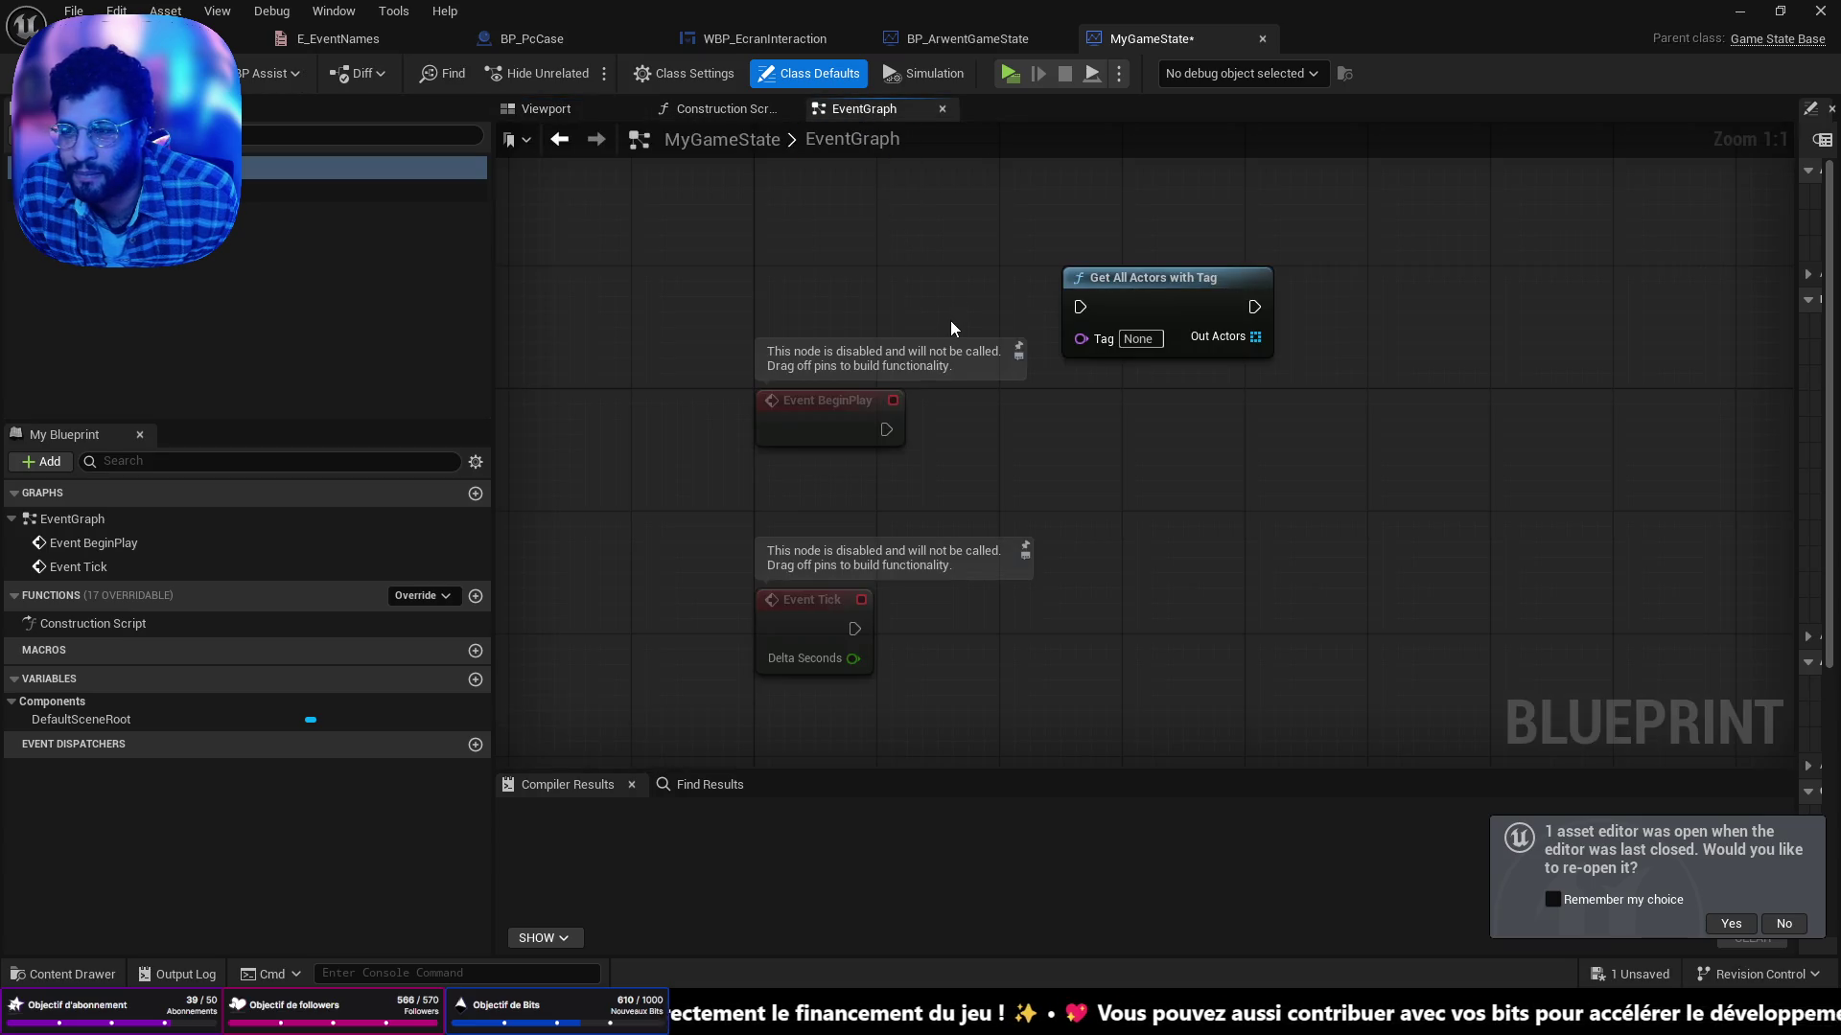
pyautogui.click(1263, 38)
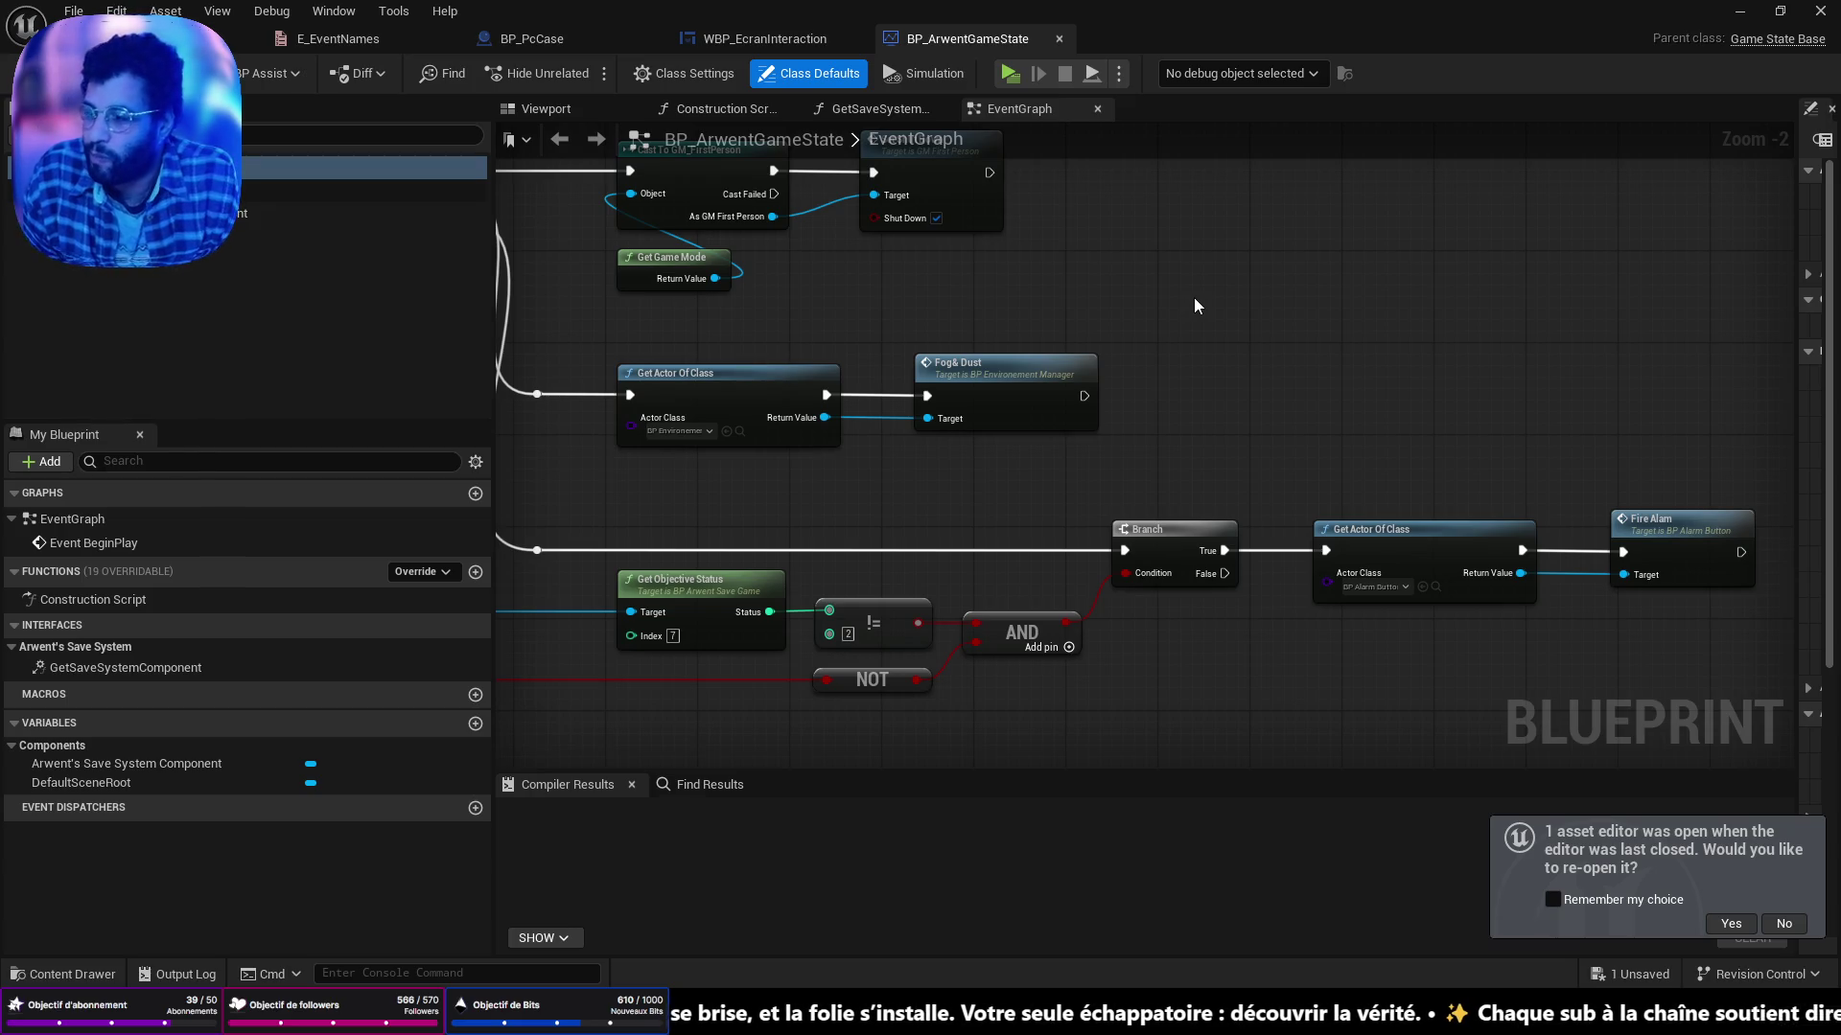
pyautogui.scroll(-2, 1113, 359)
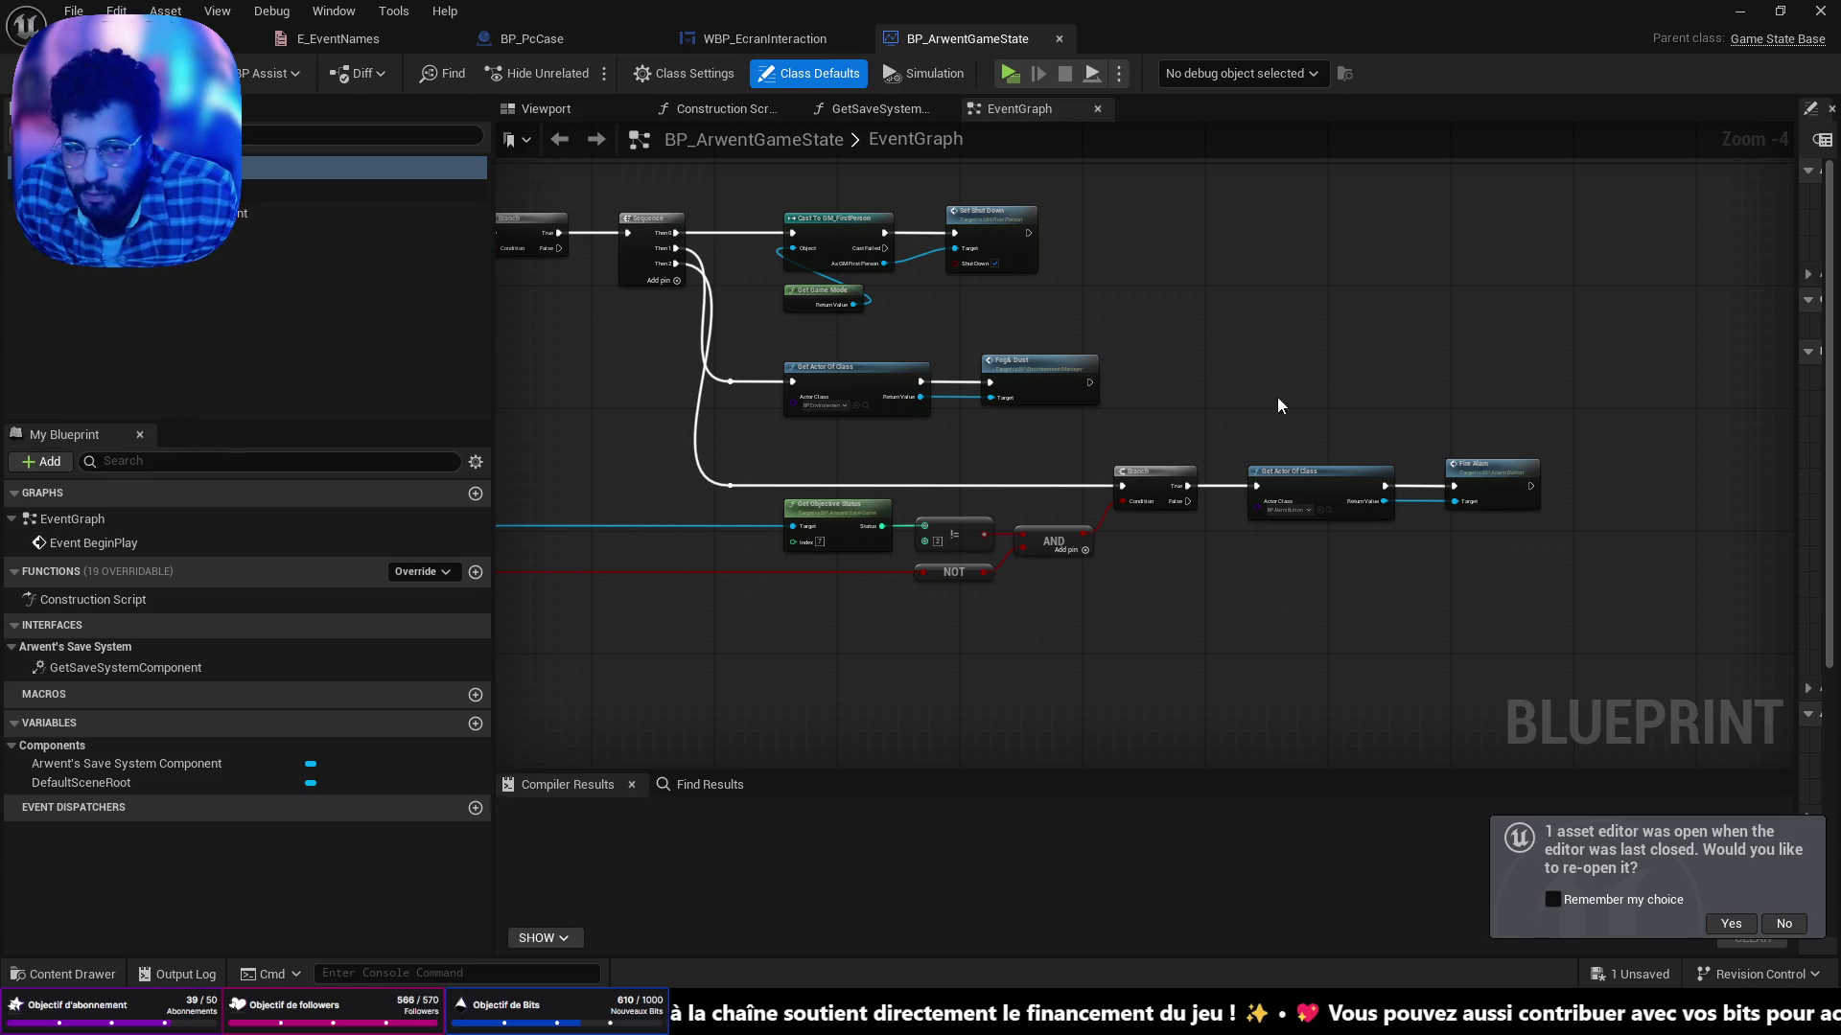
pyautogui.scroll(-2, 1285, 385)
pyautogui.scroll(3, 1366, 417)
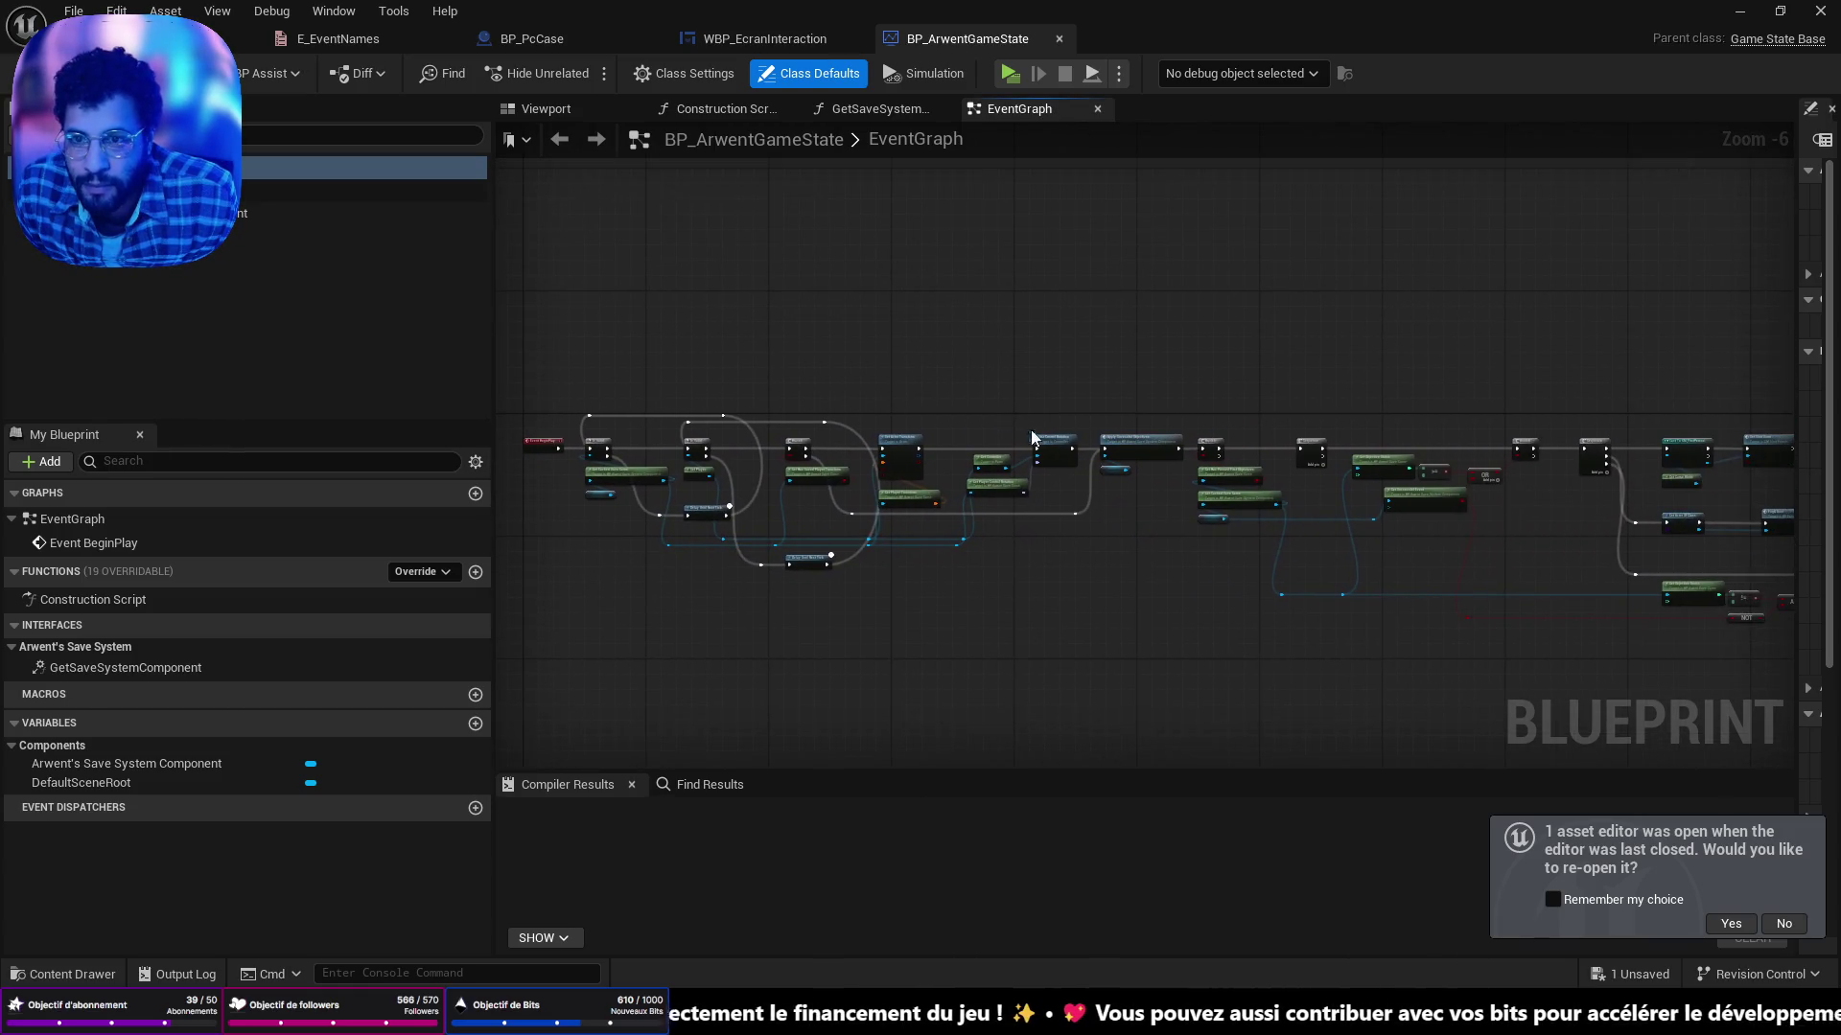
pyautogui.click(764, 38)
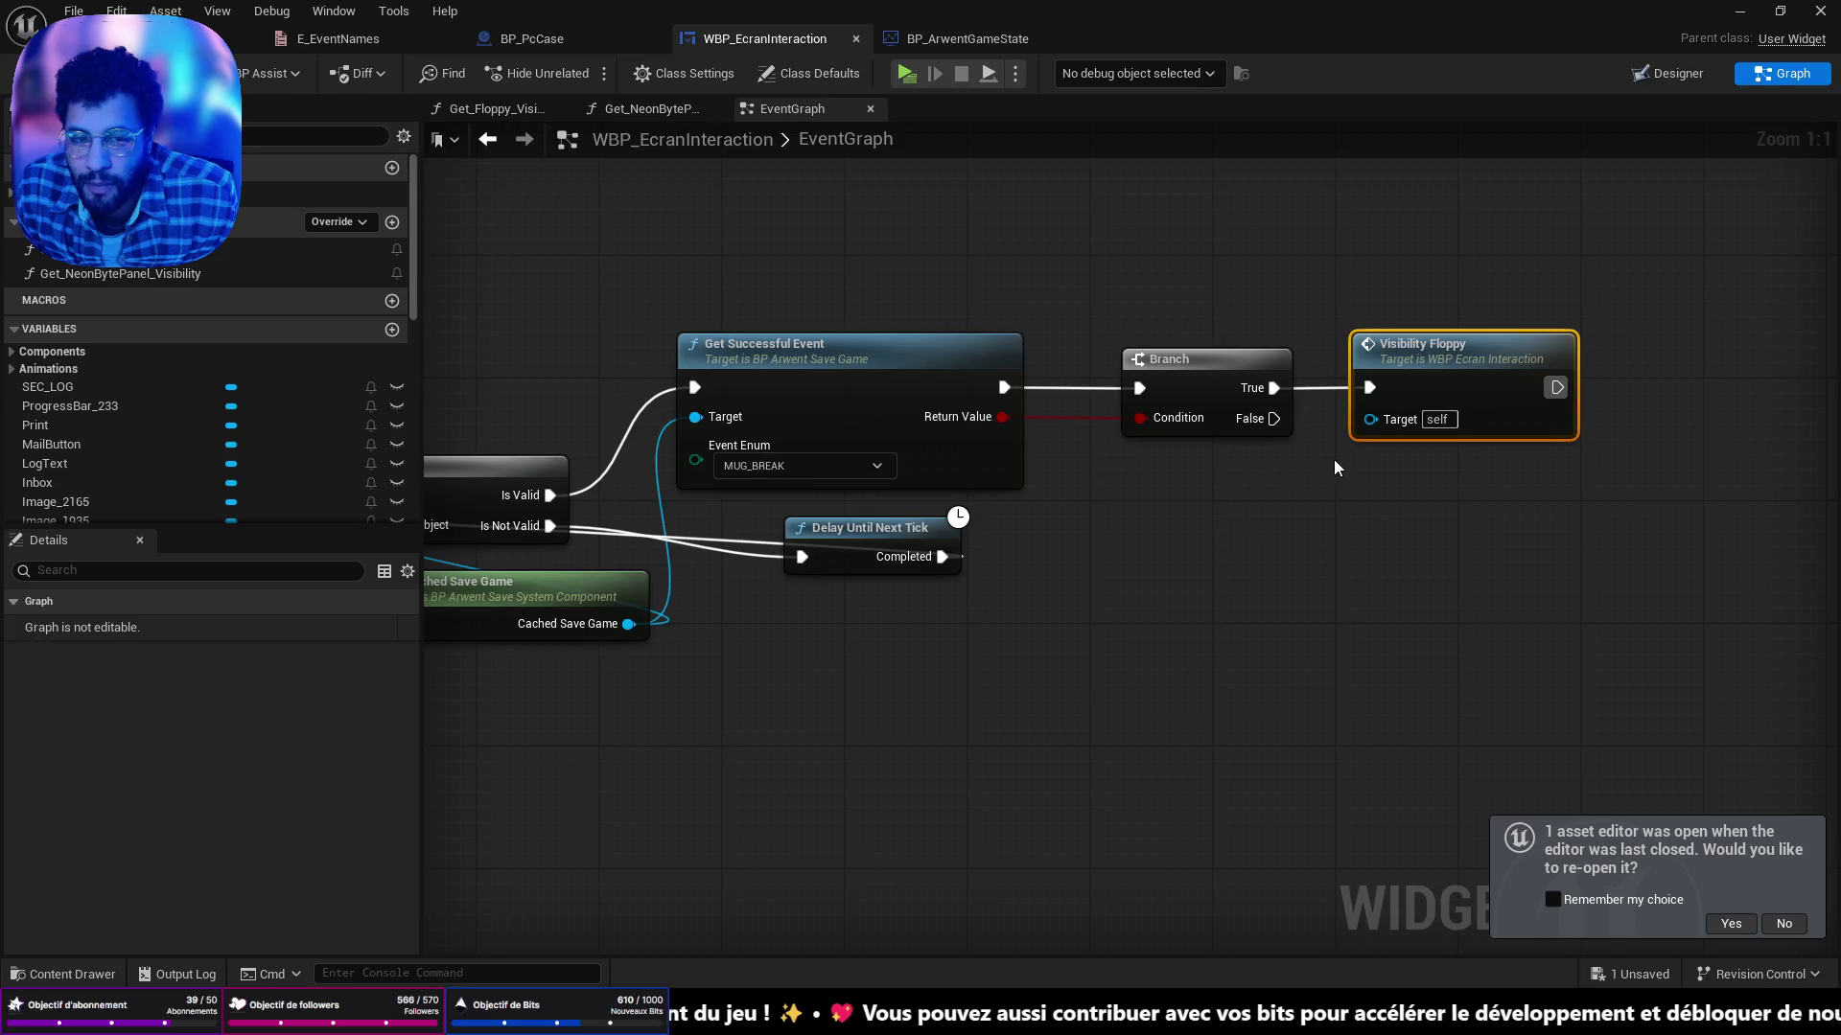
# Review the floppy visibility chain, save WBP_EcranInteraction, end the play test, and return to the level.
pyautogui.scroll(-2, 1334, 458)
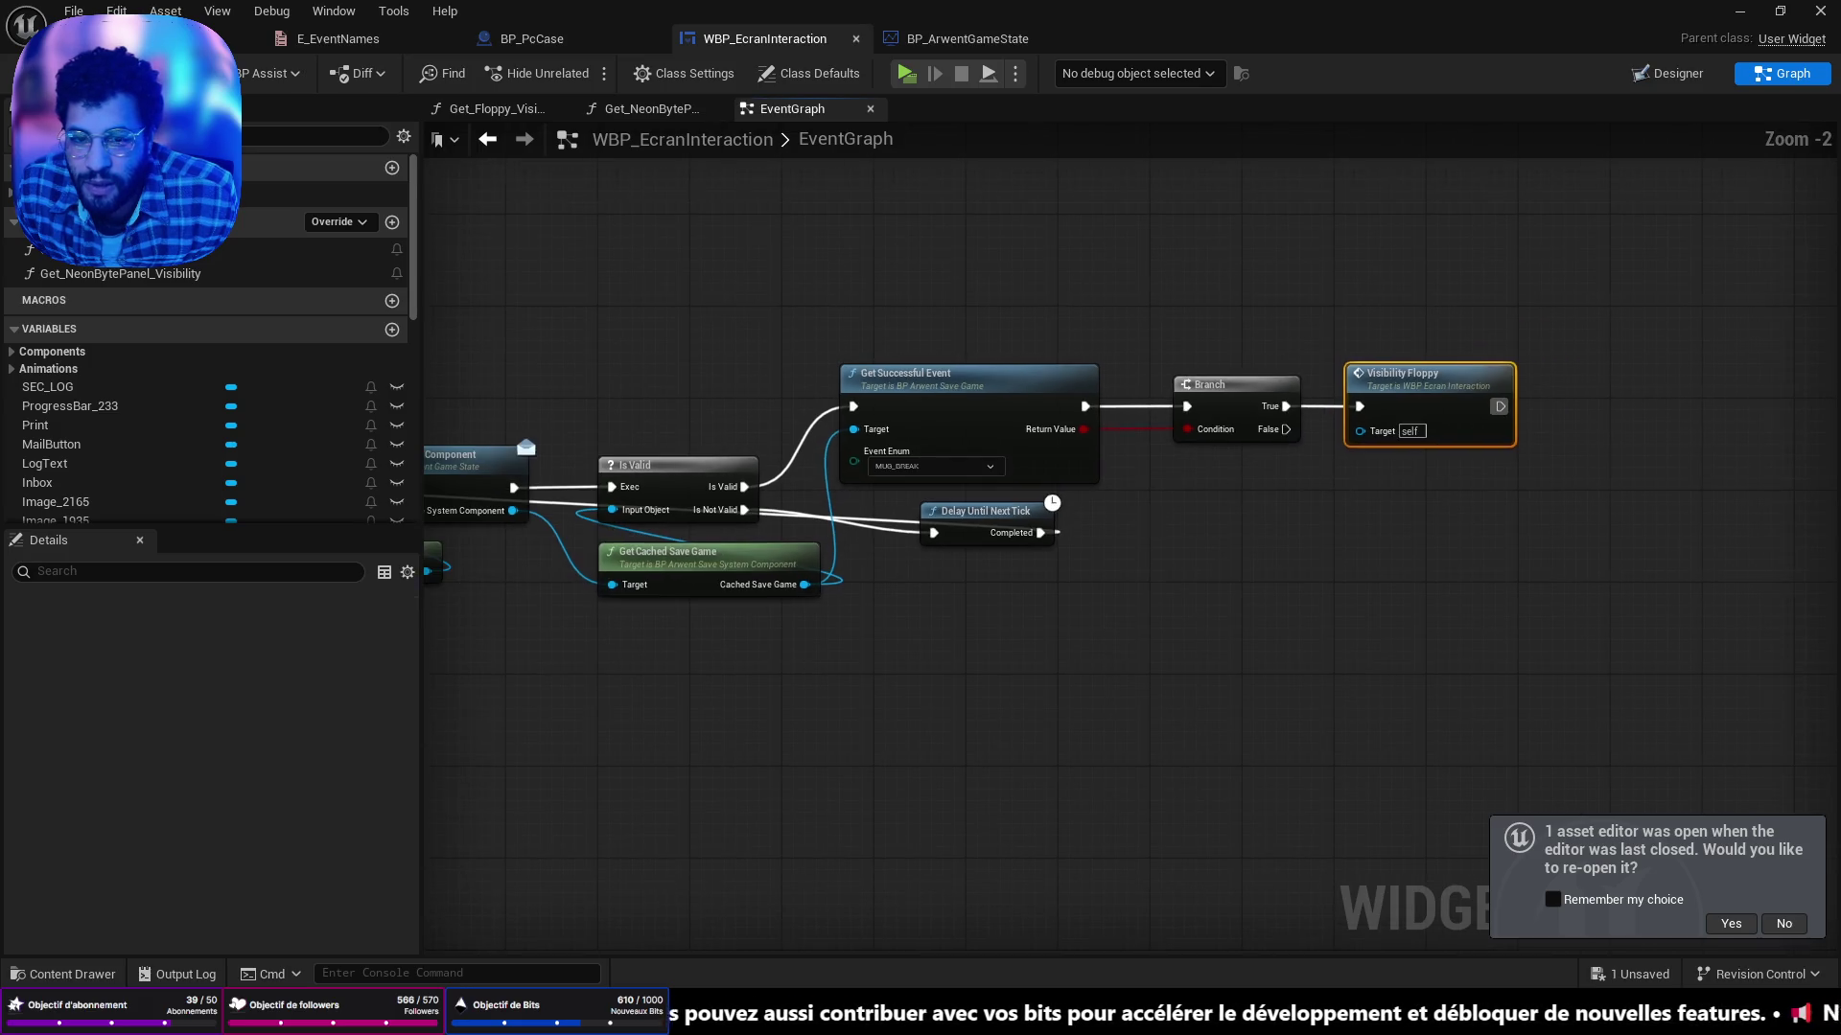
pyautogui.moveTo(1103, 445); pyautogui.dragTo(1203, 482)
pyautogui.click(1097, 447)
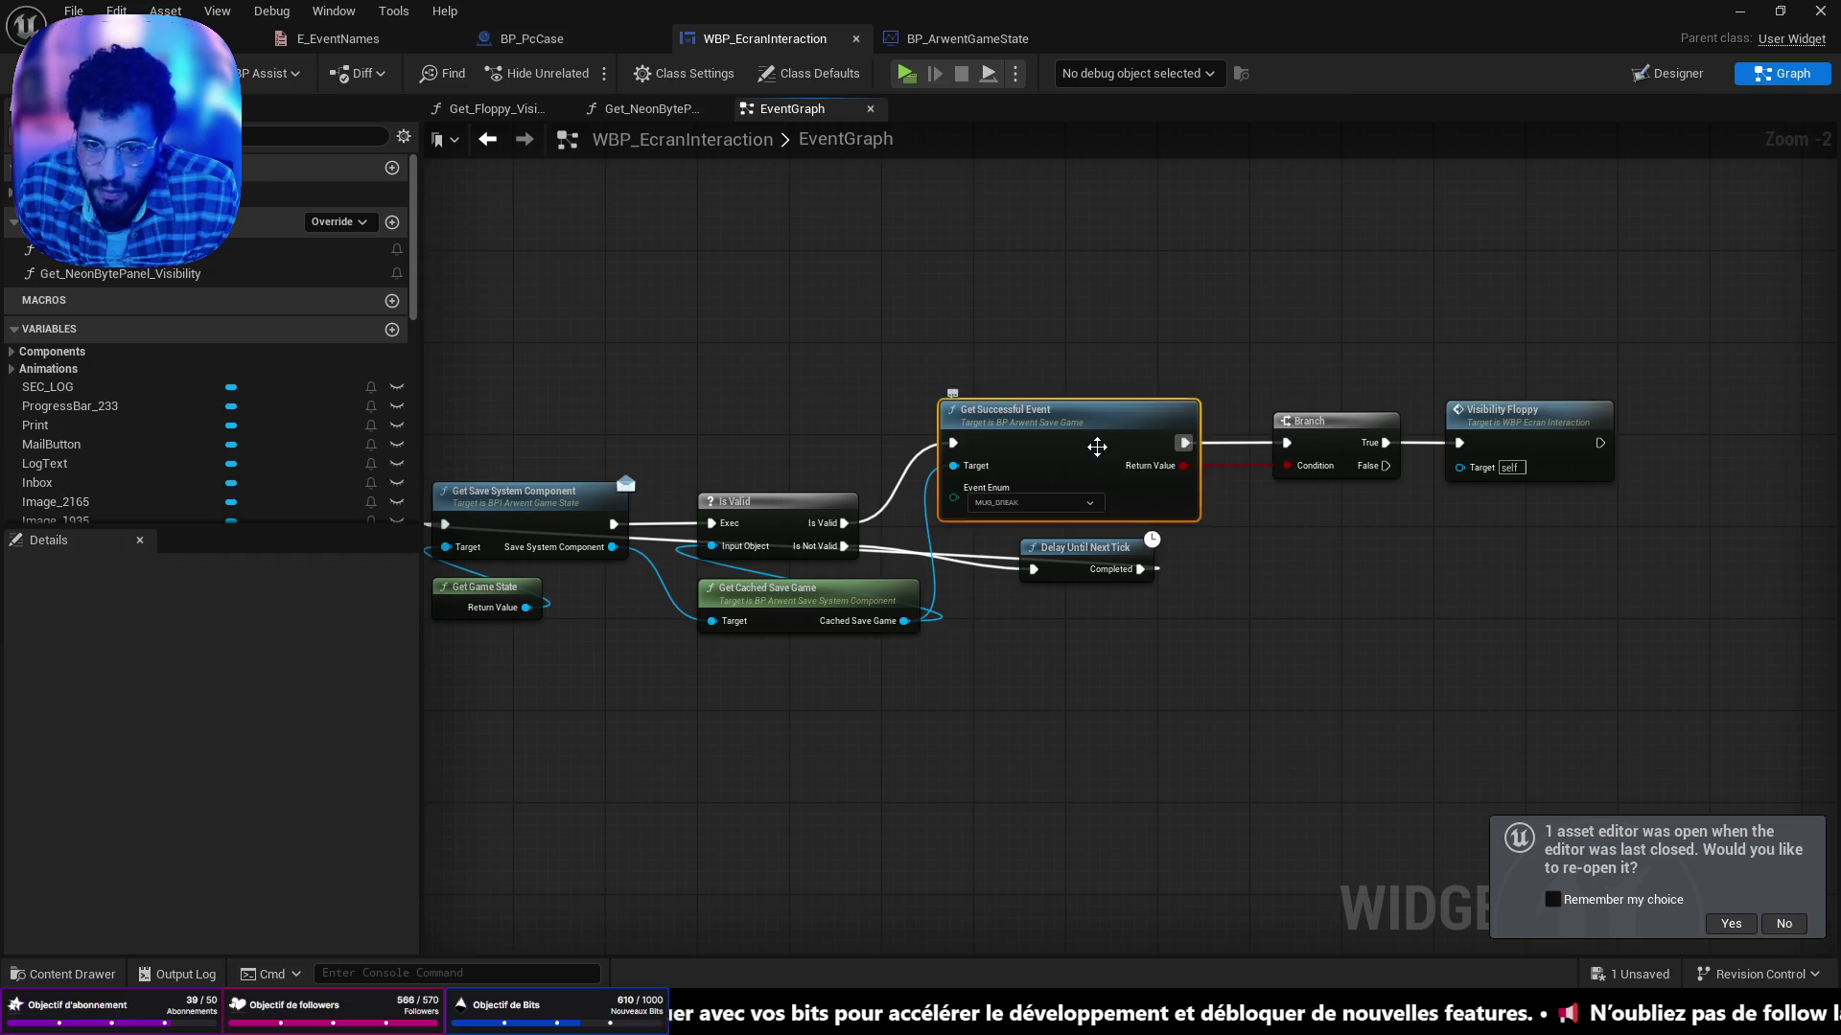
pyautogui.scroll(-3, 1097, 447)
pyautogui.moveTo(1097, 447); pyautogui.dragTo(1290, 467)
pyautogui.hotkey('ctrl', 's')
pyautogui.scroll(4, 1290, 467)
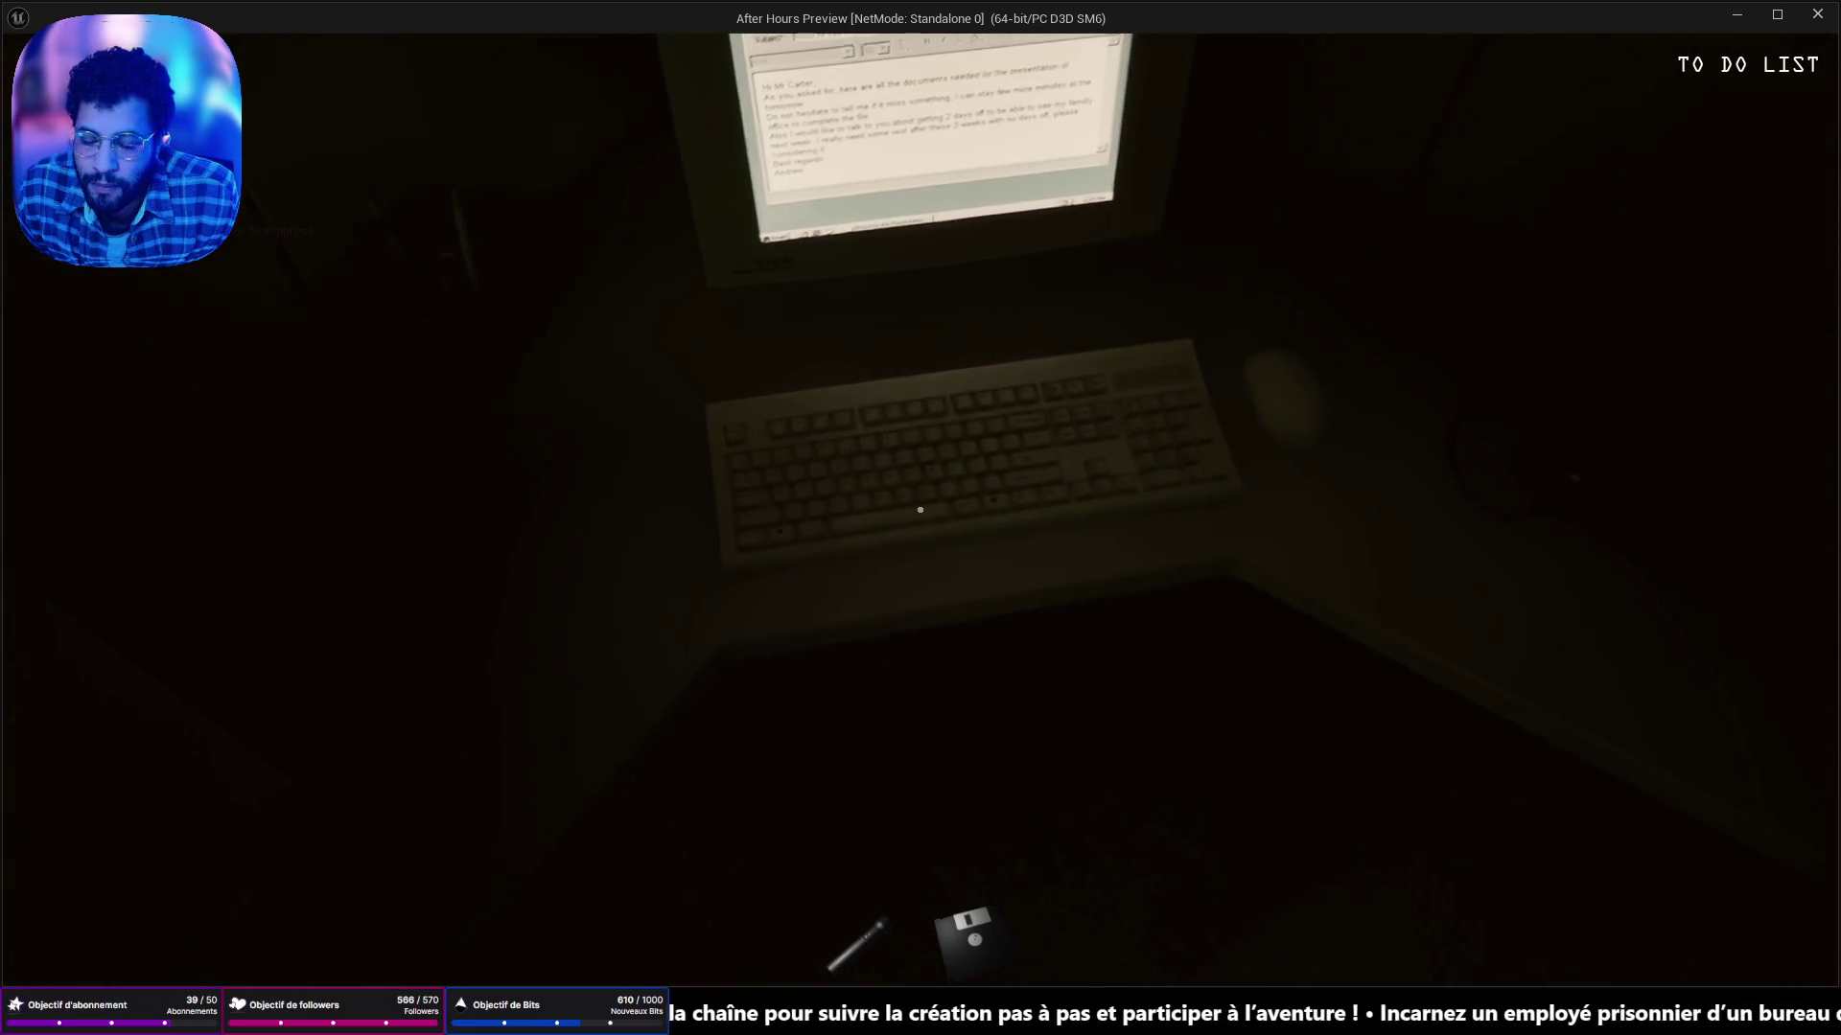
pyautogui.press('Escape')
pyautogui.click(247, 38)
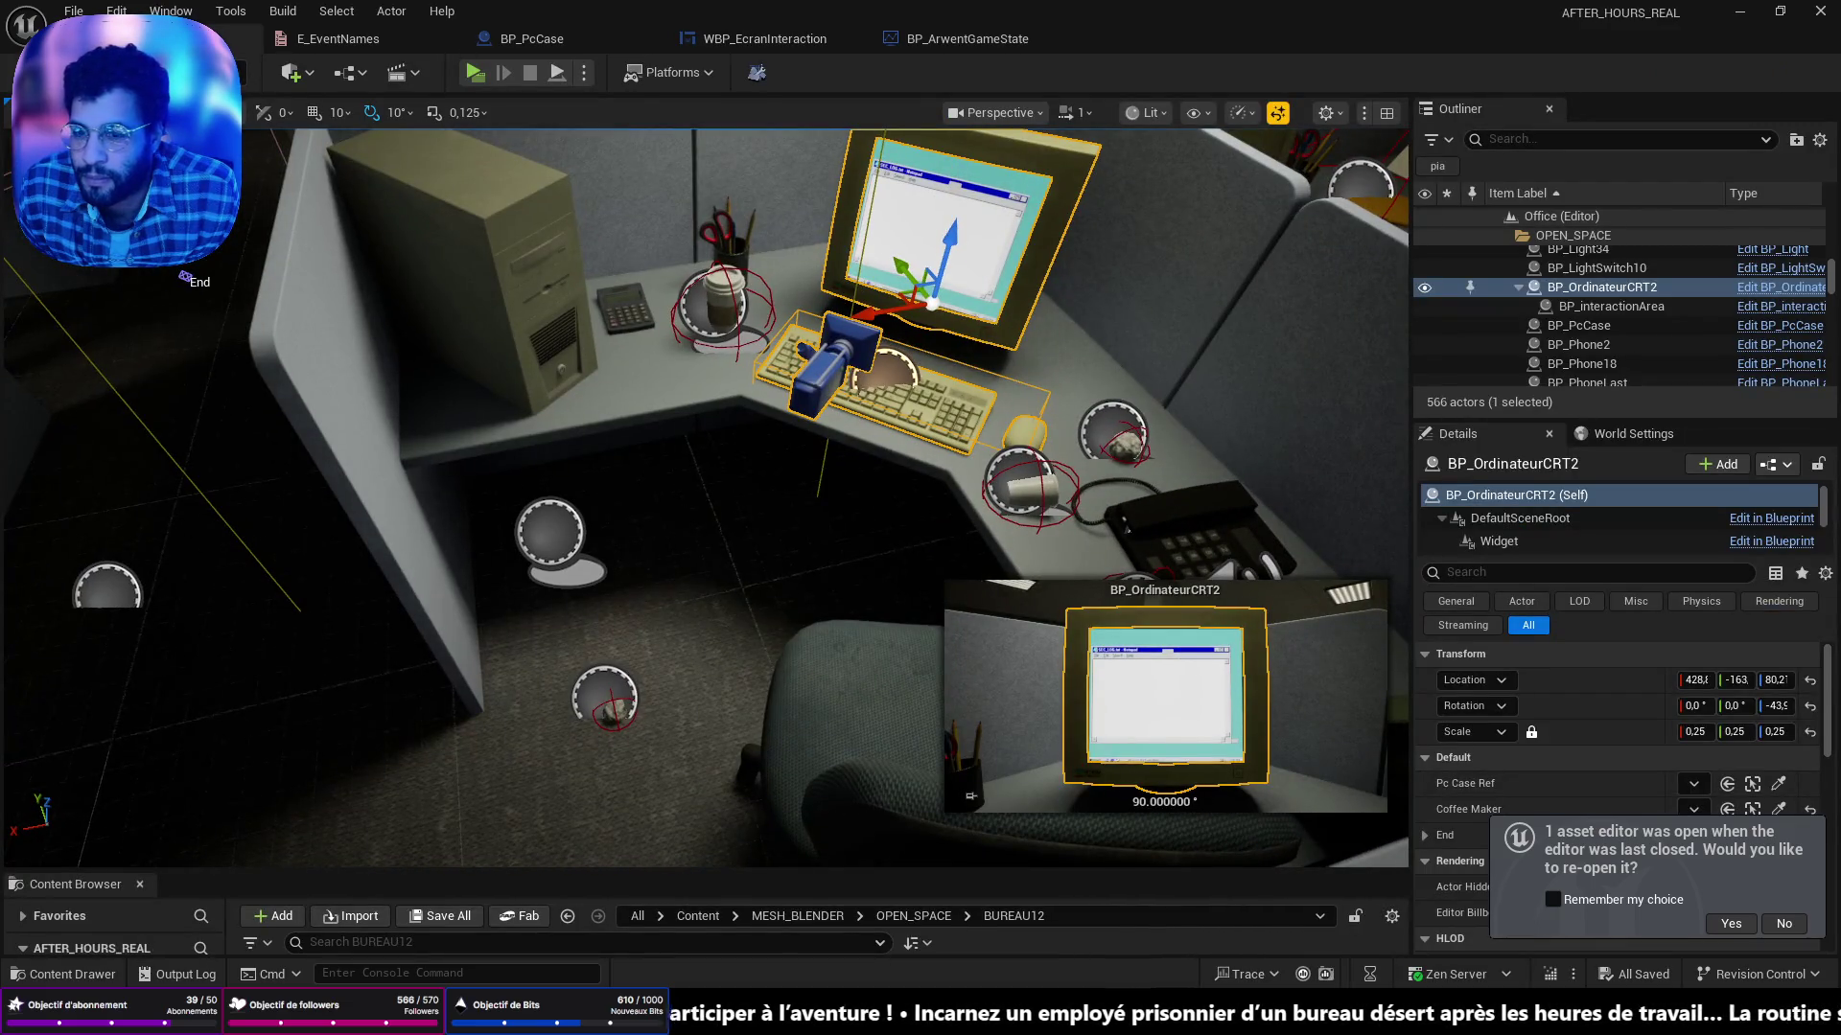
# Open the computer's BP_OrdinateurCRT Blueprint and pan its event graph toward the BeginPlay nodes.
pyautogui.moveTo(709, 498); pyautogui.dragTo(729, 575)
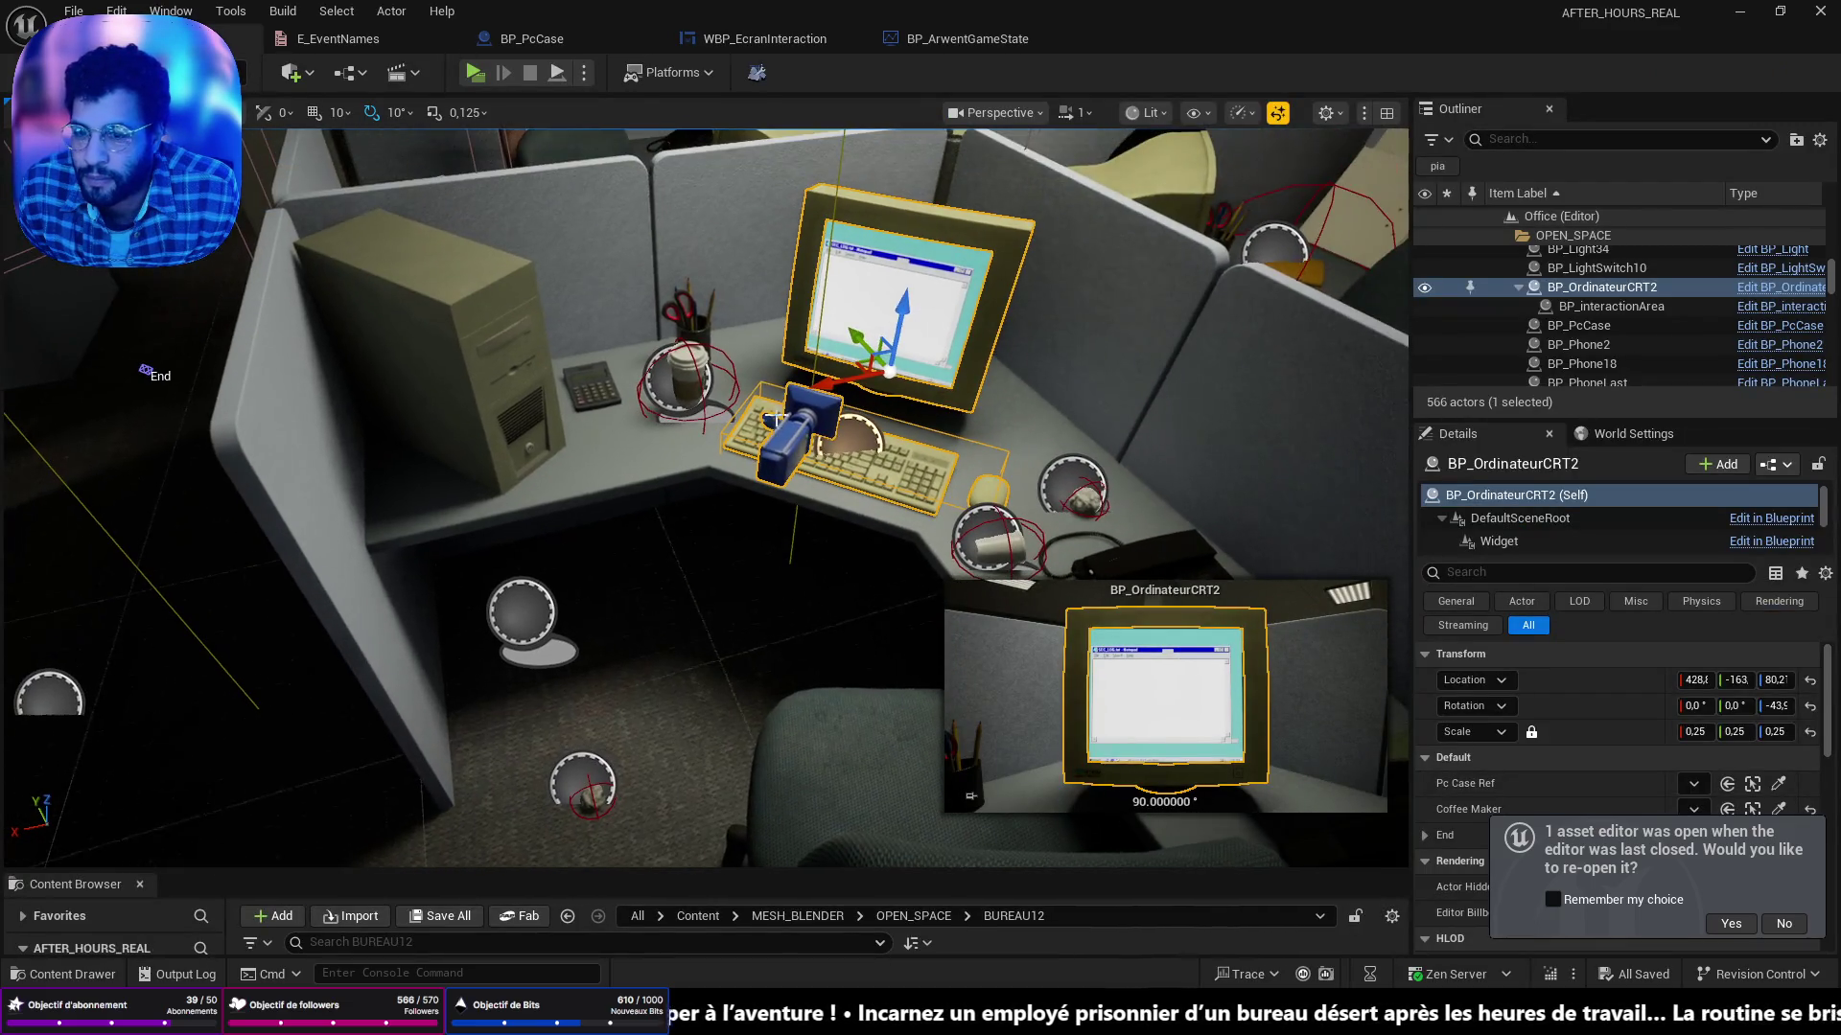
pyautogui.click(1762, 288)
pyautogui.moveTo(1002, 375)
pyautogui.mouseDown()
pyautogui.moveTo(1063, 303)
pyautogui.moveTo(842, 403)
pyautogui.moveTo(949, 378)
pyautogui.moveTo(894, 372)
pyautogui.moveTo(1041, 207)
pyautogui.moveTo(902, 196)
pyautogui.moveTo(886, 144)
pyautogui.moveTo(822, 474)
pyautogui.mouseUp()
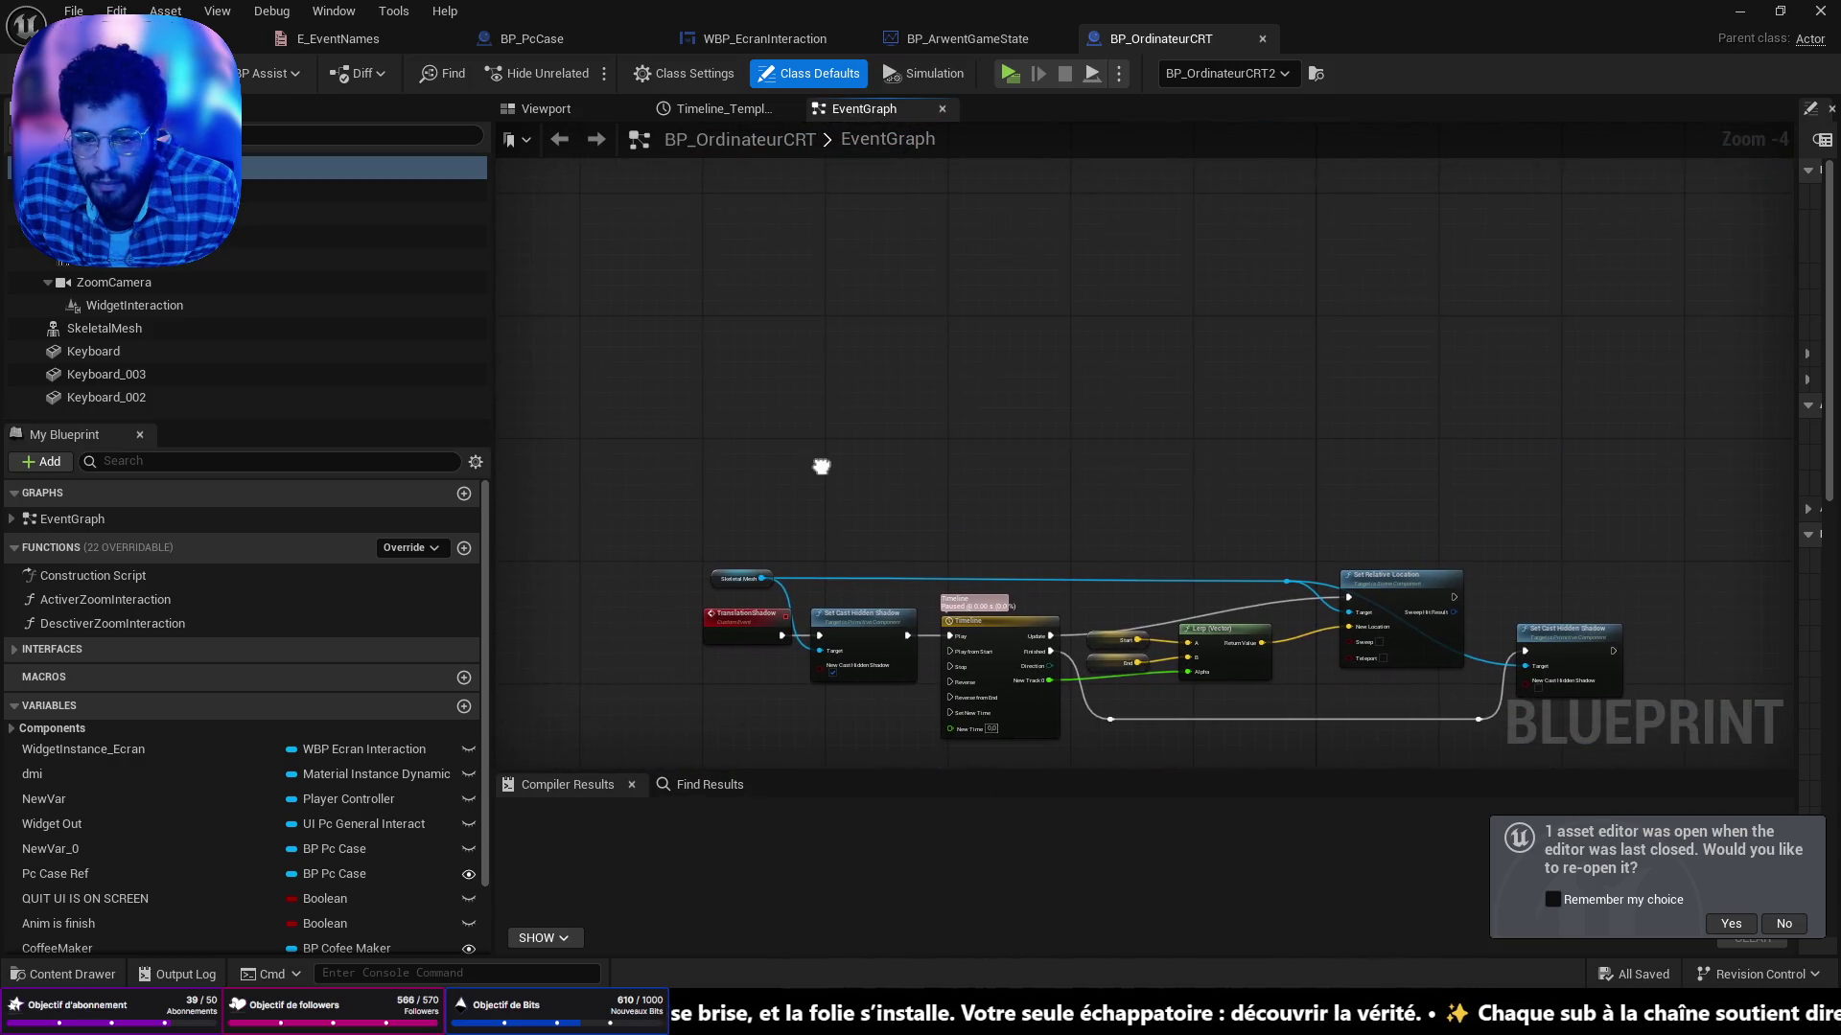
pyautogui.rightClick(821, 473)
pyautogui.scroll(-5, 831, 469)
pyautogui.scroll(5, 830, 470)
pyautogui.moveTo(1035, 816); pyautogui.dragTo(912, 559)
# Follow the BeginPlay cast chain to the CRTRef and Pc Case Ref SET nodes.
pyautogui.scroll(5, 920, 551)
pyautogui.moveTo(1141, 394)
pyautogui.mouseDown()
pyautogui.moveTo(834, 317)
pyautogui.moveTo(721, 318)
pyautogui.mouseUp()
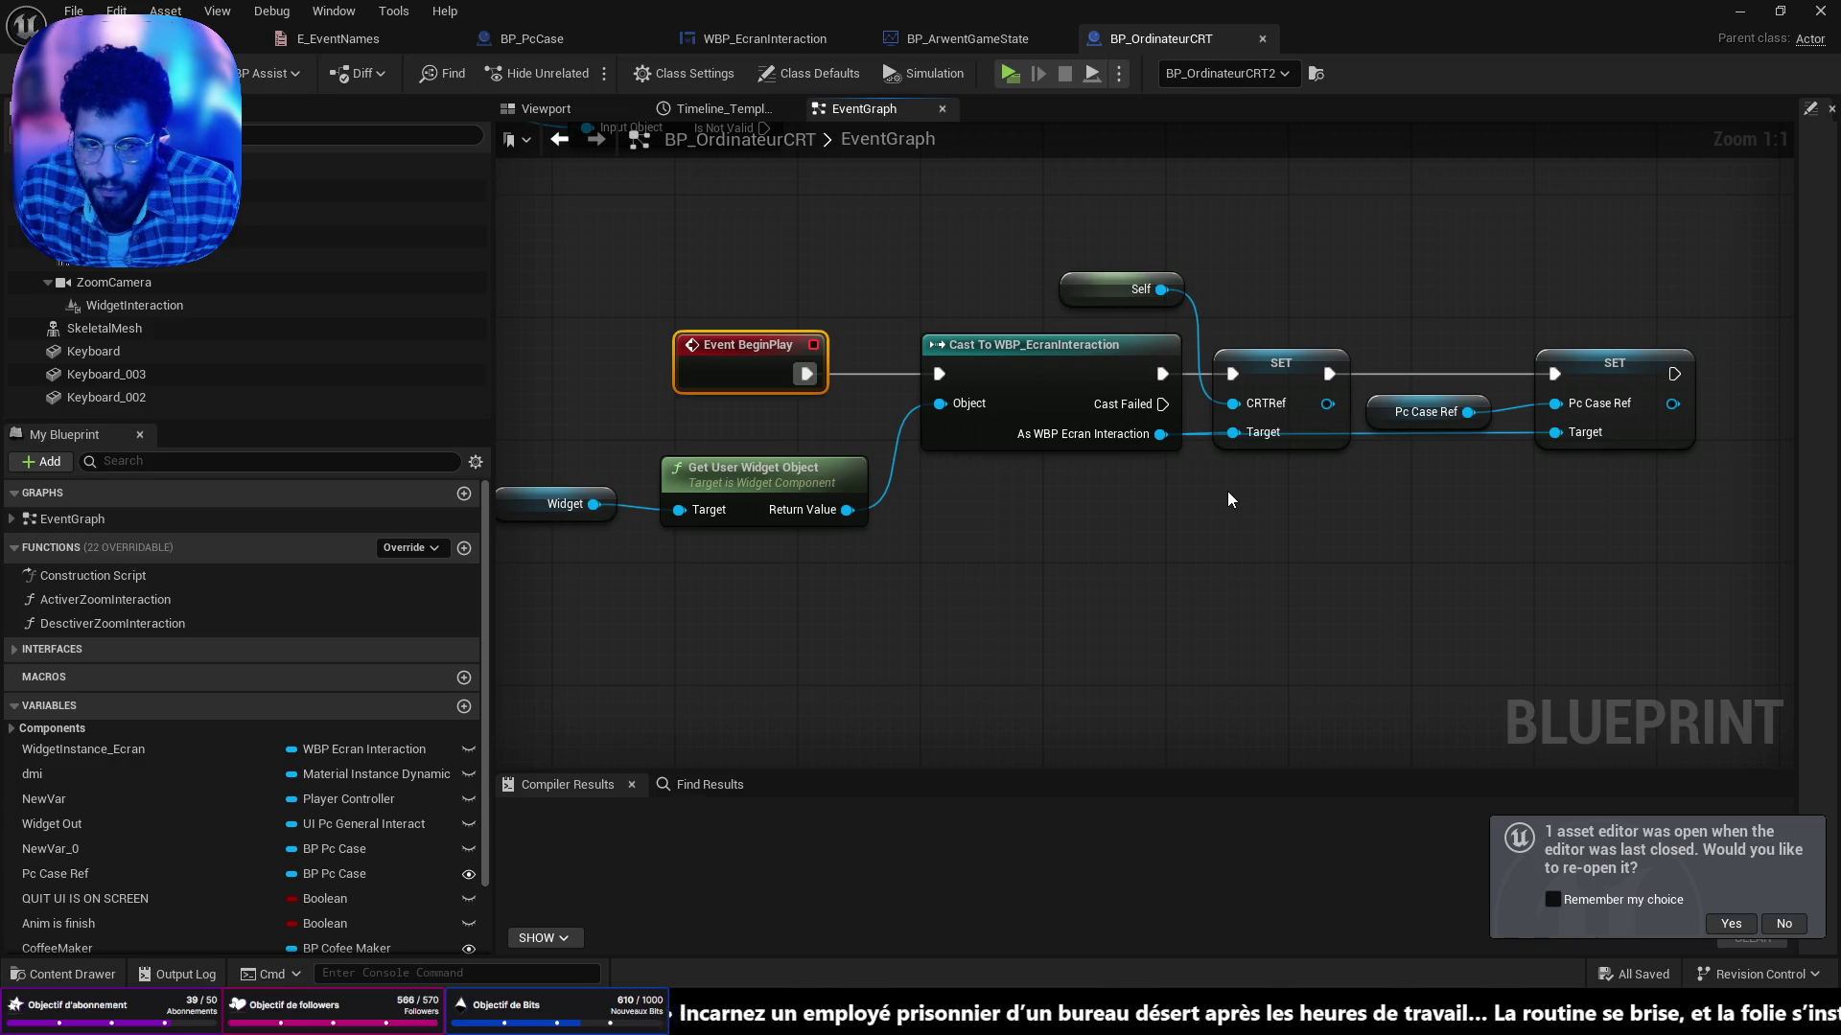
pyautogui.moveTo(1274, 472); pyautogui.dragTo(1679, 436)
pyautogui.moveTo(1136, 558); pyautogui.dragTo(1584, 554)
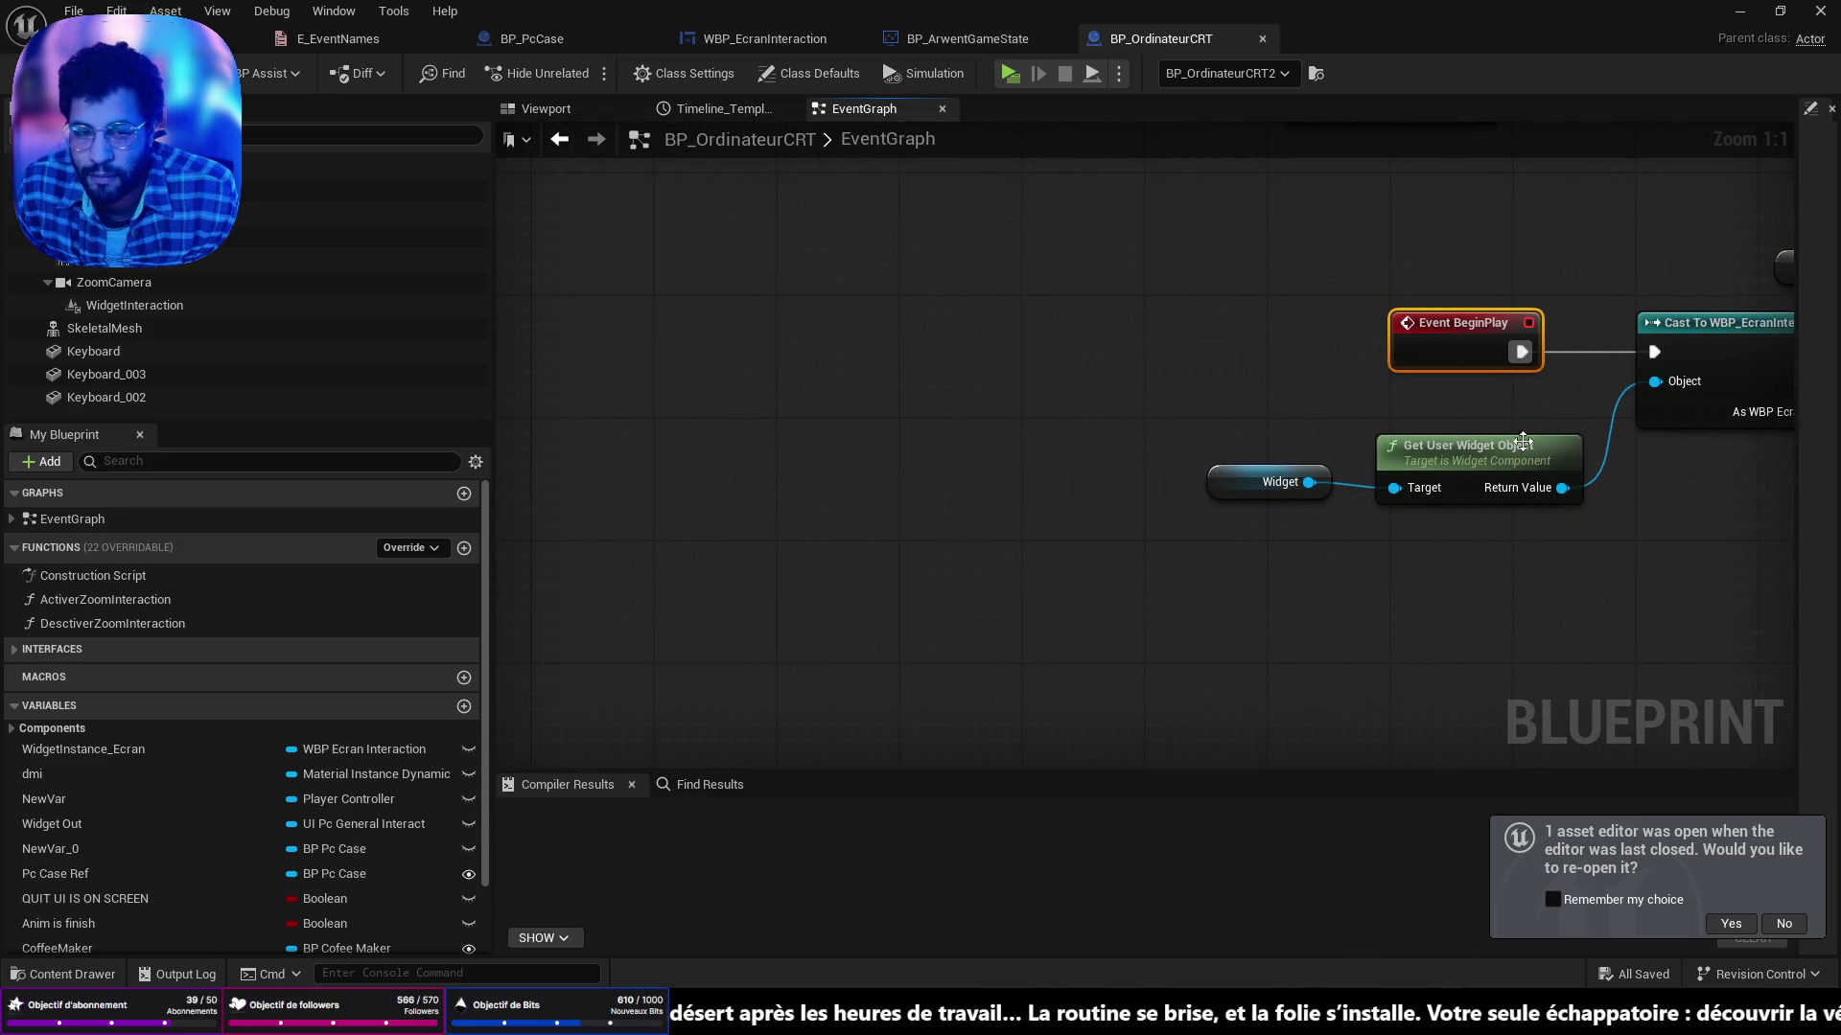
pyautogui.moveTo(1409, 303)
pyautogui.mouseDown()
pyautogui.moveTo(946, 398)
pyautogui.moveTo(221, 377)
pyautogui.mouseUp()
pyautogui.moveTo(838, 455)
pyautogui.mouseDown()
pyautogui.moveTo(1715, 454)
pyautogui.moveTo(885, 423)
pyautogui.mouseUp()
pyautogui.moveTo(969, 329); pyautogui.dragTo(1126, 330)
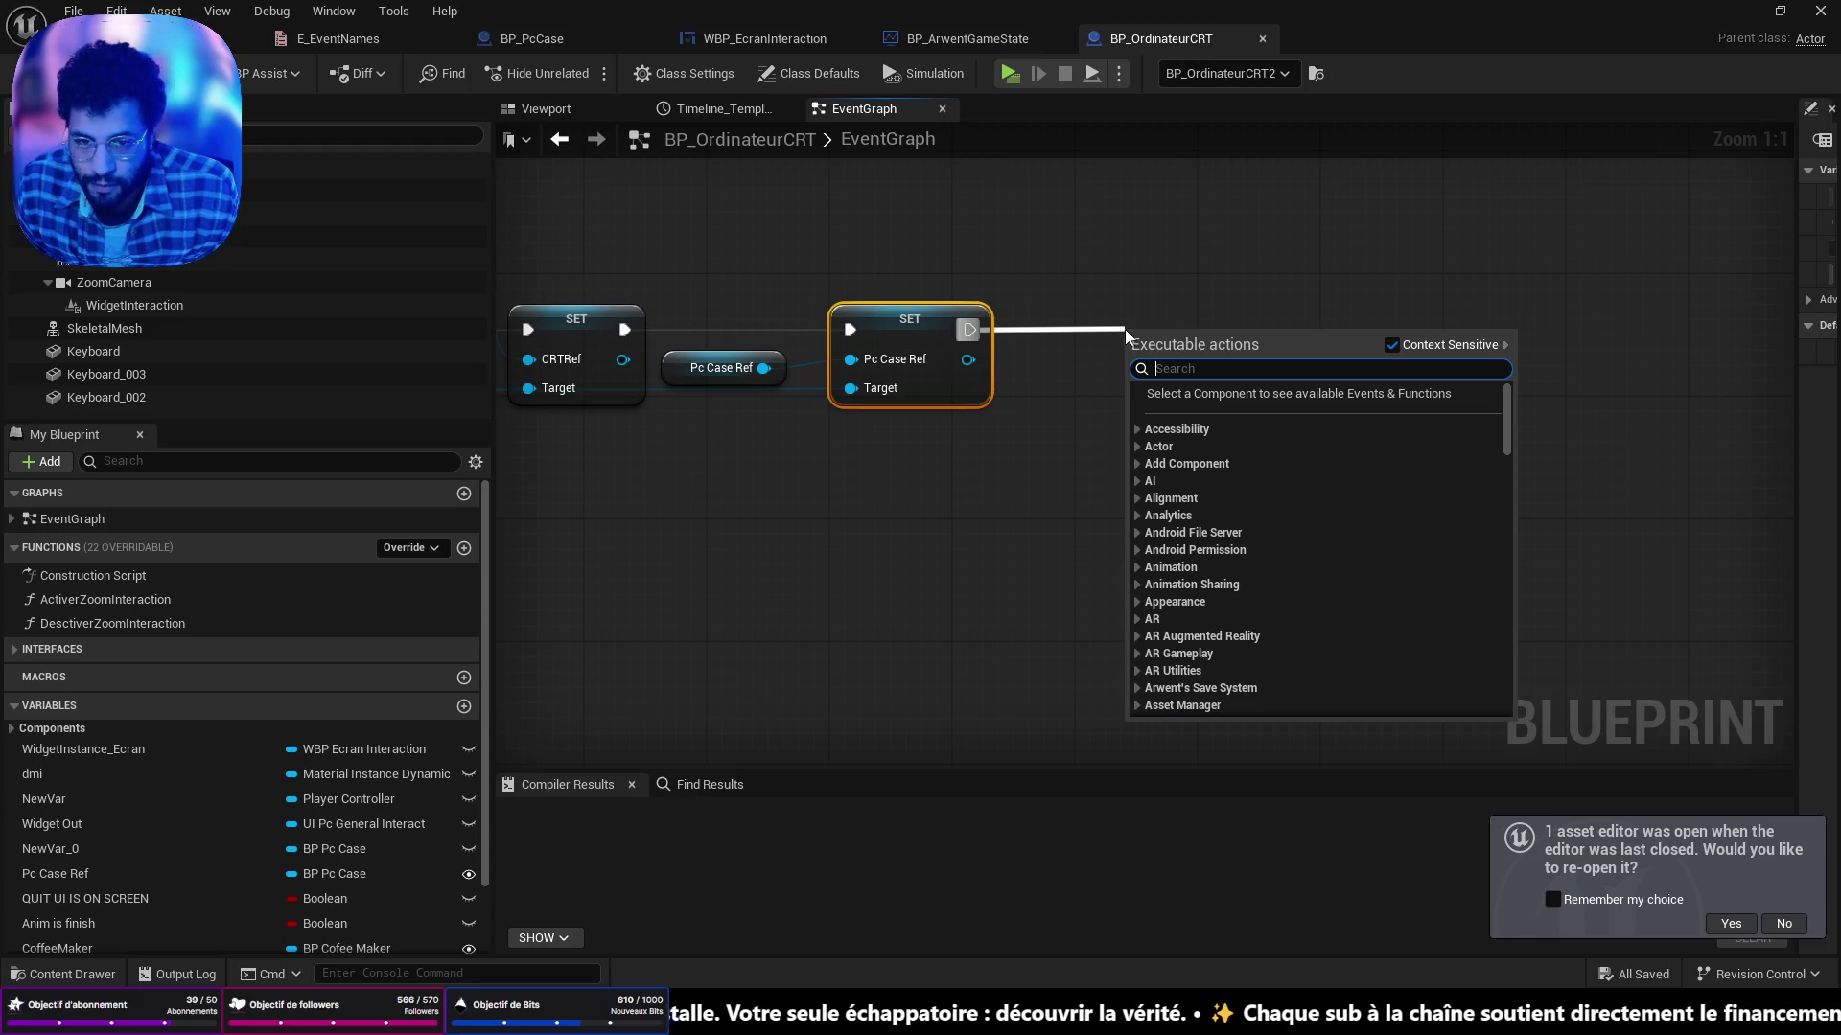
# Add a Get Game State node feeding a Get Save System Component node.
pyautogui.click(807, 567)
pyautogui.rightClick(808, 568)
pyautogui.write('game')
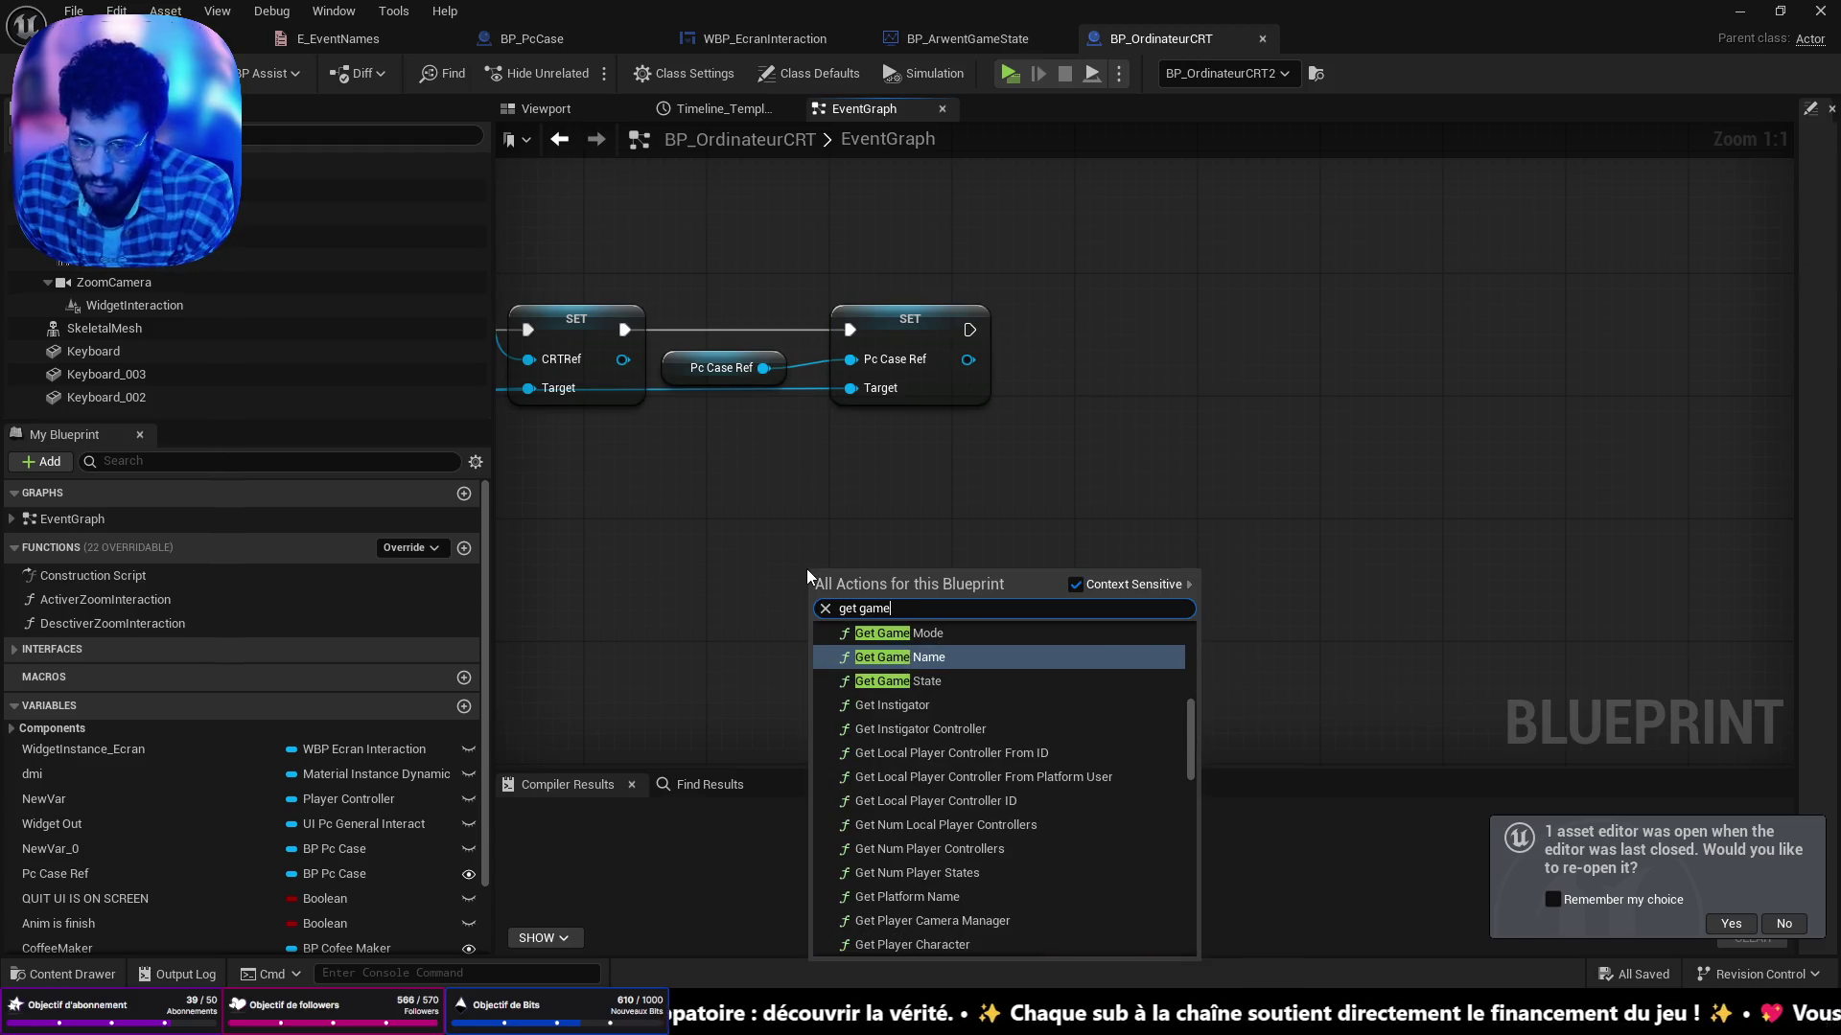
pyautogui.click(1004, 677)
pyautogui.moveTo(929, 605)
pyautogui.mouseDown()
pyautogui.moveTo(966, 621)
pyautogui.moveTo(1016, 562)
pyautogui.mouseUp()
pyautogui.write('get ')
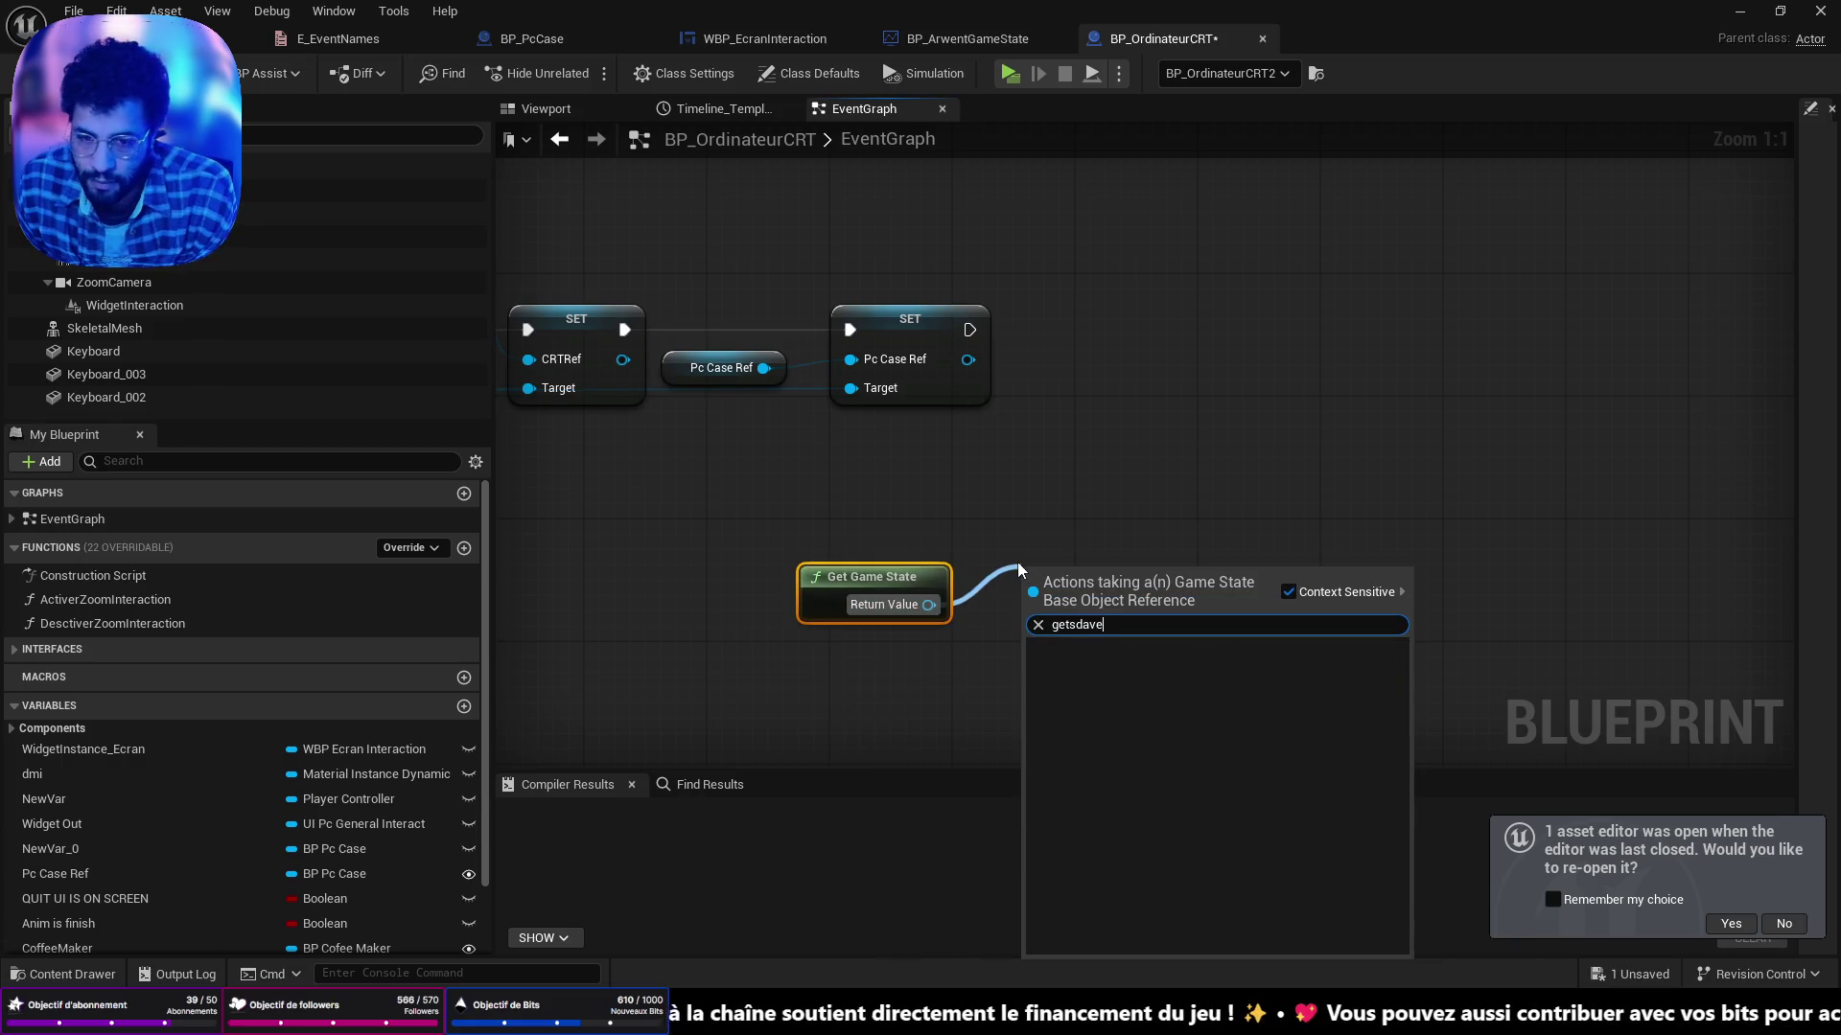
pyautogui.write('save')
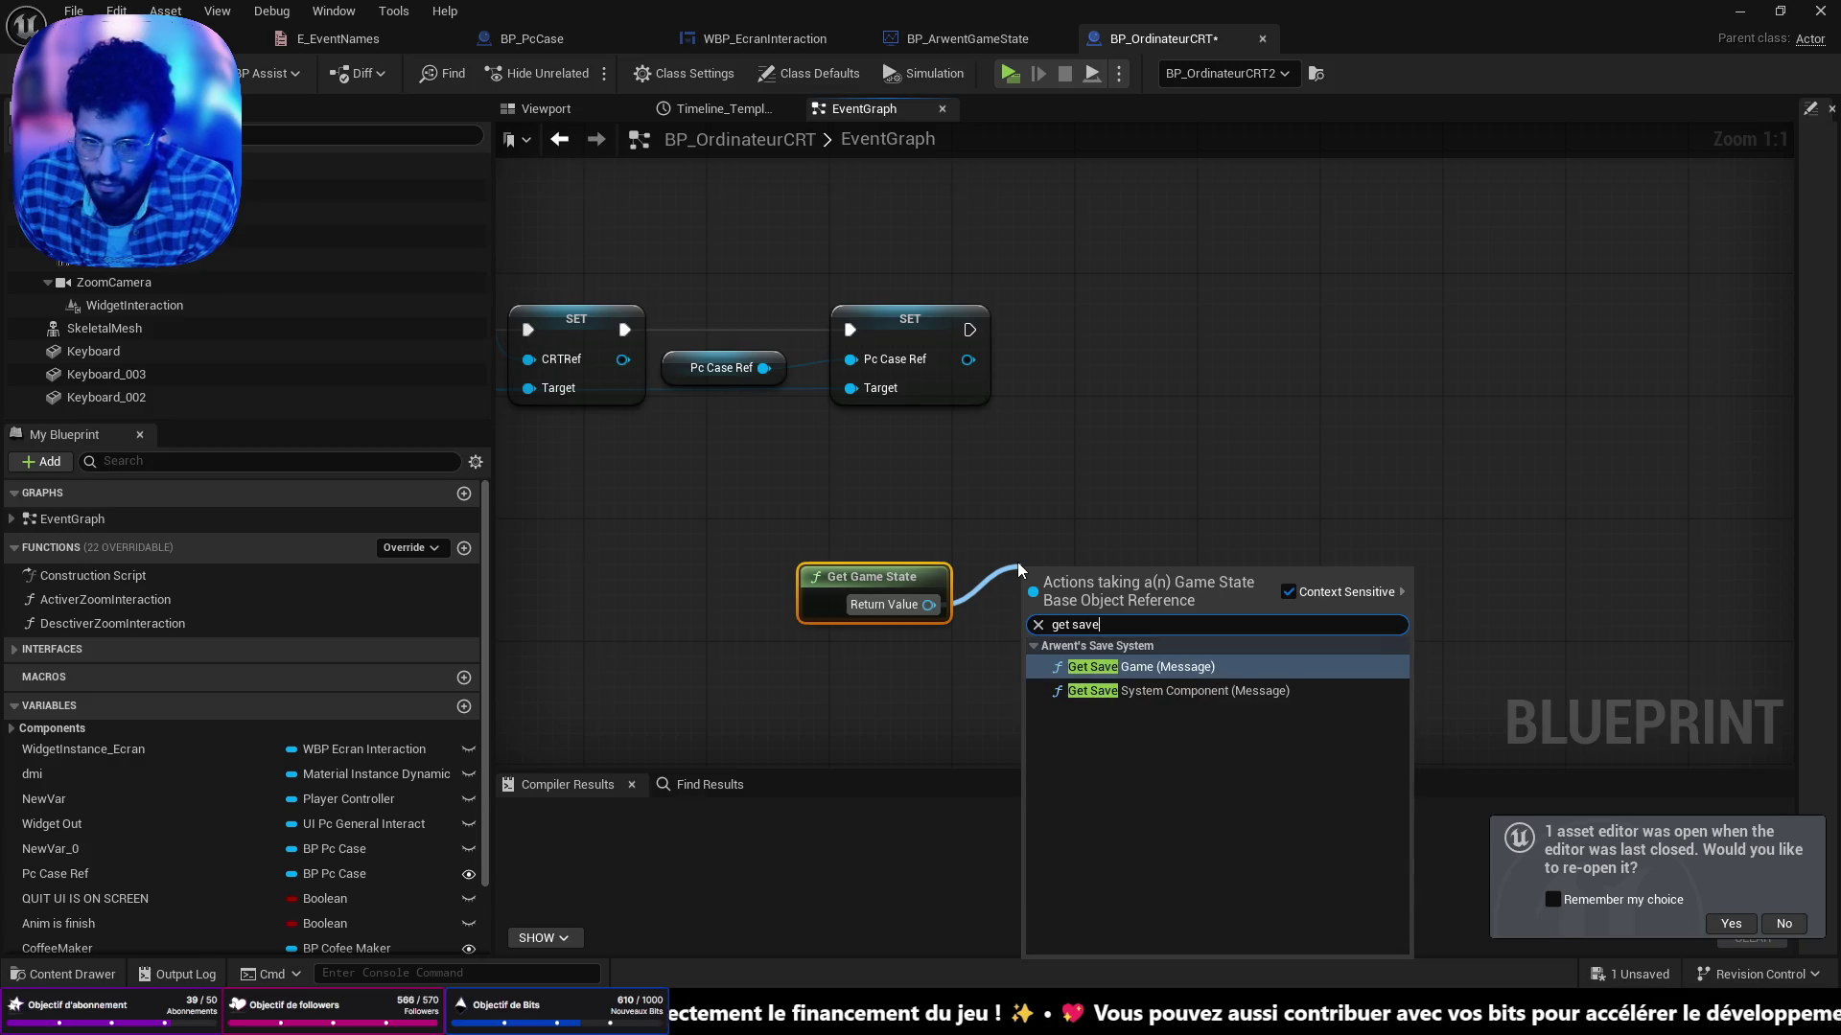
pyautogui.click(1101, 696)
pyautogui.moveTo(1125, 608)
pyautogui.mouseDown()
pyautogui.moveTo(1202, 353)
pyautogui.moveTo(1171, 332)
pyautogui.mouseUp()
pyautogui.moveTo(872, 576); pyautogui.dragTo(855, 452)
pyautogui.moveTo(1237, 455); pyautogui.dragTo(1000, 515)
pyautogui.click(974, 370)
# From the save system component, add Get Cached Save Game followed by an Is Valid check.
pyautogui.moveTo(1070, 452)
pyautogui.mouseDown()
pyautogui.moveTo(1064, 483)
pyautogui.moveTo(1117, 510)
pyautogui.mouseUp()
pyautogui.write('get')
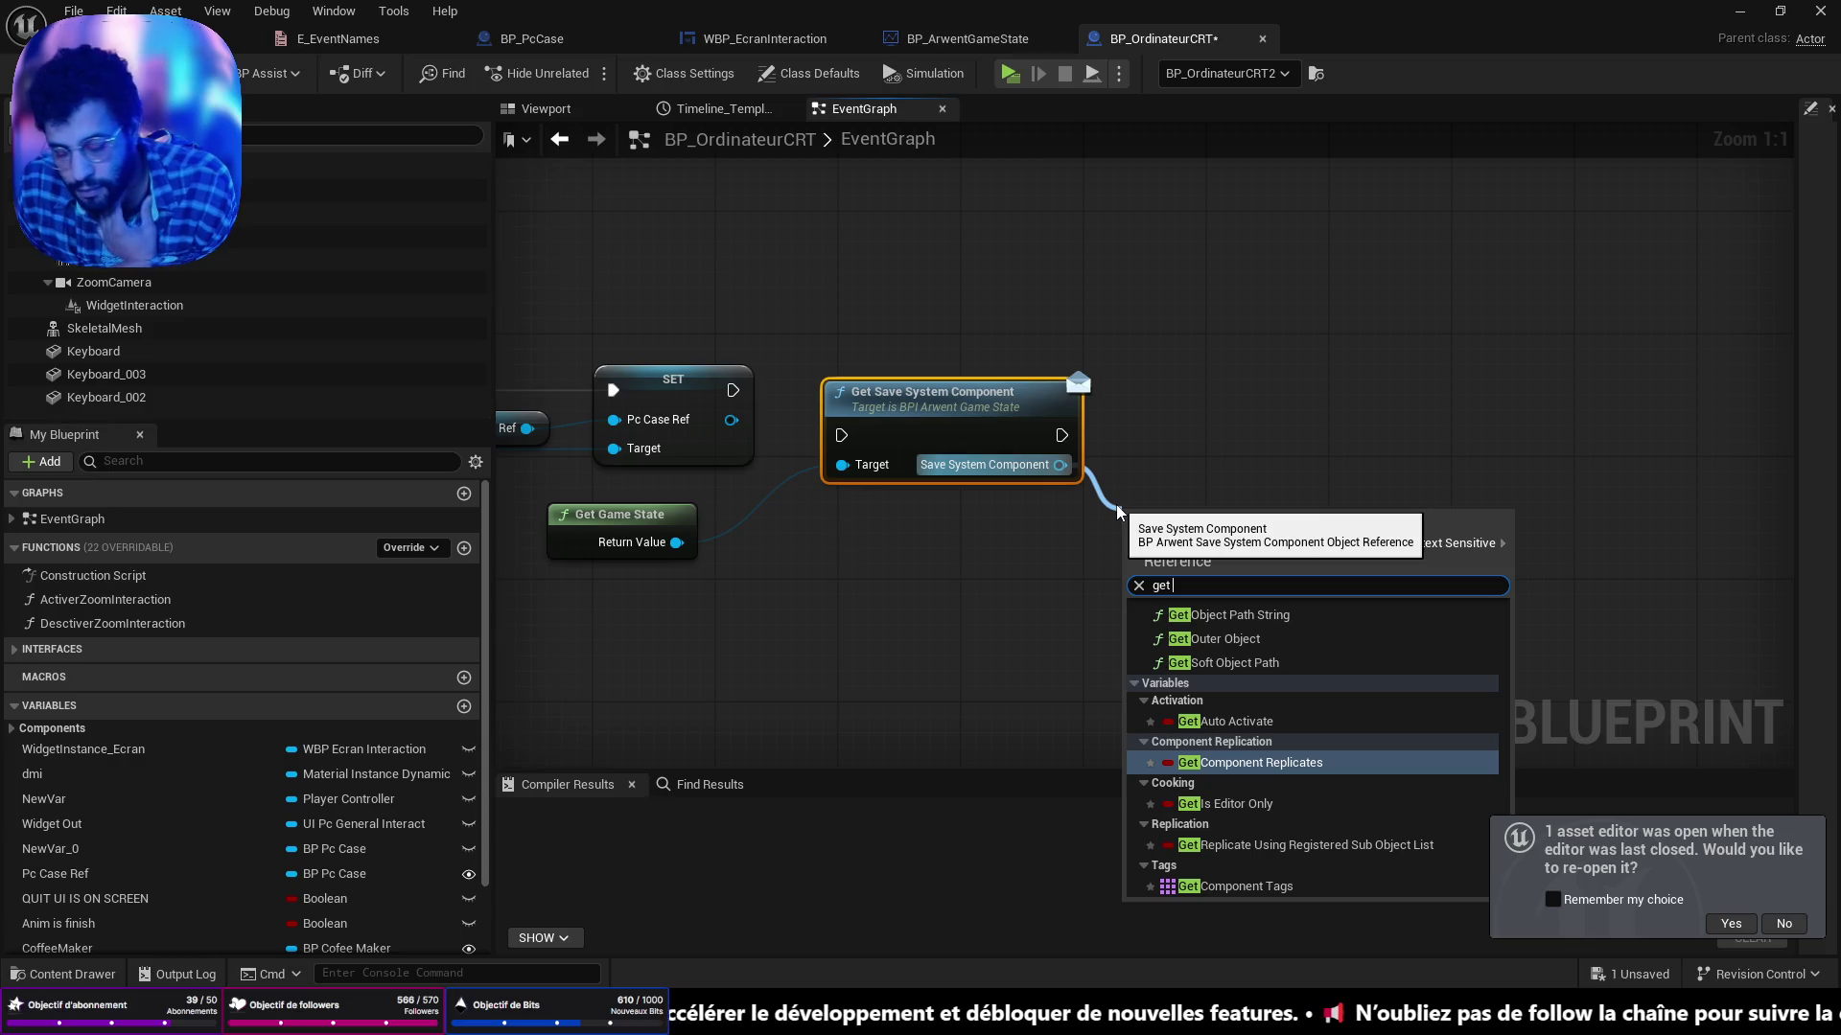
pyautogui.write(' ca')
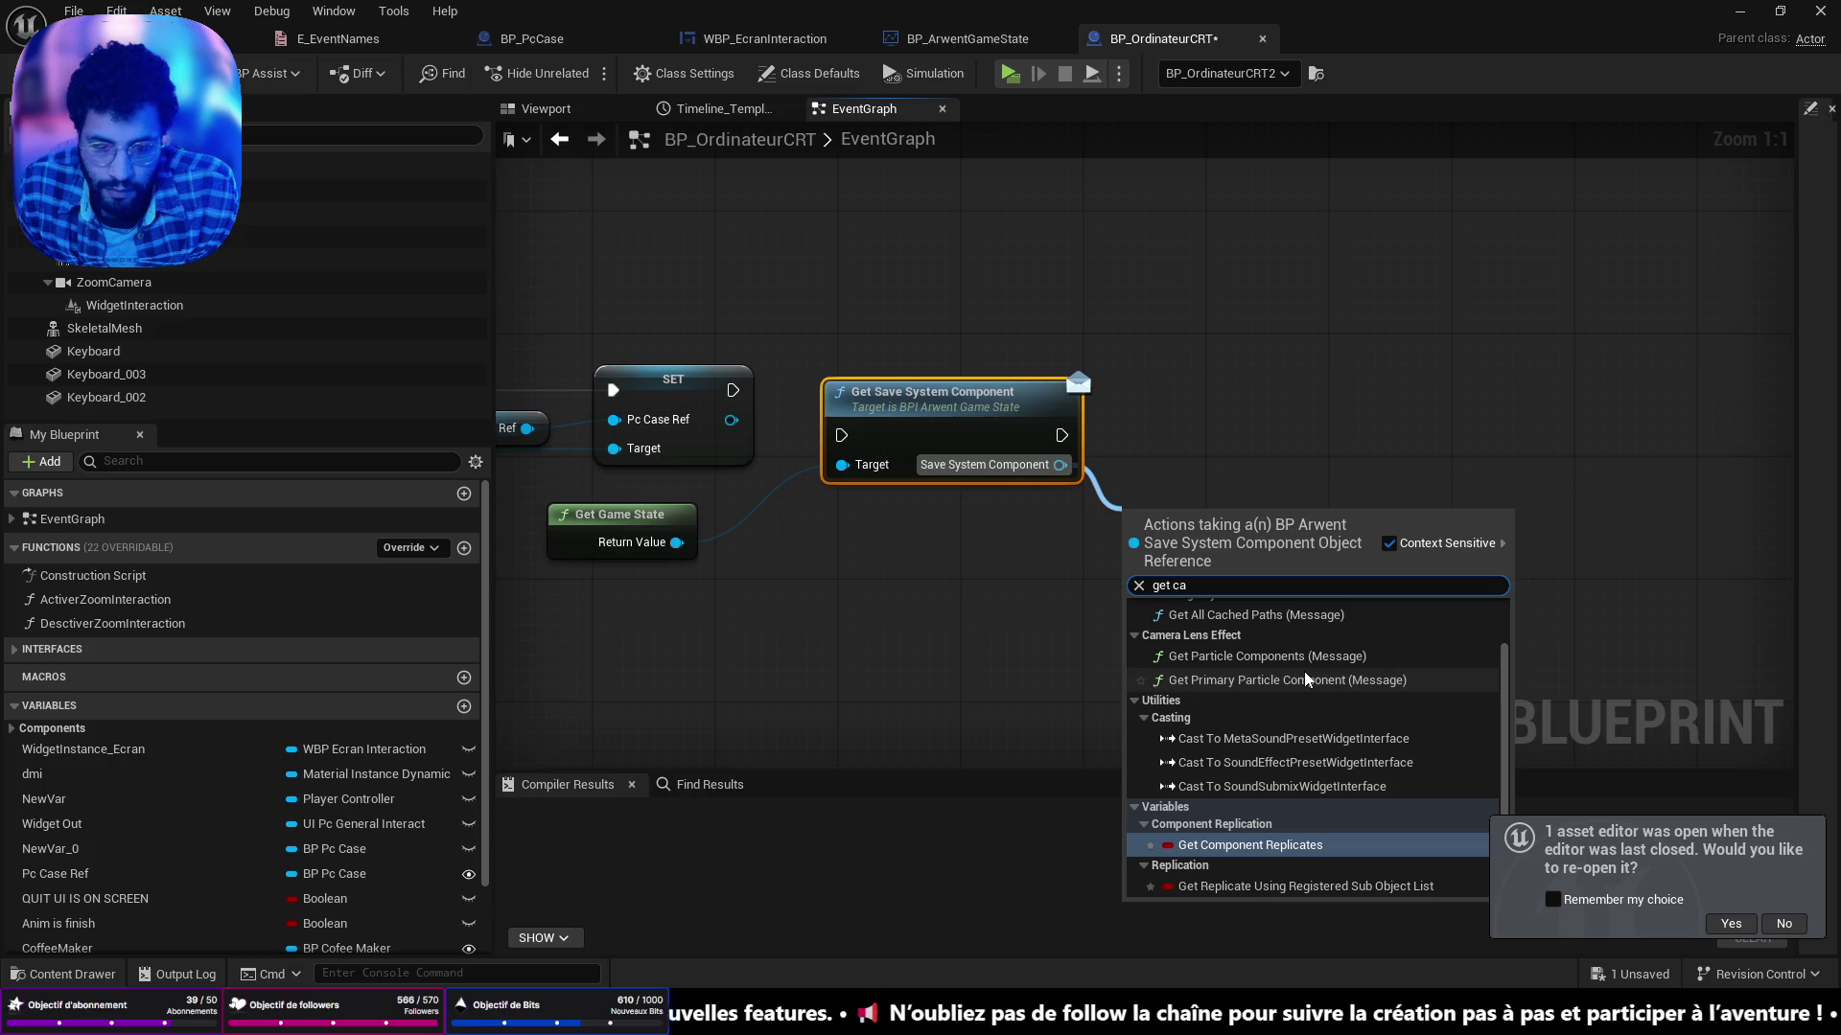
pyautogui.write('ch')
pyautogui.click(1294, 629)
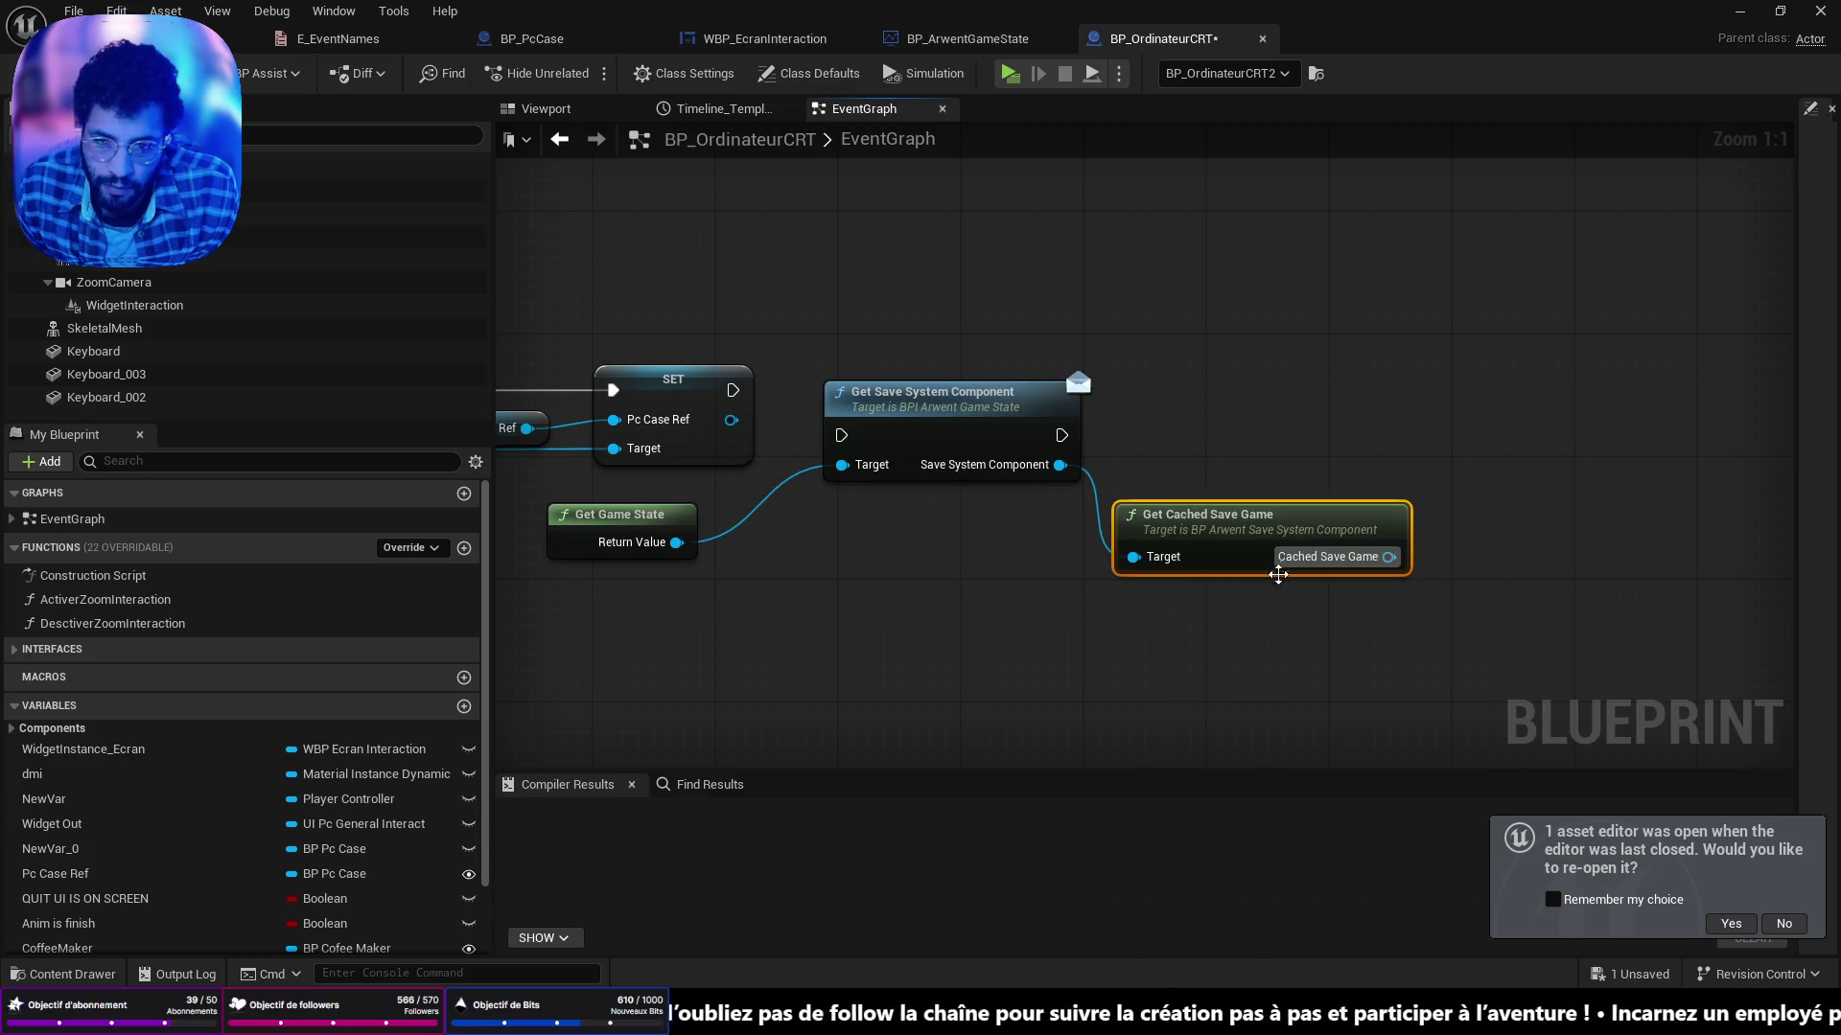
pyautogui.moveTo(1373, 479); pyautogui.dragTo(1450, 556)
pyautogui.write('is valid')
pyautogui.click(1538, 660)
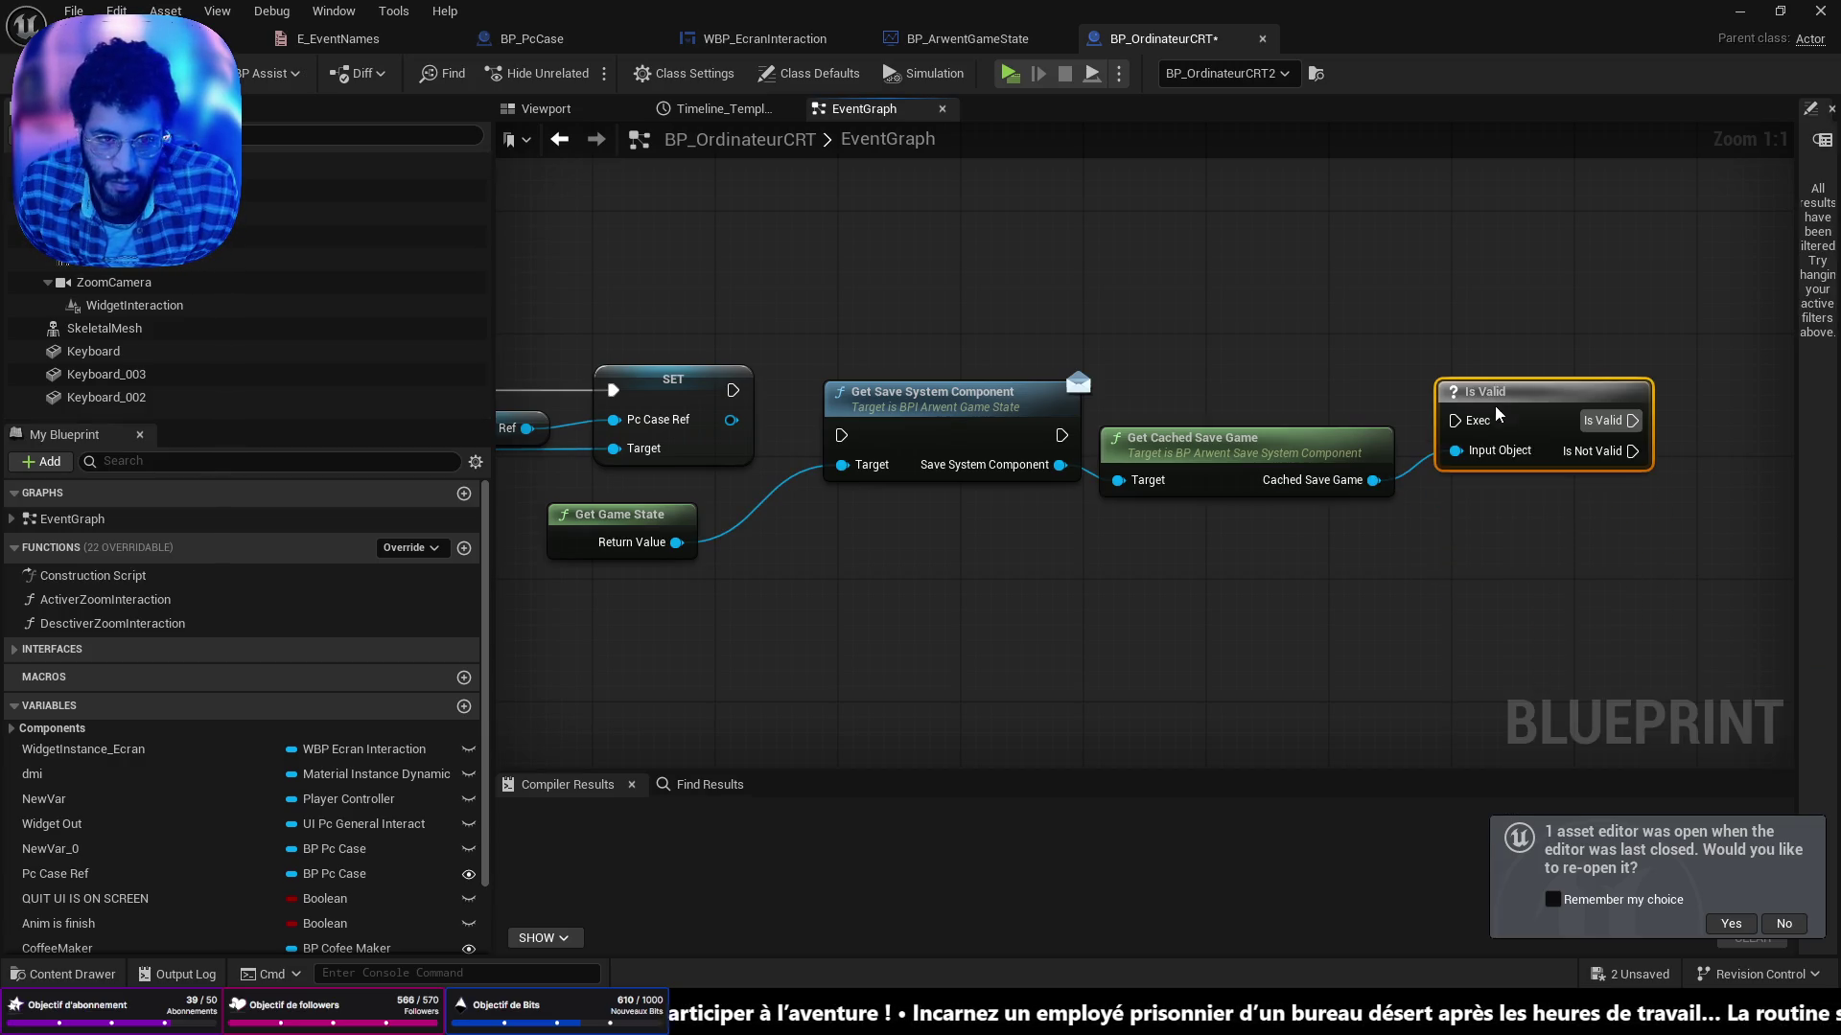
# Run Get Save System Component after the SET node and Is Valid after it.
pyautogui.moveTo(955, 404); pyautogui.dragTo(924, 359)
pyautogui.moveTo(732, 390); pyautogui.dragTo(815, 391)
pyautogui.moveTo(1032, 389)
pyautogui.mouseDown()
pyautogui.moveTo(1442, 428)
pyautogui.moveTo(1433, 397)
pyautogui.mouseUp()
pyautogui.click(1431, 395)
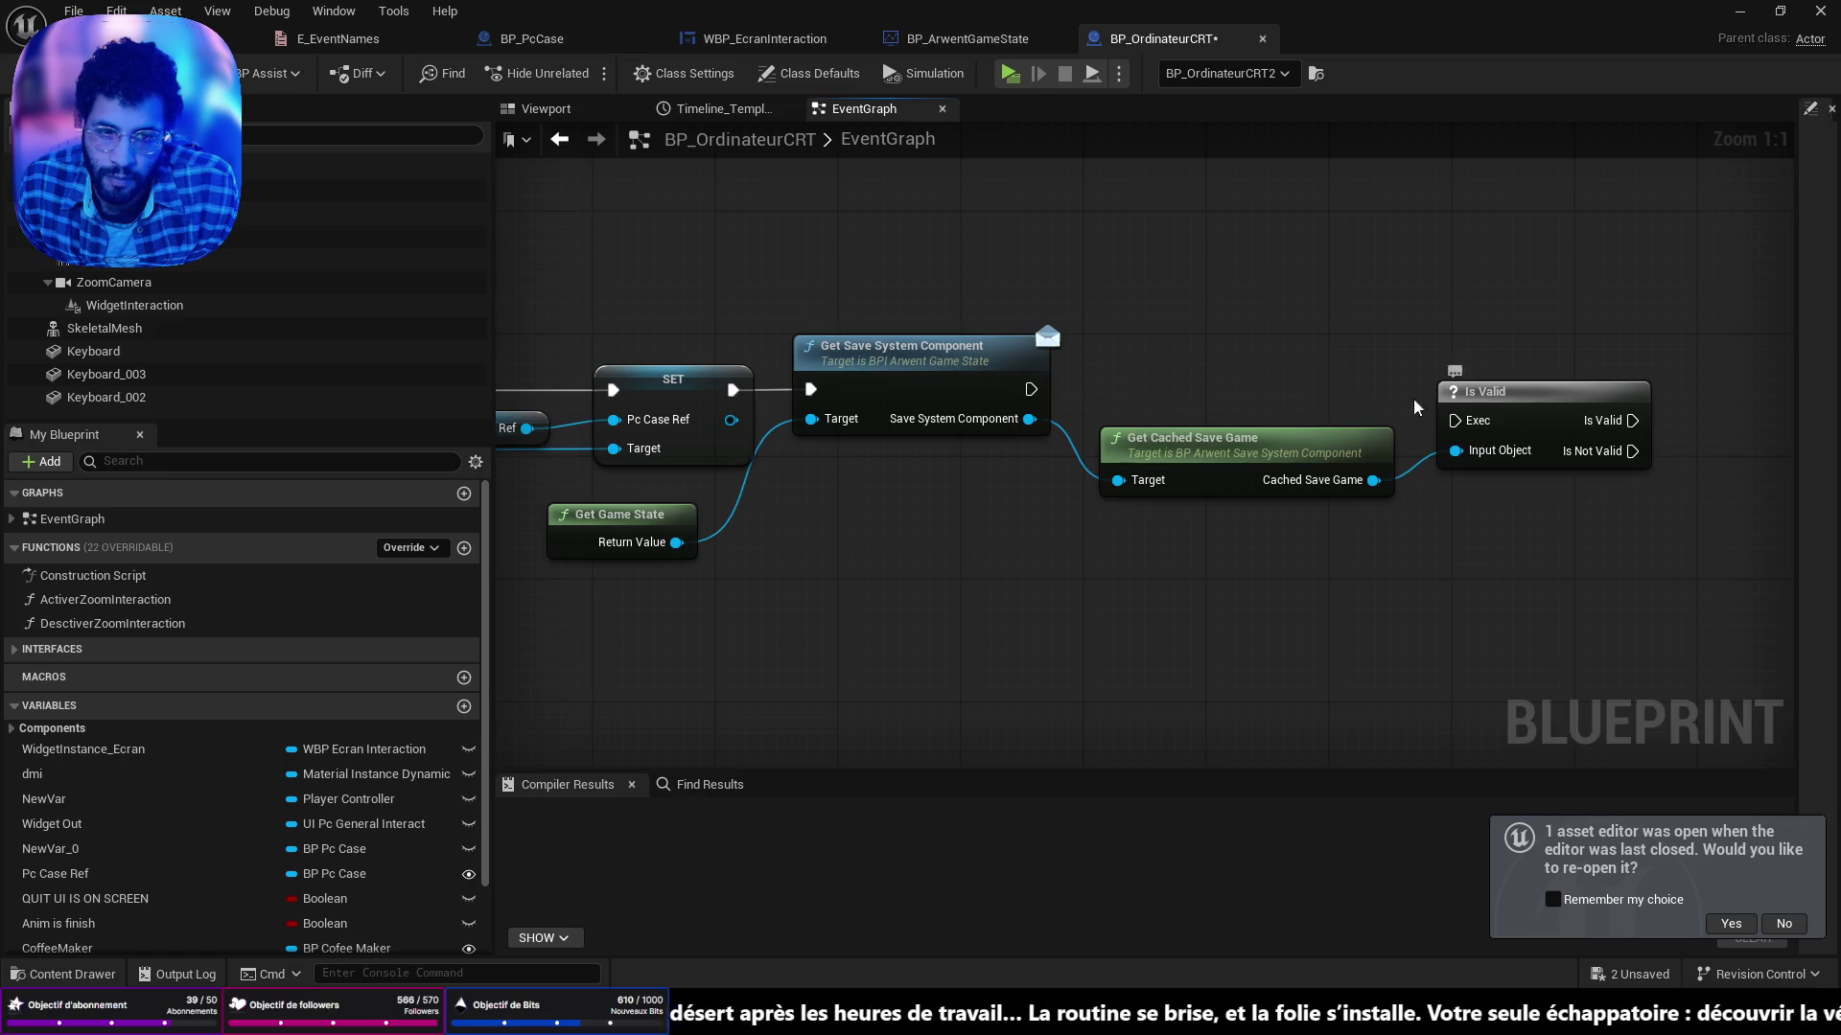
pyautogui.moveTo(1033, 383)
pyautogui.mouseDown()
pyautogui.moveTo(1455, 420)
pyautogui.moveTo(1483, 362)
pyautogui.mouseUp()
pyautogui.moveTo(1627, 432)
pyautogui.mouseDown()
pyautogui.moveTo(1352, 441)
pyautogui.moveTo(1438, 476)
pyautogui.moveTo(1526, 580)
pyautogui.mouseUp()
# Add Delay Until Next Tick on Is Valid's Is Not Valid output.
pyautogui.write('de;ay')
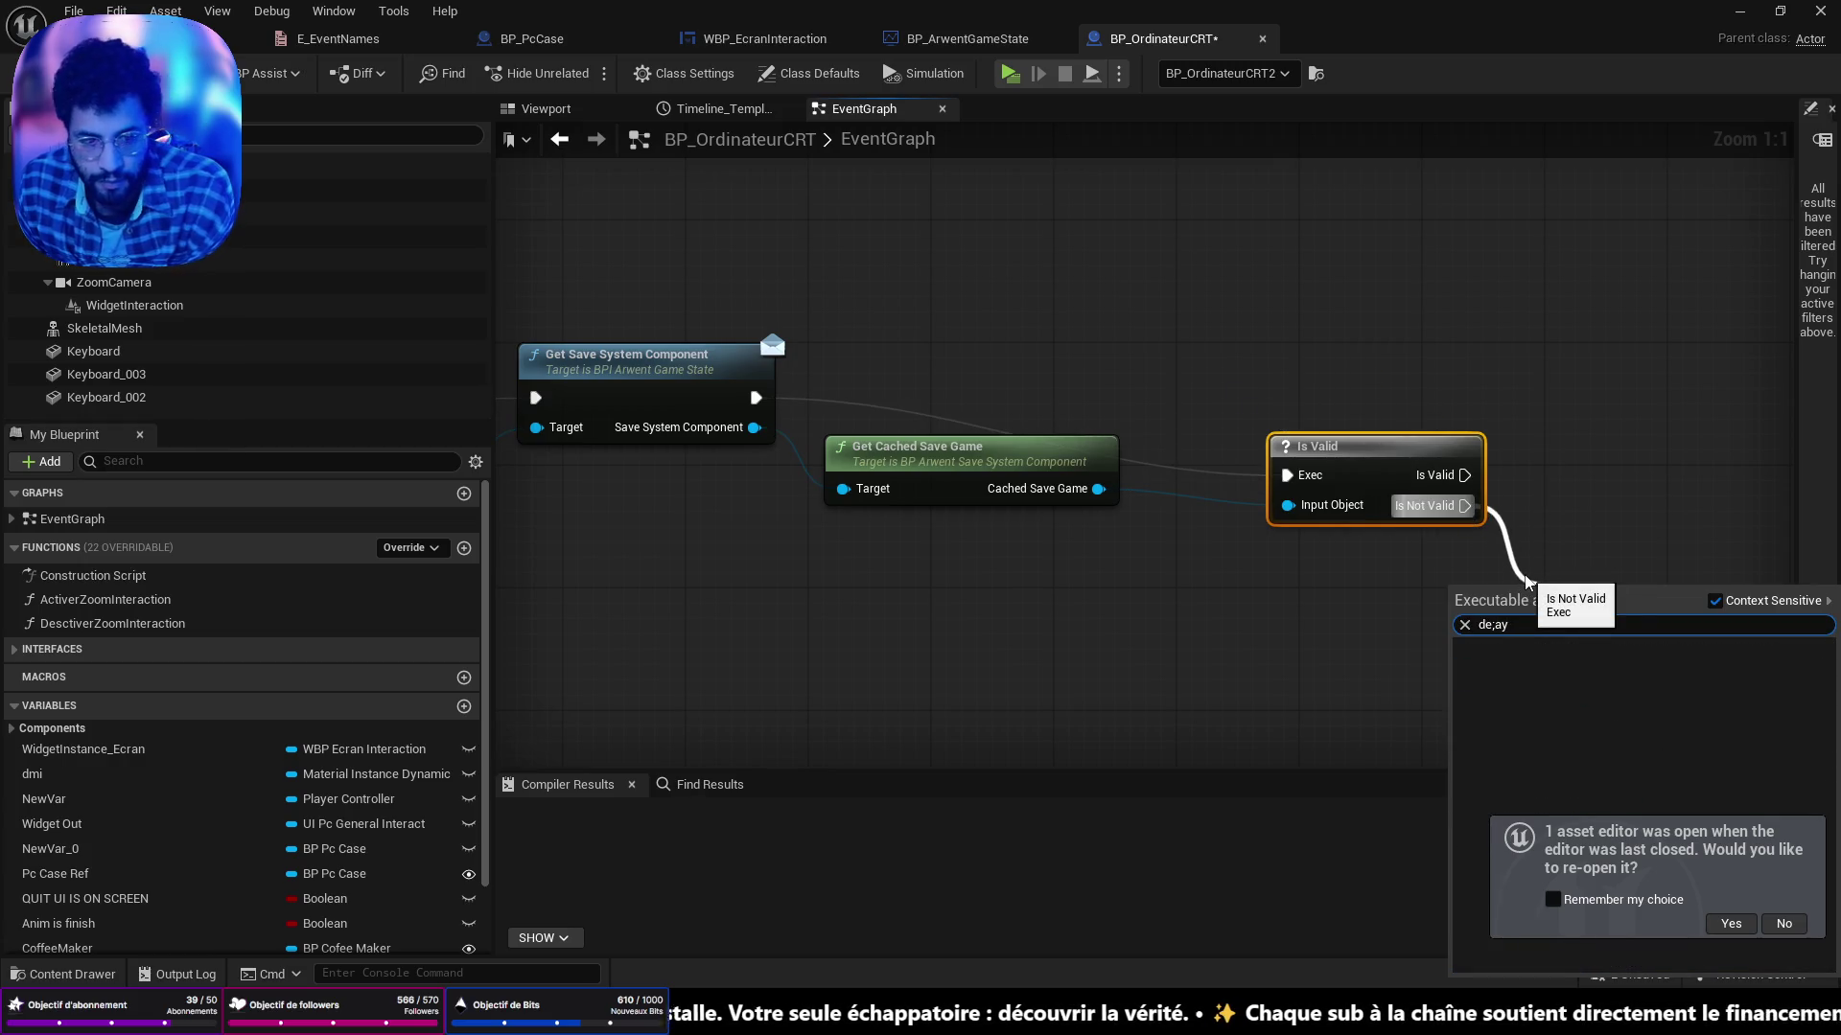
pyautogui.press('BackSpace')
pyautogui.press('BackSpace')
pyautogui.press('BackSpace')
pyautogui.write(';ay')
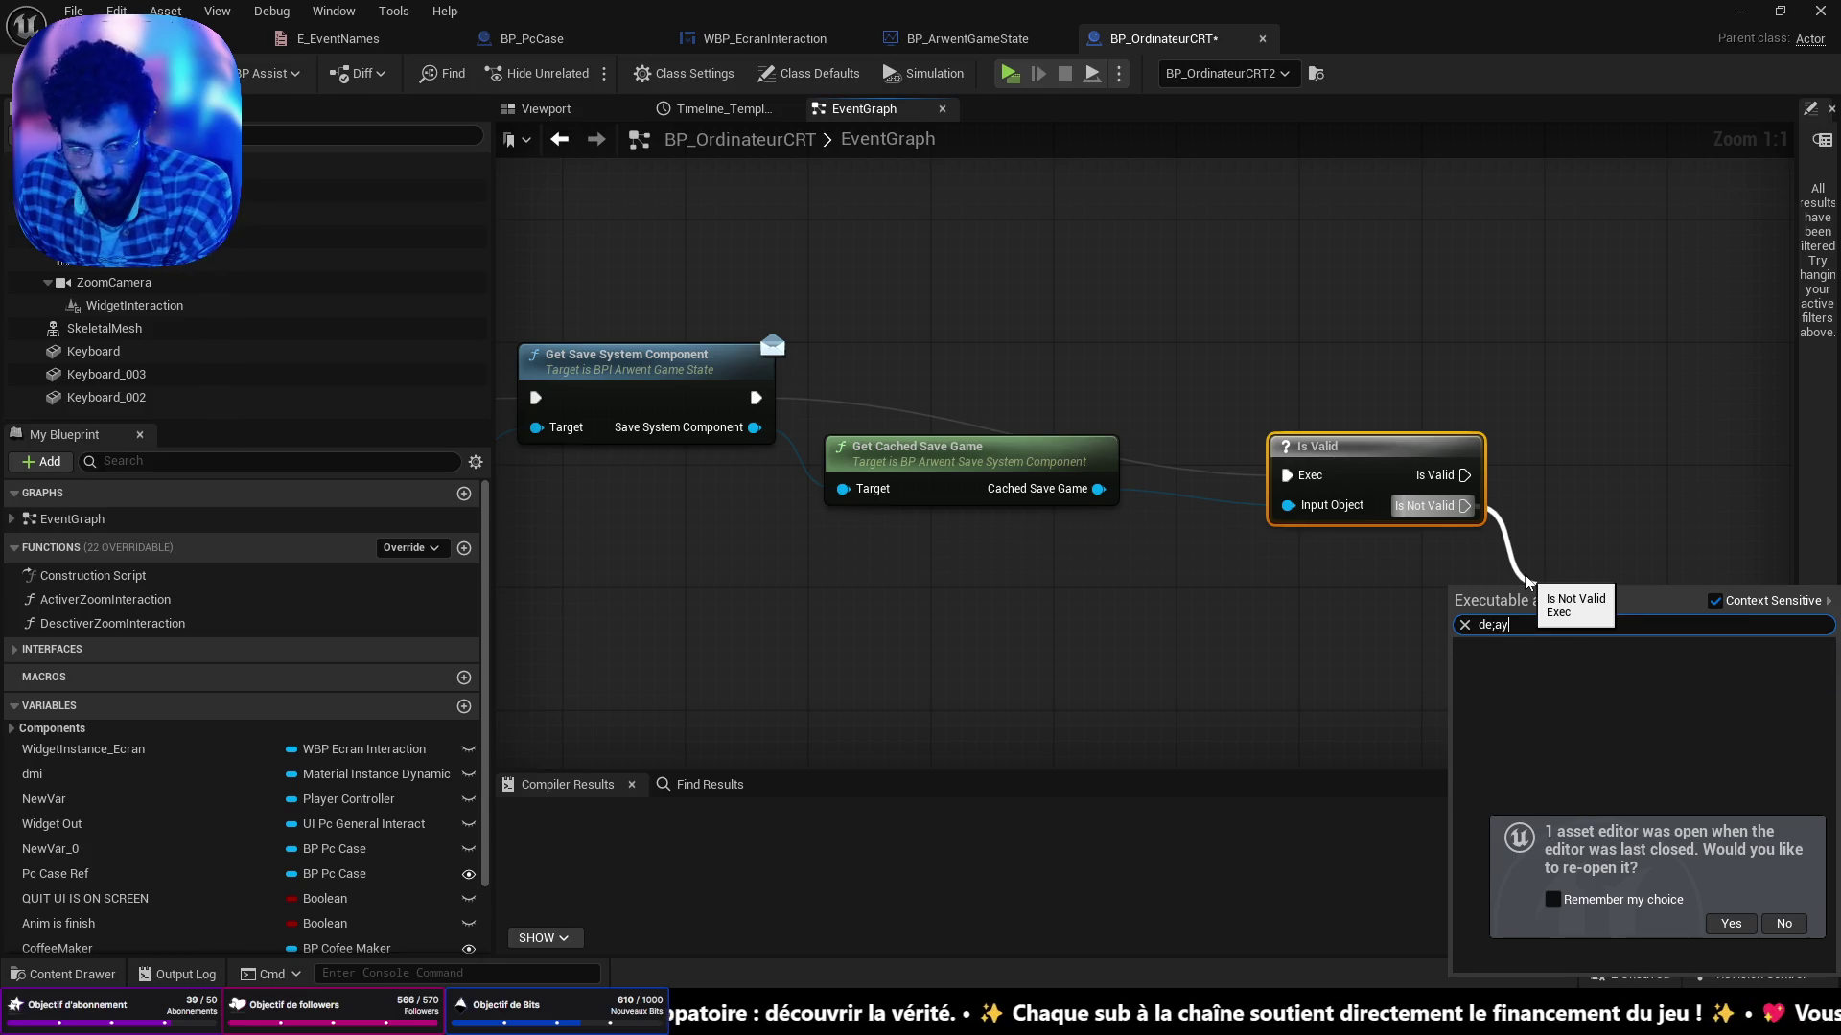
pyautogui.press('BackSpace')
pyautogui.write('l')
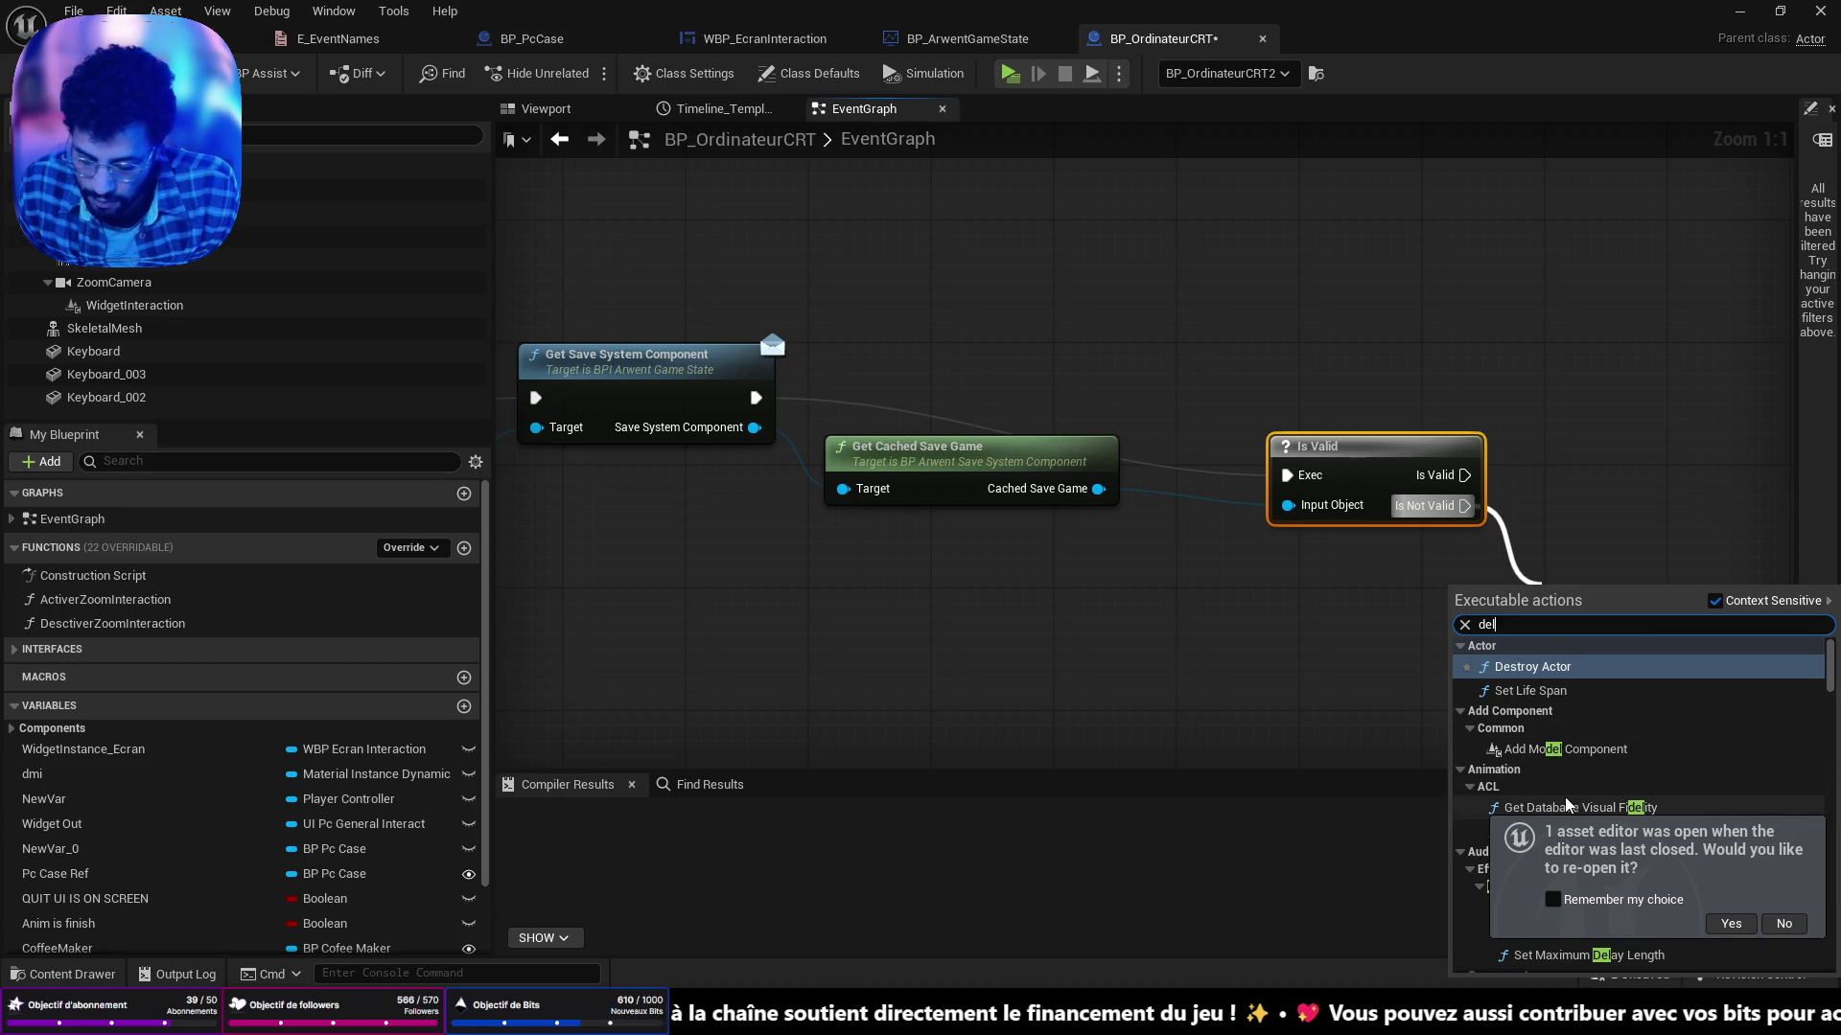
pyautogui.write('ay')
pyautogui.click(1572, 733)
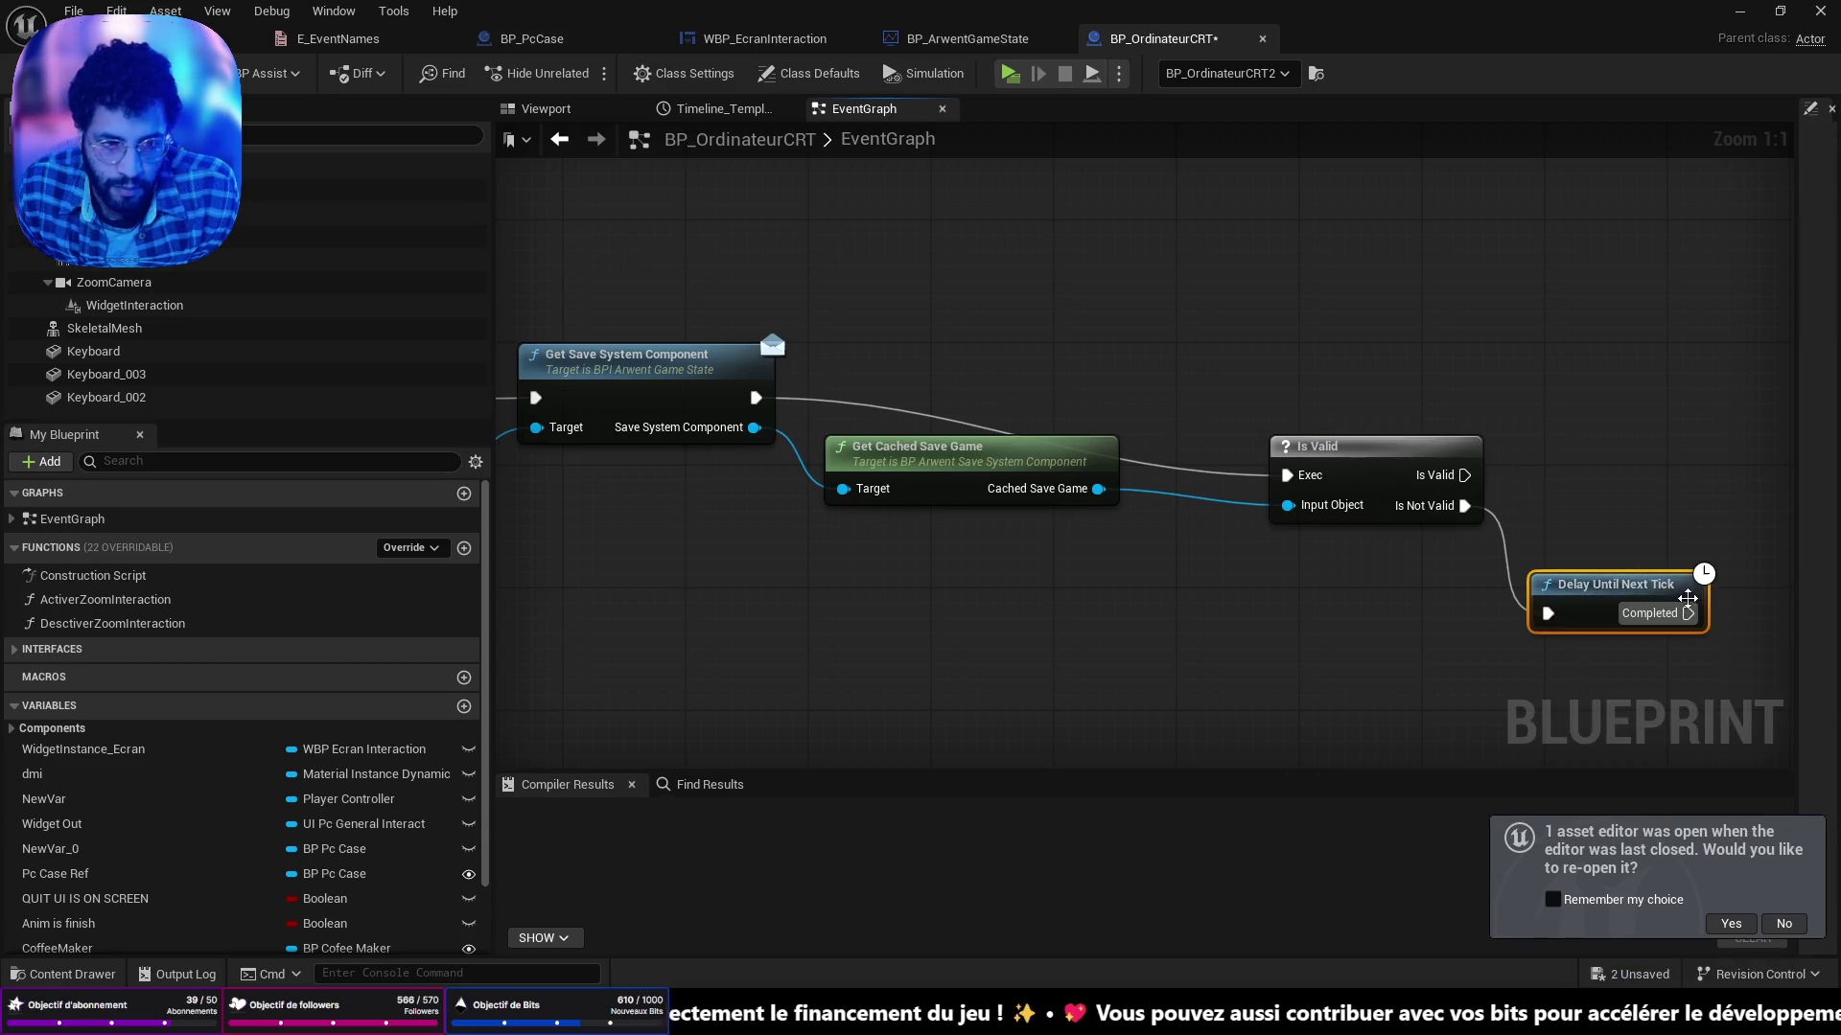
# Wire the delay's Completed back to Get Save System Component to form a retry loop.
pyautogui.moveTo(1687, 613)
pyautogui.mouseDown()
pyautogui.moveTo(616, 315)
pyautogui.moveTo(575, 408)
pyautogui.moveTo(536, 398)
pyautogui.mouseUp()
pyautogui.moveTo(1620, 584); pyautogui.dragTo(1420, 339)
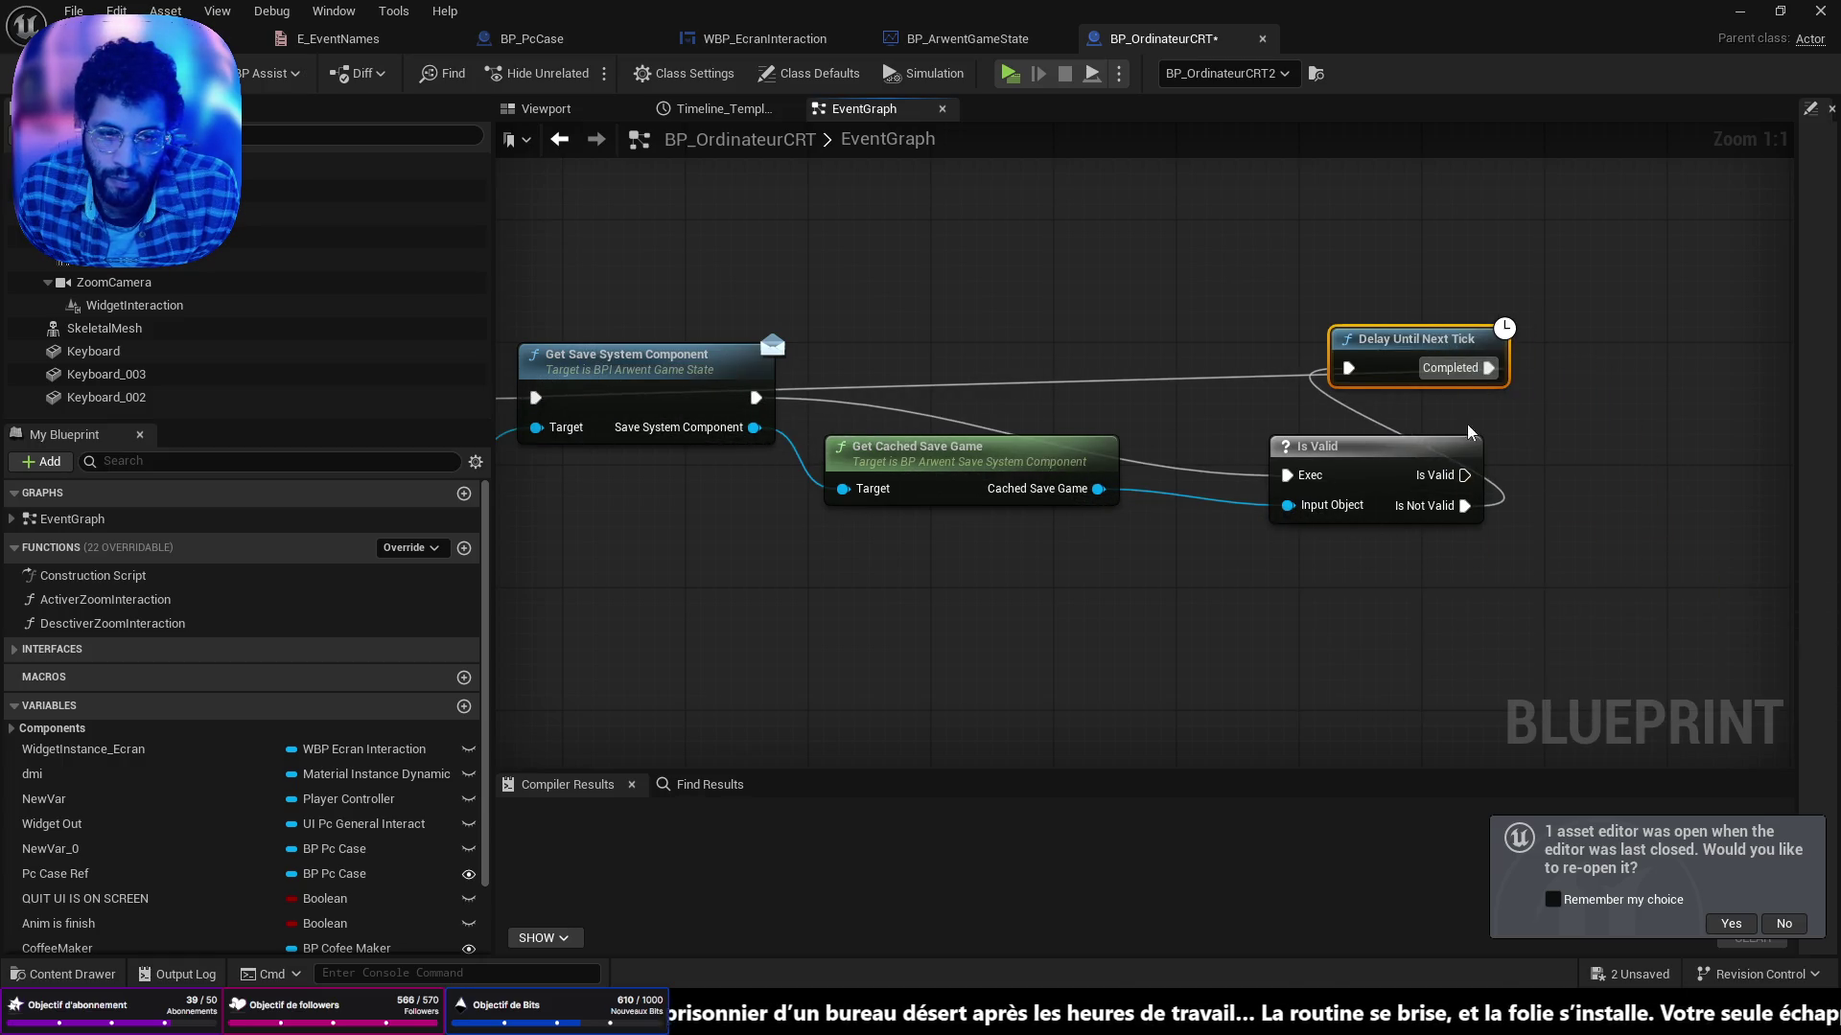
pyautogui.moveTo(1390, 470); pyautogui.dragTo(1232, 393)
pyautogui.press('f')
pyautogui.scroll(-3, 1229, 393)
pyautogui.scroll(3, 1159, 451)
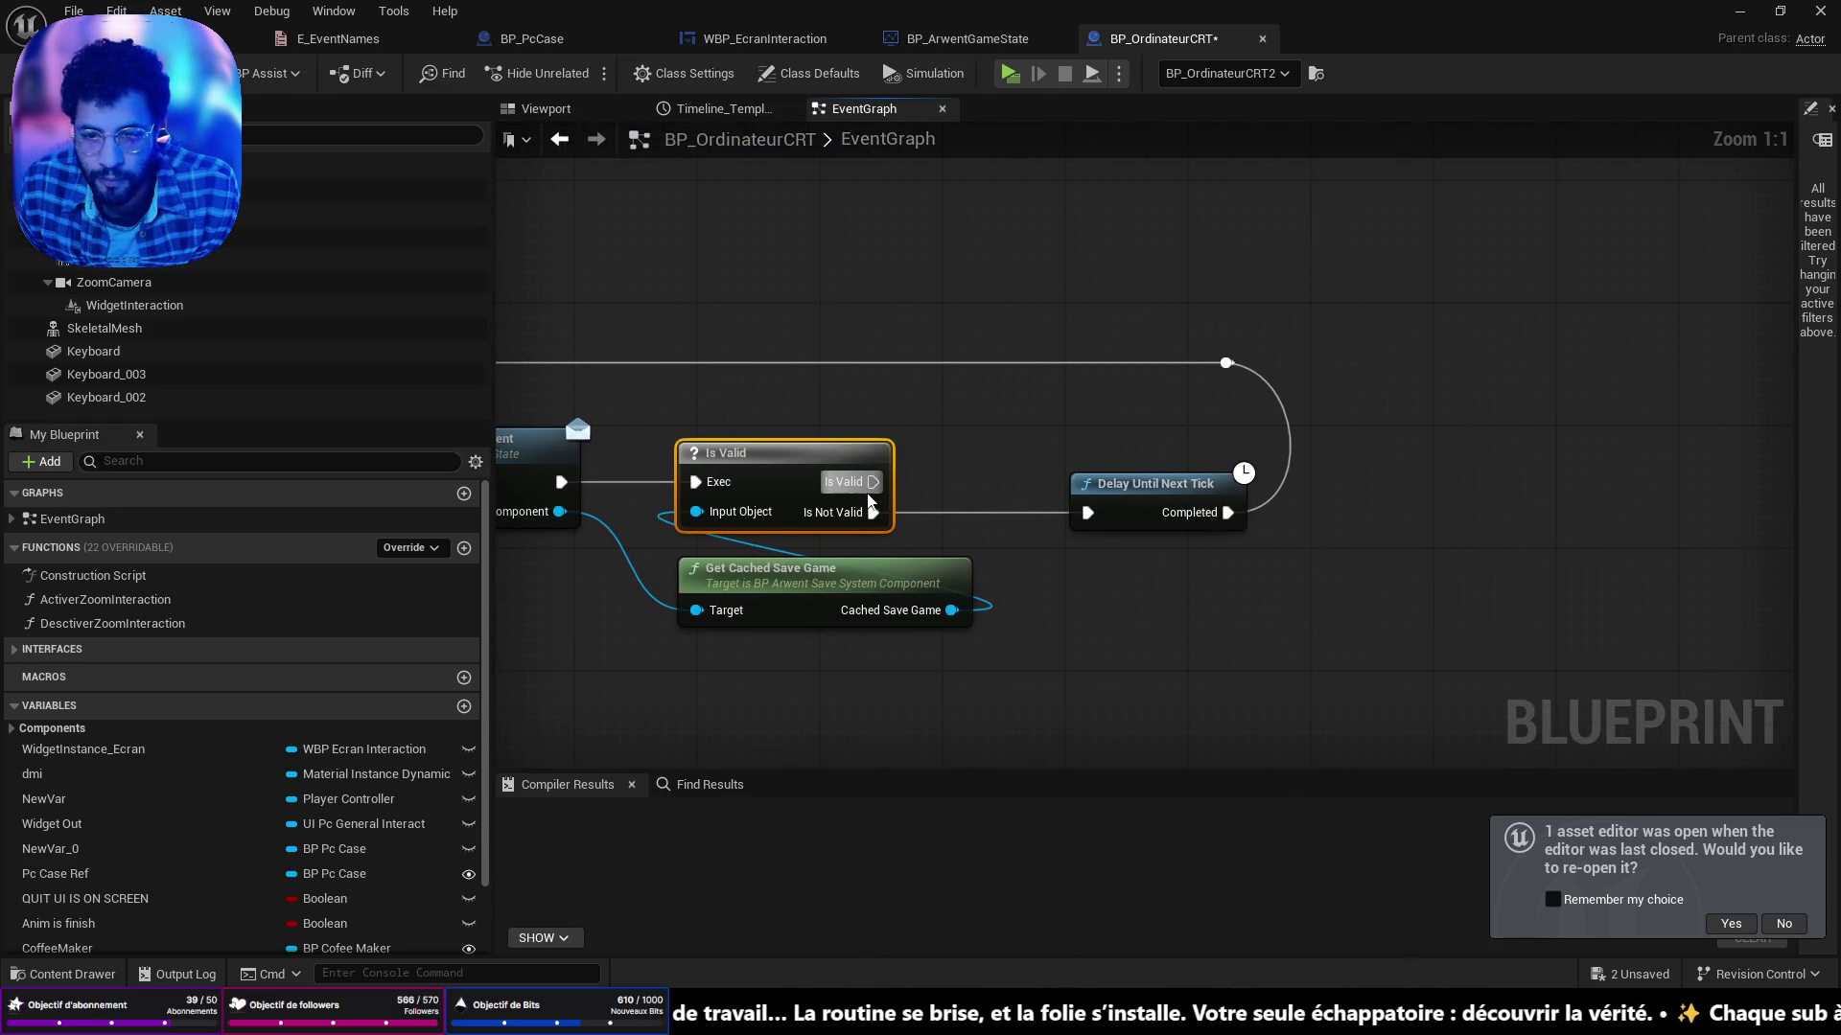
# Add Get Objective Status from the cached save game beside Get Cached Save Game.
pyautogui.moveTo(1347, 496); pyautogui.dragTo(1455, 582)
pyautogui.write('getr')
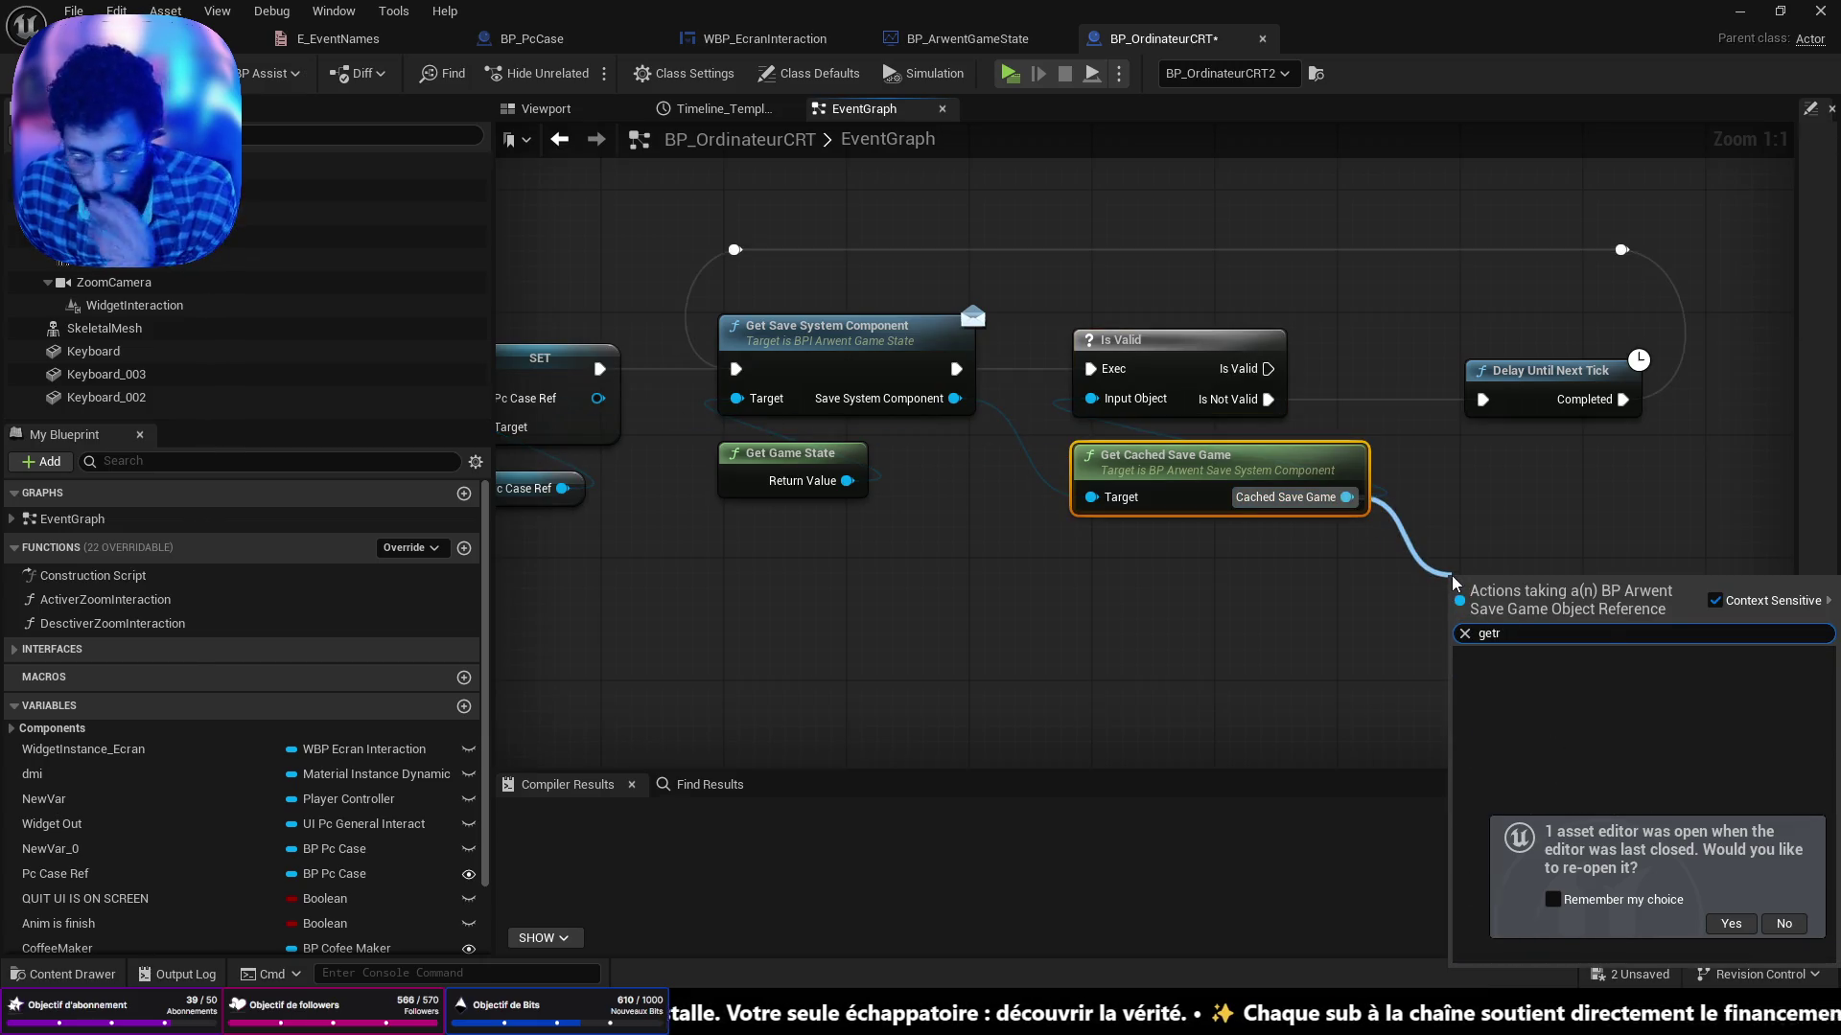
pyautogui.press('BackSpace')
pyautogui.write('obj')
pyautogui.click(1534, 681)
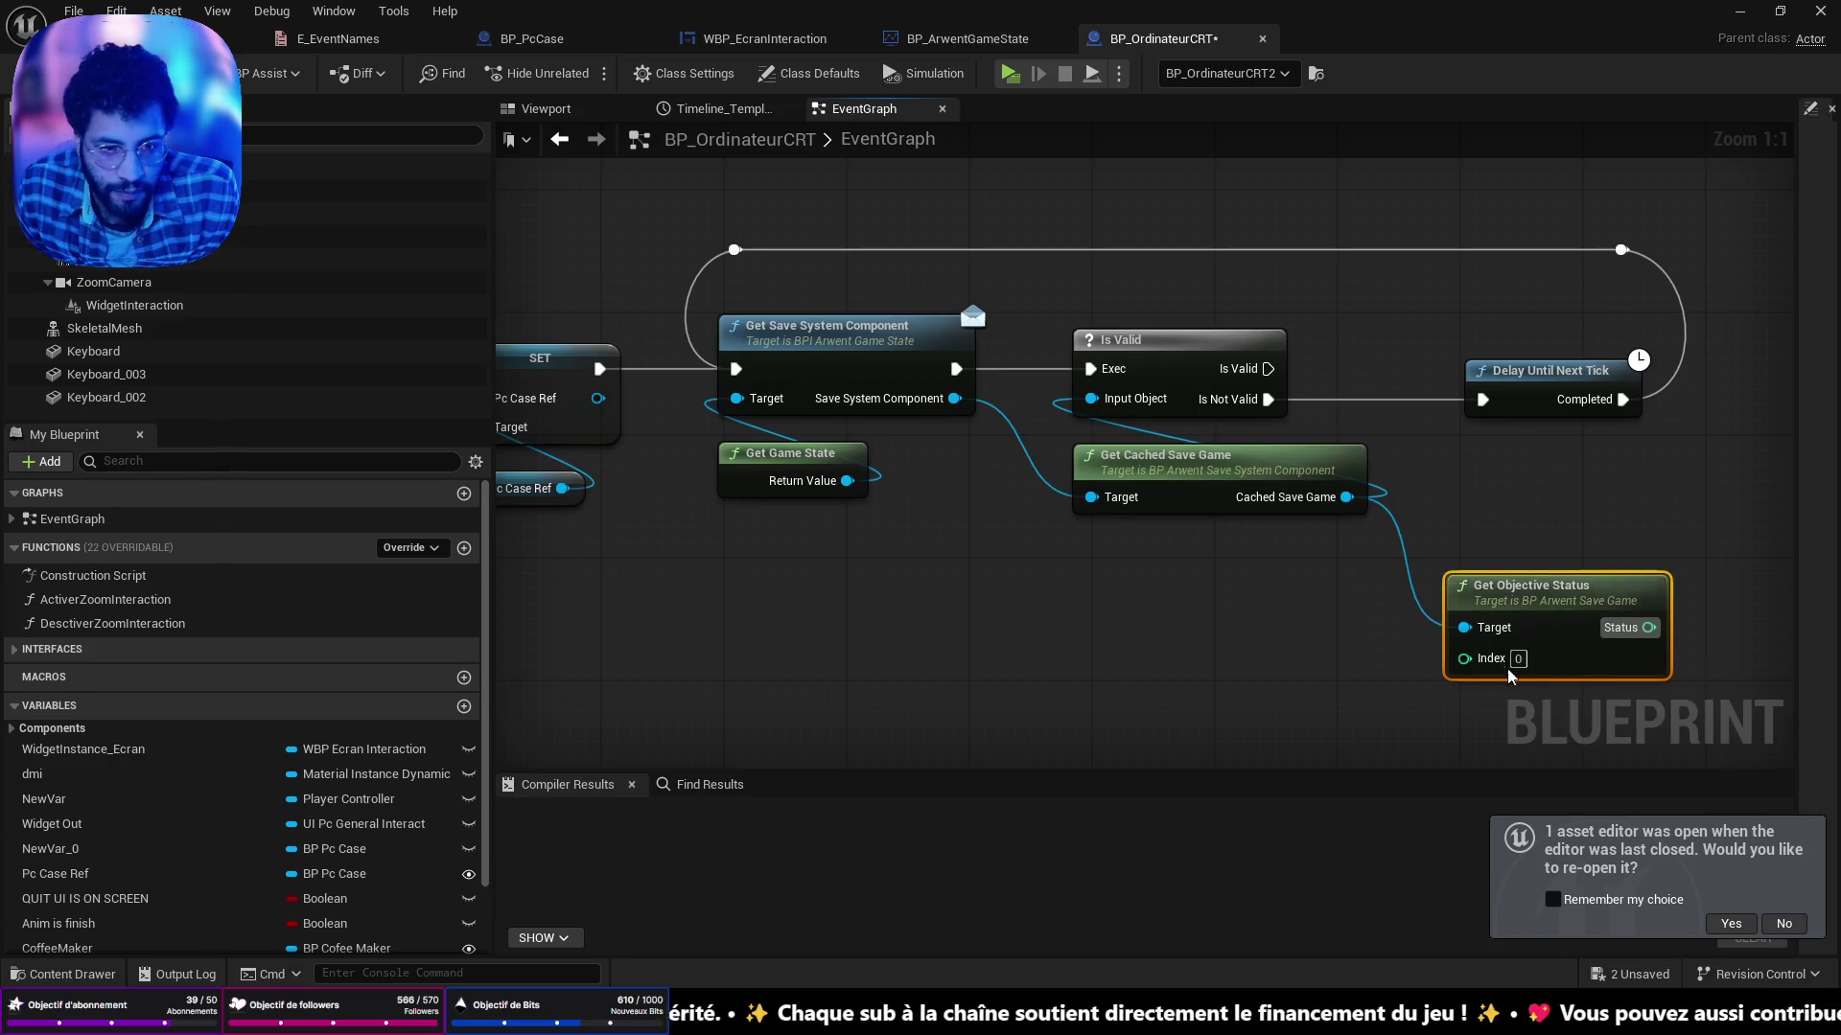
pyautogui.moveTo(1596, 623)
pyautogui.mouseDown()
pyautogui.moveTo(1550, 532)
pyautogui.moveTo(1705, 552)
pyautogui.mouseUp()
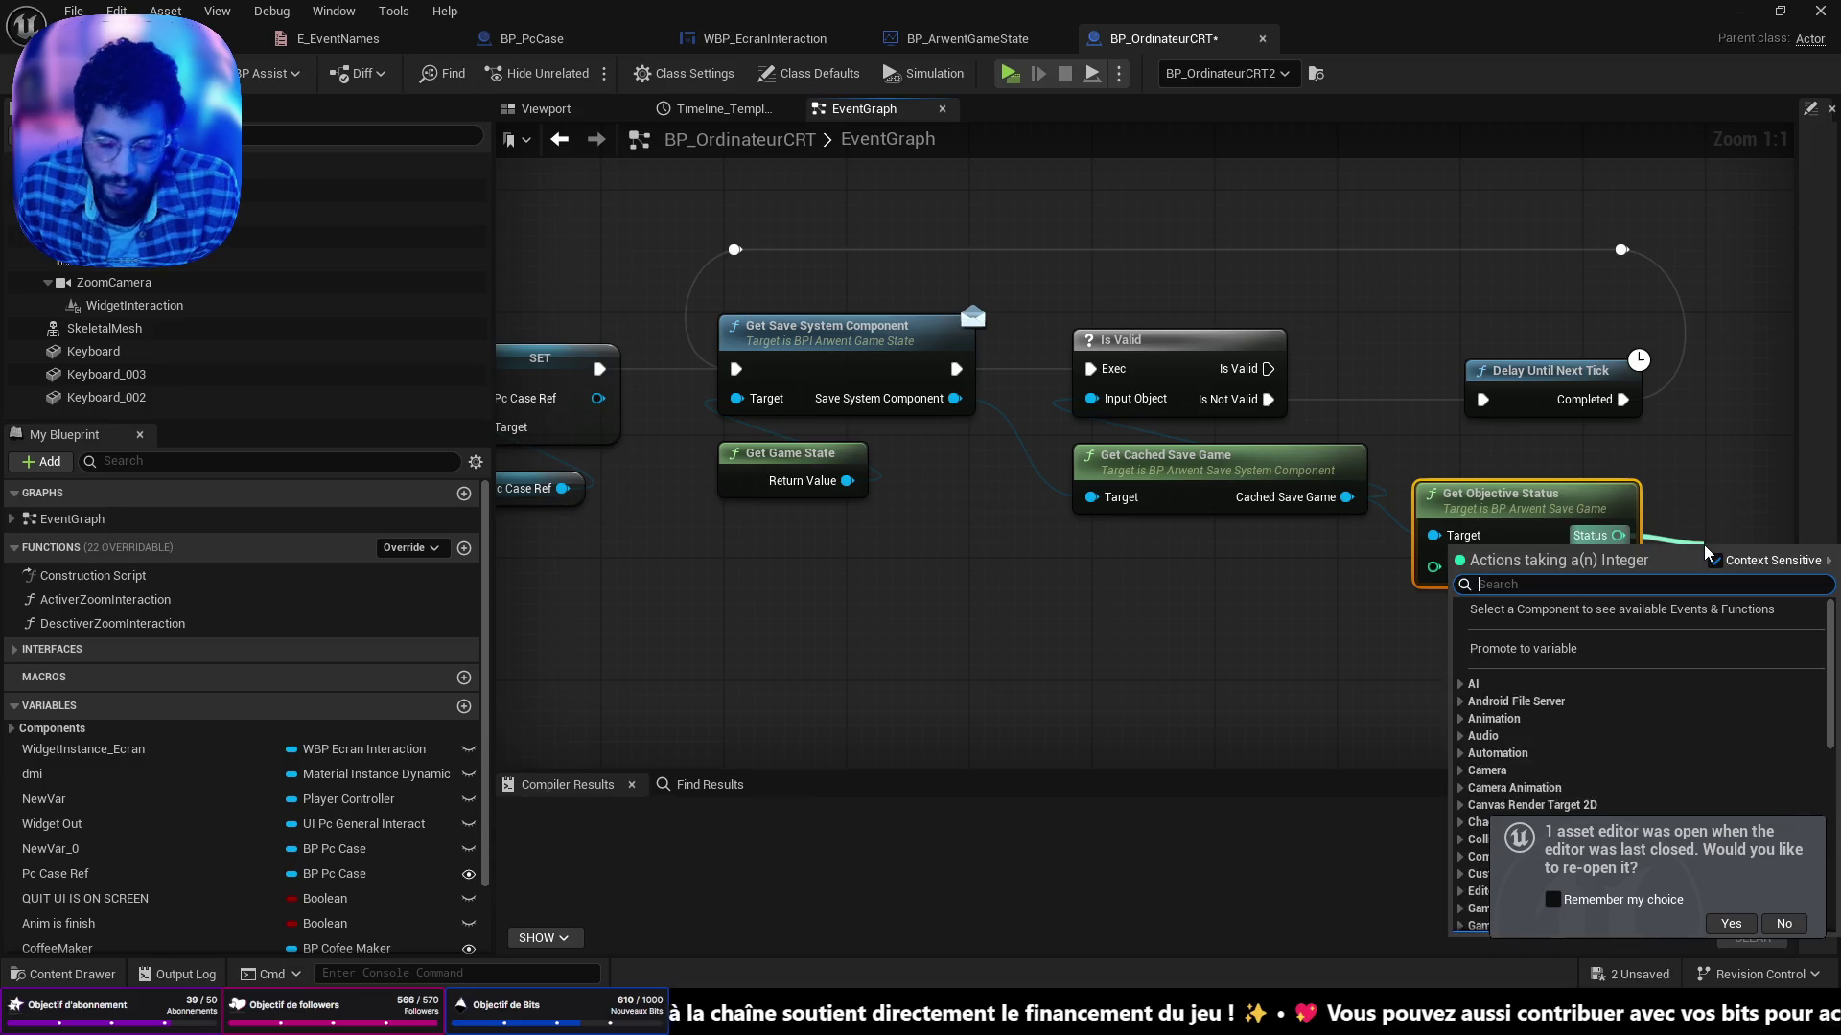
# Add an == check on the objective status, then return to the level editor.
pyautogui.write('==')
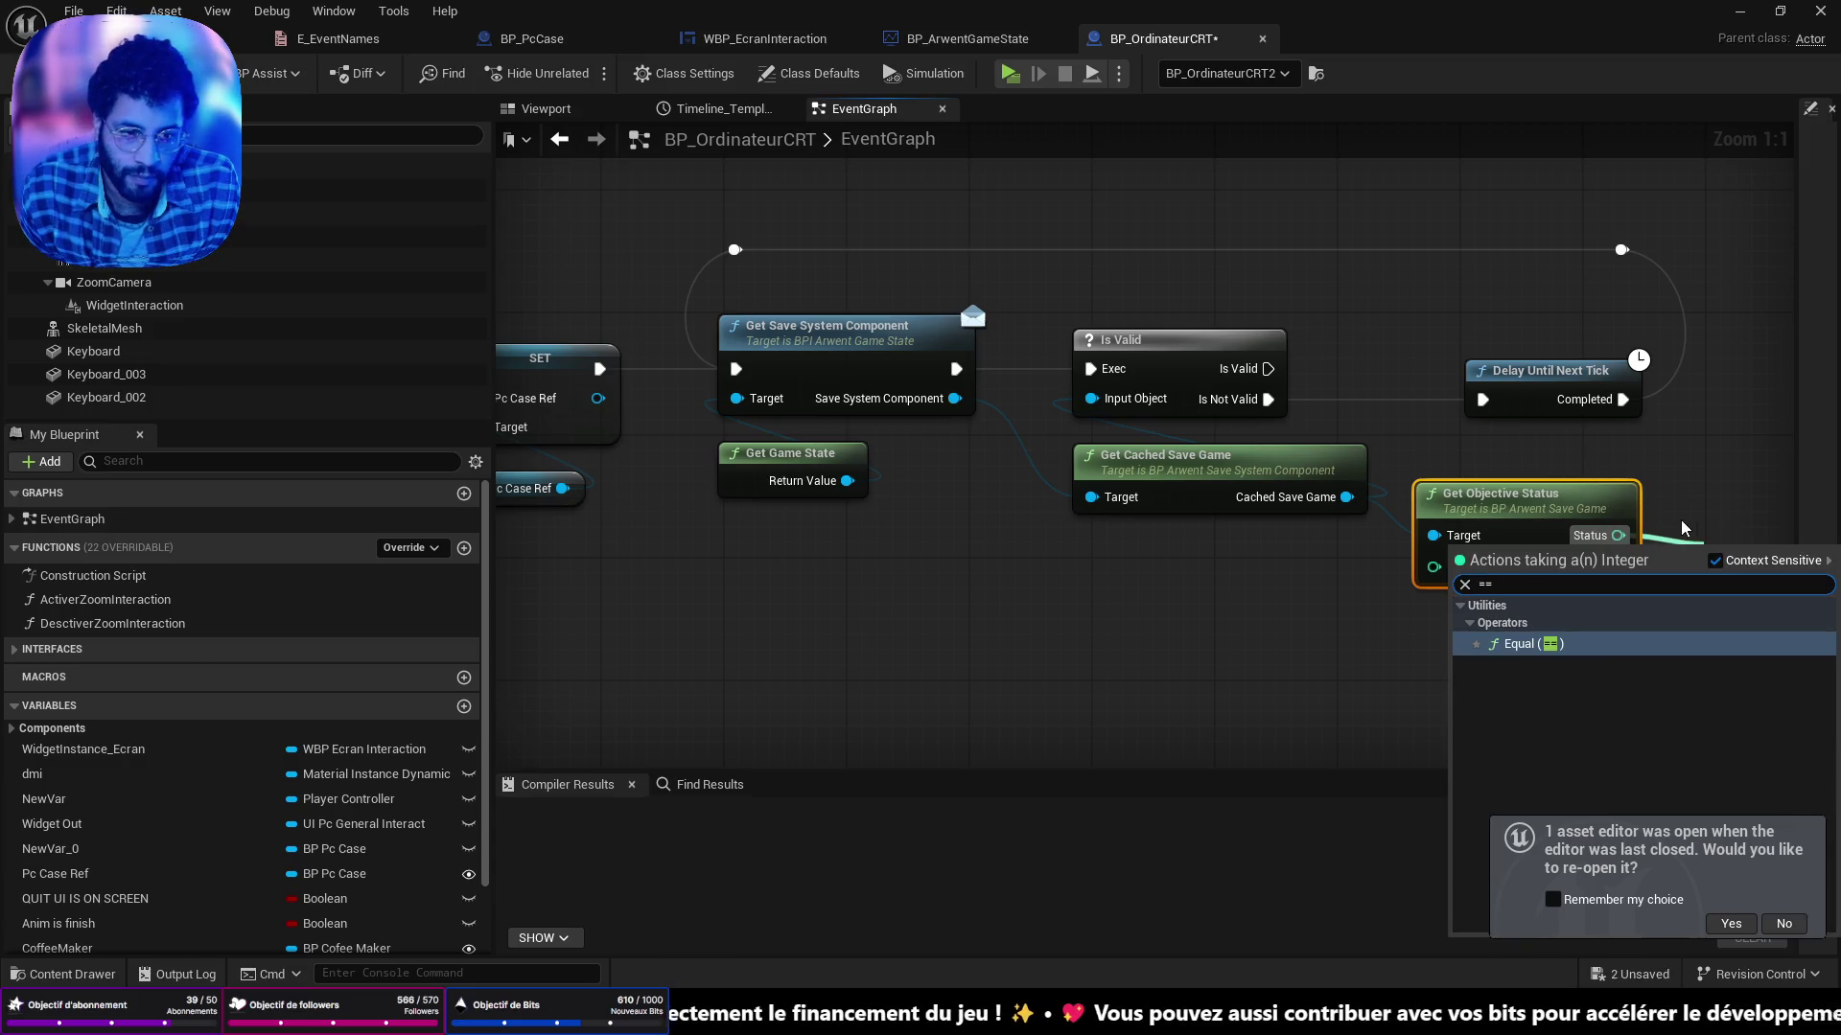
pyautogui.press('Return')
pyautogui.moveTo(1091, 468); pyautogui.dragTo(1107, 400)
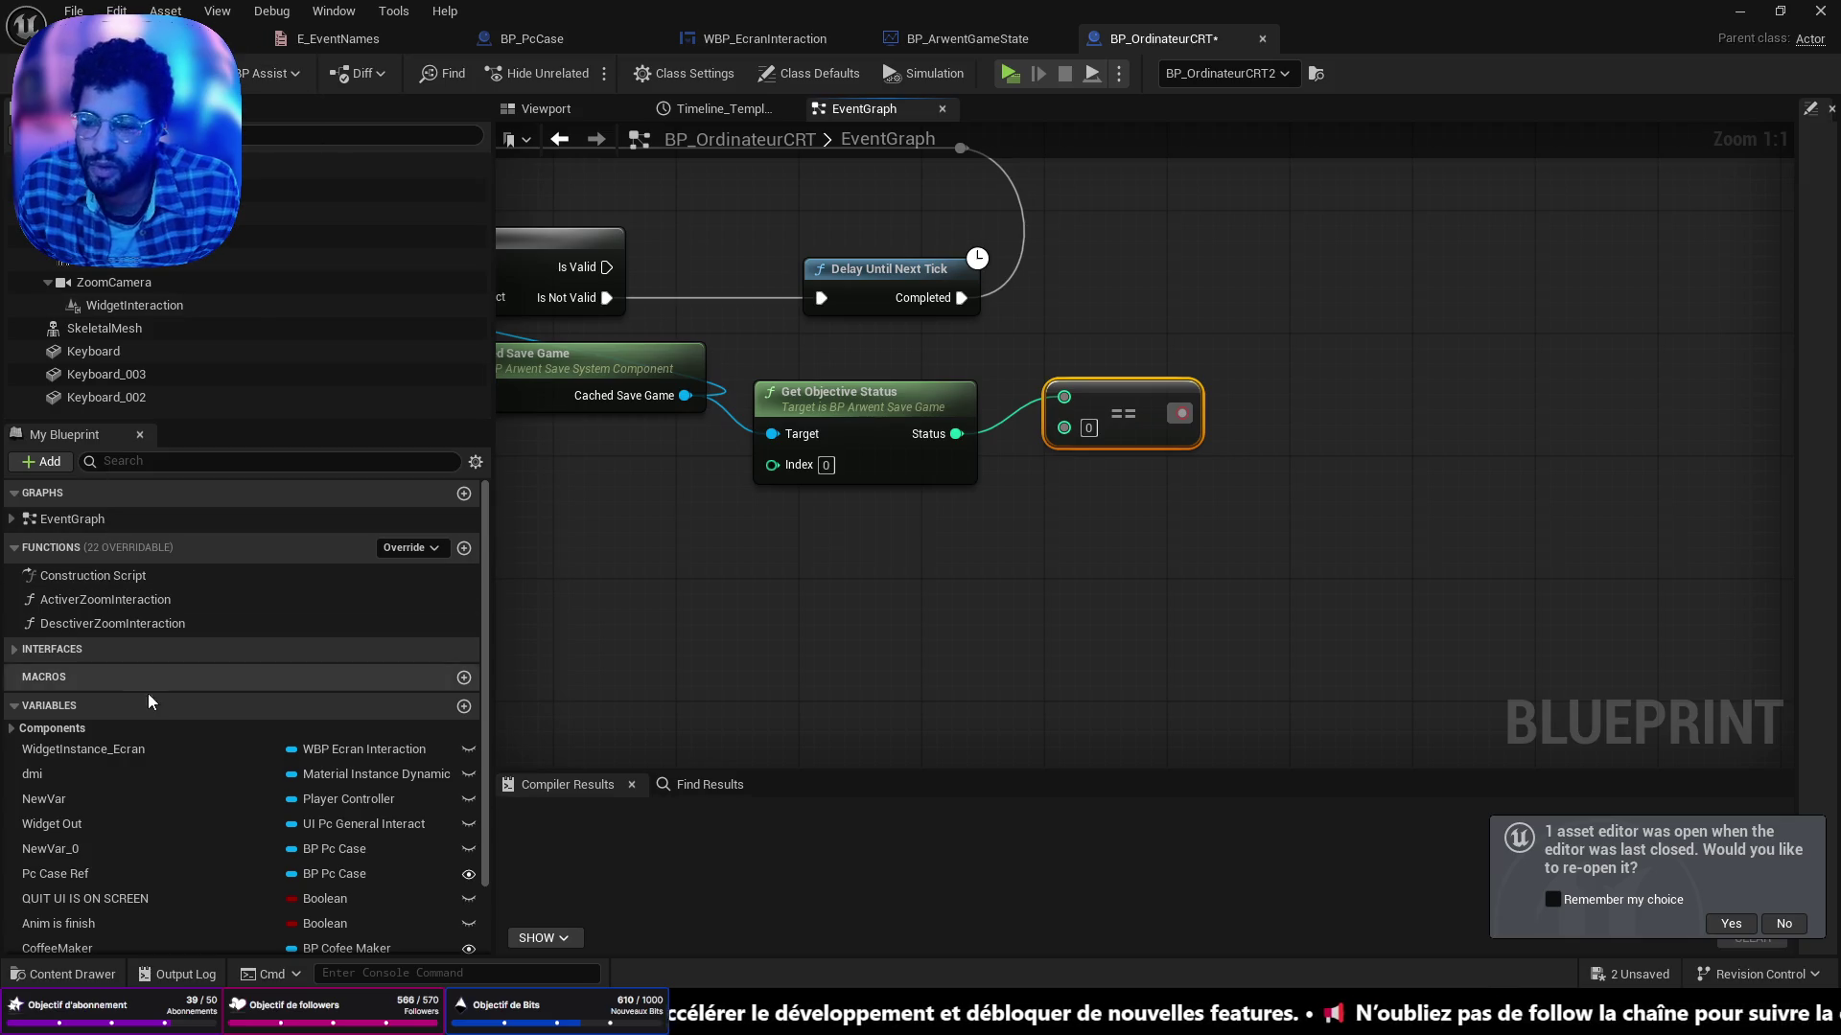
pyautogui.click(192, 39)
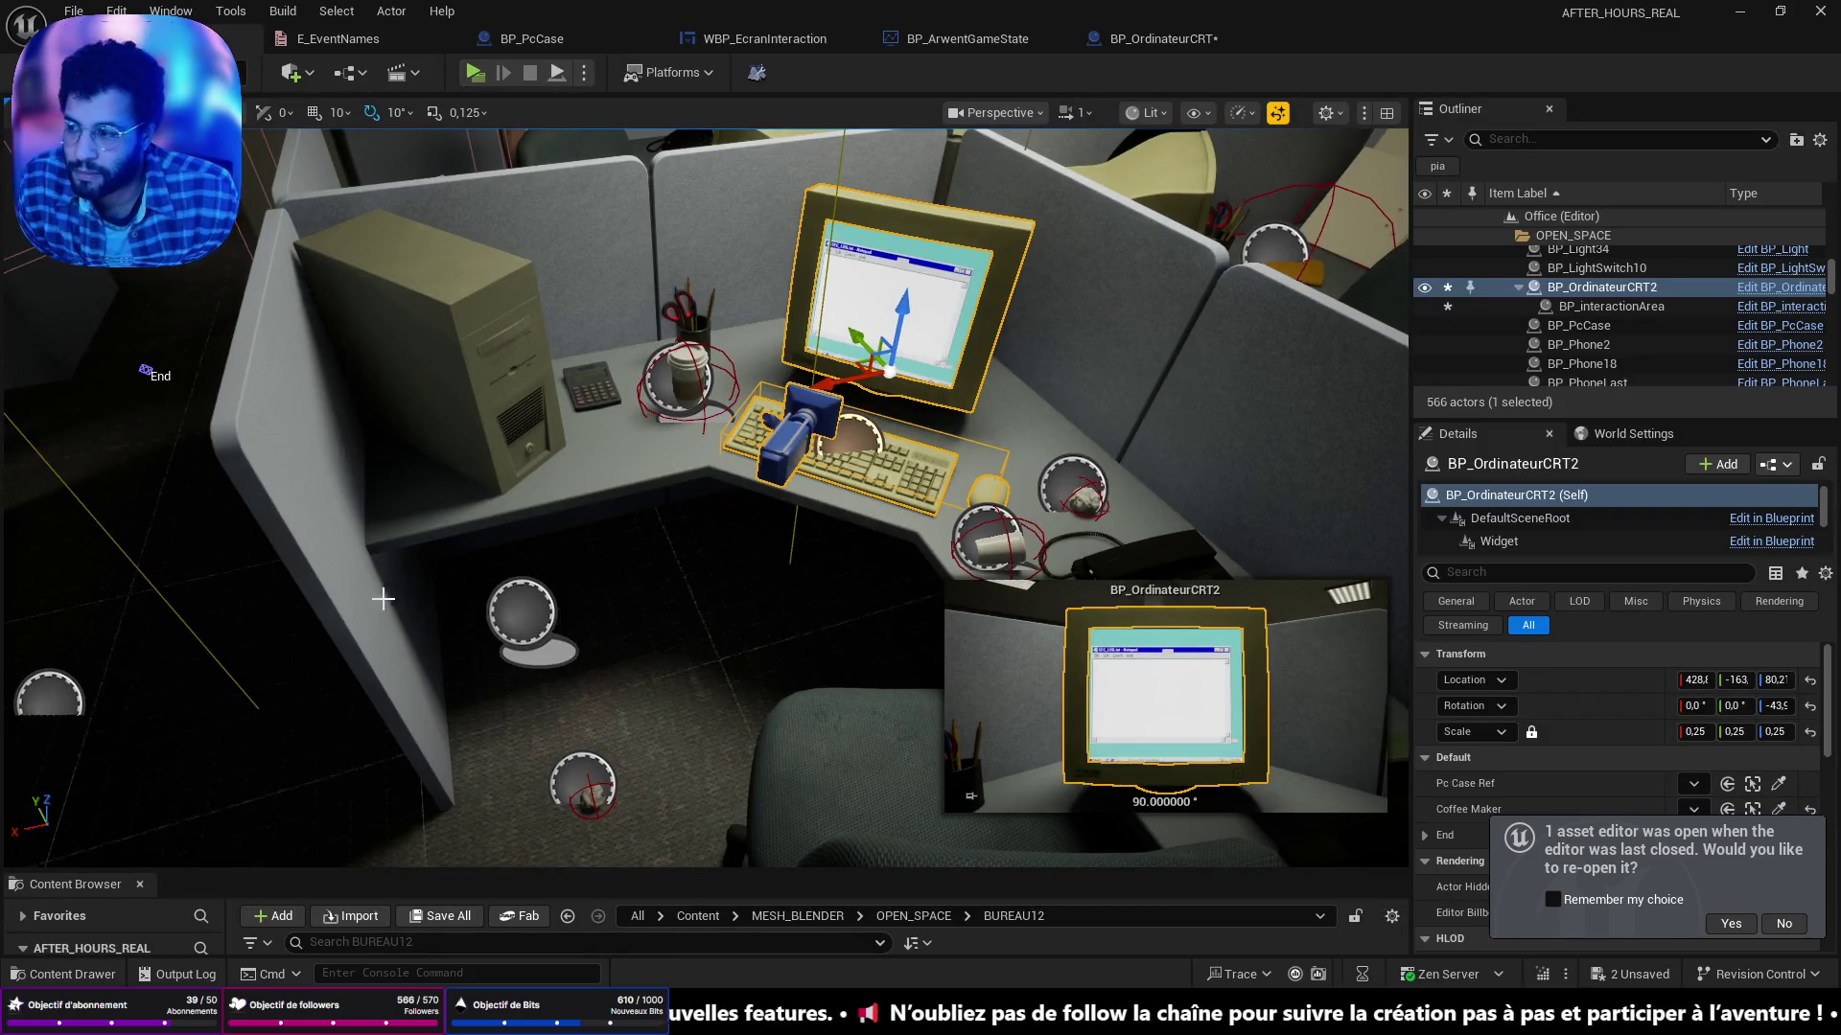
# Open BP_FirstPersonCharacter from Content/FirstPerson/Blueprints to check UpdateObjectivesStatus, then return to BP_OrdinateurCRT.
pyautogui.scroll(5, 380, 600)
pyautogui.hotkey('ctrl', 'space')
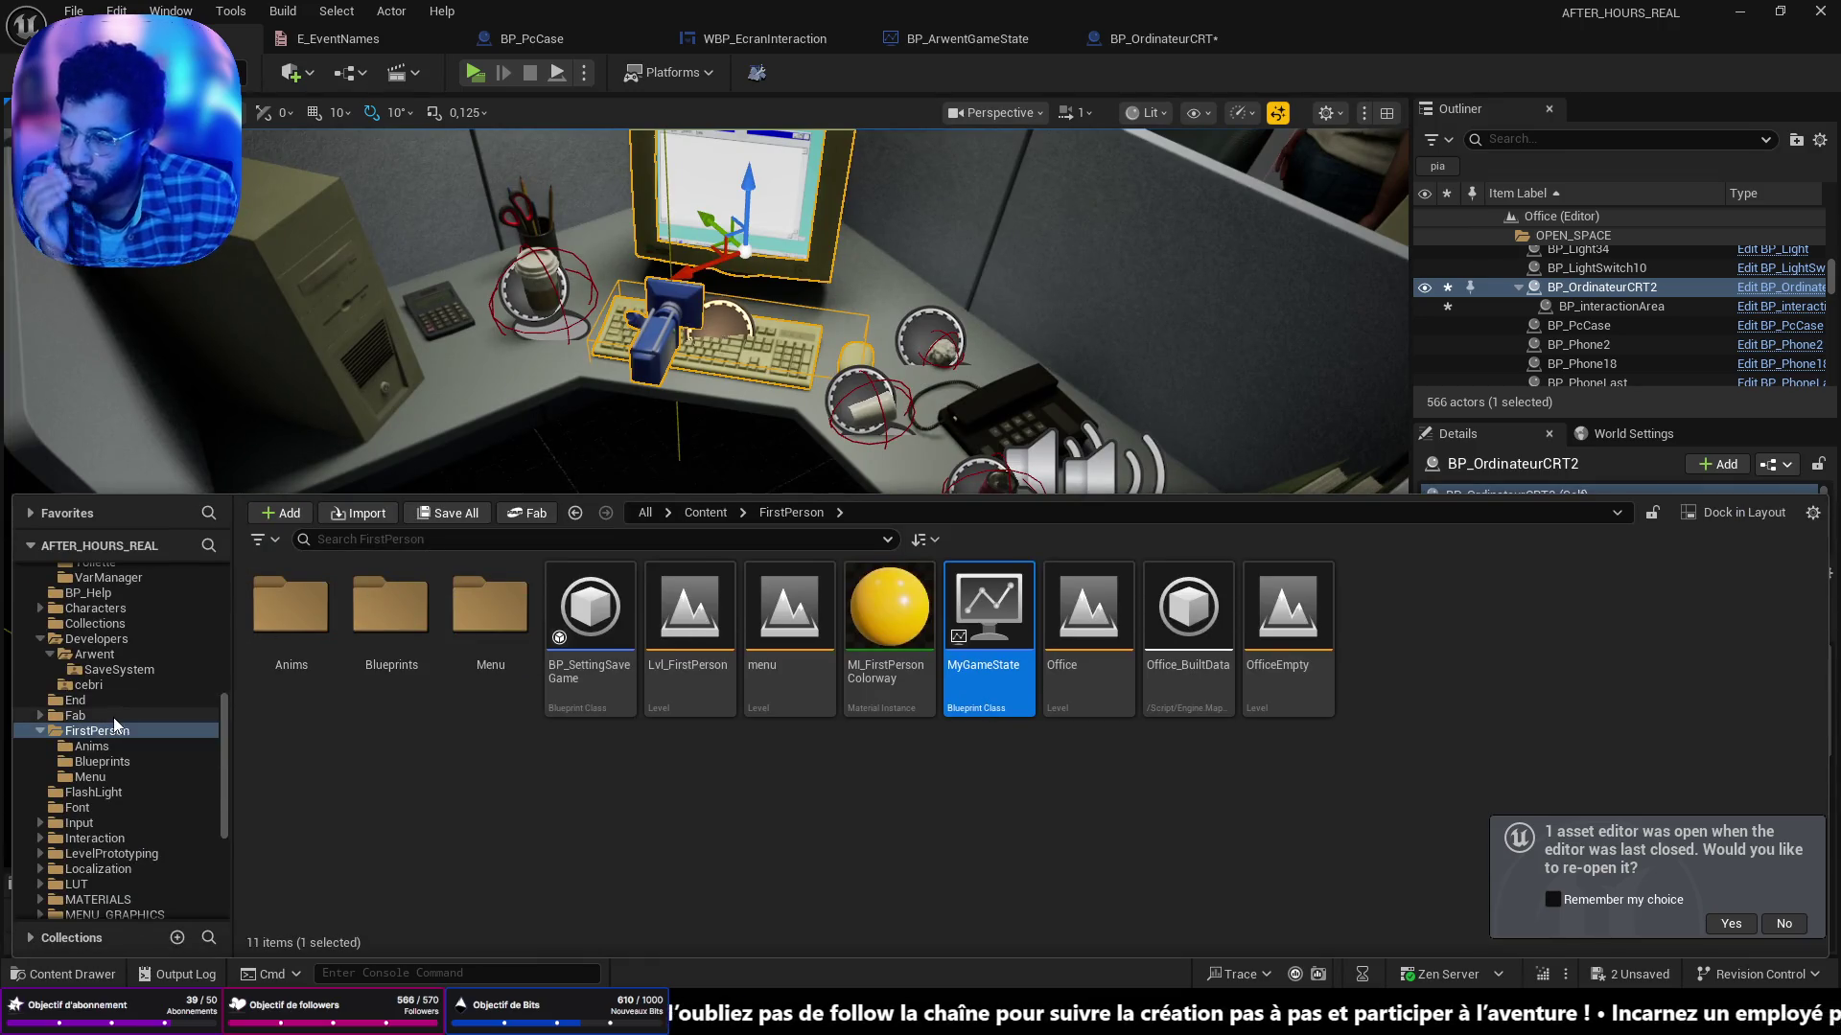
pyautogui.scroll(10, 114, 726)
pyautogui.click(76, 589)
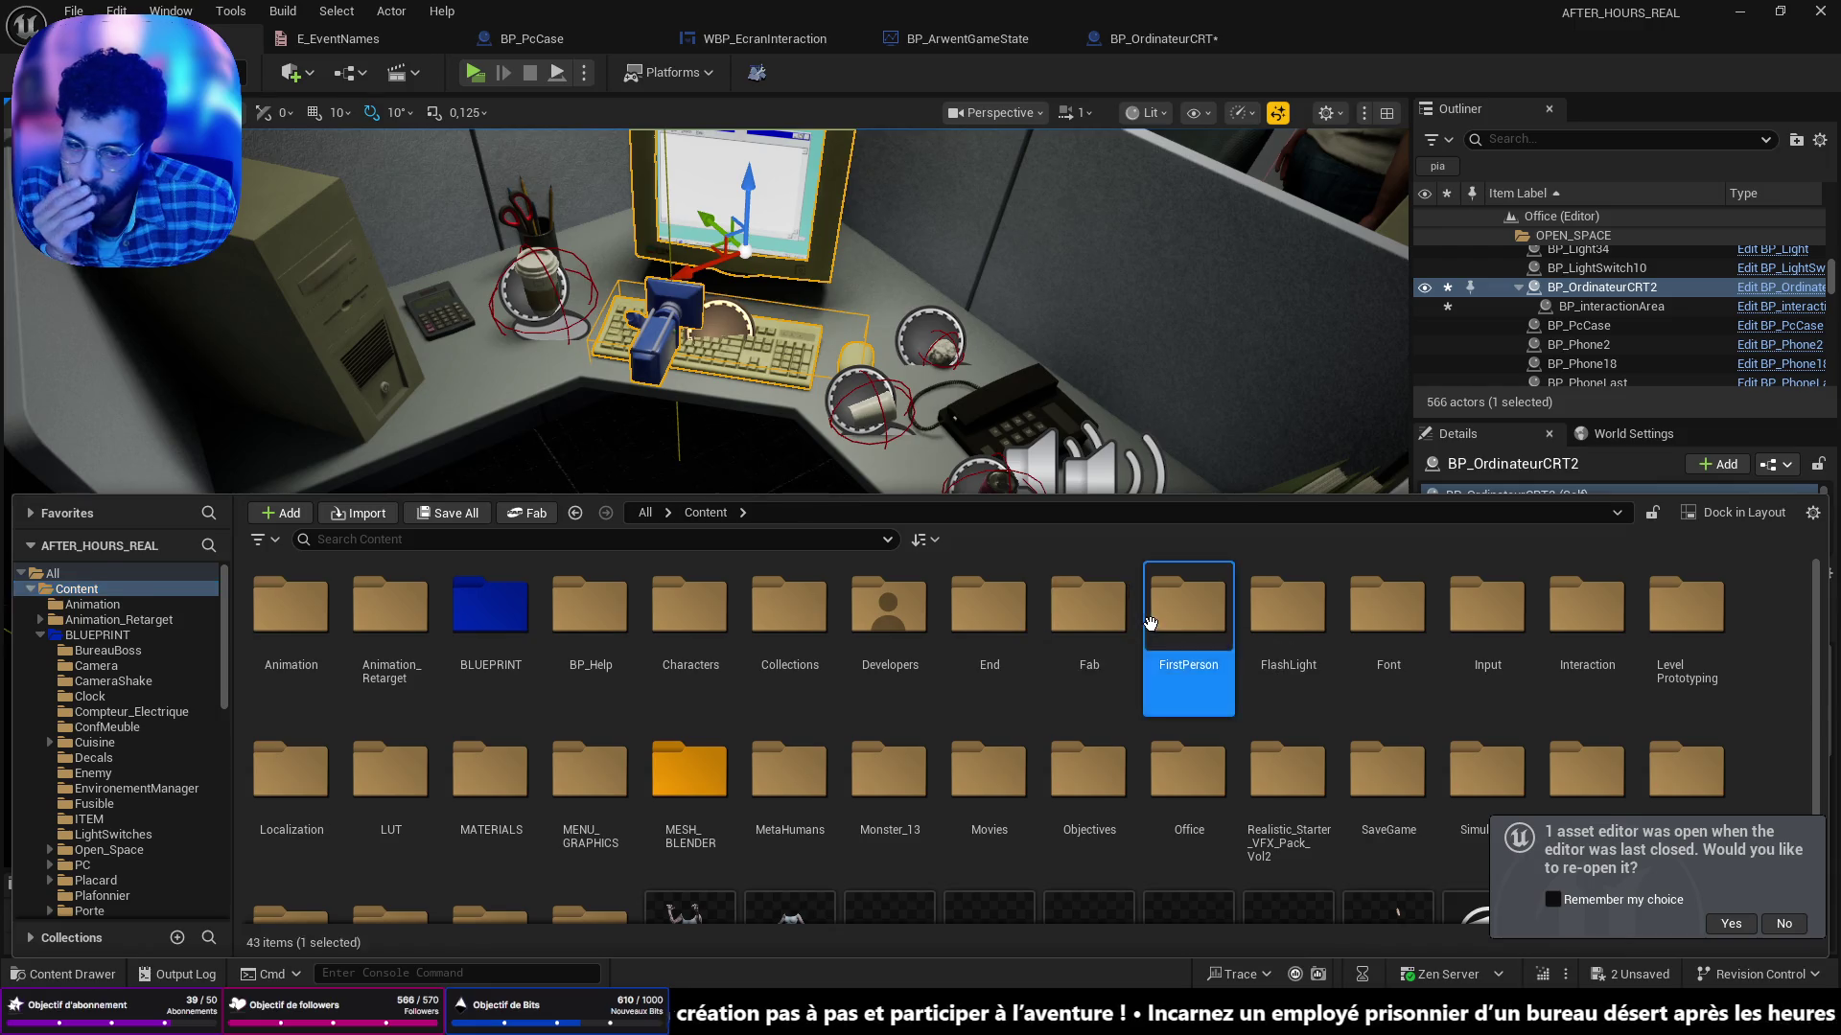
pyautogui.doubleClick(1150, 623)
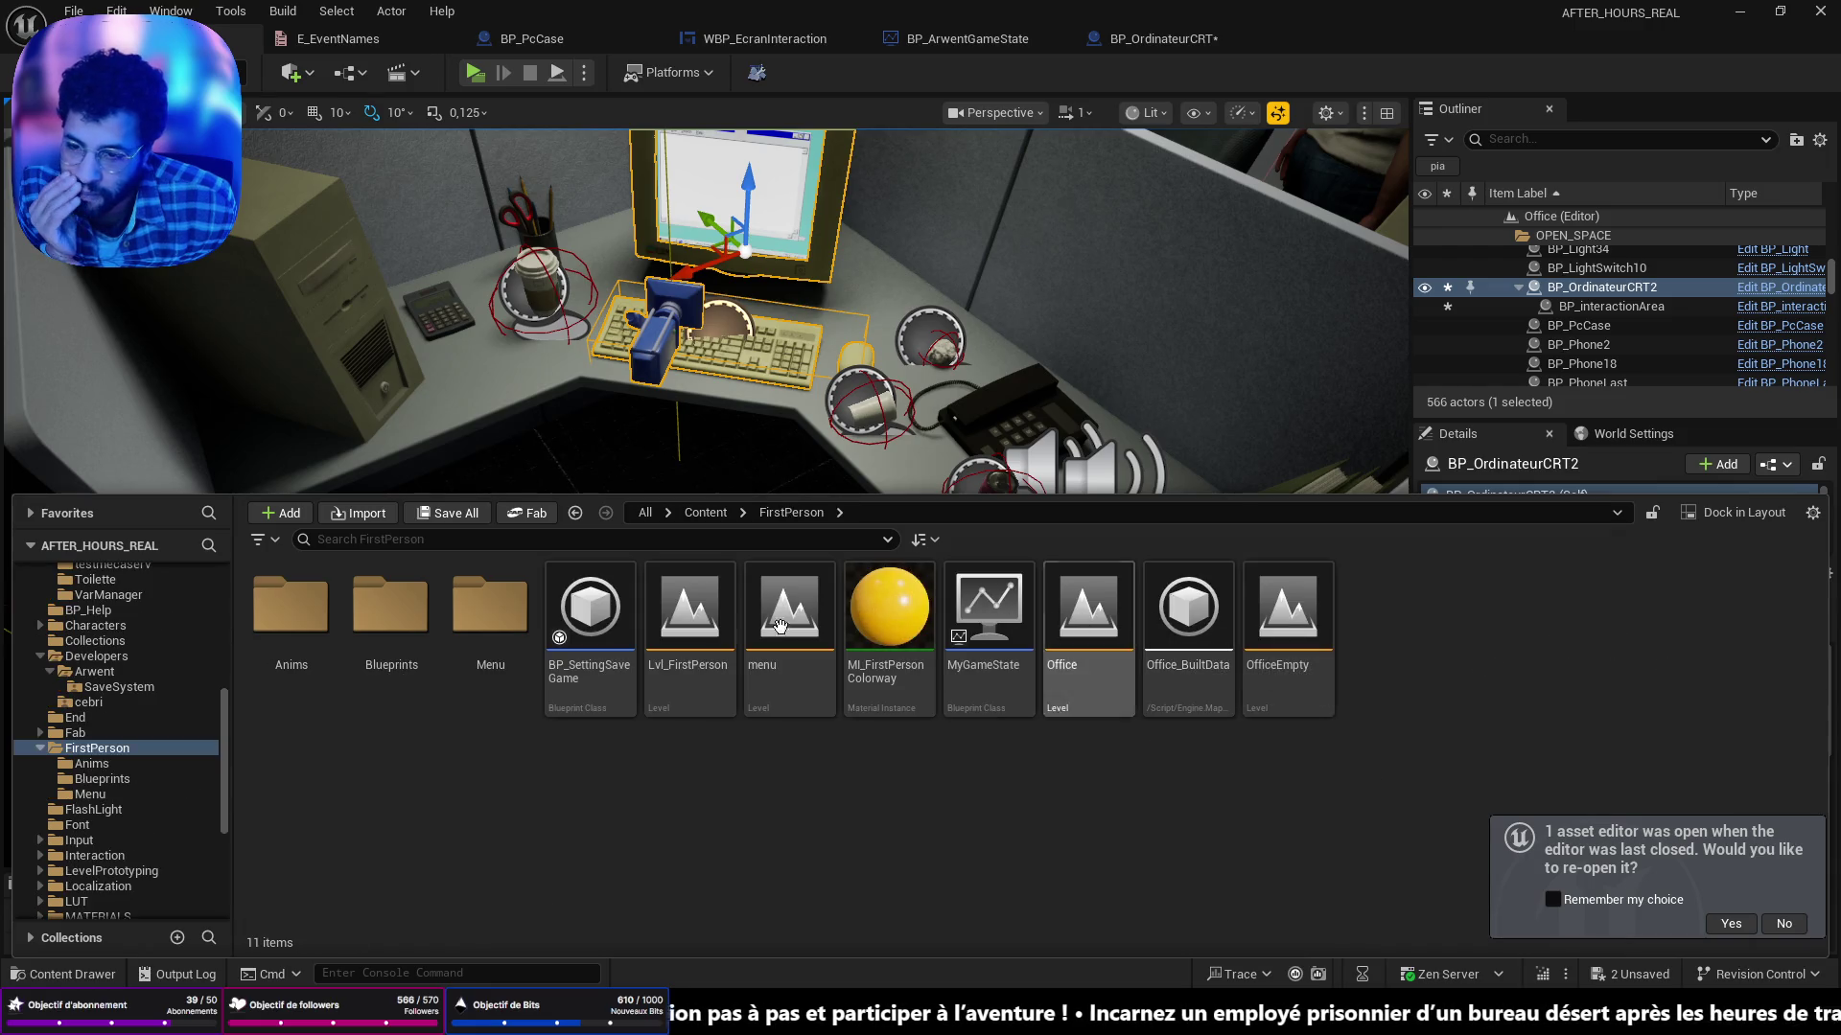
pyautogui.doubleClick(357, 652)
pyautogui.click(311, 625)
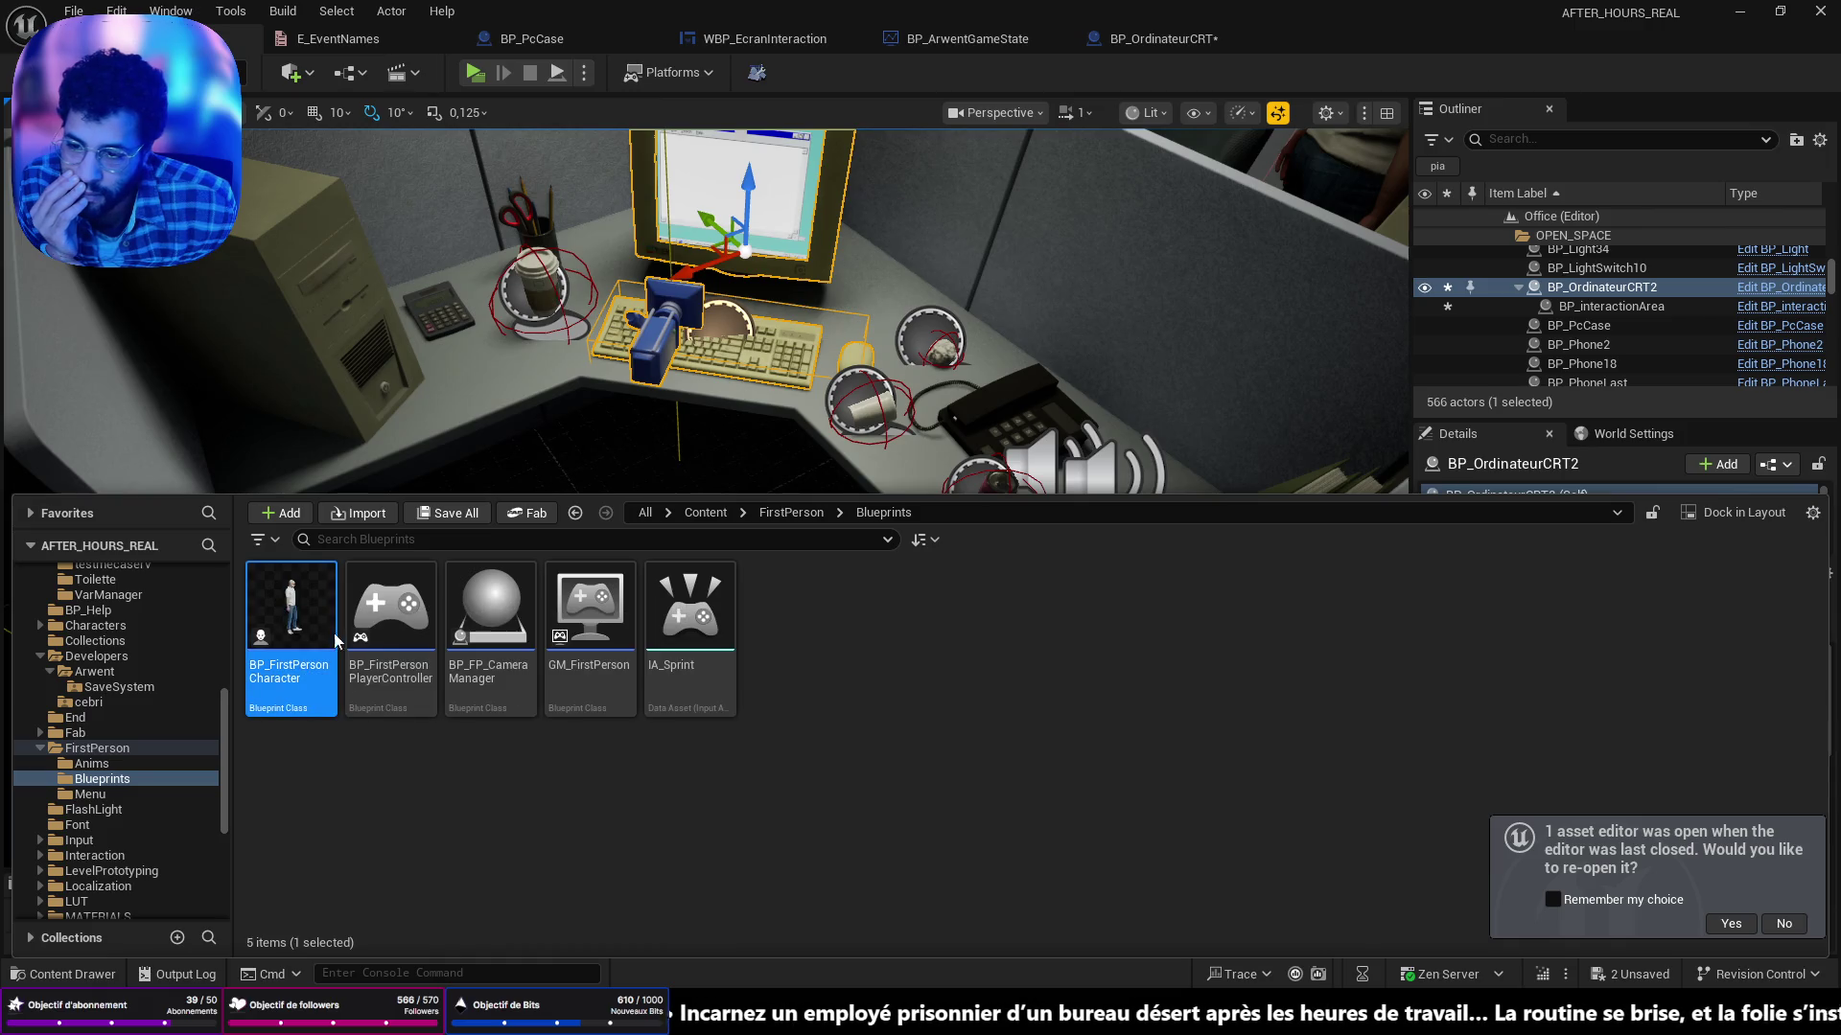
pyautogui.doubleClick(308, 619)
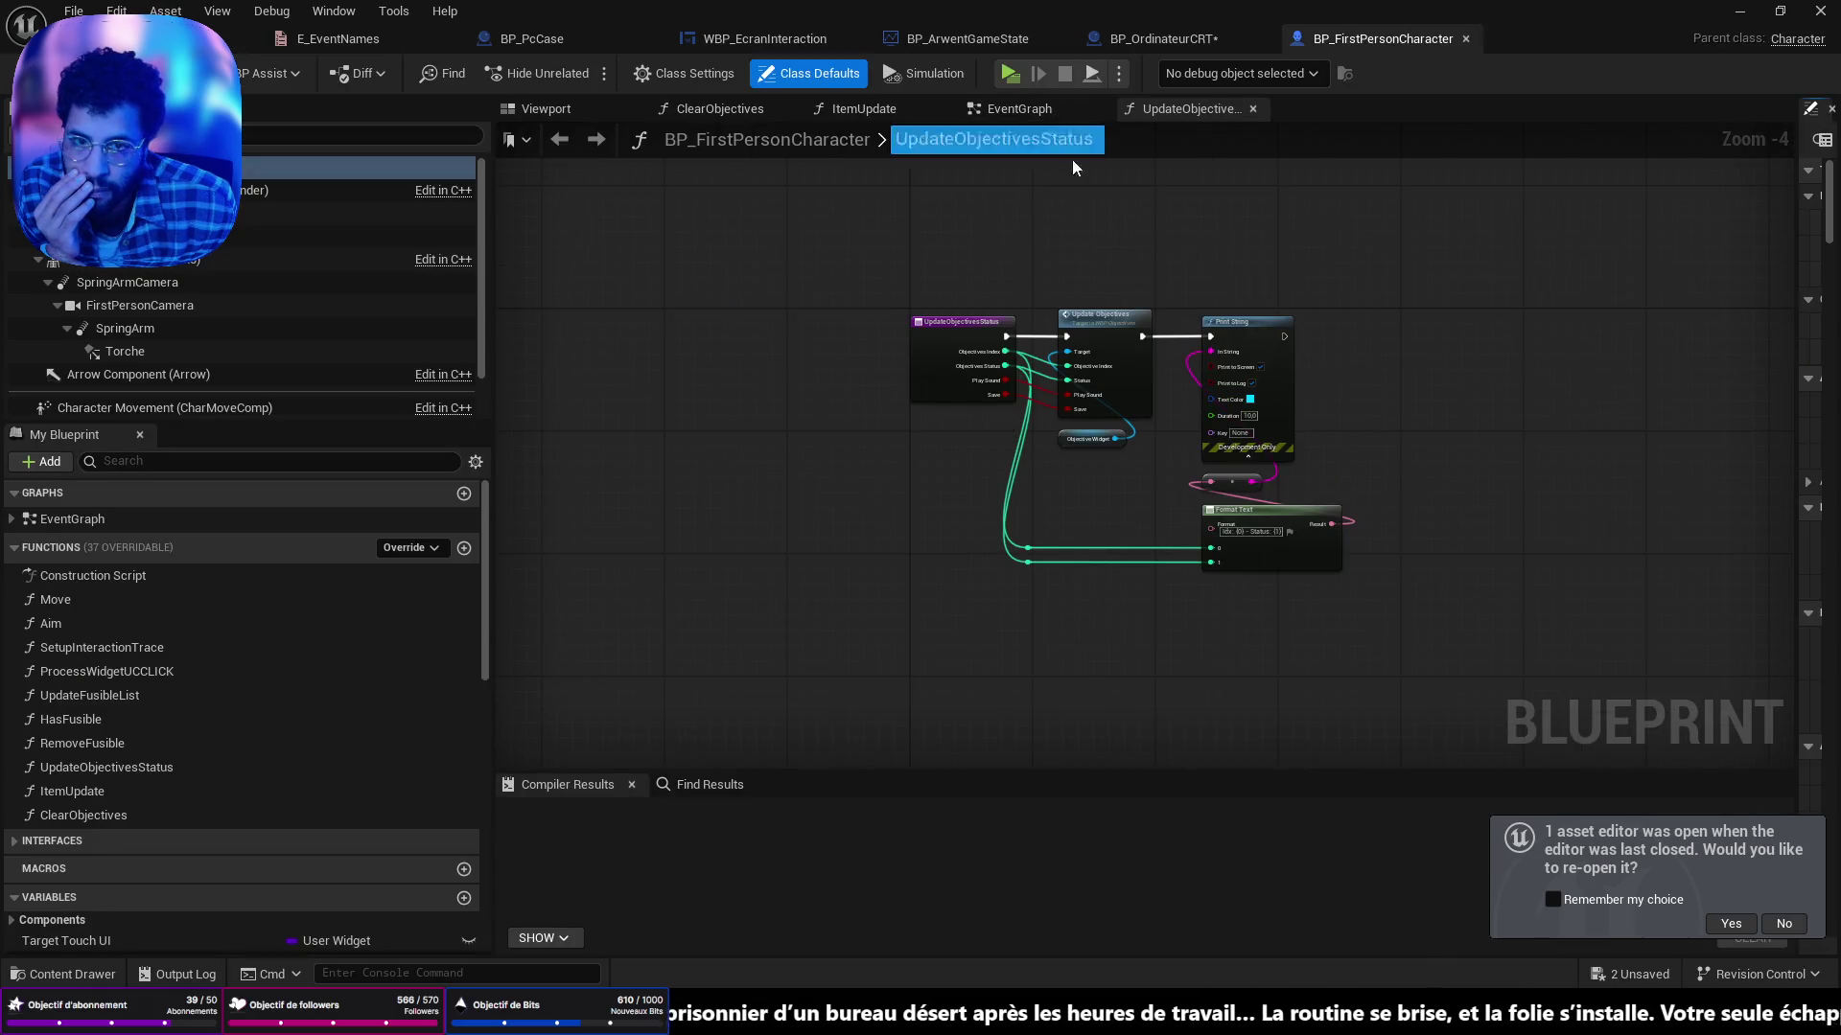
pyautogui.scroll(4, 1060, 426)
pyautogui.moveTo(770, 259)
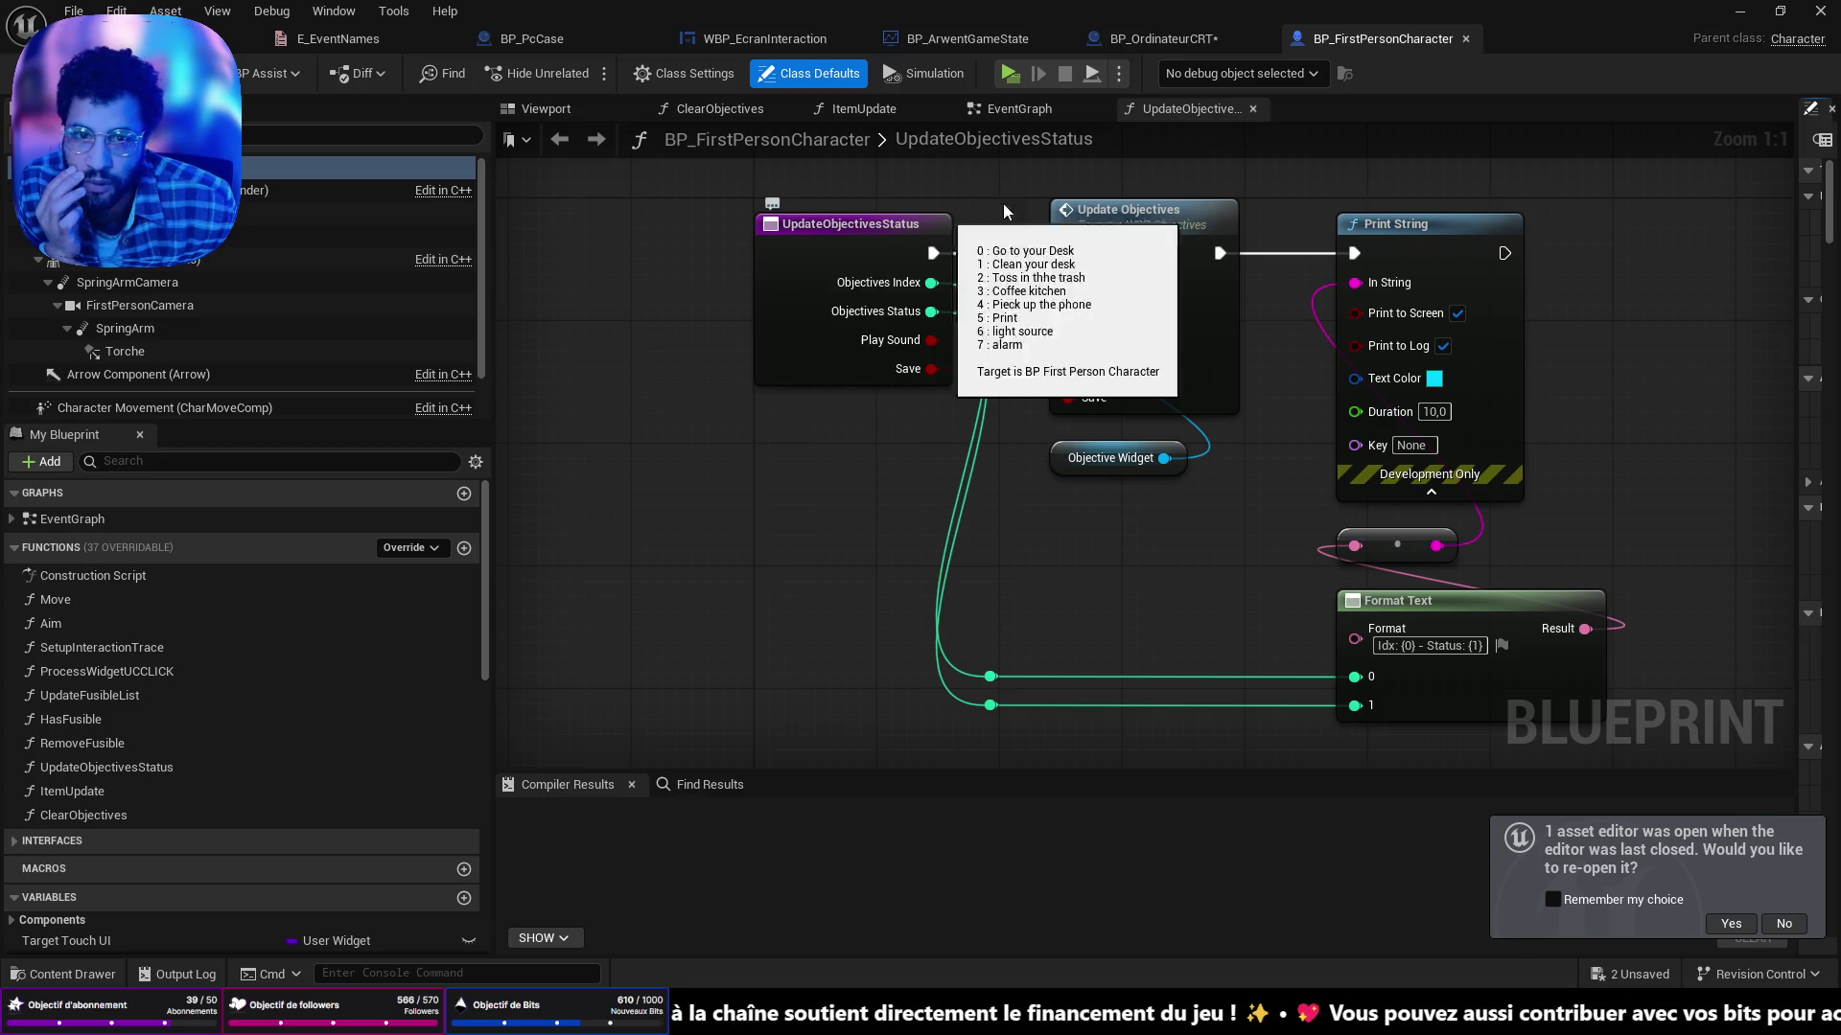
pyautogui.click(1196, 43)
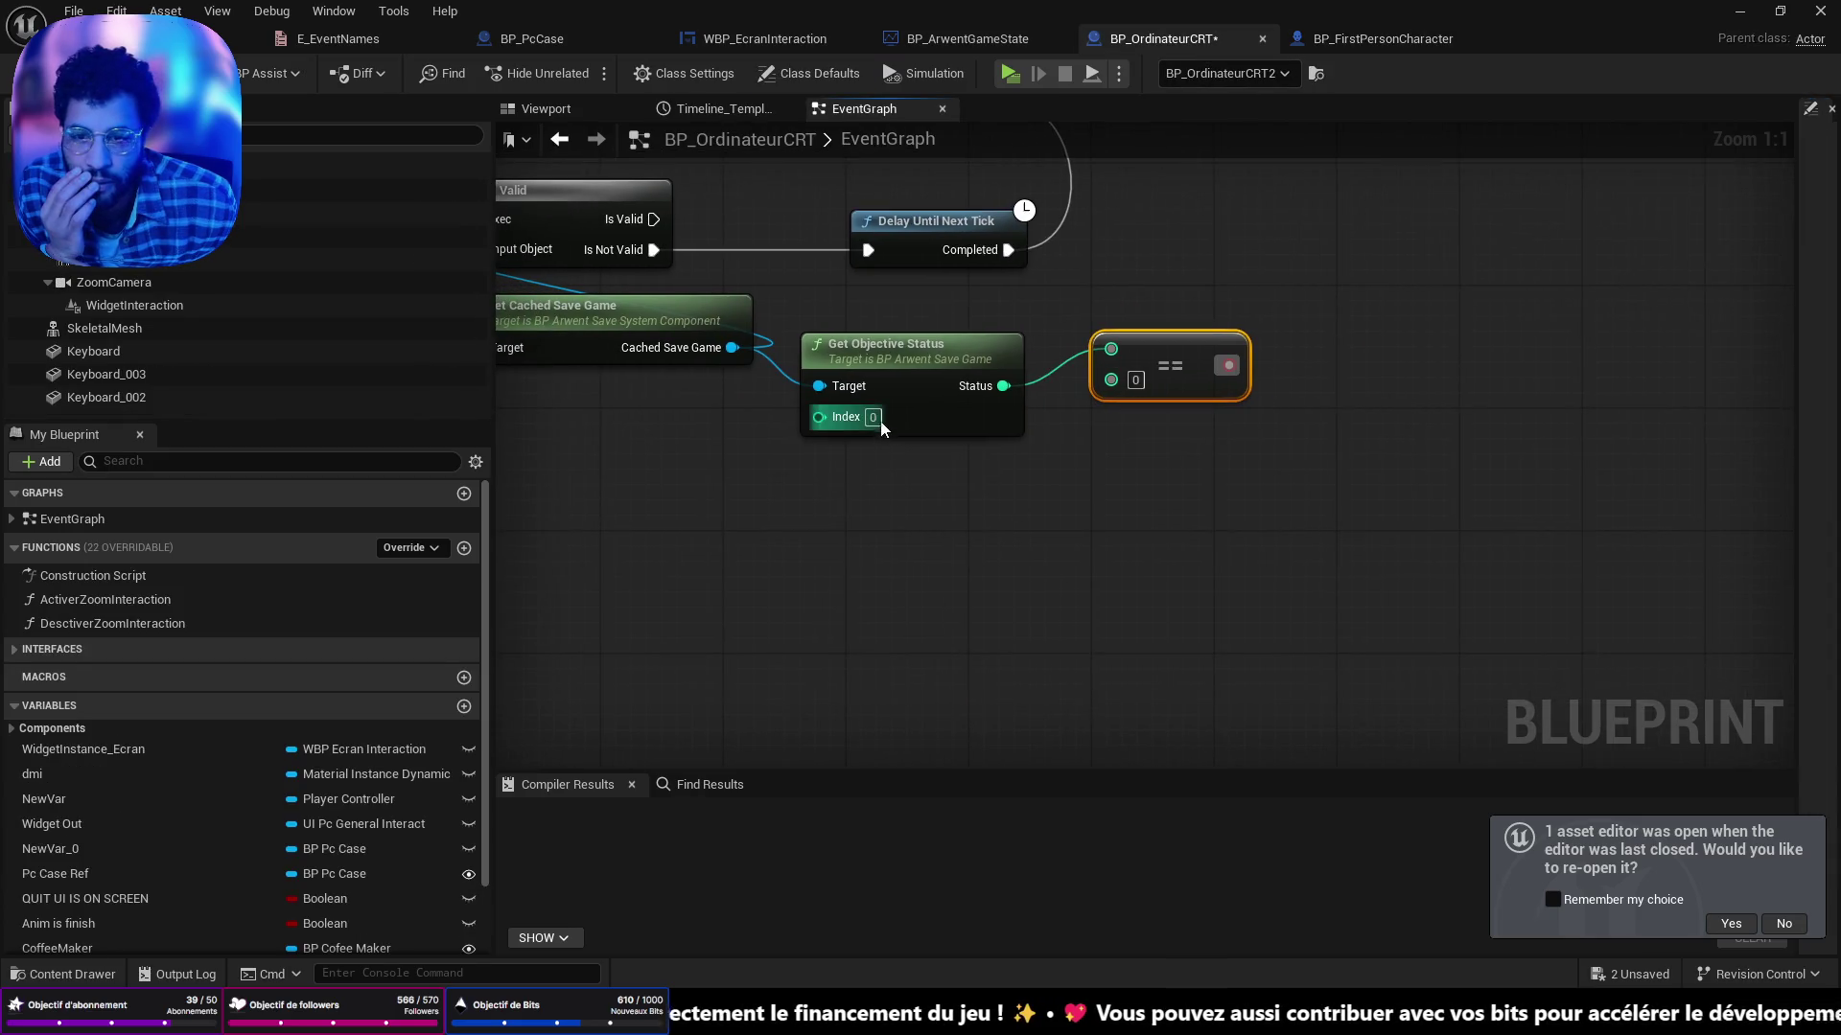
# Set Get Objective Status index to 5 and replace the == node with a >= comparison.
pyautogui.click(882, 422)
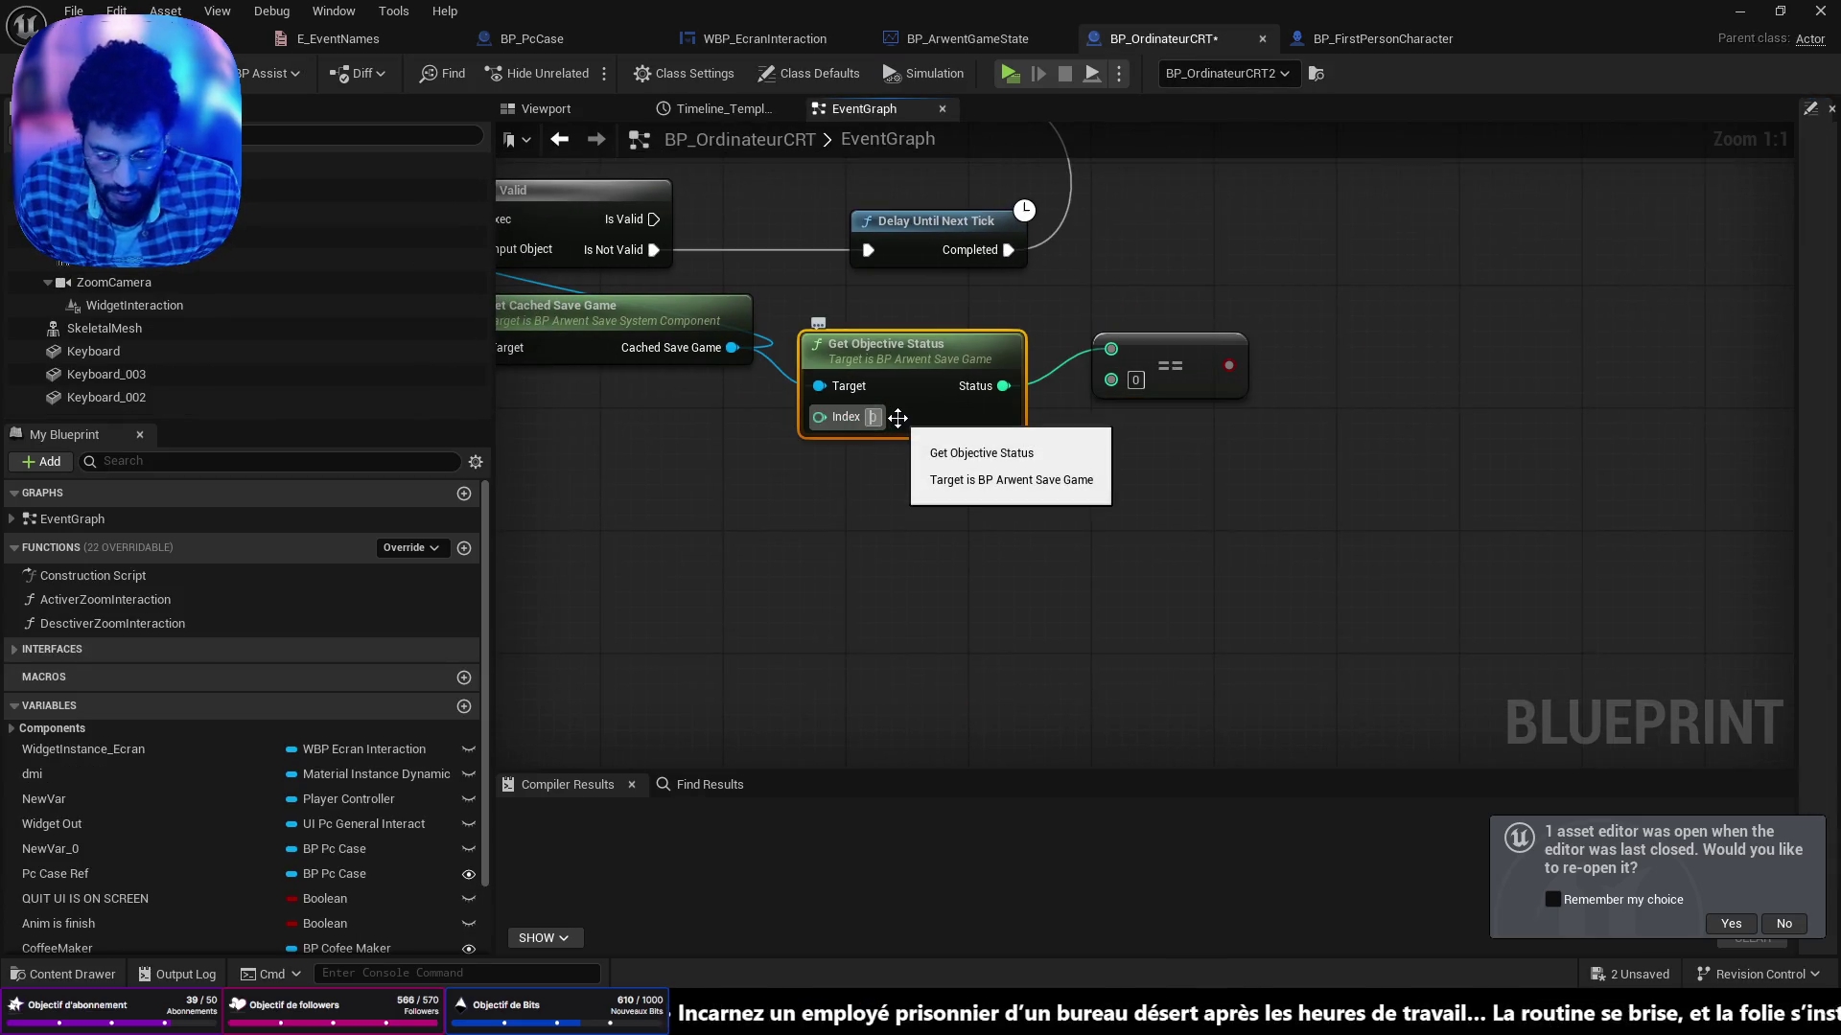
pyautogui.click(1206, 480)
pyautogui.click(1135, 380)
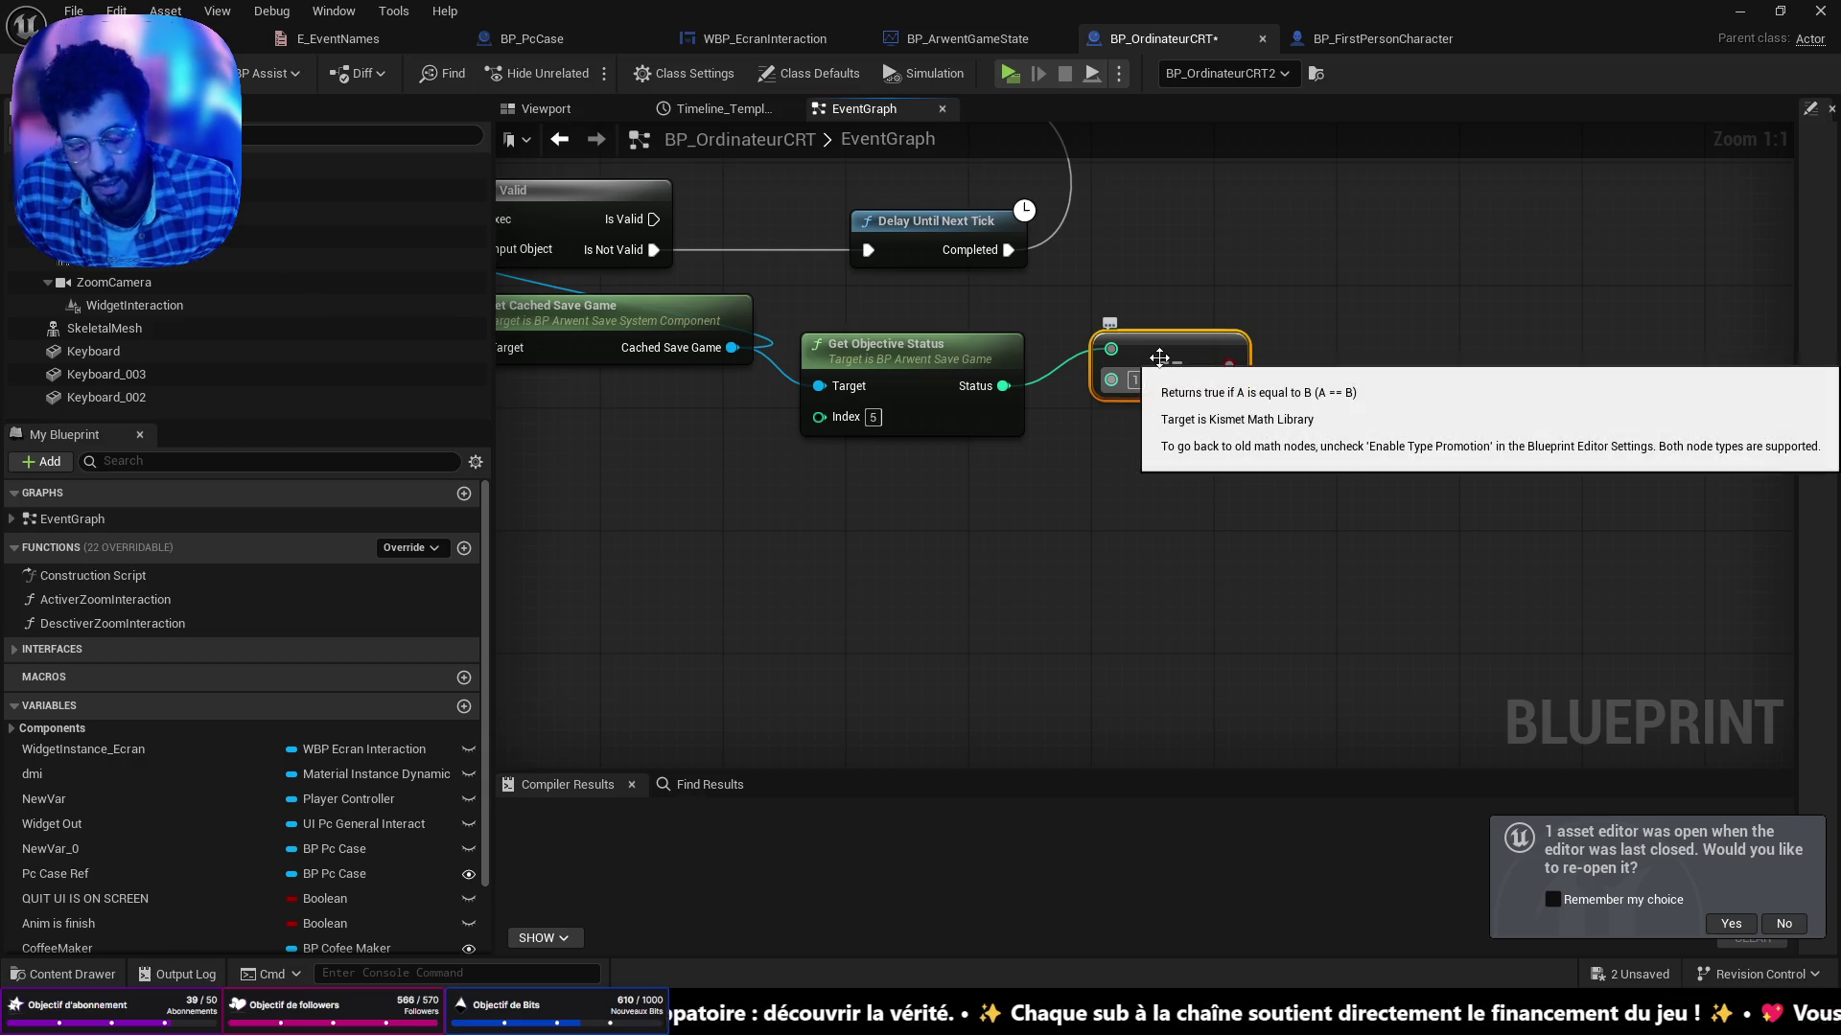
pyautogui.press('Delete')
pyautogui.moveTo(1009, 388); pyautogui.dragTo(1090, 366)
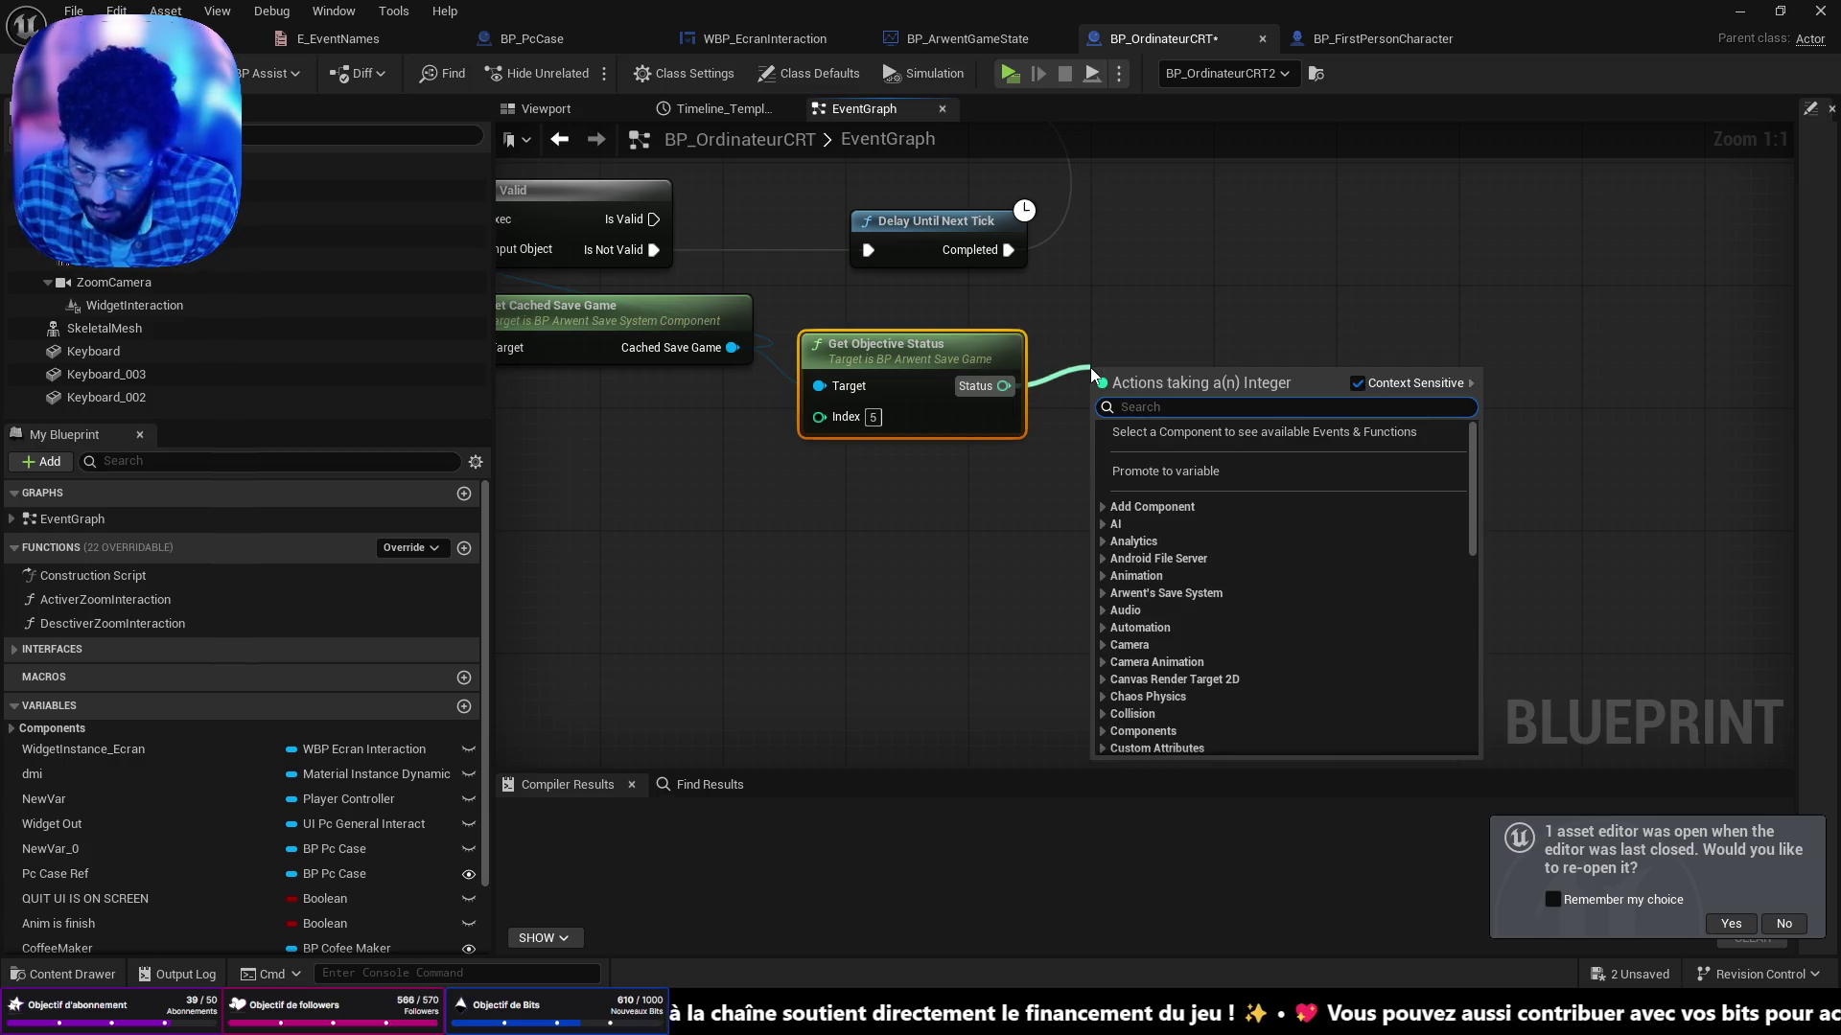
pyautogui.write('>=')
pyautogui.press('Return')
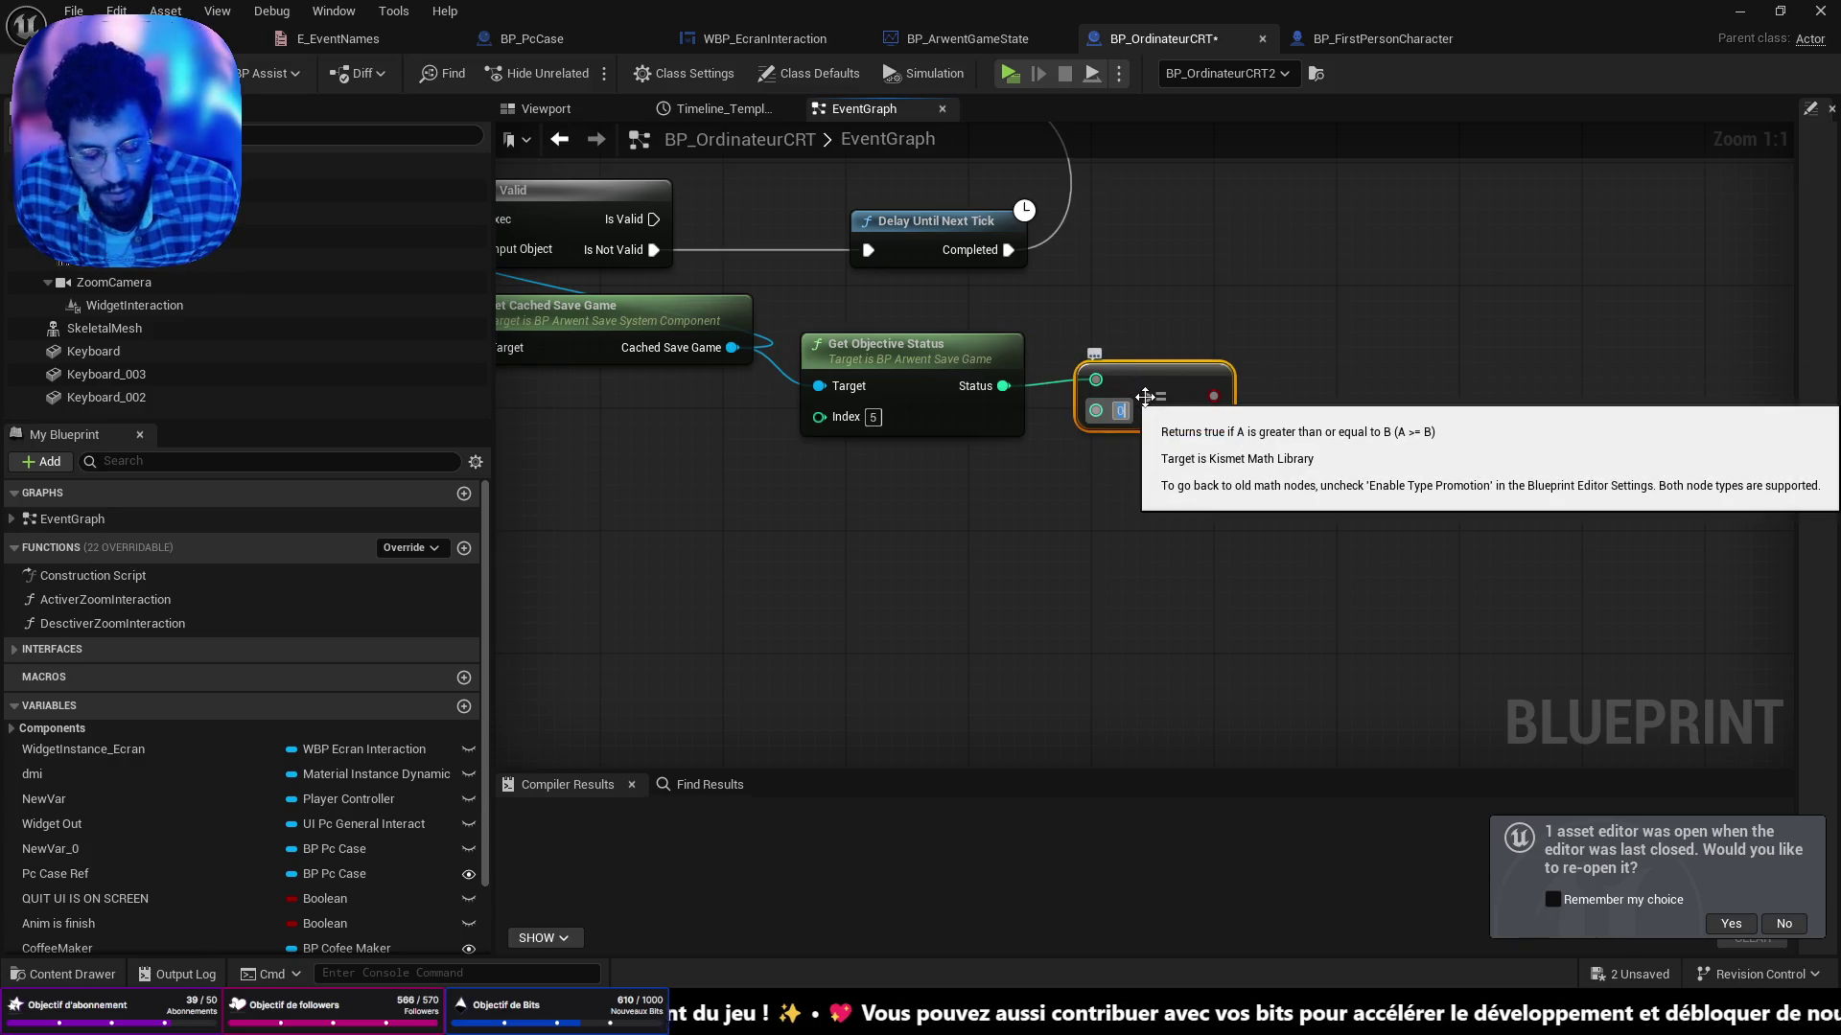
pyautogui.moveTo(1197, 388)
pyautogui.mouseDown()
pyautogui.moveTo(1182, 341)
pyautogui.moveTo(1312, 351)
pyautogui.mouseUp()
# OR the >= result with the cached save's Get Has Passed First Objectives.
pyautogui.write('or')
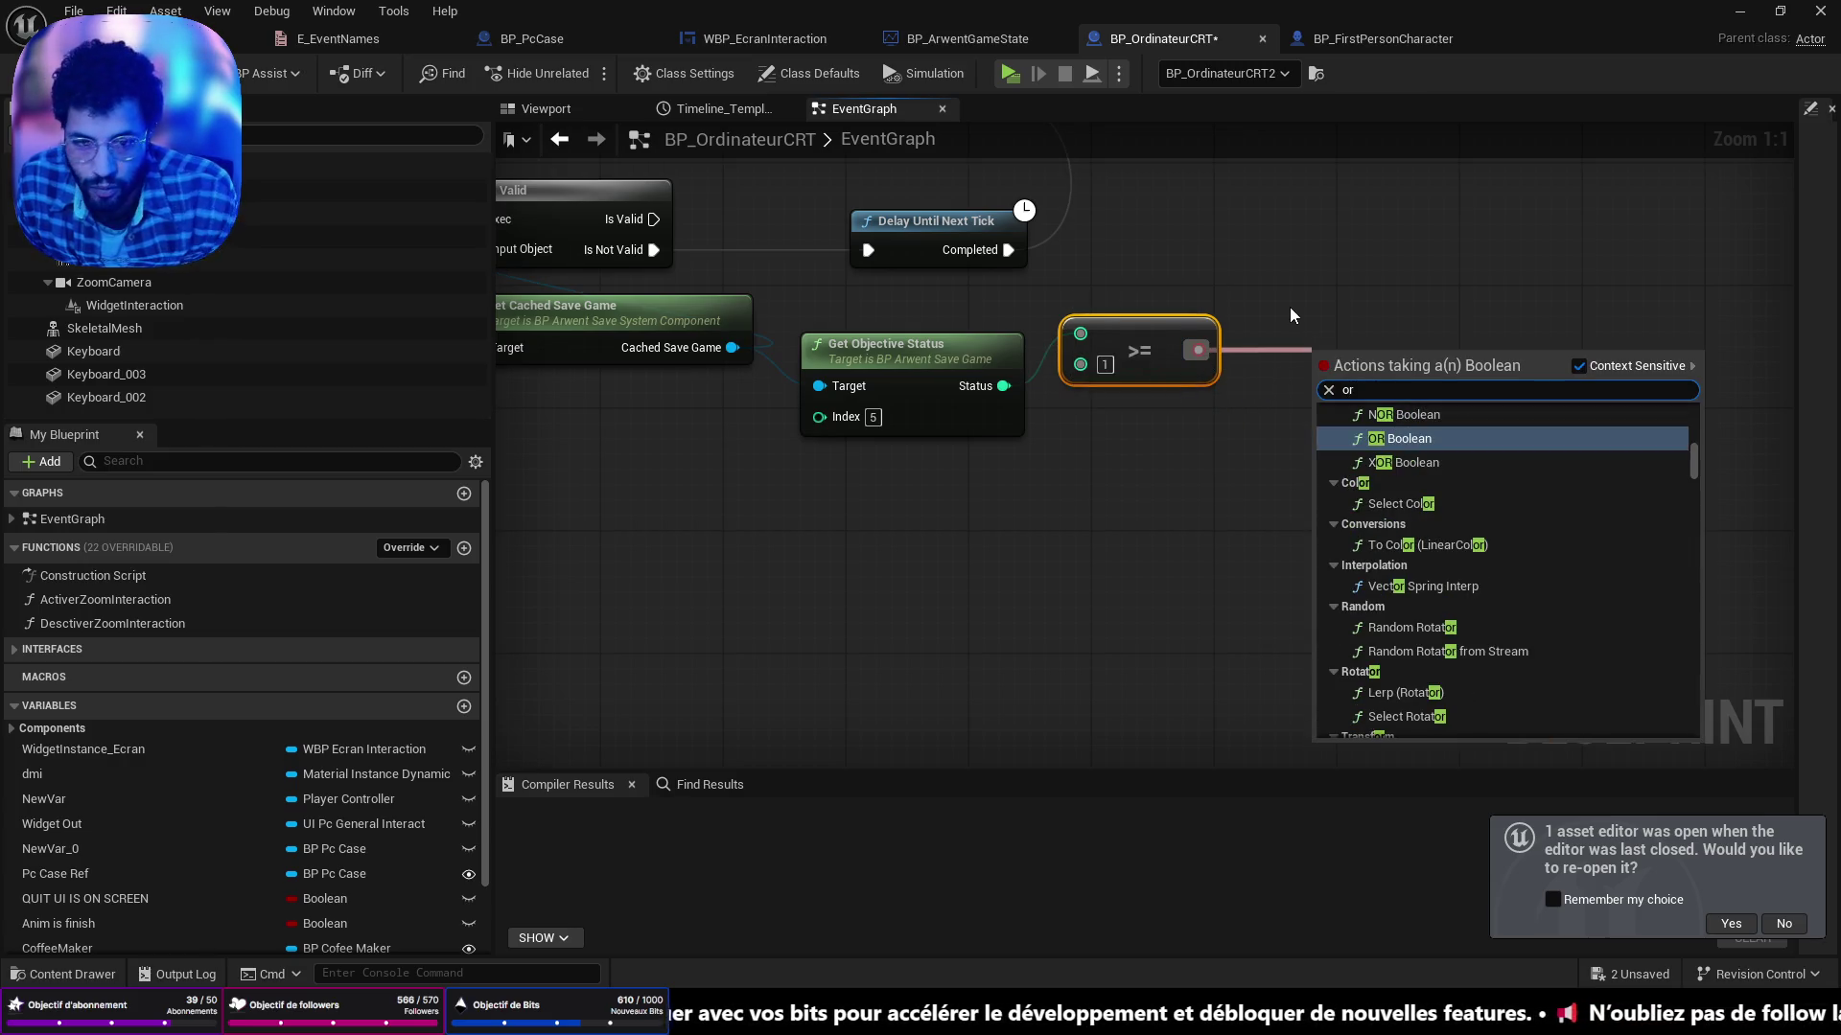
pyautogui.click(1457, 443)
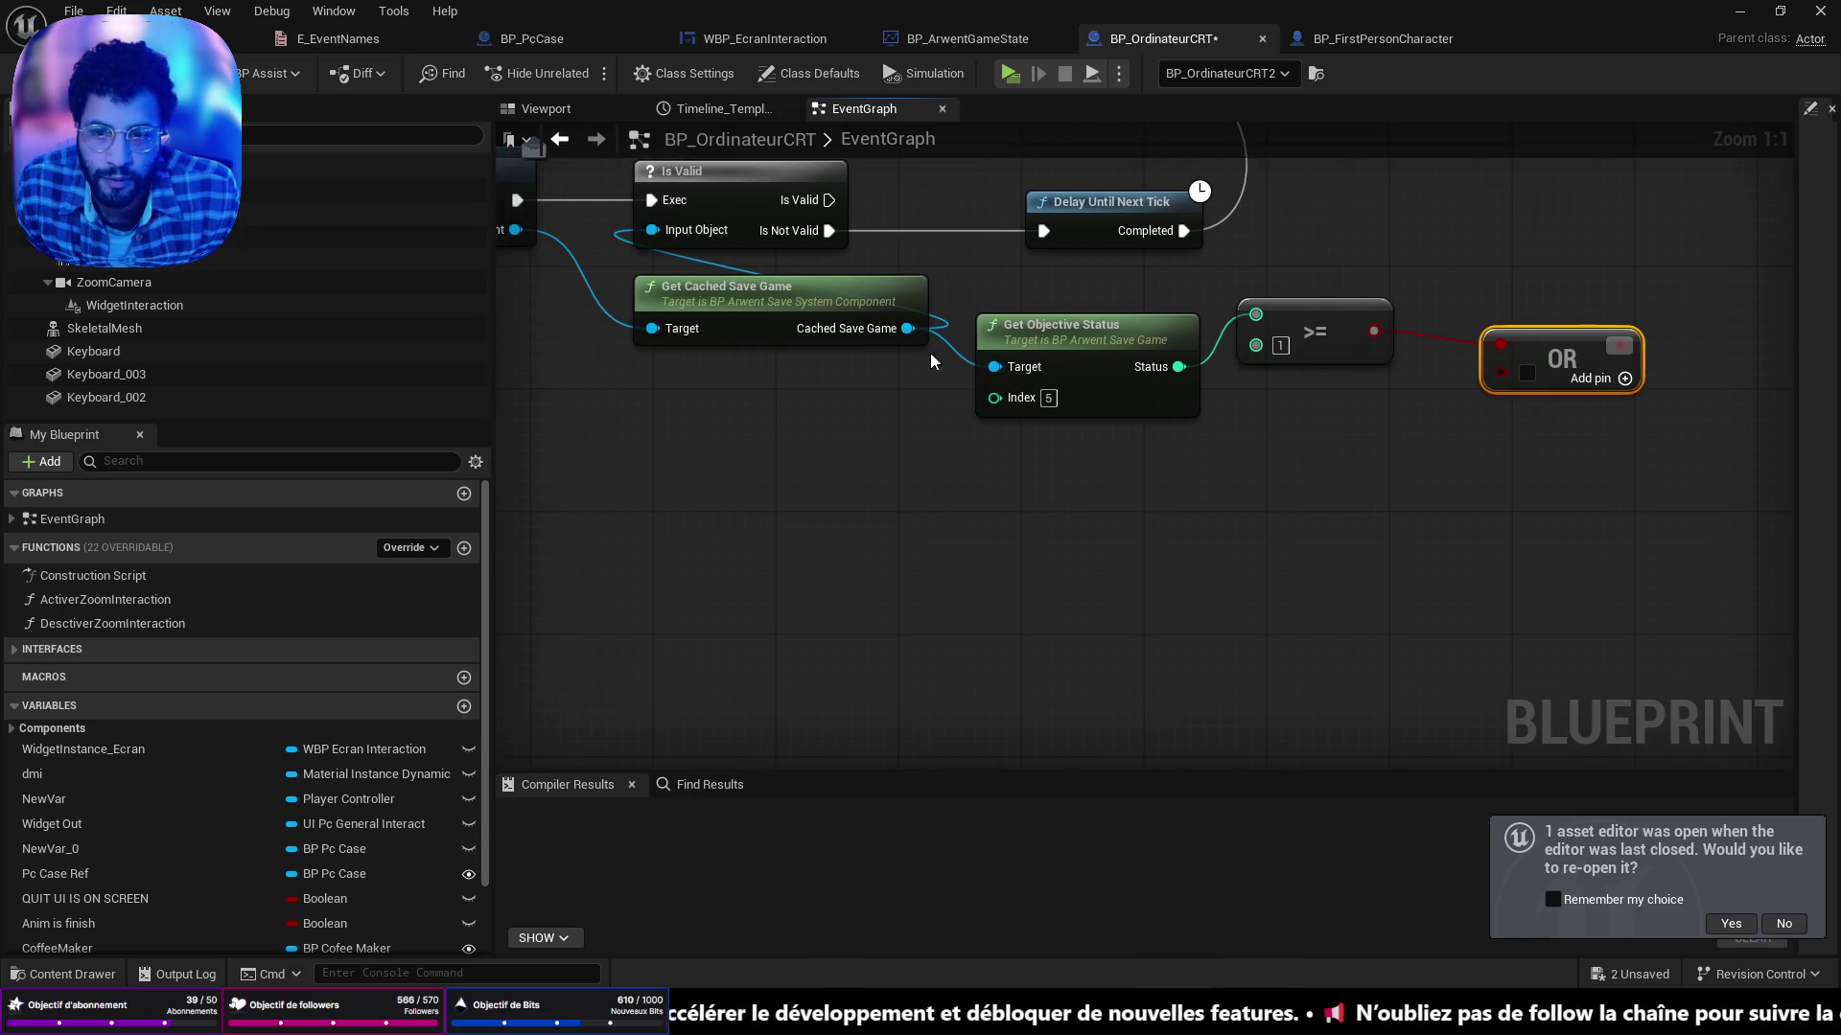
pyautogui.moveTo(908, 329); pyautogui.dragTo(989, 584)
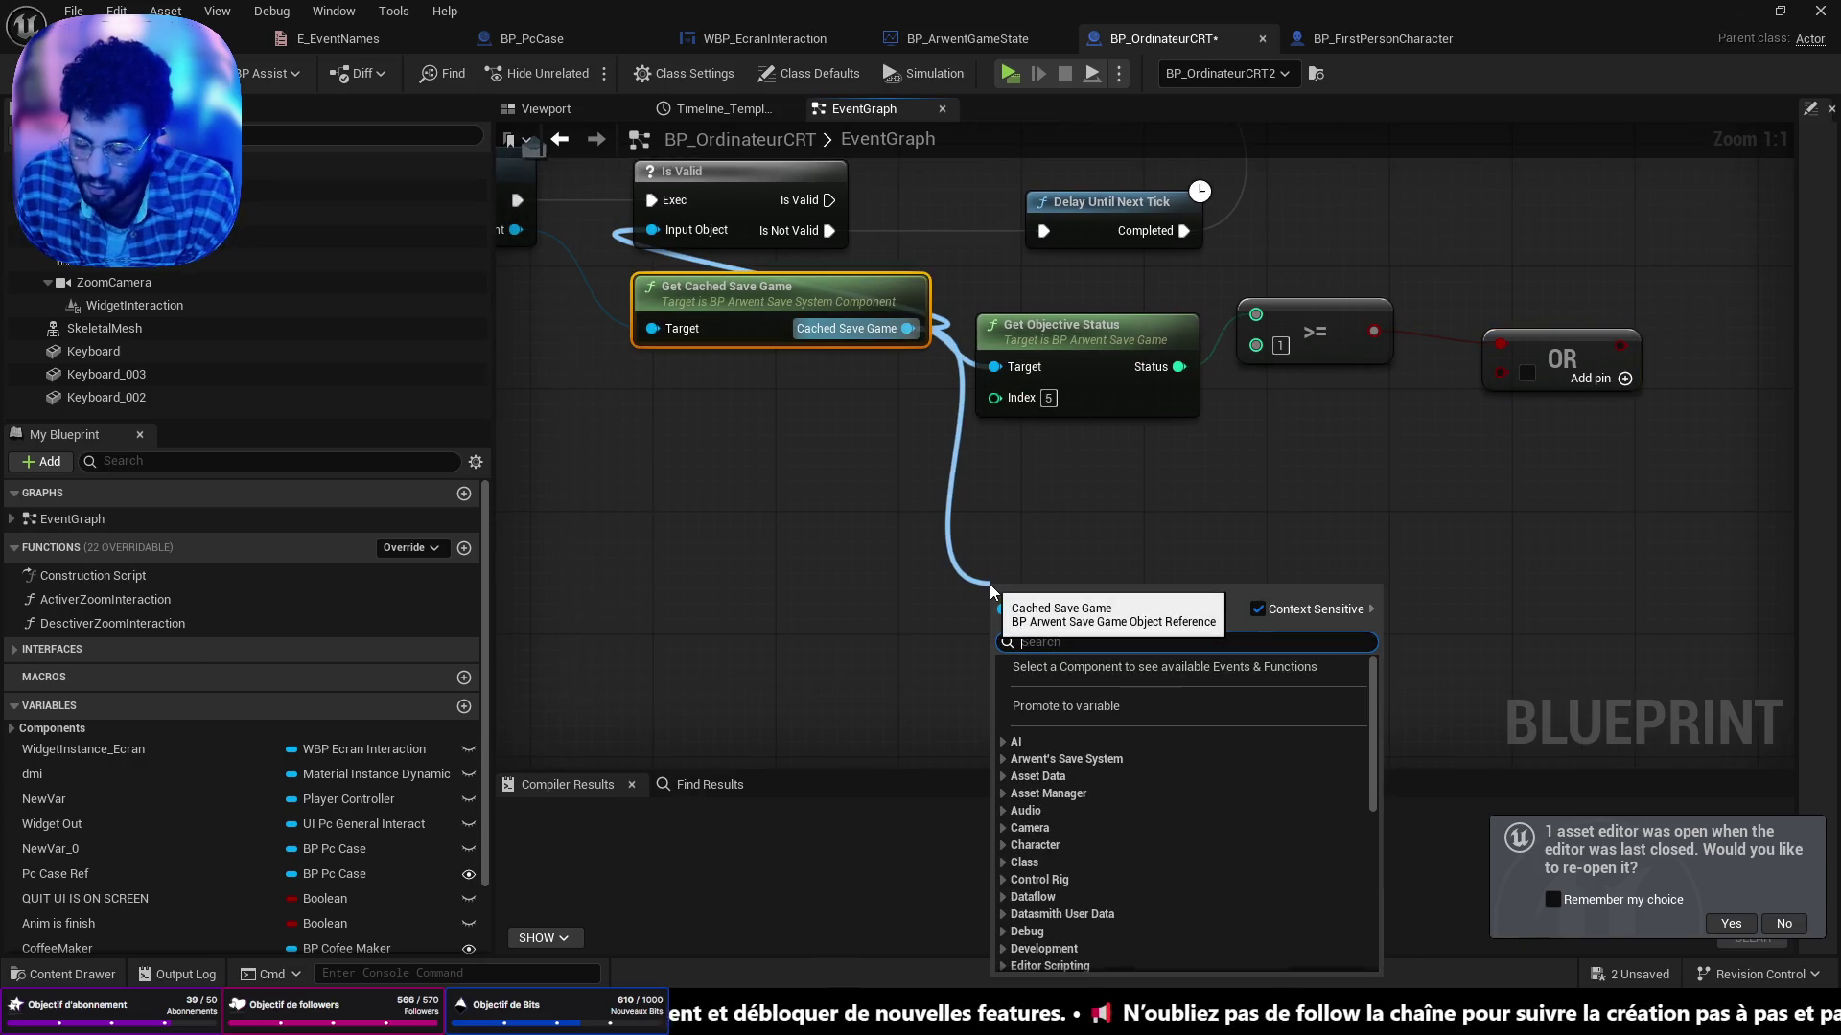
pyautogui.write('pas')
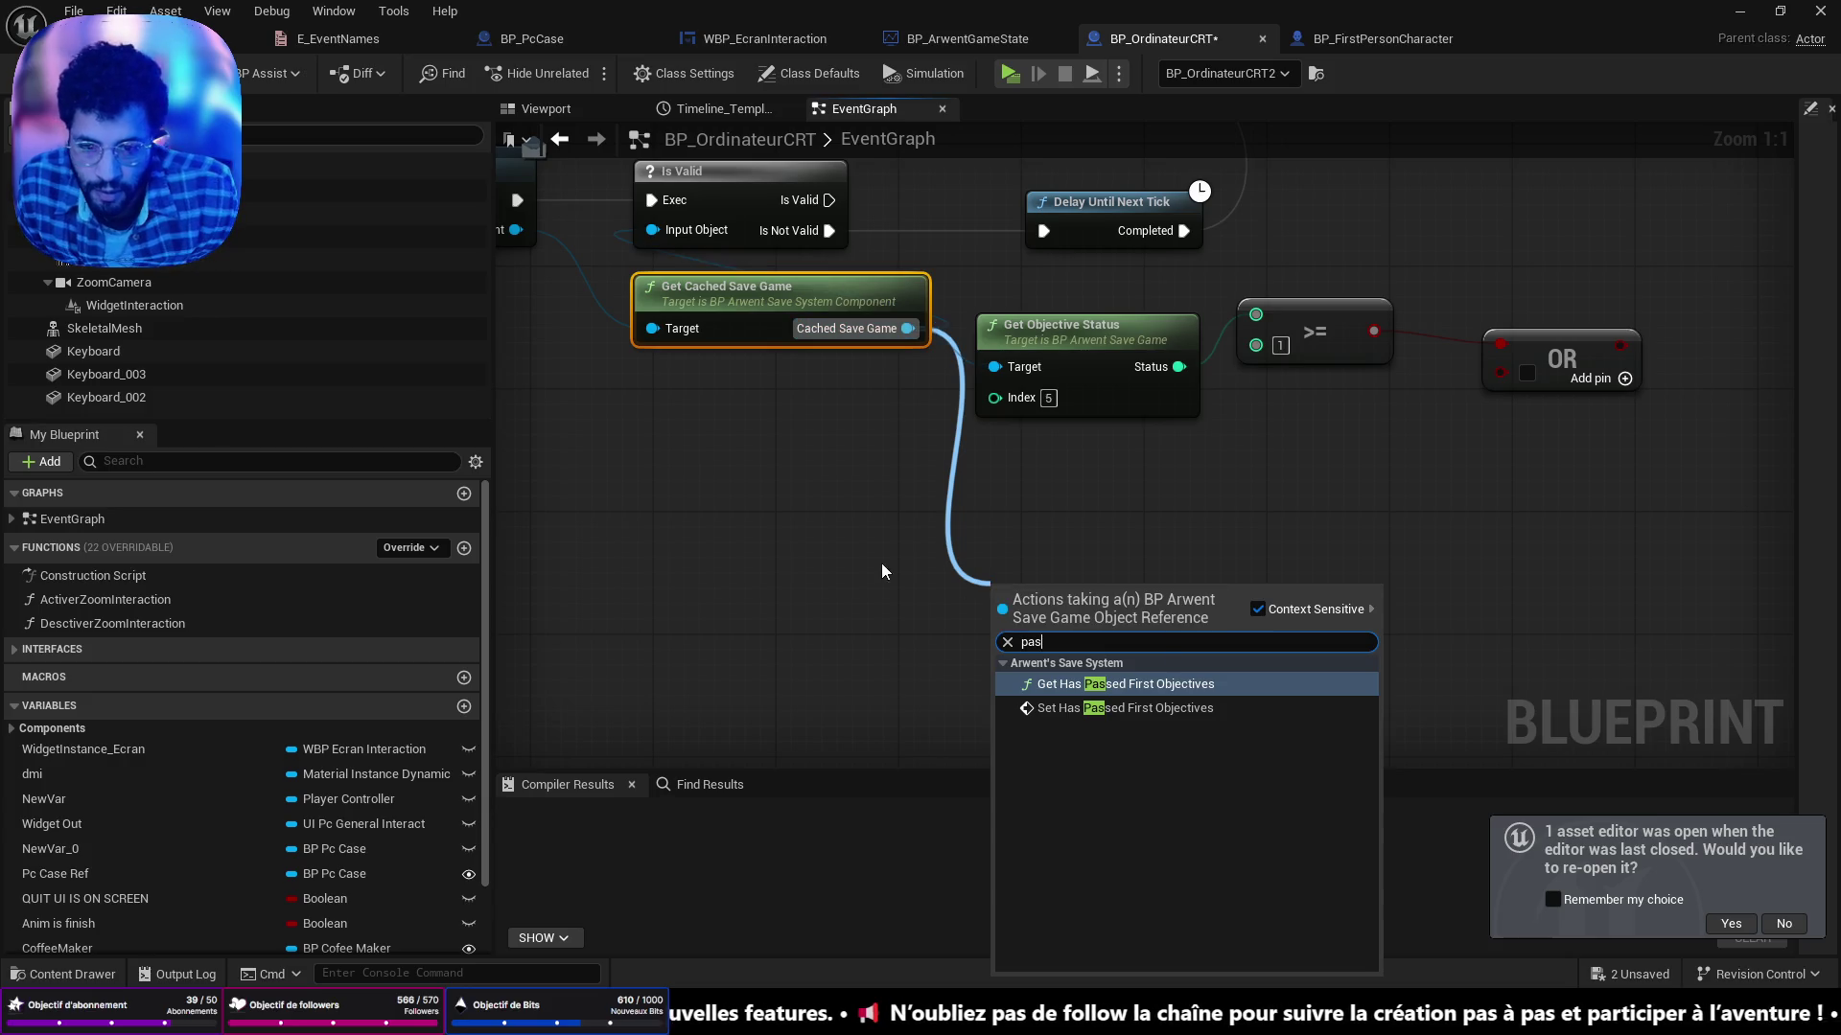
pyautogui.click(1112, 684)
pyautogui.moveTo(1230, 627); pyautogui.dragTo(1500, 373)
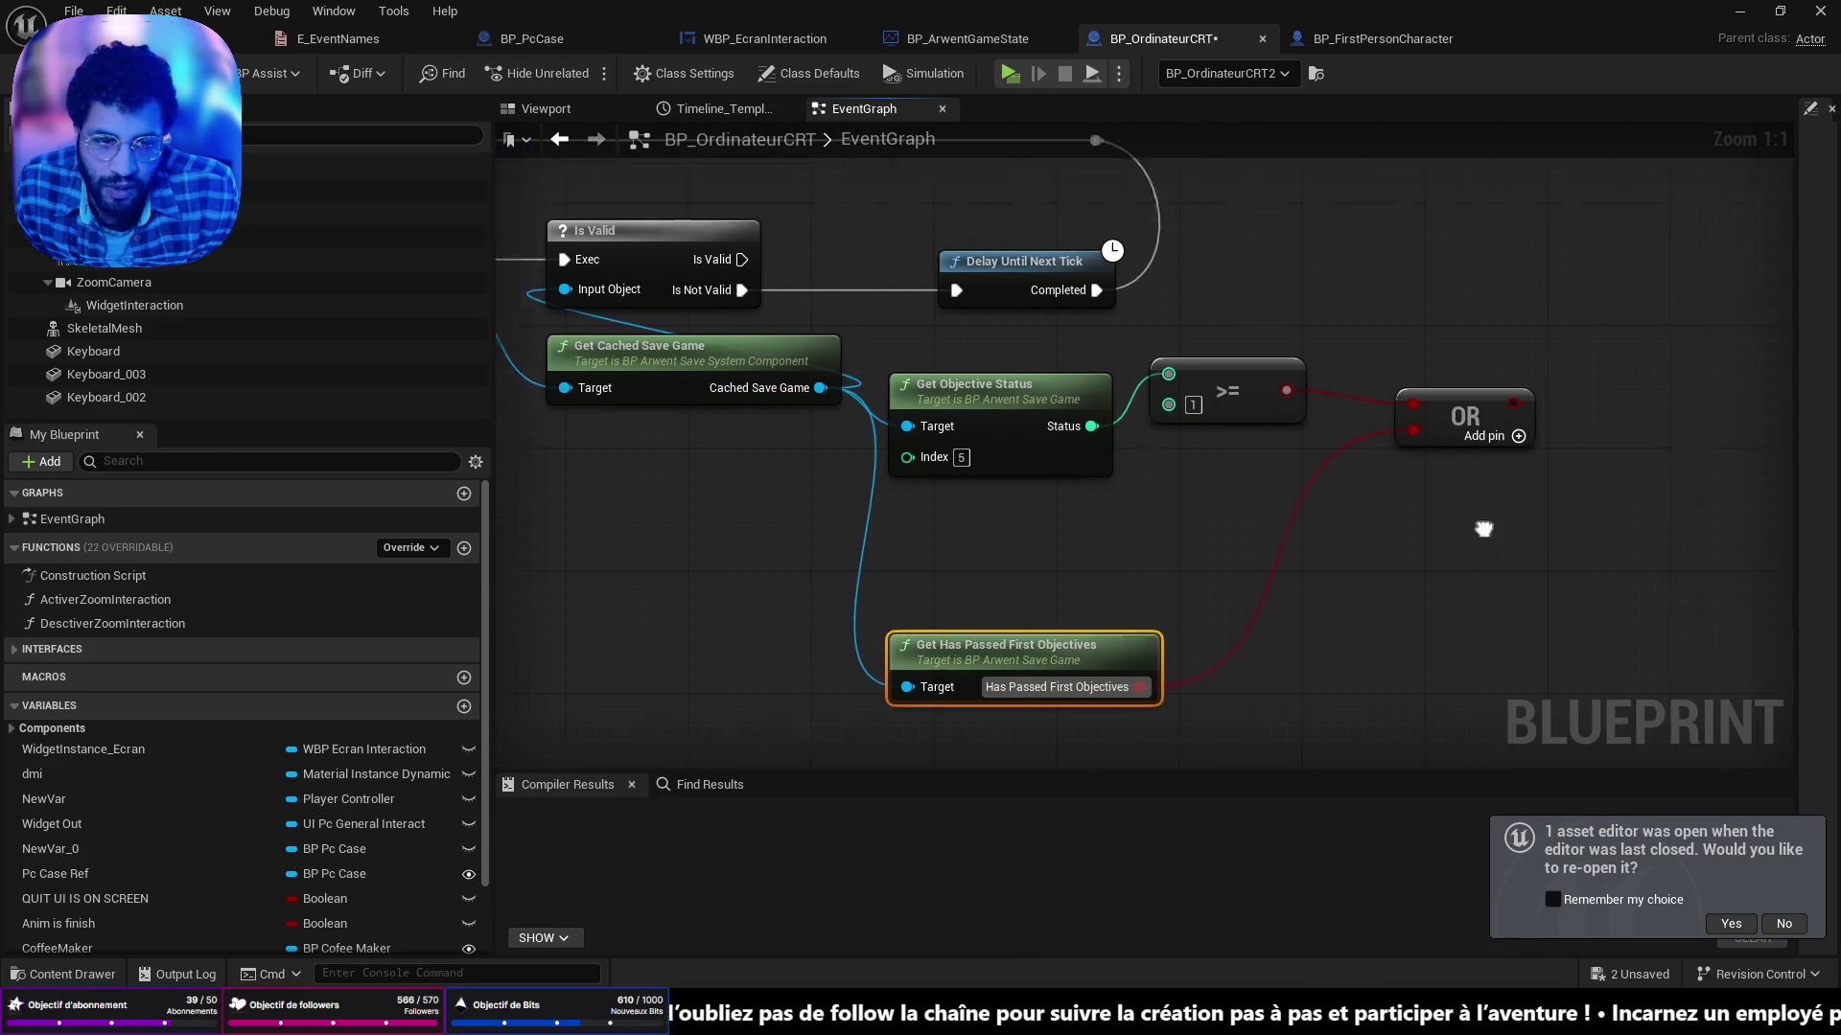
pyautogui.click(1251, 658)
pyautogui.moveTo(1252, 659); pyautogui.dragTo(1251, 534)
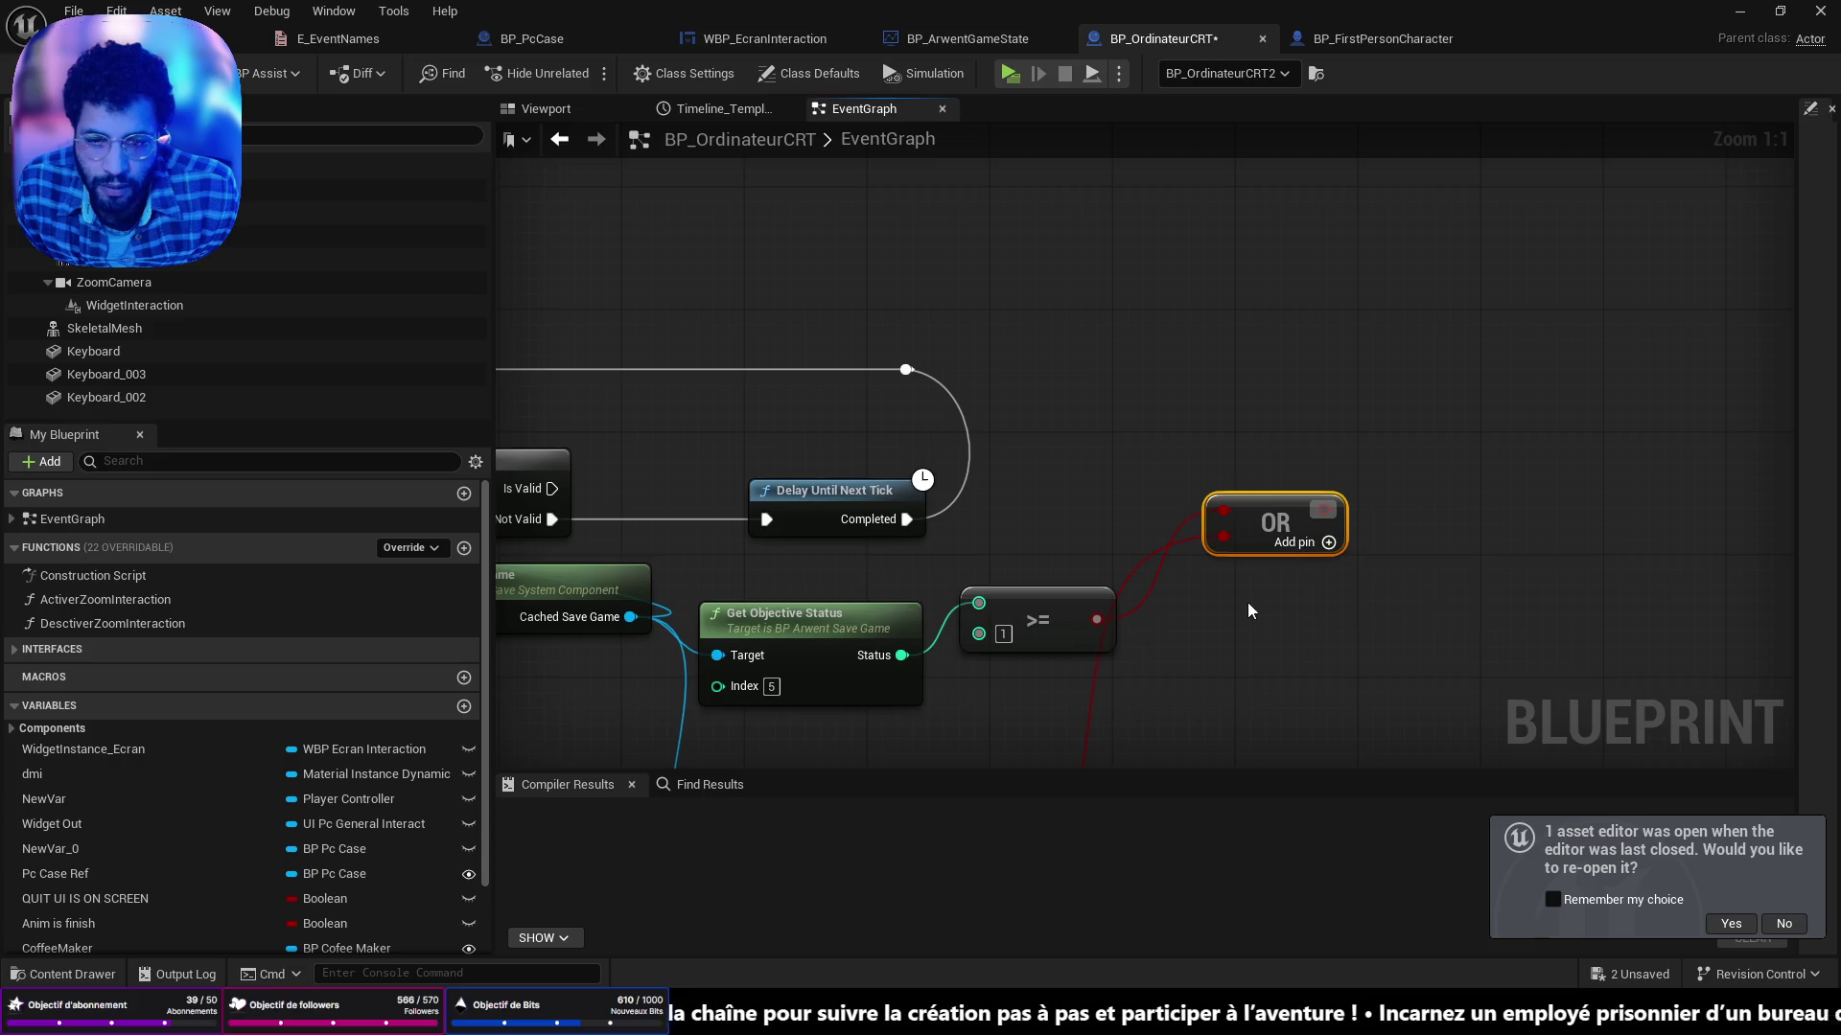
# Add a Branch driven by the OR result and fired by Is Valid's valid output.
pyautogui.moveTo(1071, 520)
pyautogui.mouseDown()
pyautogui.moveTo(1398, 434)
pyautogui.moveTo(1372, 442)
pyautogui.mouseUp()
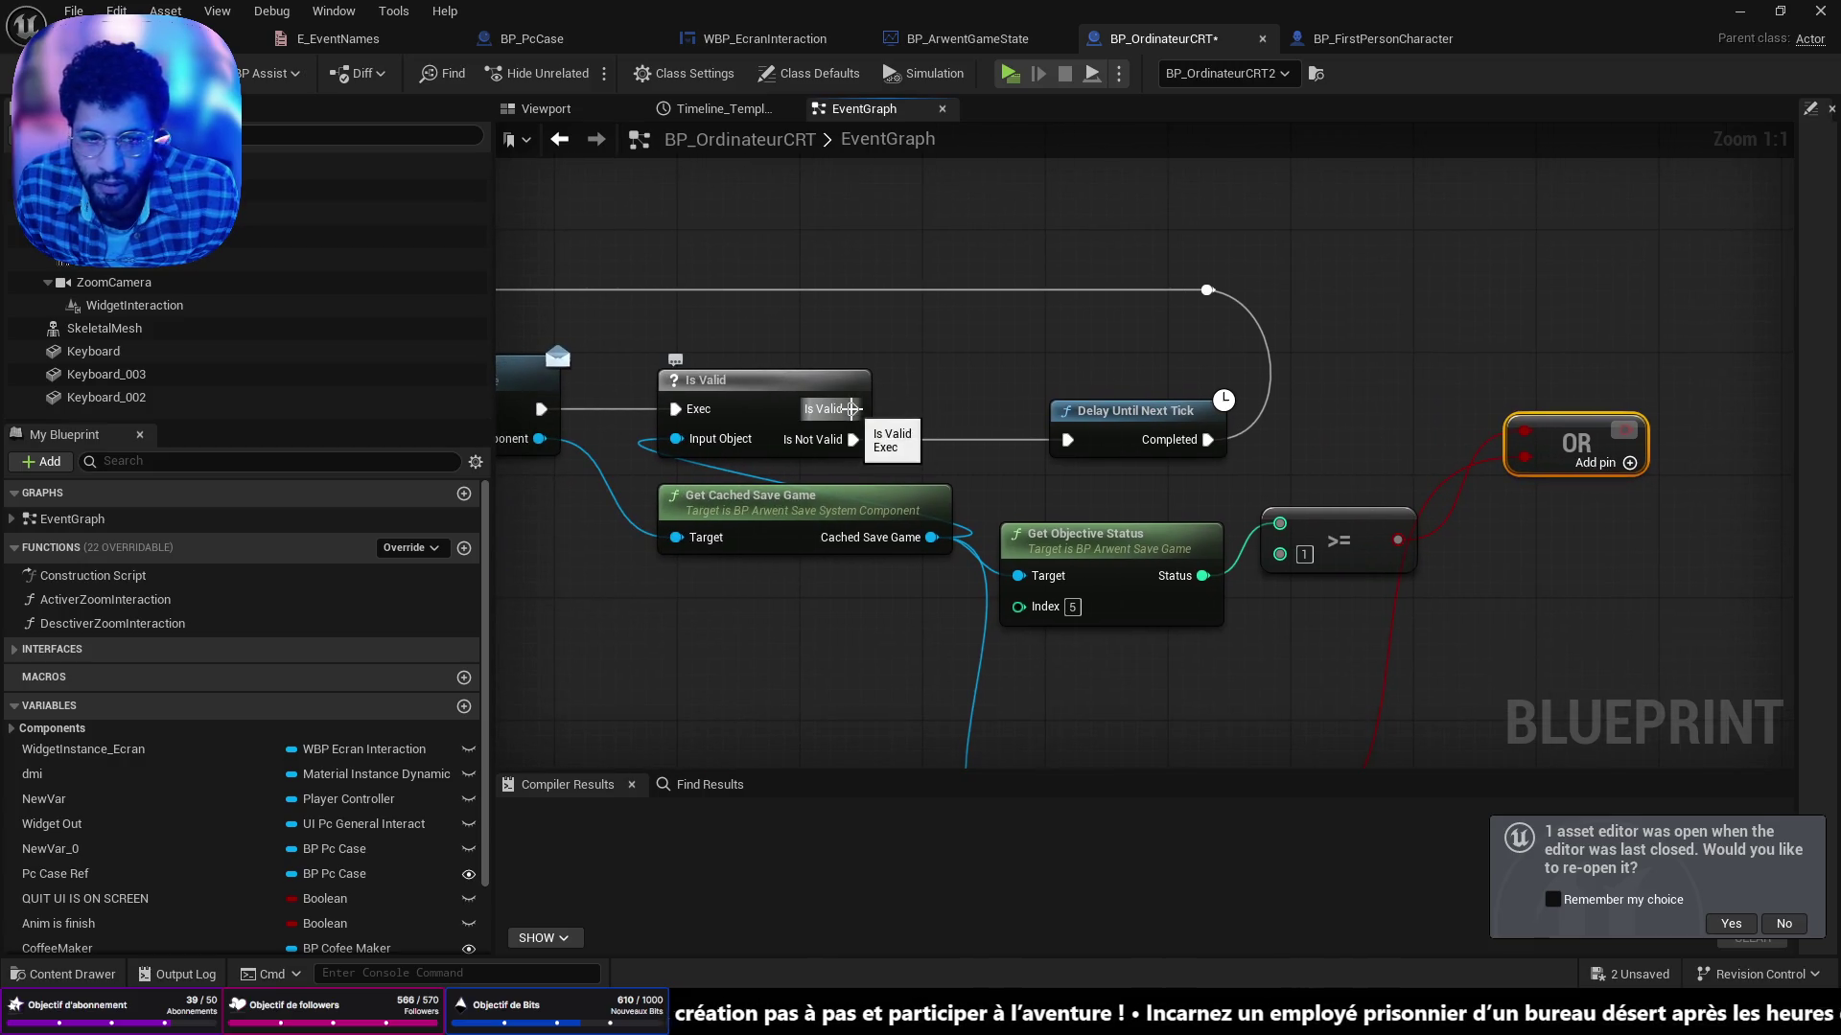
pyautogui.moveTo(1630, 439); pyautogui.dragTo(1781, 443)
pyautogui.write('branch')
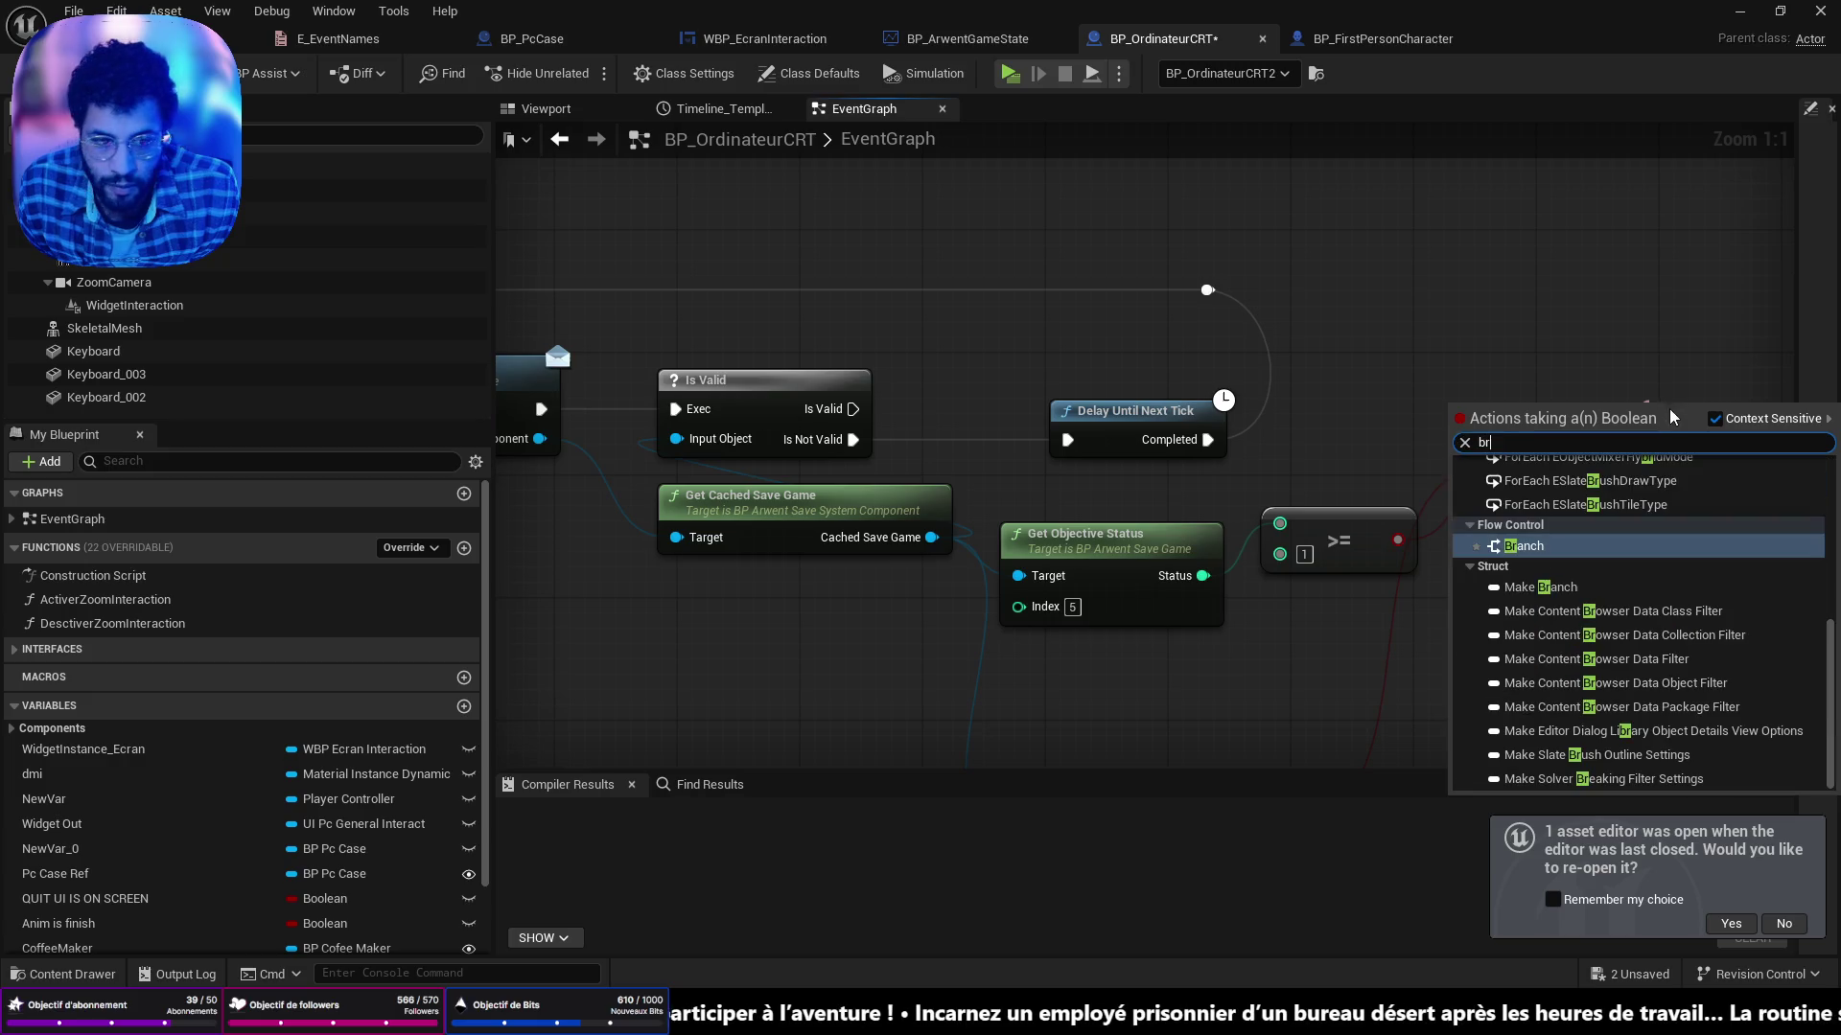
pyautogui.press('Return')
pyautogui.moveTo(1471, 417)
pyautogui.mouseDown()
pyautogui.moveTo(994, 463)
pyautogui.moveTo(1161, 444)
pyautogui.mouseUp()
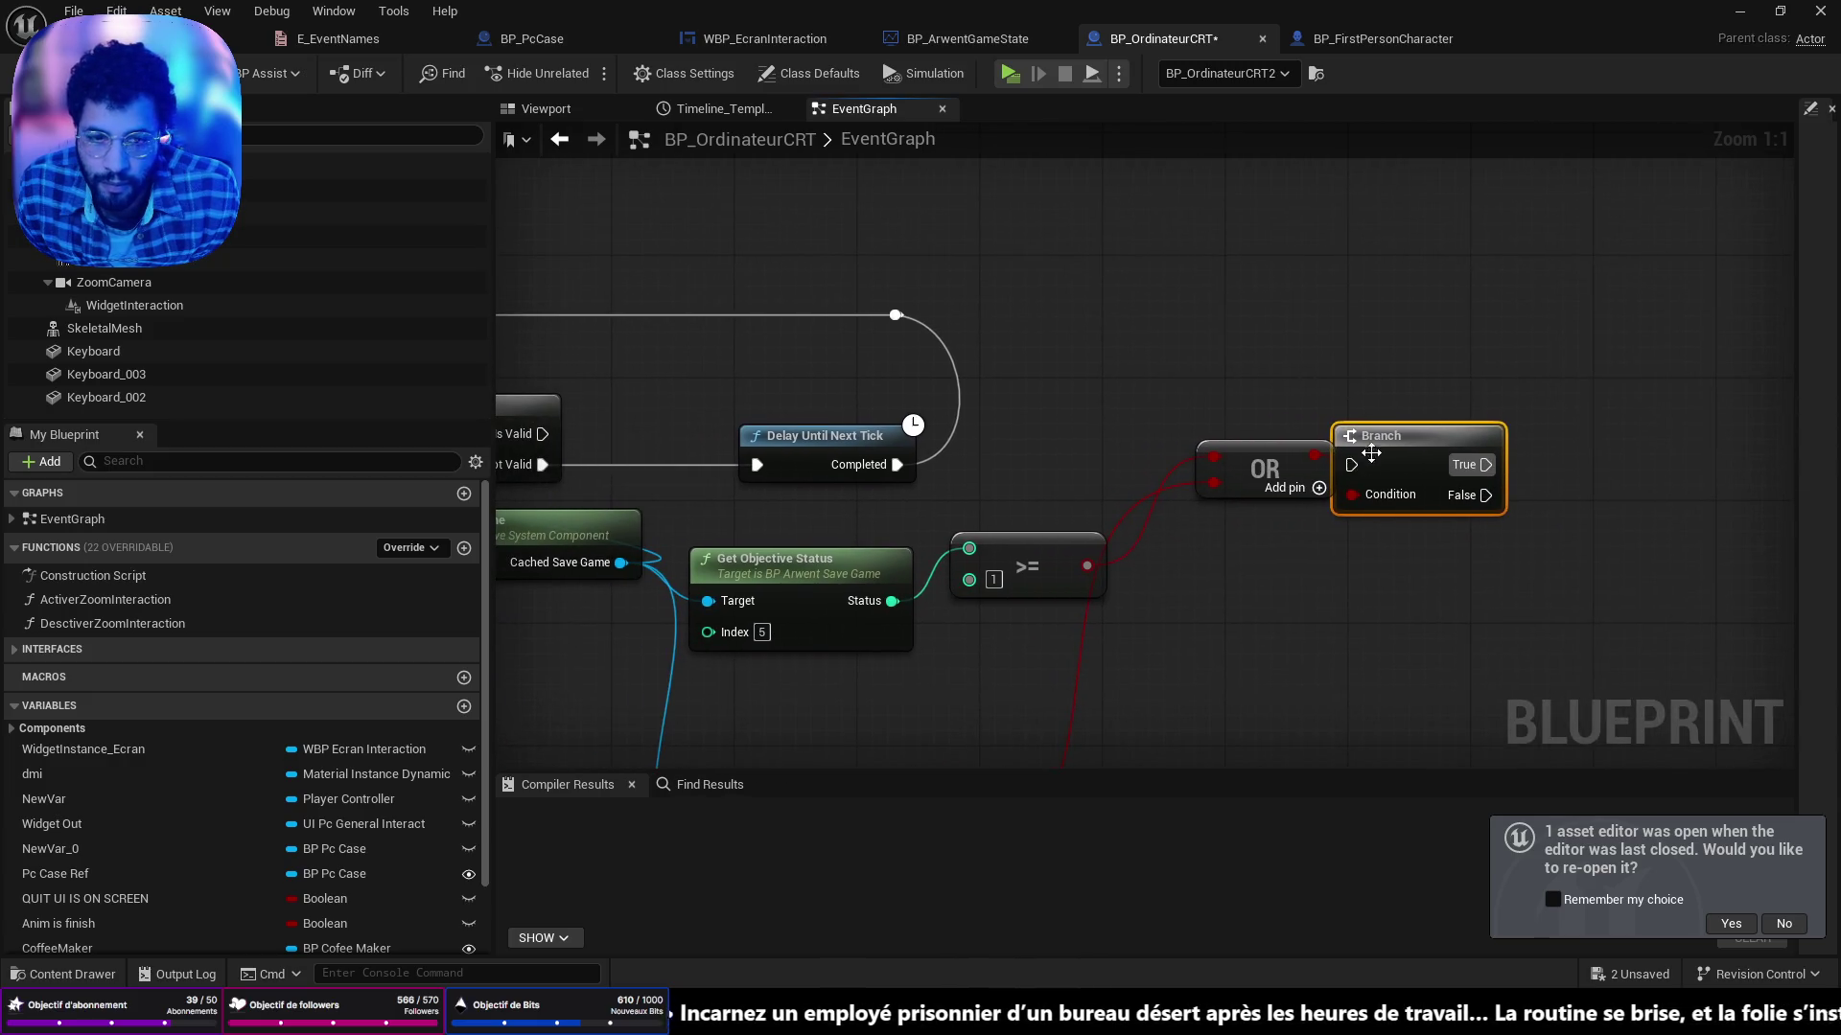
pyautogui.moveTo(543, 433)
pyautogui.mouseDown()
pyautogui.moveTo(1275, 383)
pyautogui.moveTo(1398, 404)
pyautogui.mouseUp()
pyautogui.scroll(-2, 1231, 557)
pyautogui.moveTo(1231, 557)
pyautogui.mouseDown()
pyautogui.moveTo(1499, 462)
pyautogui.moveTo(1155, 492)
pyautogui.mouseUp()
pyautogui.moveTo(1301, 372); pyautogui.dragTo(1301, 395)
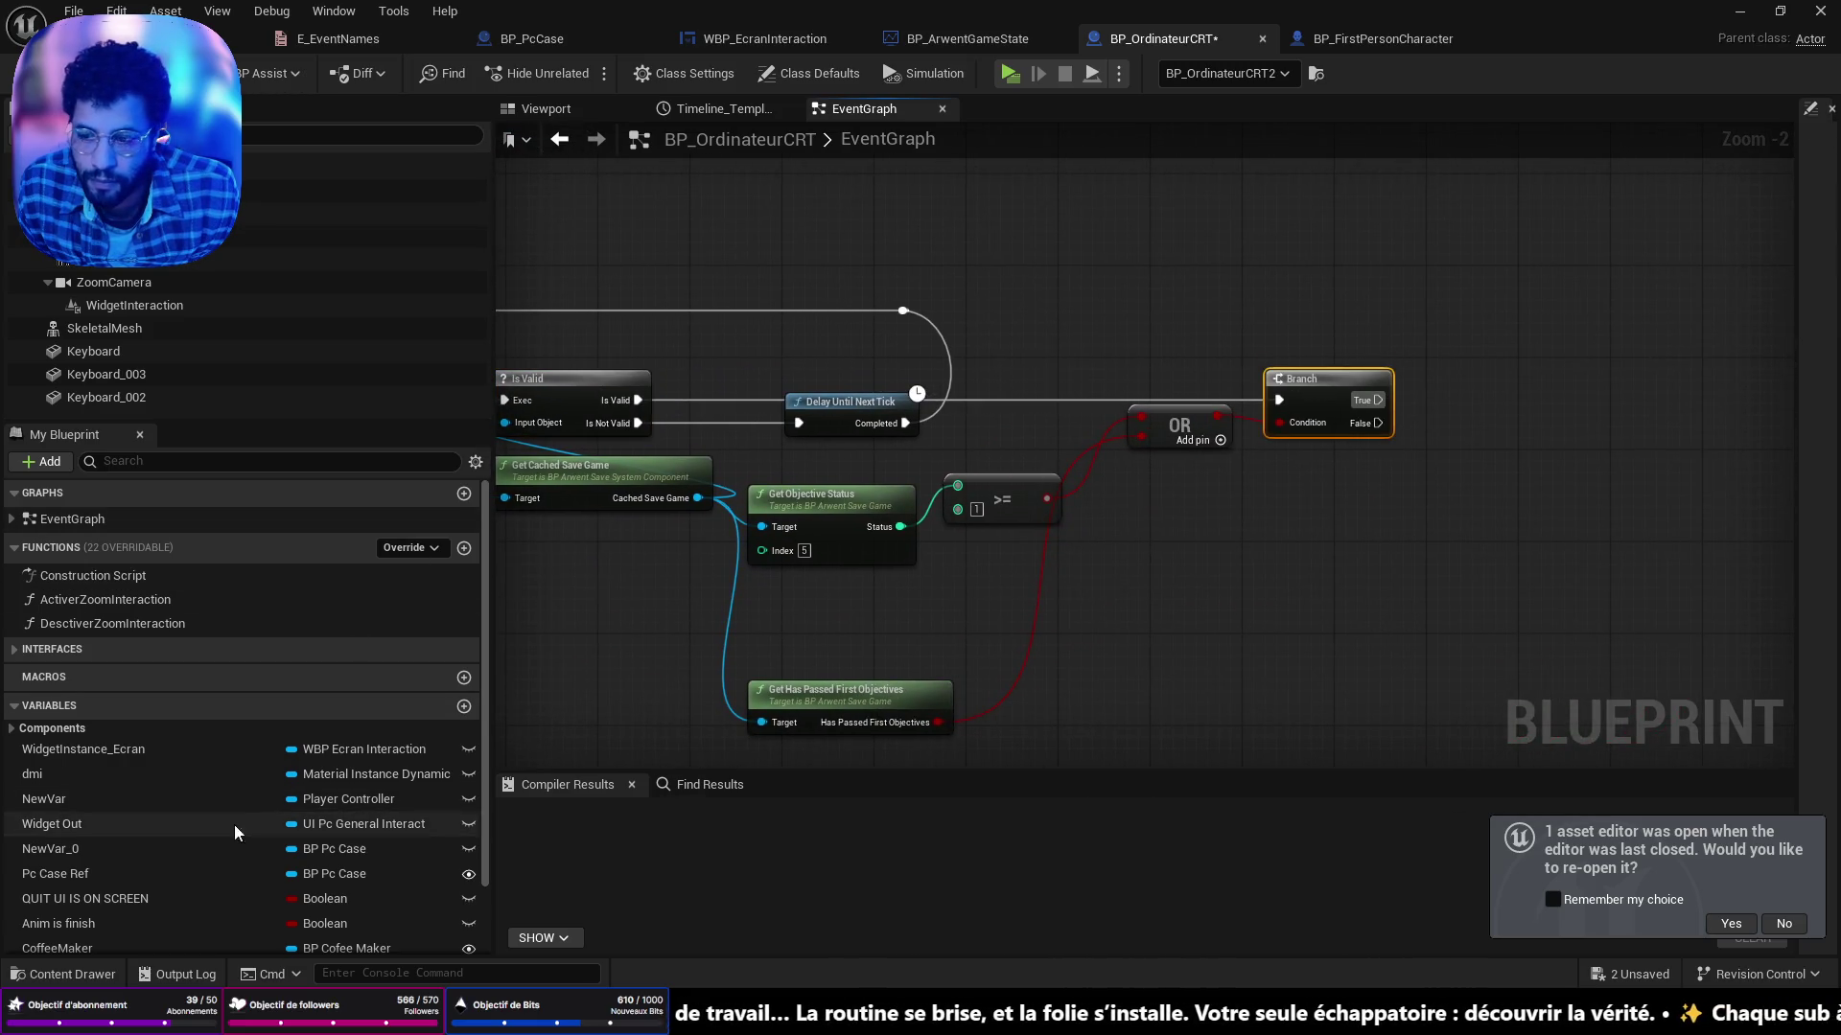
# On the Branch's True path, set CoffeeMaker's Pc Can be Use to true.
pyautogui.scroll(-2, 75, 896)
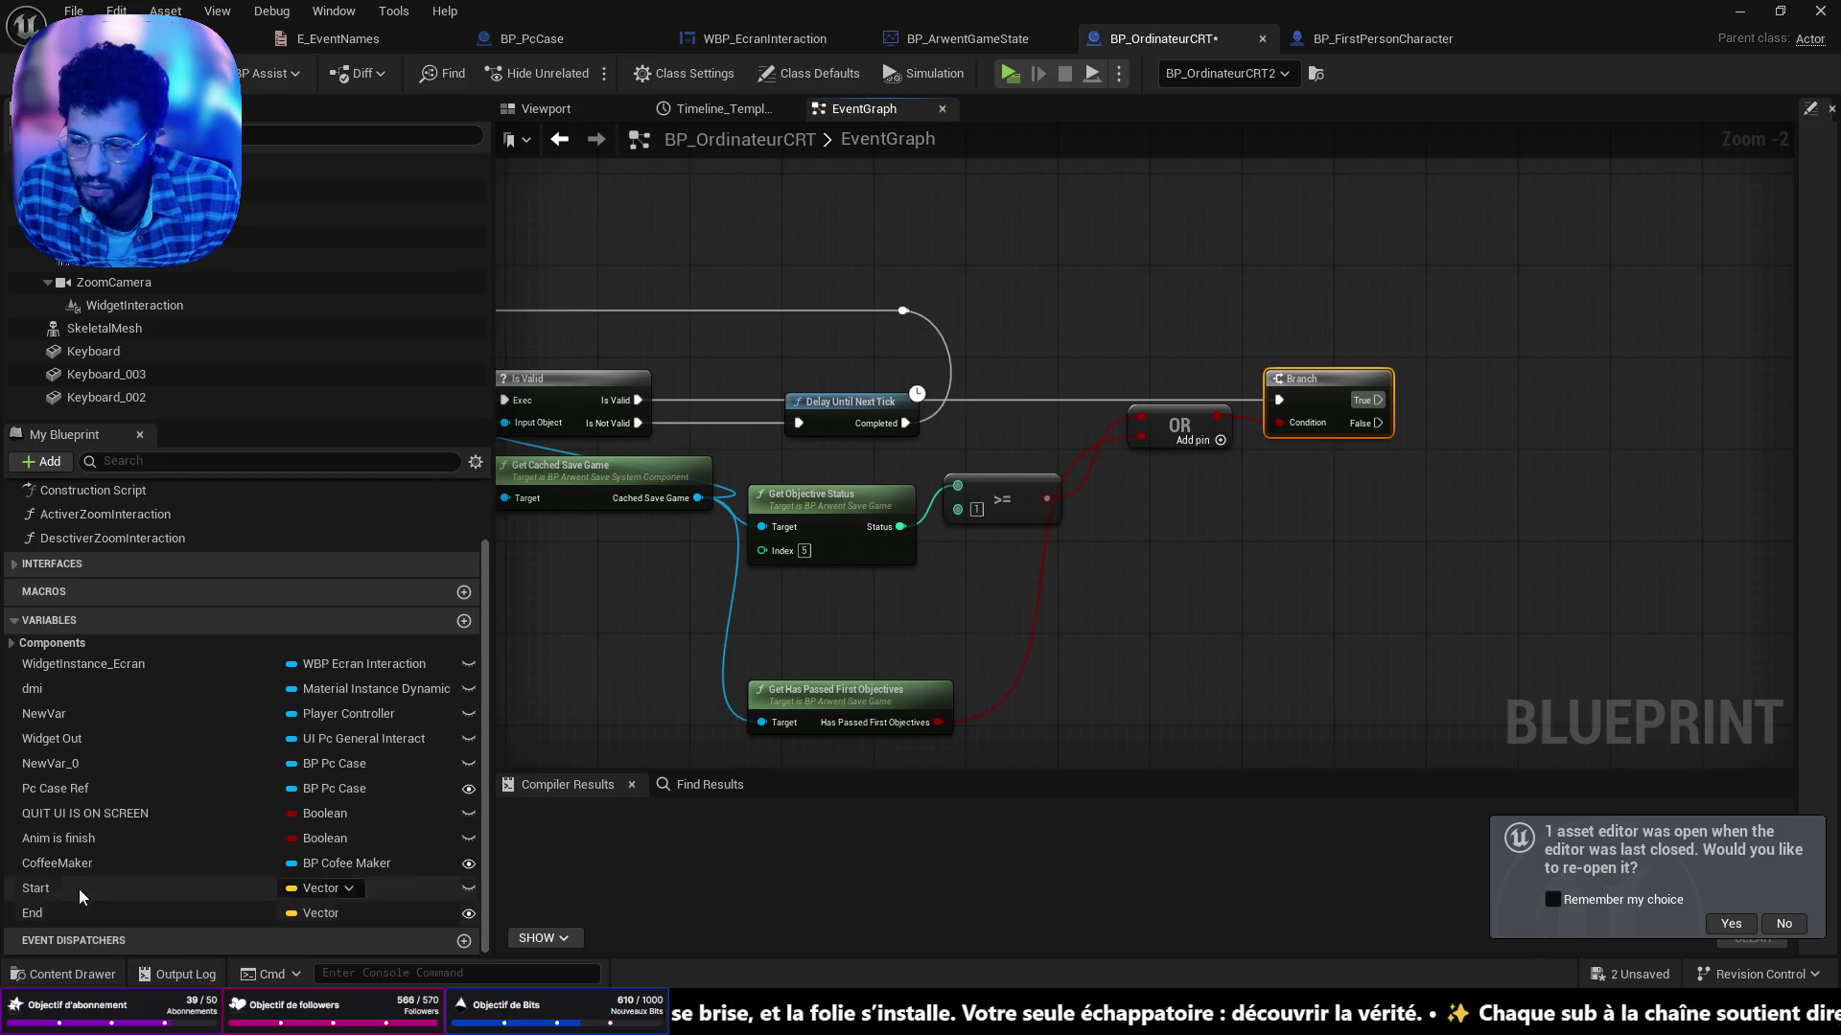
pyautogui.moveTo(667, 609)
pyautogui.mouseDown()
pyautogui.moveTo(886, 589)
pyautogui.moveTo(911, 614)
pyautogui.moveTo(1064, 652)
pyautogui.moveTo(579, 595)
pyautogui.moveTo(1622, 584)
pyautogui.moveTo(1199, 527)
pyautogui.mouseUp()
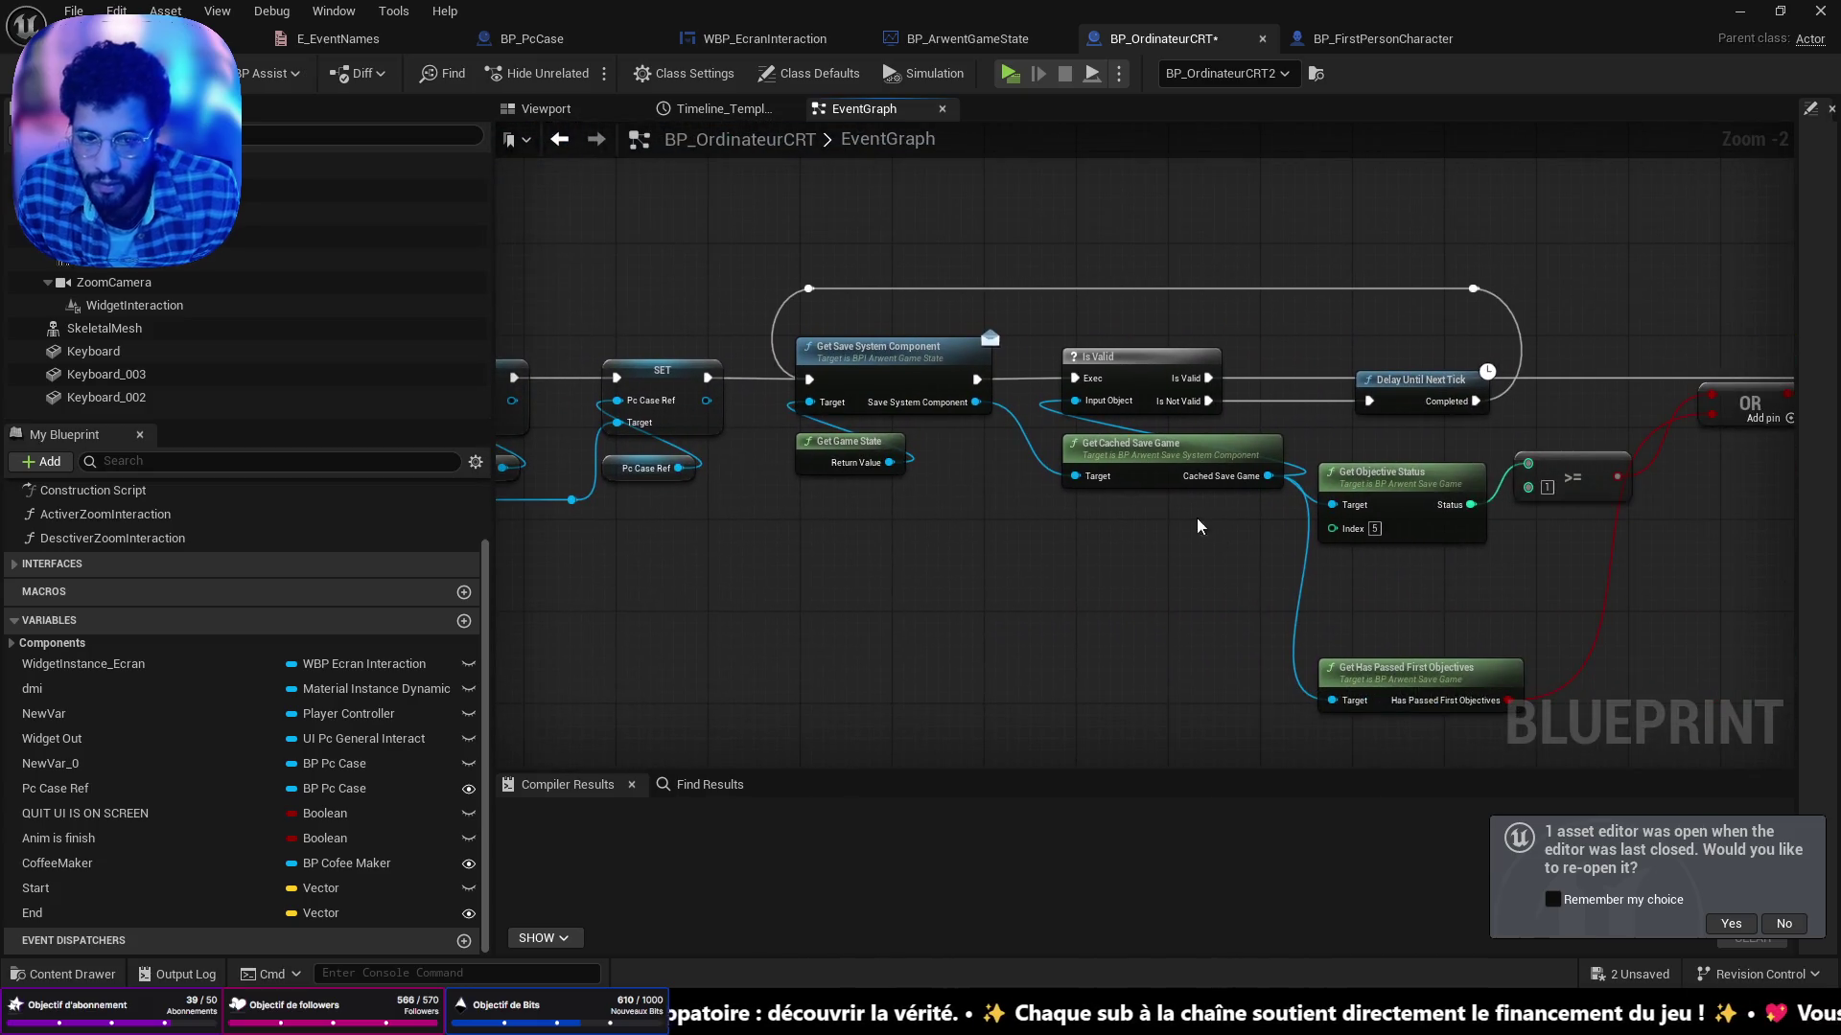
pyautogui.click(1153, 482)
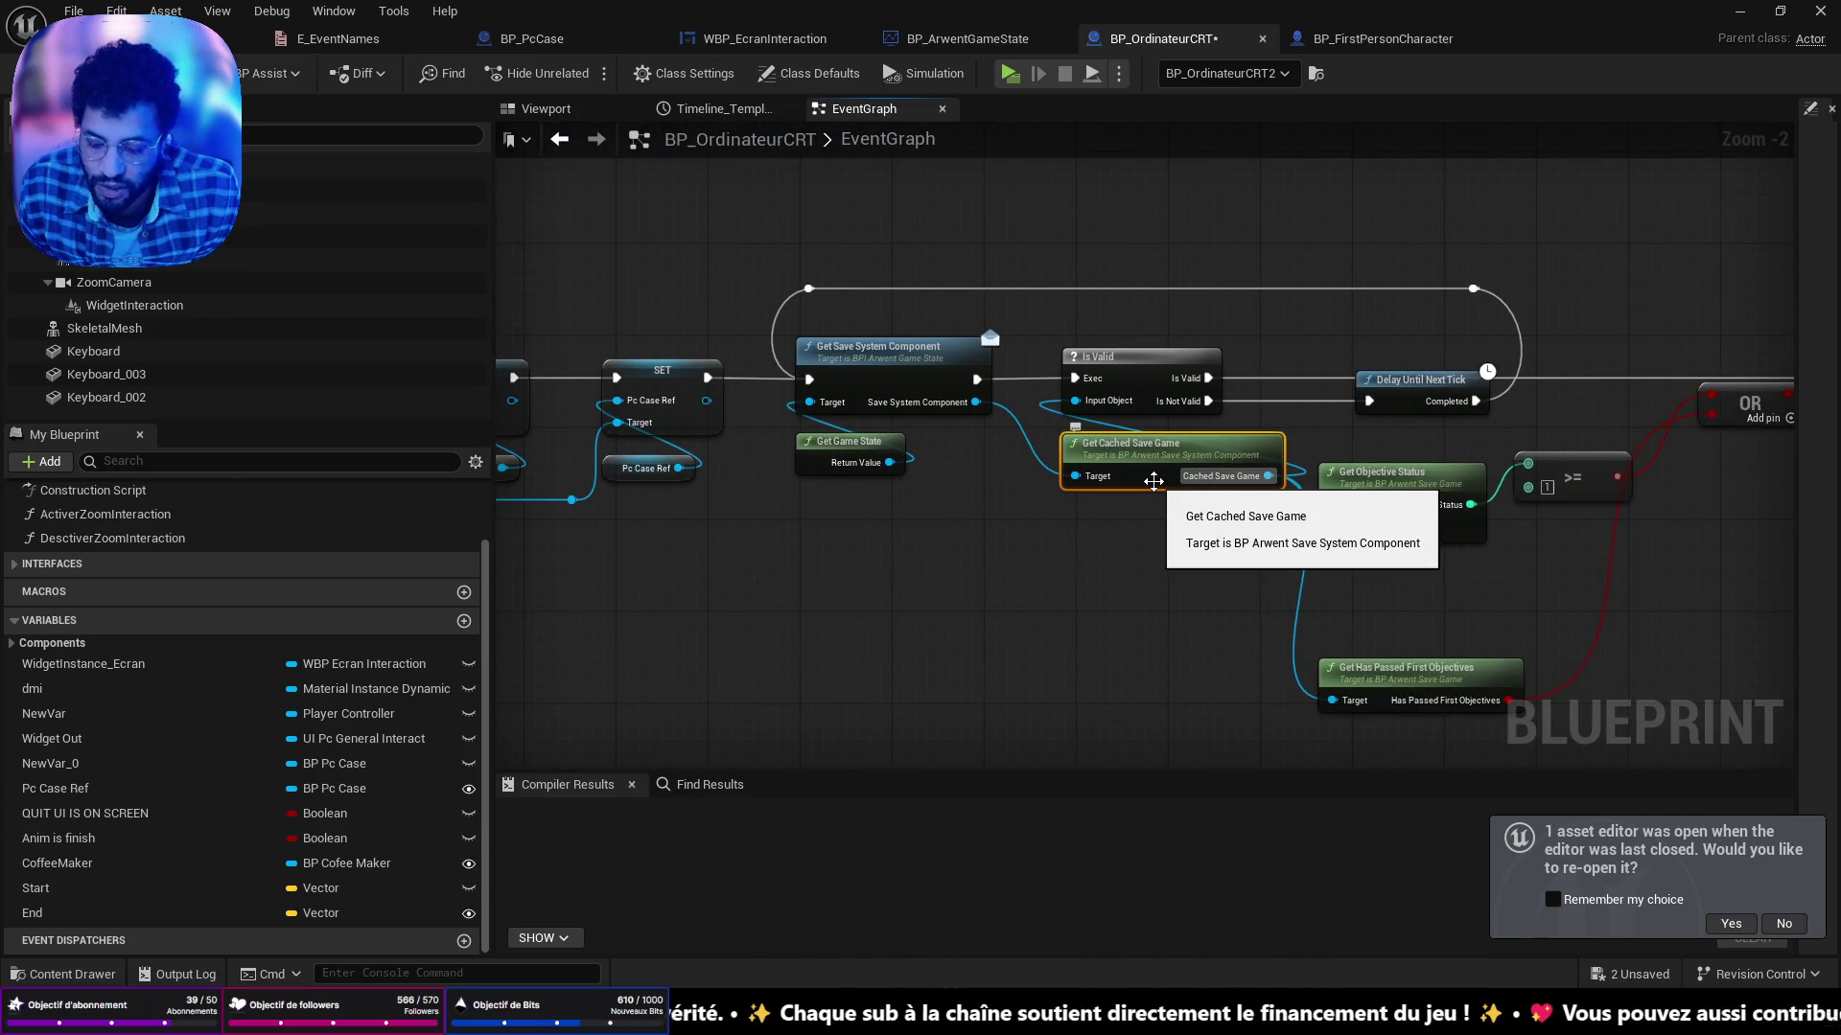
pyautogui.moveTo(1153, 481); pyautogui.dragTo(565, 606)
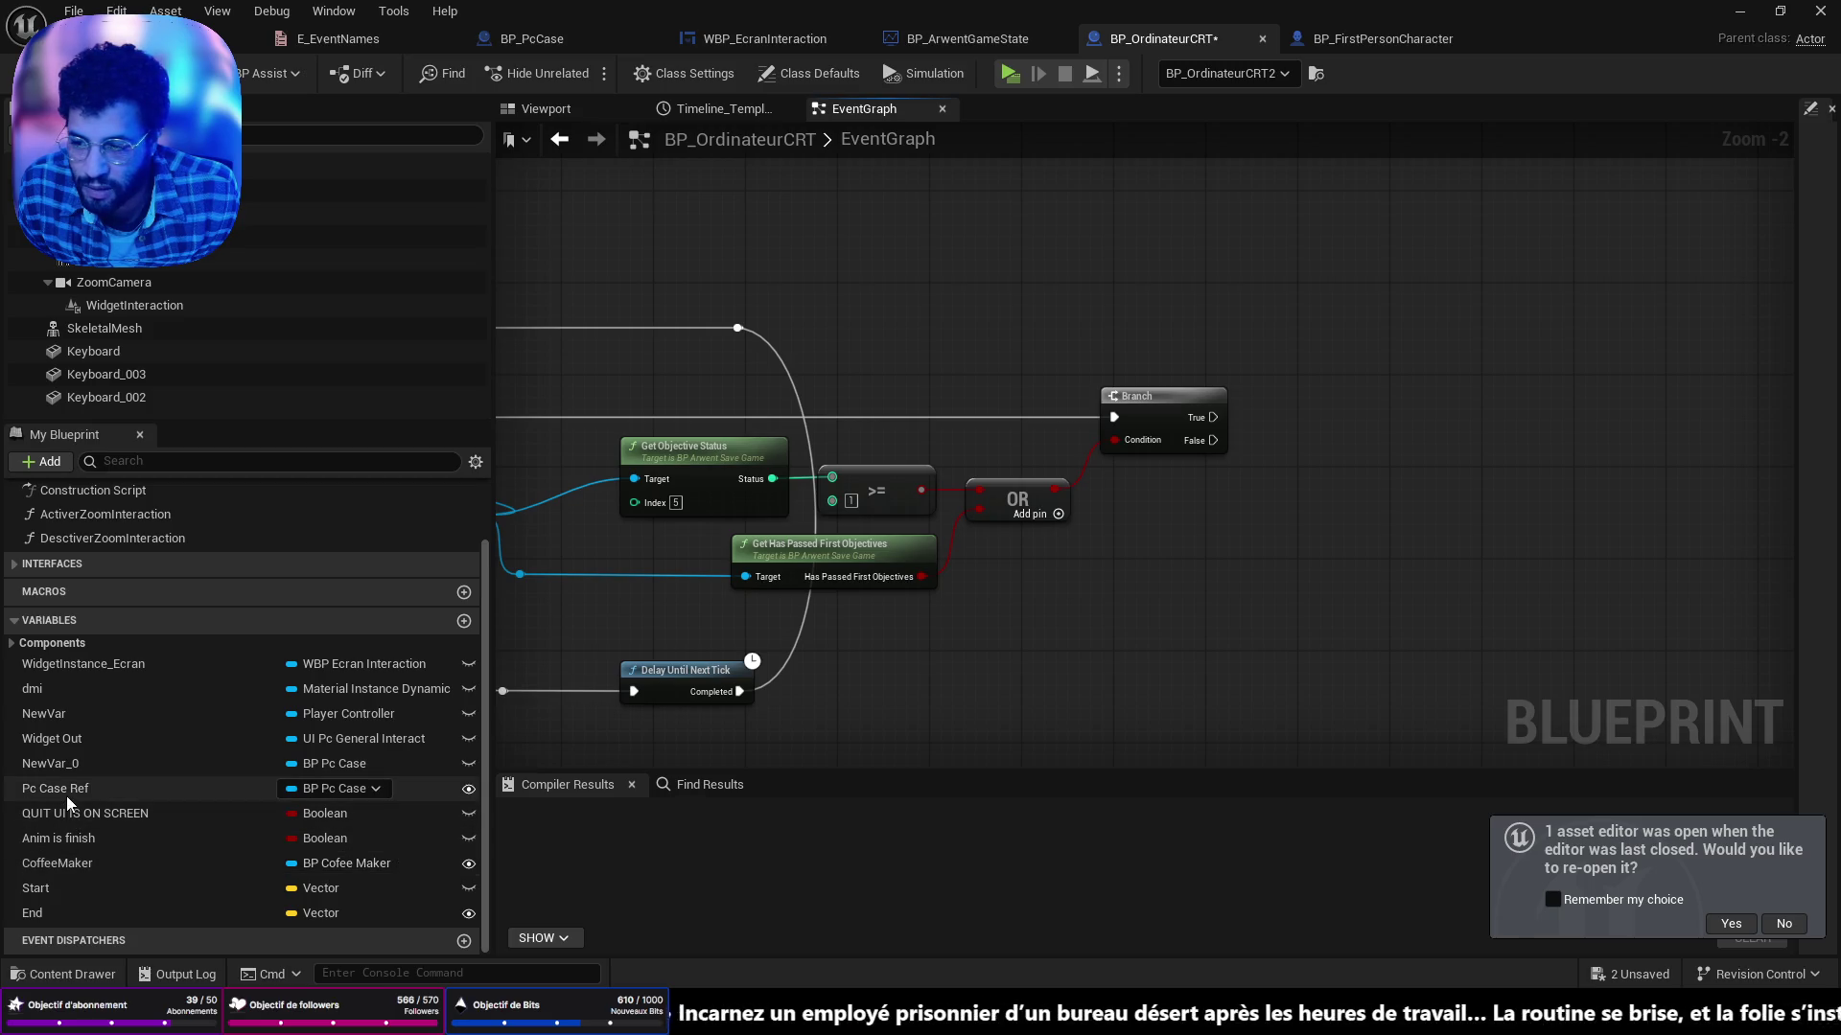
pyautogui.moveTo(61, 863)
pyautogui.mouseDown()
pyautogui.moveTo(82, 874)
pyautogui.moveTo(1151, 382)
pyautogui.moveTo(1115, 340)
pyautogui.moveTo(1229, 326)
pyautogui.mouseUp()
pyautogui.click(1209, 363)
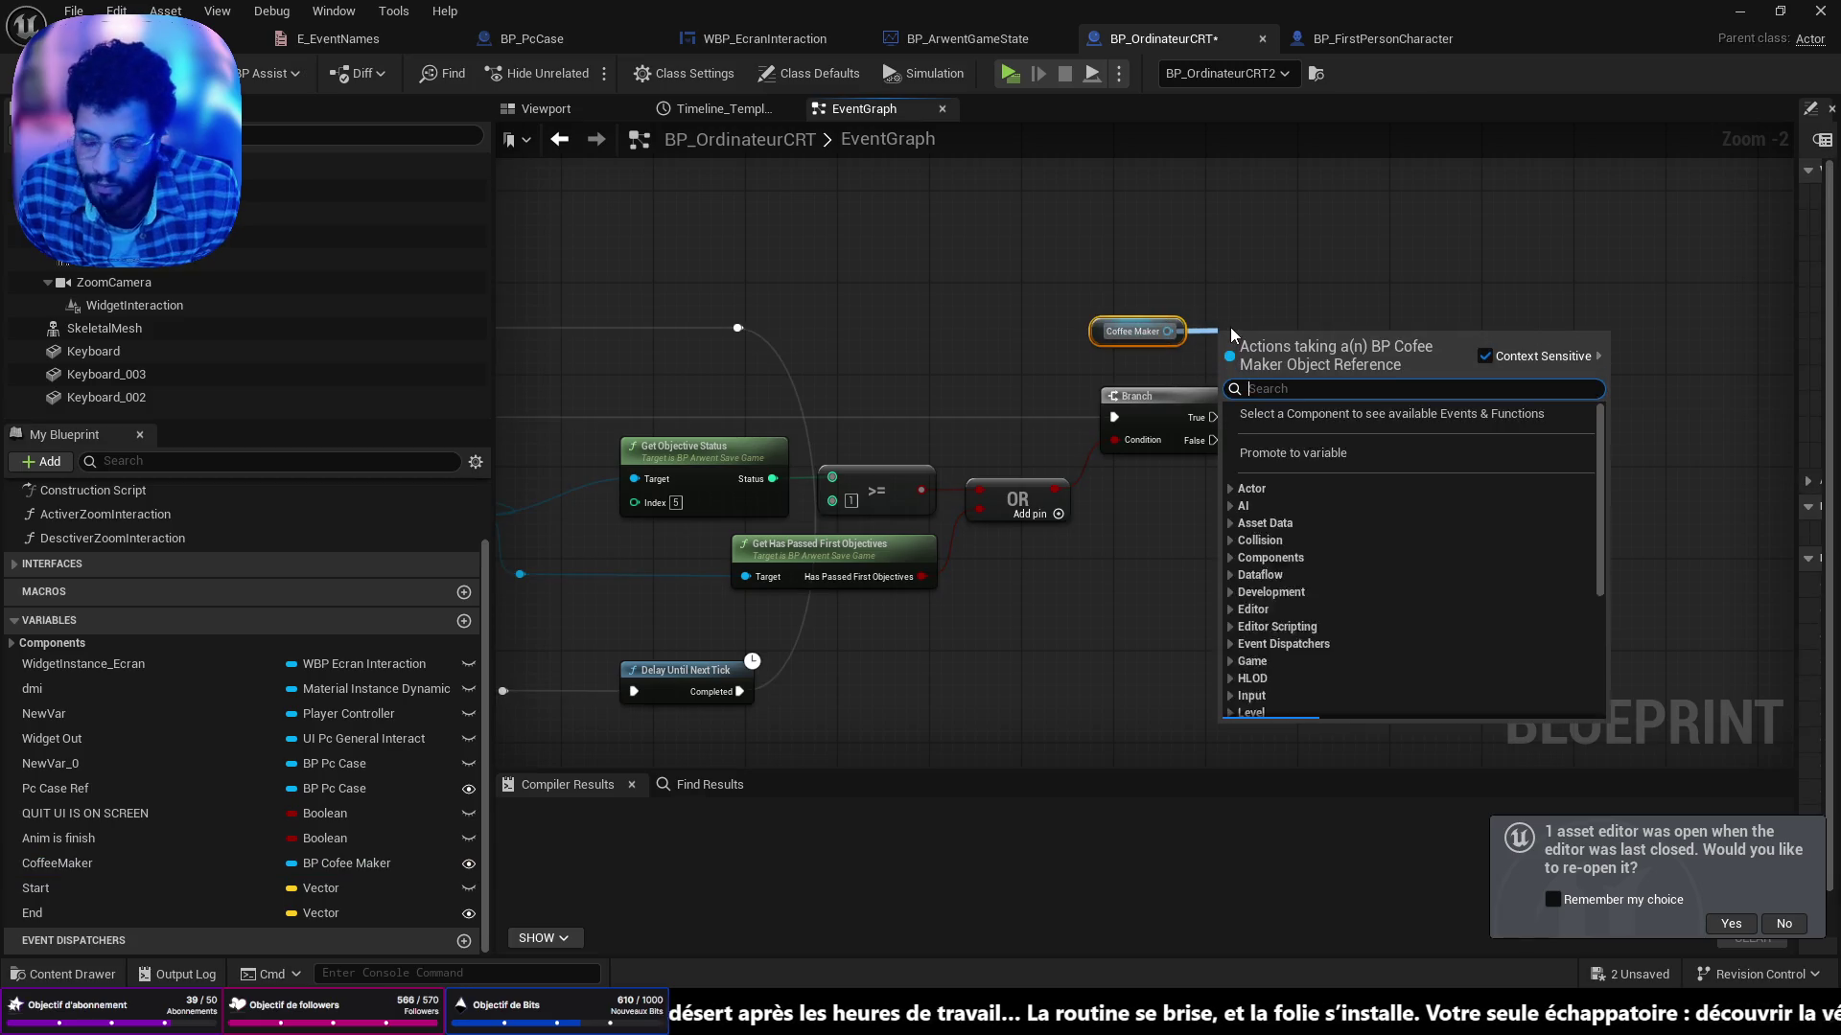
pyautogui.write('set pc')
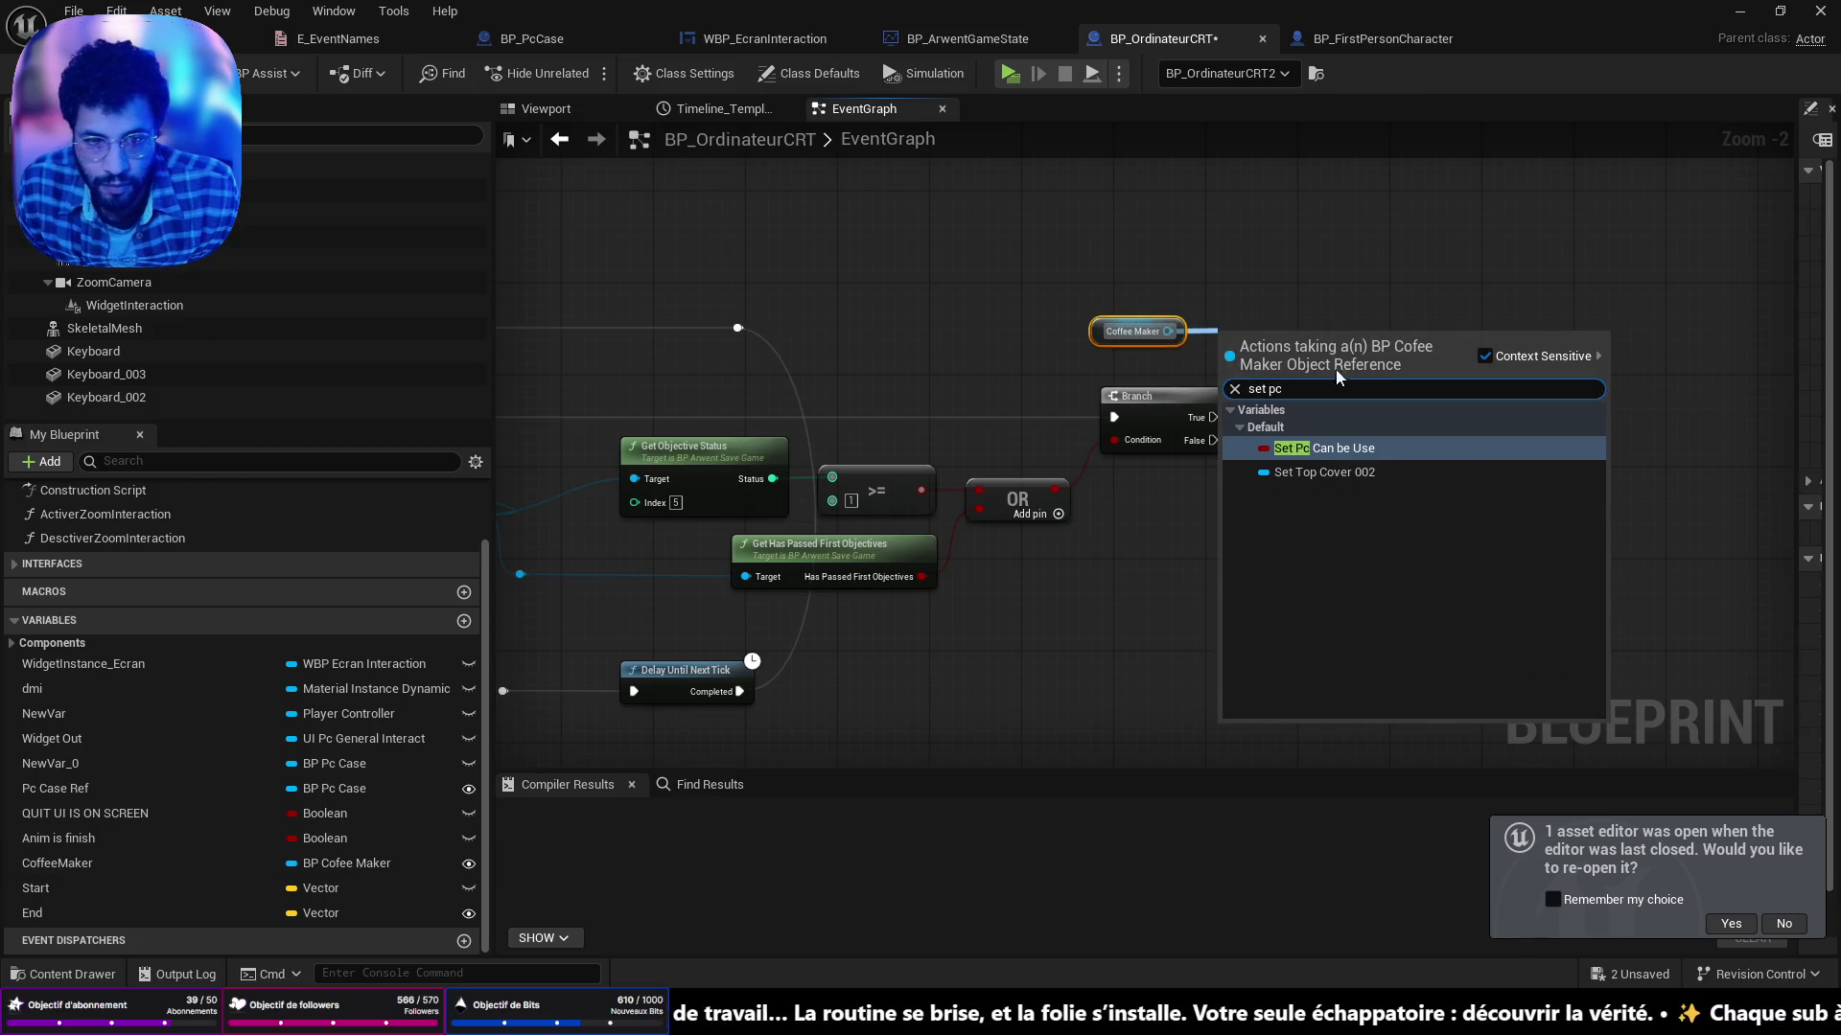
pyautogui.click(1344, 447)
pyautogui.moveTo(1325, 336); pyautogui.dragTo(1346, 422)
pyautogui.moveTo(1212, 417); pyautogui.dragTo(1266, 418)
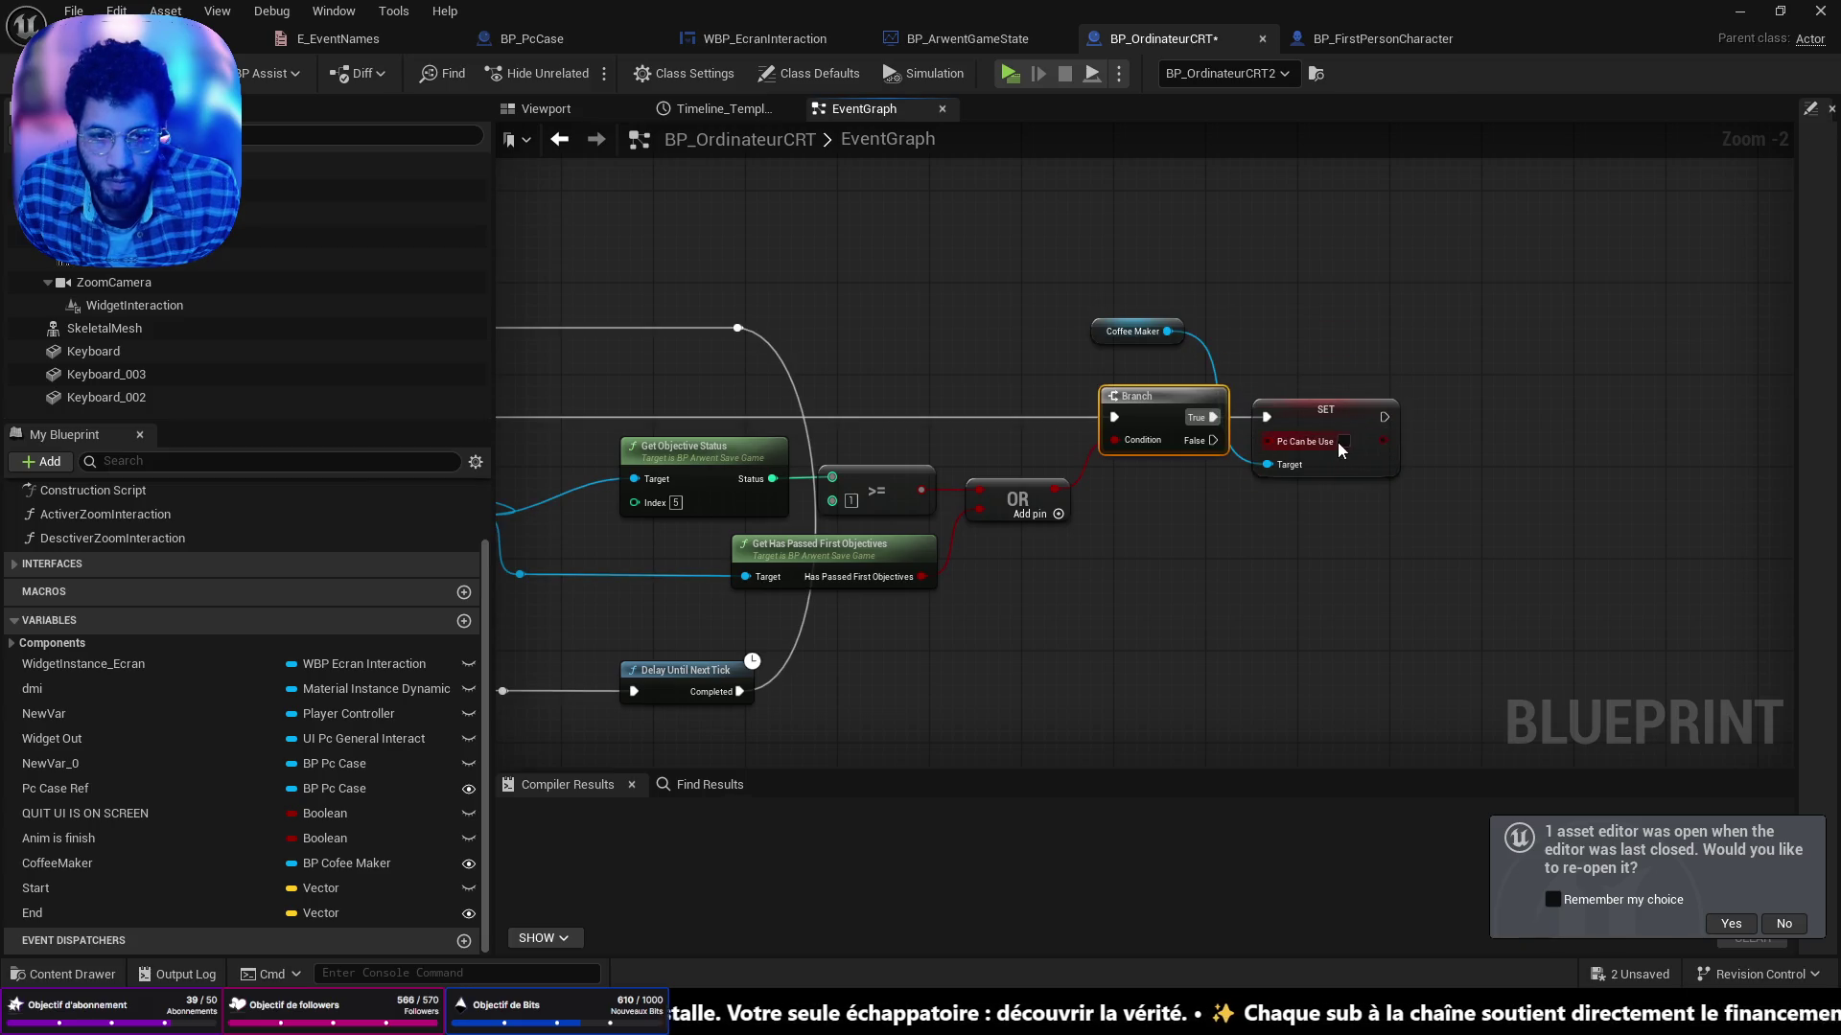
pyautogui.click(1344, 441)
# Compile and save BP_OrdinateurCRT.
pyautogui.hotkey('ctrl', 's')
pyautogui.moveTo(1066, 606); pyautogui.dragTo(1272, 553)
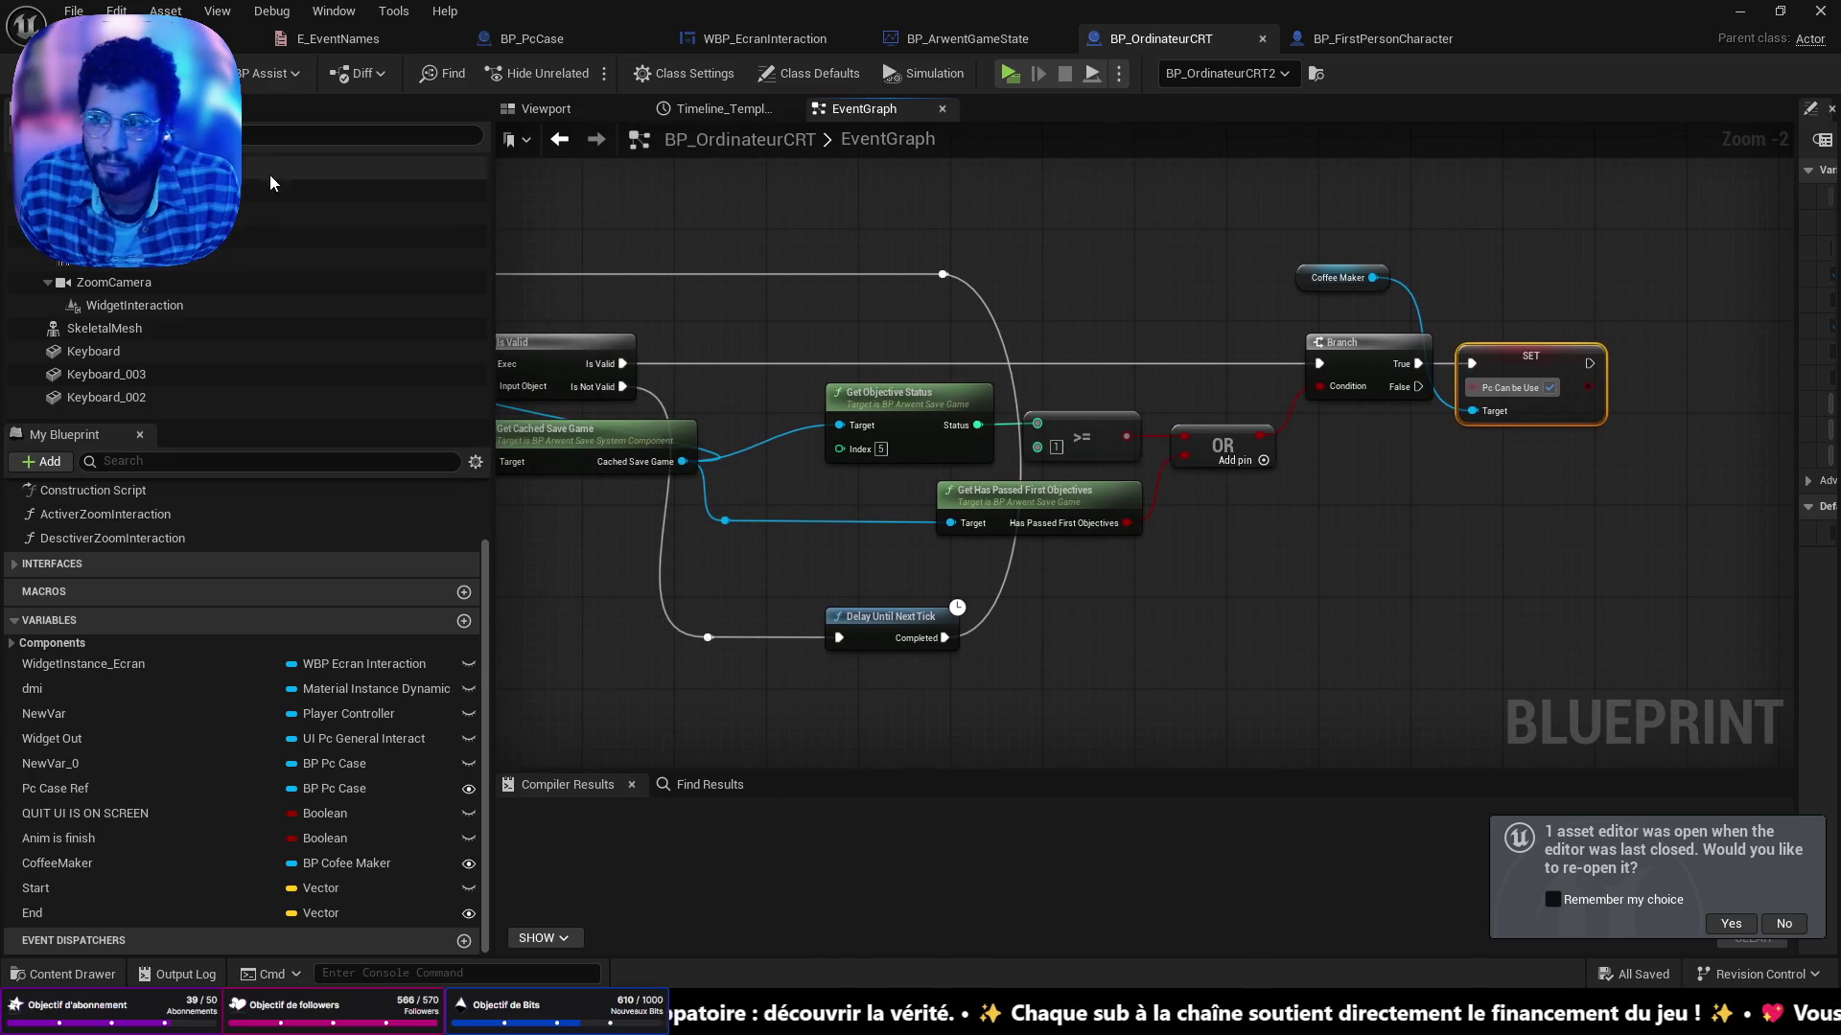
pyautogui.press('F7')
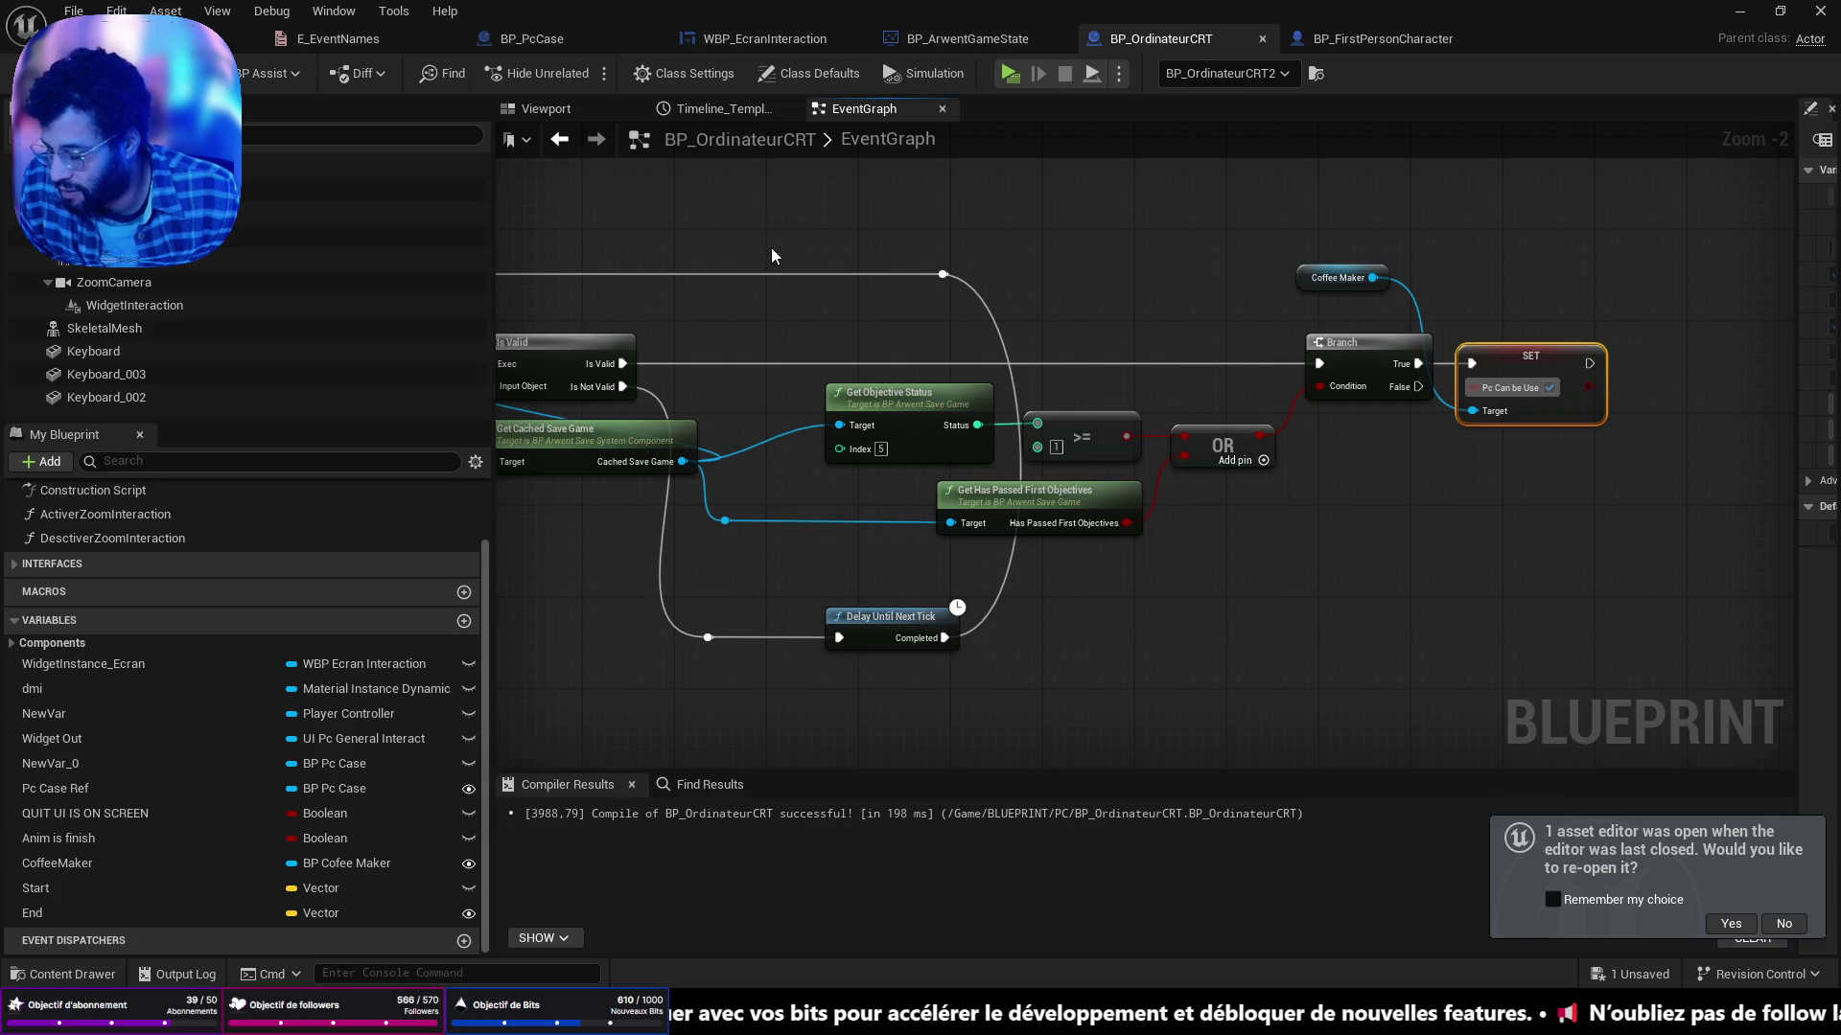
pyautogui.hotkey('ctrl', 's')
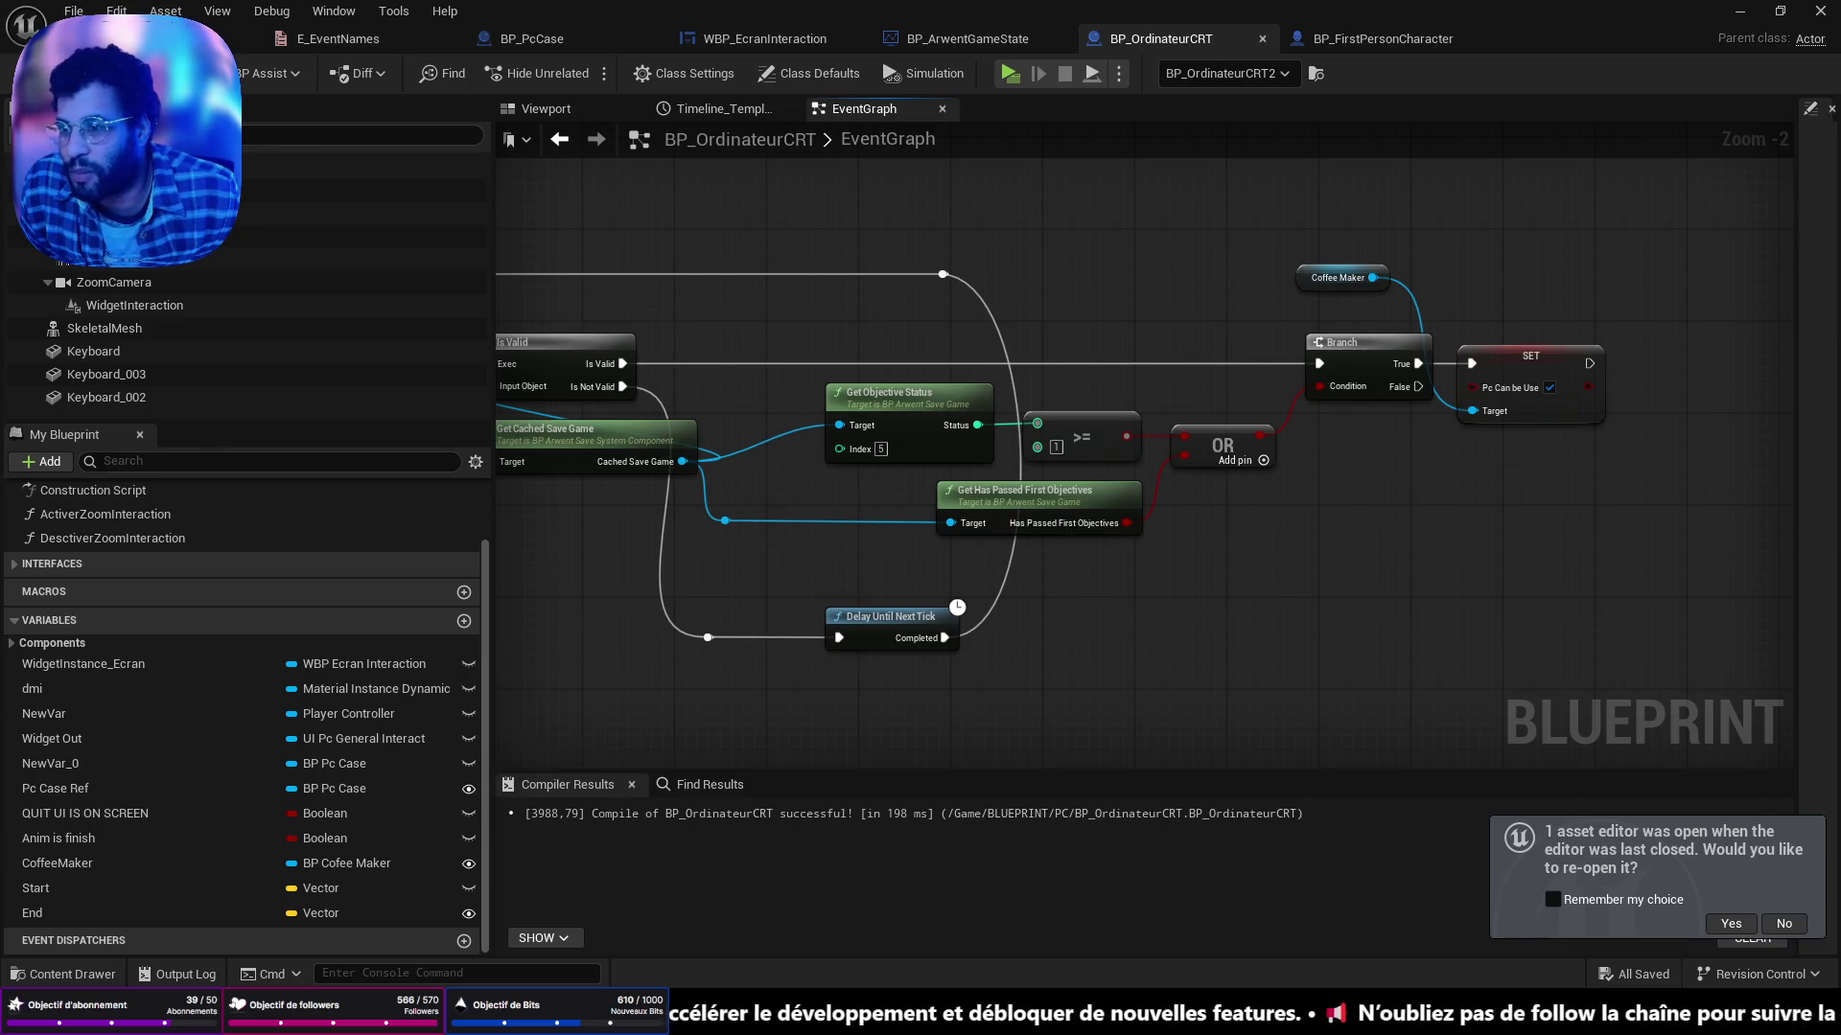
pyautogui.click(134, 38)
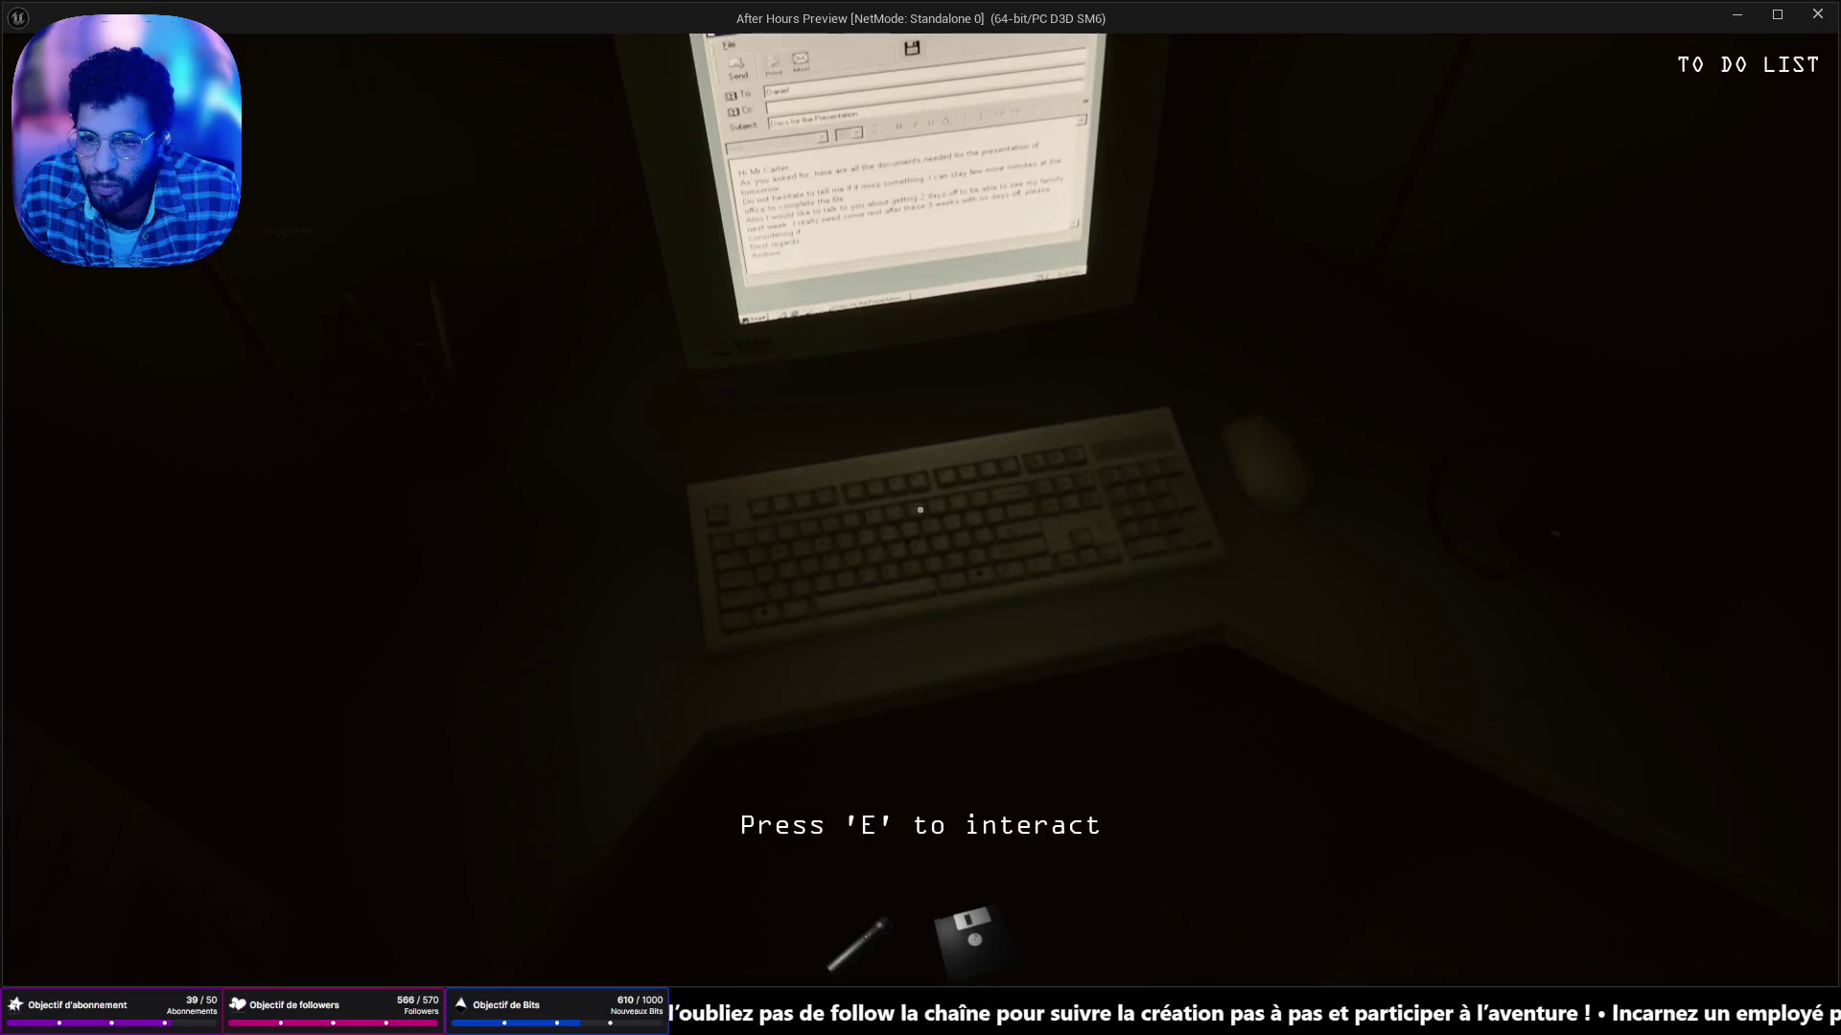
# In play mode, use the desk computer, open SEC_LOG.txt, then leave and stop the session.
pyautogui.press('e')
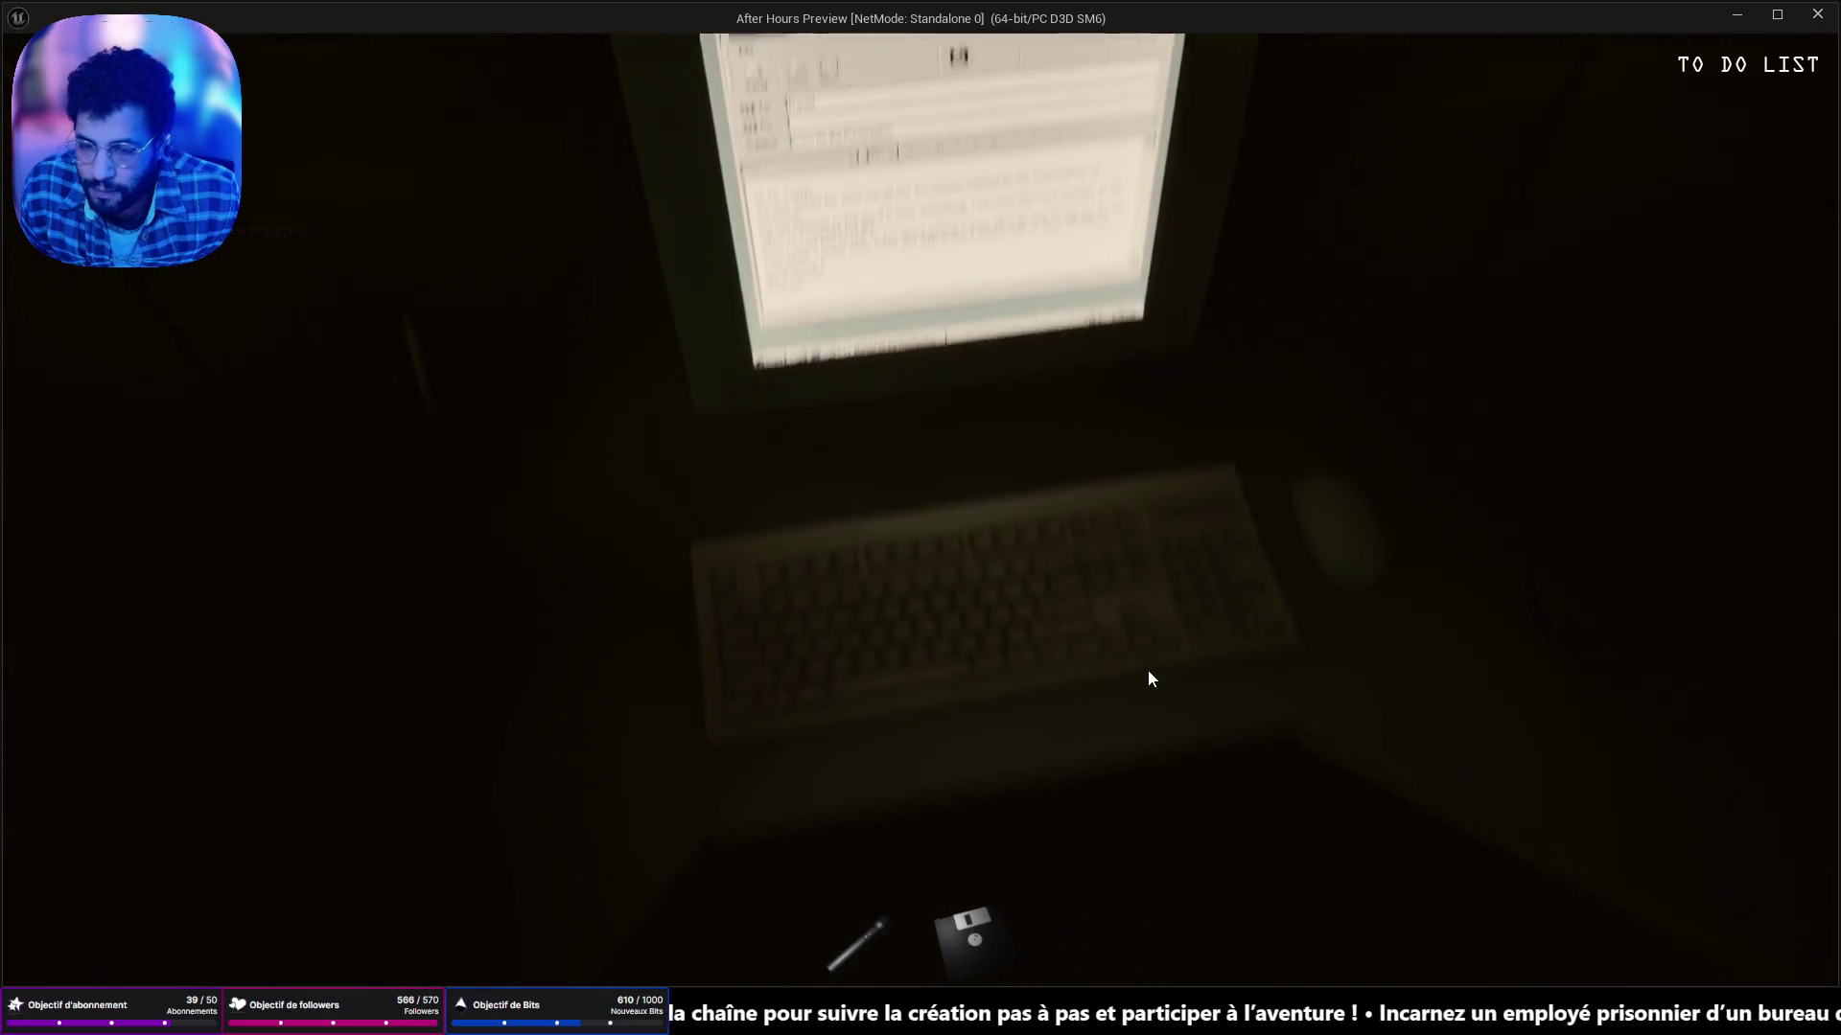
pyautogui.doubleClick(946, 358)
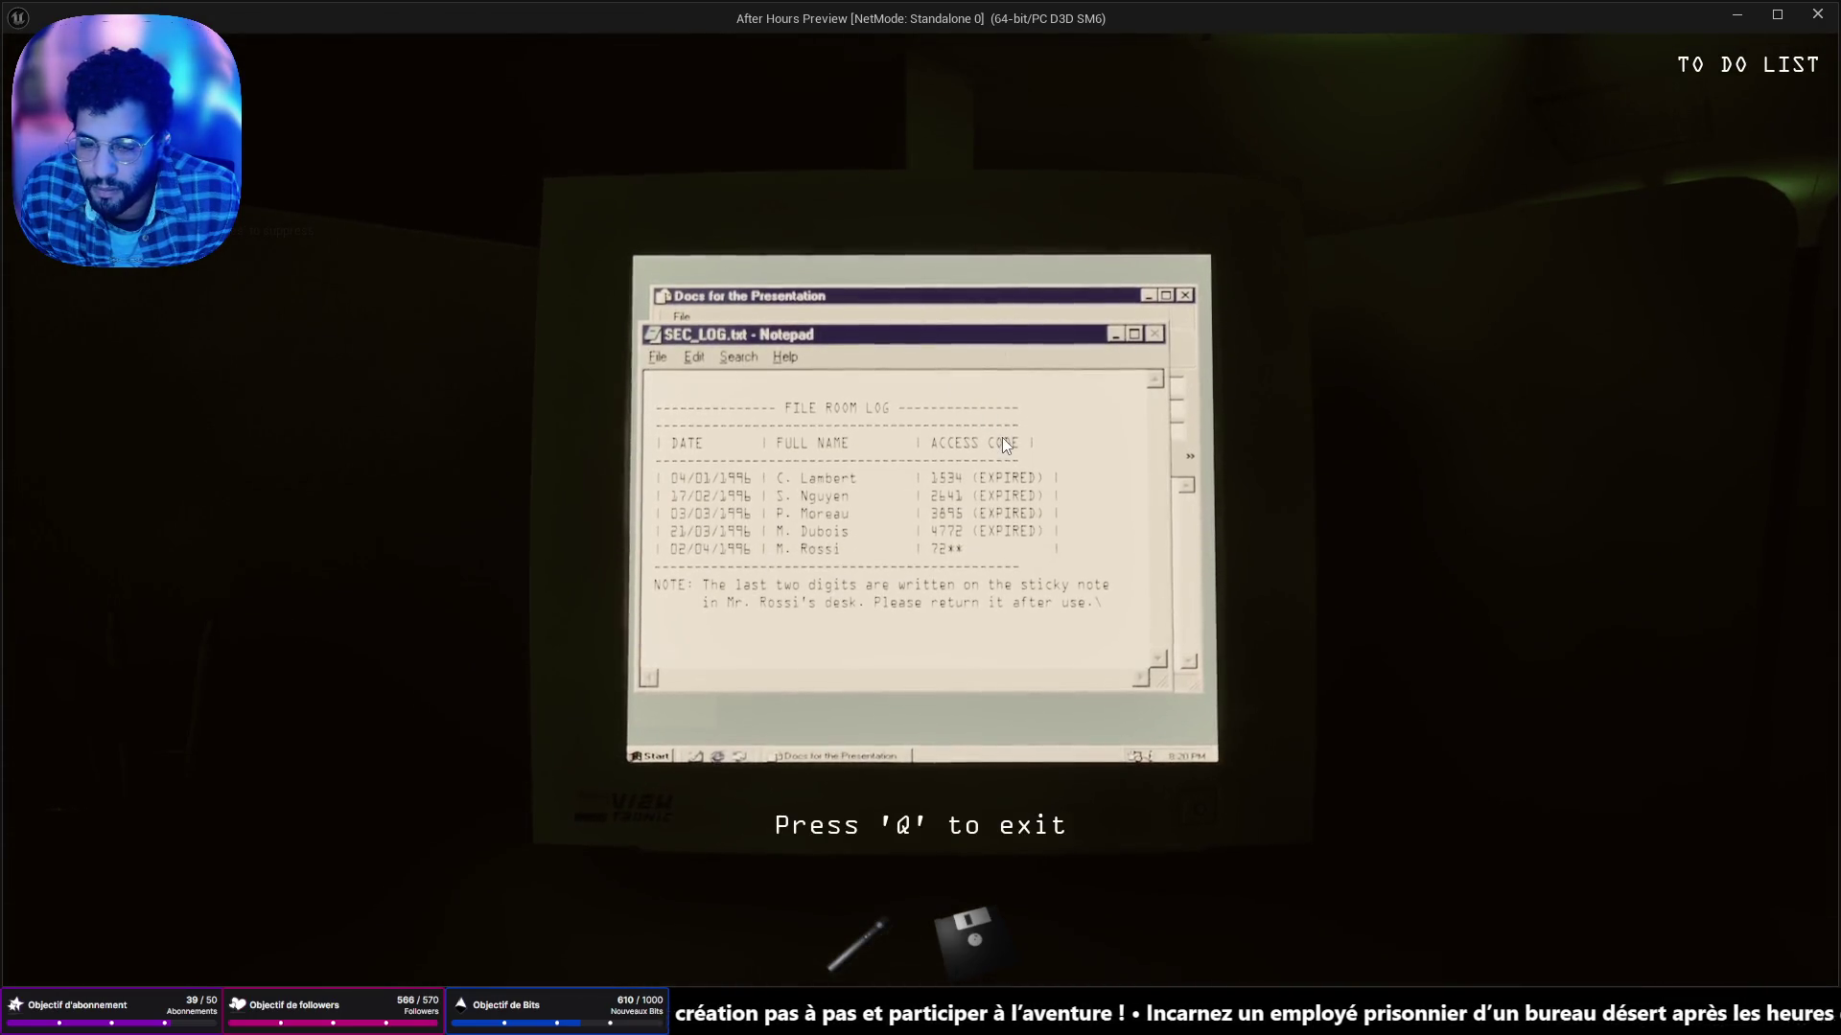
pyautogui.press('q')
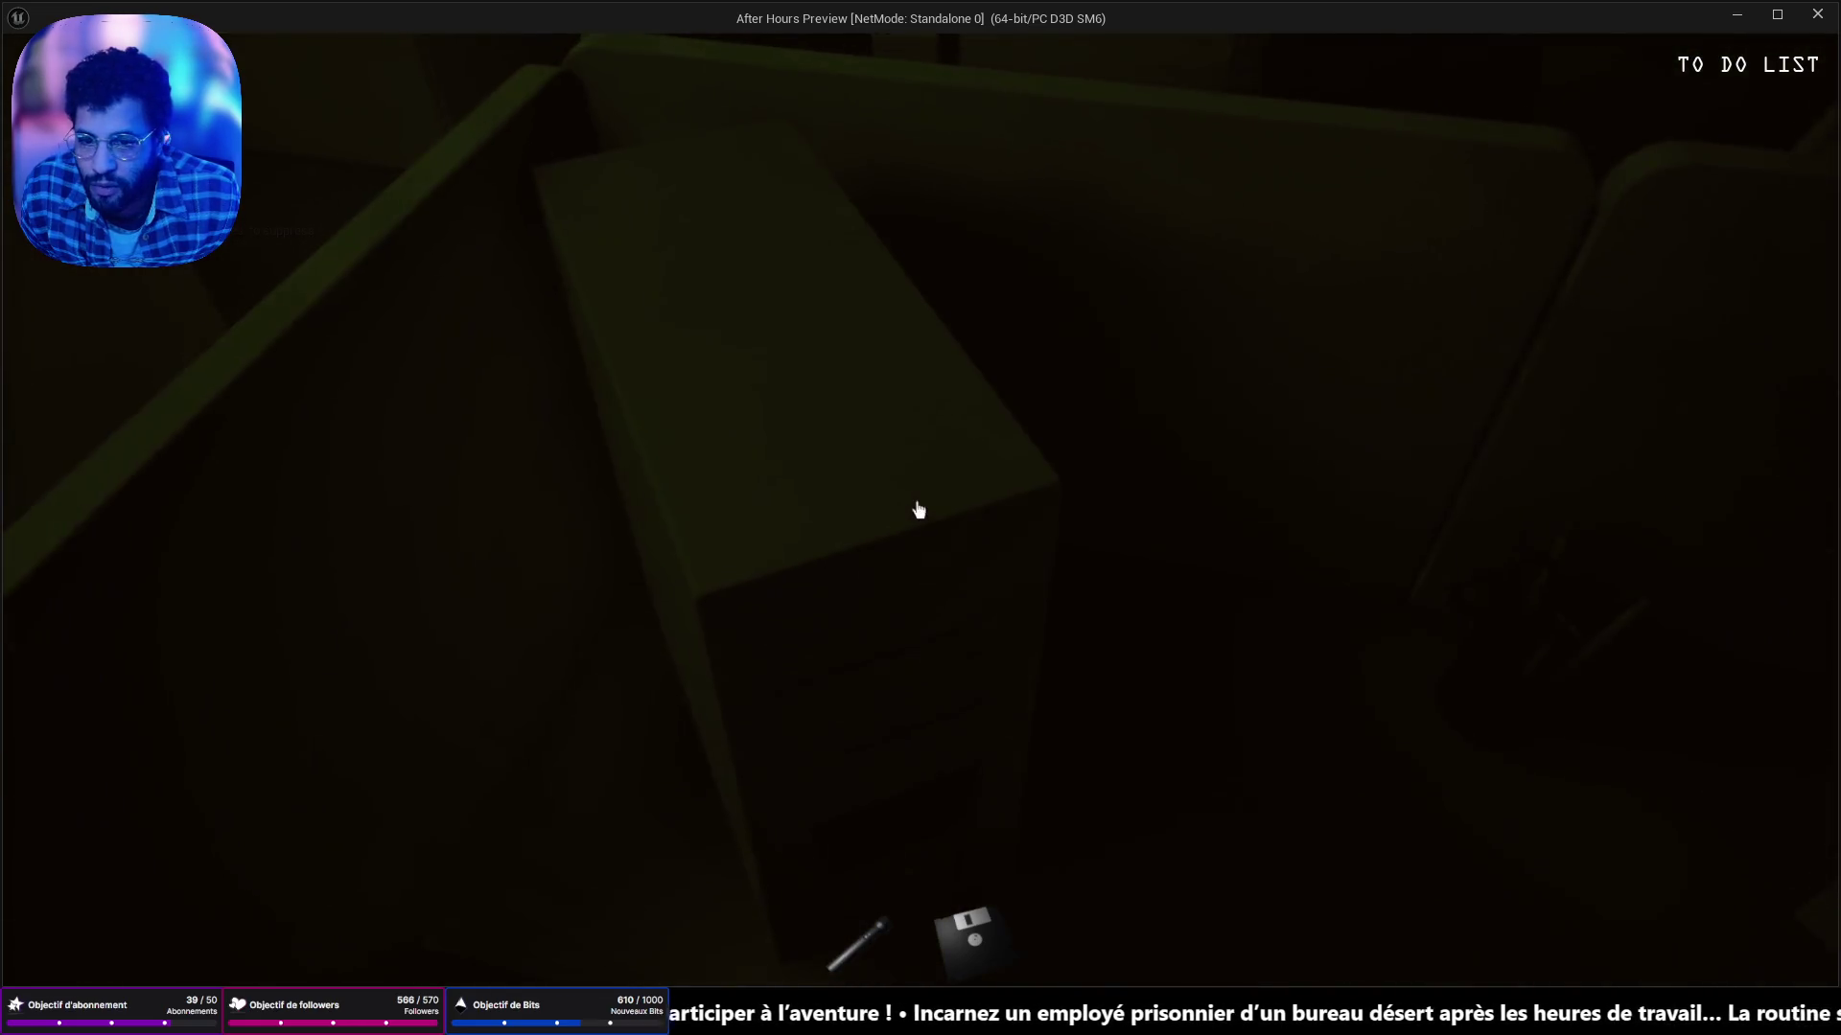
pyautogui.press('Escape')
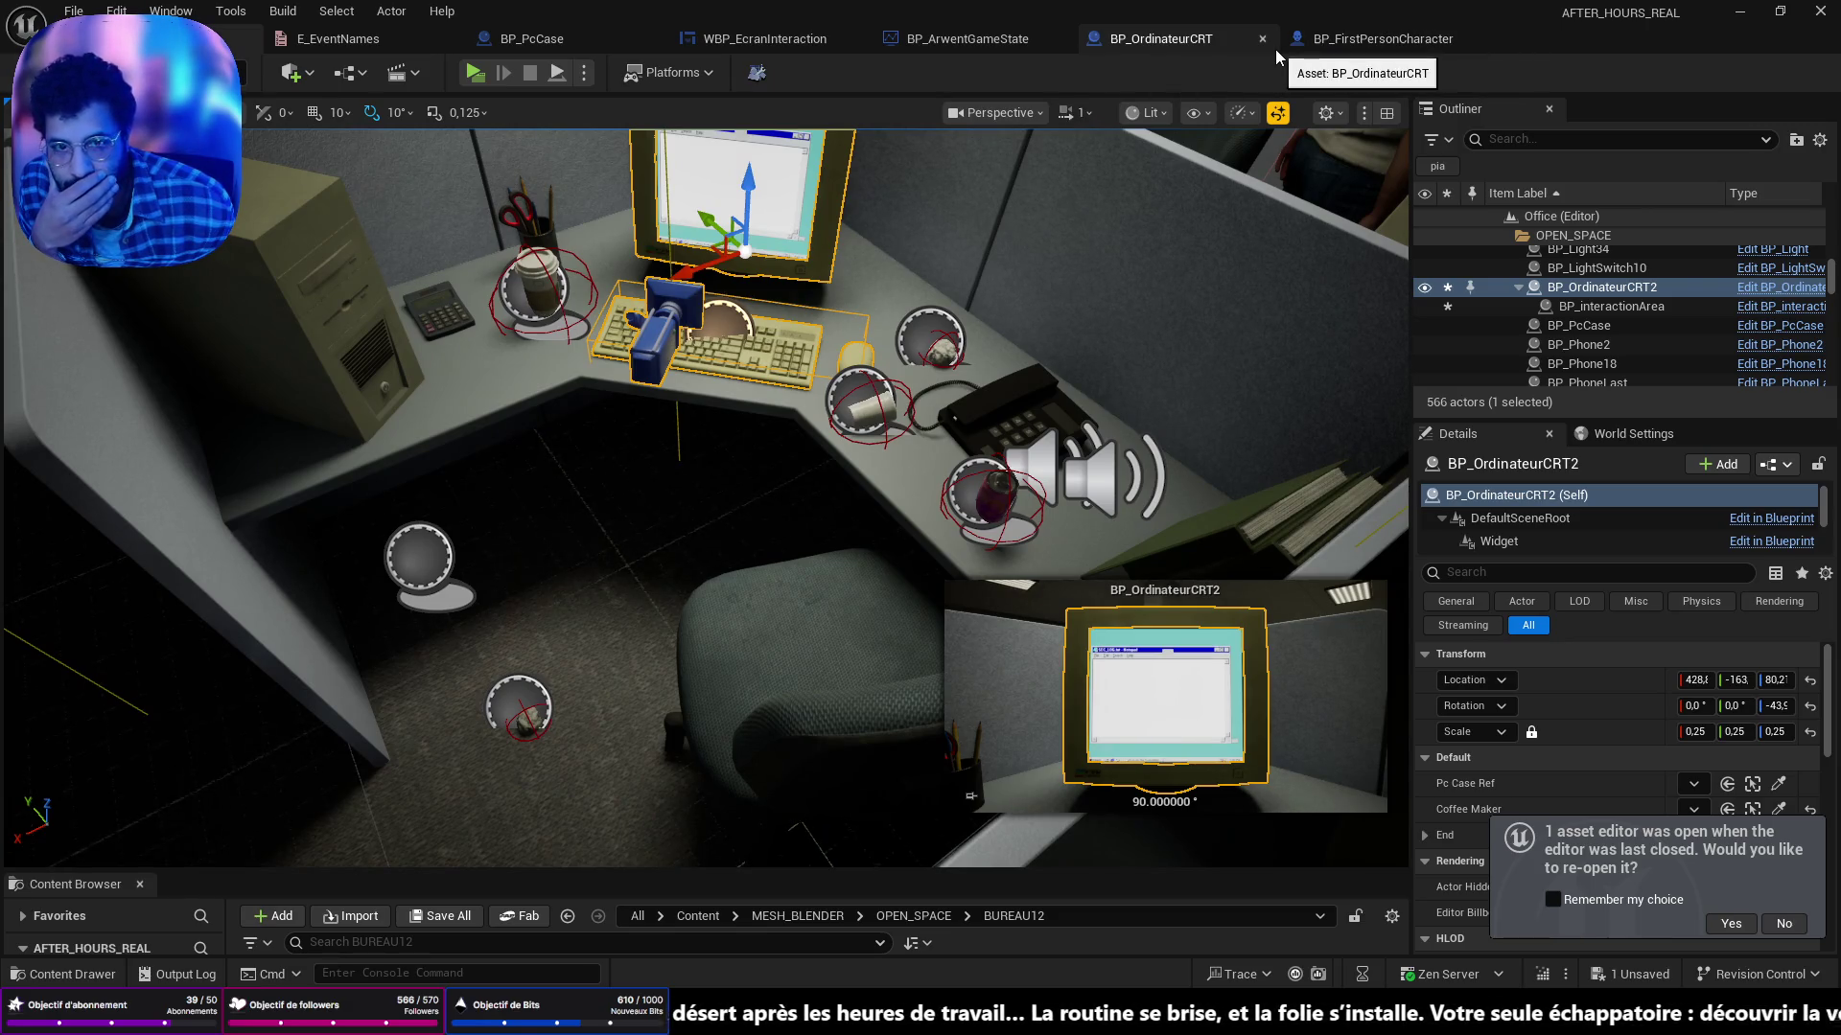
# Open BP_PcCase's event graph and look up the character's UpdateObjectivesStatus function.
pyautogui.click(322, 345)
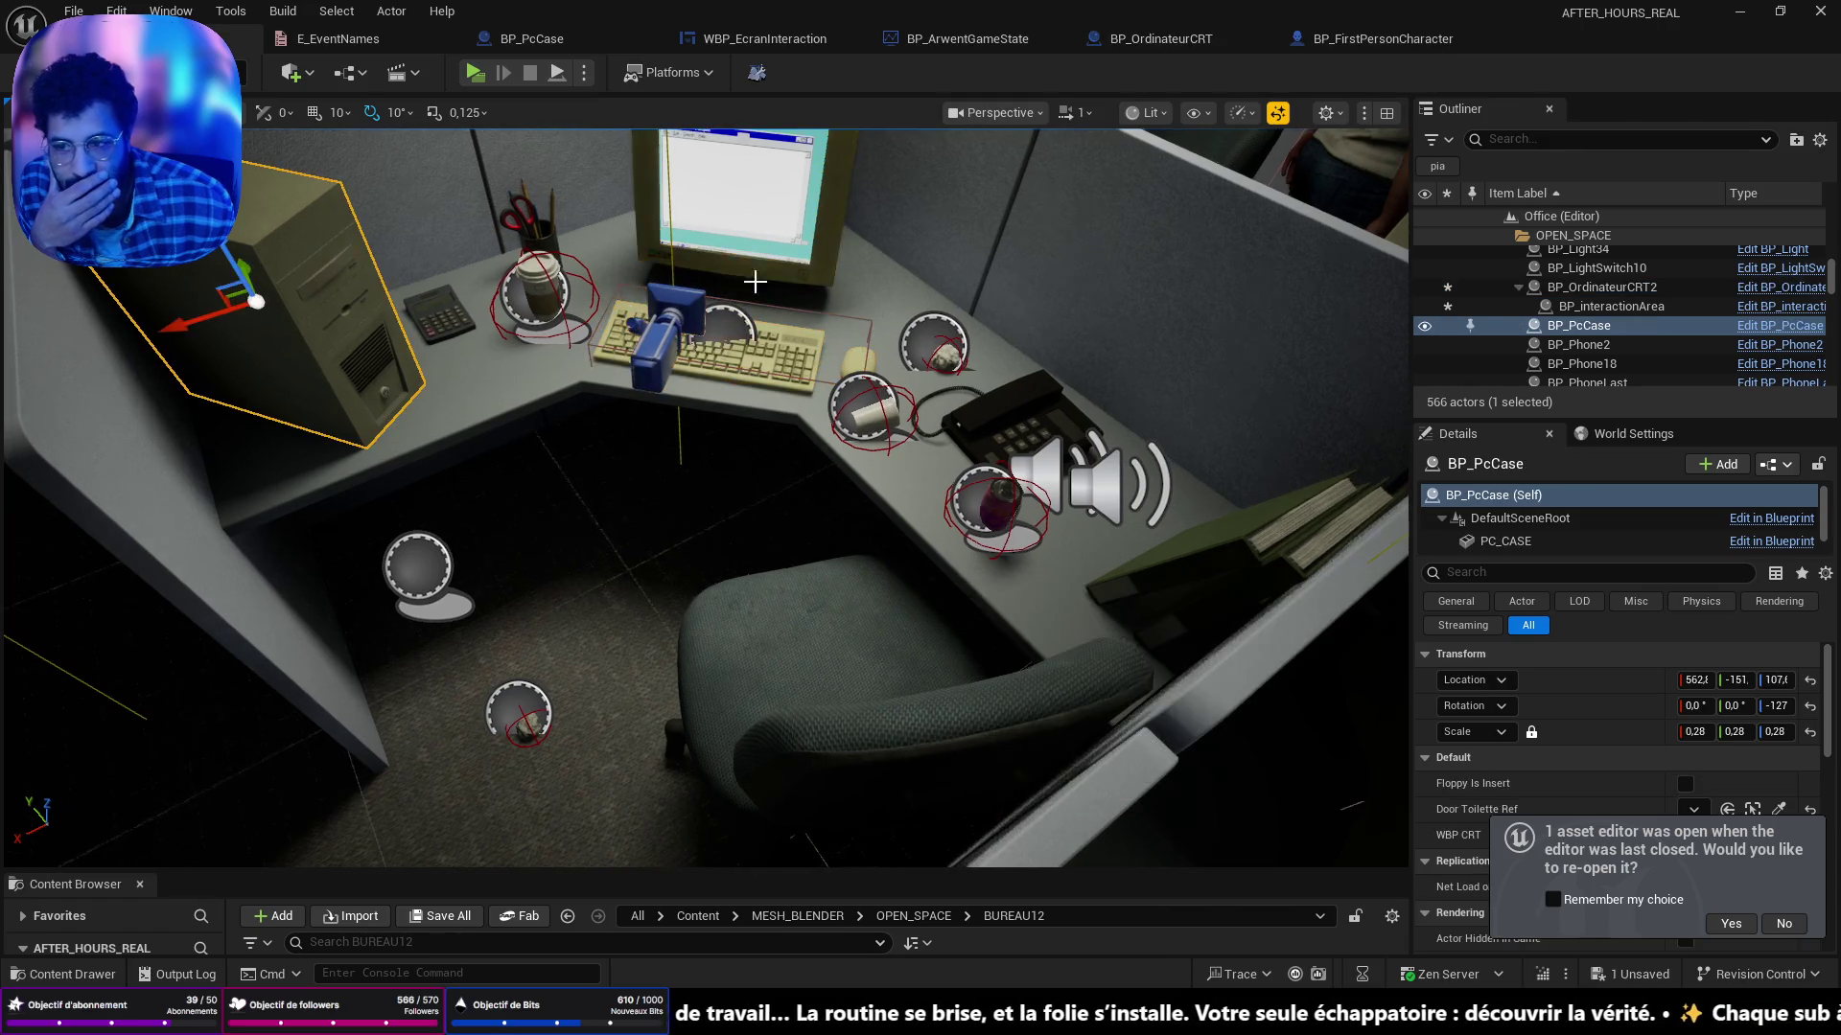
pyautogui.click(623, 52)
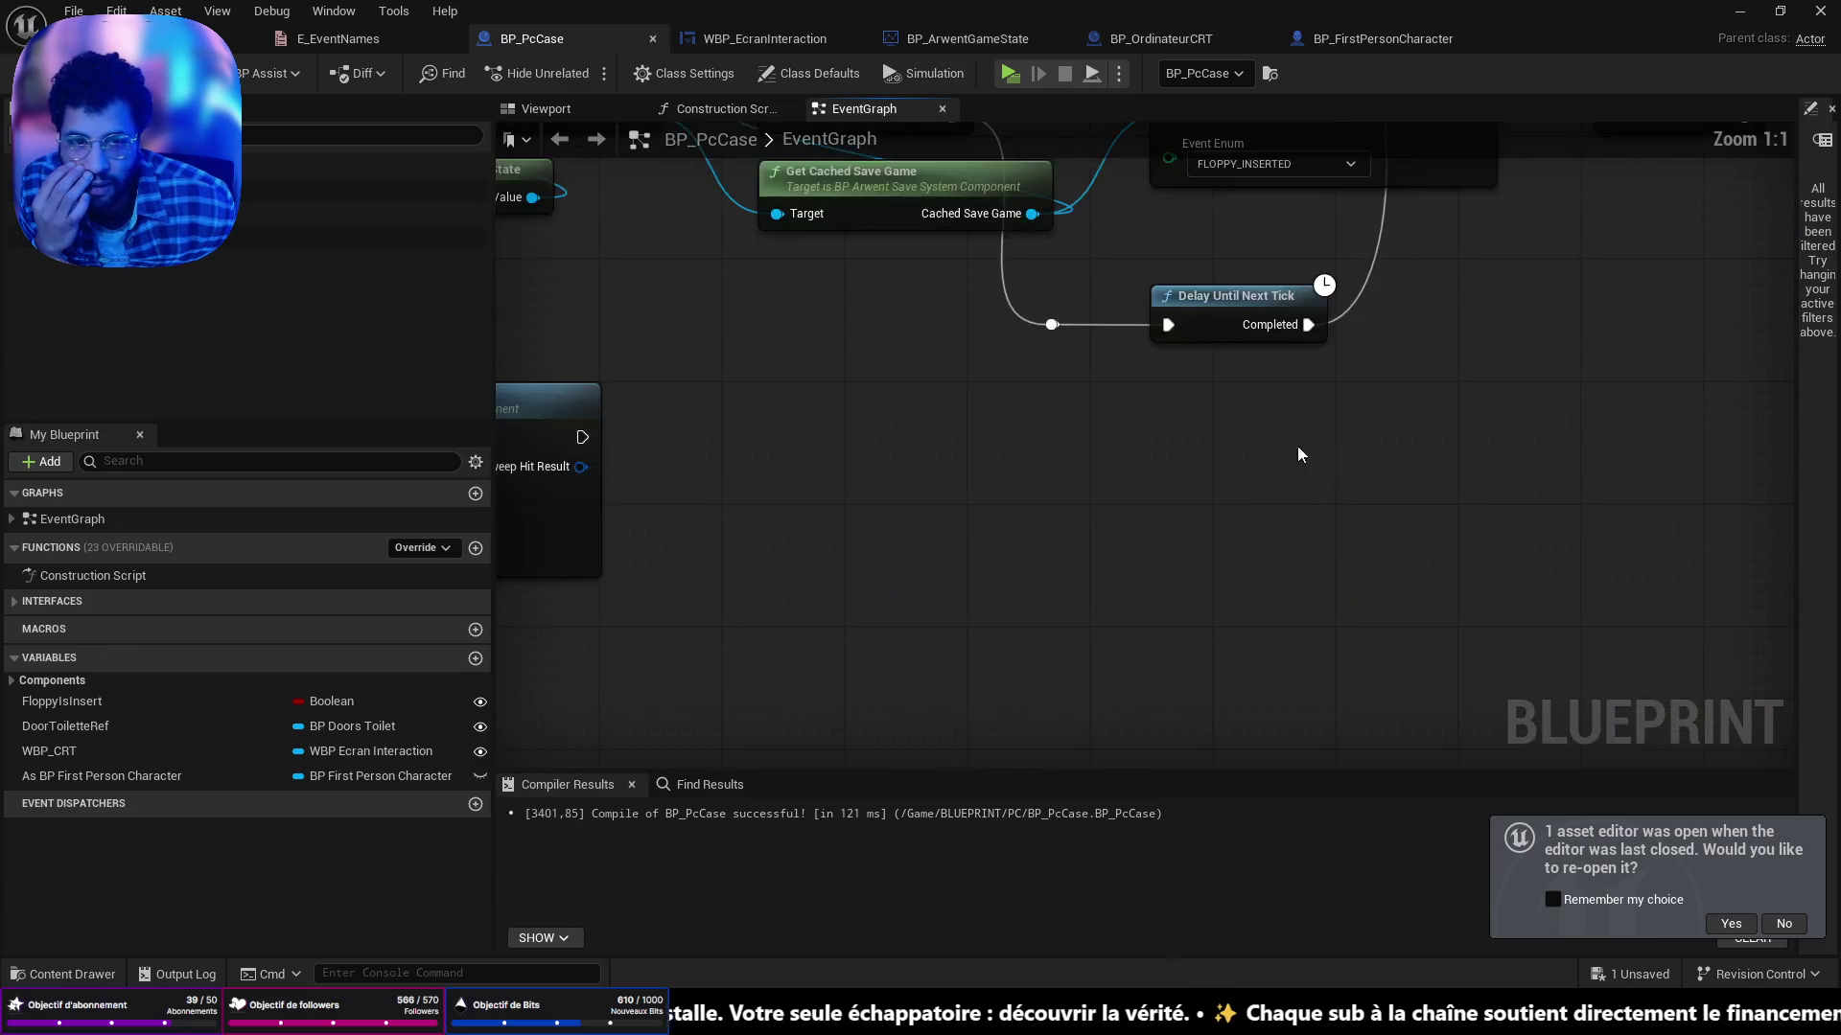
pyautogui.moveTo(1142, 424); pyautogui.dragTo(1077, 403)
pyautogui.moveTo(1067, 600); pyautogui.dragTo(1142, 648)
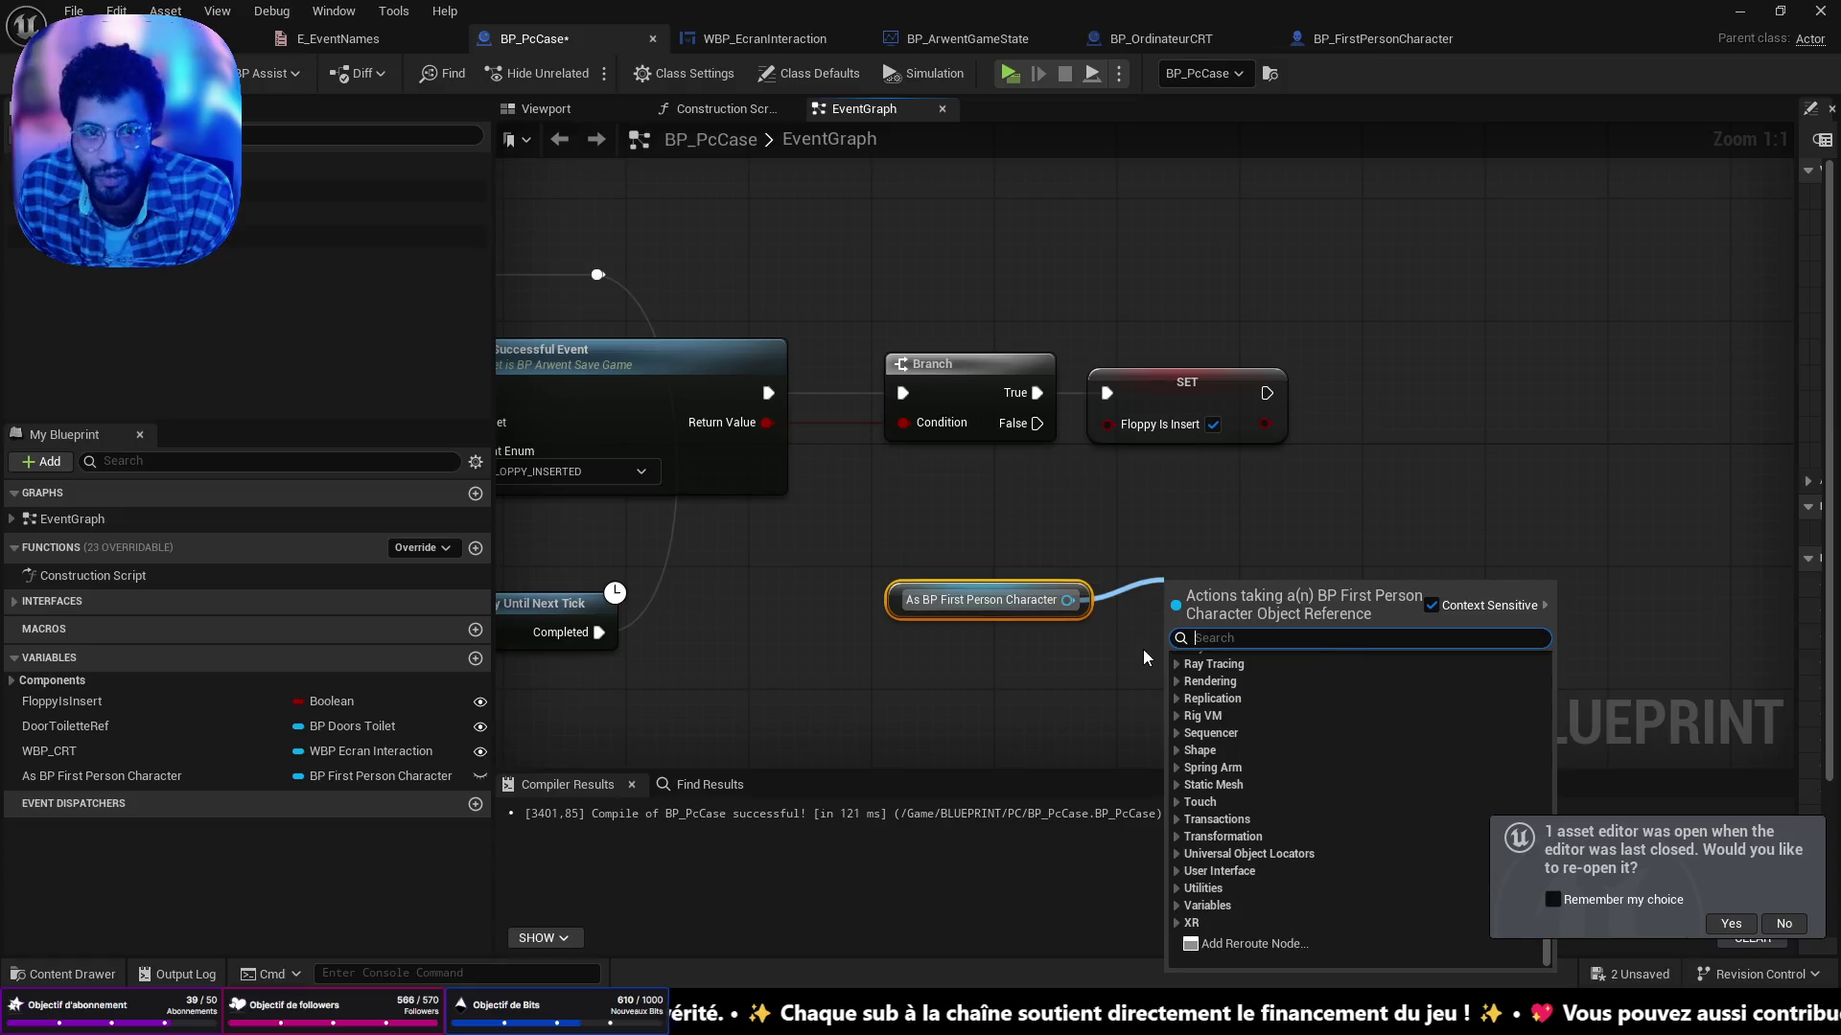
pyautogui.press('Escape')
pyautogui.click(1355, 43)
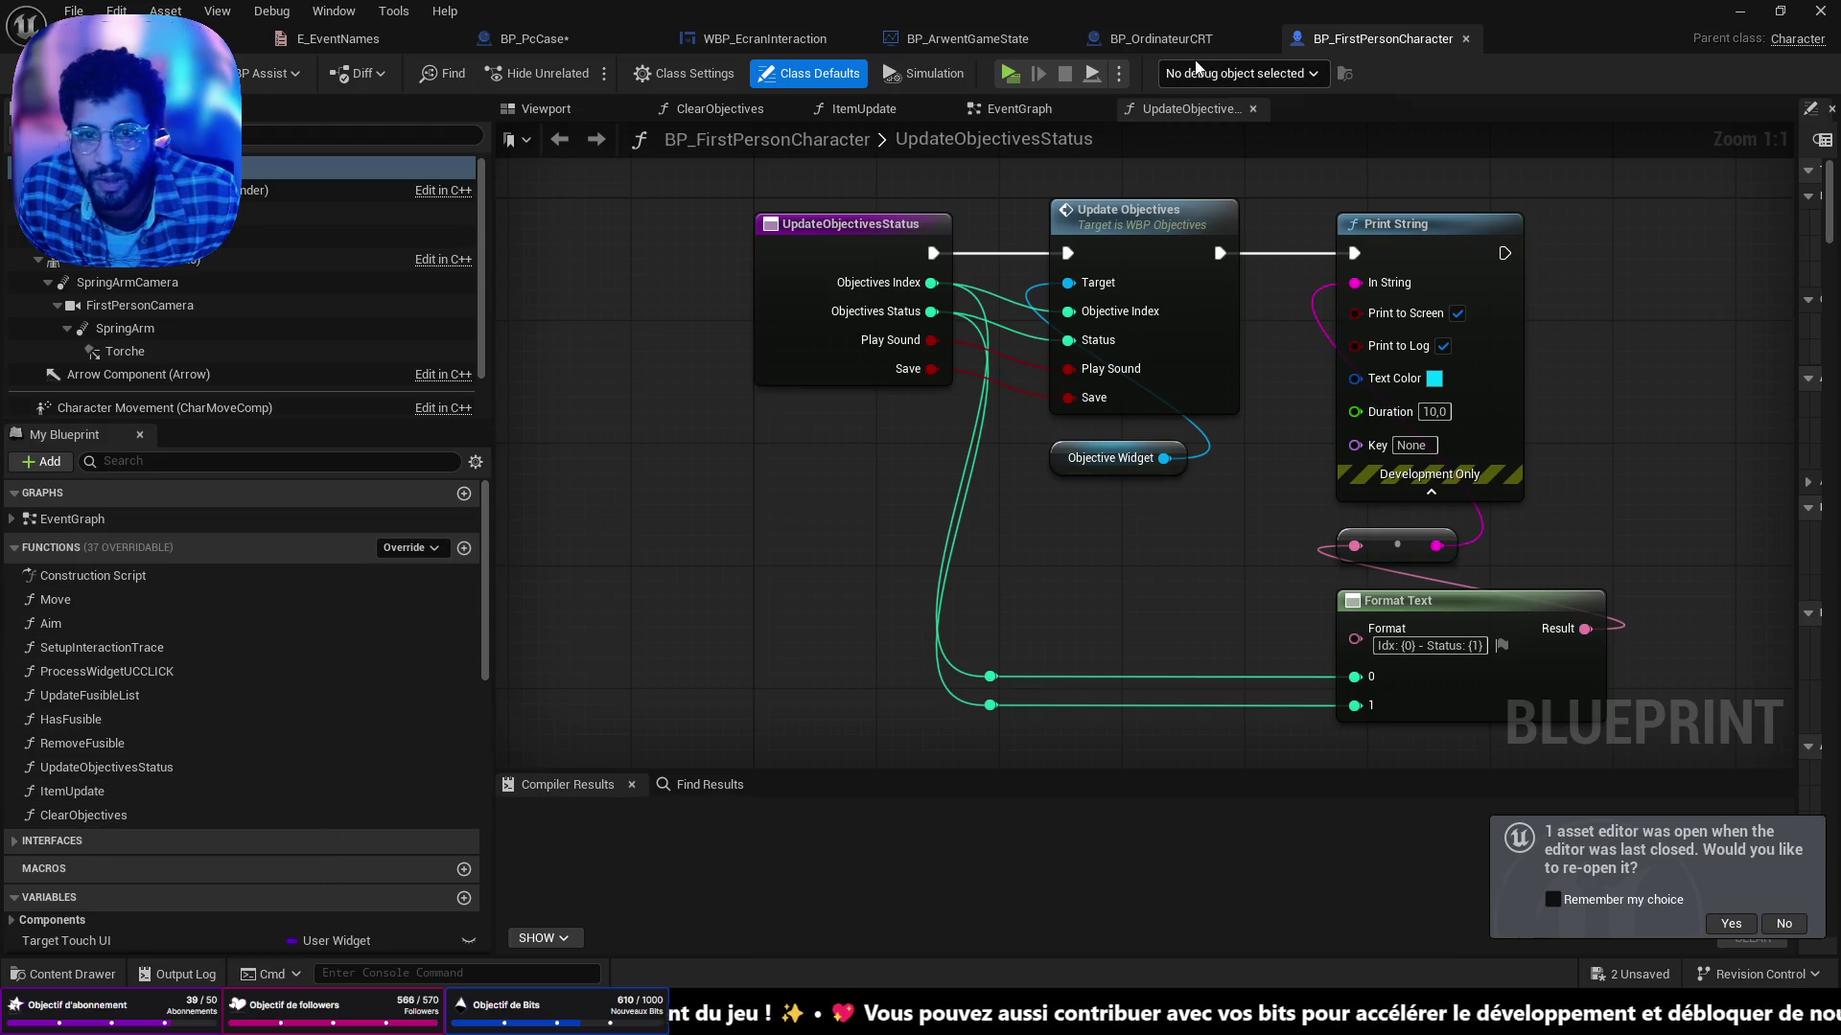
pyautogui.click(575, 43)
# Call the character's Item Update with Icon Index 1 after the Floppy Is Insert SET, then save.
pyautogui.moveTo(1067, 599); pyautogui.dragTo(1183, 566)
pyautogui.write('item')
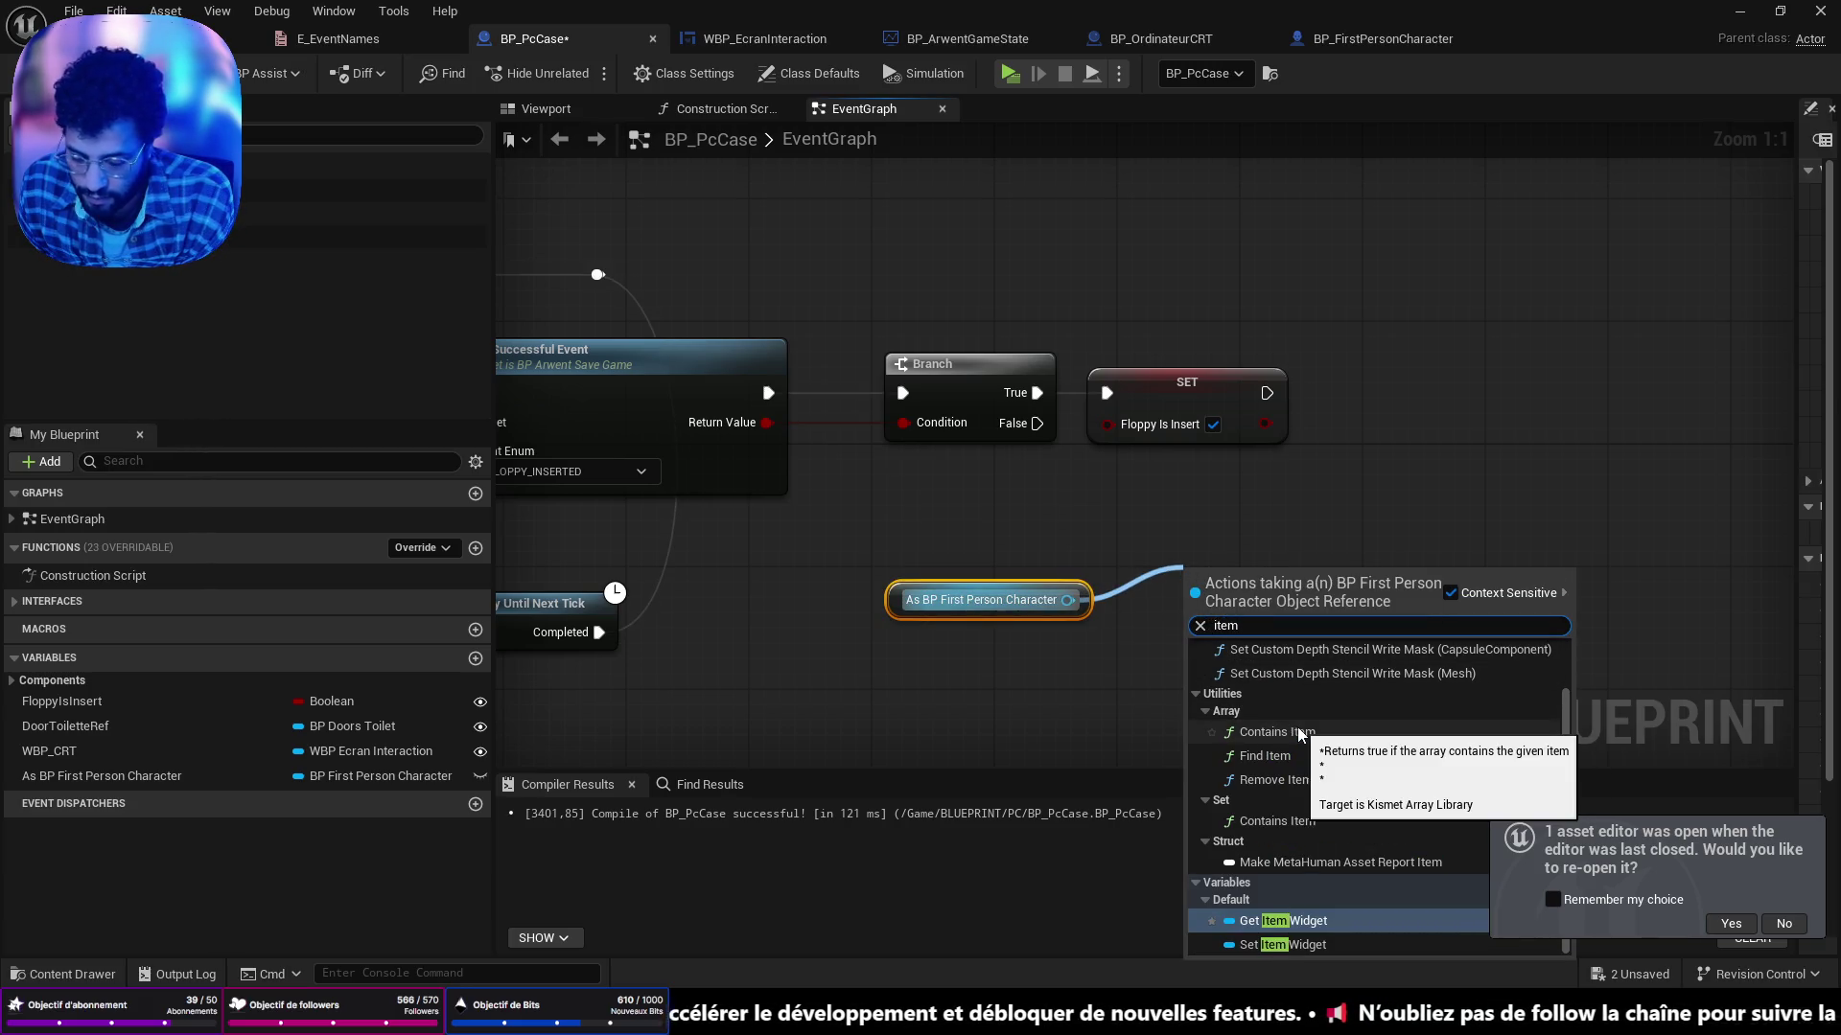
pyautogui.write(' up')
pyautogui.click(1329, 668)
pyautogui.moveTo(1319, 605)
pyautogui.mouseDown()
pyautogui.moveTo(1488, 420)
pyautogui.moveTo(1474, 368)
pyautogui.mouseUp()
pyautogui.moveTo(1267, 392)
pyautogui.mouseDown()
pyautogui.moveTo(1352, 407)
pyautogui.moveTo(1350, 392)
pyautogui.mouseUp()
pyautogui.moveTo(896, 609); pyautogui.dragTo(1096, 516)
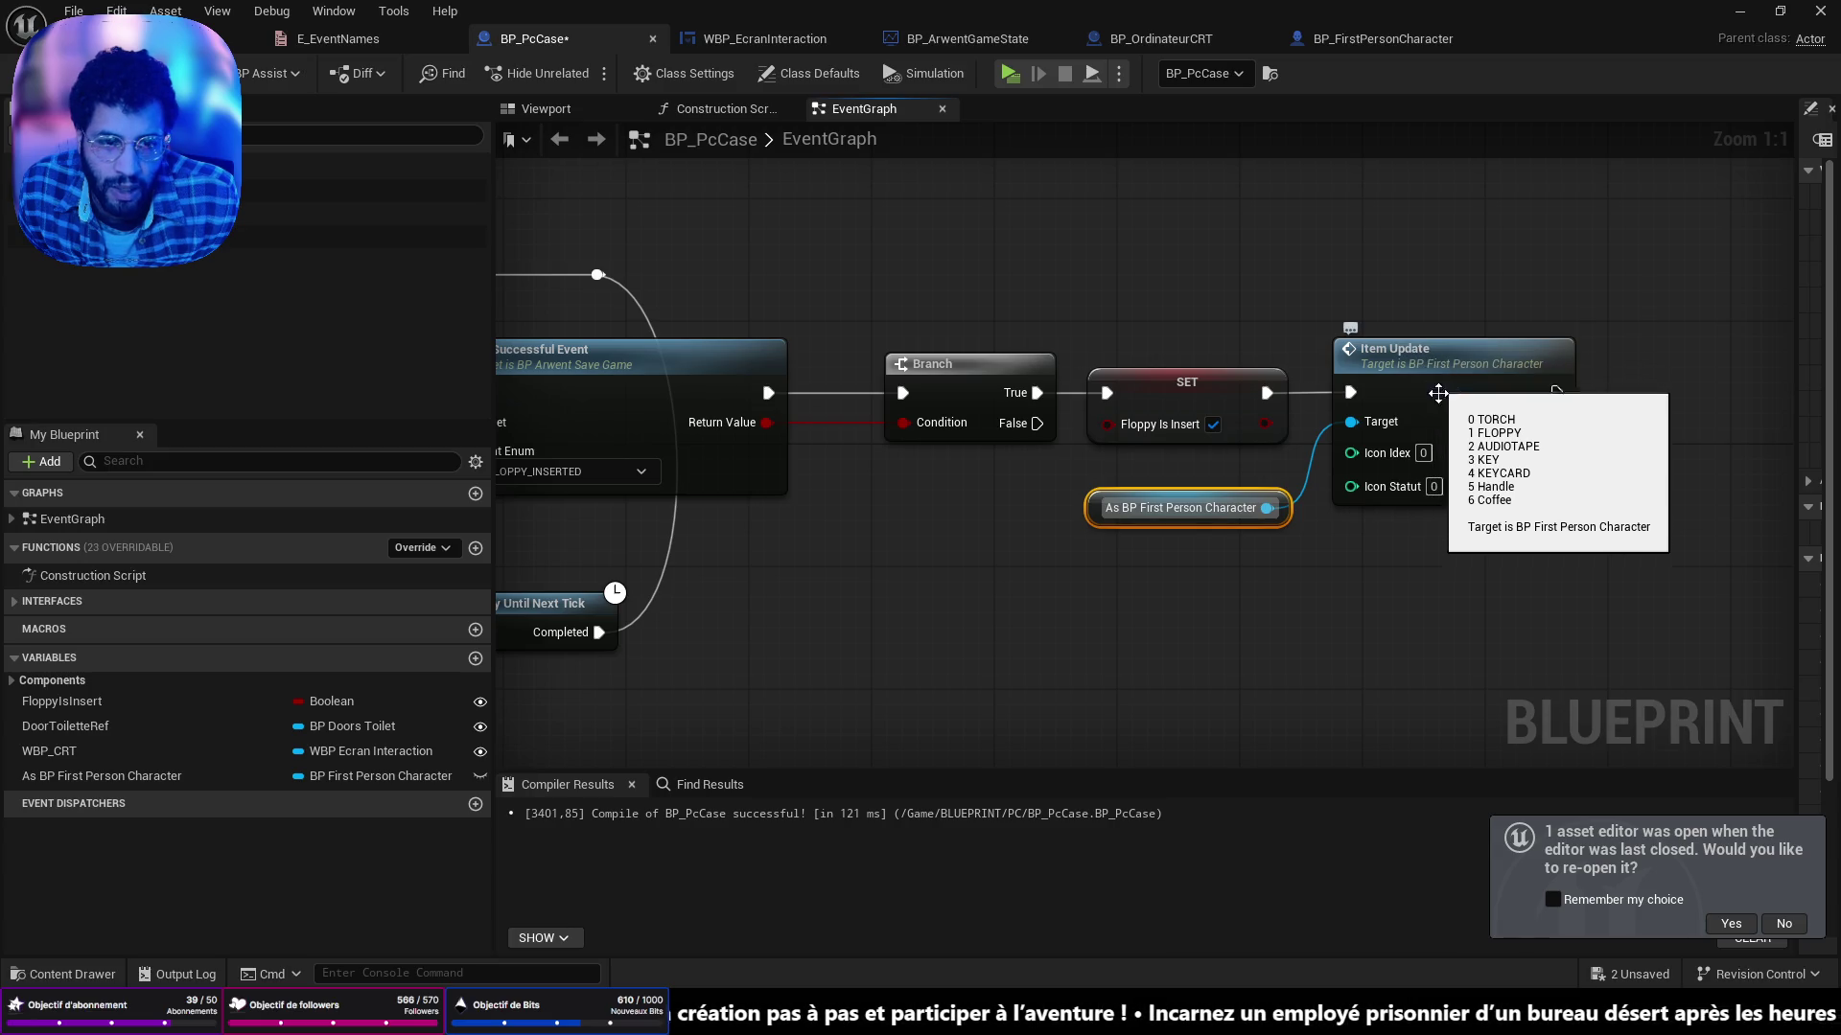
pyautogui.moveTo(1425, 453); pyautogui.dragTo(1452, 455)
pyautogui.press('BackSpace')
pyautogui.write('1')
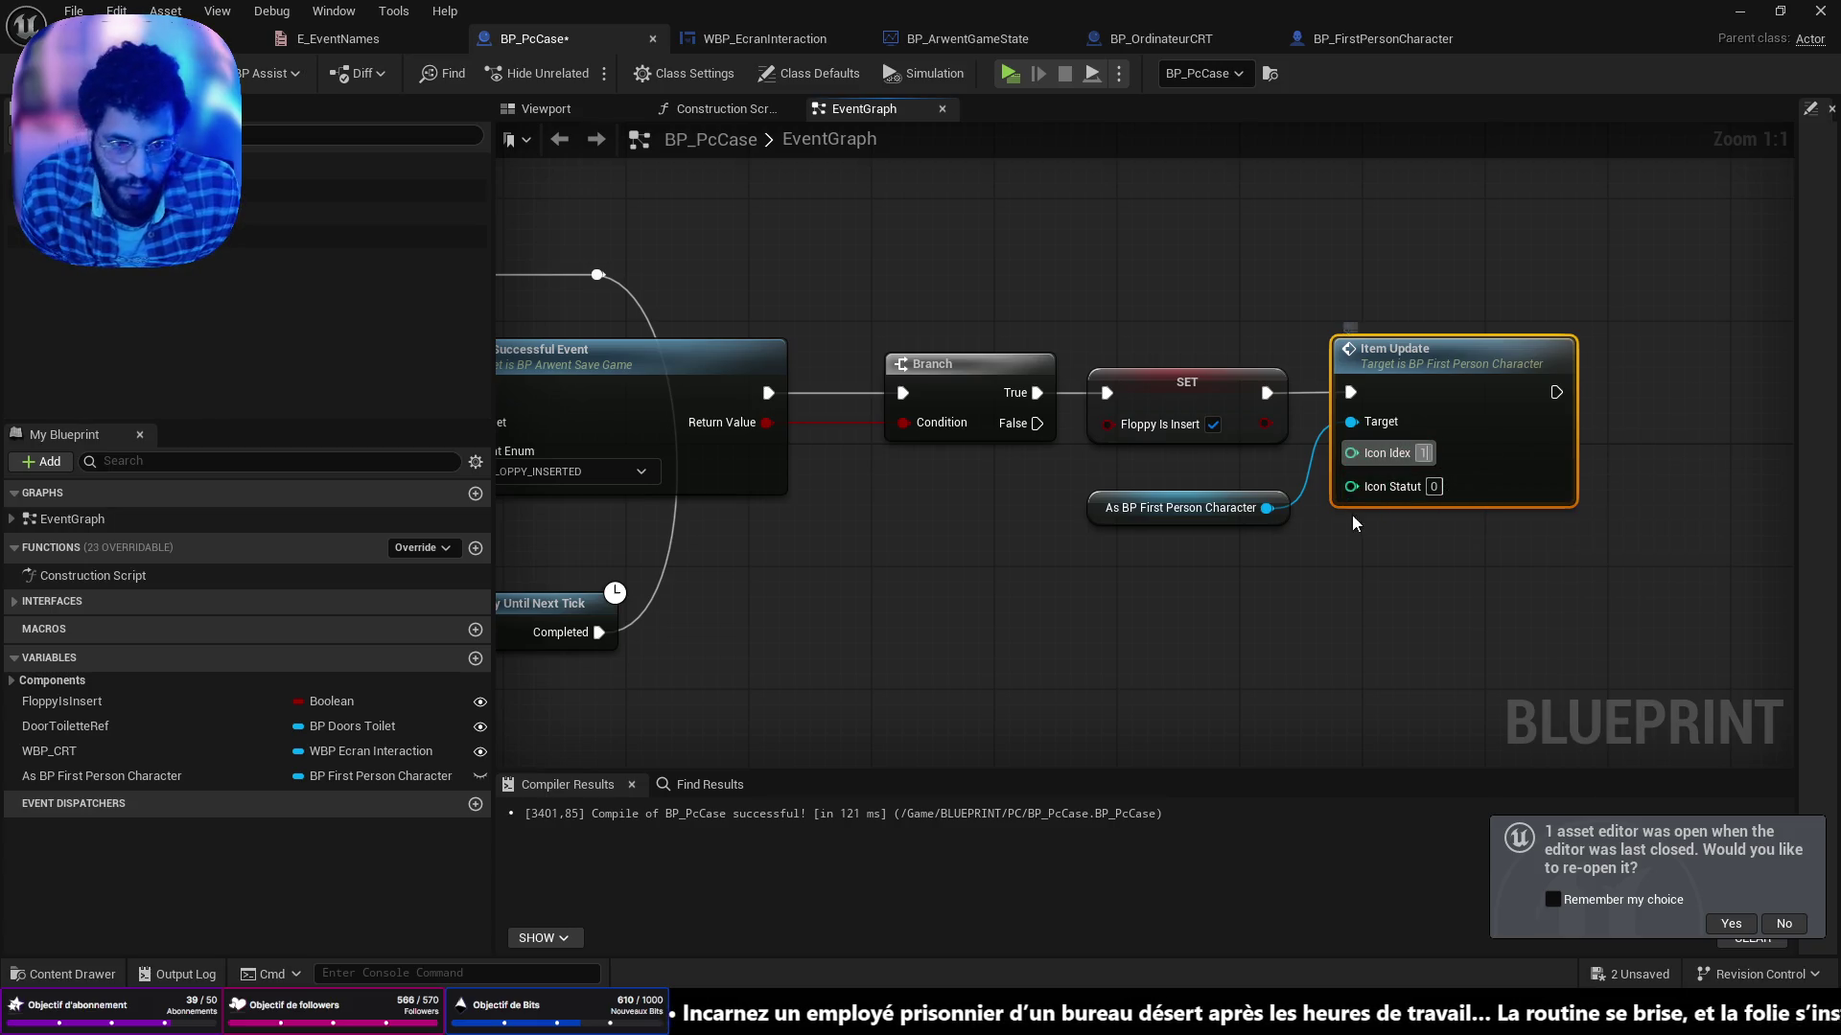
pyautogui.moveTo(1237, 513); pyautogui.dragTo(1205, 482)
pyautogui.hotkey('ctrl', 's')
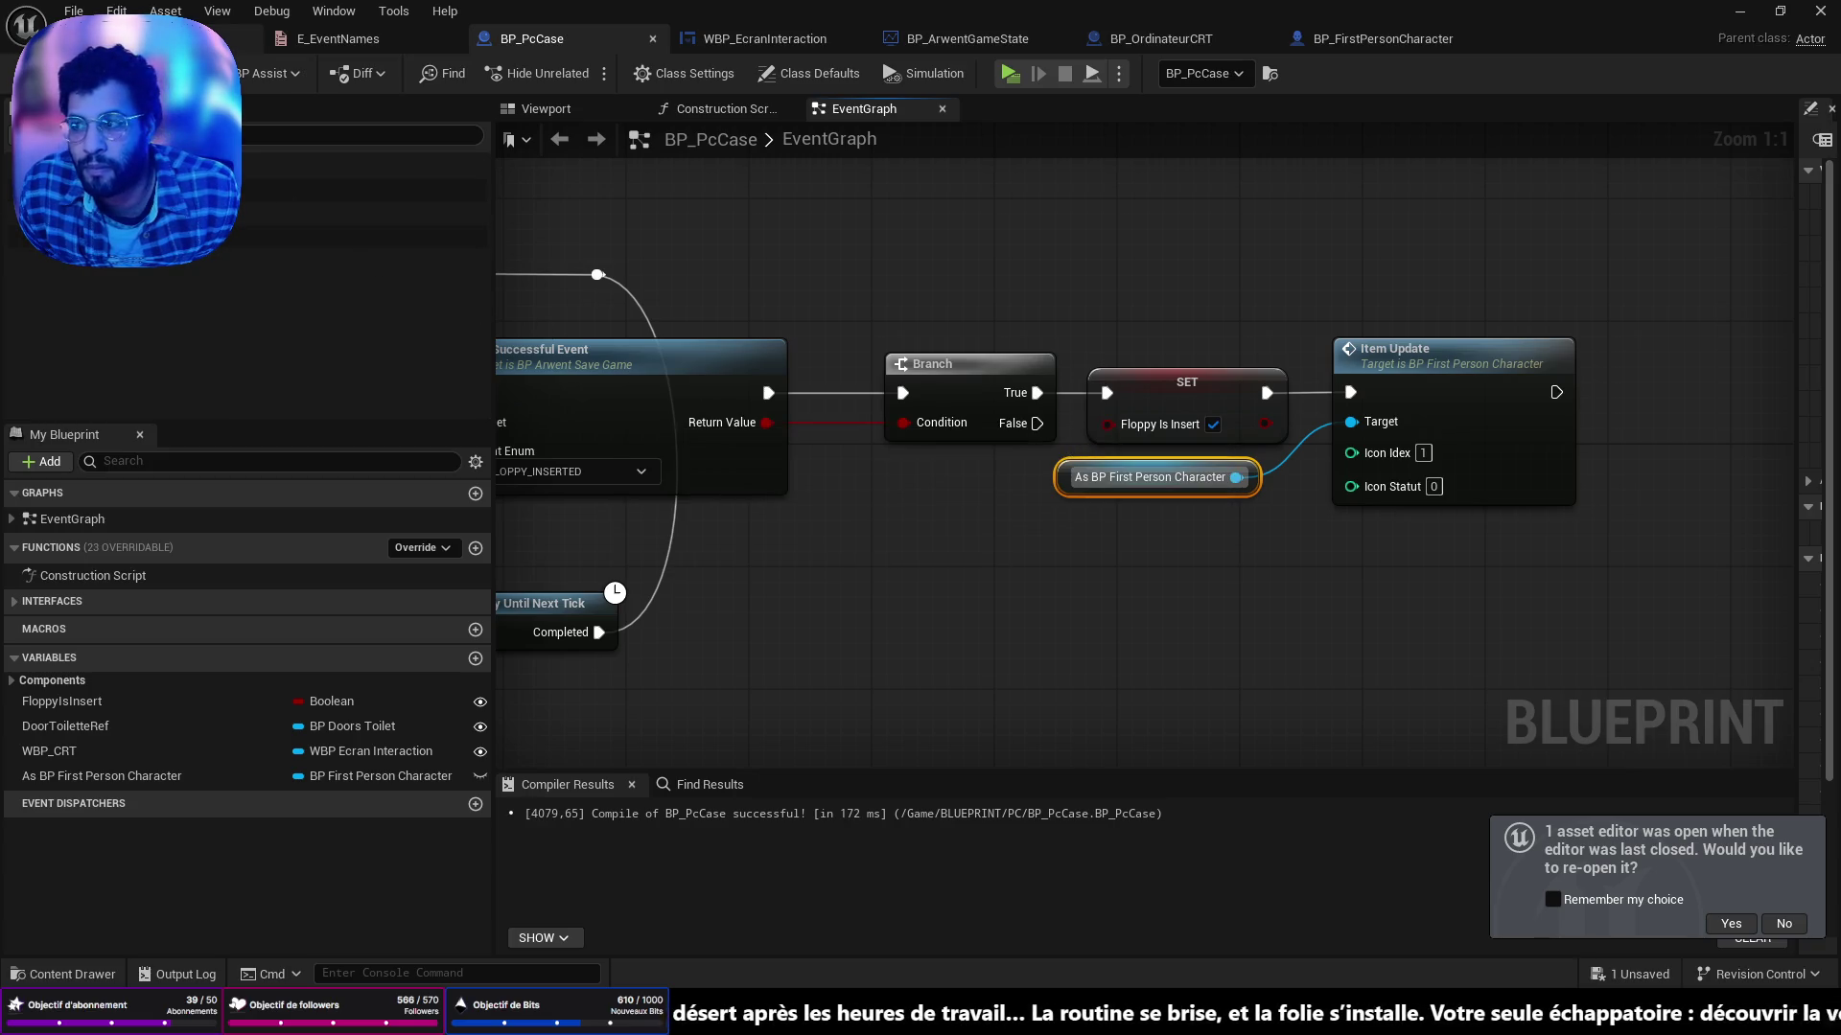
pyautogui.click(247, 39)
pyautogui.scroll(-10, 573, 324)
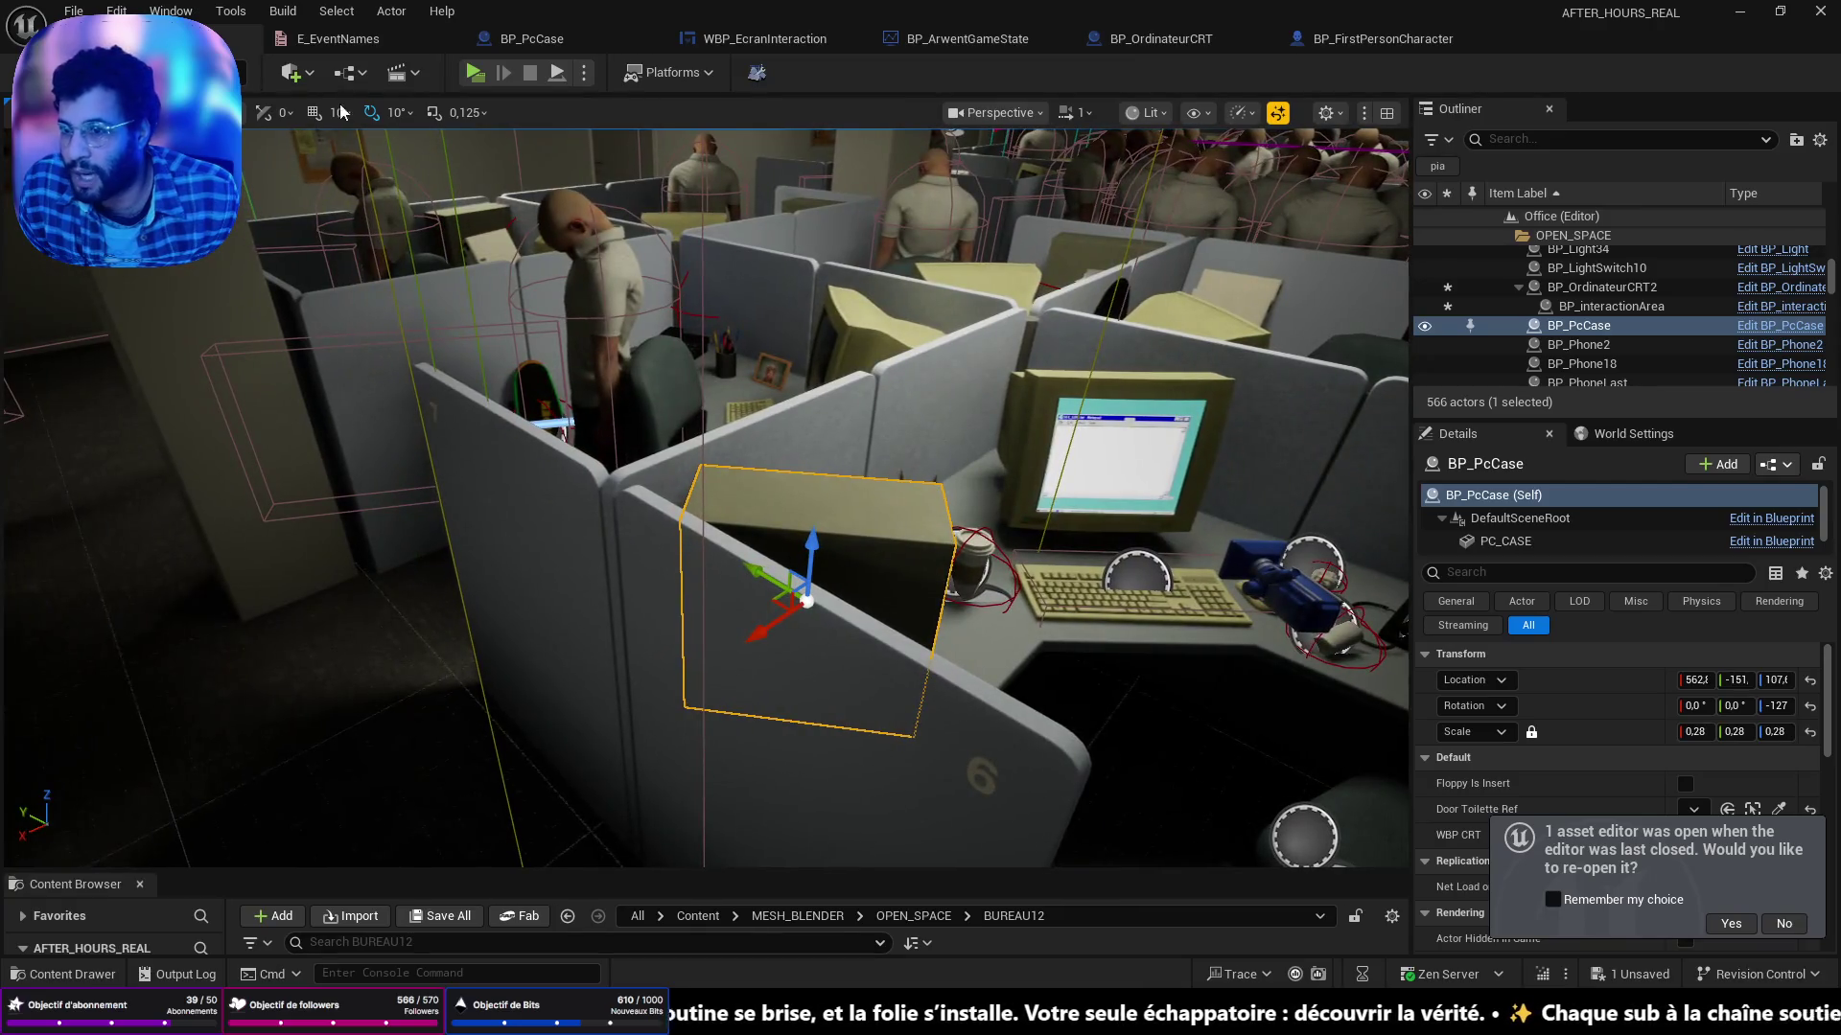
pyautogui.click(474, 73)
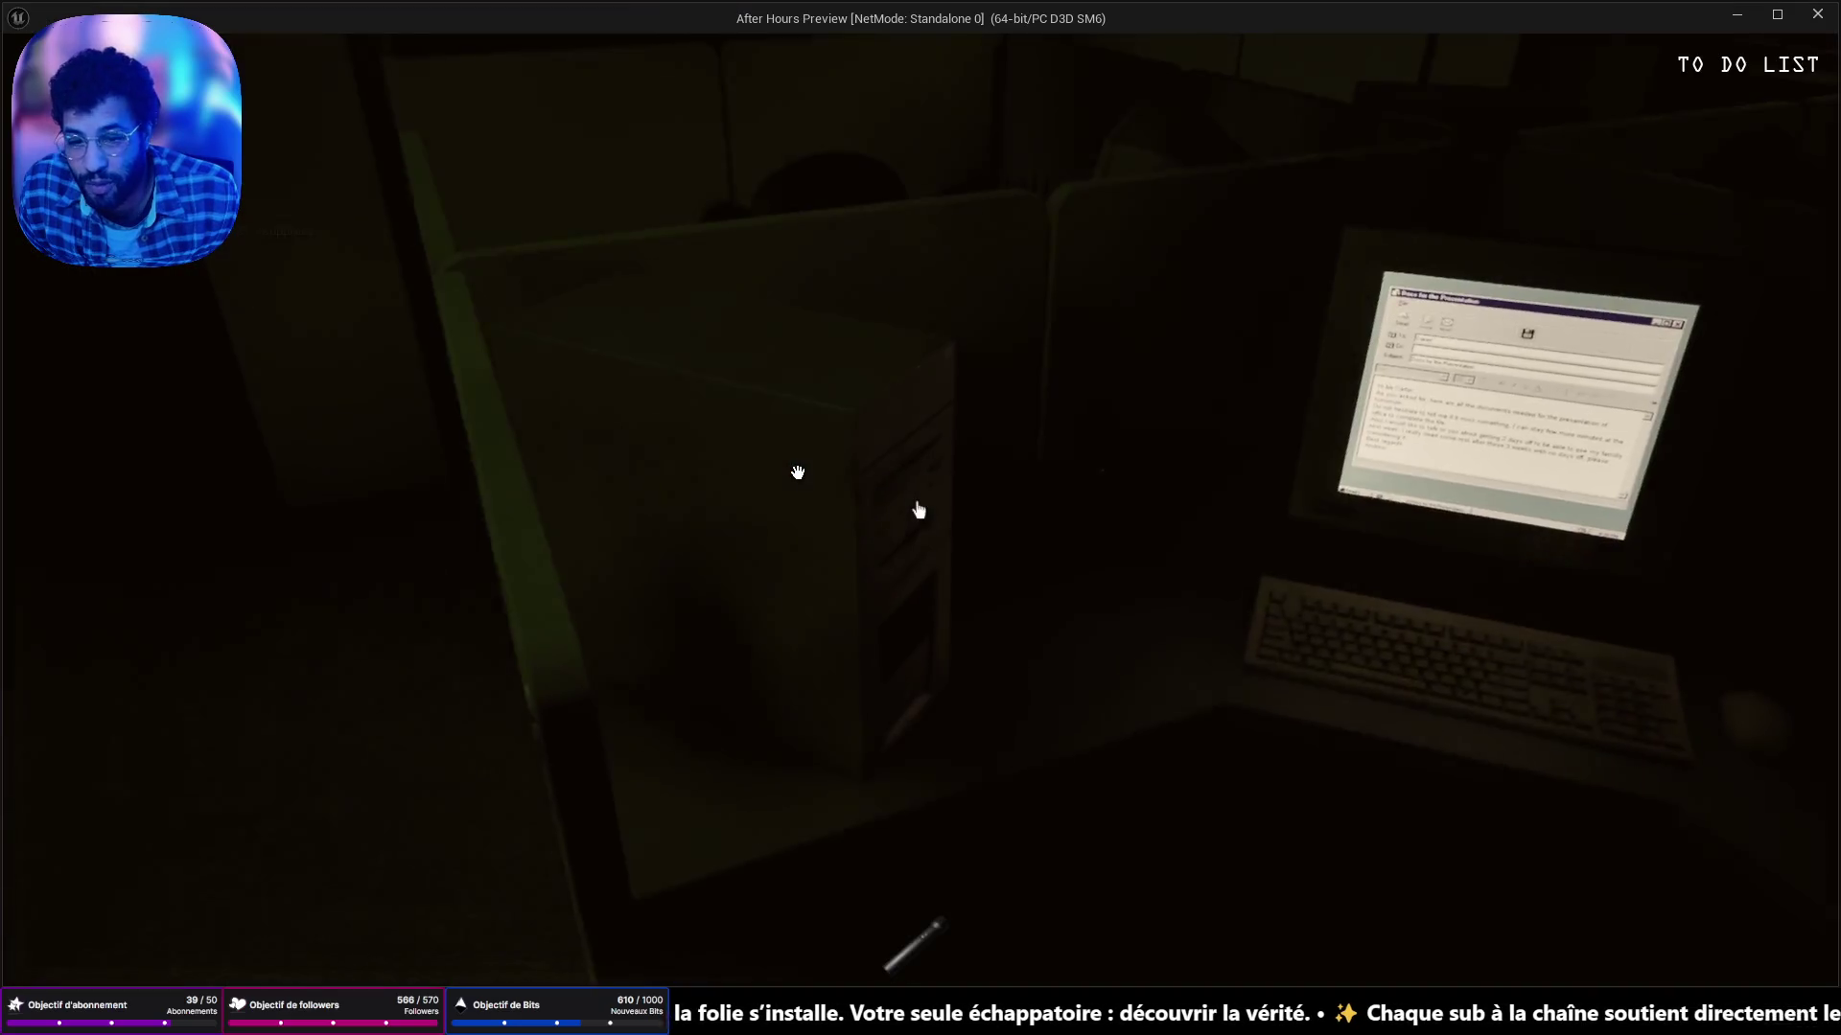
pyautogui.click(798, 472)
pyautogui.press('w')
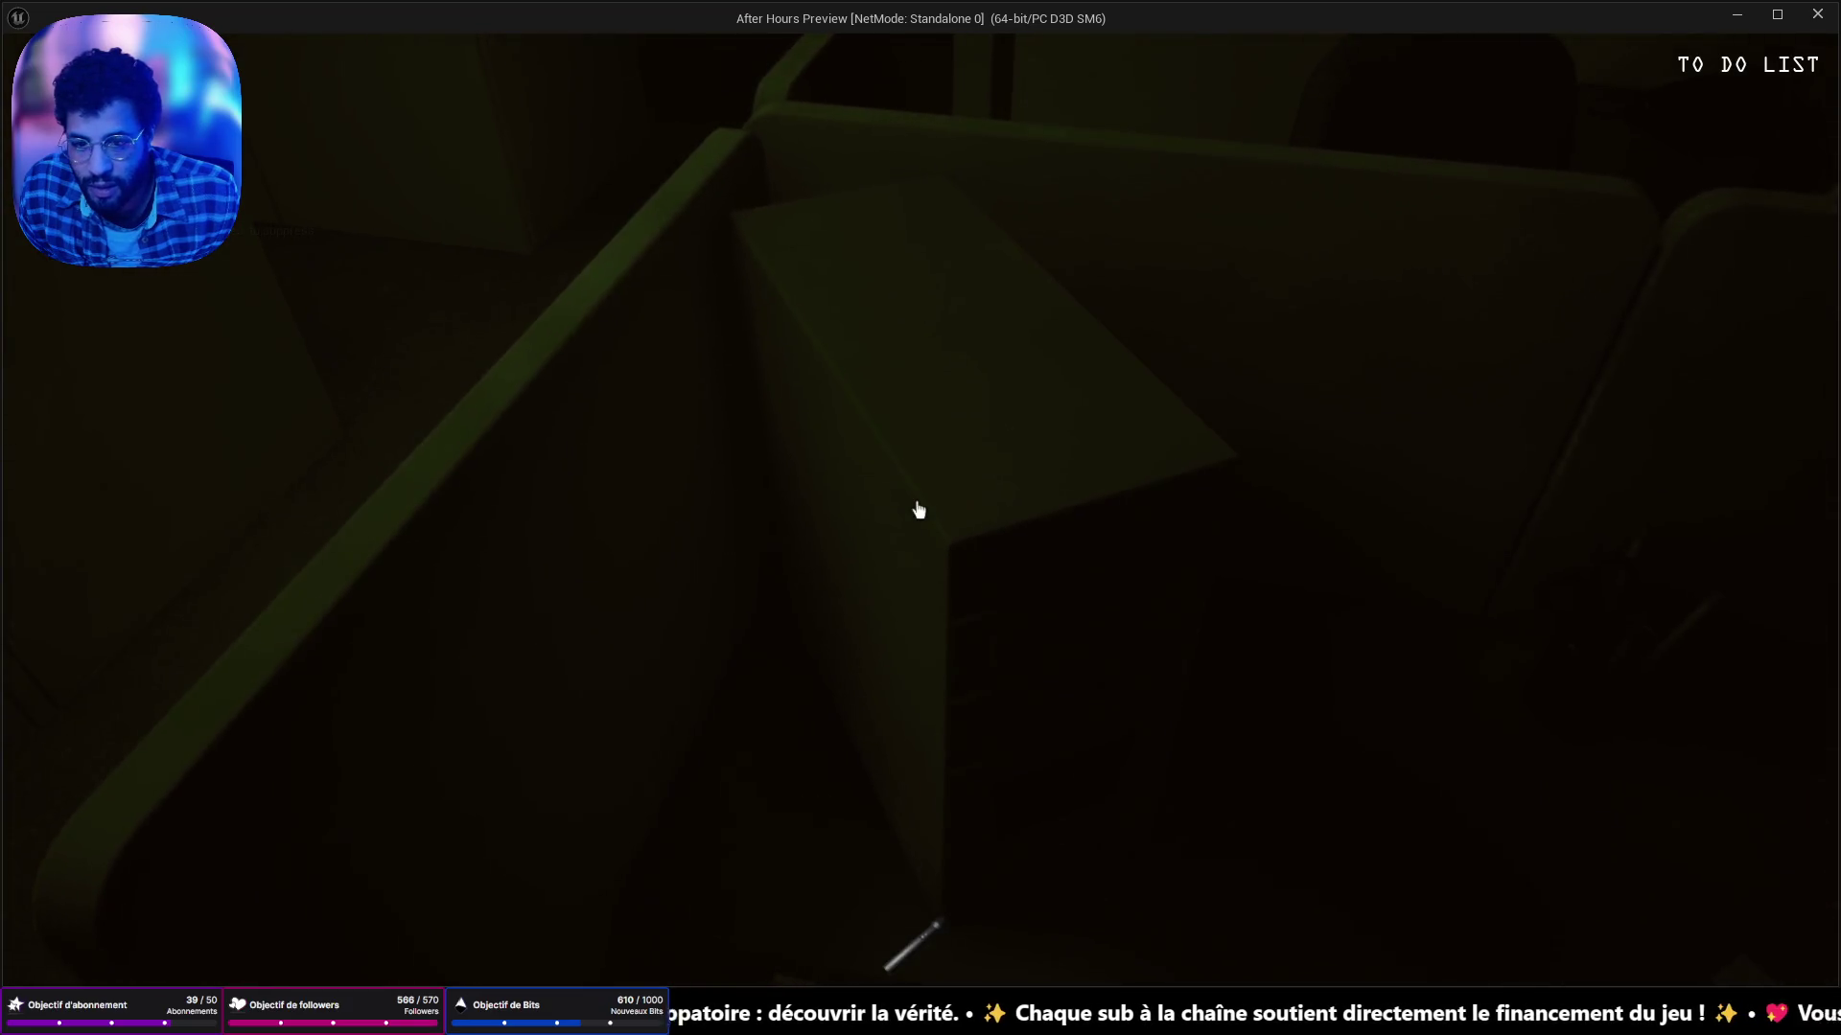
pyautogui.press('e')
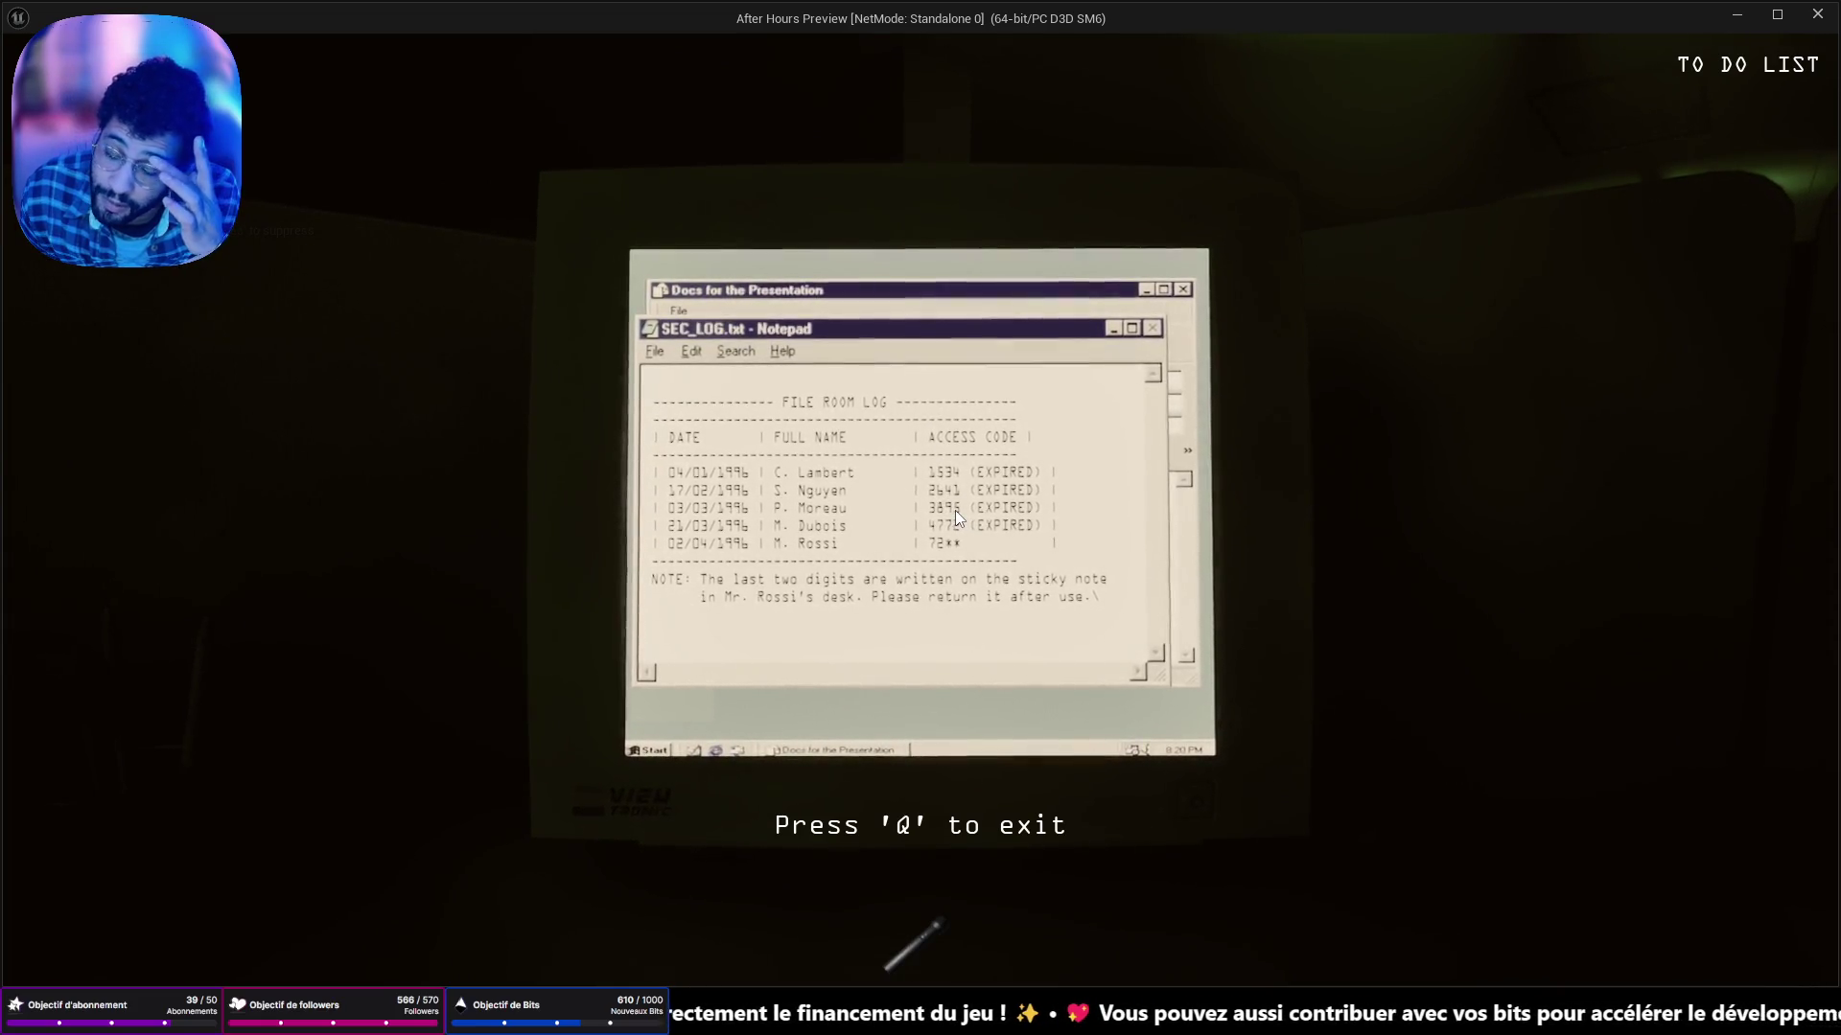
pyautogui.press('q')
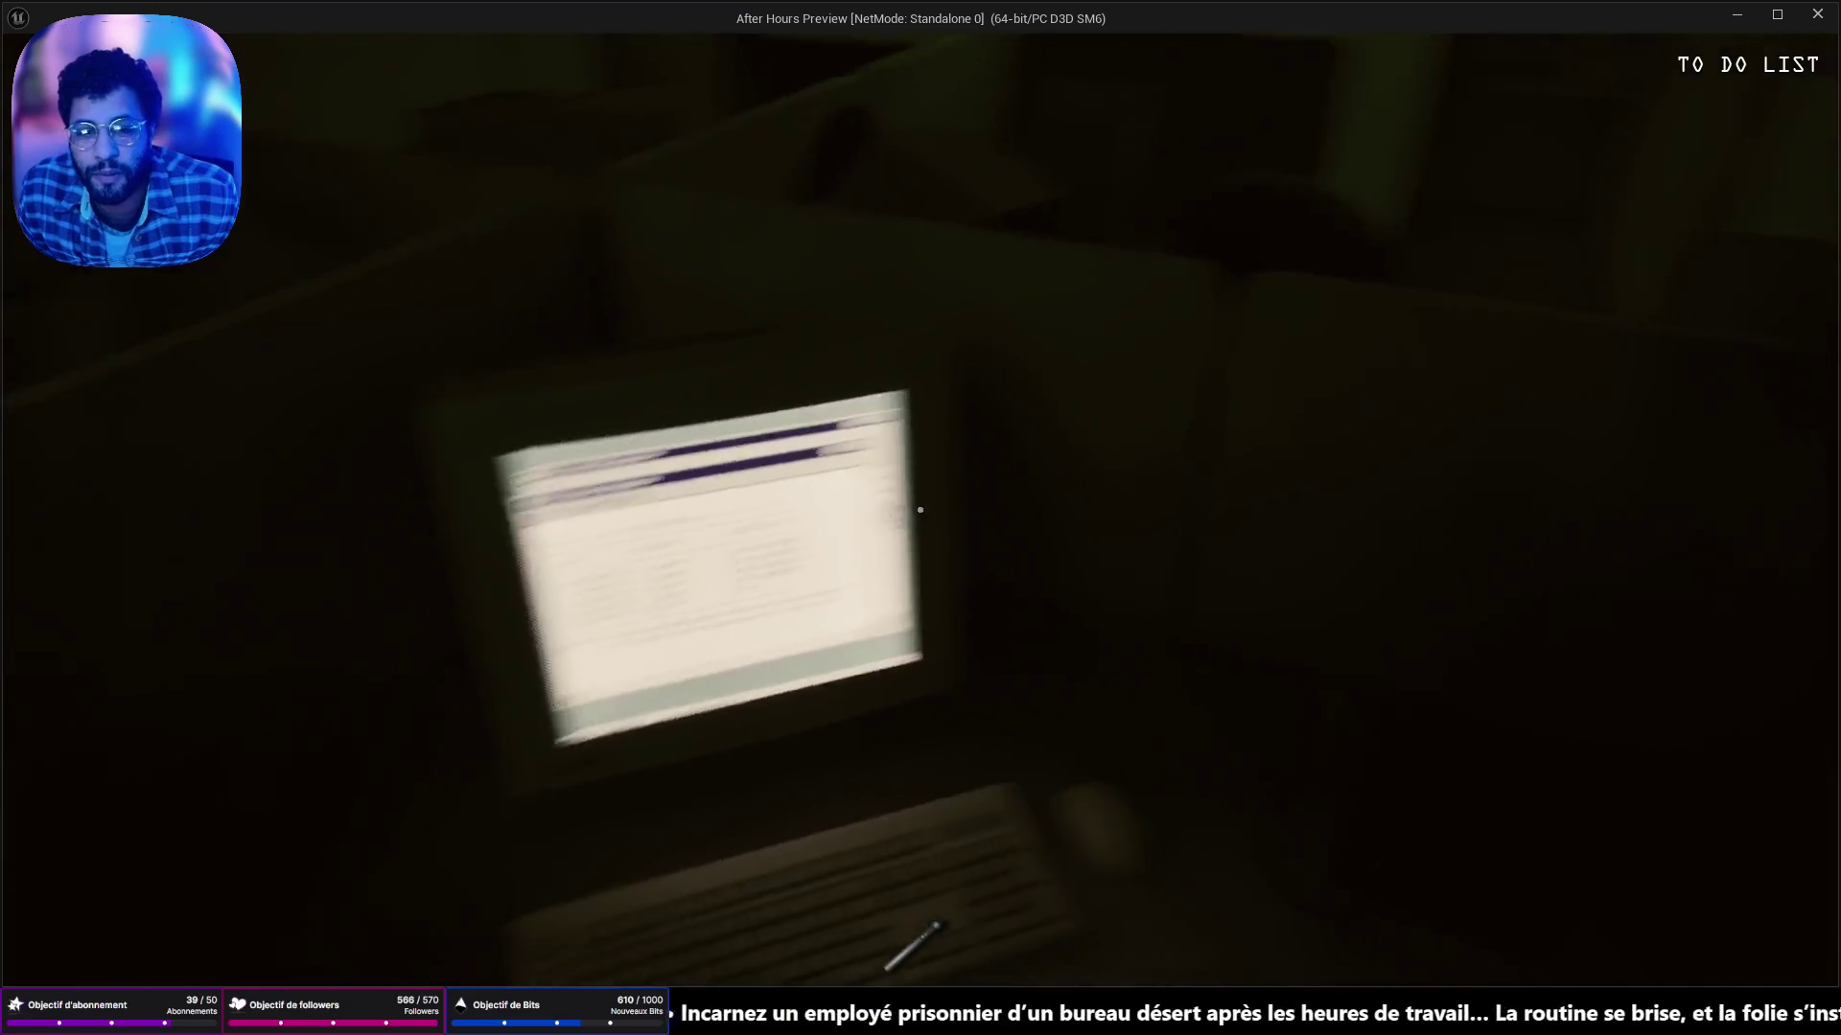
pyautogui.press('Escape')
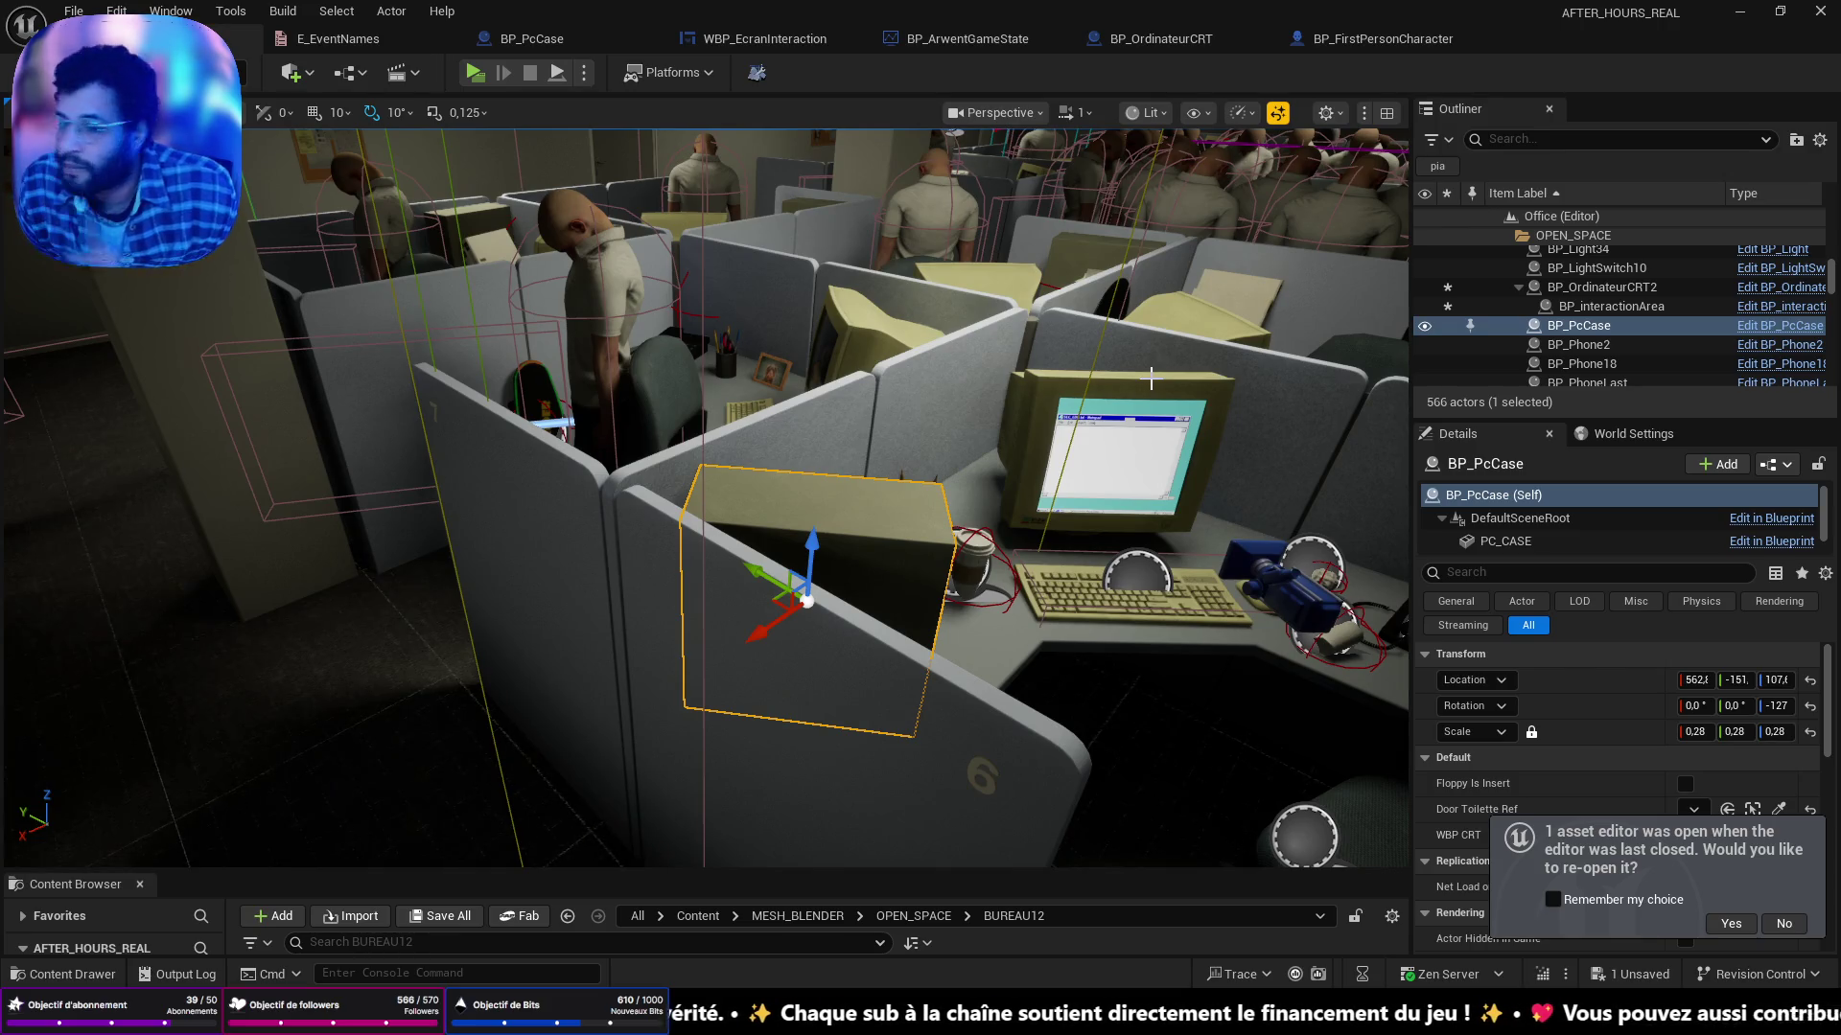
pyautogui.moveTo(1151, 378); pyautogui.dragTo(959, 403)
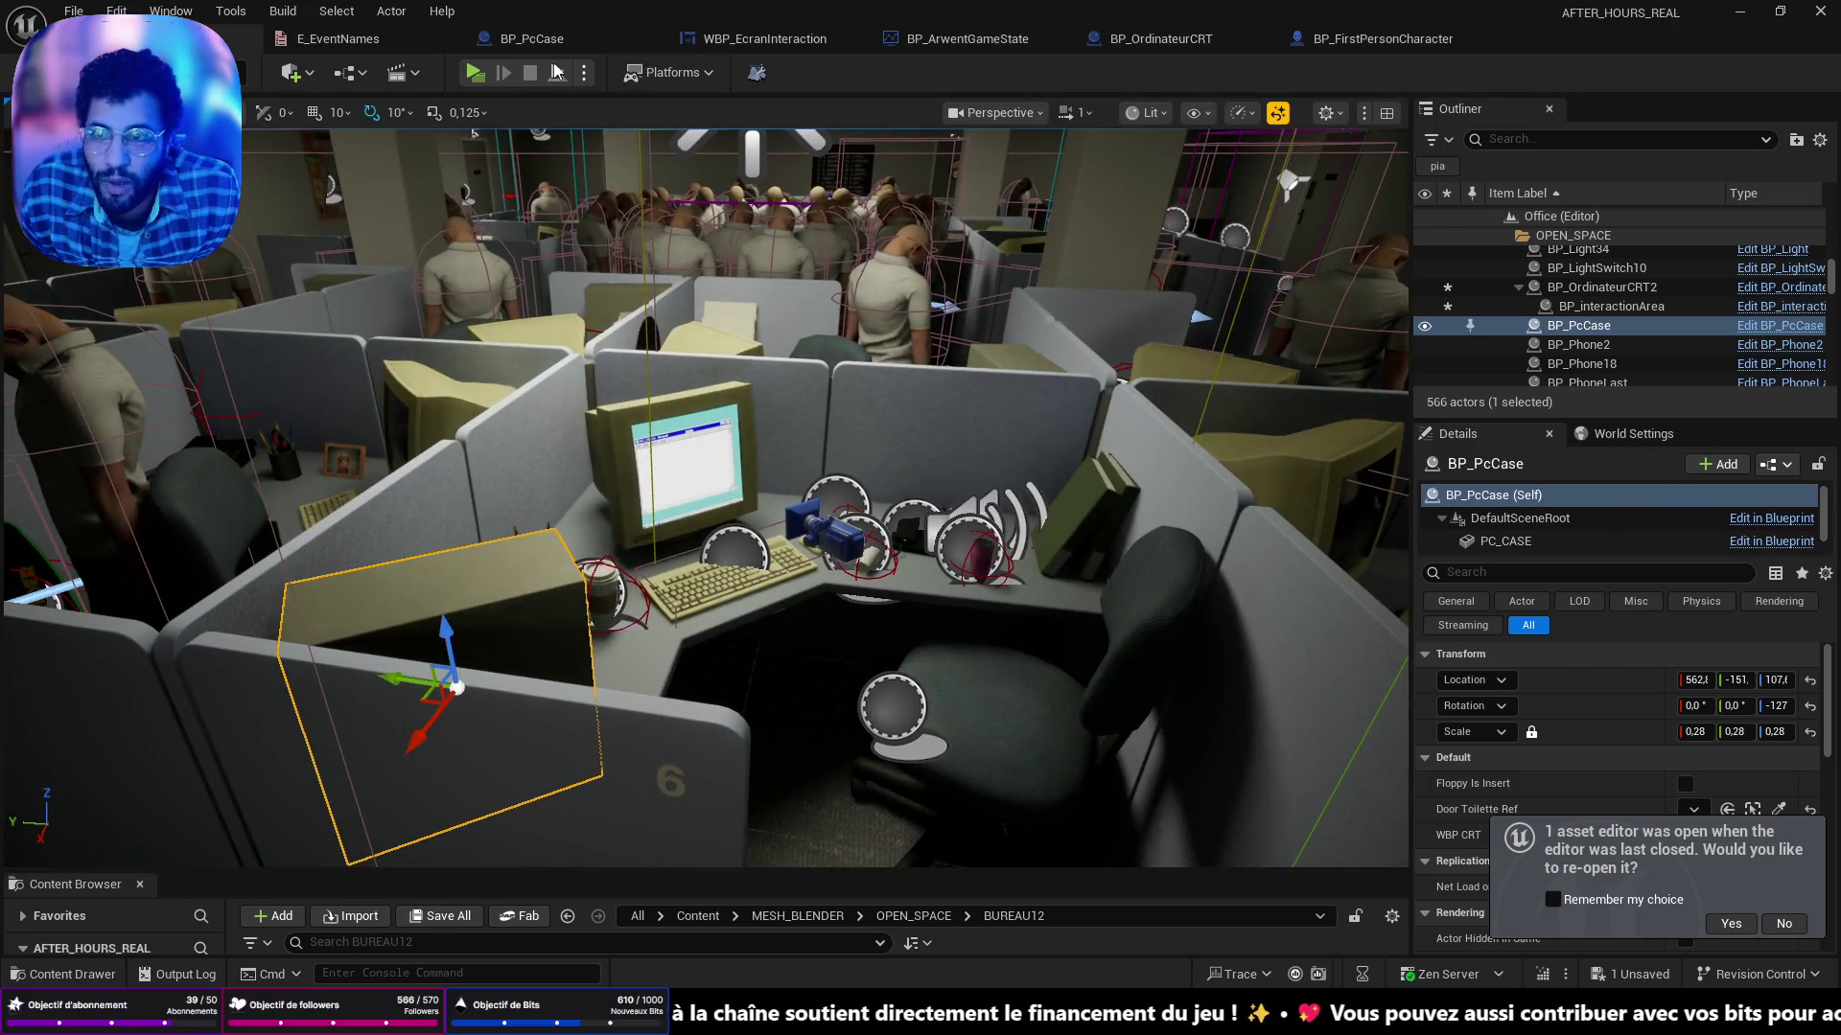
# Switch to the E_EventNames enum editor tab.
pyautogui.click(336, 38)
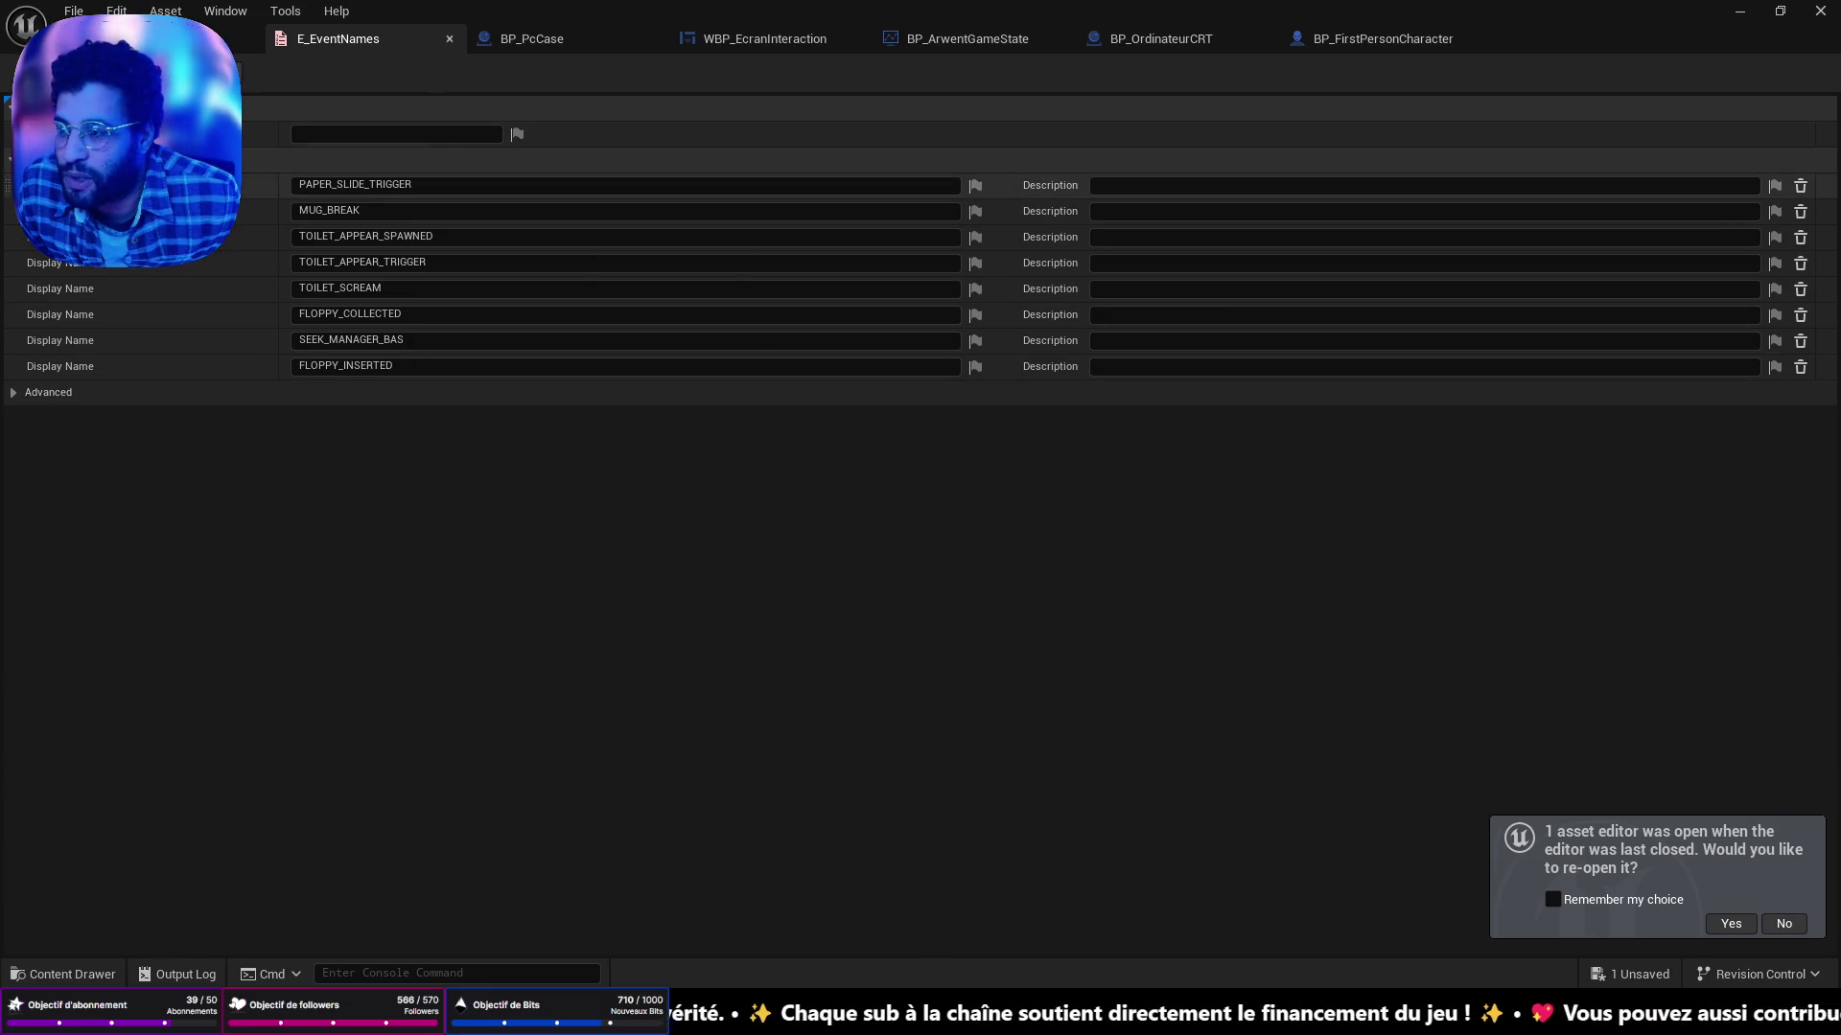
# Add a new enumerator to E_EventNames and name it FLOPPY_ICON_CLICKED.
pyautogui.click(100, 159)
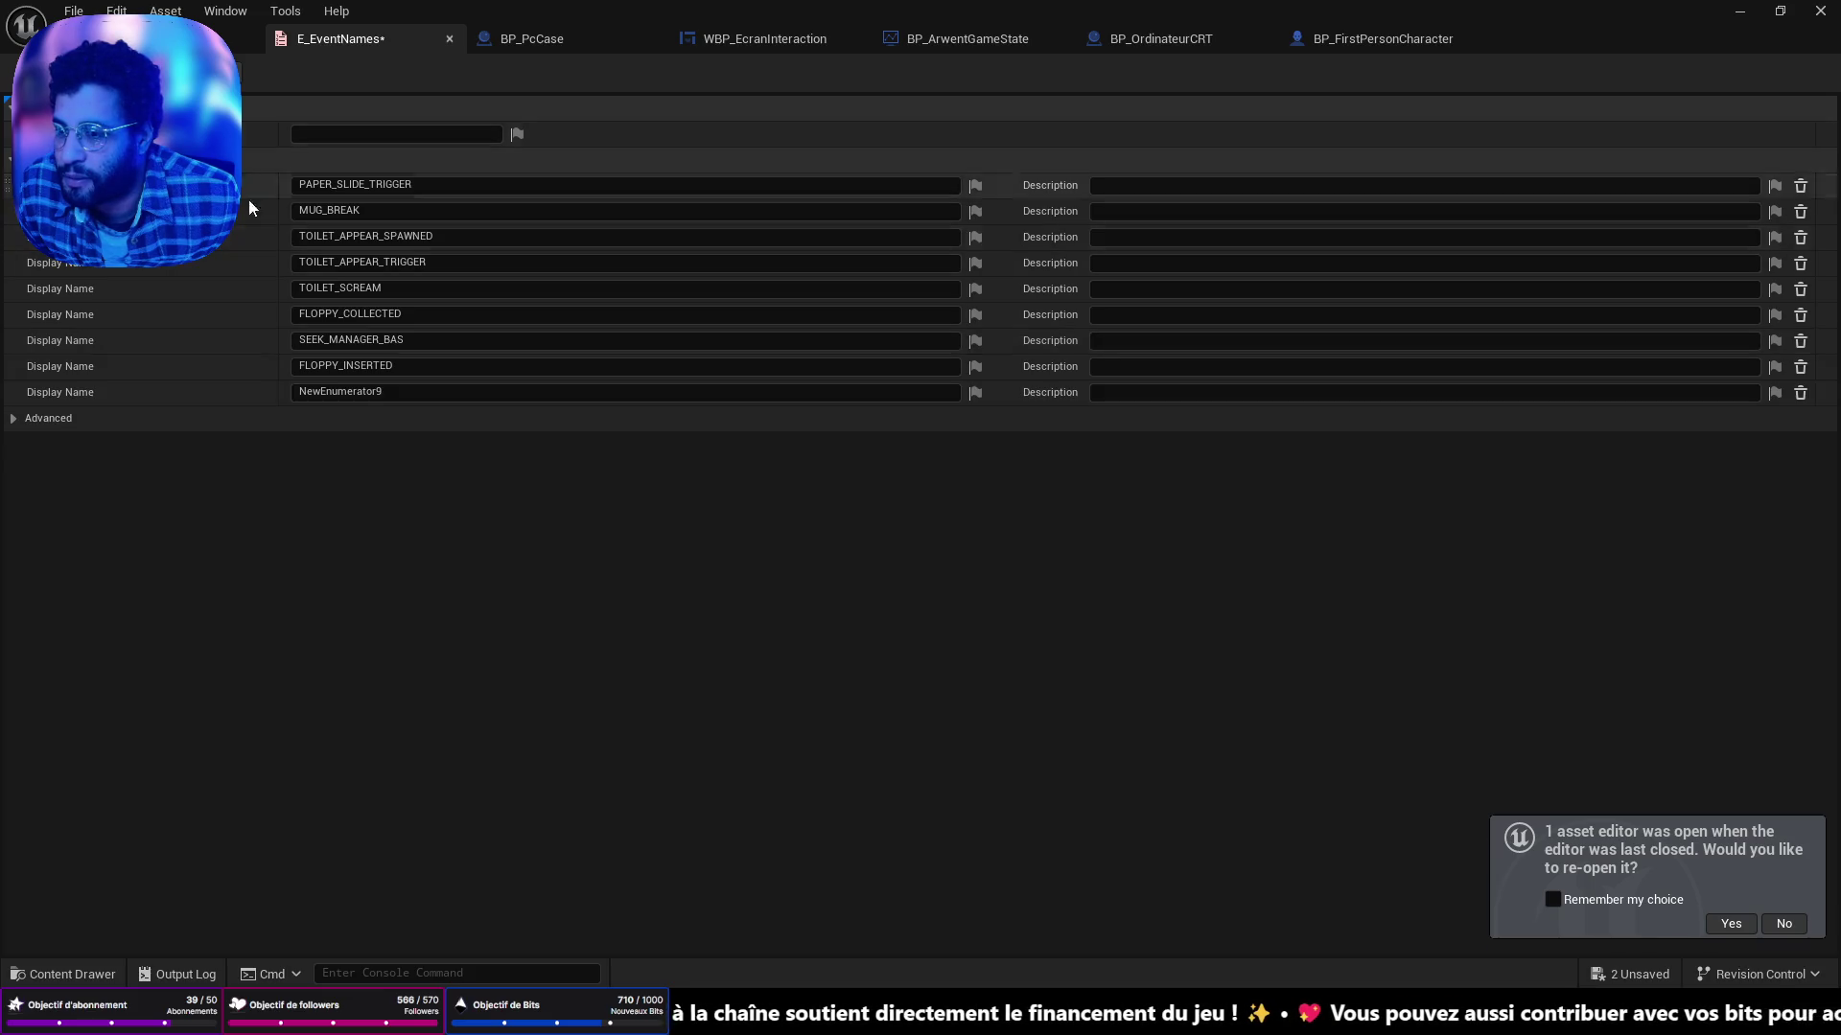
pyautogui.click(280, 392)
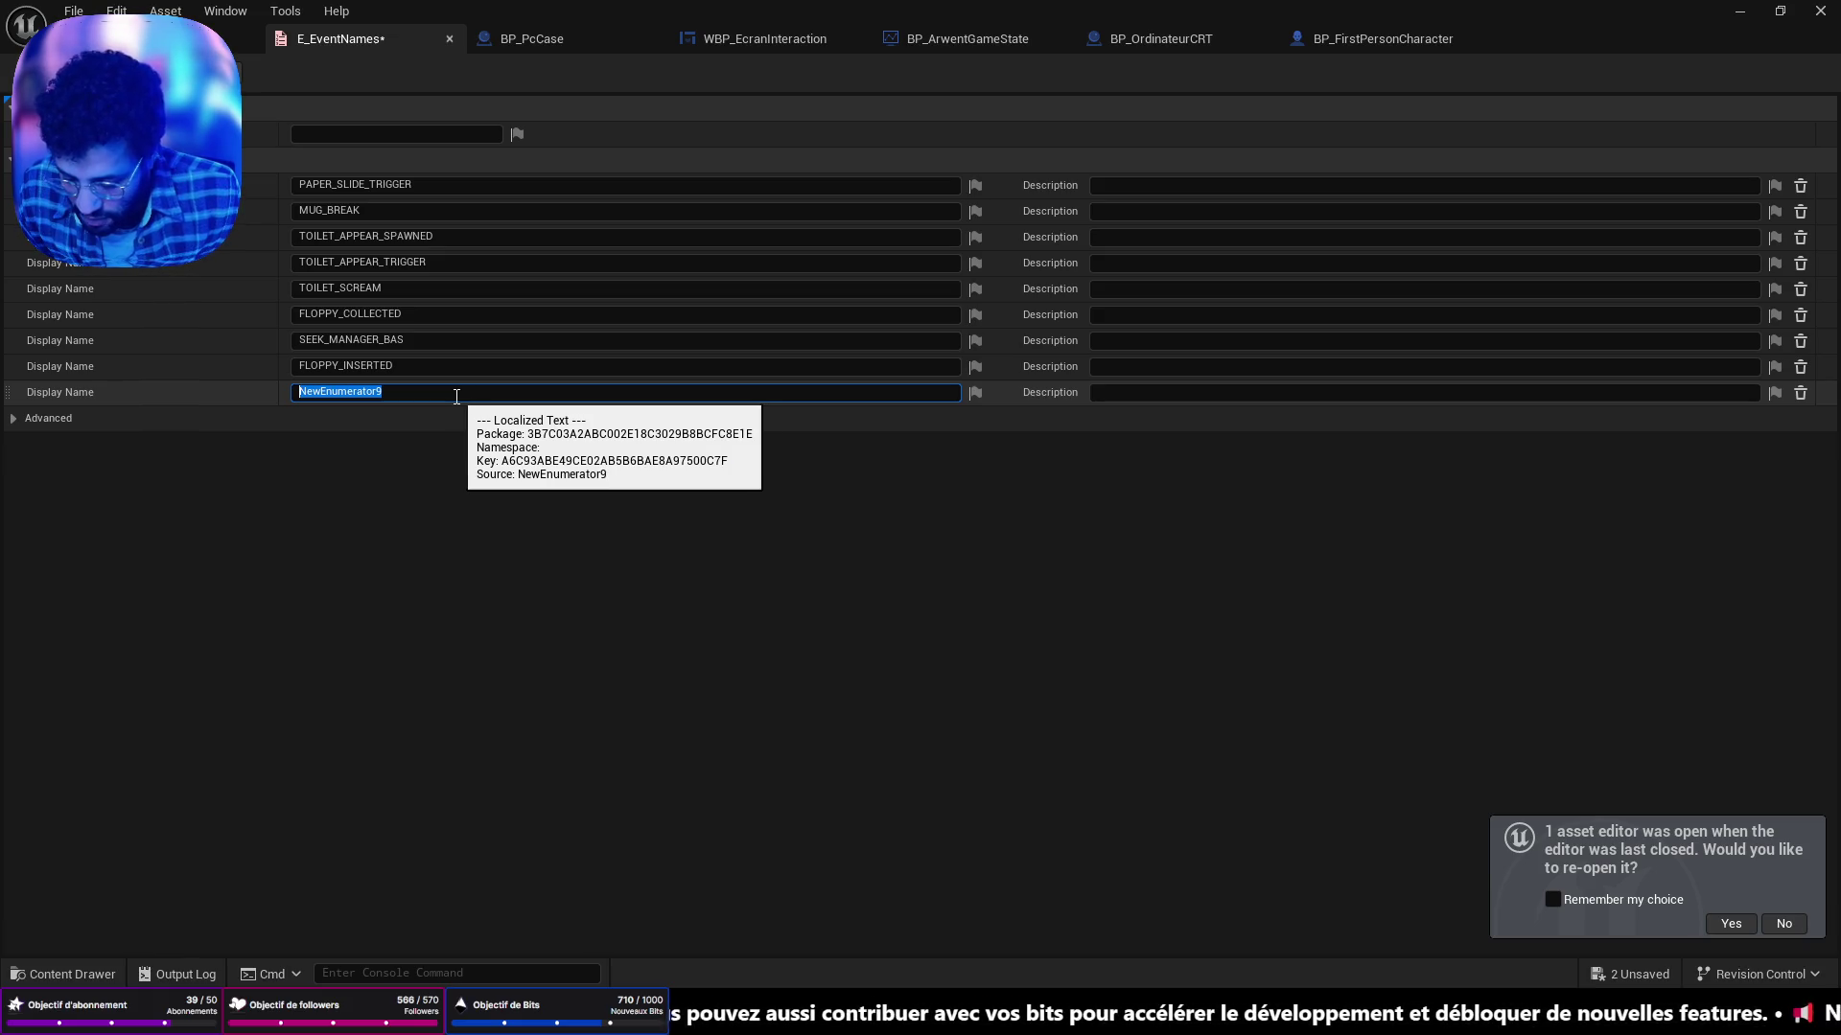
pyautogui.write('Proi')
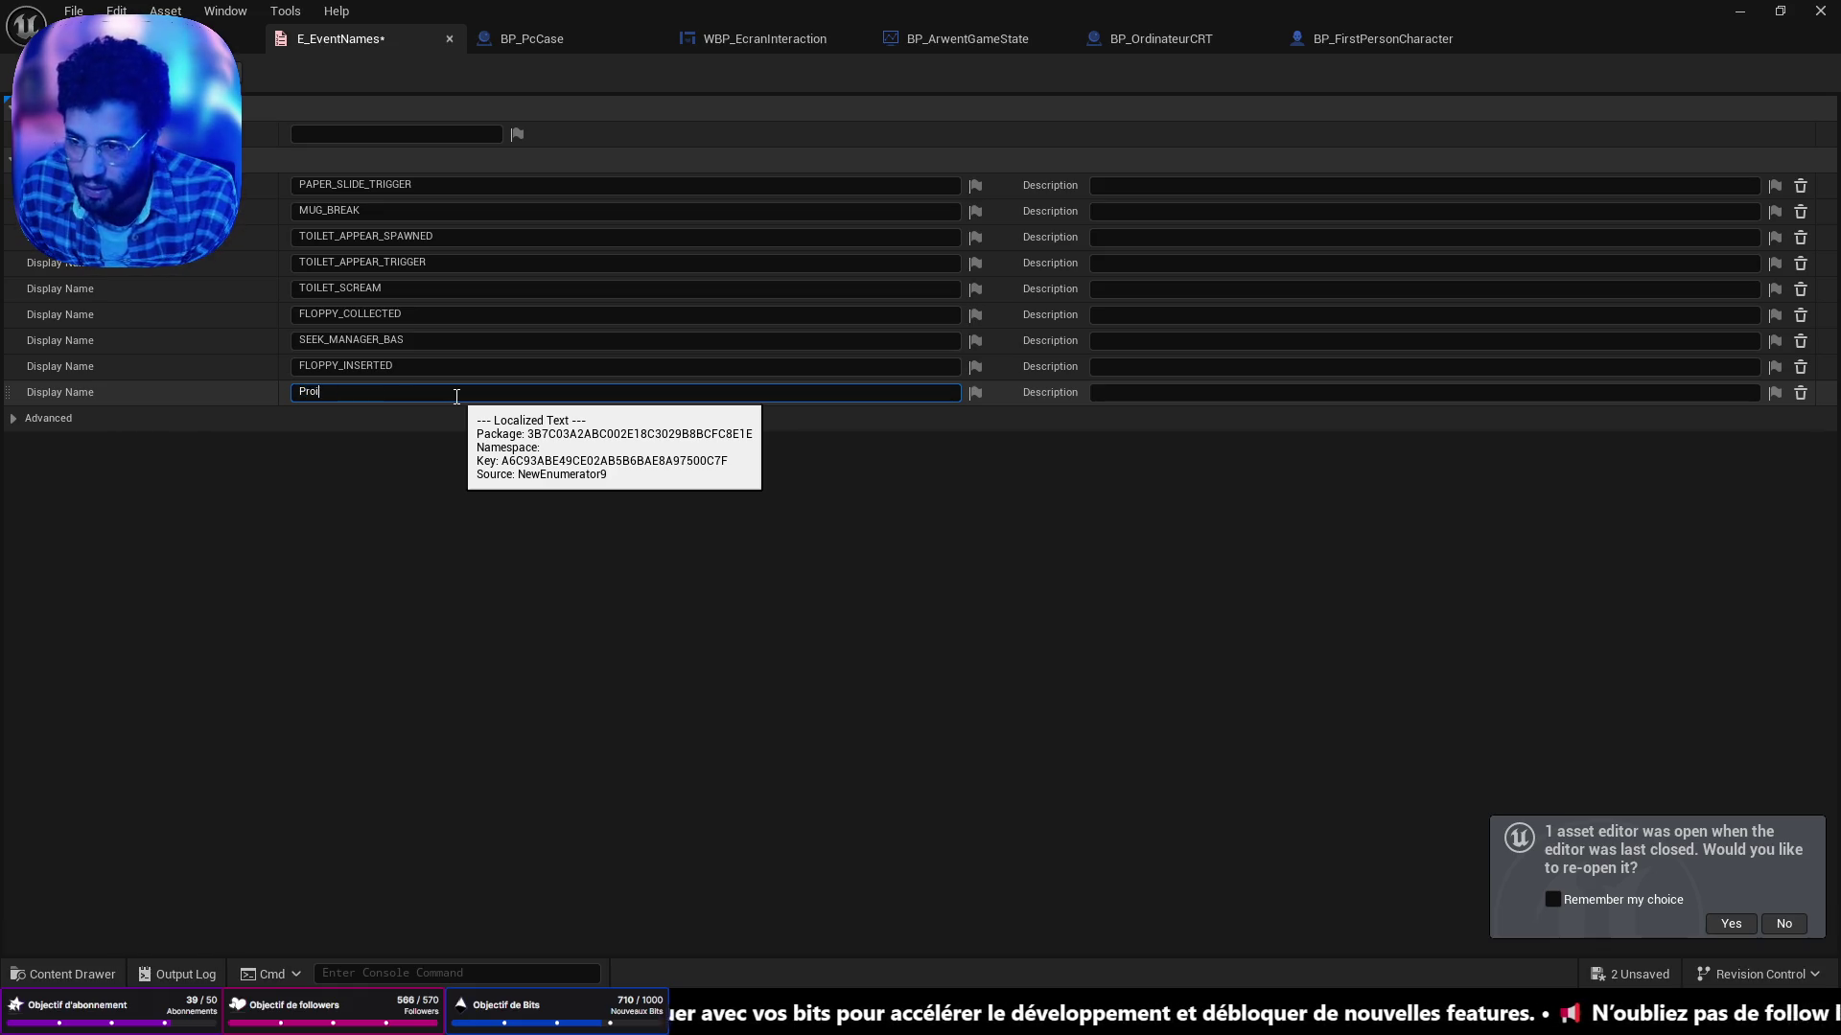
pyautogui.write('ntnt')
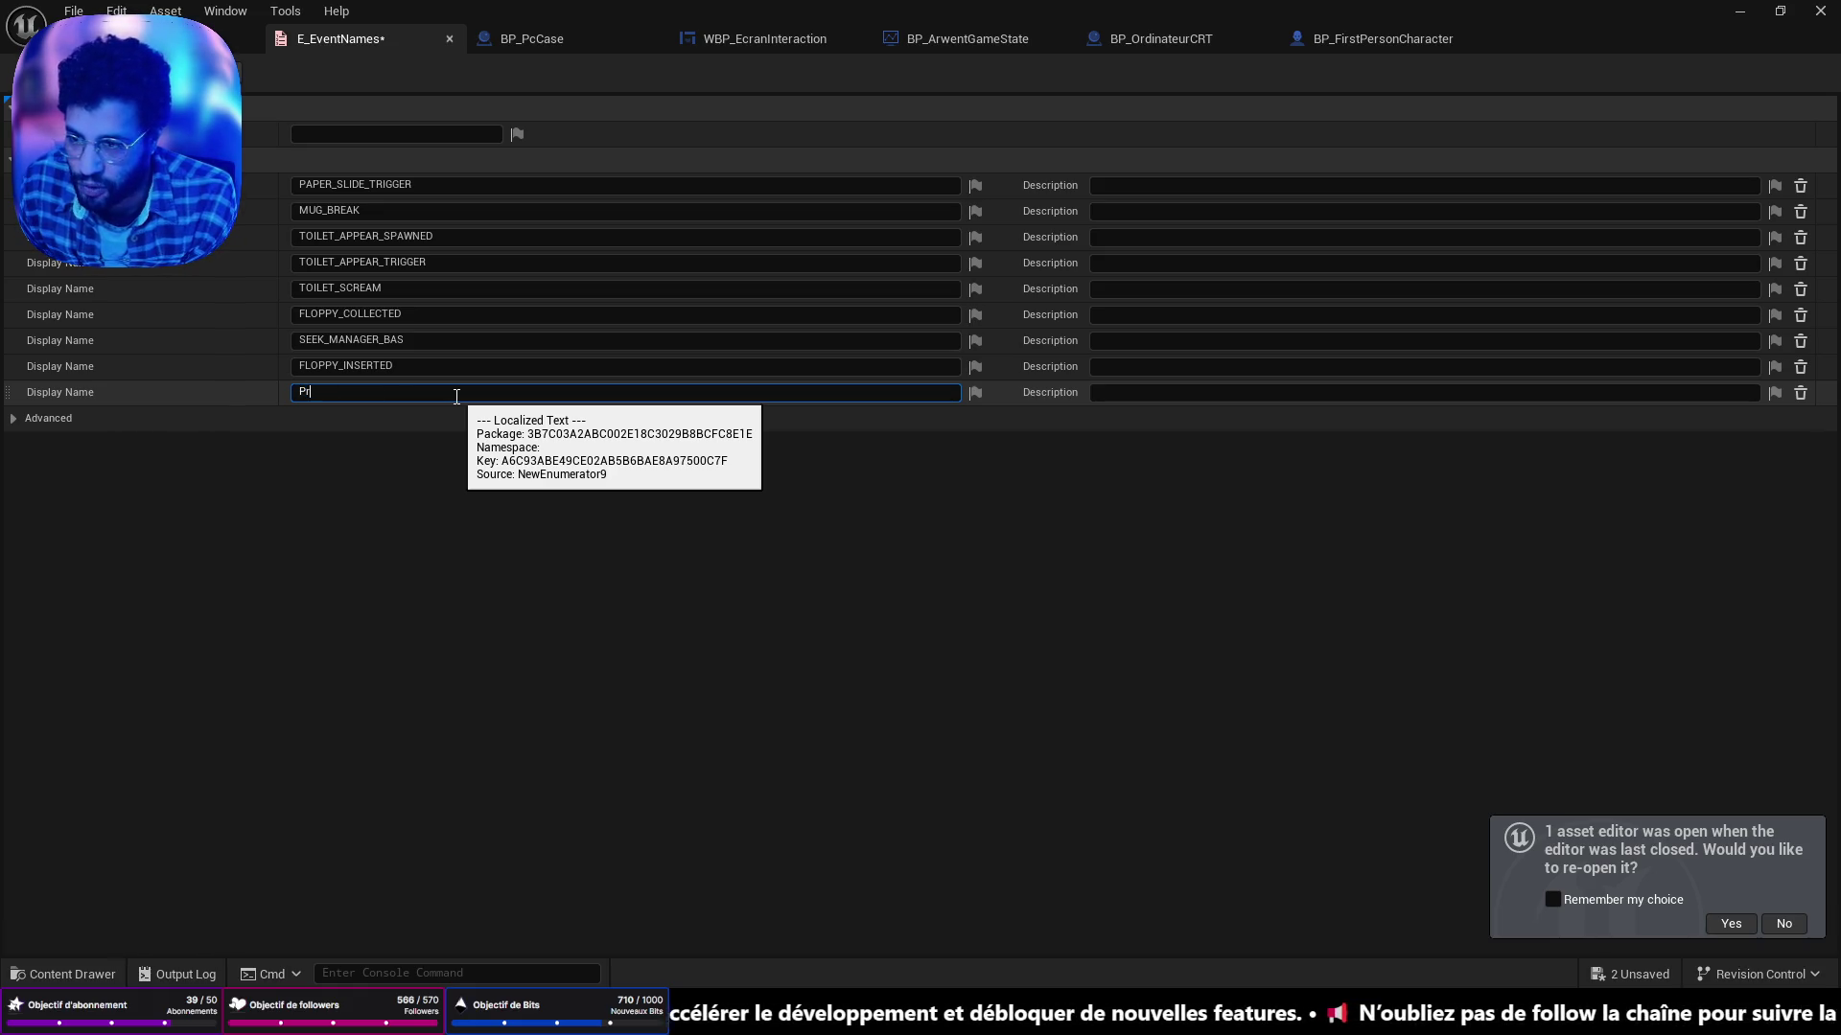
pyautogui.write('INT_')
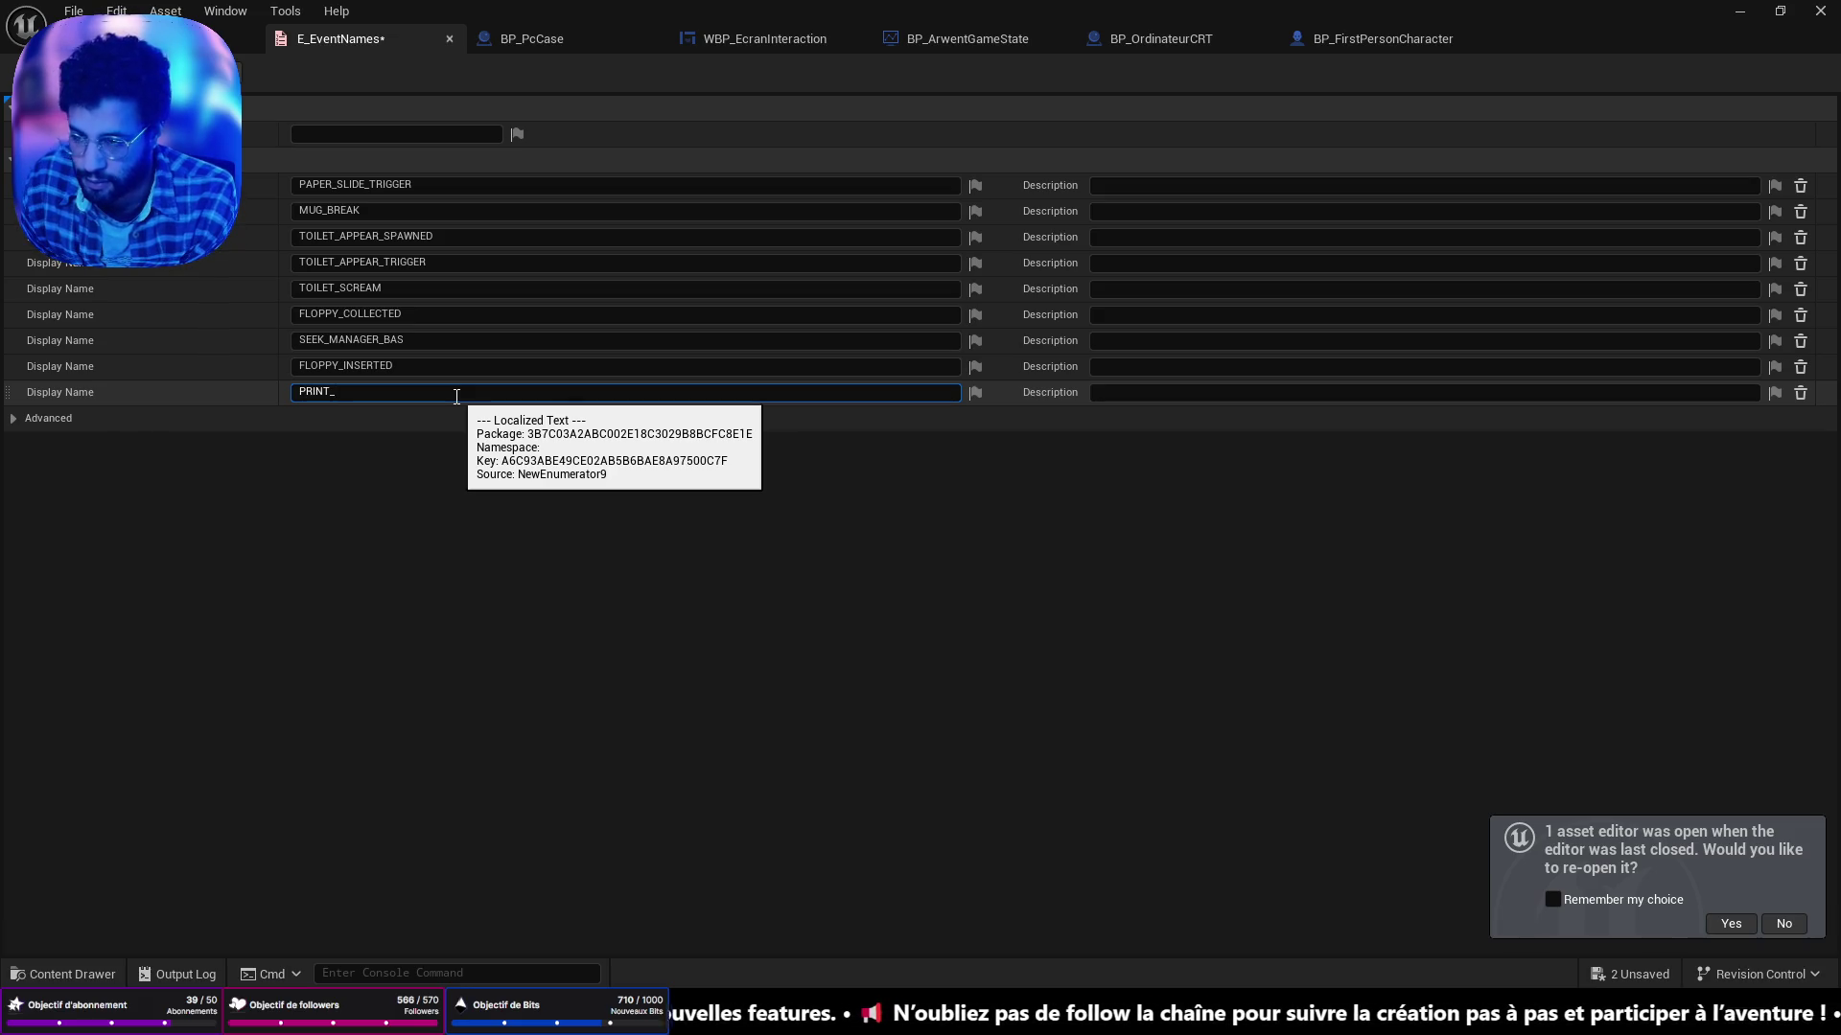
pyautogui.press('BackSpace')
pyautogui.press('BackSpace')
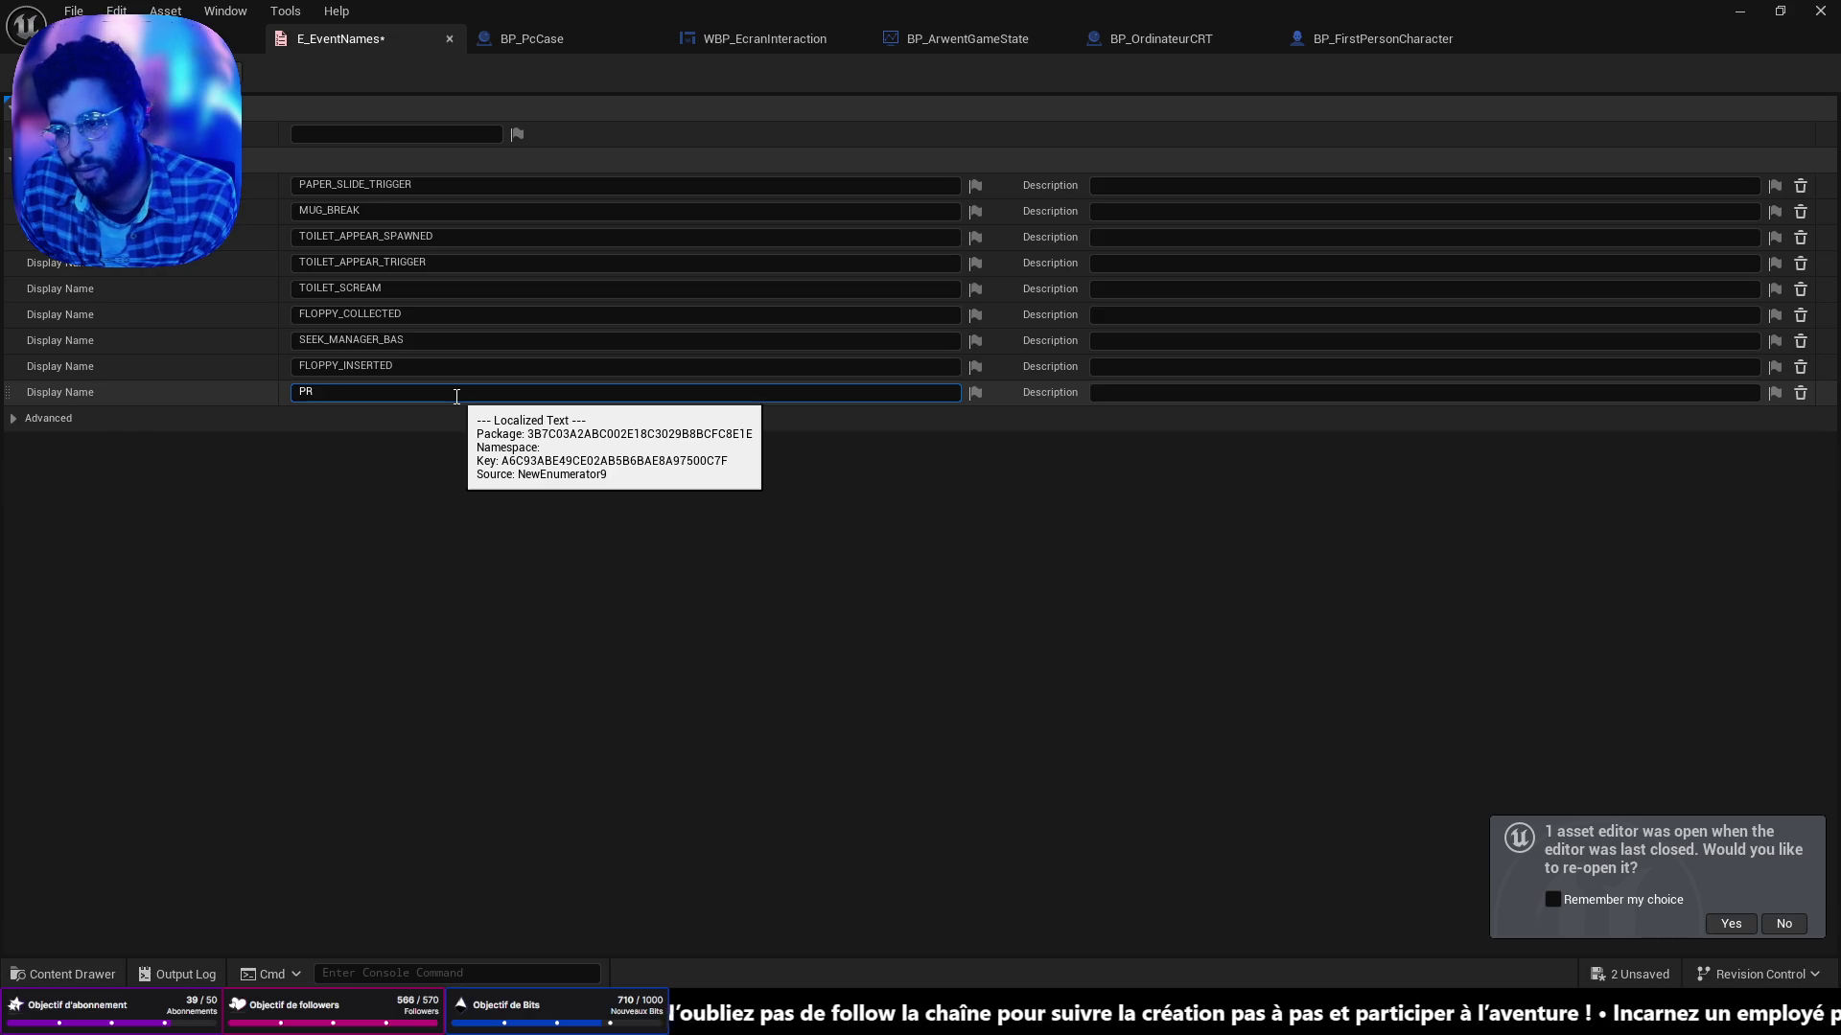
pyautogui.press('BackSpace')
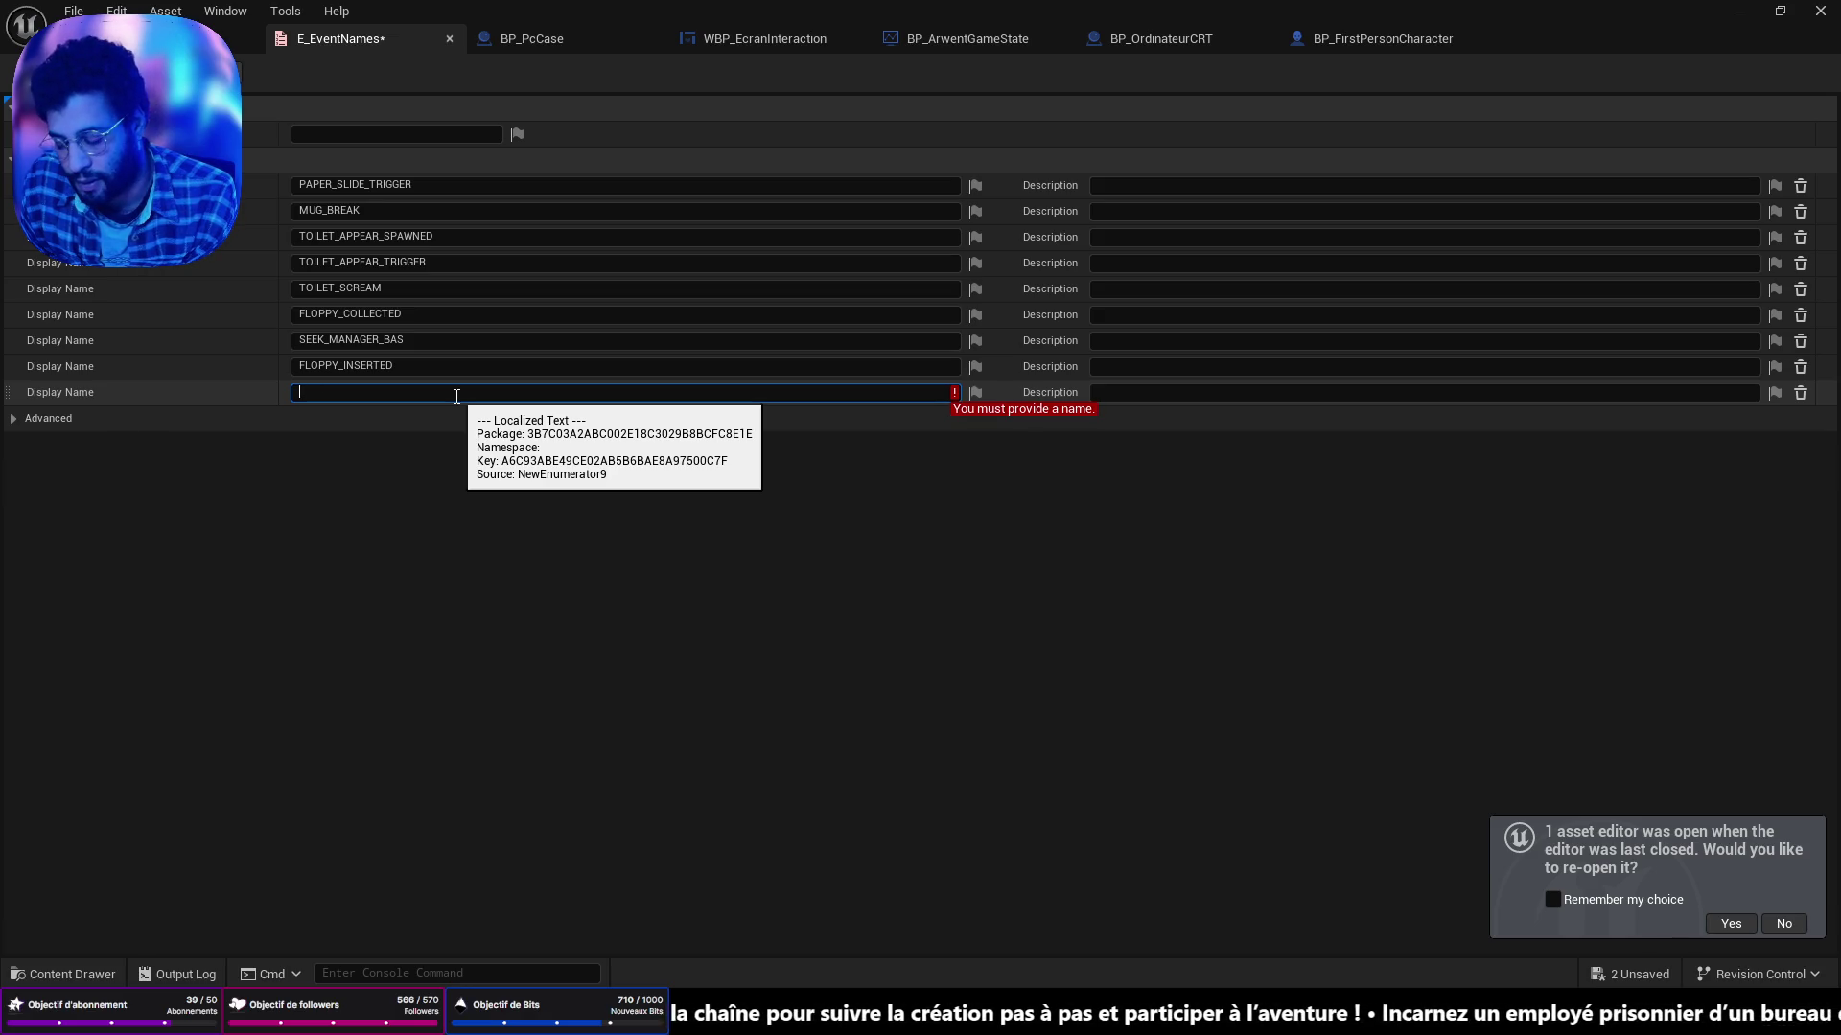
pyautogui.write('FLOPPY_I')
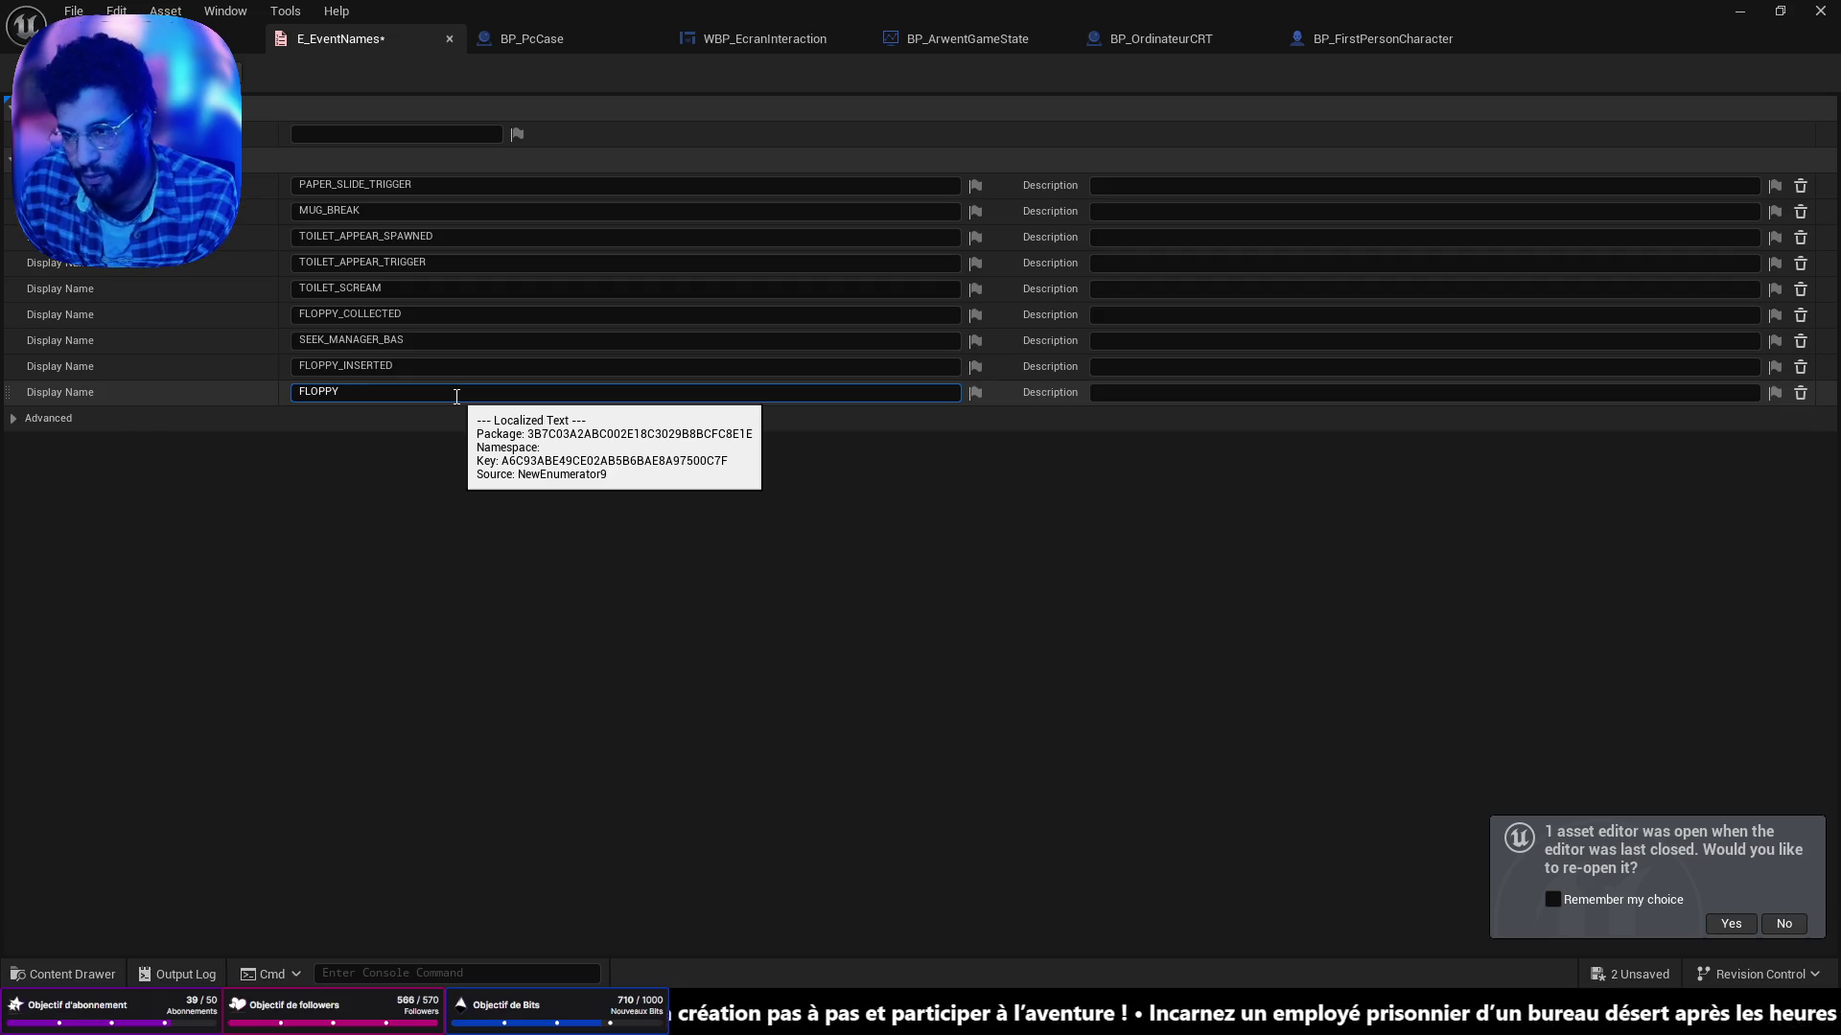
pyautogui.write('CON')
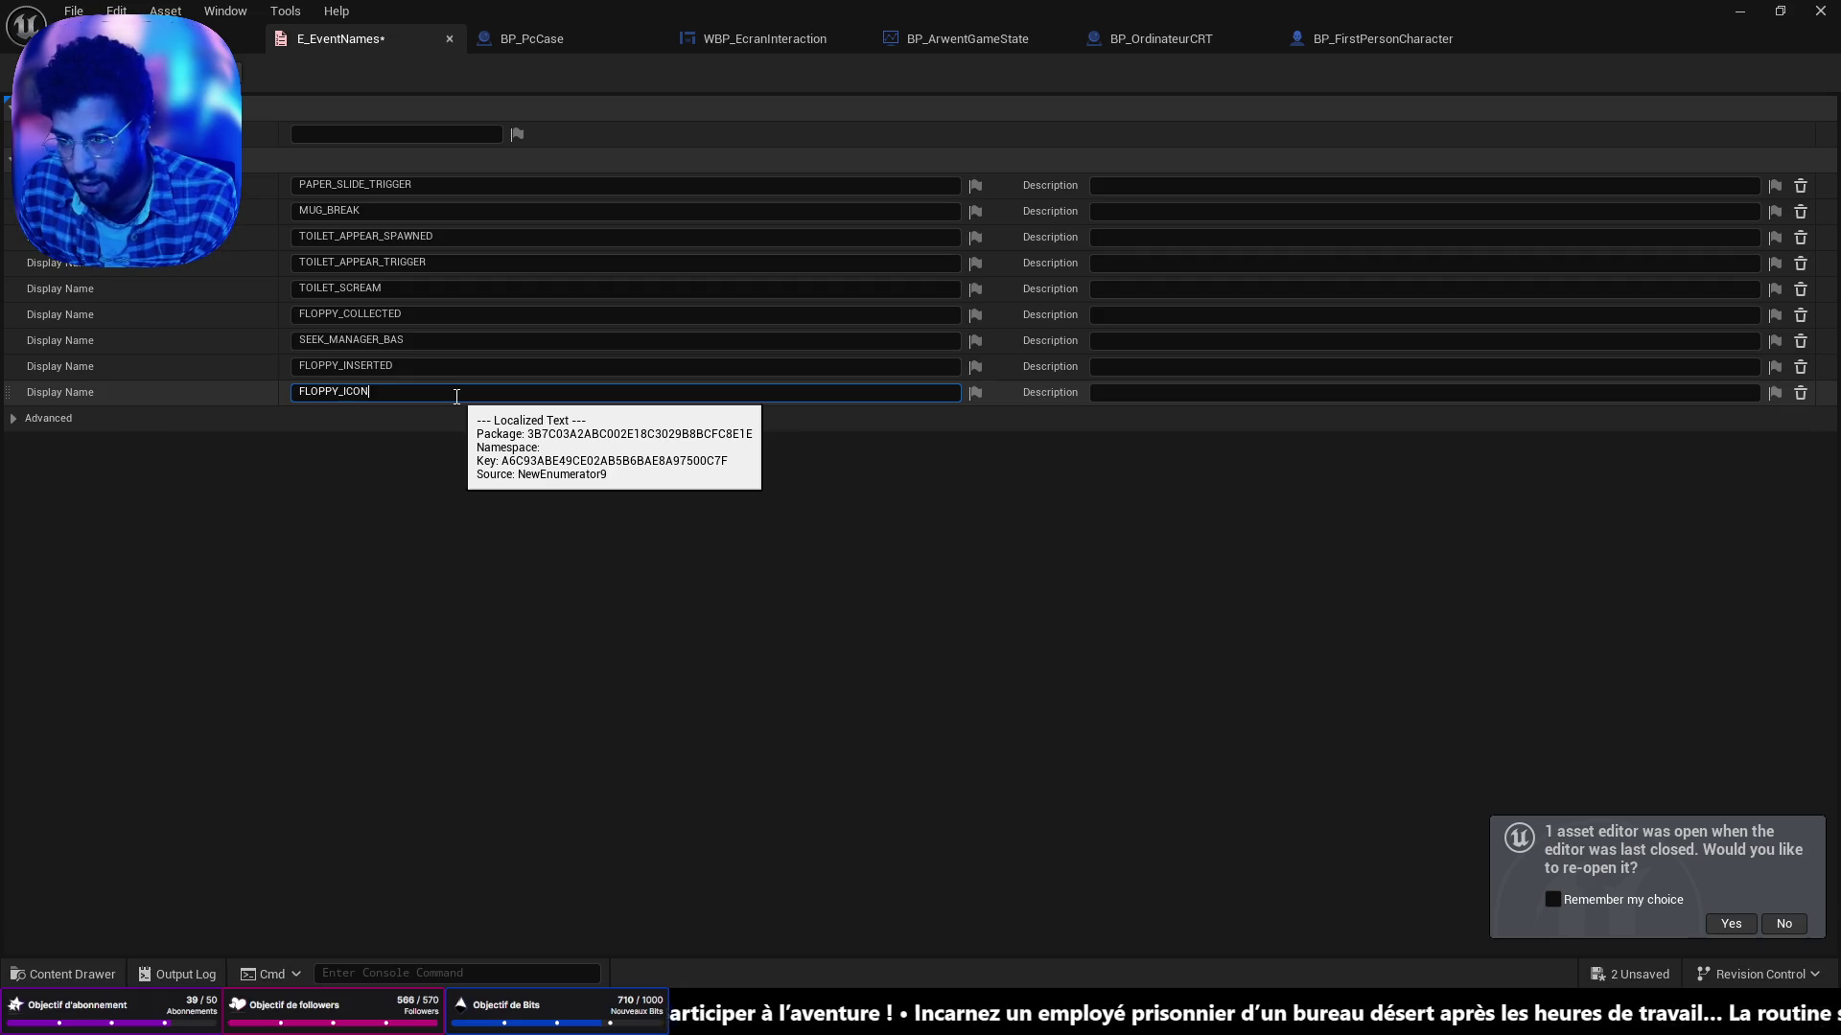
pyautogui.write('_CLICK')
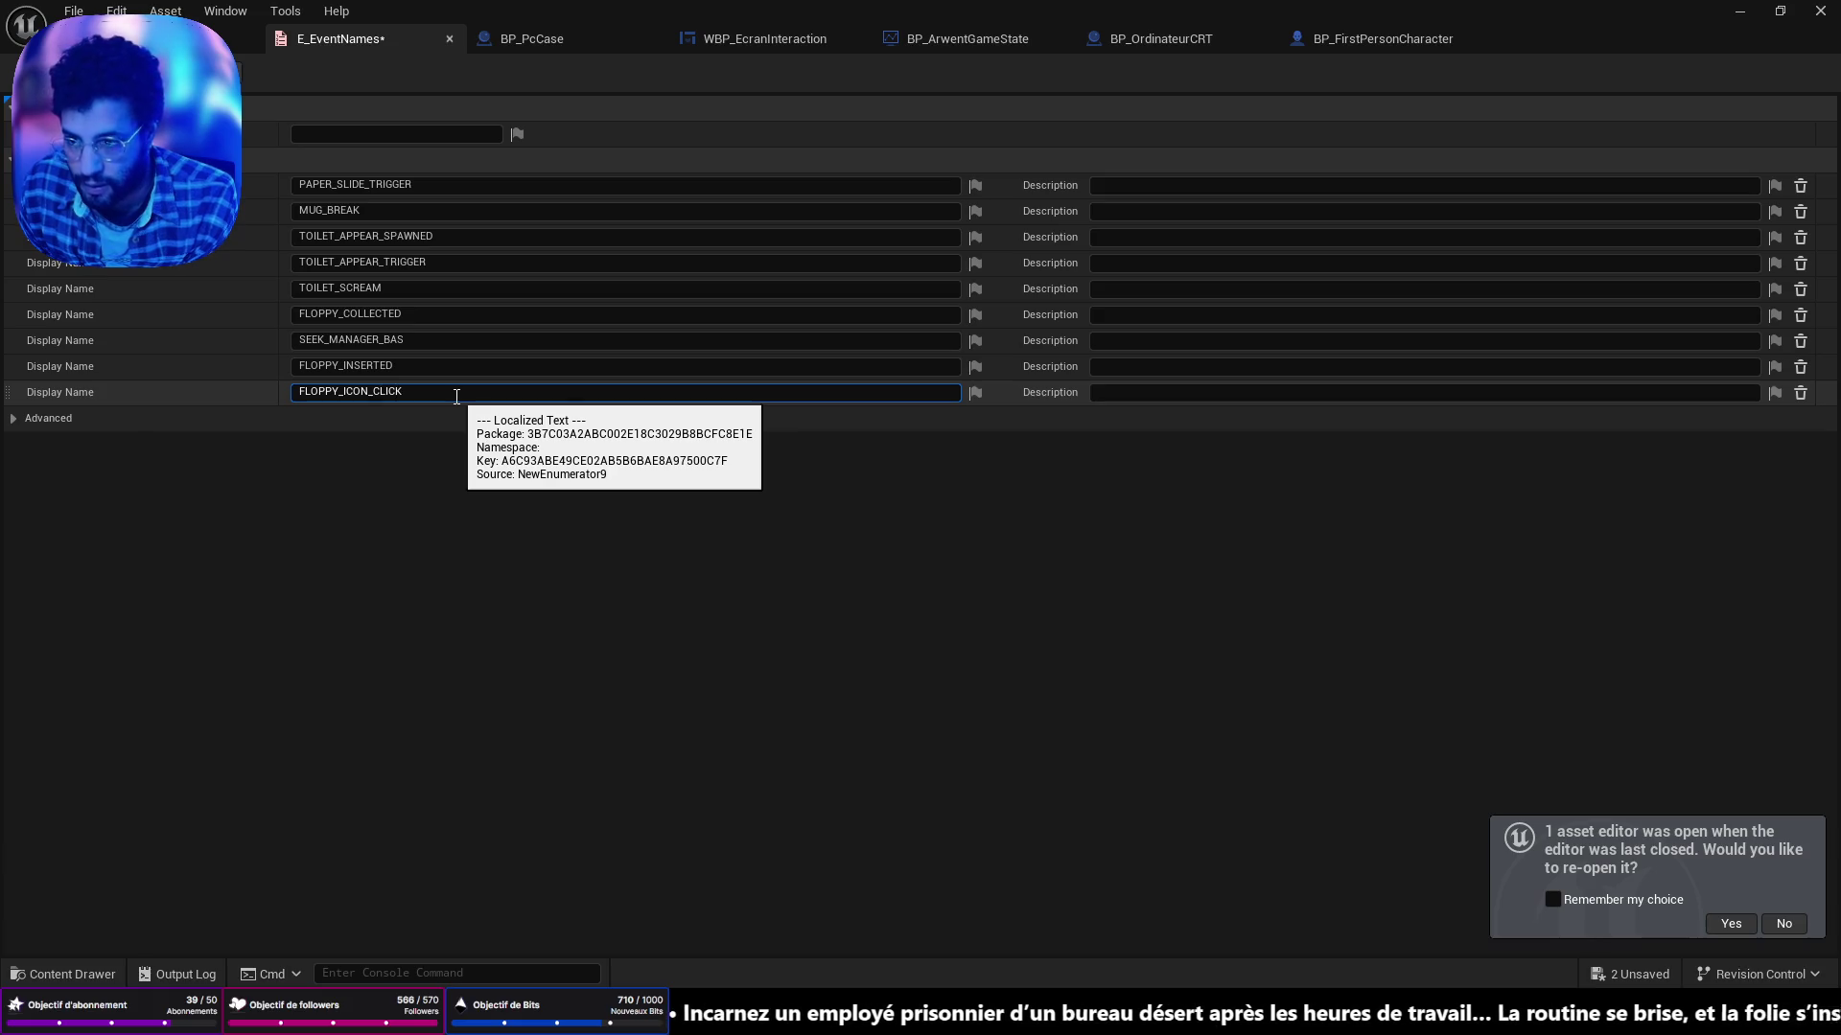
pyautogui.write('ED')
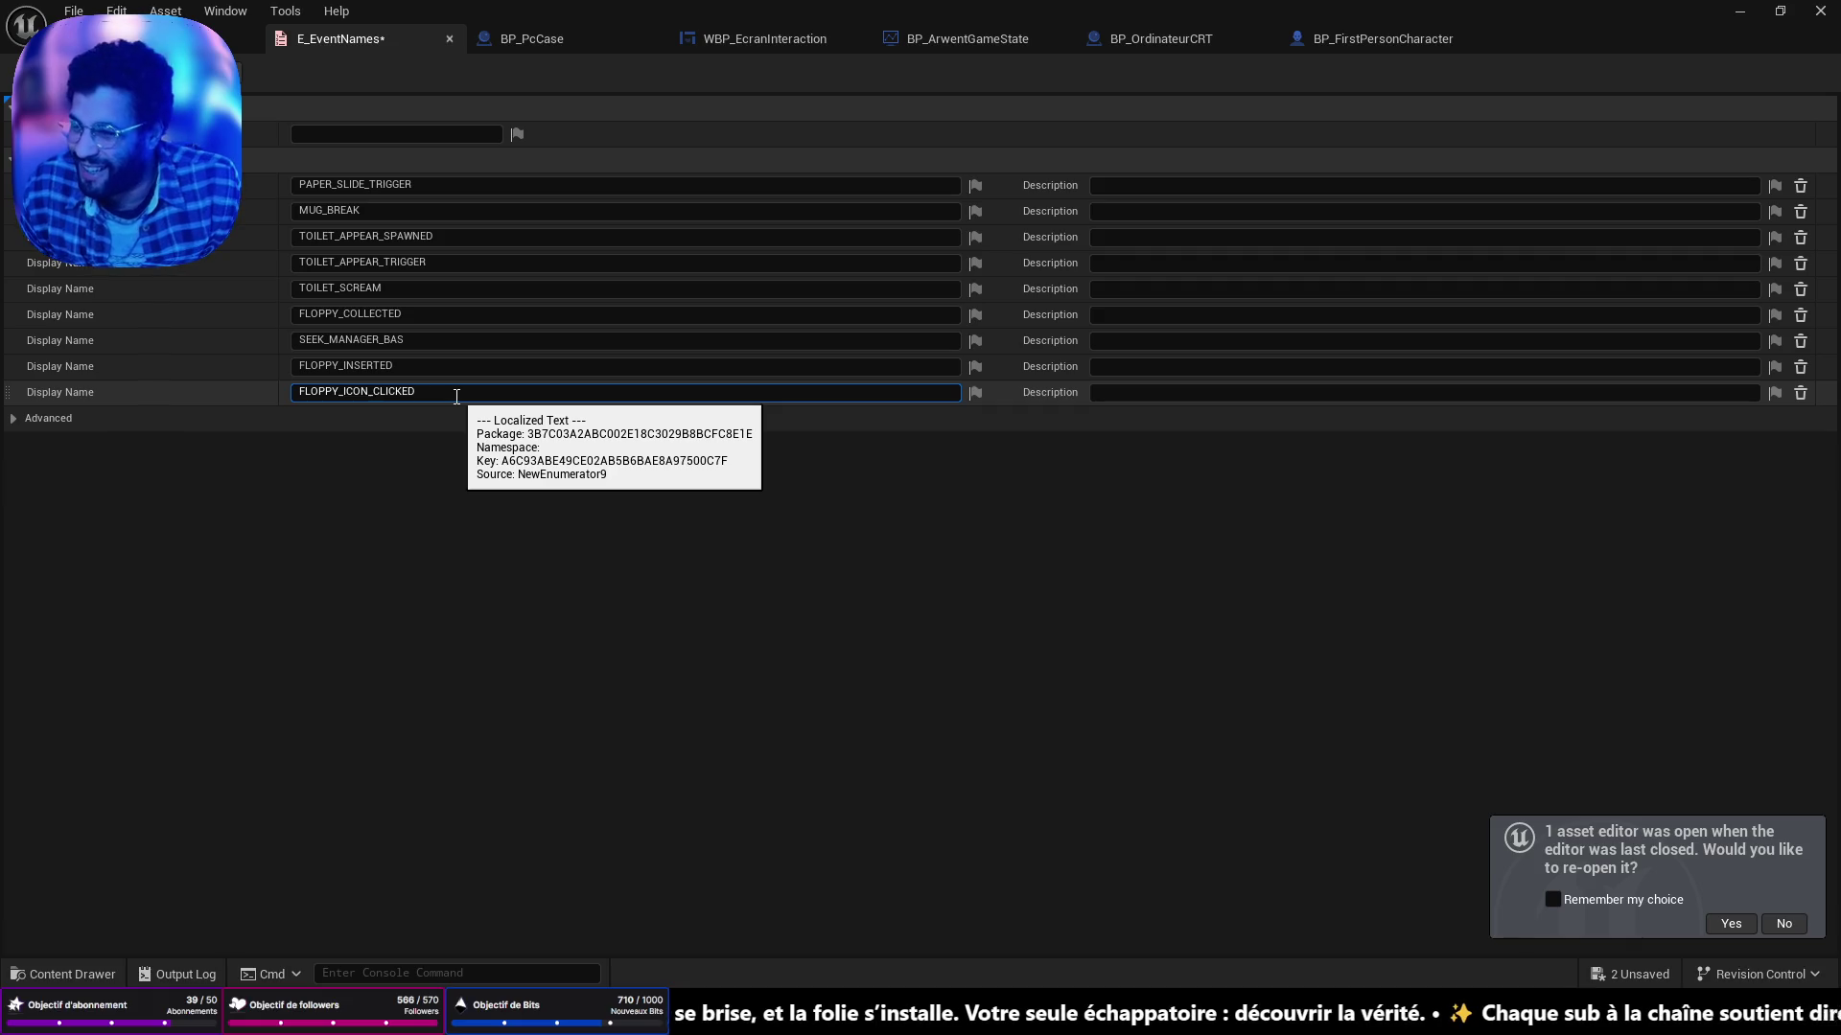
pyautogui.press('Return')
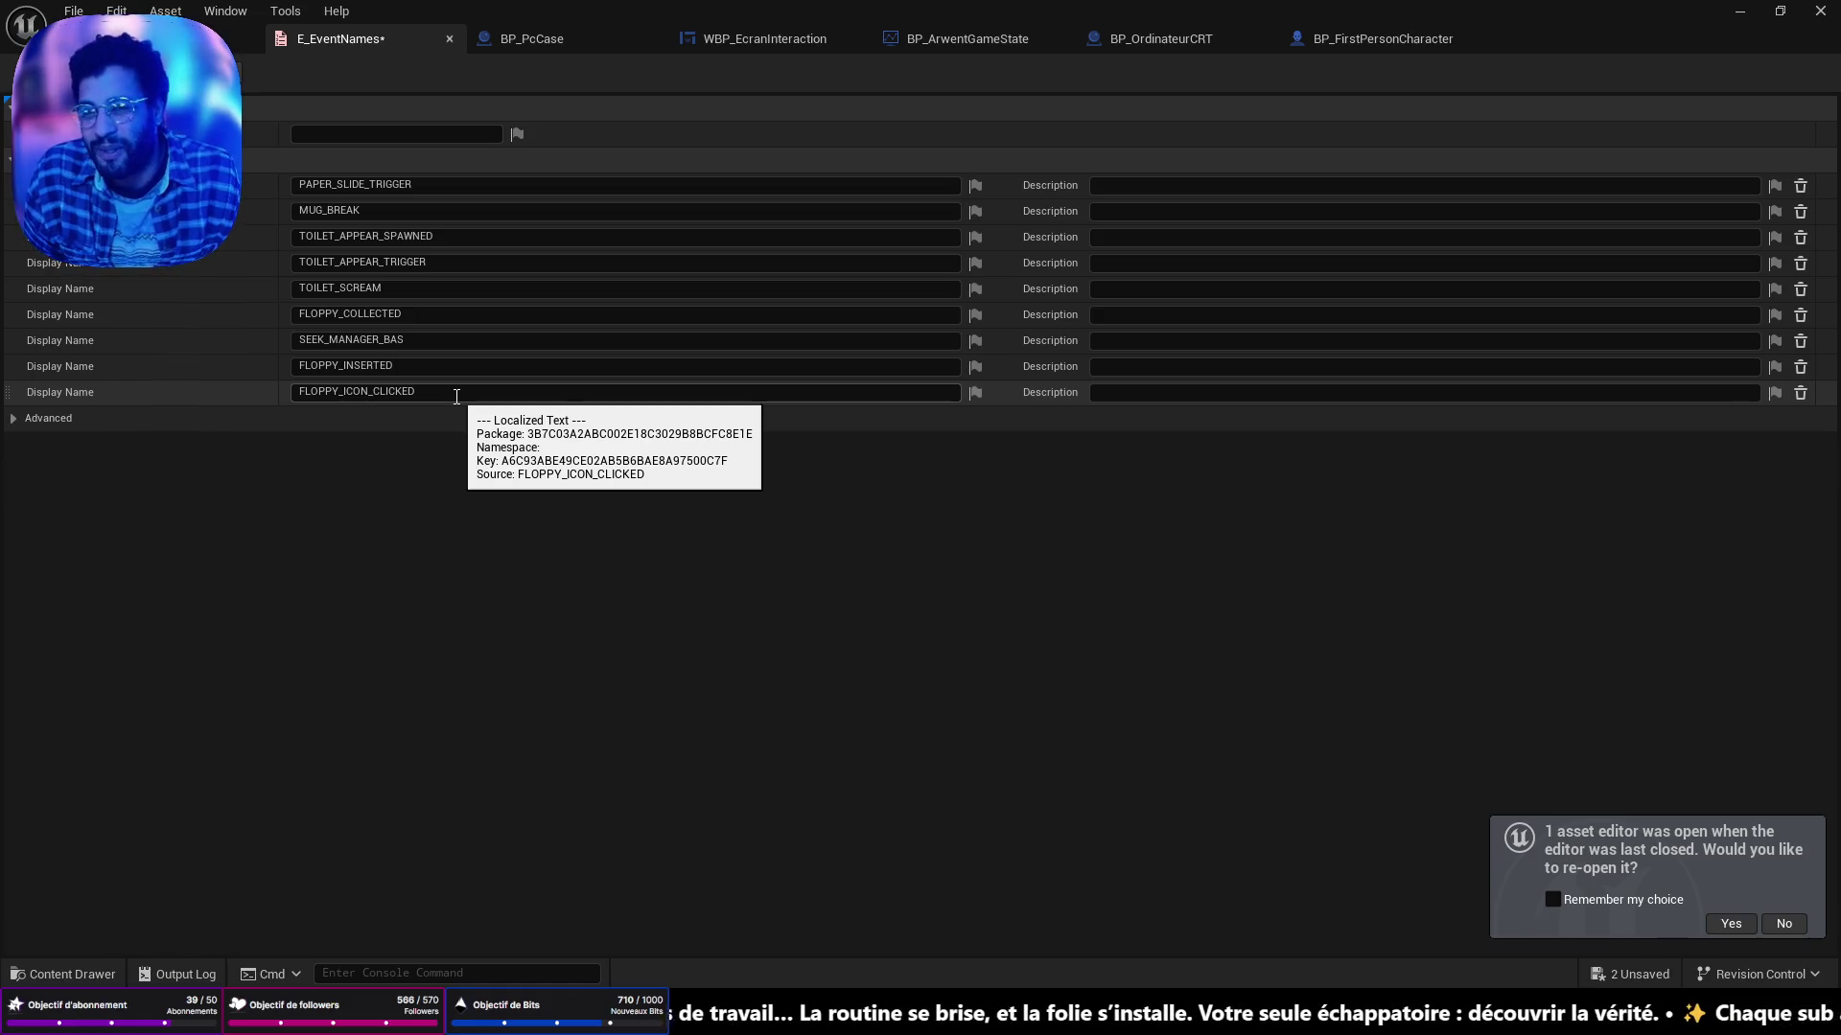
# Save the E_EventNames enum containing FLOPPY_ICON_CLICKED and go back to the level editor.
pyautogui.hotkey('ctrl', 's')
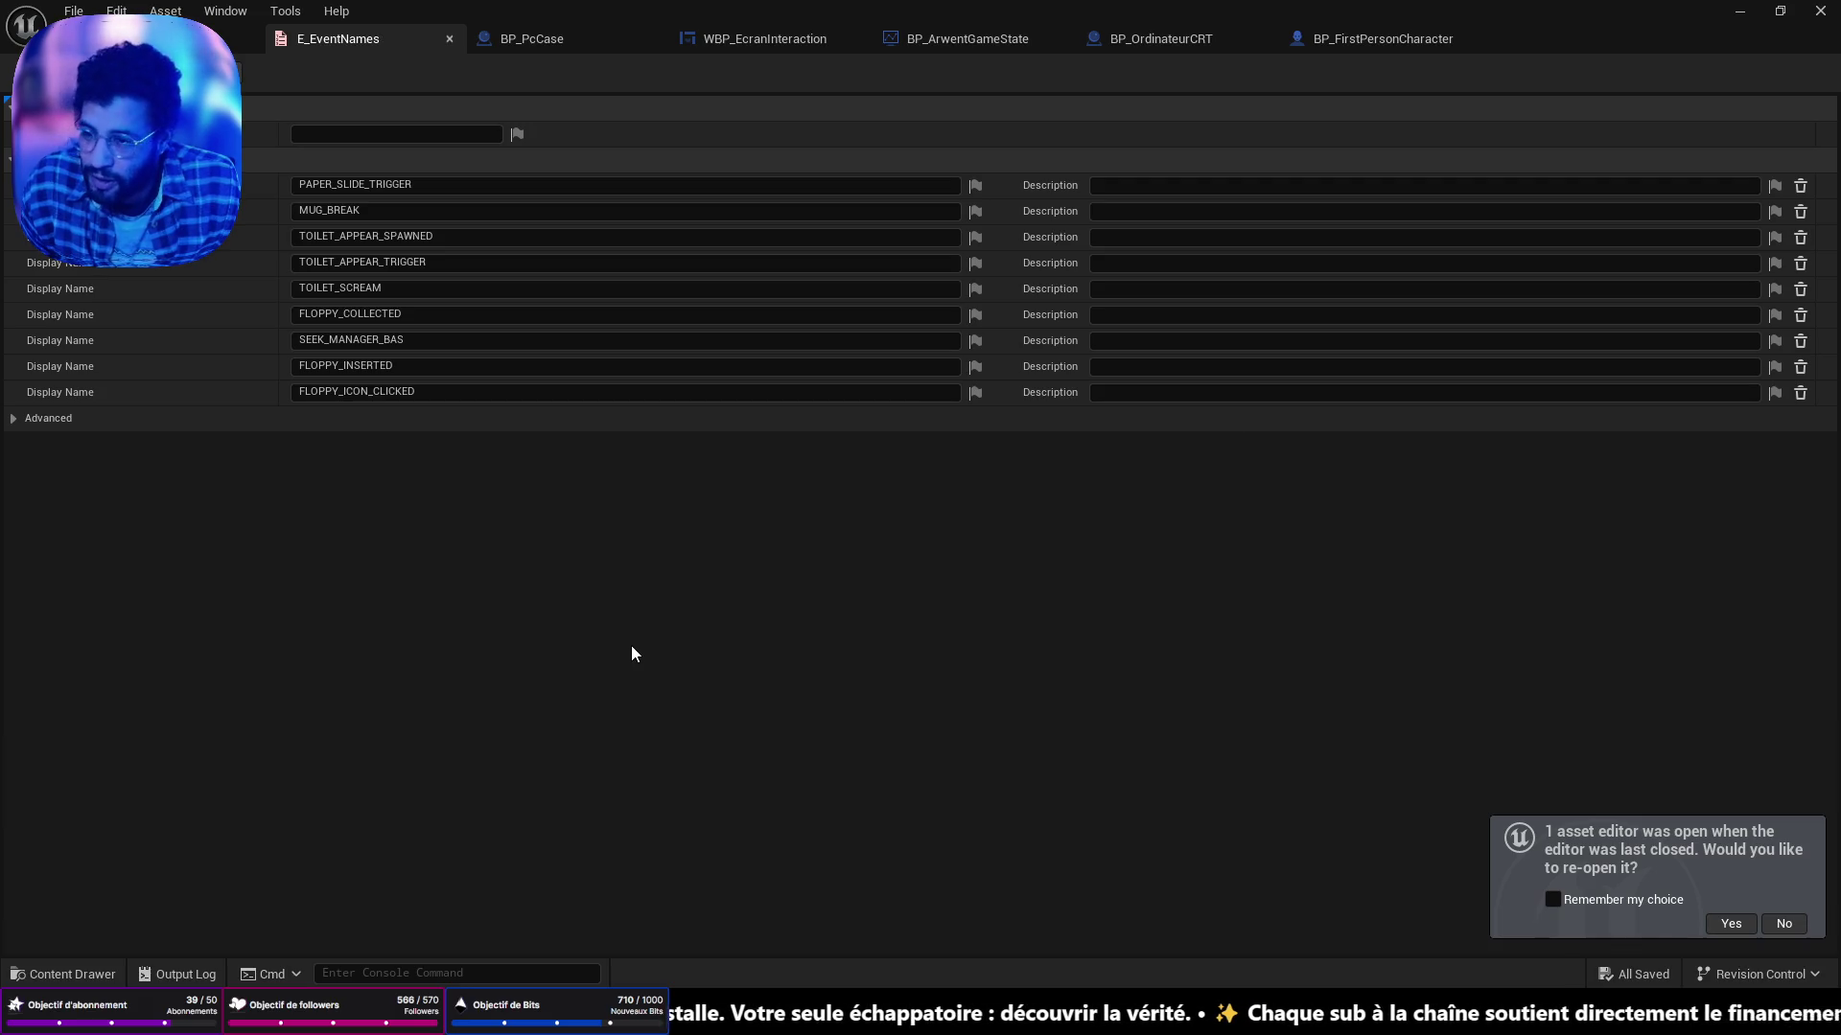
pyautogui.click(230, 39)
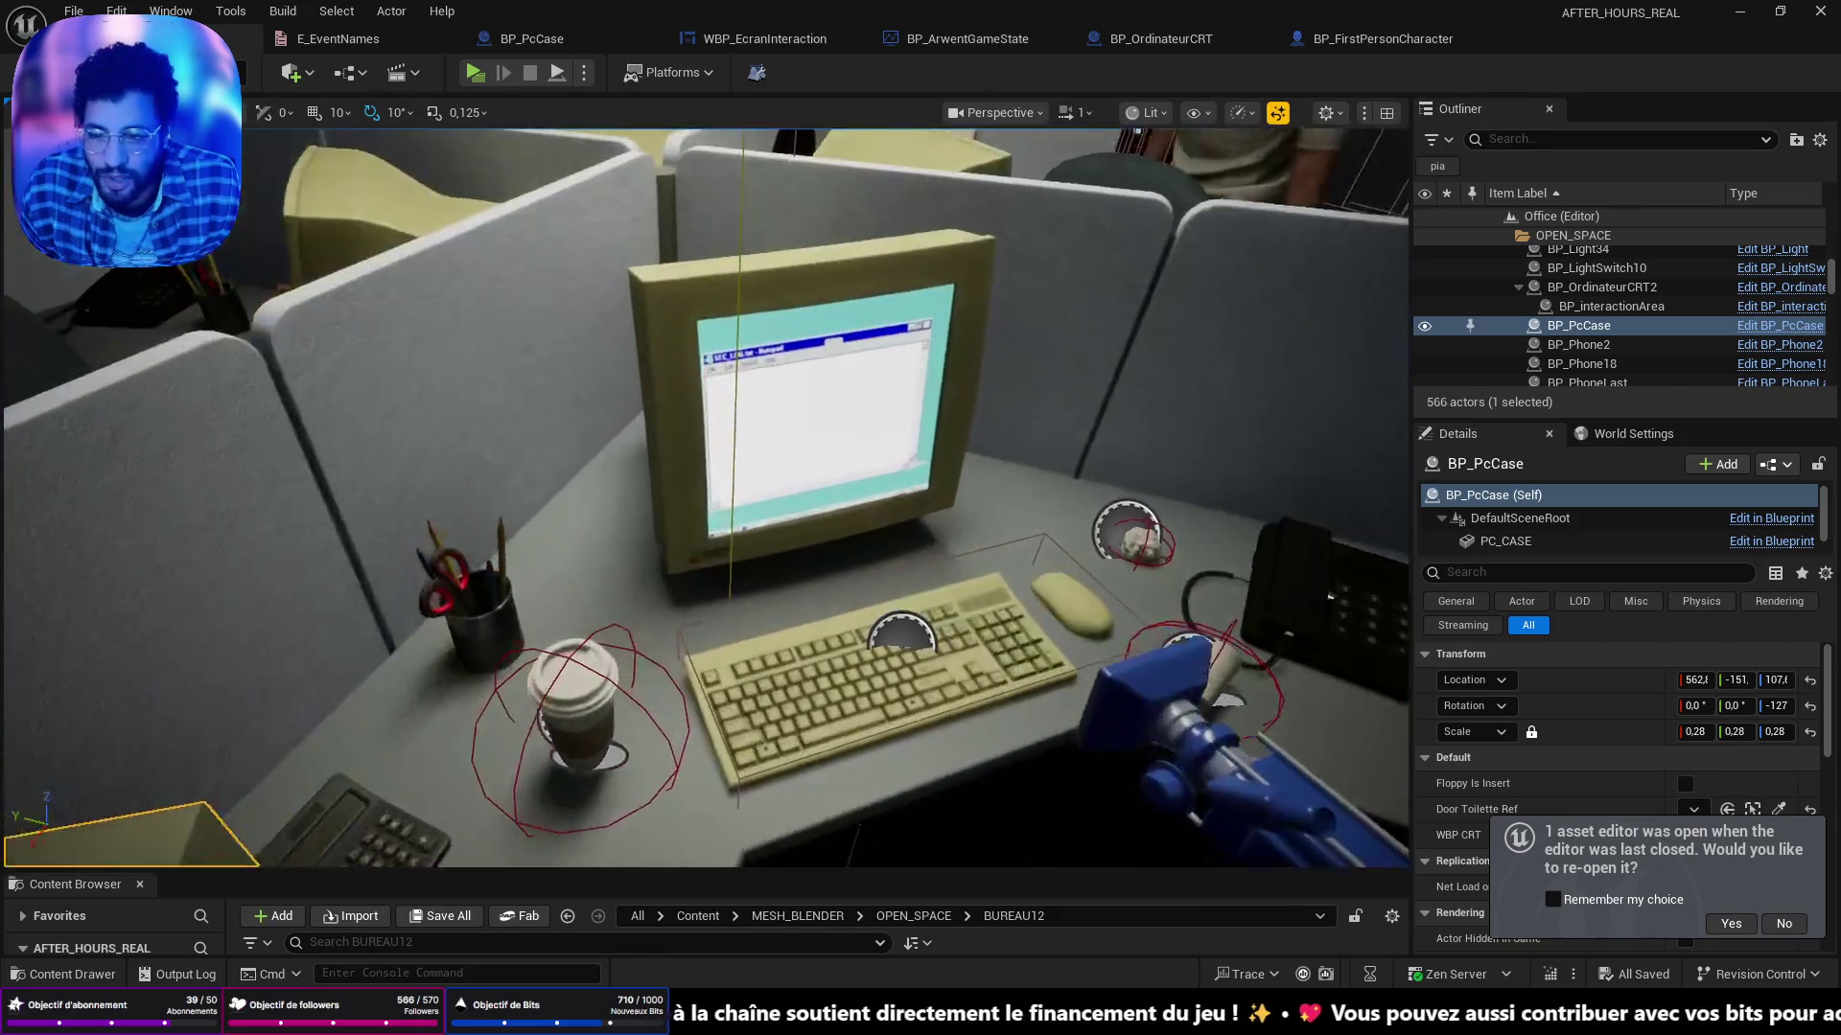
# In the WBP_EcranInteraction graph, add a fourth Then 3 output to the Sequence node.
pyautogui.click(784, 46)
pyautogui.scroll(-3, 819, 388)
pyautogui.scroll(5, 916, 558)
pyautogui.moveTo(915, 558); pyautogui.dragTo(1342, 384)
pyautogui.moveTo(1245, 517); pyautogui.dragTo(1113, 403)
pyautogui.scroll(5, 998, 531)
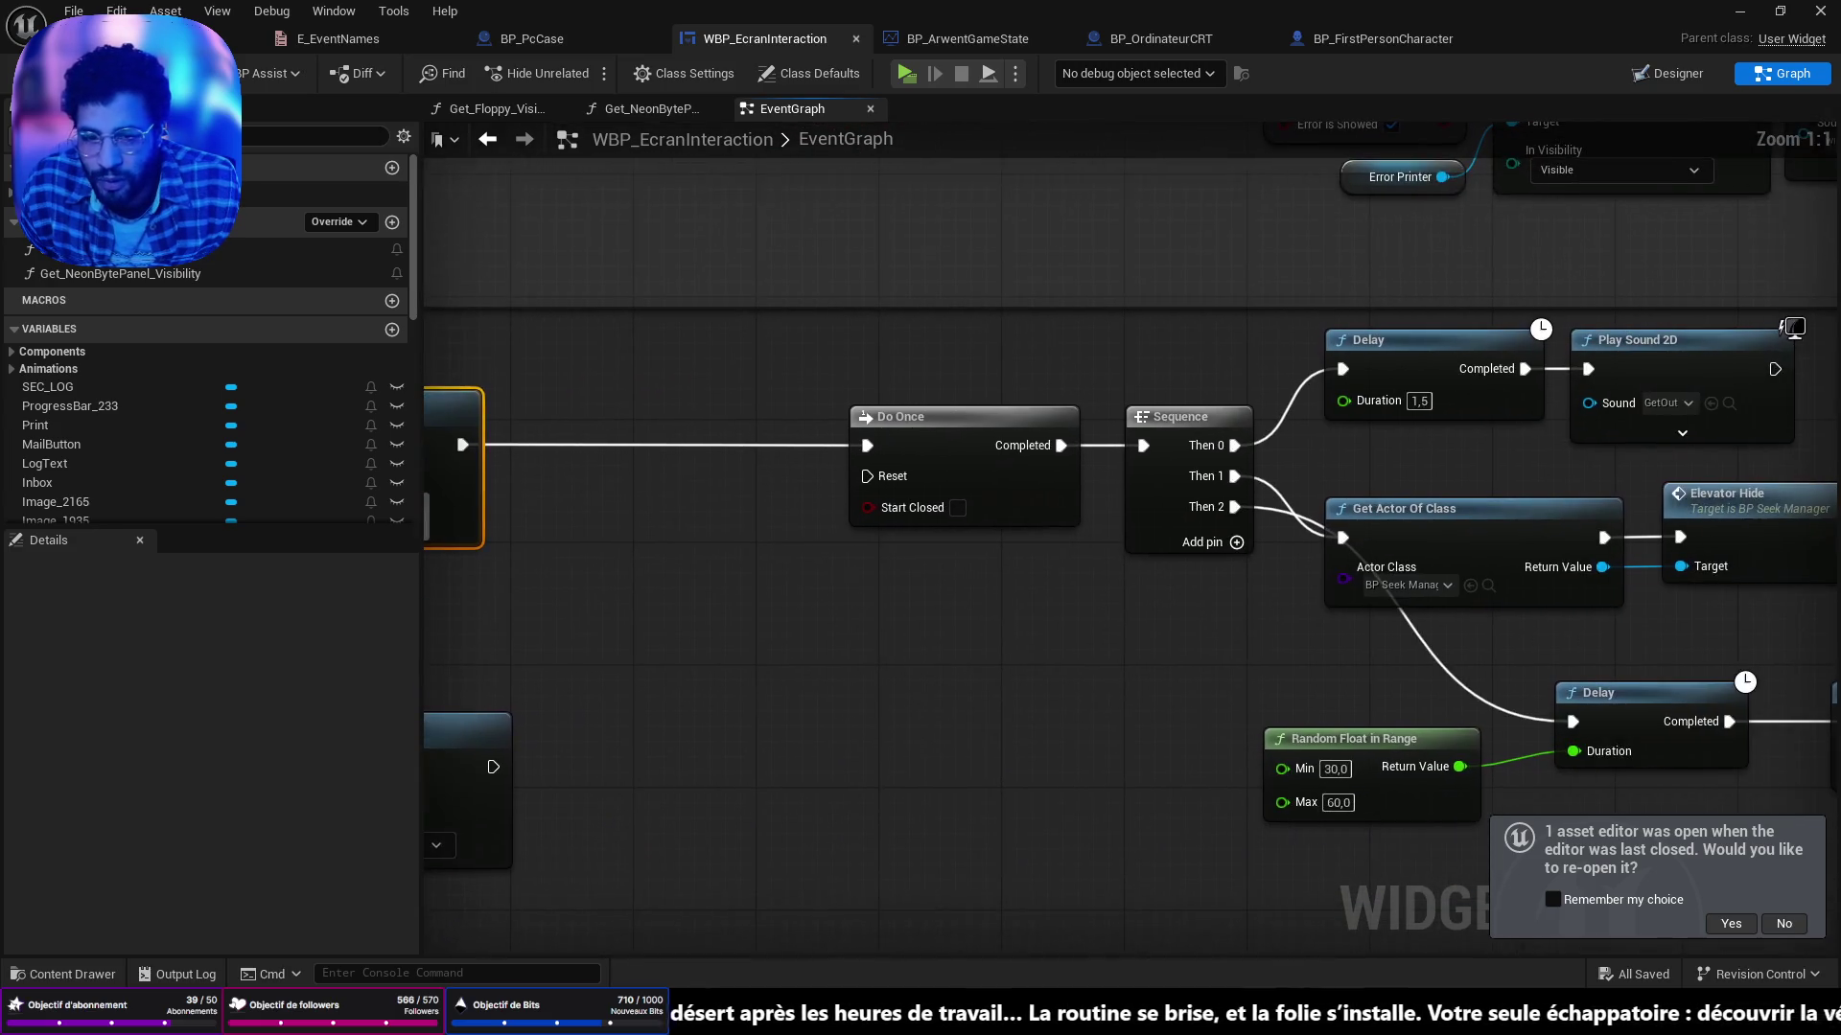
pyautogui.scroll(-2, 1148, 519)
pyautogui.moveTo(1003, 456)
pyautogui.mouseDown()
pyautogui.moveTo(753, 517)
pyautogui.moveTo(848, 490)
pyautogui.moveTo(537, 493)
pyautogui.moveTo(982, 499)
pyautogui.mouseUp()
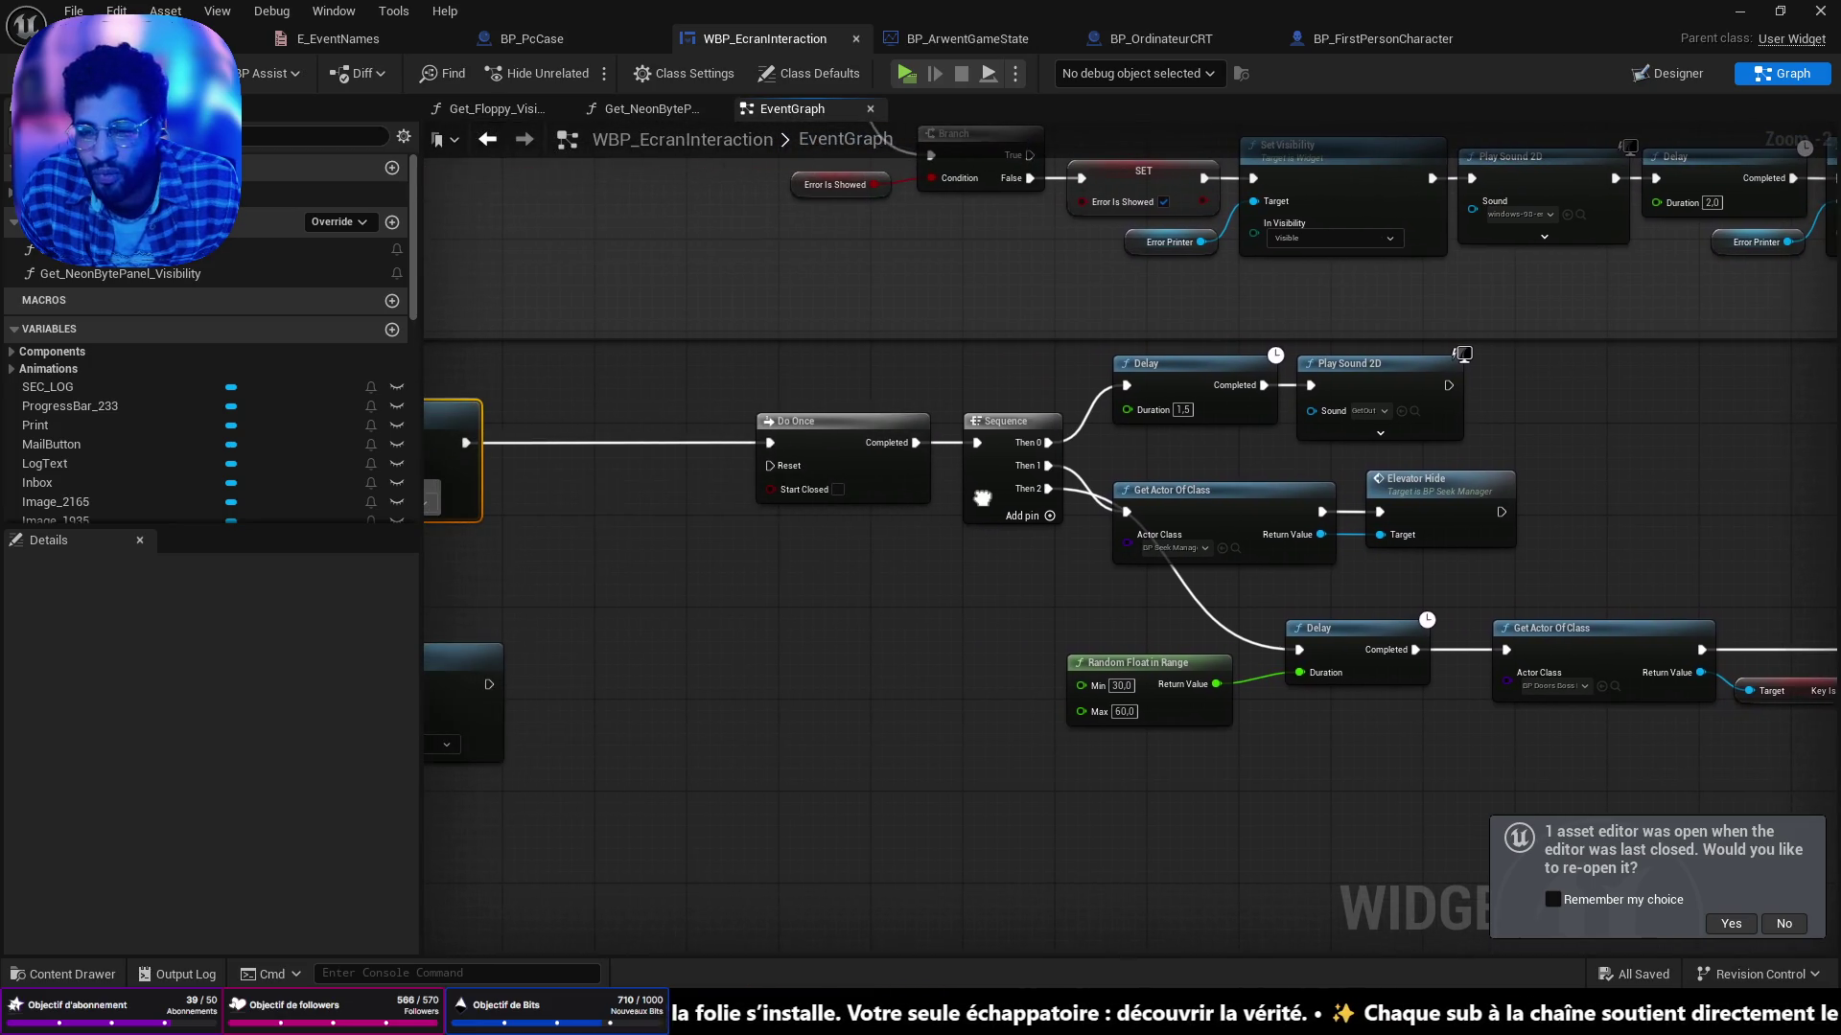
pyautogui.click(1051, 516)
# Add a Get Game State node from the Sequence's Then 3 output.
pyautogui.moveTo(1165, 621)
pyautogui.mouseDown()
pyautogui.moveTo(877, 551)
pyautogui.moveTo(844, 428)
pyautogui.moveTo(1017, 530)
pyautogui.moveTo(1087, 542)
pyautogui.mouseUp()
pyautogui.moveTo(796, 373); pyautogui.dragTo(790, 702)
pyautogui.write('get game st')
pyautogui.press('Return')
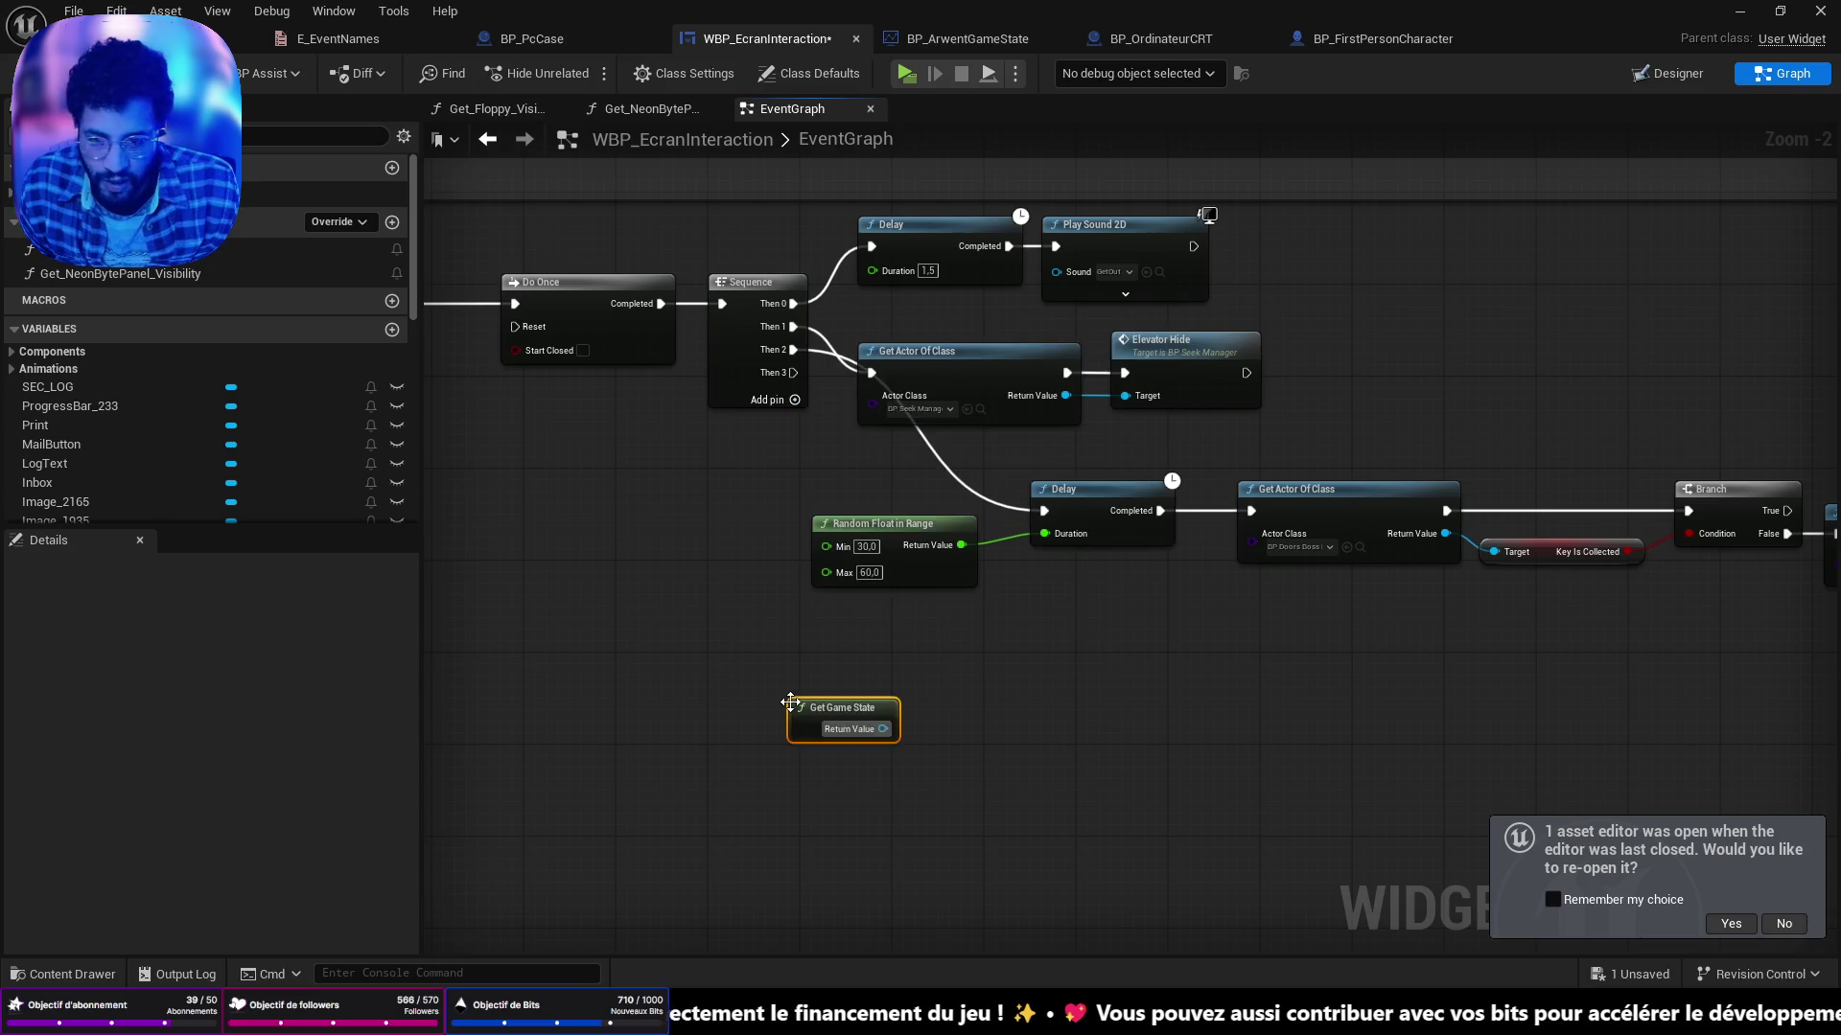
# Add Get Save System Component from Get Game State and wire Then 3 into it.
pyautogui.moveTo(882, 729); pyautogui.dragTo(987, 717)
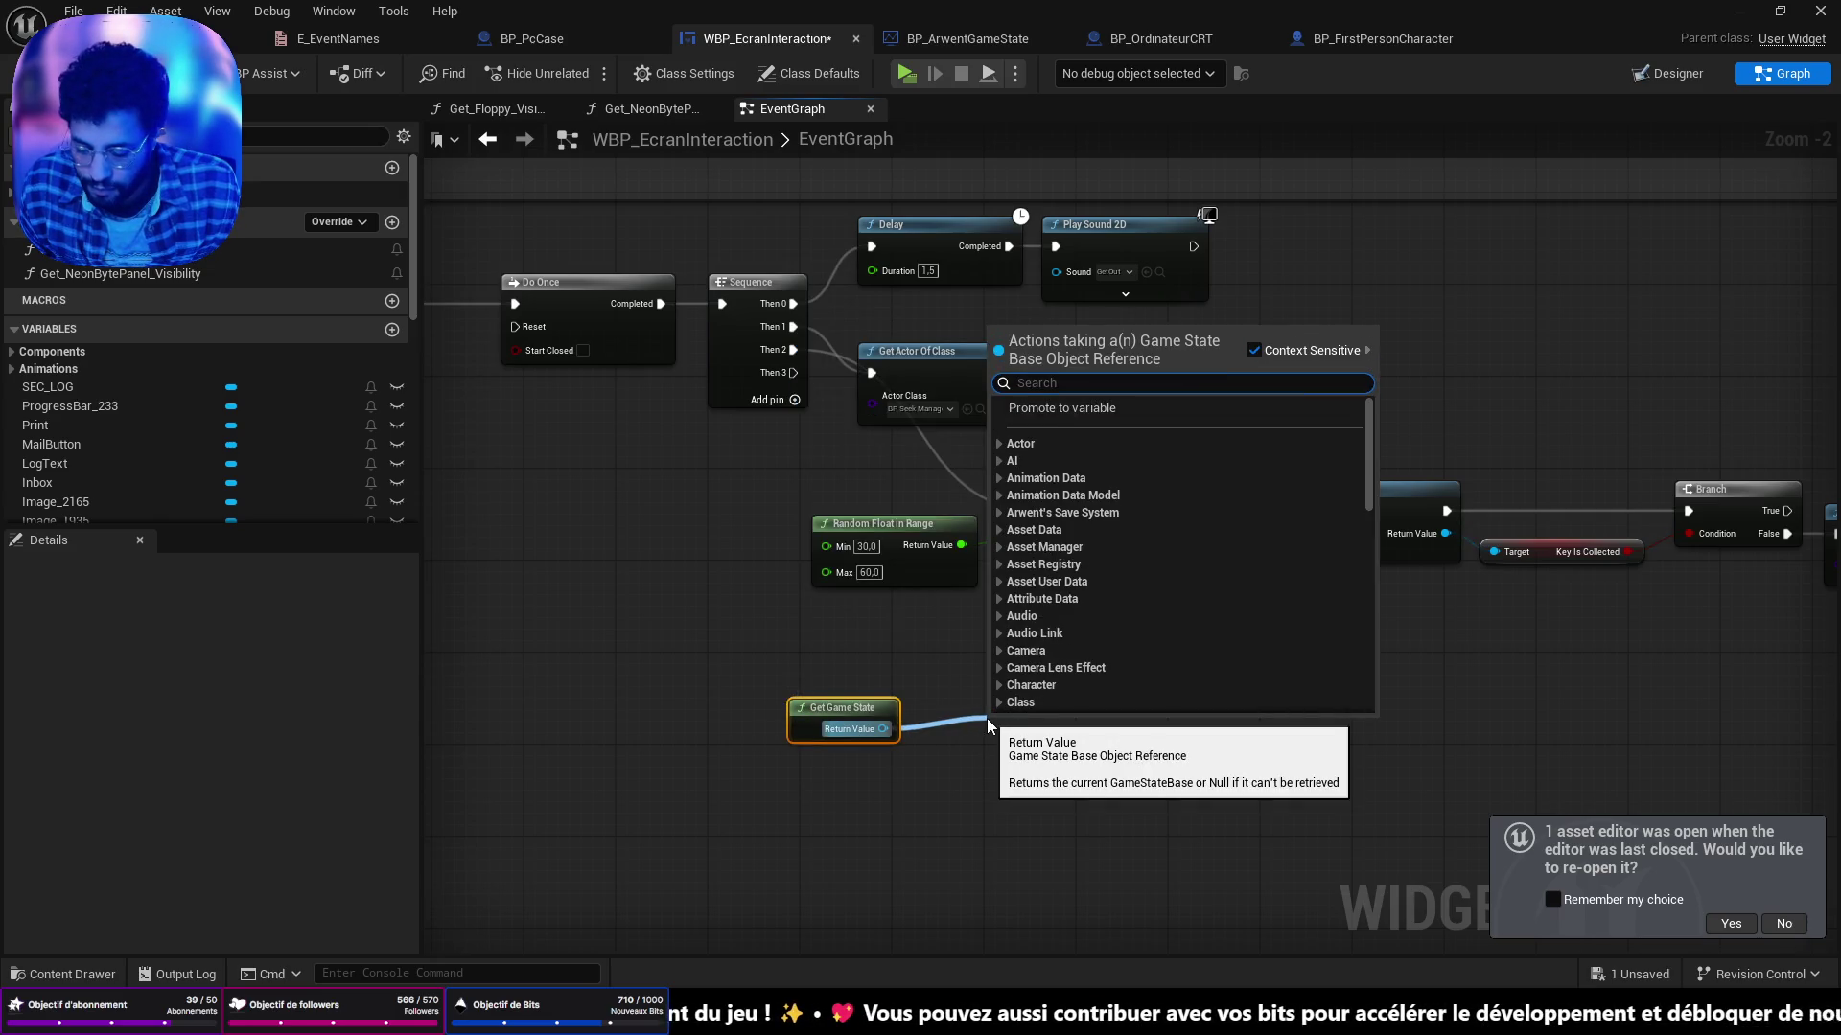
pyautogui.write('get sda')
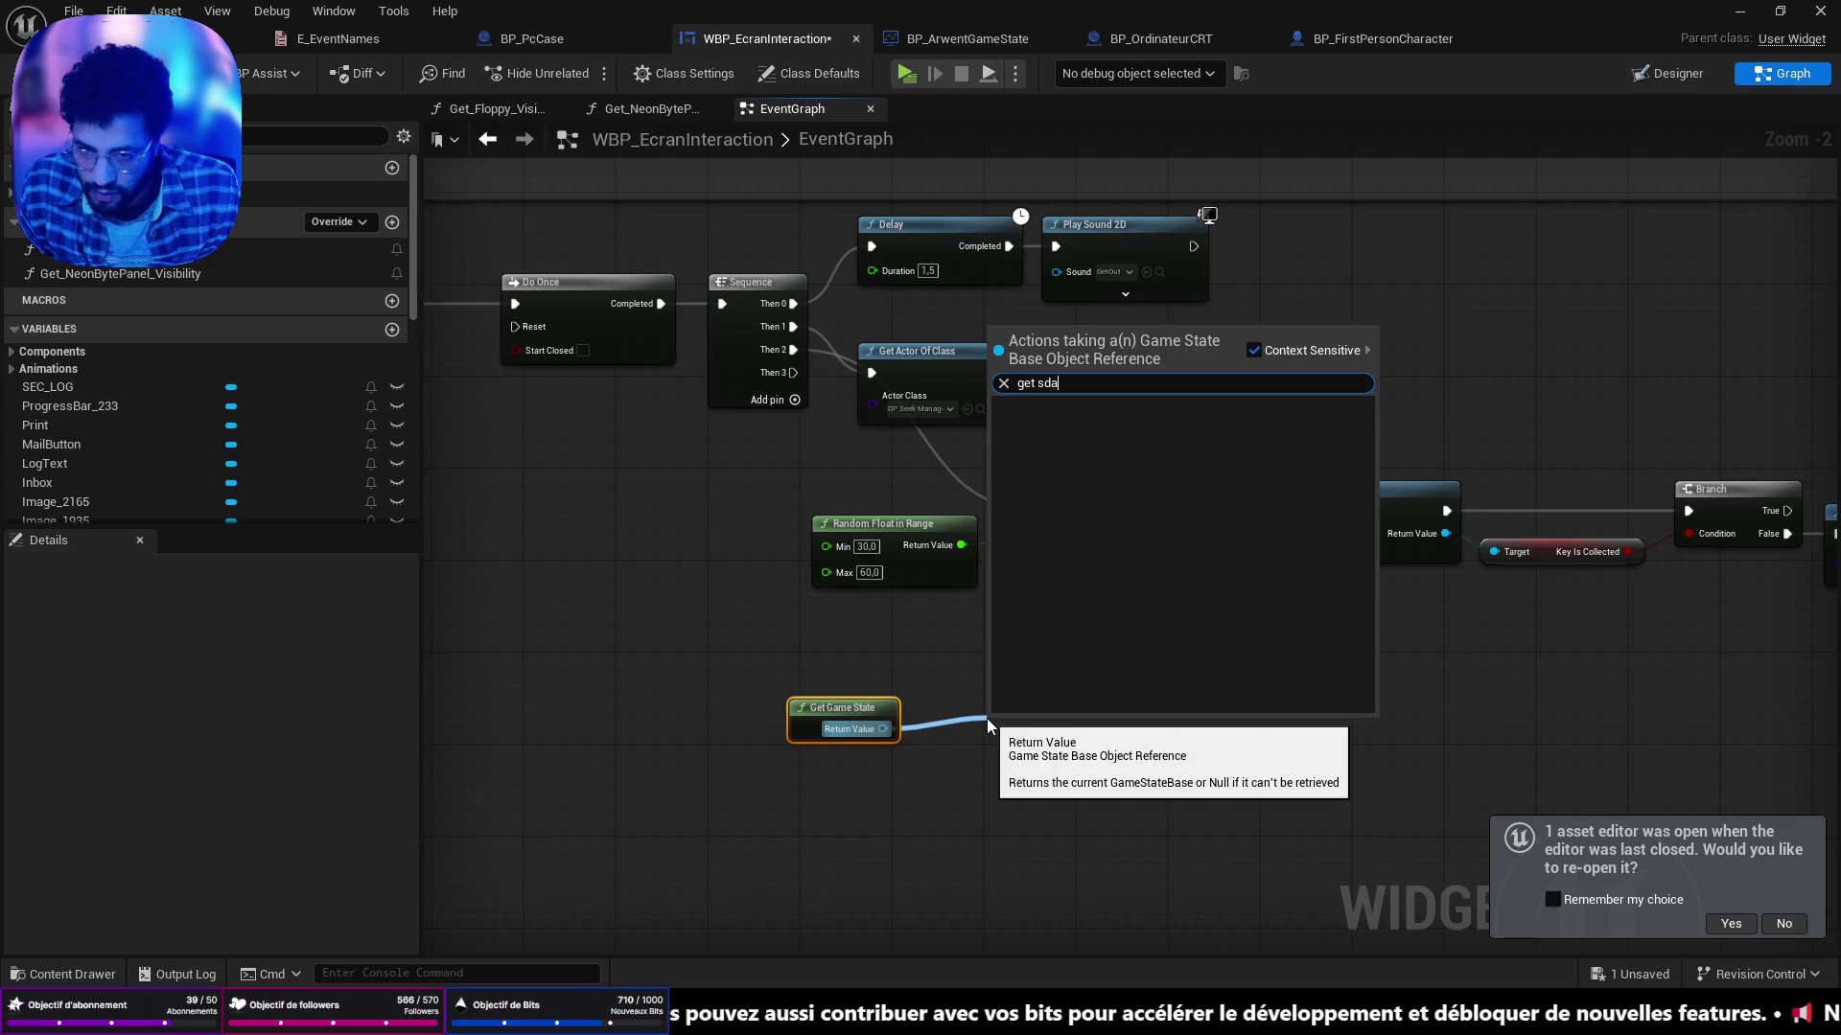
pyautogui.press('BackSpace')
pyautogui.press('BackSpace')
pyautogui.write('a')
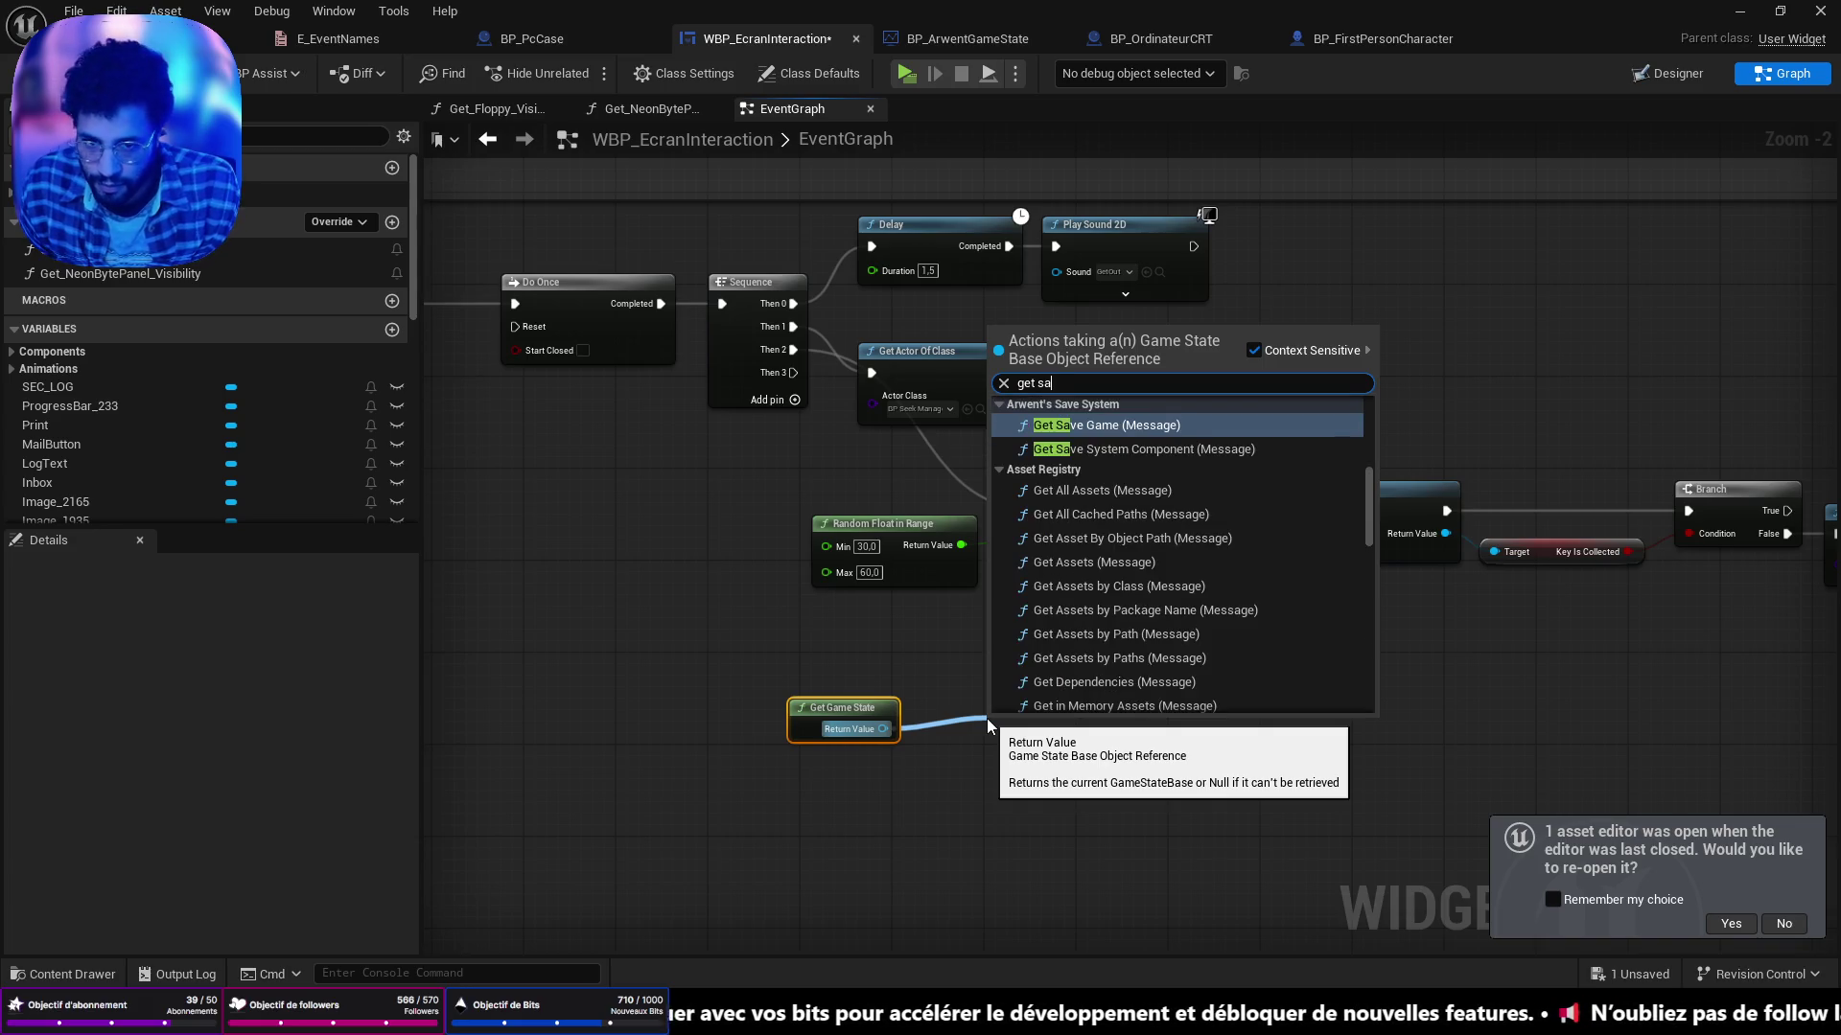
pyautogui.press('Down')
pyautogui.press('Return')
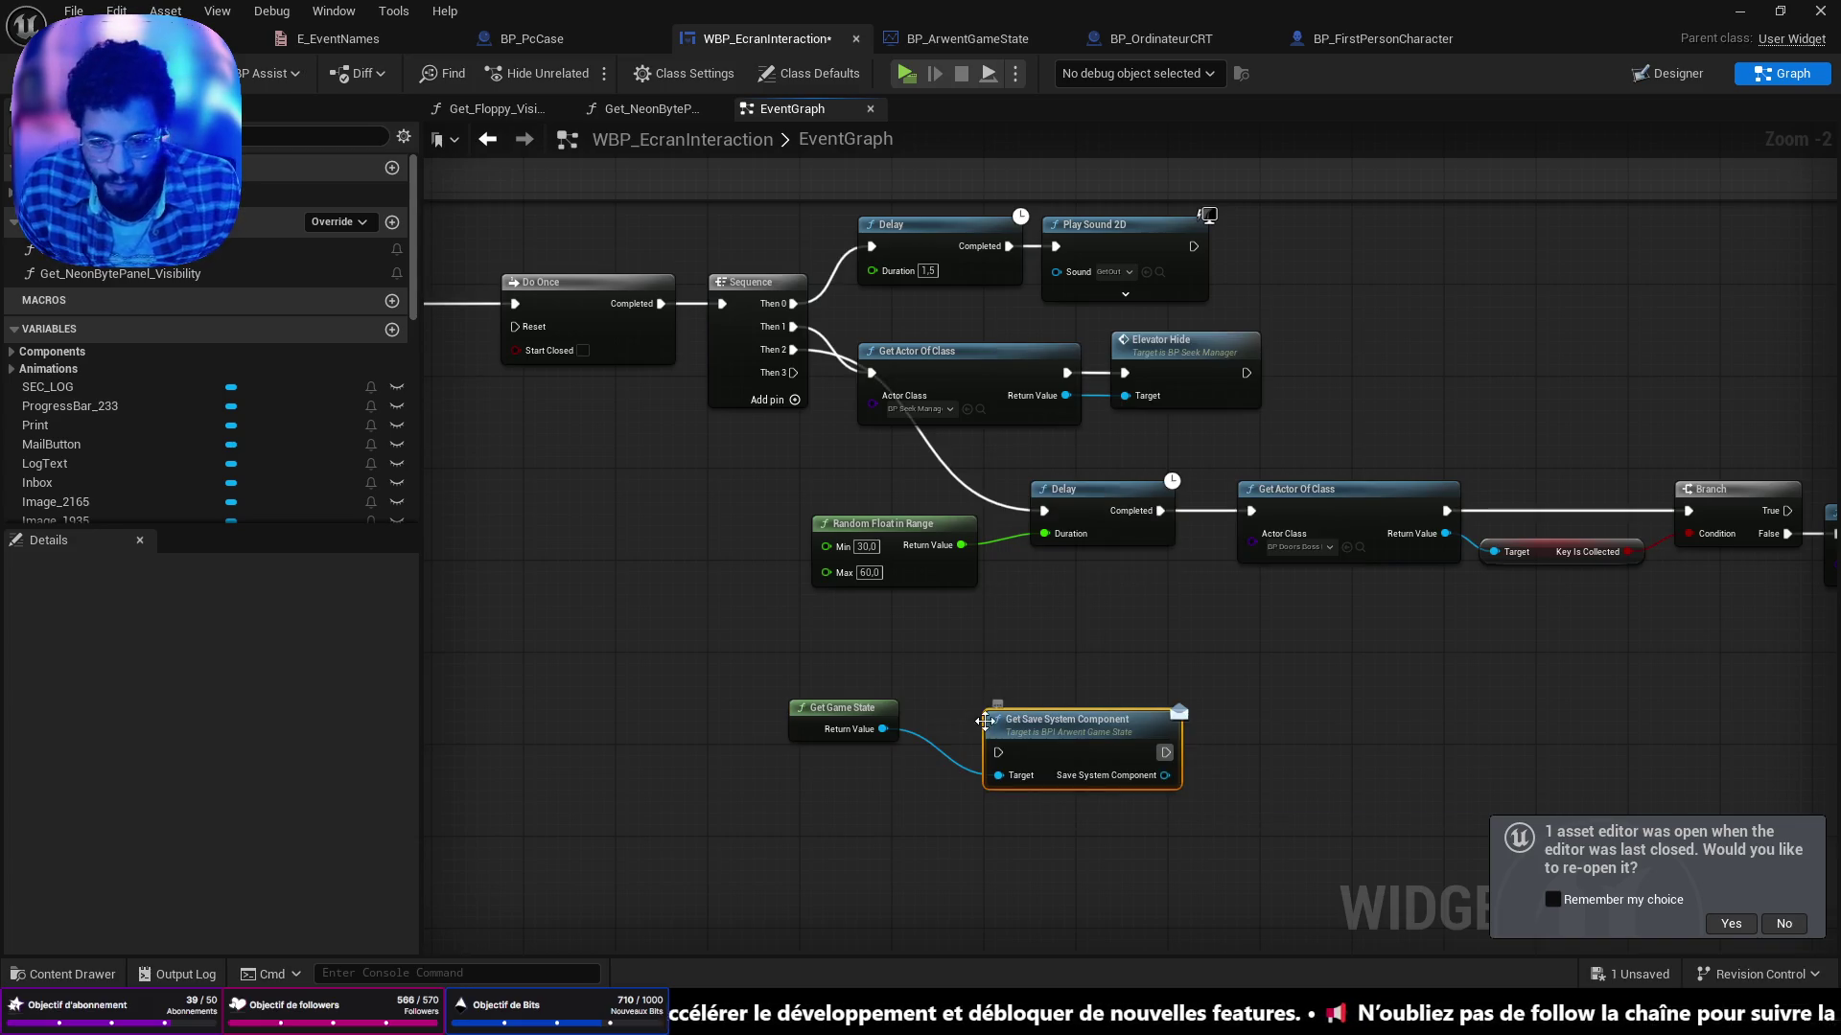
pyautogui.moveTo(1014, 682); pyautogui.dragTo(1014, 659)
pyautogui.moveTo(800, 376); pyautogui.dragTo(998, 695)
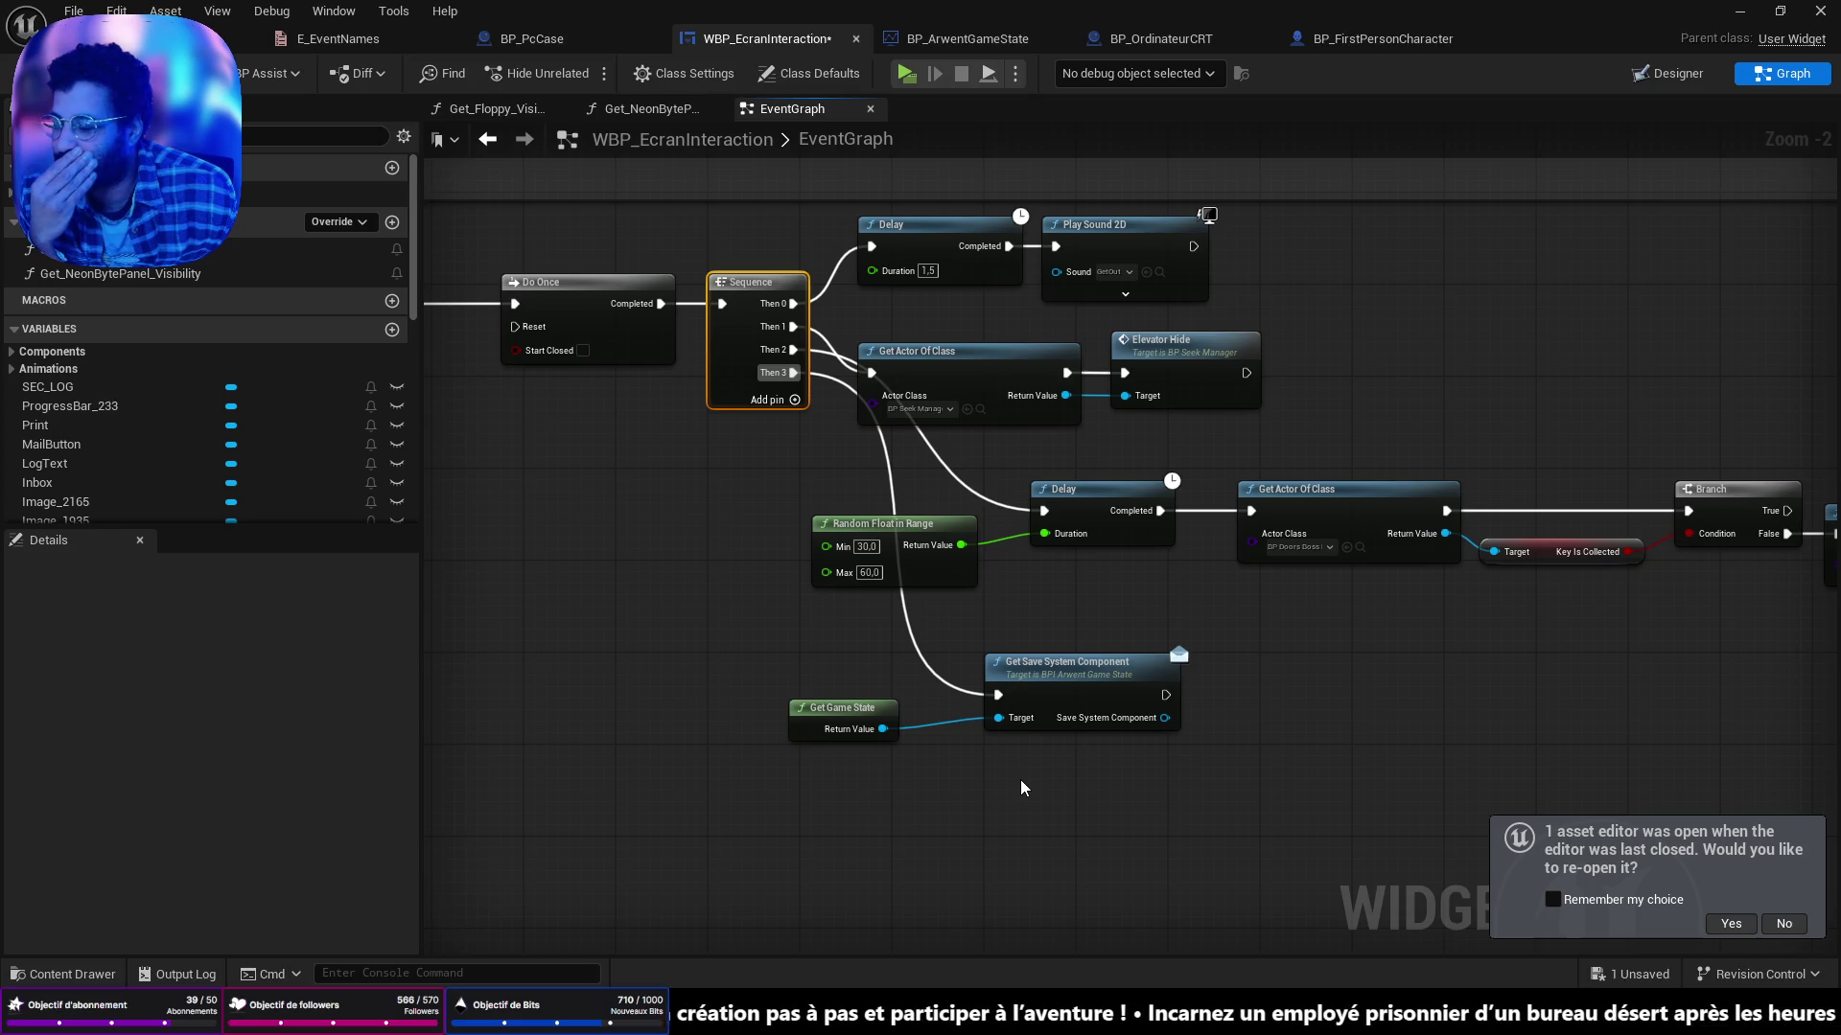
# Add Set Succesful Event with event FLOPPY_ICON_CLICKED and Event Value ticked true.
pyautogui.moveTo(1049, 762); pyautogui.dragTo(944, 752)
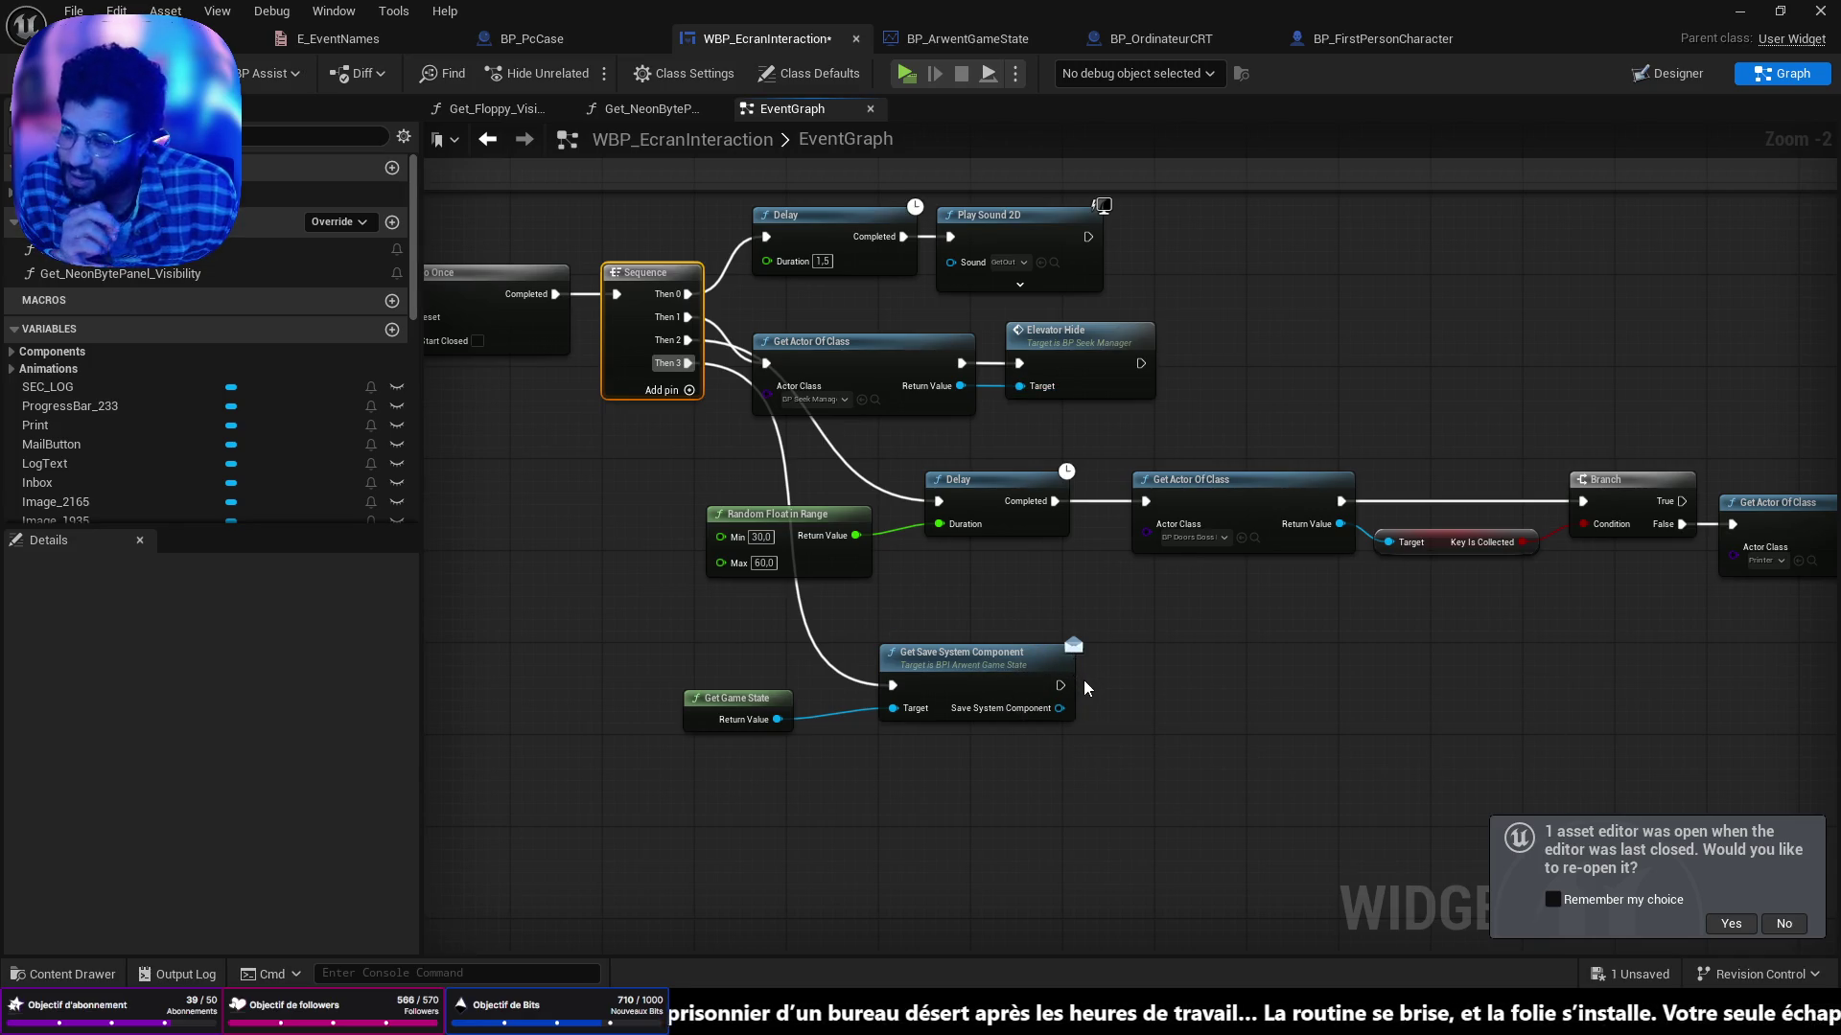
pyautogui.moveTo(1088, 717)
pyautogui.mouseDown()
pyautogui.moveTo(863, 752)
pyautogui.moveTo(857, 772)
pyautogui.moveTo(953, 726)
pyautogui.mouseUp()
pyautogui.write('set succ')
pyautogui.press('Return')
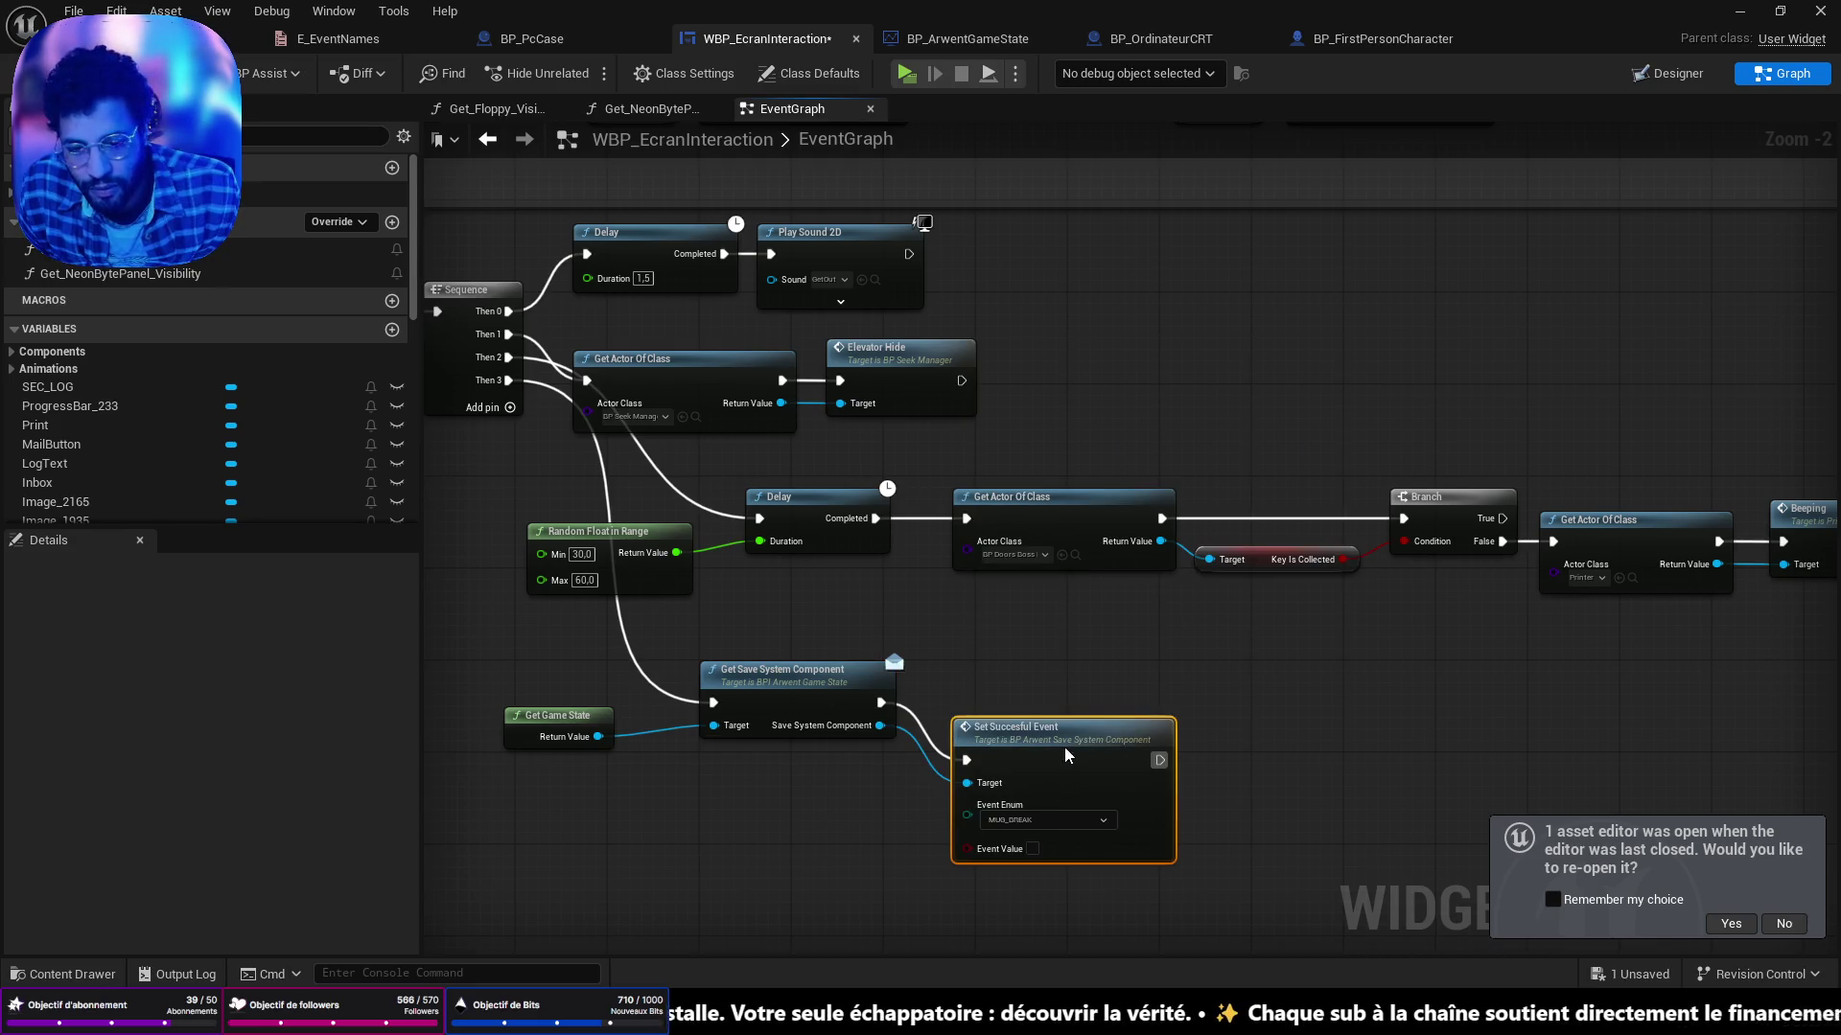
pyautogui.moveTo(1062, 762); pyautogui.dragTo(1074, 681)
pyautogui.click(1050, 738)
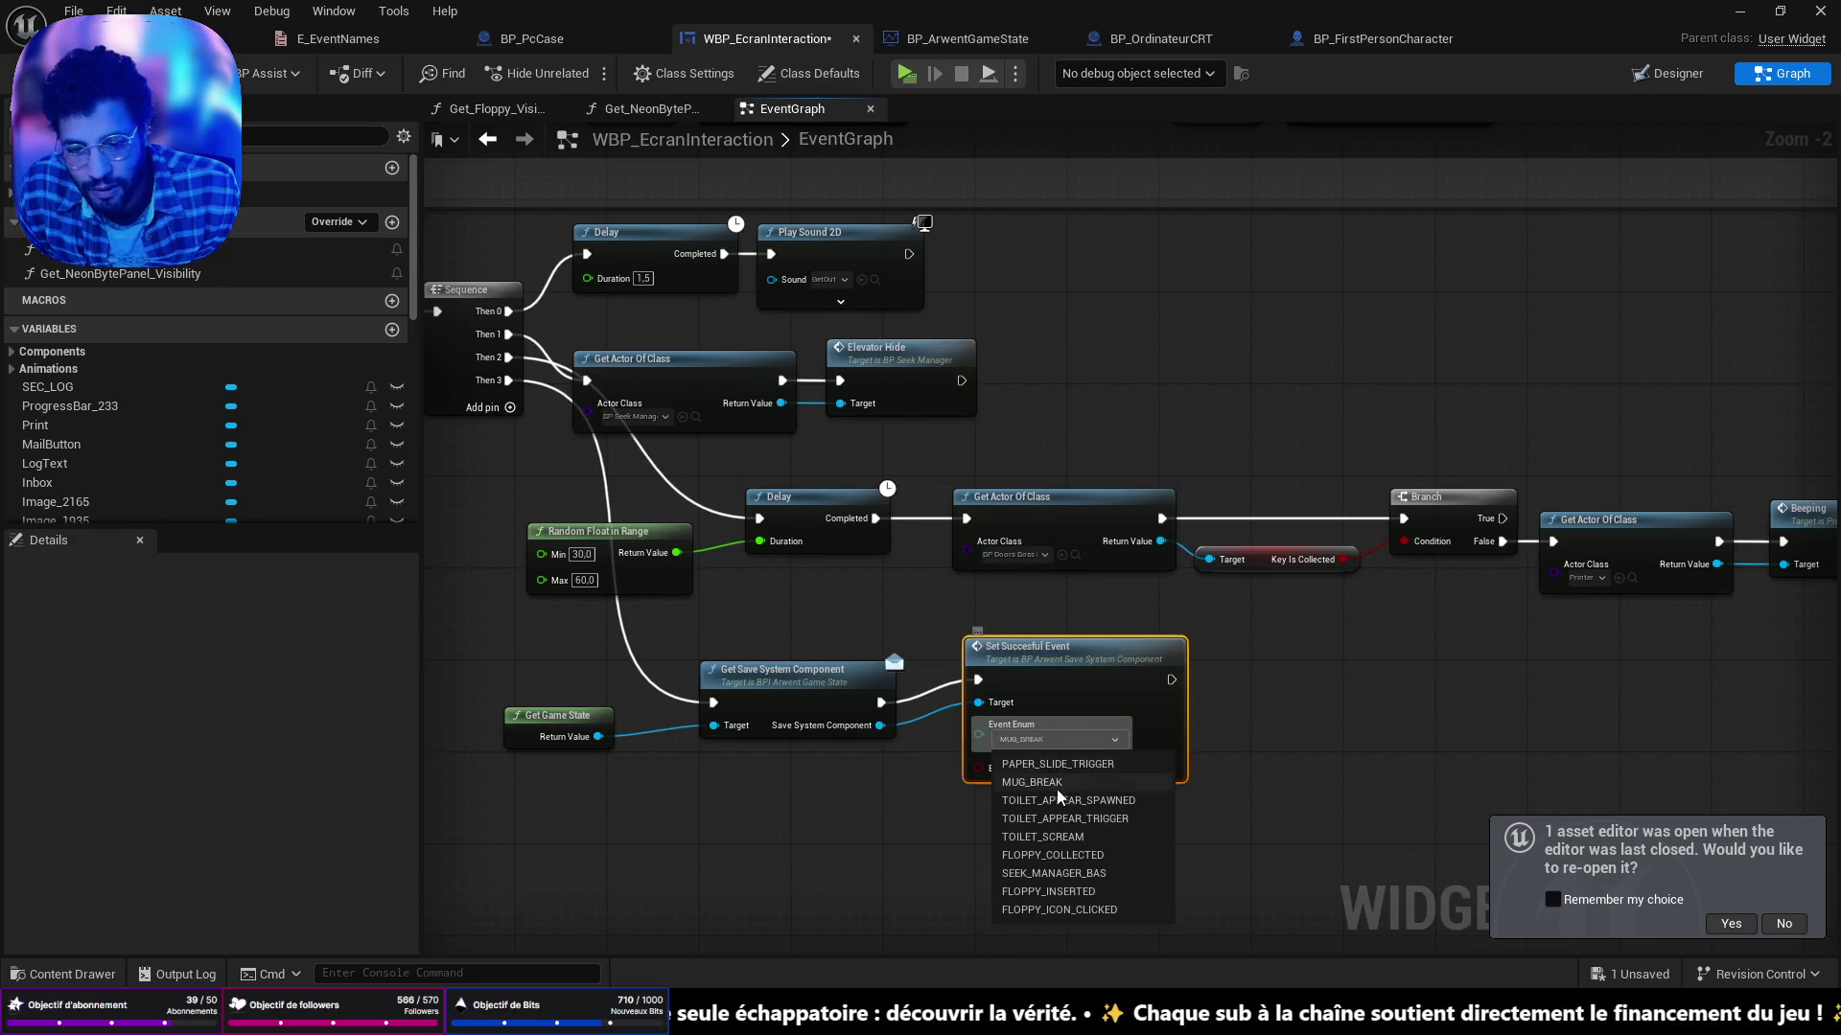
pyautogui.click(1054, 911)
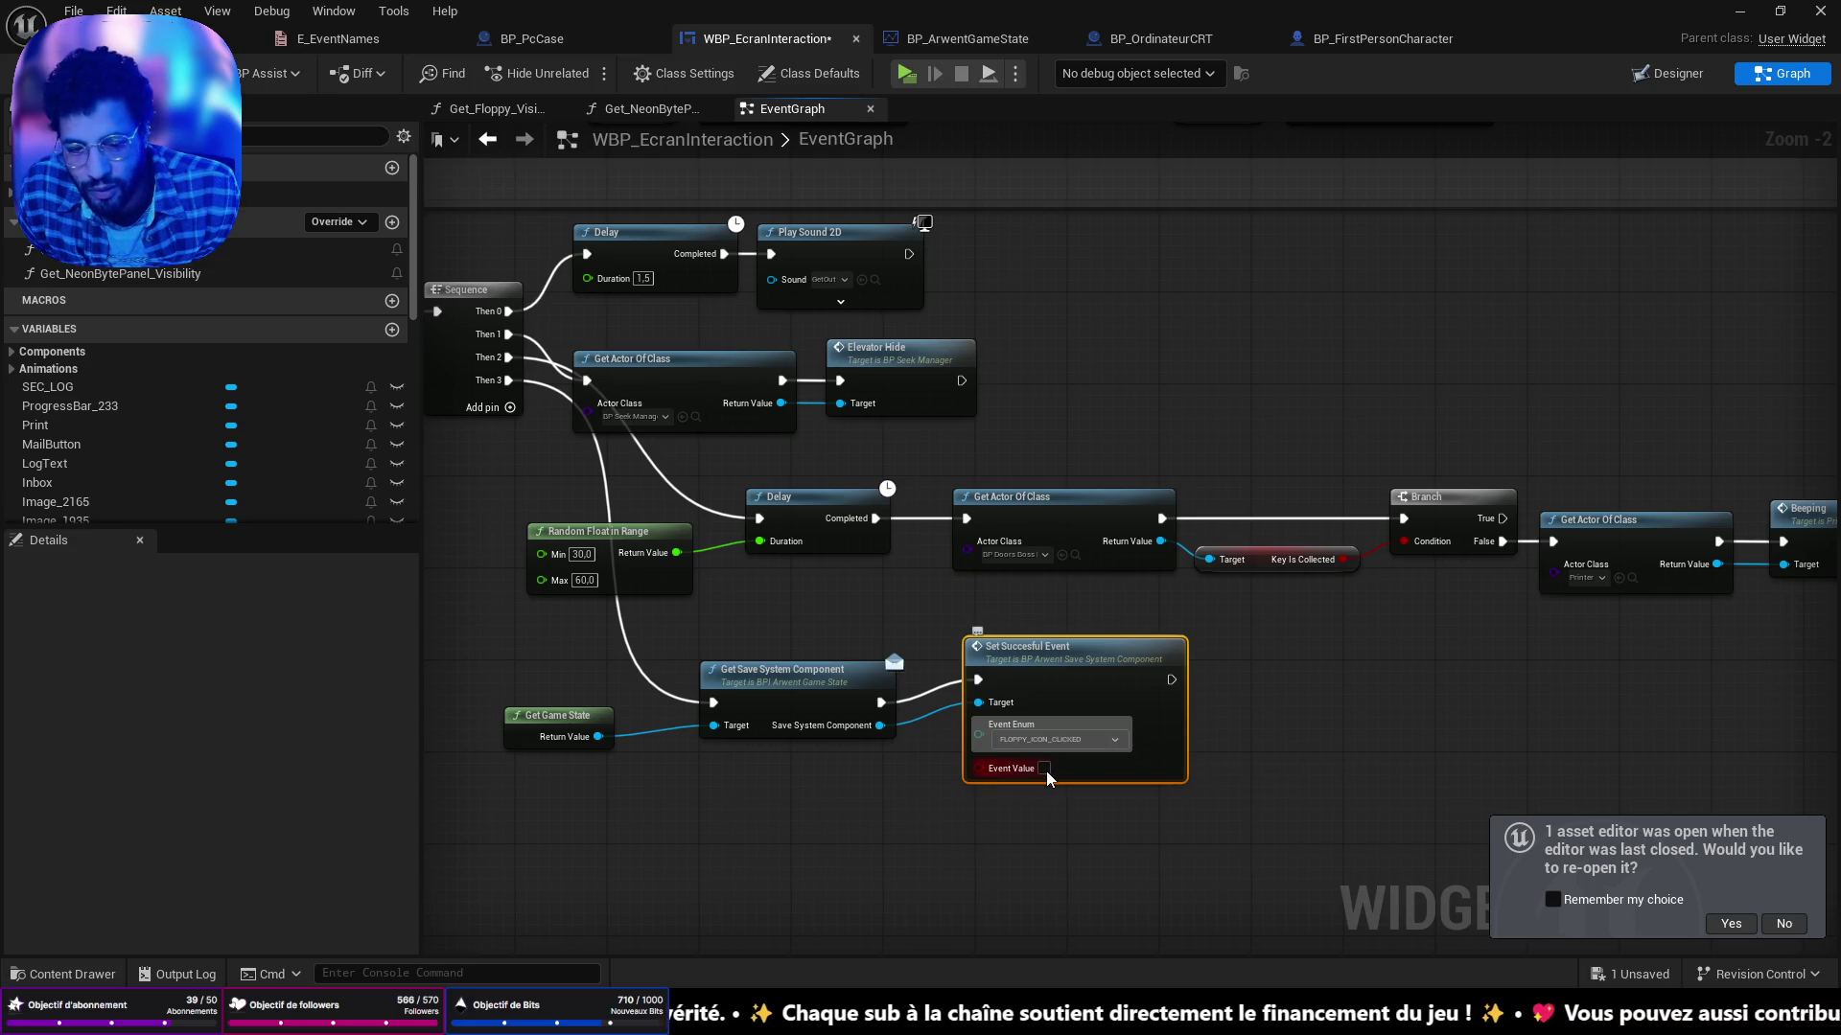
pyautogui.click(1044, 768)
pyautogui.moveTo(1062, 657)
pyautogui.mouseDown()
pyautogui.moveTo(1061, 680)
pyautogui.moveTo(1015, 679)
pyautogui.mouseUp()
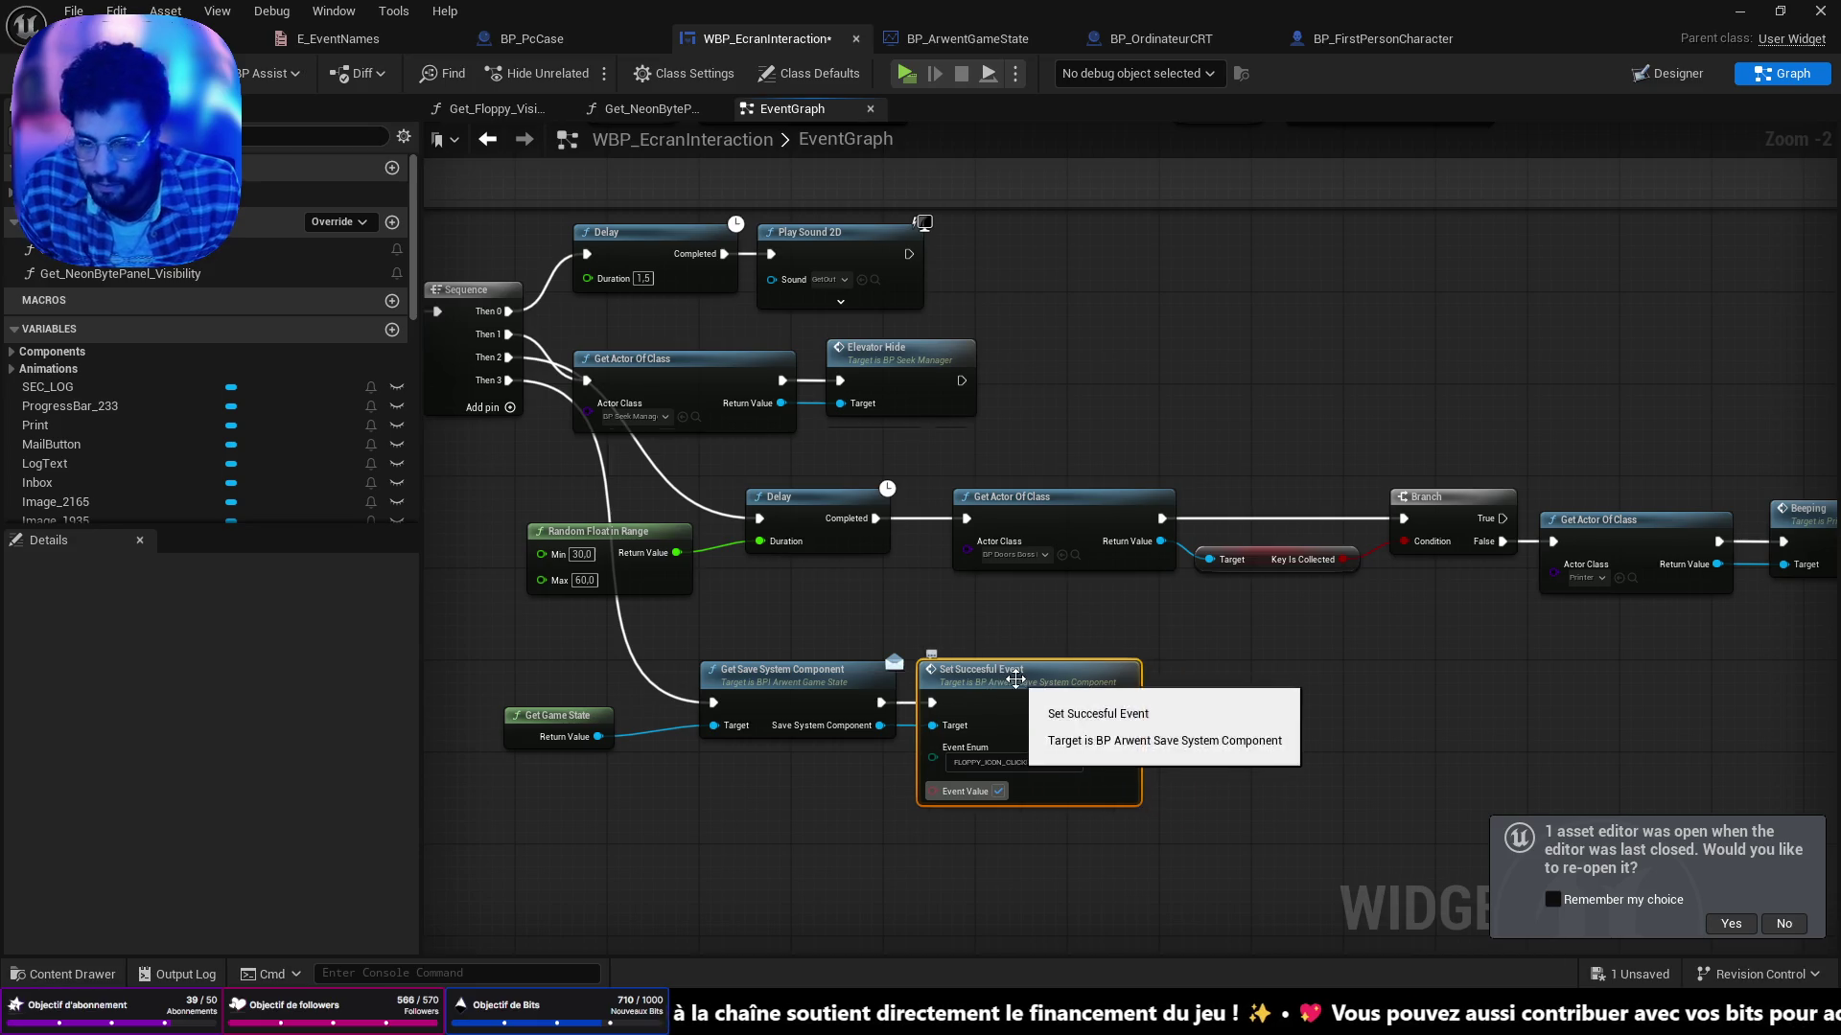
pyautogui.click(575, 733)
pyautogui.scroll(-3, 968, 697)
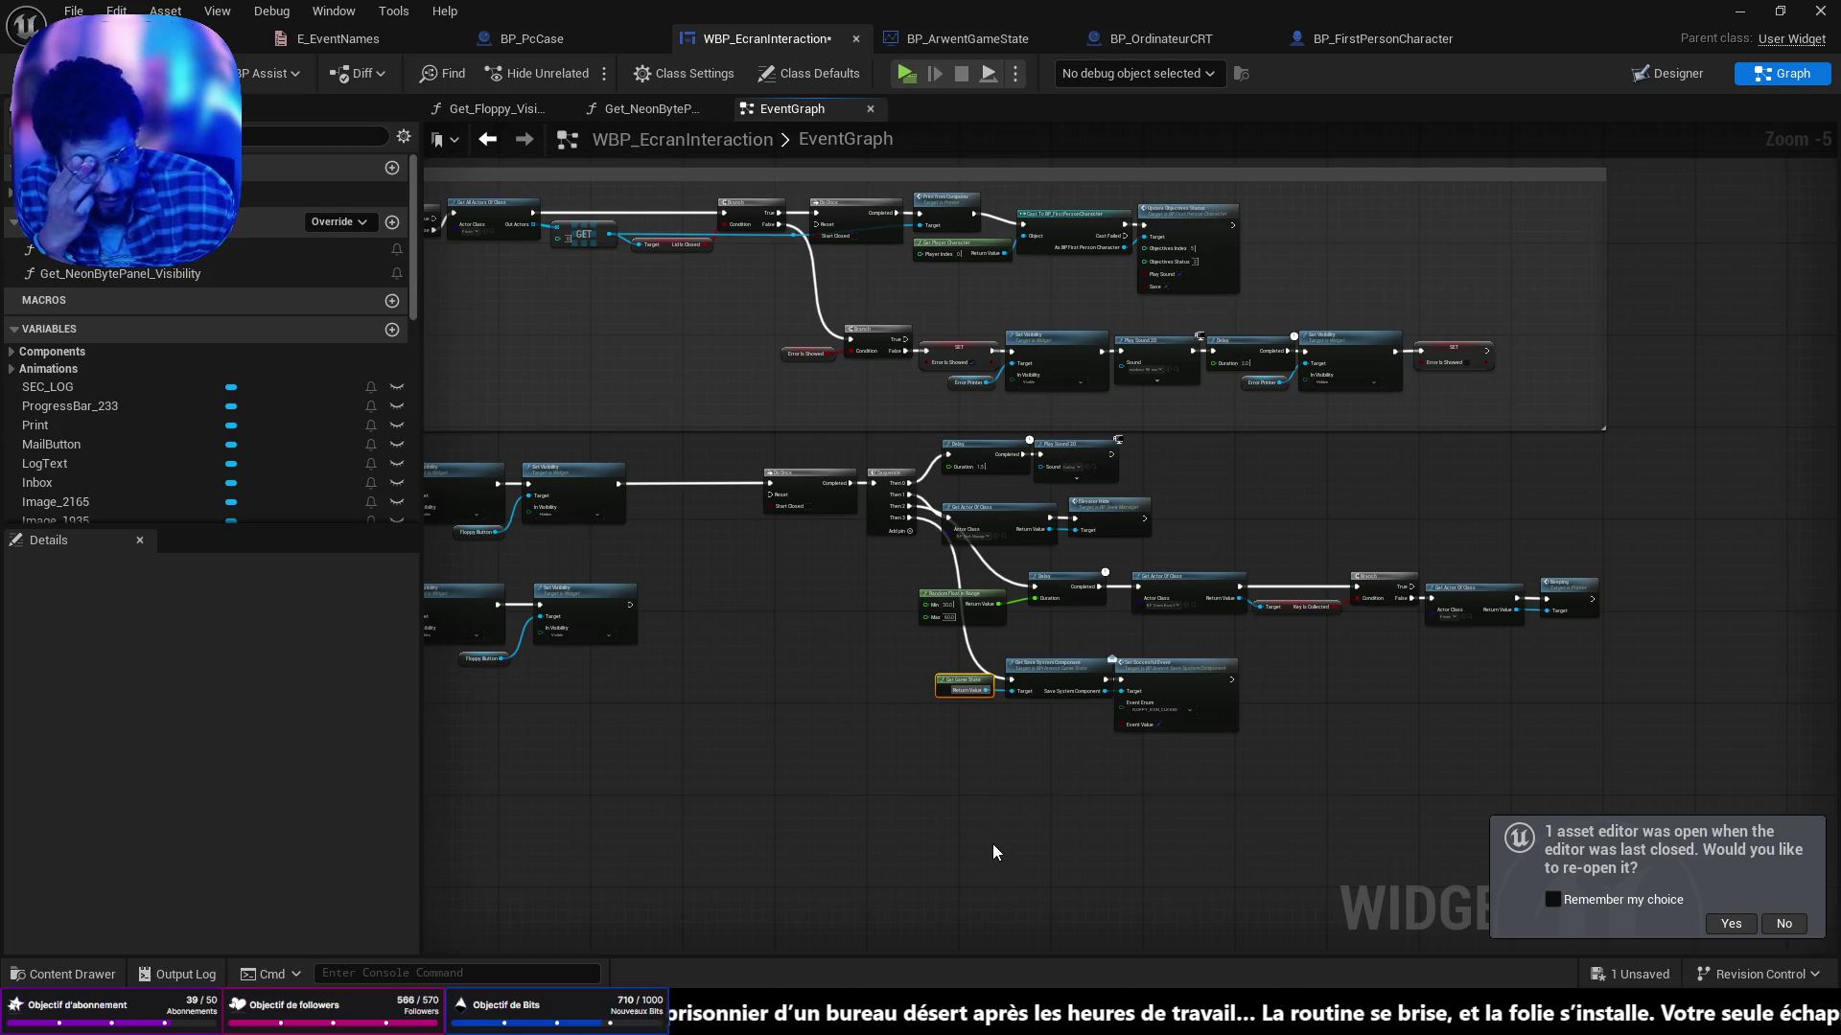
pyautogui.moveTo(965, 798); pyautogui.dragTo(935, 736)
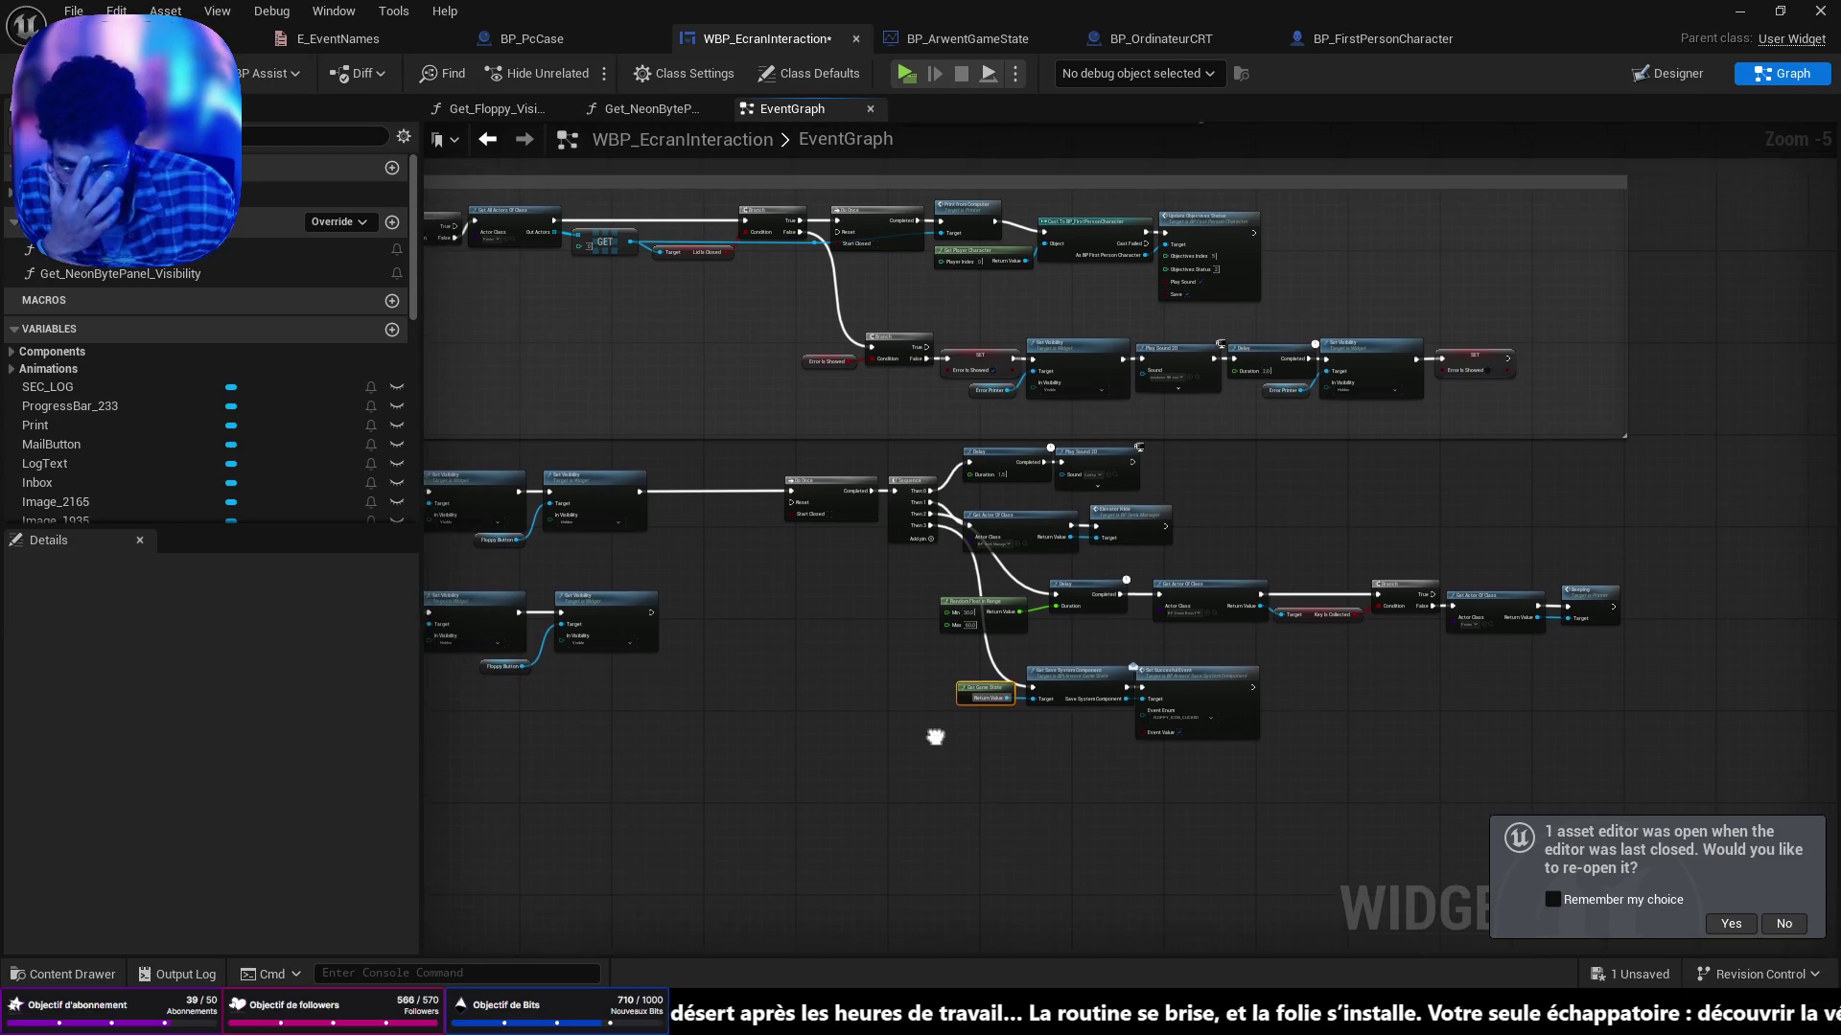
pyautogui.scroll(5, 999, 558)
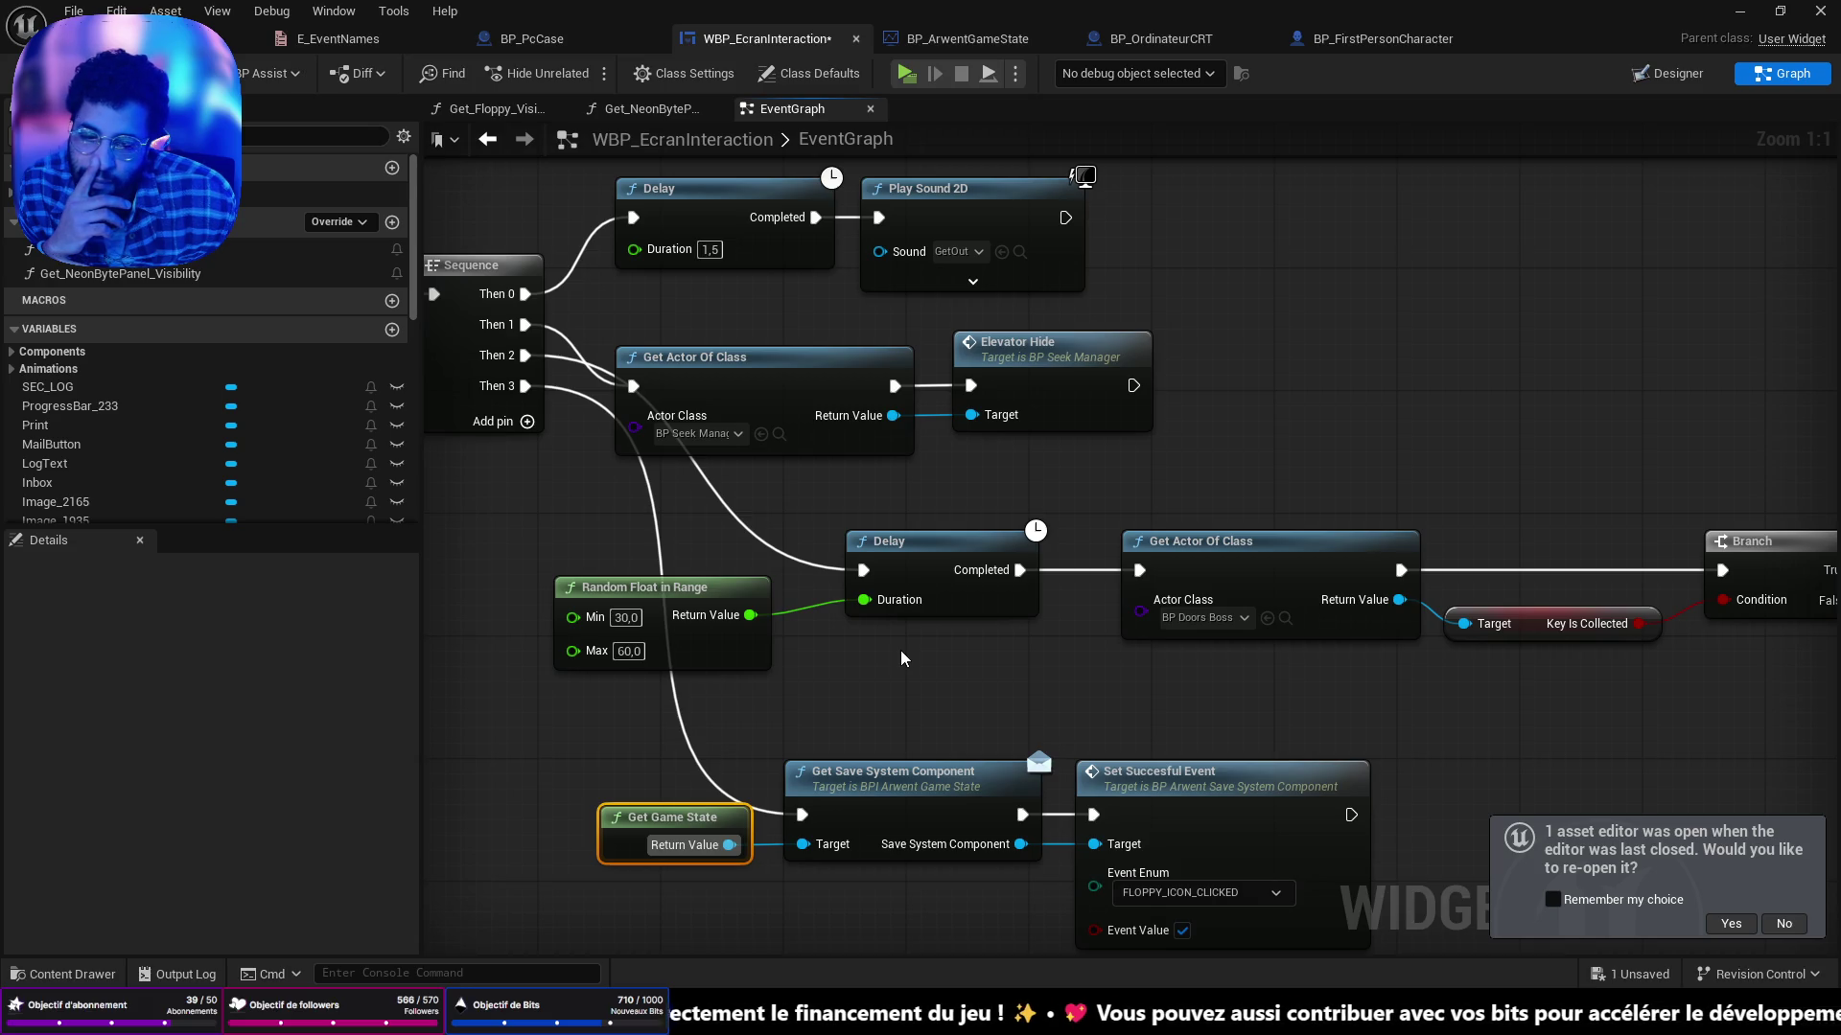
pyautogui.scroll(-2, 900, 650)
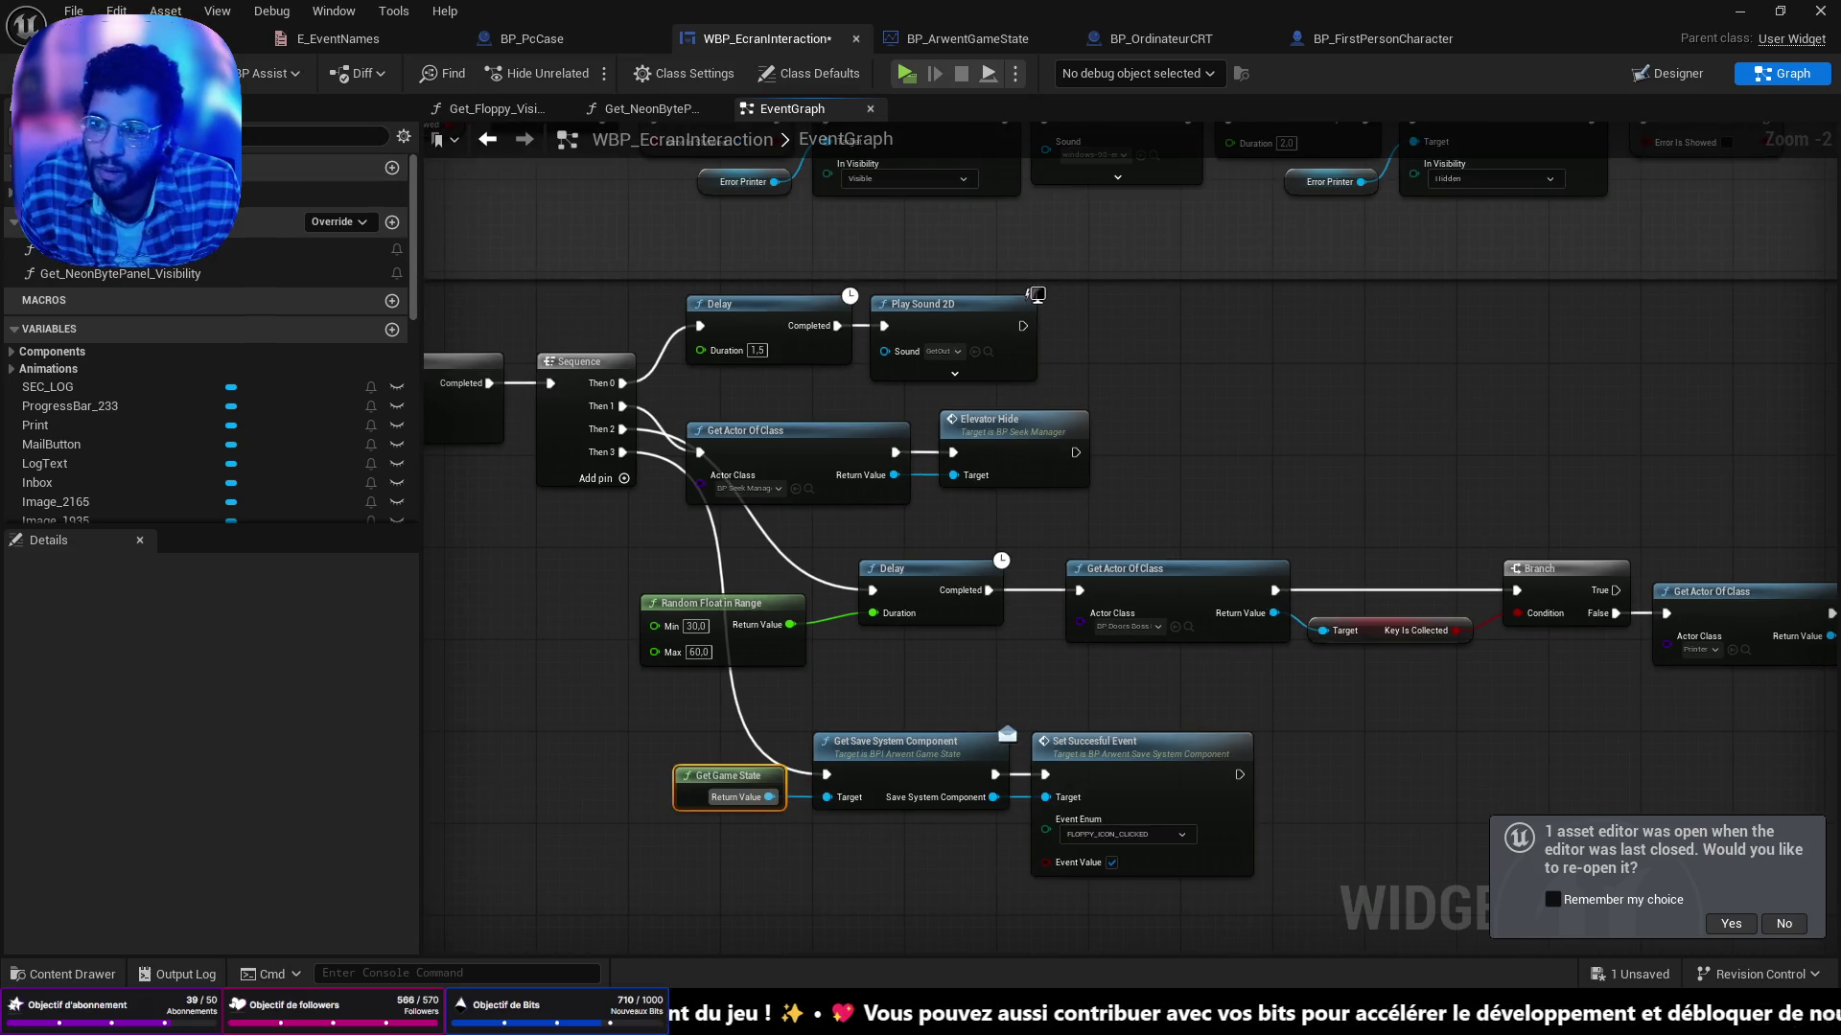
pyautogui.scroll(-3, 1200, 762)
pyautogui.scroll(2, 1200, 762)
pyautogui.moveTo(1201, 763)
pyautogui.mouseDown()
pyautogui.moveTo(1084, 386)
pyautogui.moveTo(1279, 510)
pyautogui.moveTo(1055, 475)
pyautogui.mouseUp()
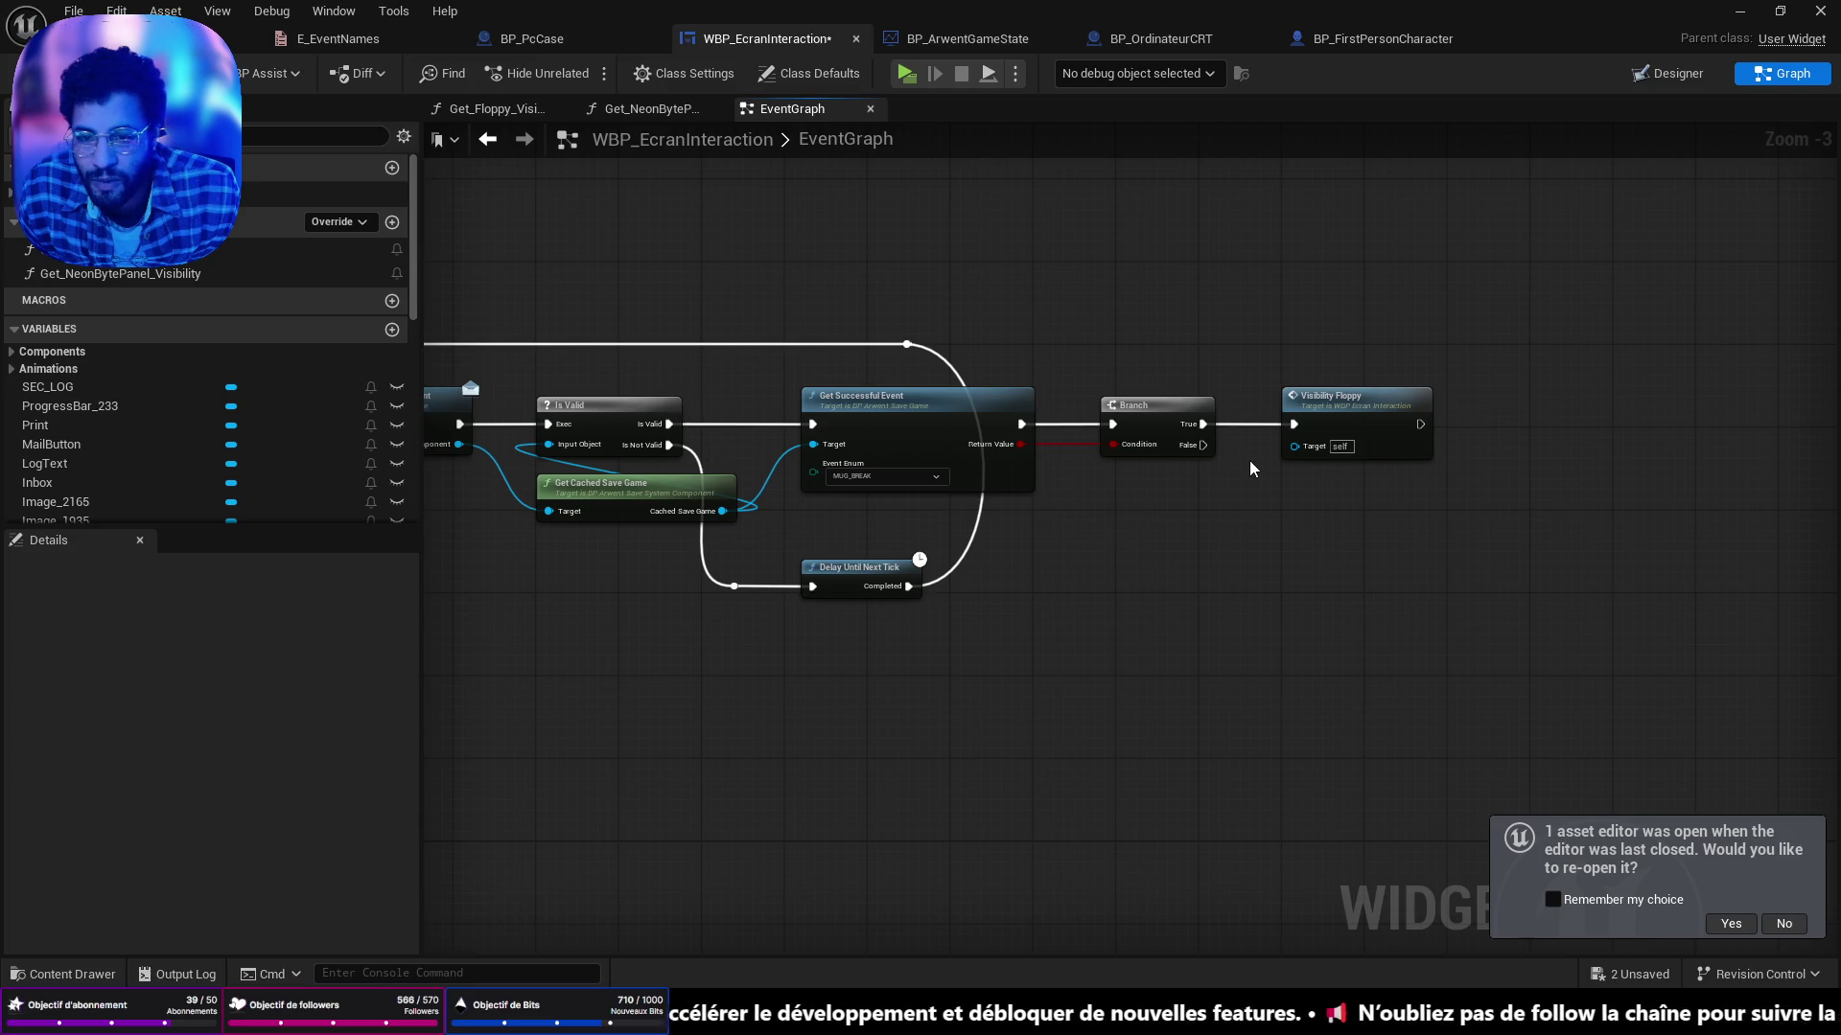
# Set the Event Construct reload check's Get Successful Event to FLOPPY_INSERTED.
pyautogui.scroll(2, 1244, 497)
pyautogui.scroll(-3, 1245, 497)
pyautogui.moveTo(877, 482); pyautogui.dragTo(1251, 597)
pyautogui.scroll(5, 1251, 598)
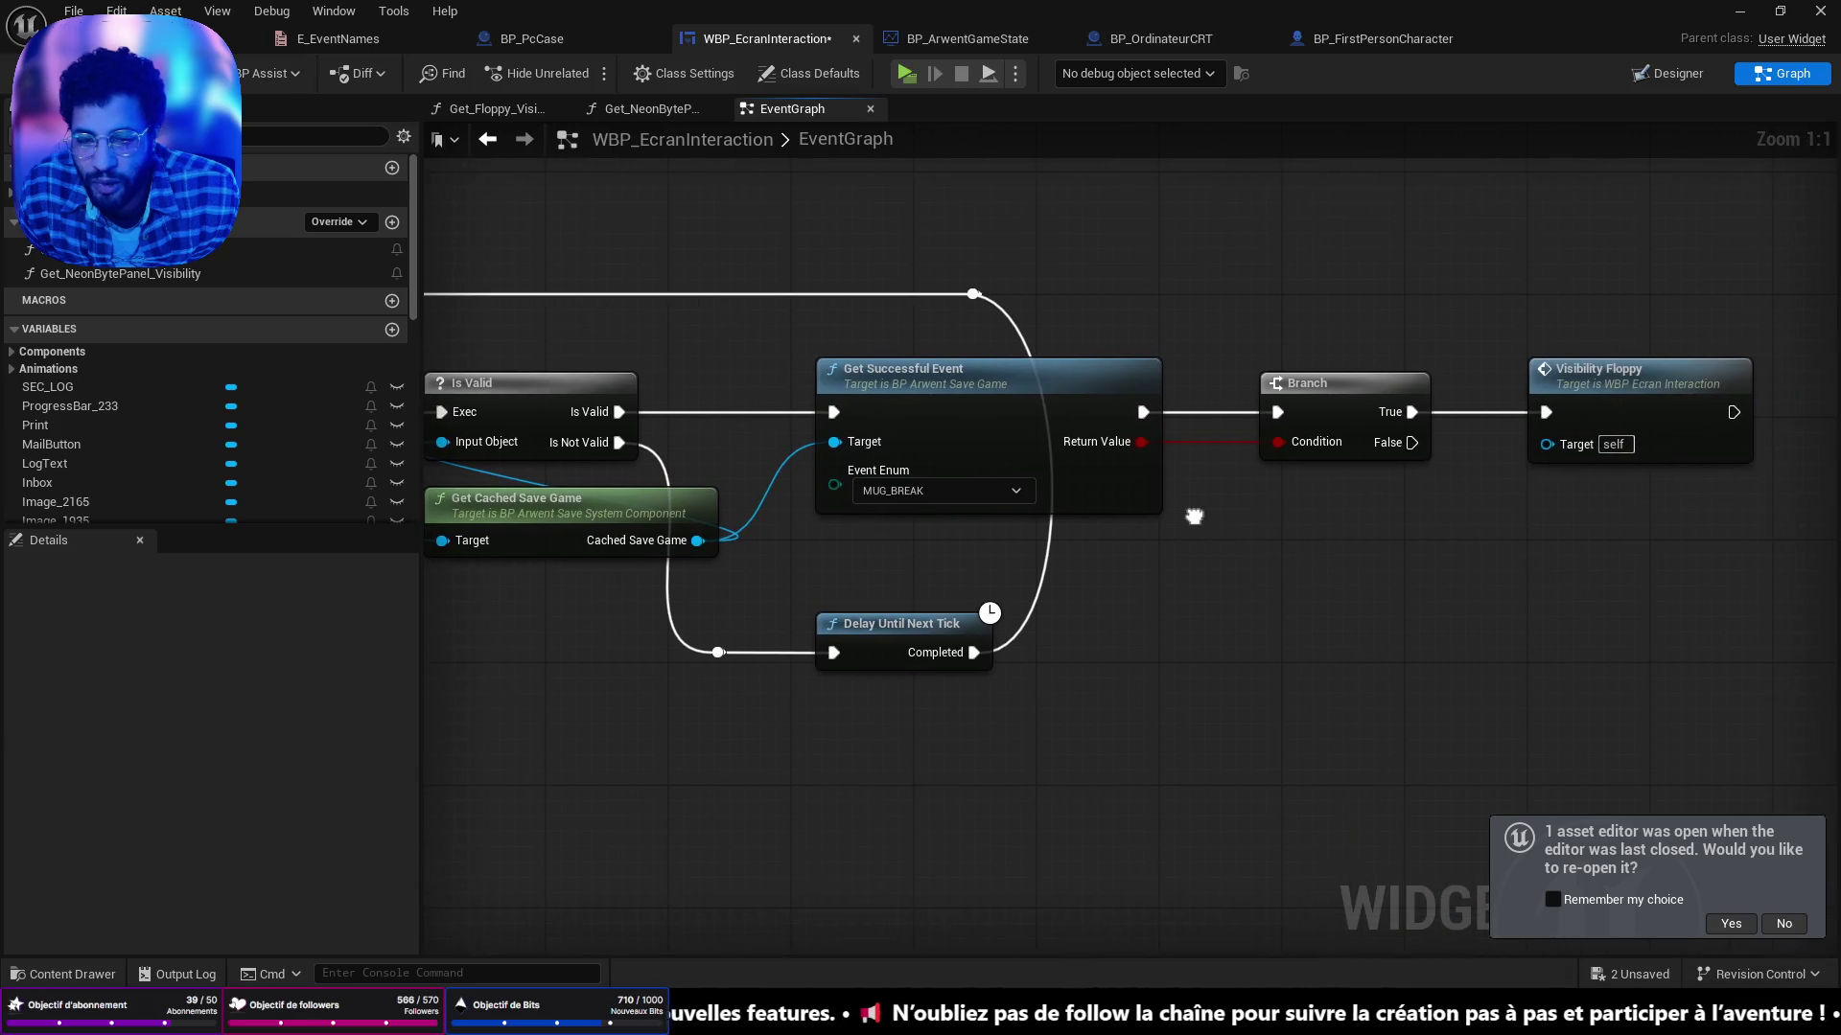
pyautogui.moveTo(1194, 516); pyautogui.dragTo(1191, 516)
pyautogui.moveTo(1124, 507)
pyautogui.mouseDown()
pyautogui.moveTo(1829, 561)
pyautogui.moveTo(1182, 480)
pyautogui.mouseUp()
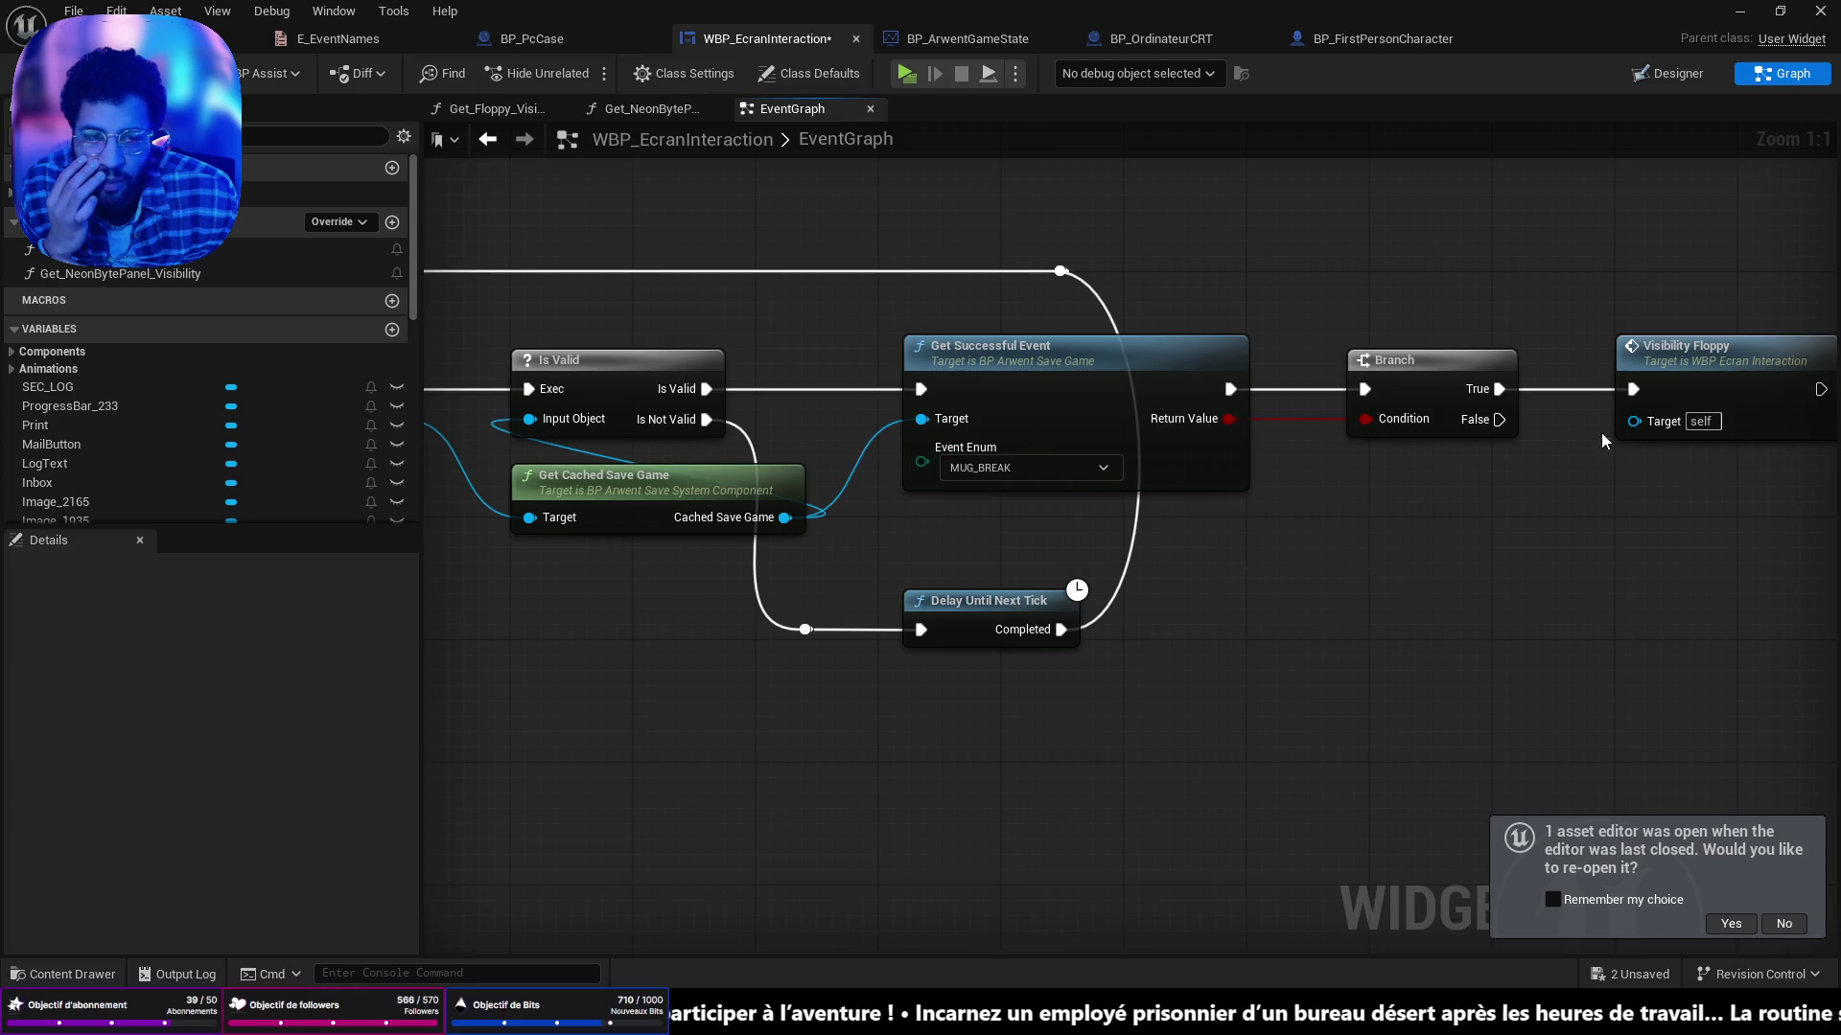
pyautogui.click(1084, 468)
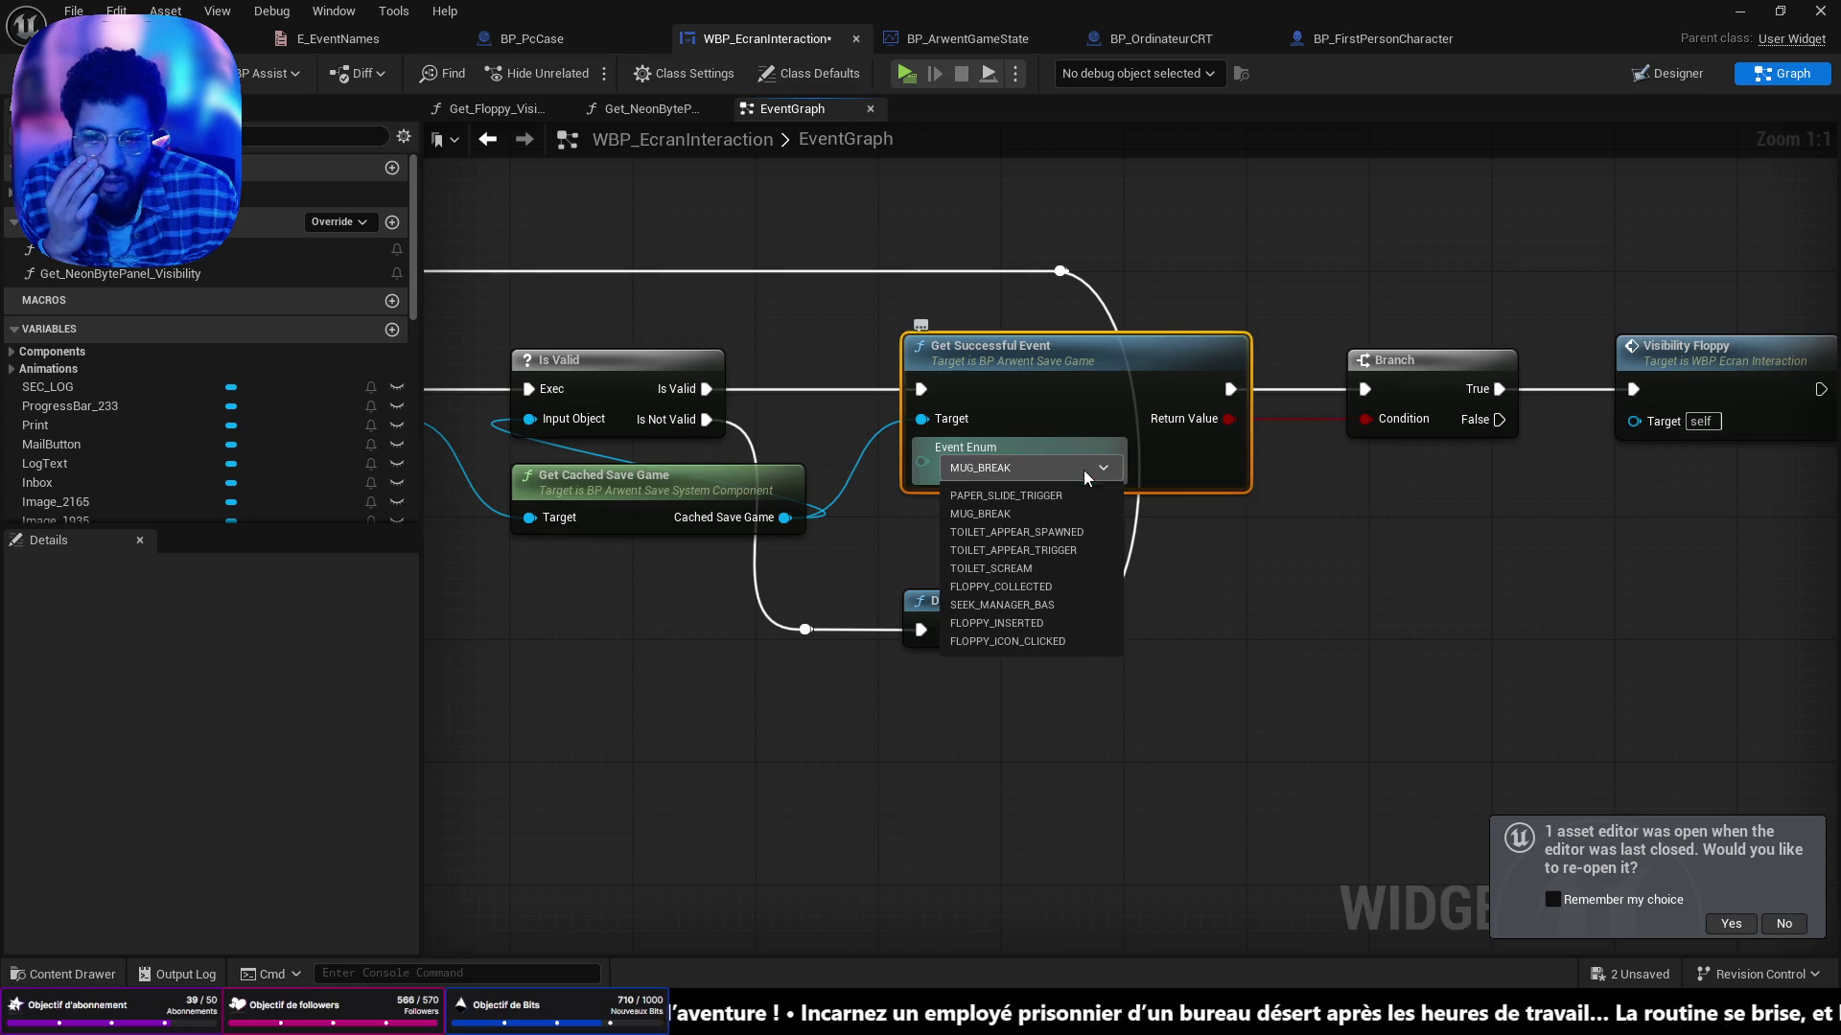
pyautogui.click(1041, 623)
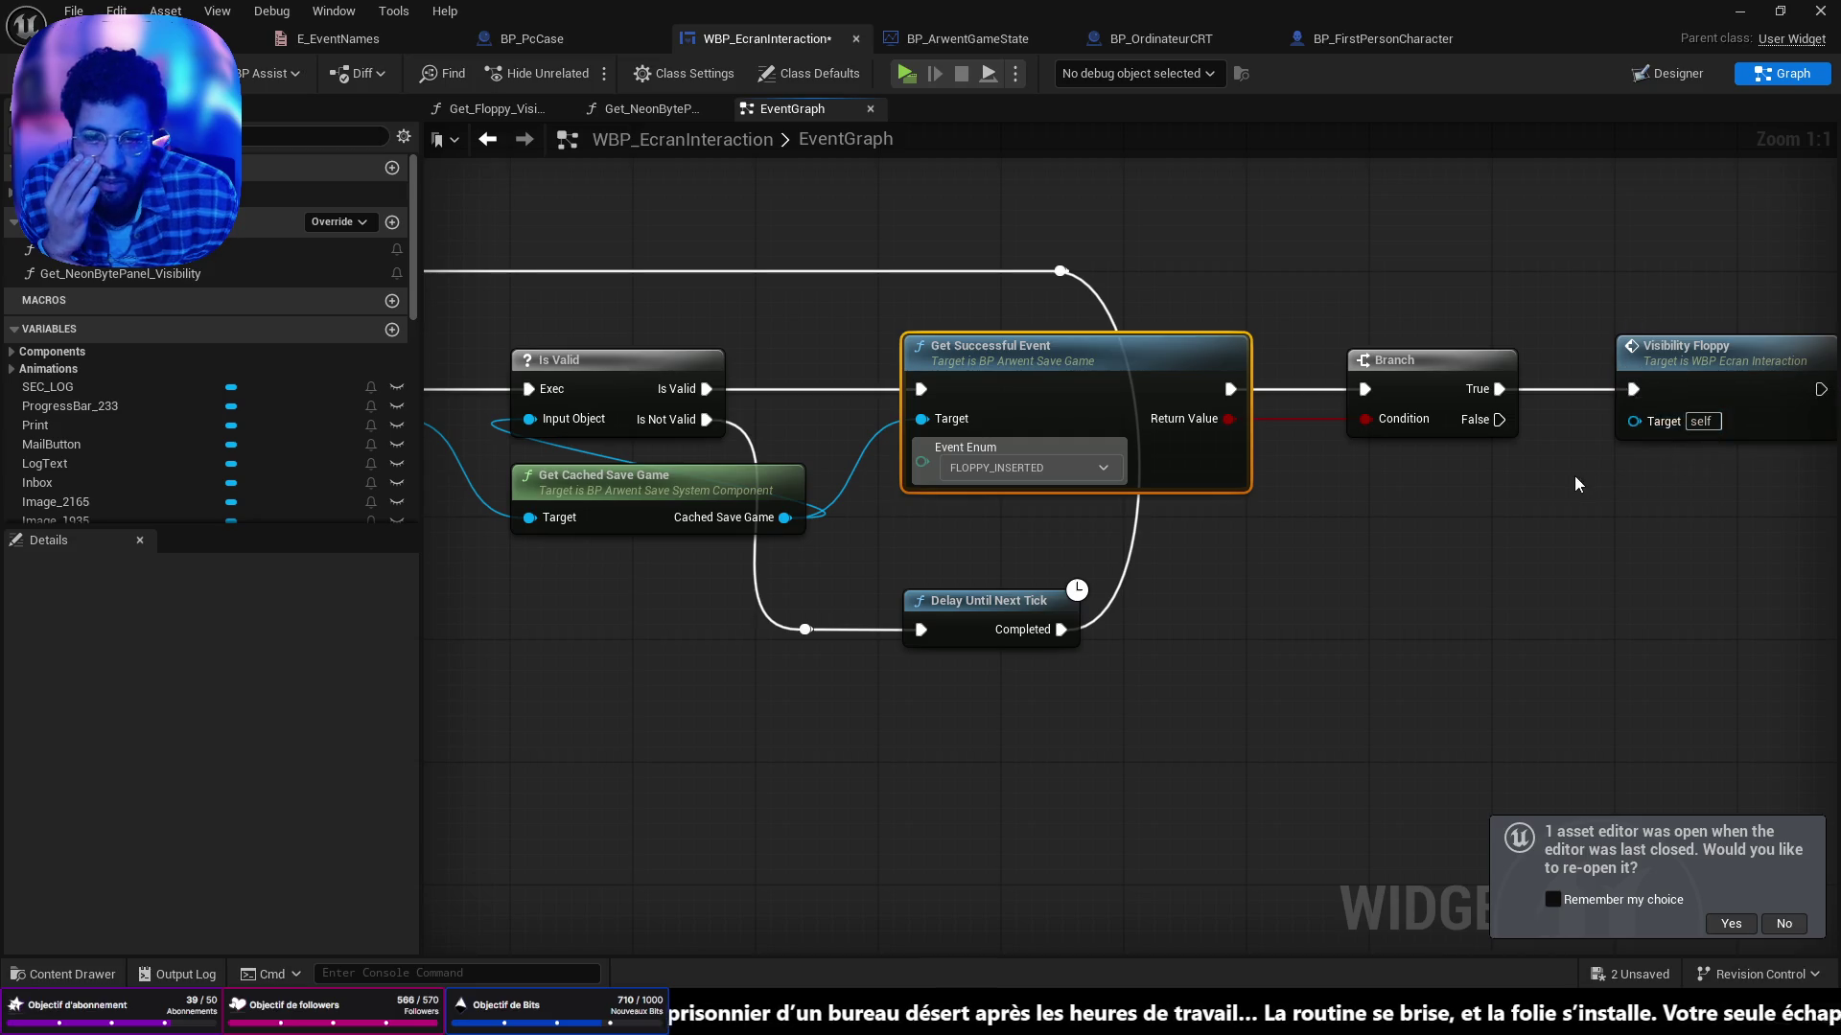
pyautogui.moveTo(1434, 515); pyautogui.dragTo(1051, 491)
pyautogui.moveTo(1335, 343); pyautogui.dragTo(1288, 342)
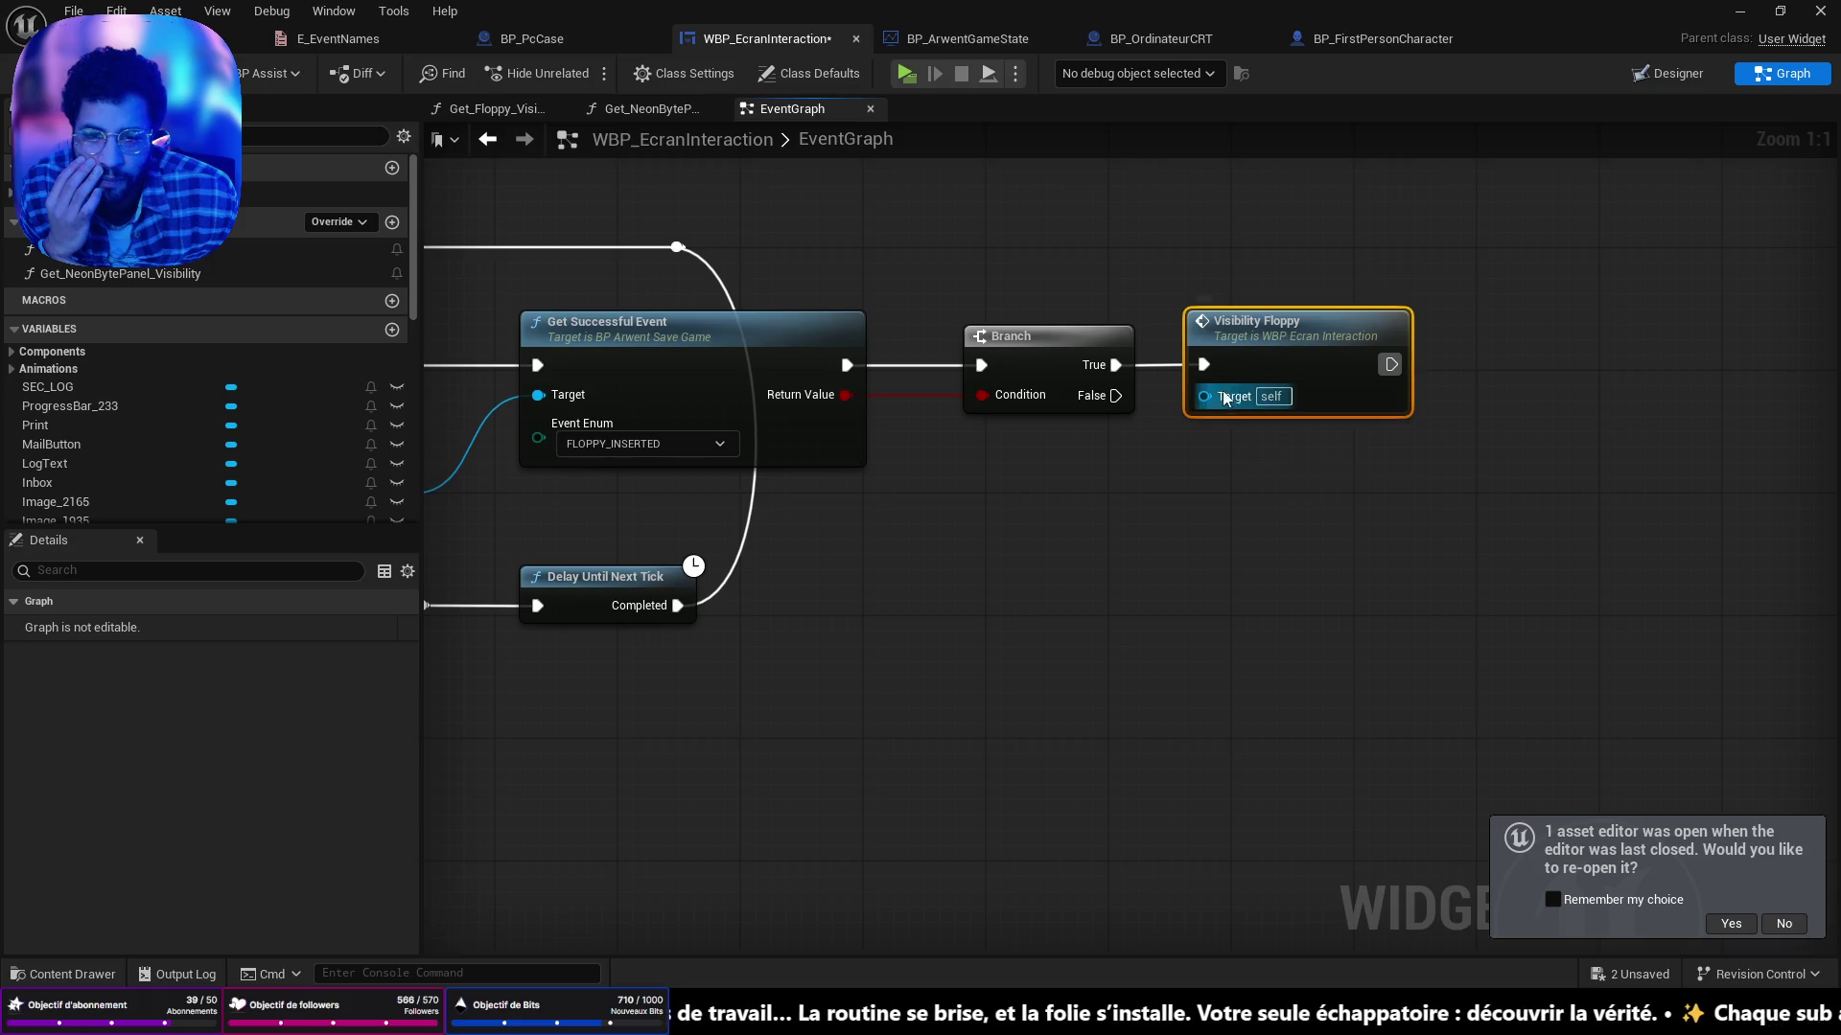
pyautogui.moveTo(1199, 426)
pyautogui.mouseDown()
pyautogui.moveTo(1117, 430)
pyautogui.moveTo(1228, 563)
pyautogui.moveTo(1154, 561)
pyautogui.mouseUp()
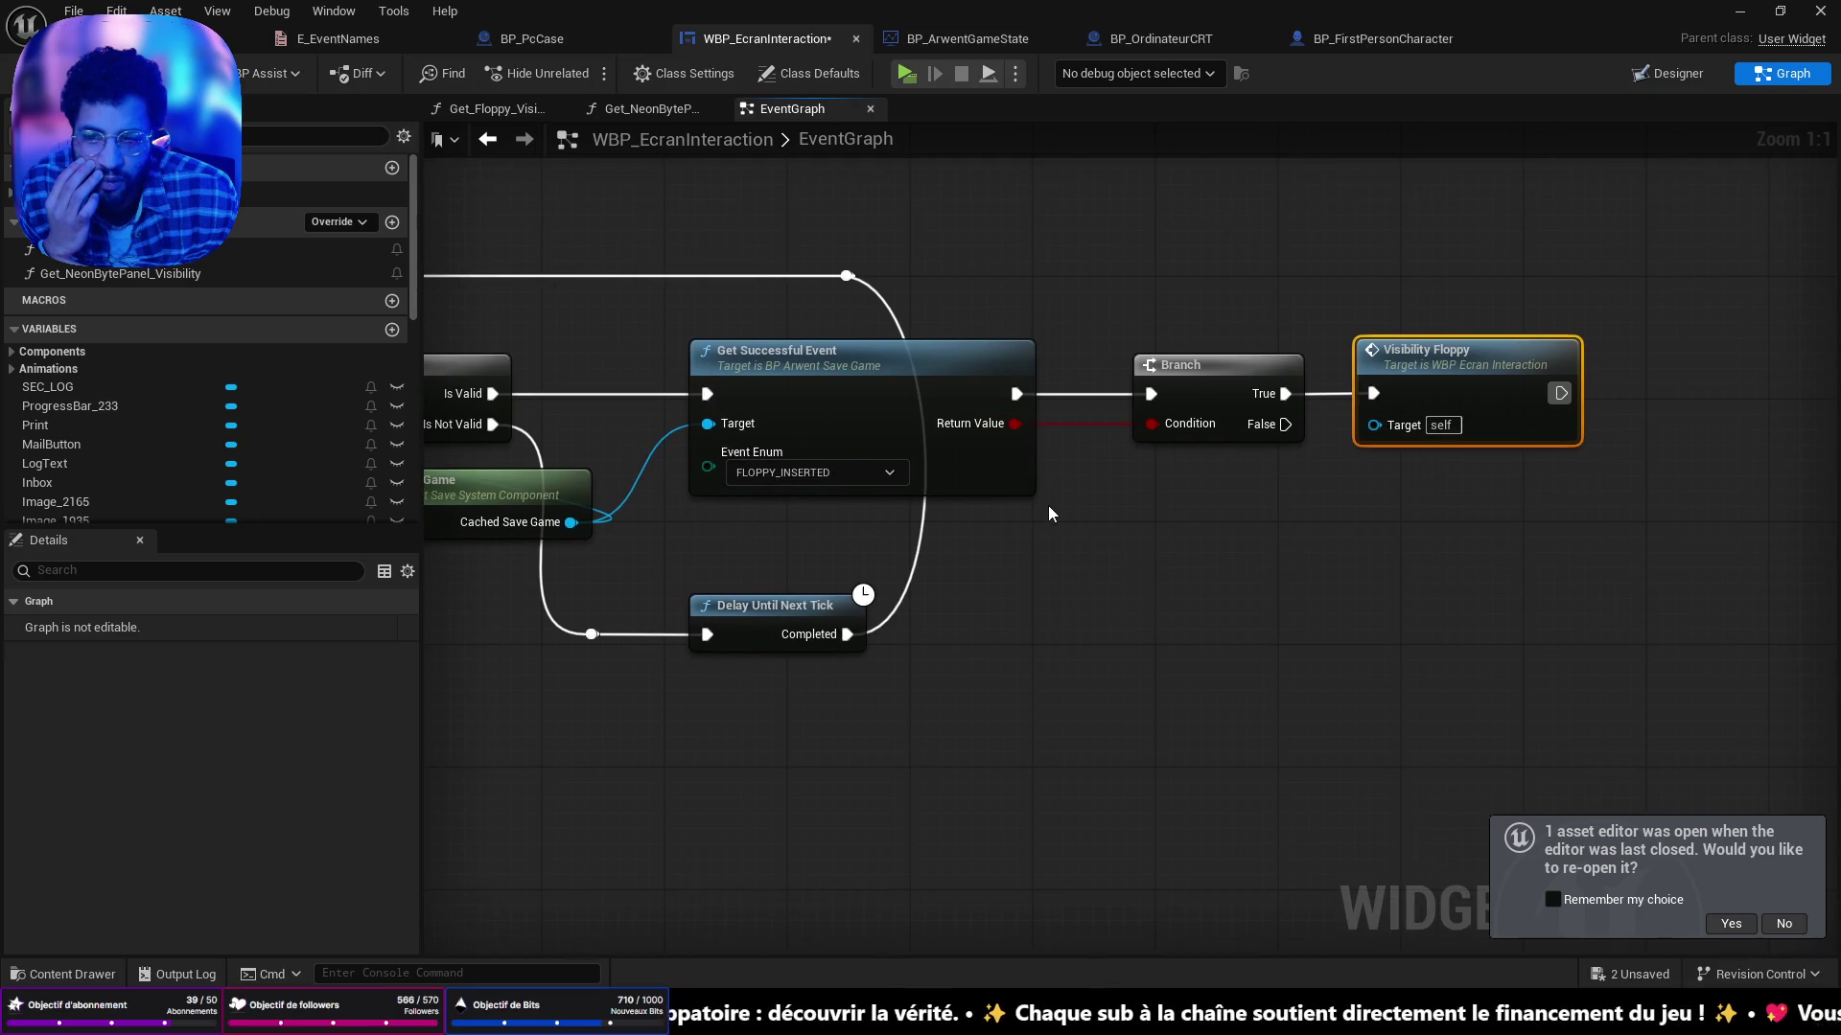
# Duplicate Get Successful Event and wire Cached Save Game into the copy's Target.
pyautogui.moveTo(814, 506); pyautogui.dragTo(987, 499)
pyautogui.click(987, 489)
pyautogui.moveTo(1285, 633)
pyautogui.mouseDown()
pyautogui.moveTo(1149, 622)
pyautogui.moveTo(1582, 579)
pyautogui.moveTo(1529, 427)
pyautogui.moveTo(1561, 426)
pyautogui.mouseUp()
pyautogui.hotkey('ctrl', 'c')
pyautogui.hotkey('ctrl', 'v')
pyautogui.moveTo(606, 515)
pyautogui.mouseDown()
pyautogui.moveTo(1349, 602)
pyautogui.moveTo(904, 628)
pyautogui.mouseUp()
pyautogui.moveTo(1113, 529)
pyautogui.mouseDown()
pyautogui.moveTo(1373, 531)
pyautogui.moveTo(1326, 526)
pyautogui.mouseUp()
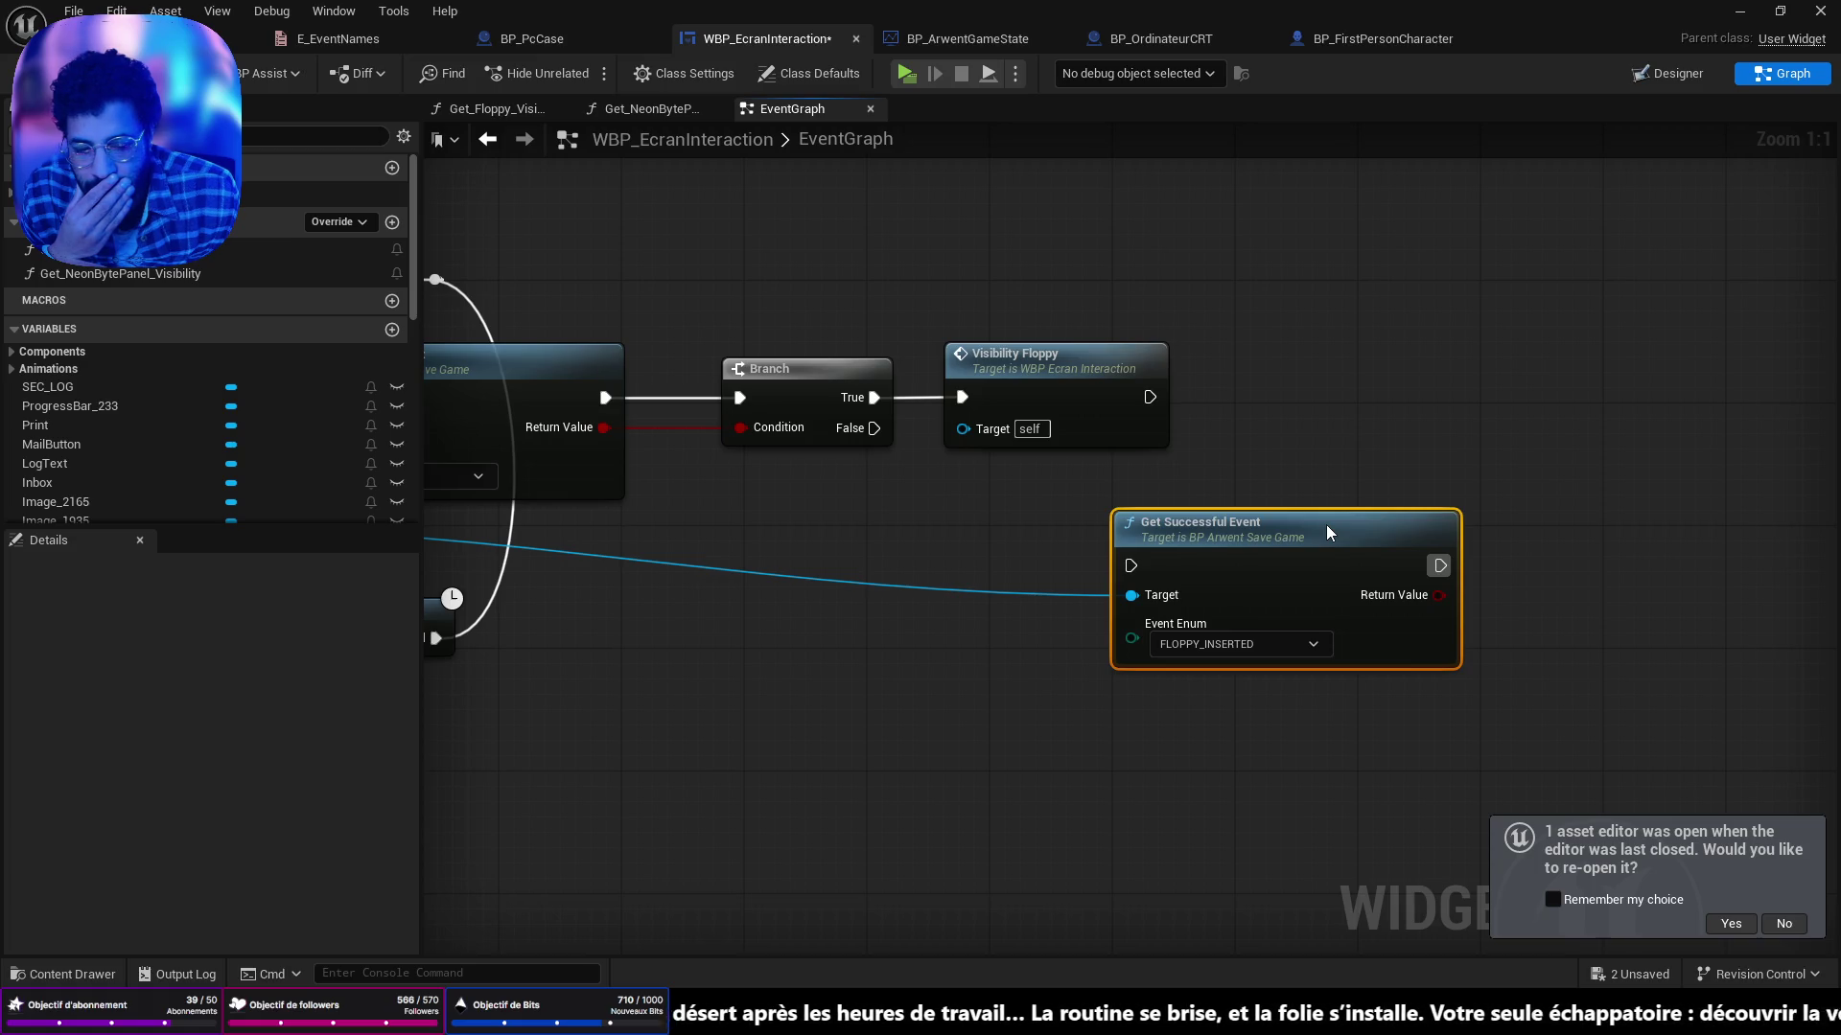
# Set the copied Get Successful Event's Event Enum to FLOPPY_ICON_CLICKED.
pyautogui.click(1250, 641)
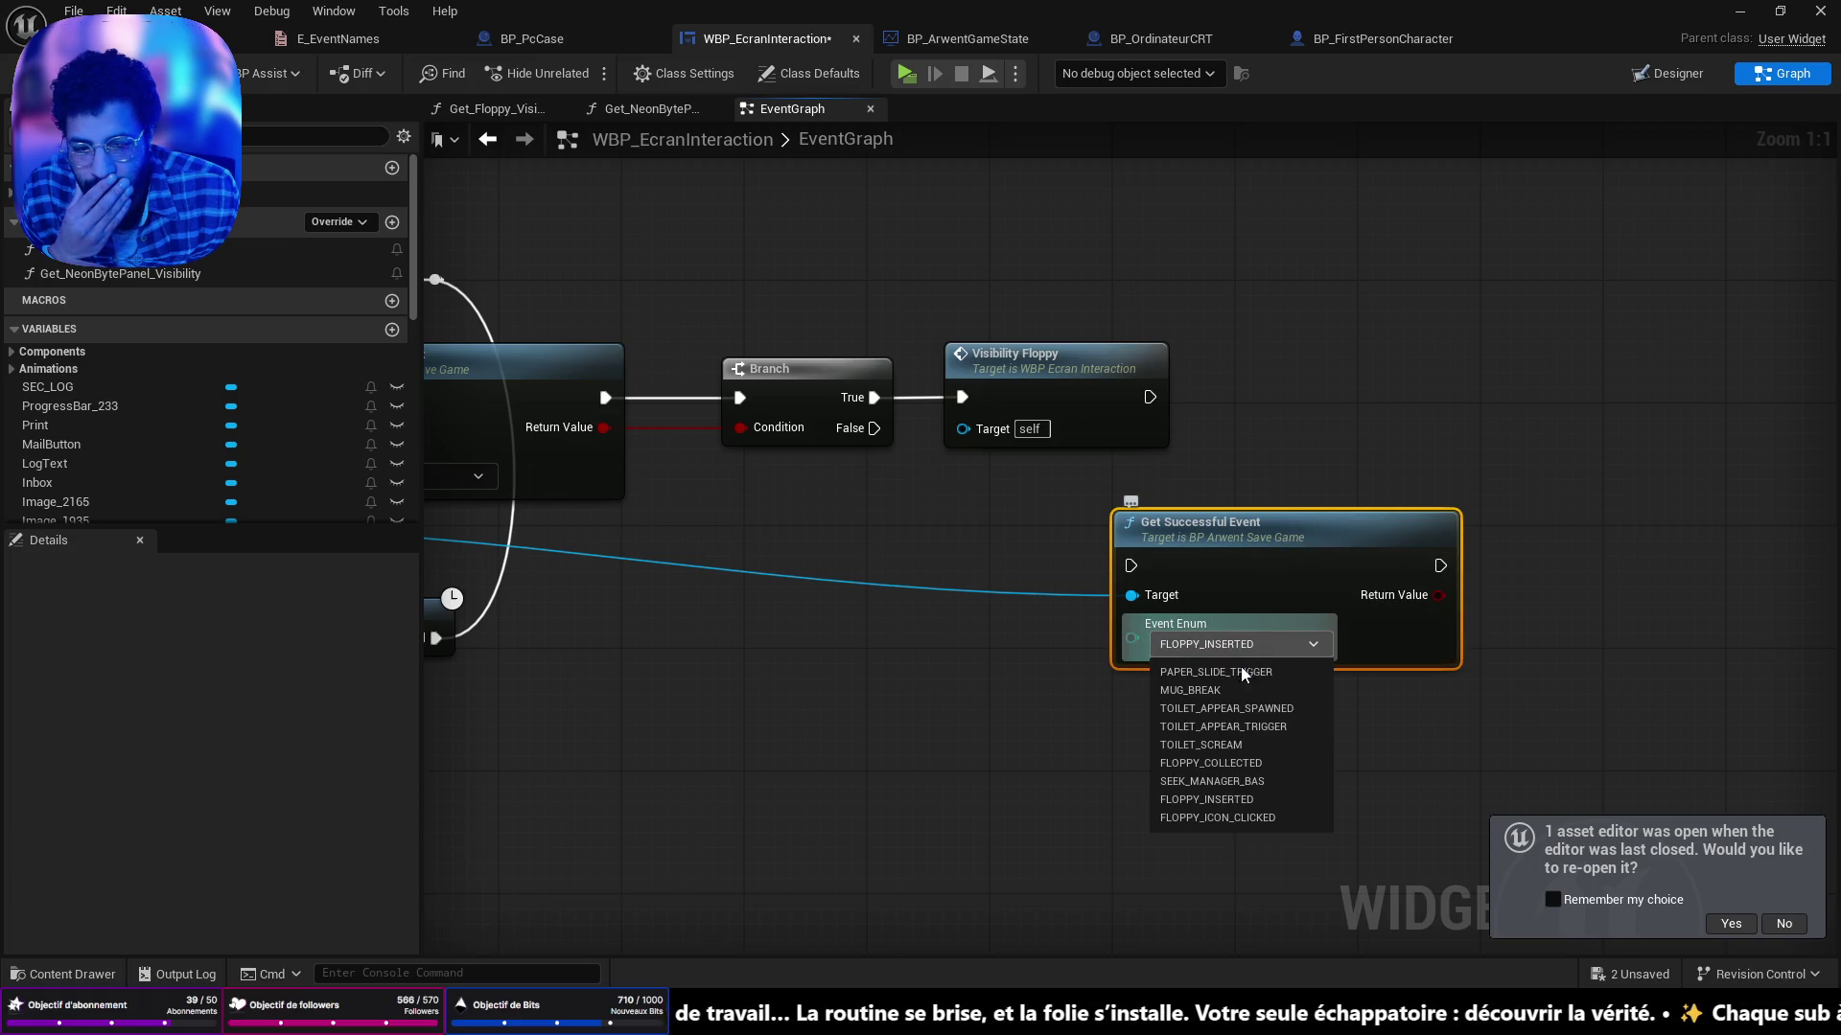
pyautogui.click(1215, 811)
pyautogui.moveTo(1055, 565)
pyautogui.mouseDown()
pyautogui.moveTo(1183, 505)
pyautogui.moveTo(1134, 564)
pyautogui.moveTo(950, 580)
pyautogui.mouseUp()
# Add a Branch fed by the copy's Return Value, placed beside the check.
pyautogui.moveTo(1081, 635)
pyautogui.mouseDown()
pyautogui.moveTo(1200, 565)
pyautogui.moveTo(1225, 419)
pyautogui.moveTo(1285, 591)
pyautogui.mouseUp()
pyautogui.write('branch')
pyautogui.click(1279, 709)
pyautogui.moveTo(1020, 566)
pyautogui.mouseDown()
pyautogui.moveTo(1229, 393)
pyautogui.moveTo(1209, 393)
pyautogui.mouseUp()
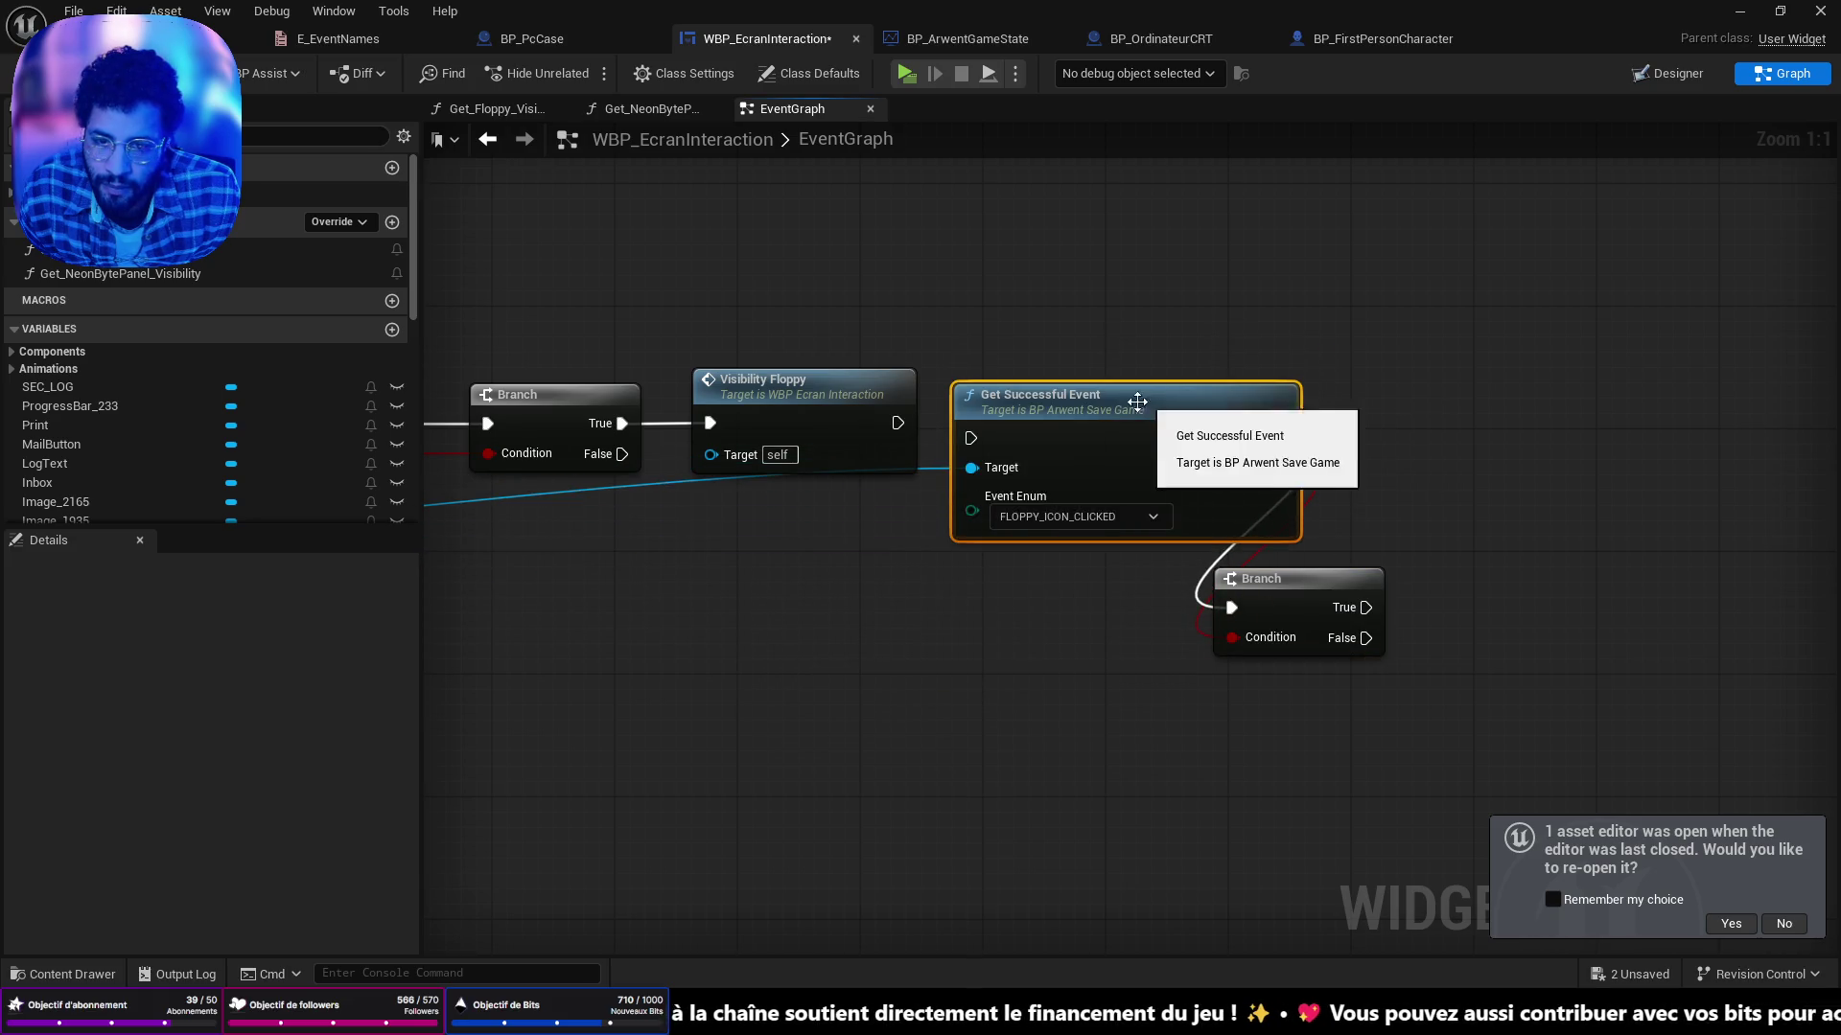
pyautogui.click(877, 410)
pyautogui.moveTo(922, 630); pyautogui.dragTo(1229, 610)
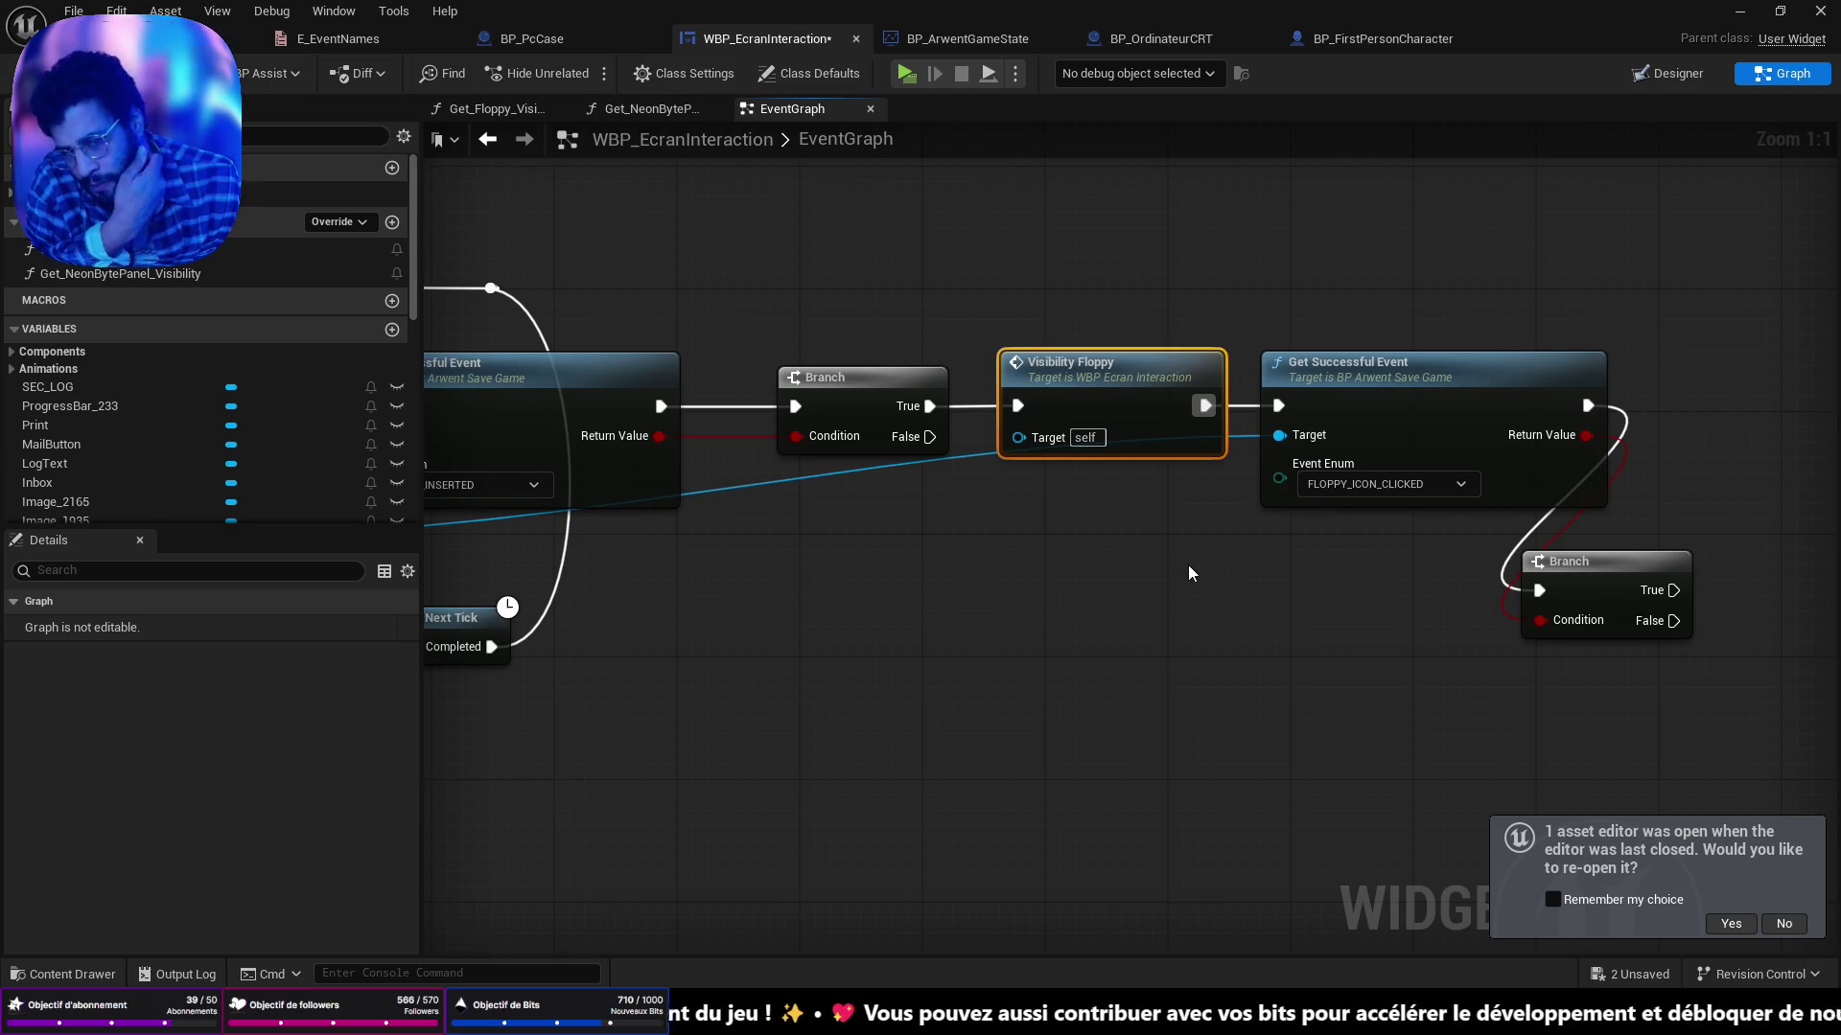
pyautogui.moveTo(1592, 566)
pyautogui.mouseDown()
pyautogui.moveTo(1752, 502)
pyautogui.moveTo(1539, 415)
pyautogui.moveTo(1376, 383)
pyautogui.mouseUp()
pyautogui.scroll(-4, 1029, 572)
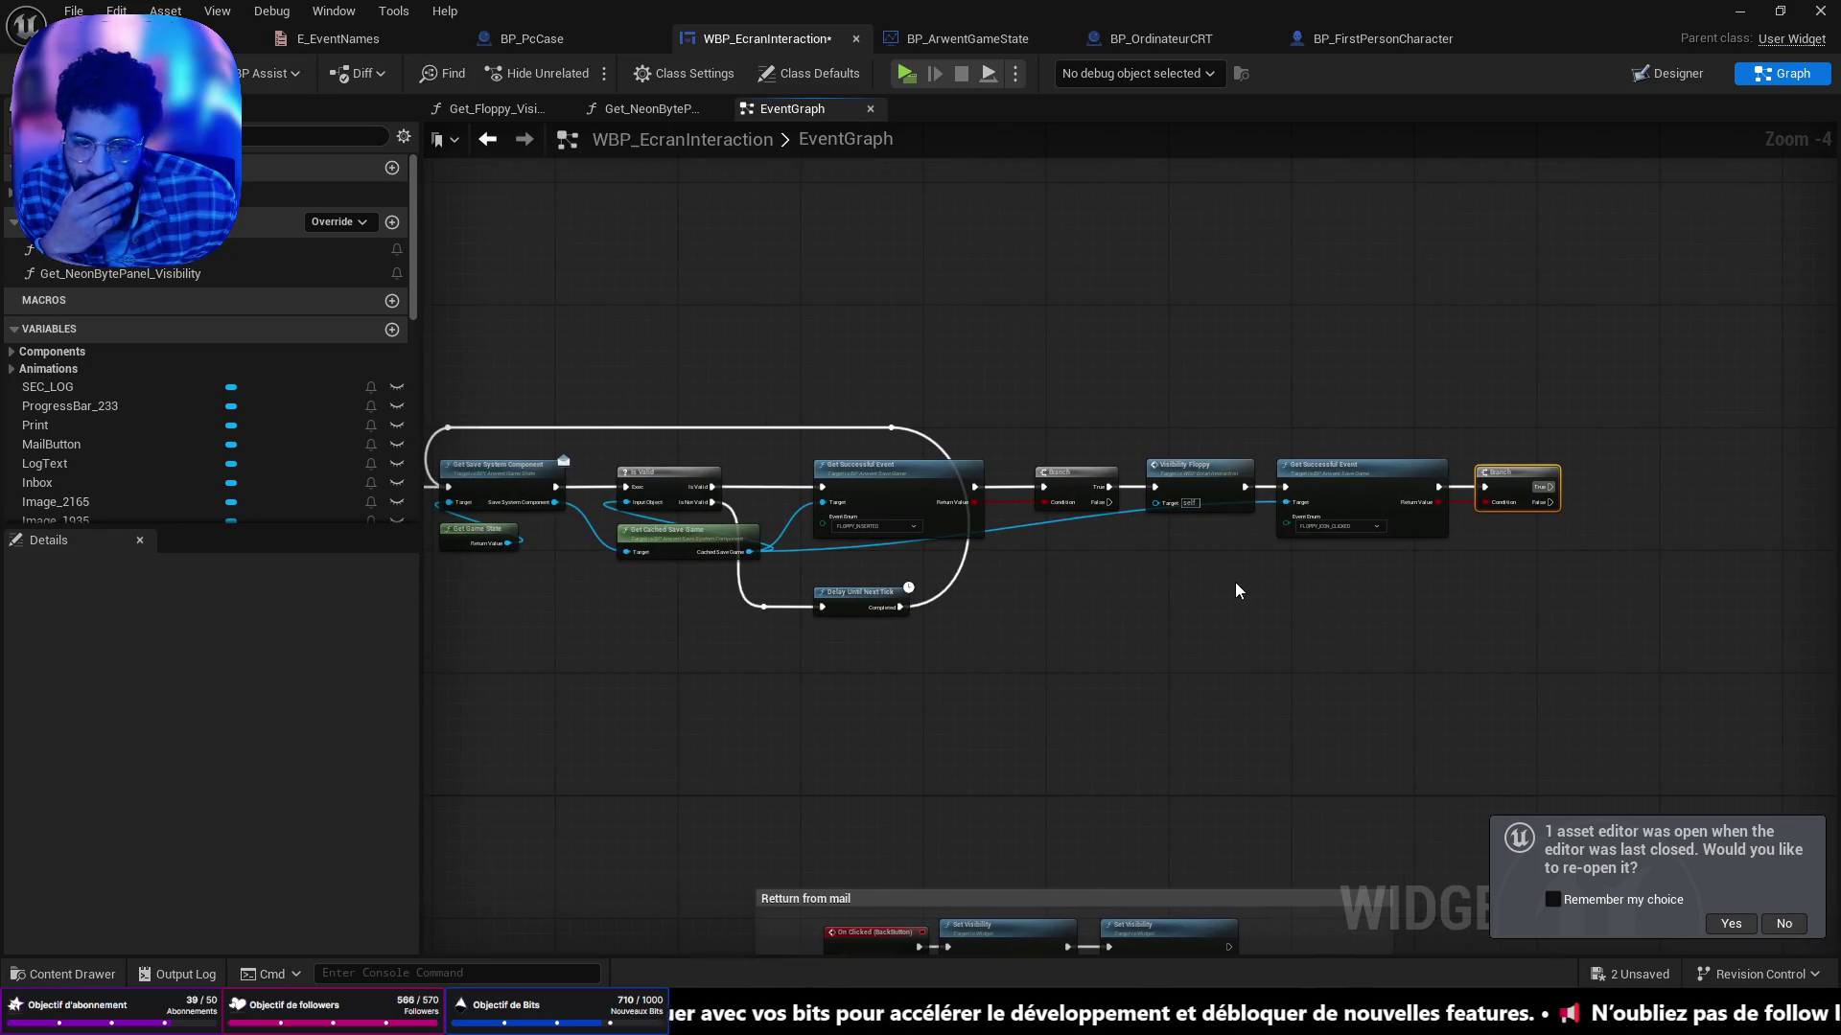
pyautogui.scroll(4, 1218, 590)
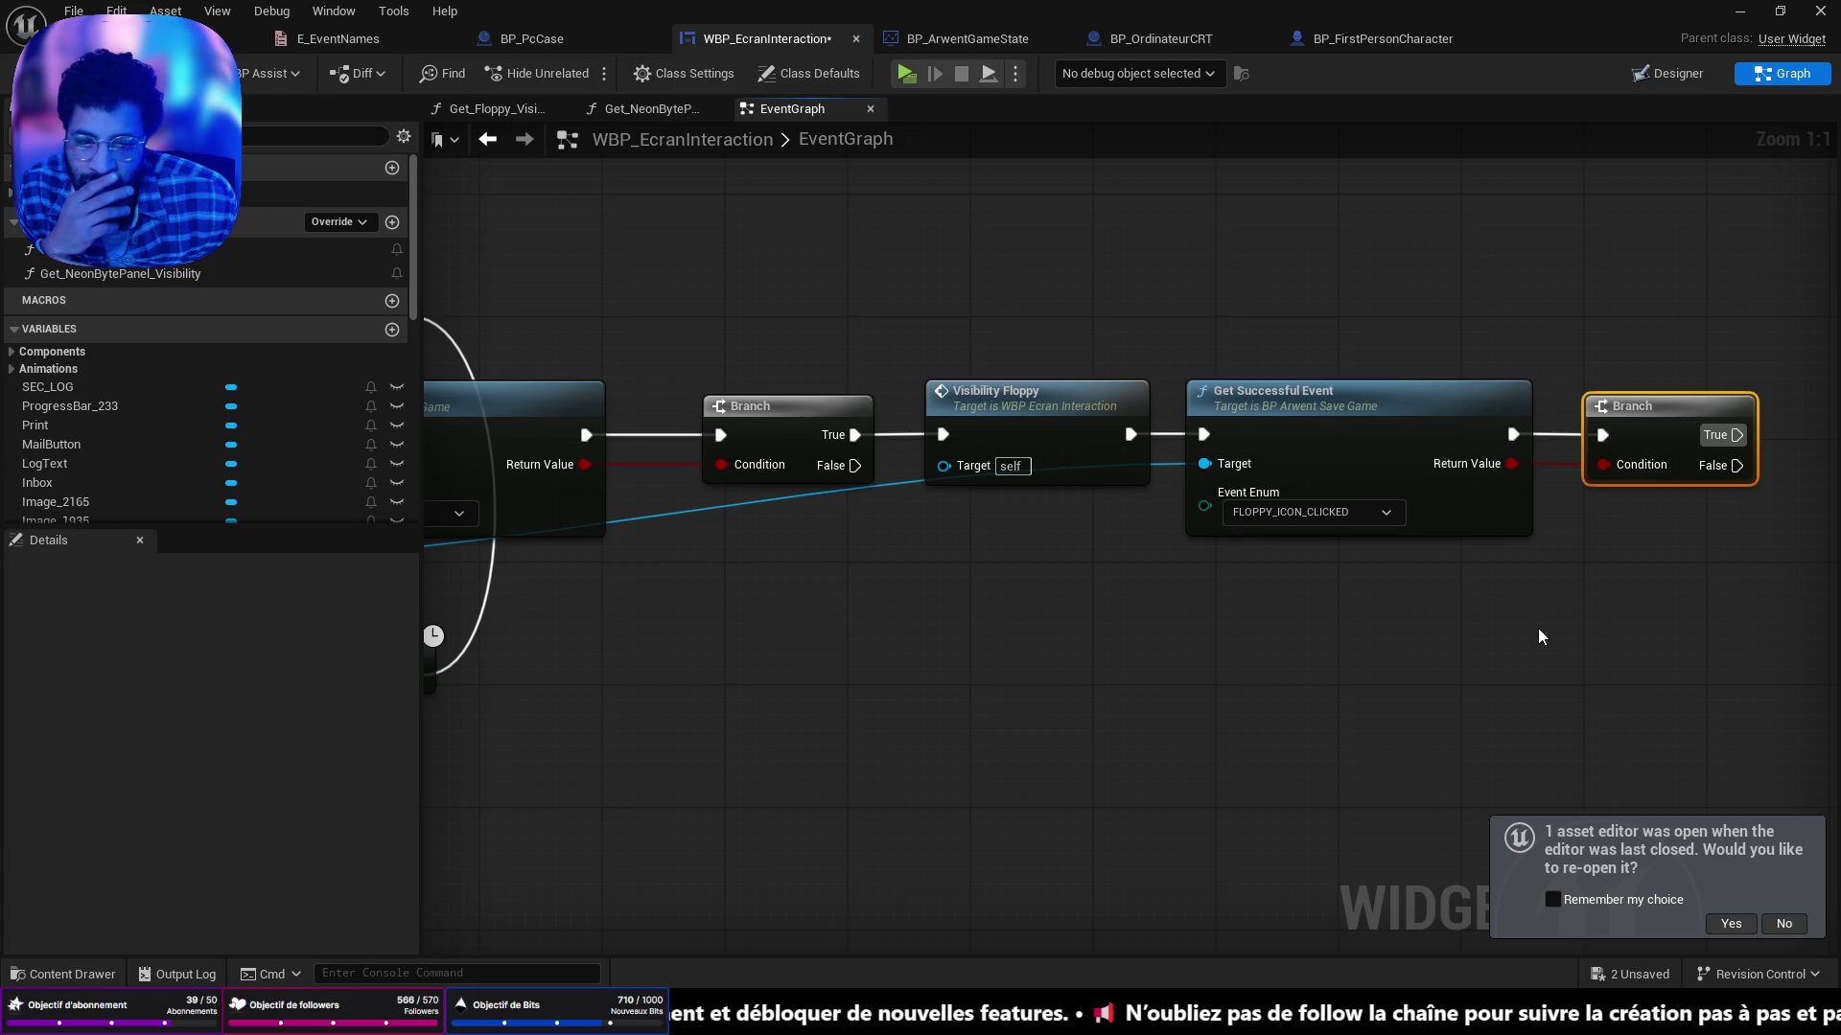
pyautogui.moveTo(1532, 637); pyautogui.dragTo(1118, 434)
pyautogui.scroll(-9, 1313, 480)
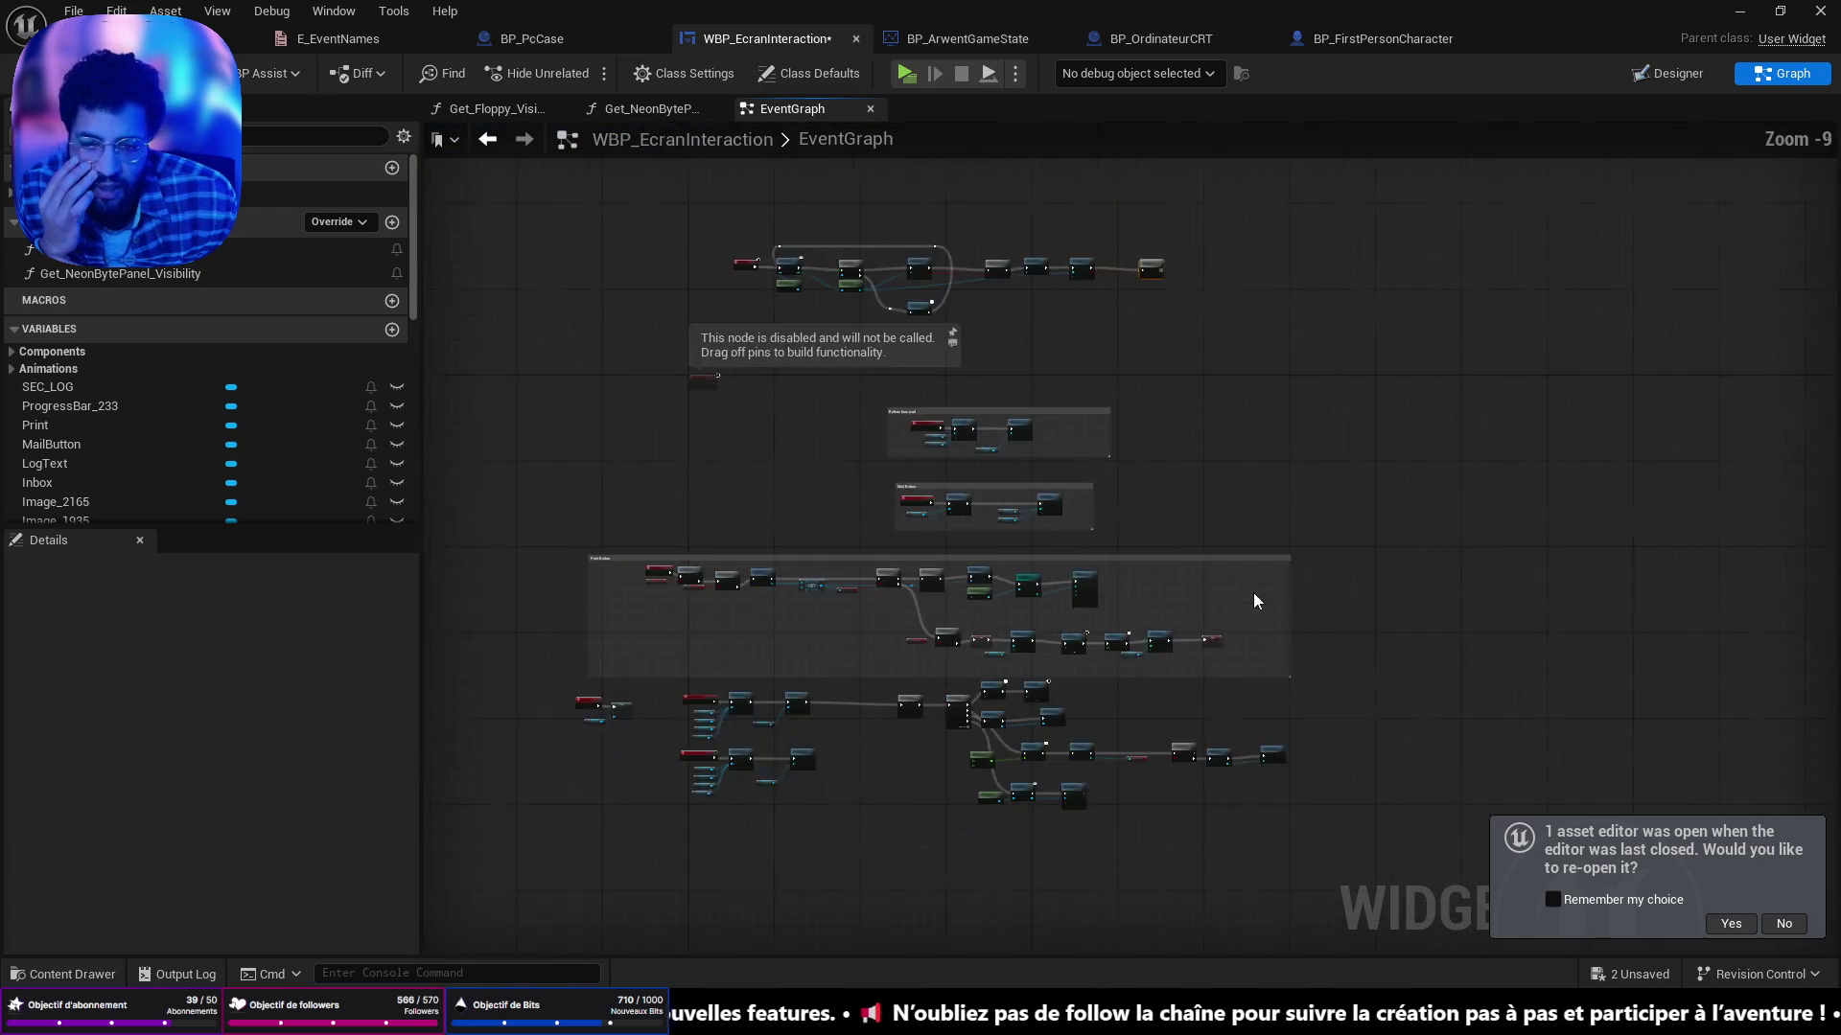
pyautogui.scroll(10, 1286, 570)
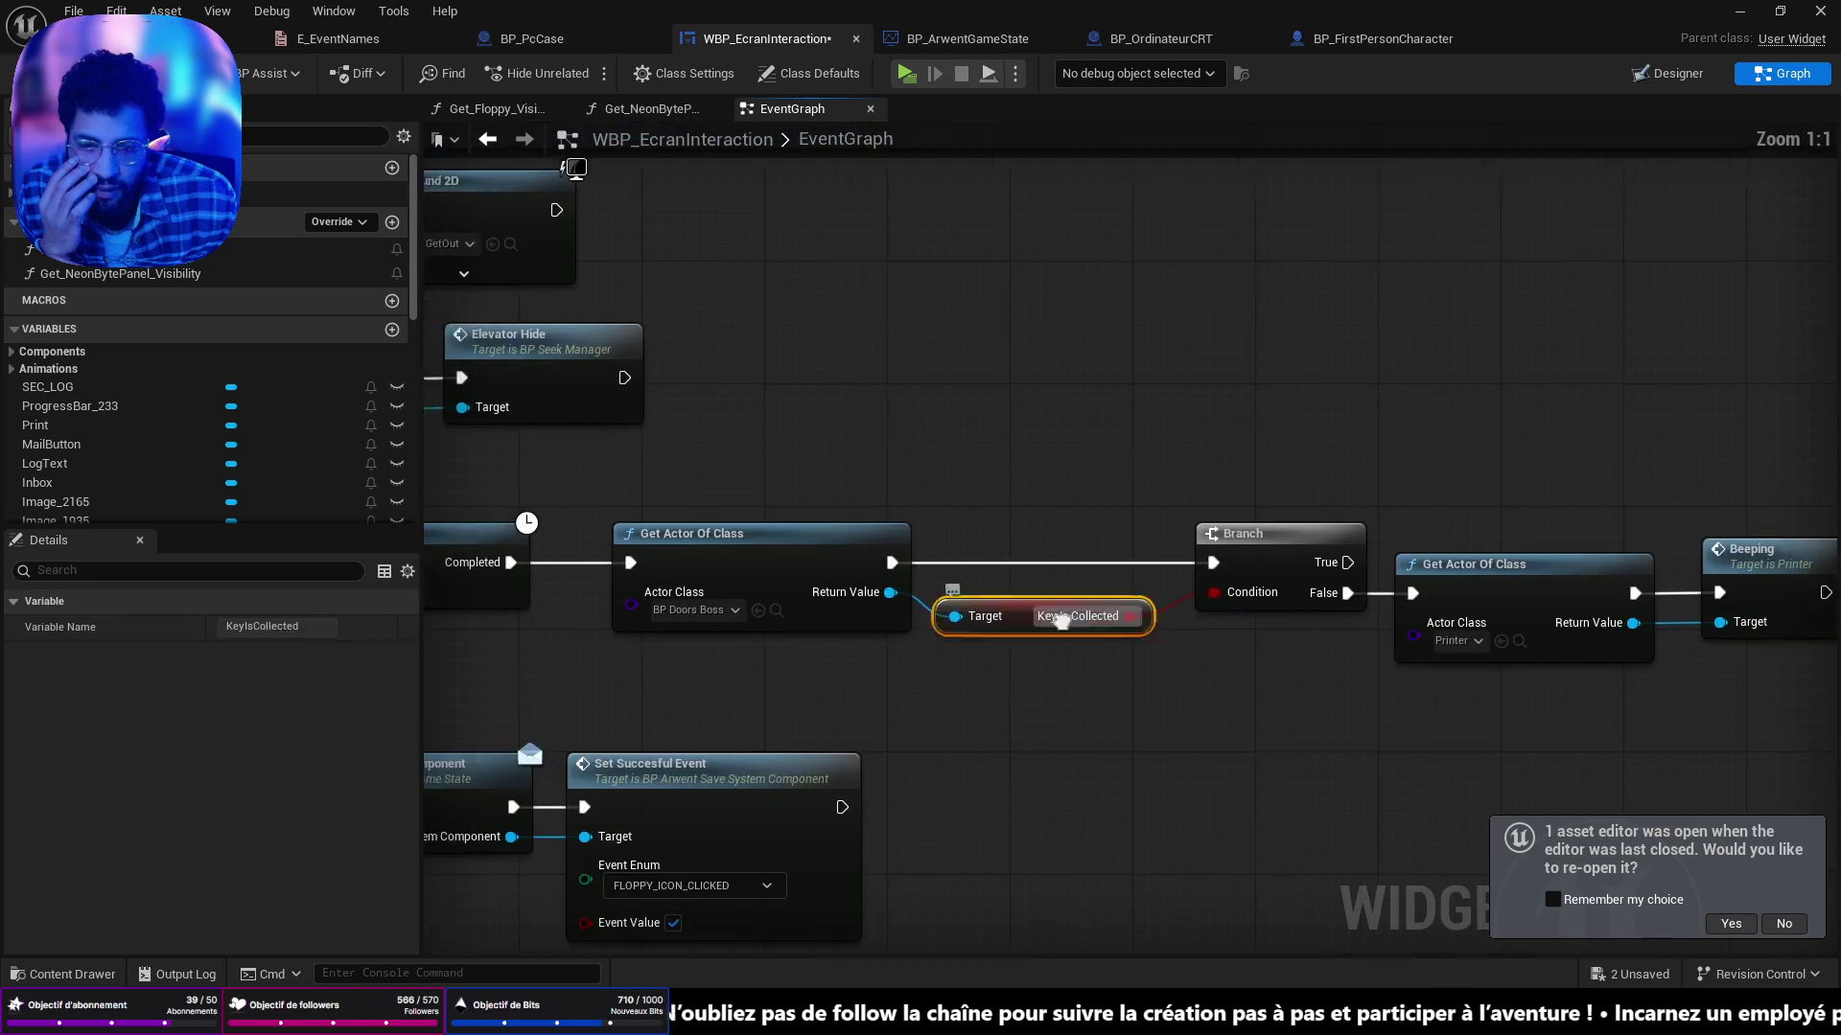
pyautogui.click(1618, 633)
pyautogui.moveTo(1618, 635); pyautogui.dragTo(1293, 646)
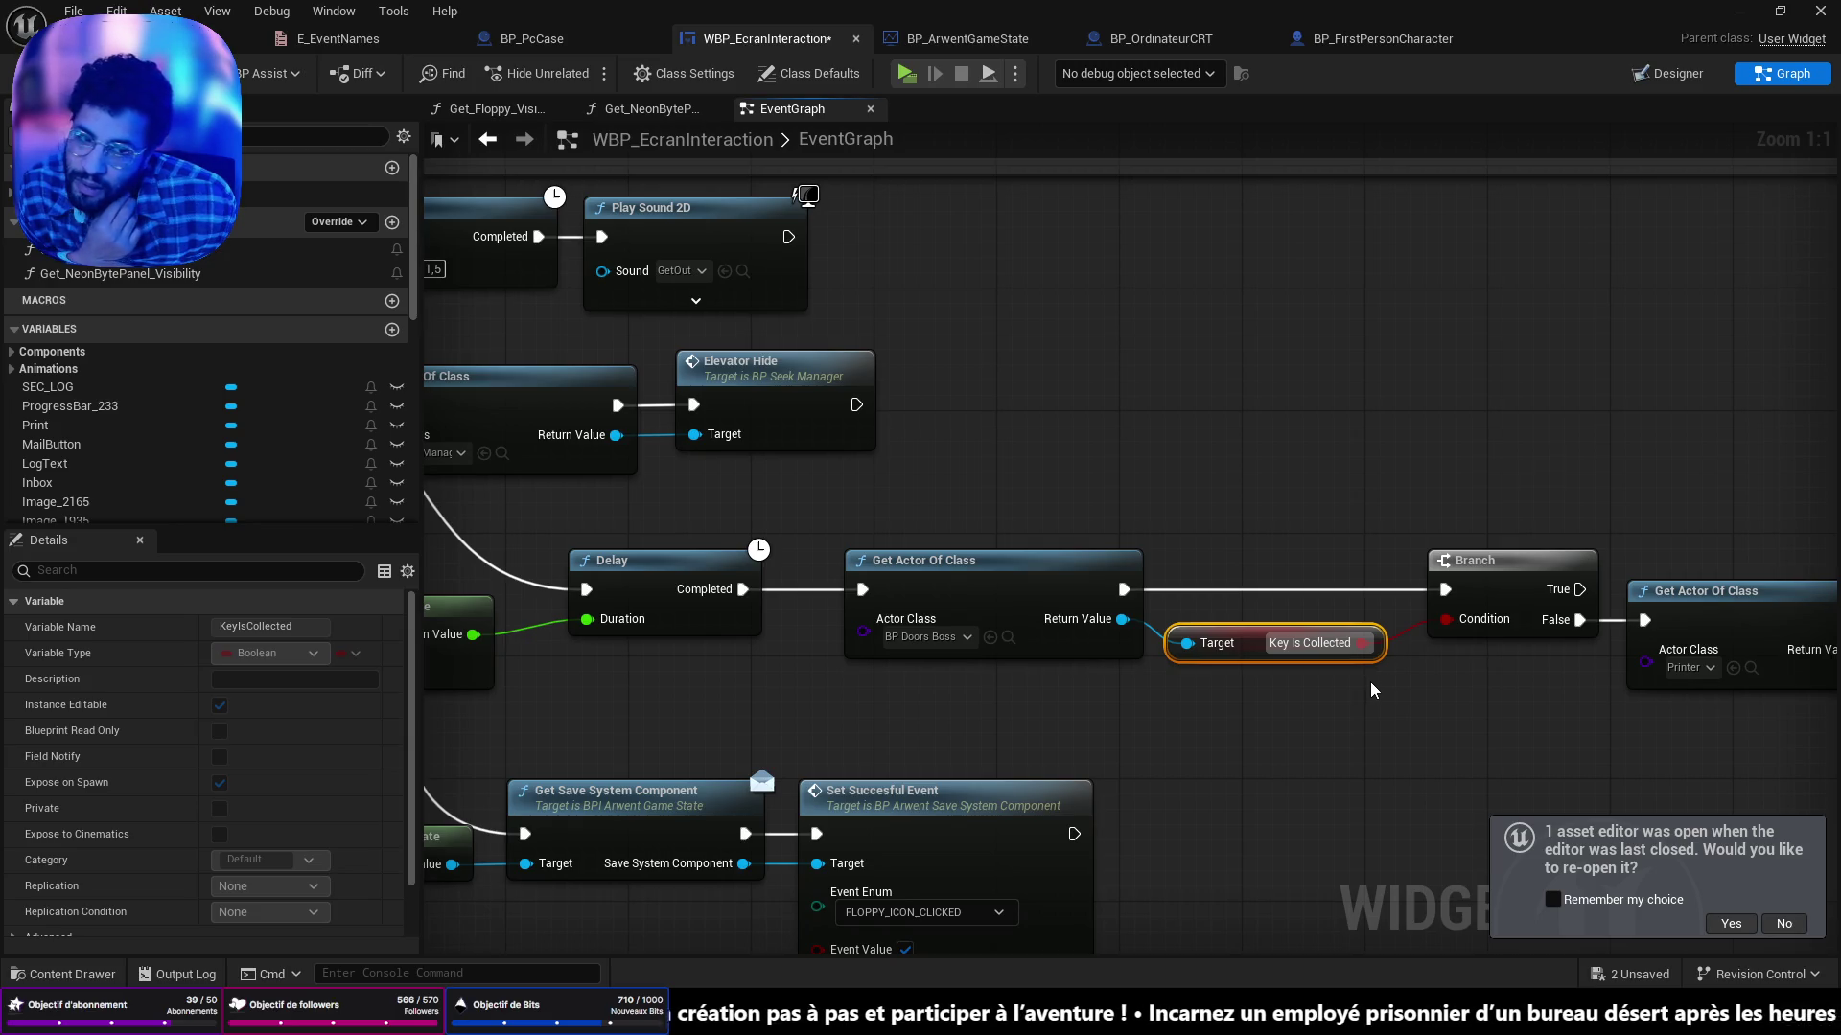
pyautogui.moveTo(1371, 689)
pyautogui.mouseDown()
pyautogui.moveTo(1085, 662)
pyautogui.moveTo(1711, 685)
pyautogui.mouseUp()
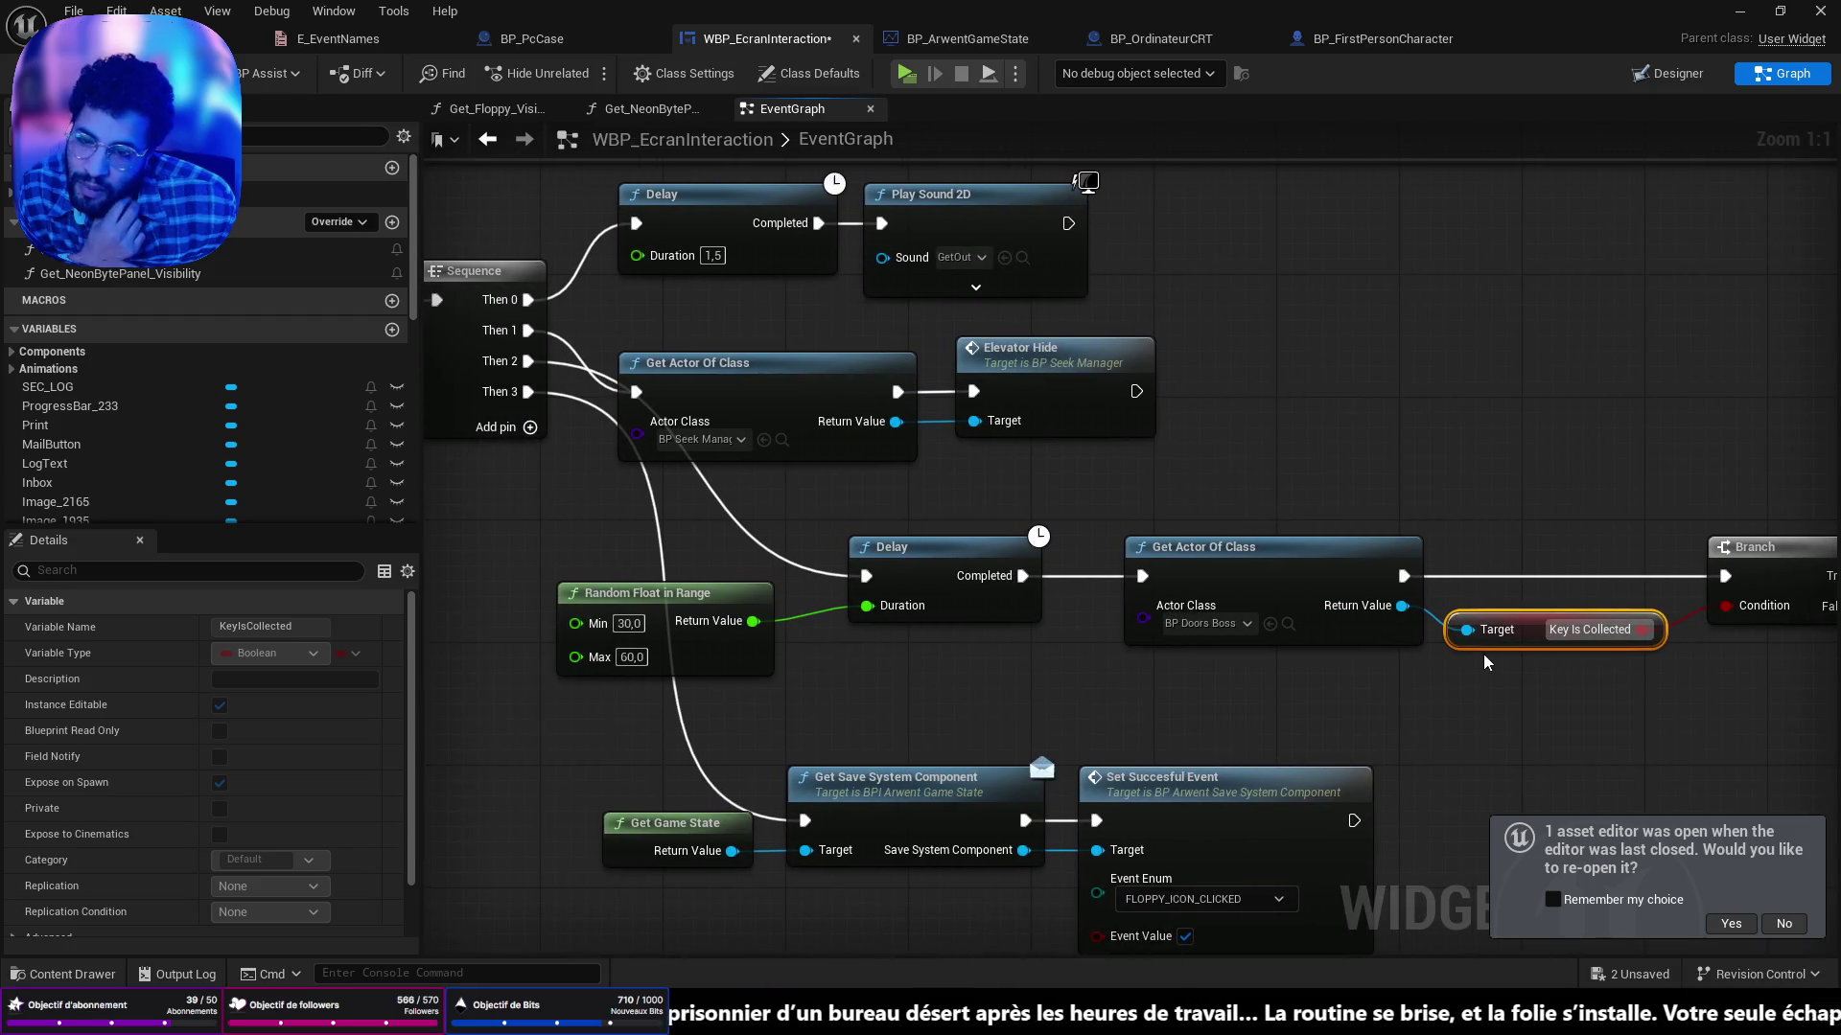
pyautogui.moveTo(423, 611); pyautogui.dragTo(789, 642)
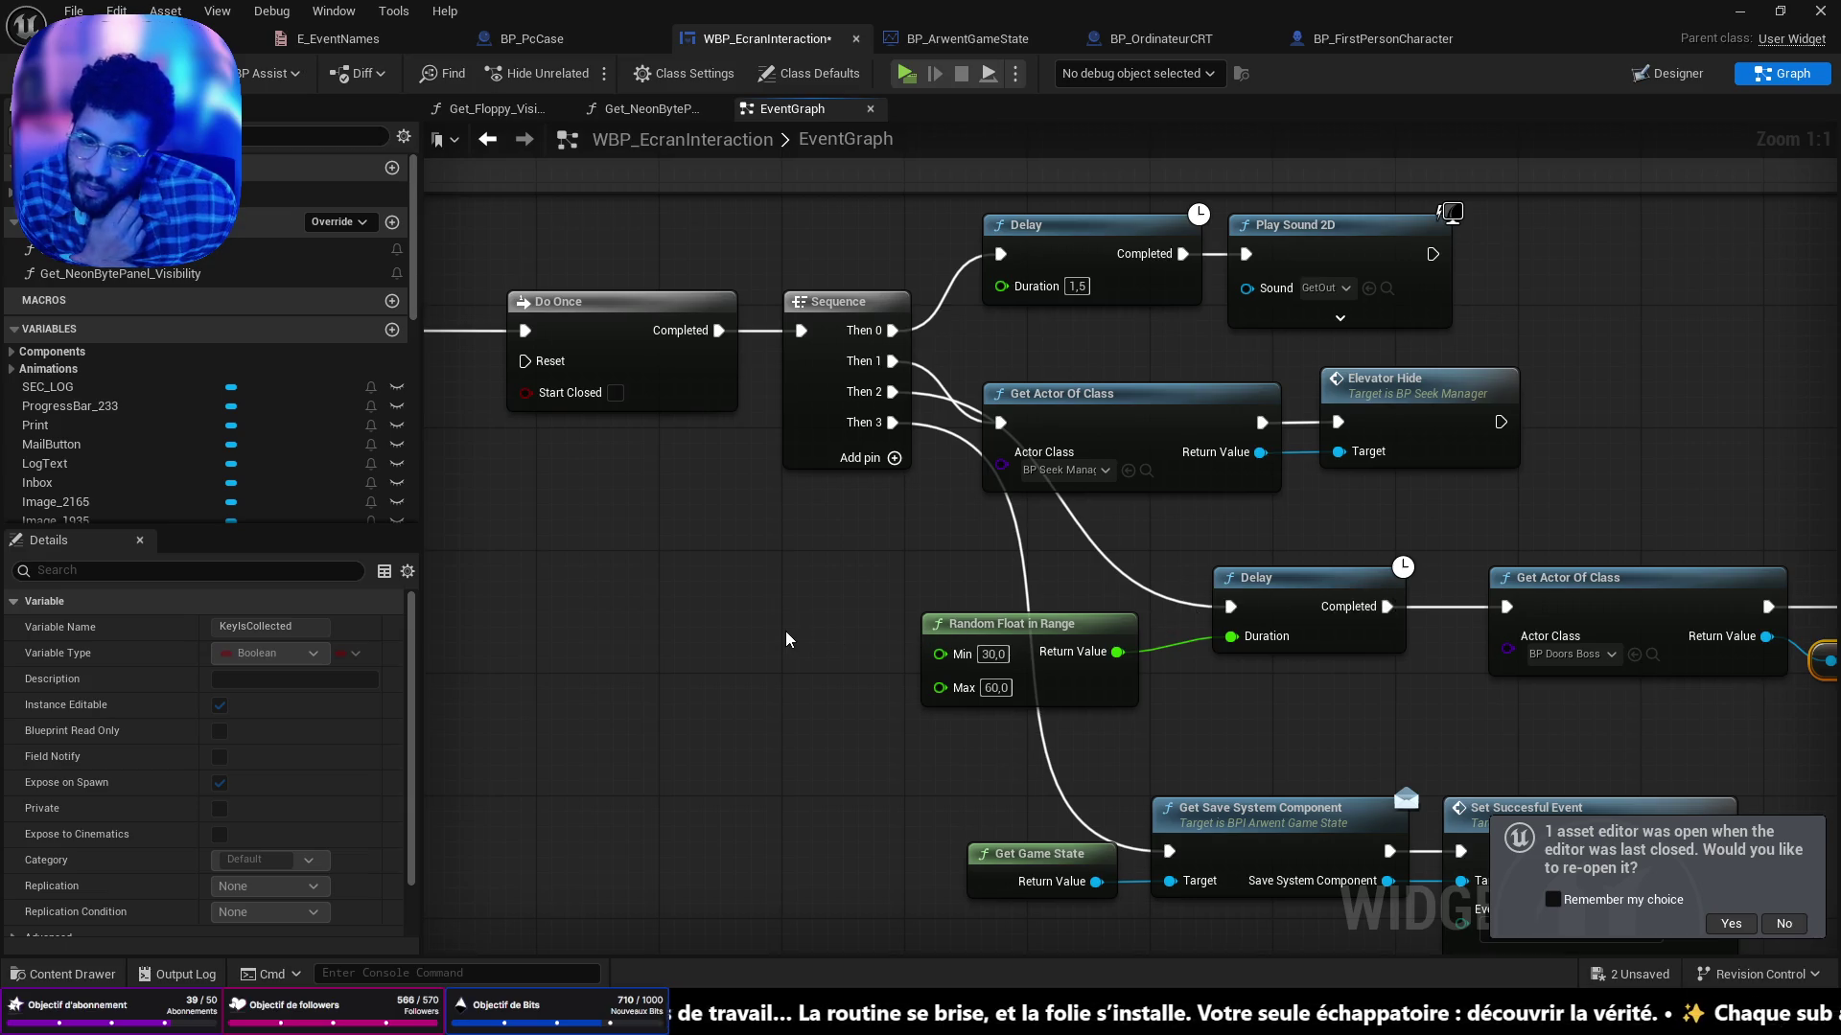
pyautogui.moveTo(1545, 697); pyautogui.dragTo(955, 621)
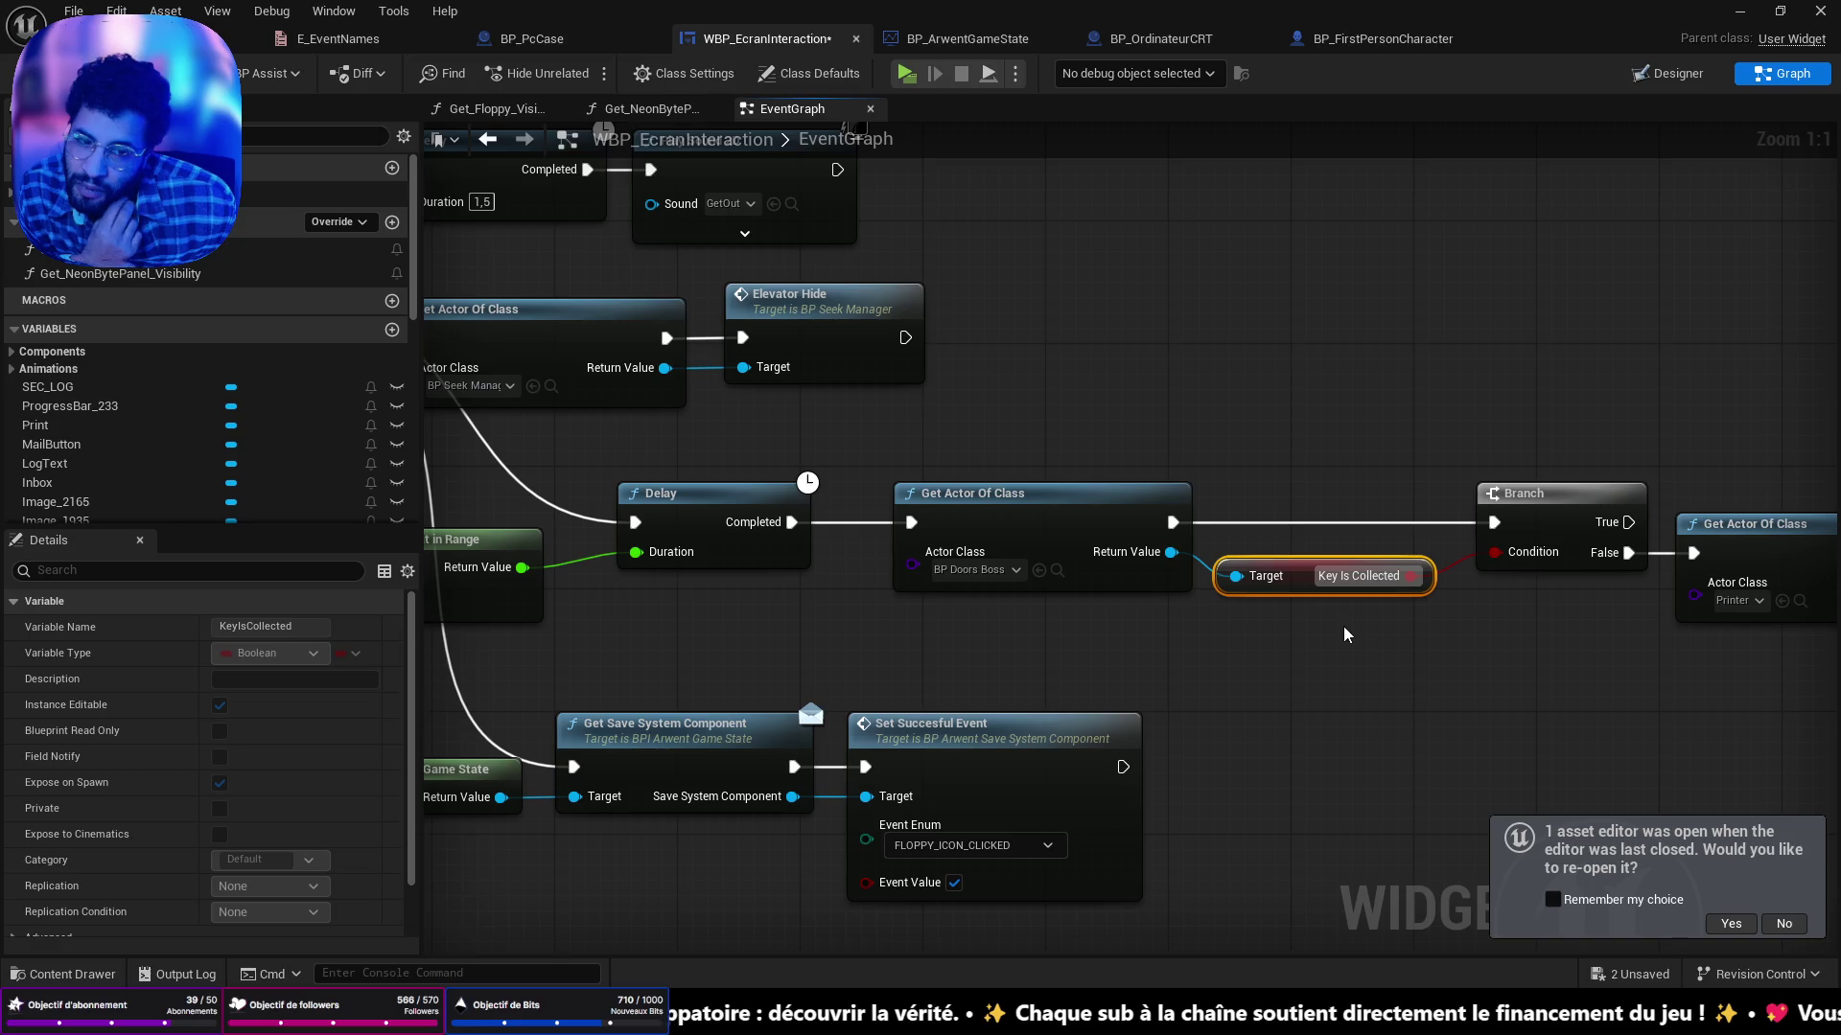
pyautogui.moveTo(1079, 676); pyautogui.dragTo(1473, 700)
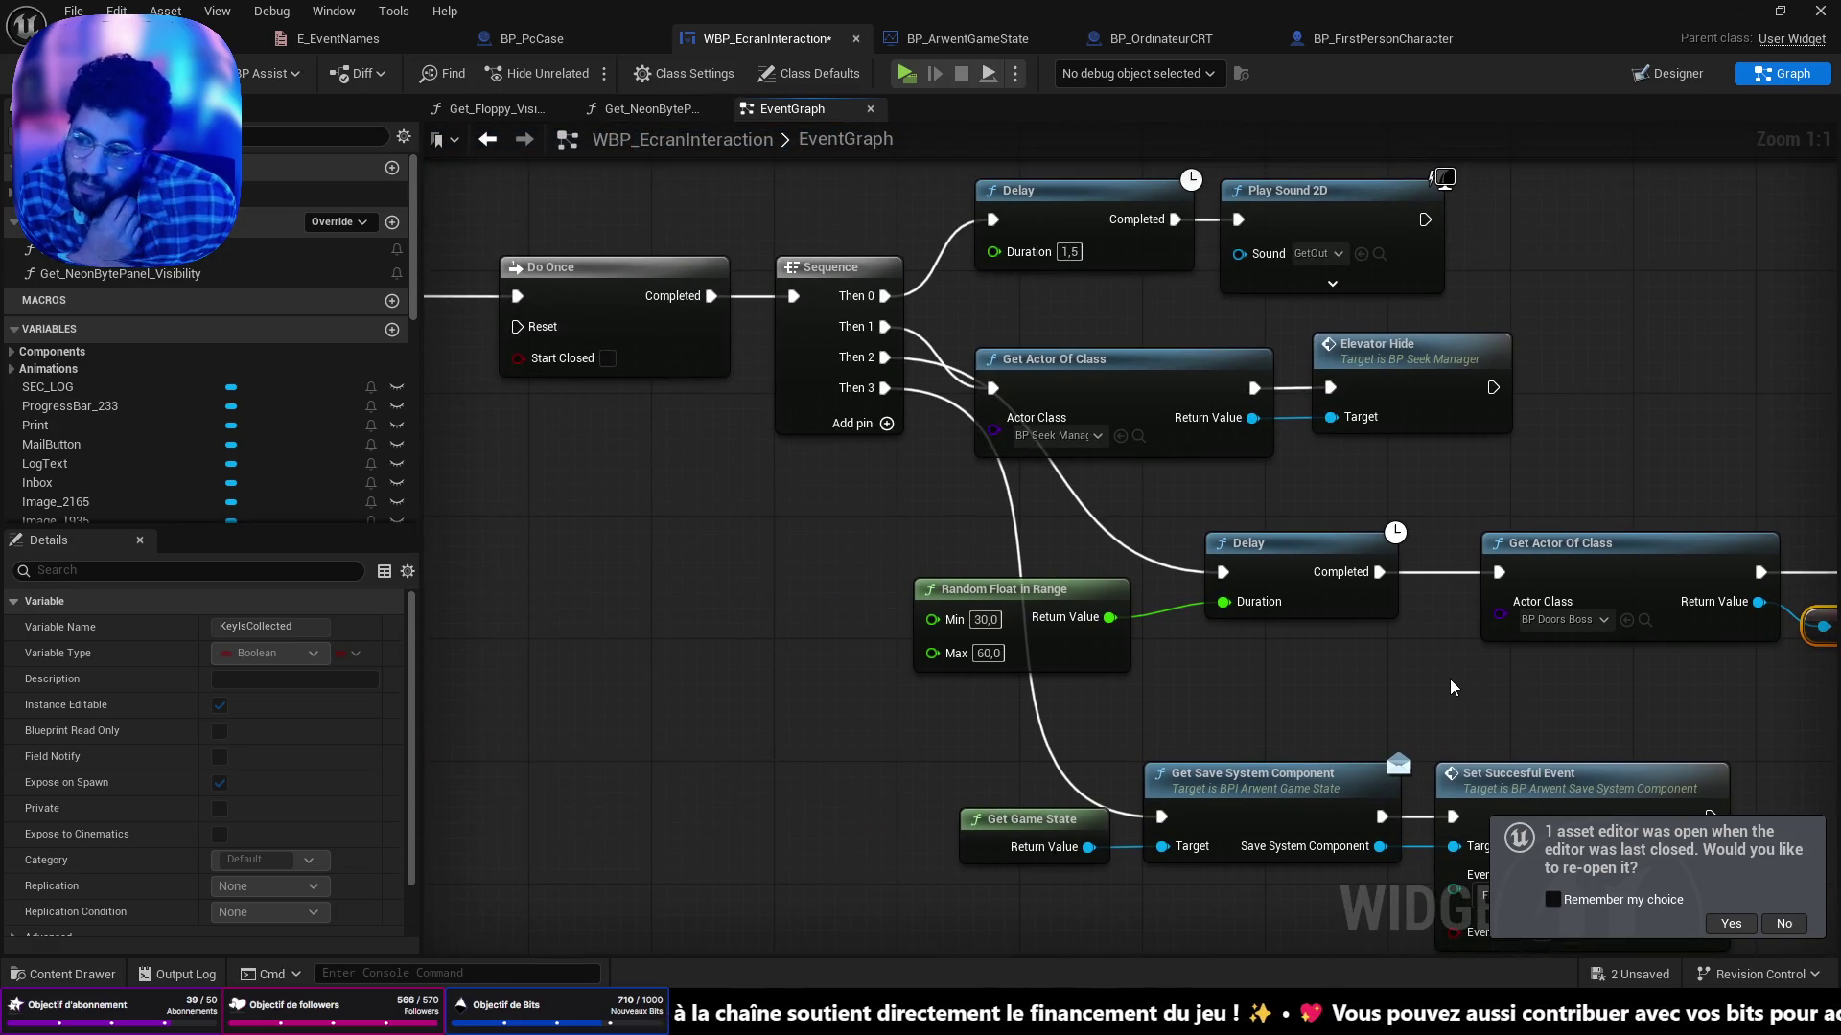
pyautogui.scroll(-1, 1441, 609)
pyautogui.moveTo(1441, 609)
pyautogui.mouseDown()
pyautogui.moveTo(1294, 690)
pyautogui.moveTo(1134, 733)
pyautogui.moveTo(1105, 556)
pyautogui.moveTo(823, 728)
pyautogui.mouseUp()
pyautogui.scroll(-1, 1105, 556)
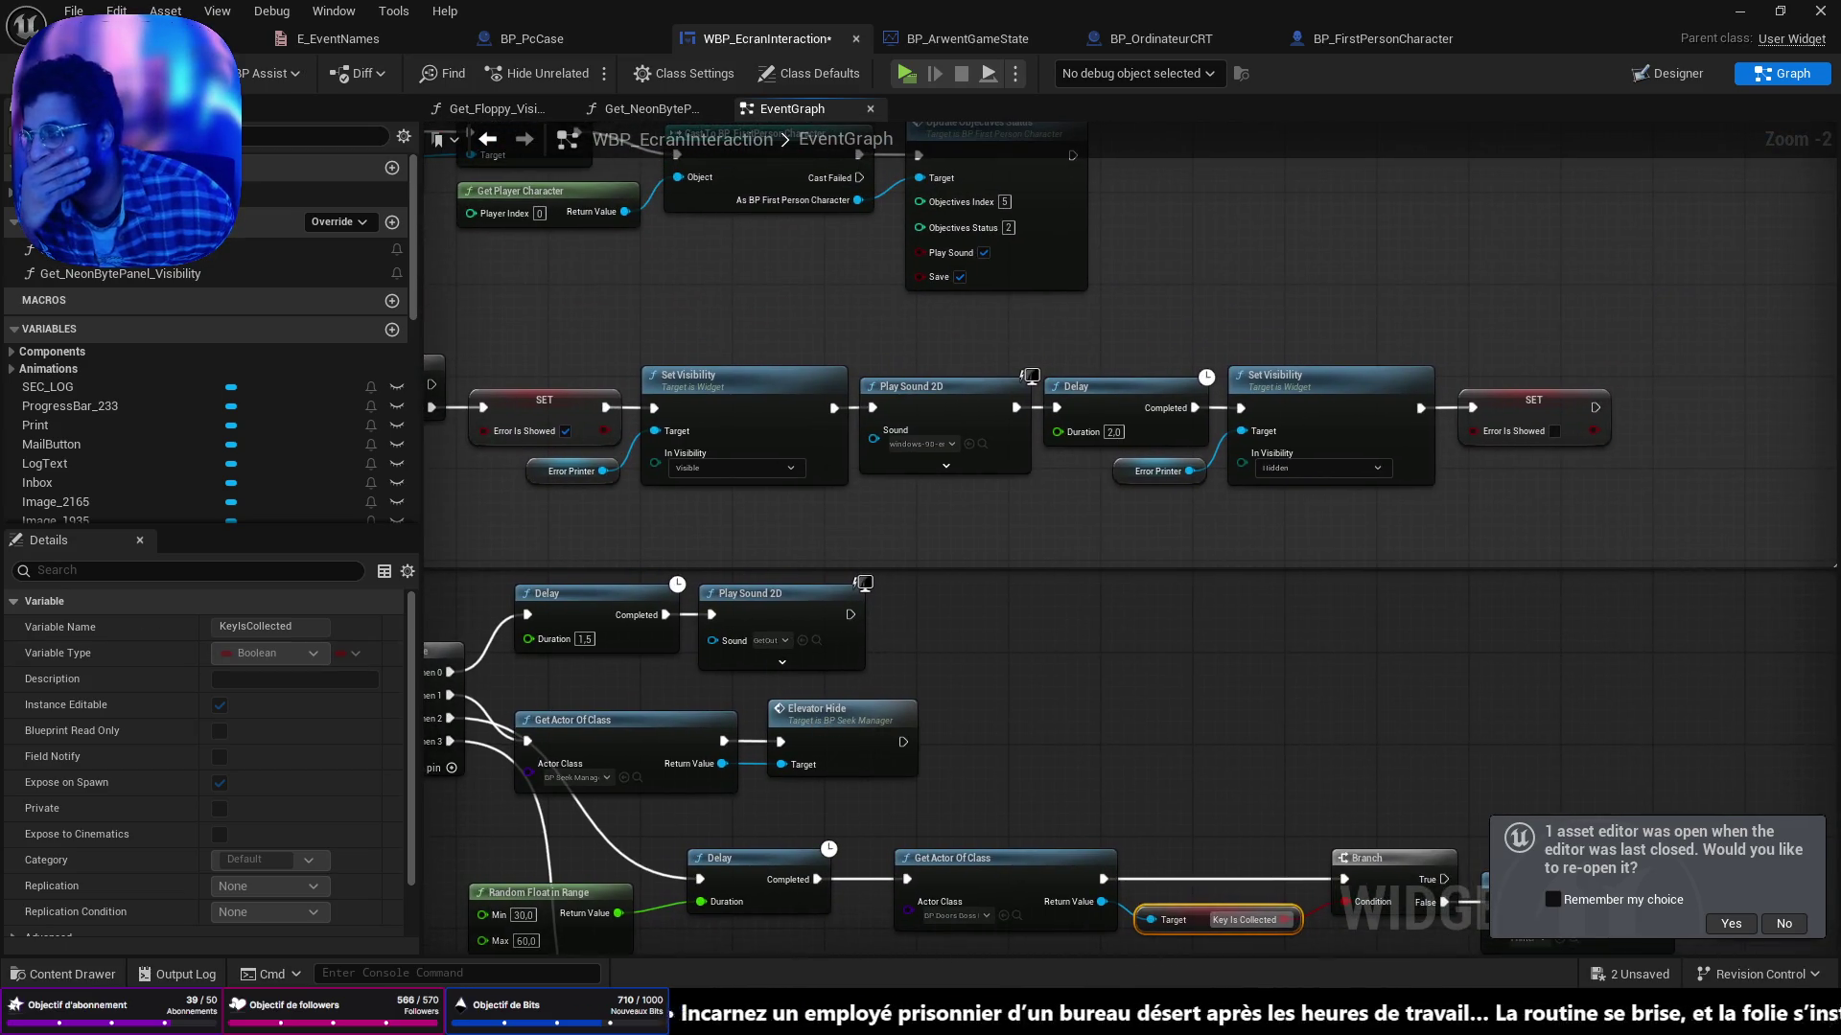
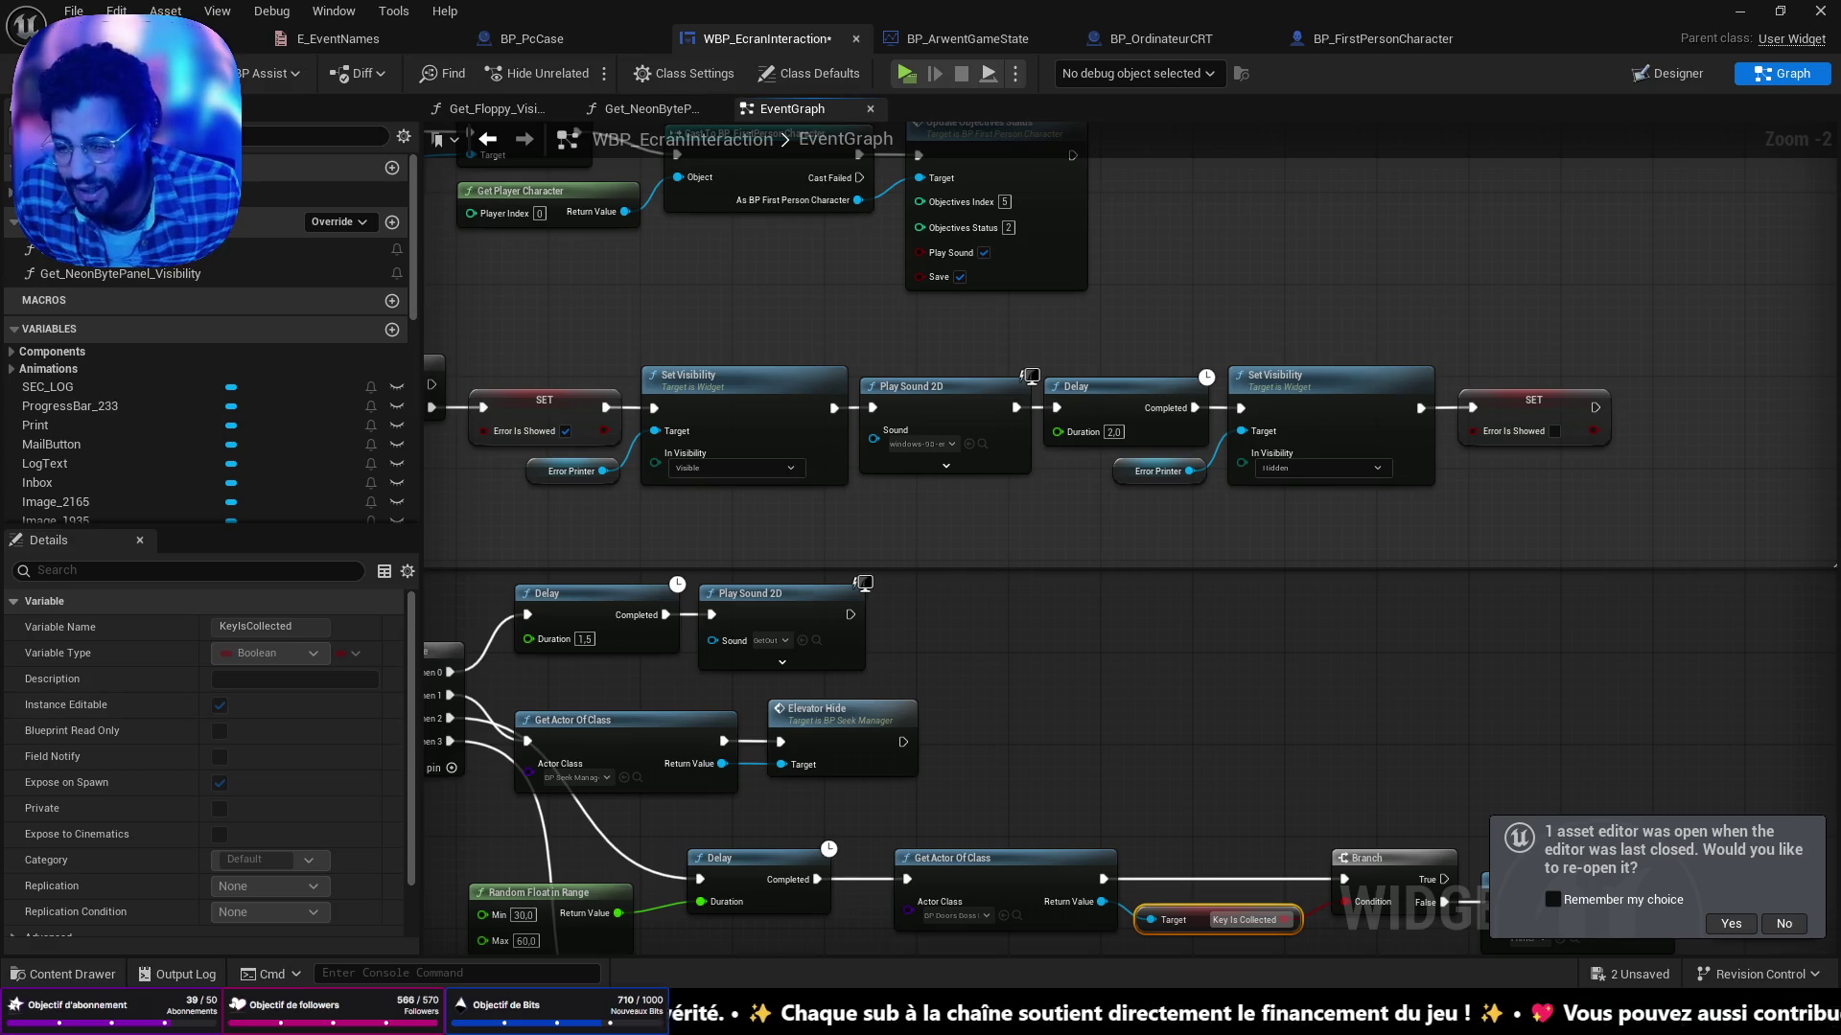
# Bring Chrome forward and run a Google search for 'app iphone rich' in a new tab.
pyautogui.moveTo(1014, 1016)
pyautogui.click(1015, 964)
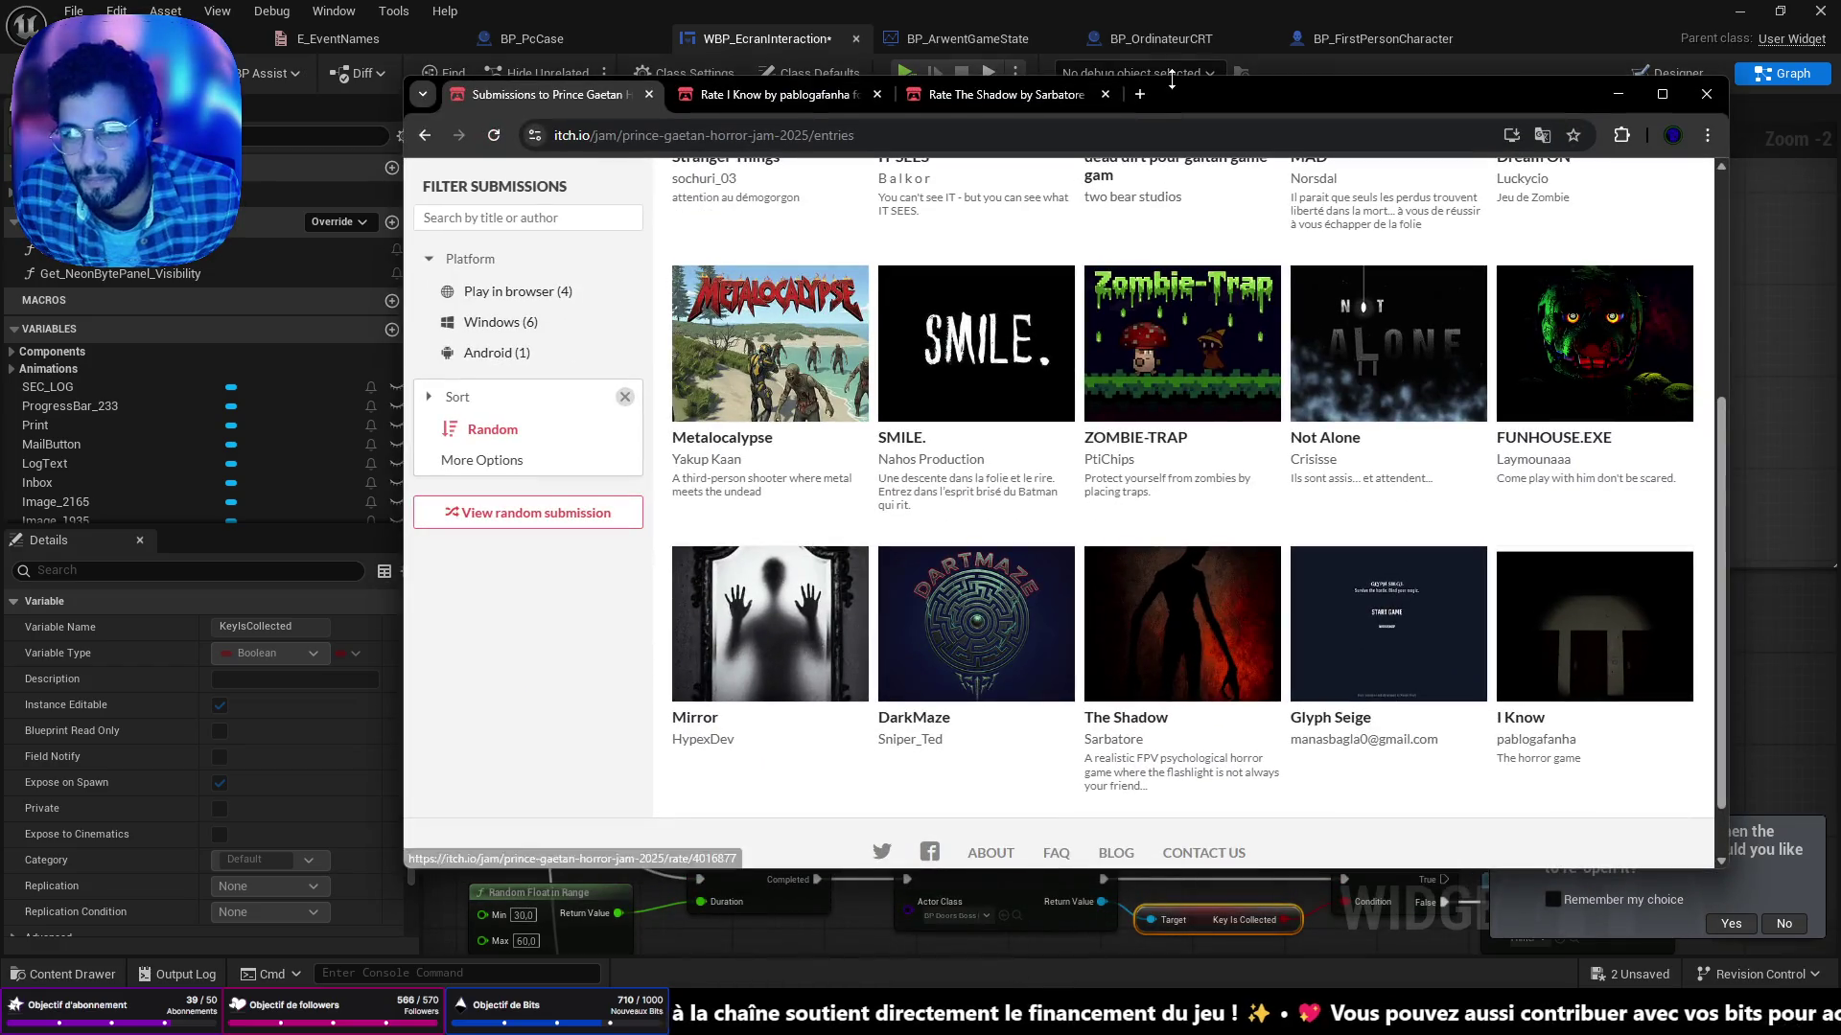
pyautogui.click(1135, 99)
pyautogui.write('app iphone tri')
pyautogui.press('BackSpace')
pyautogui.press('BackSpace')
pyautogui.press('BackSpace')
pyautogui.write('rich')
pyautogui.press('Return')
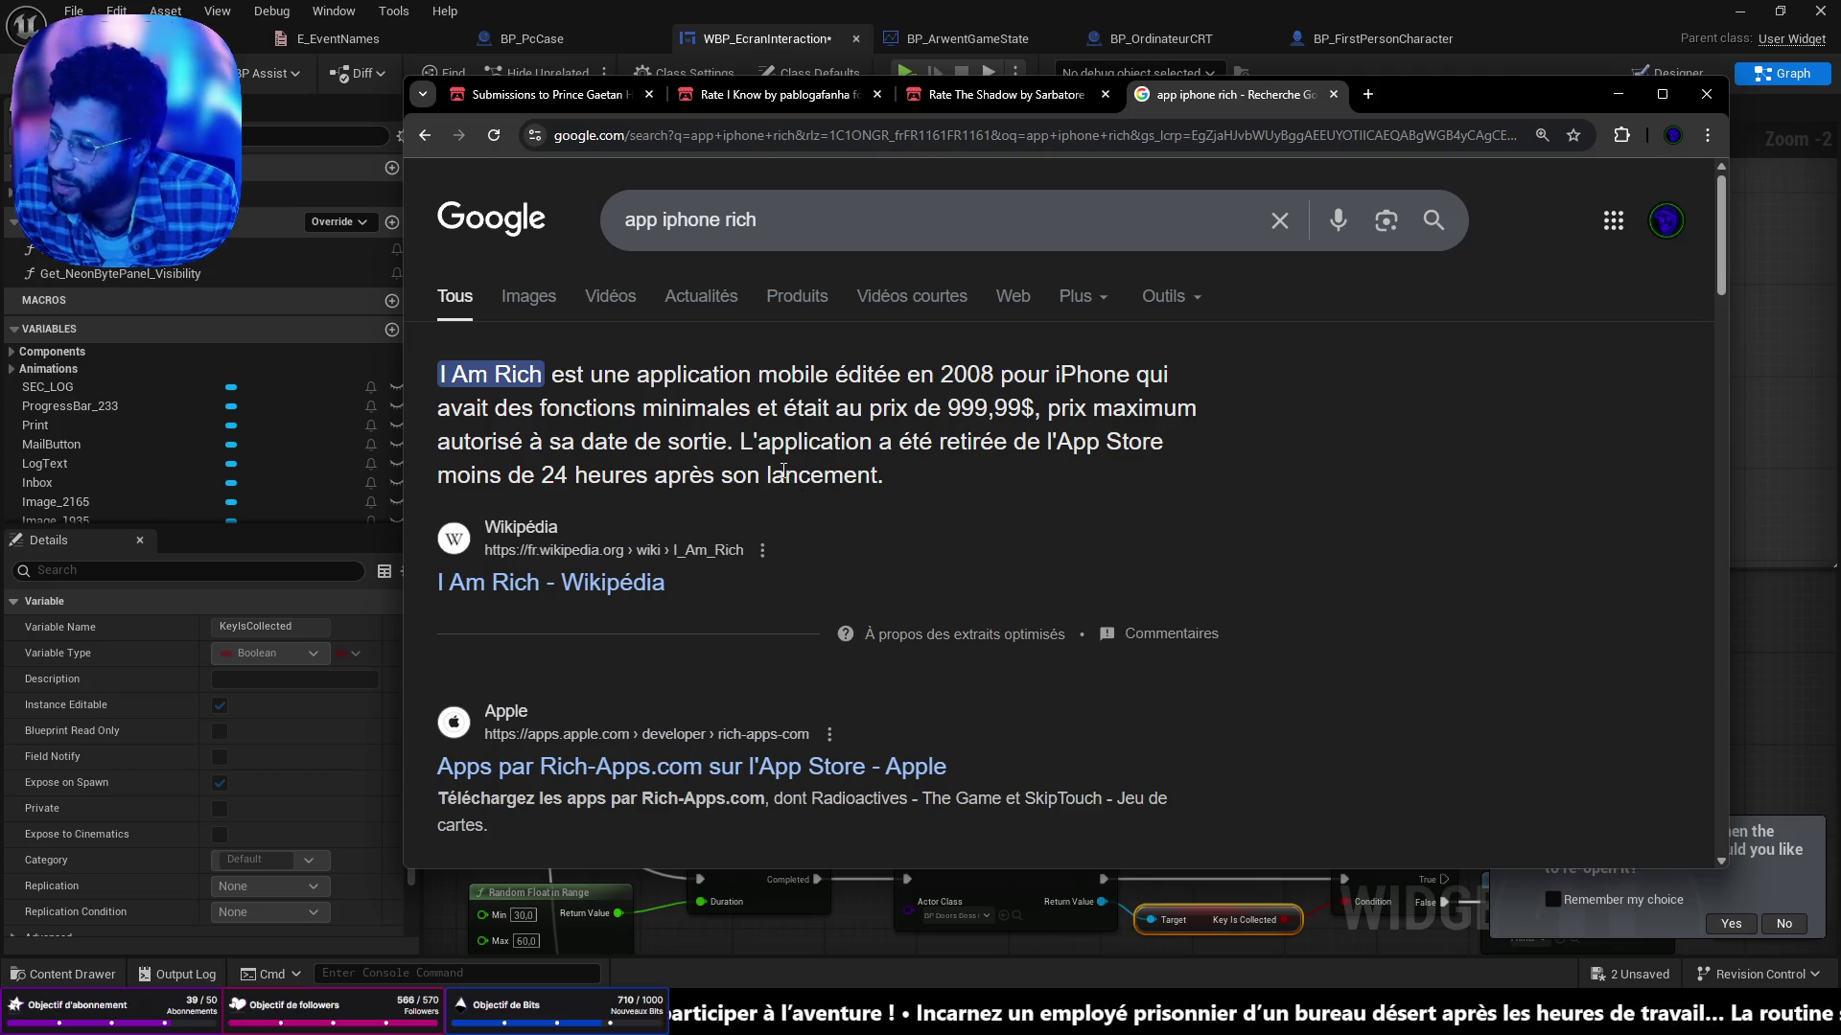
# Open the Wikipédia 'I Am Rich' article and read through it, briefly highlighting a CNET phrase.
pyautogui.click(585, 582)
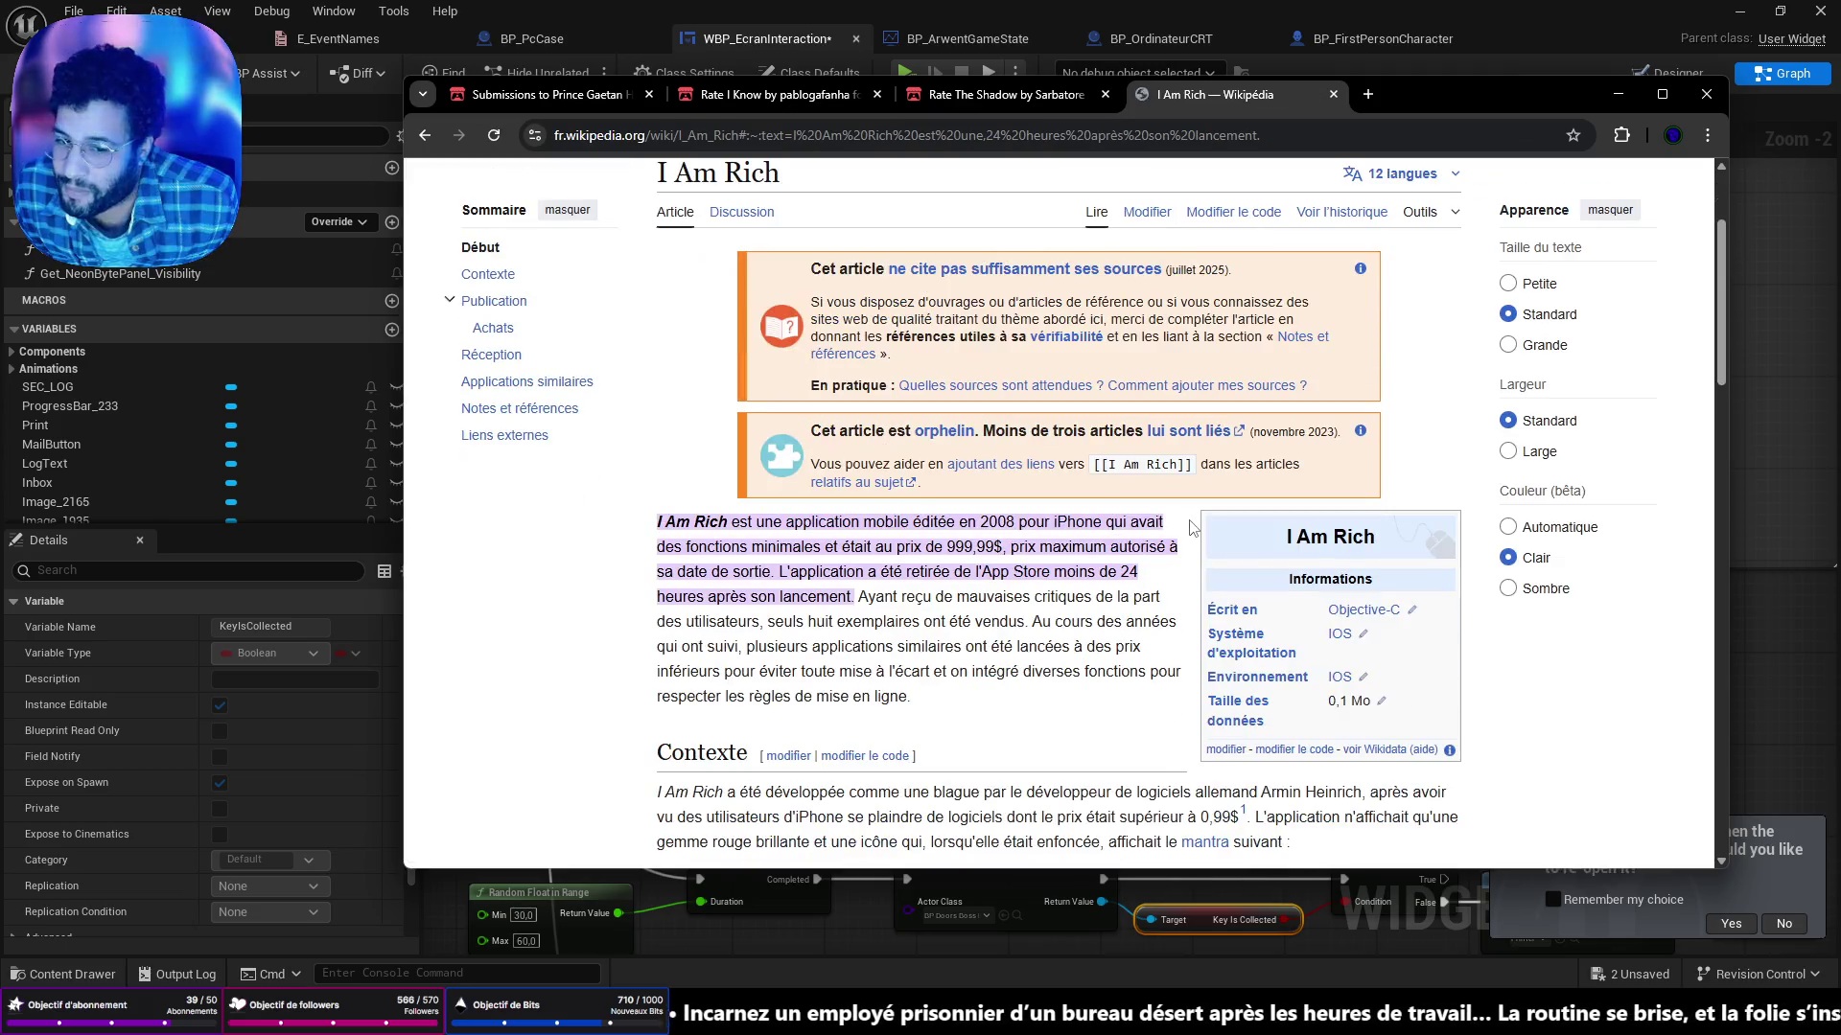
pyautogui.scroll(-7, 1200, 493)
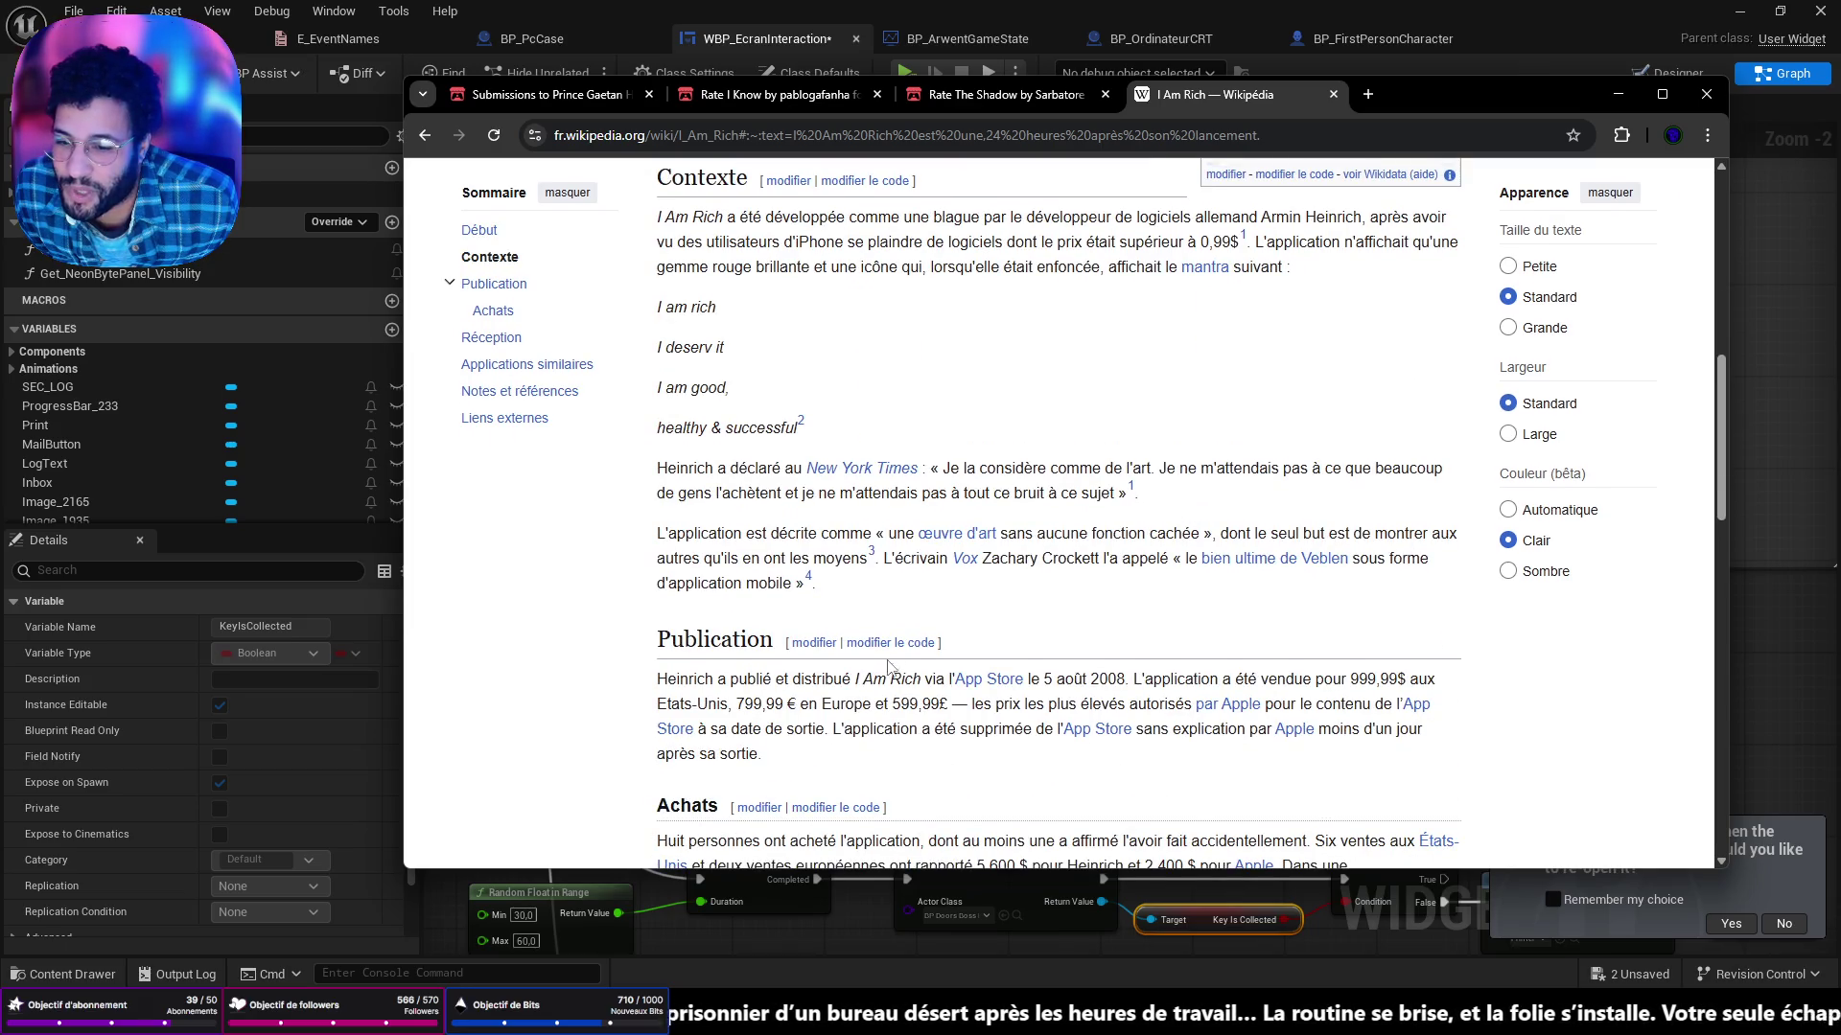
pyautogui.scroll(-3, 1124, 688)
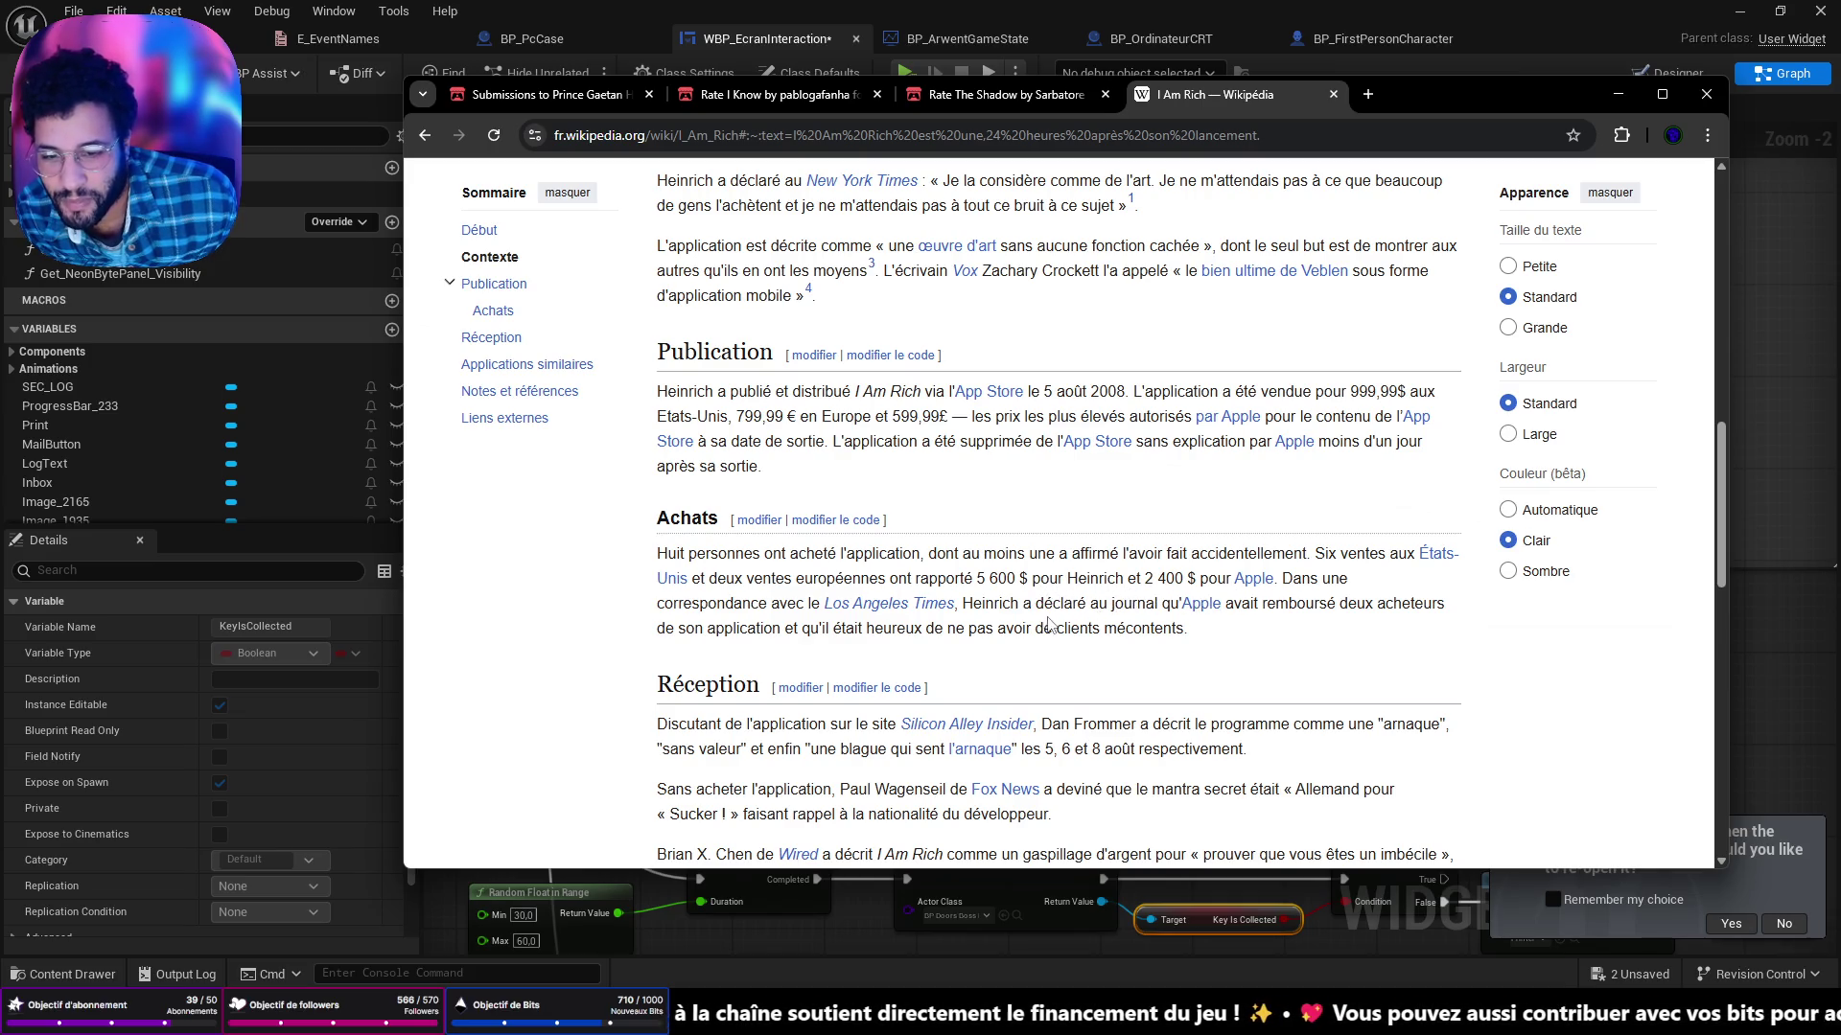
pyautogui.scroll(-5, 1047, 623)
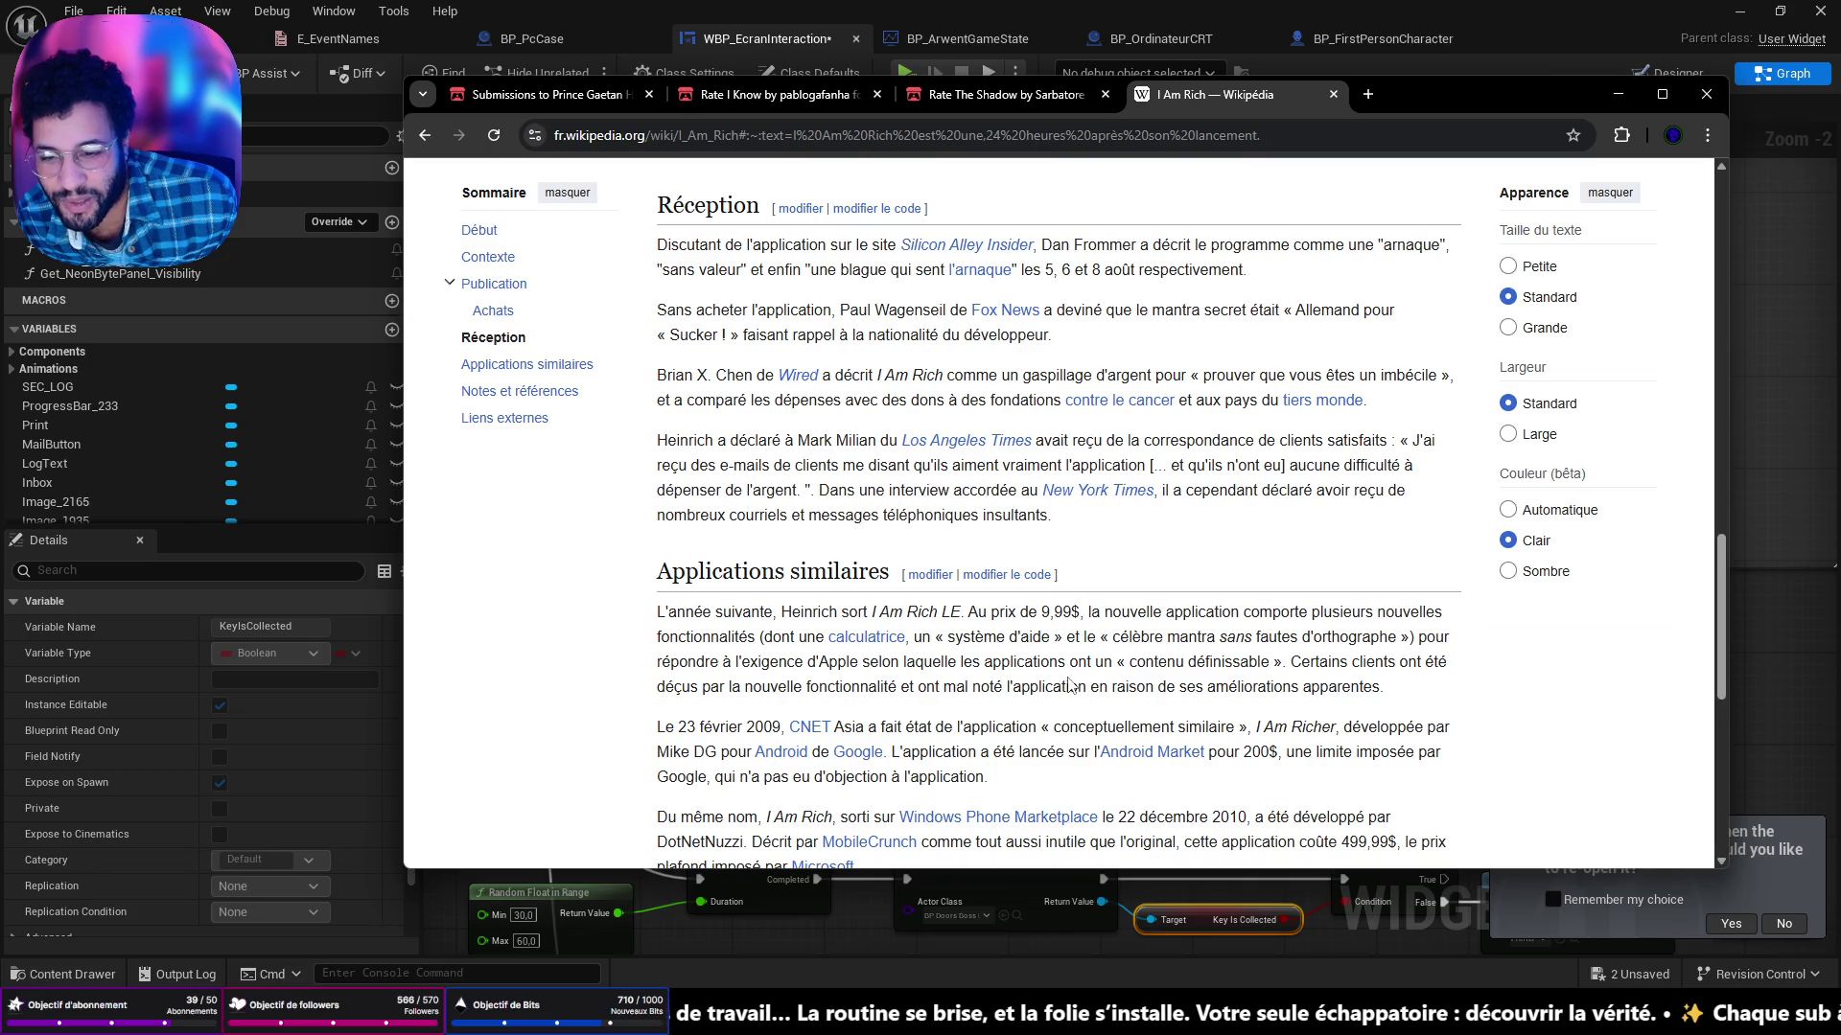
pyautogui.scroll(-1, 1071, 685)
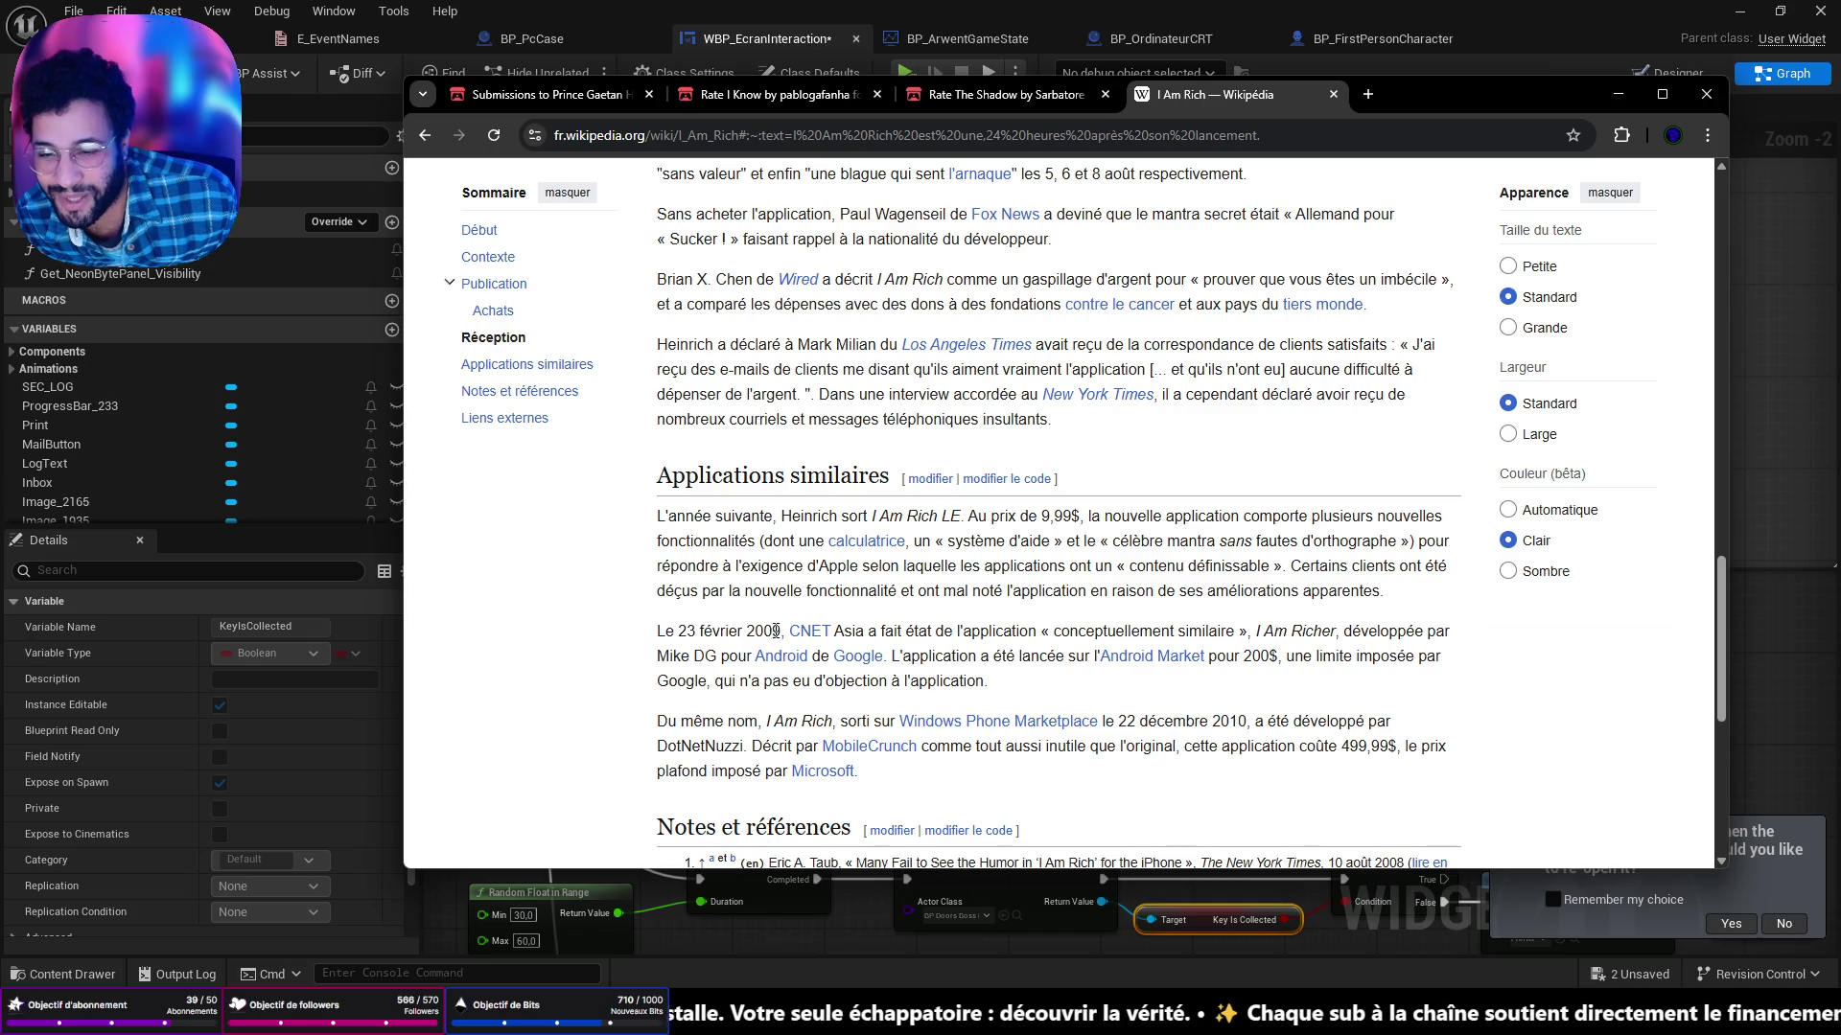
pyautogui.moveTo(854, 631); pyautogui.dragTo(1200, 635)
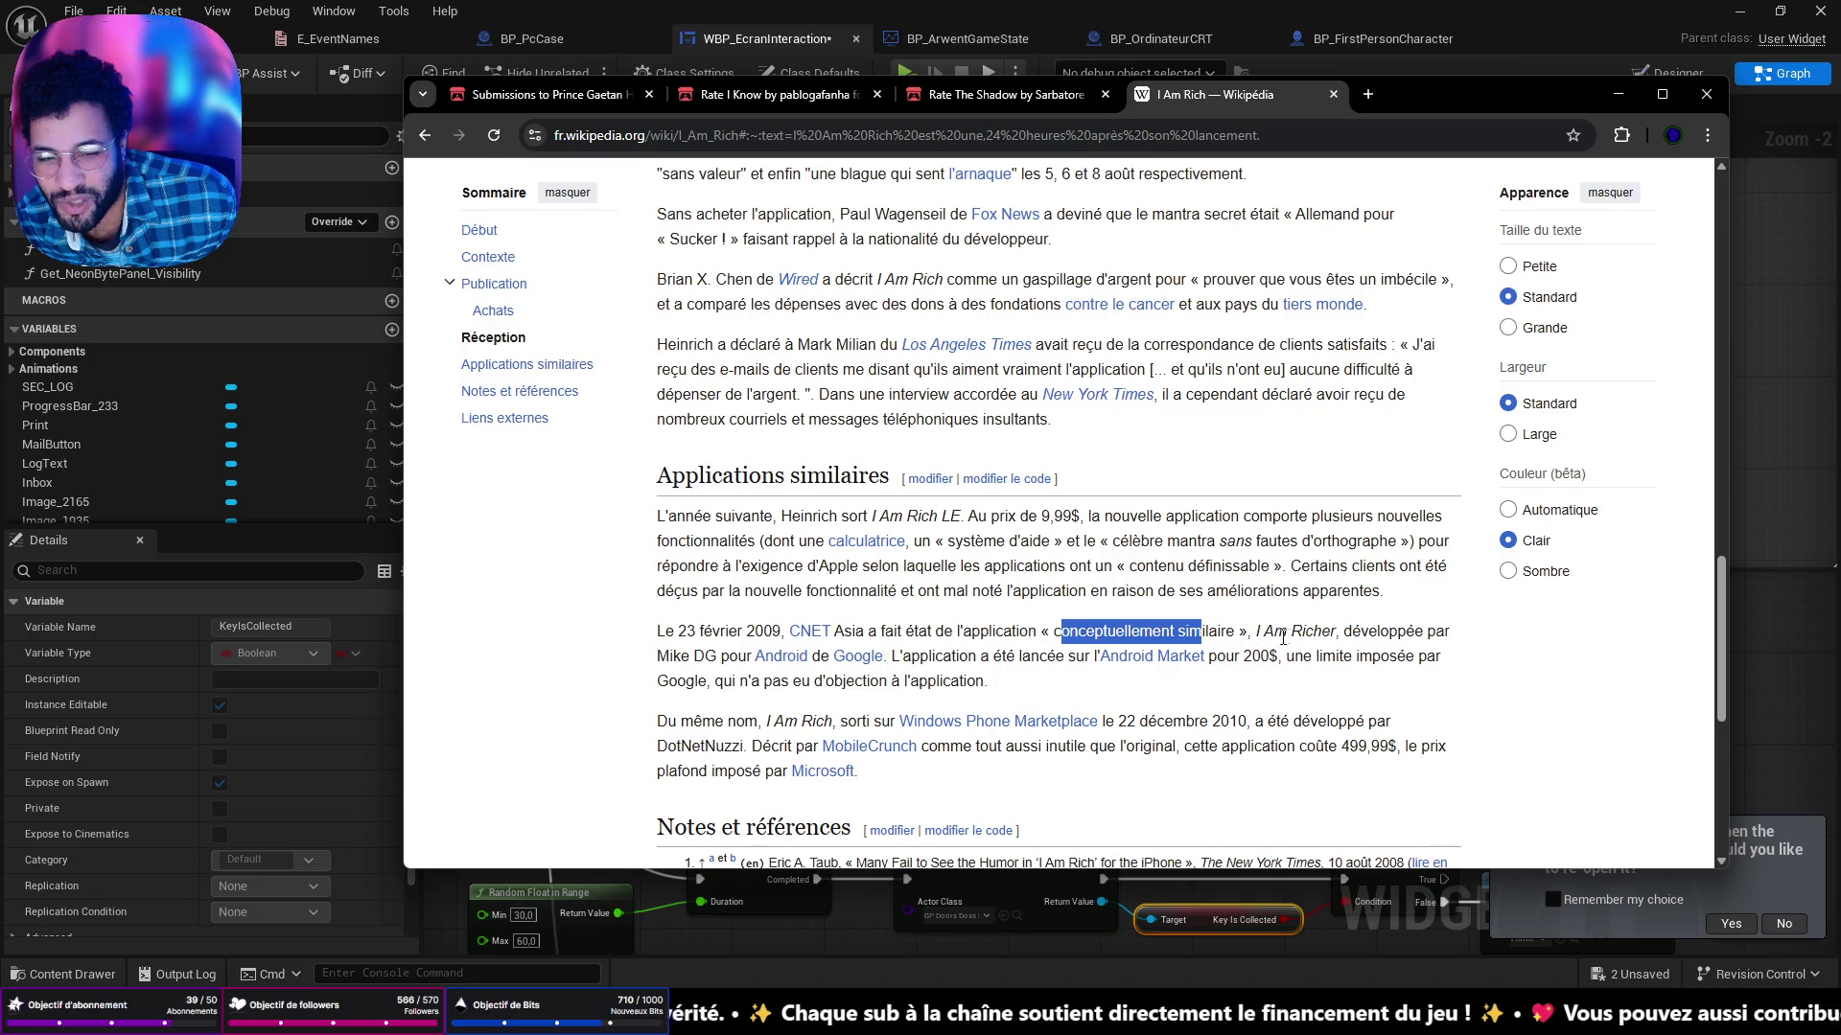
pyautogui.click(1015, 711)
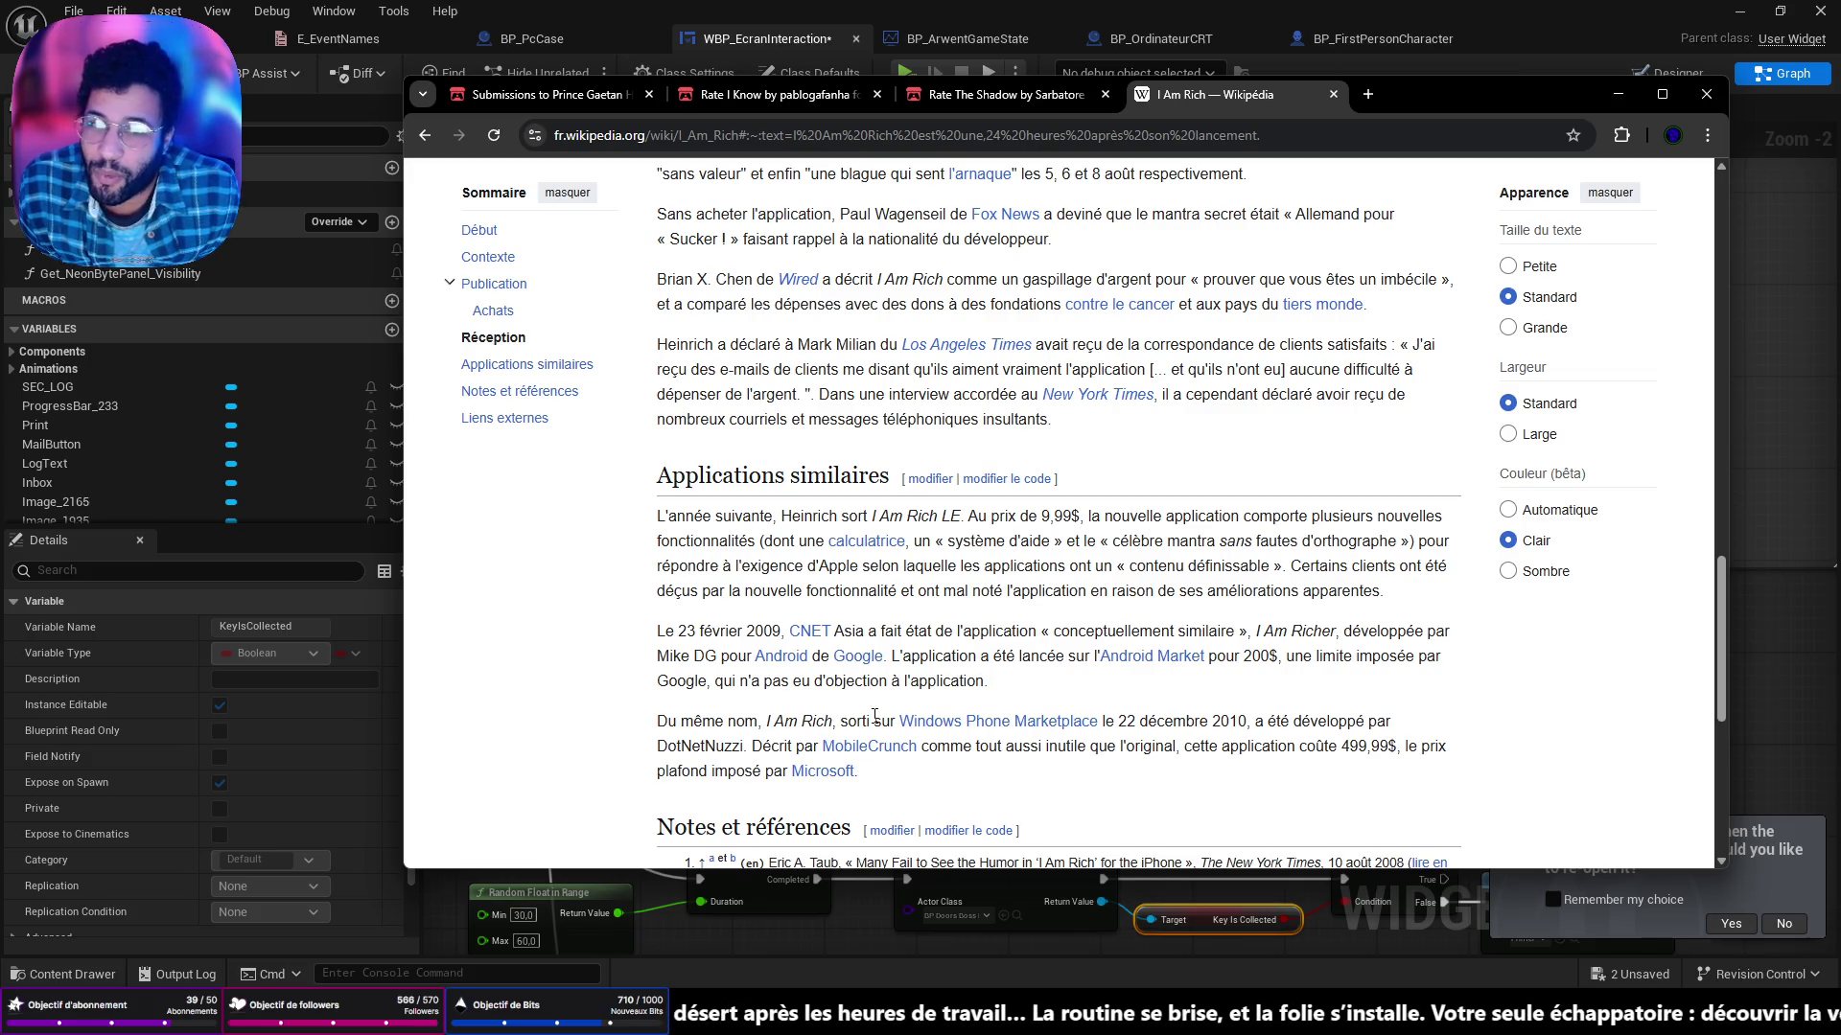
pyautogui.scroll(-3, 1214, 632)
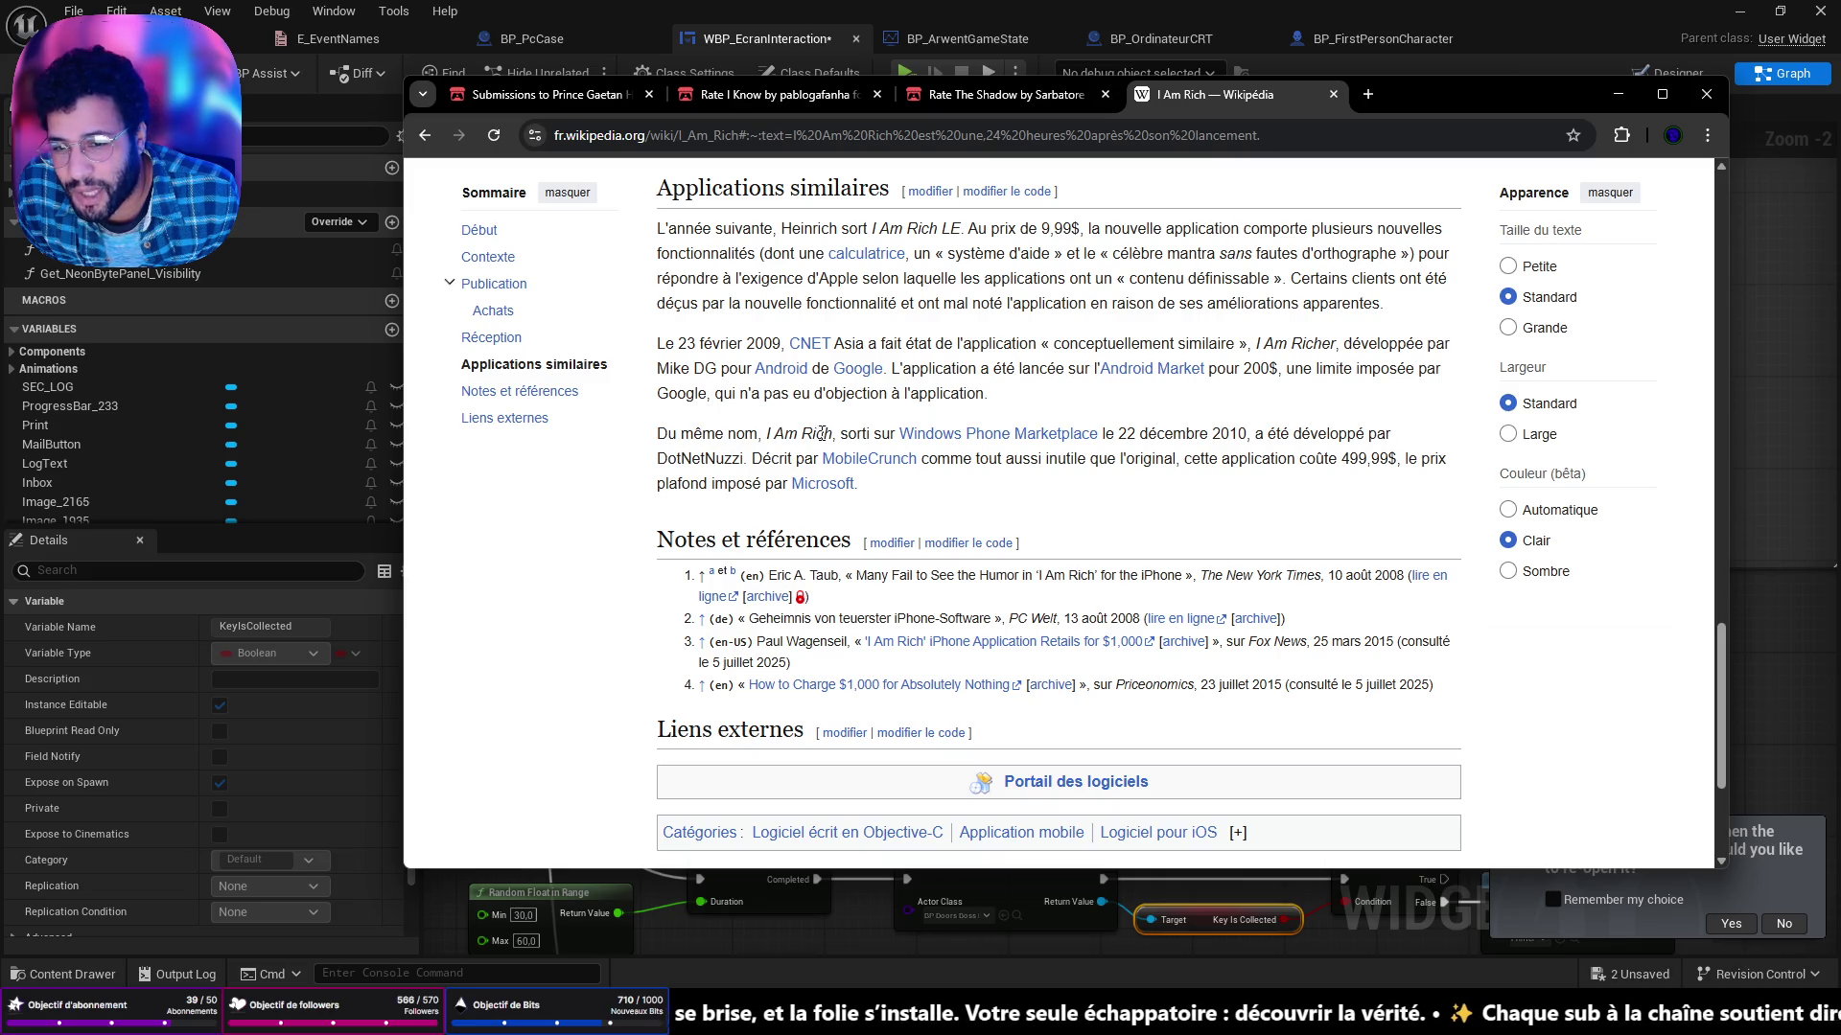
pyautogui.moveTo(984, 441)
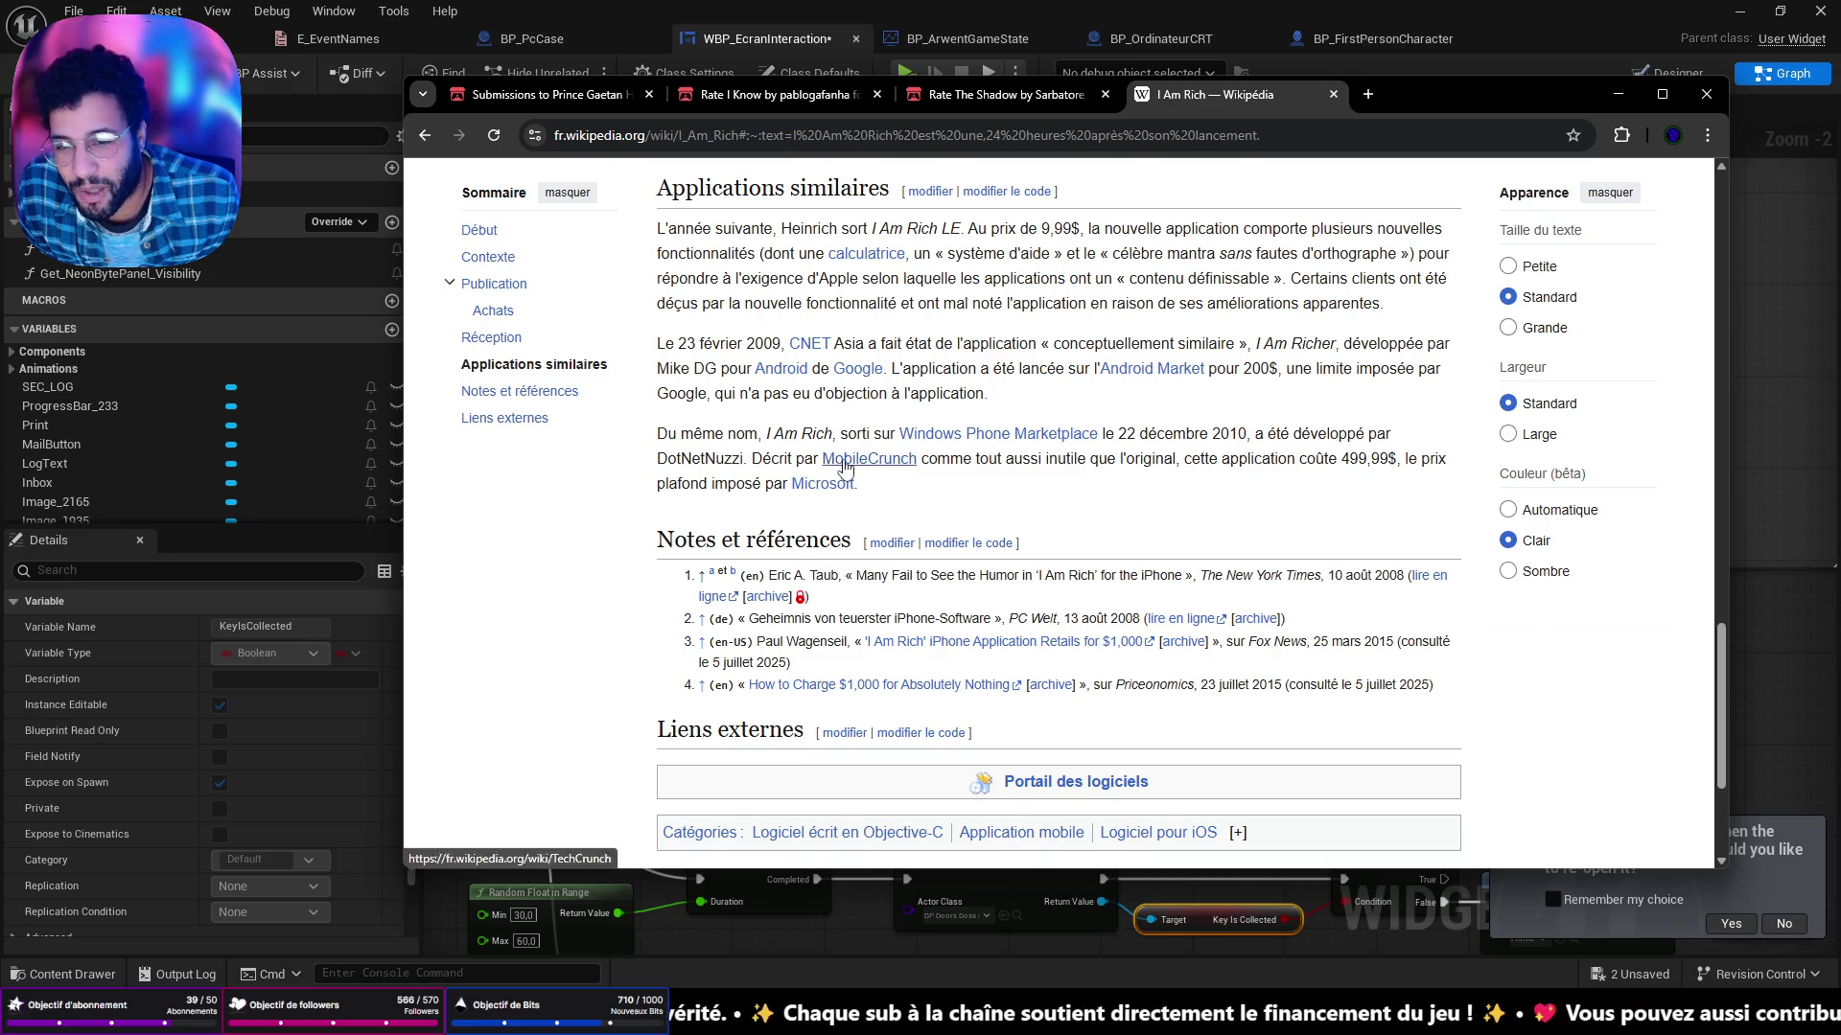
pyautogui.moveTo(844, 462)
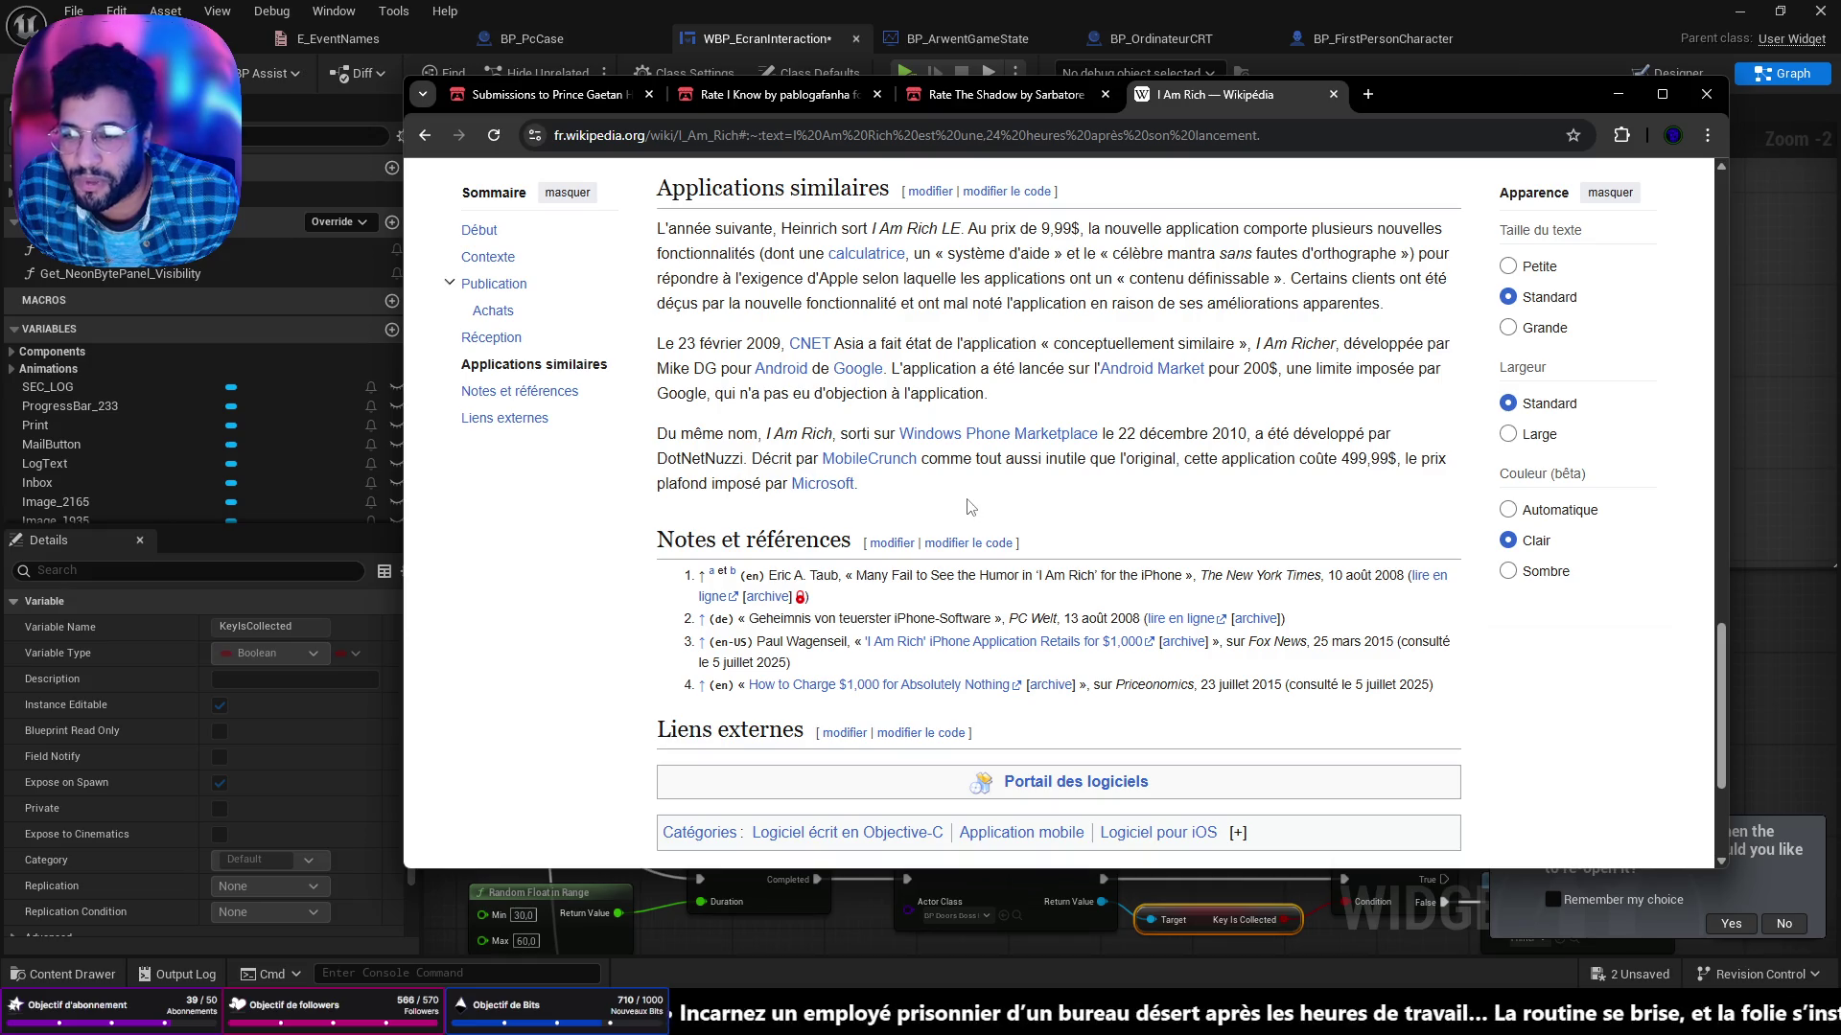
pyautogui.scroll(-3, 975, 508)
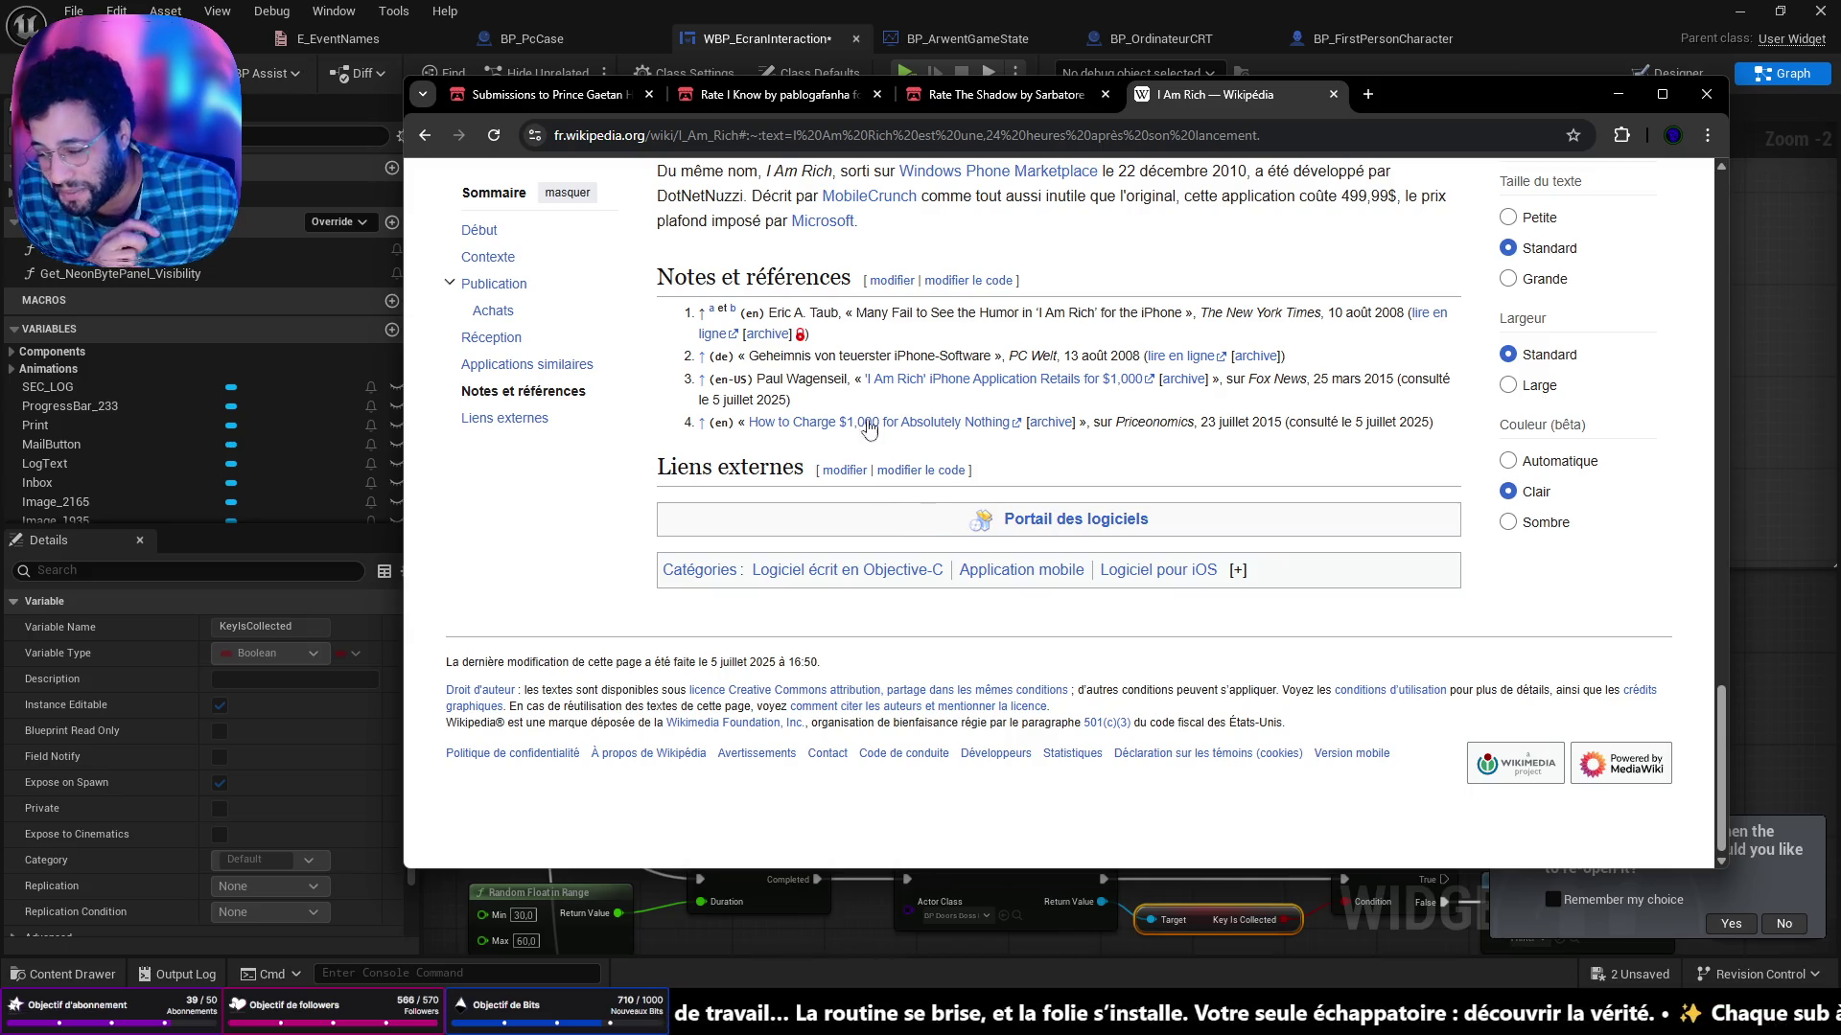
pyautogui.scroll(7, 992, 522)
pyautogui.scroll(7, 992, 522)
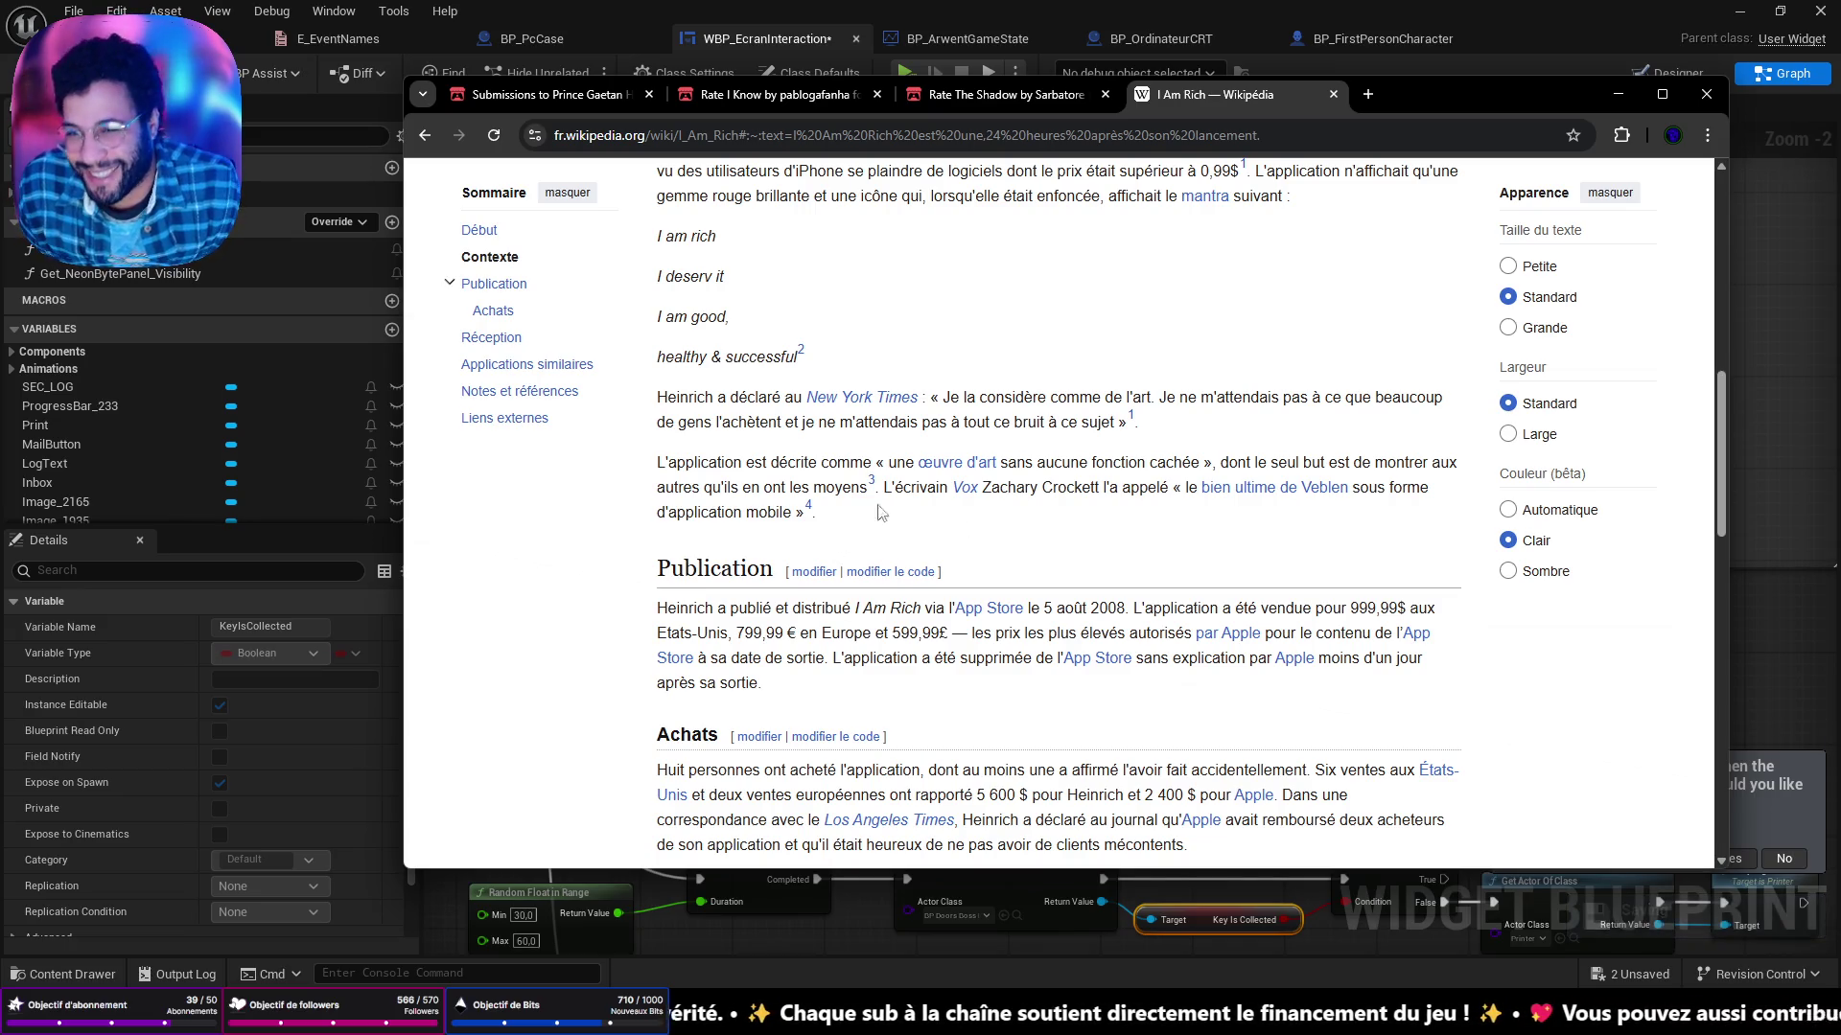
# Minimize Chrome and pan the WBP_EcranInteraction graph to the Do Once and Sequence nodes.
pyautogui.click(1617, 94)
pyautogui.scroll(-1, 1076, 451)
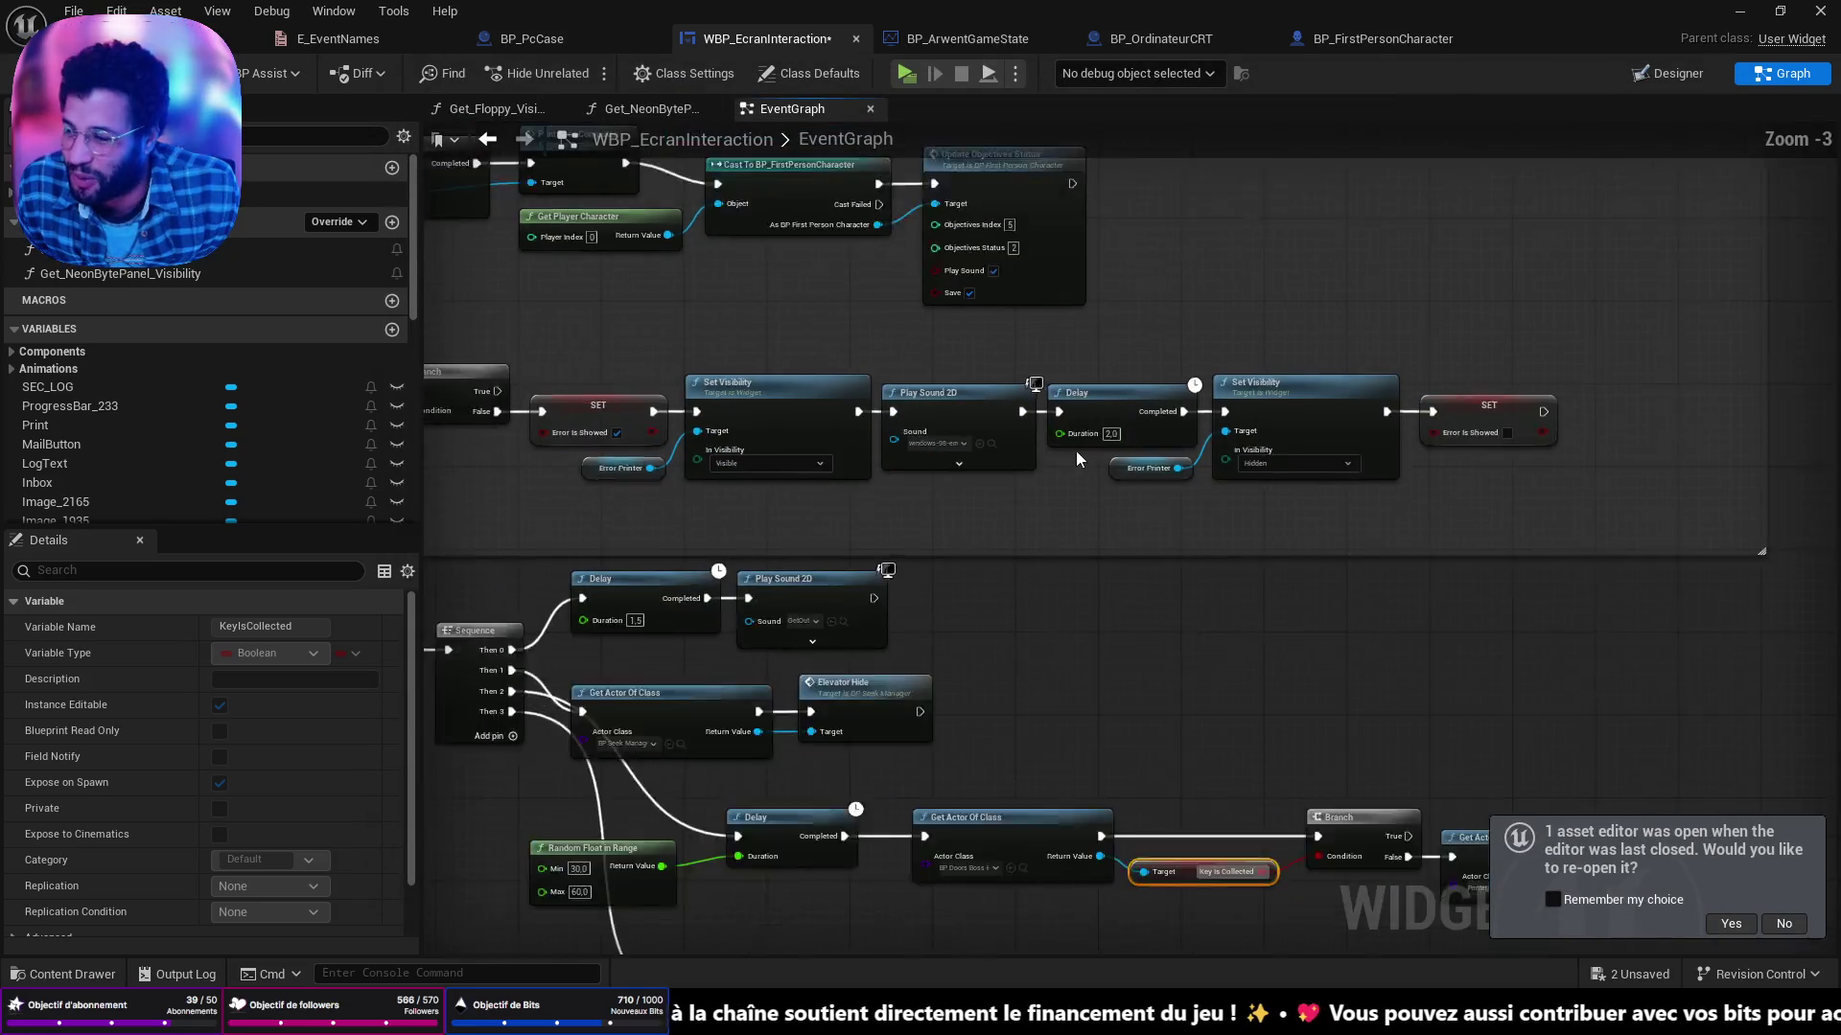
pyautogui.scroll(2, 1104, 551)
pyautogui.scroll(-2, 1104, 559)
pyautogui.scroll(4, 1037, 552)
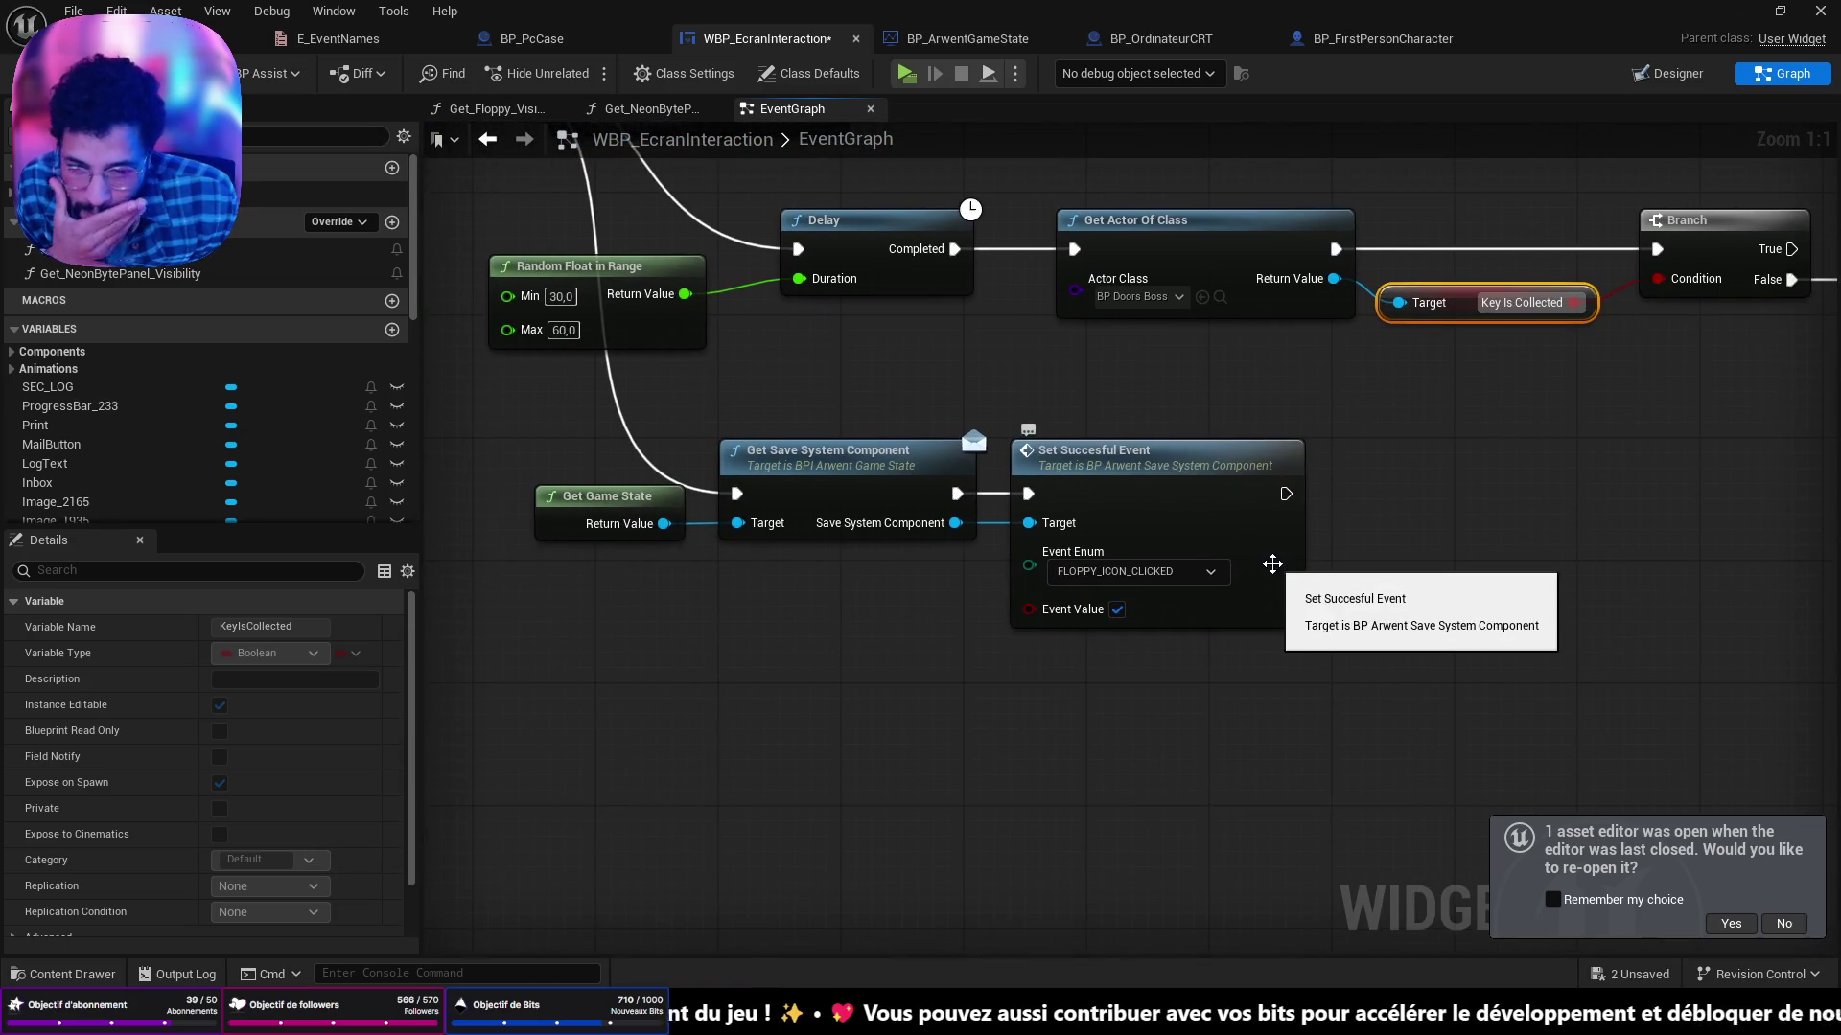
pyautogui.moveTo(1081, 636)
pyautogui.mouseDown()
pyautogui.moveTo(1080, 752)
pyautogui.moveTo(1295, 700)
pyautogui.mouseUp()
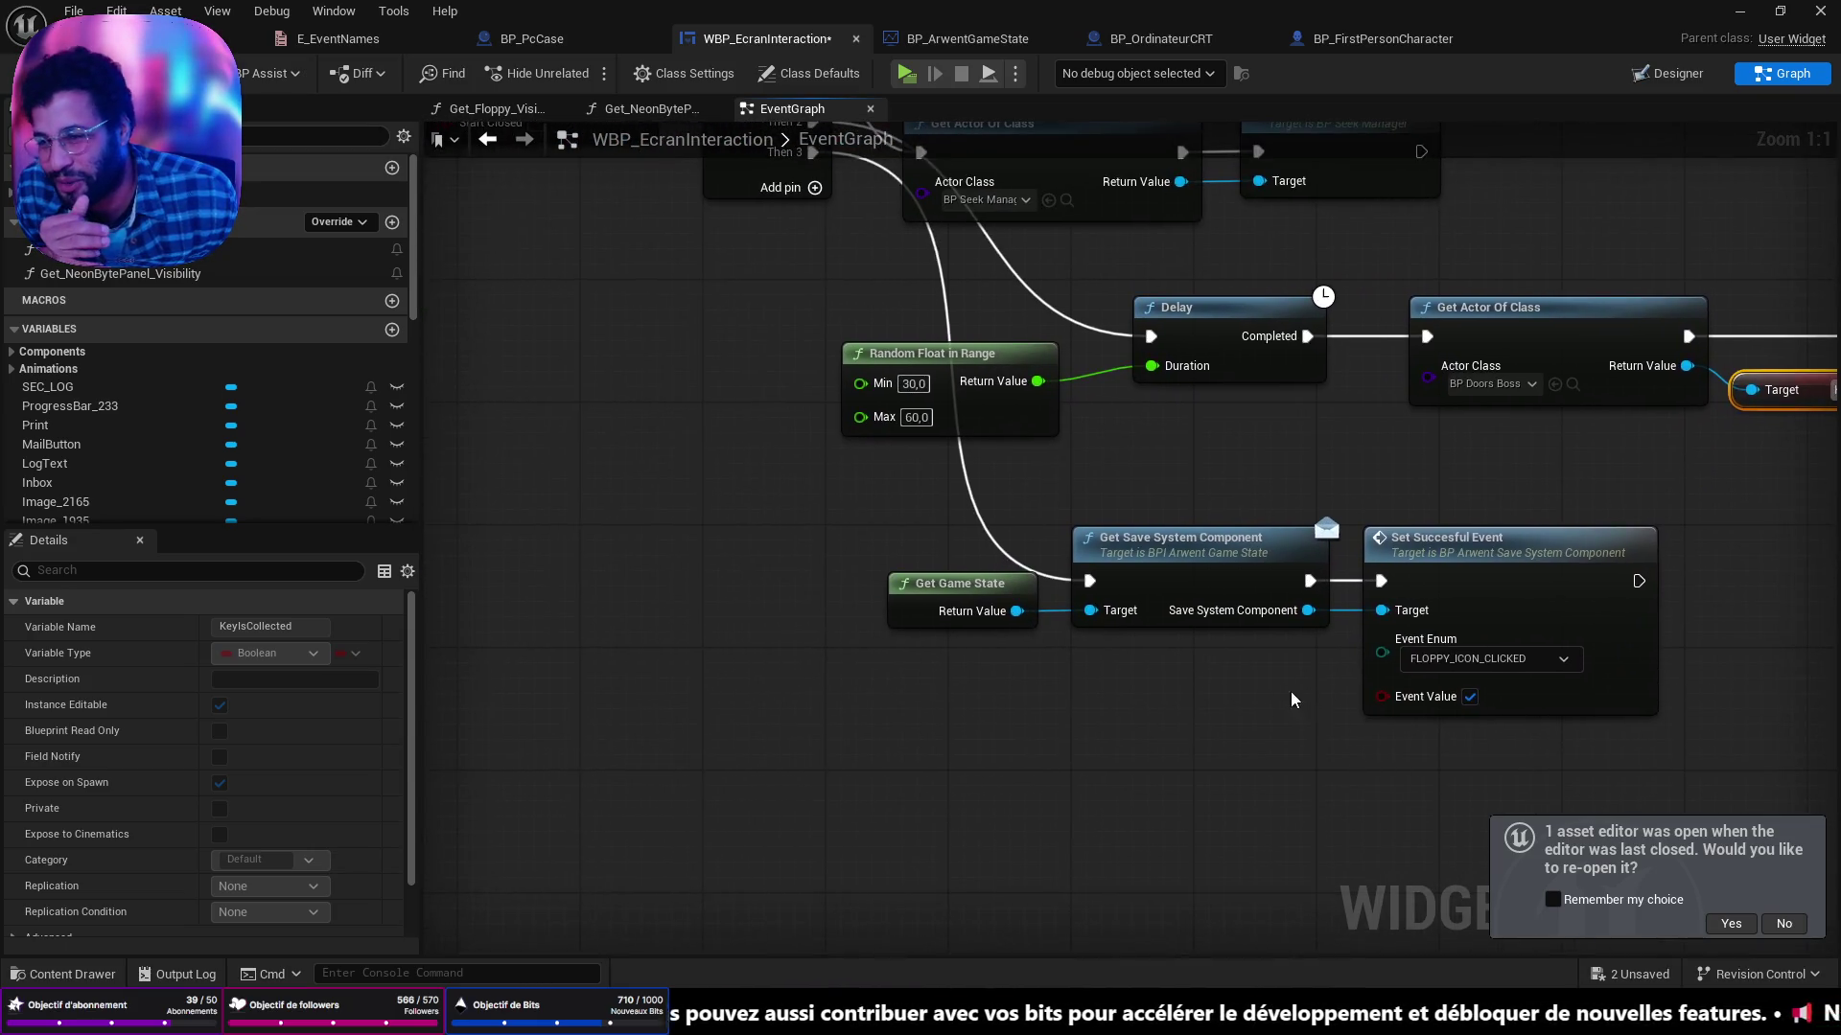
pyautogui.scroll(-1, 1295, 700)
pyautogui.moveTo(838, 531); pyautogui.dragTo(855, 554)
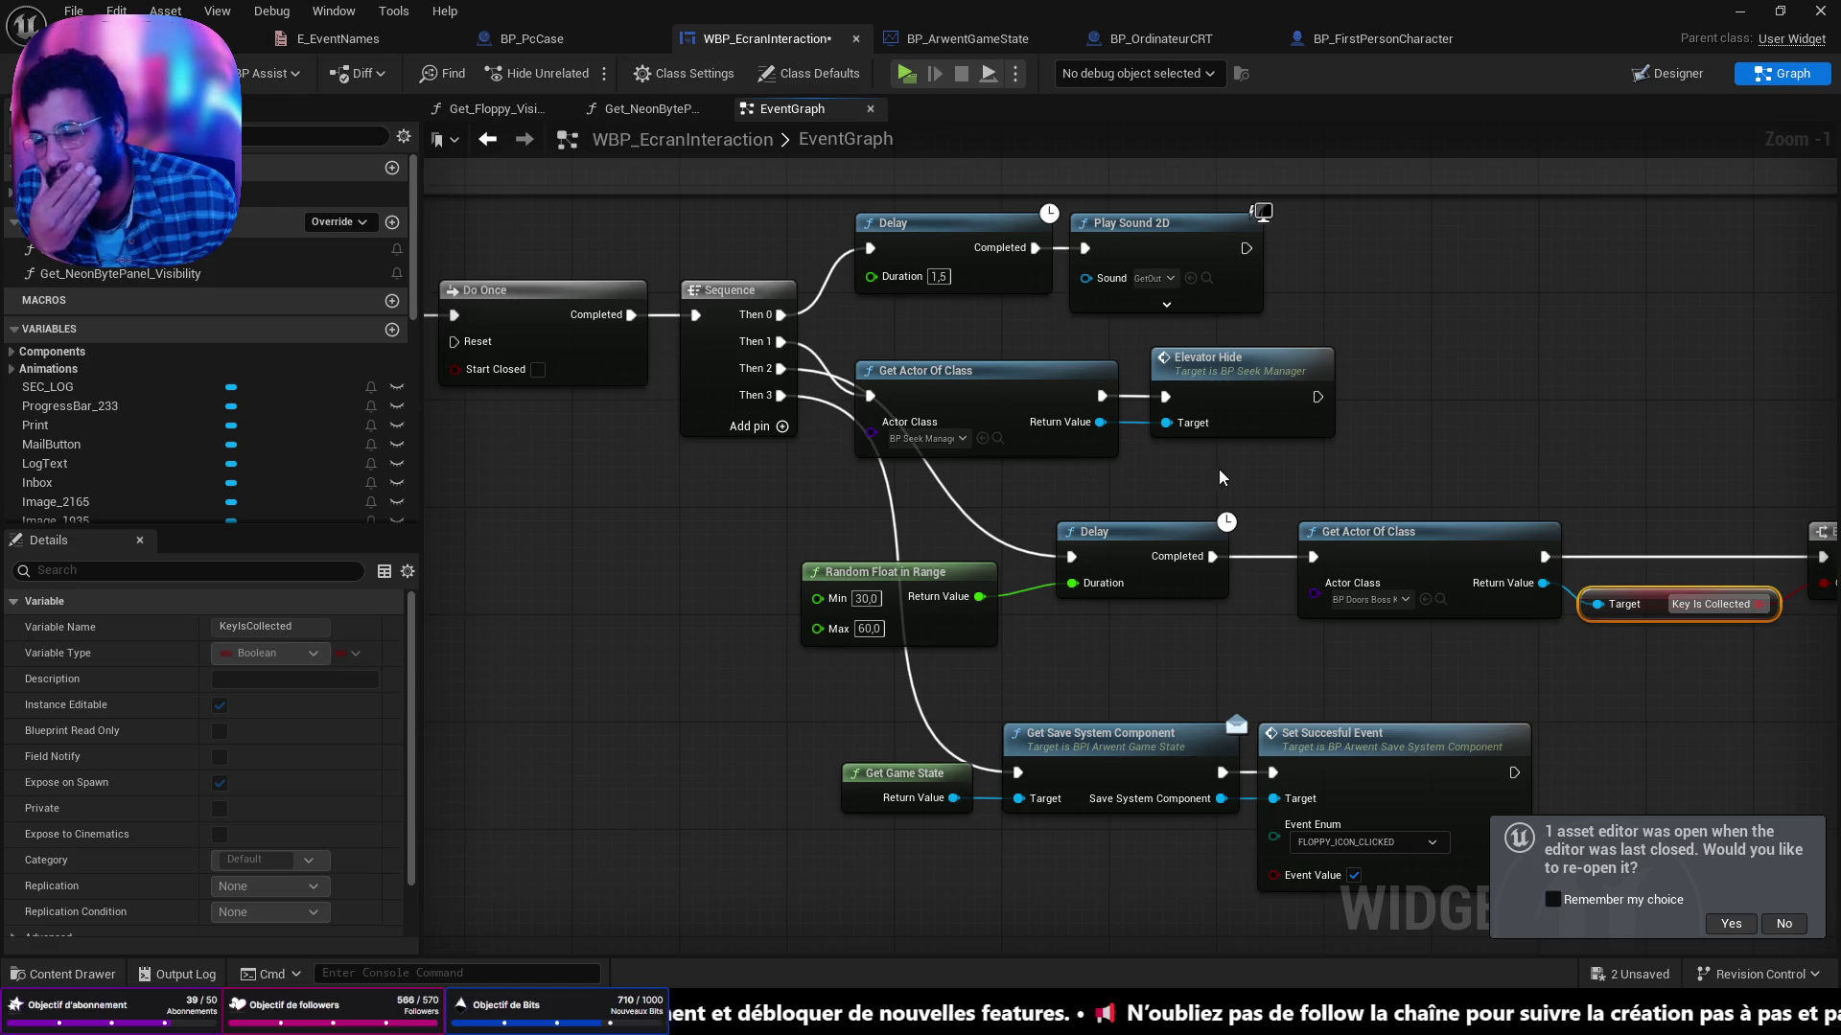
pyautogui.scroll(-4, 863, 528)
pyautogui.scroll(3, 887, 521)
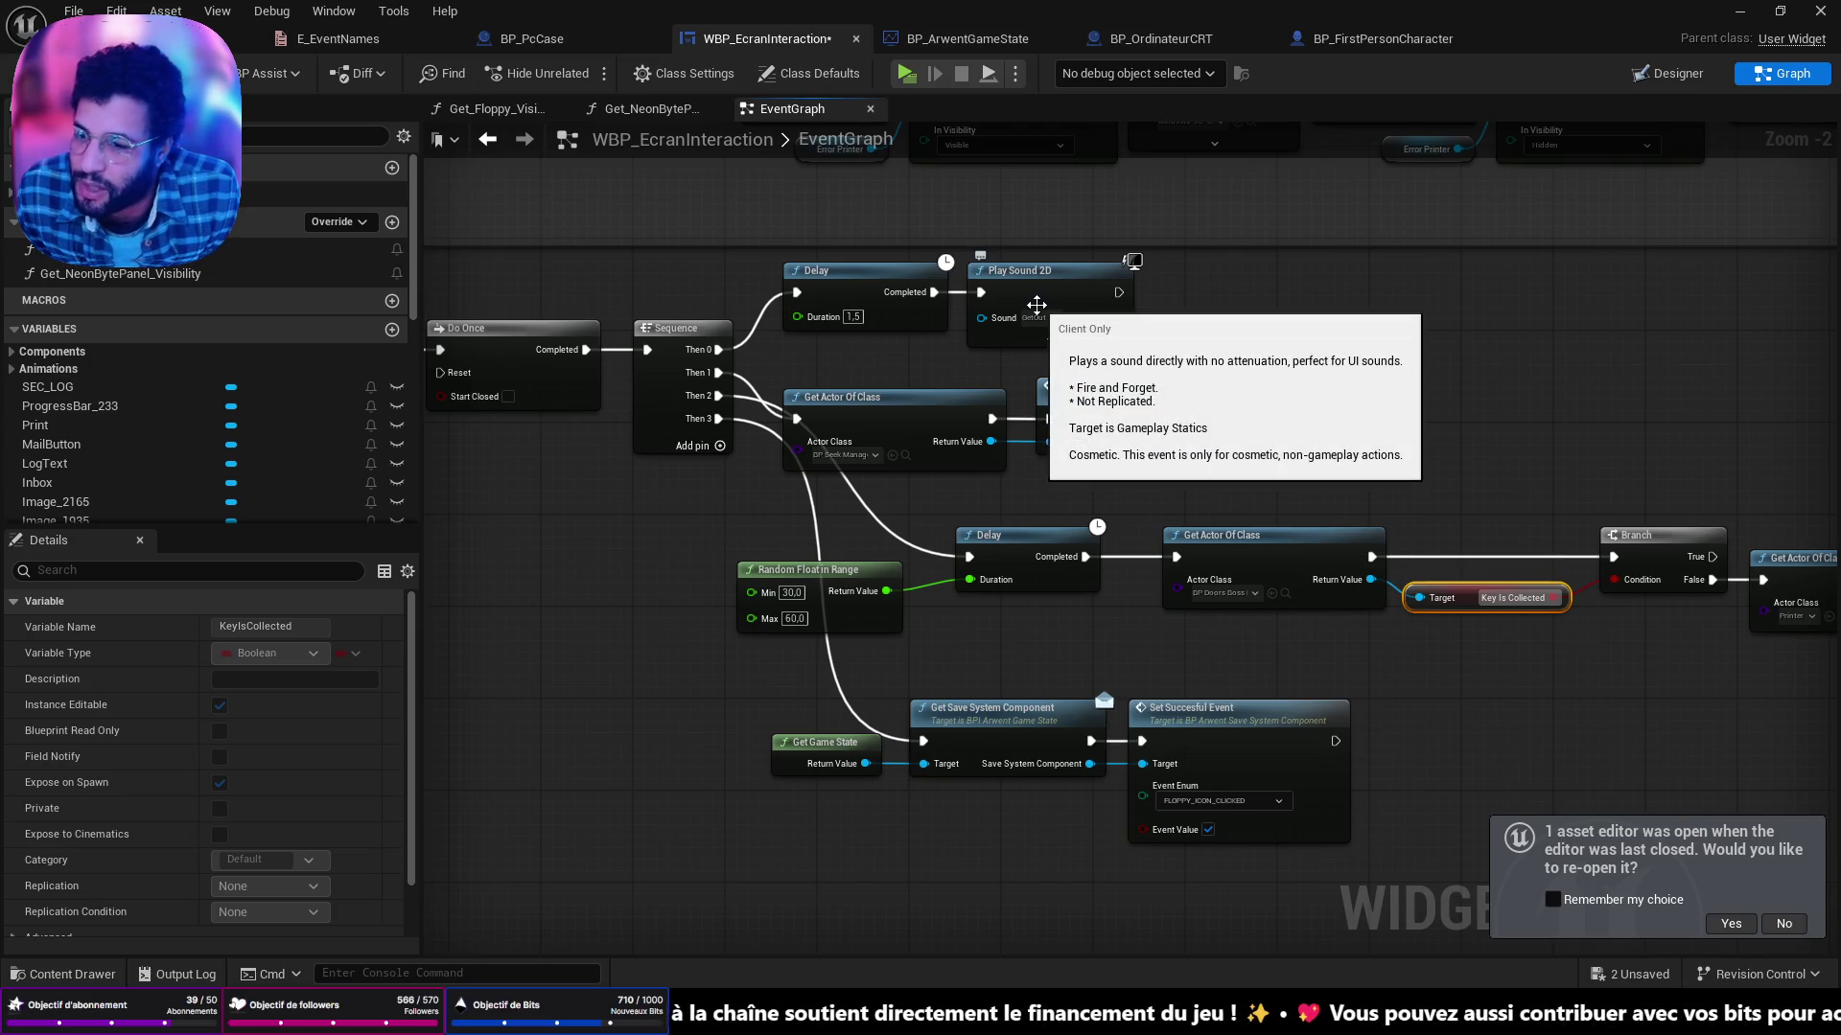
# Box-select the Delay, Play Sound 2D, Get Actor Of Class and Elevator Hide nodes and move them right.
pyautogui.moveTo(1227, 482); pyautogui.dragTo(877, 297)
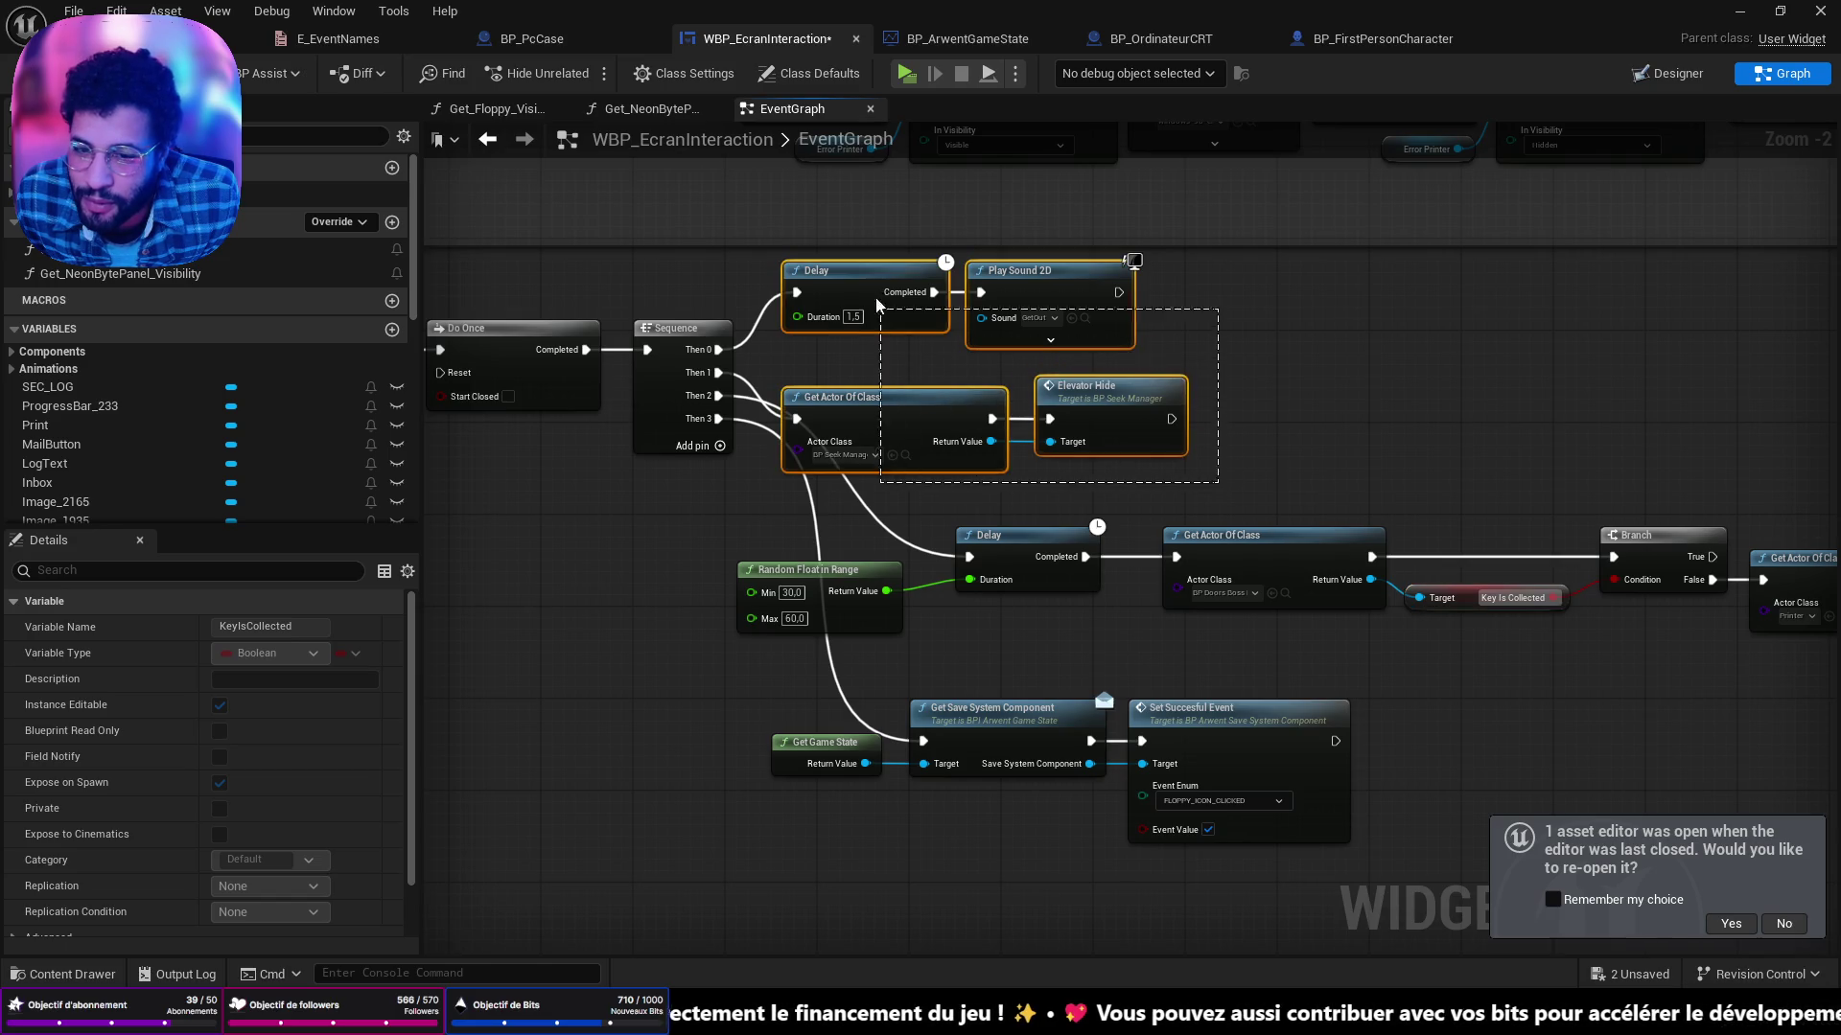
pyautogui.moveTo(916, 392); pyautogui.dragTo(1055, 403)
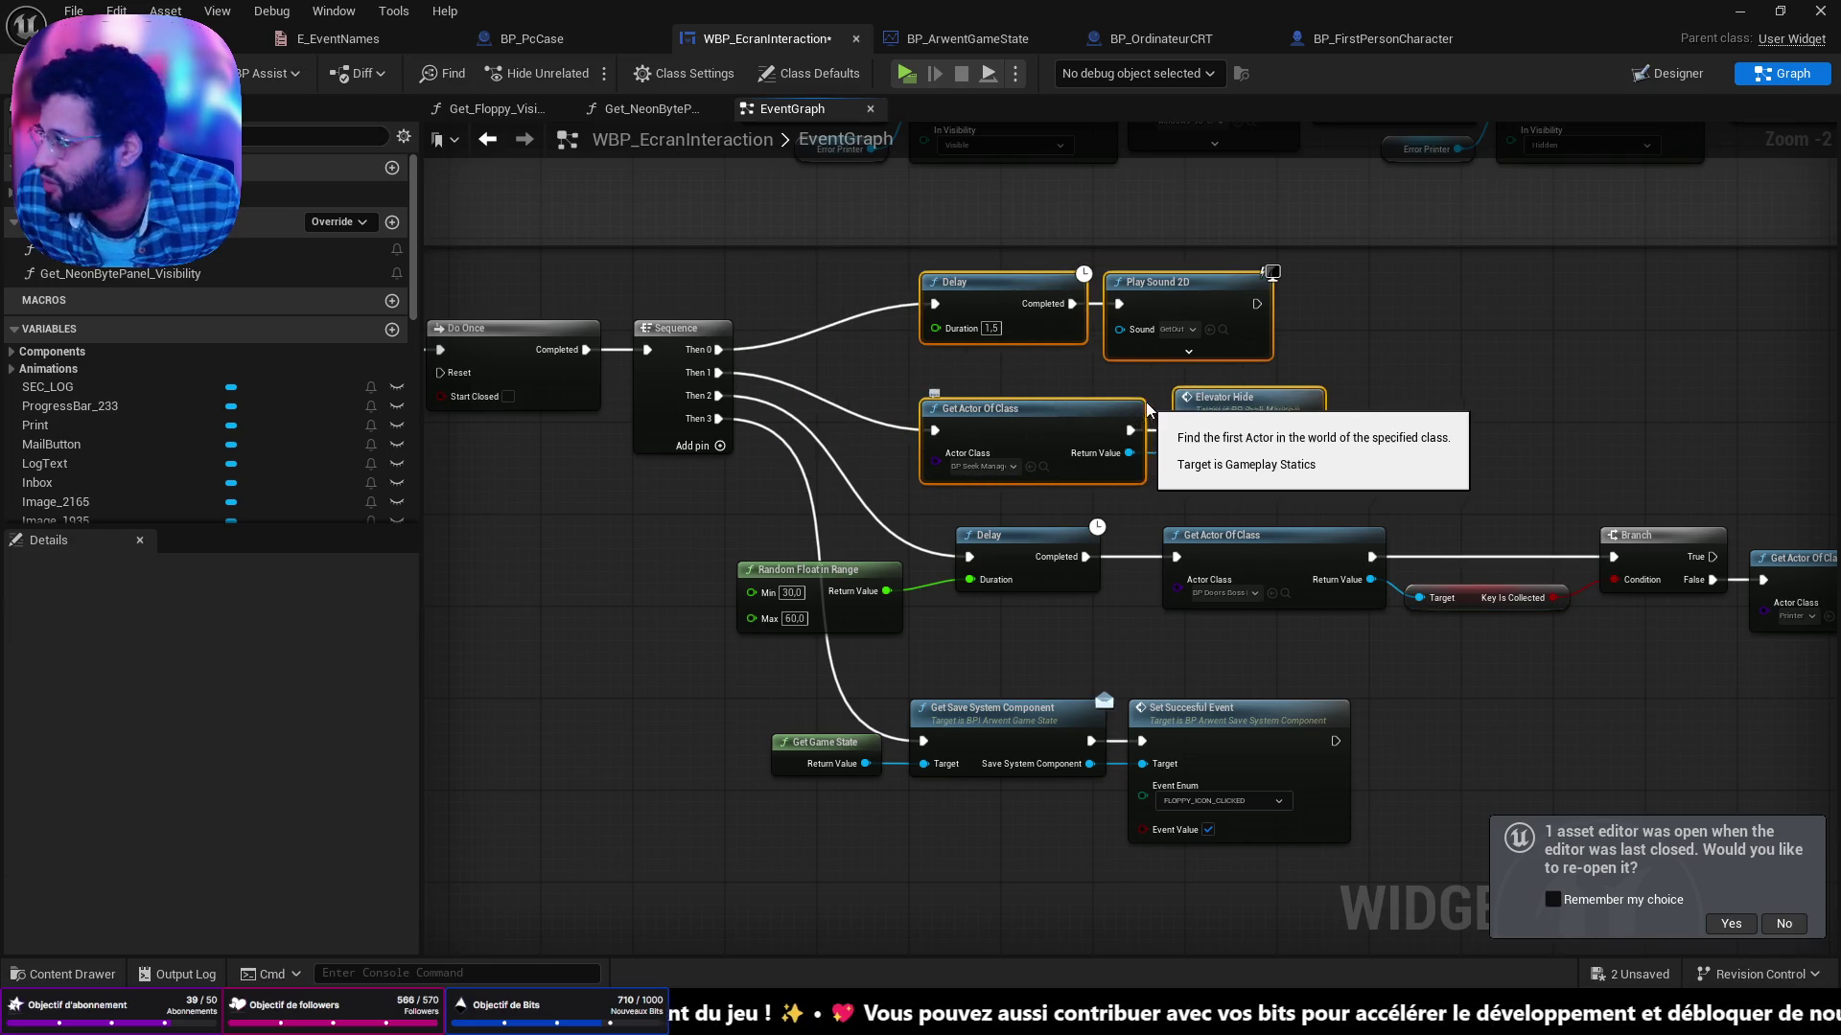
pyautogui.click(1353, 427)
pyautogui.moveTo(1379, 433); pyautogui.dragTo(1290, 388)
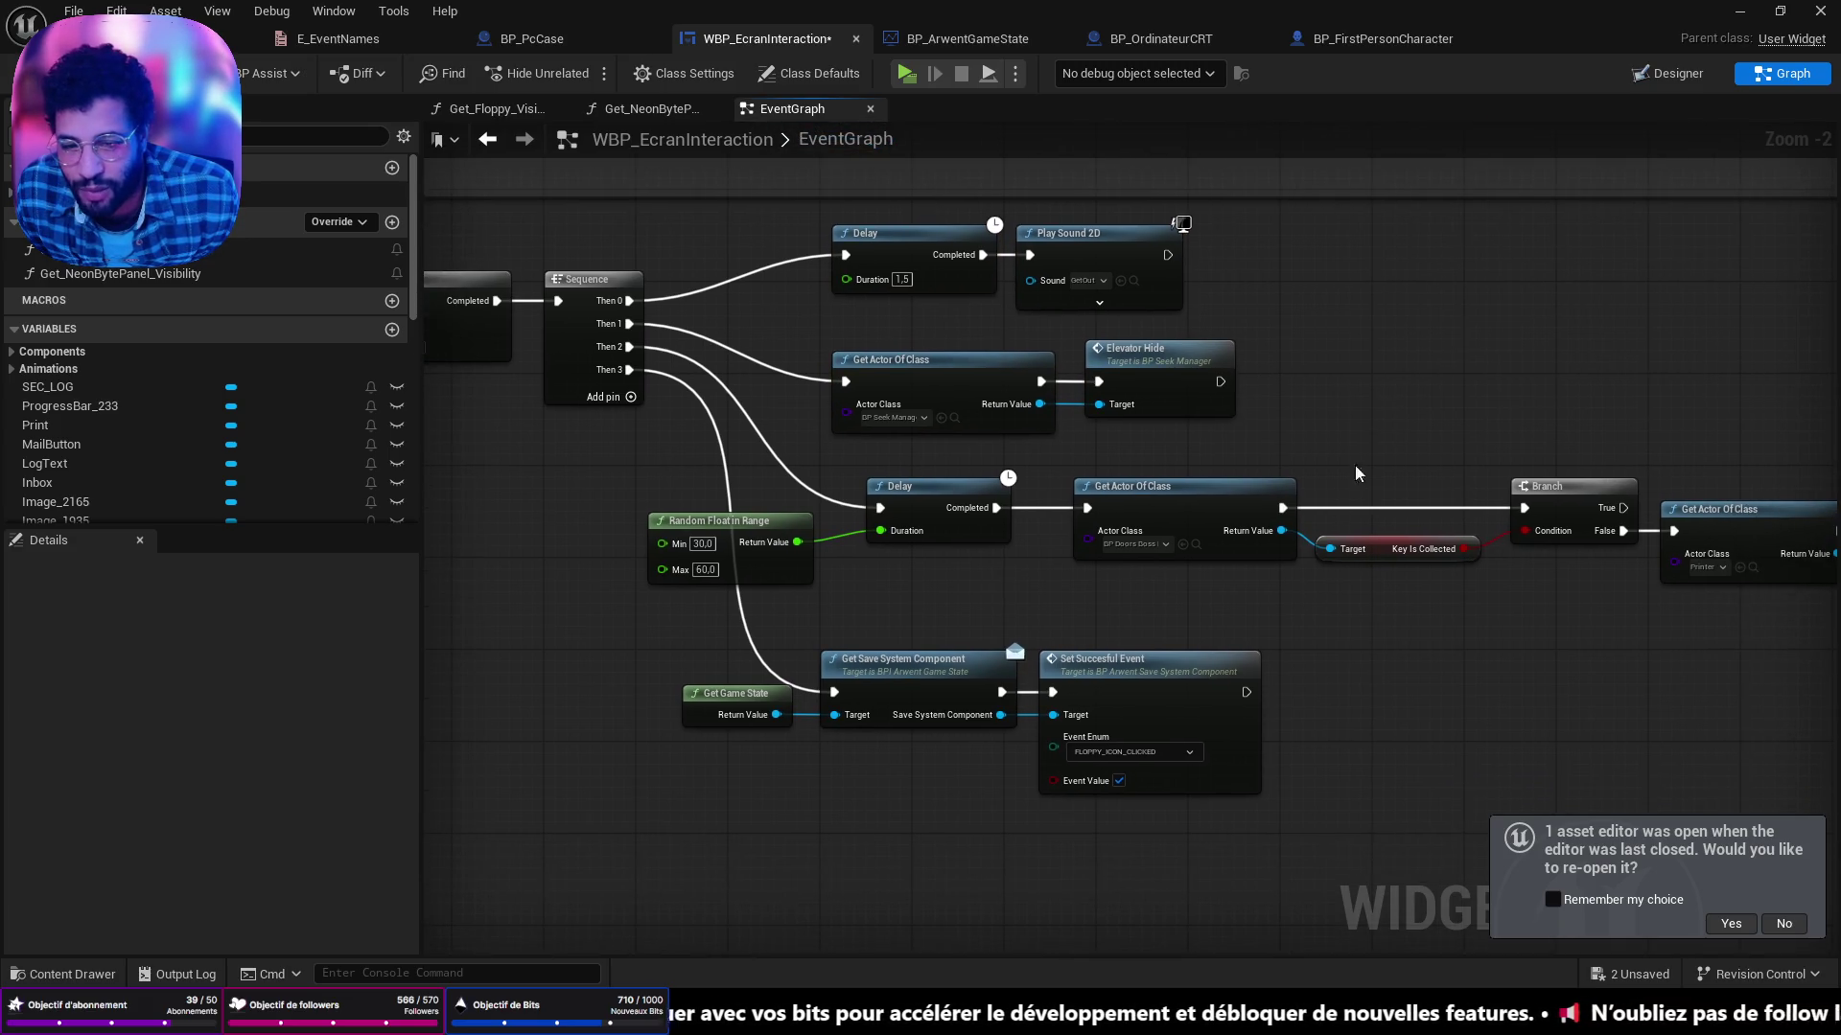
pyautogui.scroll(2, 1357, 662)
pyautogui.moveTo(1307, 657)
pyautogui.mouseDown()
pyautogui.moveTo(929, 526)
pyautogui.moveTo(984, 467)
pyautogui.moveTo(1149, 499)
pyautogui.mouseUp()
pyautogui.scroll(-1, 1317, 530)
pyautogui.scroll(1, 1317, 529)
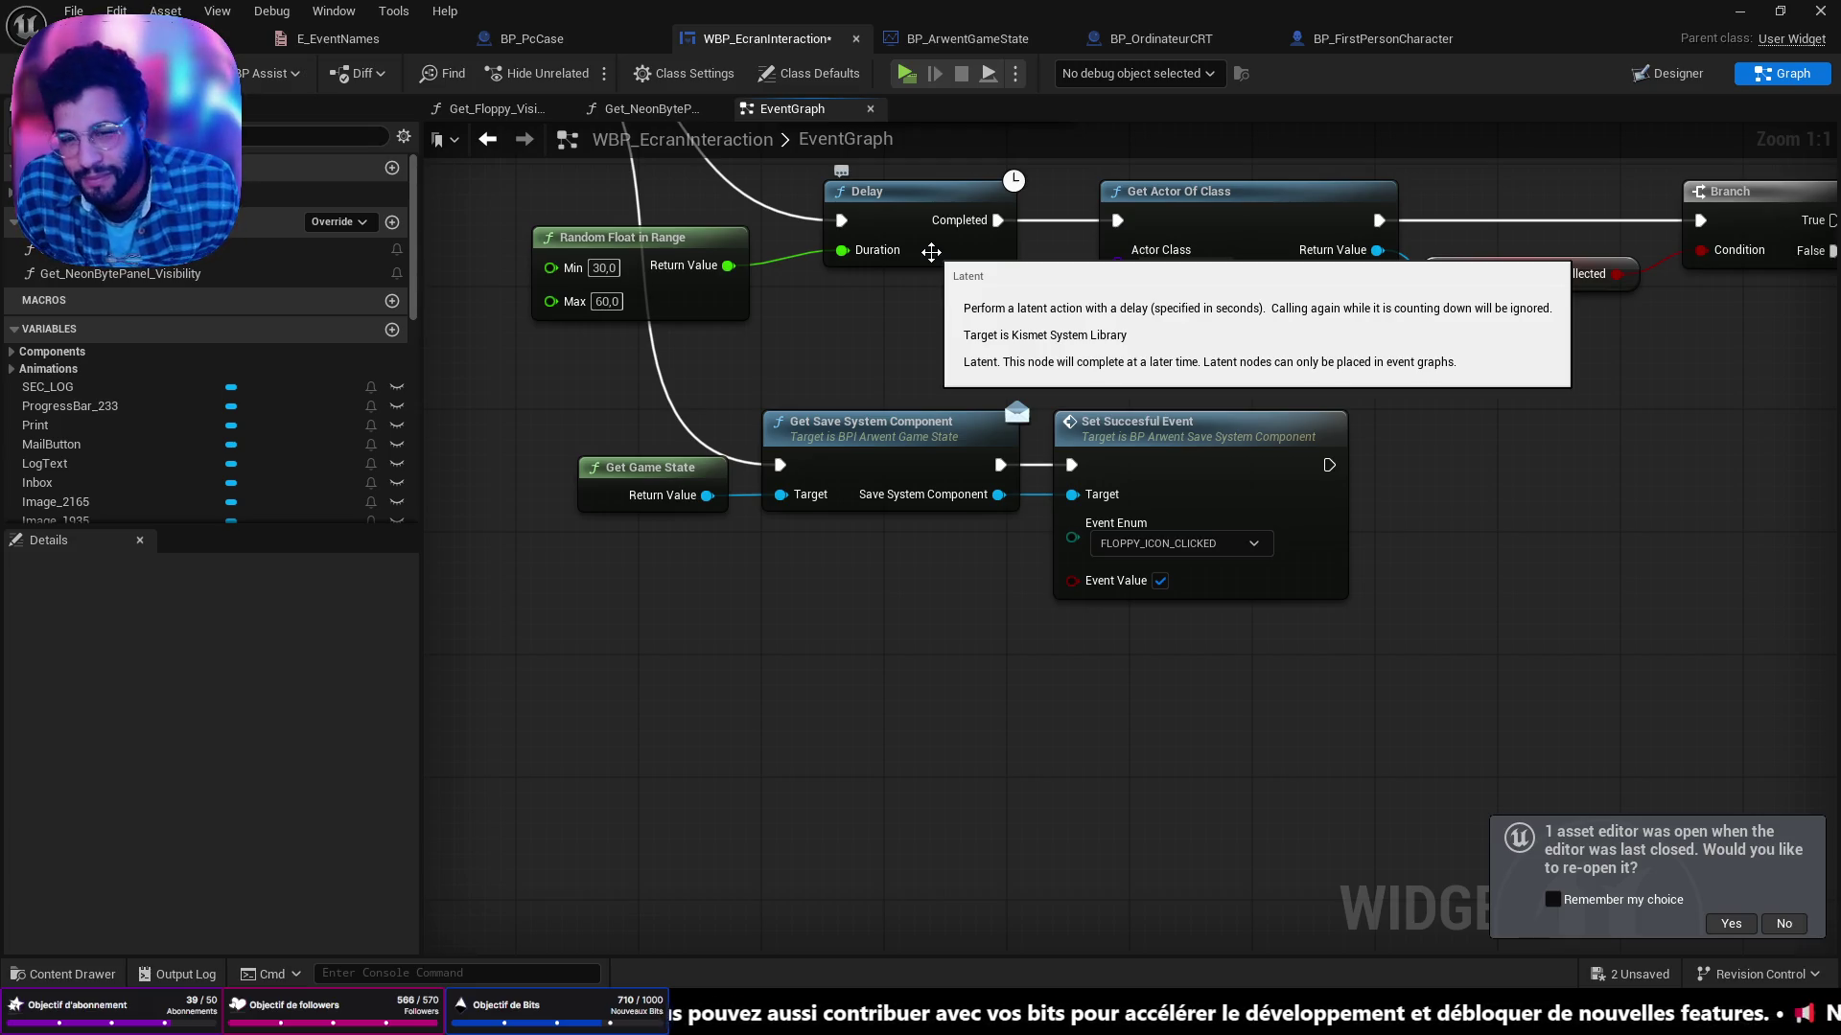
# Nudge Elevator Hide and the top Delay down, and move Random Float in Range right and down.
pyautogui.scroll(-4, 1080, 648)
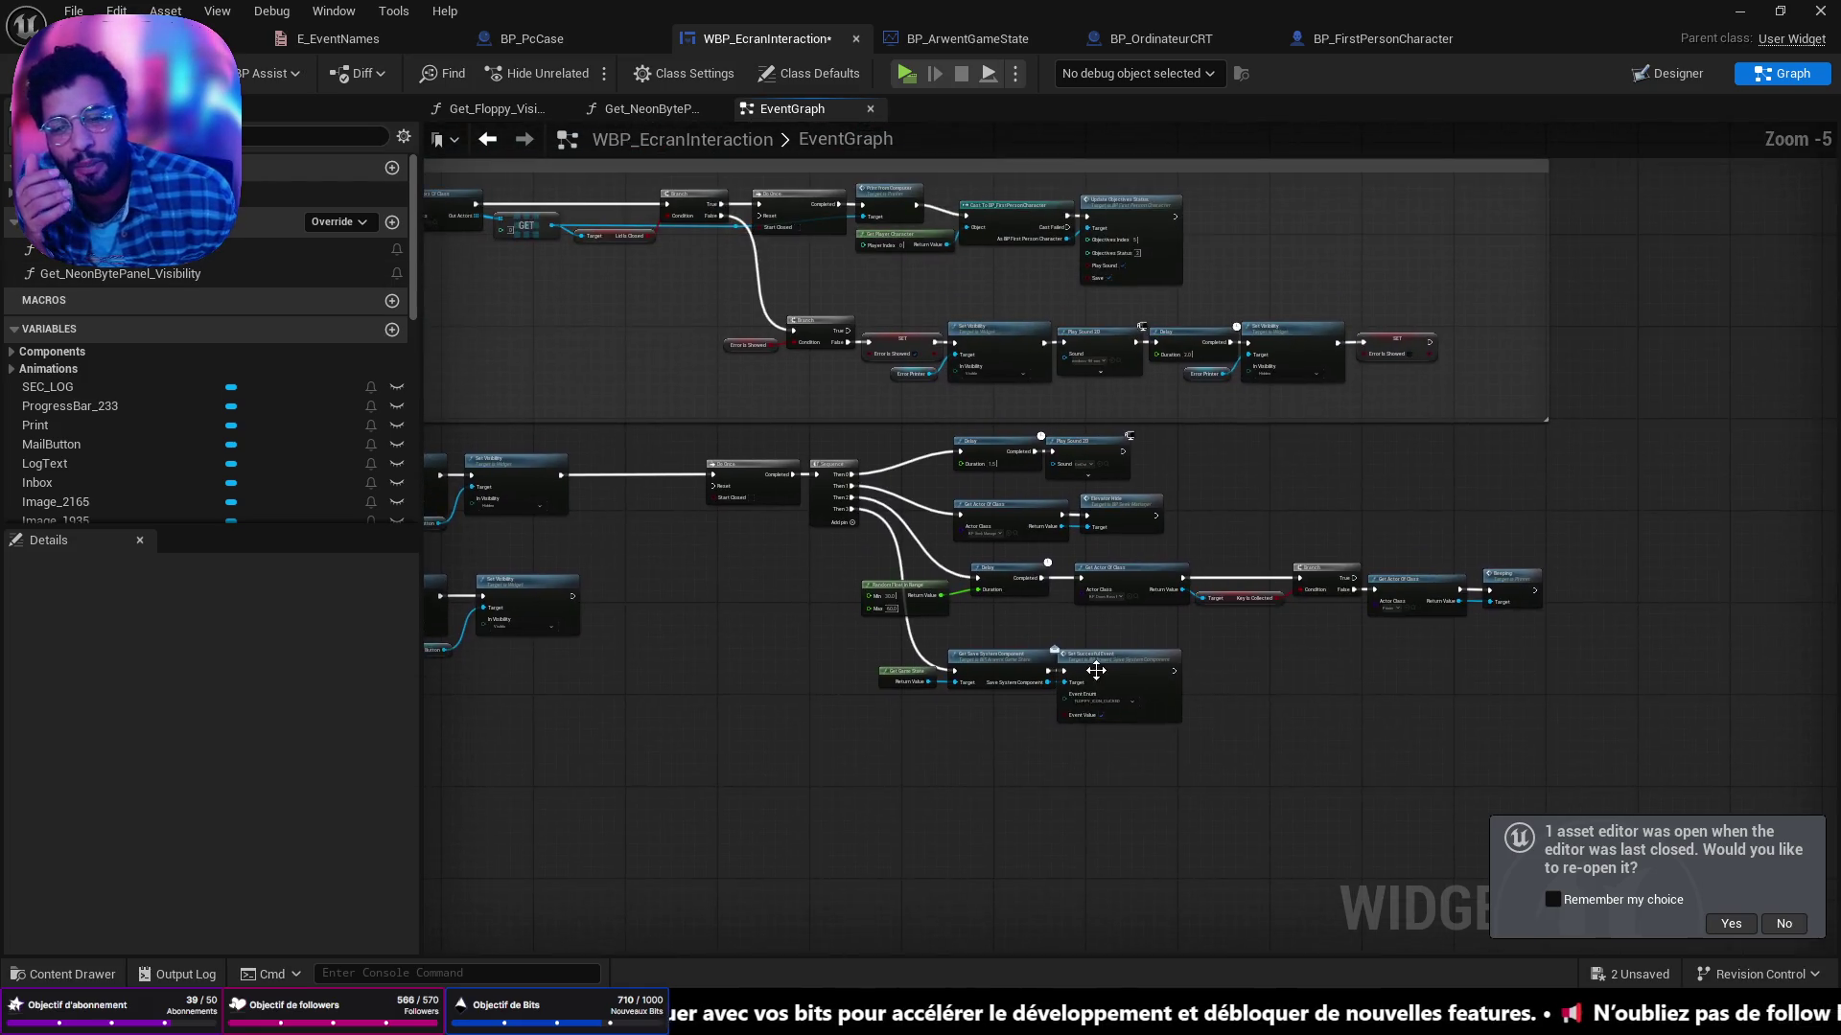
pyautogui.scroll(3, 1079, 648)
pyautogui.moveTo(1080, 648); pyautogui.dragTo(1170, 728)
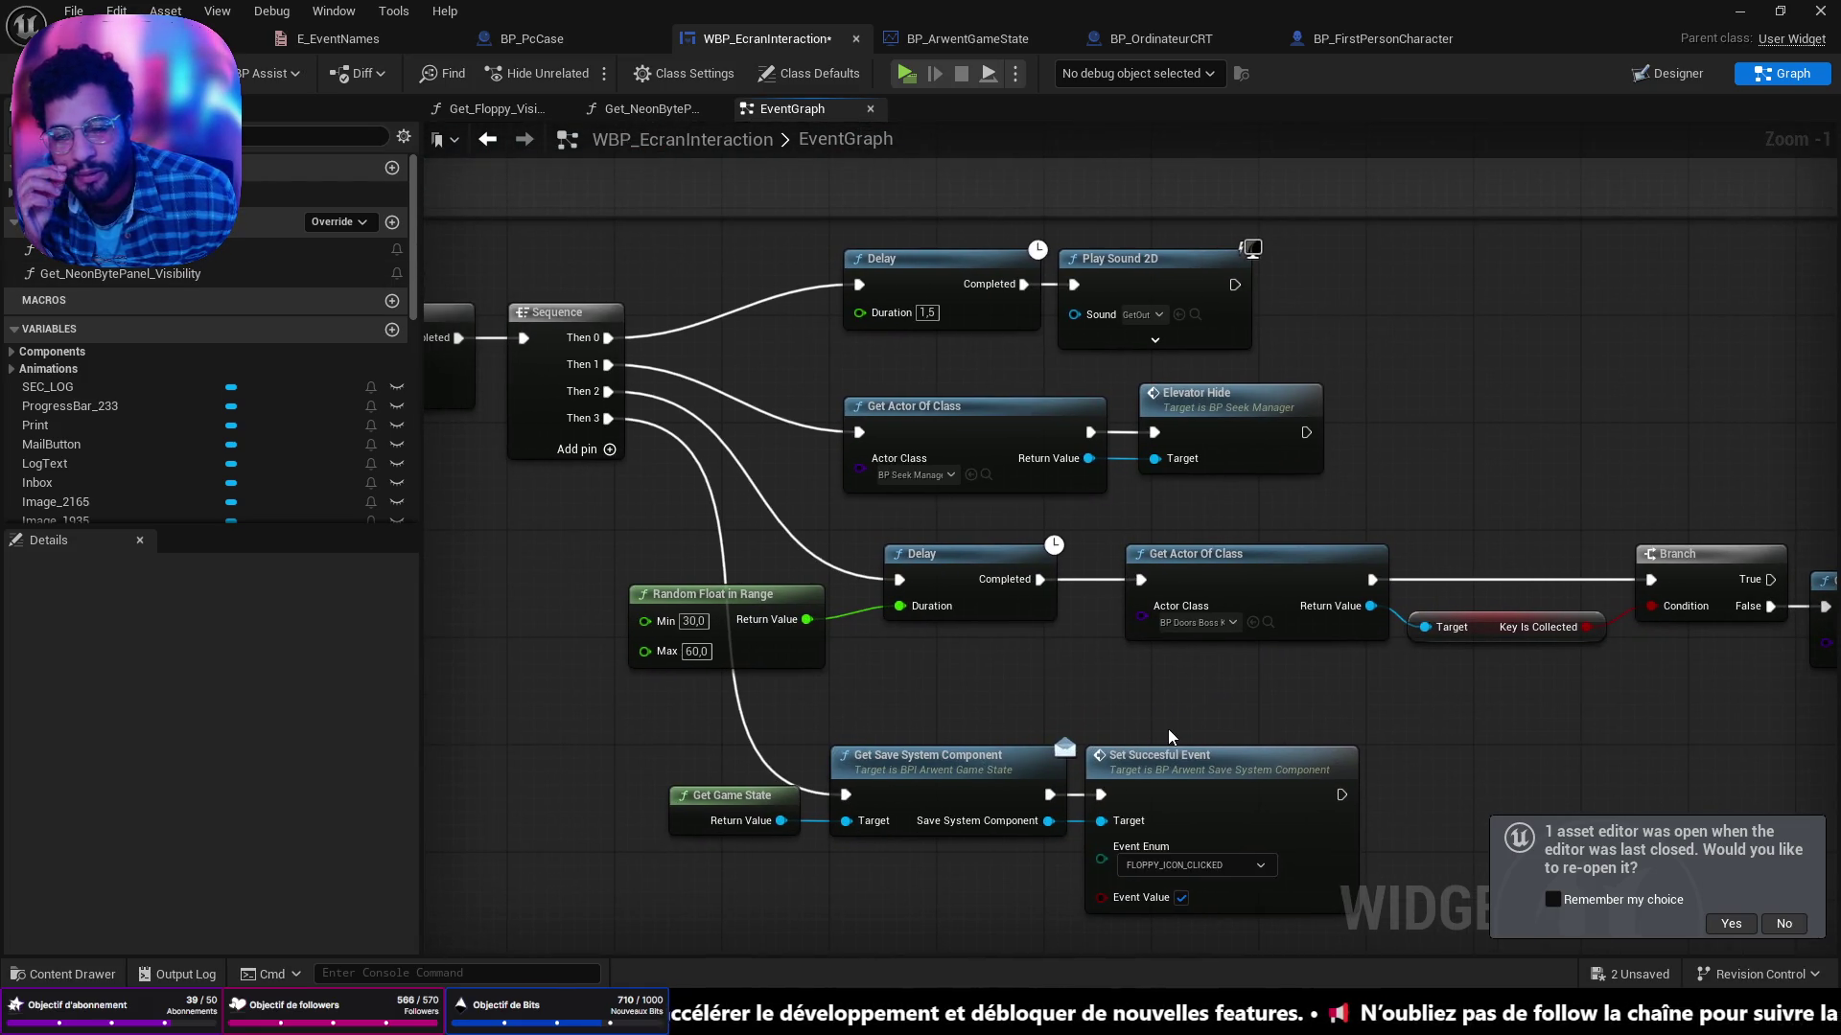
pyautogui.moveTo(1246, 403); pyautogui.dragTo(1246, 415)
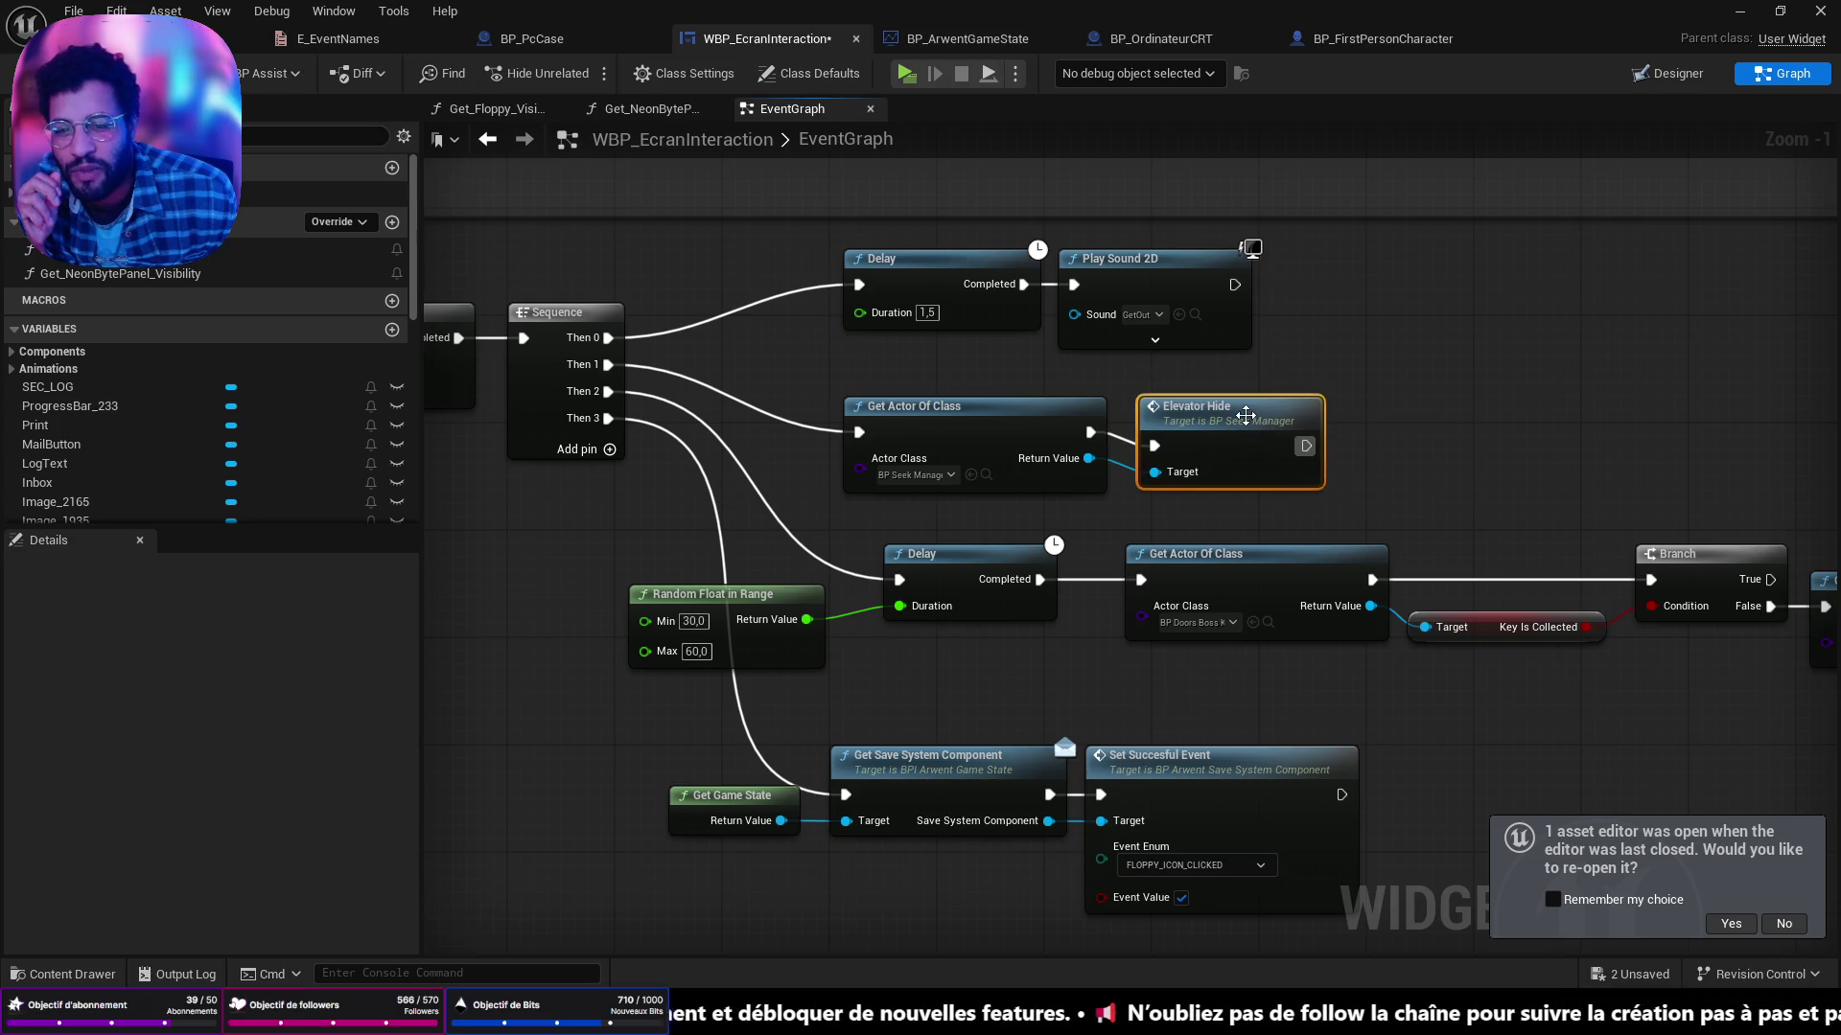
pyautogui.moveTo(959, 268); pyautogui.dragTo(959, 281)
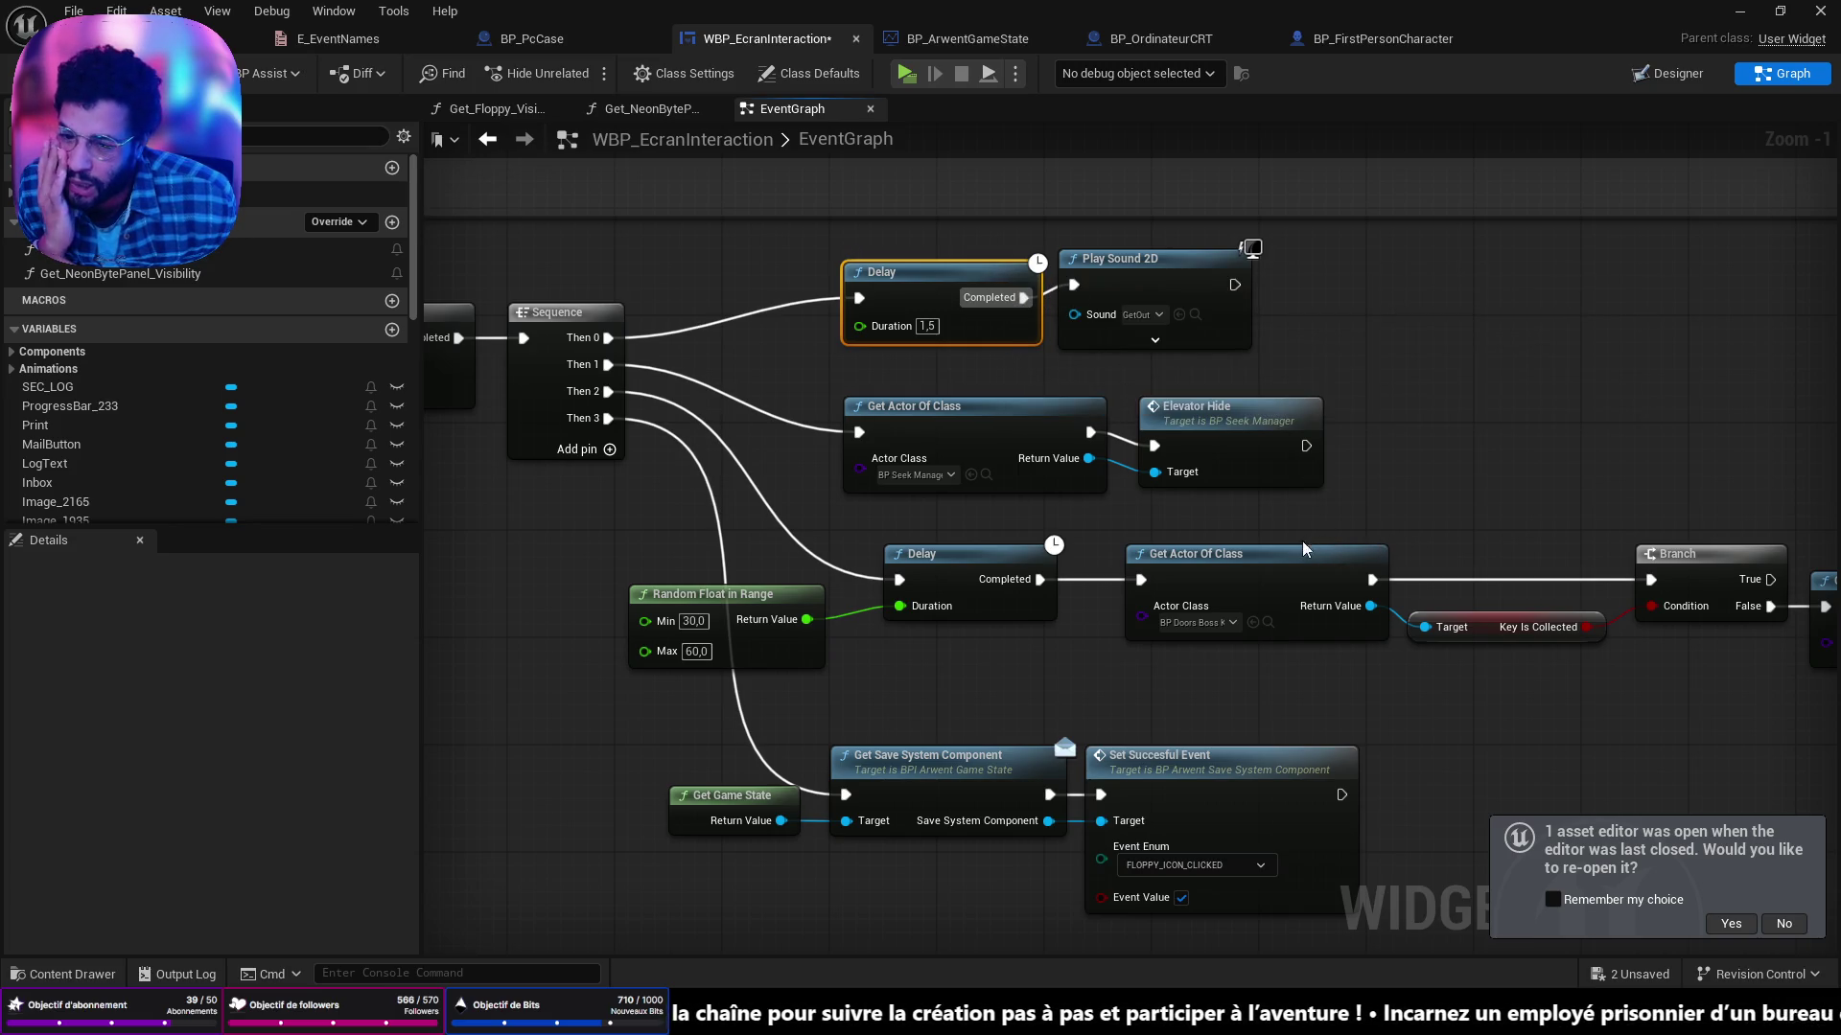
pyautogui.moveTo(767, 595); pyautogui.dragTo(801, 608)
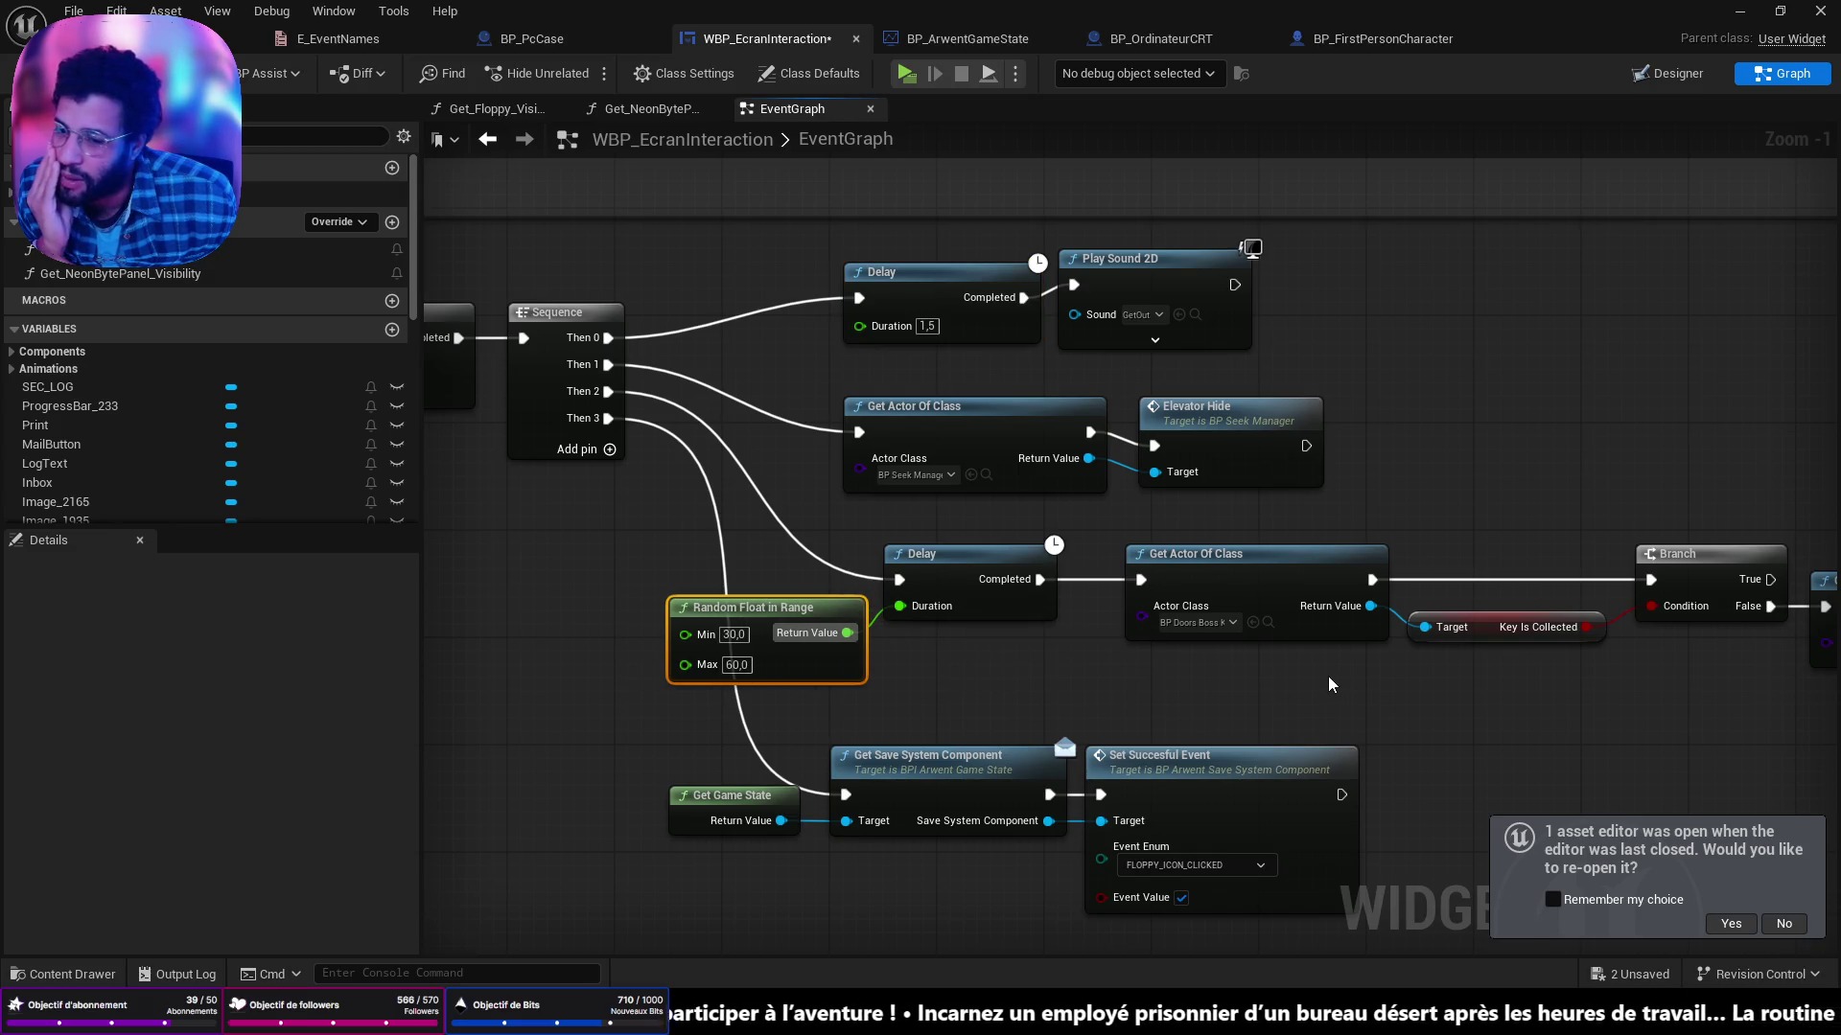
pyautogui.scroll(-3, 1314, 676)
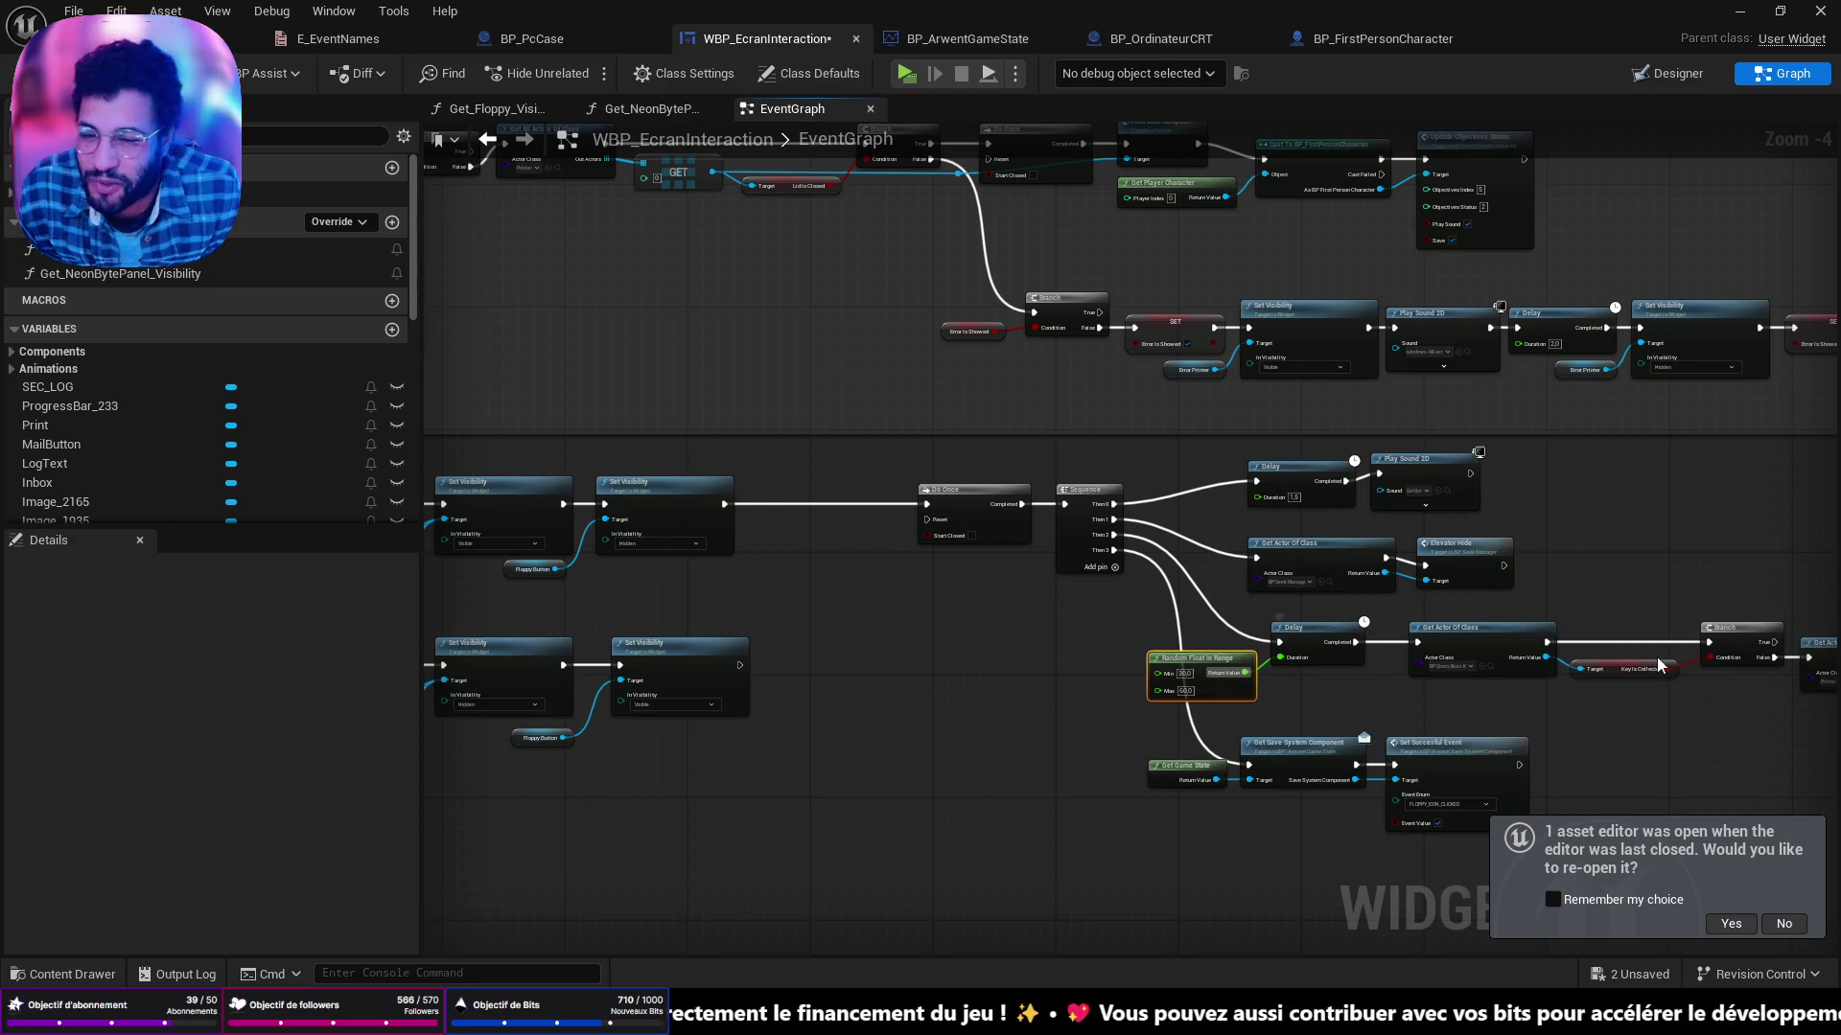
pyautogui.scroll(-2, 1270, 632)
pyautogui.scroll(4, 1068, 521)
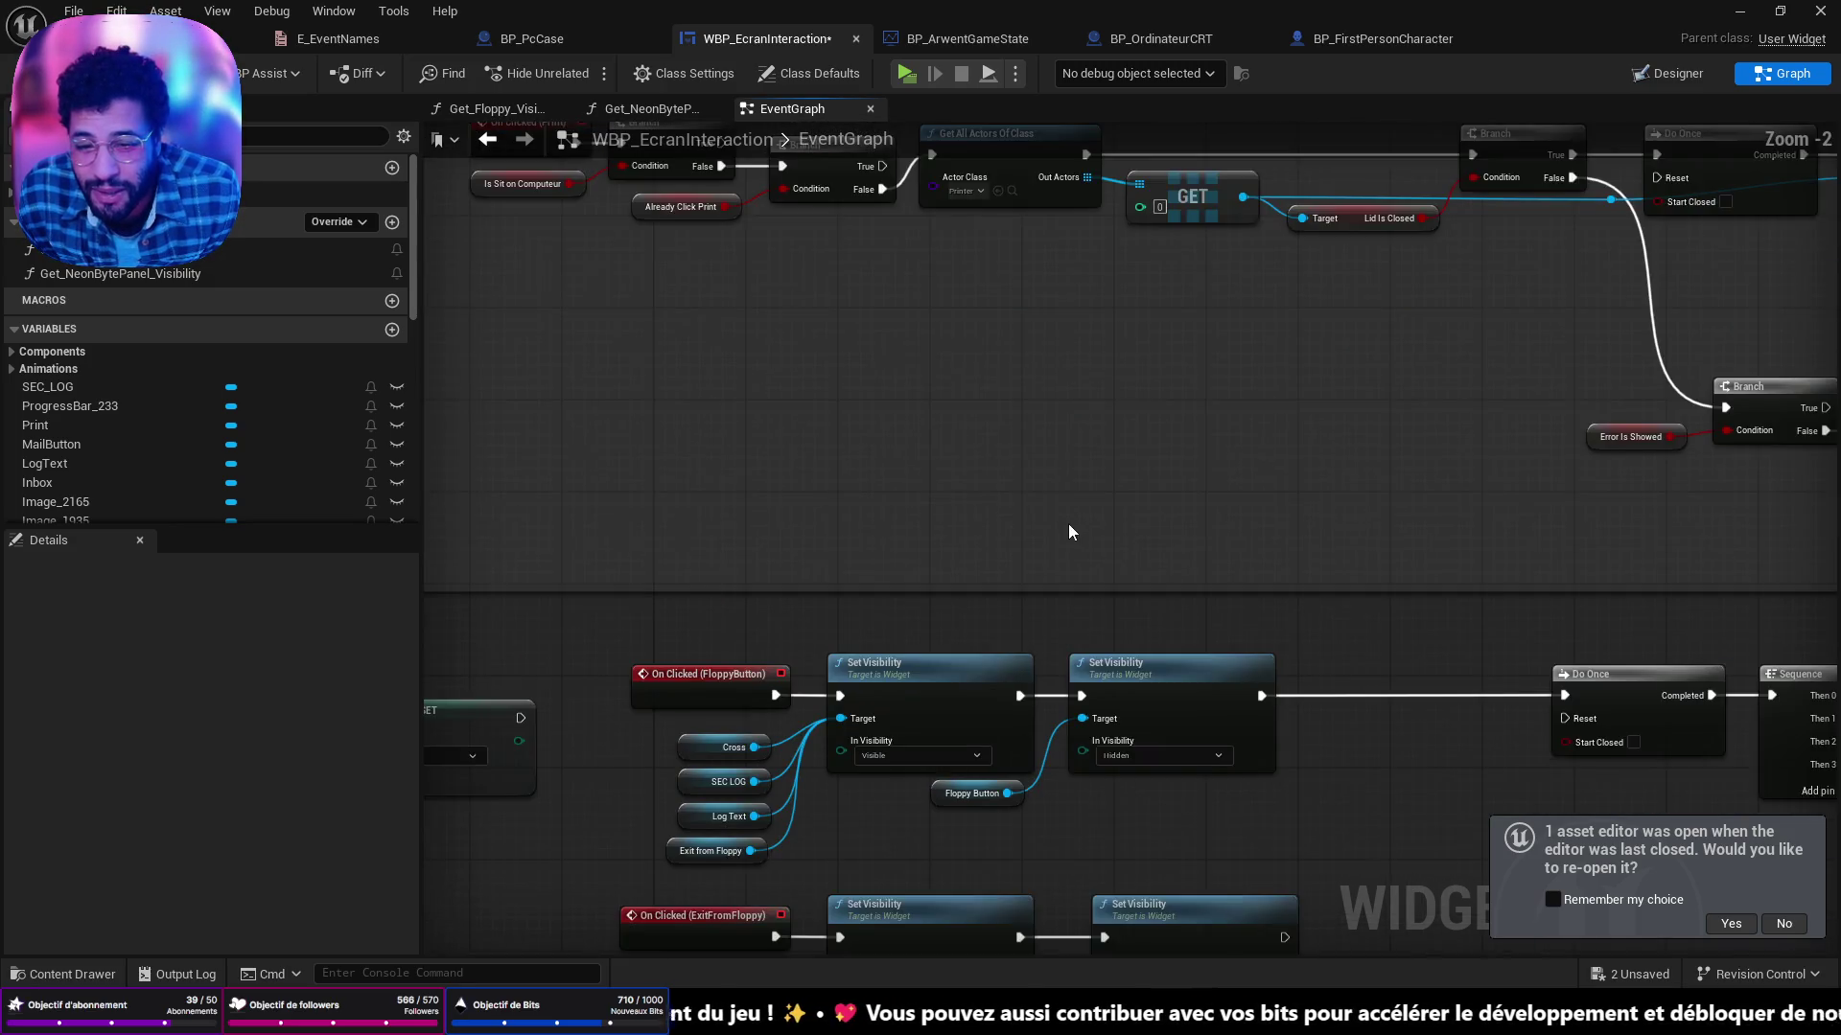
pyautogui.moveTo(1068, 522); pyautogui.dragTo(1045, 384)
pyautogui.moveTo(638, 500); pyautogui.dragTo(1201, 706)
pyautogui.moveTo(1133, 549); pyautogui.dragTo(1156, 549)
pyautogui.click(1461, 769)
pyautogui.moveTo(1461, 769); pyautogui.dragTo(705, 558)
pyautogui.moveTo(1386, 619)
pyautogui.mouseDown()
pyautogui.moveTo(1096, 579)
pyautogui.moveTo(1439, 828)
pyautogui.mouseUp()
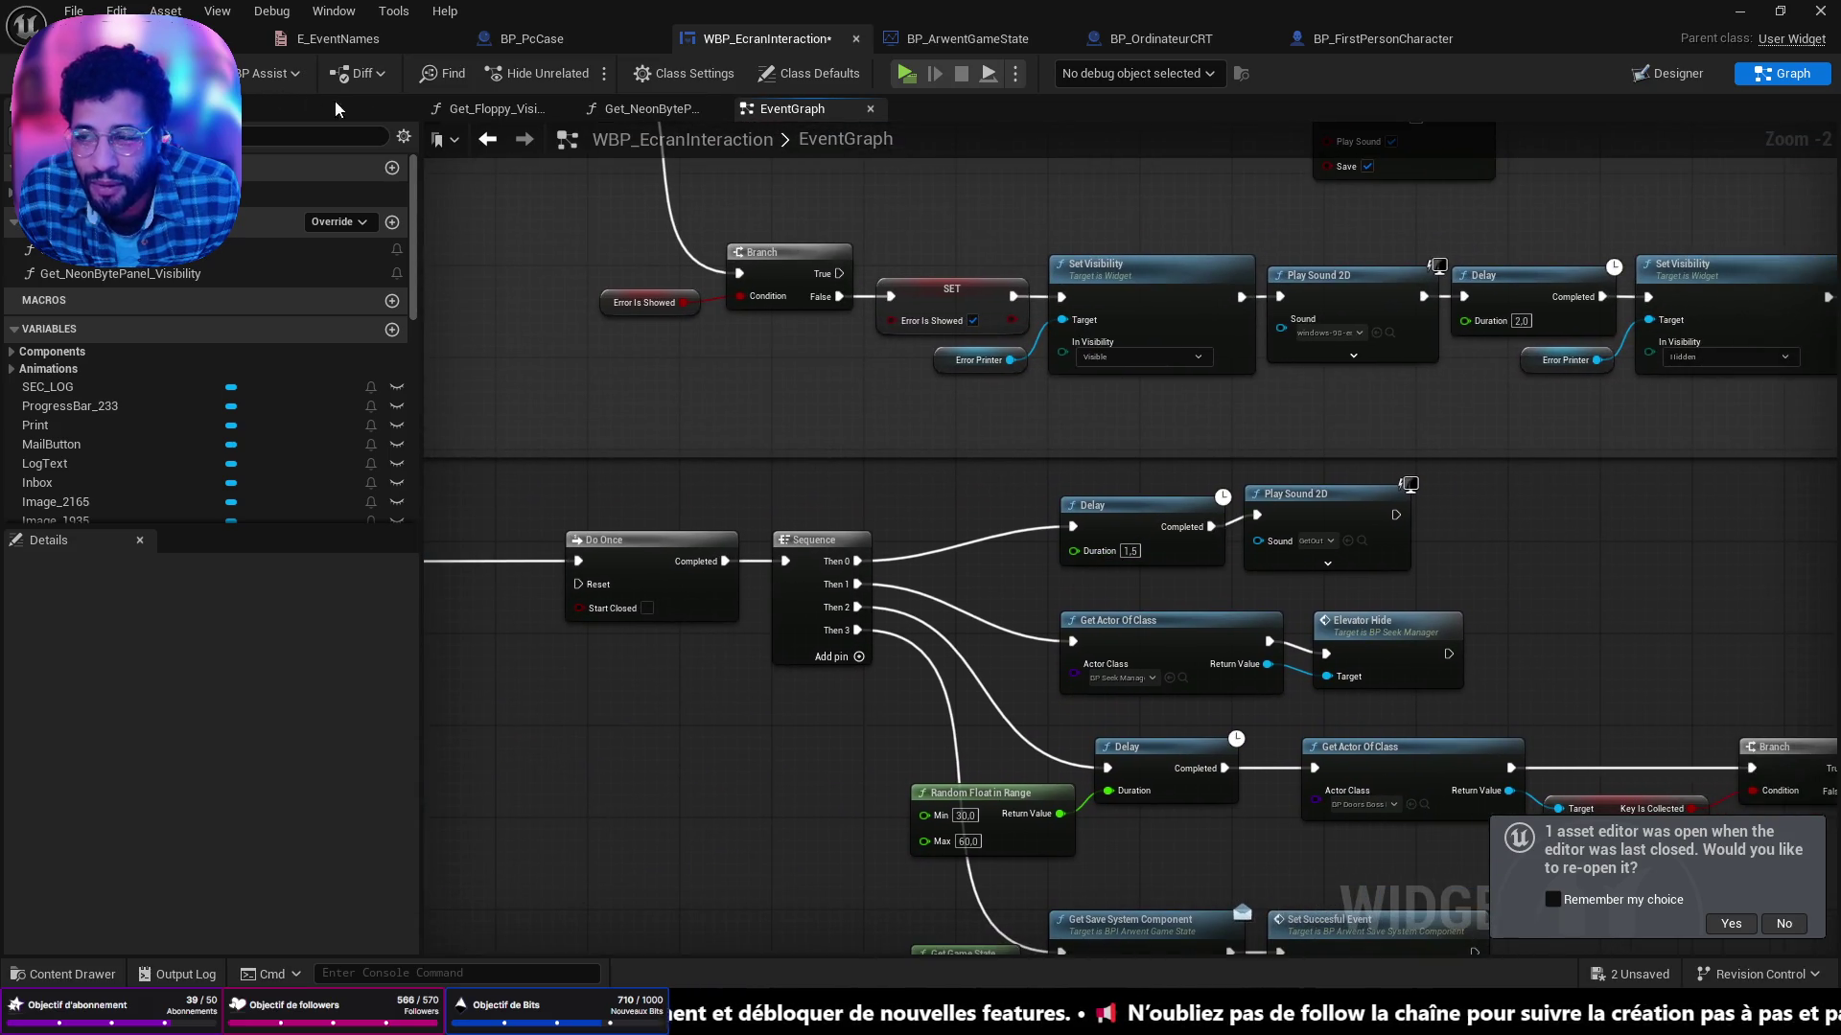
pyautogui.scroll(-2, 1350, 412)
pyautogui.moveTo(1350, 411); pyautogui.dragTo(1039, 247)
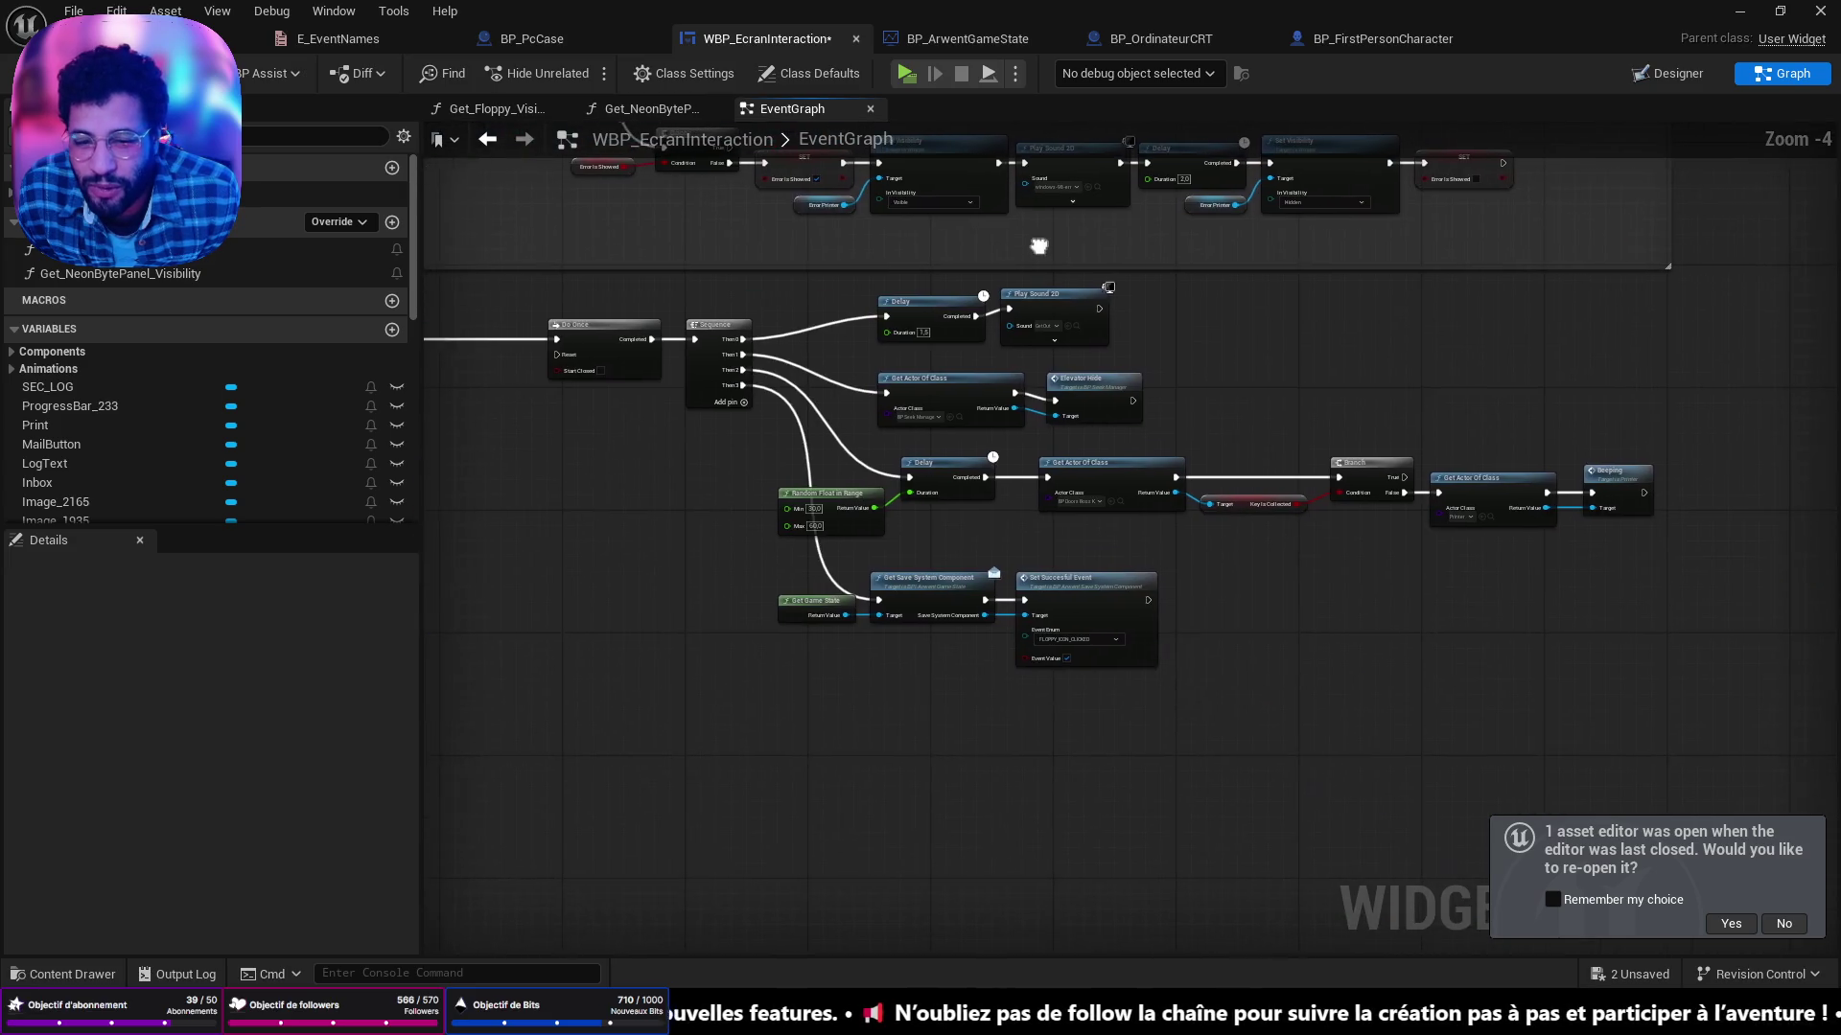
pyautogui.scroll(2, 1265, 482)
pyautogui.moveTo(1383, 538); pyautogui.dragTo(1646, 563)
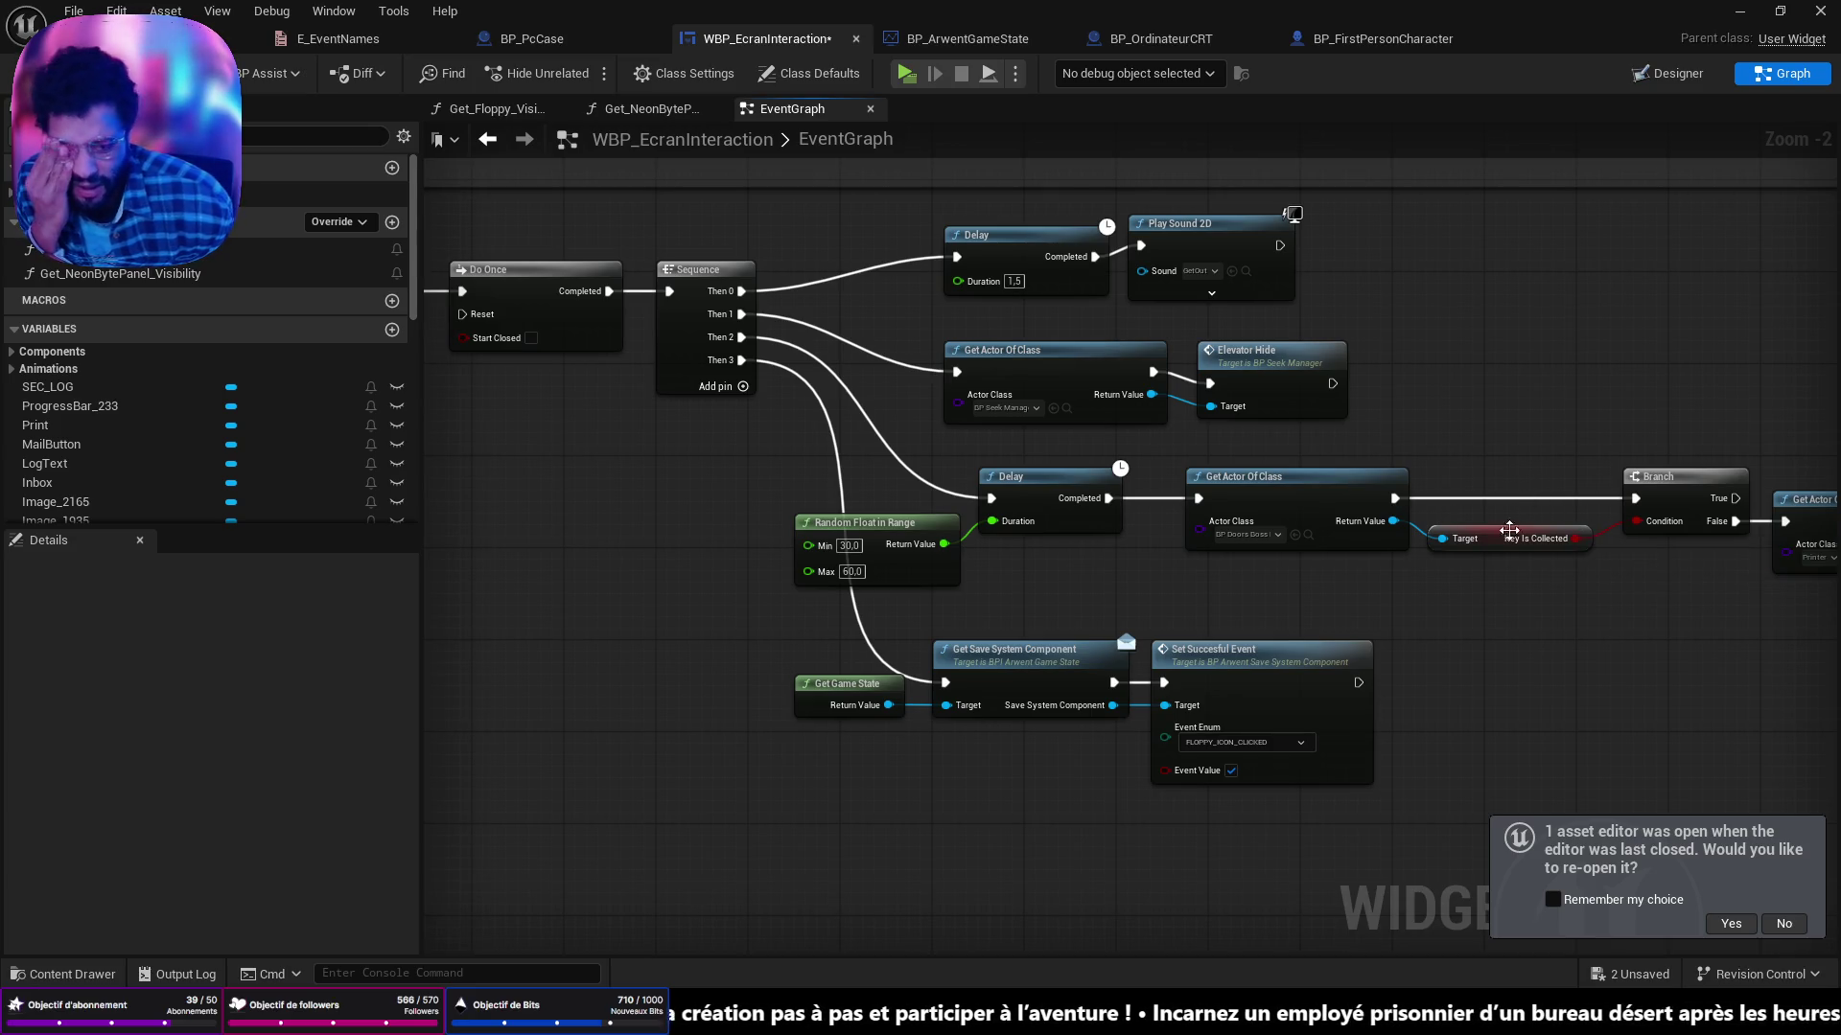
pyautogui.scroll(-2, 947, 508)
pyautogui.moveTo(946, 508)
pyautogui.mouseDown()
pyautogui.moveTo(1323, 703)
pyautogui.moveTo(1214, 601)
pyautogui.mouseUp()
pyautogui.scroll(3, 1047, 551)
# Add a Custom Event node via 'add cus' beside the Sequence node and drag it into open space.
pyautogui.moveTo(1047, 552); pyautogui.dragTo(848, 550)
pyautogui.scroll(-6, 1067, 492)
pyautogui.scroll(6, 1019, 534)
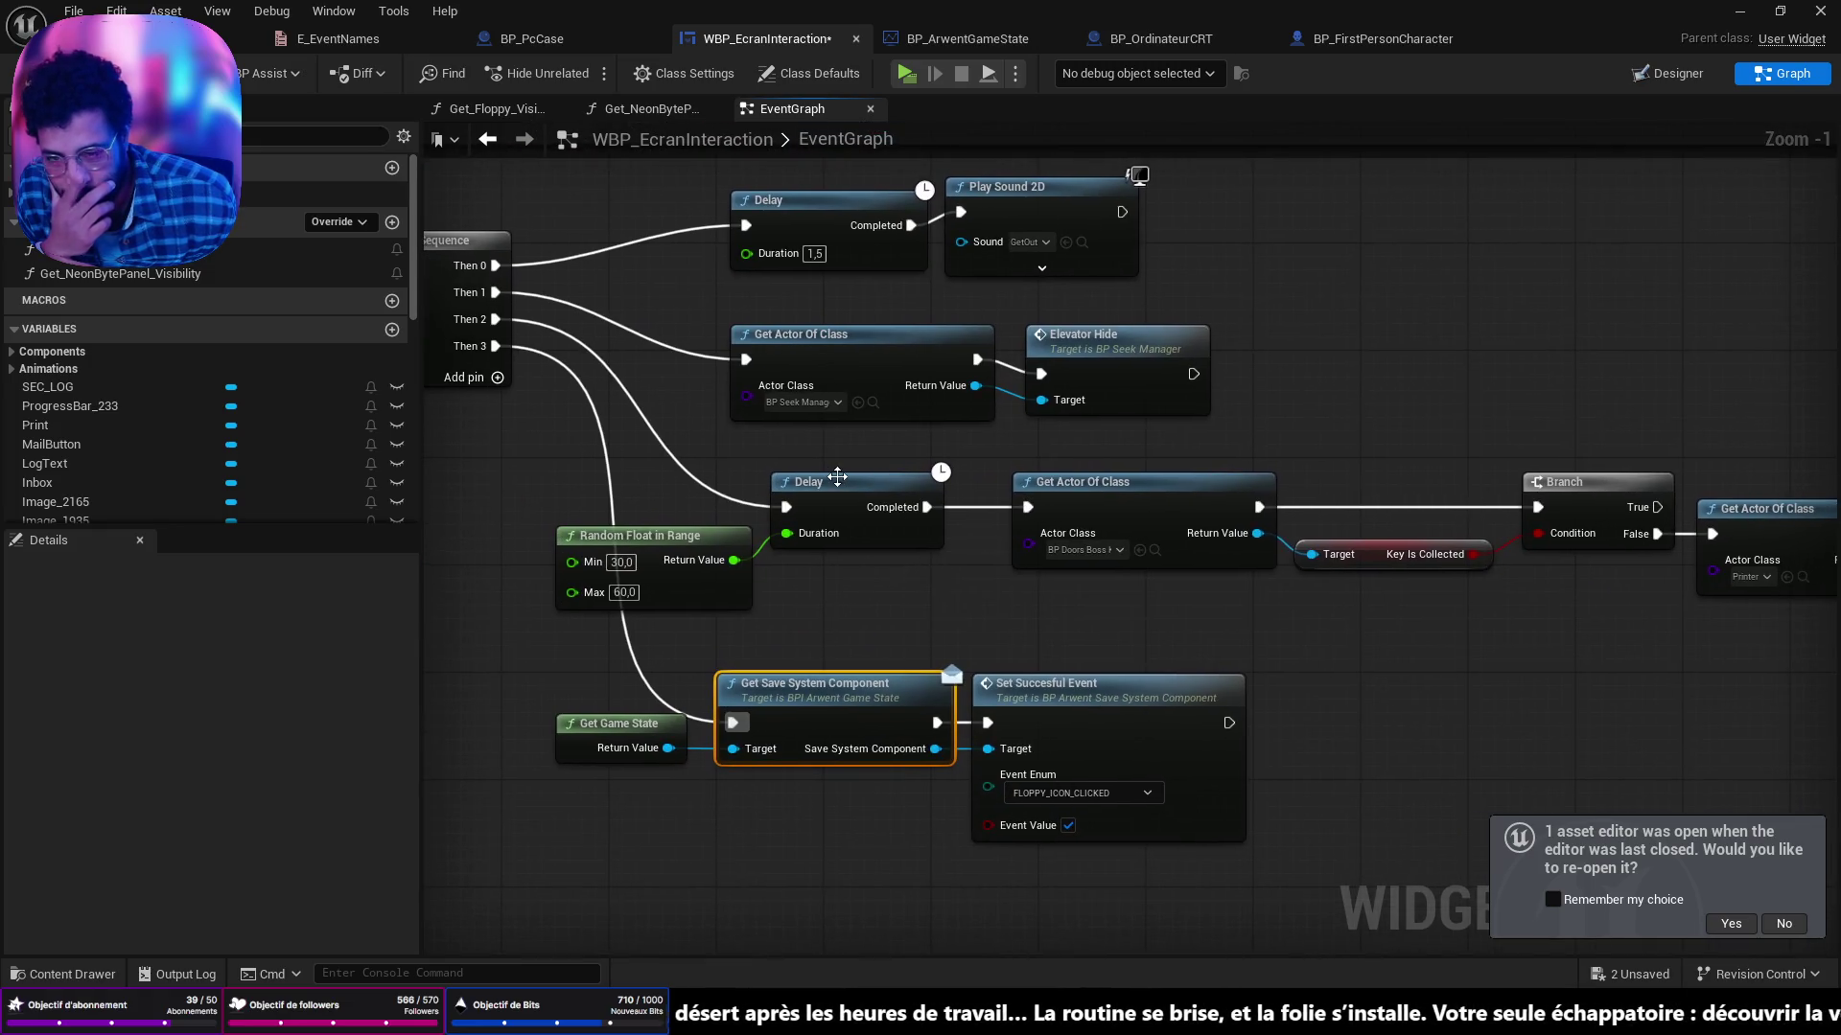
pyautogui.moveTo(691, 566); pyautogui.dragTo(1015, 553)
pyautogui.rightClick(526, 630)
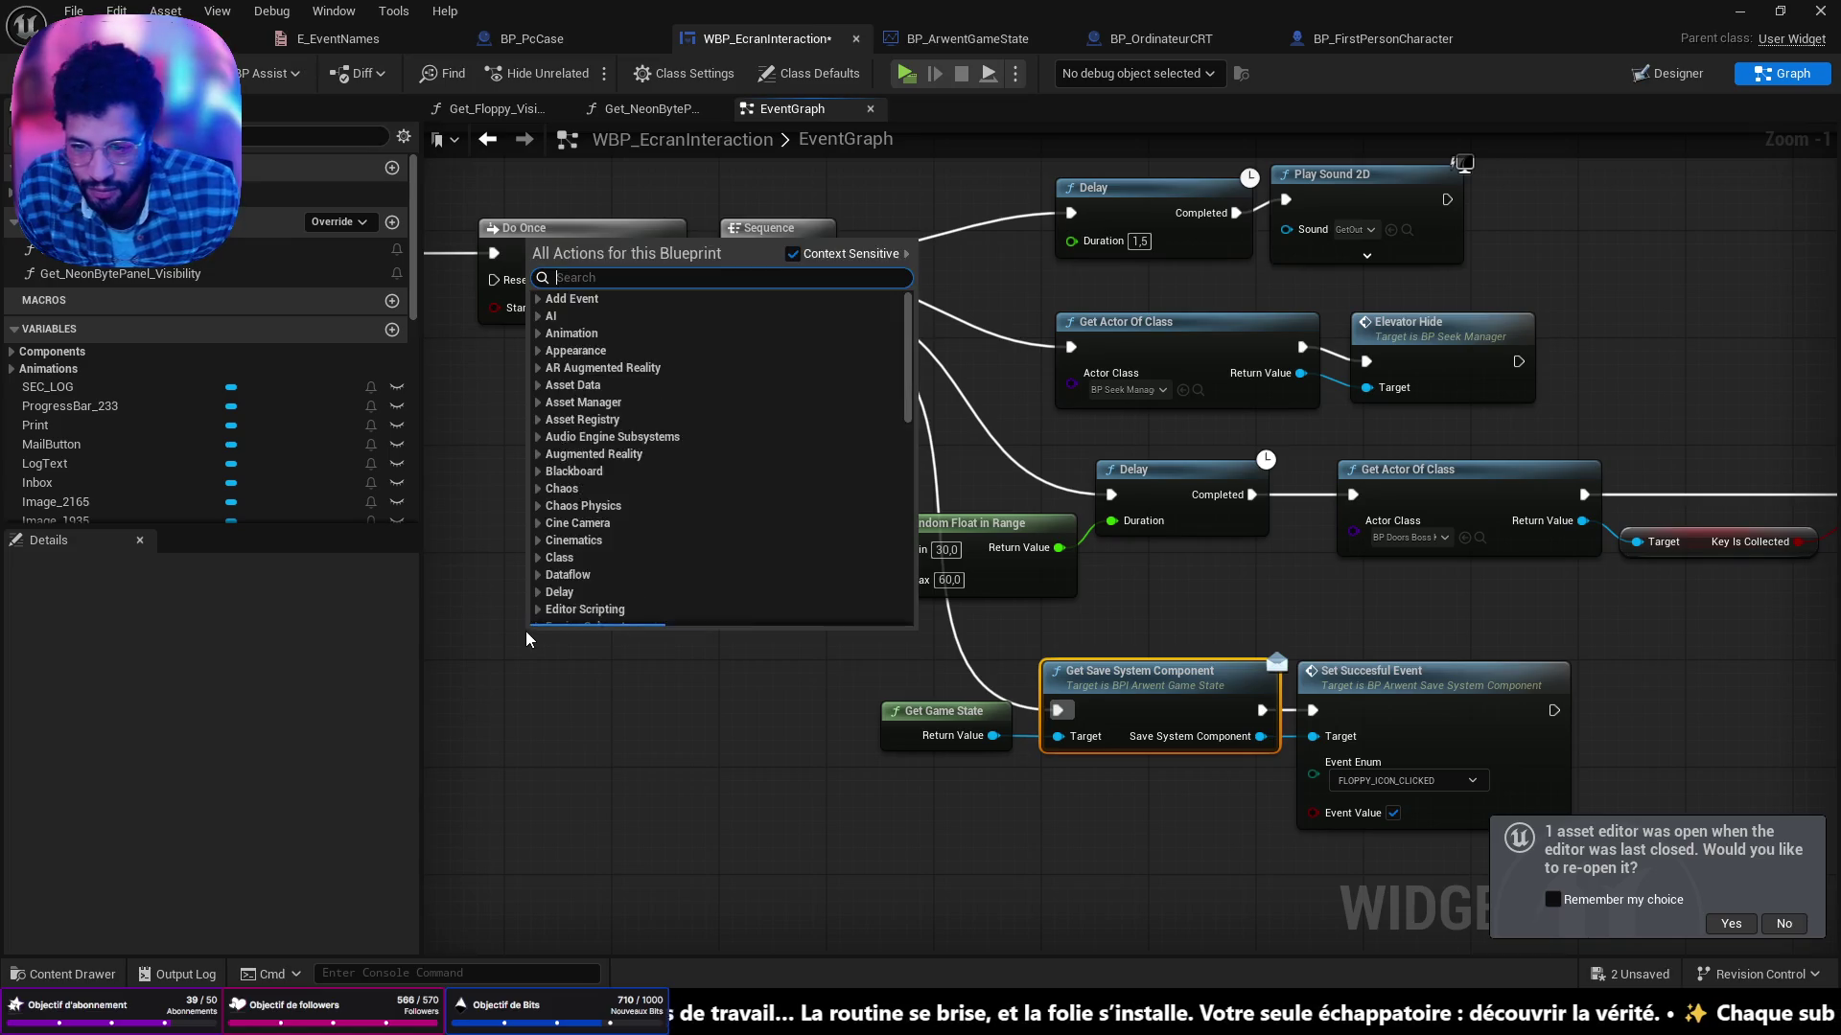
pyautogui.write('add cus')
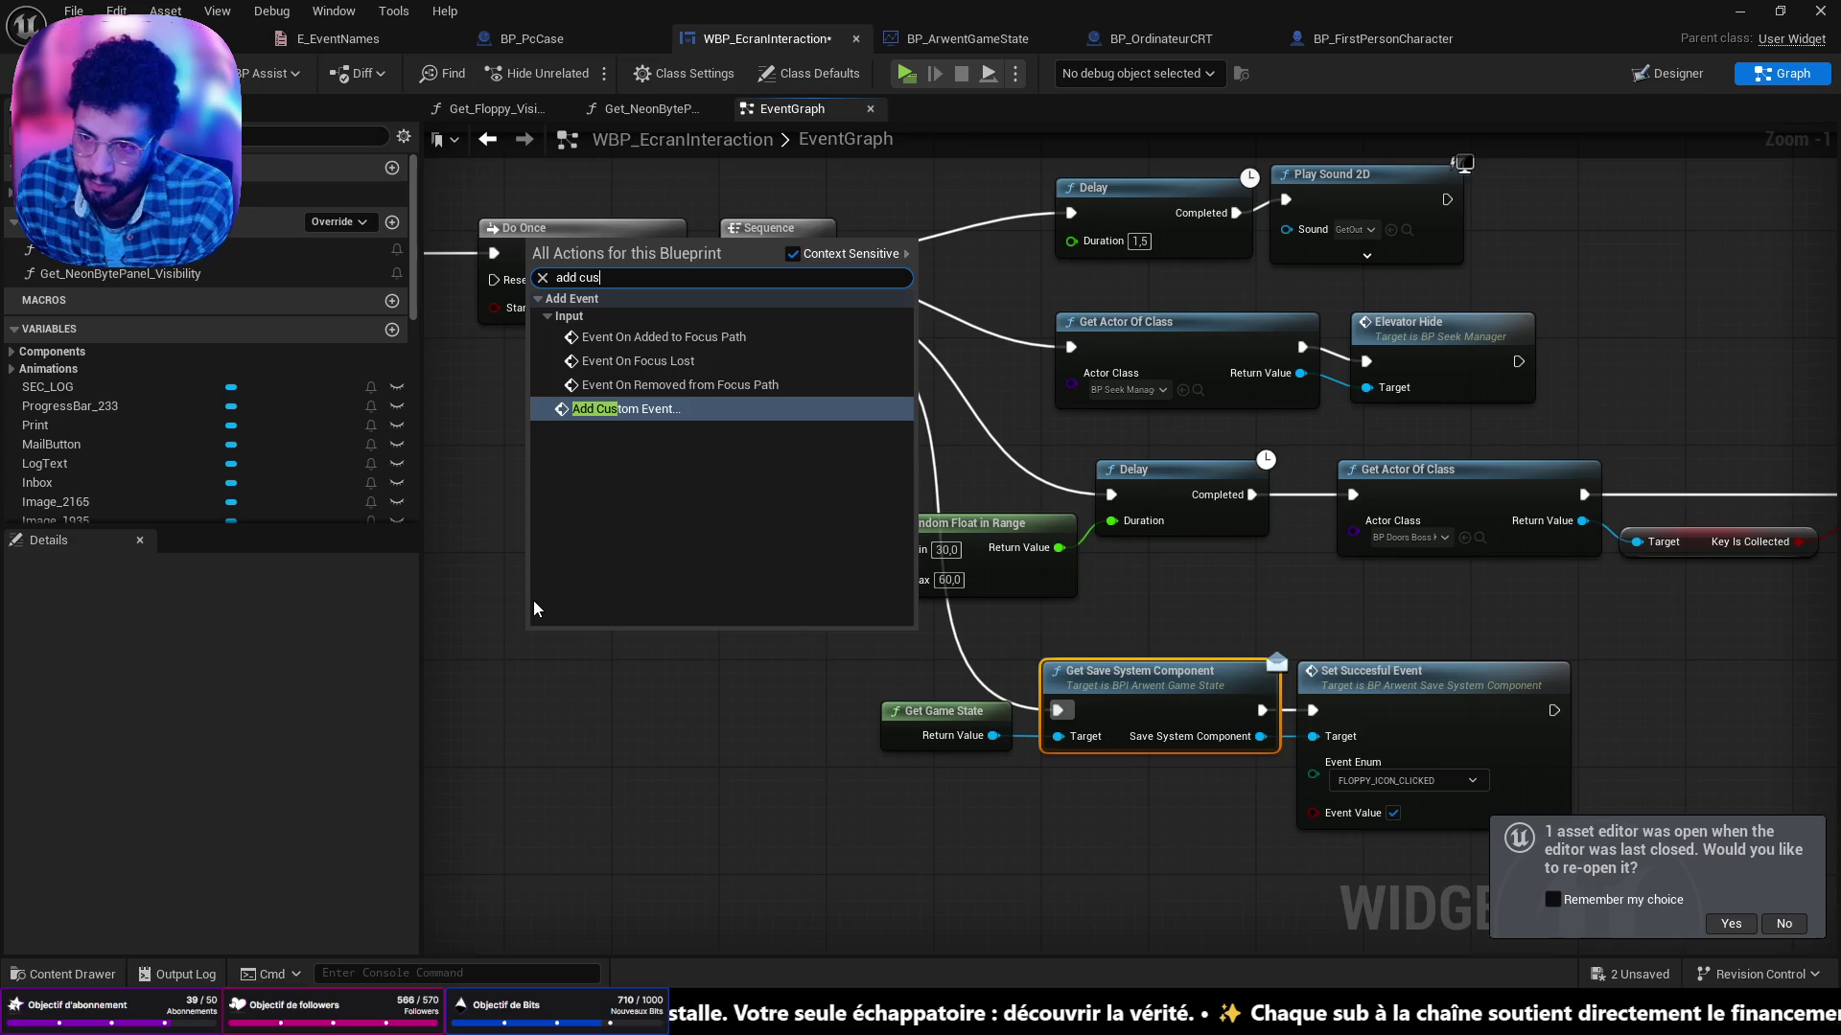
pyautogui.press('Return')
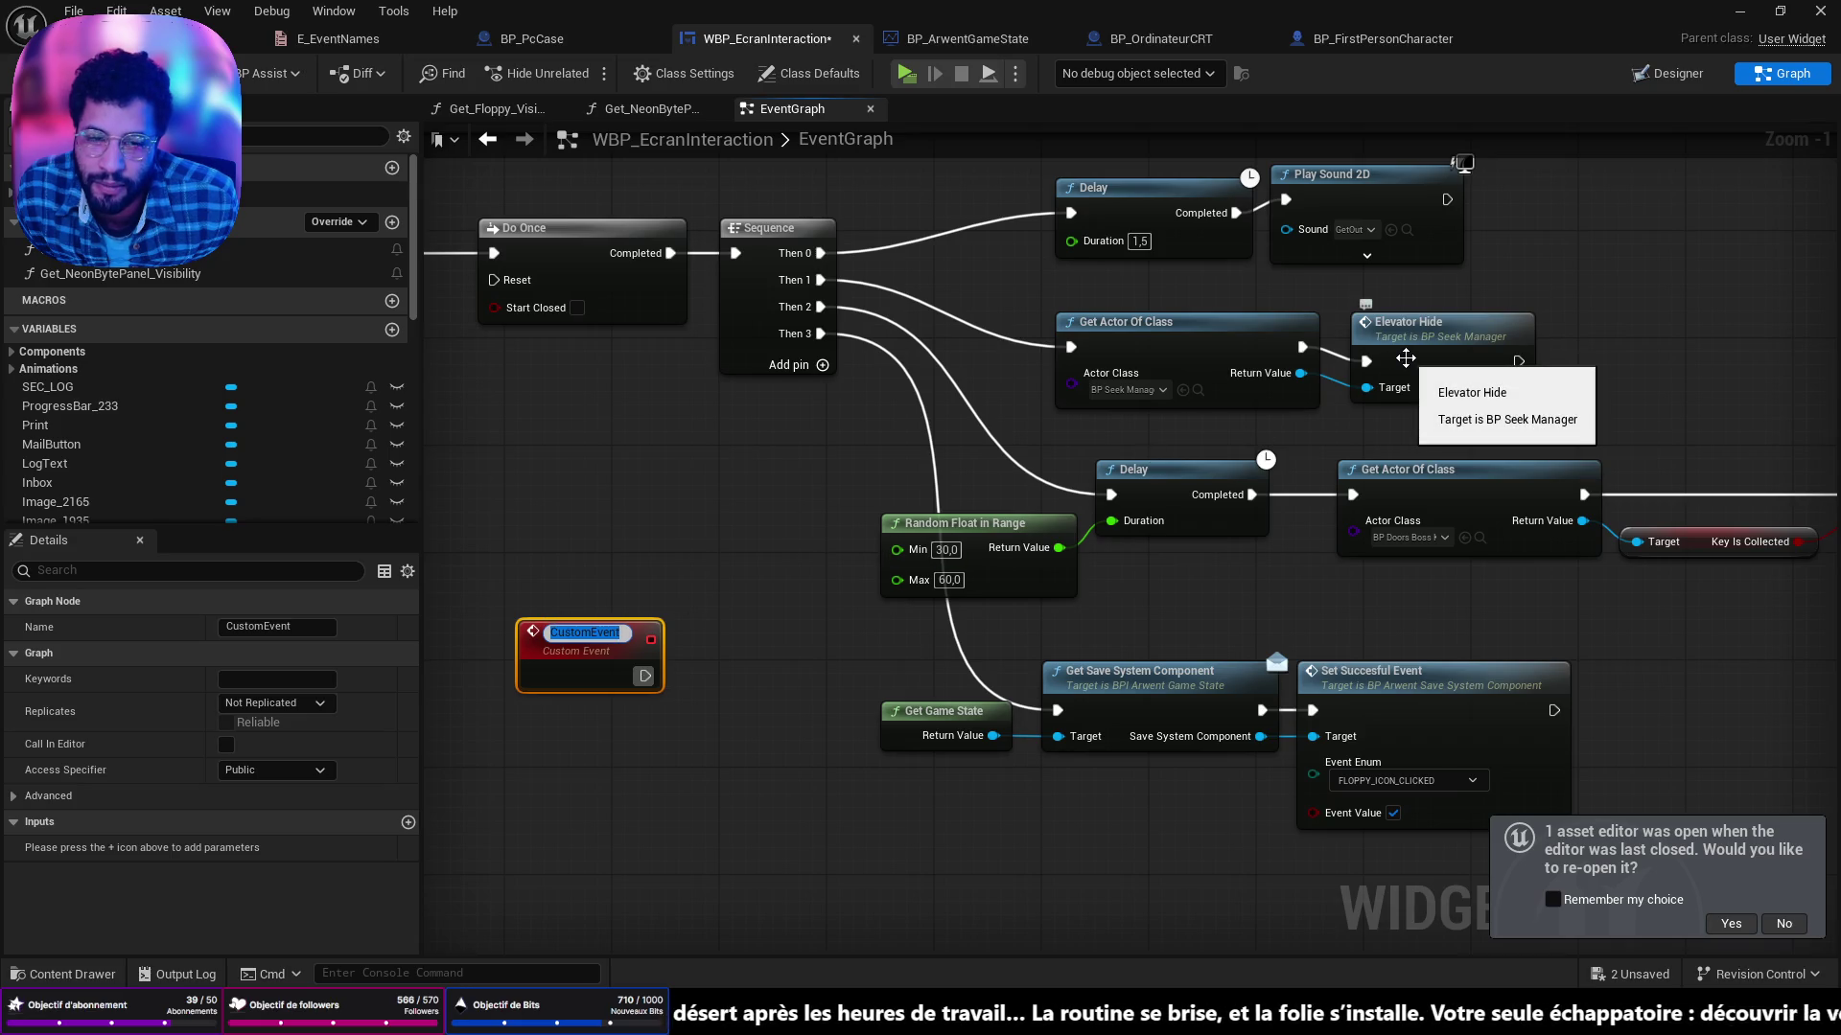
pyautogui.moveTo(595, 537); pyautogui.dragTo(665, 688)
# Place the CustomEvent node below the Sequence node and nudge Play Sound 2D slightly down.
pyautogui.moveTo(678, 797); pyautogui.dragTo(838, 635)
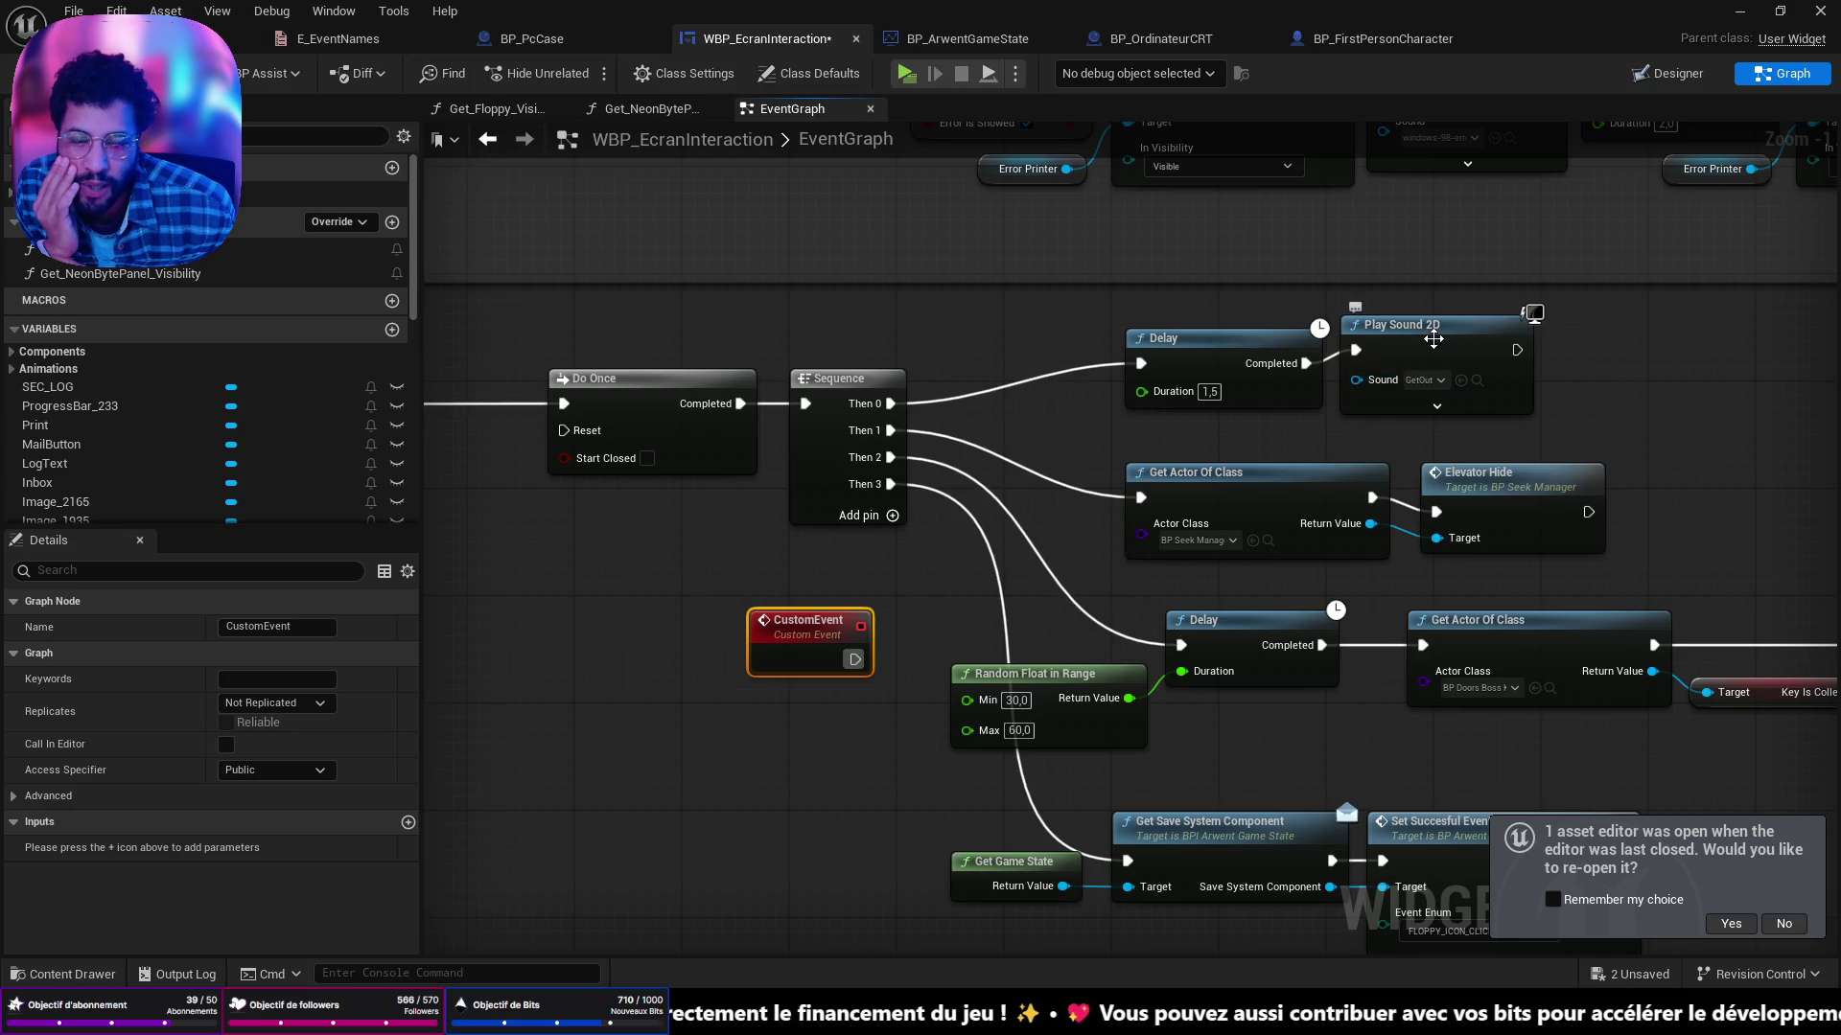
pyautogui.moveTo(1428, 330); pyautogui.dragTo(1428, 341)
# Add a new variable named GetOutPlayed in My Blueprint and save the blueprint with Ctrl+S.
pyautogui.scroll(-5, 117, 445)
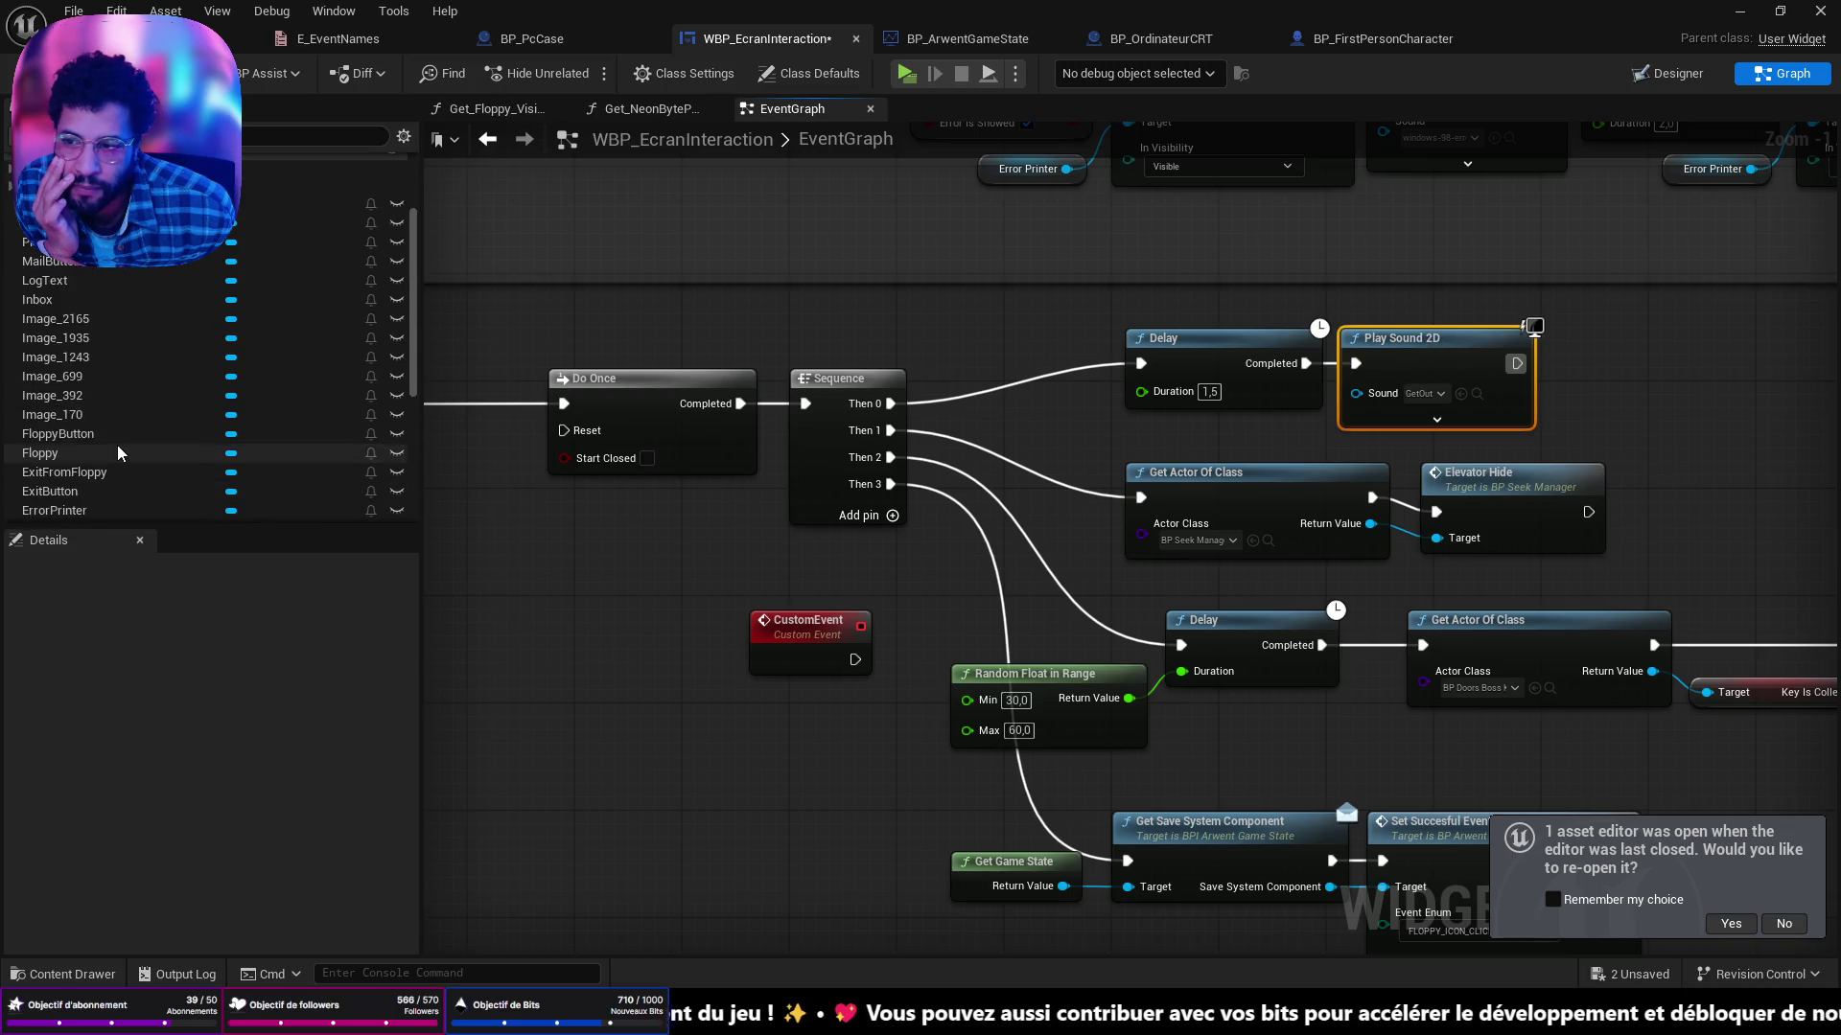
pyautogui.scroll(-4, 158, 495)
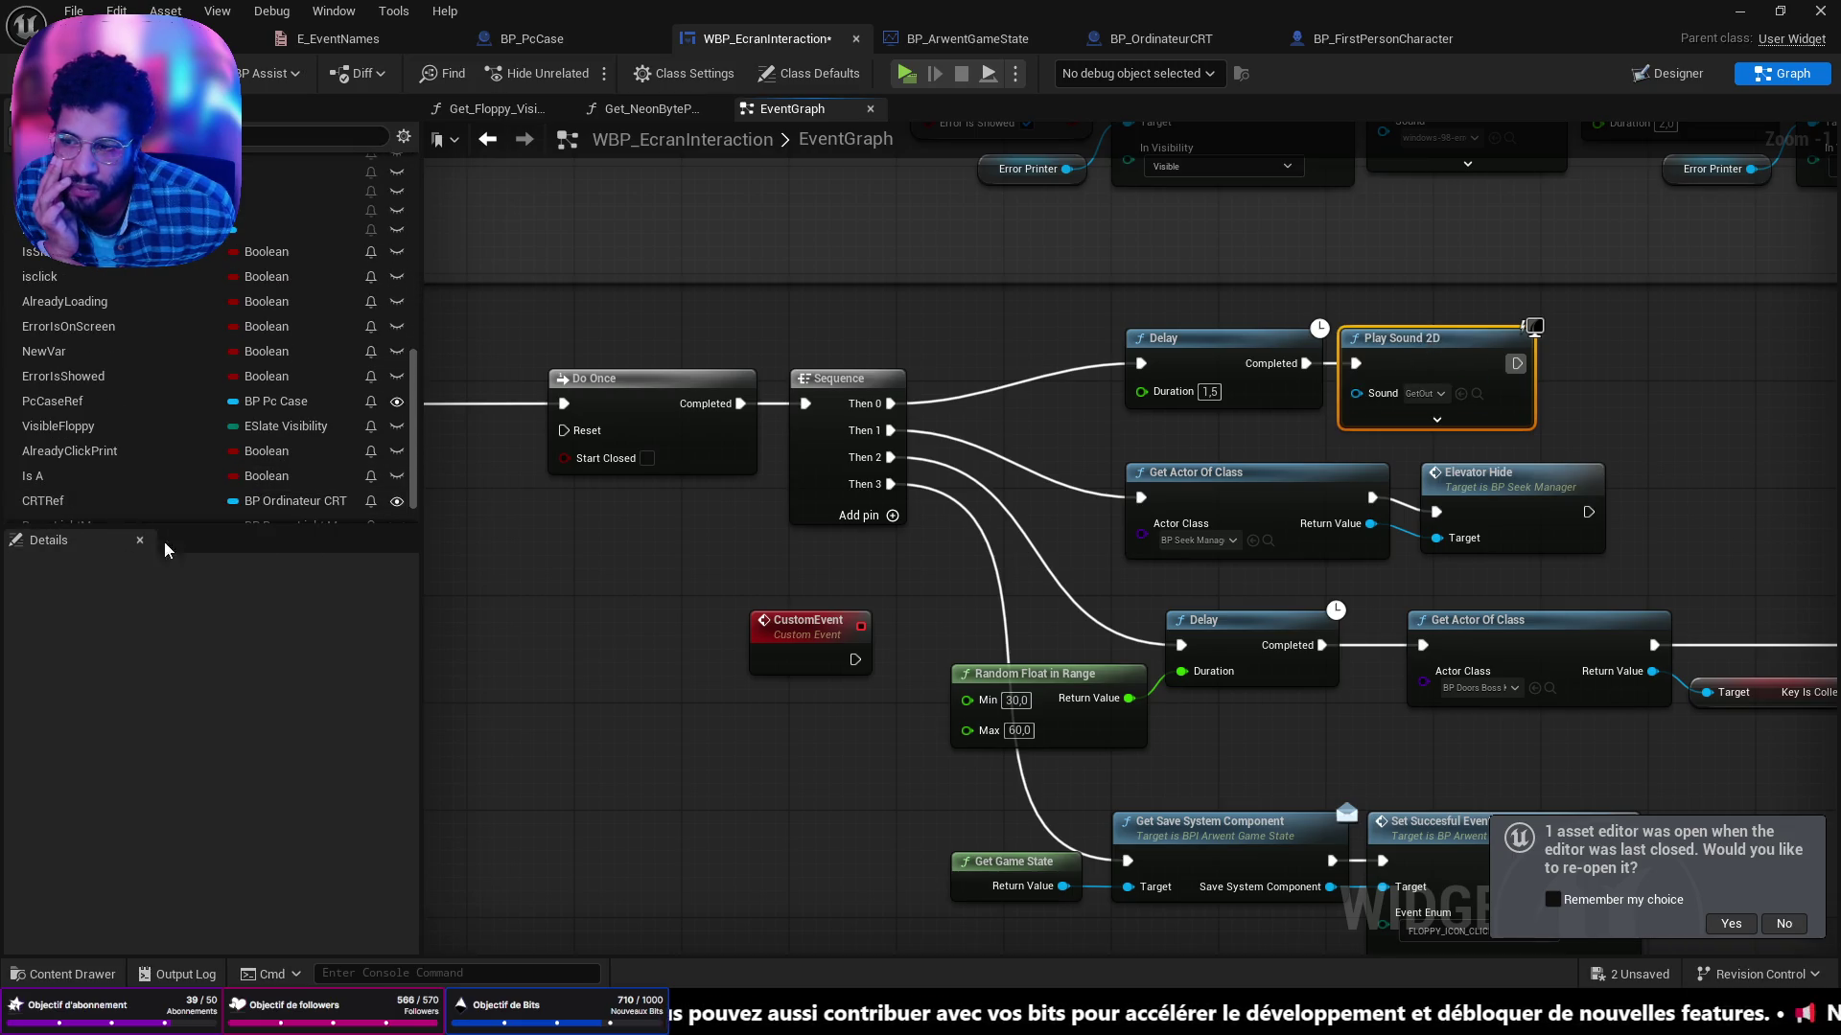
pyautogui.moveTo(175, 525); pyautogui.dragTo(175, 858)
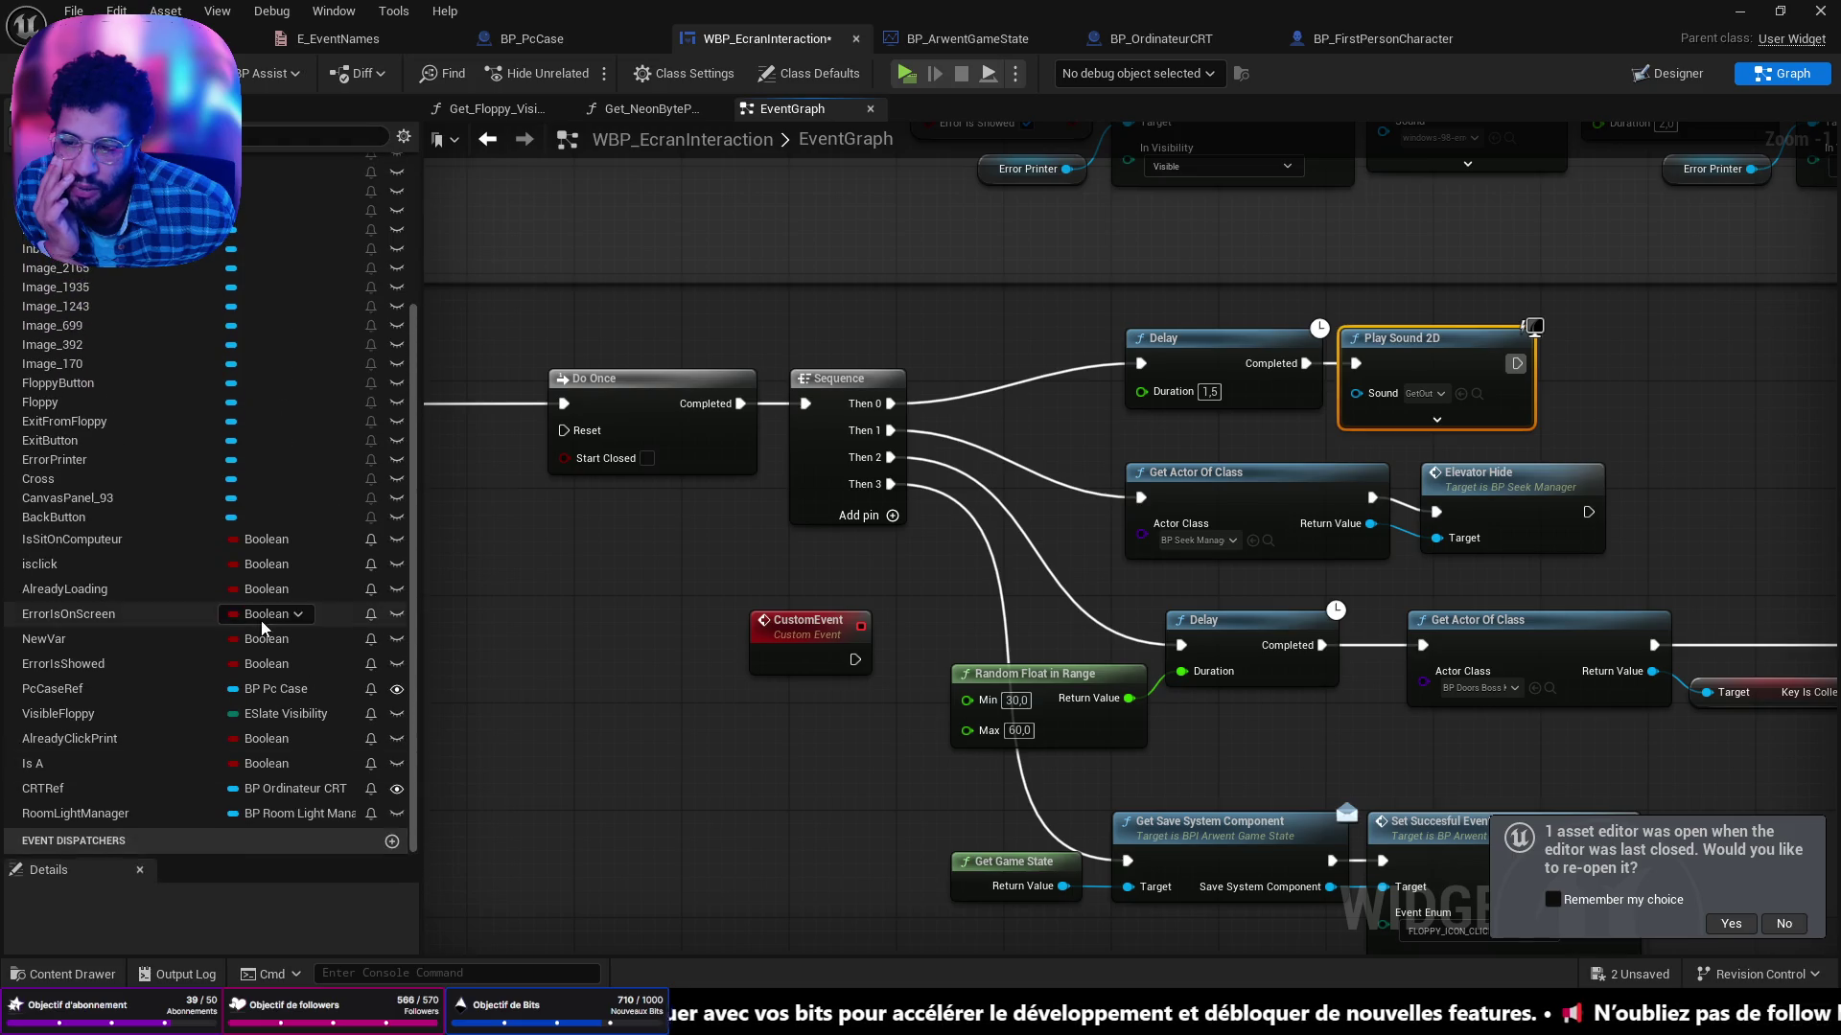
pyautogui.scroll(3, 268, 621)
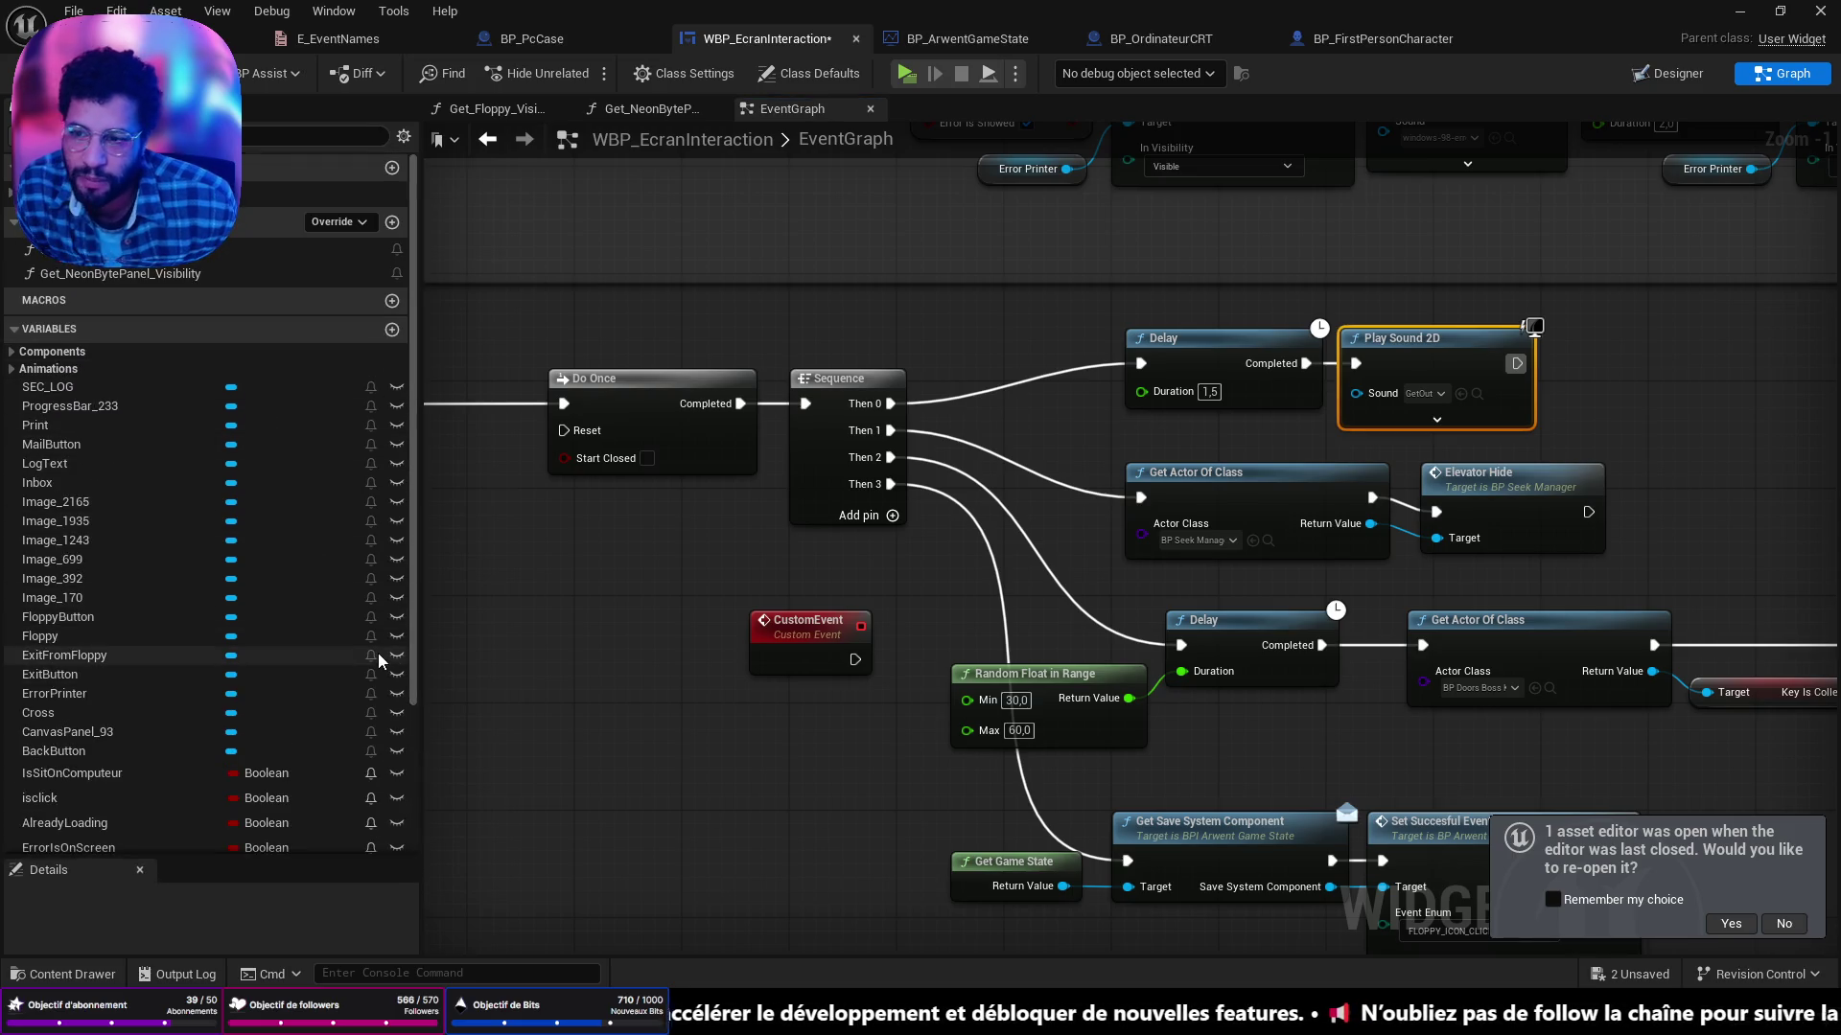
pyautogui.scroll(-5, 313, 686)
pyautogui.click(308, 584)
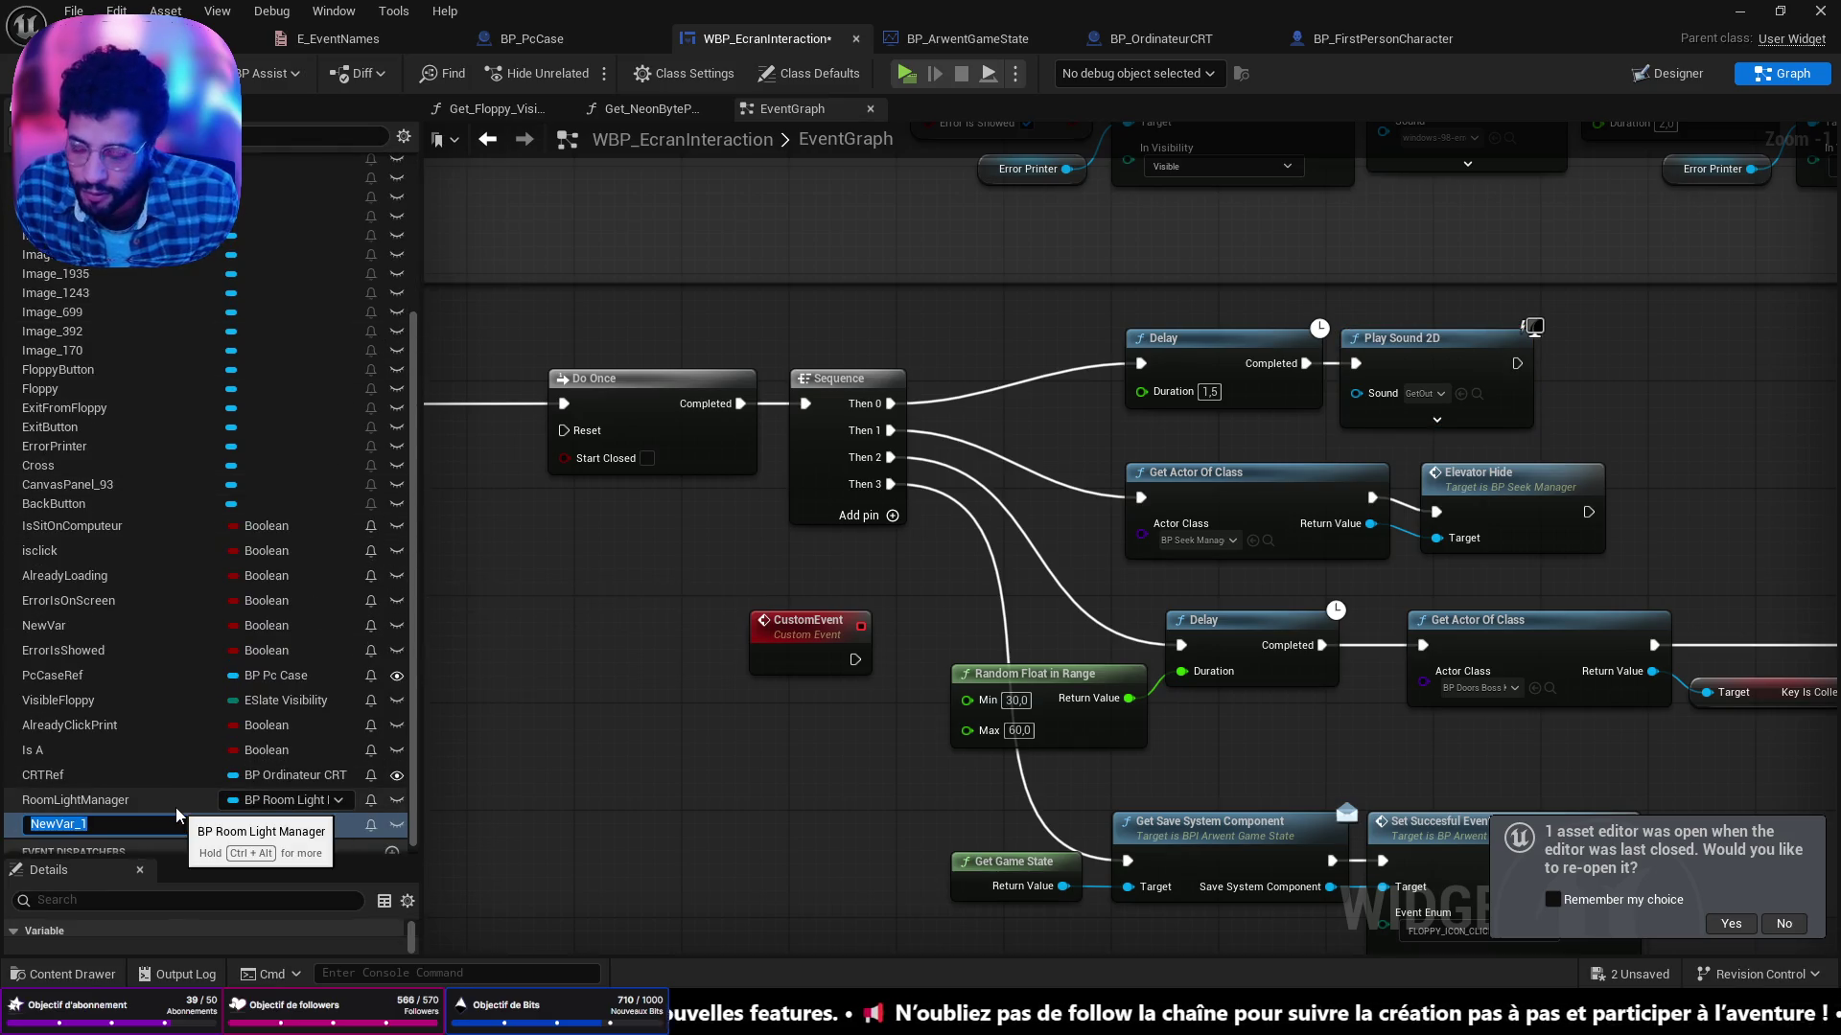
pyautogui.write('Get')
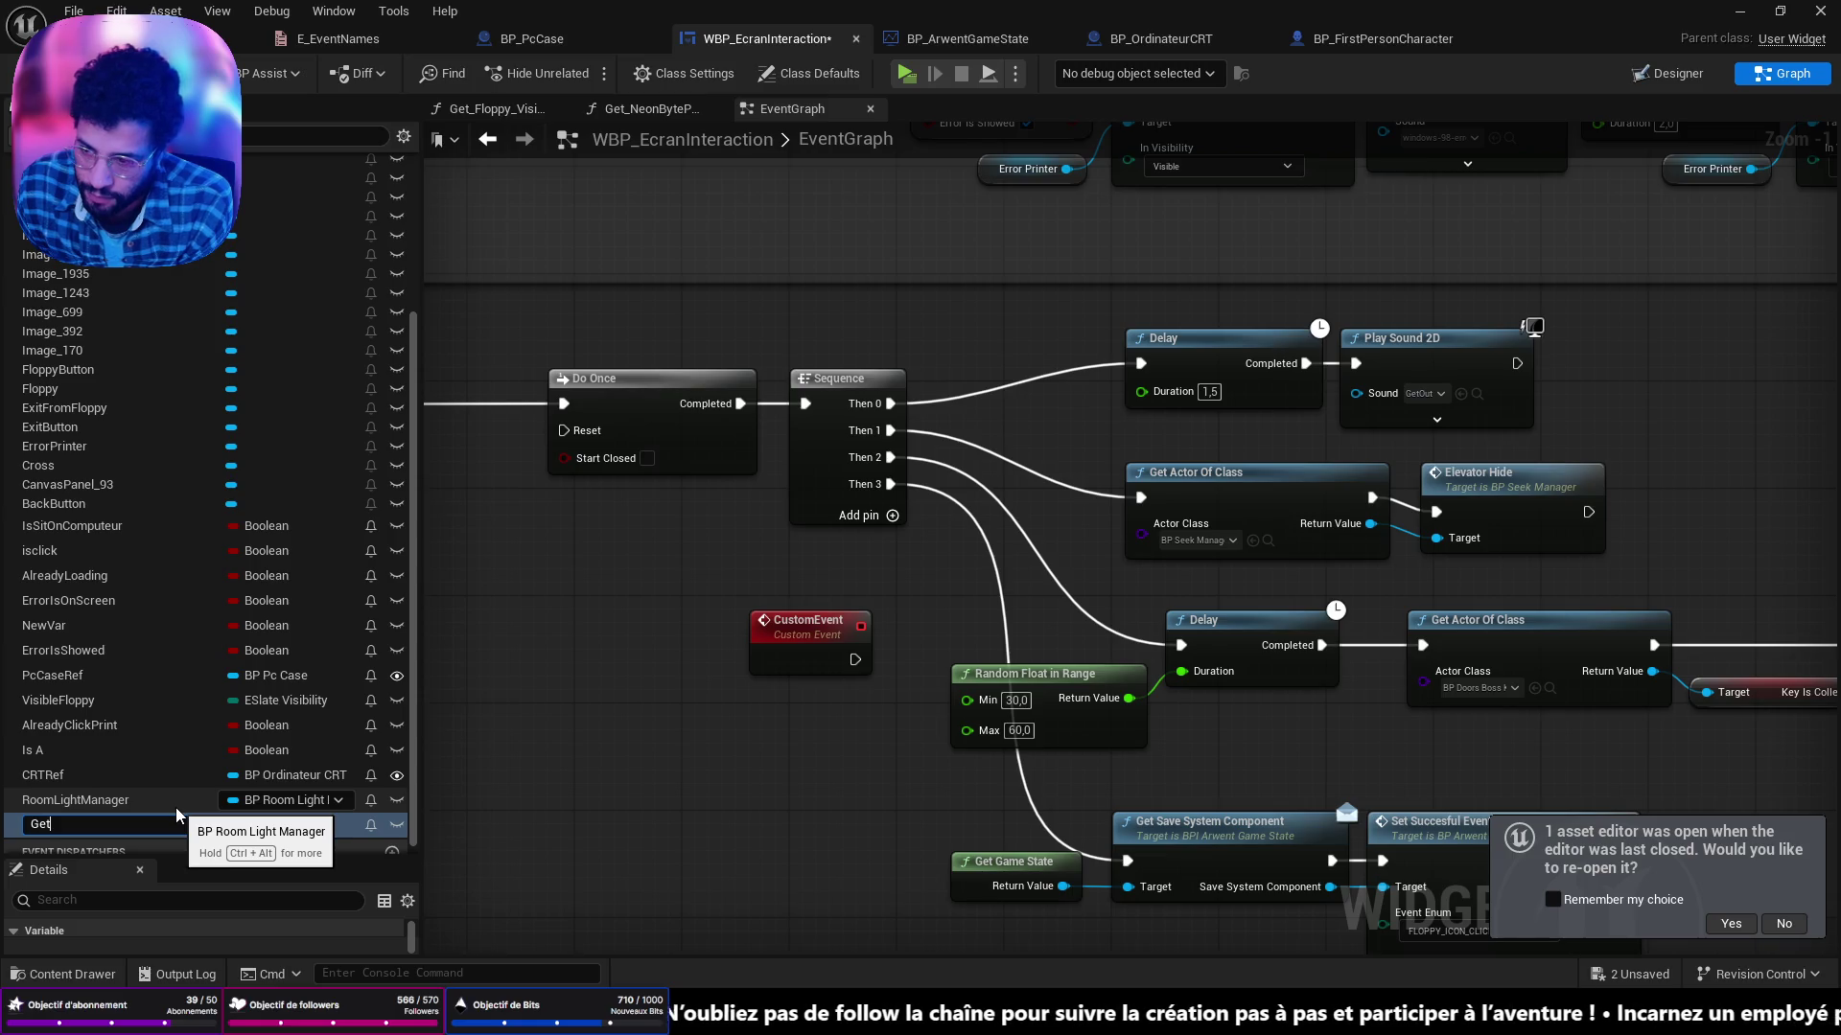
pyautogui.write('OutP')
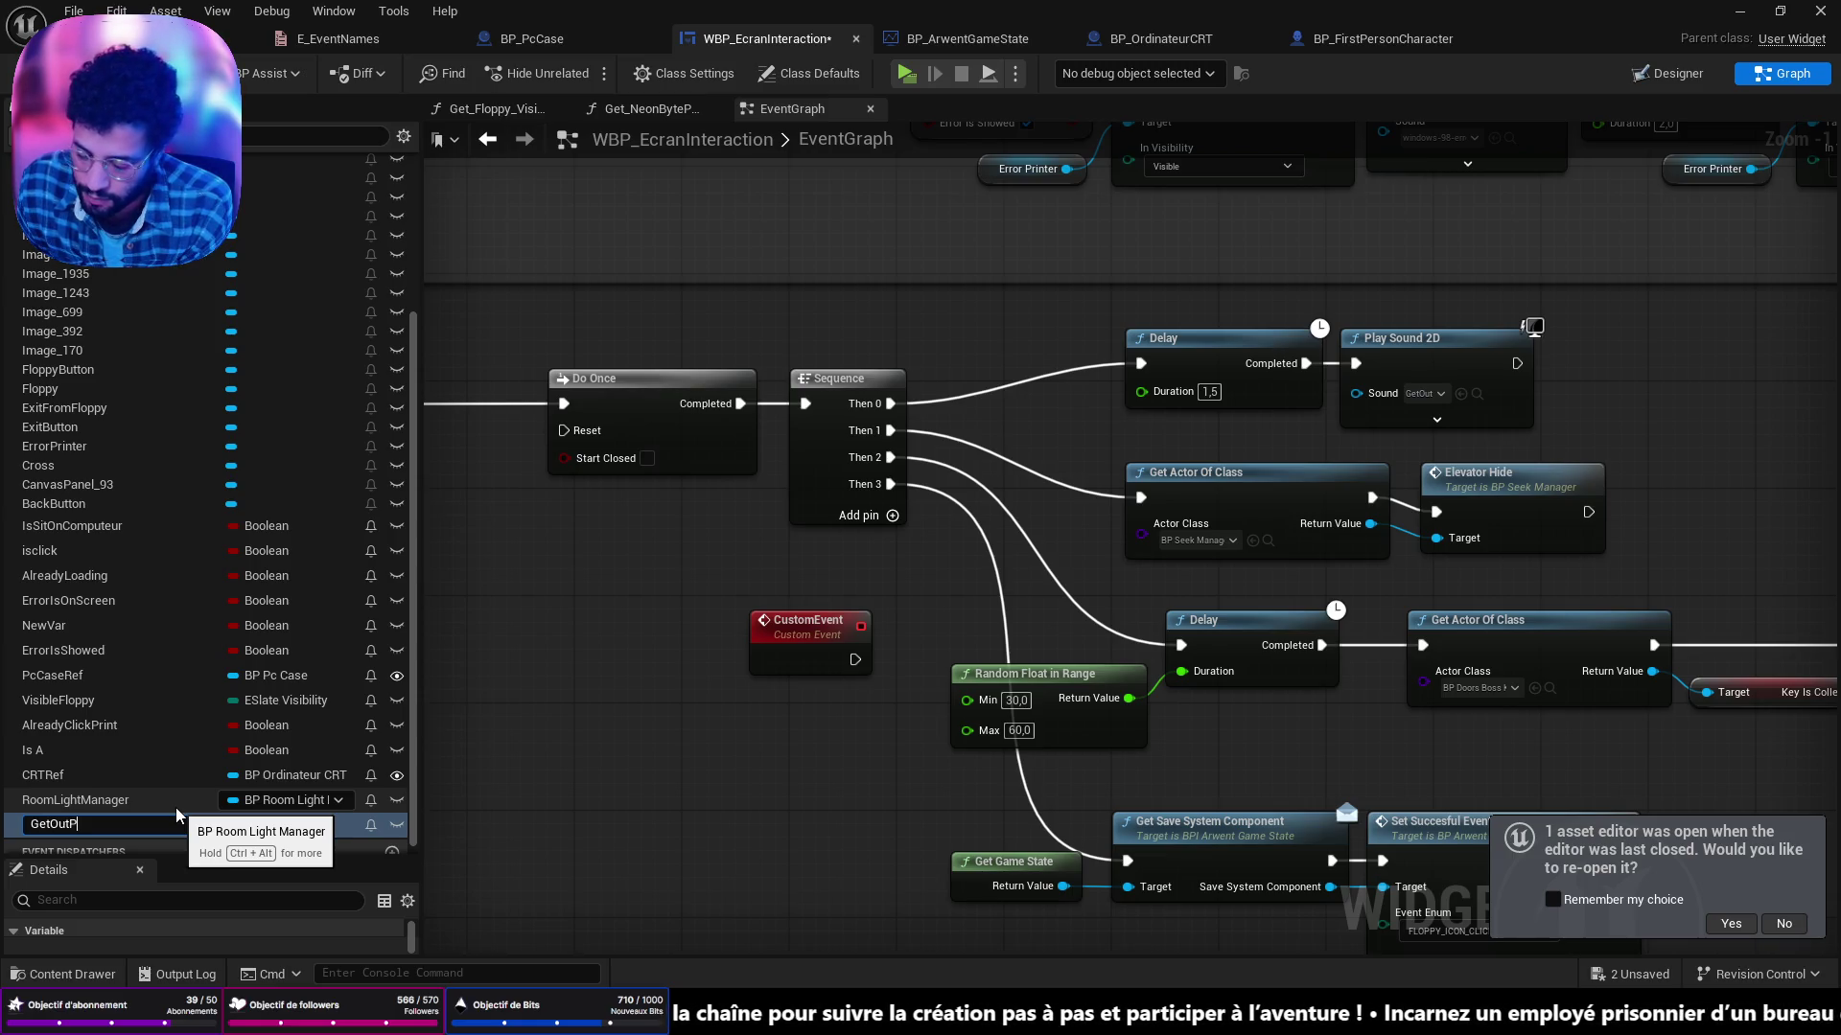
pyautogui.write('layee')
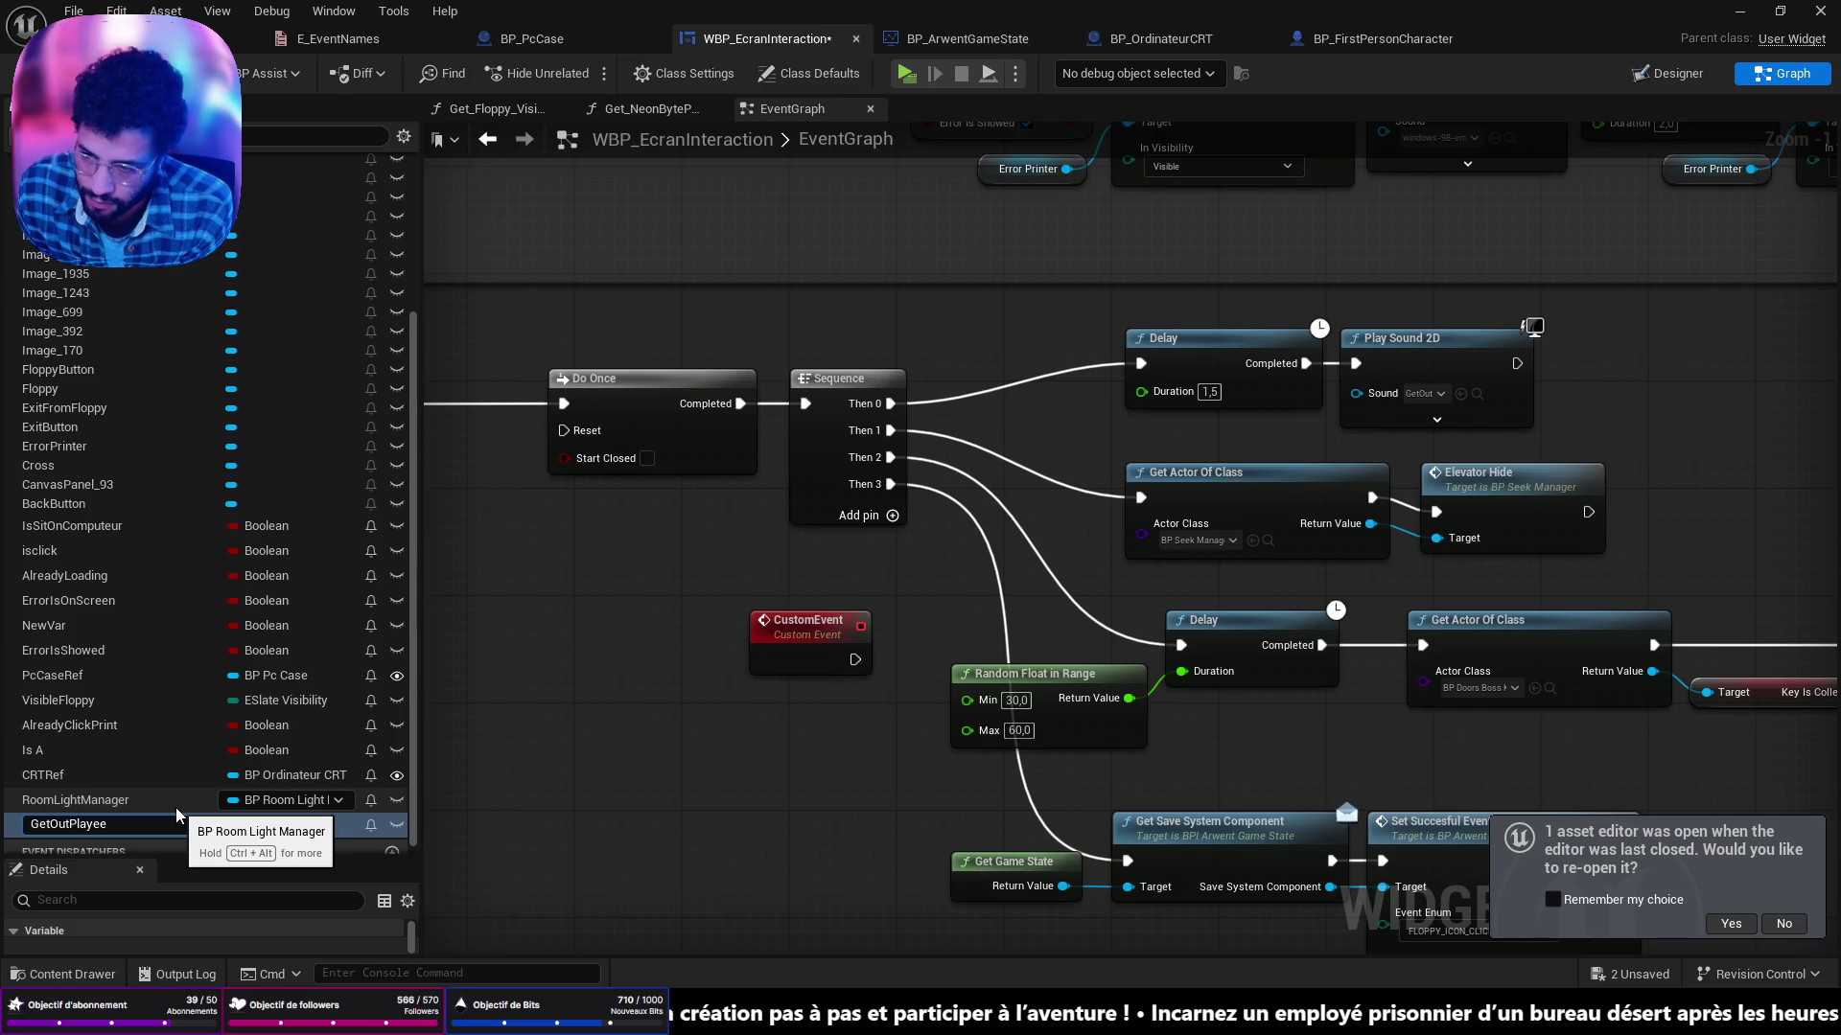
pyautogui.write('wd')
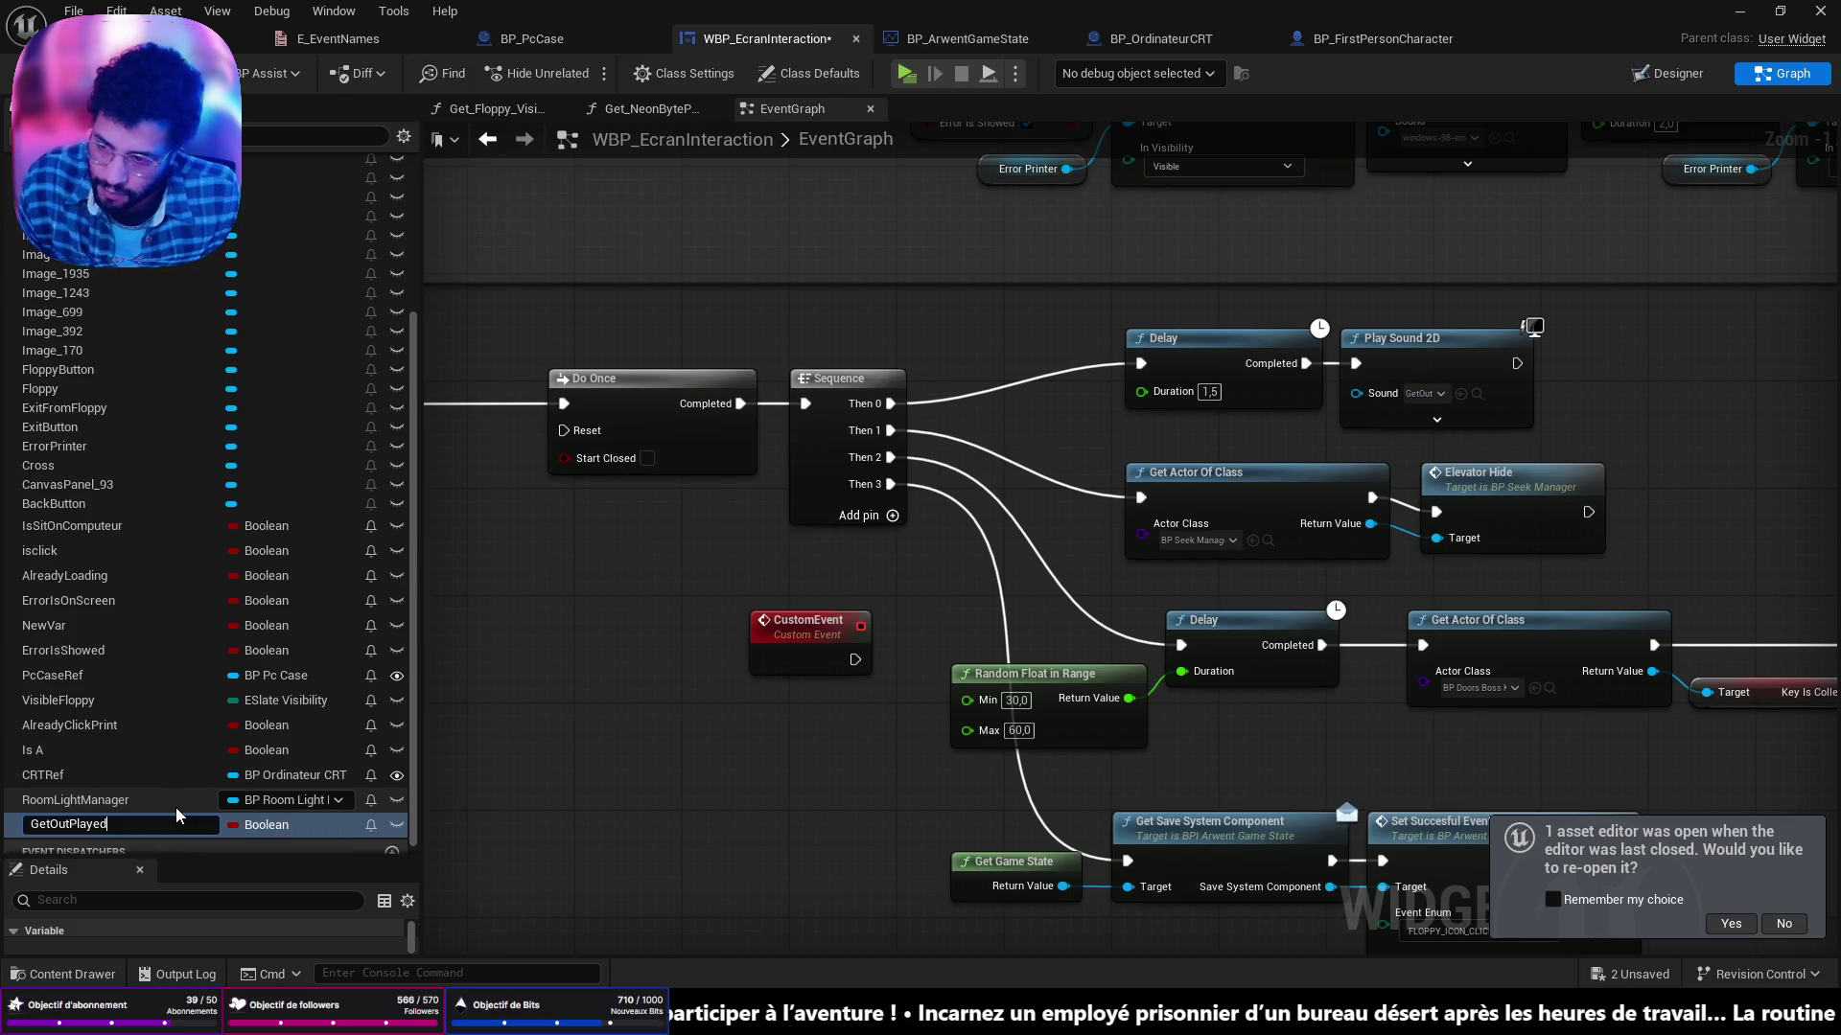
pyautogui.press('Return')
pyautogui.hotkey('ctrl', 's')
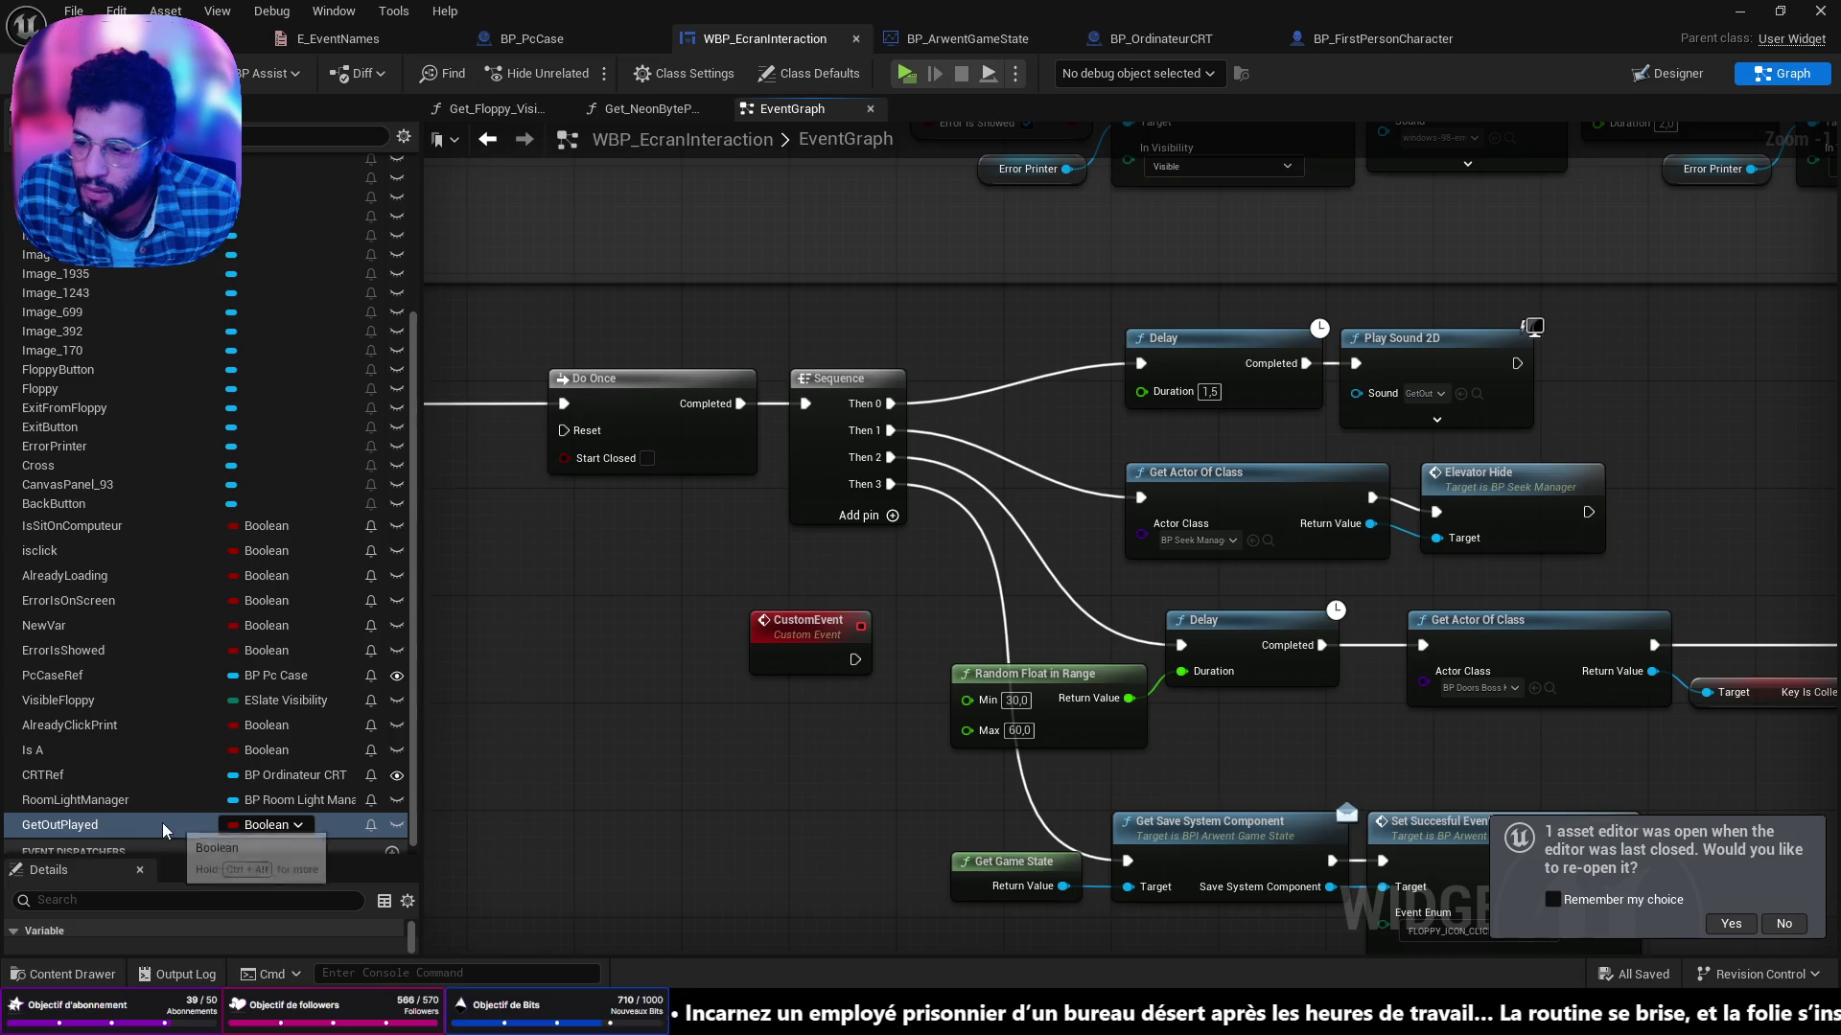
# Bring the Sequence chain back into view and select the CustomEvent node to show its Details.
pyautogui.scroll(-1, 756, 492)
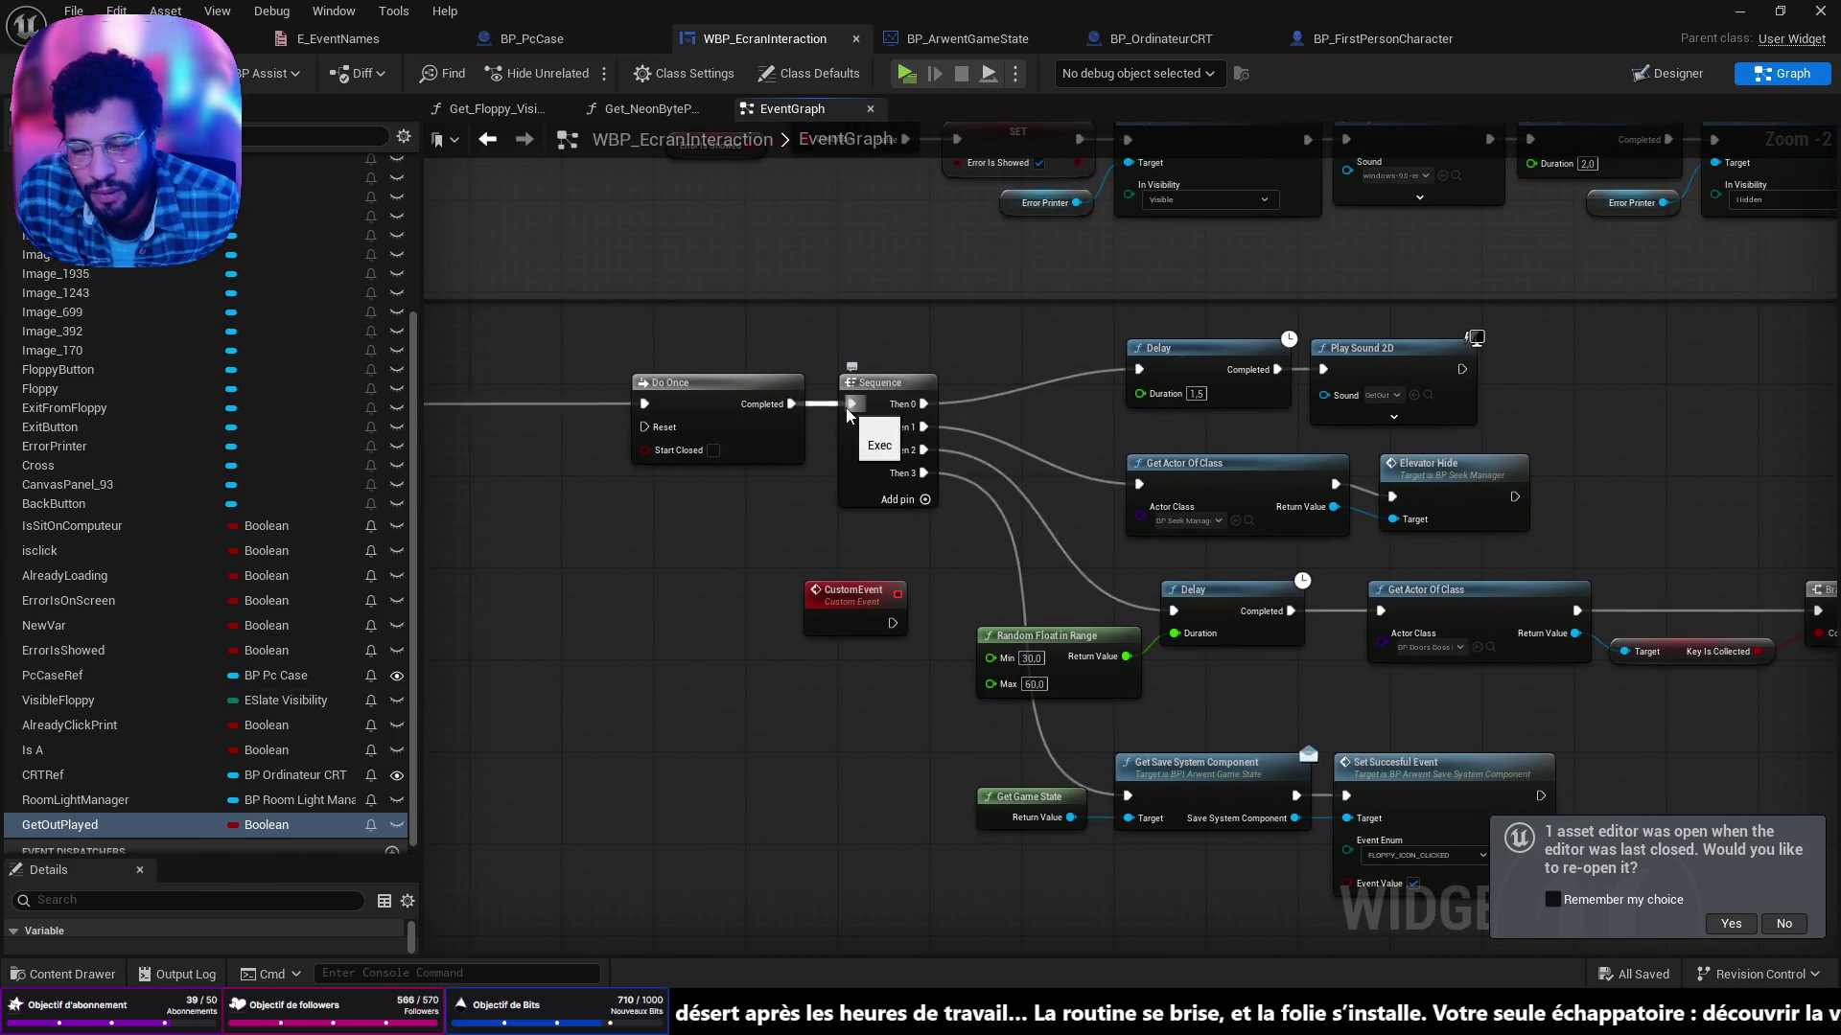
pyautogui.moveTo(1022, 393); pyautogui.dragTo(951, 476)
pyautogui.moveTo(895, 556); pyautogui.dragTo(1138, 578)
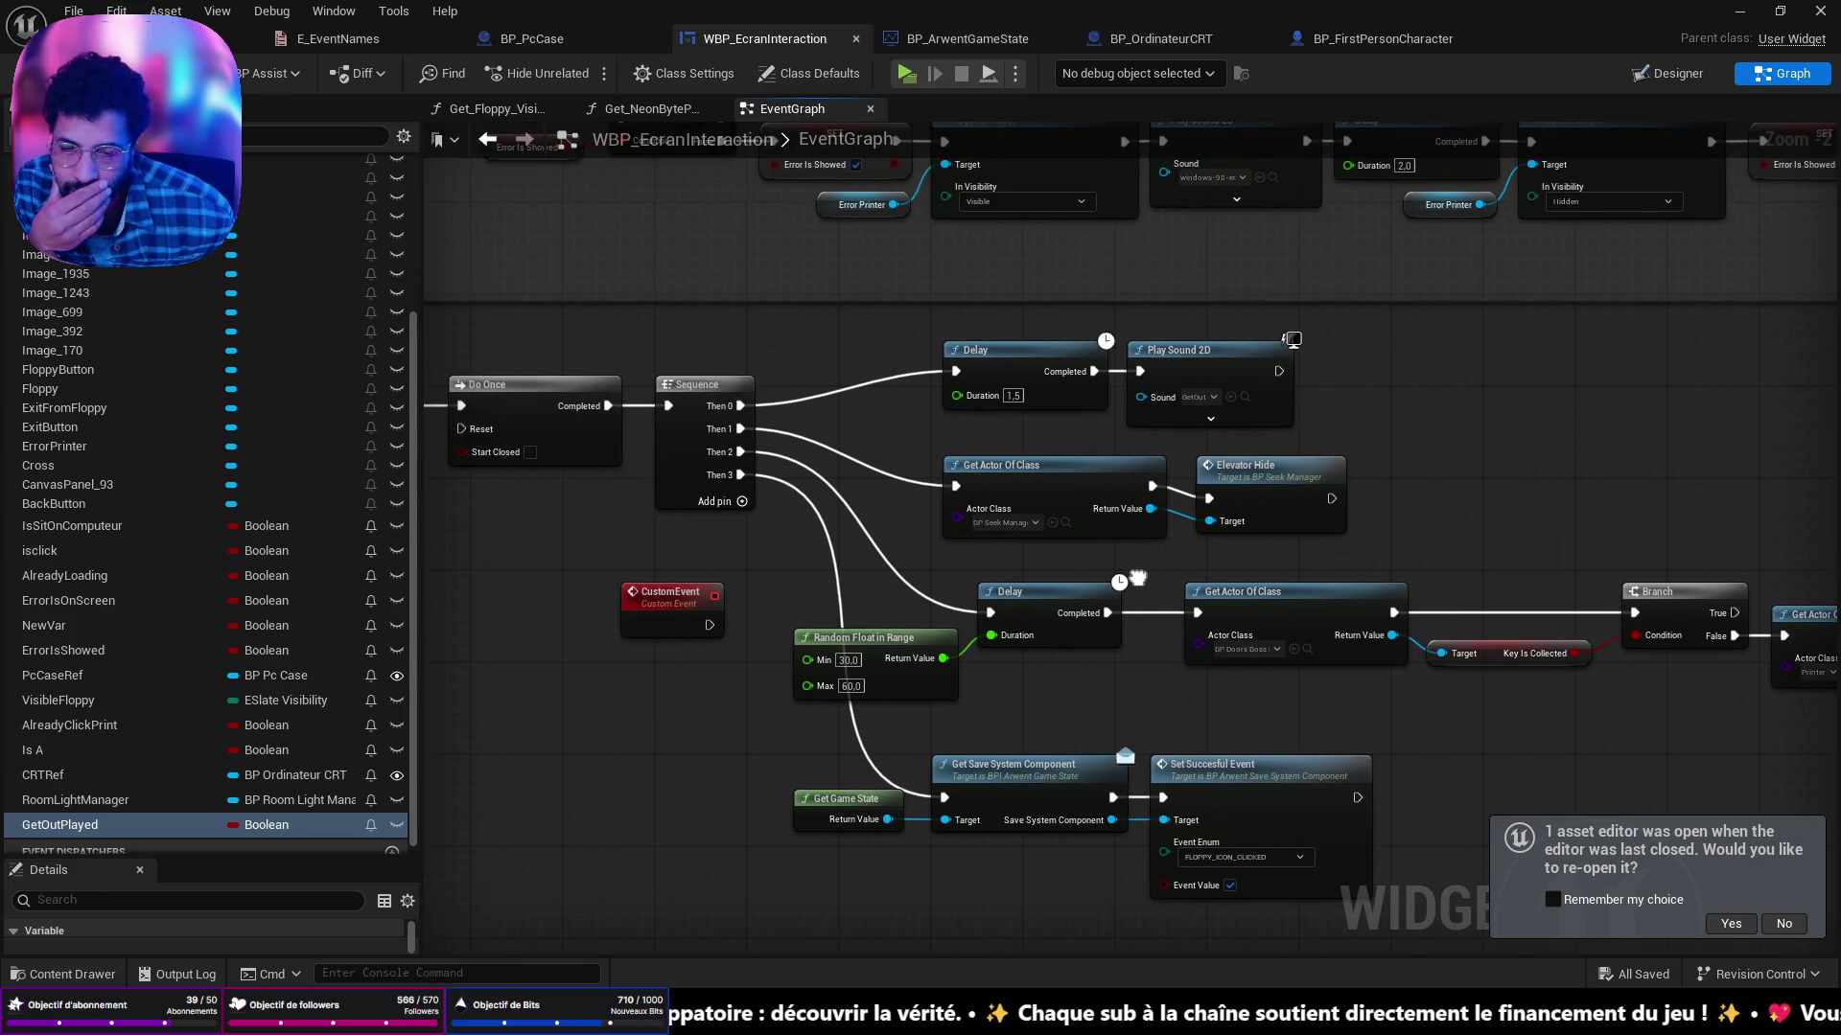
pyautogui.moveTo(1138, 578); pyautogui.dragTo(1114, 601)
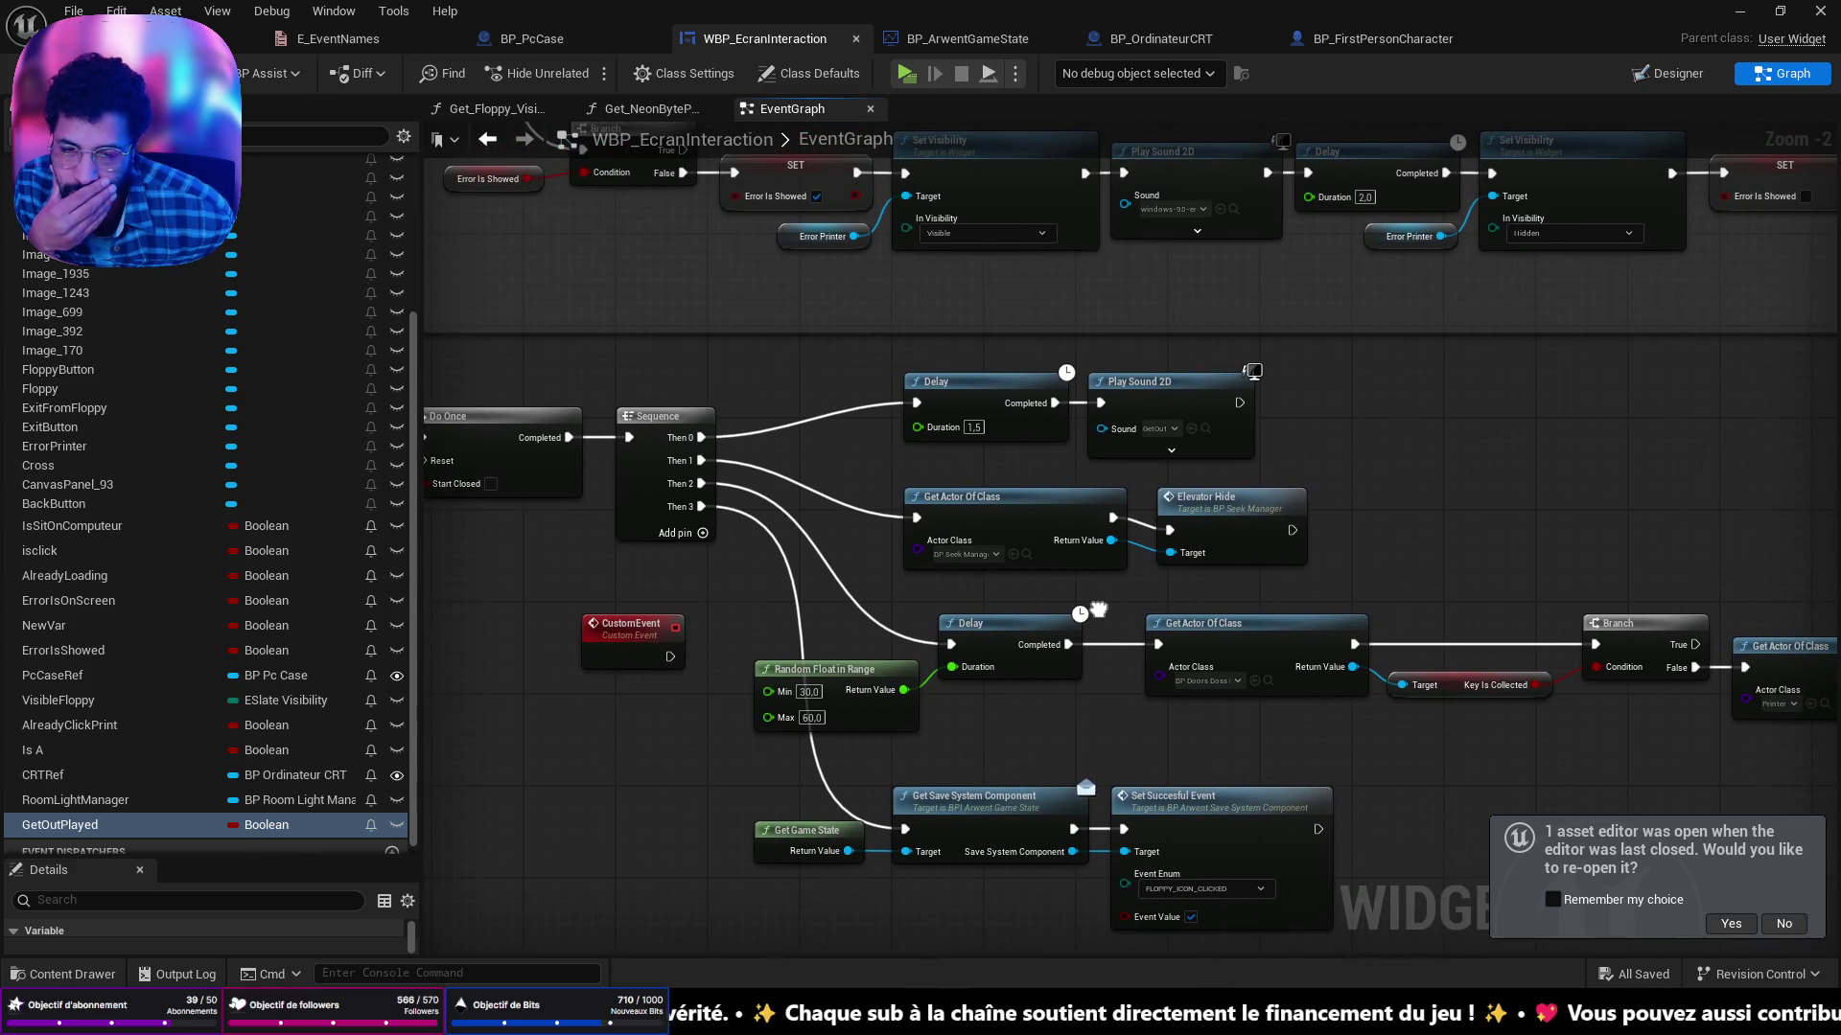
pyautogui.moveTo(1098, 609); pyautogui.dragTo(1095, 610)
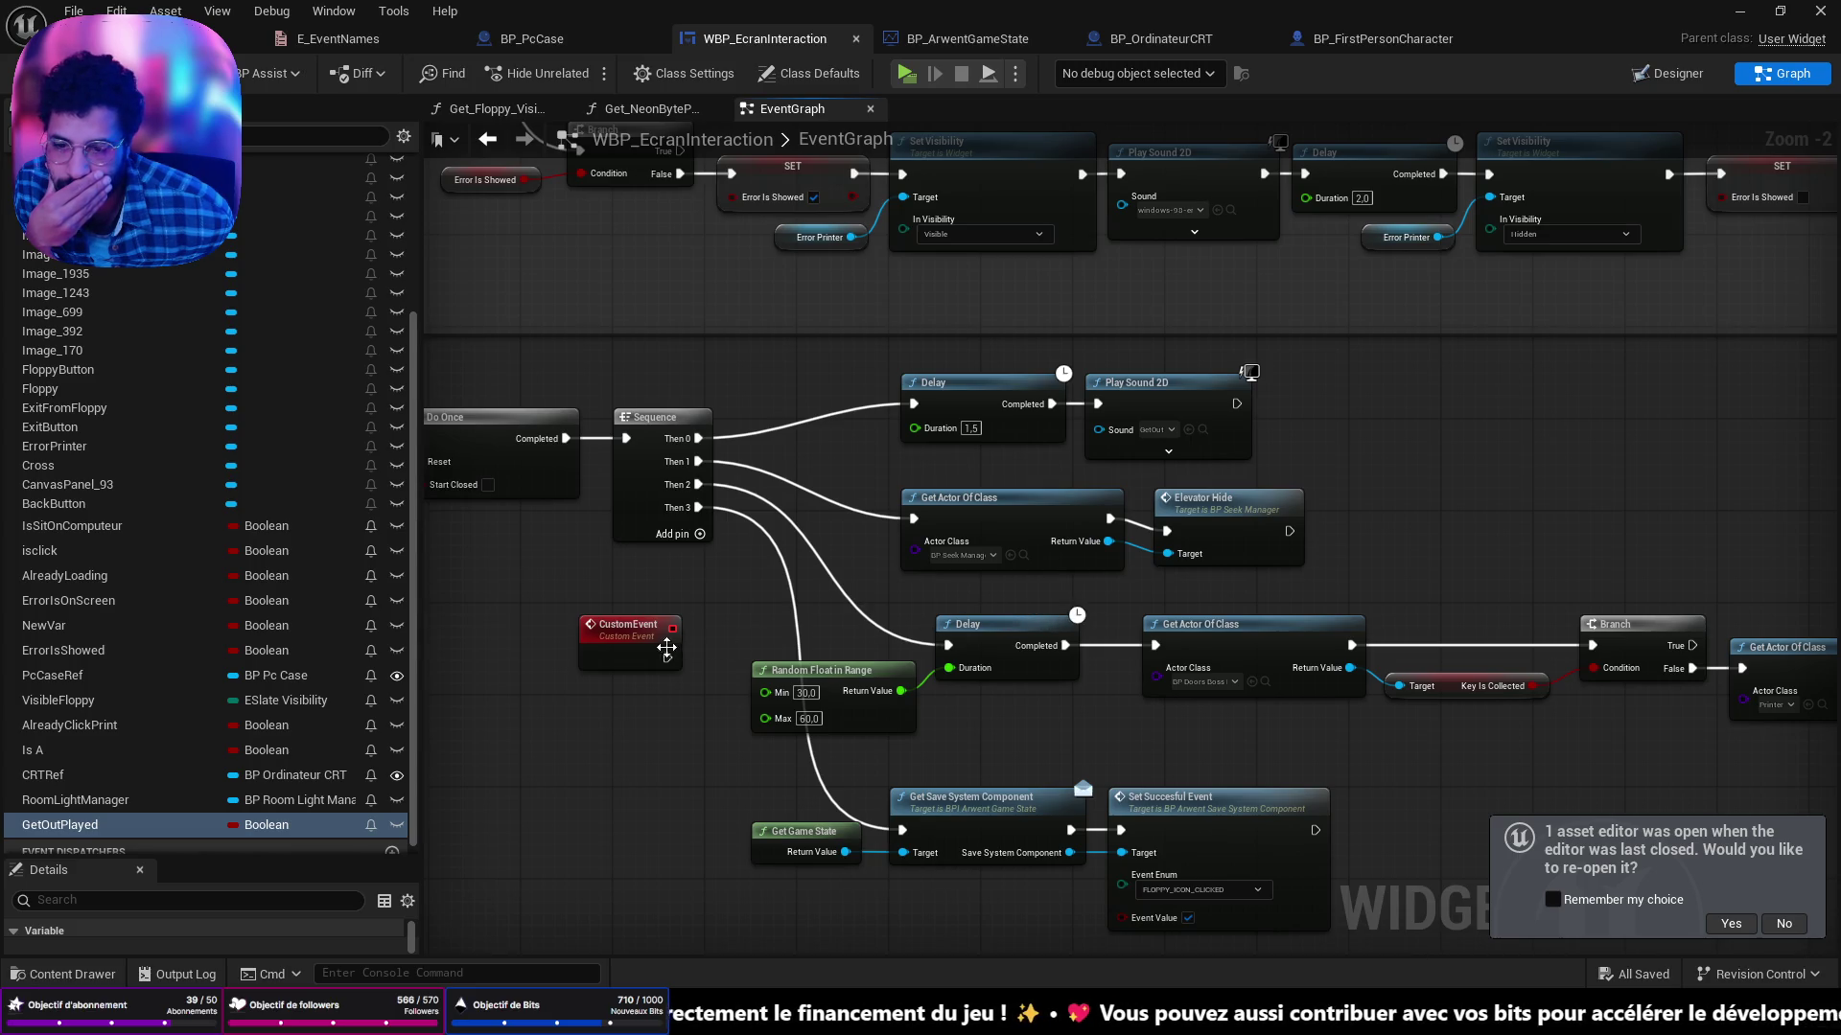
pyautogui.click(667, 648)
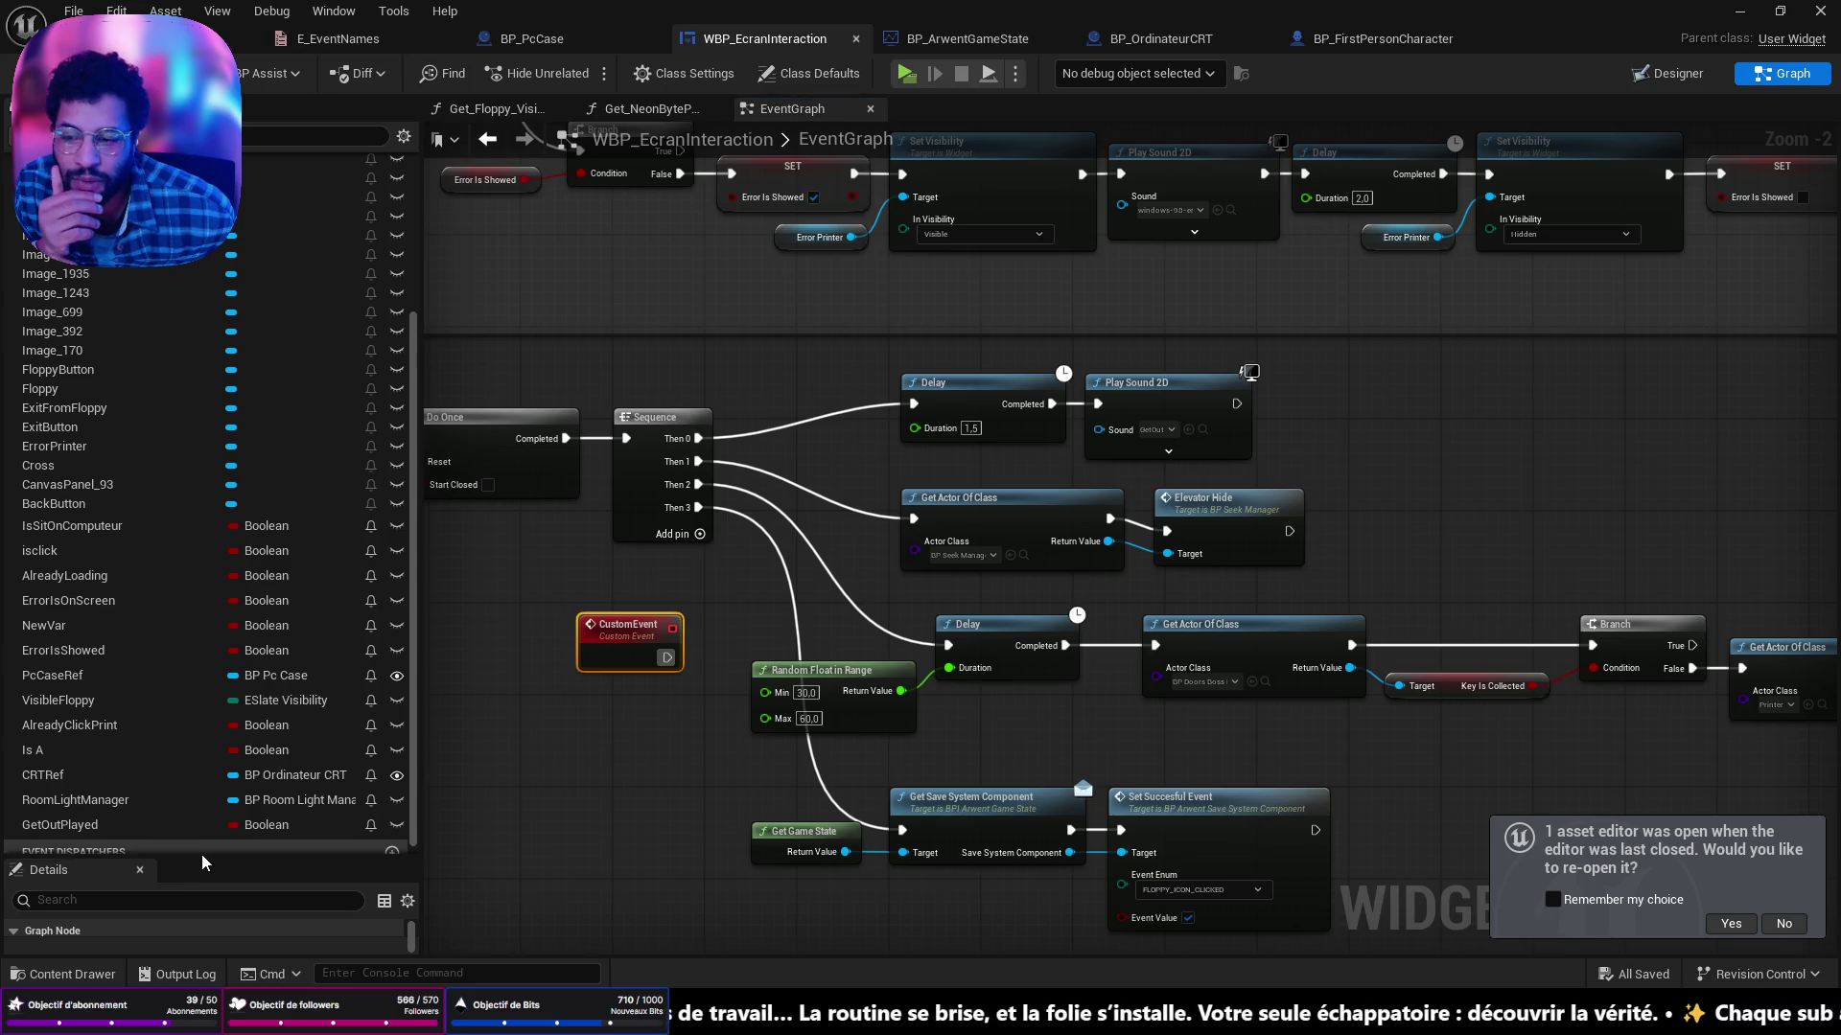
pyautogui.moveTo(202, 856); pyautogui.dragTo(201, 429)
# Change the CustomEvent node's Name field in Details to PrinterAlarmTimer.
pyautogui.click(307, 523)
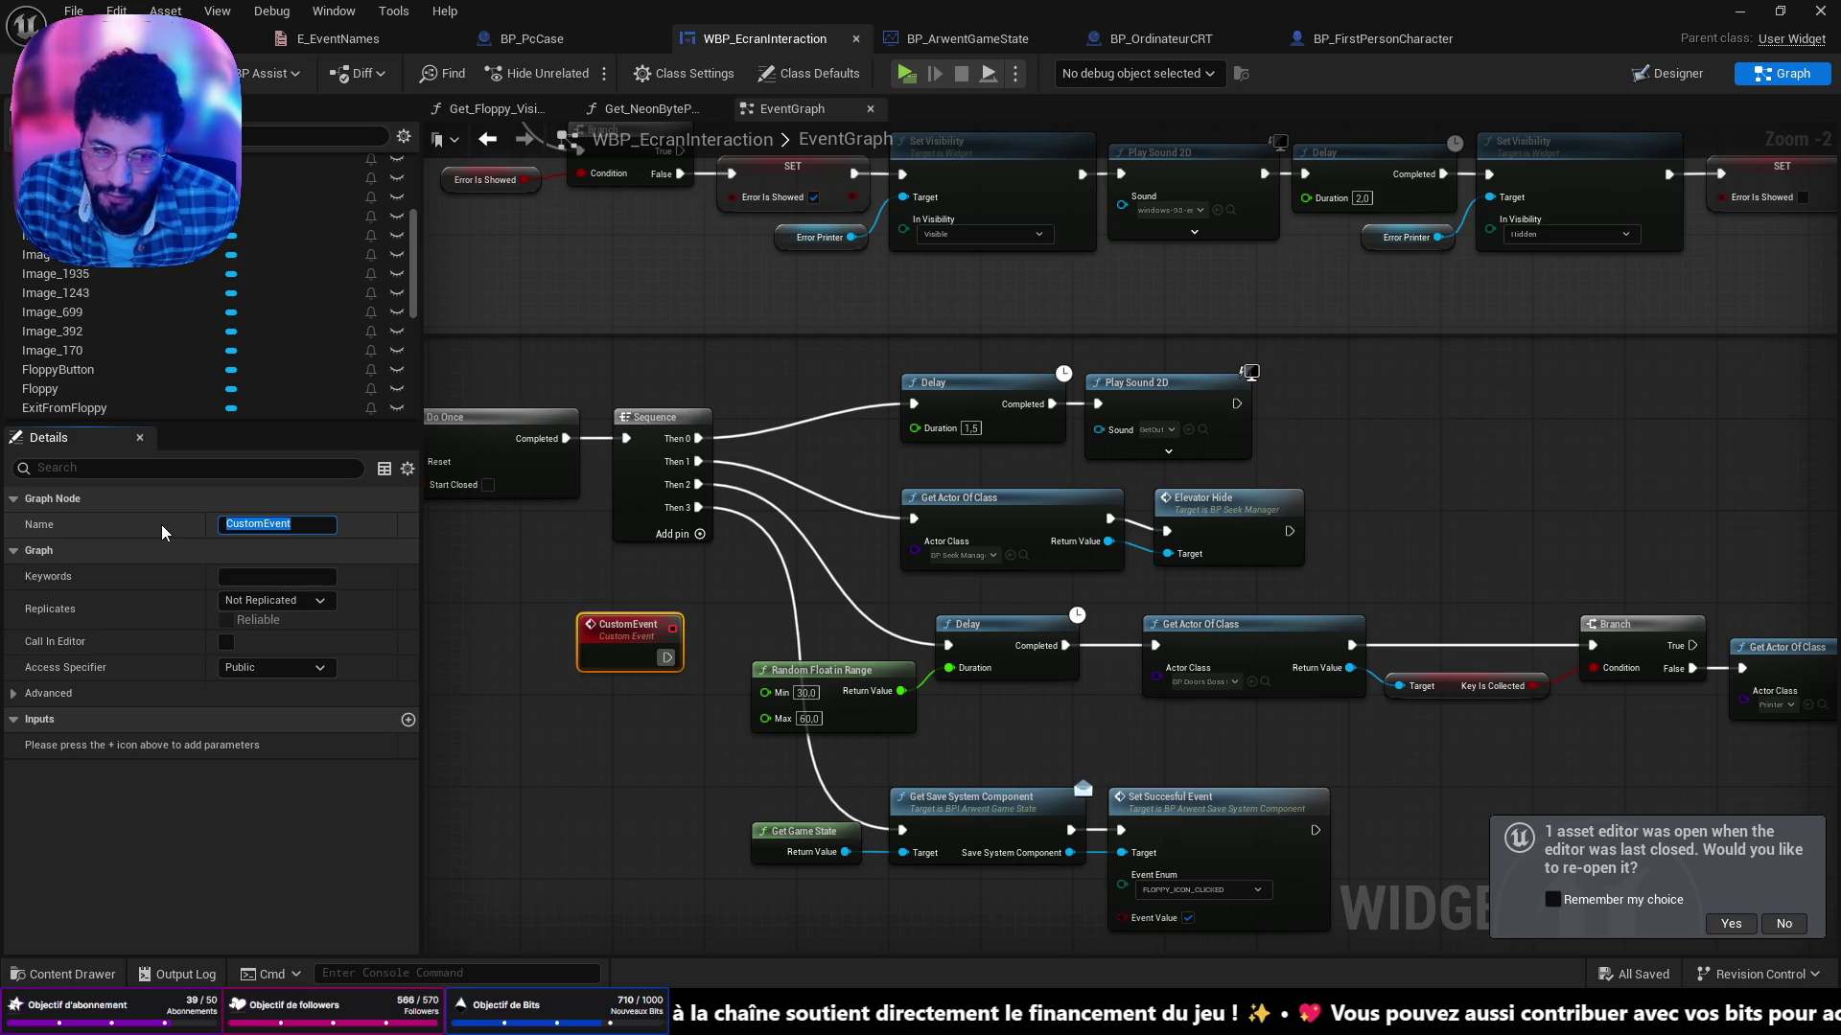
pyautogui.moveTo(522, 602)
pyautogui.mouseDown()
pyautogui.moveTo(450, 576)
pyautogui.moveTo(1244, 665)
pyautogui.mouseUp()
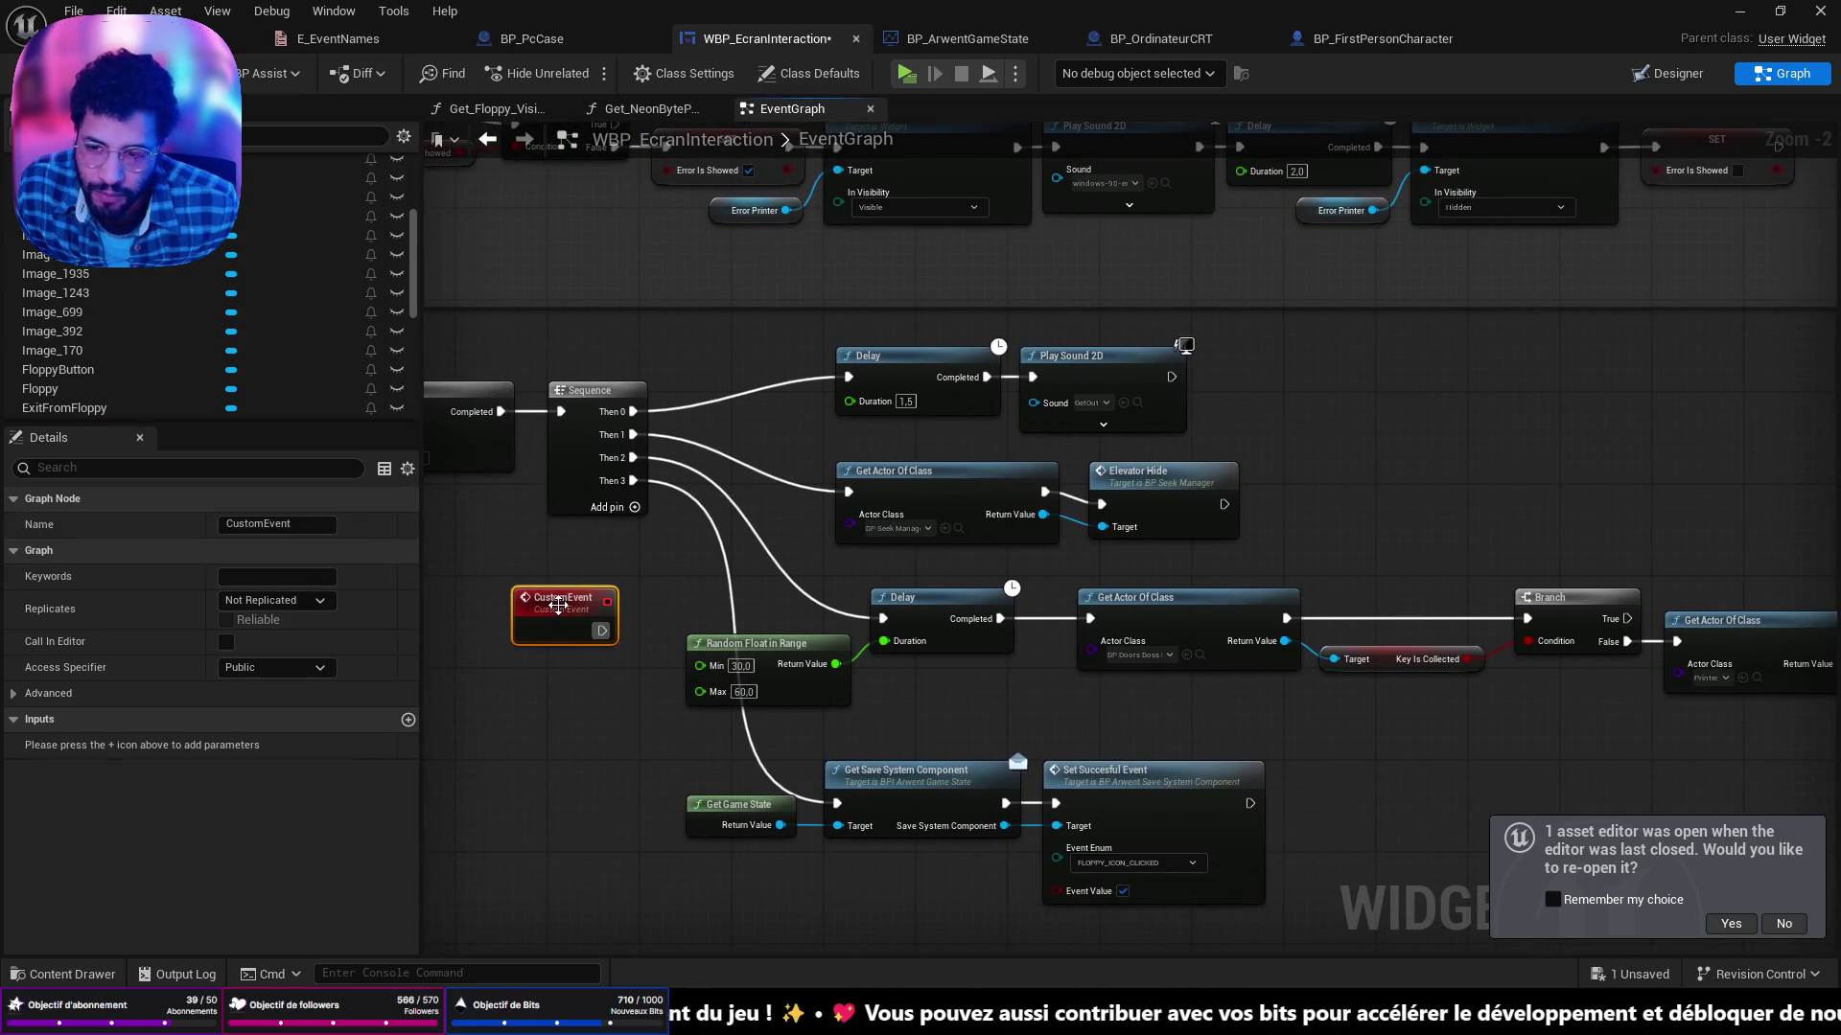
pyautogui.click(287, 524)
pyautogui.write('Print')
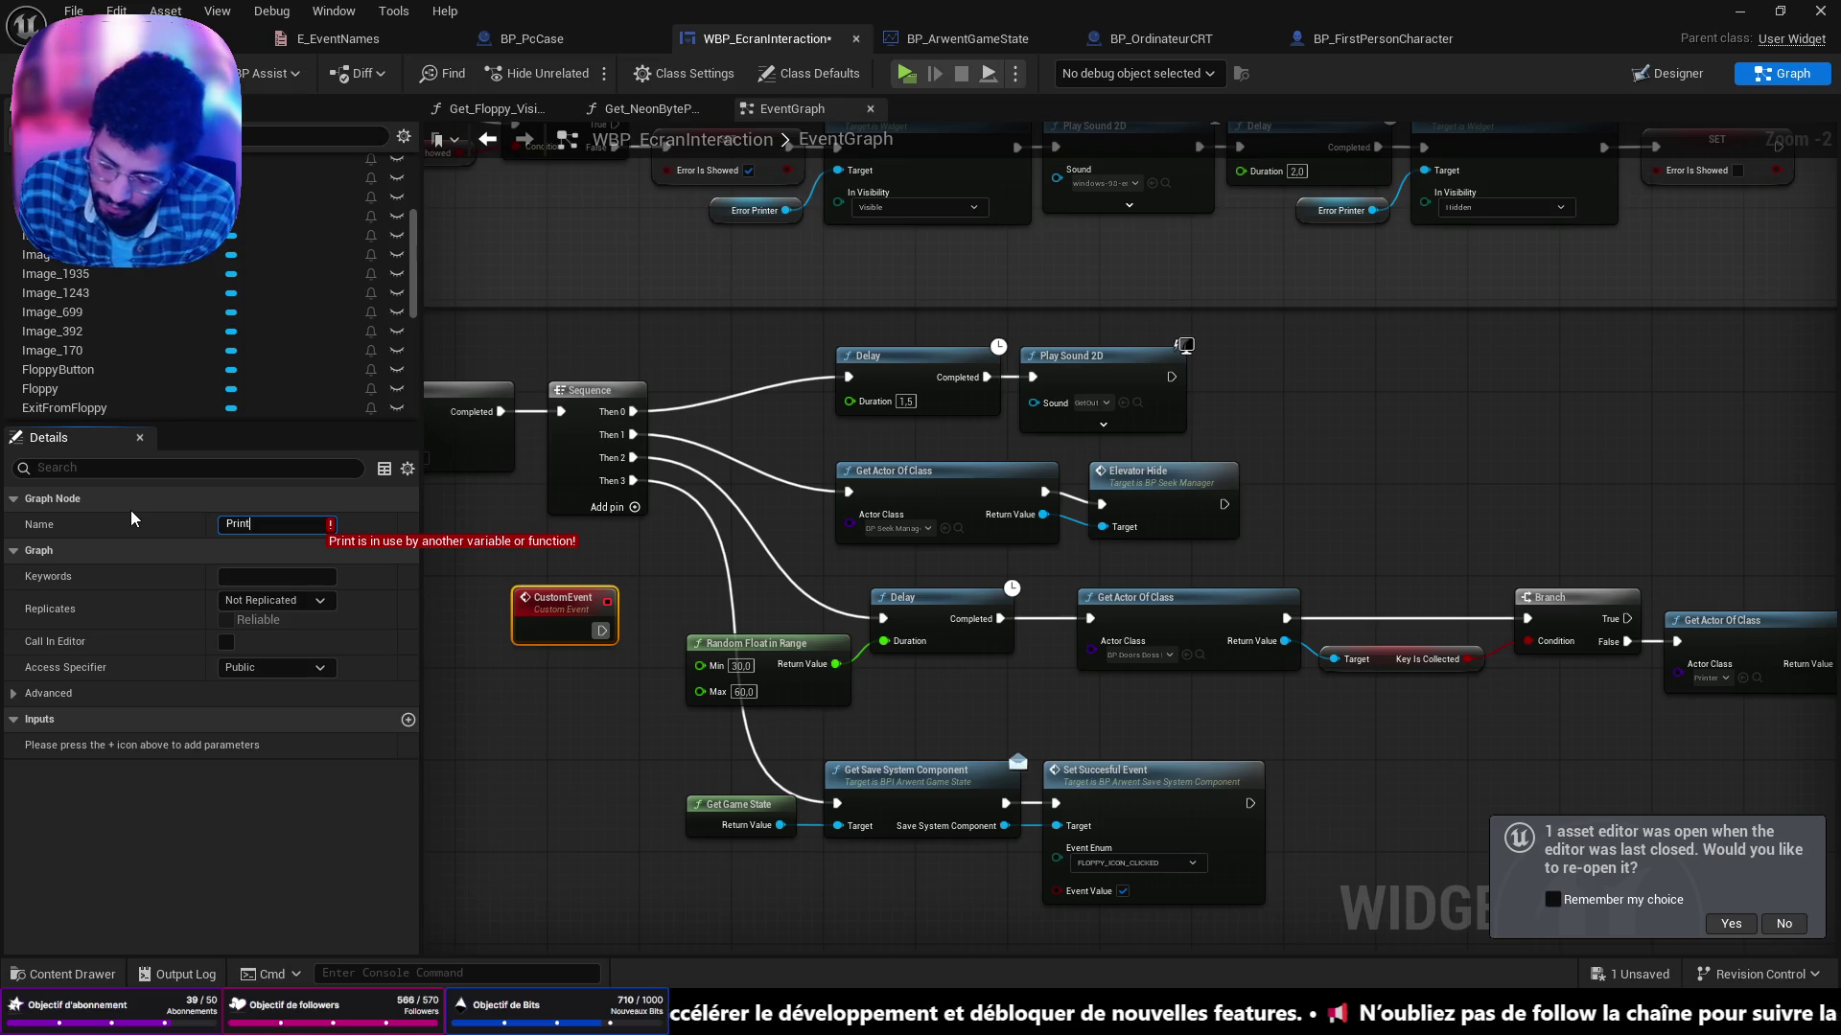
pyautogui.press('BackSpace')
pyautogui.press('BackSpace')
pyautogui.press('BackSpace')
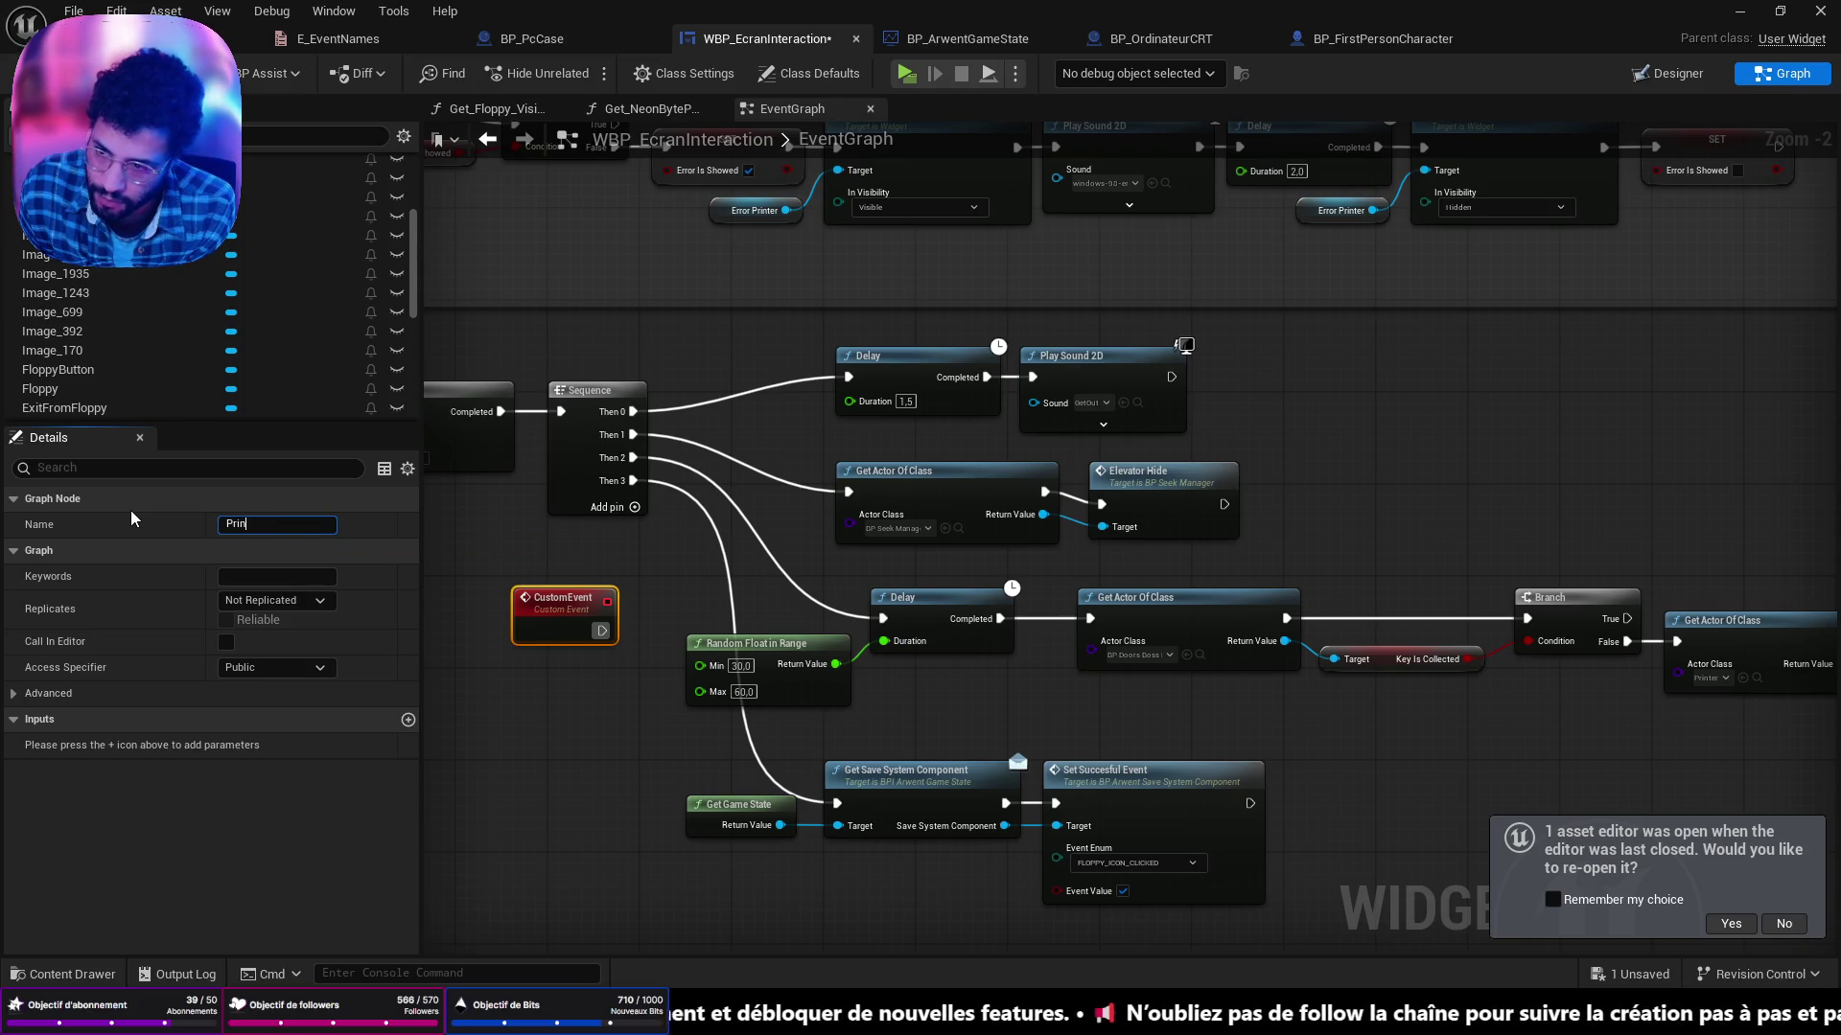
pyautogui.write('i')
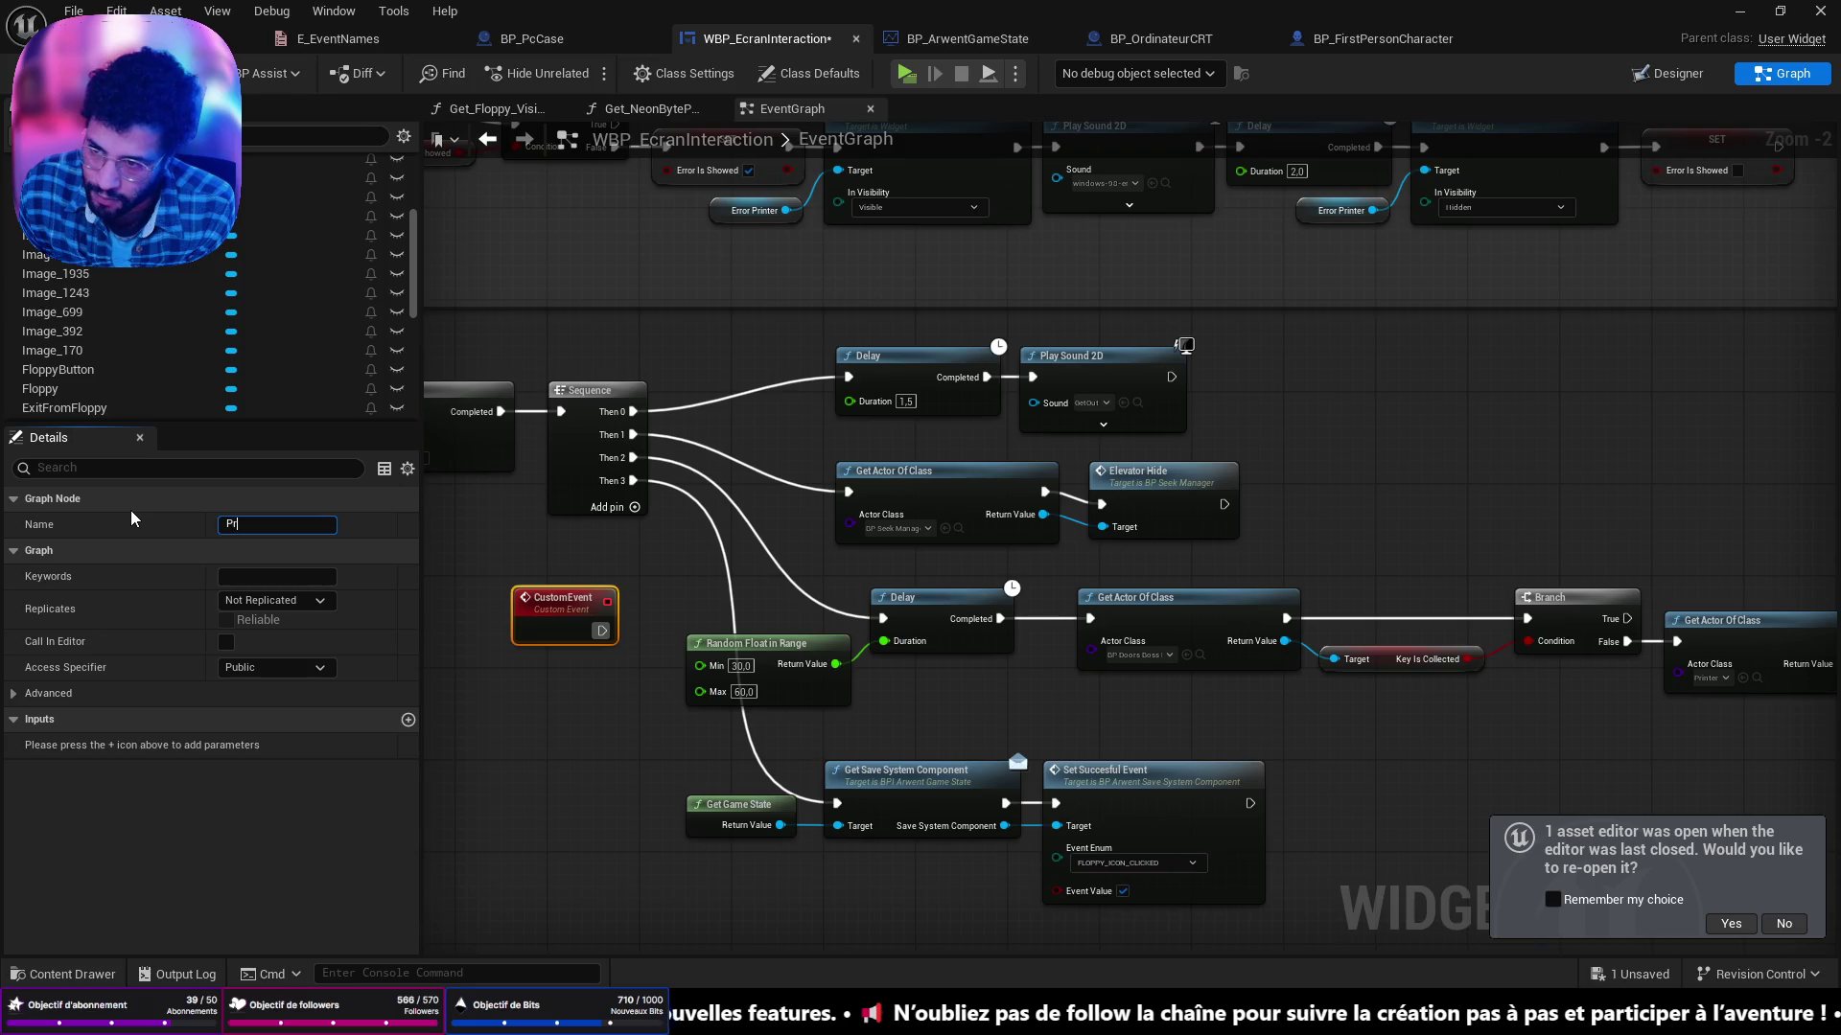
pyautogui.write('nterAlarm')
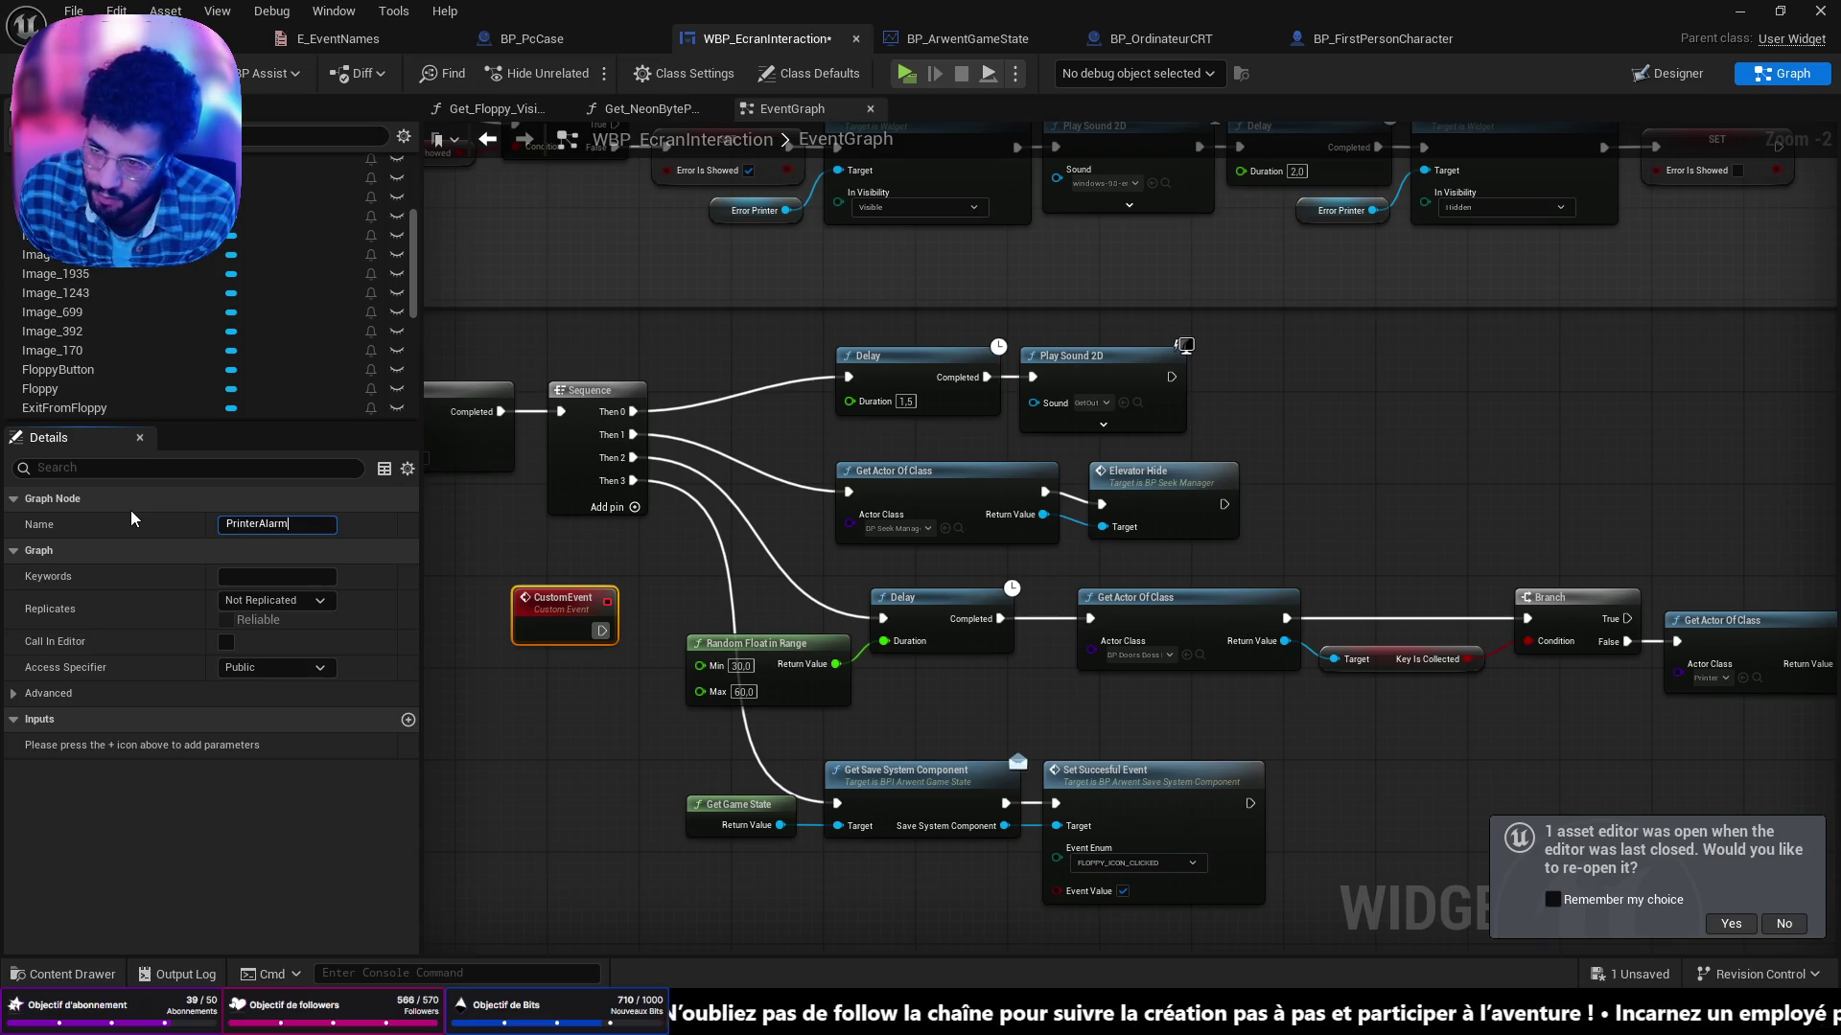
pyautogui.write('Timer')
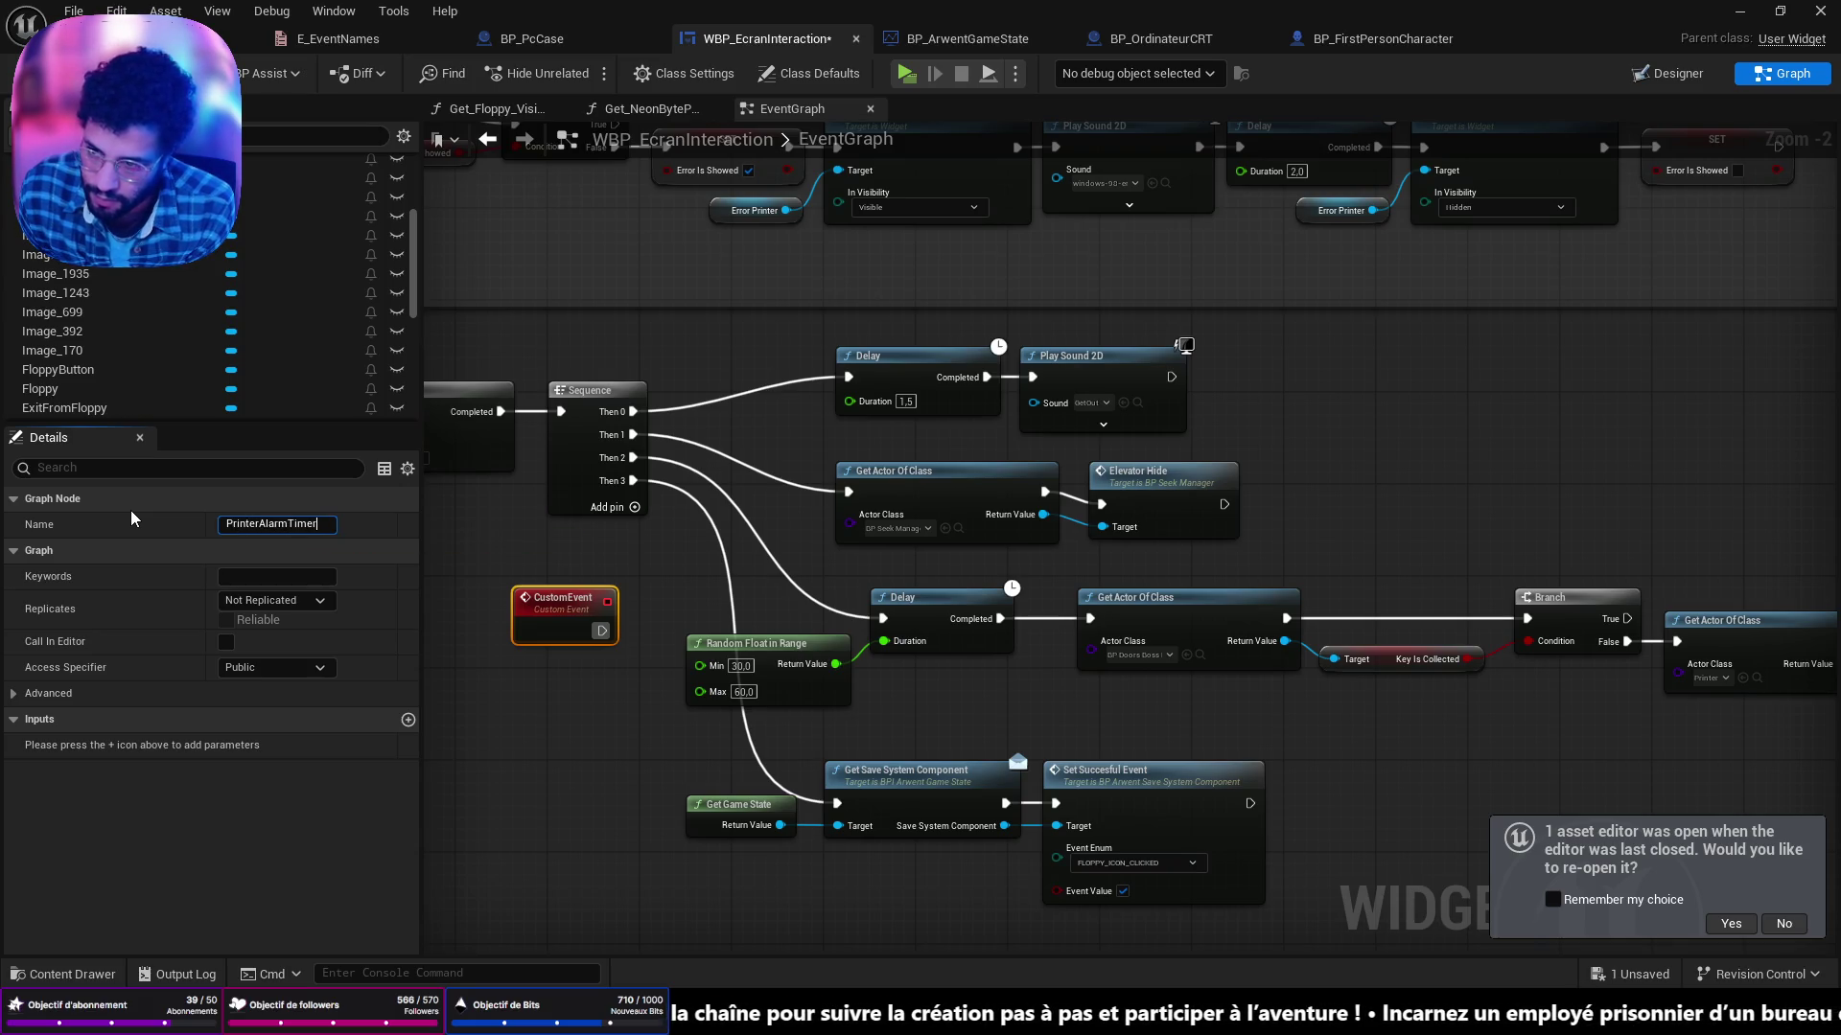
pyautogui.press('Return')
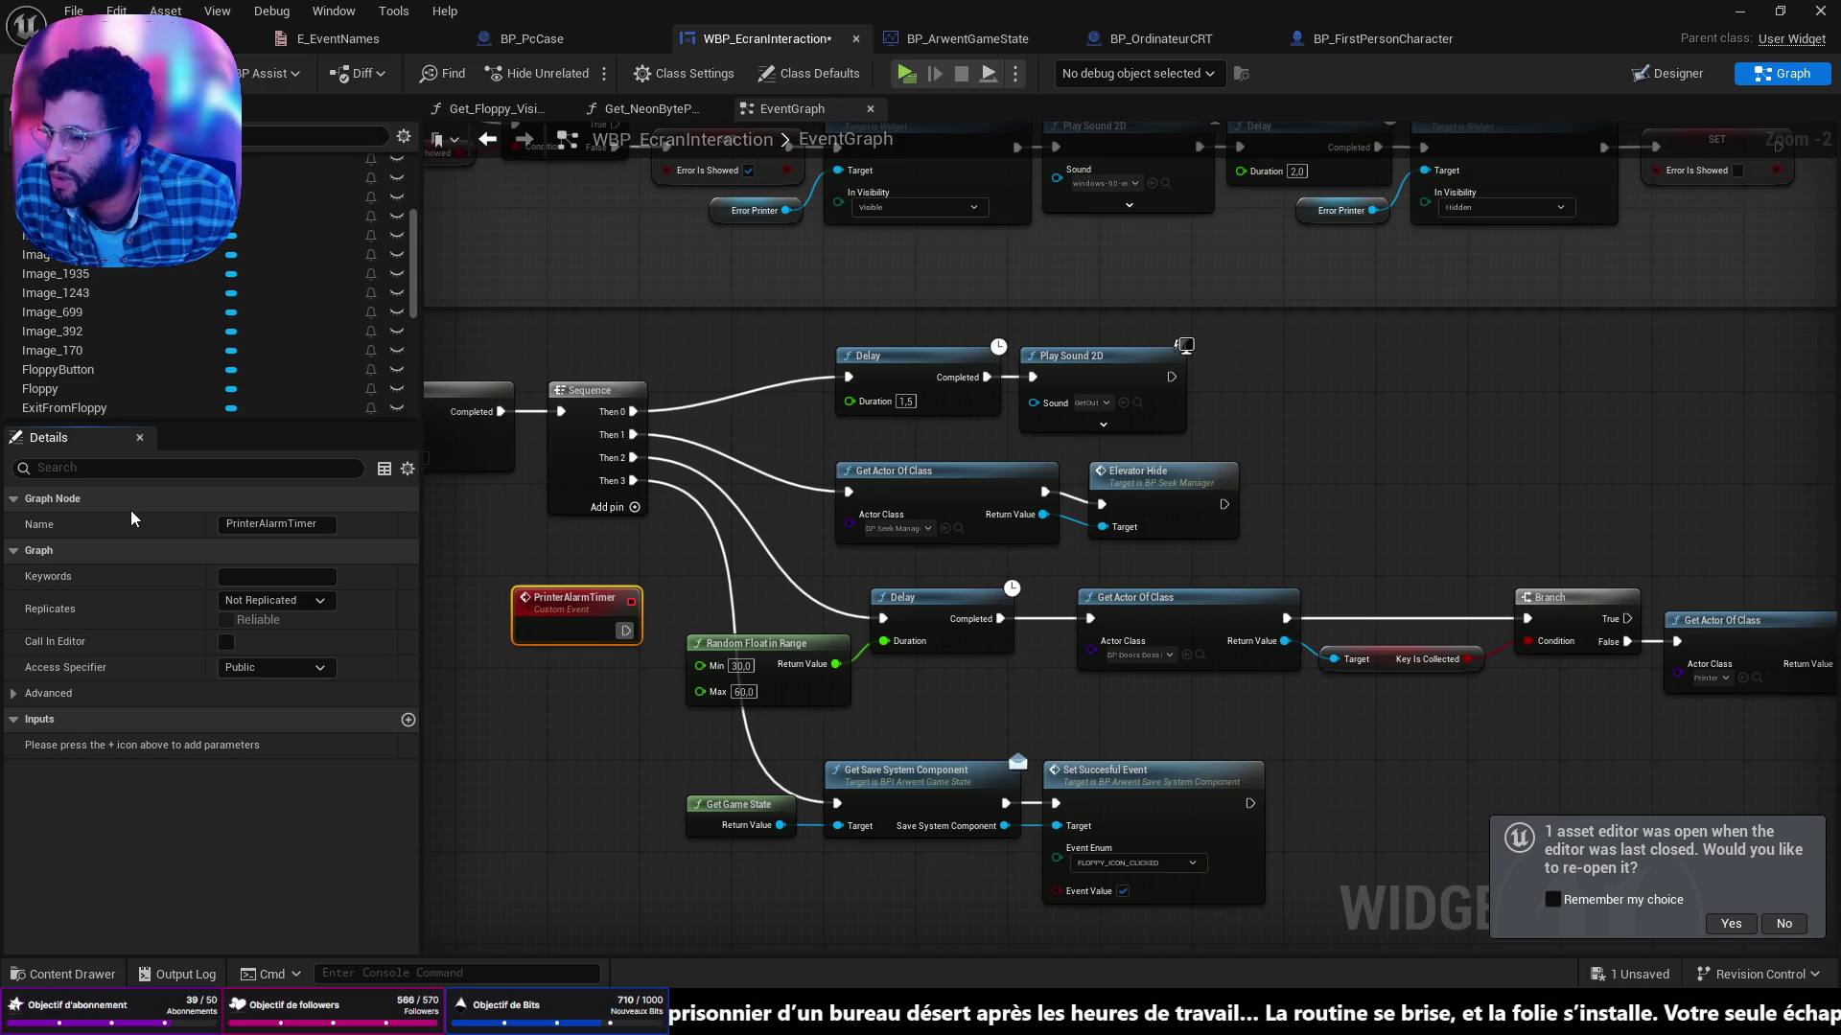
# Move Do Once left and try shifting Delay, Play Sound 2D and Sequence, then undo that layout.
pyautogui.moveTo(612, 555); pyautogui.dragTo(1177, 609)
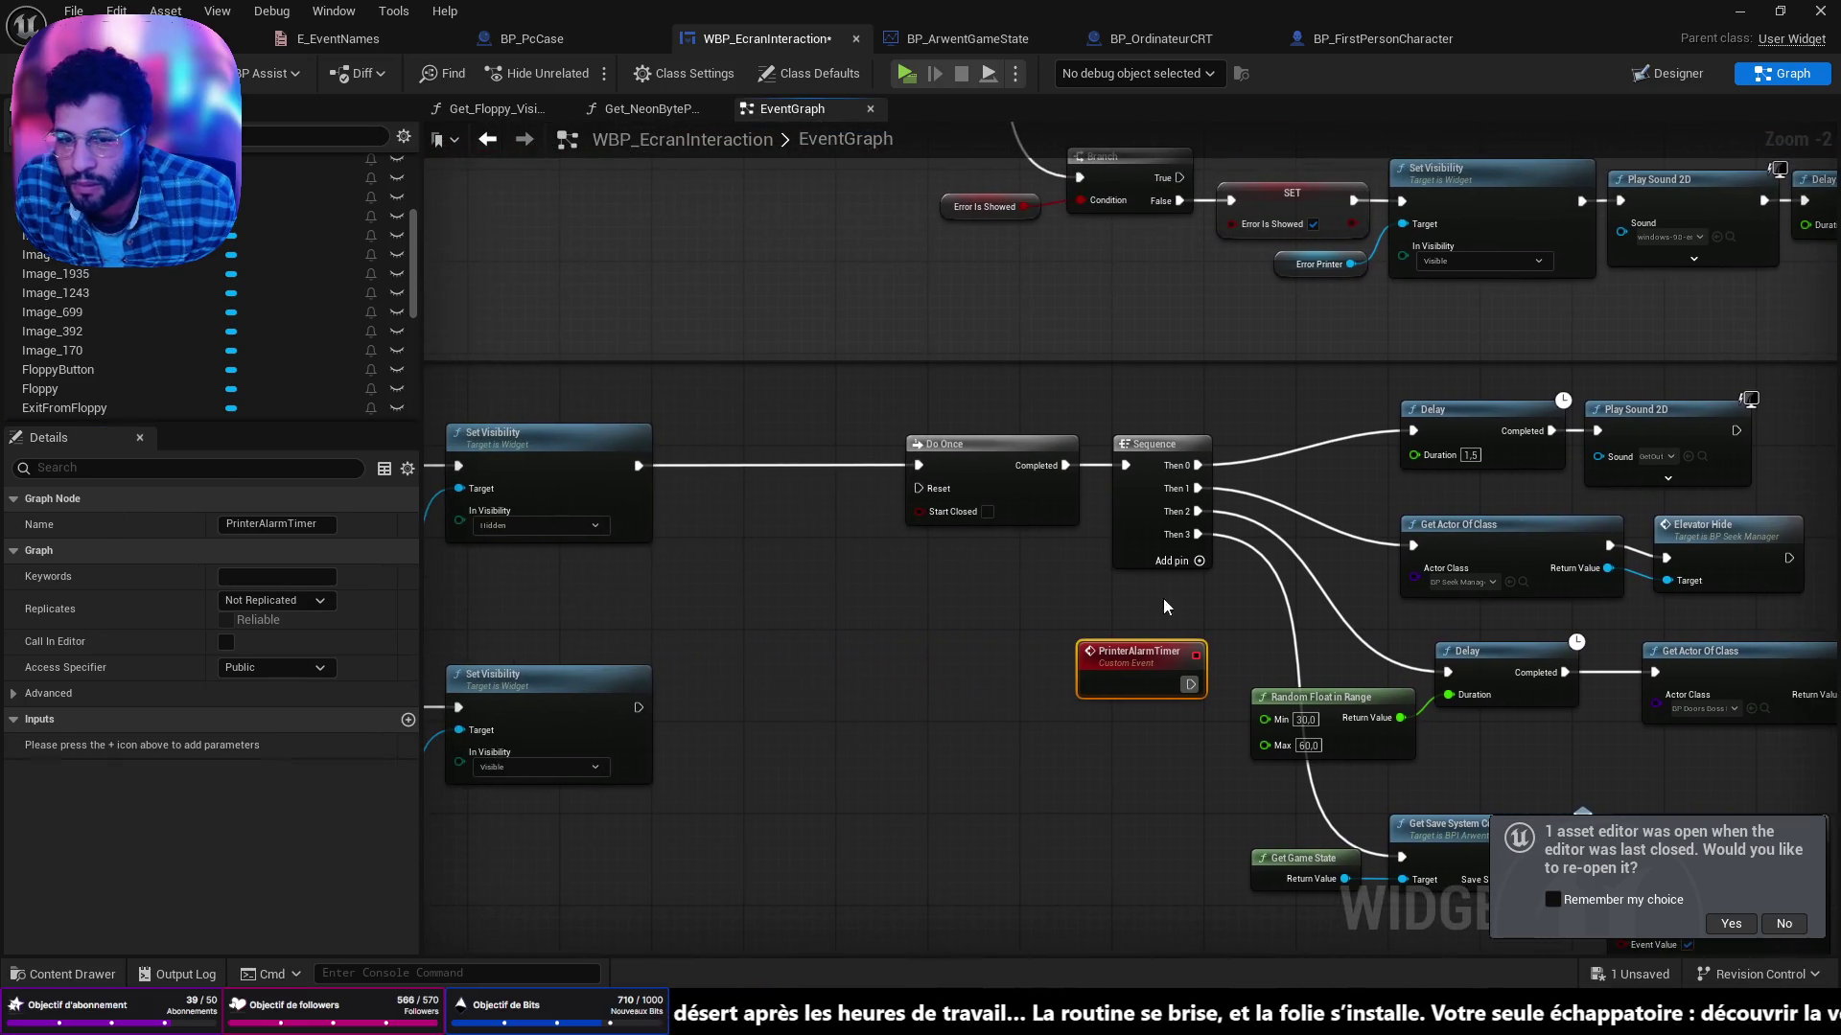
pyautogui.moveTo(1018, 451); pyautogui.dragTo(800, 452)
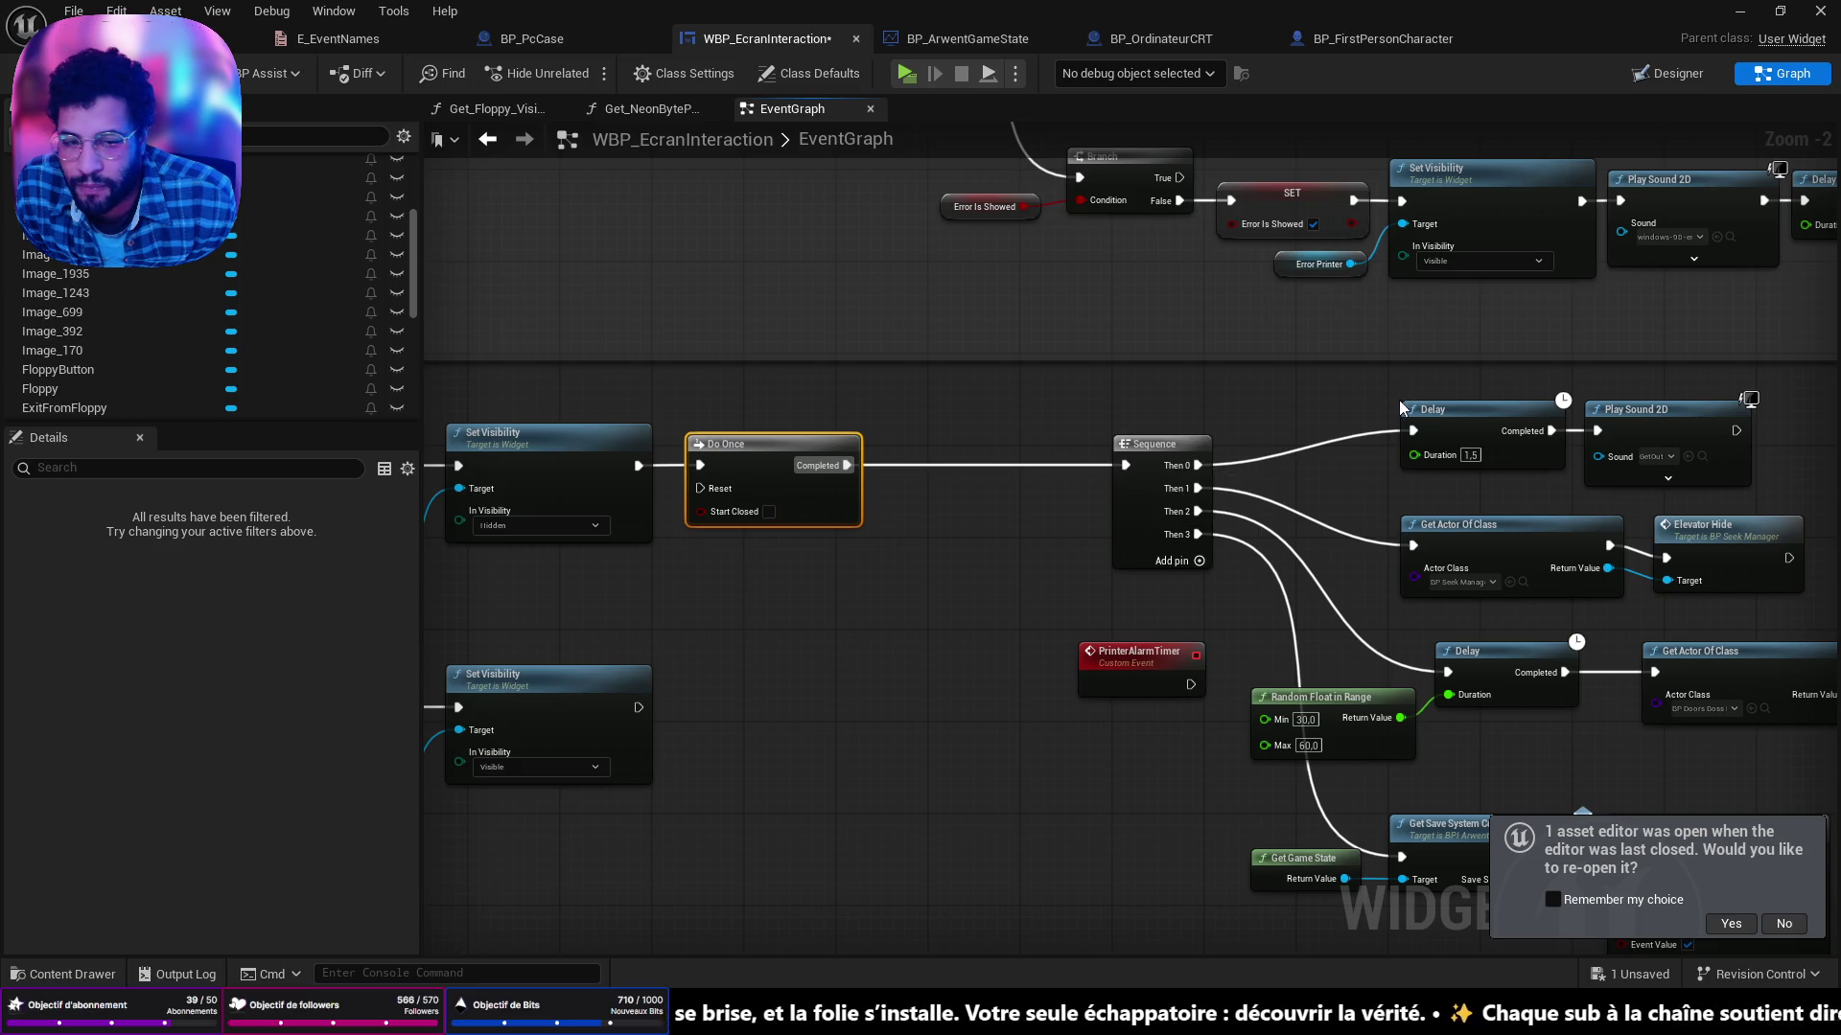
pyautogui.moveTo(1683, 496); pyautogui.dragTo(1406, 393)
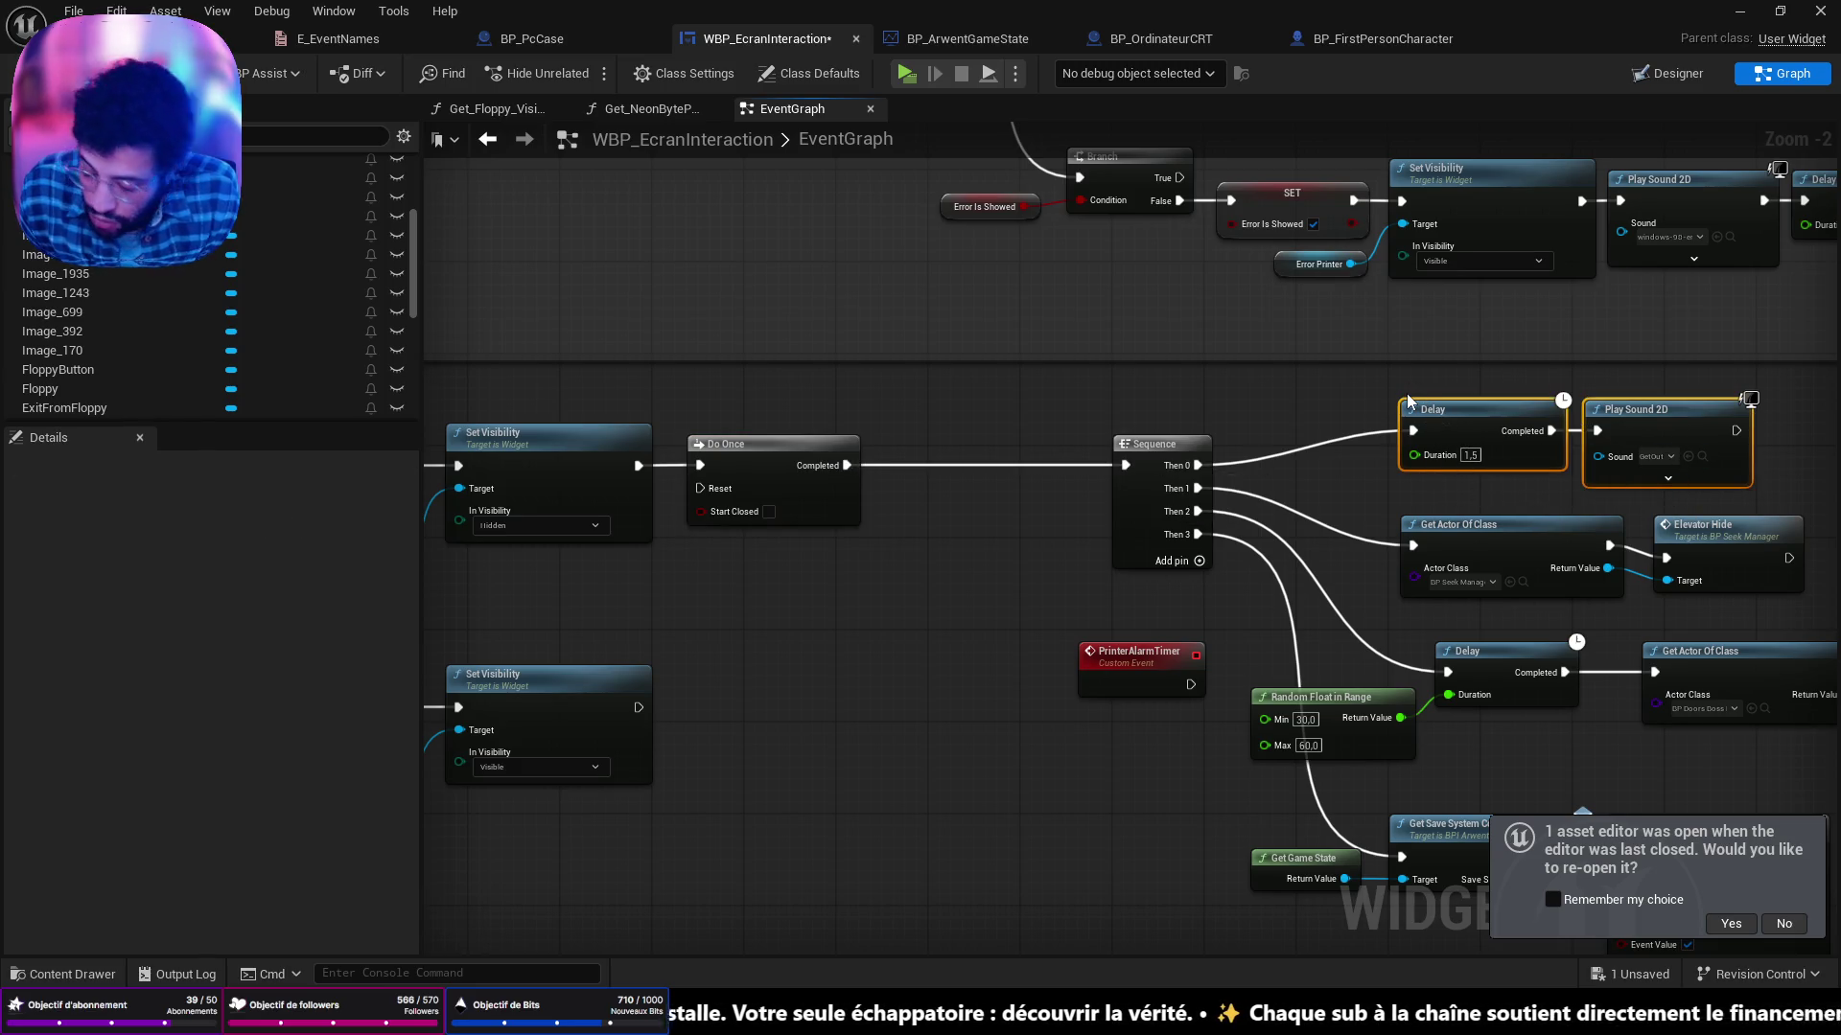
pyautogui.hotkey('ctrl', 'z')
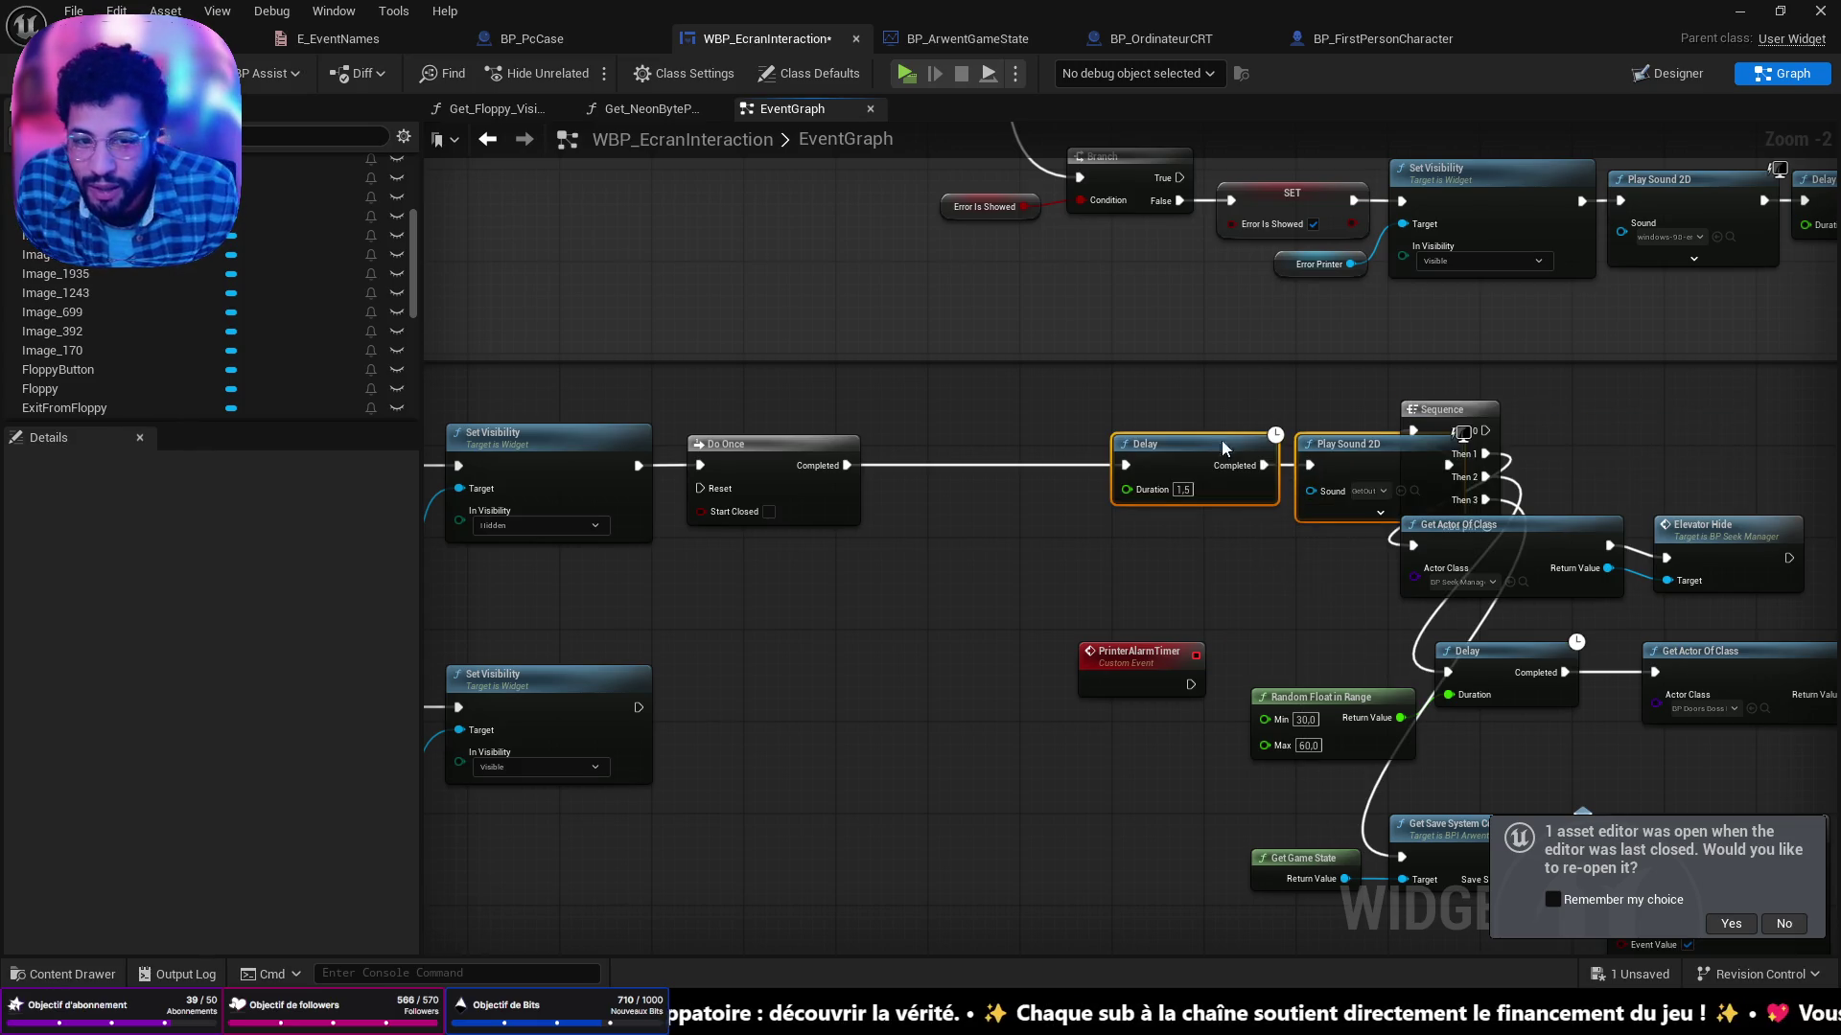
pyautogui.keyDown('ctrl'); pyautogui.click(1454, 399); pyautogui.keyUp('ctrl')
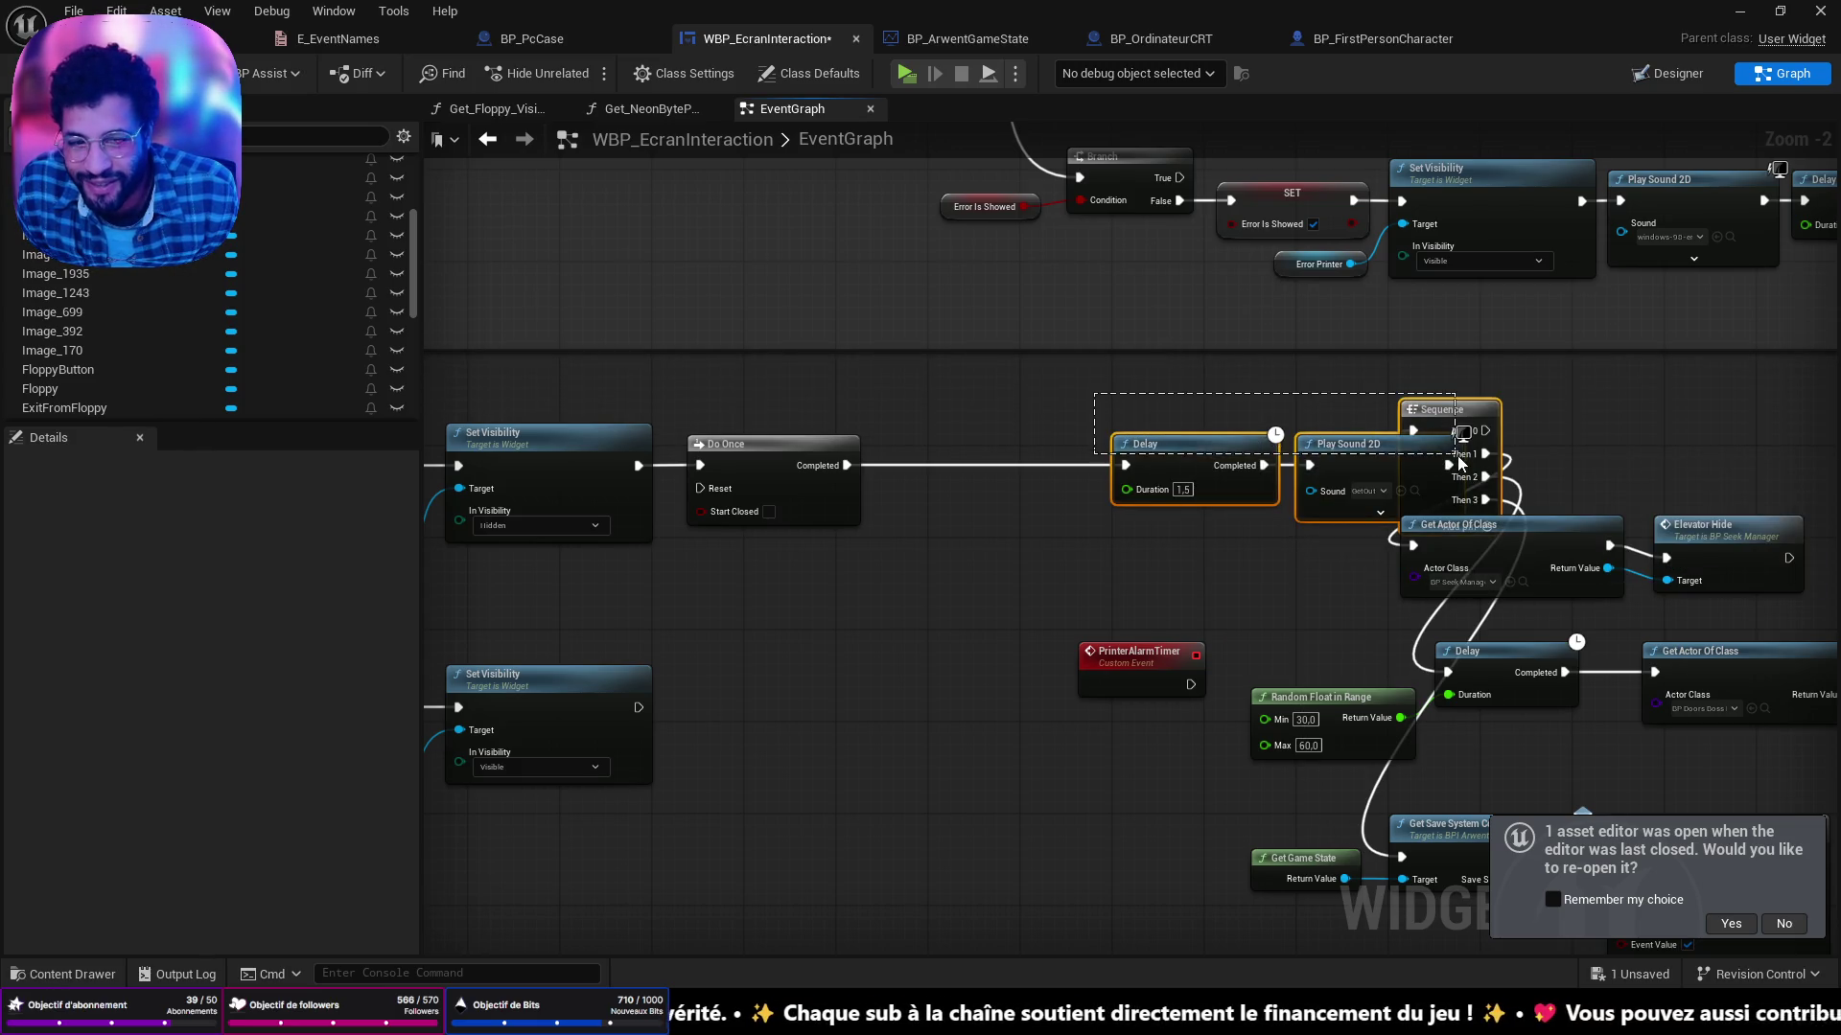
pyautogui.moveTo(1453, 399); pyautogui.dragTo(1233, 411)
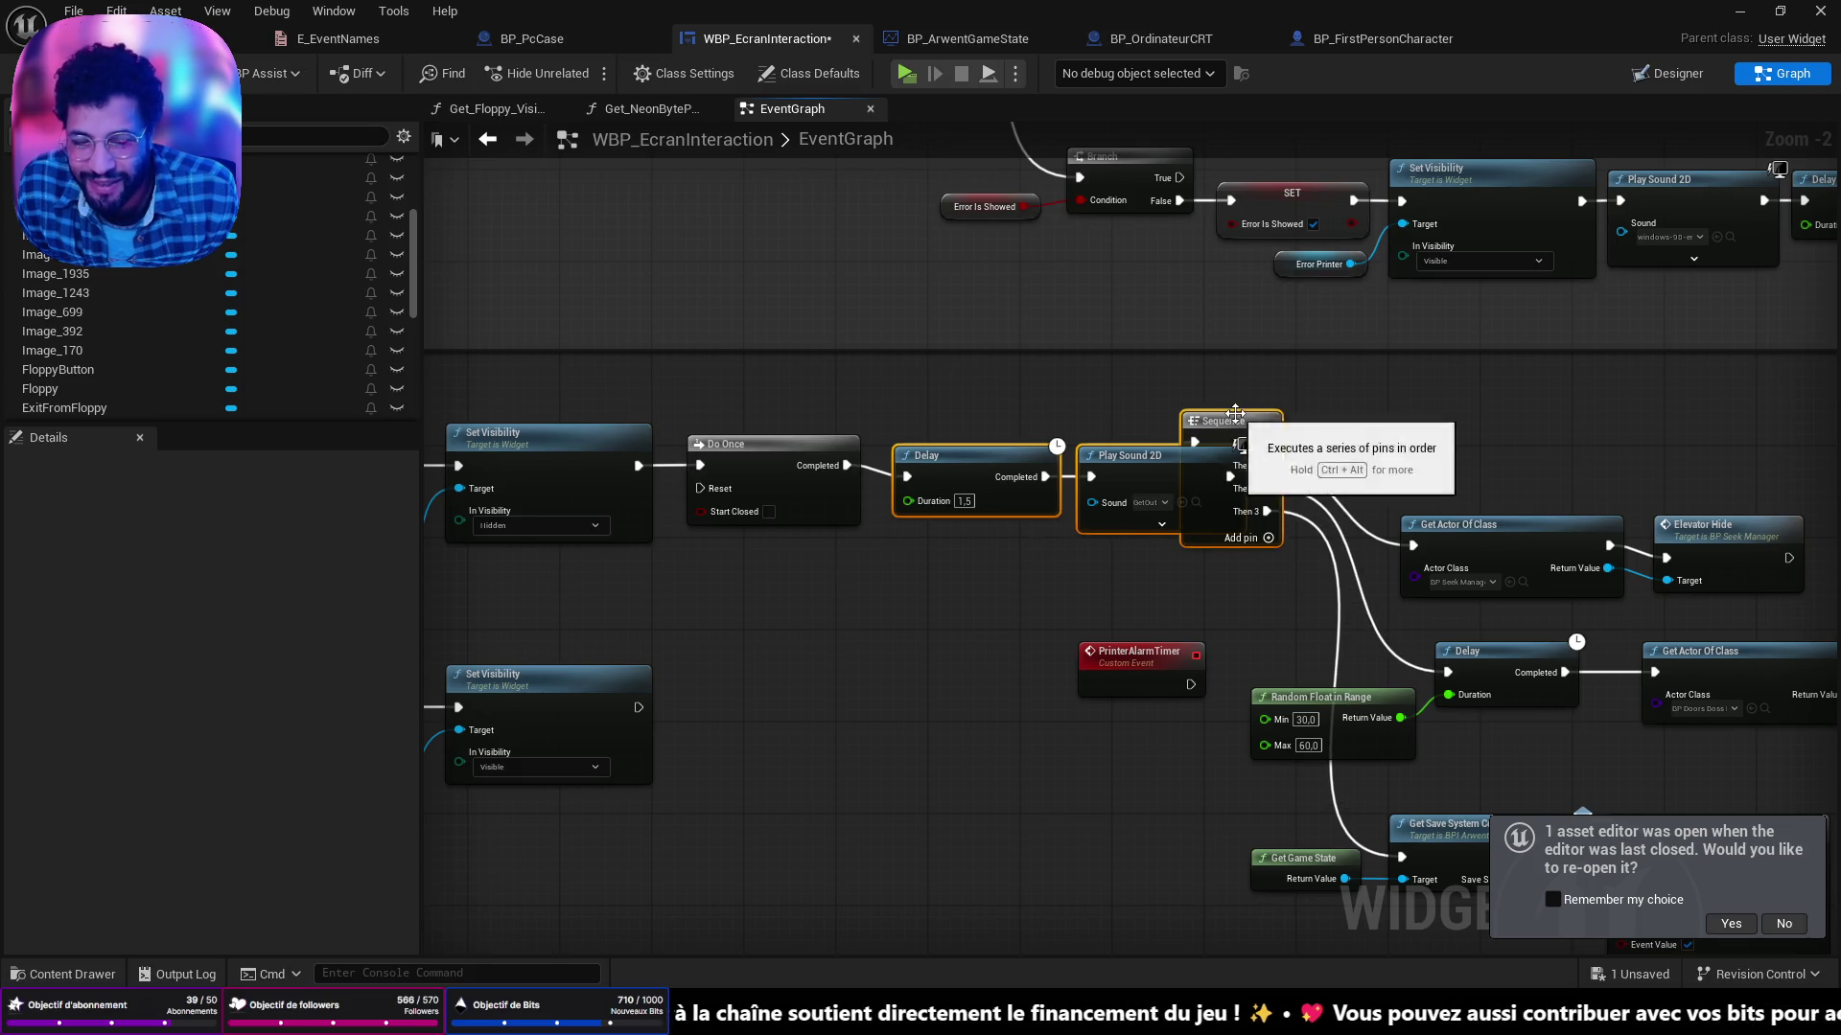
pyautogui.hotkey('ctrl', 'z')
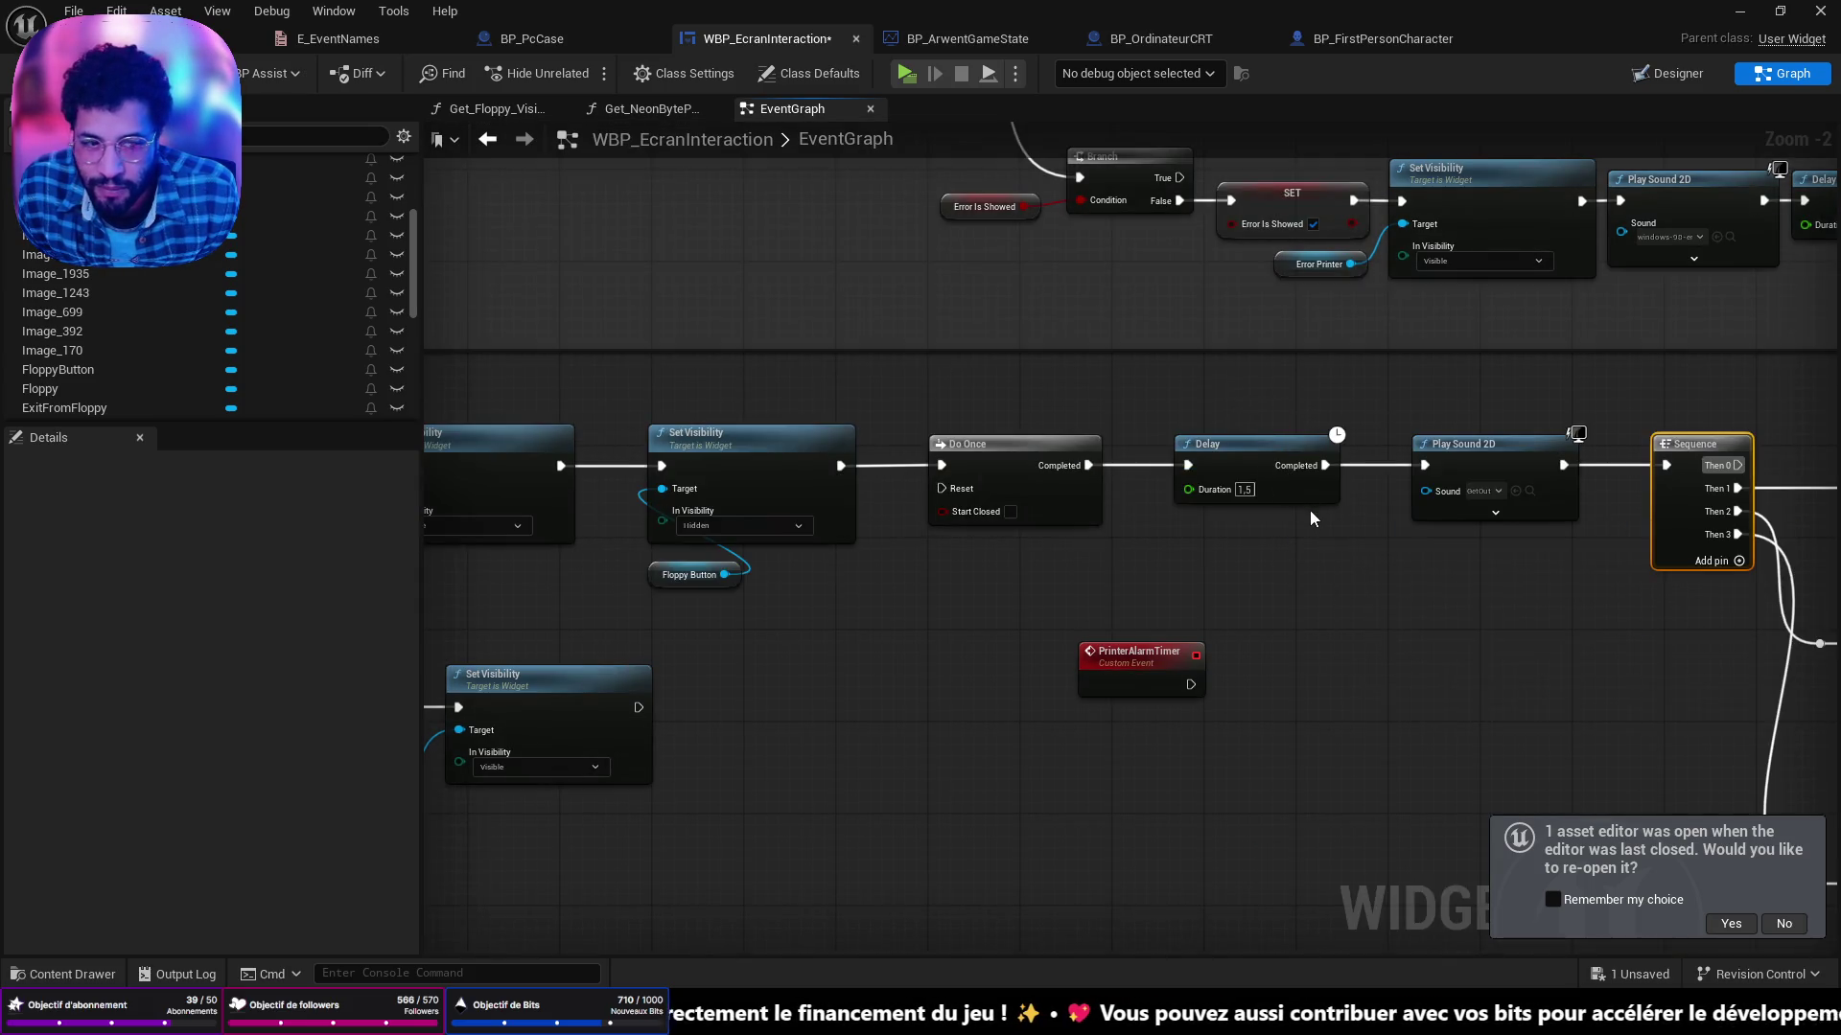
# Reposition PrinterAlarmTimer lower in open space and box-select the save-system and Succesful Event nodes.
pyautogui.moveTo(1315, 521); pyautogui.dragTo(850, 457)
pyautogui.moveTo(671, 606); pyautogui.dragTo(968, 583)
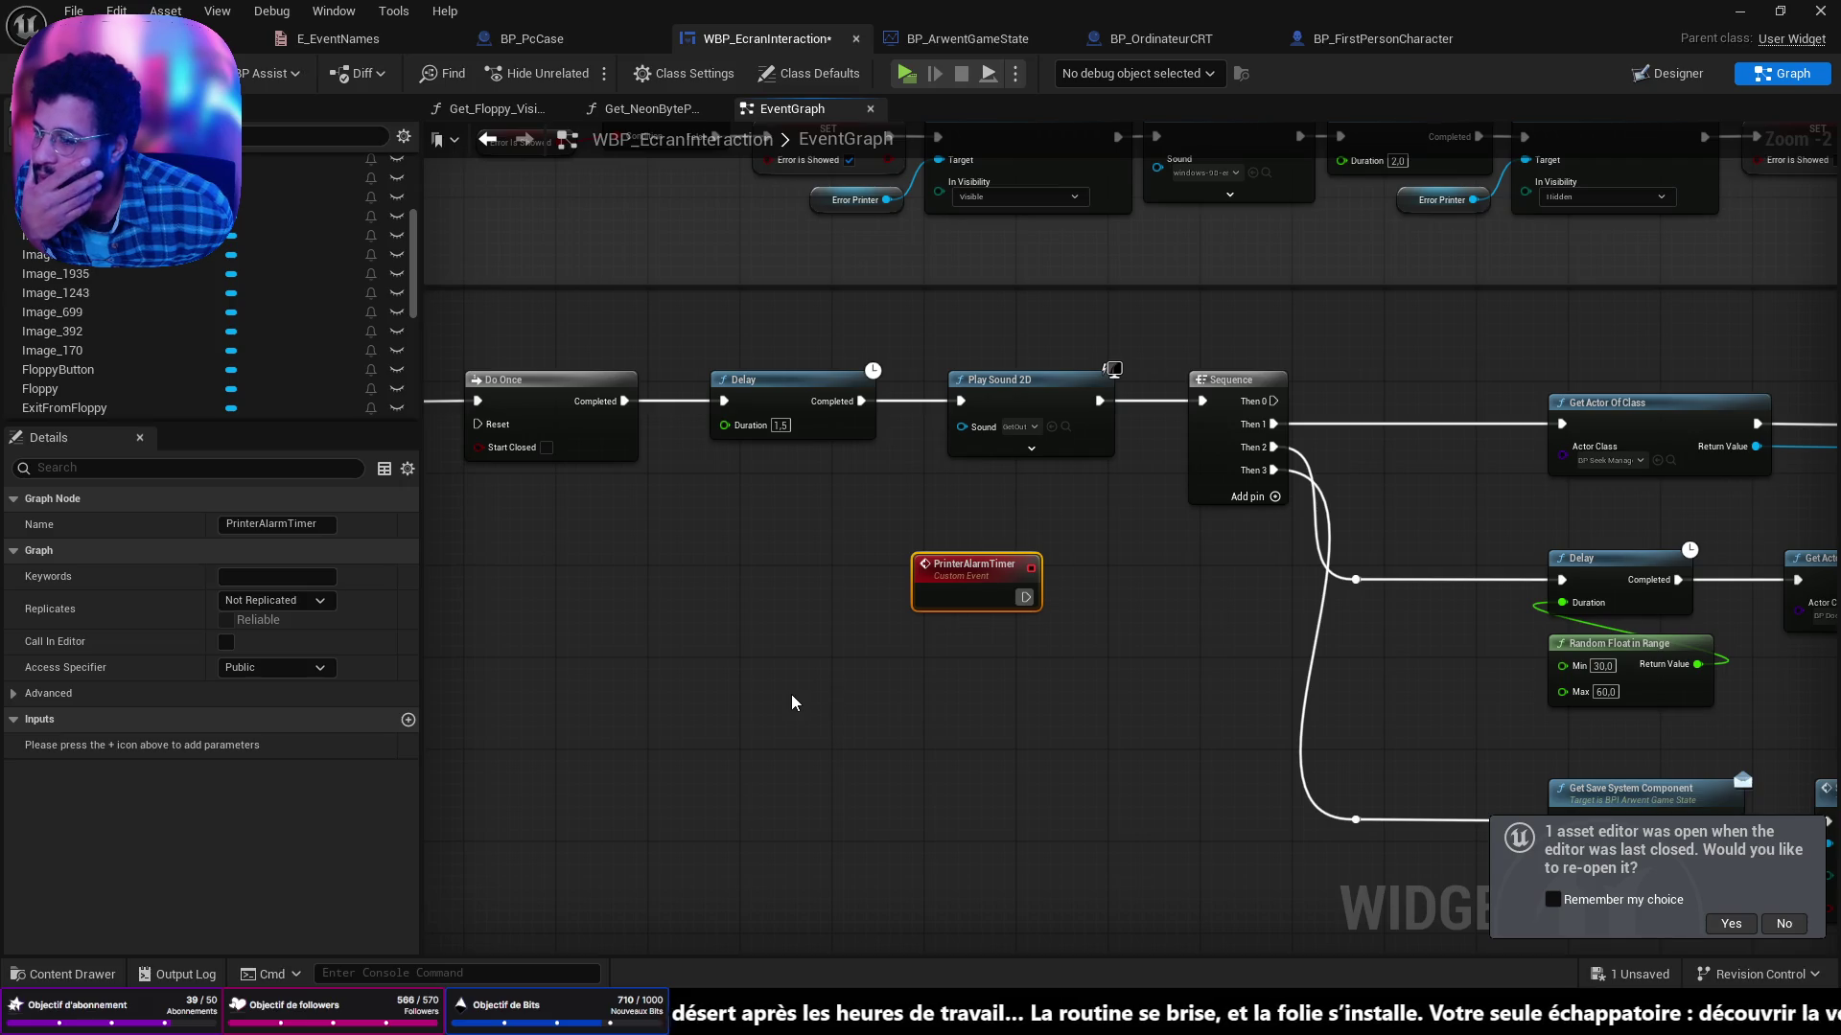
pyautogui.moveTo(817, 709)
pyautogui.mouseDown()
pyautogui.moveTo(543, 574)
pyautogui.moveTo(534, 534)
pyautogui.moveTo(940, 496)
pyautogui.mouseUp()
pyautogui.moveTo(757, 414); pyautogui.dragTo(711, 759)
pyautogui.moveTo(1756, 804)
pyautogui.mouseDown()
pyautogui.moveTo(1347, 666)
pyautogui.moveTo(1341, 644)
pyautogui.mouseUp()
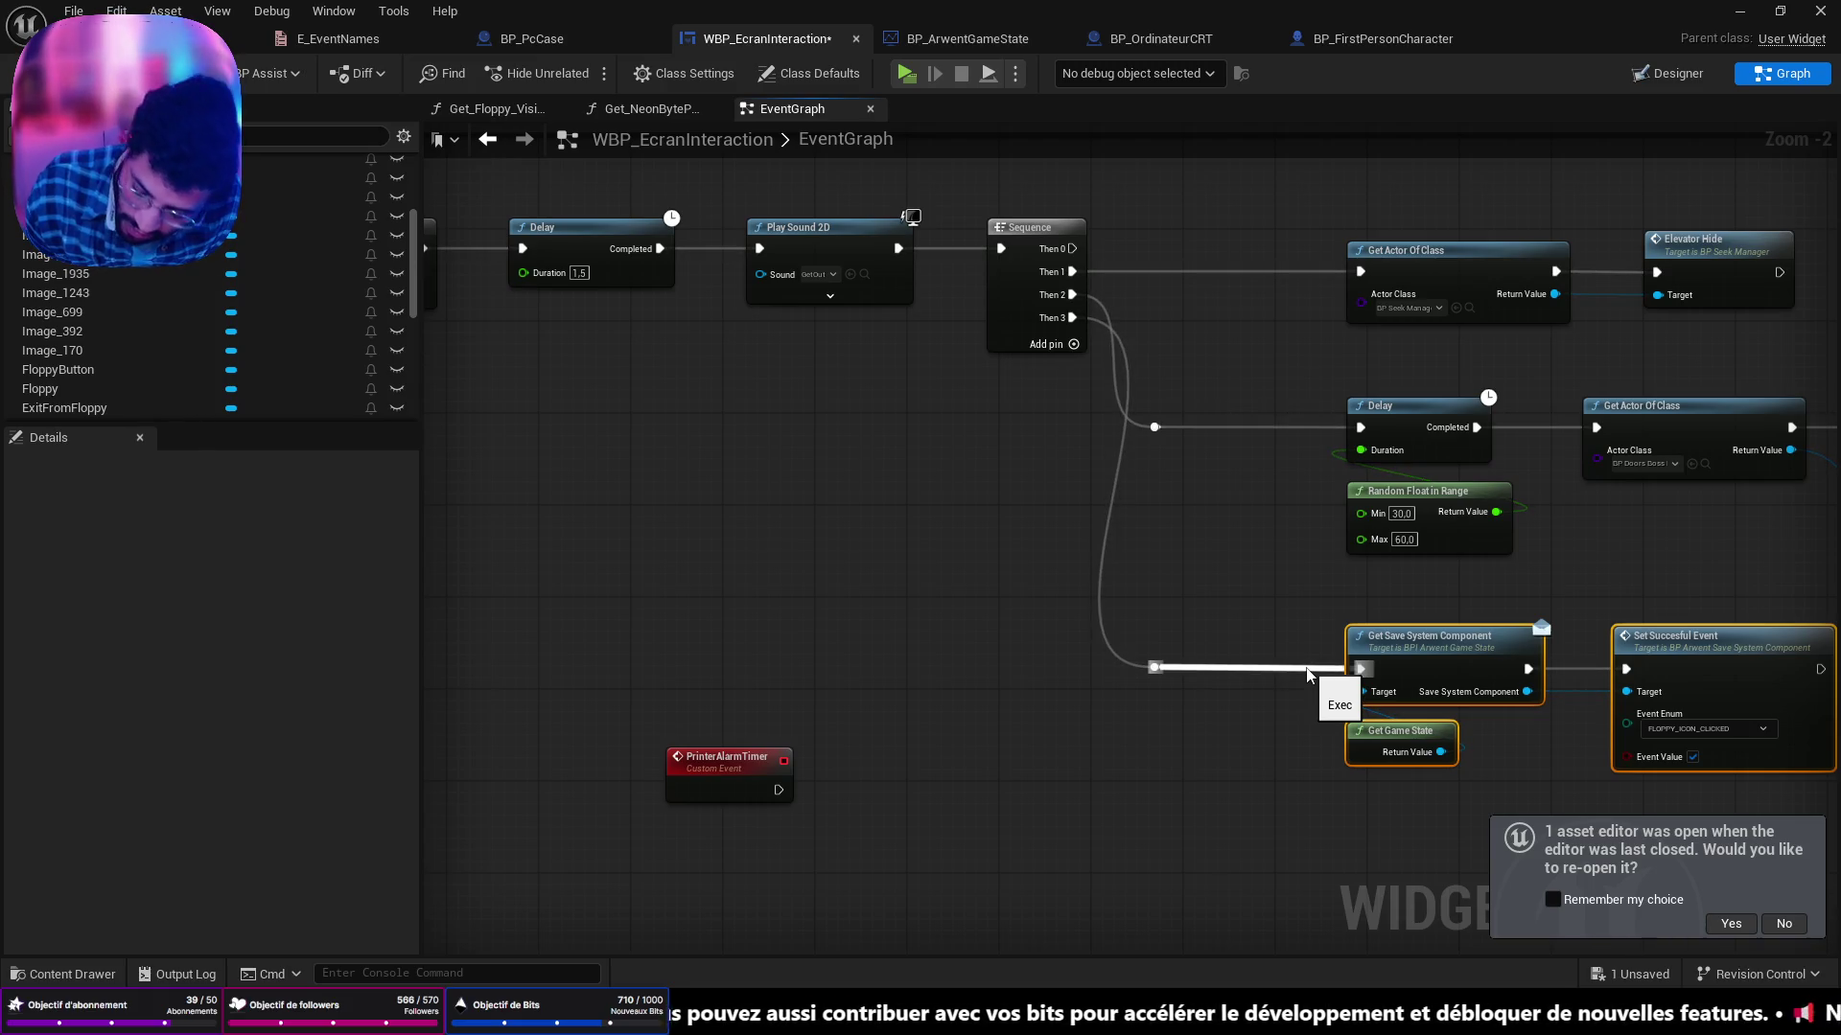
# Undo the last edit and wire the PrinterAlarmTimer event into the Sequence's execution input.
pyautogui.hotkey('ctrl', 'z')
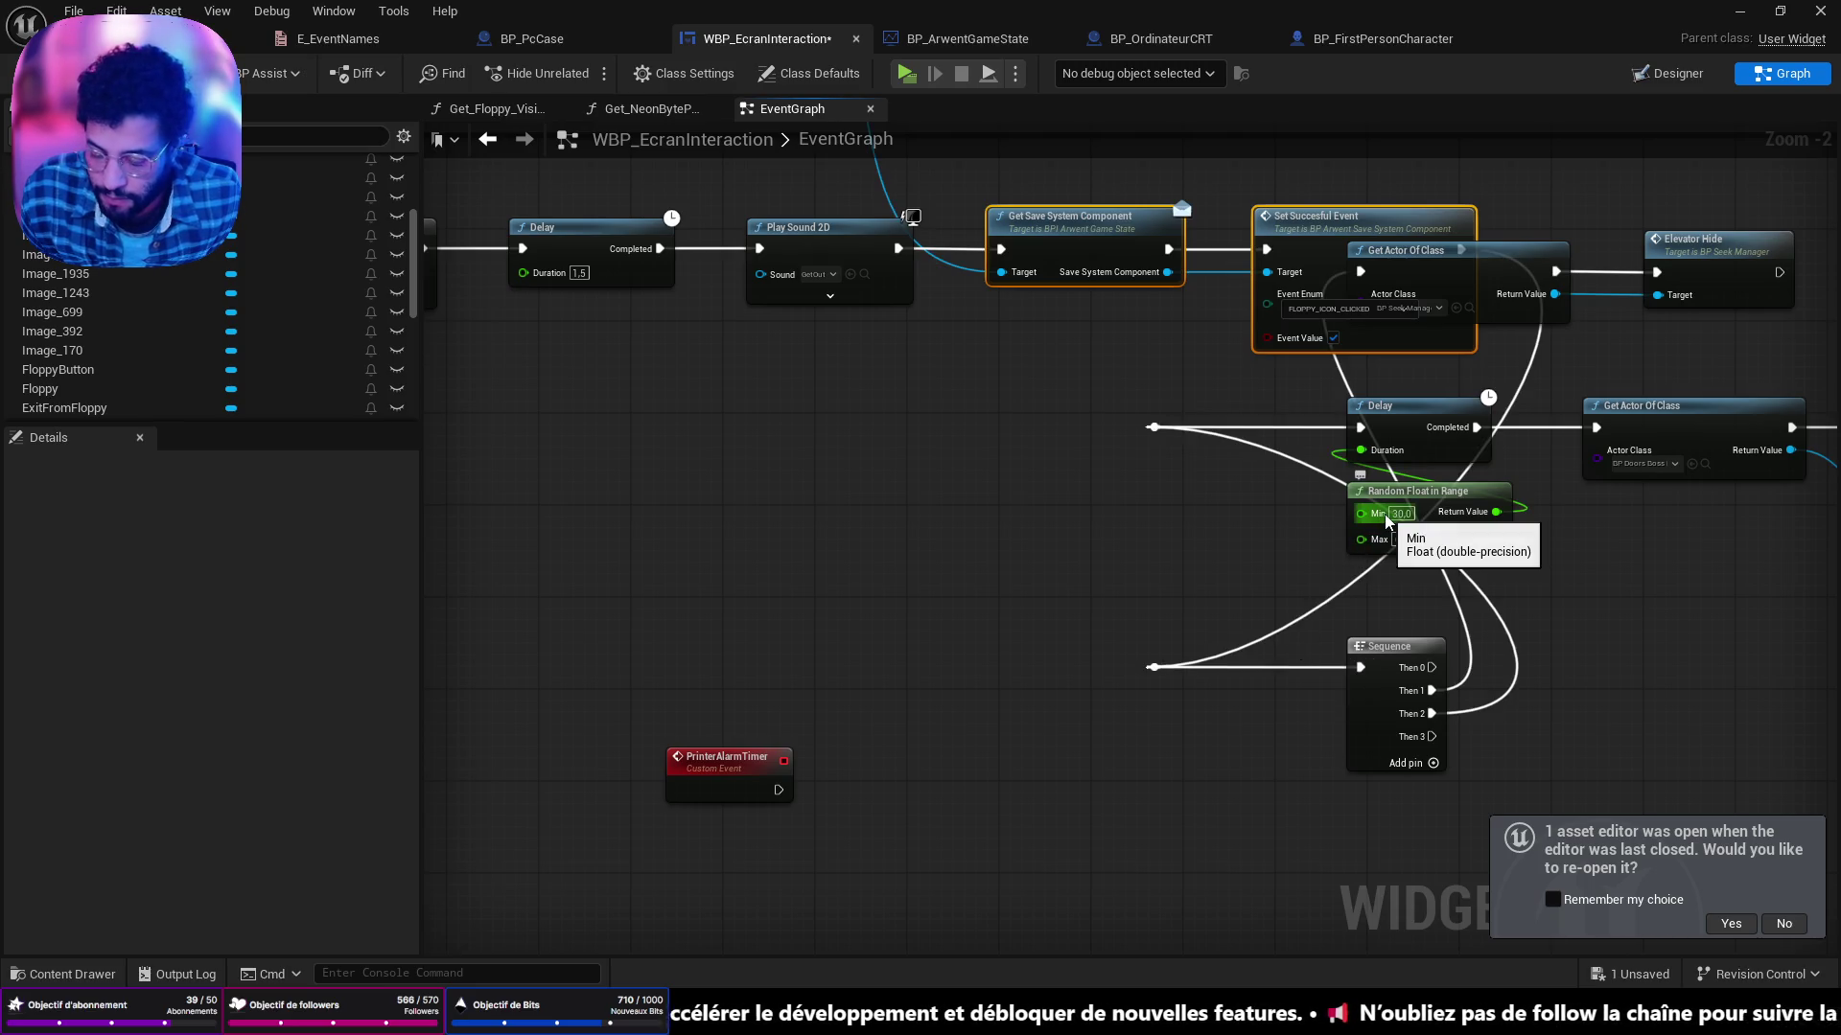
pyautogui.scroll(-3, 1384, 513)
pyautogui.click(882, 616)
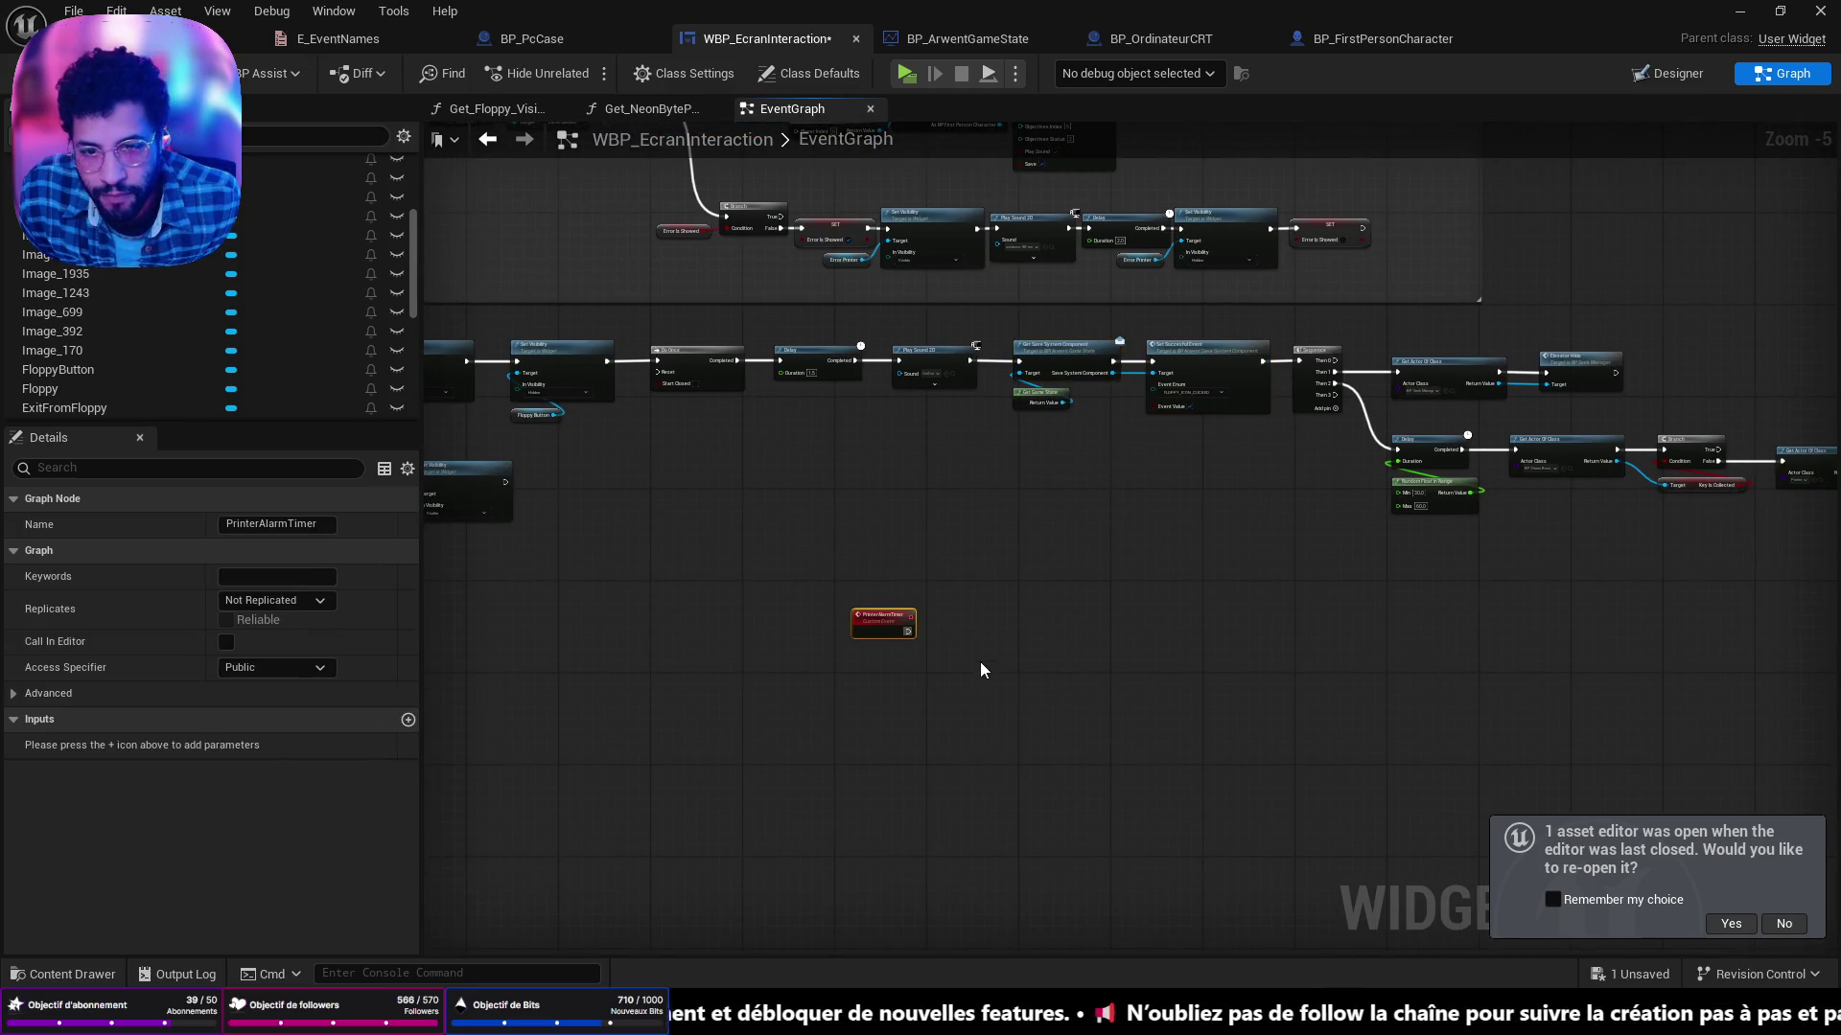
pyautogui.scroll(5, 1146, 510)
pyautogui.scroll(-2, 992, 439)
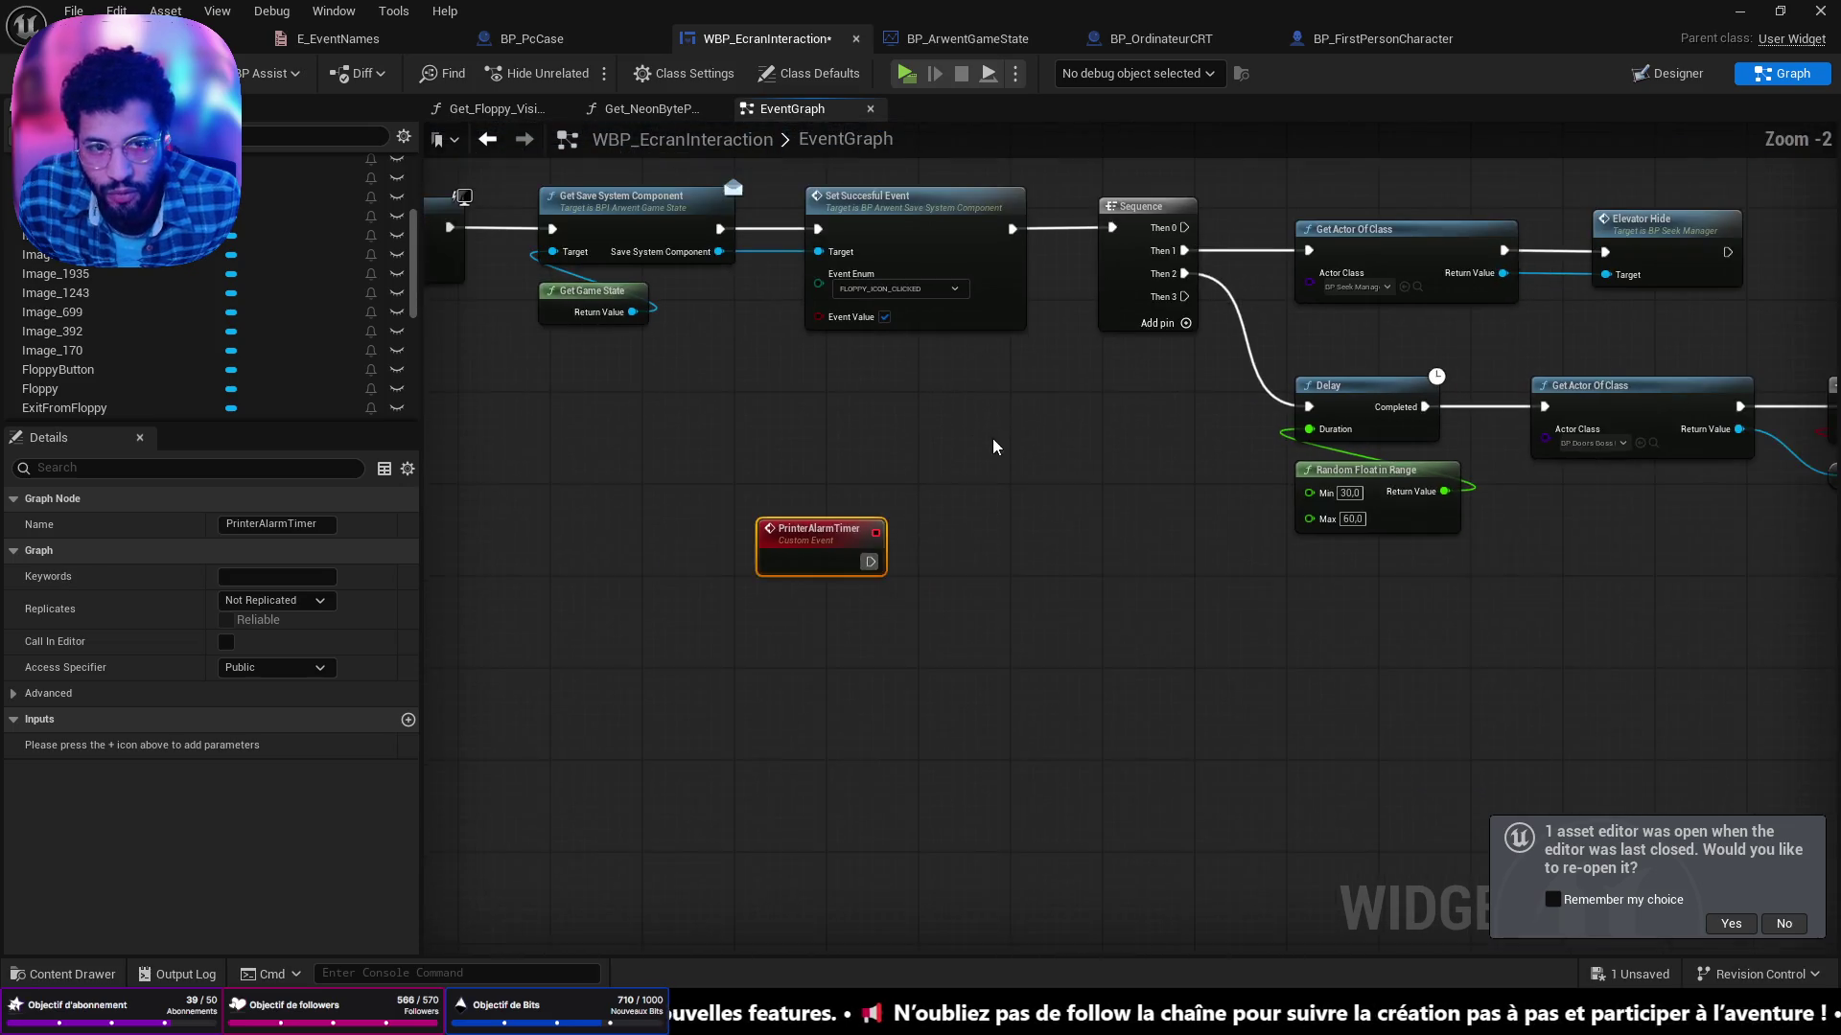
pyautogui.moveTo(757, 591); pyautogui.dragTo(1003, 257)
pyautogui.moveTo(689, 569)
pyautogui.mouseDown()
pyautogui.moveTo(814, 468)
pyautogui.moveTo(836, 411)
pyautogui.moveTo(771, 589)
pyautogui.mouseUp()
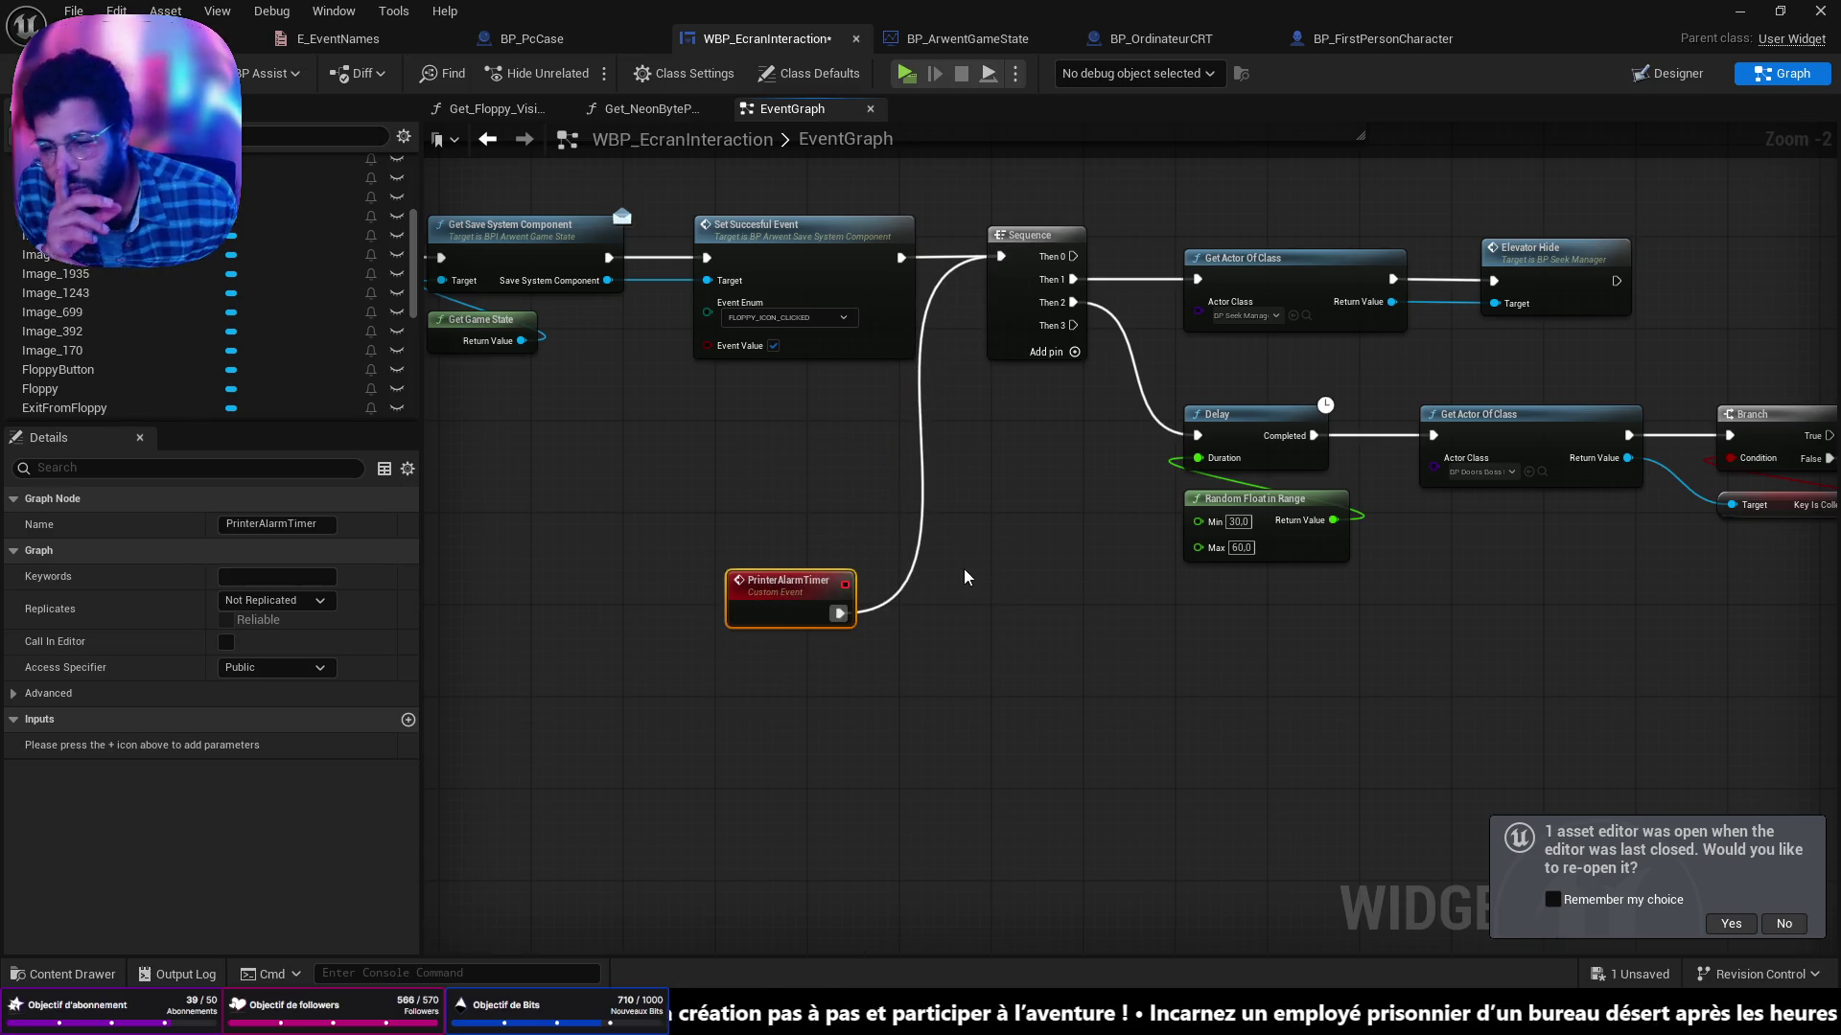
# Reconnect Get Actor Of Class and Elevator Hide to the Sequence's Then 0 output.
pyautogui.moveTo(993, 569); pyautogui.dragTo(880, 591)
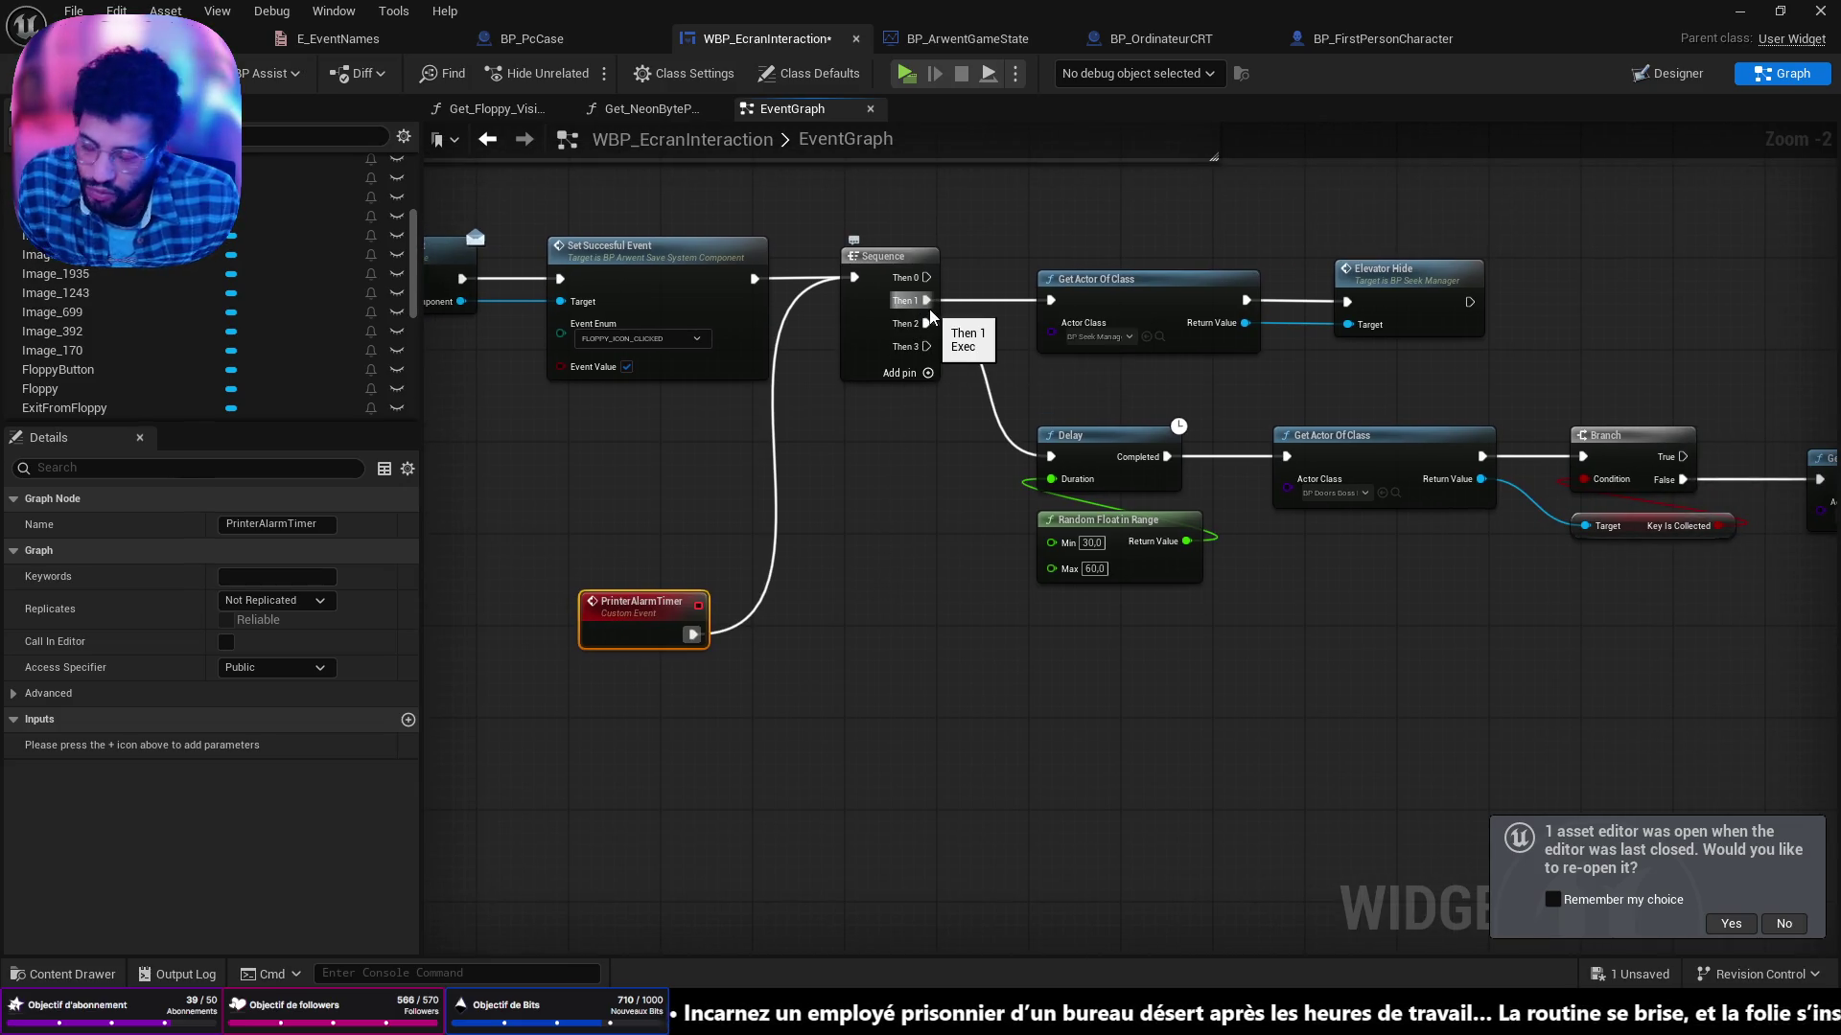
pyautogui.moveTo(928, 300)
pyautogui.mouseDown()
pyautogui.moveTo(926, 277)
pyautogui.moveTo(926, 300)
pyautogui.mouseUp()
pyautogui.moveTo(1355, 362)
pyautogui.mouseDown()
pyautogui.moveTo(1150, 317)
pyautogui.moveTo(1059, 266)
pyautogui.mouseUp()
pyautogui.moveTo(623, 604)
pyautogui.mouseDown()
pyautogui.moveTo(643, 499)
pyautogui.moveTo(808, 449)
pyautogui.moveTo(1055, 571)
pyautogui.mouseUp()
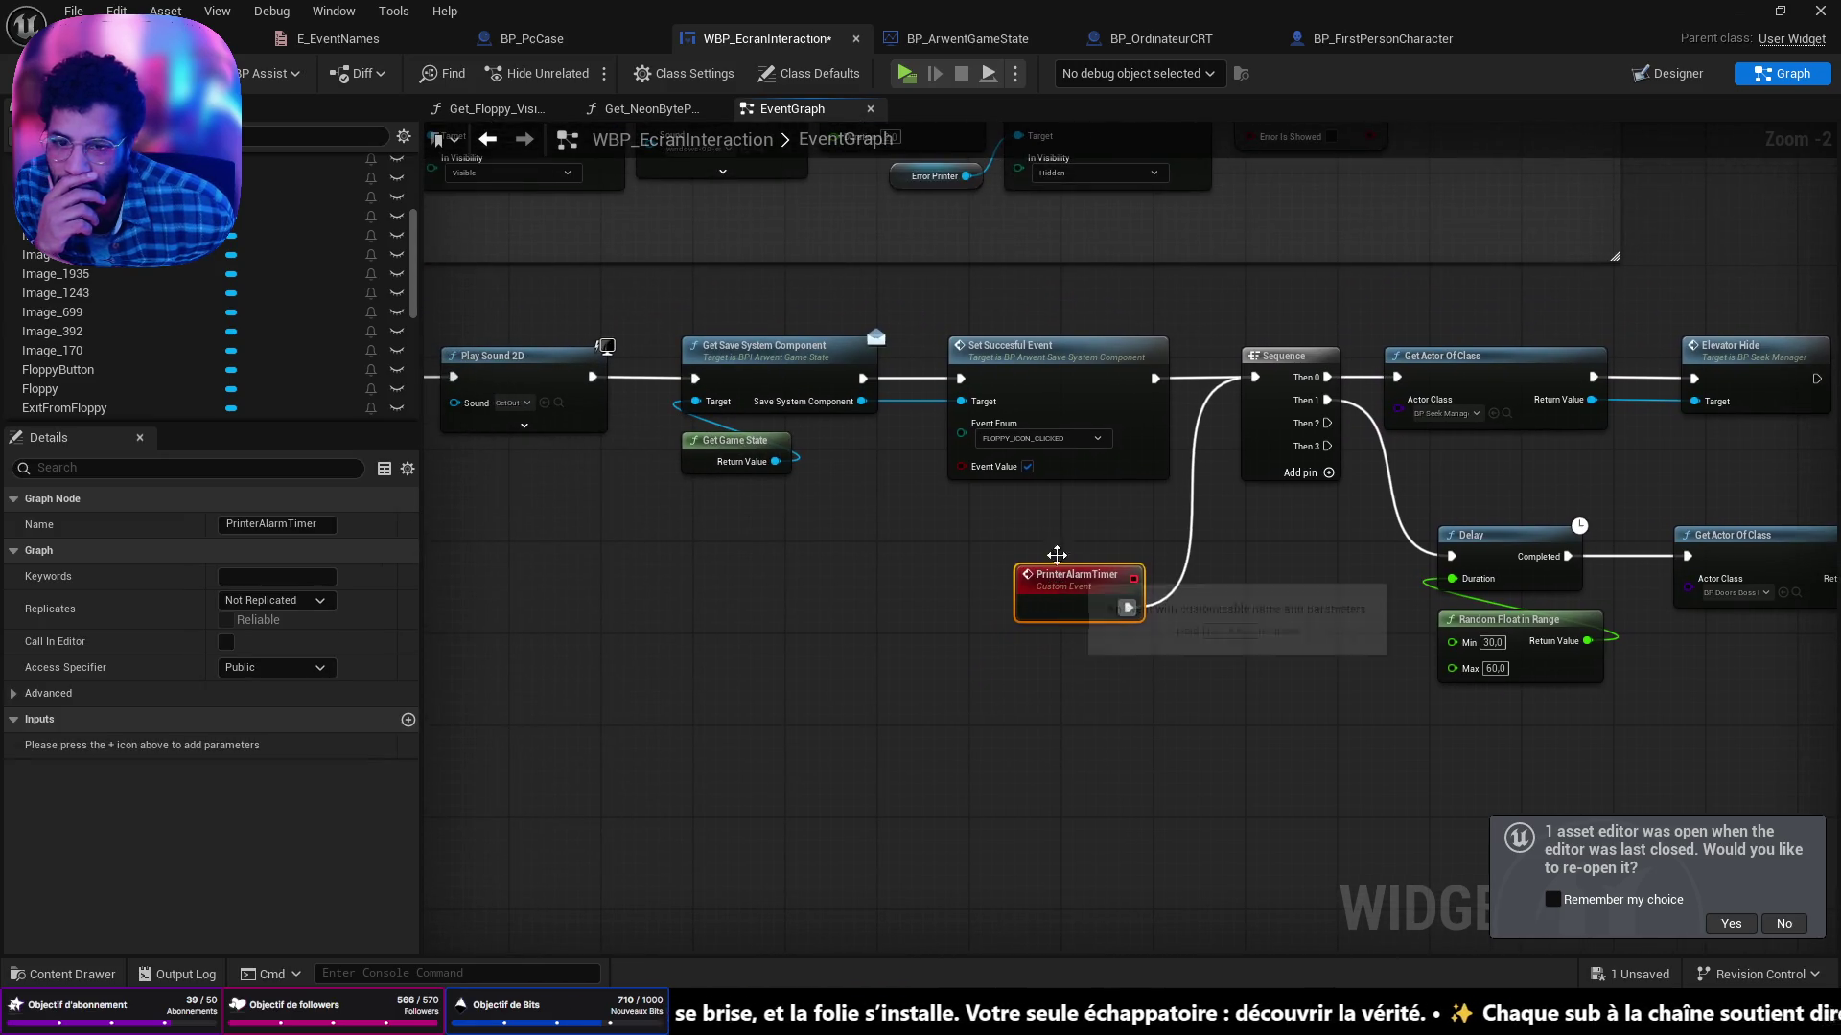
# Follow the Elevator Hide call to its event in BP_SeekManager.
pyautogui.moveTo(1226, 539); pyautogui.dragTo(712, 557)
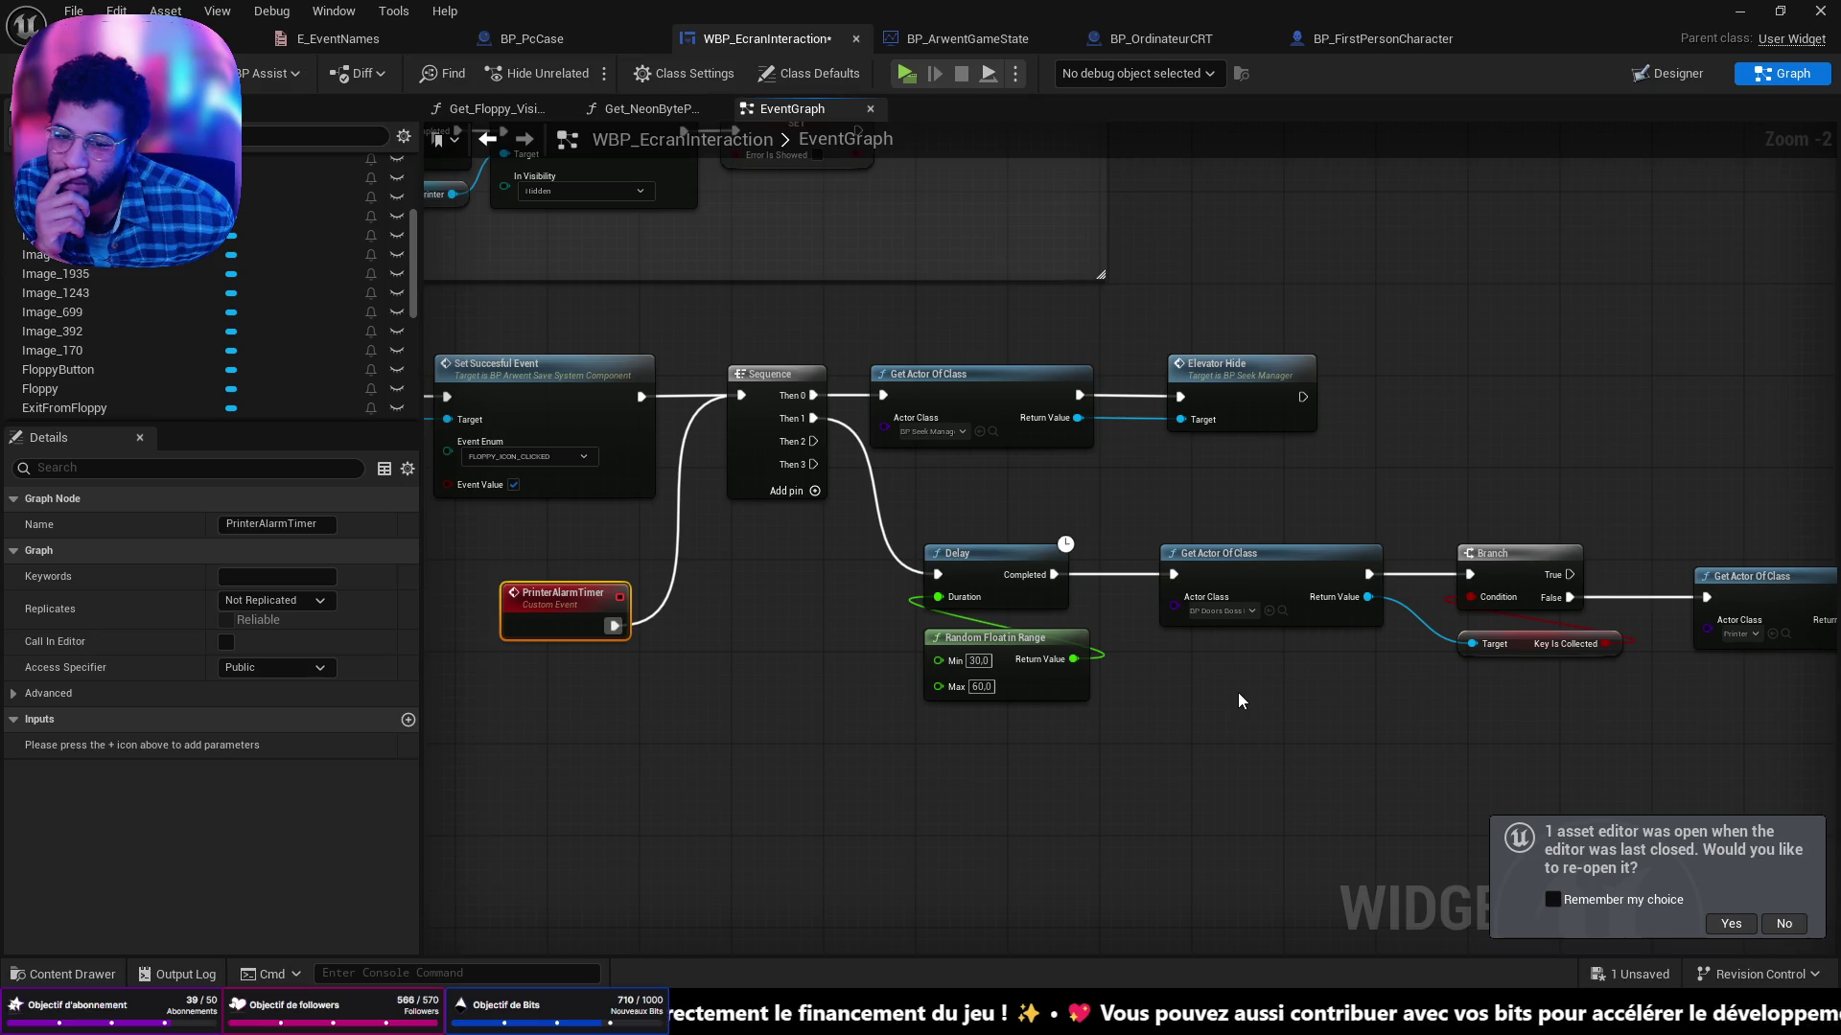
pyautogui.moveTo(1620, 394)
pyautogui.mouseDown()
pyautogui.moveTo(1070, 428)
pyautogui.moveTo(1553, 401)
pyautogui.mouseUp()
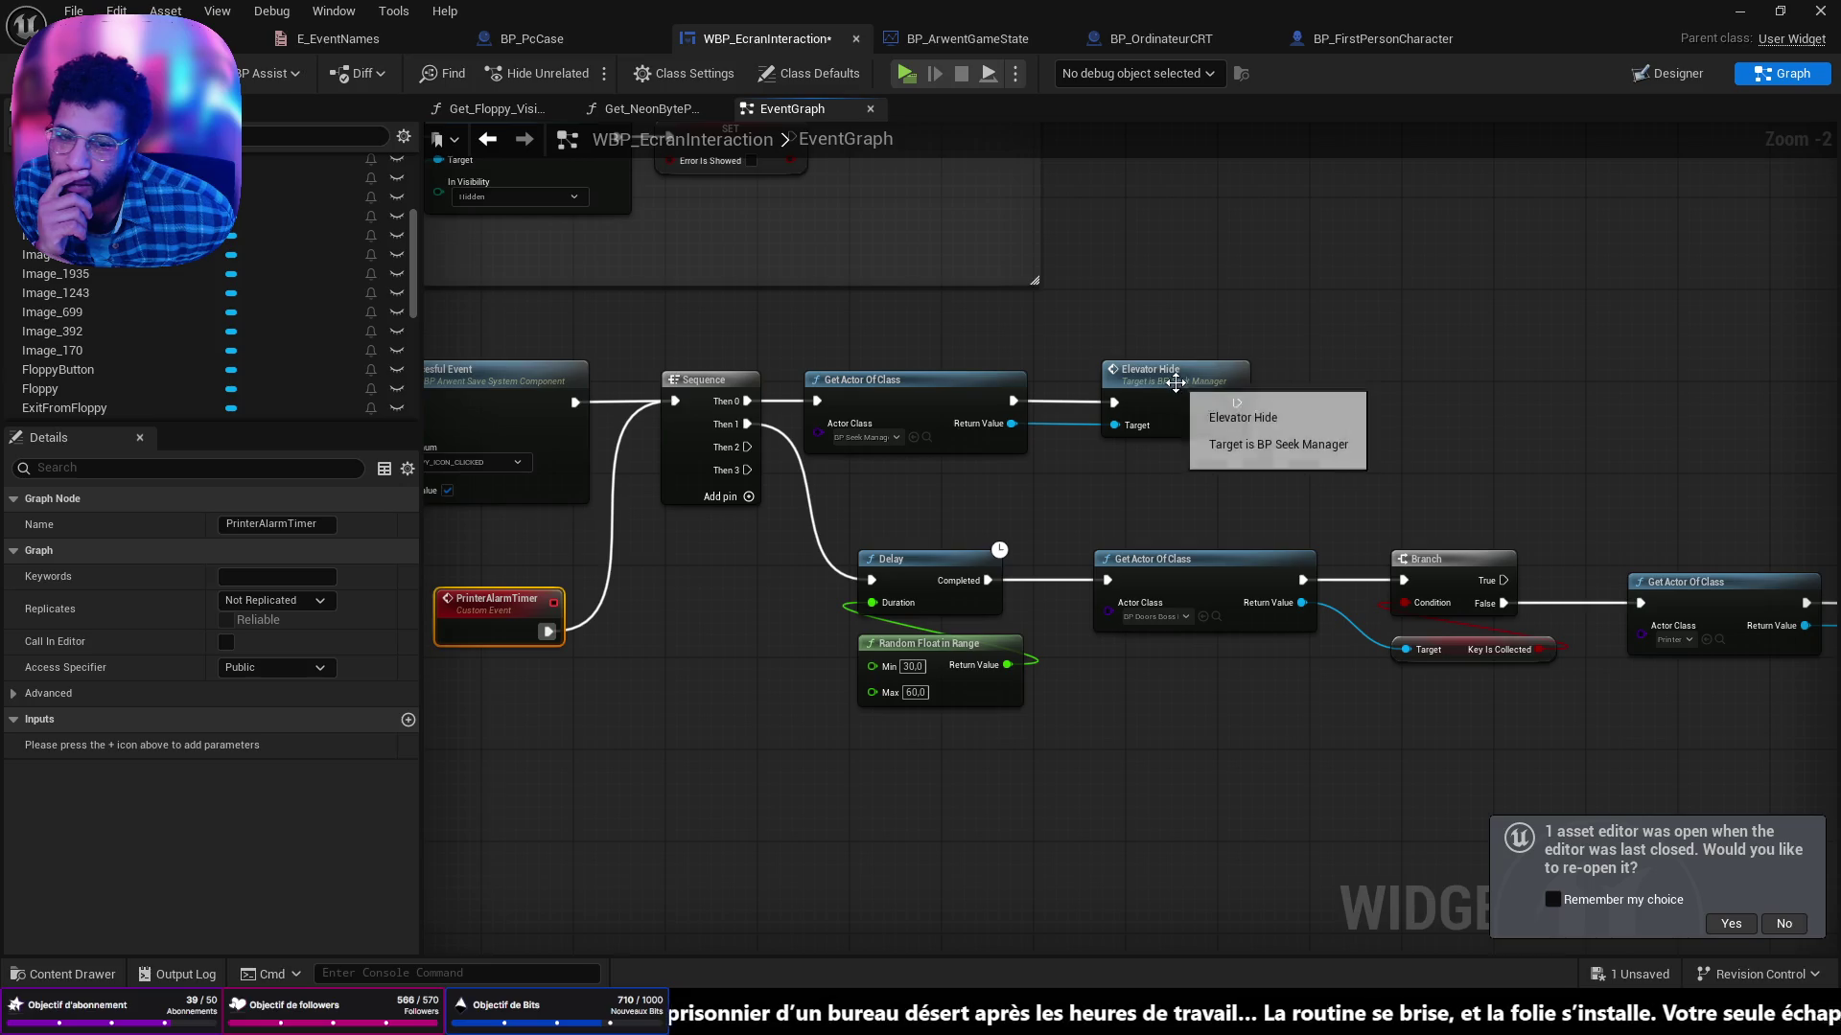
pyautogui.moveTo(1184, 389); pyautogui.dragTo(1138, 388)
pyautogui.doubleClick(1122, 368)
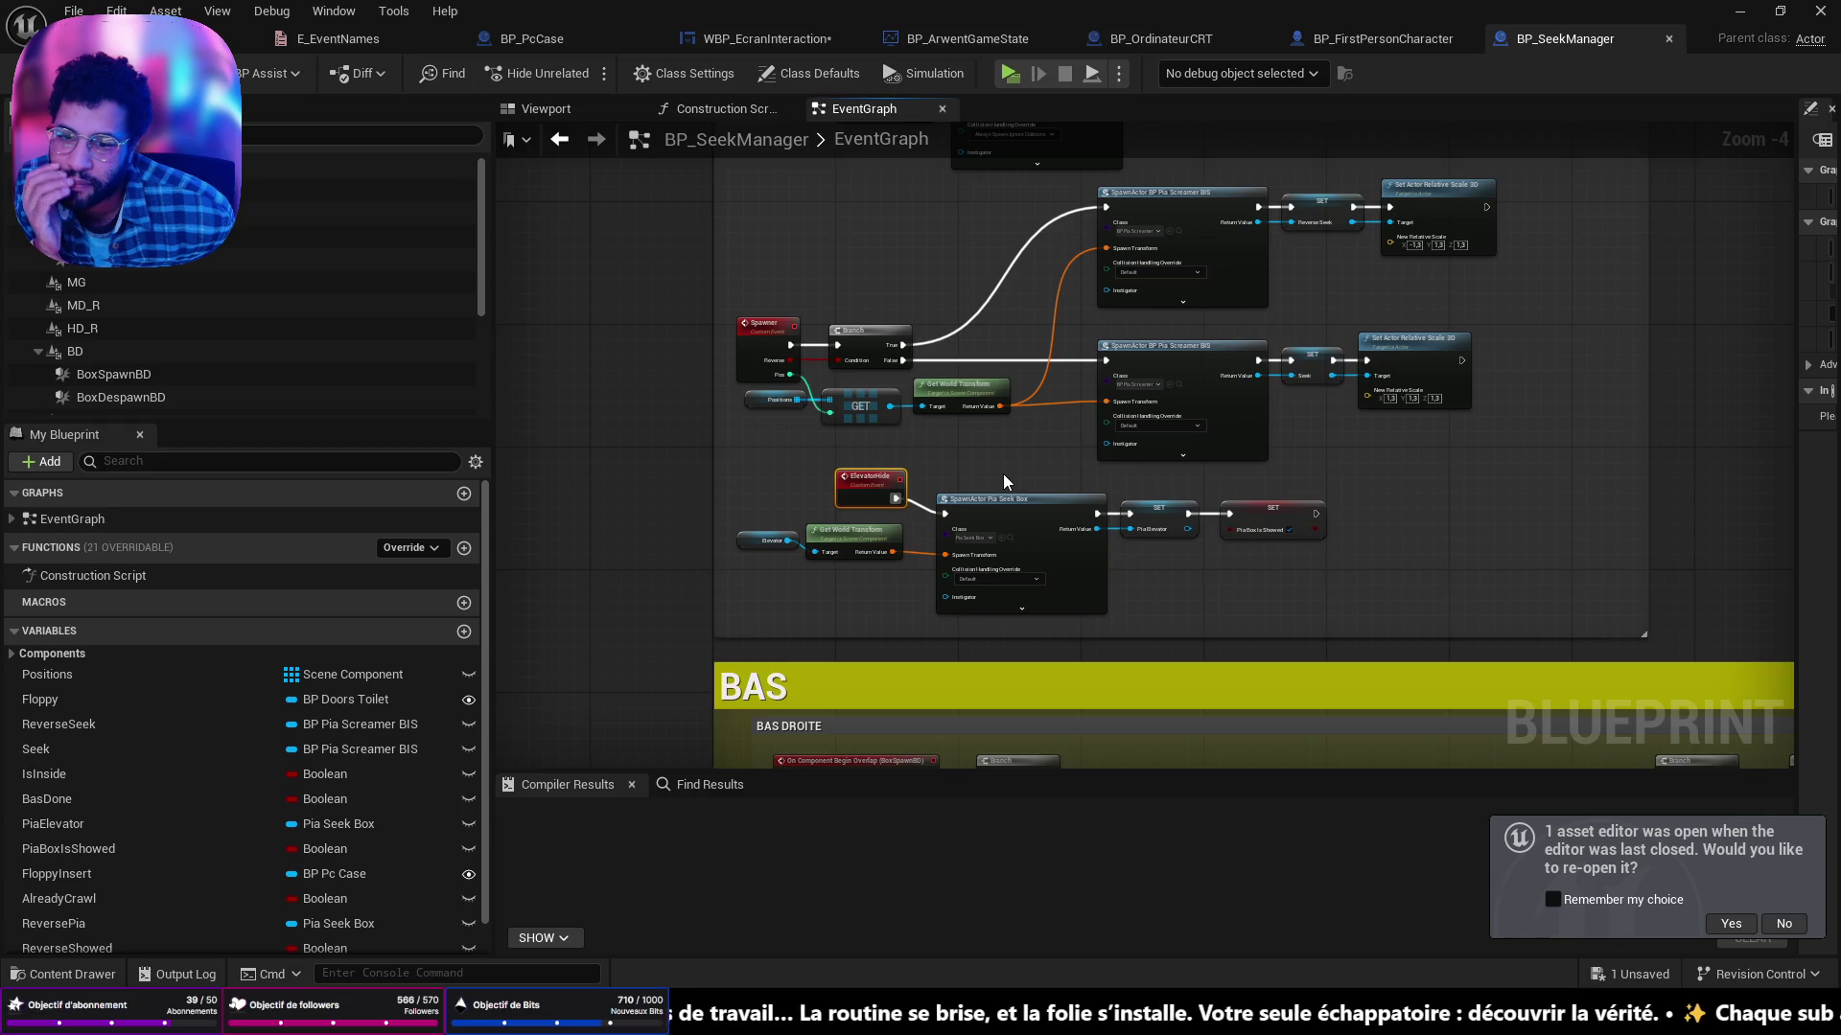
# Close the BP_FirstPersonCharacter and BP_OrdinateurCRT blueprints and bring the Discord window forward.
pyautogui.click(1371, 48)
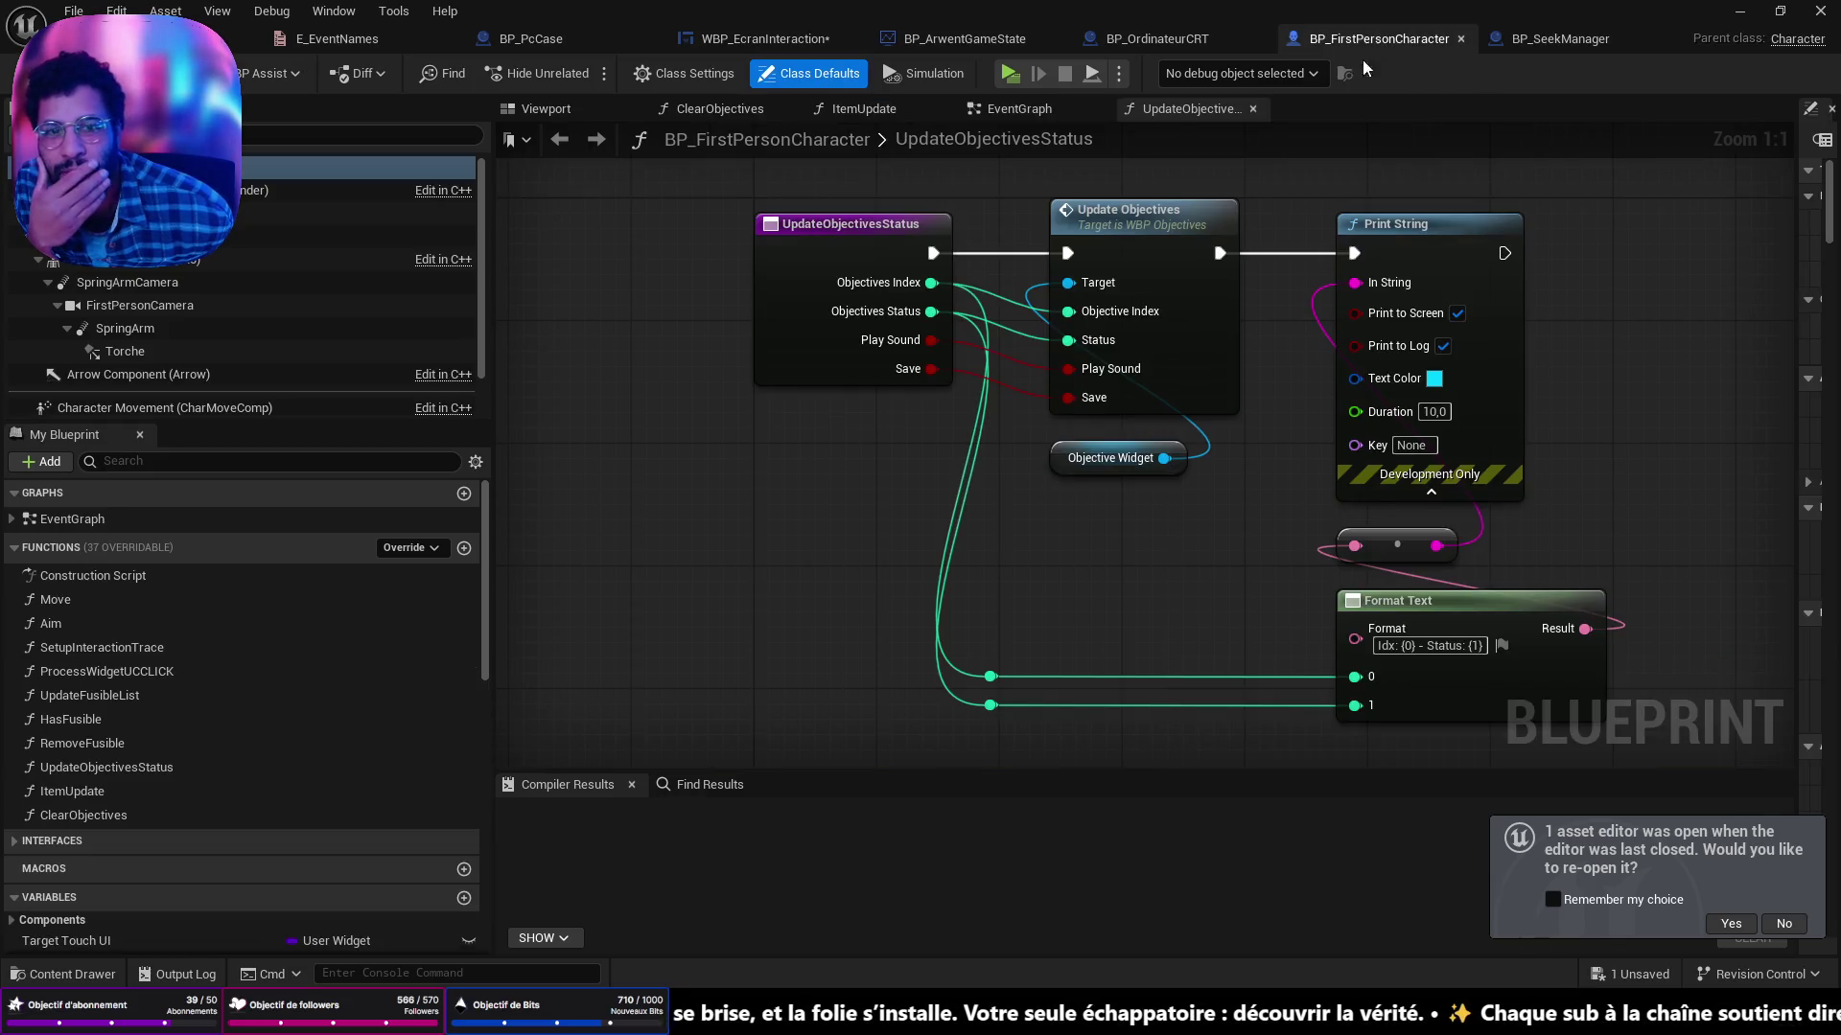
pyautogui.click(1460, 38)
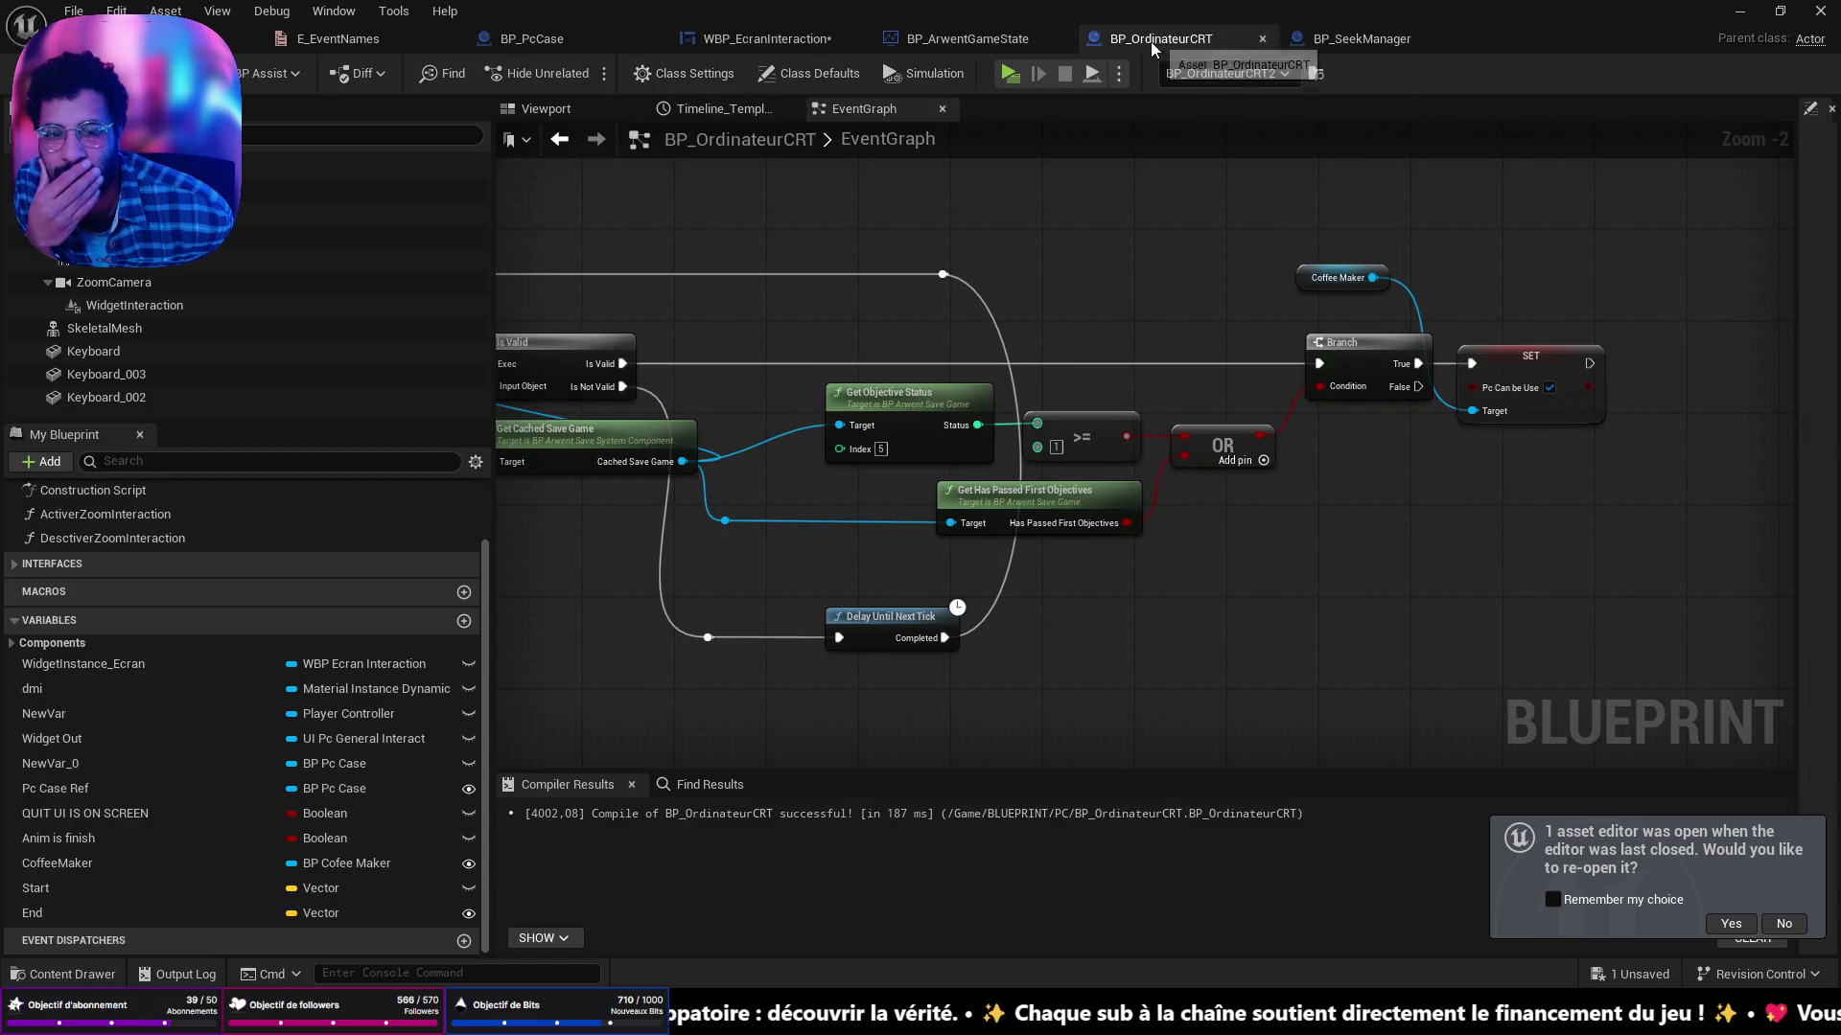
pyautogui.click(1263, 40)
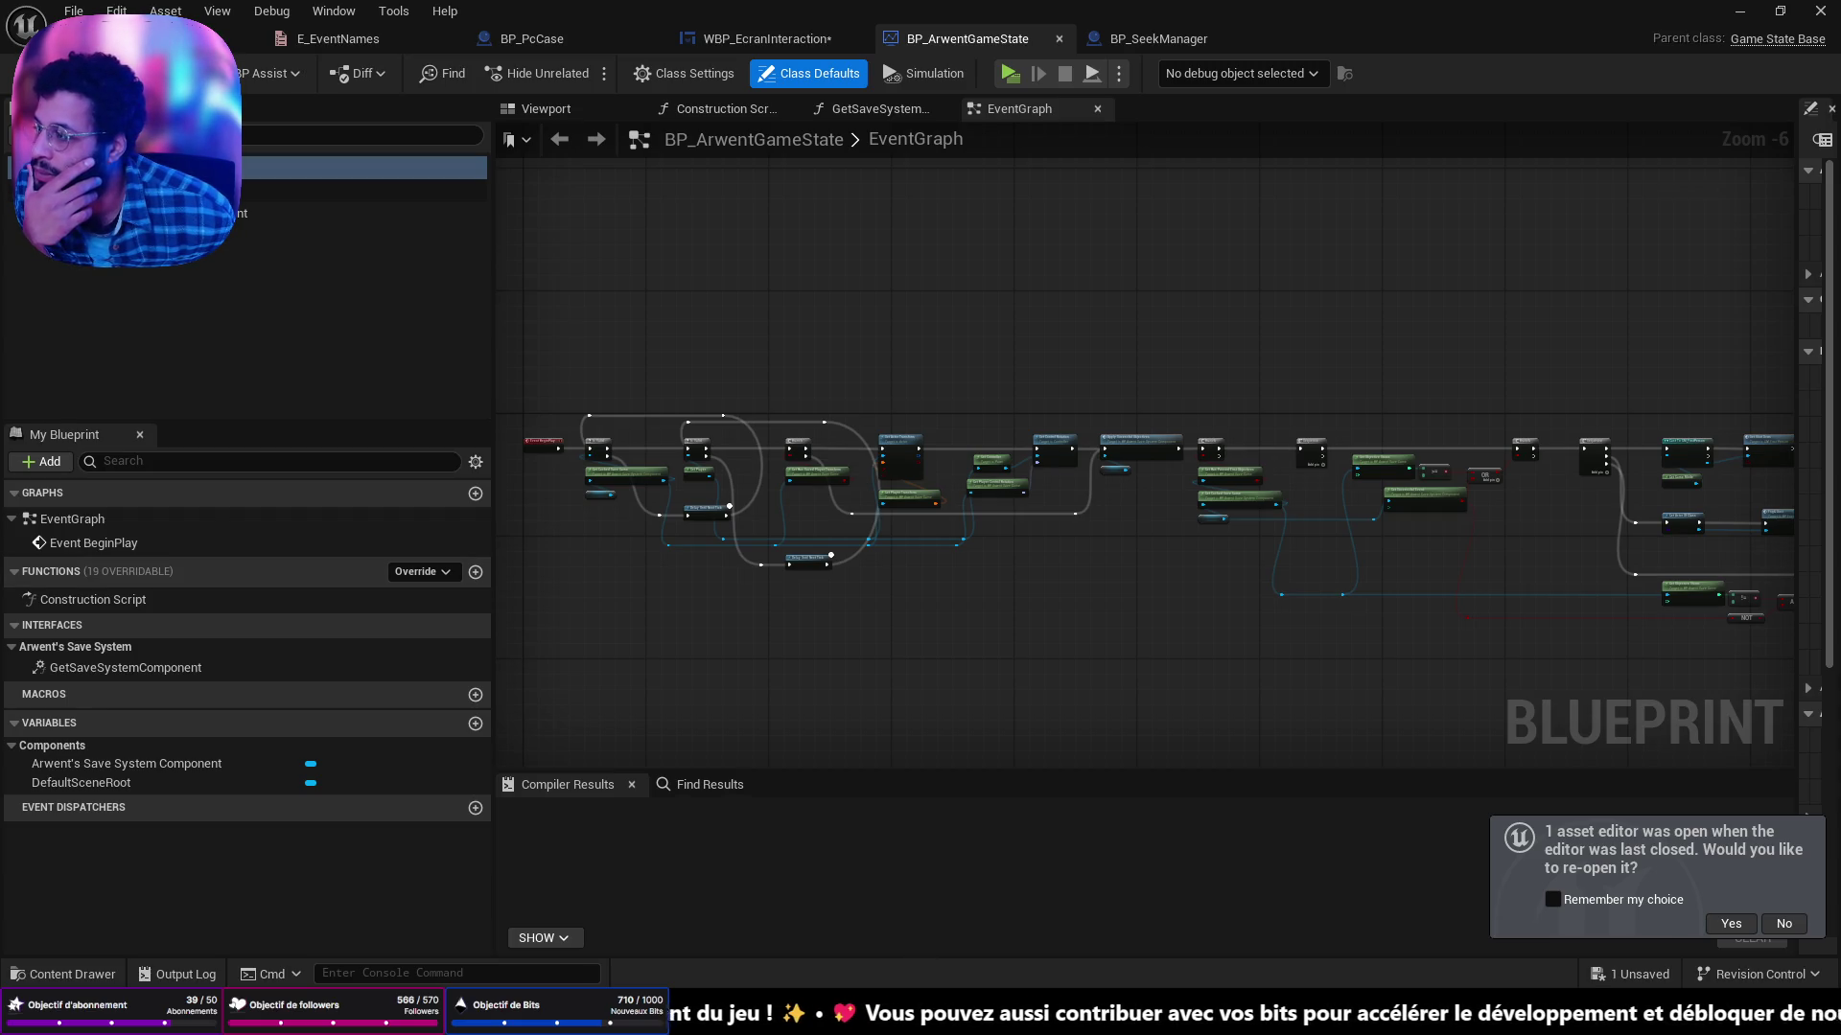
pyautogui.click(920, 1017)
pyautogui.moveTo(1062, 92); pyautogui.dragTo(1169, 71)
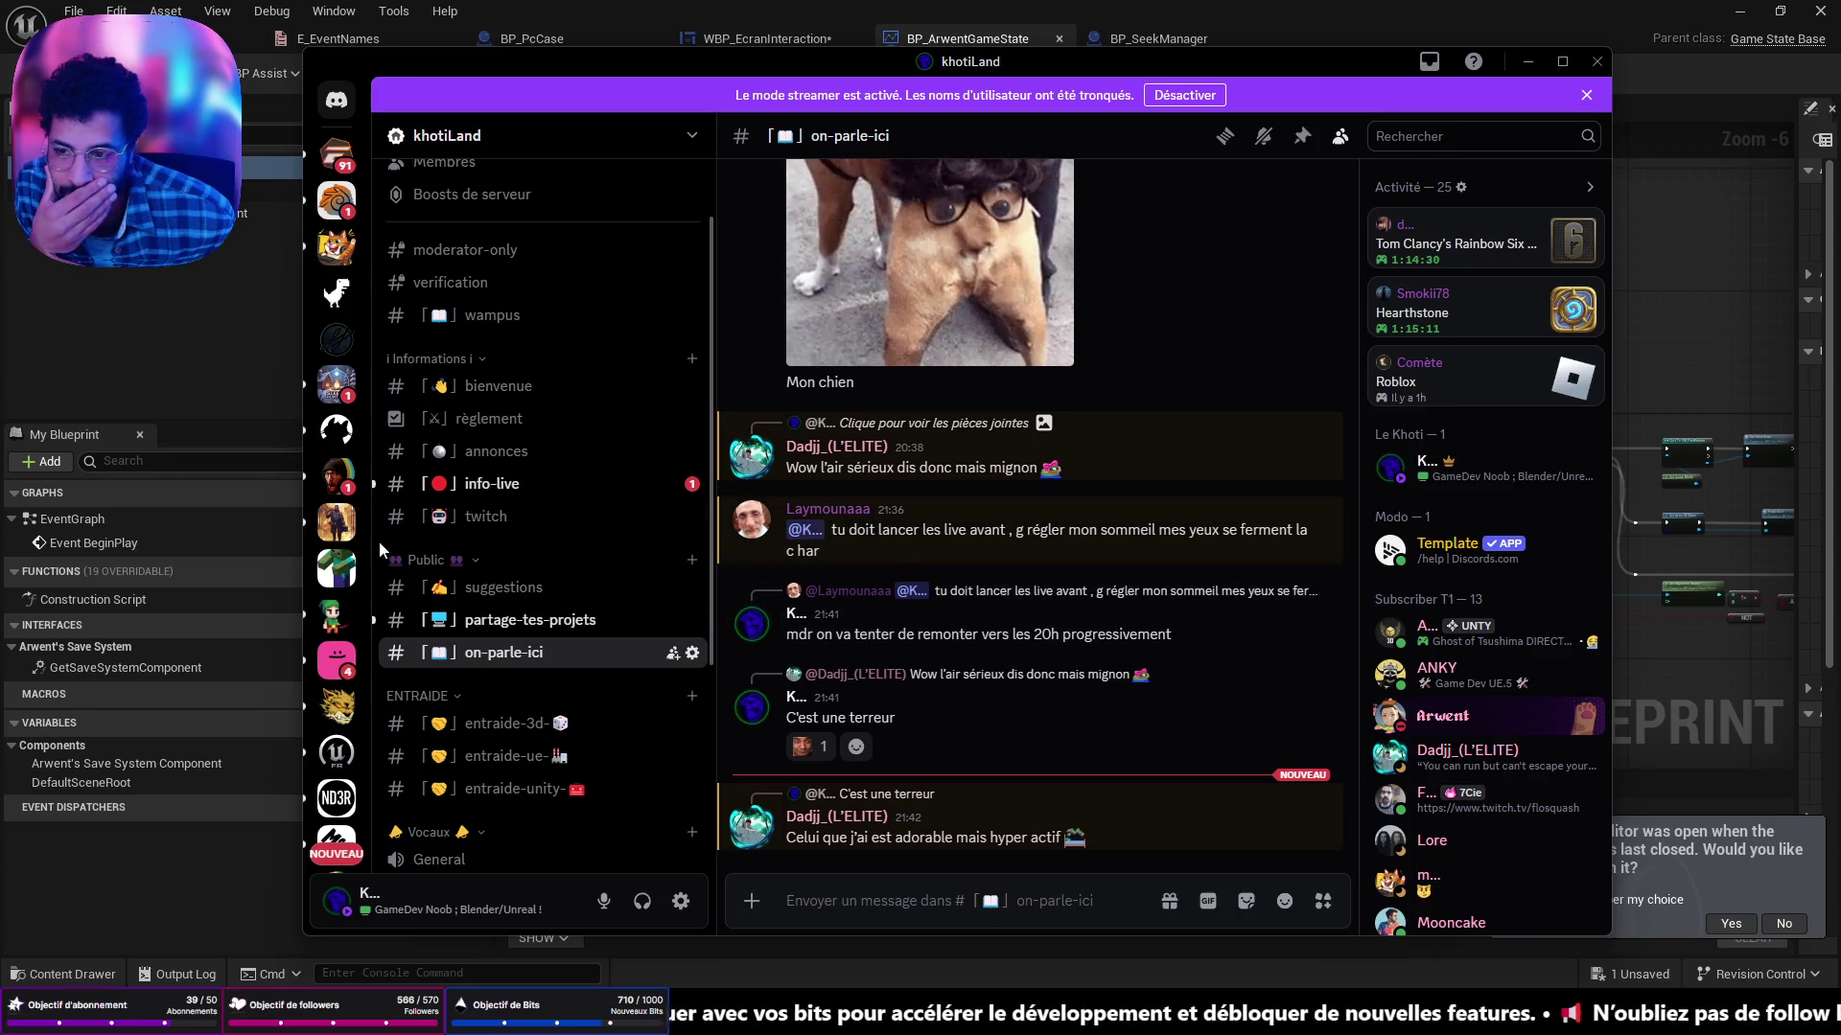
# In #partage-tes-projets, reveal the spoilered sprite image and react with 🔥 and 🧙.
pyautogui.scroll(-3, 373, 614)
pyautogui.scroll(-7, 373, 614)
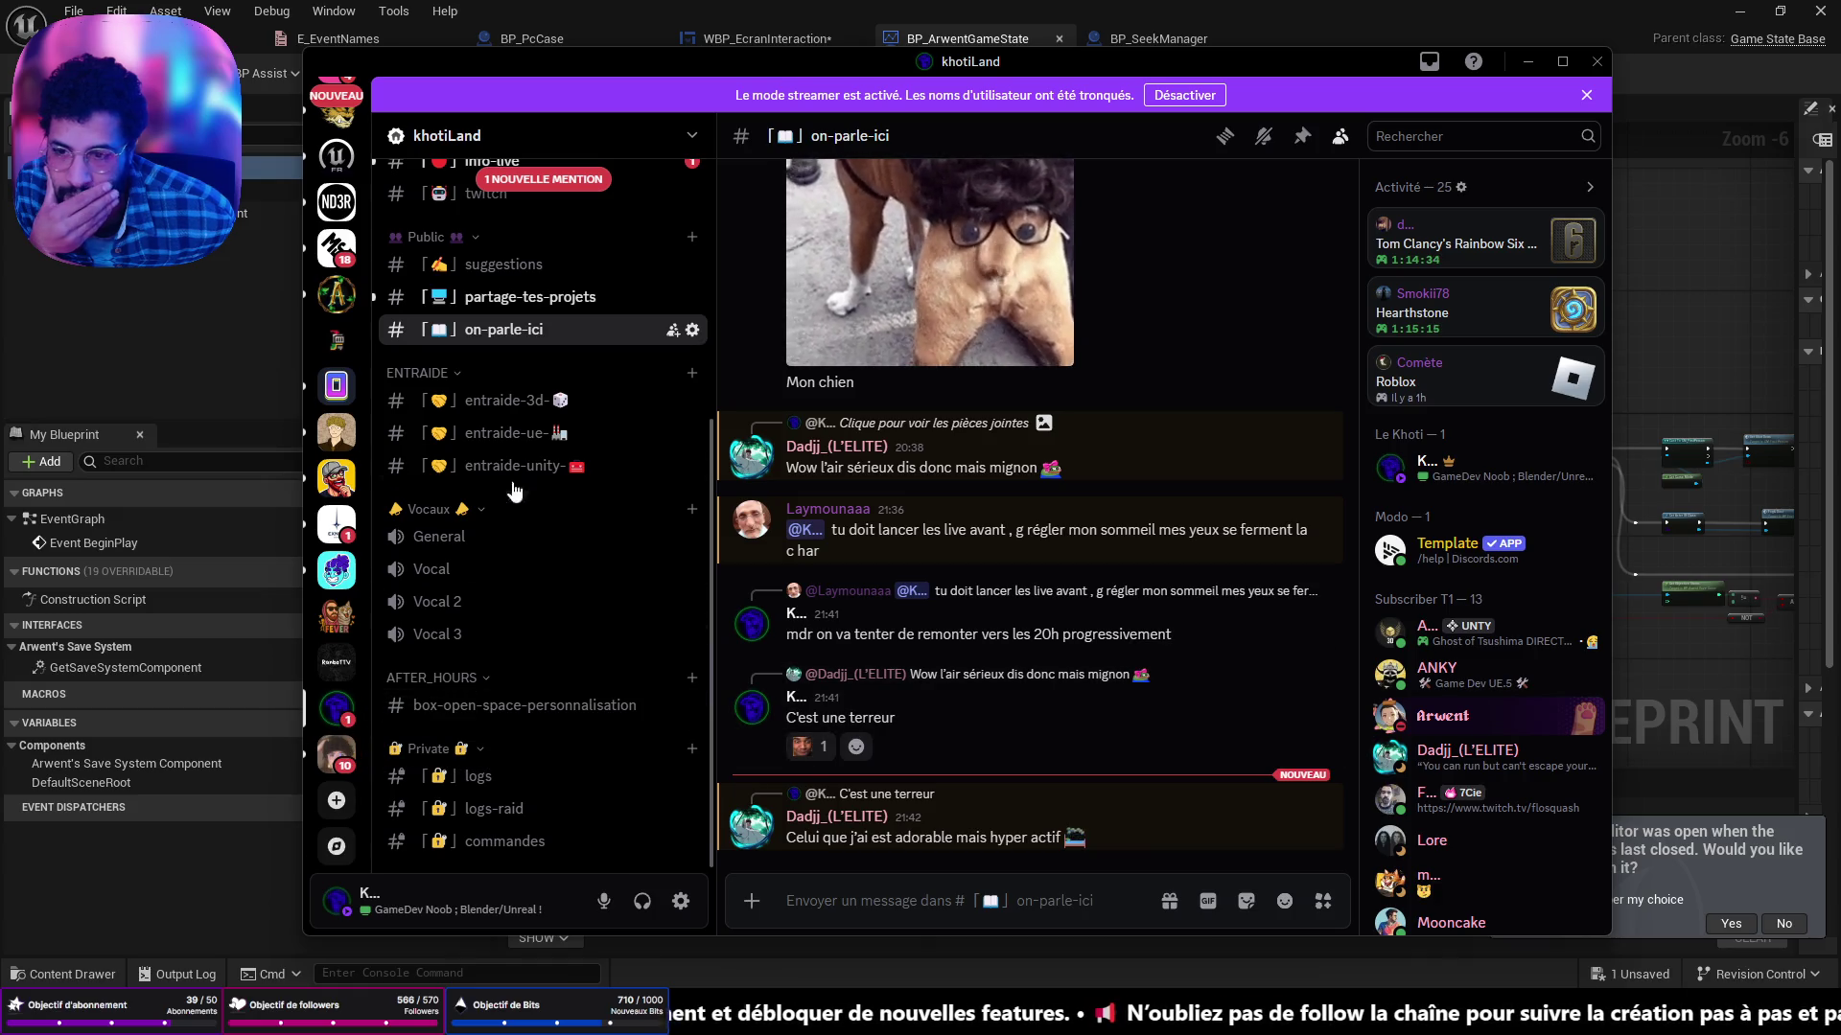
pyautogui.click(537, 298)
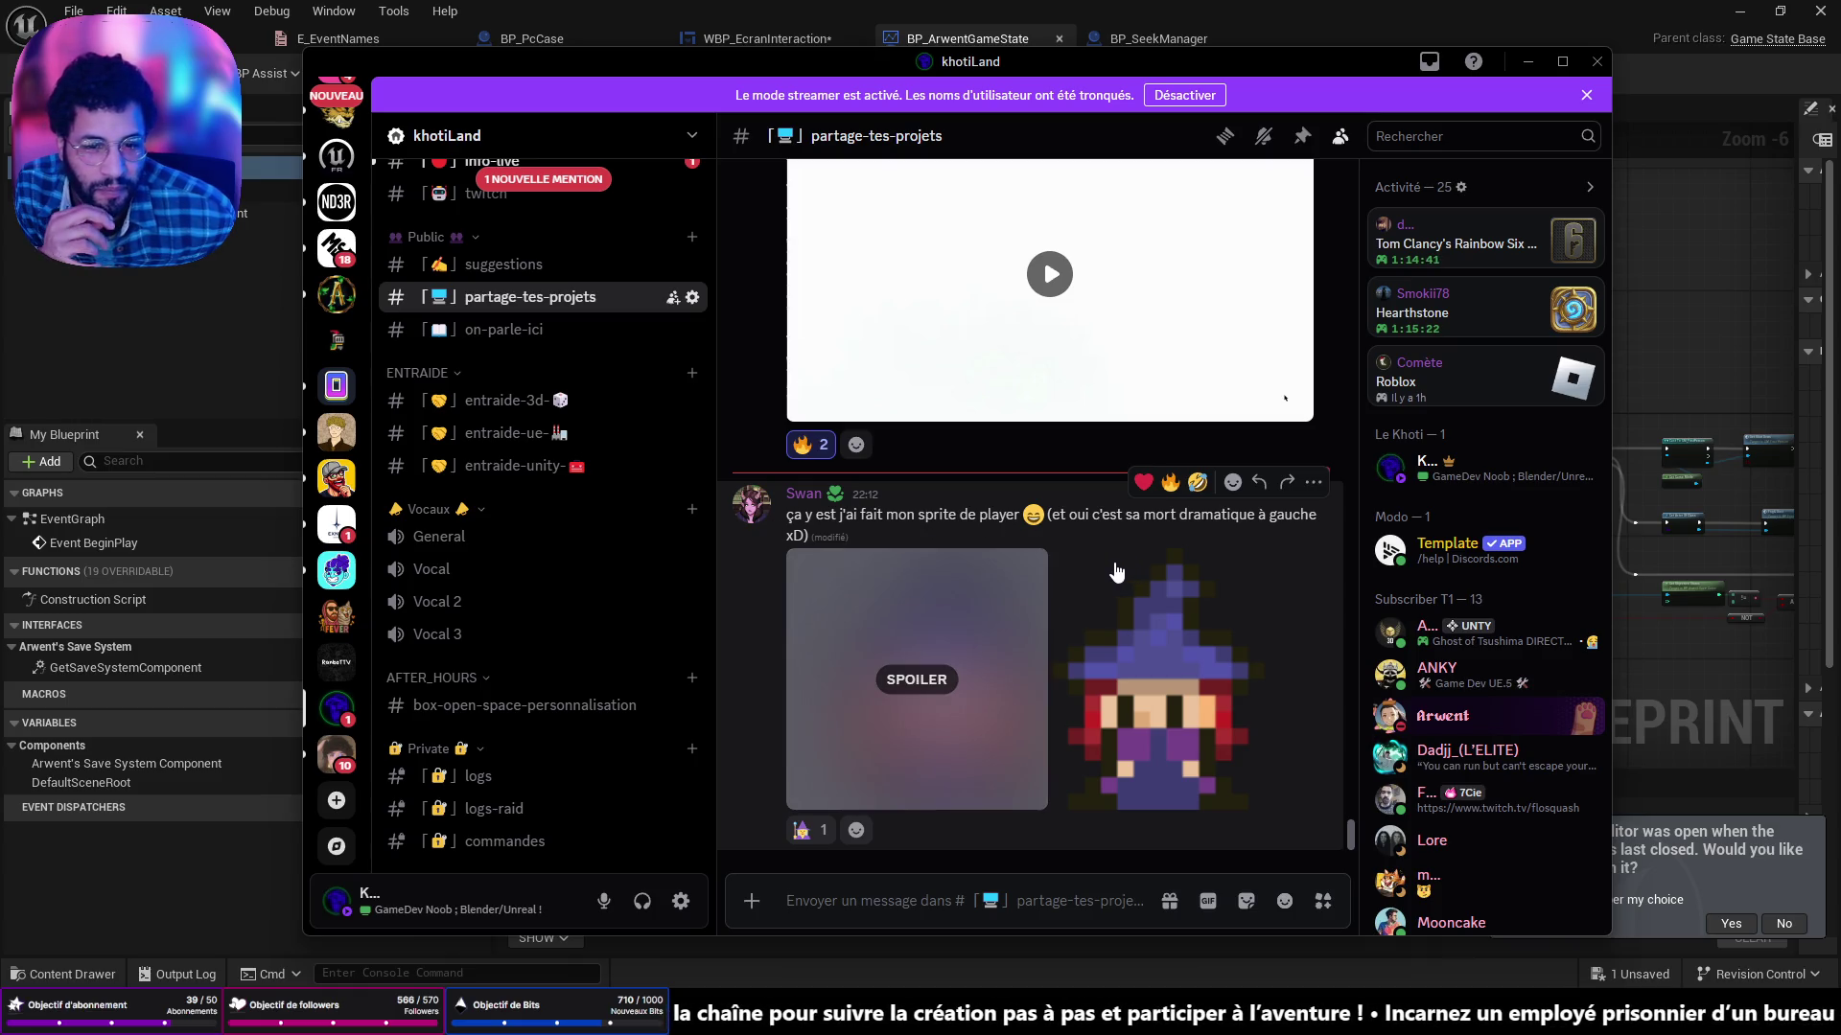
pyautogui.click(917, 698)
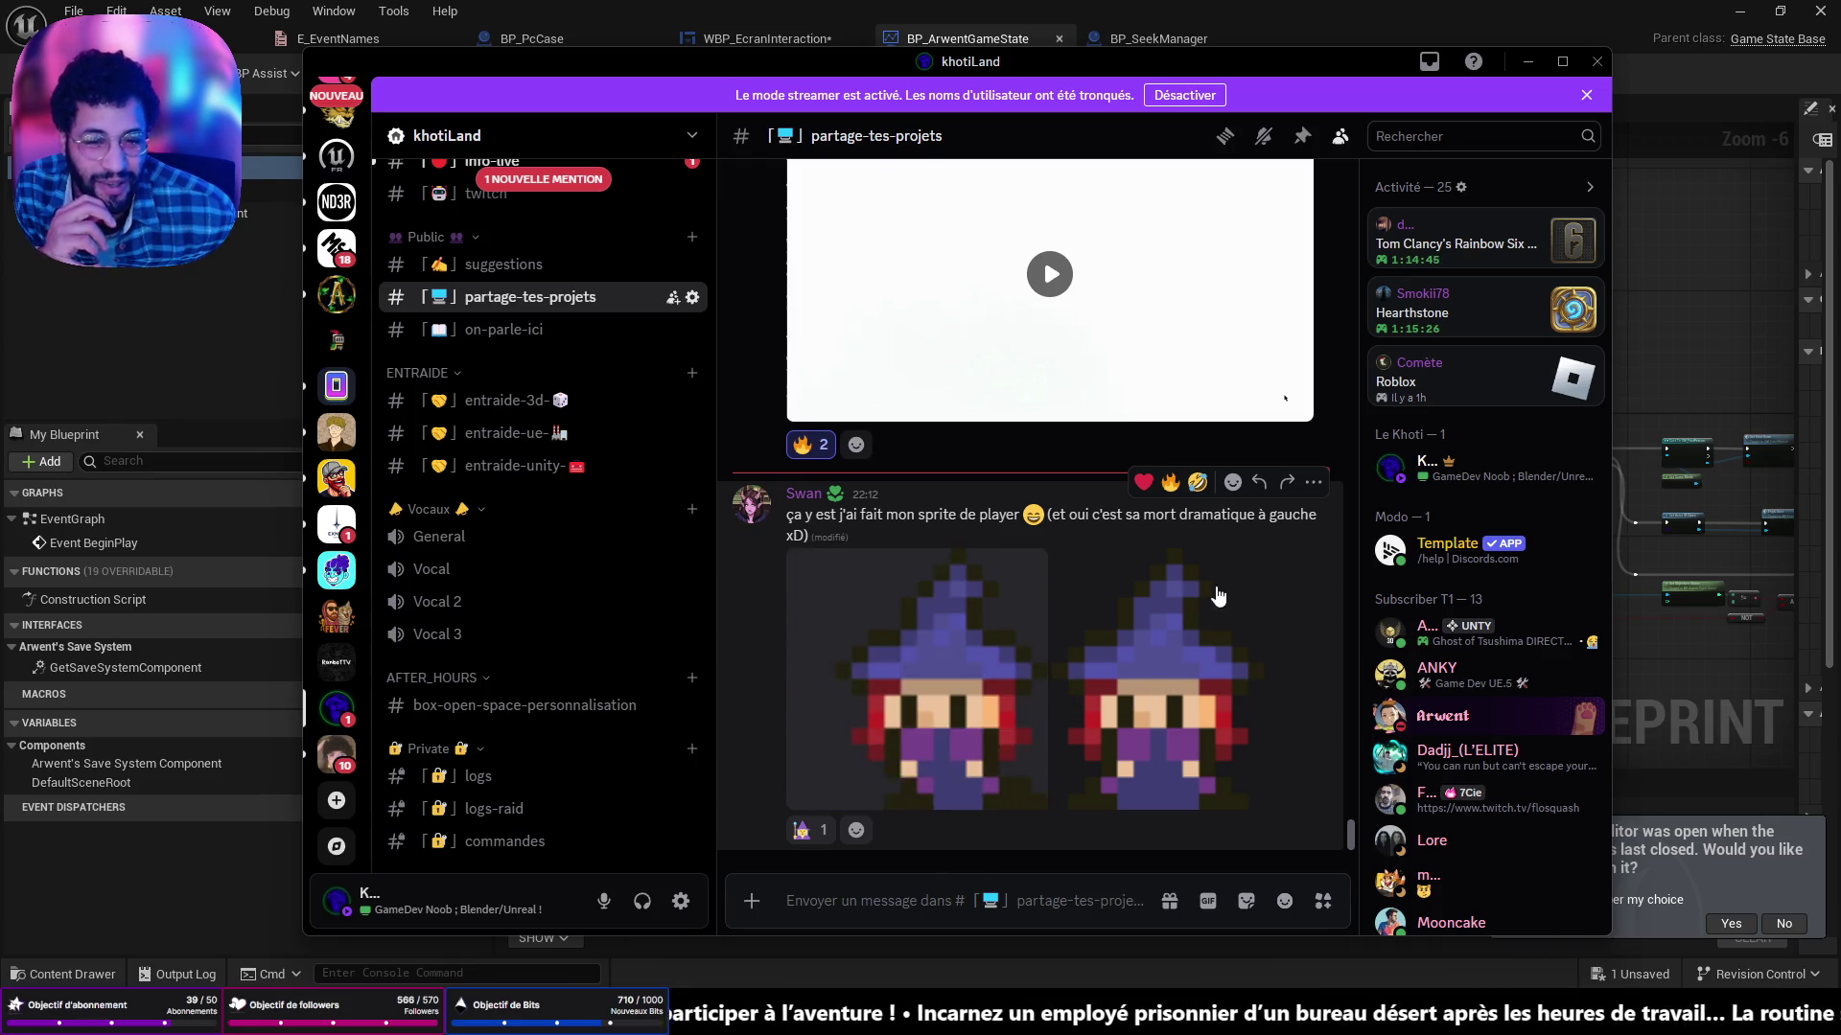
pyautogui.click(1171, 483)
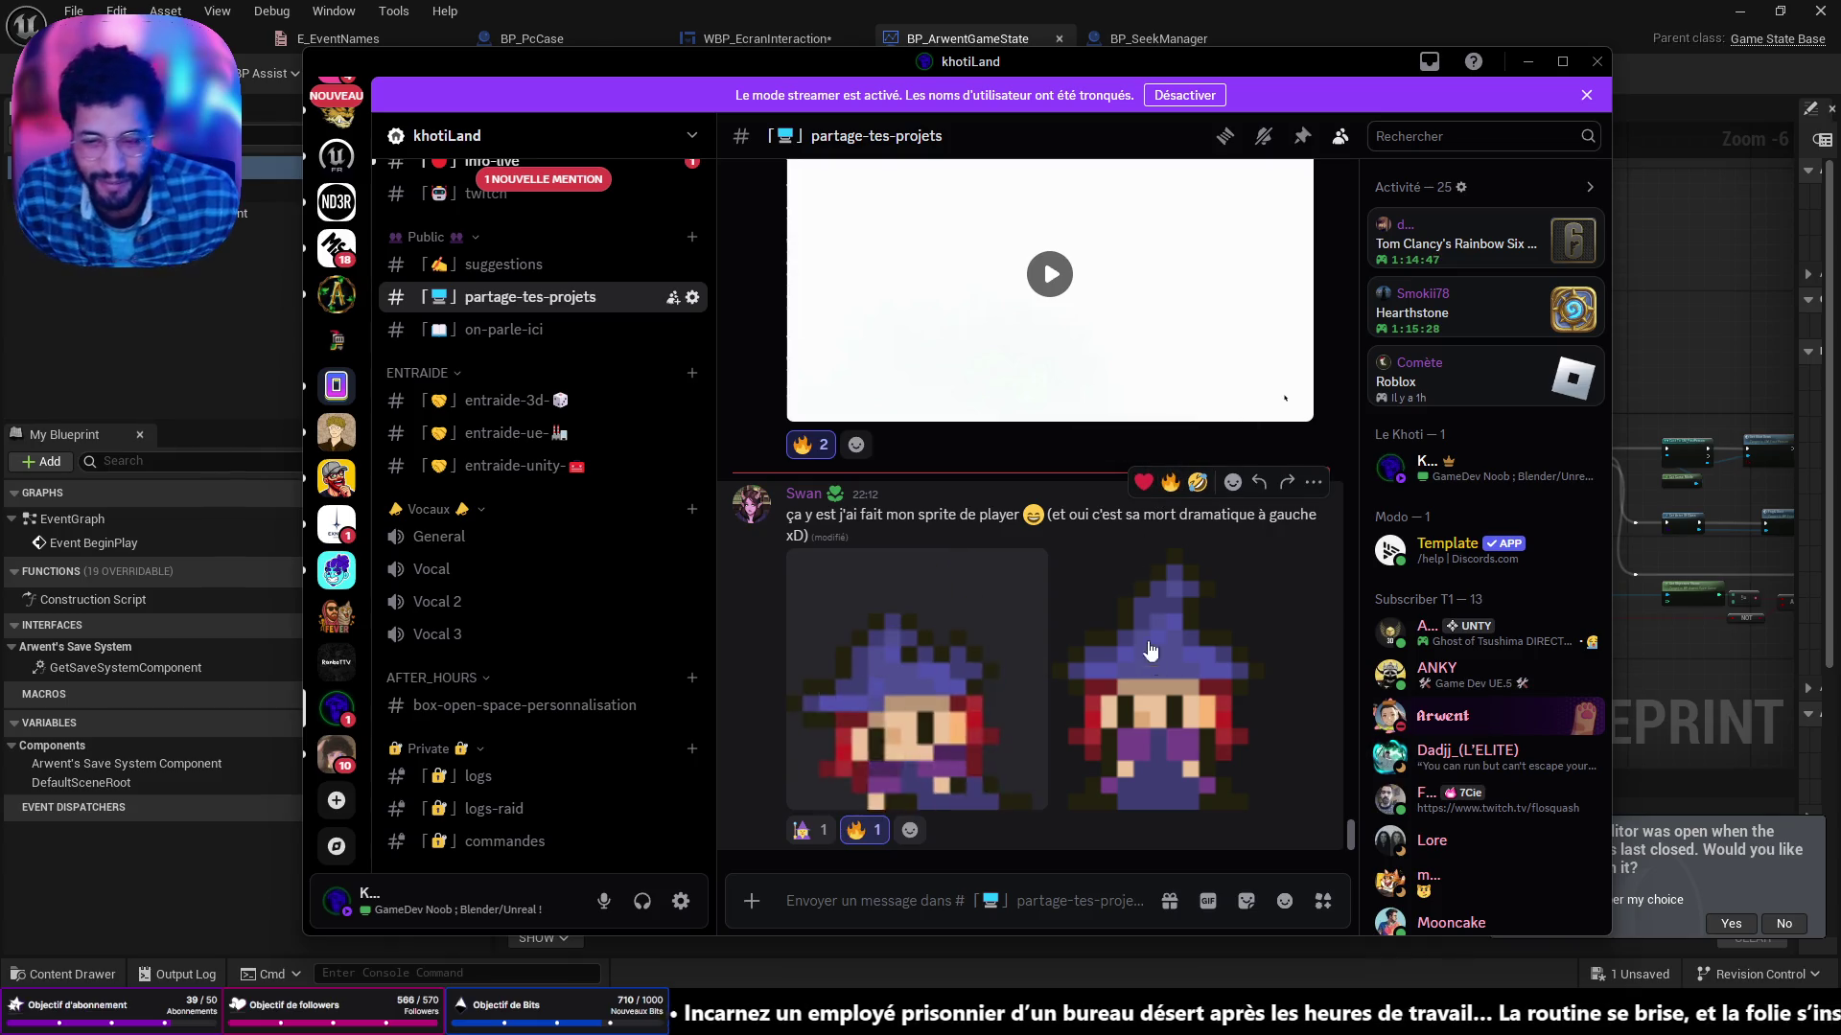
pyautogui.click(810, 832)
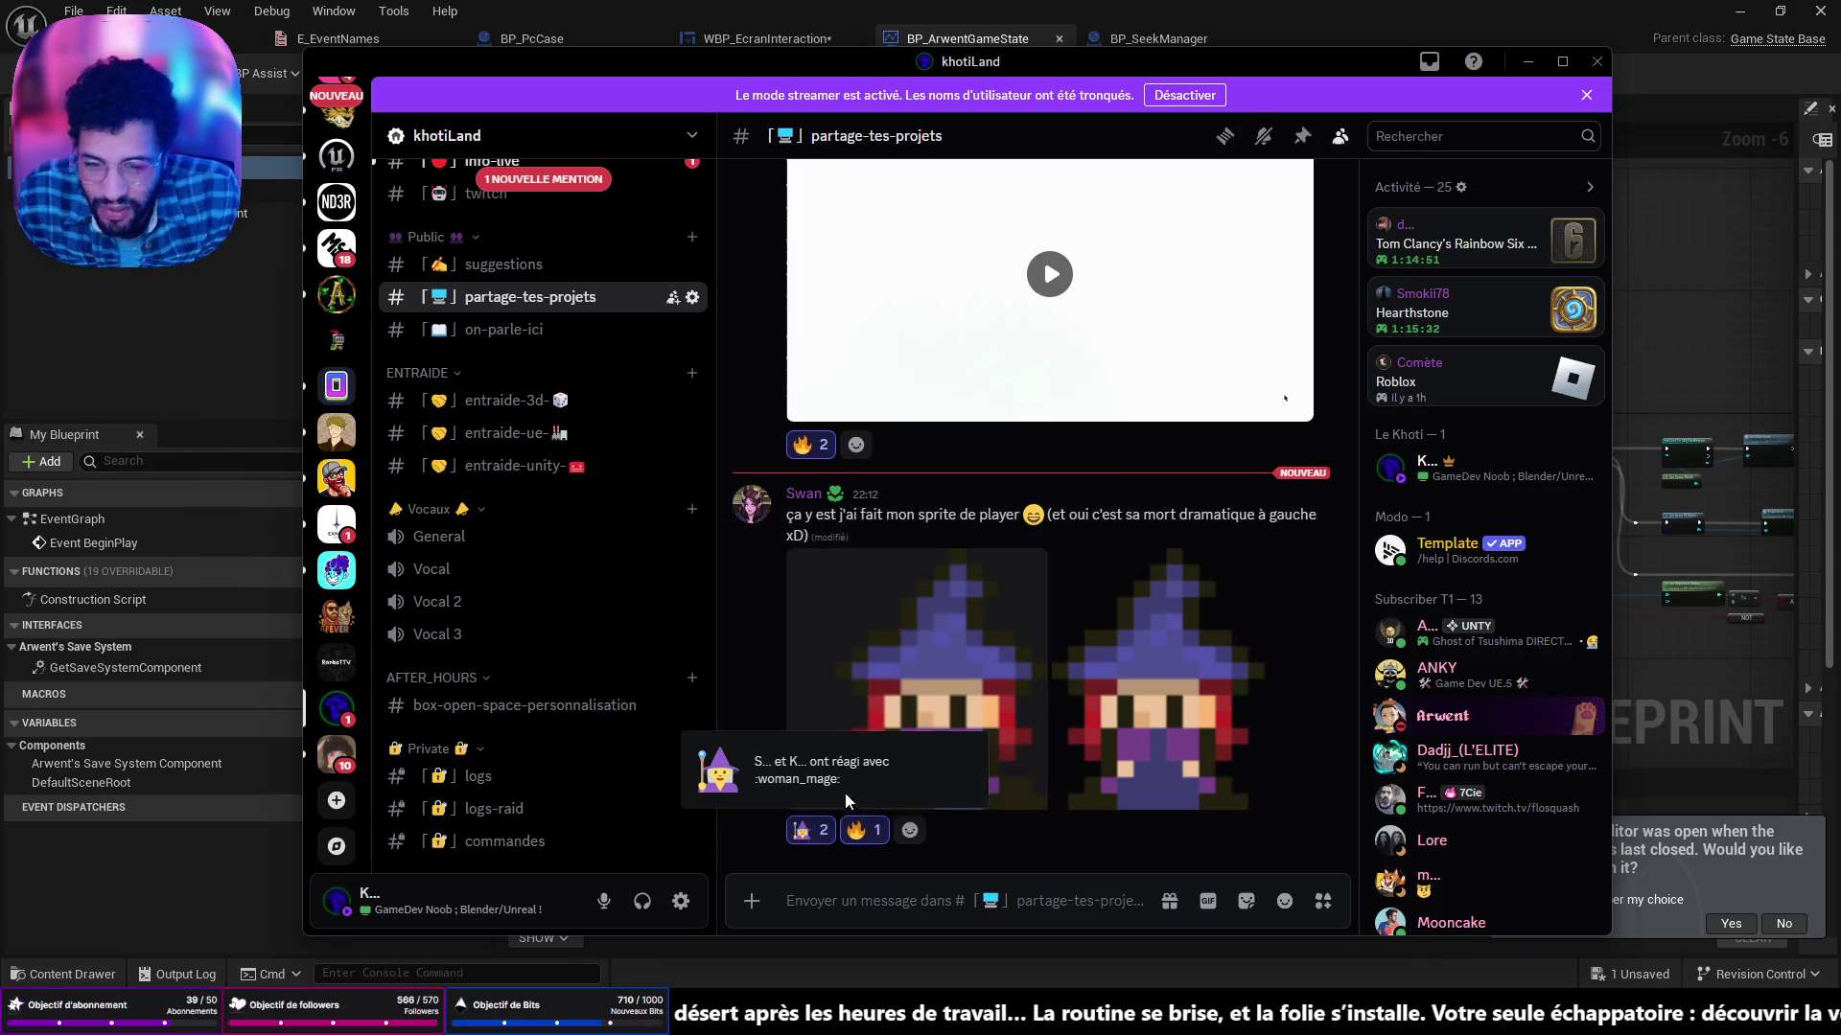
# Browse the channel a bit more, then minimize Discord back to Unreal Engine.
pyautogui.moveTo(1003, 1016)
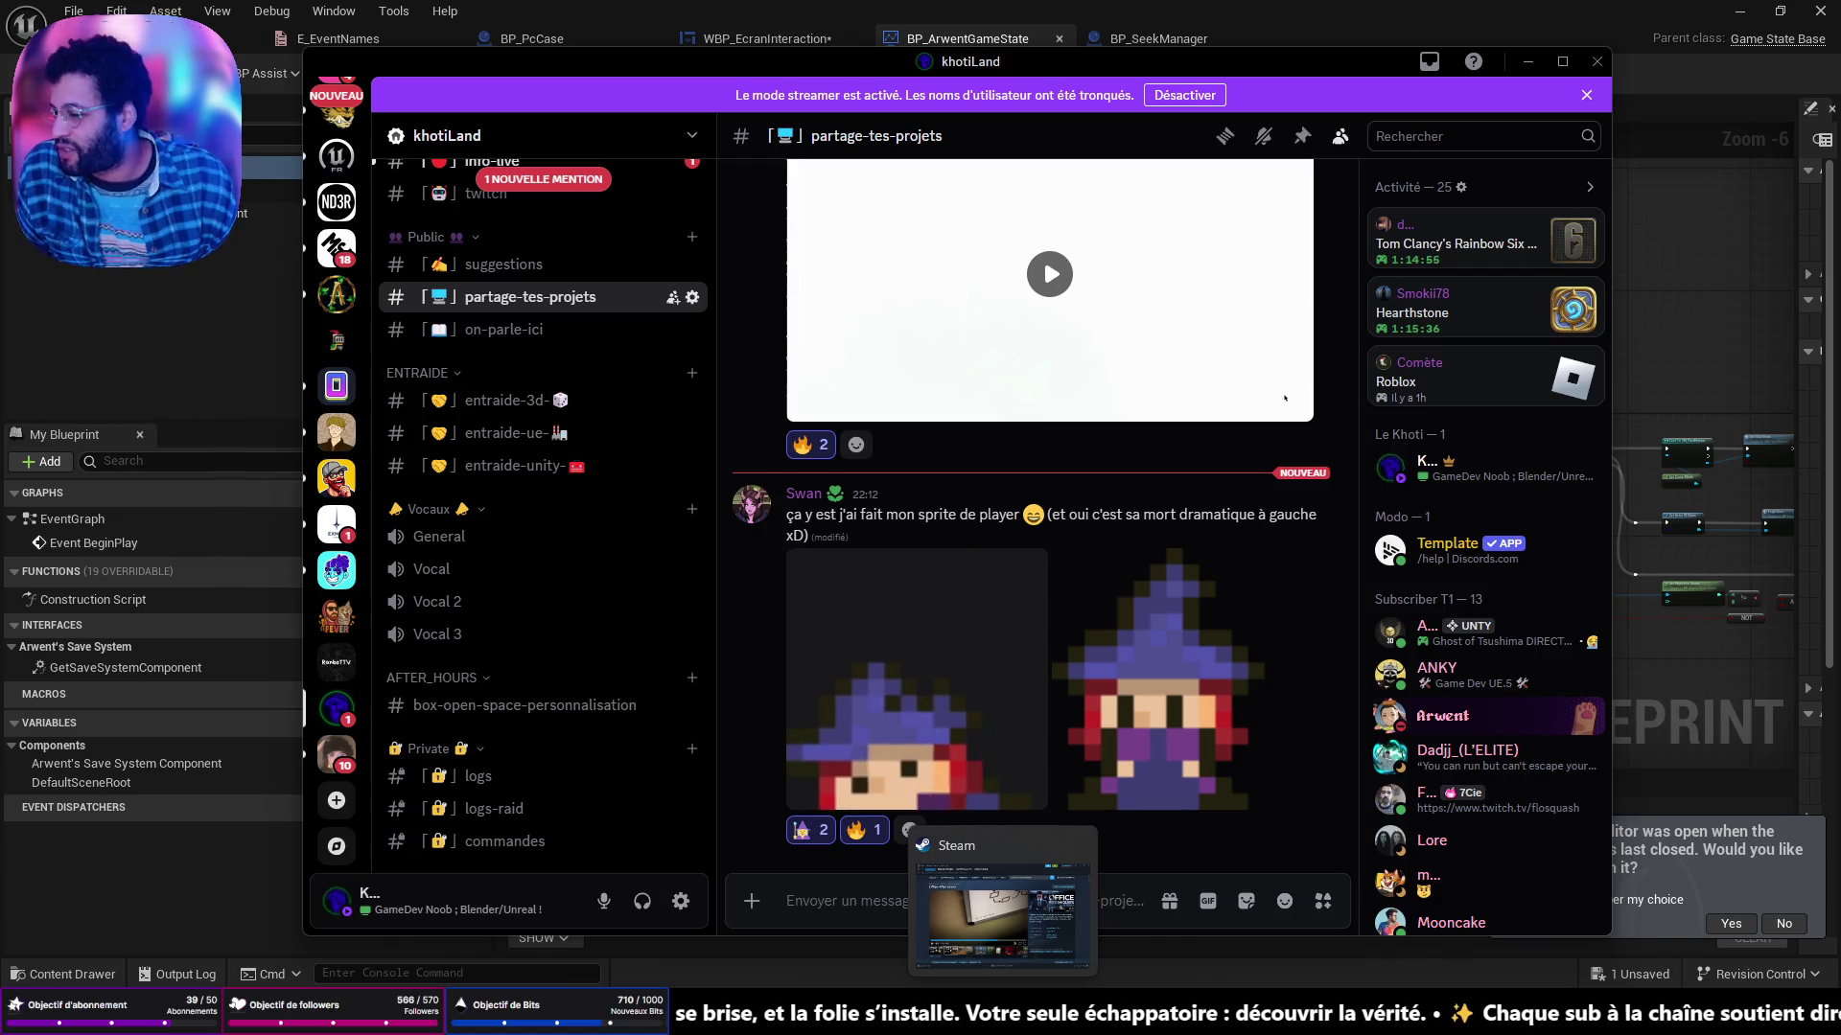
pyautogui.moveTo(918, 1017)
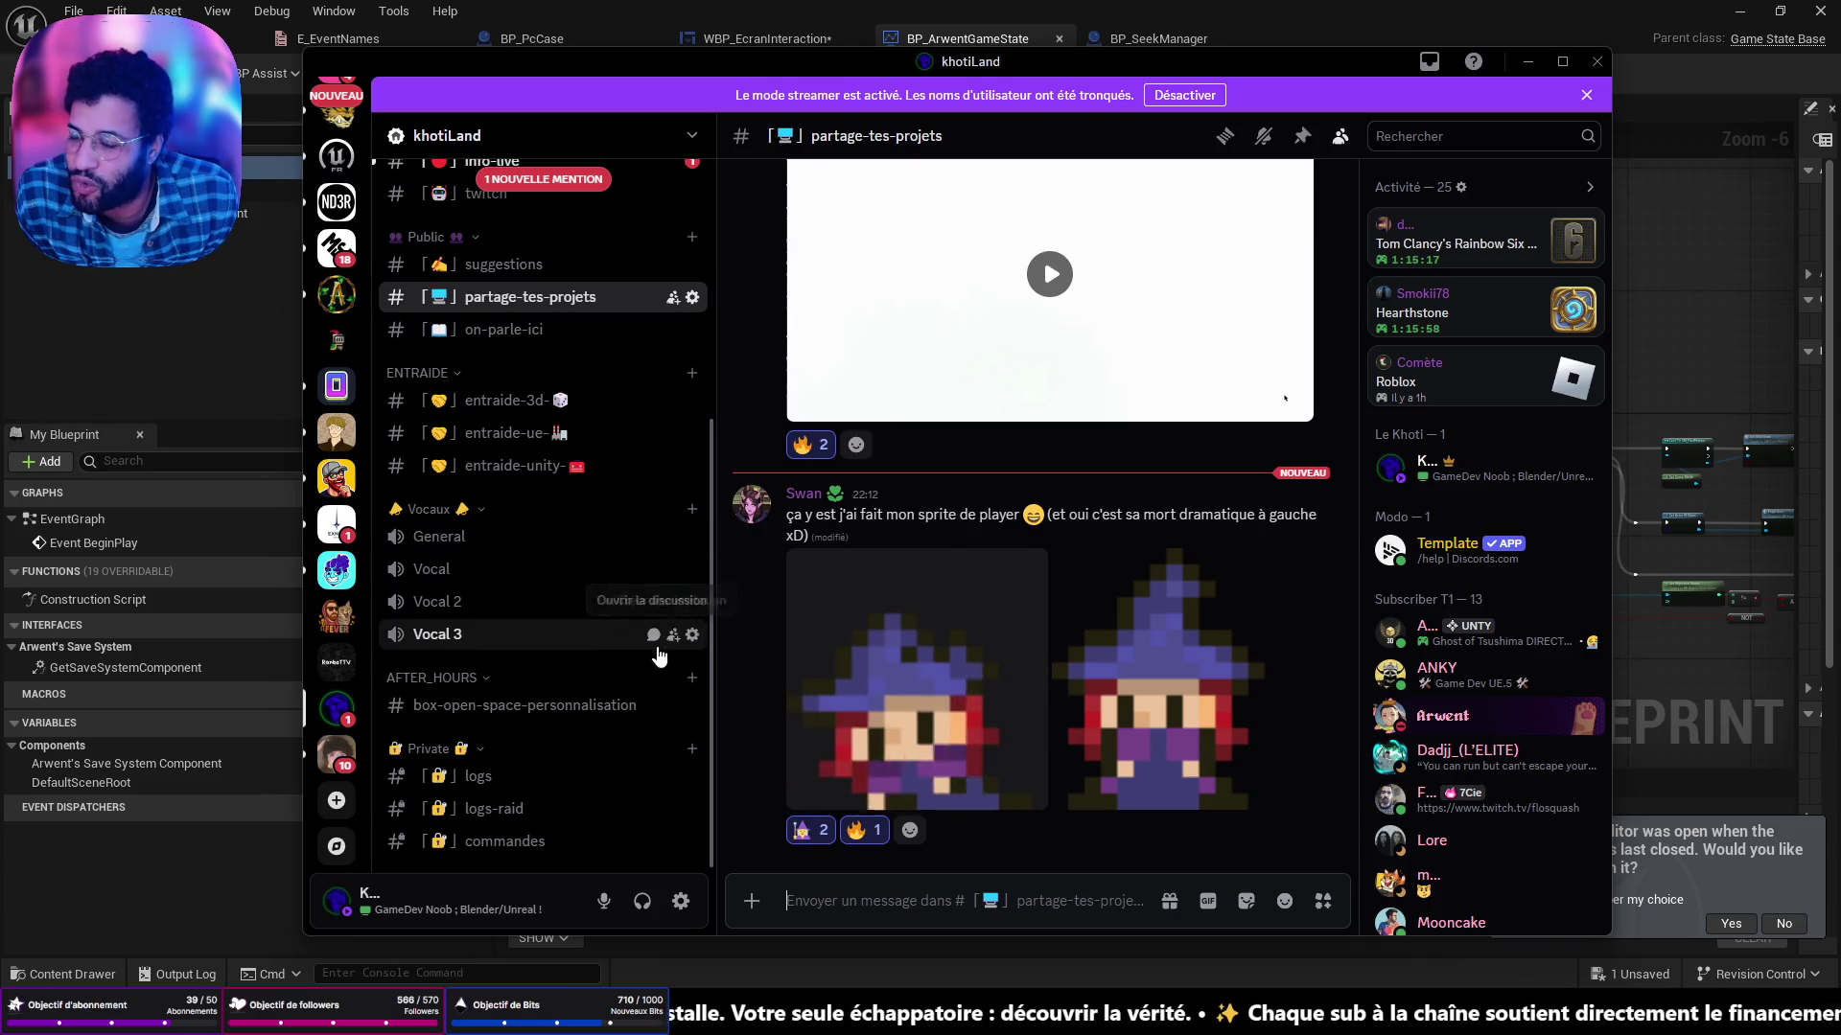
pyautogui.scroll(4, 658, 655)
pyautogui.scroll(-4, 643, 656)
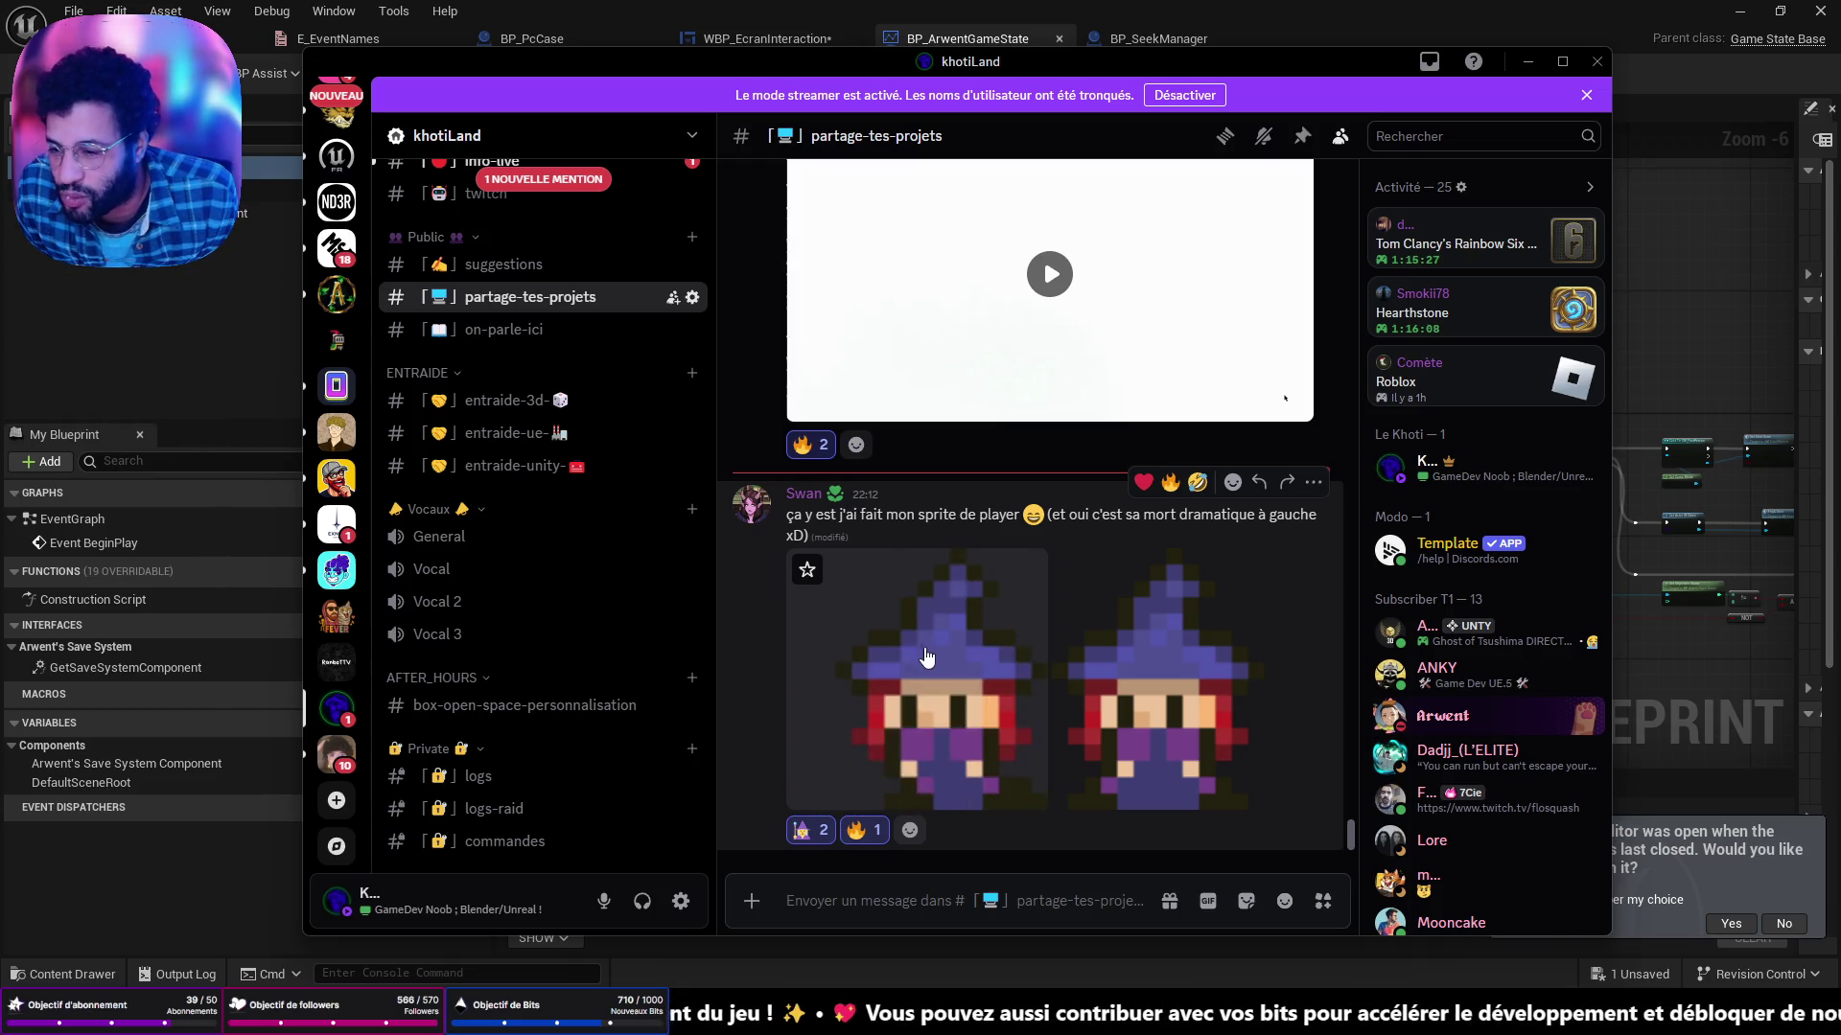
pyautogui.scroll(-5, 959, 614)
pyautogui.scroll(5, 1005, 621)
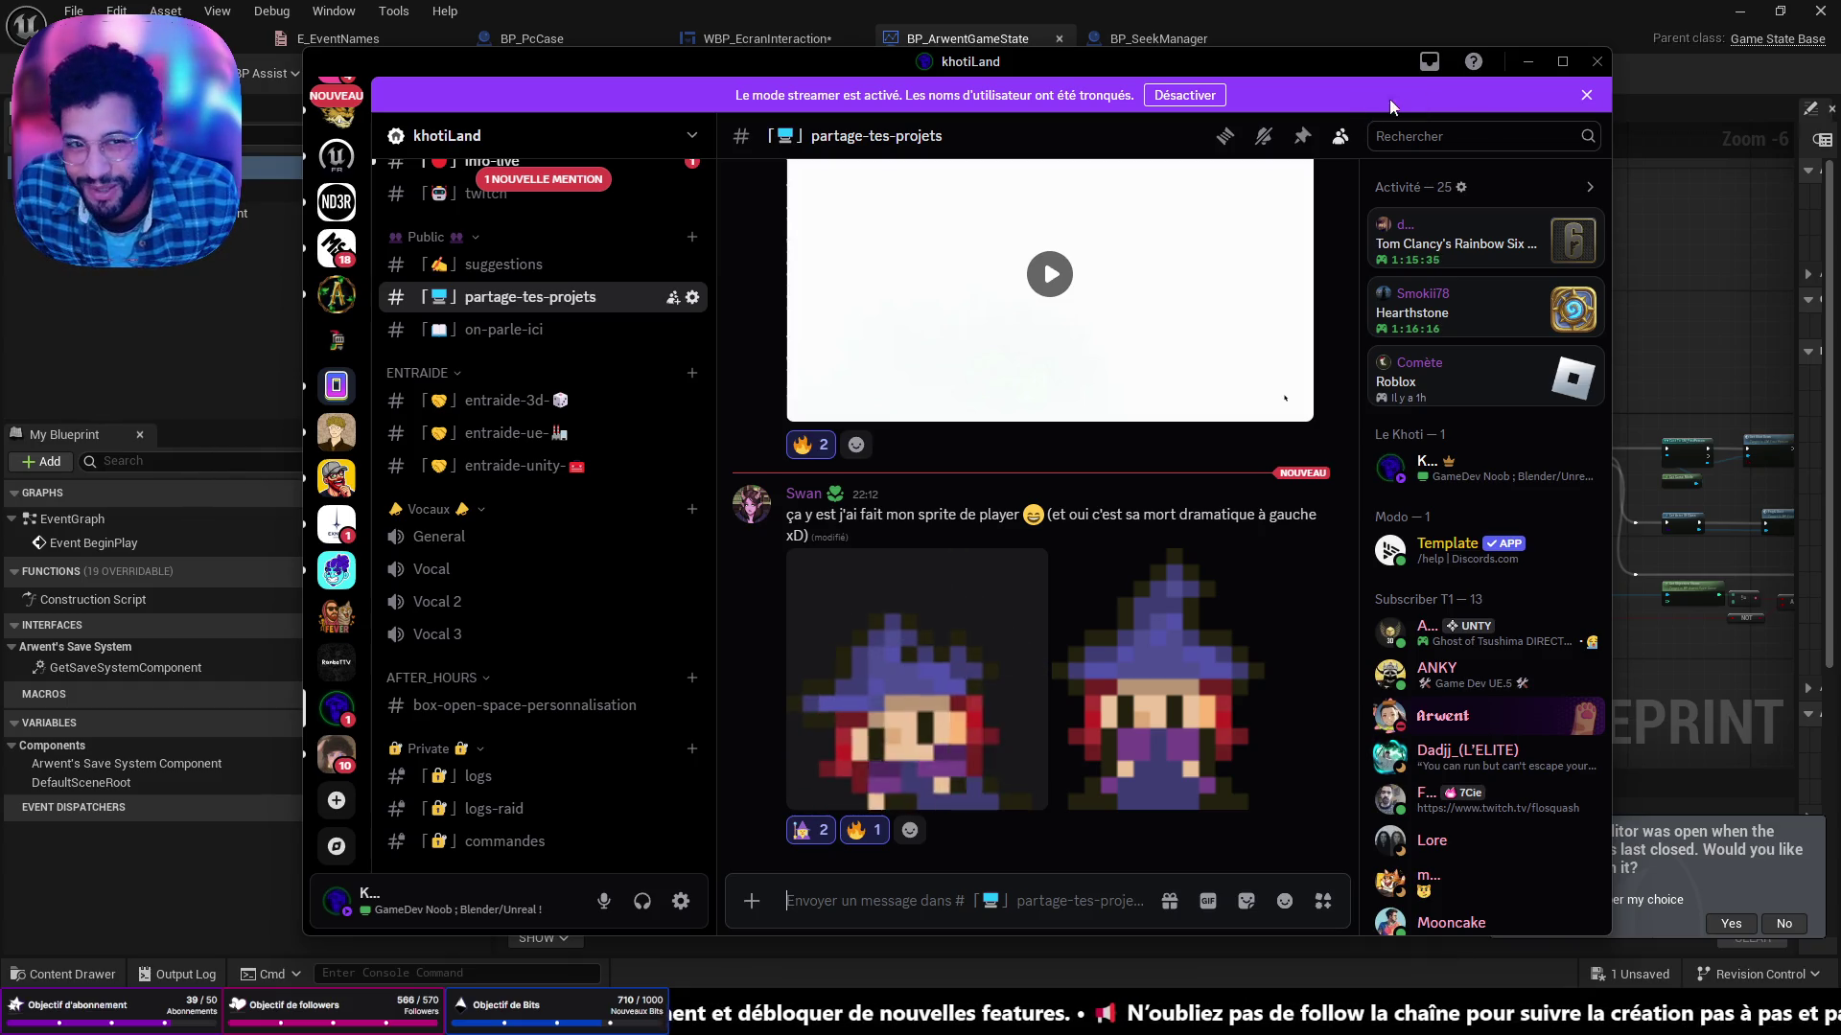
pyautogui.click(1528, 61)
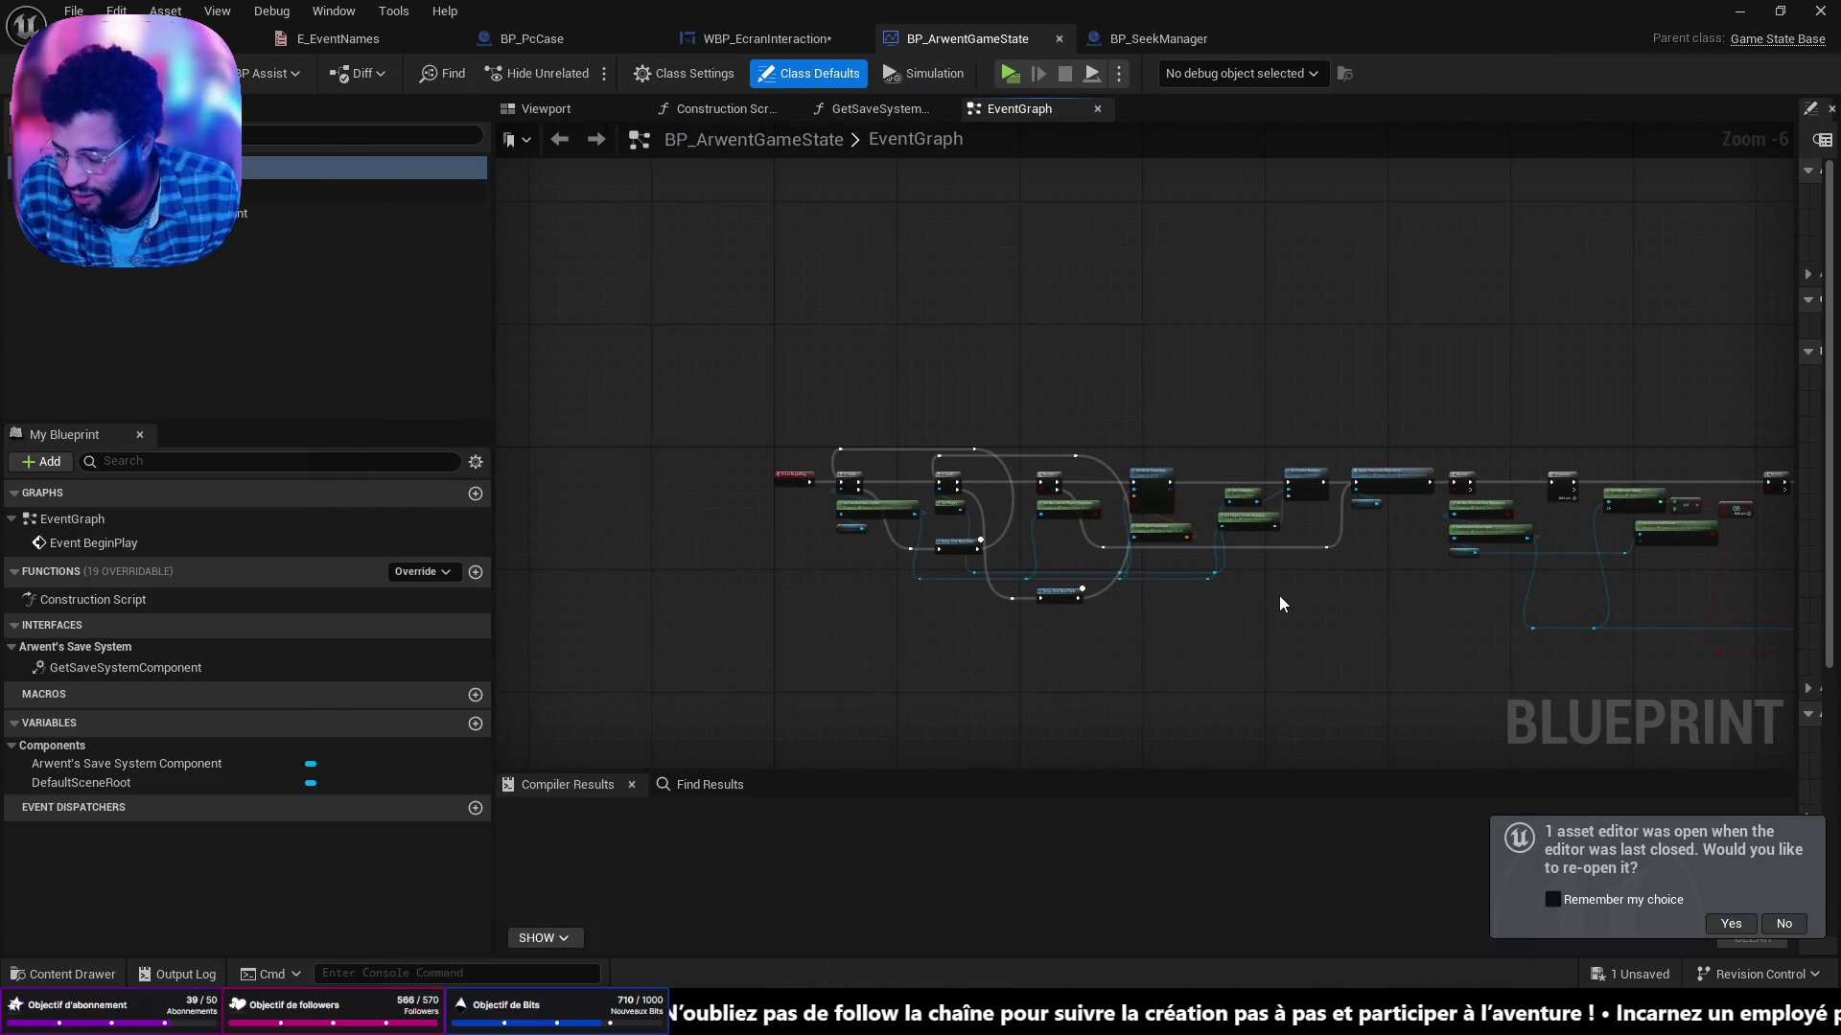
# In WBP_EcranInteraction, move the Get Actor Of Class and Elevator Hide pair further right.
pyautogui.scroll(5, 1332, 582)
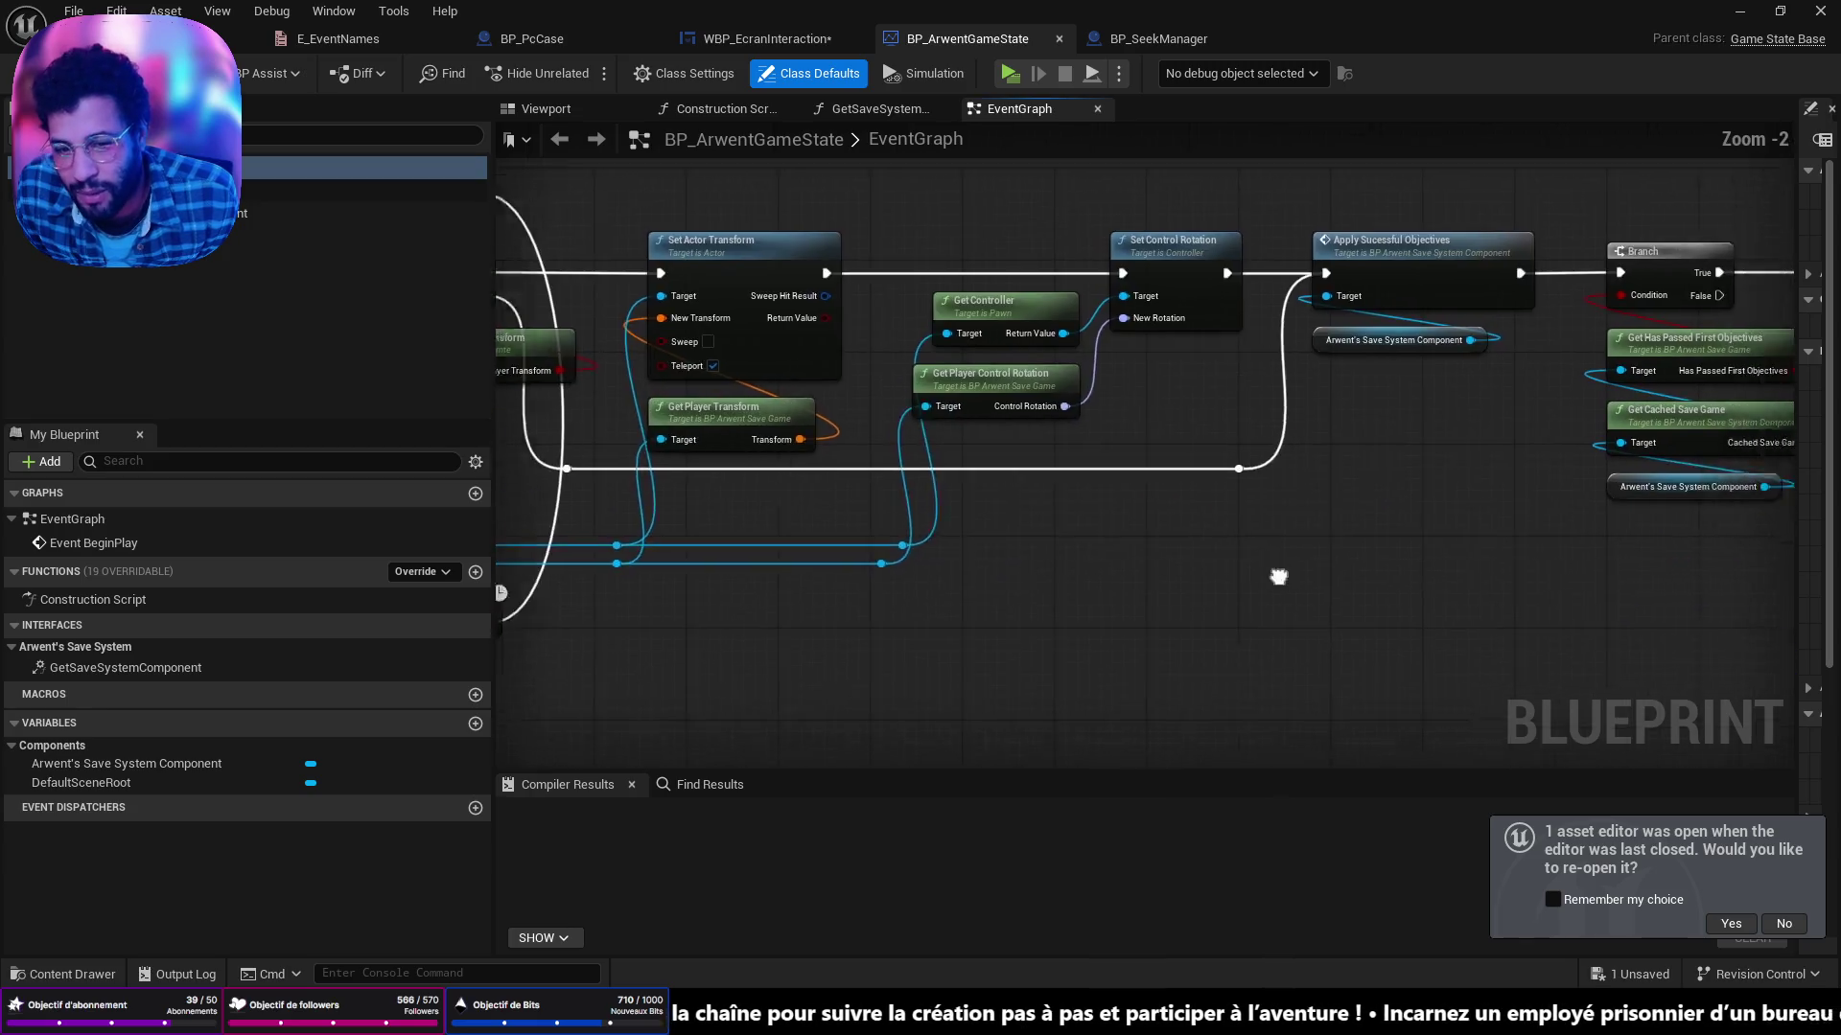
pyautogui.scroll(-3, 900, 445)
pyautogui.scroll(3, 1044, 410)
pyautogui.scroll(-1, 1044, 411)
pyautogui.moveTo(512, 458)
pyautogui.mouseDown()
pyautogui.moveTo(838, 315)
pyautogui.moveTo(1138, 560)
pyautogui.moveTo(1135, 530)
pyautogui.moveTo(974, 588)
pyautogui.moveTo(1198, 403)
pyautogui.mouseUp()
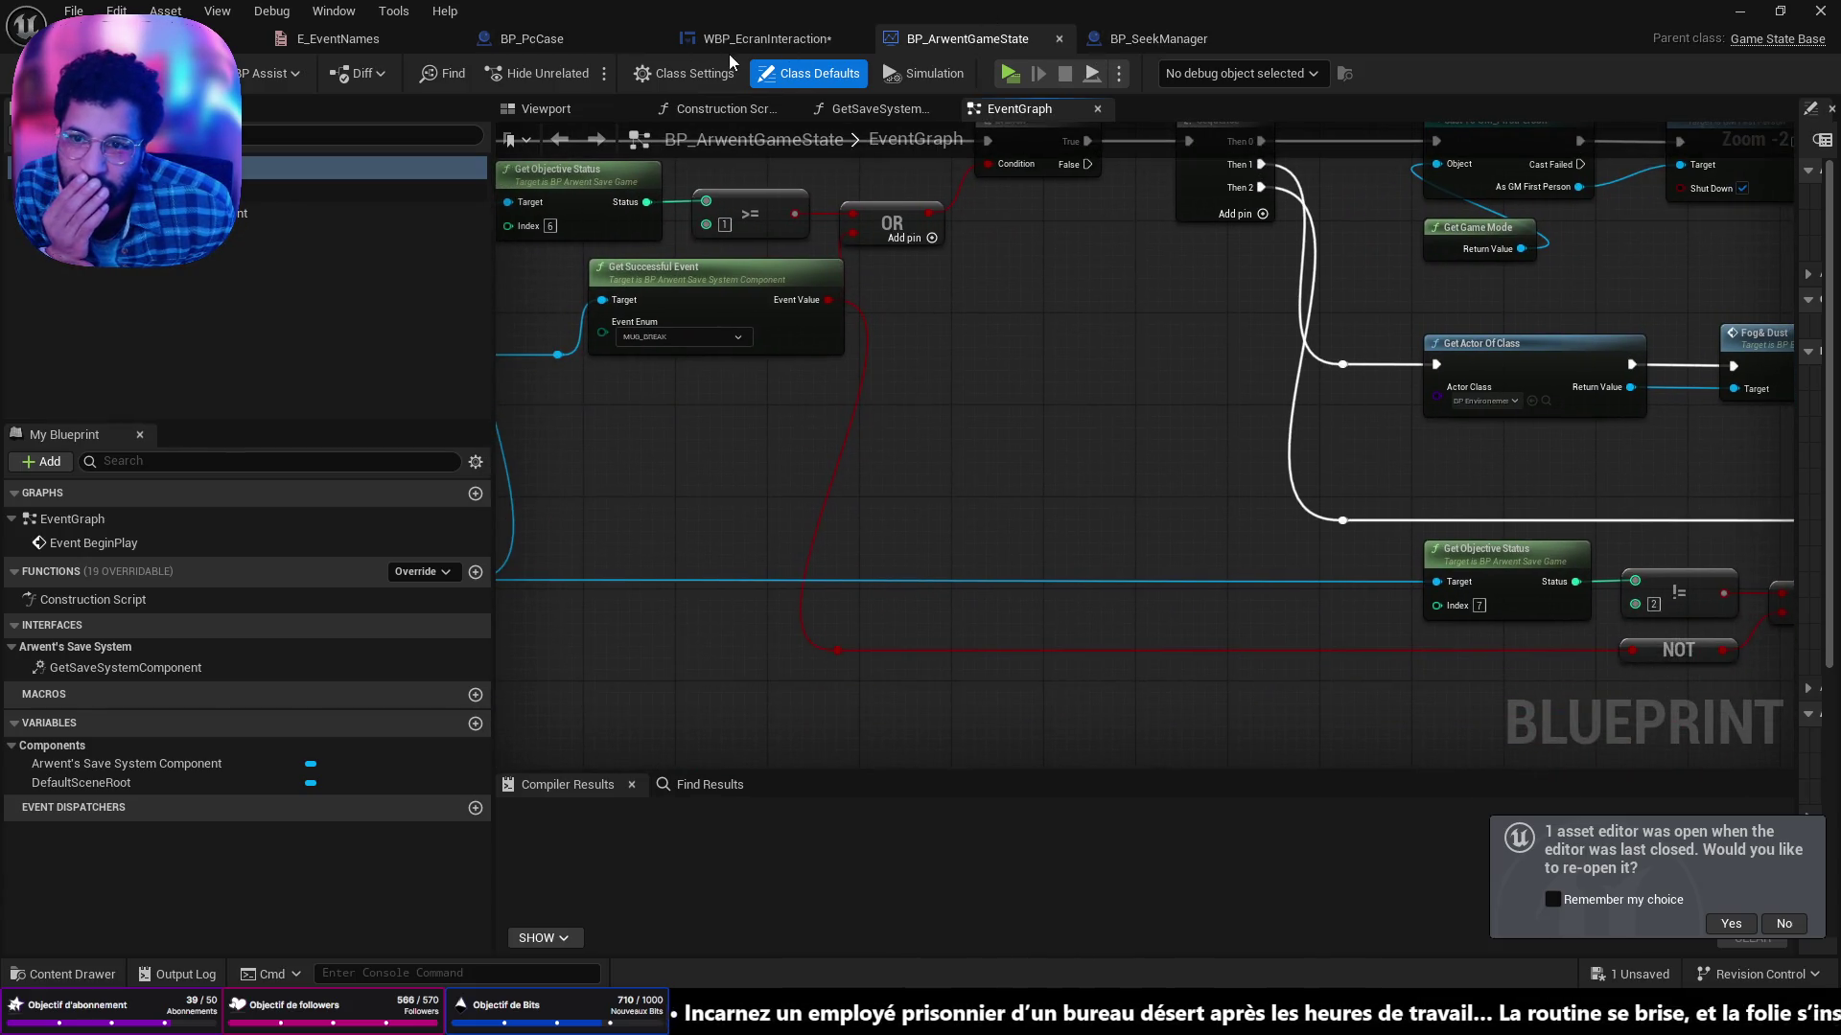
pyautogui.click(743, 40)
pyautogui.moveTo(815, 613); pyautogui.dragTo(1320, 611)
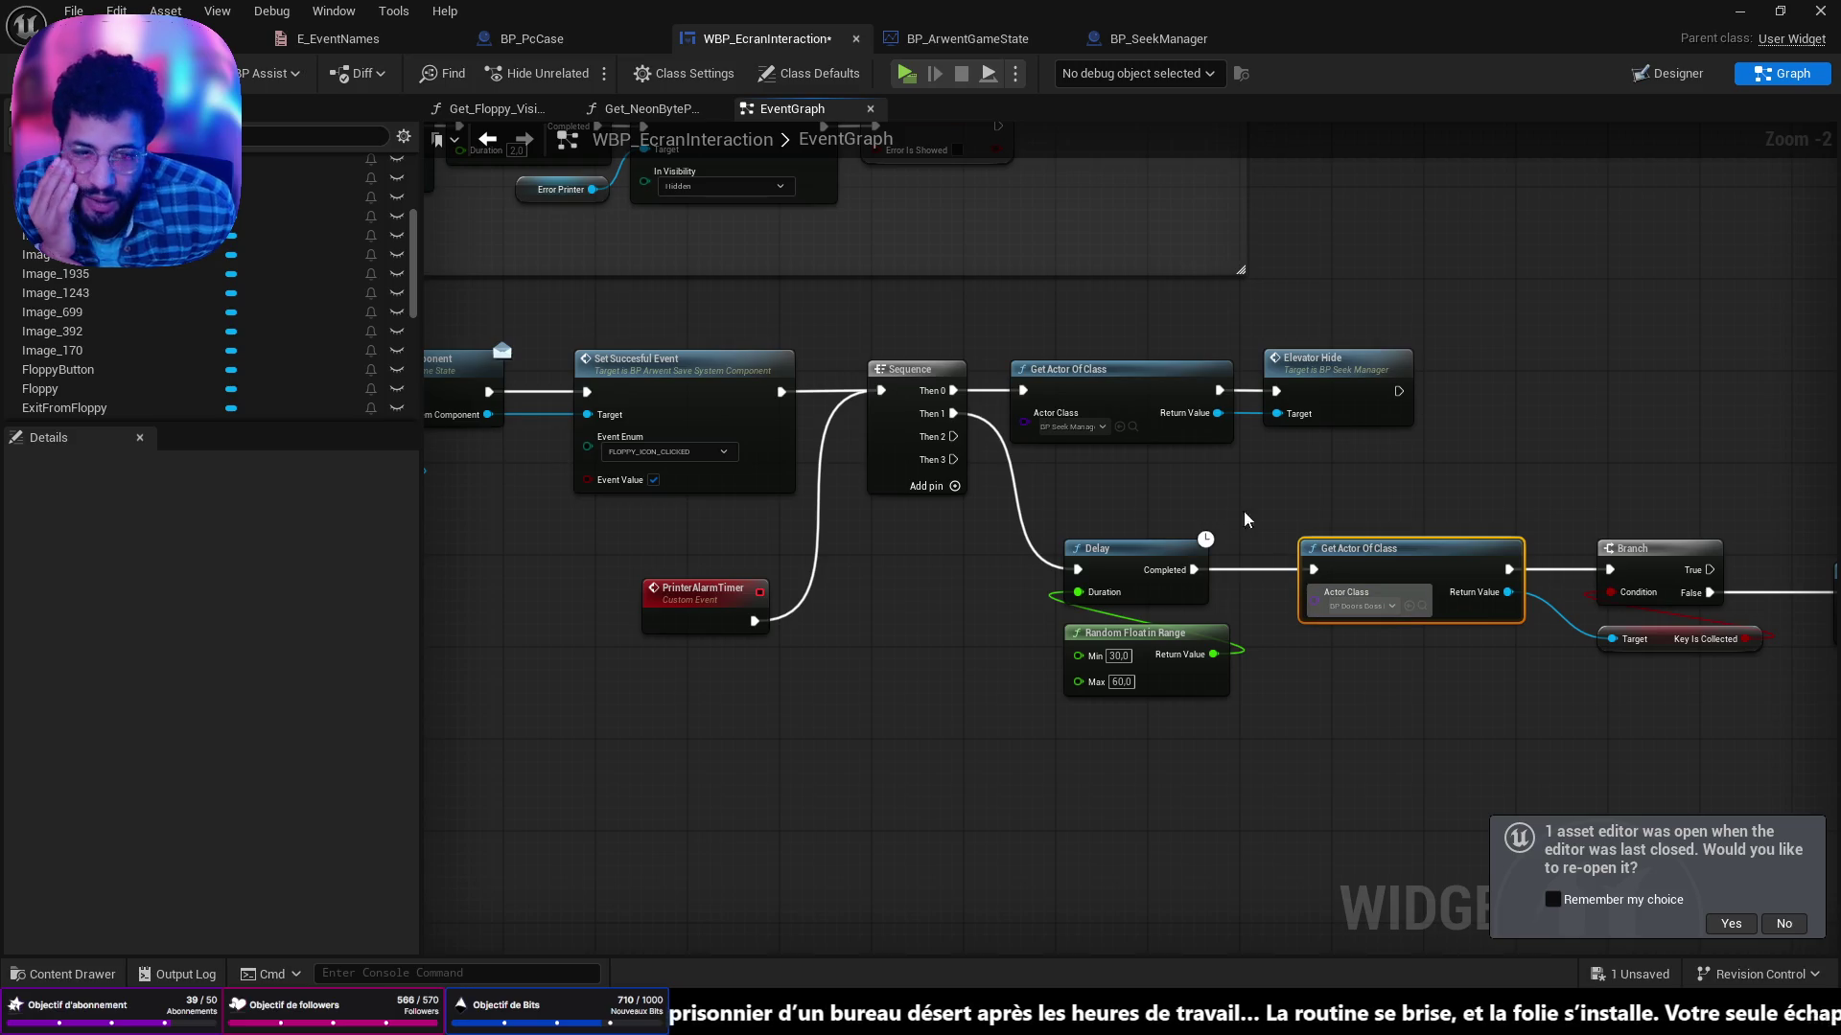
pyautogui.moveTo(1141, 347); pyautogui.dragTo(1280, 398)
pyautogui.moveTo(1059, 372); pyautogui.dragTo(1454, 367)
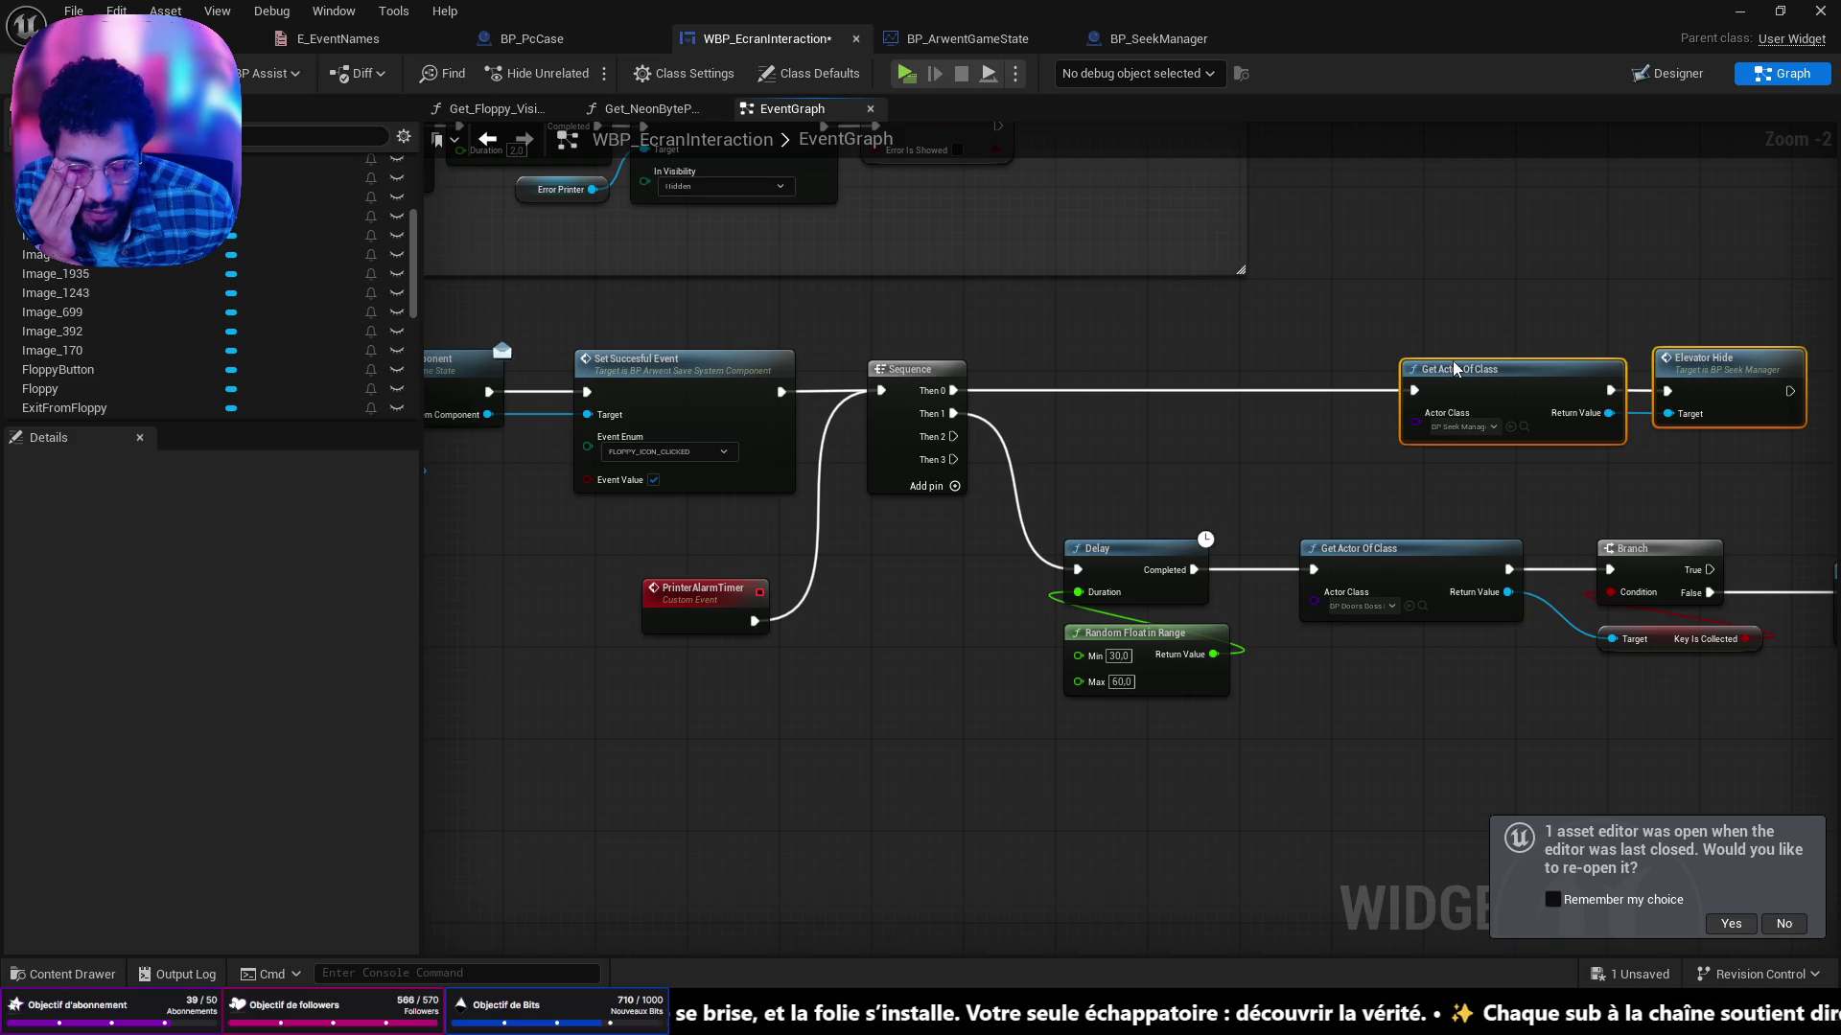
# Connect the Sequence's Then 1 output to the Delay node.
pyautogui.moveTo(1122, 461); pyautogui.dragTo(1043, 481)
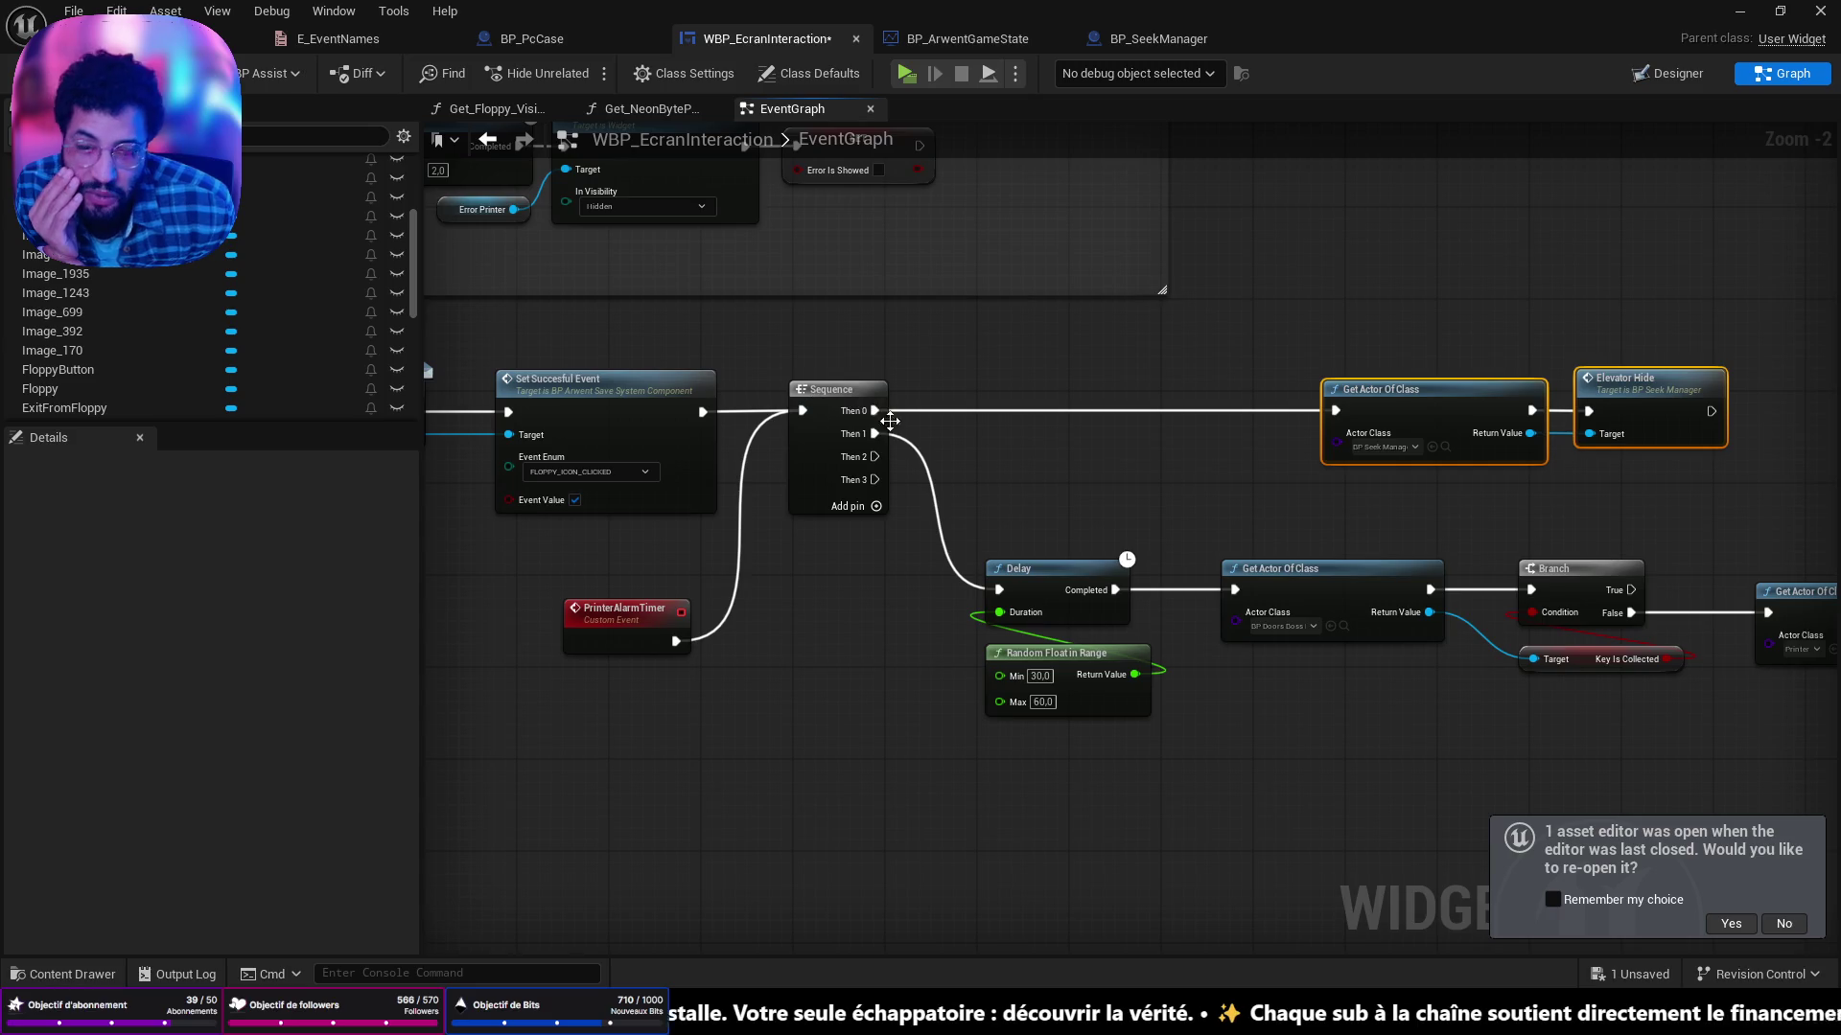
pyautogui.scroll(-3, 951, 433)
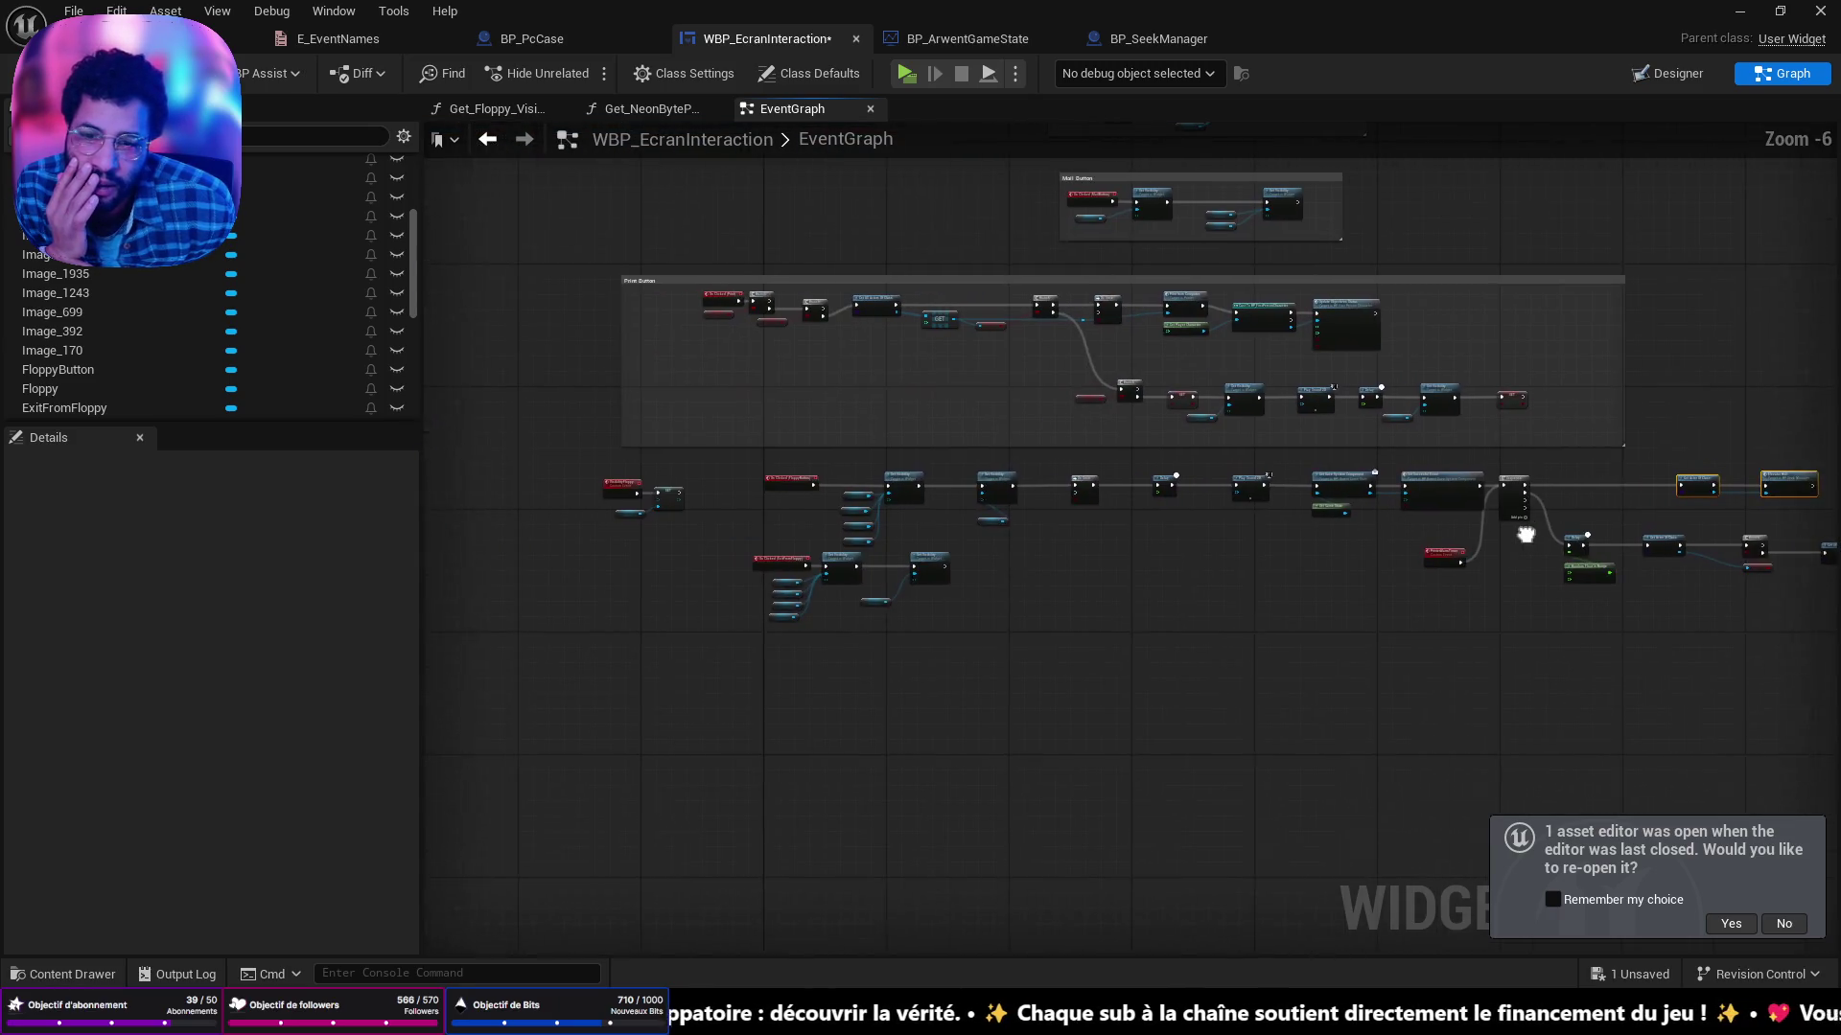
pyautogui.scroll(5, 1222, 596)
pyautogui.moveTo(1493, 714)
pyautogui.mouseDown()
pyautogui.moveTo(1023, 526)
pyautogui.moveTo(1342, 480)
pyautogui.moveTo(1630, 498)
pyautogui.moveTo(885, 463)
pyautogui.moveTo(1692, 425)
pyautogui.moveTo(863, 415)
pyautogui.moveTo(1471, 394)
pyautogui.moveTo(981, 460)
pyautogui.moveTo(1088, 430)
pyautogui.mouseUp()
pyautogui.moveTo(788, 671)
pyautogui.mouseDown()
pyautogui.moveTo(882, 843)
pyautogui.moveTo(1082, 601)
pyautogui.moveTo(1351, 557)
pyautogui.moveTo(1257, 530)
pyautogui.moveTo(1316, 556)
pyautogui.mouseUp()
pyautogui.moveTo(1472, 536); pyautogui.dragTo(836, 522)
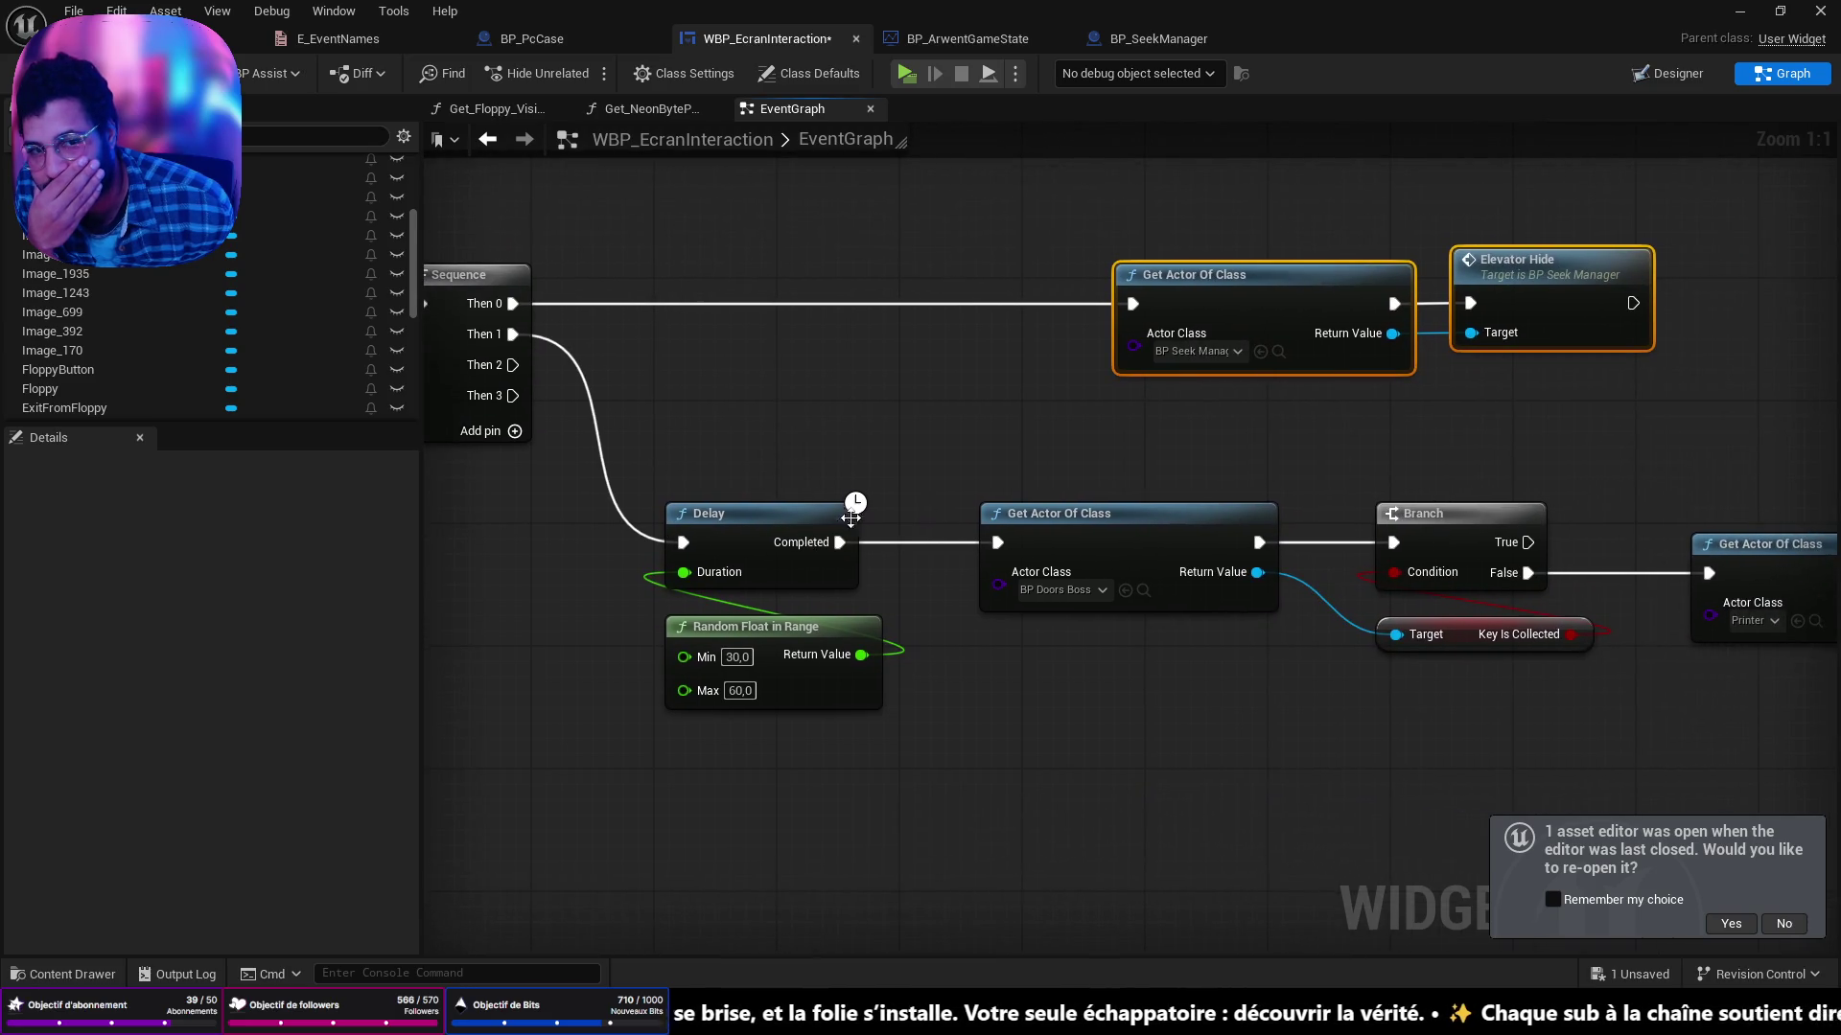
# Review the ElevatorHide chain in BP_SeekManager, then bring up the E_EventNames enumeration.
pyautogui.doubleClick(1527, 266)
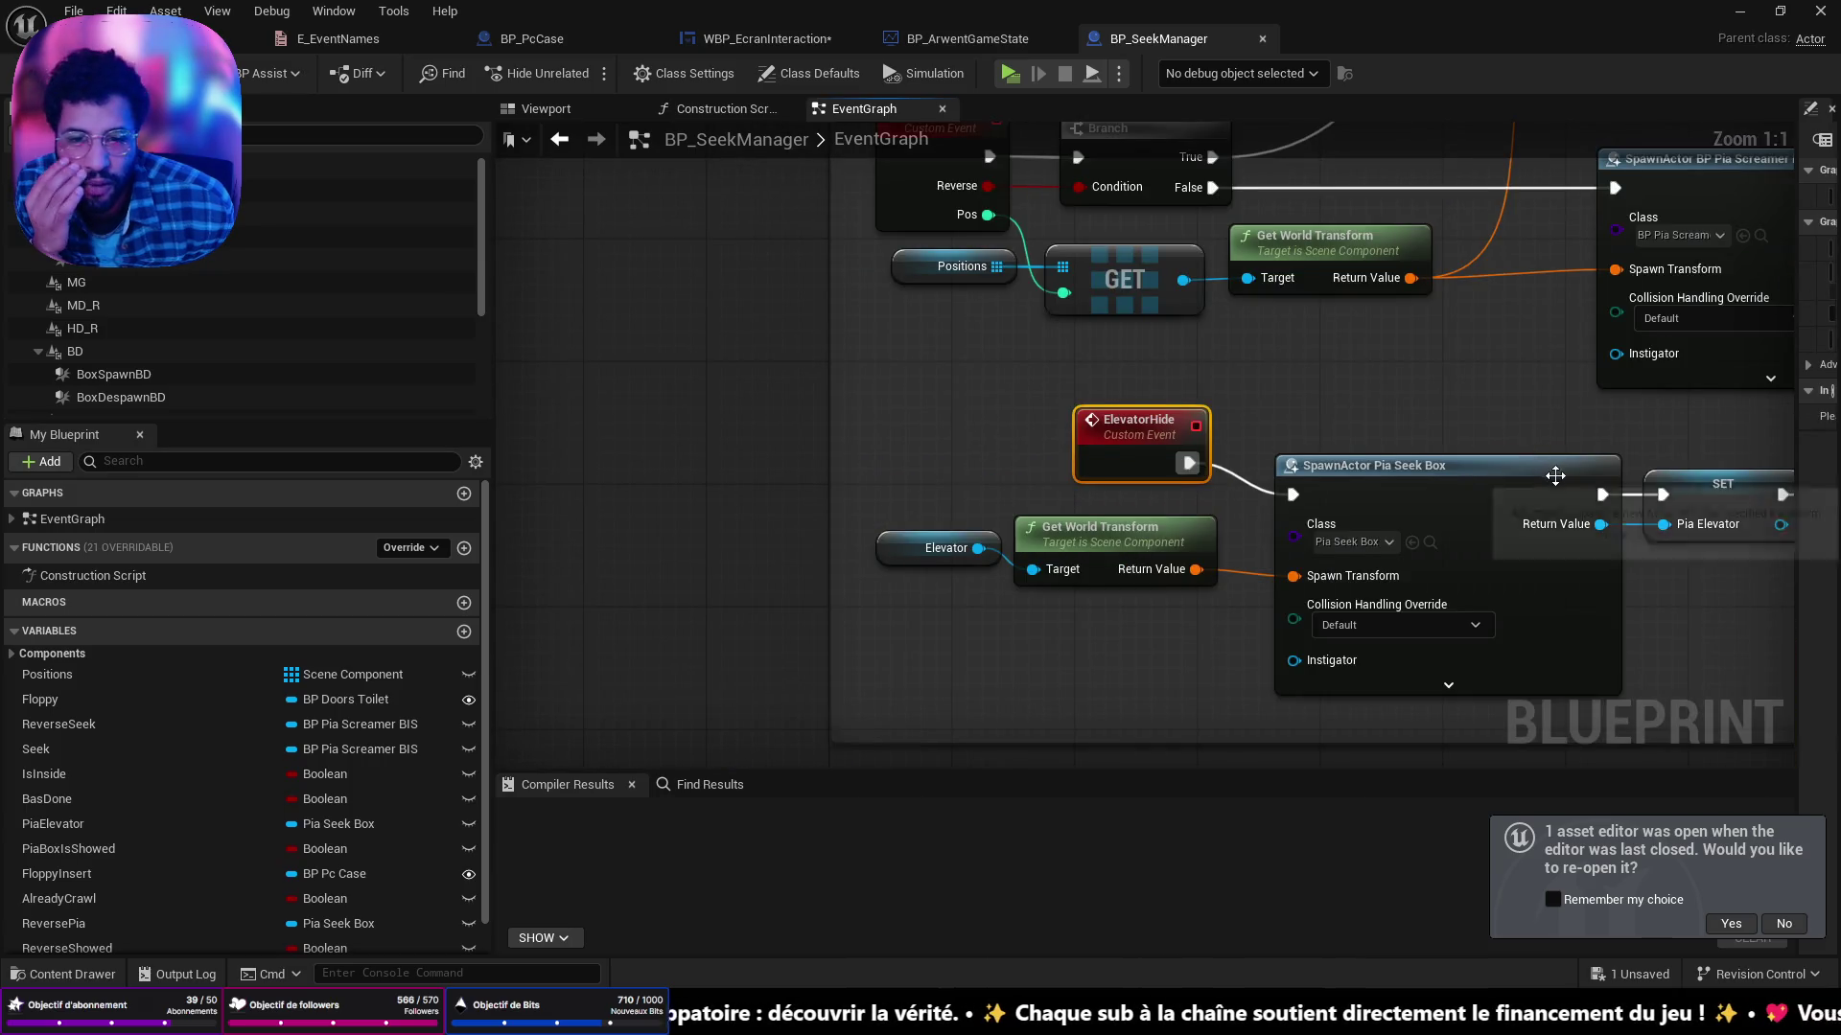
pyautogui.moveTo(1555, 475); pyautogui.dragTo(904, 379)
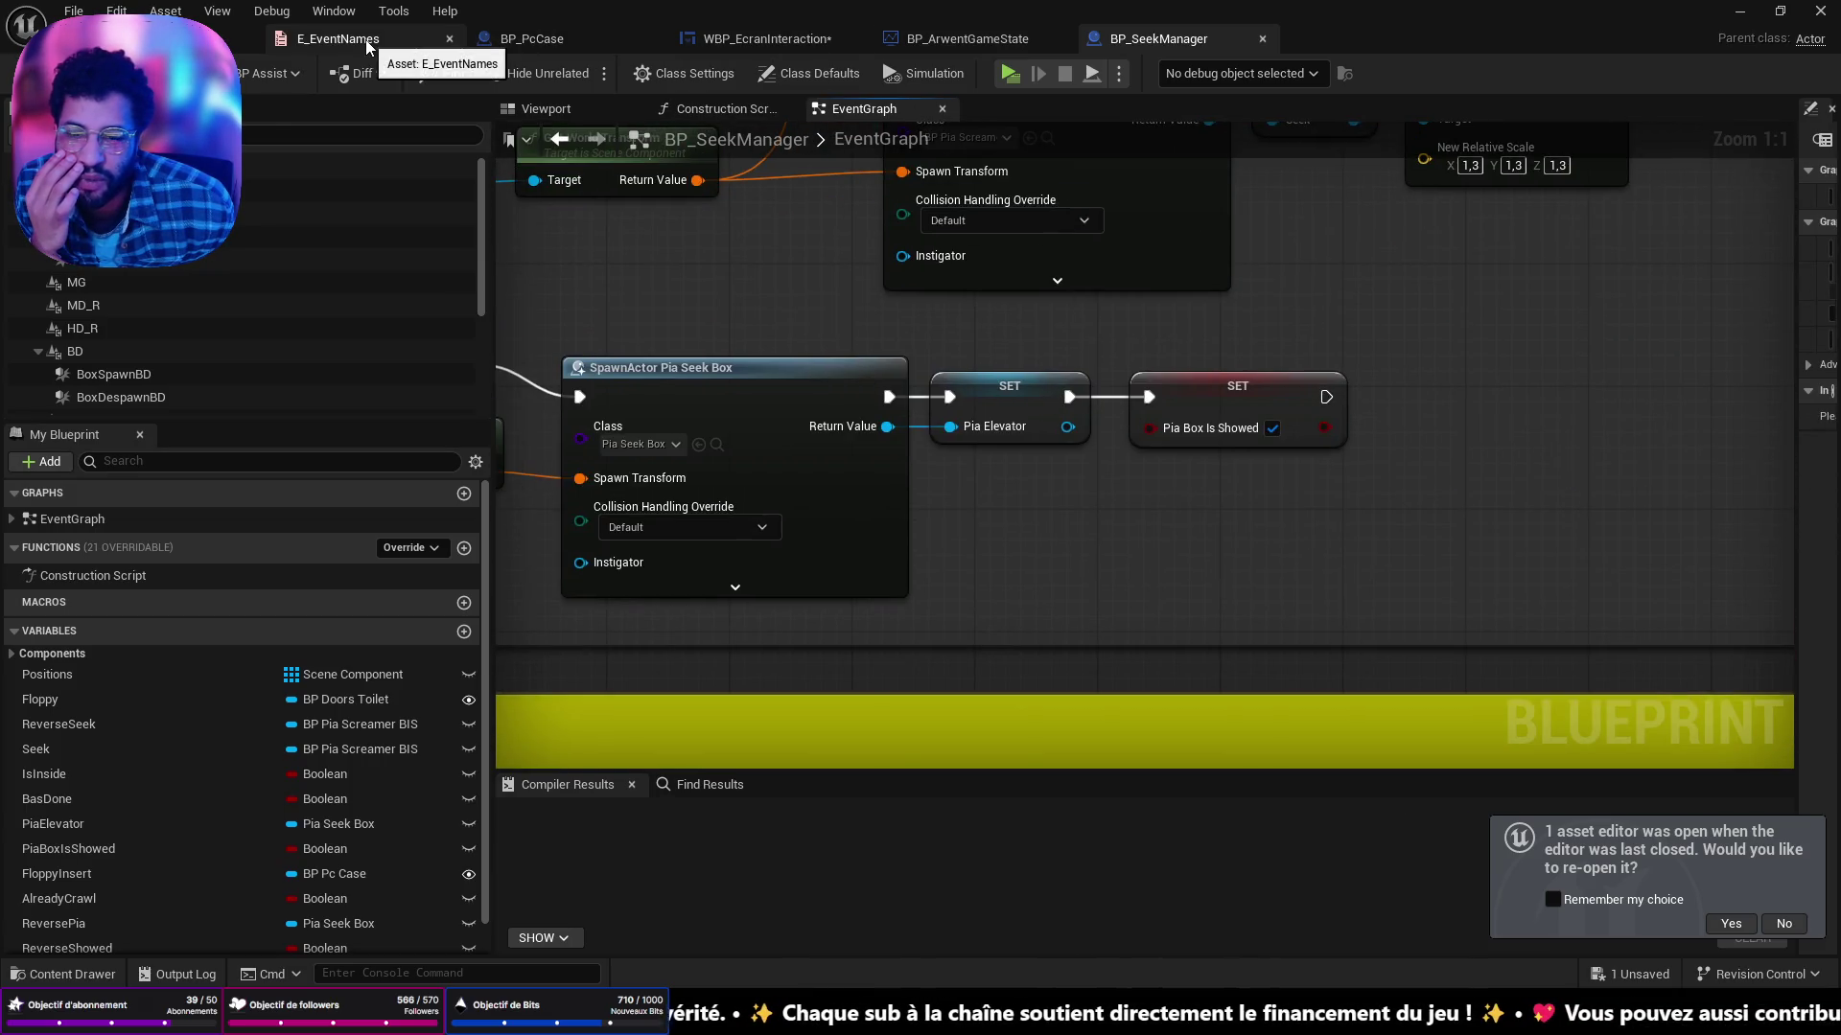
pyautogui.click(370, 40)
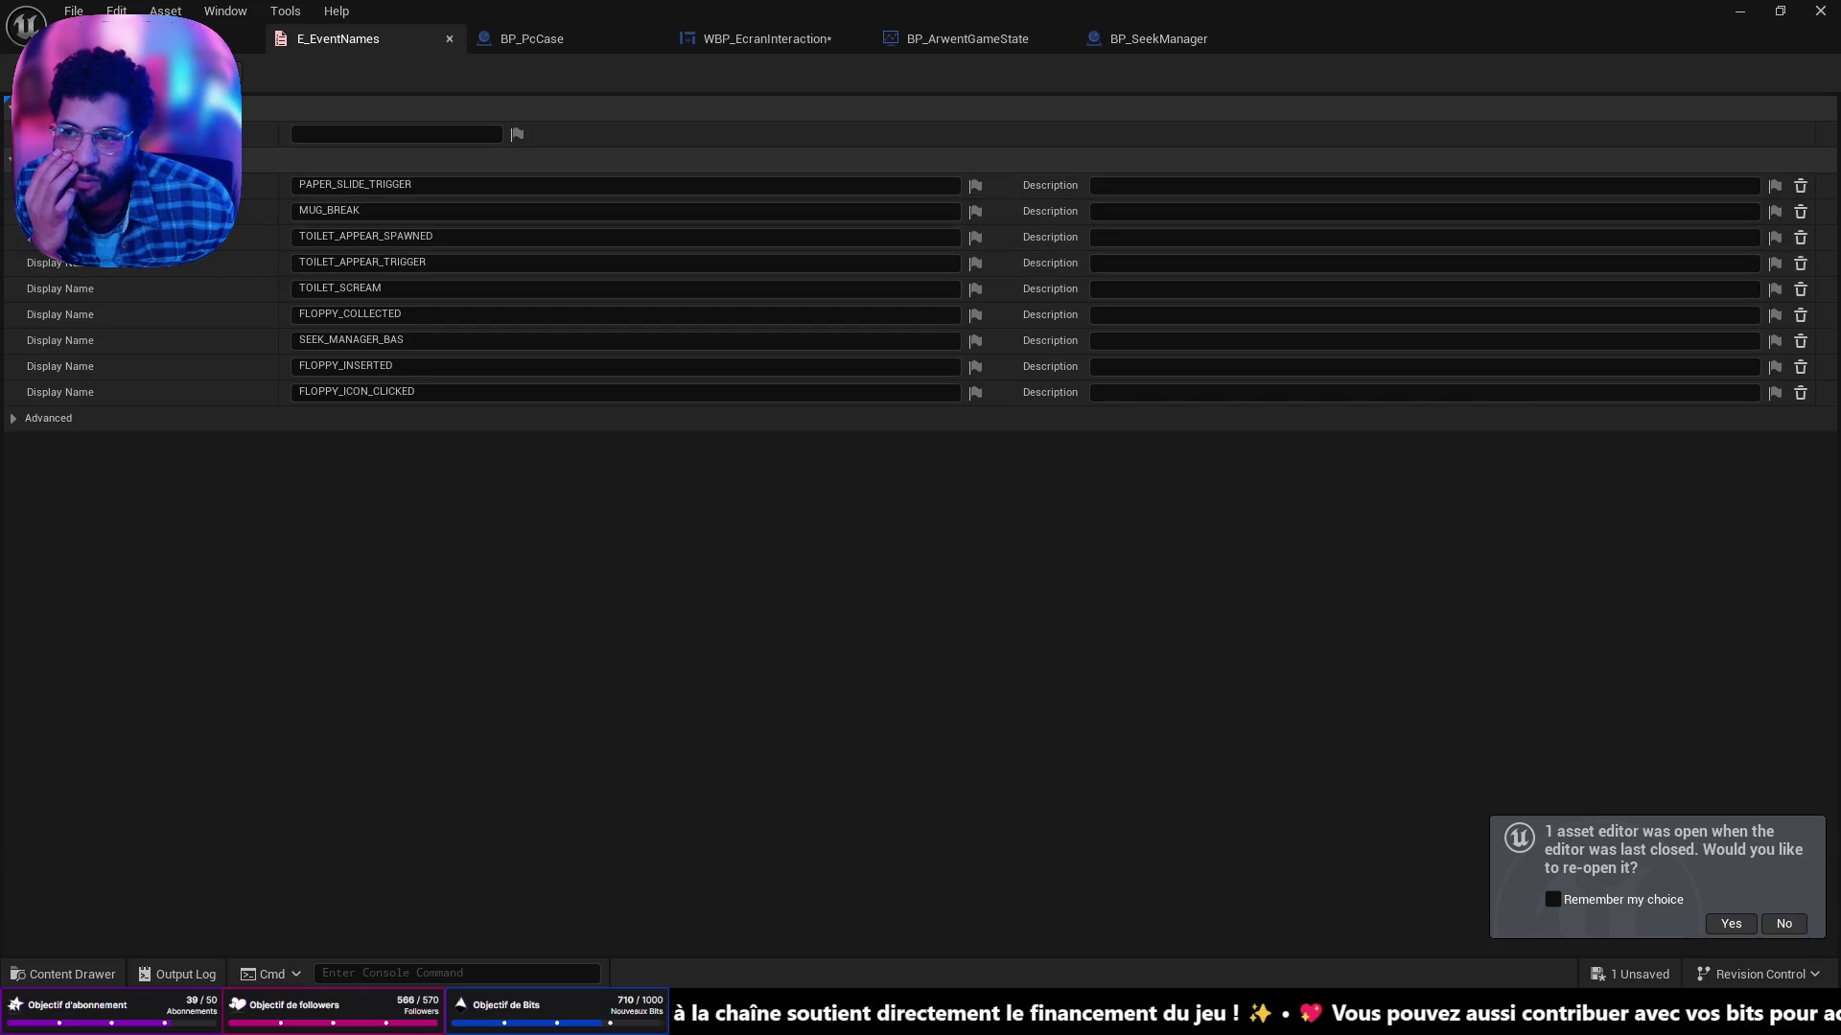
# Add an E_EventNames enumerator named ELEVATOR_HIDE_DONE, then go back to BP_SeekManager.
pyautogui.click(192, 107)
pyautogui.click(405, 417)
pyautogui.hotkey('ctrl', 'a')
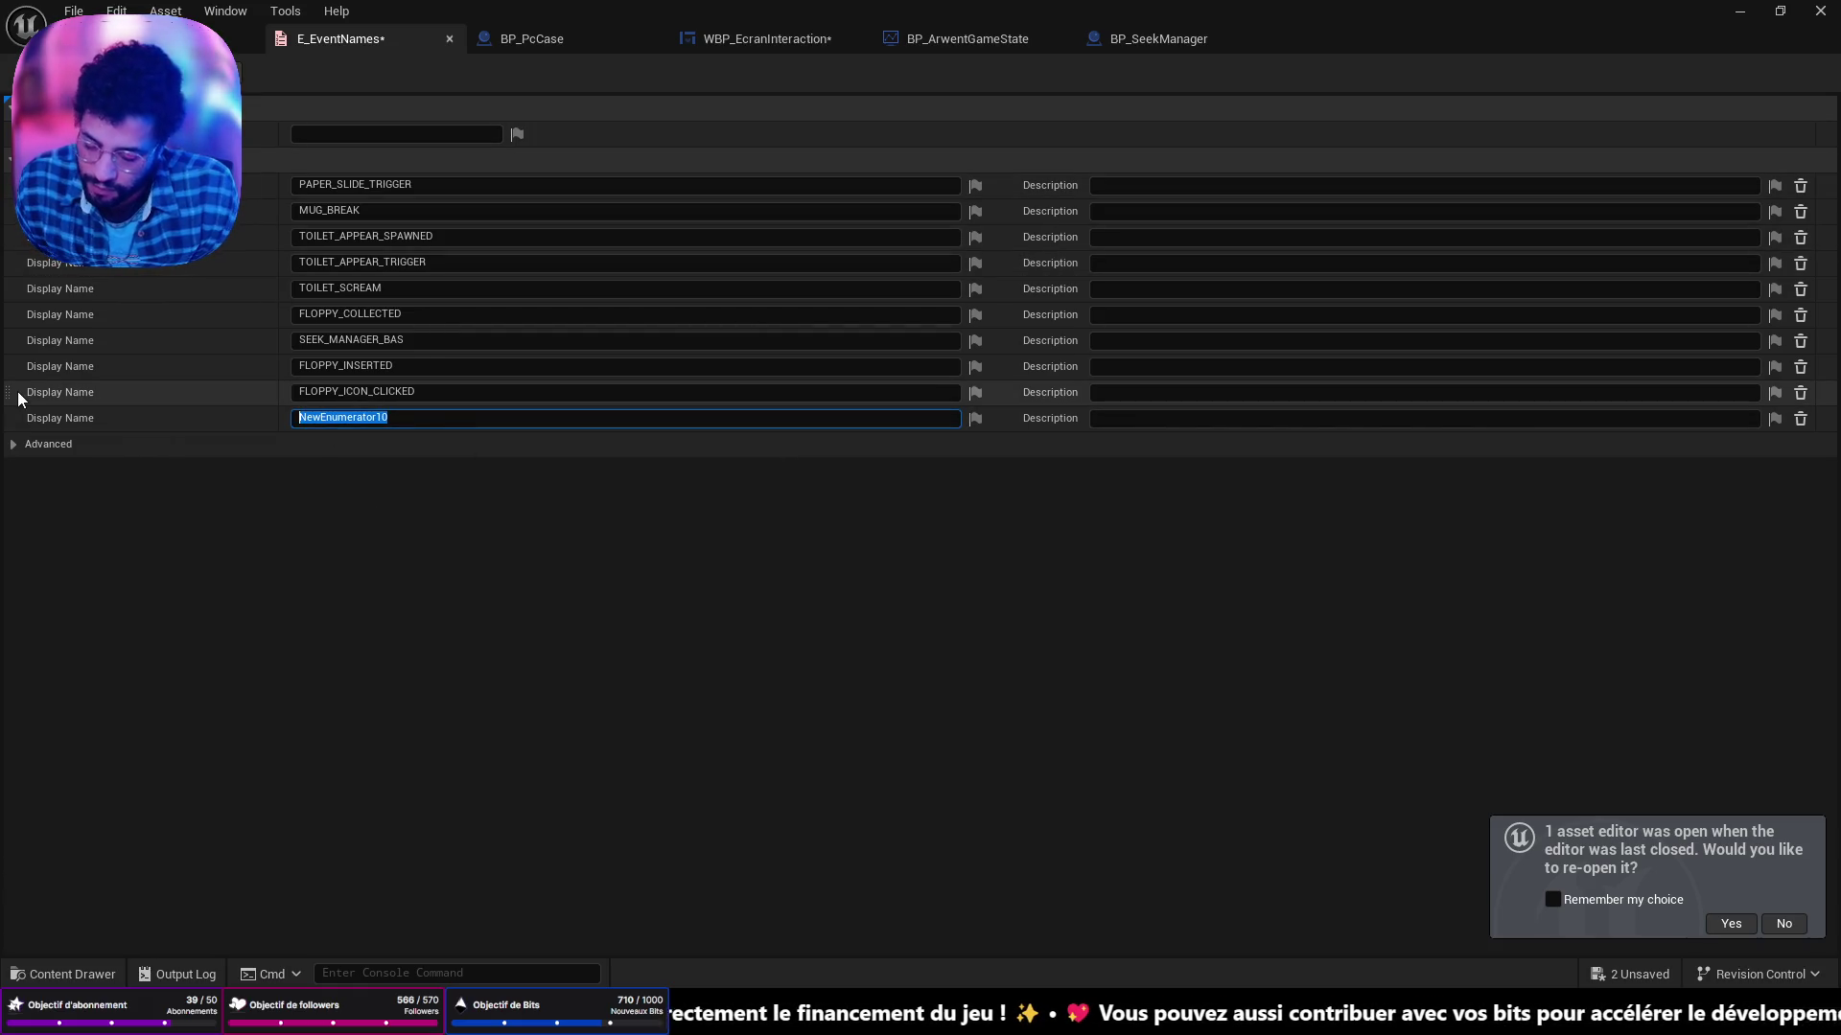
pyautogui.write('ELEVATOR')
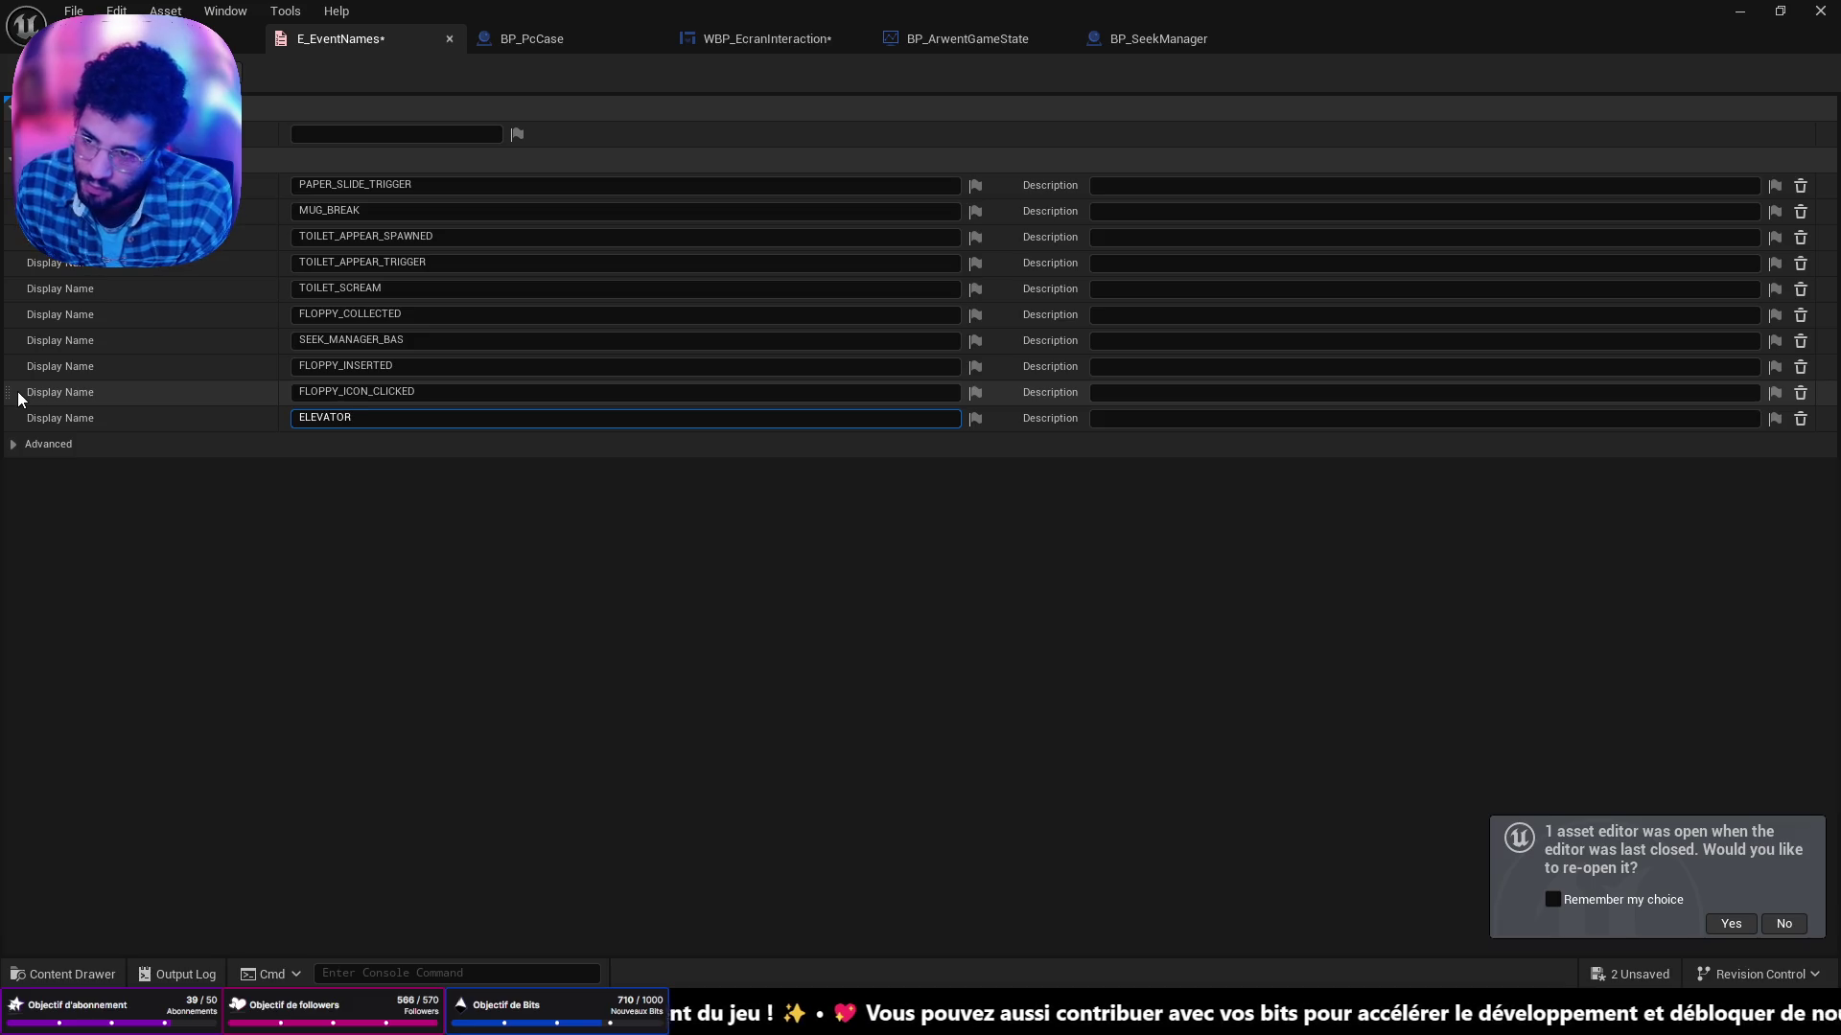
pyautogui.write('_')
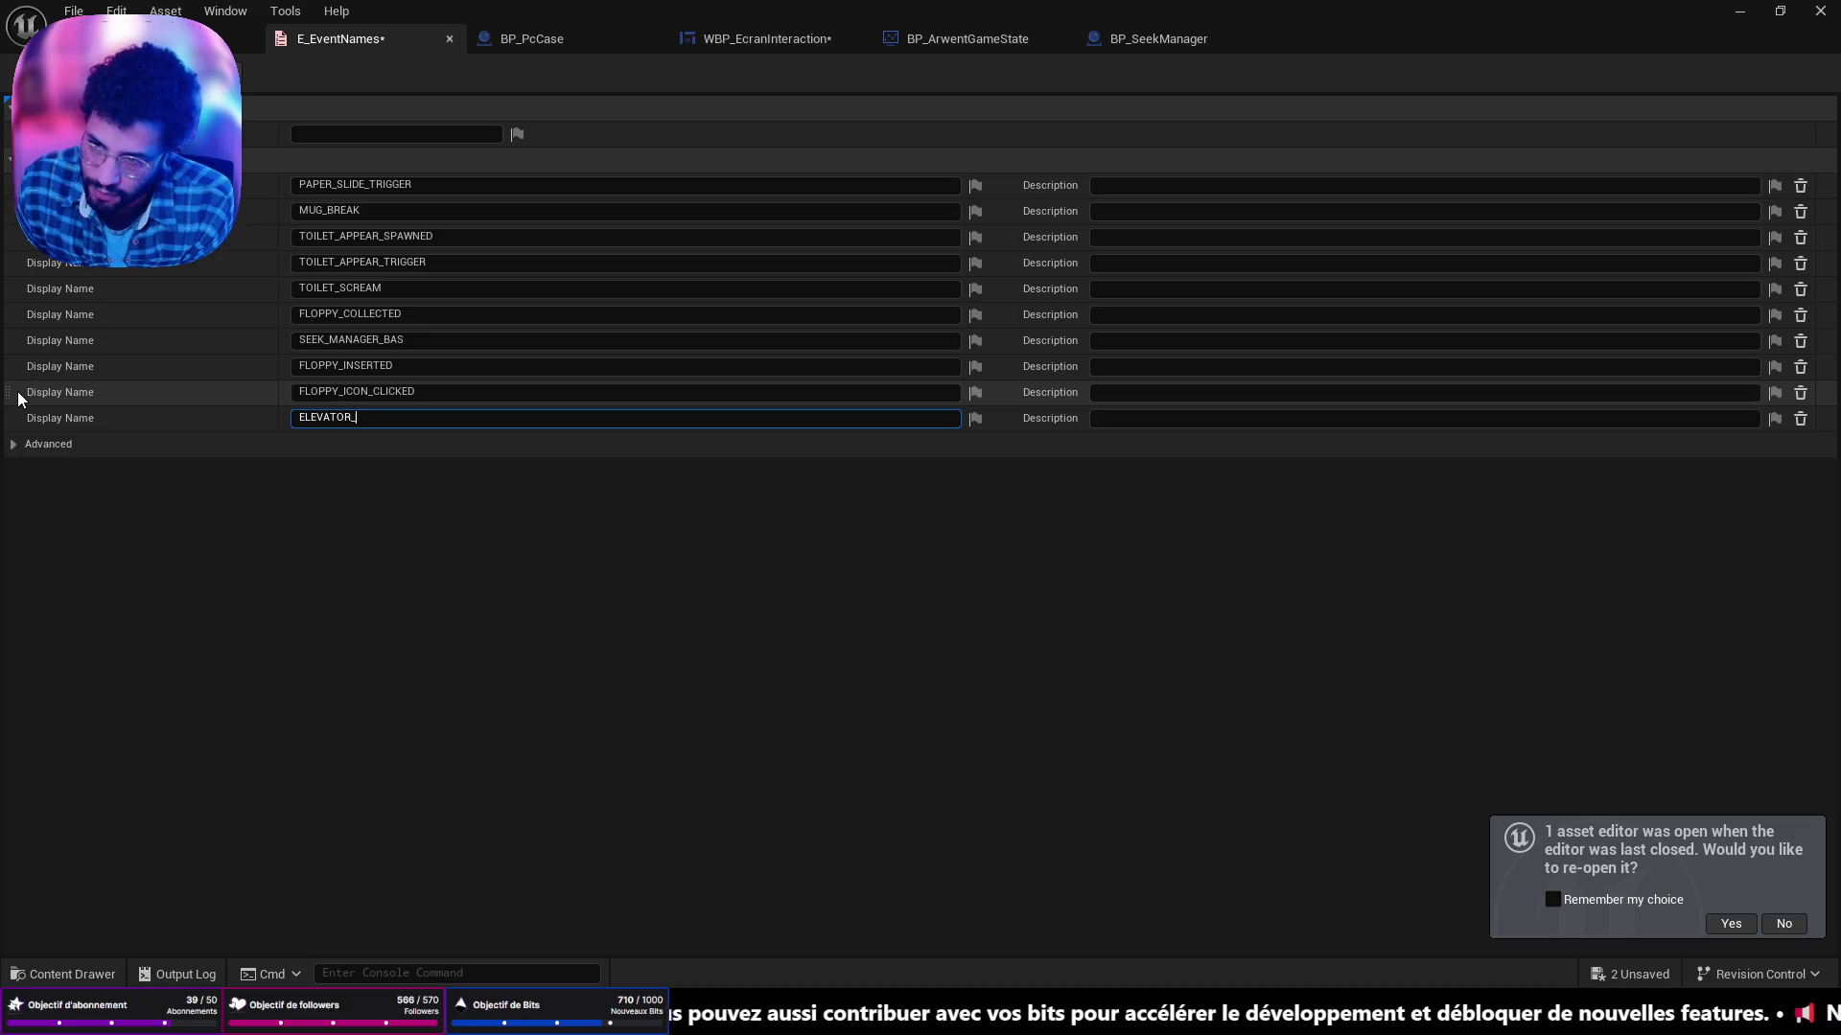
pyautogui.write('HIDE')
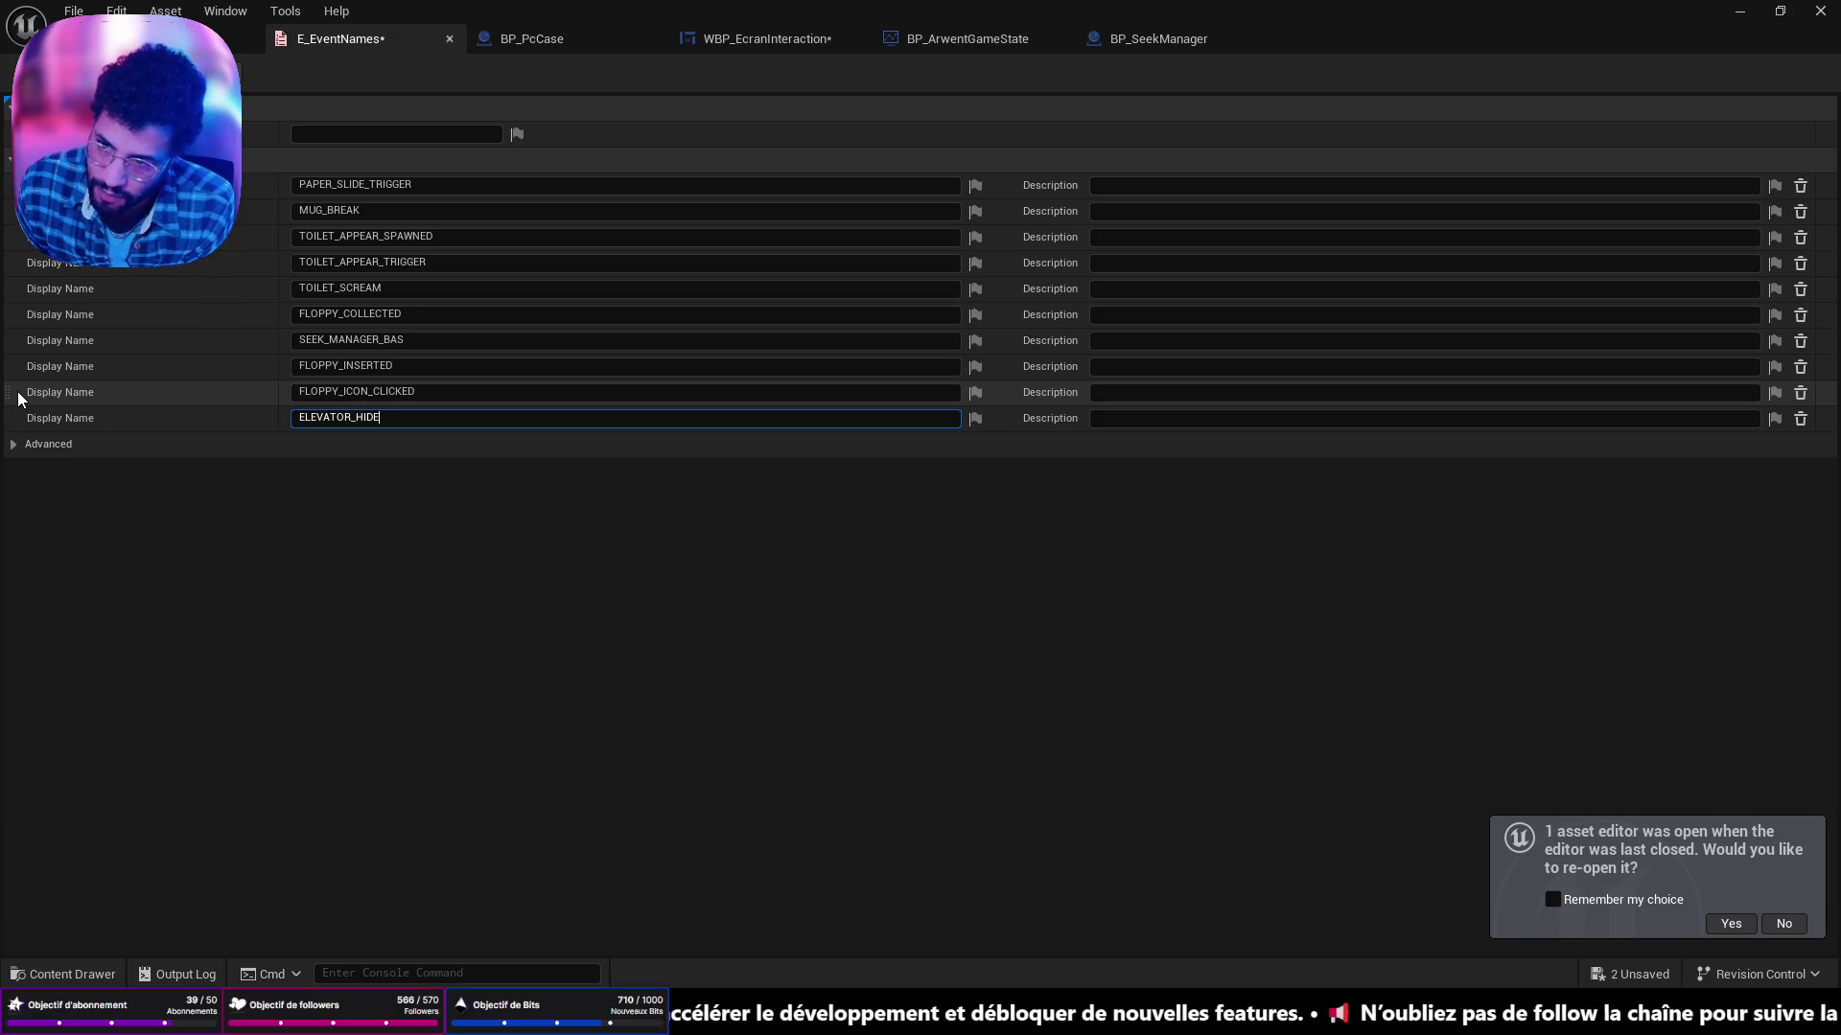
pyautogui.write('_')
pyautogui.write('A')
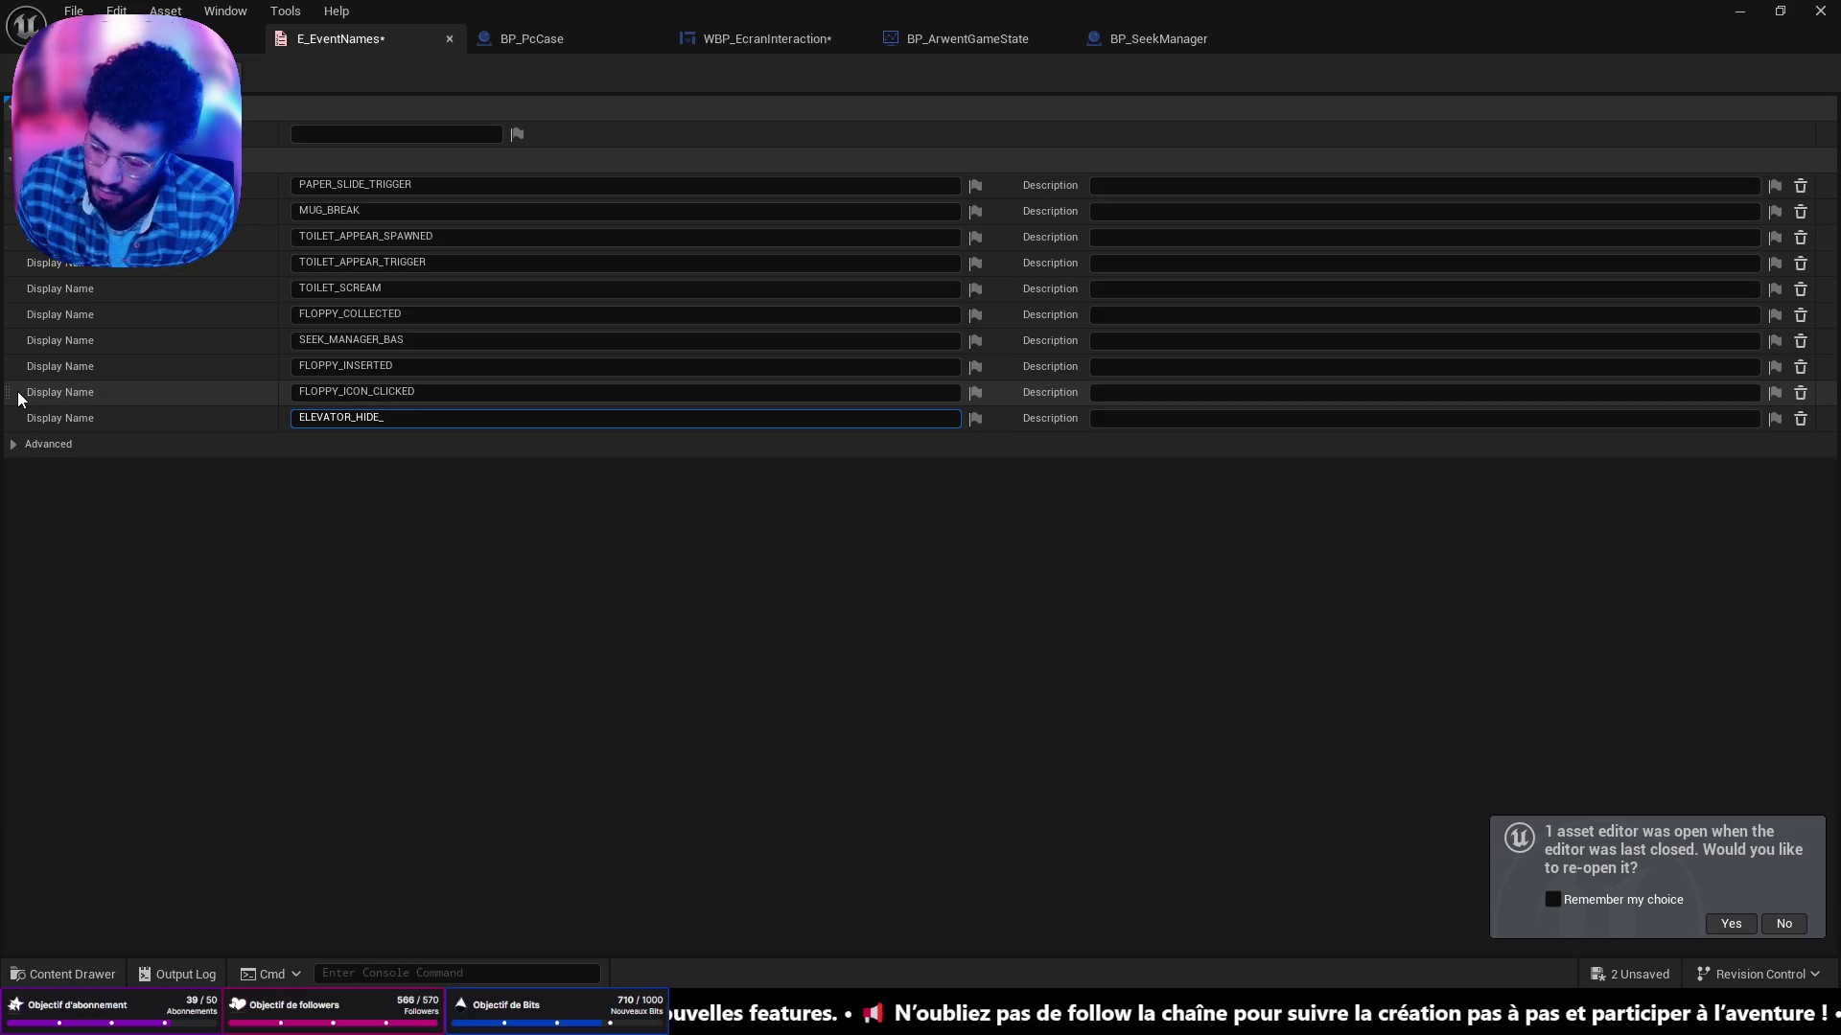
pyautogui.write('DONE')
pyautogui.press('Return')
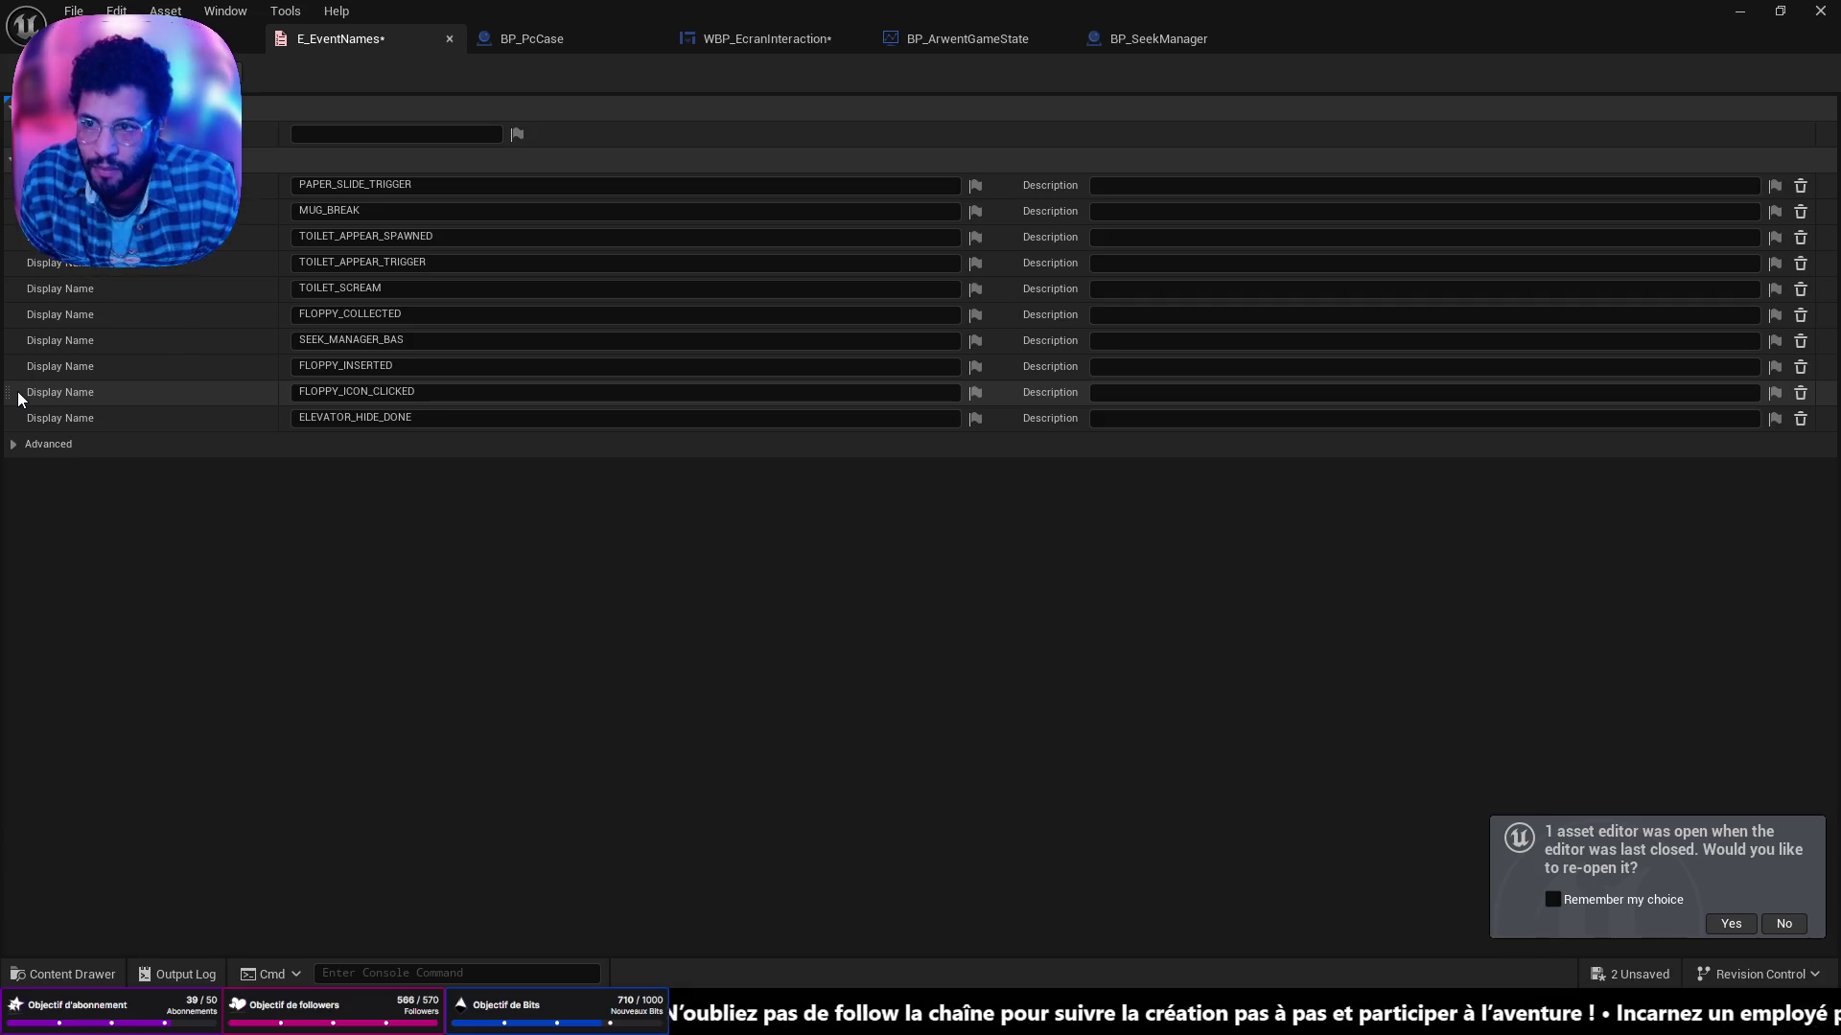
pyautogui.click(1158, 39)
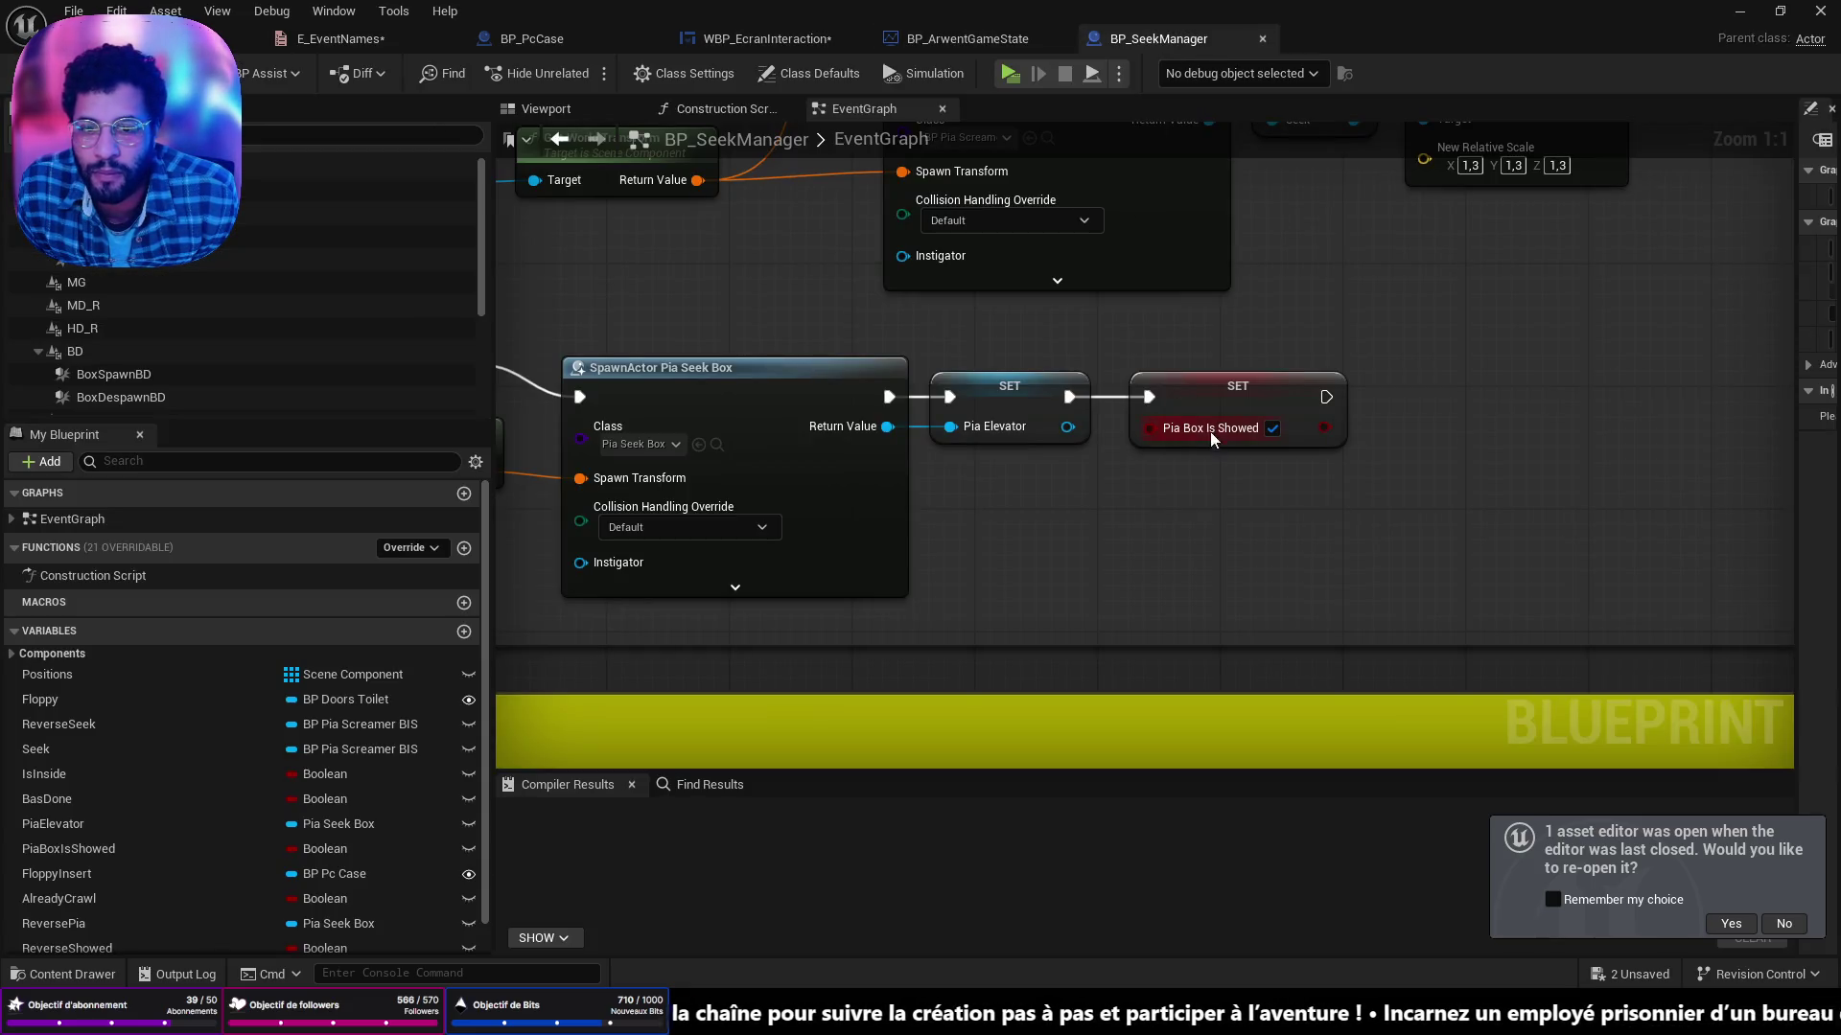
# Nudge the ElevatorHide event left and follow its chain to Play Animation and Delay.
pyautogui.scroll(-2, 1360, 479)
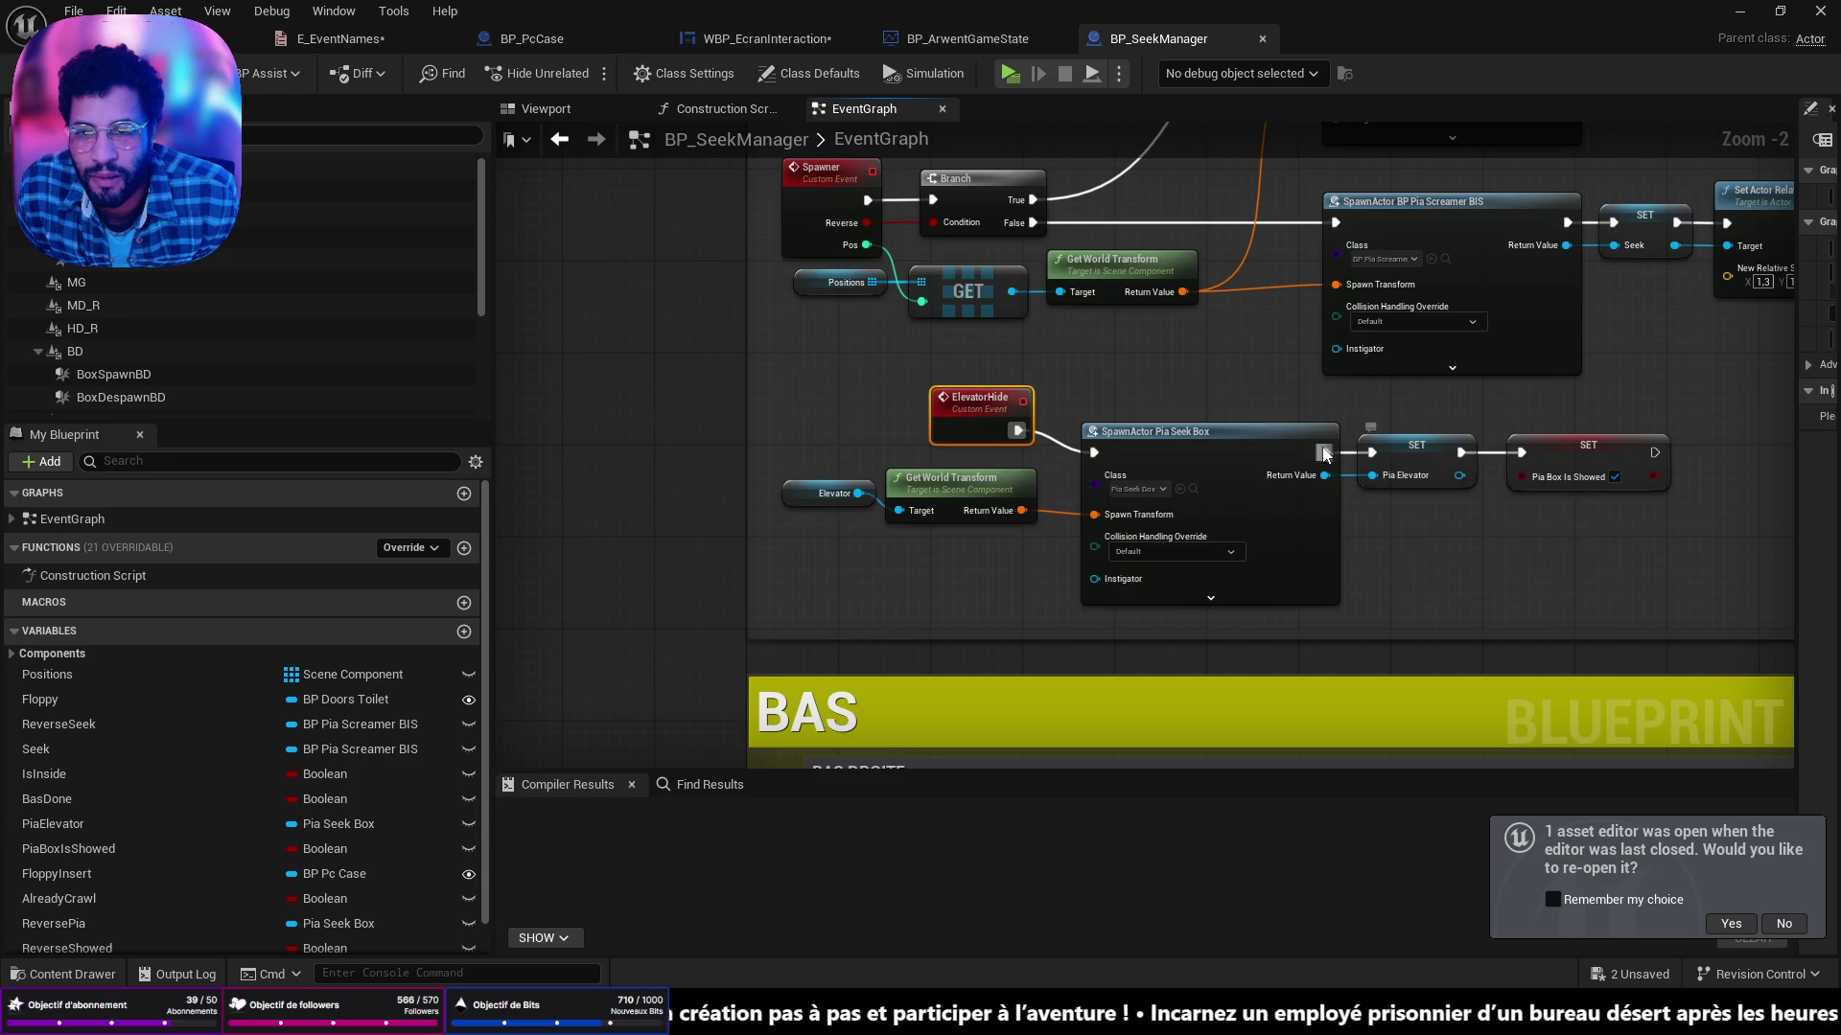
pyautogui.moveTo(1360, 480); pyautogui.dragTo(1230, 446)
pyautogui.moveTo(795, 342); pyautogui.dragTo(772, 354)
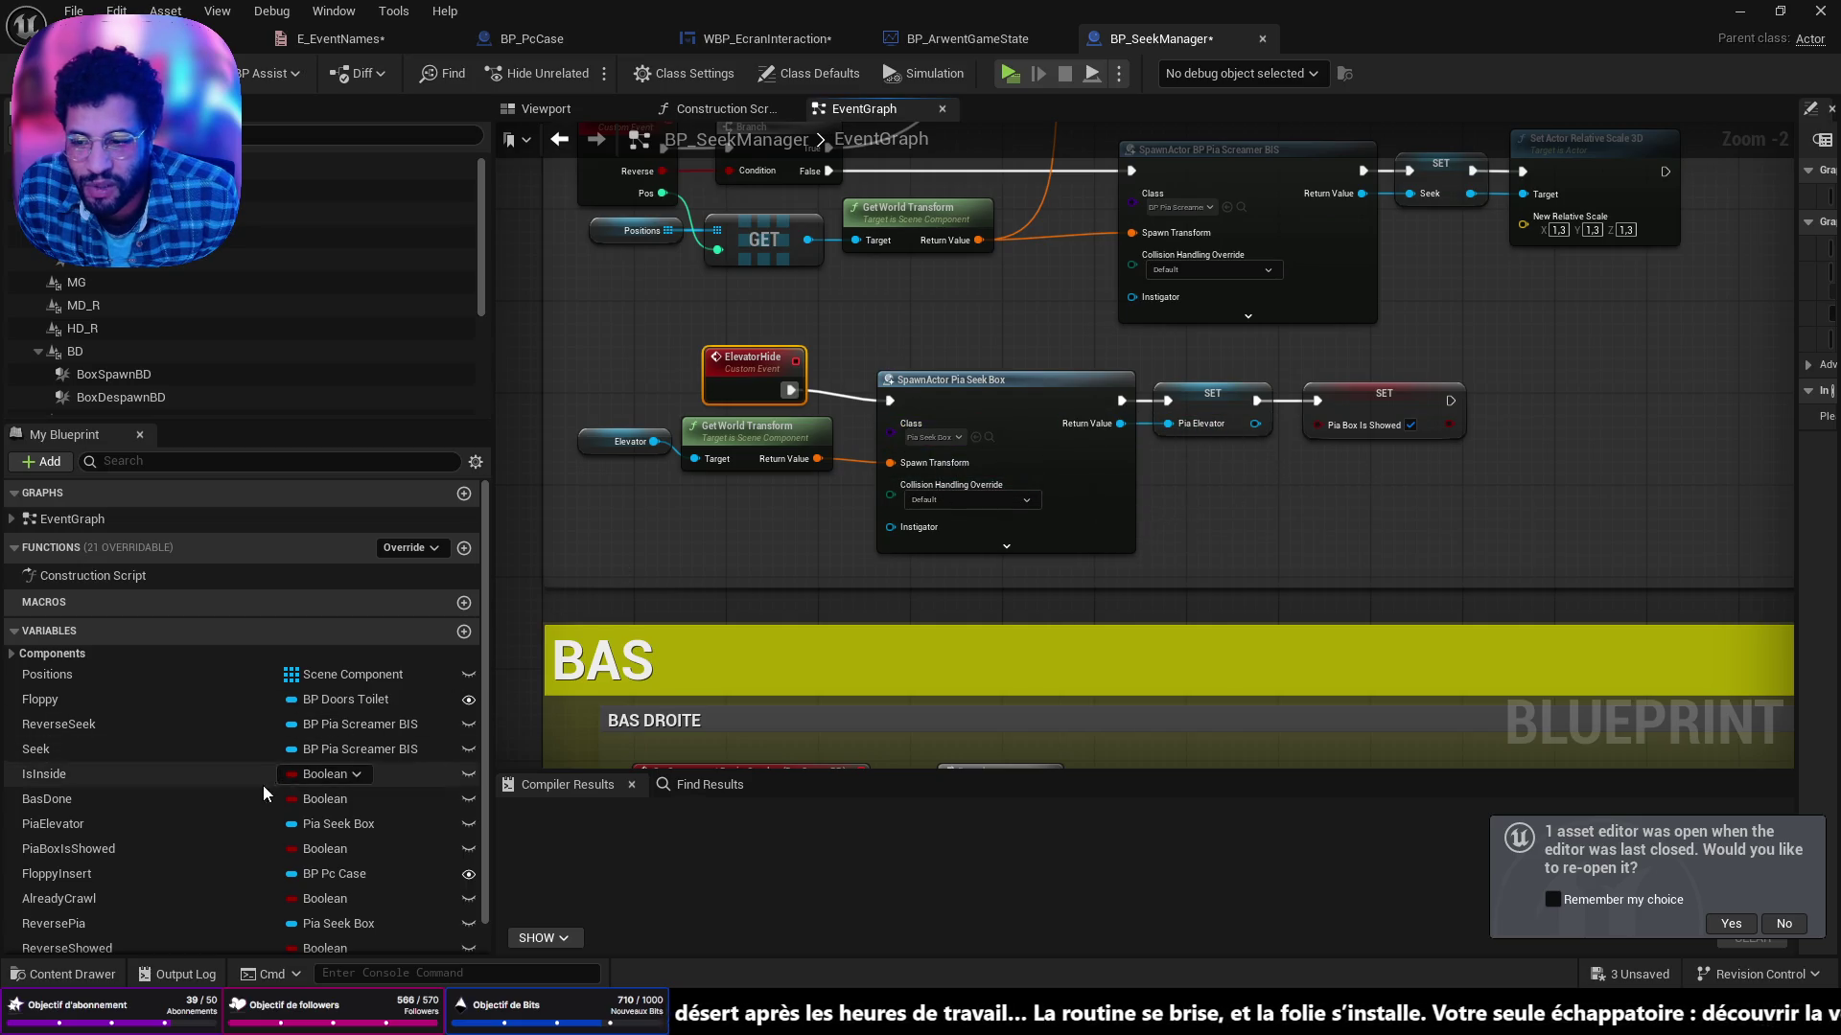
pyautogui.scroll(-1, 210, 861)
pyautogui.scroll(-4, 939, 407)
pyautogui.scroll(7, 994, 526)
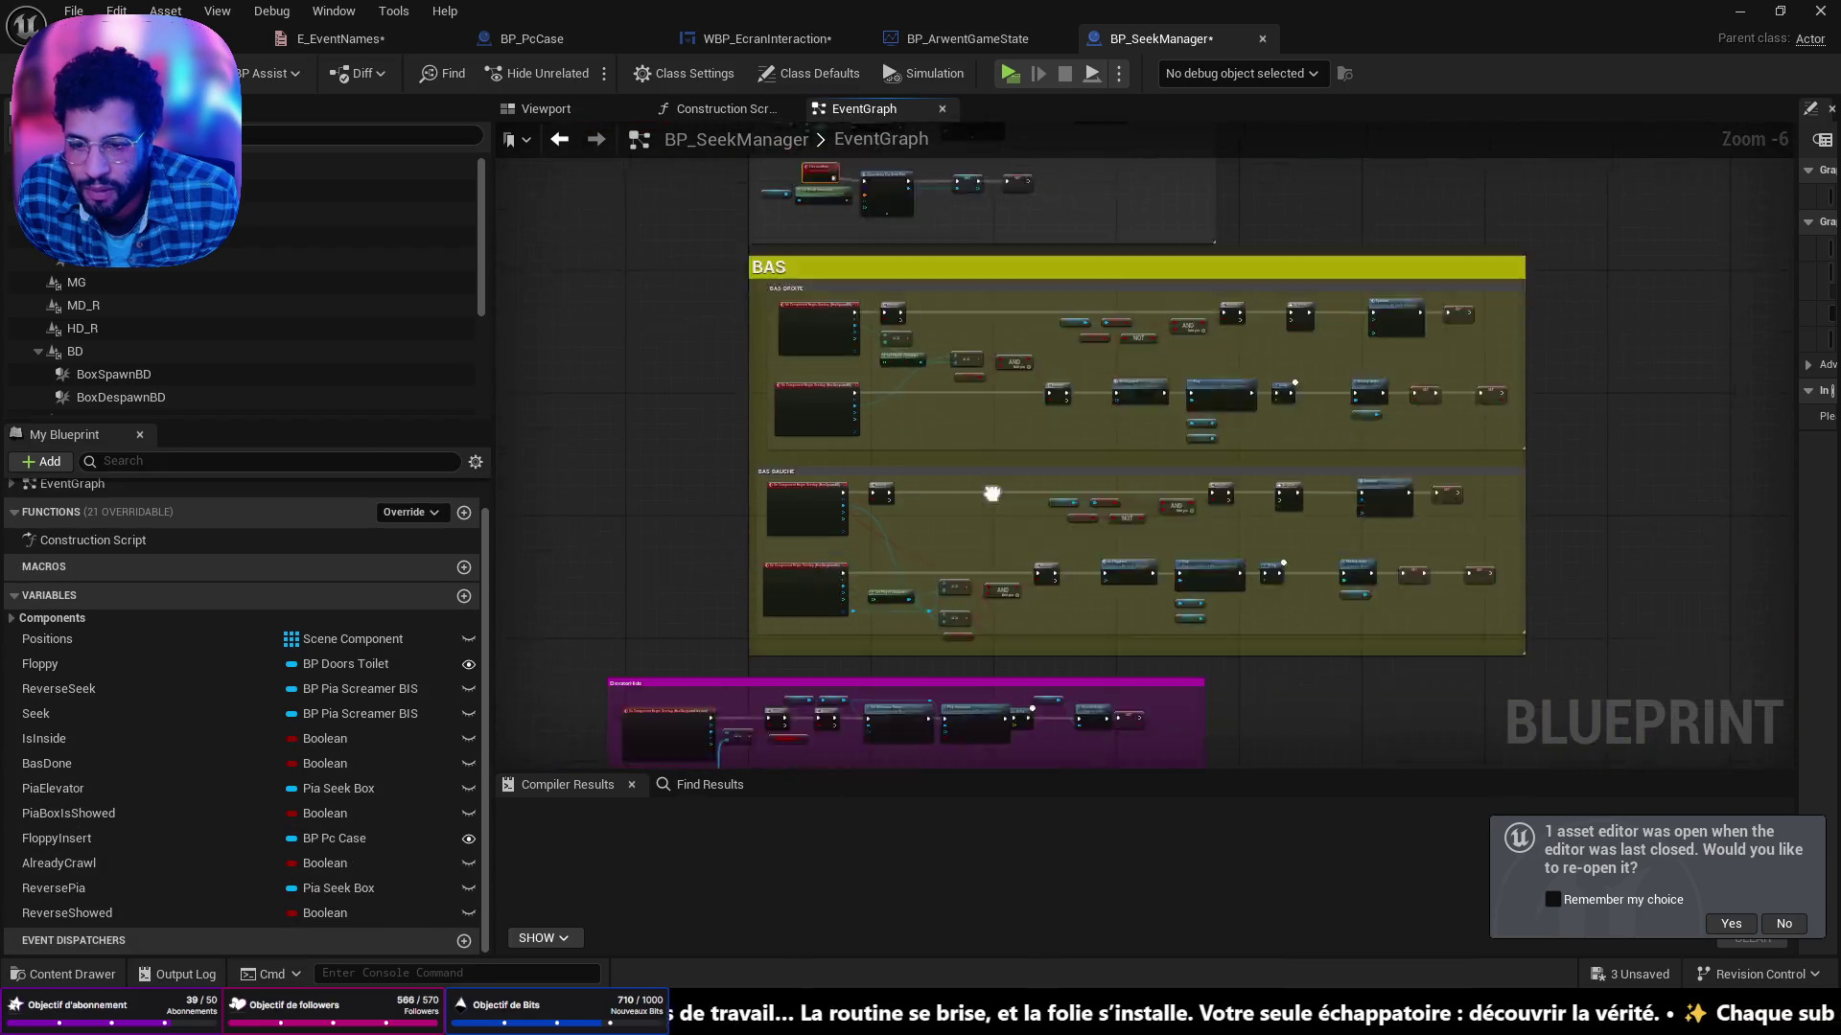
pyautogui.moveTo(1229, 354)
pyautogui.mouseDown()
pyautogui.moveTo(1206, 336)
pyautogui.moveTo(326, 288)
pyautogui.moveTo(902, 316)
pyautogui.moveTo(865, 347)
pyautogui.moveTo(4, 321)
pyautogui.moveTo(1030, 321)
pyautogui.moveTo(992, 316)
pyautogui.moveTo(1041, 334)
pyautogui.mouseUp()
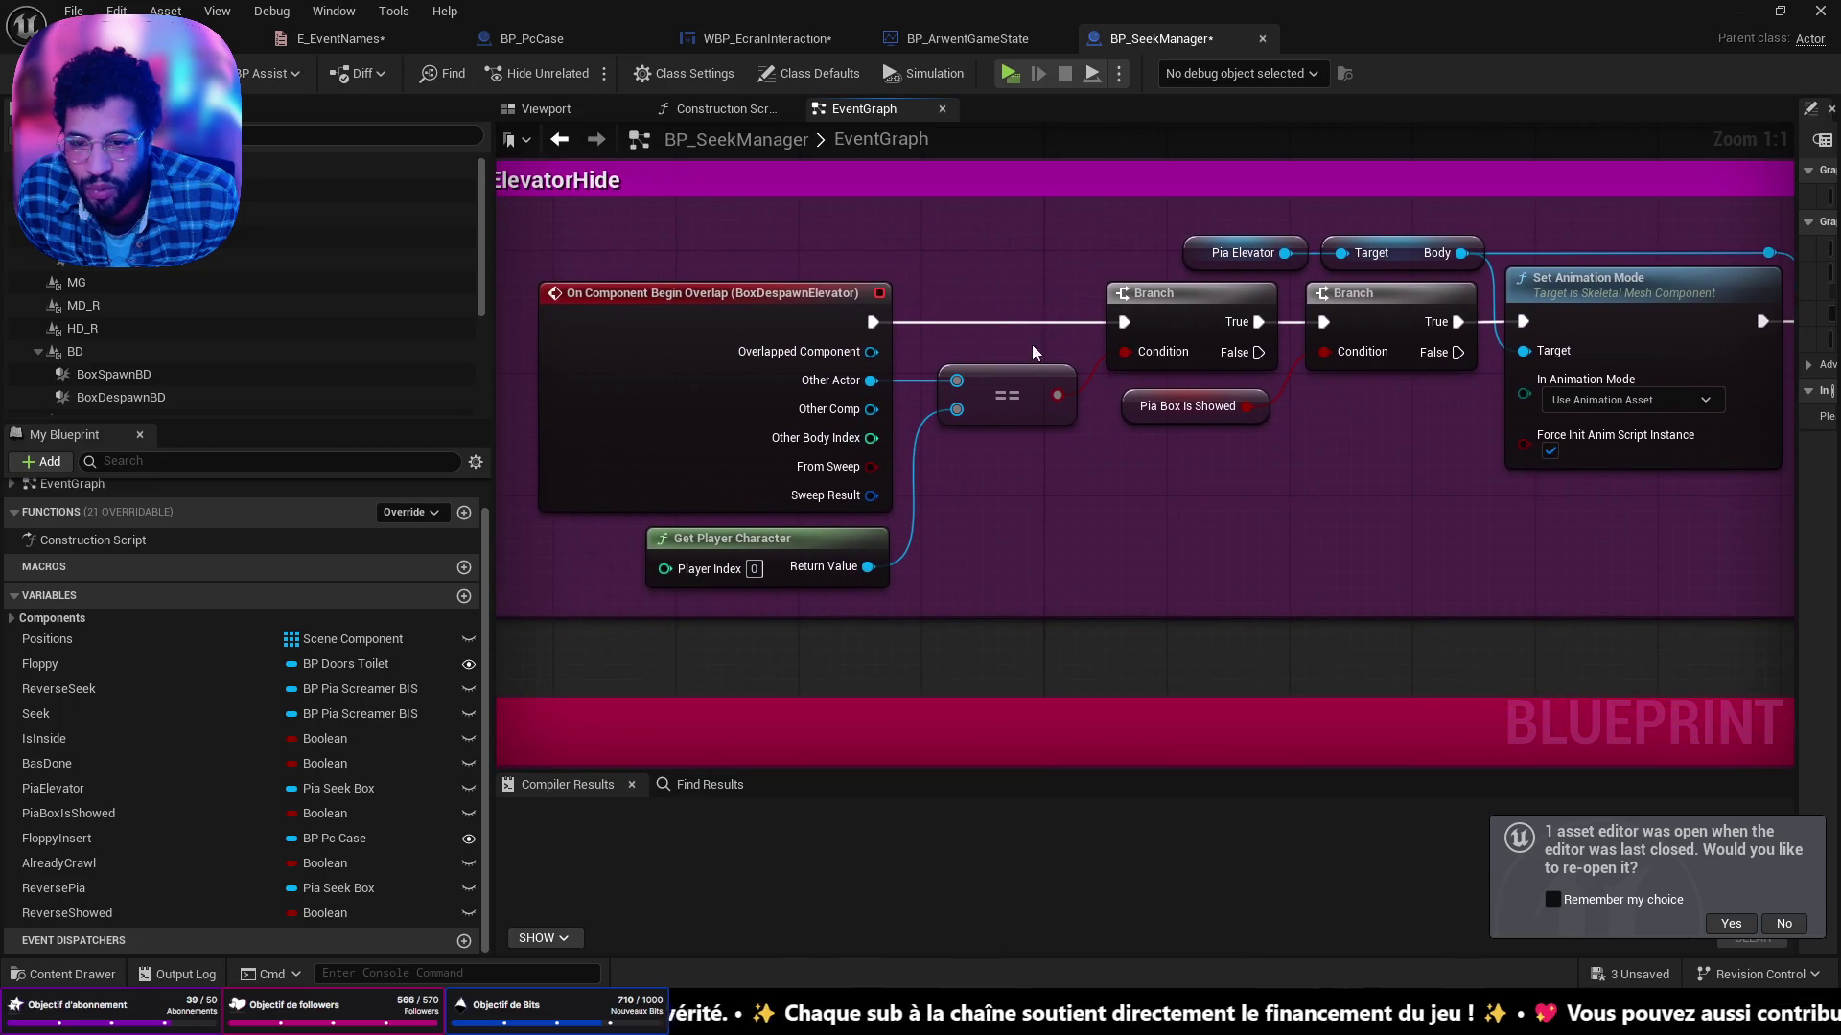
pyautogui.moveTo(1500, 579)
pyautogui.mouseDown()
pyautogui.moveTo(1089, 564)
pyautogui.moveTo(1149, 543)
pyautogui.mouseUp()
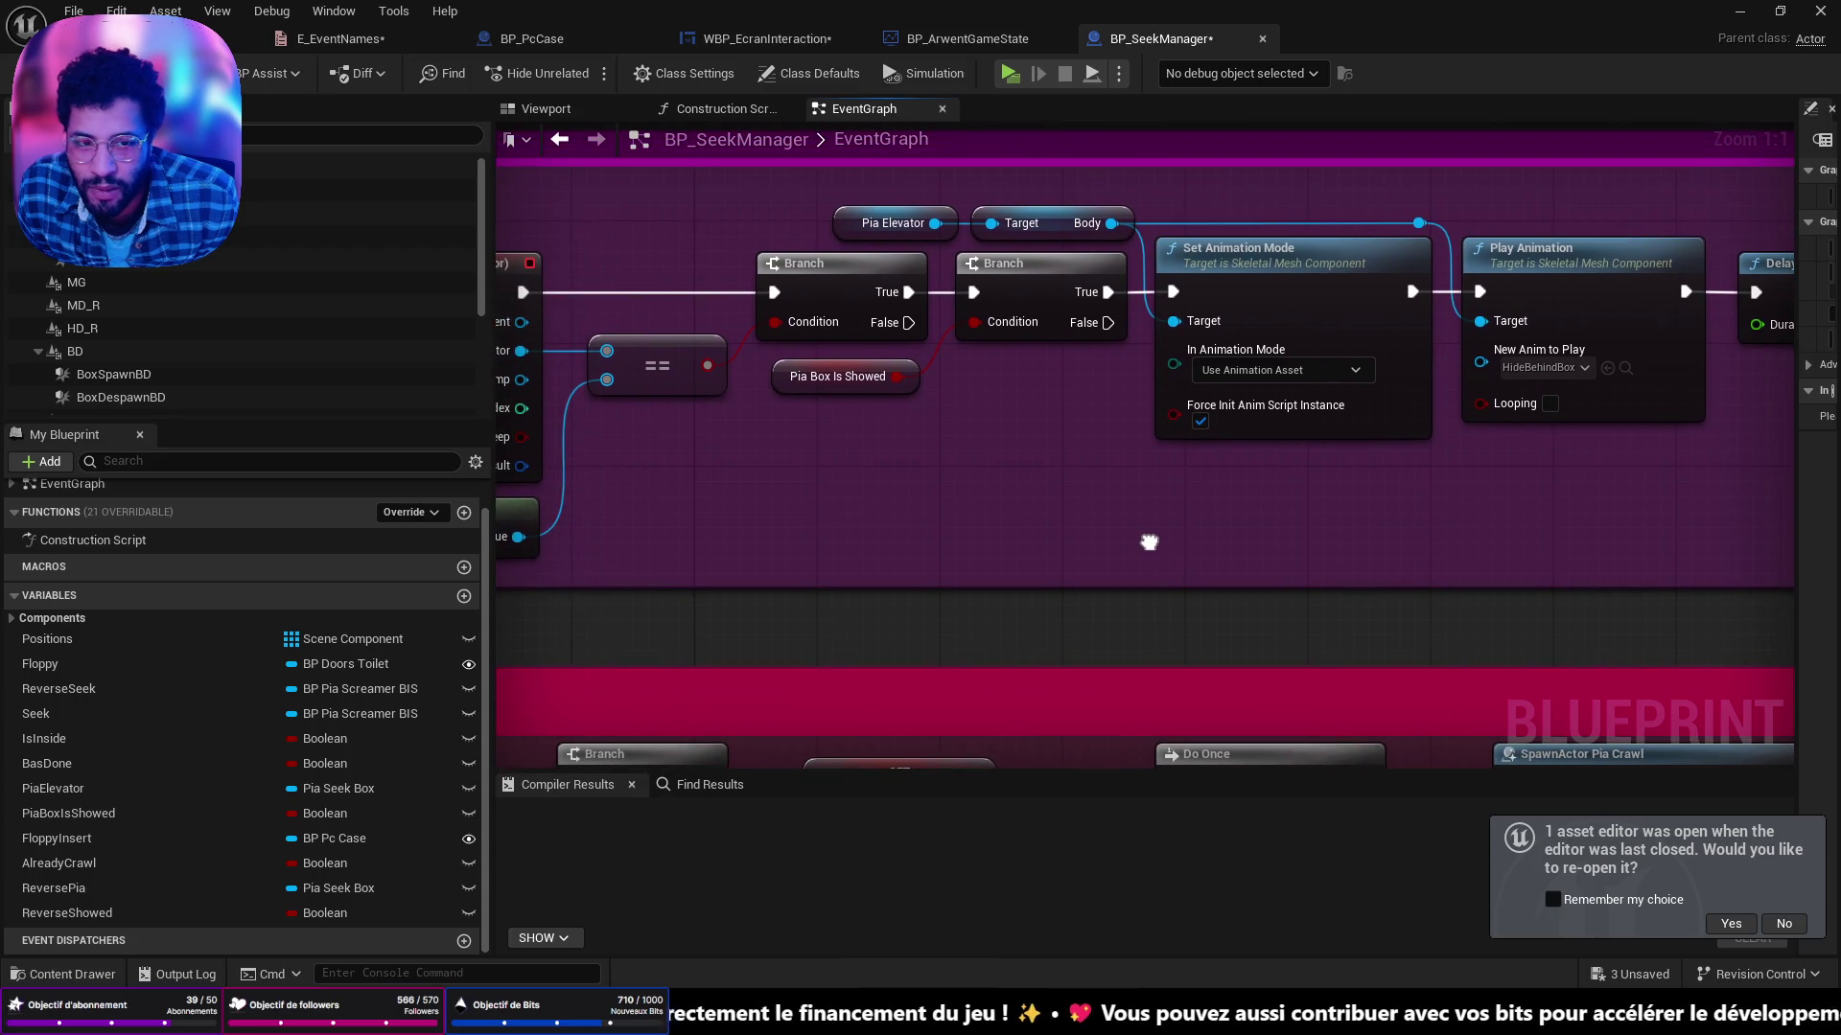
pyautogui.moveTo(1531, 398)
pyautogui.mouseDown()
pyautogui.moveTo(999, 398)
pyautogui.moveTo(1040, 245)
pyautogui.mouseUp()
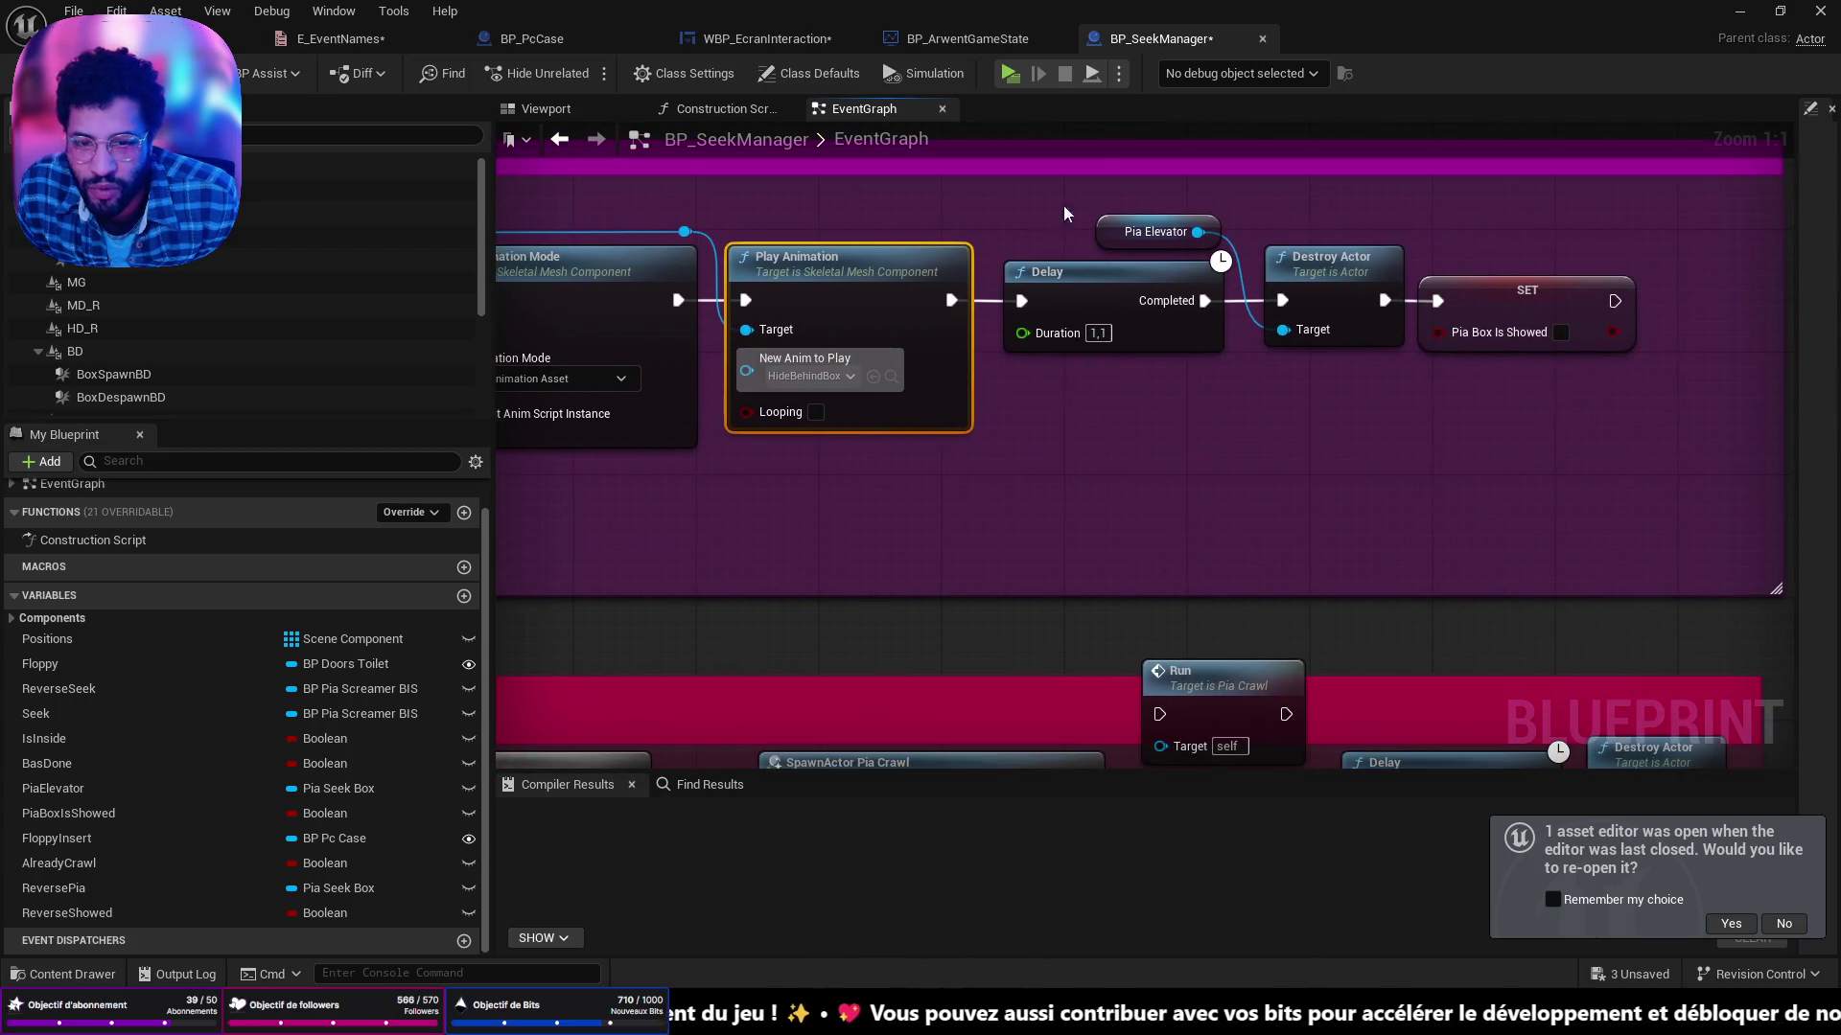
# Shift Pia Elevator, Delay, Destroy Actor and SET right and widen the ElevatorHide comment box.
pyautogui.moveTo(1633, 487); pyautogui.dragTo(987, 209)
pyautogui.moveTo(1084, 293); pyautogui.dragTo(1429, 285)
pyautogui.scroll(-2, 1309, 379)
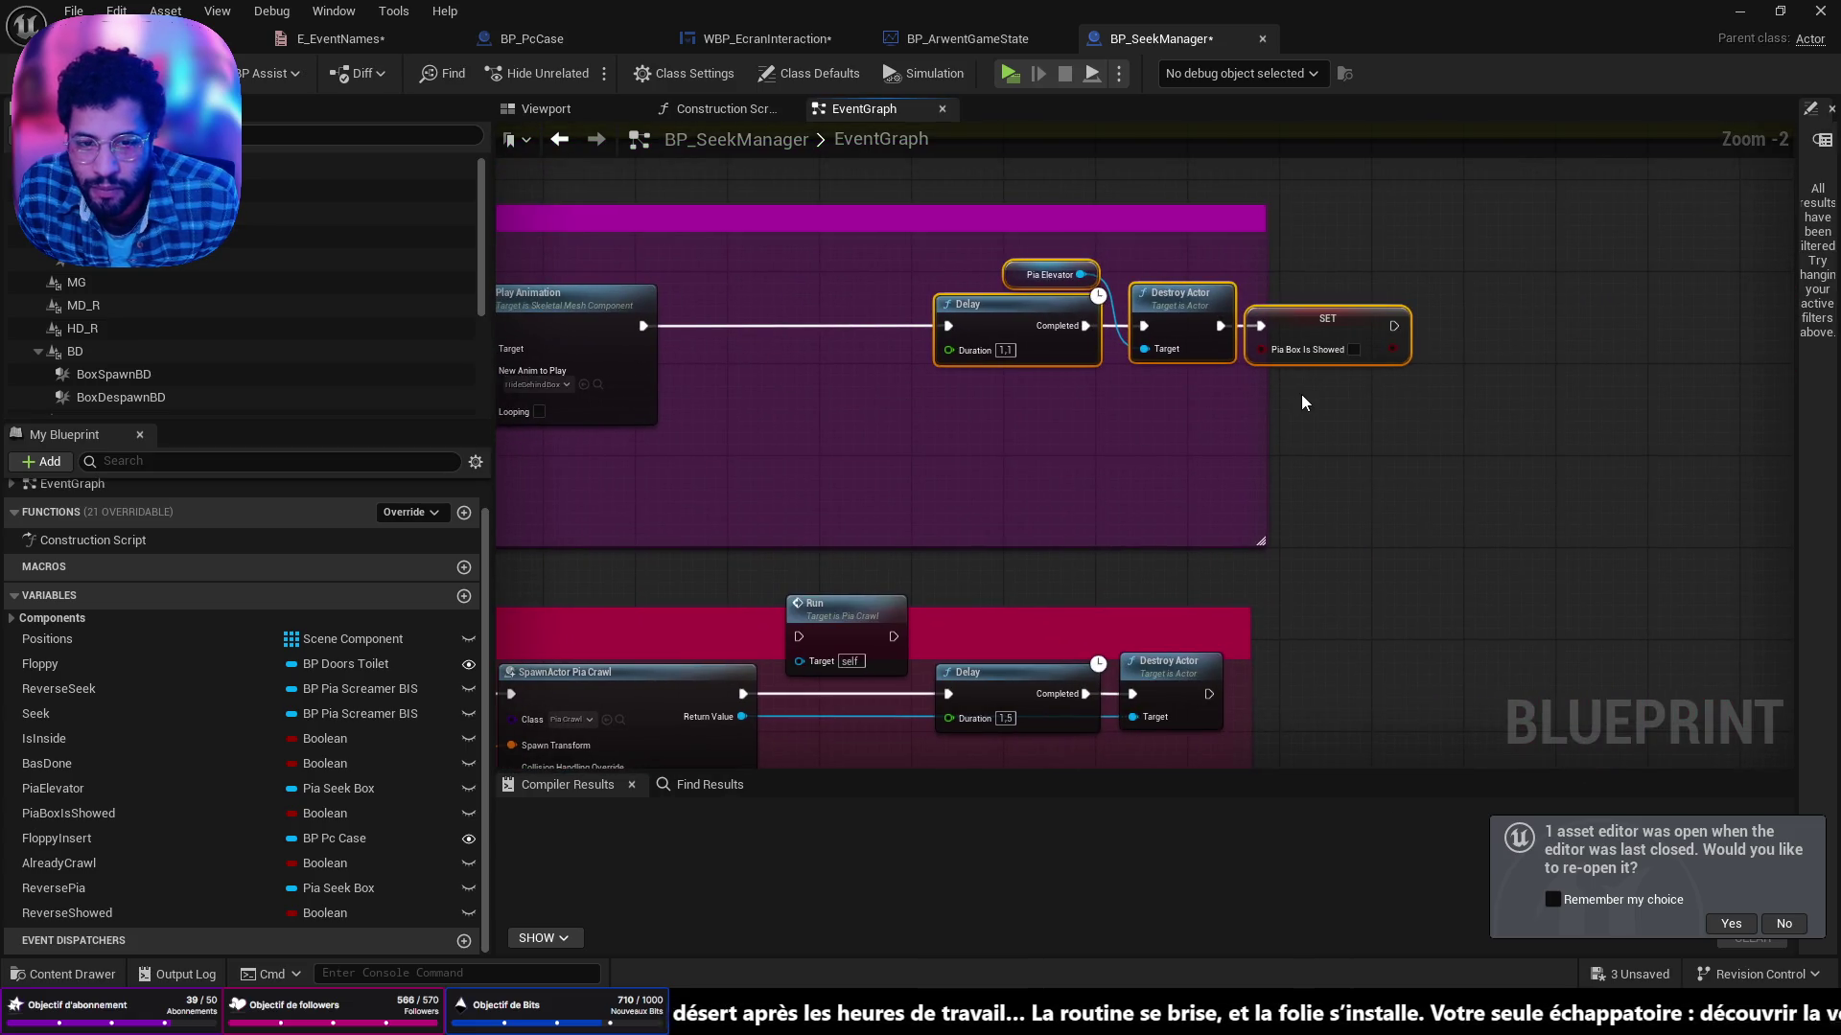
pyautogui.moveTo(1267, 426); pyautogui.dragTo(1436, 427)
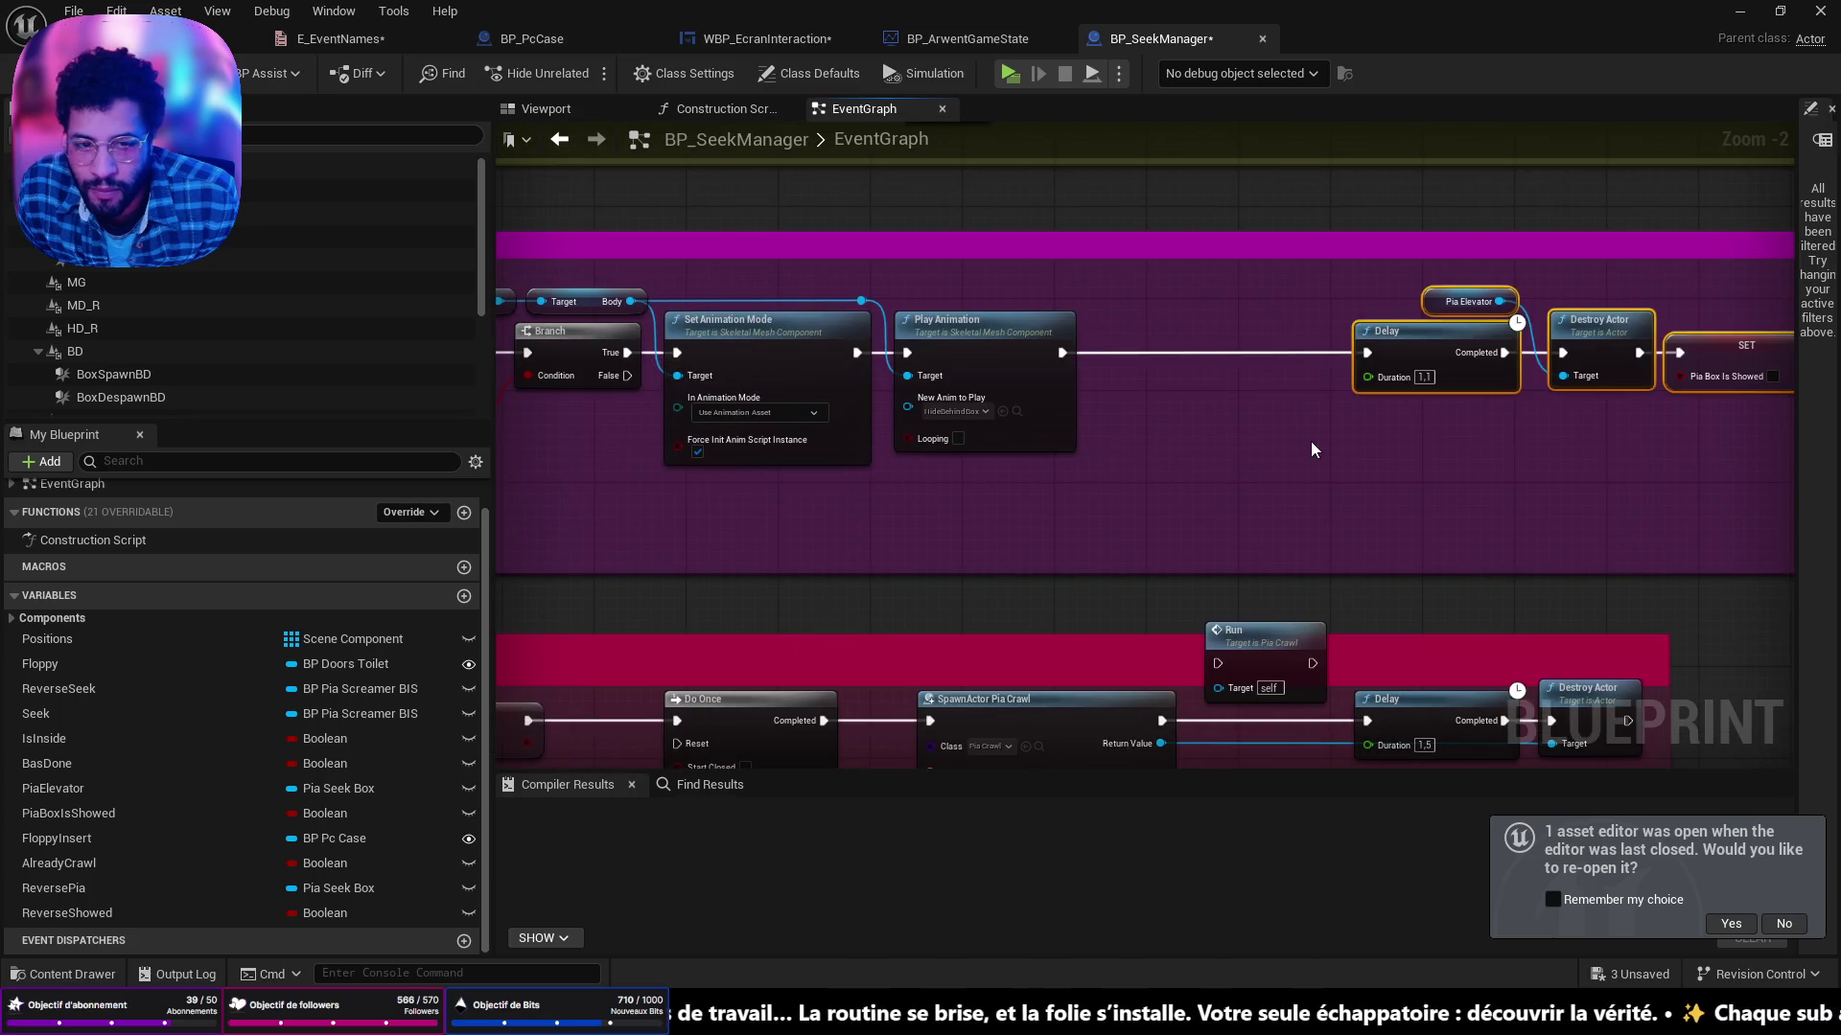
pyautogui.moveTo(1311, 448); pyautogui.dragTo(1047, 467)
pyautogui.moveTo(1031, 292); pyautogui.dragTo(1260, 293)
# Add a Get Game State node feeding a Get Save System Component node.
pyautogui.rightClick(836, 521)
pyautogui.write('get game')
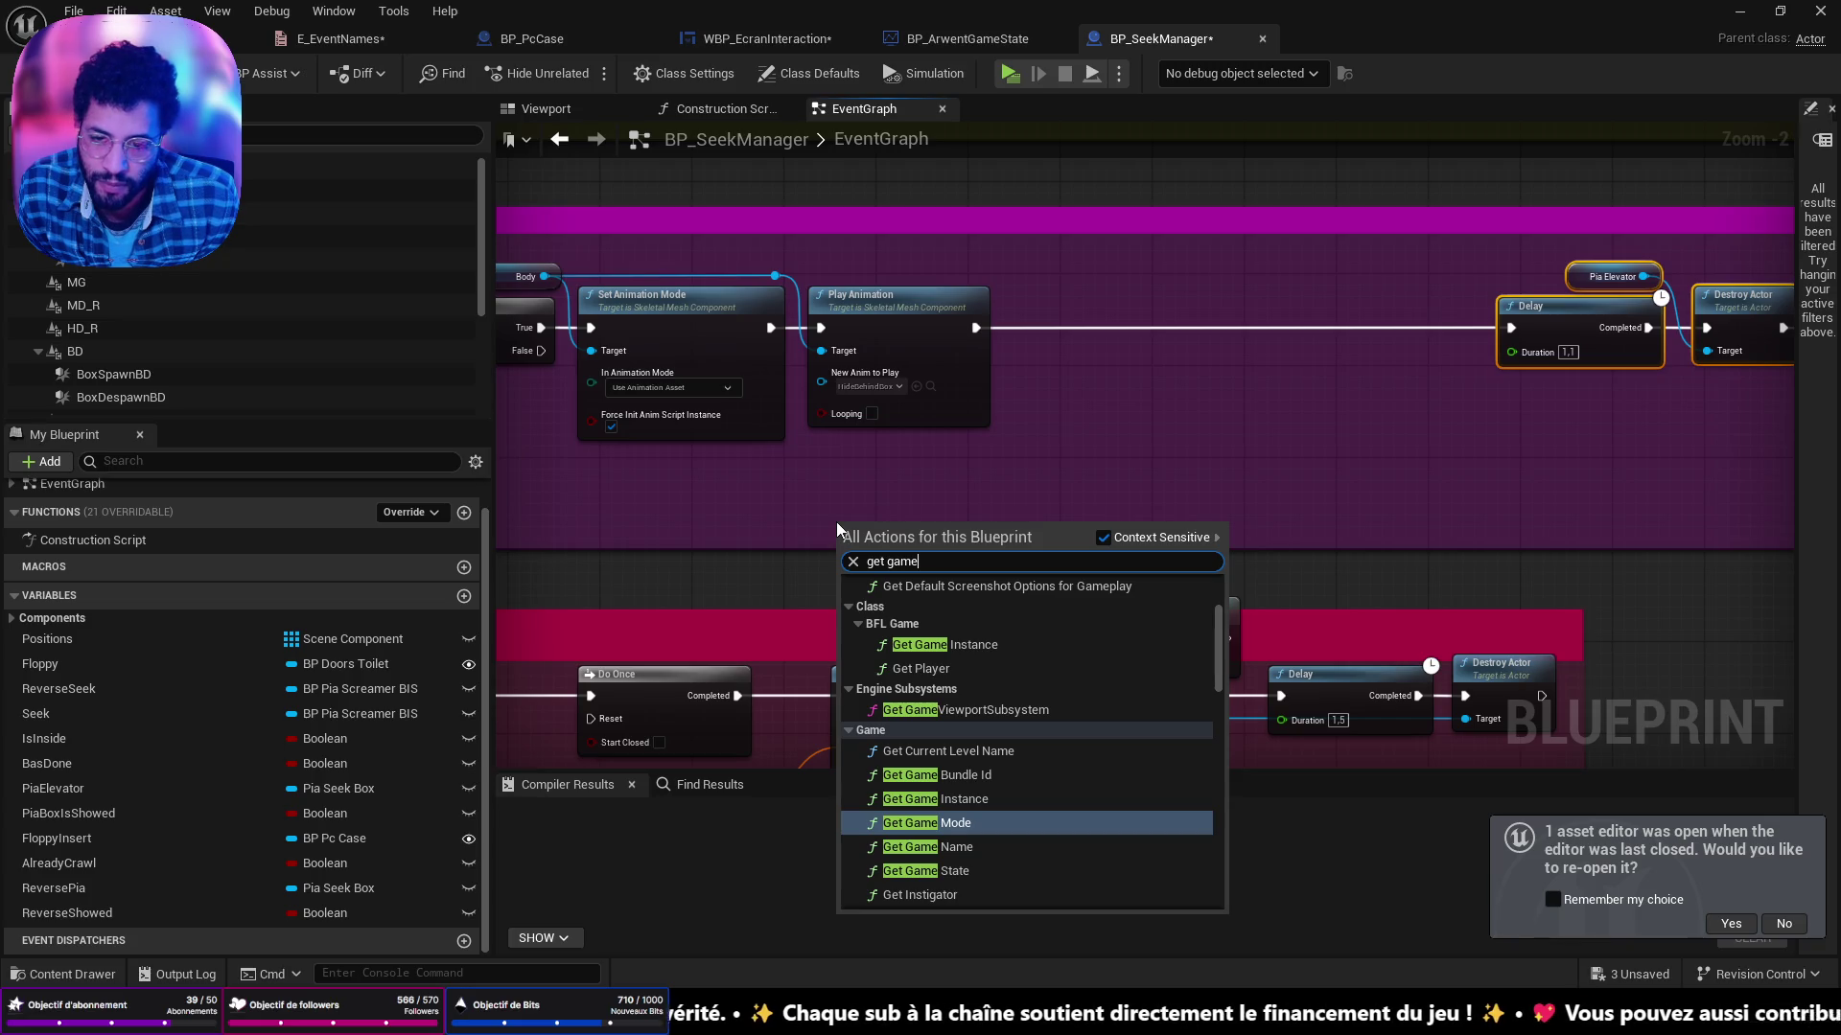
pyautogui.press('Down')
pyautogui.press('Down')
pyautogui.press('Return')
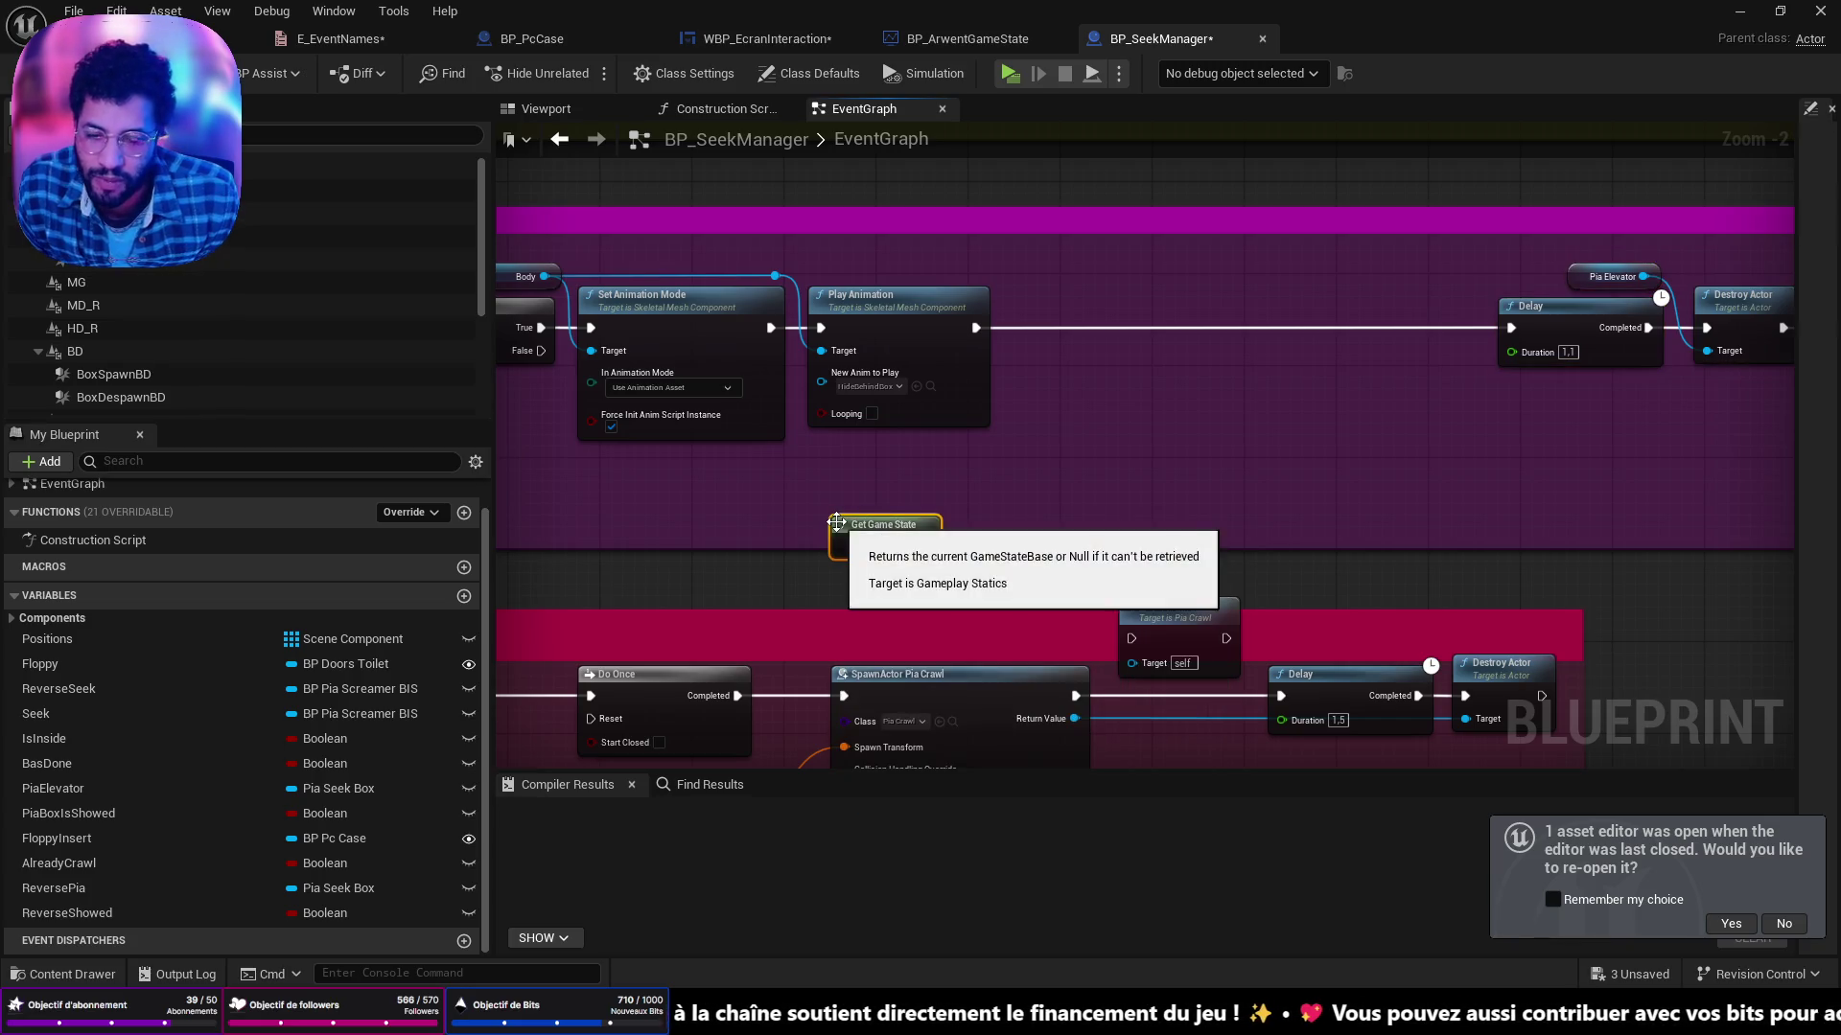
pyautogui.moveTo(901, 476); pyautogui.dragTo(1031, 460)
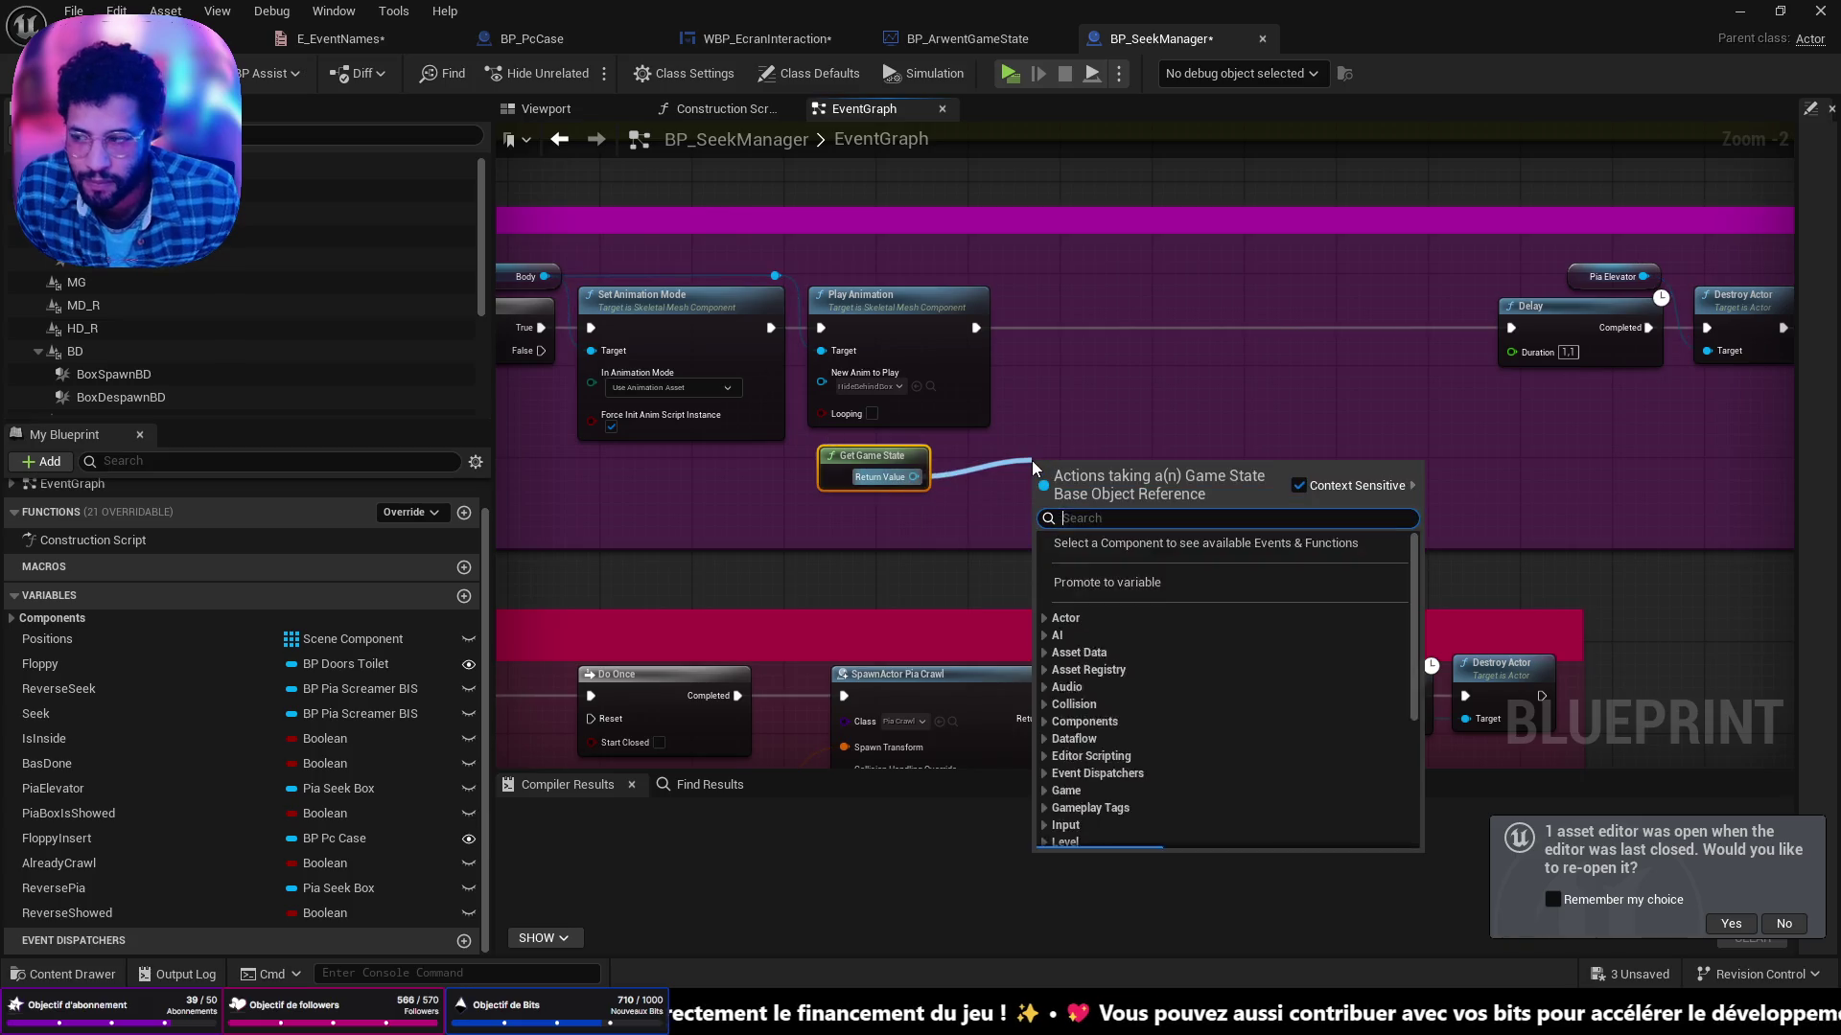
pyautogui.write('get')
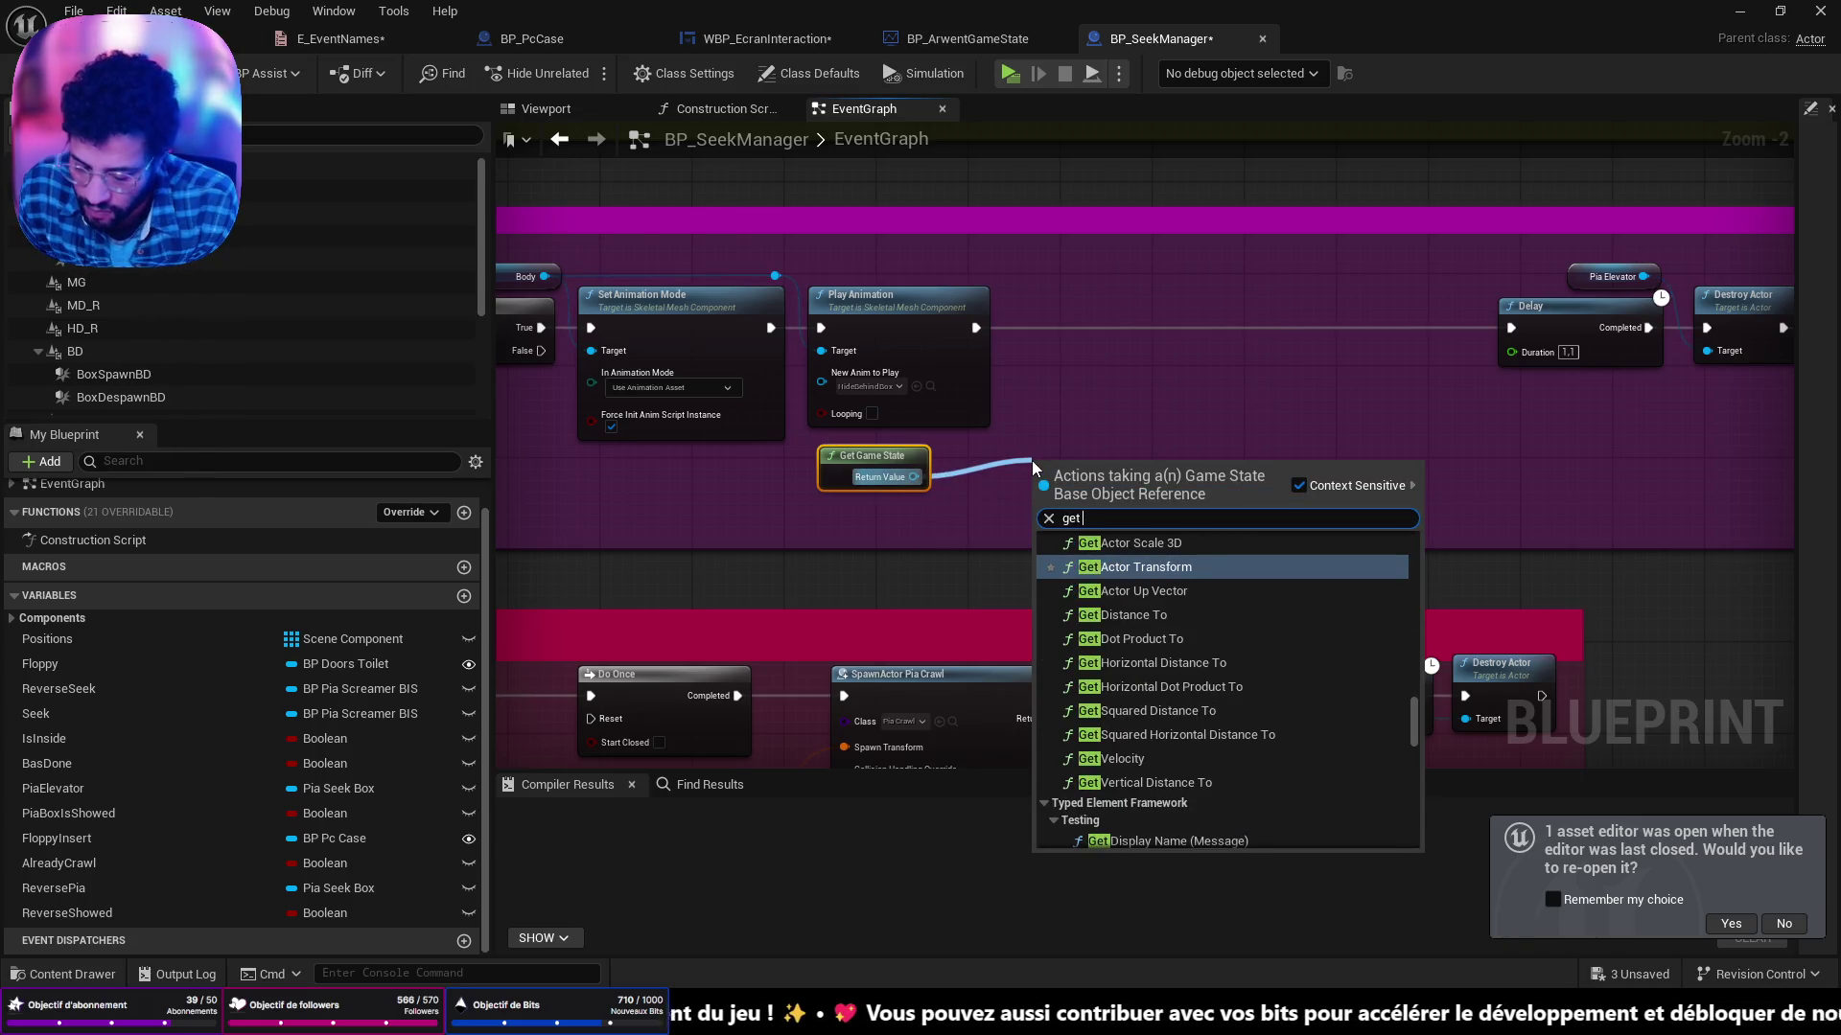
pyautogui.write(' save system')
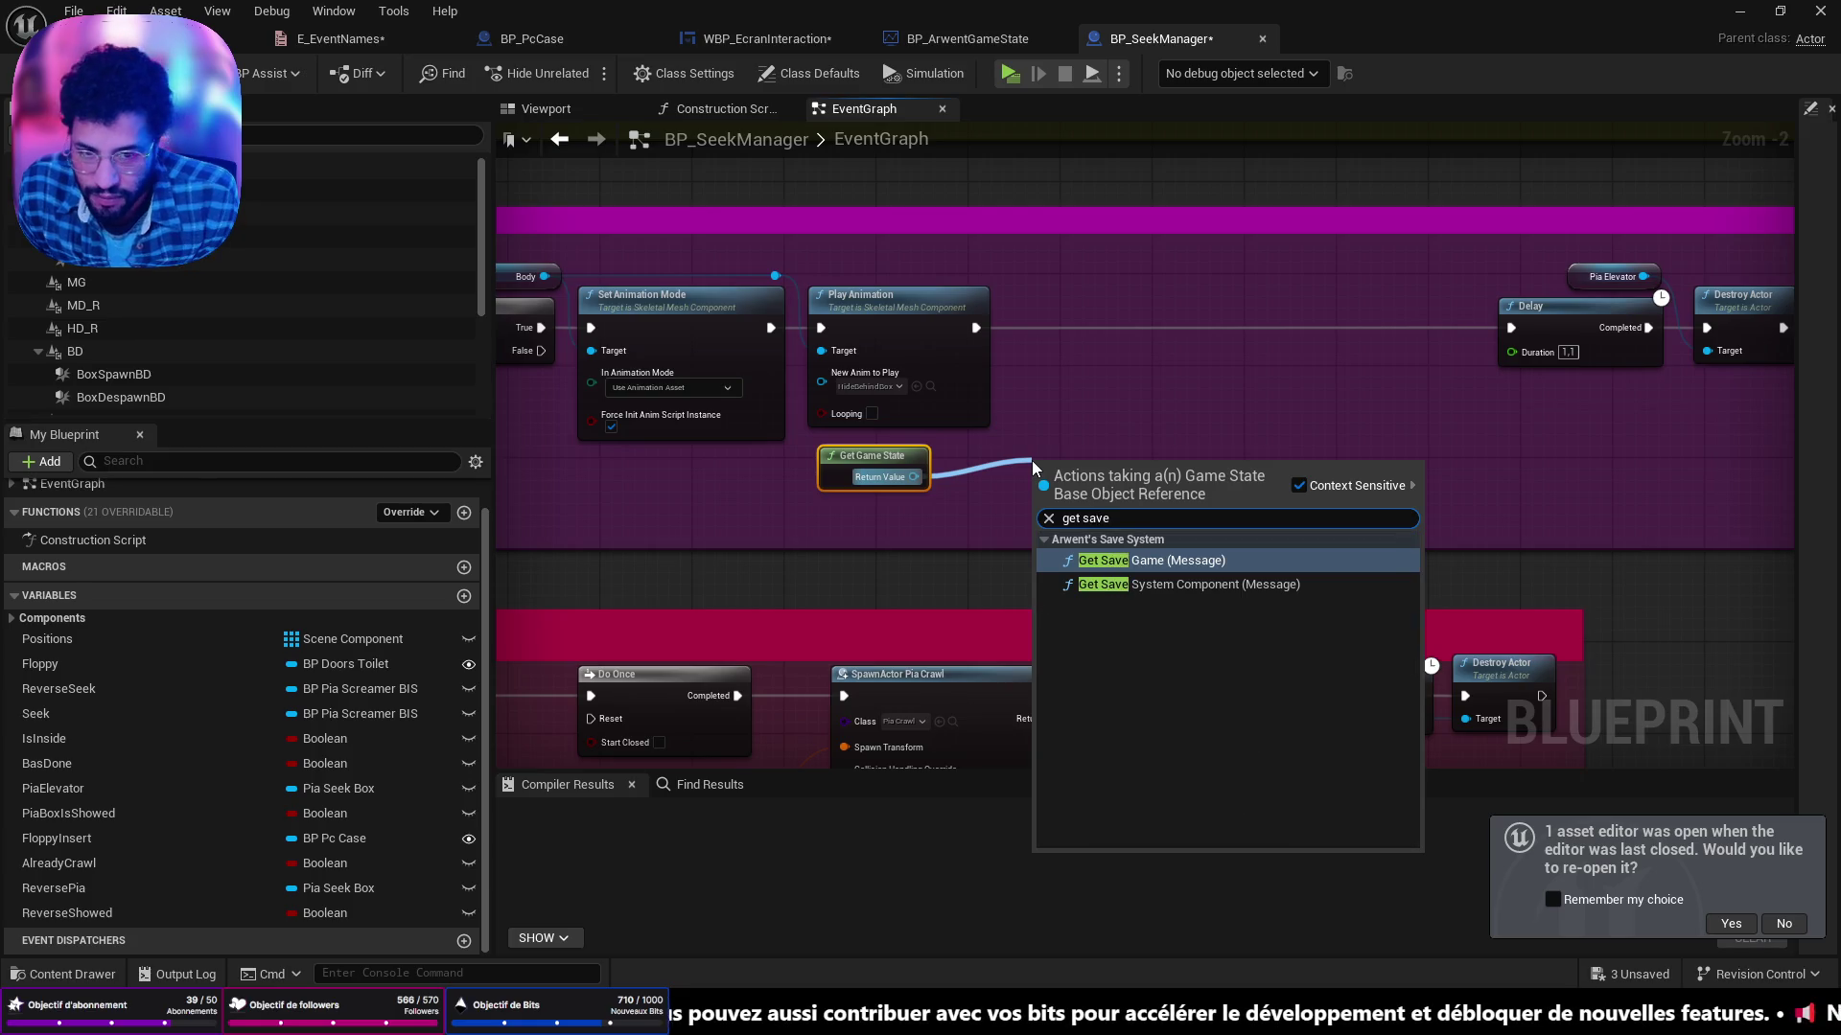
pyautogui.press('Return')
# Add Set Succesful Event on the save component with Event Enum set to ELEVATOR_HIDE_DONE.
pyautogui.moveTo(1207, 524); pyautogui.dragTo(1331, 498)
pyautogui.write('set')
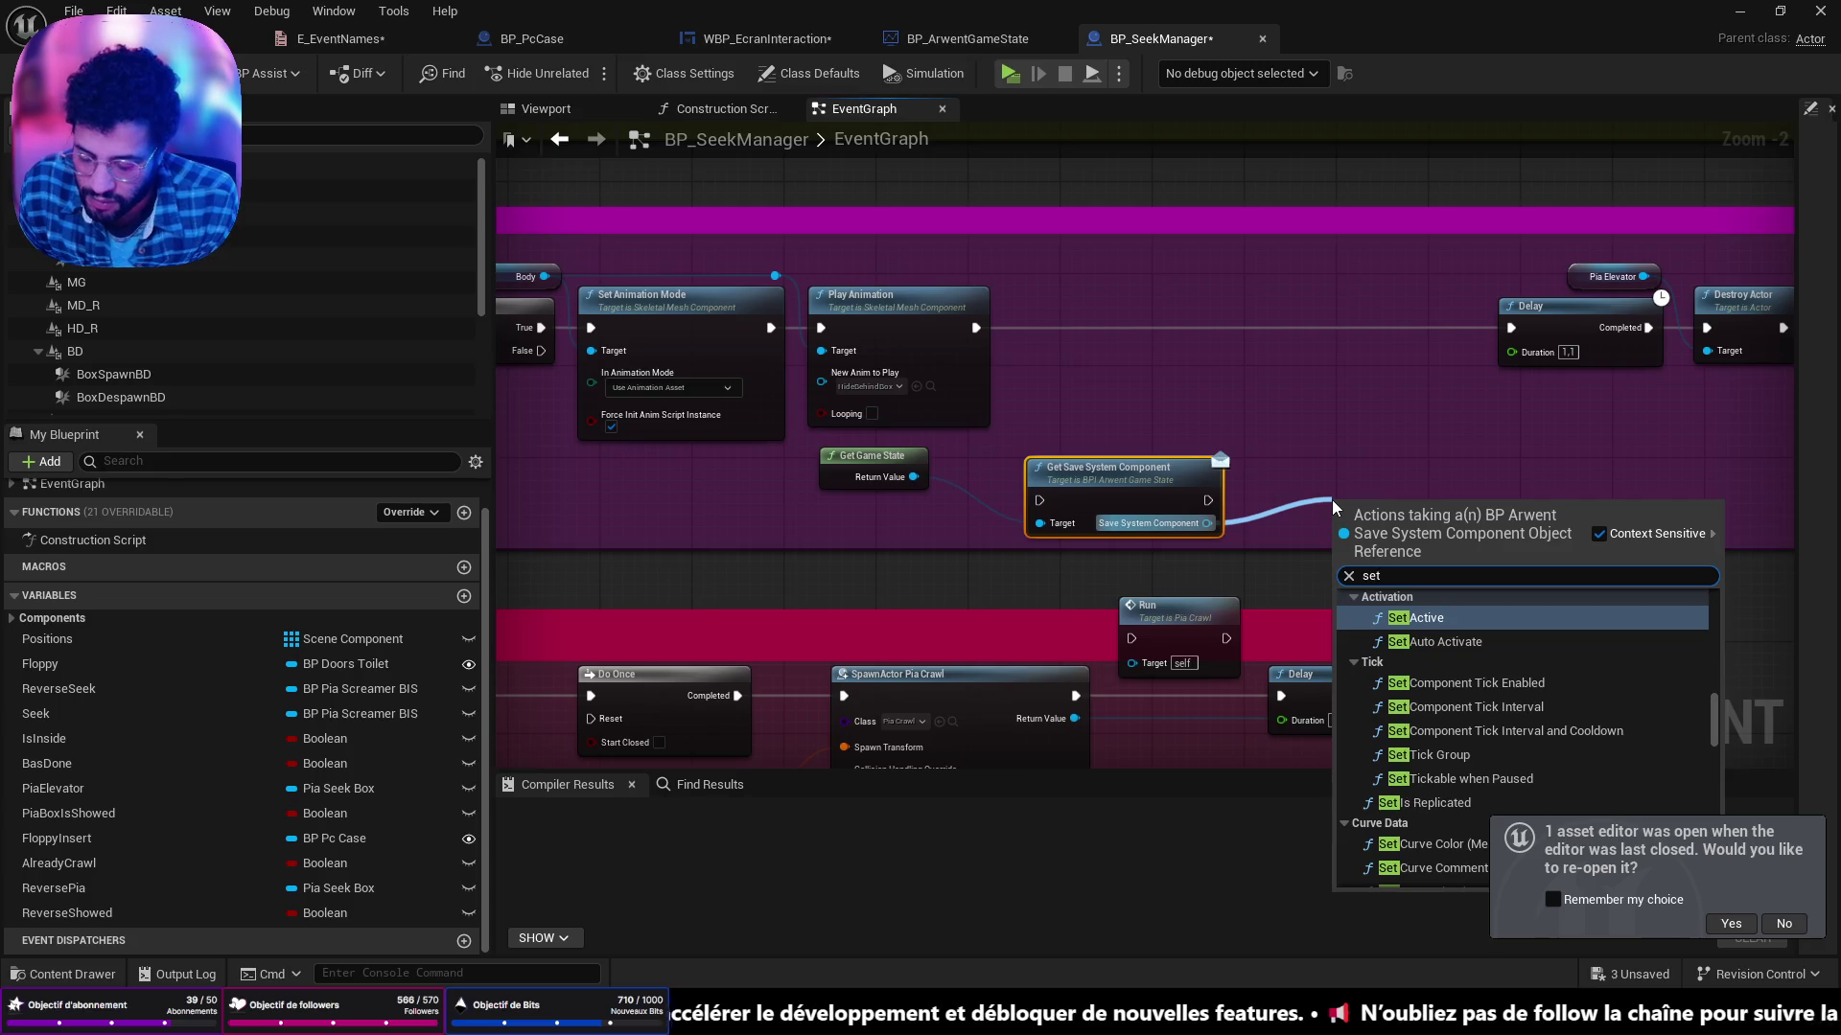
pyautogui.write(' eve')
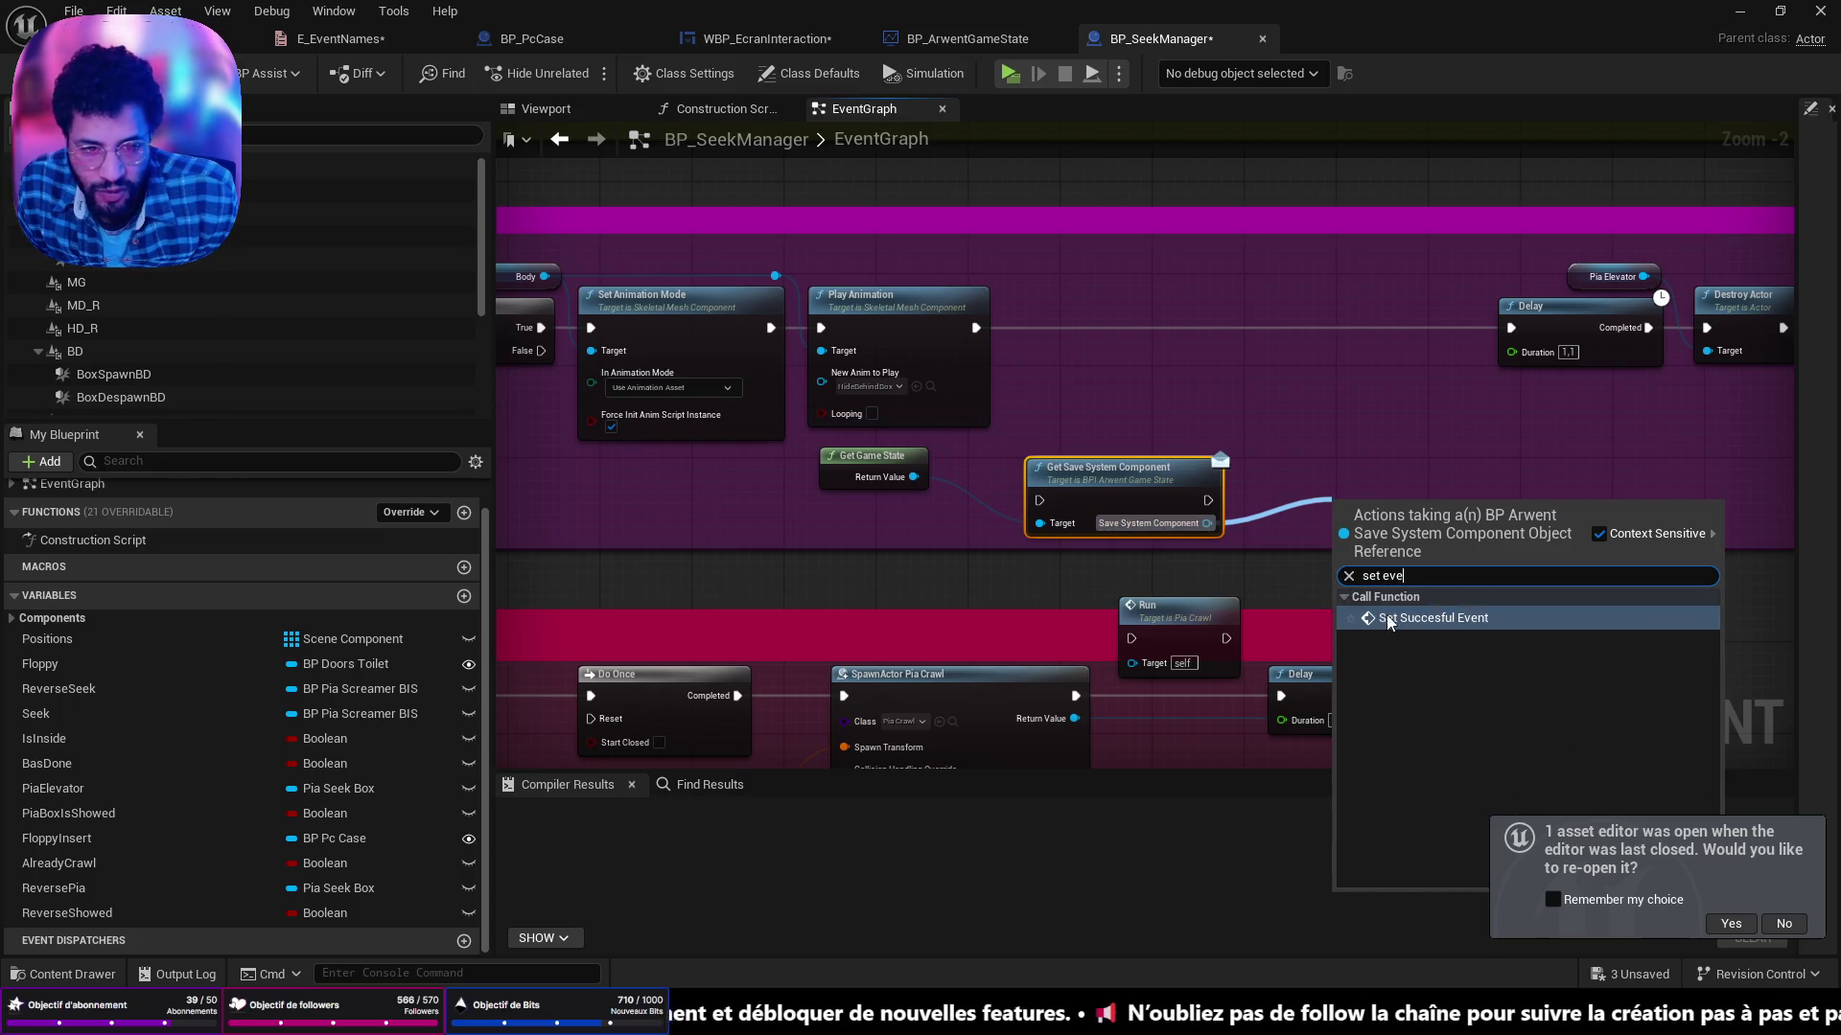
pyautogui.click(1386, 619)
pyautogui.click(1418, 595)
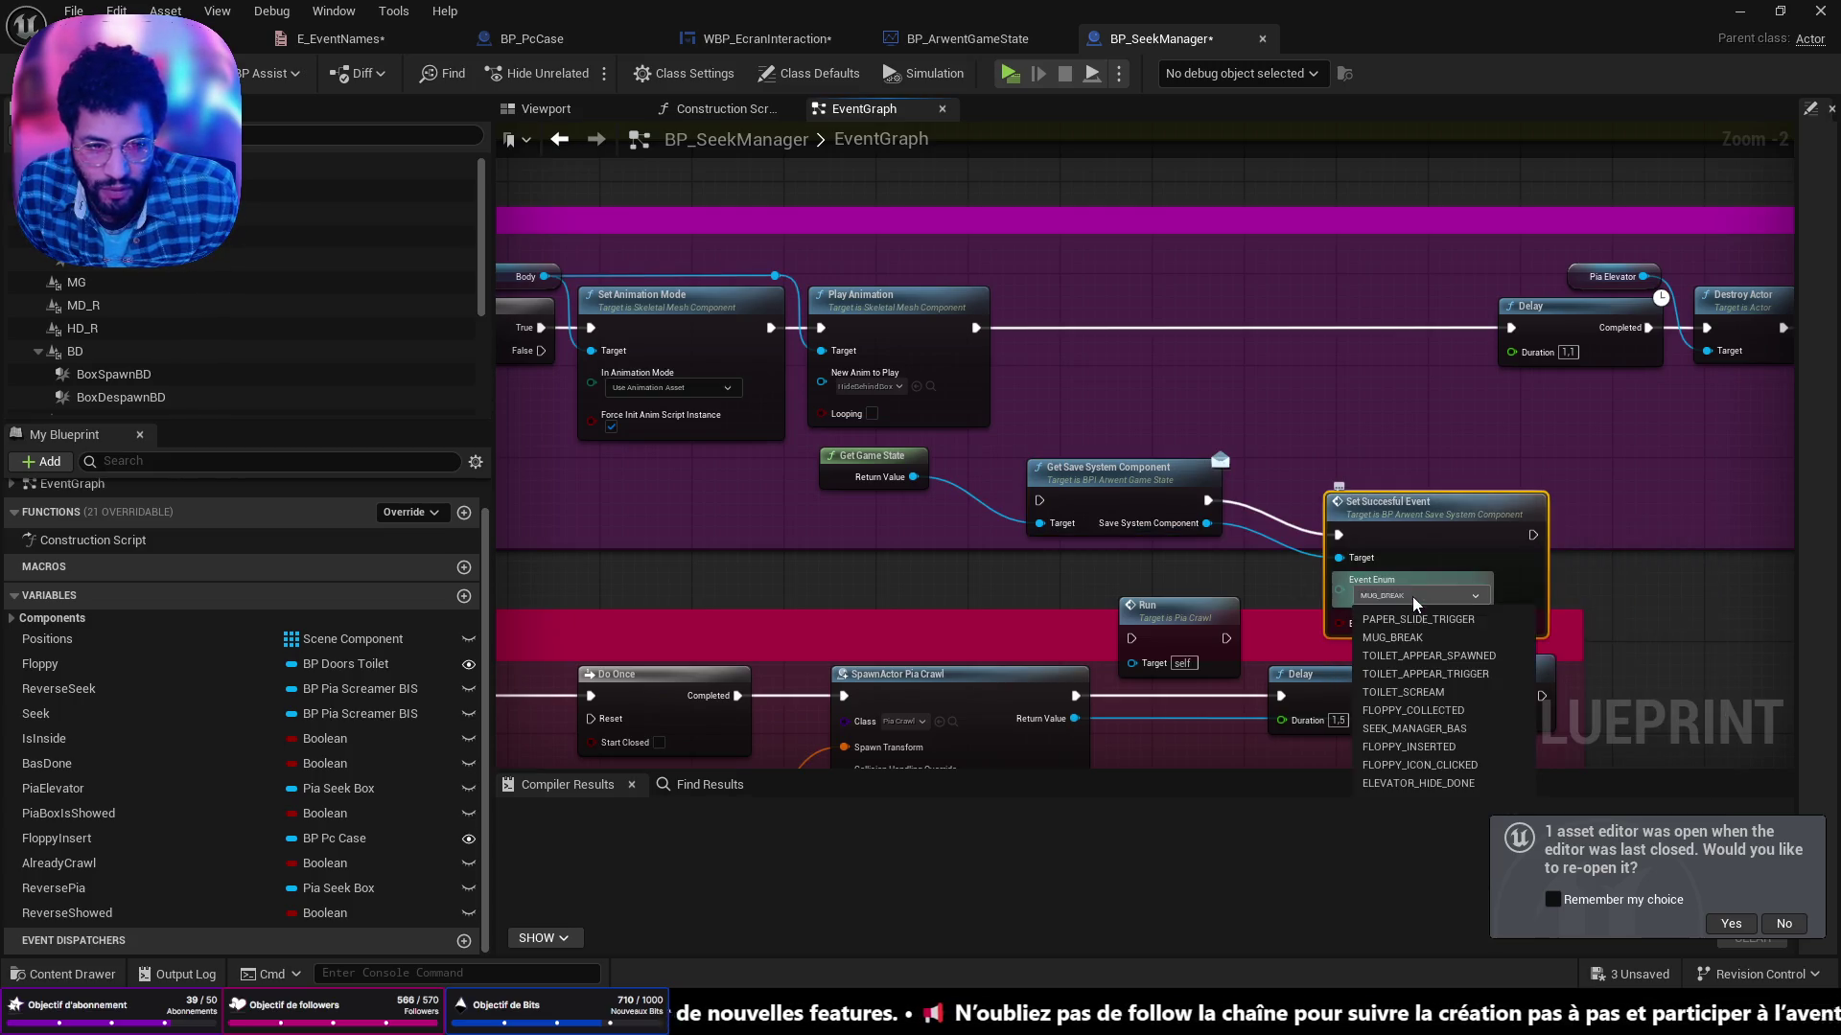
pyautogui.click(1428, 784)
# Wire Set Succesful Event into the execution line between Play Animation and Delay.
pyautogui.moveTo(1467, 503); pyautogui.dragTo(1376, 297)
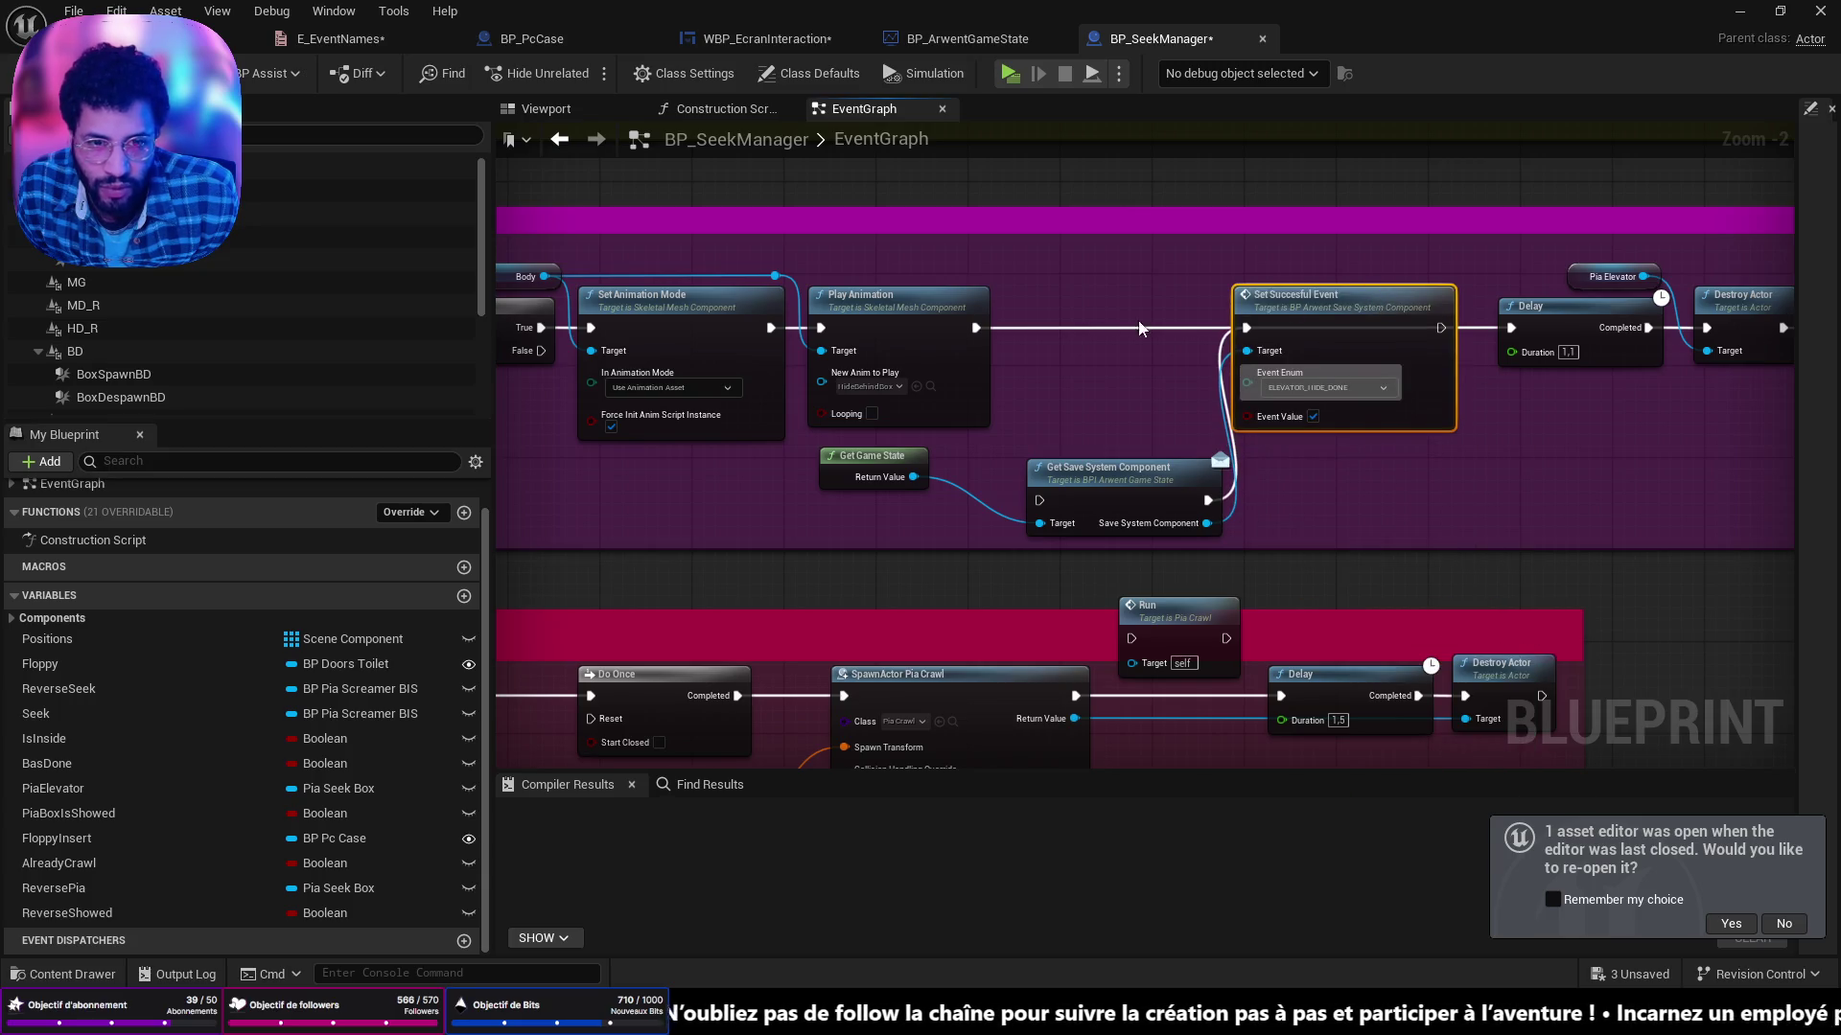
pyautogui.moveTo(974, 328); pyautogui.dragTo(1246, 328)
pyautogui.moveTo(1446, 330); pyautogui.dragTo(1512, 328)
pyautogui.click(1318, 324)
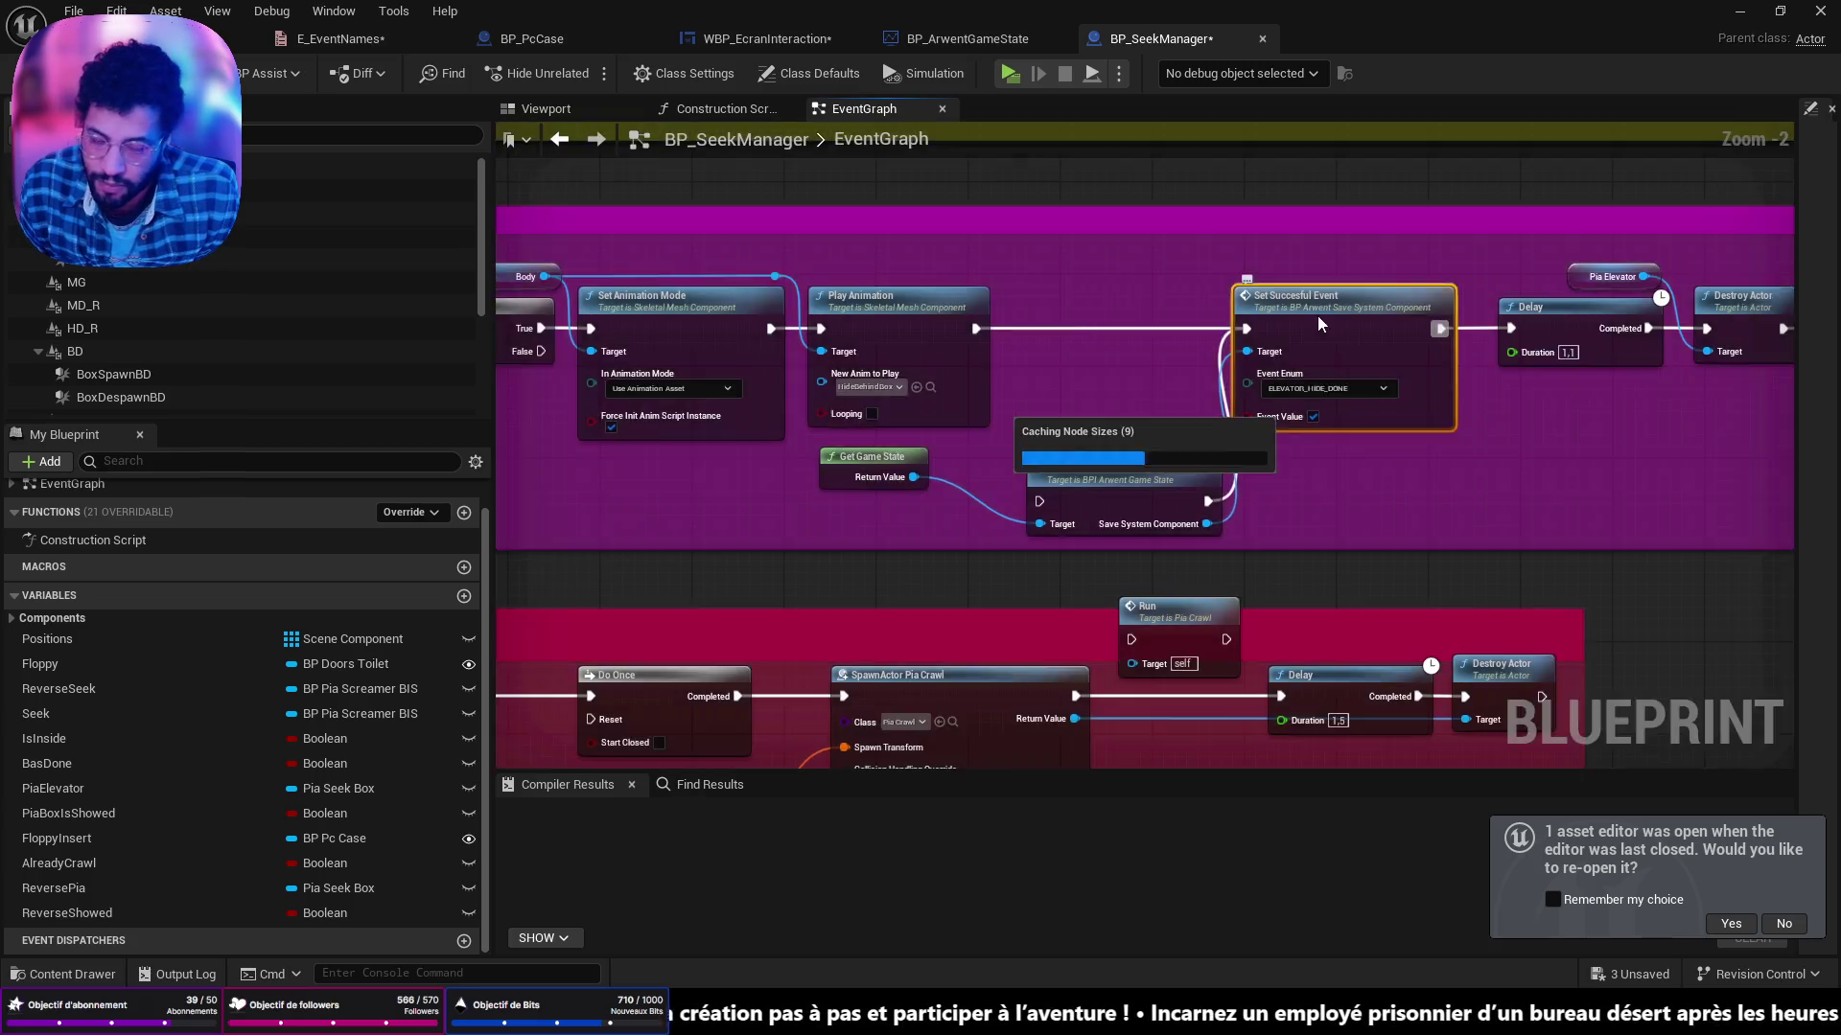
pyautogui.scroll(-3, 1317, 324)
# Stretch the magenta ElevatorHide comment's right edge to enclose Get Game State and Set Succesful Event.
pyautogui.moveTo(1133, 406); pyautogui.dragTo(1334, 414)
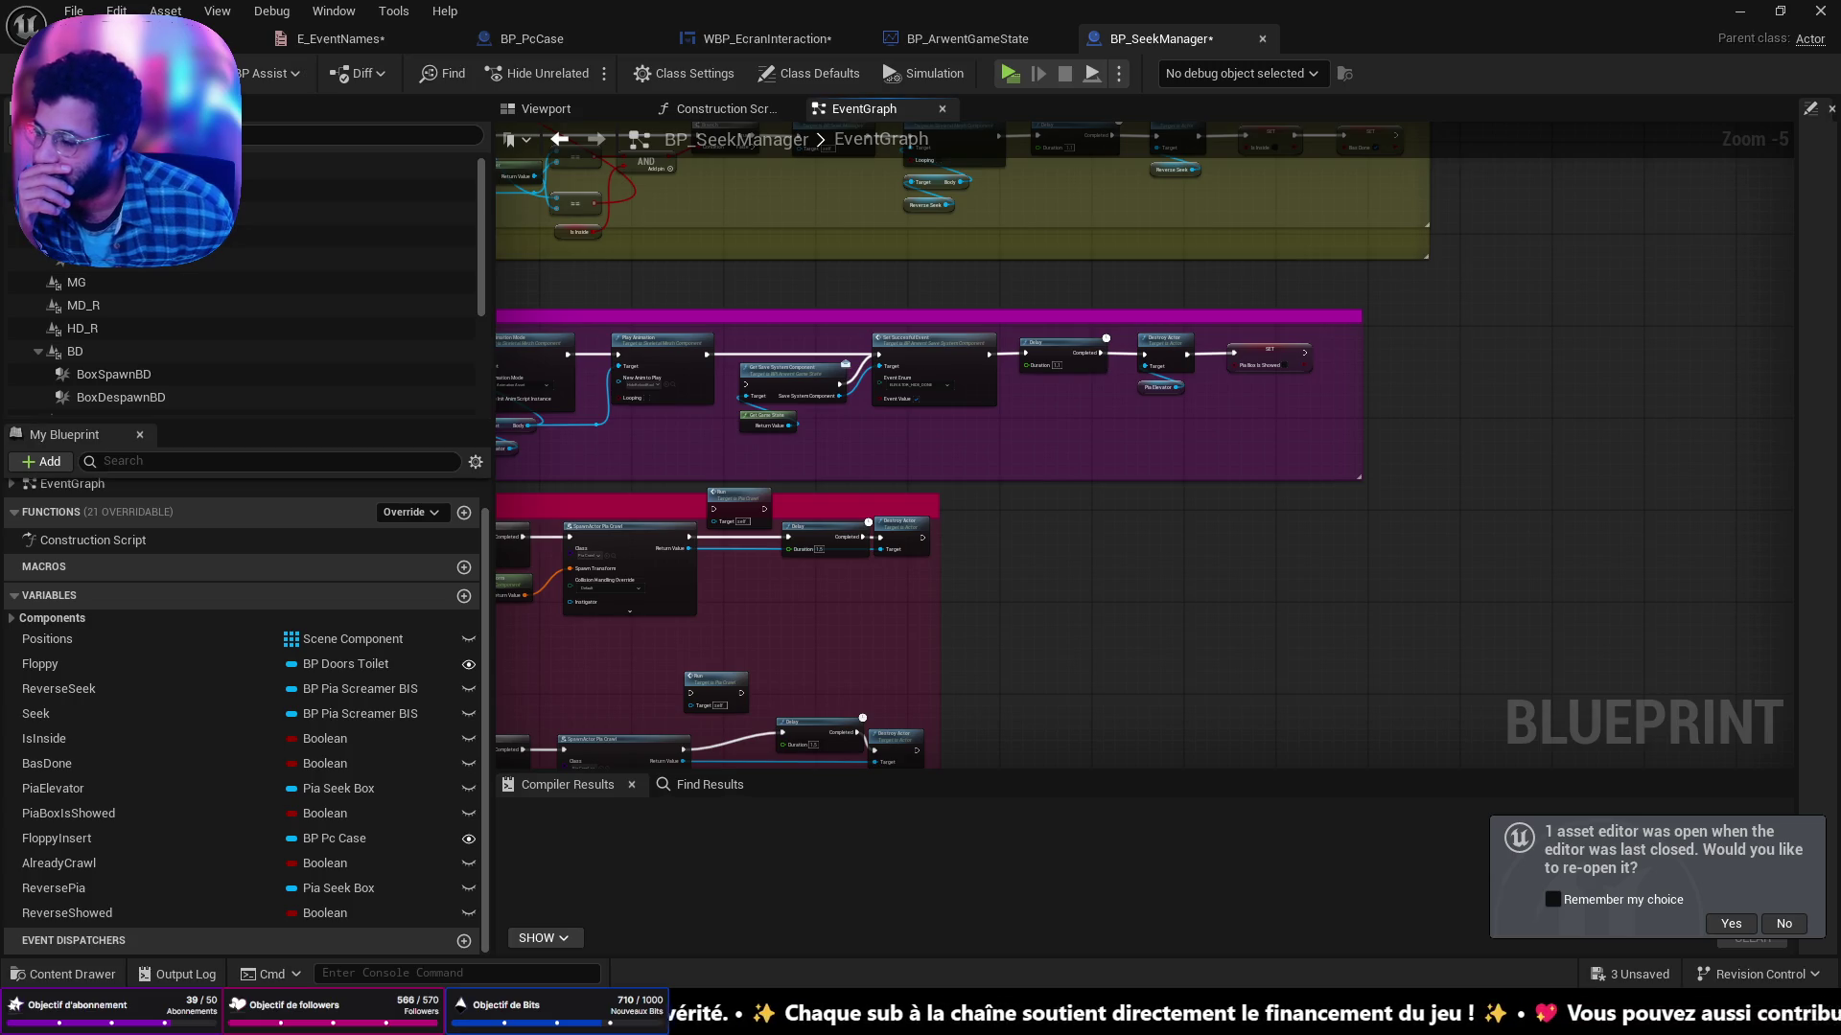
pyautogui.moveTo(752, 439)
pyautogui.mouseDown()
pyautogui.moveTo(1243, 401)
pyautogui.moveTo(1289, 377)
pyautogui.mouseUp()
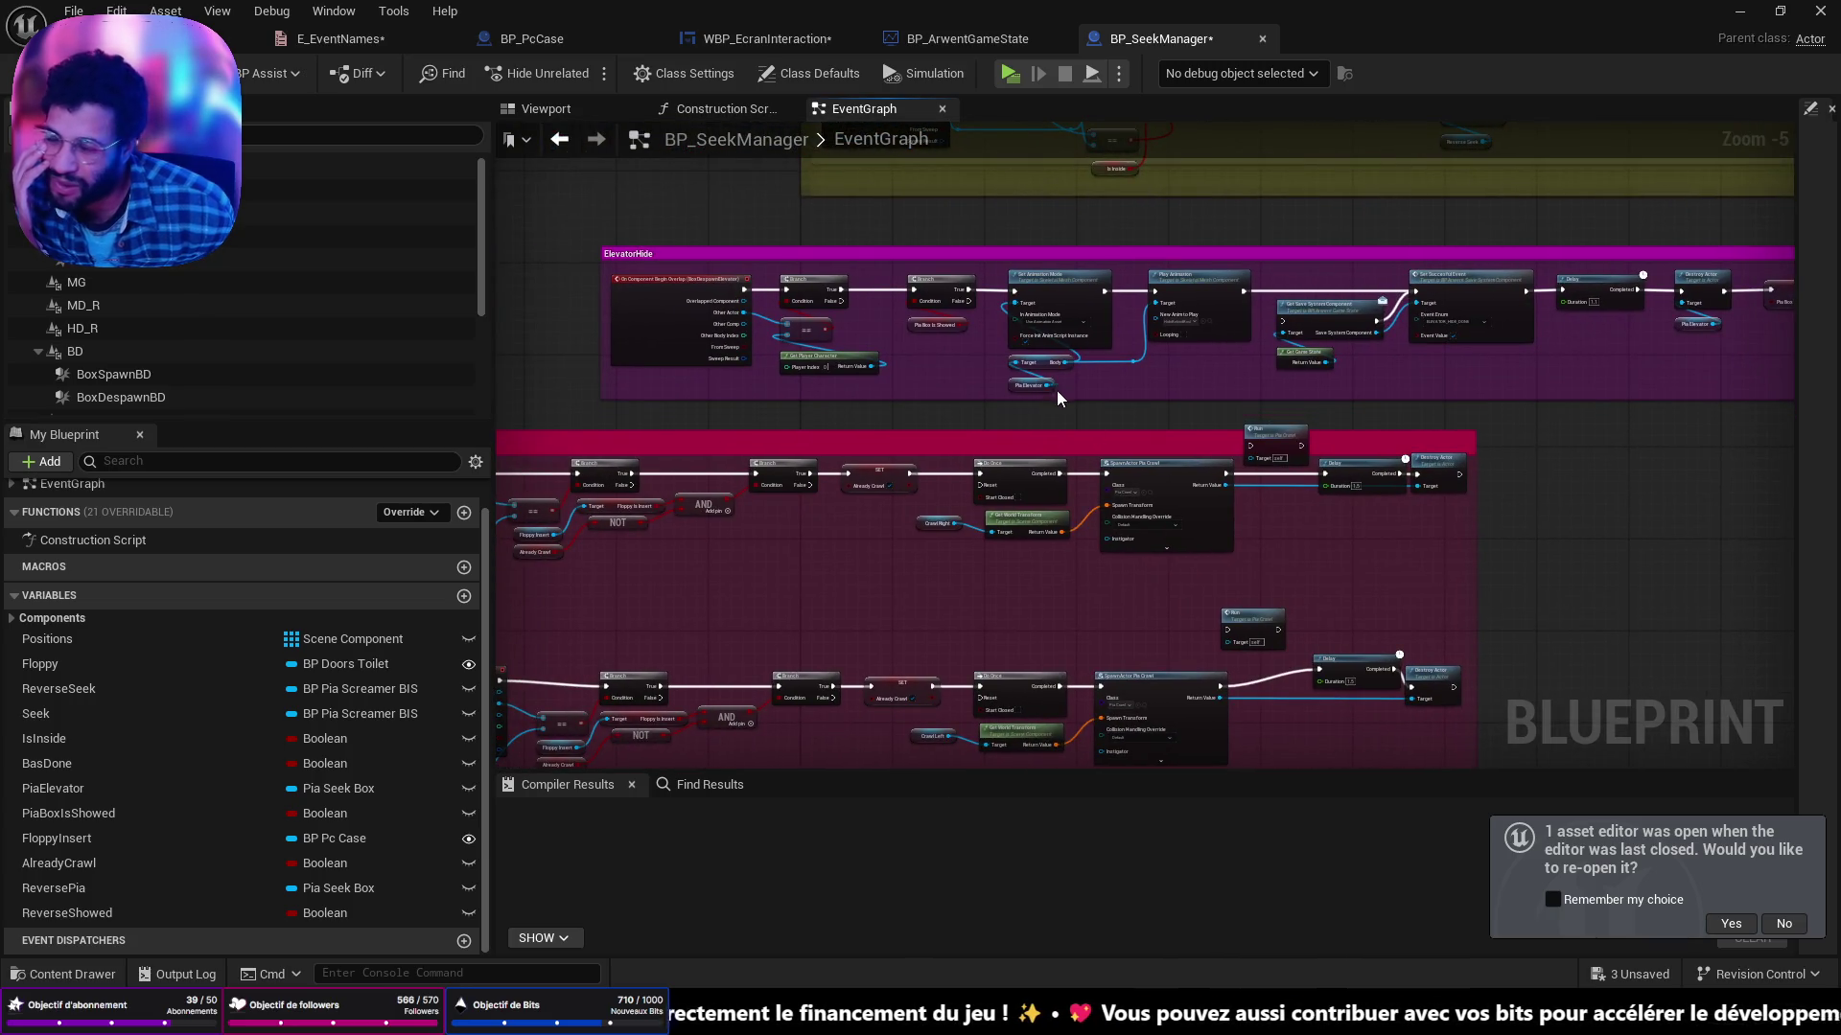
pyautogui.scroll(4, 1056, 389)
pyautogui.click(1163, 343)
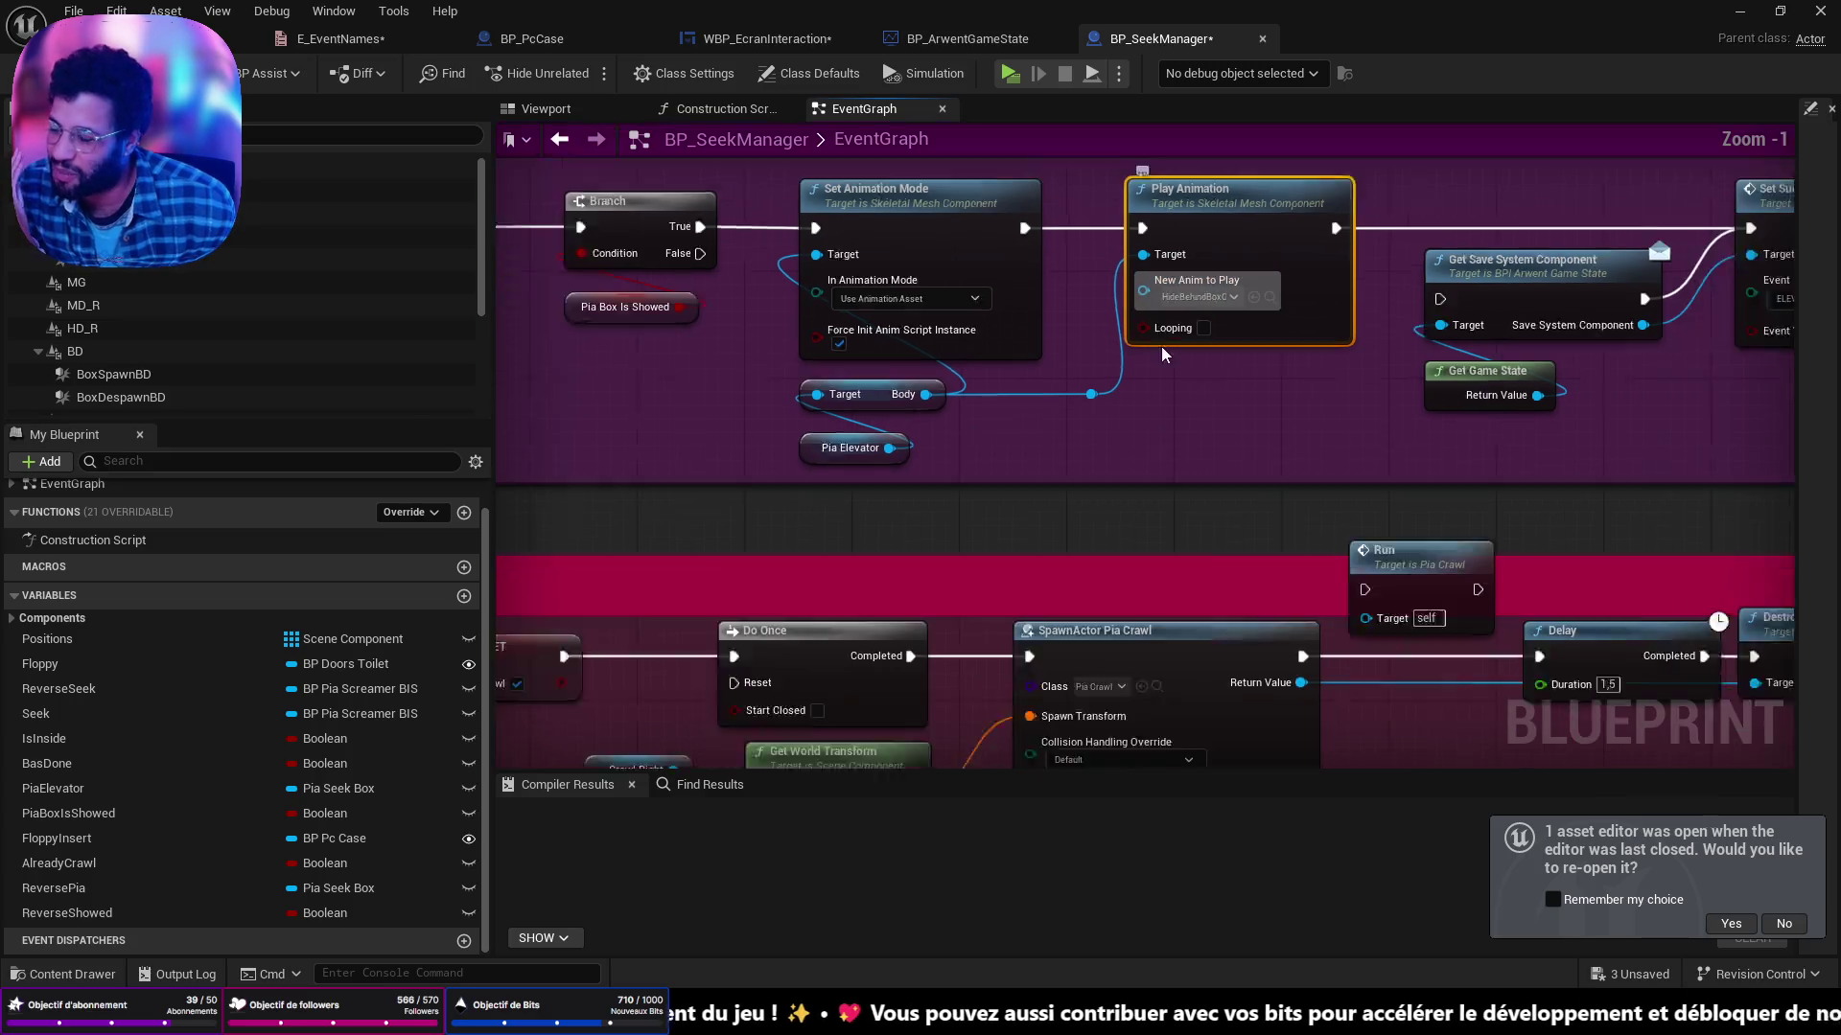
pyautogui.scroll(-1, 1163, 353)
pyautogui.moveTo(1409, 669)
pyautogui.mouseDown()
pyautogui.moveTo(1269, 624)
pyautogui.moveTo(1364, 506)
pyautogui.mouseUp()
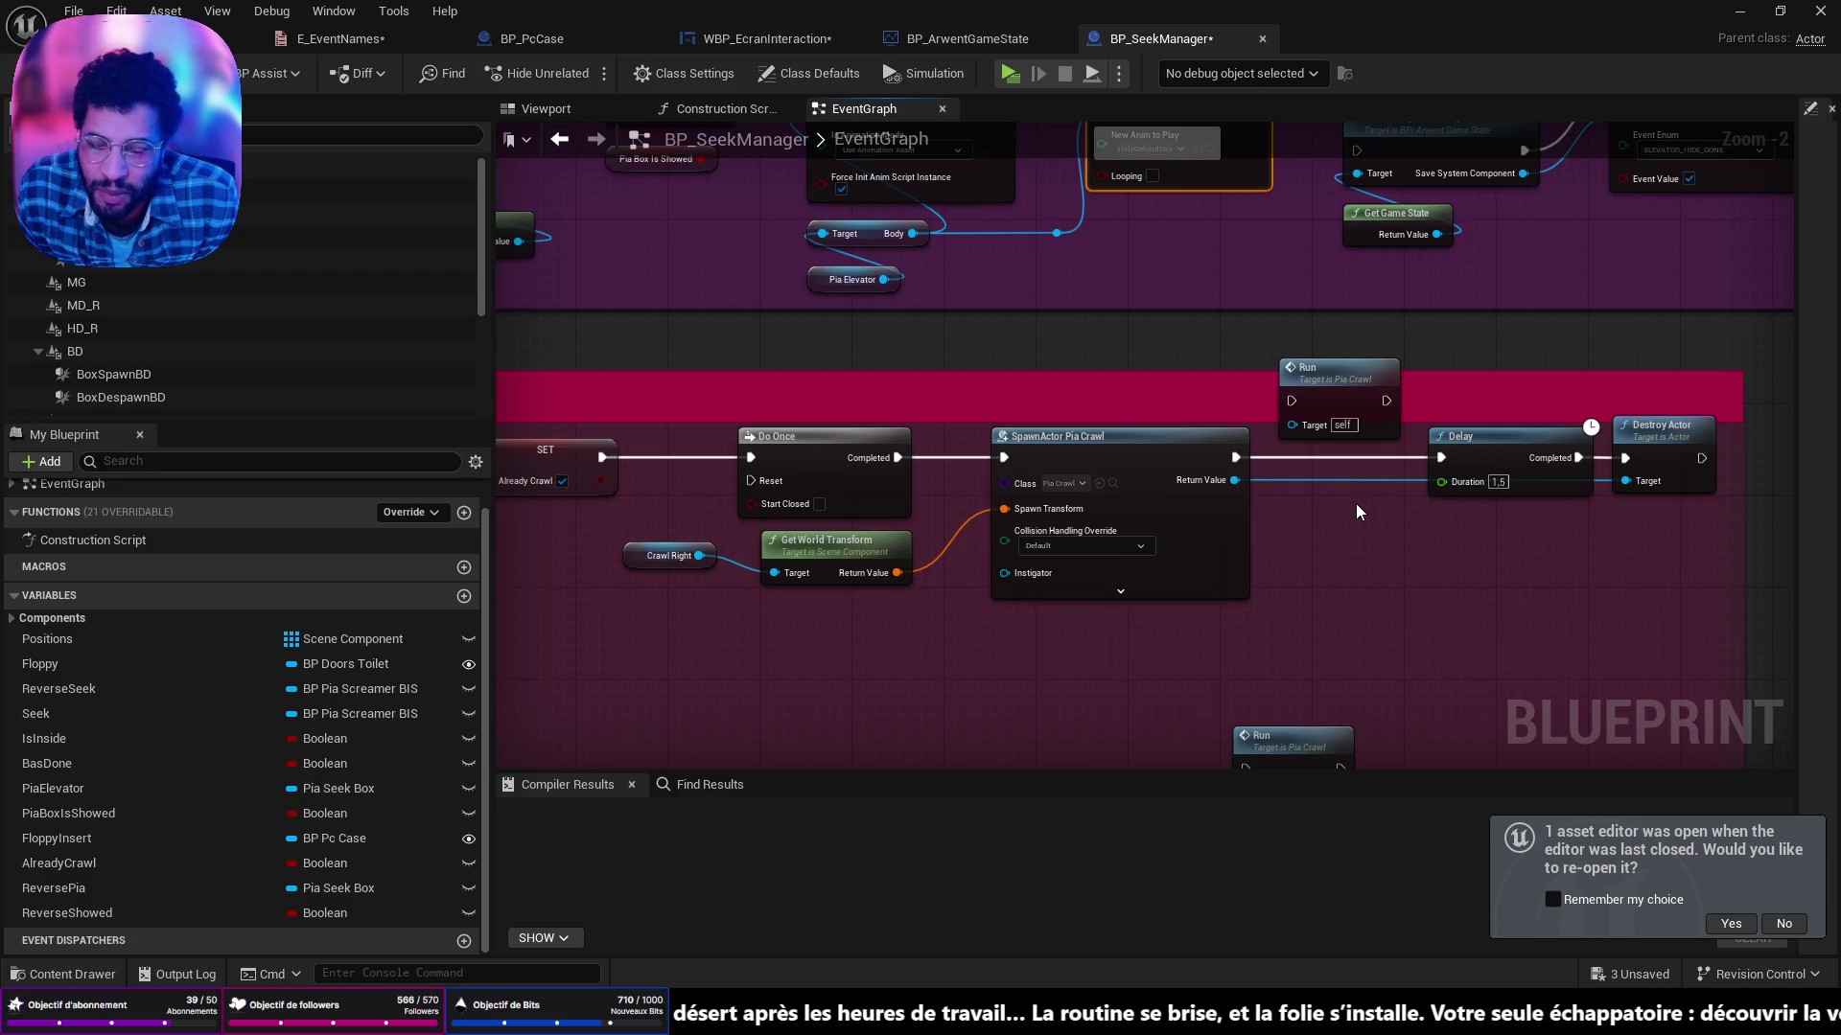
# Open PiaCrawl from its Run call, inspect the begin-play nodes, then return to BP_SeekManager.
pyautogui.click(1326, 376)
pyautogui.doubleClick(1326, 377)
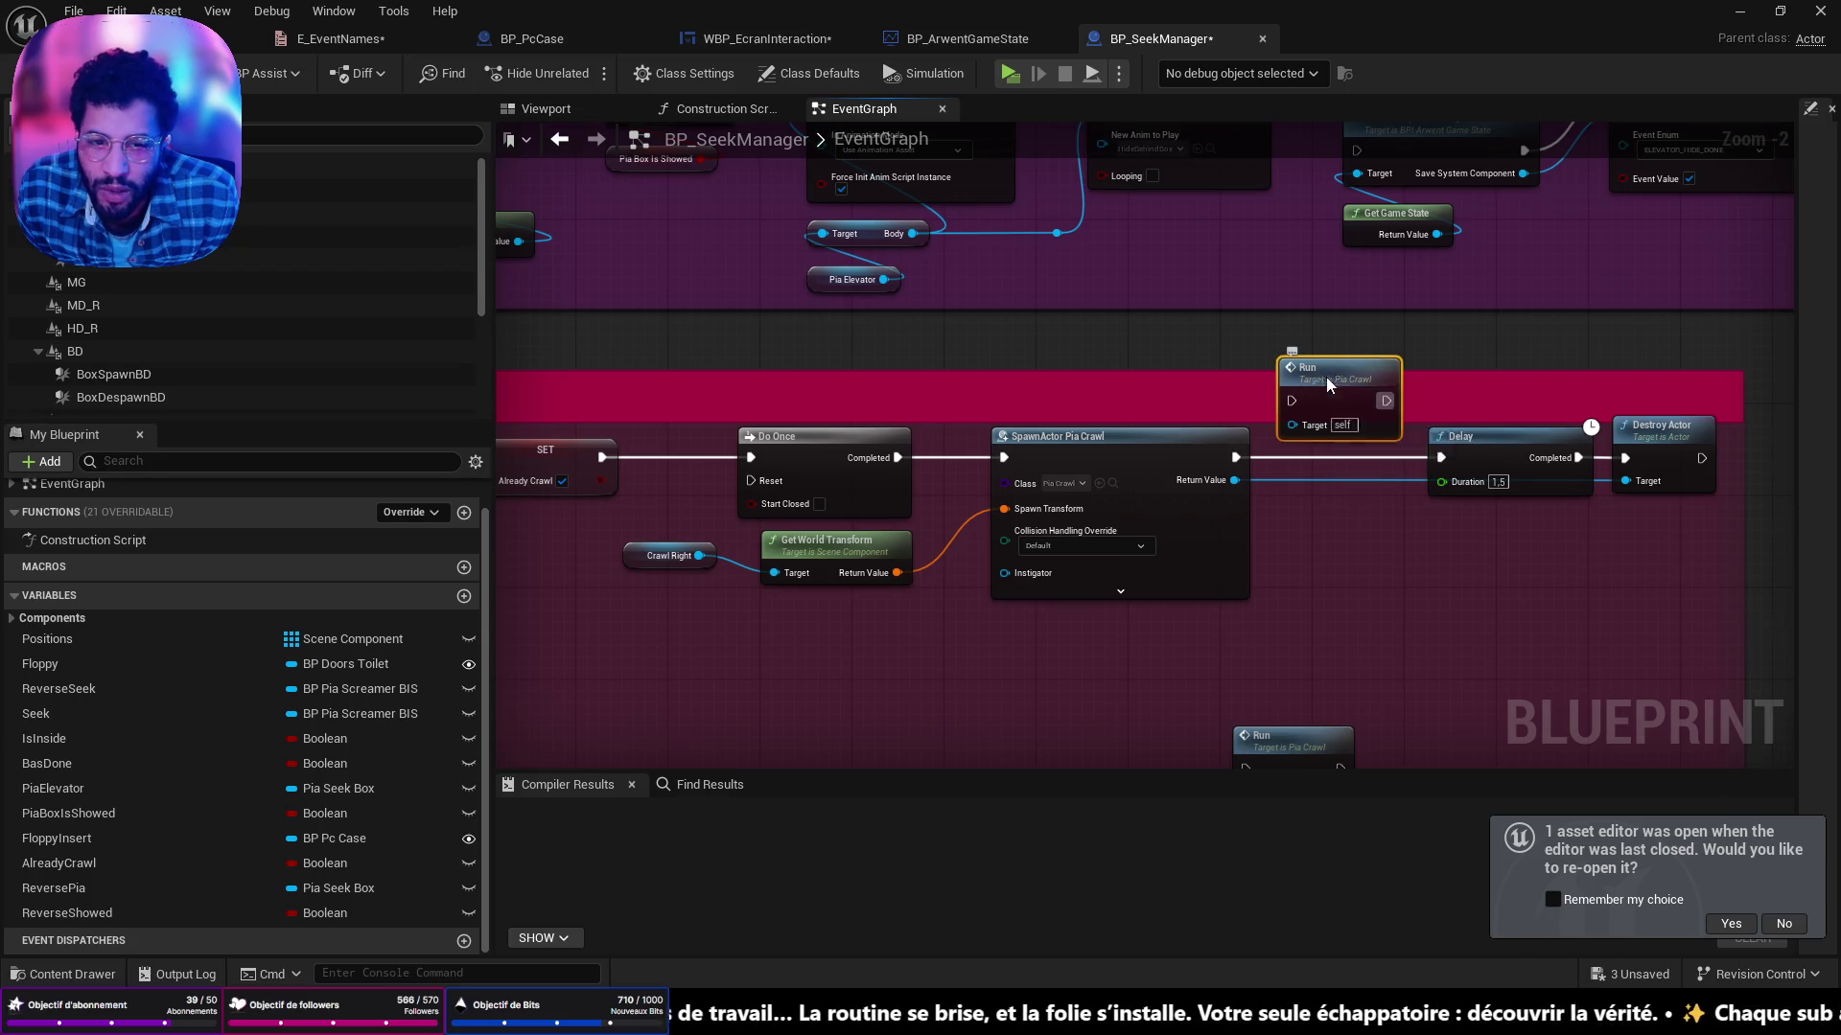
pyautogui.scroll(-1, 1485, 399)
pyautogui.moveTo(1484, 399)
pyautogui.mouseDown()
pyautogui.moveTo(1293, 437)
pyautogui.moveTo(1061, 434)
pyautogui.mouseUp()
pyautogui.scroll(-1, 1293, 437)
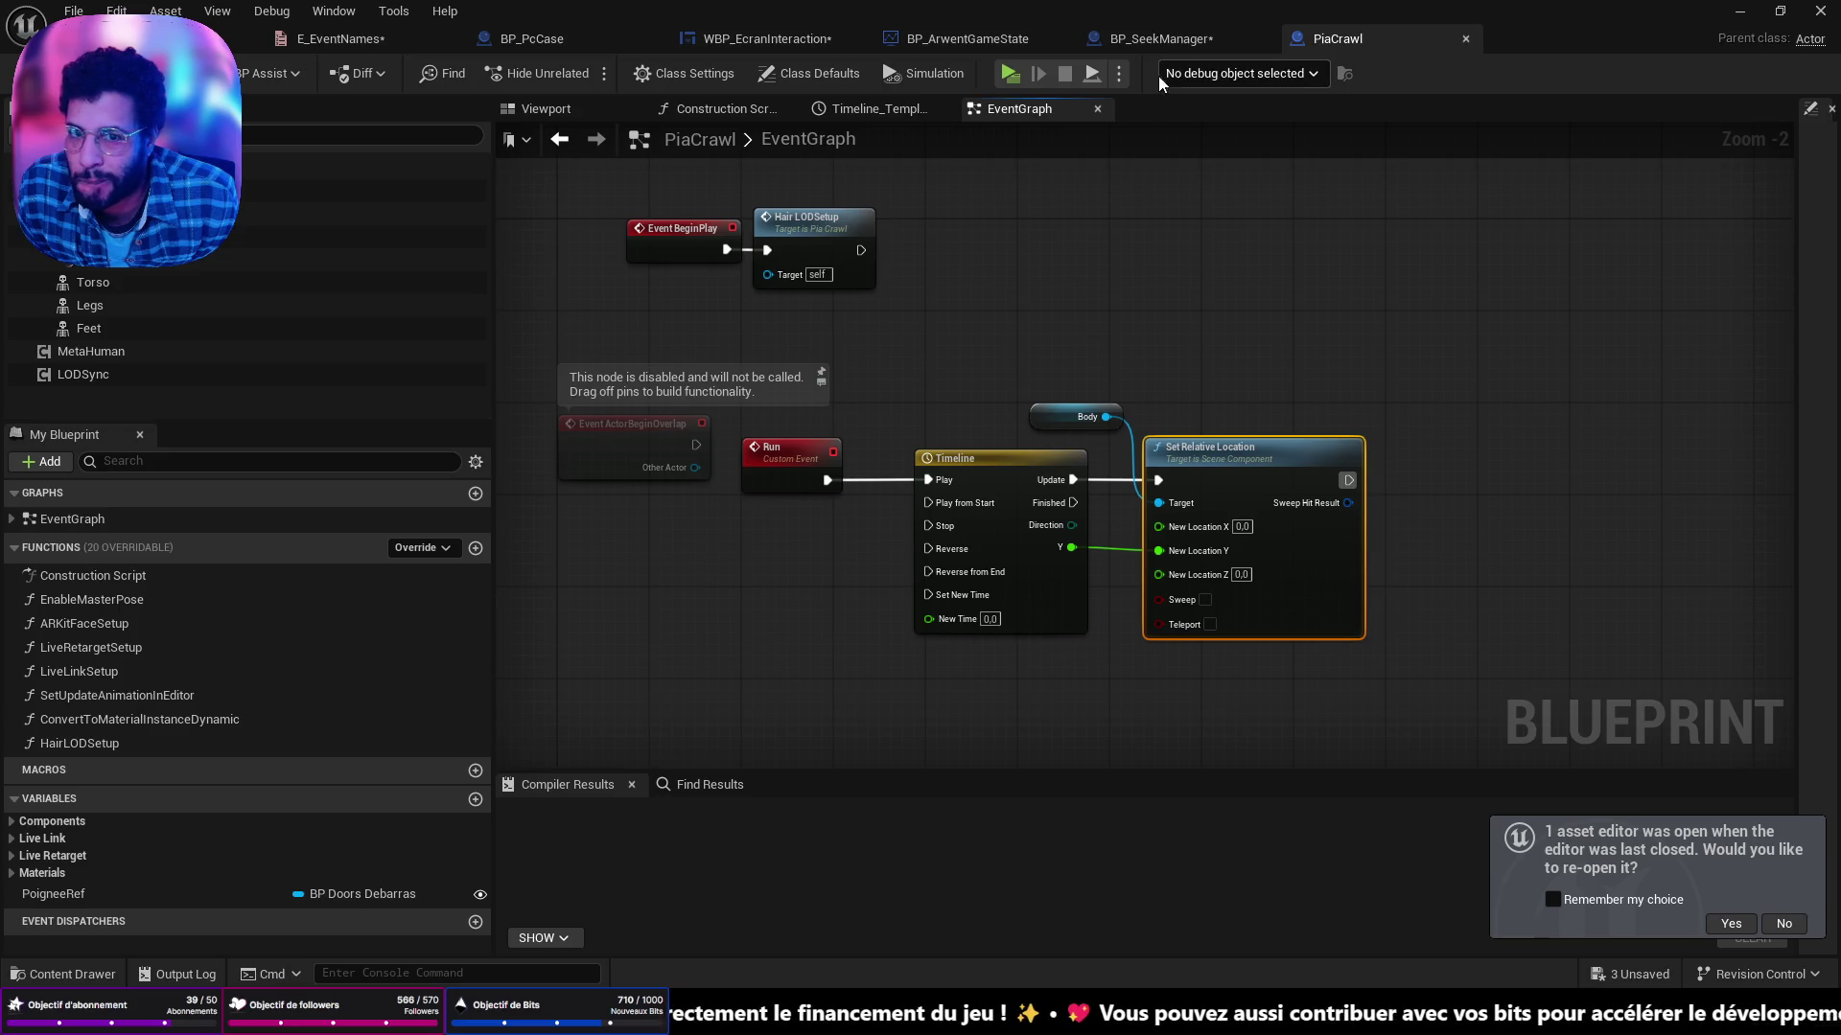
pyautogui.click(1162, 44)
pyautogui.scroll(-1, 1233, 353)
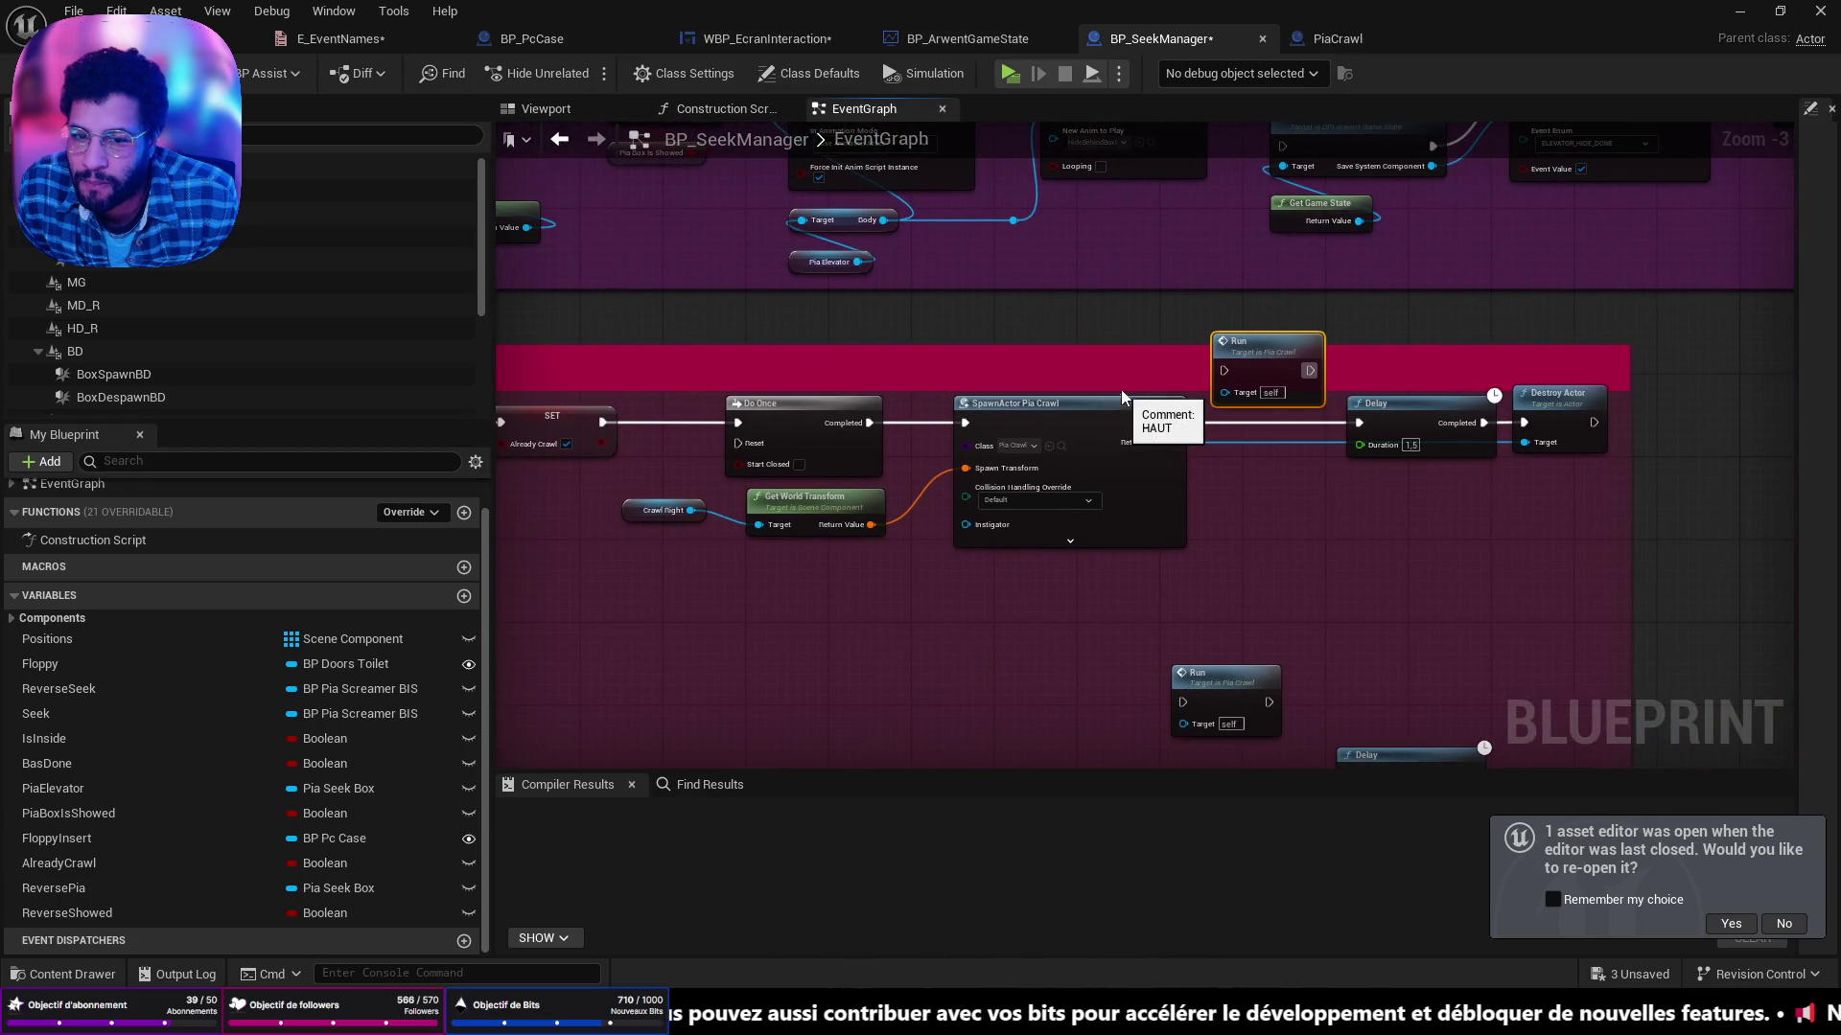
# Look over the overlap and HAUT comment groups, then move Get Game State left.
pyautogui.click(1016, 403)
pyautogui.moveTo(1016, 403)
pyautogui.mouseDown()
pyautogui.moveTo(1445, 422)
pyautogui.moveTo(1808, 391)
pyautogui.moveTo(1796, 435)
pyautogui.mouseUp()
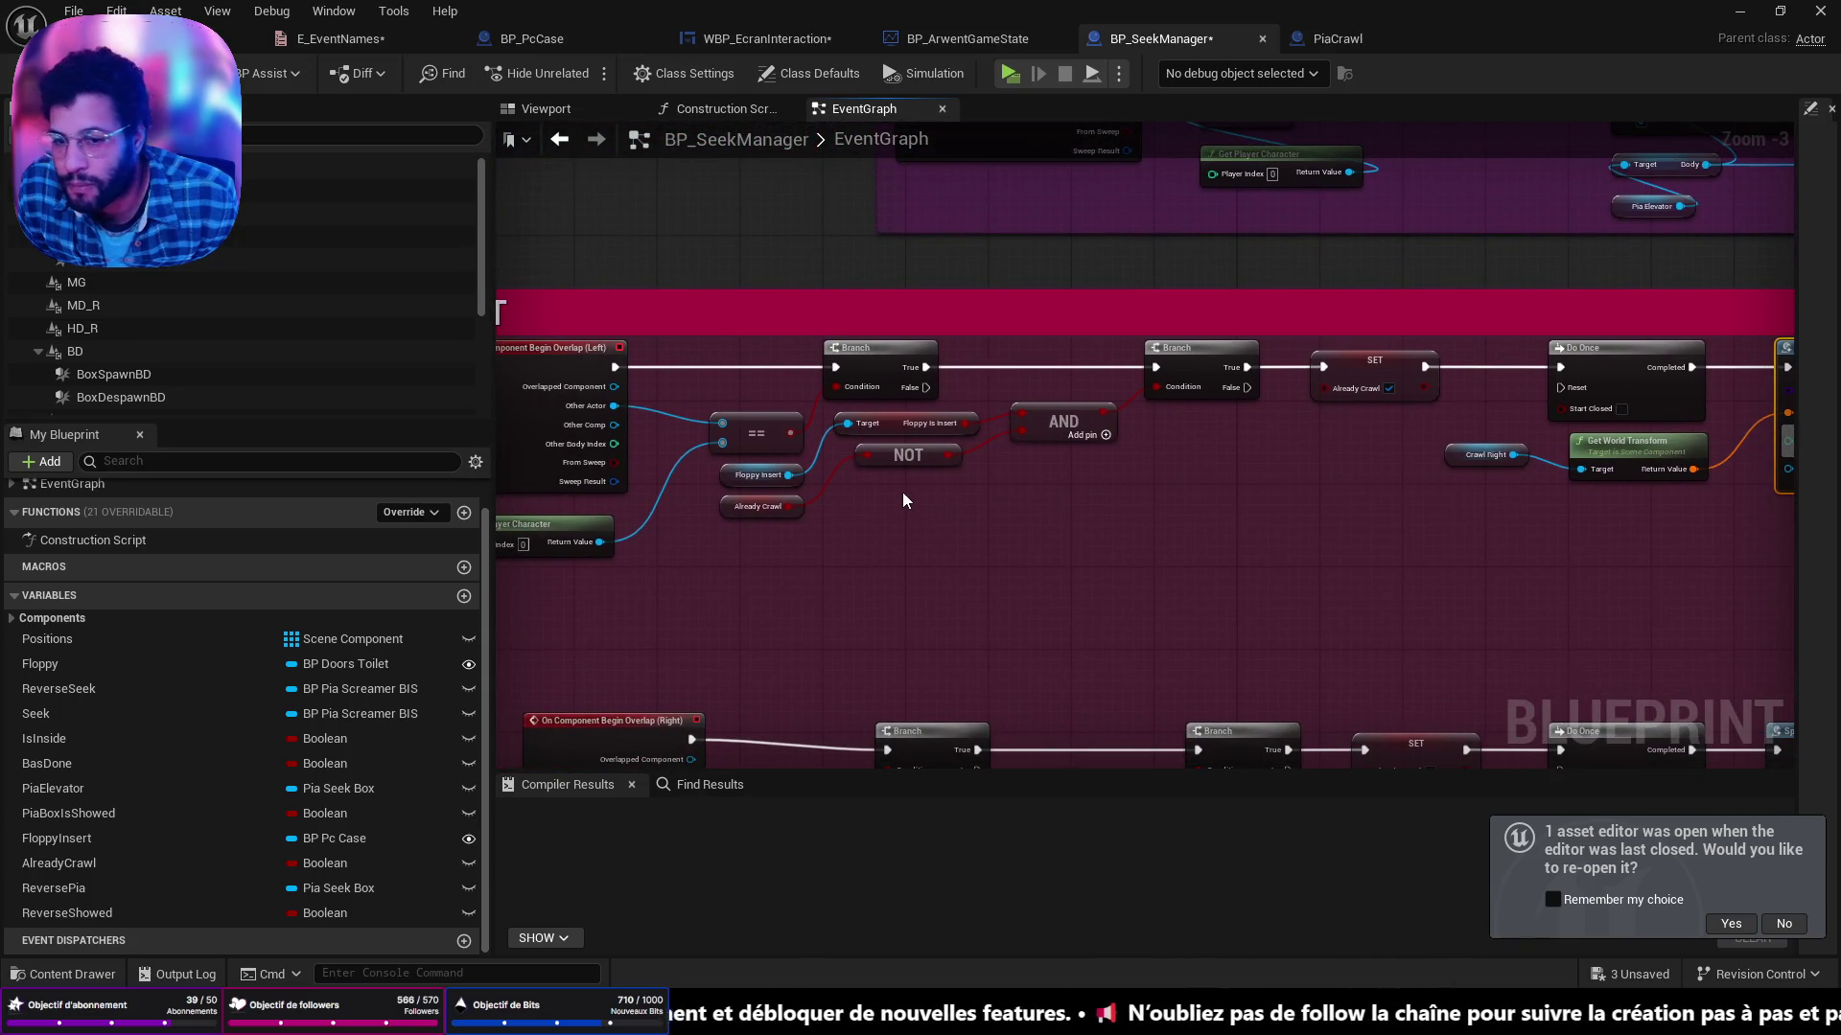
pyautogui.scroll(-2, 902, 492)
pyautogui.moveTo(876, 381)
pyautogui.mouseDown()
pyautogui.moveTo(805, 301)
pyautogui.moveTo(919, 305)
pyautogui.moveTo(1126, 617)
pyautogui.moveTo(871, 735)
pyautogui.moveTo(844, 484)
pyautogui.moveTo(738, 474)
pyautogui.mouseUp()
pyautogui.moveTo(1467, 341); pyautogui.dragTo(1136, 576)
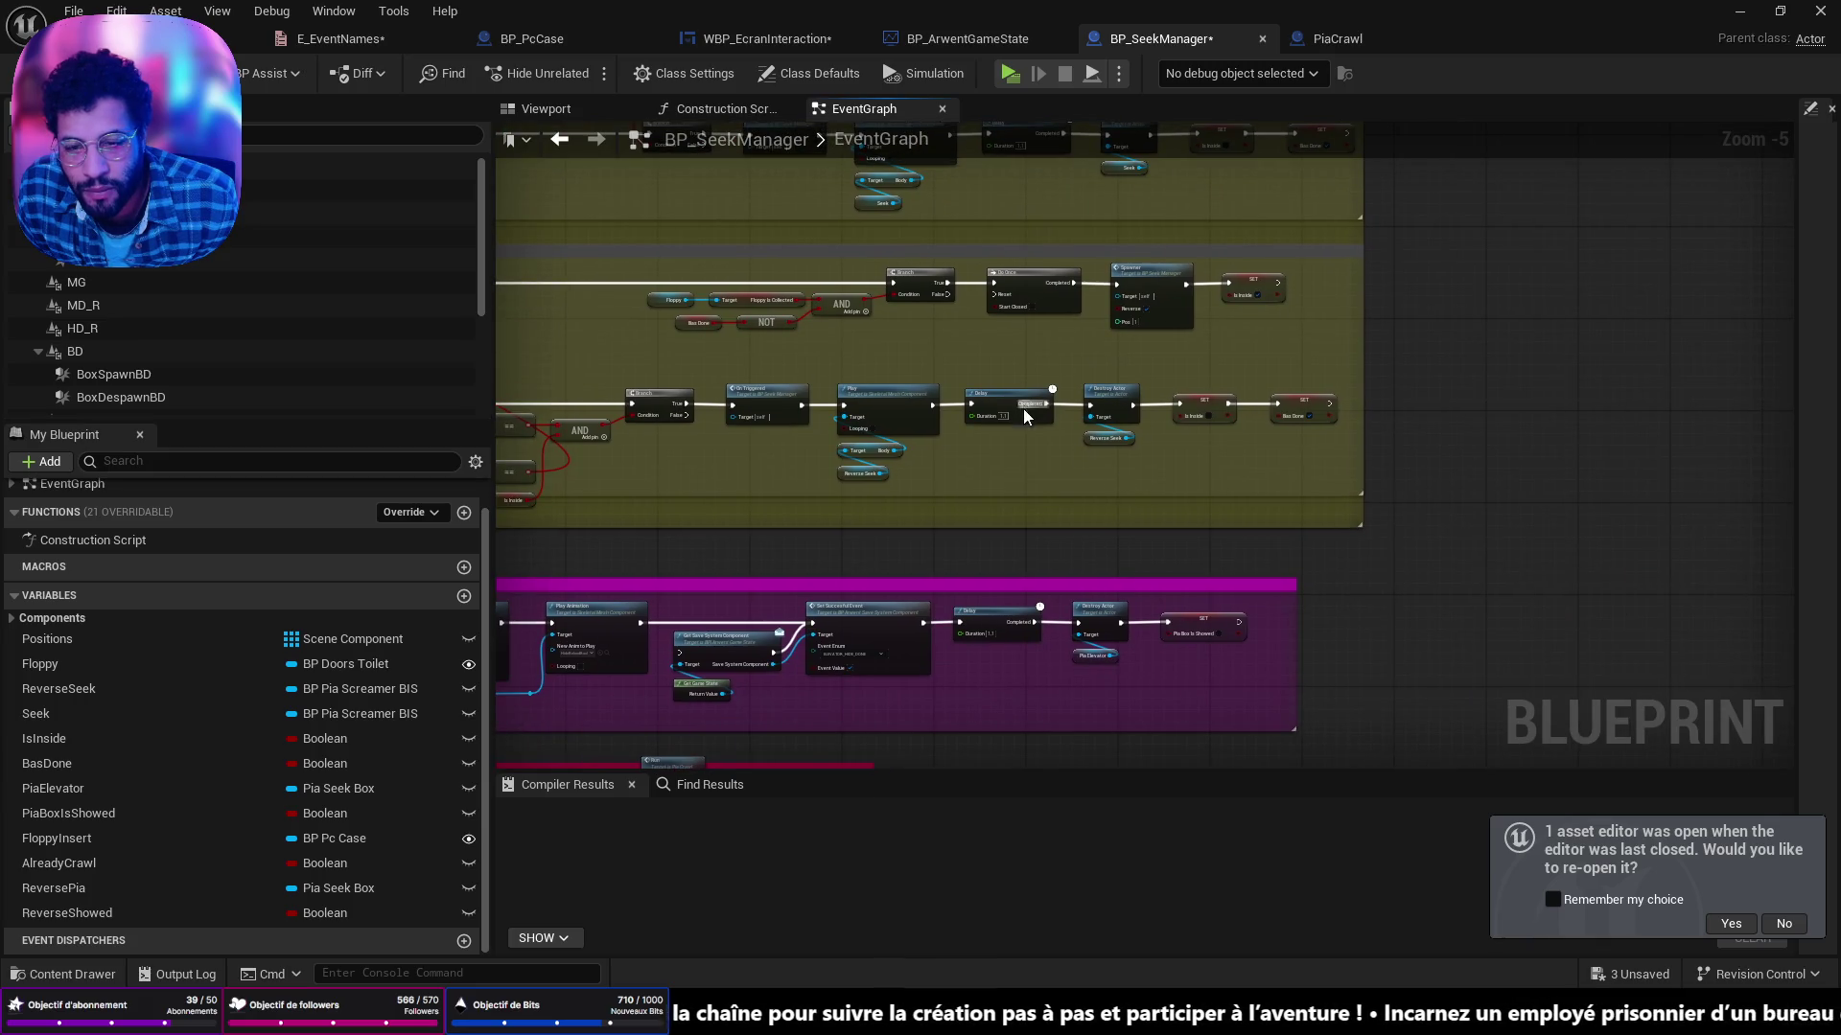
pyautogui.scroll(4, 1021, 405)
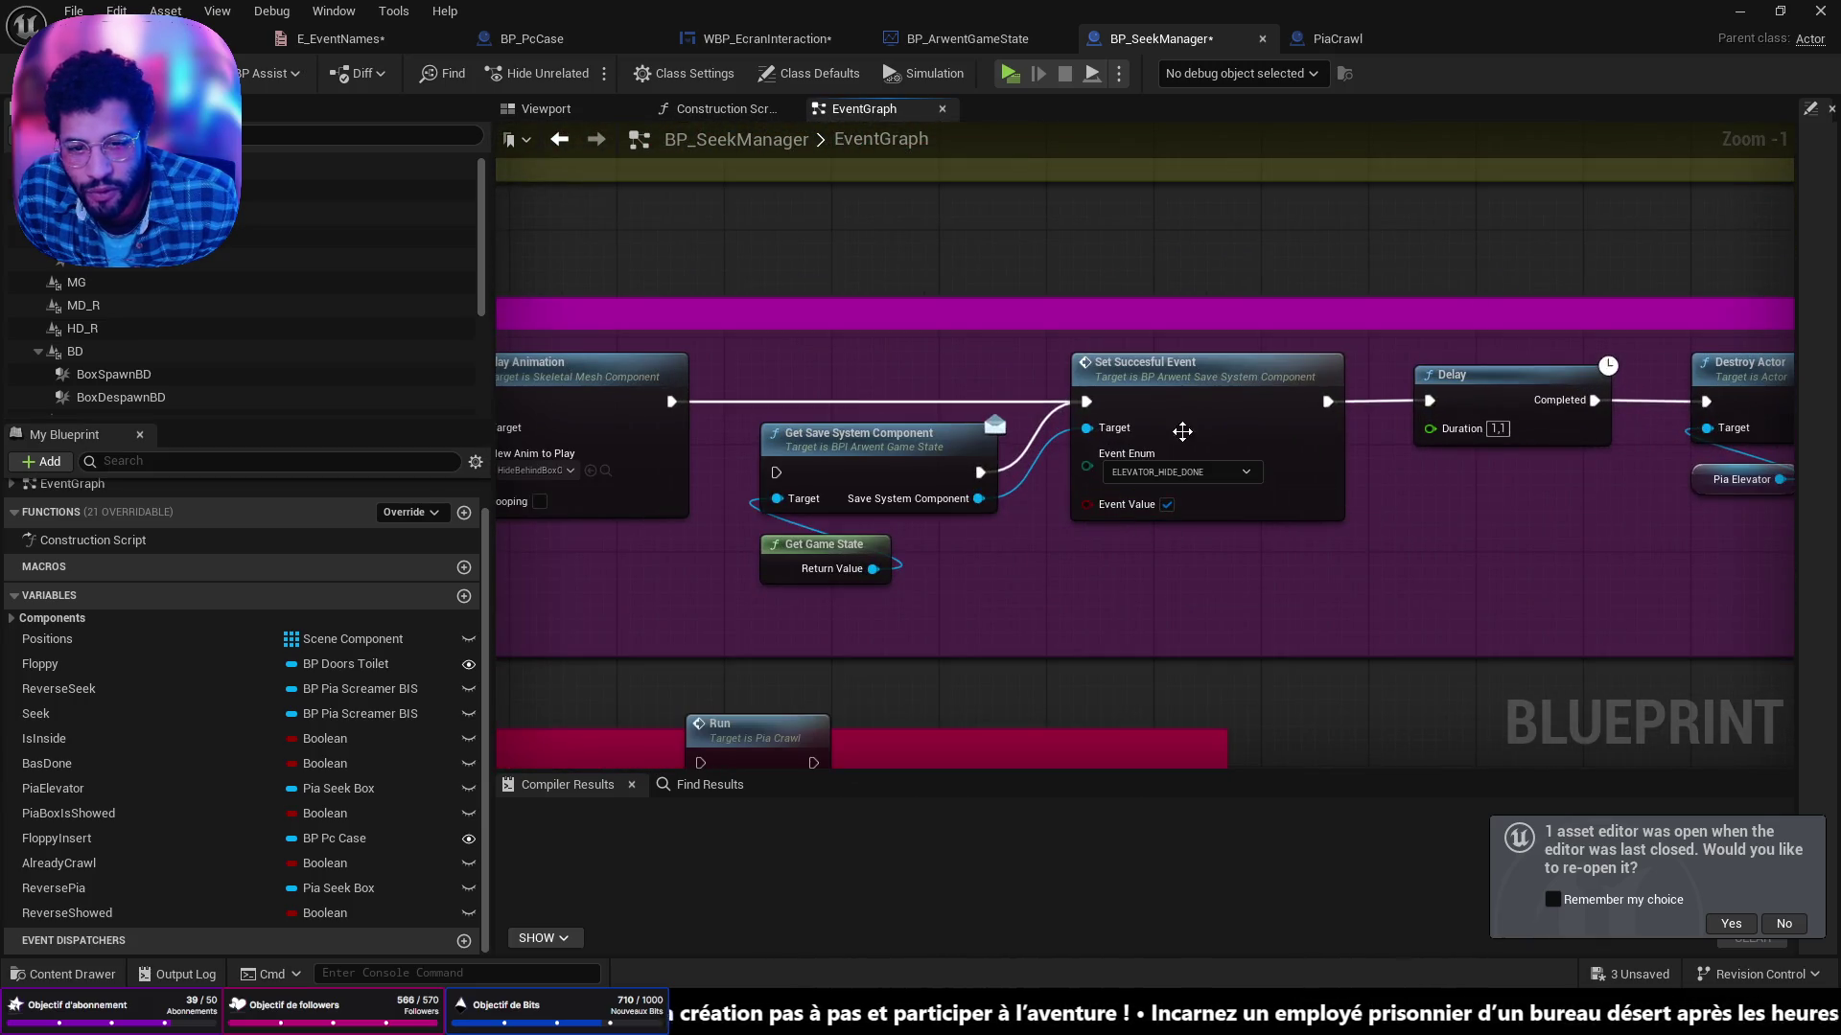
pyautogui.scroll(-1, 1193, 451)
pyautogui.moveTo(856, 555); pyautogui.dragTo(714, 553)
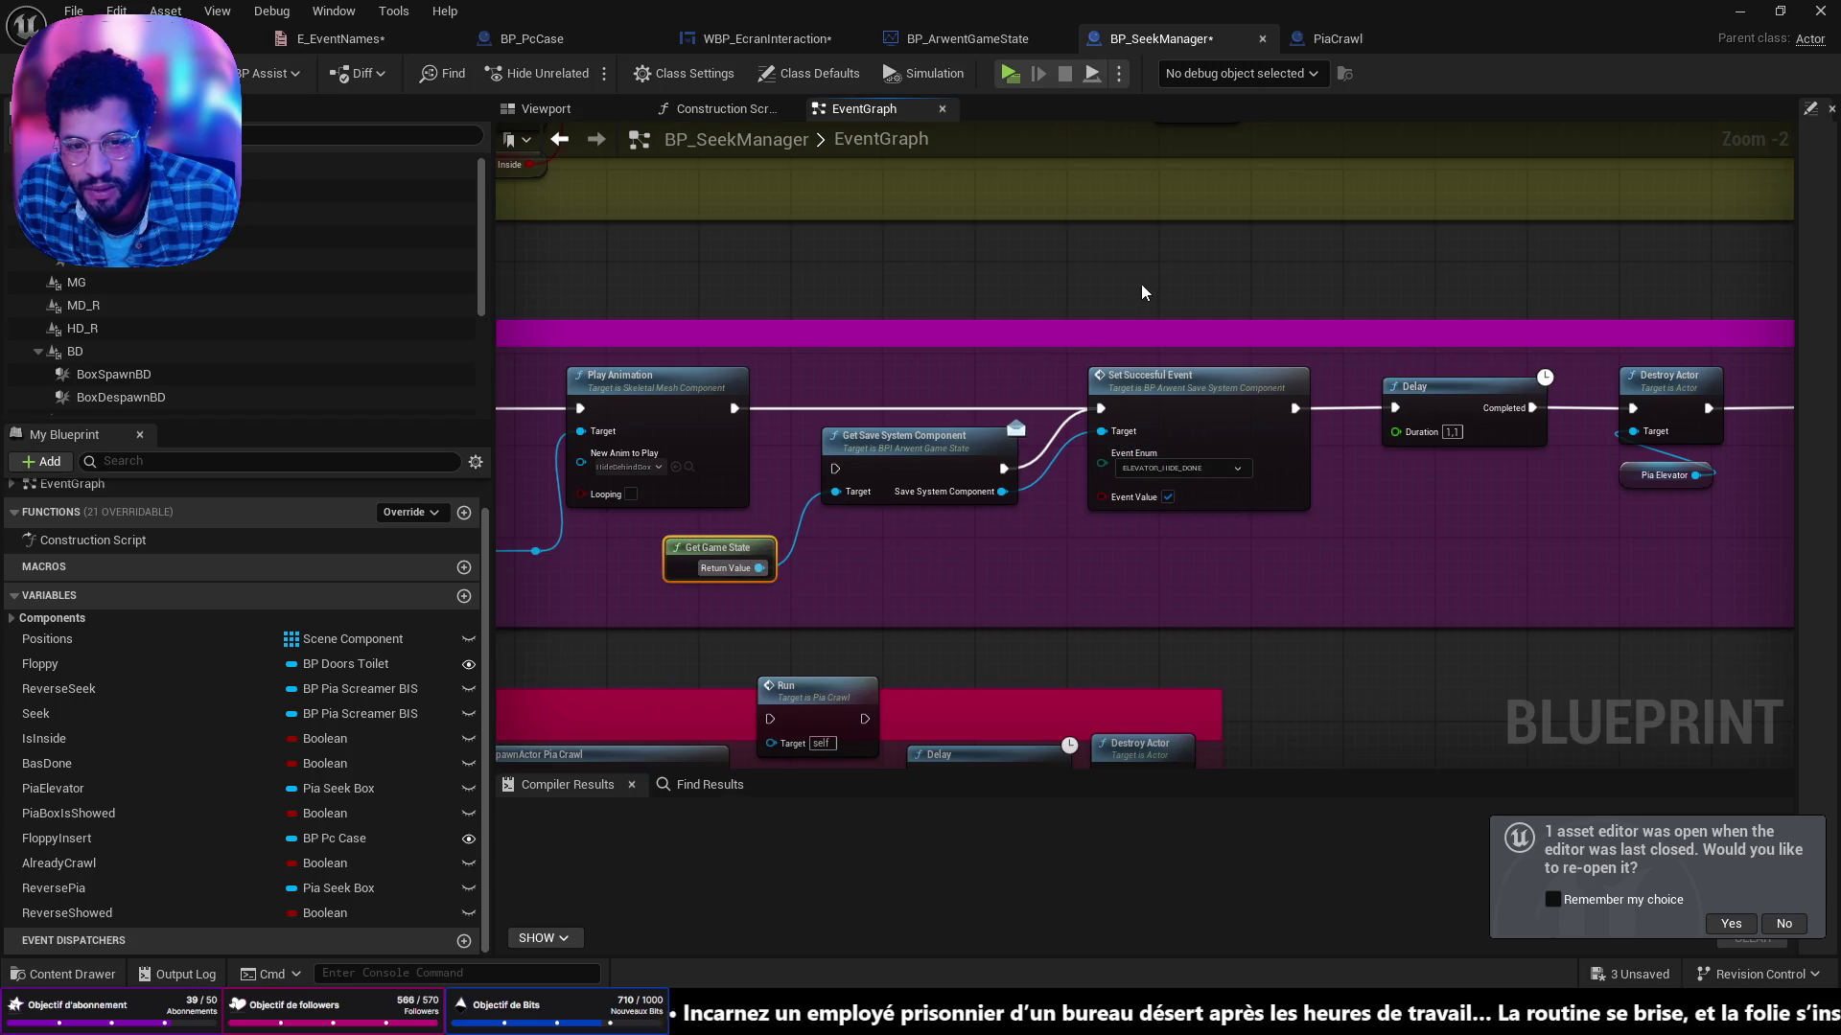
# Select Delay and Destroy Actor, widen the purple comment box, and pull a save-component connection.
pyautogui.moveTo(1565, 527); pyautogui.dragTo(1157, 531)
pyautogui.moveTo(1553, 510)
pyautogui.mouseDown()
pyautogui.moveTo(1142, 369)
pyautogui.moveTo(1013, 383)
pyautogui.moveTo(1355, 391)
pyautogui.mouseUp()
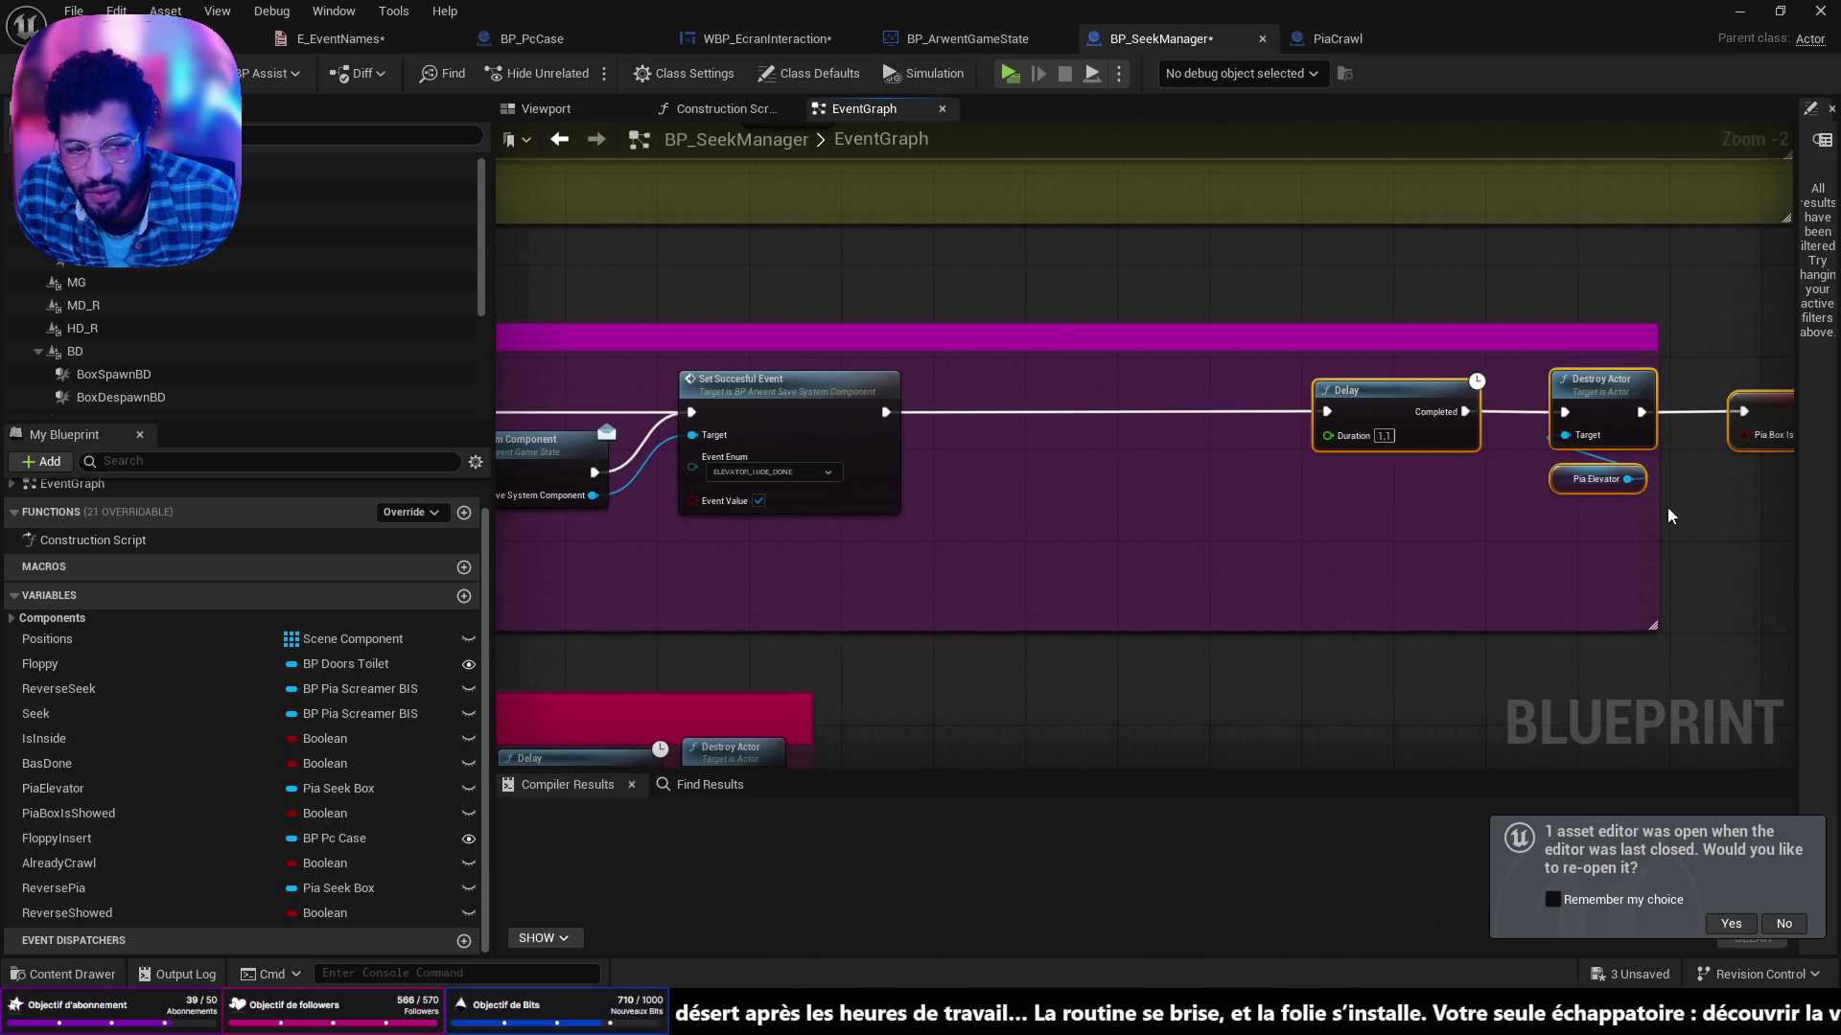
pyautogui.moveTo(1660, 513)
pyautogui.mouseDown()
pyautogui.moveTo(1834, 525)
pyautogui.moveTo(1289, 539)
pyautogui.moveTo(1496, 533)
pyautogui.mouseUp()
pyautogui.moveTo(989, 525); pyautogui.dragTo(1680, 590)
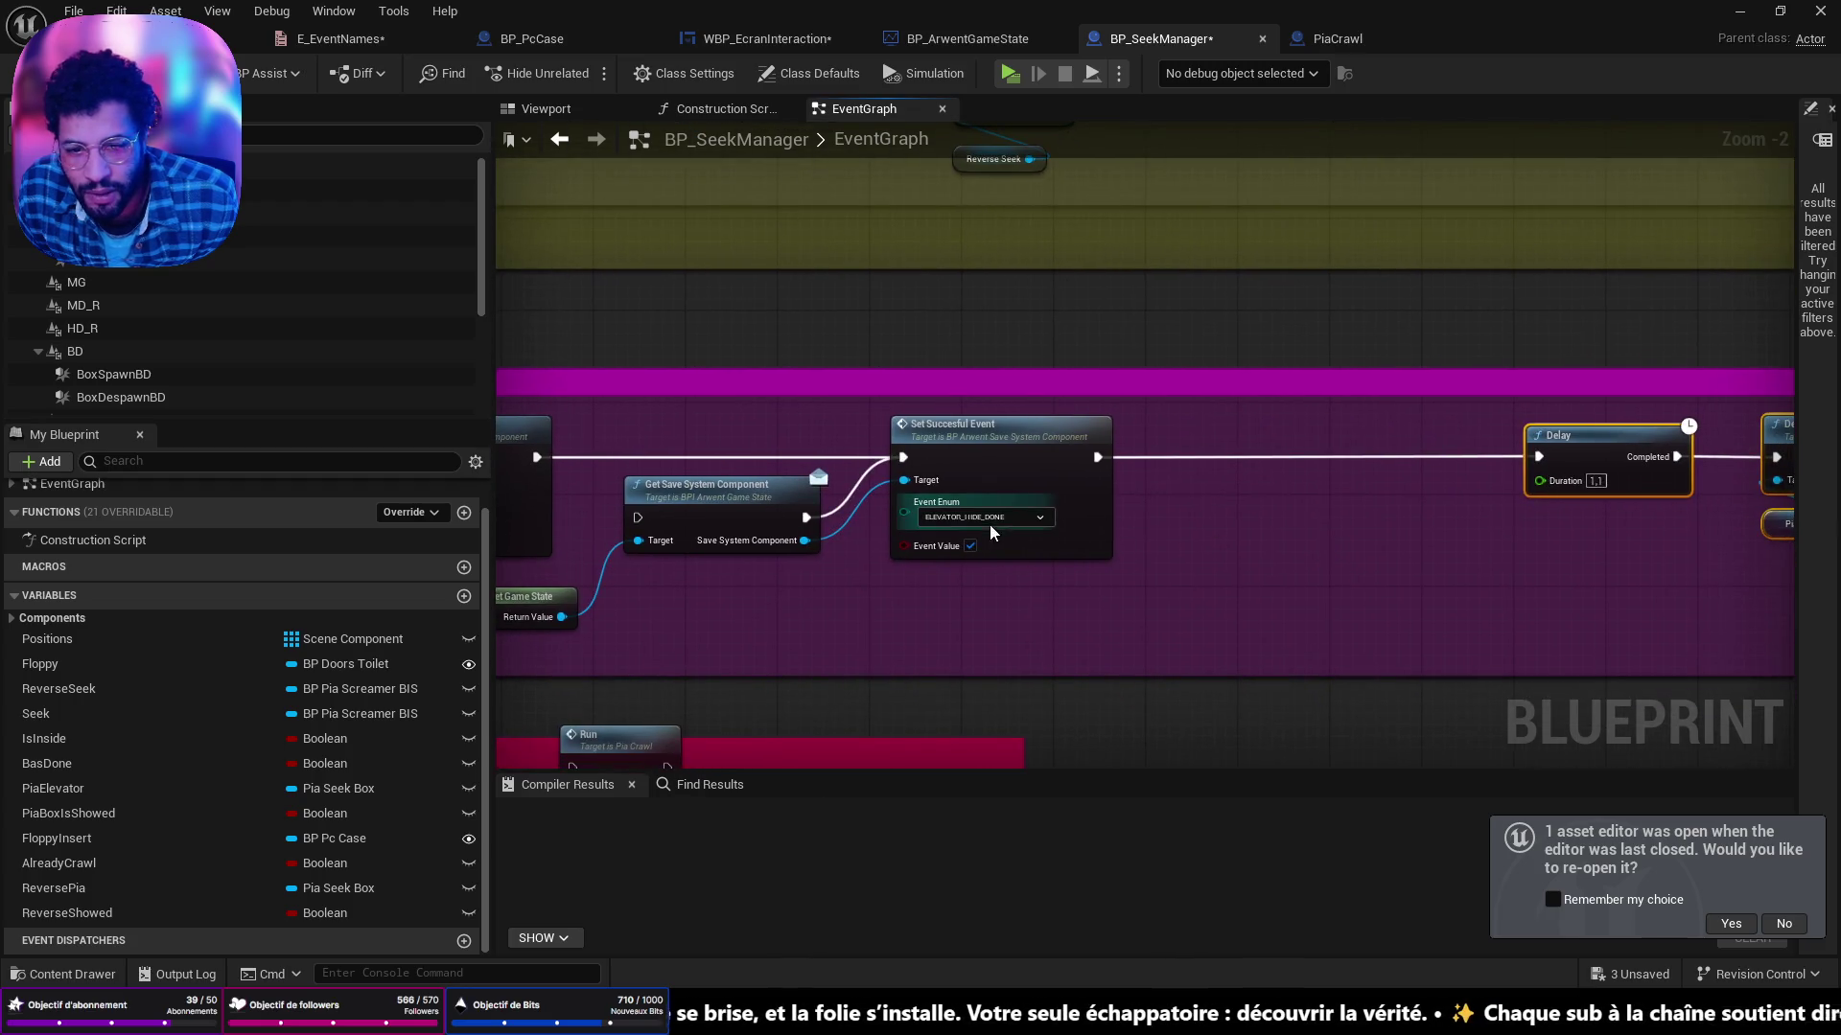
pyautogui.moveTo(538, 458)
pyautogui.mouseDown()
pyautogui.moveTo(638, 517)
pyautogui.moveTo(705, 441)
pyautogui.mouseUp()
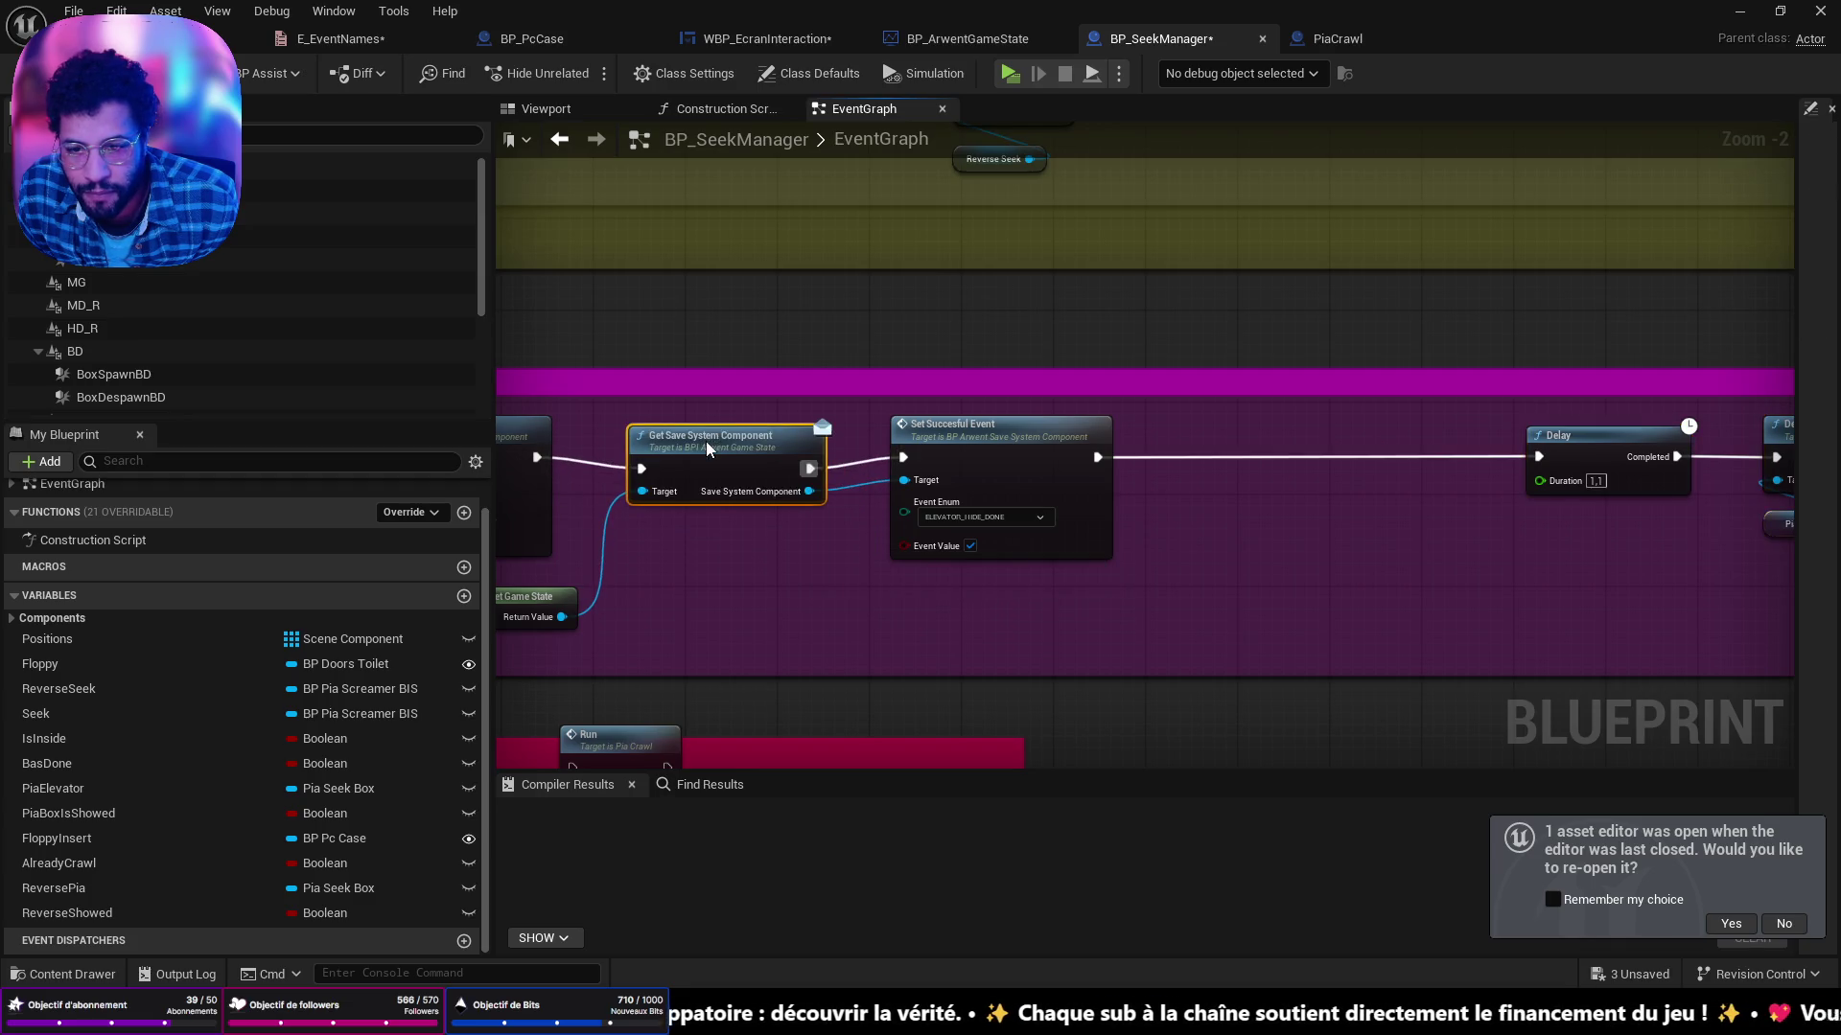
pyautogui.moveTo(809, 491); pyautogui.dragTo(911, 600)
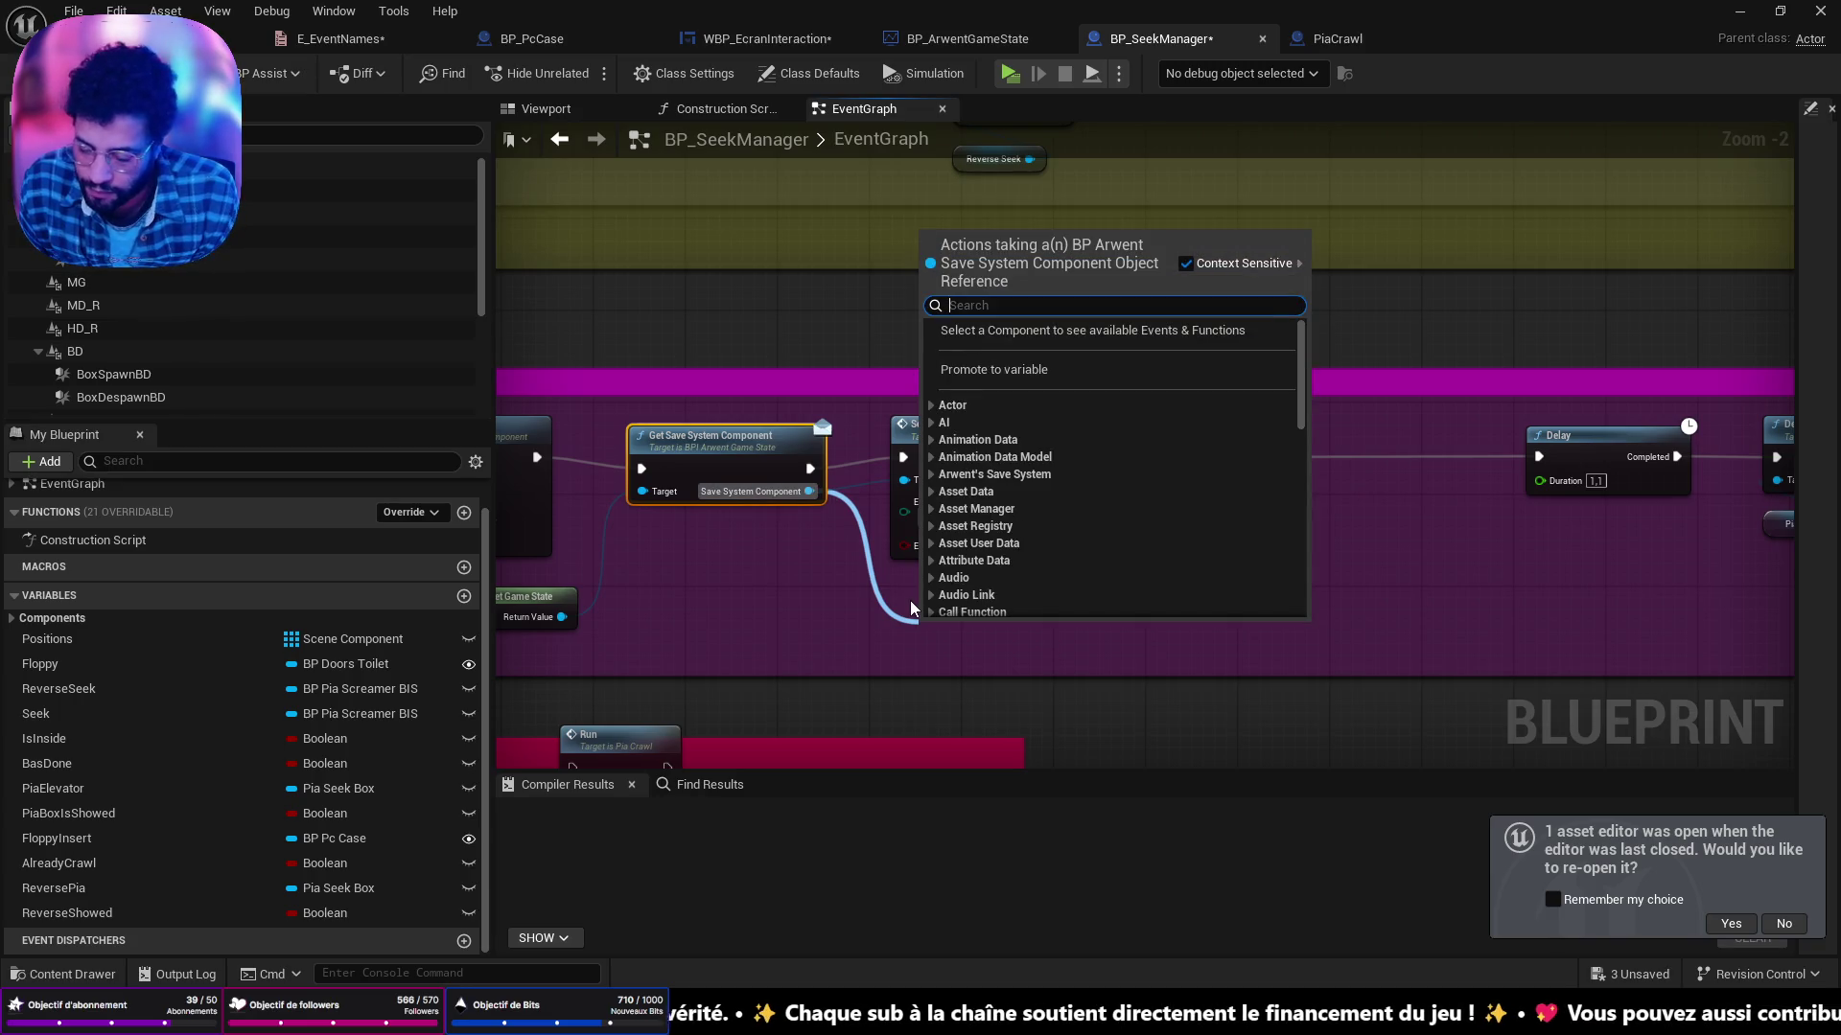
# Add a Save Player Transform call on the save system and wire it into the elevator-hide chain.
pyautogui.write('save pla')
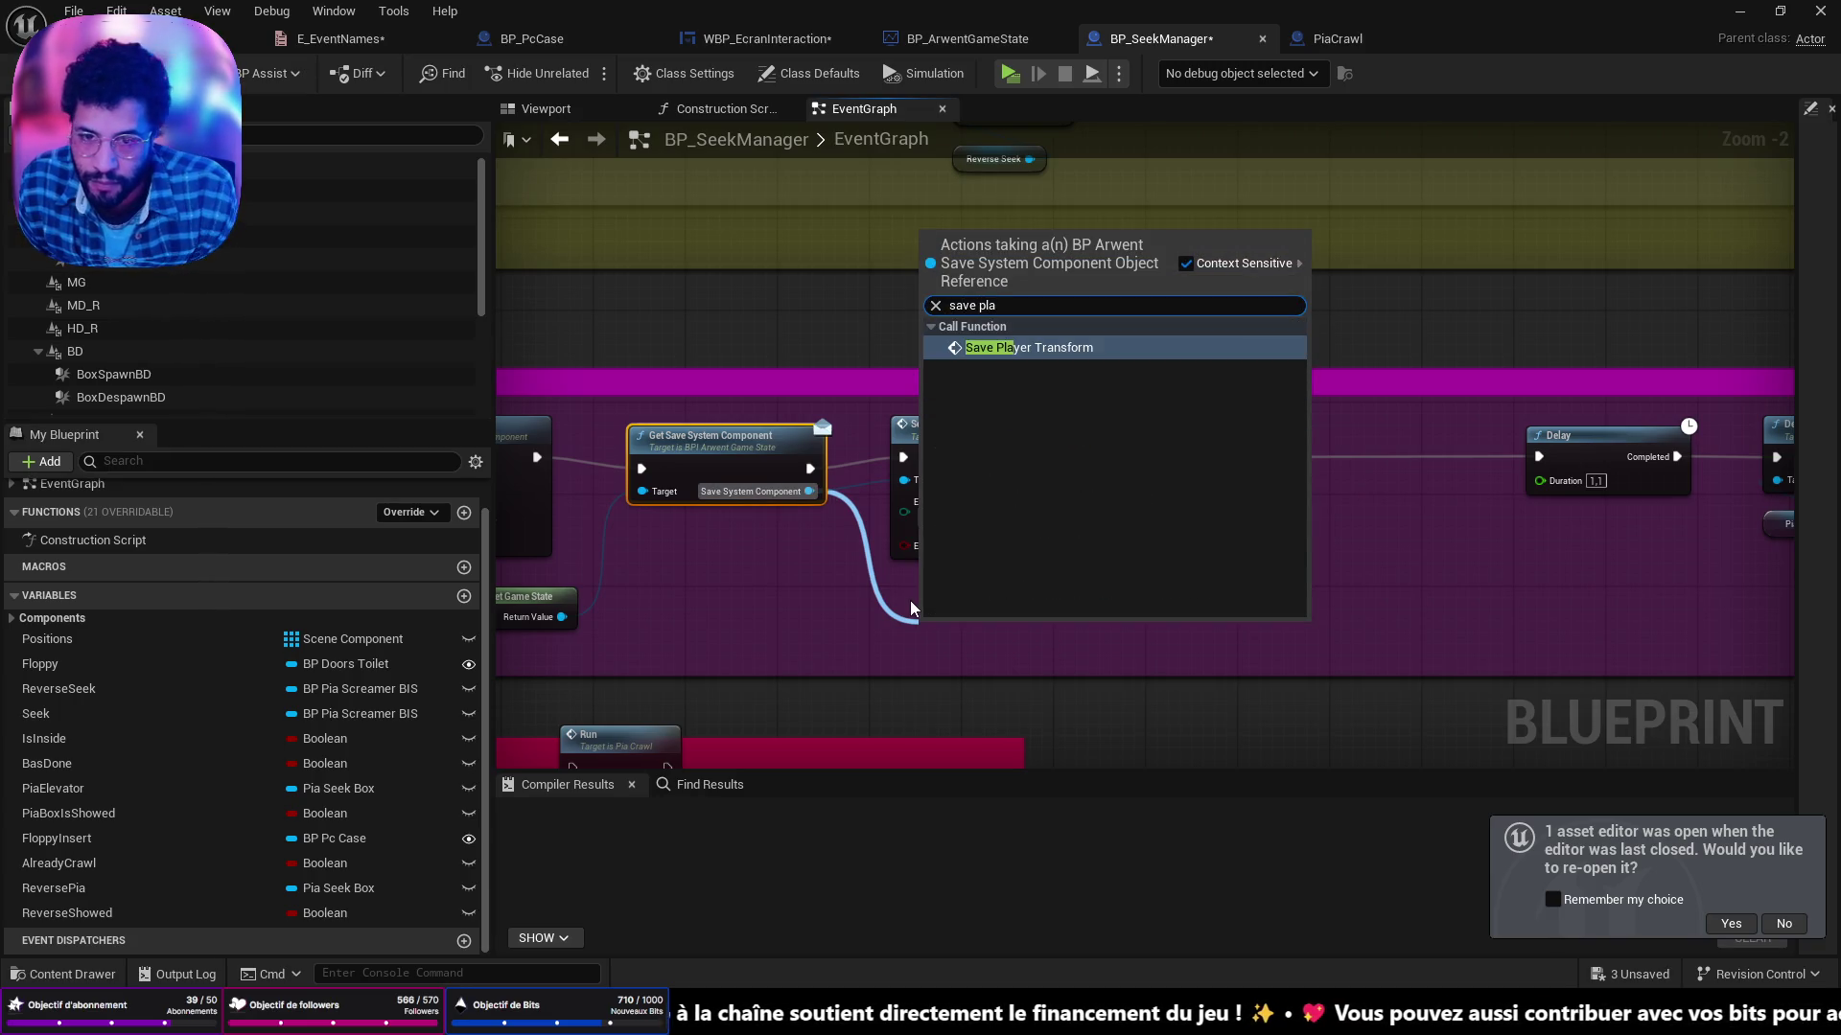
pyautogui.click(1062, 347)
pyautogui.moveTo(1123, 663); pyautogui.dragTo(903, 457)
# Place Set Succesful Event beside Save Player Transform and swap the order of the two save nodes.
pyautogui.moveTo(1025, 436)
pyautogui.mouseDown()
pyautogui.moveTo(1297, 436)
pyautogui.moveTo(1270, 434)
pyautogui.mouseUp()
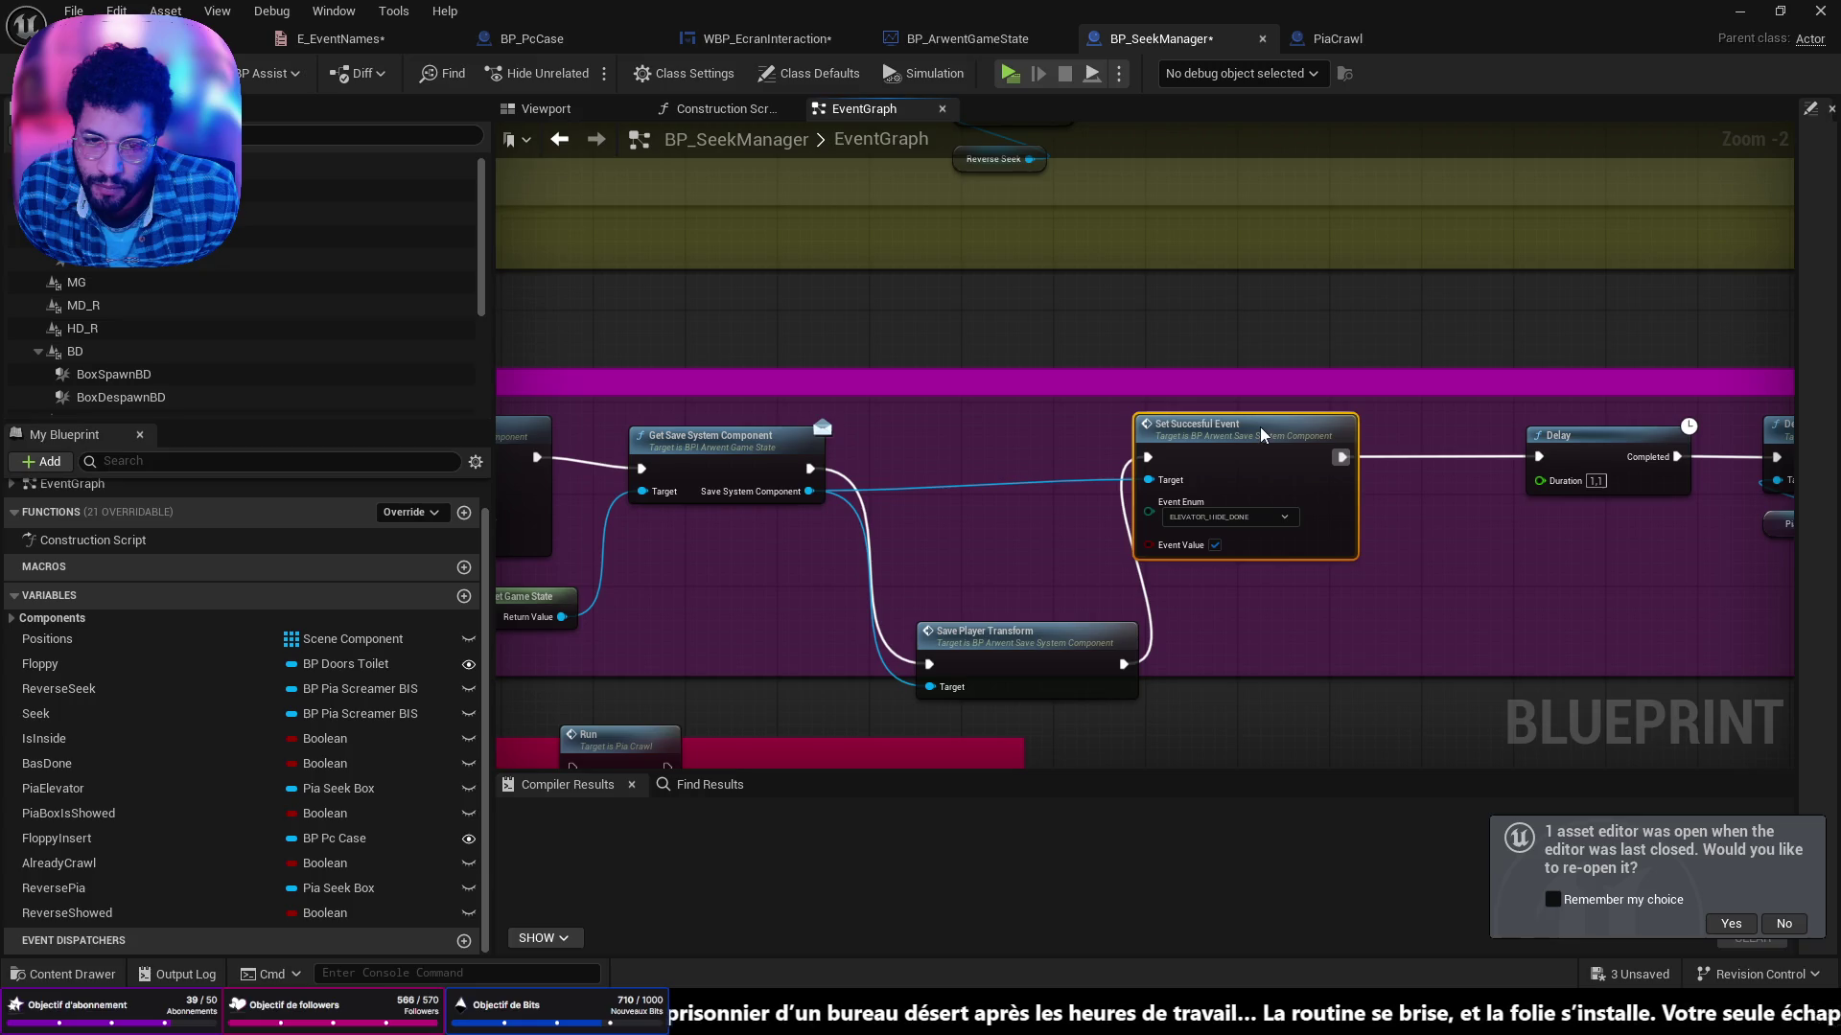
pyautogui.moveTo(1259, 427); pyautogui.dragTo(1156, 428)
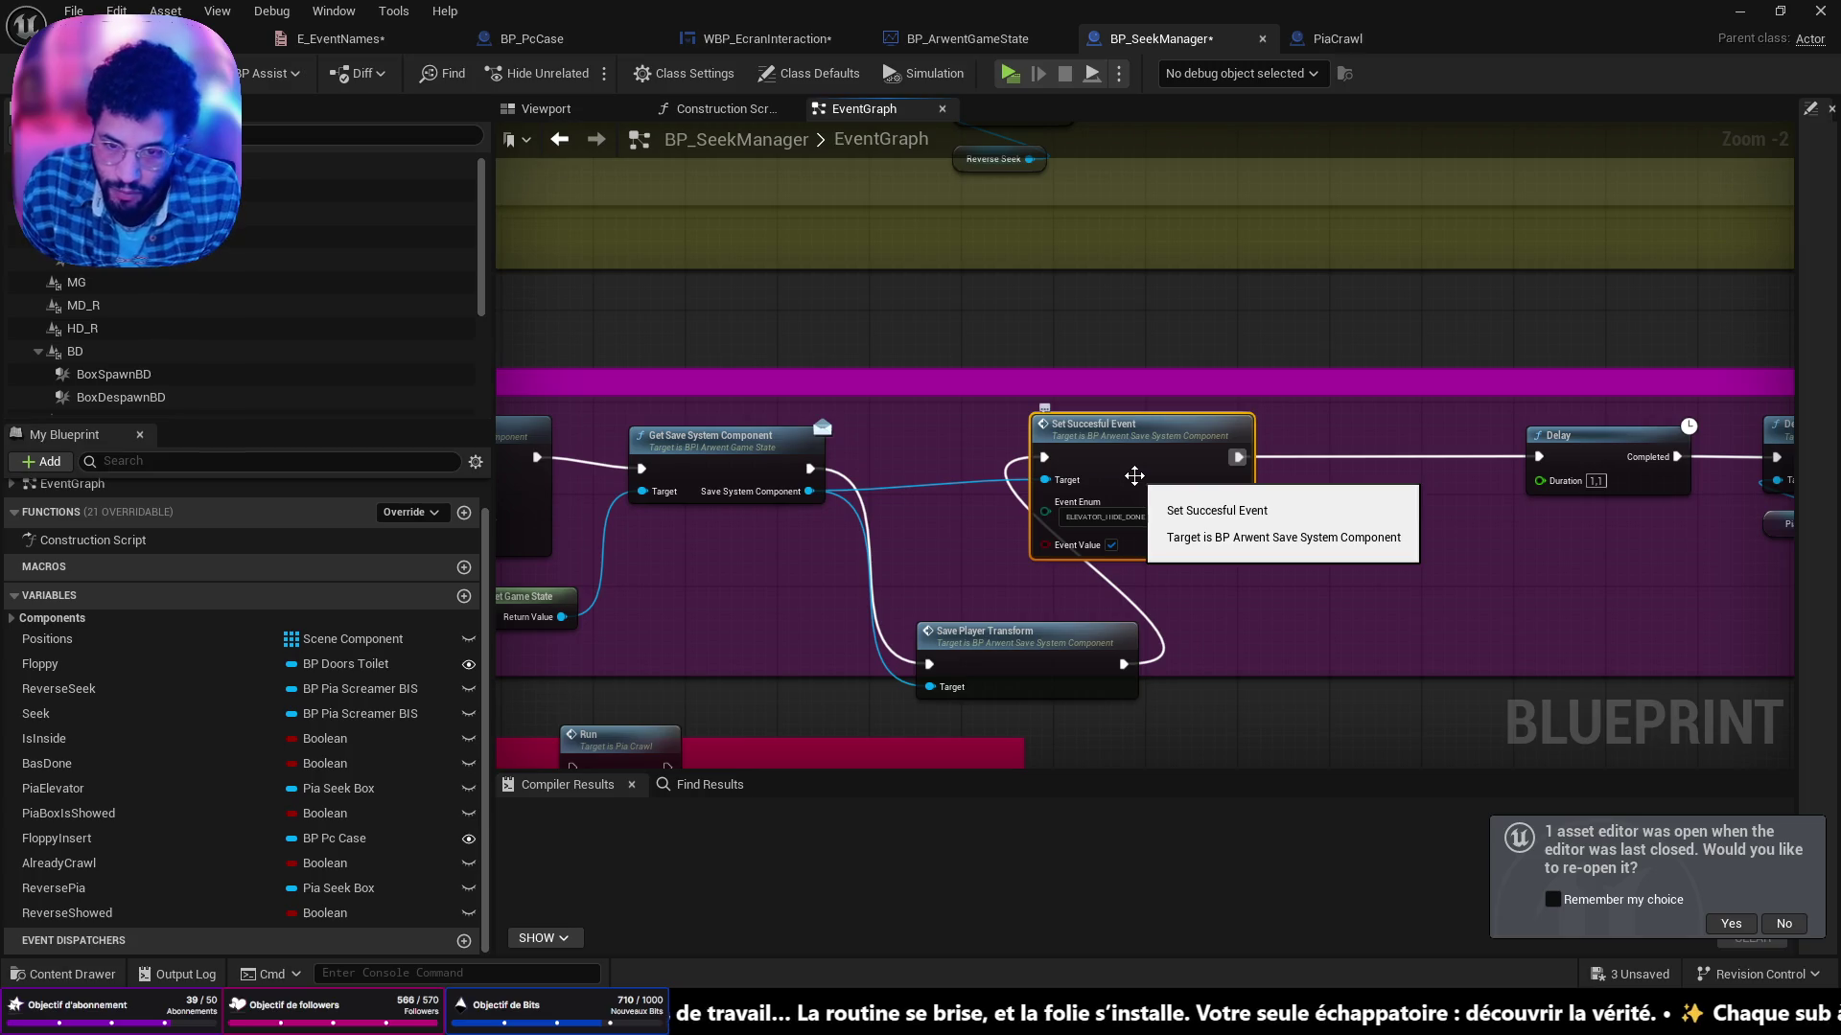
pyautogui.hotkey('alt', 'shift', 'Down')
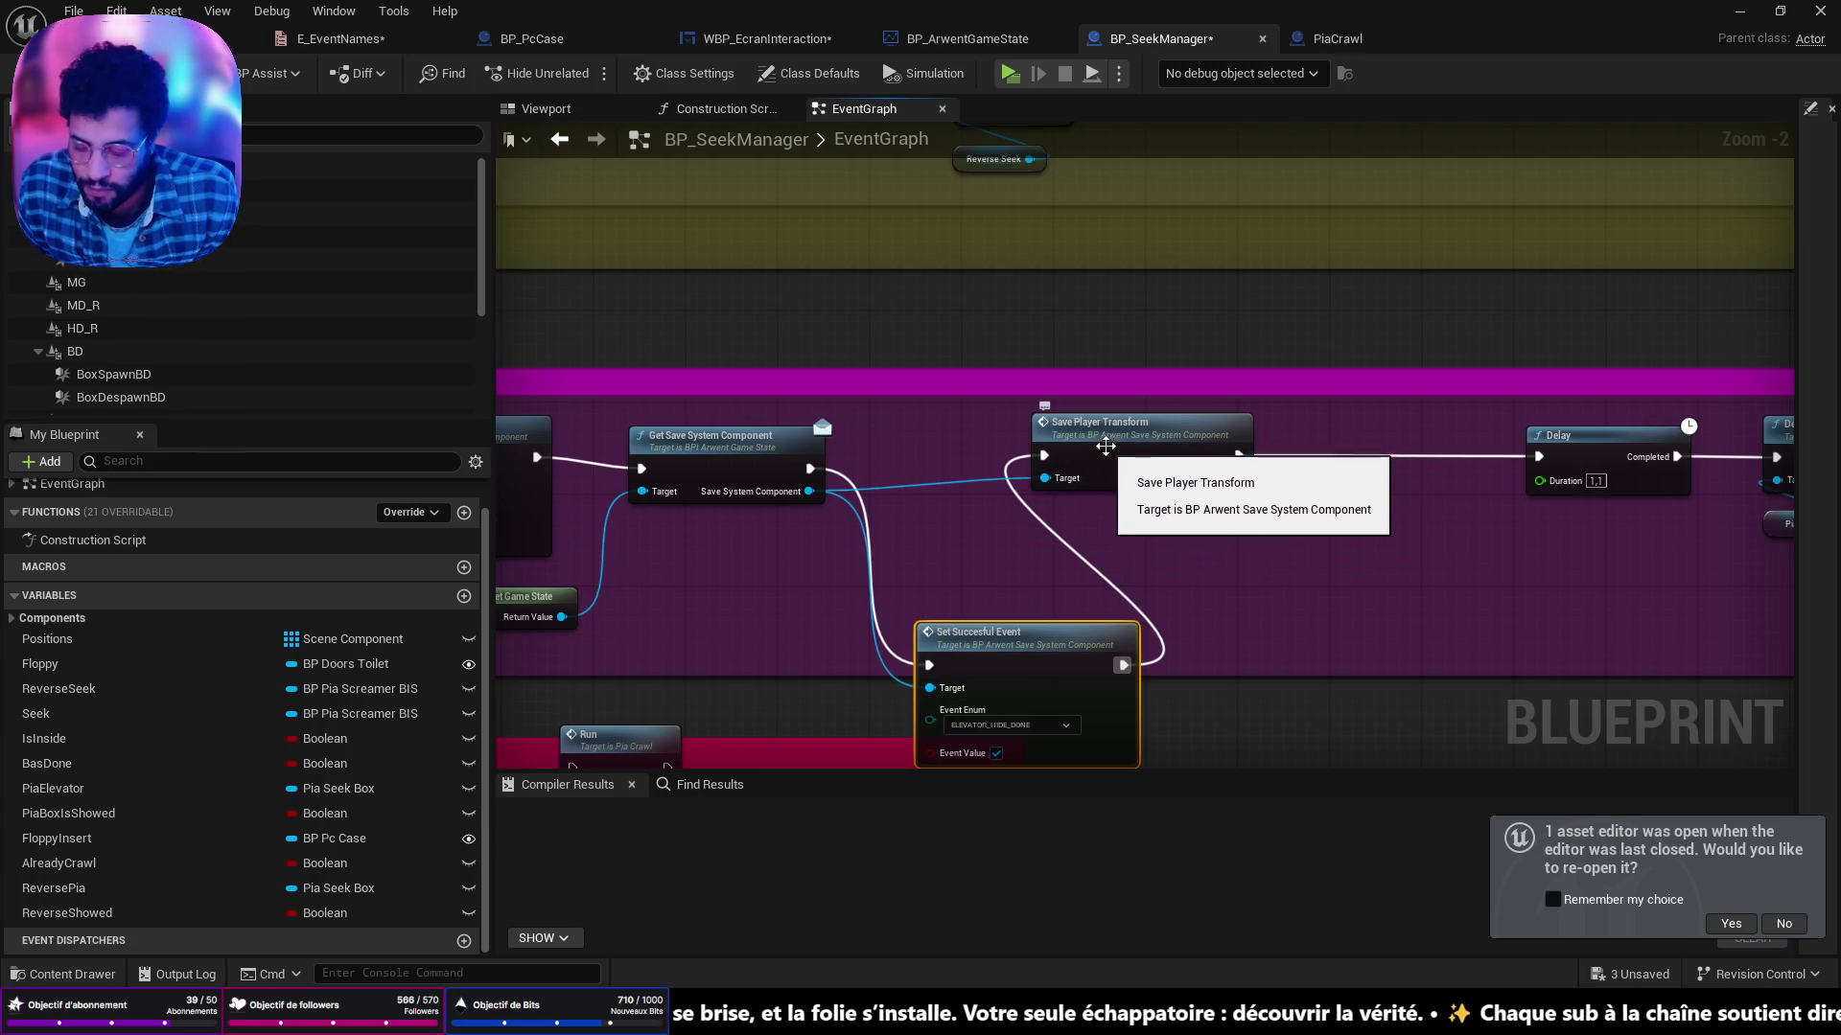
pyautogui.scroll(-4, 1104, 448)
pyautogui.moveTo(1030, 466); pyautogui.dragTo(1041, 457)
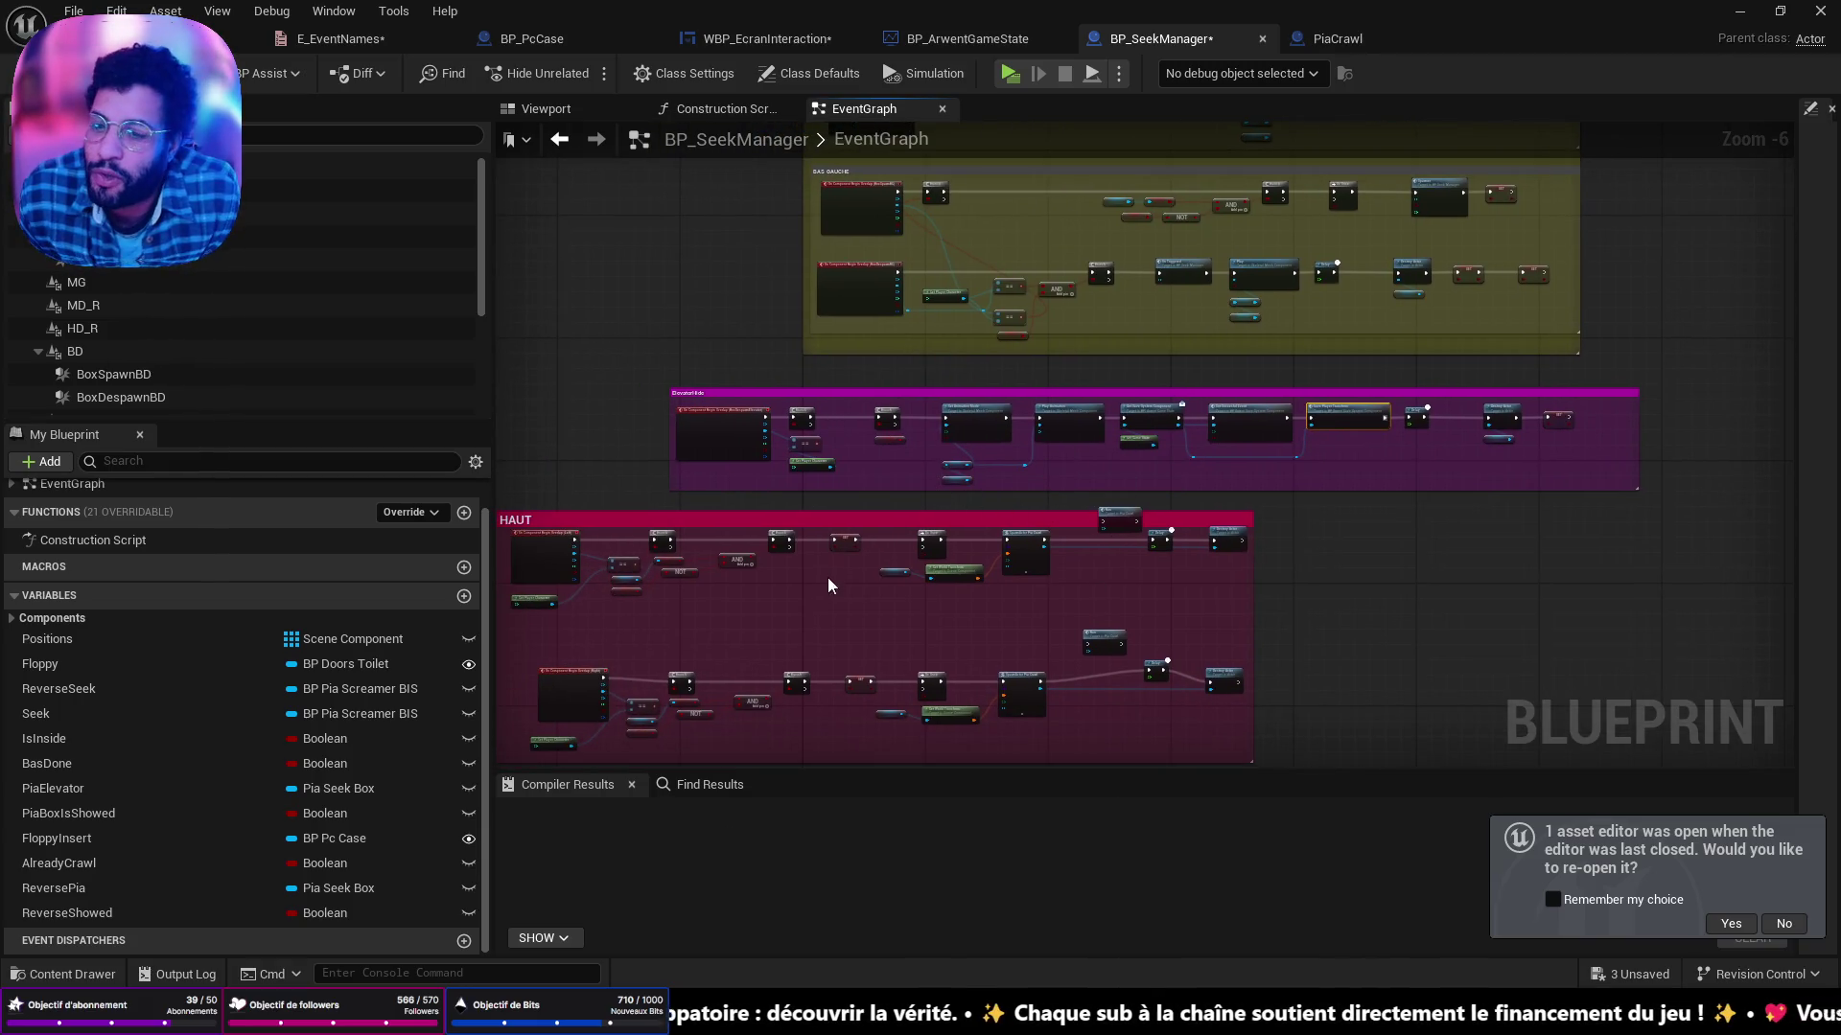
pyautogui.scroll(7, 945, 470)
pyautogui.moveTo(945, 469); pyautogui.dragTo(677, 388)
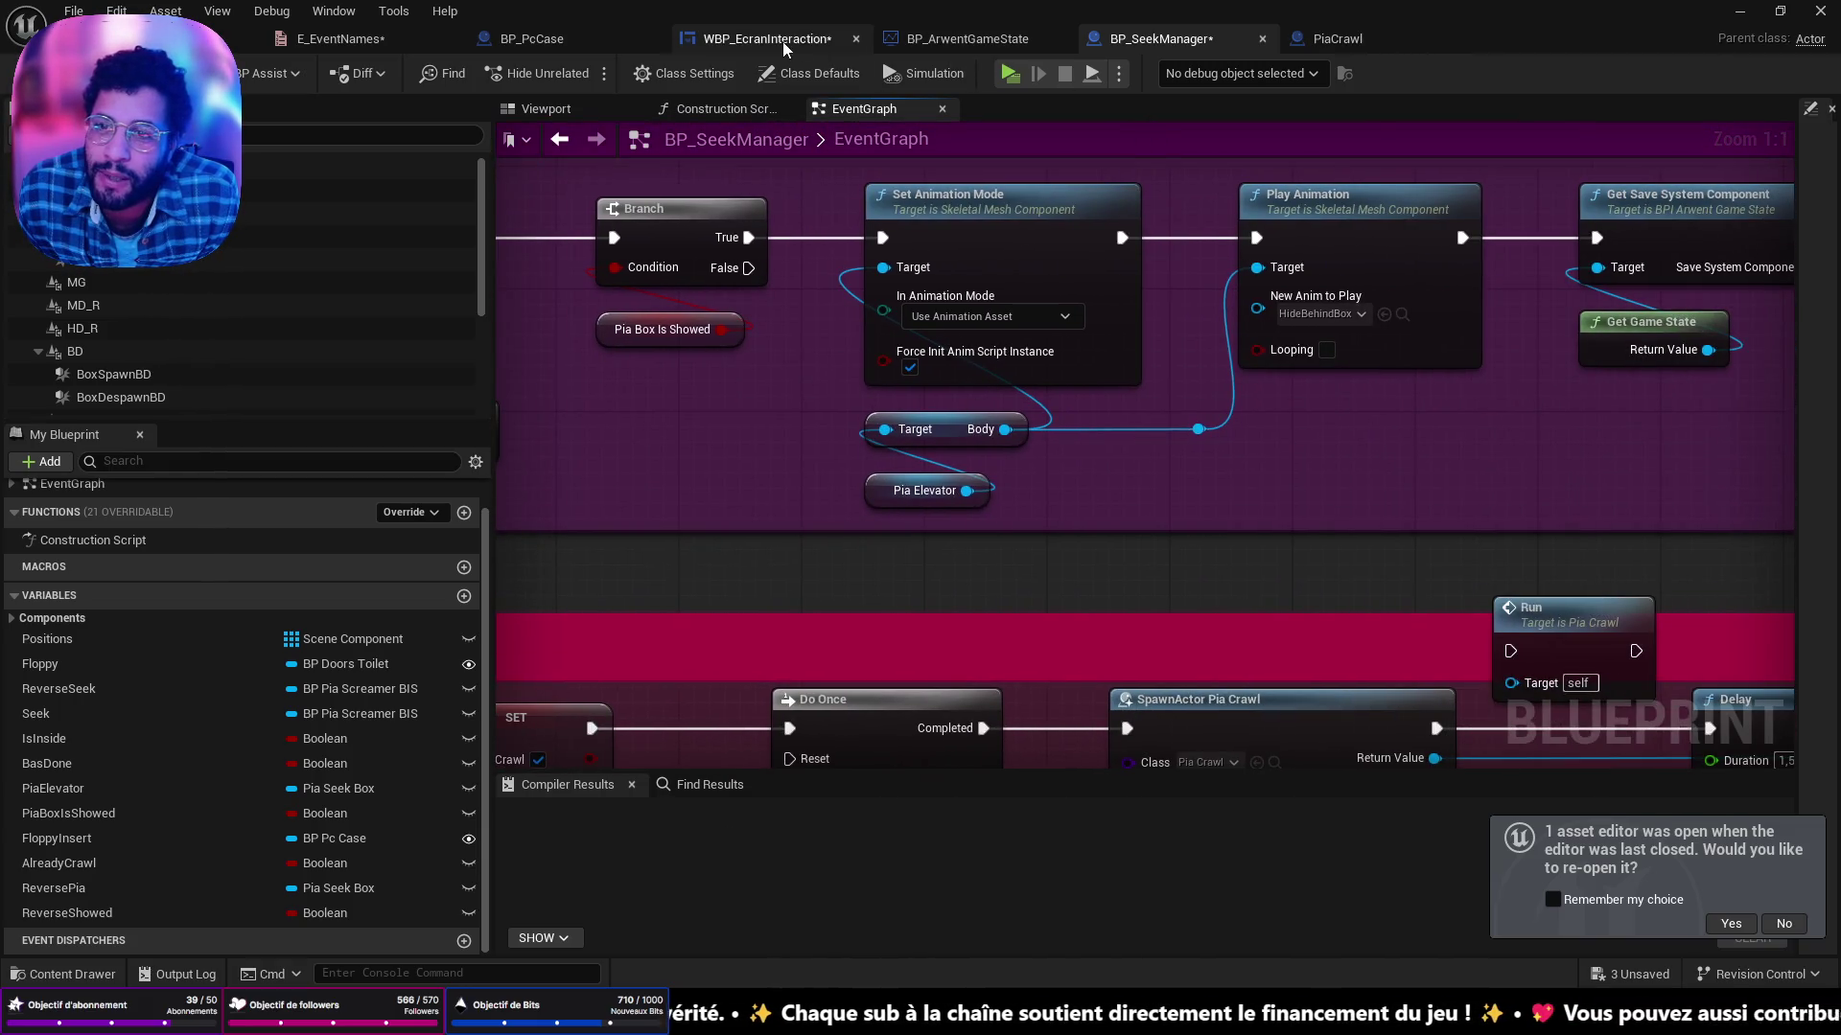
# In WBP_EcranInteraction, shift Get Actor Of Class, Elevator Hide and the Sequence node right to make room.
pyautogui.click(784, 42)
pyautogui.moveTo(1111, 424); pyautogui.dragTo(1155, 416)
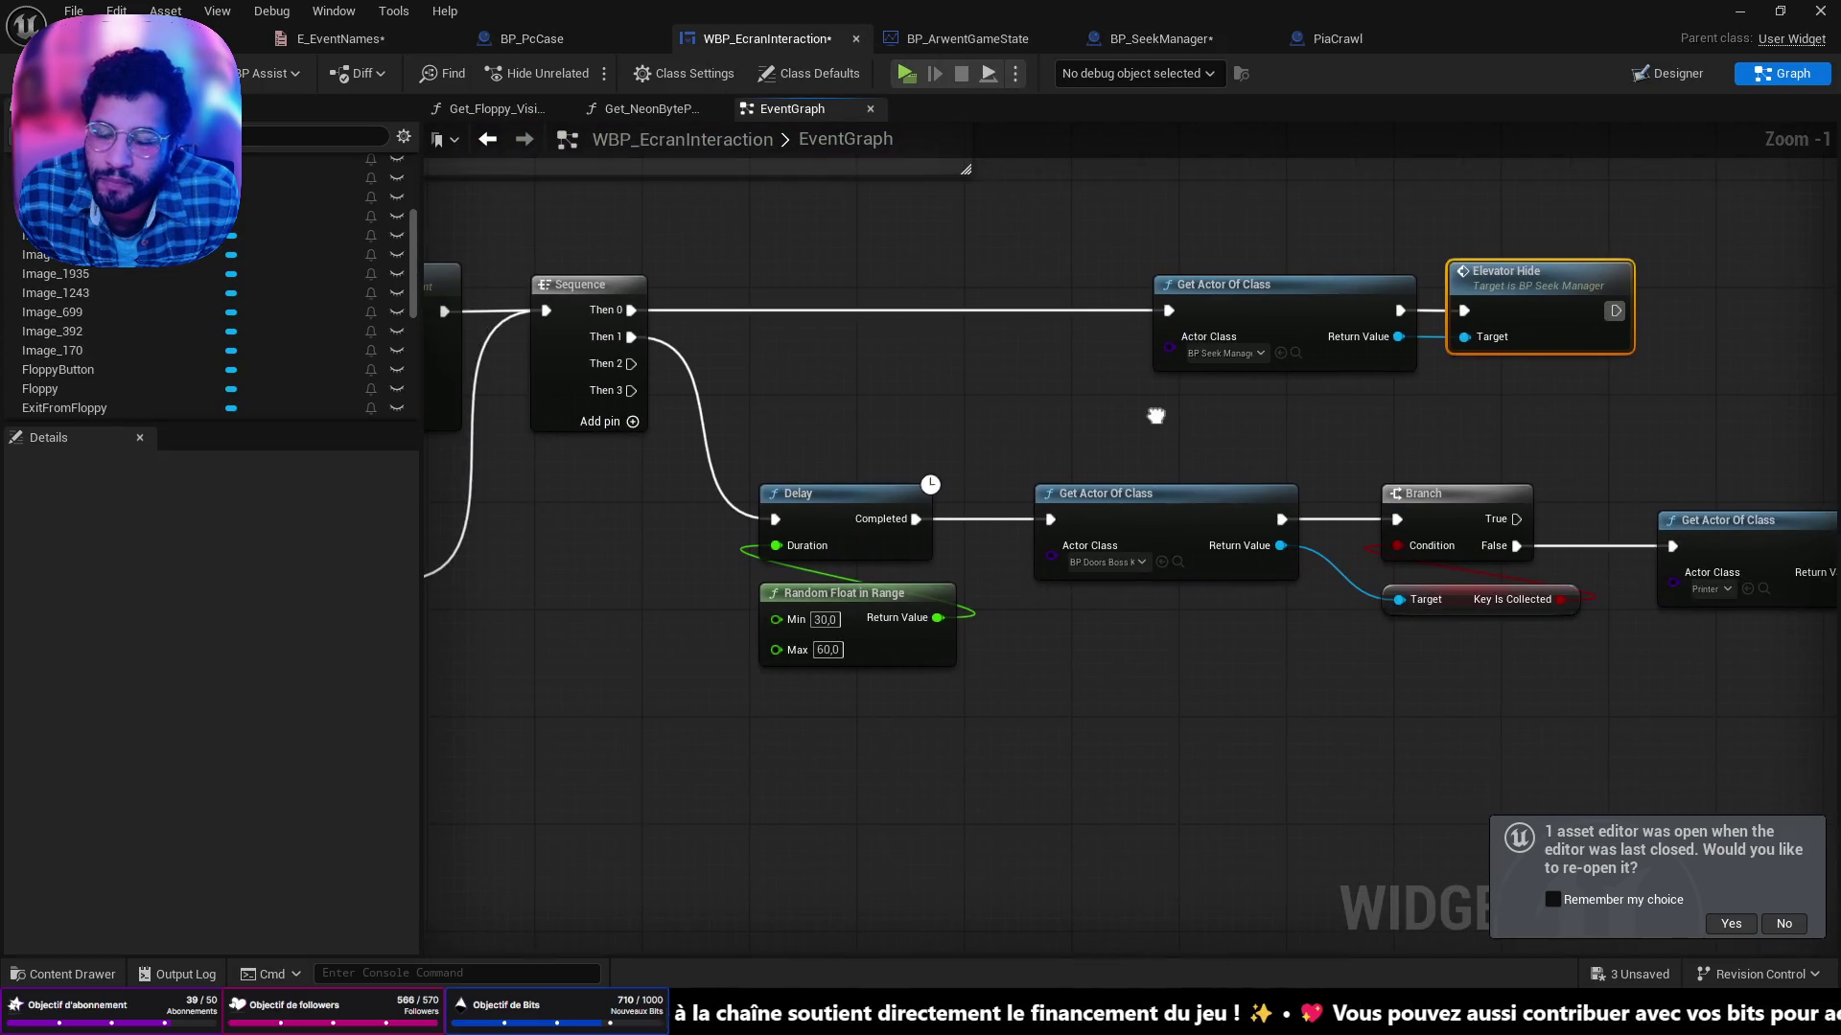
pyautogui.scroll(-2, 1155, 416)
pyautogui.moveTo(1073, 286); pyautogui.dragTo(1400, 383)
pyautogui.moveTo(1247, 316); pyautogui.dragTo(1391, 317)
pyautogui.moveTo(770, 347)
pyautogui.mouseDown()
pyautogui.moveTo(836, 351)
pyautogui.moveTo(774, 345)
pyautogui.mouseUp()
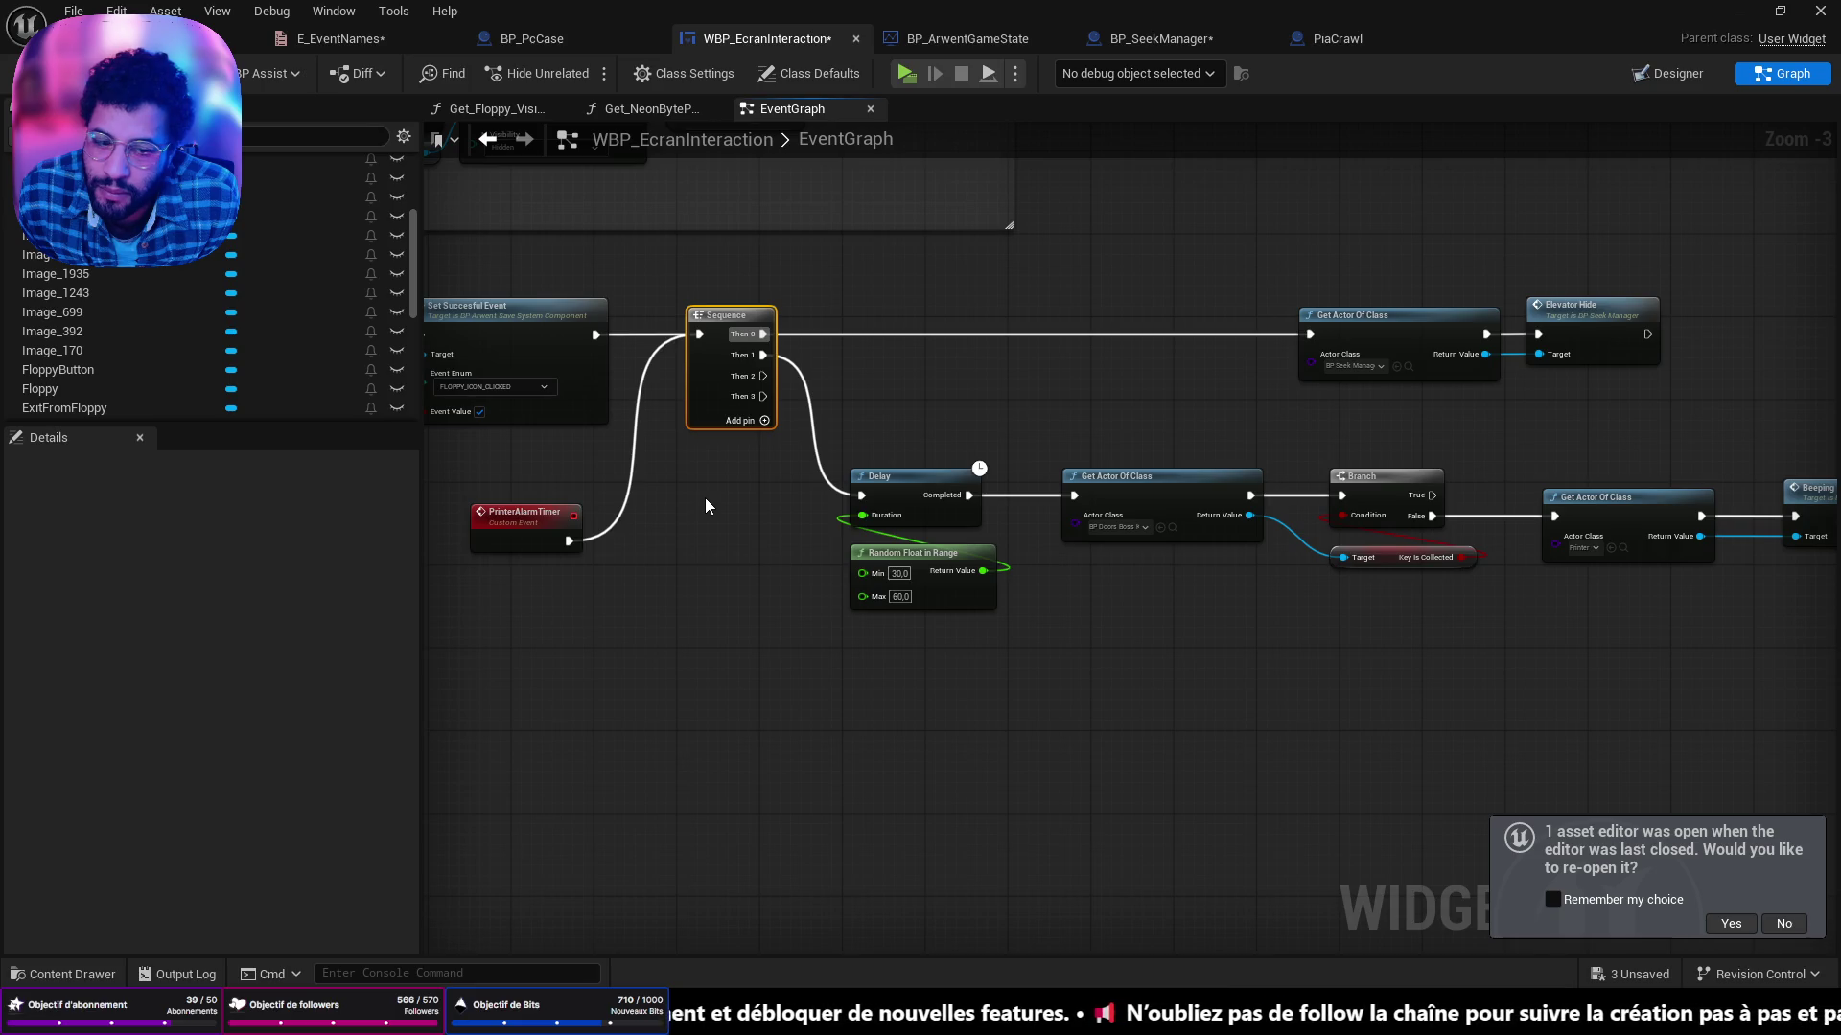
# Pan the widget graph to review the Sequence, Delay, Random Float and floppy check nodes.
pyautogui.moveTo(987, 390)
pyautogui.mouseDown()
pyautogui.moveTo(624, 382)
pyautogui.moveTo(1070, 366)
pyautogui.moveTo(1008, 482)
pyautogui.moveTo(726, 409)
pyautogui.mouseUp()
pyautogui.scroll(-2, 1069, 366)
pyautogui.moveTo(930, 514)
pyautogui.mouseDown()
pyautogui.moveTo(929, 567)
pyautogui.moveTo(963, 404)
pyautogui.mouseUp()
pyautogui.scroll(1, 962, 405)
pyautogui.scroll(3, 972, 451)
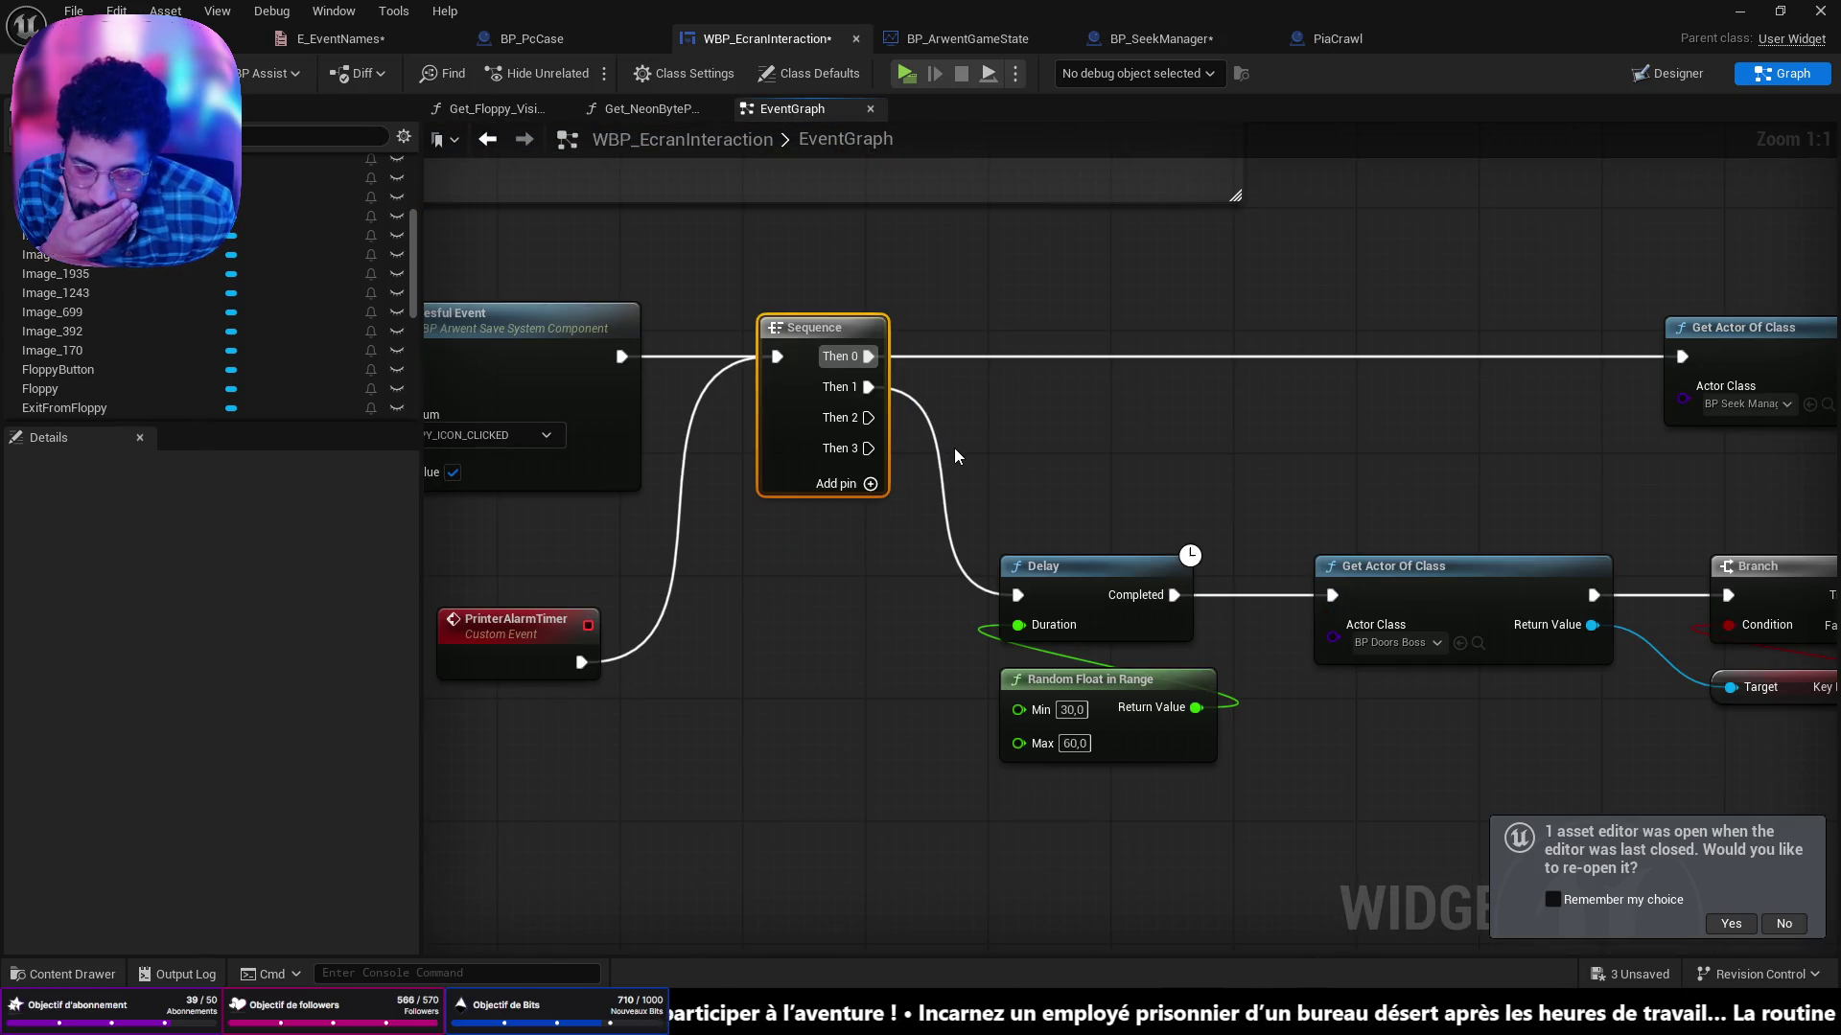
pyautogui.moveTo(1054, 430); pyautogui.dragTo(192, 361)
pyautogui.moveTo(372, 355)
pyautogui.mouseDown()
pyautogui.moveTo(228, 353)
pyautogui.moveTo(645, 350)
pyautogui.moveTo(1489, 395)
pyautogui.moveTo(750, 331)
pyautogui.moveTo(1369, 431)
pyautogui.moveTo(1245, 423)
pyautogui.mouseUp()
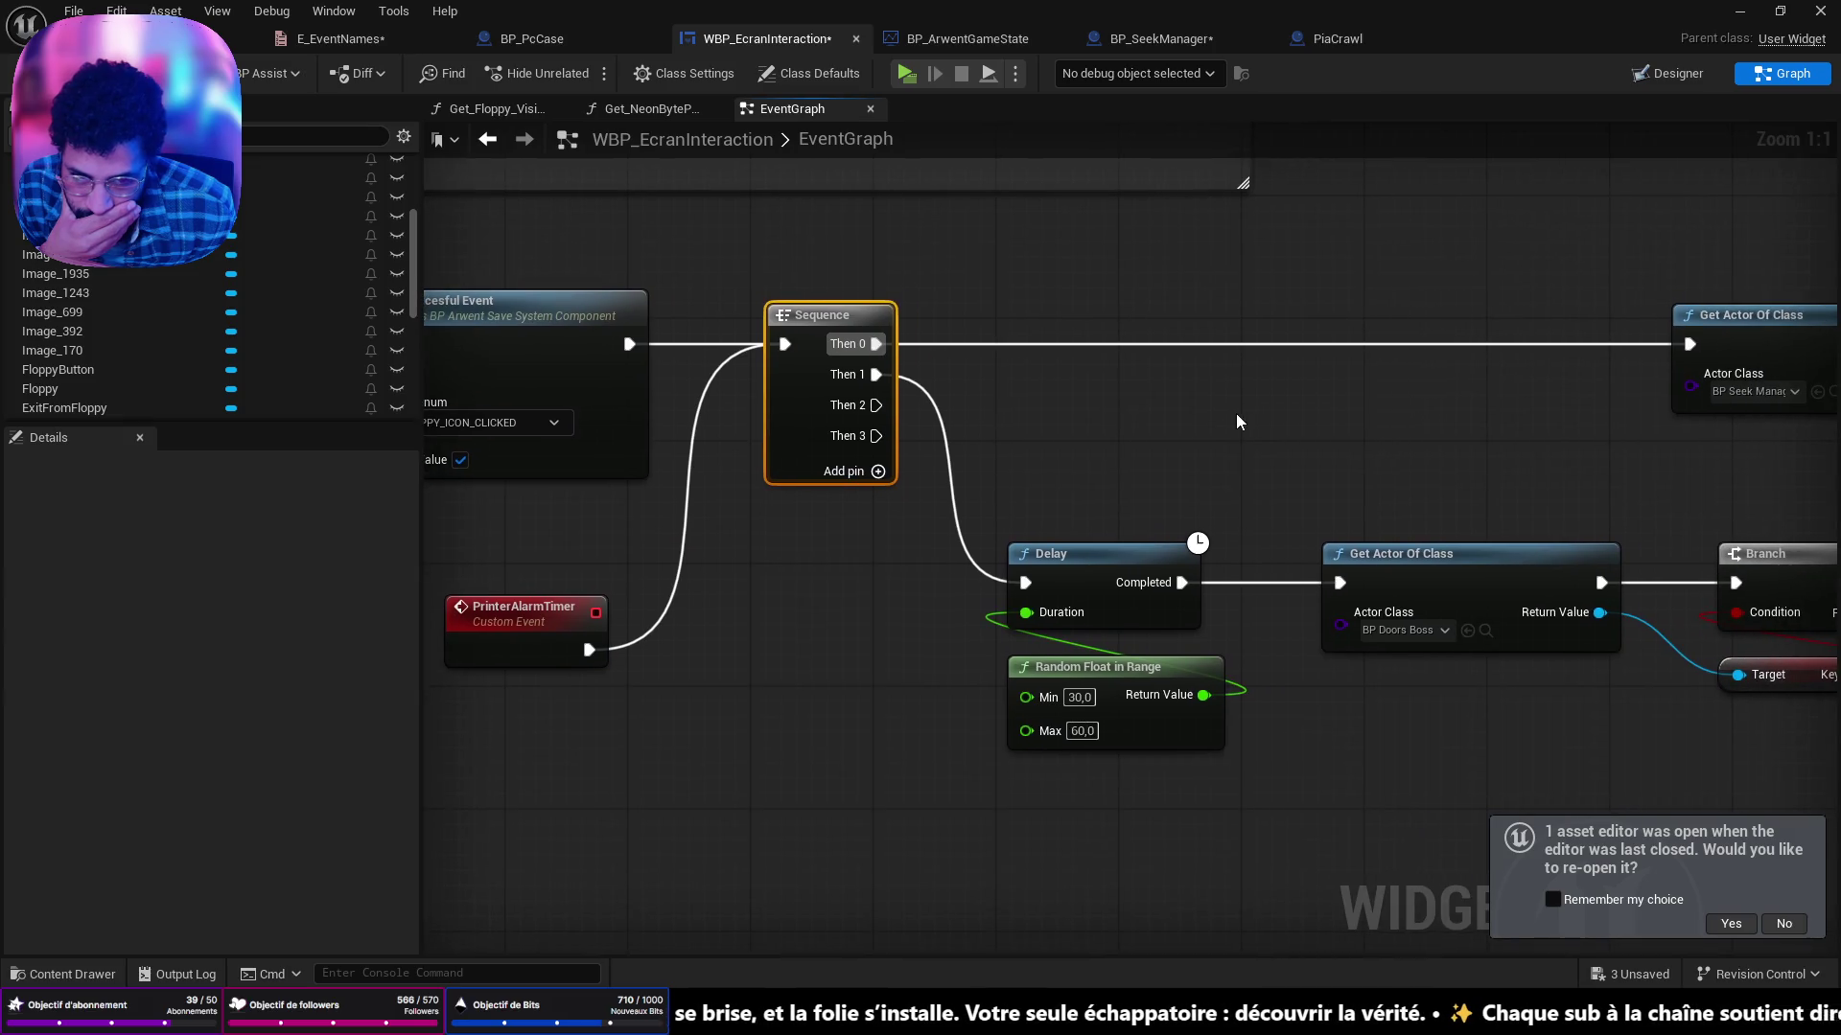
pyautogui.scroll(-1, 966, 439)
pyautogui.moveTo(965, 441)
pyautogui.mouseDown()
pyautogui.moveTo(1076, 316)
pyautogui.moveTo(1048, 658)
pyautogui.moveTo(743, 106)
pyautogui.mouseUp()
pyautogui.scroll(-2, 1076, 316)
pyautogui.scroll(2, 817, 255)
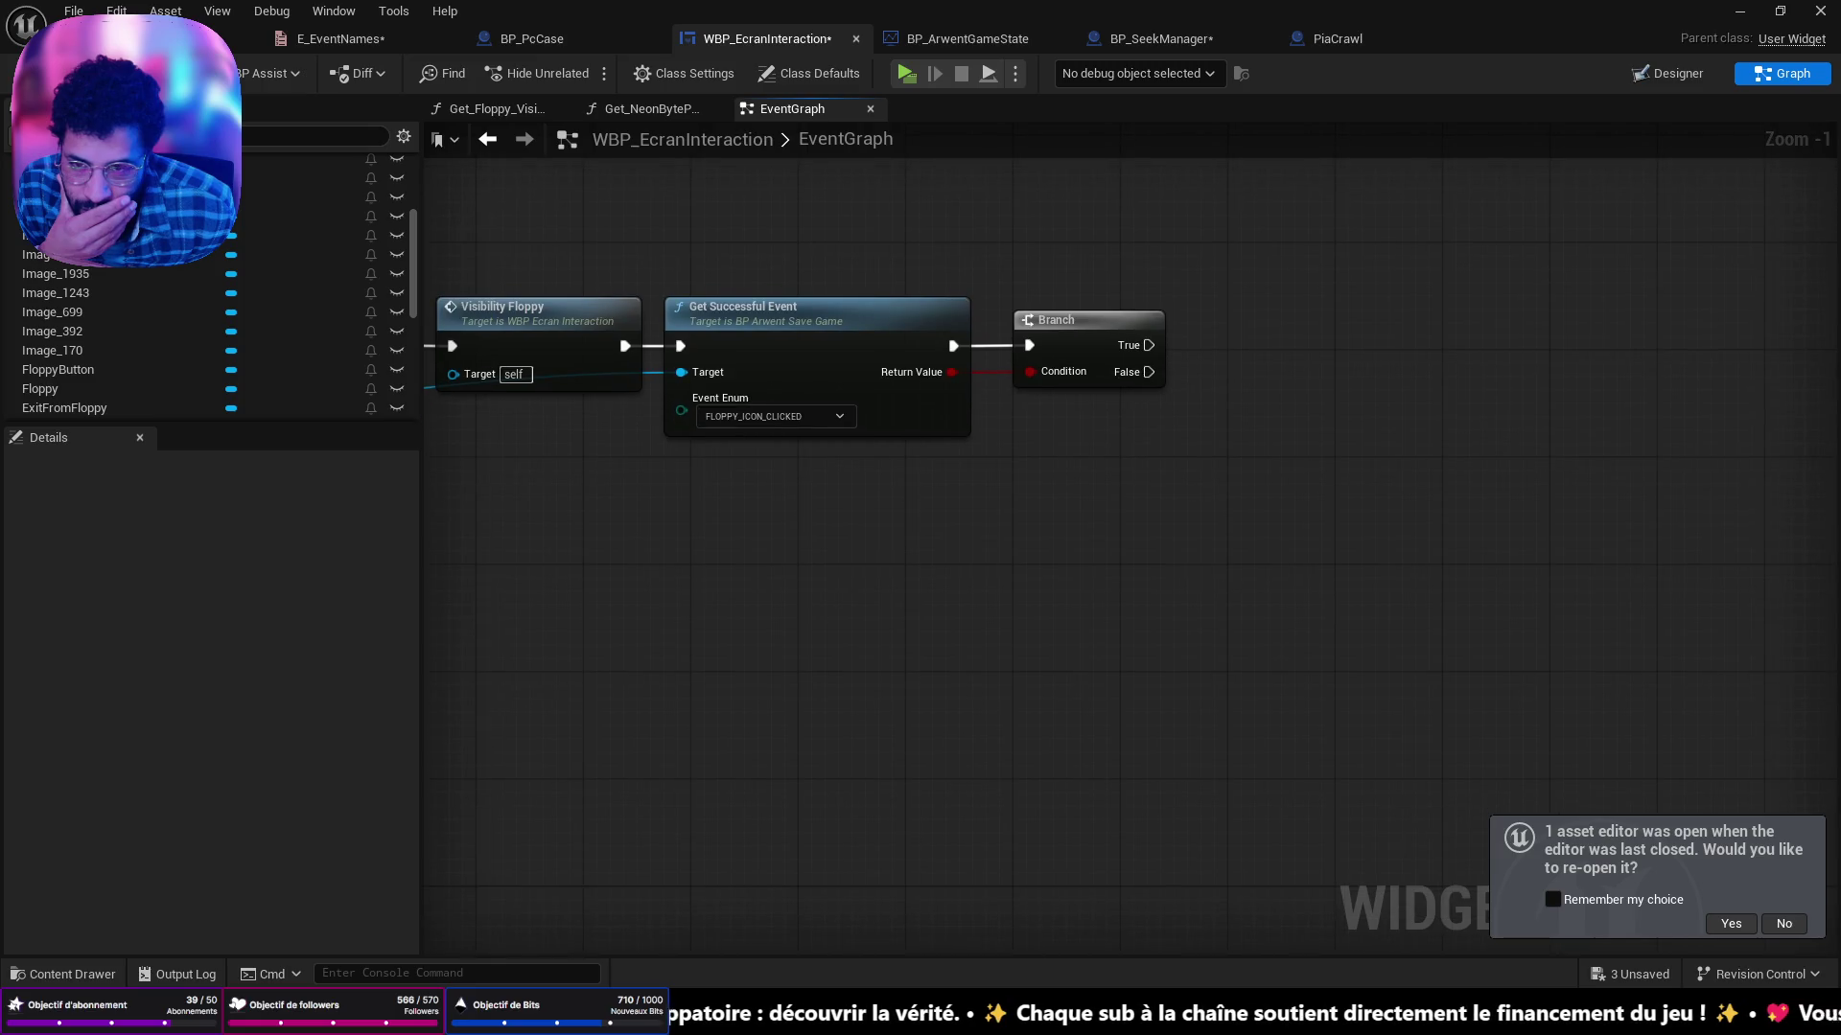
pyautogui.moveTo(990, 487)
pyautogui.mouseDown()
pyautogui.moveTo(920, 284)
pyautogui.moveTo(949, 378)
pyautogui.moveTo(1084, 601)
pyautogui.moveTo(872, 145)
pyautogui.mouseUp()
pyautogui.scroll(2, 1050, 577)
pyautogui.scroll(-2, 1050, 576)
# Rewire PrinterAlarmTimer straight into the random-duration Delay and place the event beside it.
pyautogui.moveTo(1196, 486); pyautogui.dragTo(1172, 526)
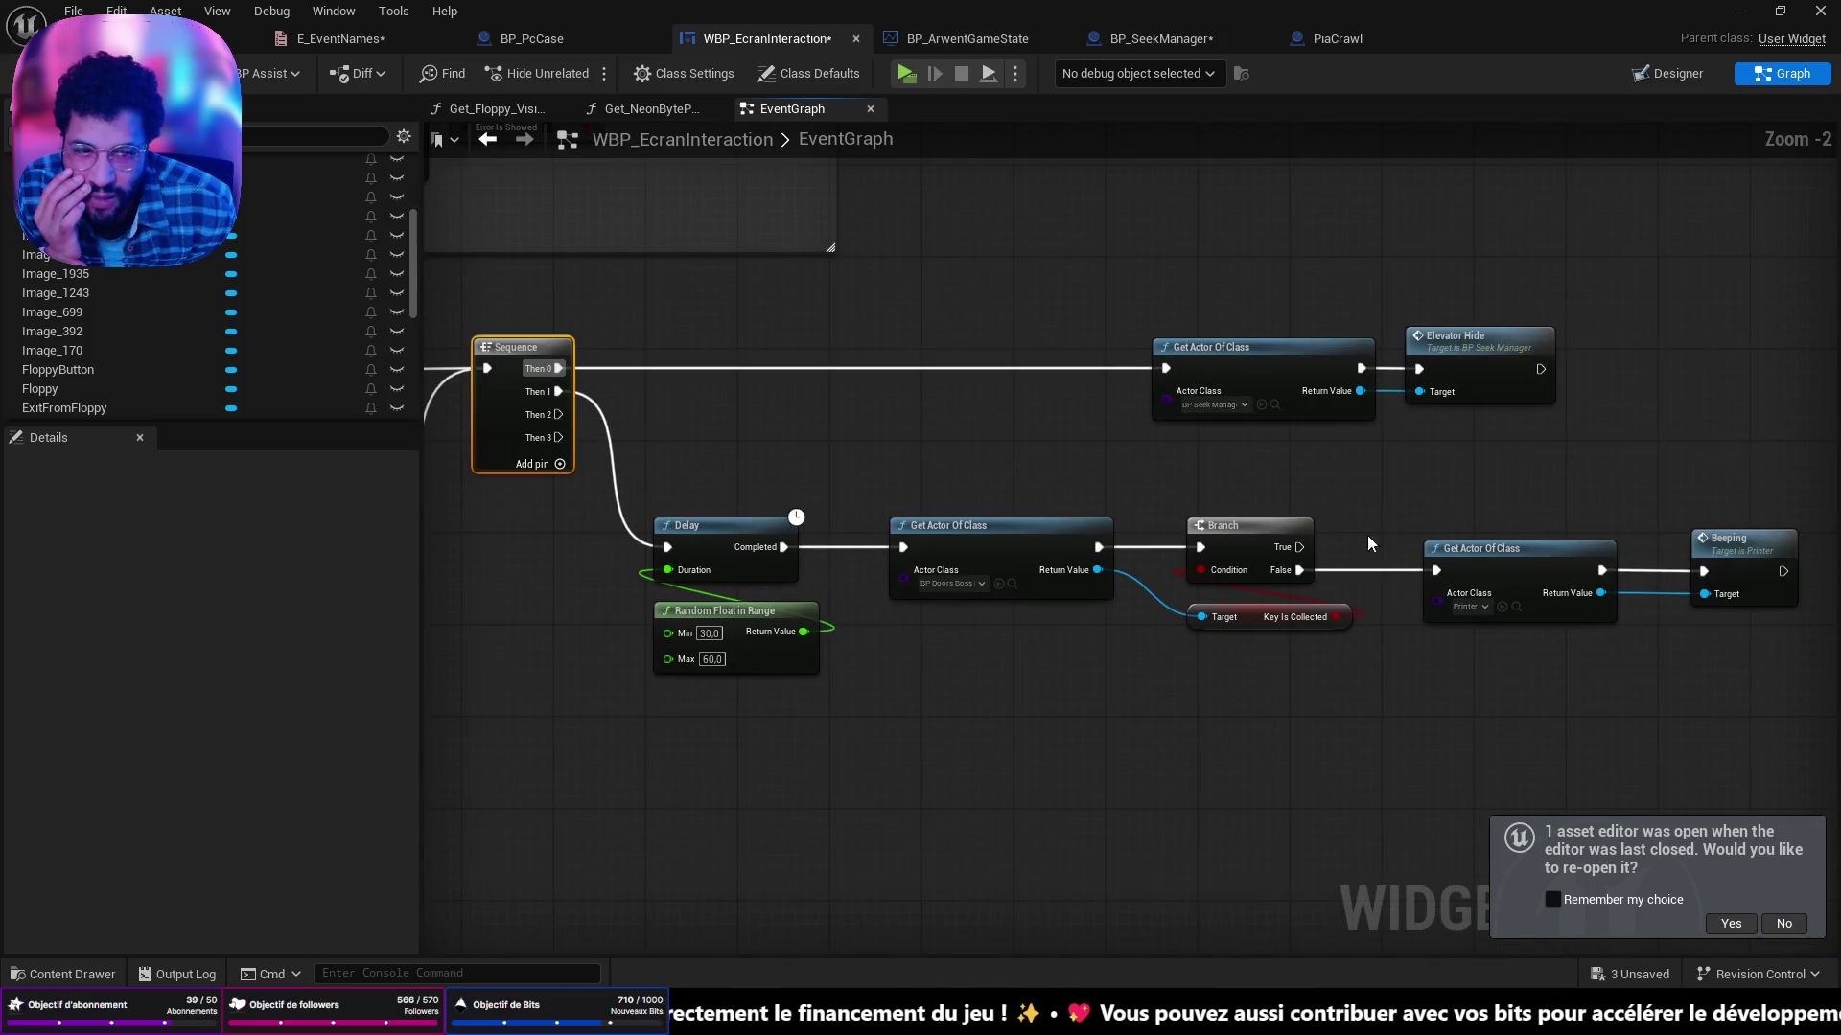
pyautogui.moveTo(803, 457); pyautogui.dragTo(1179, 450)
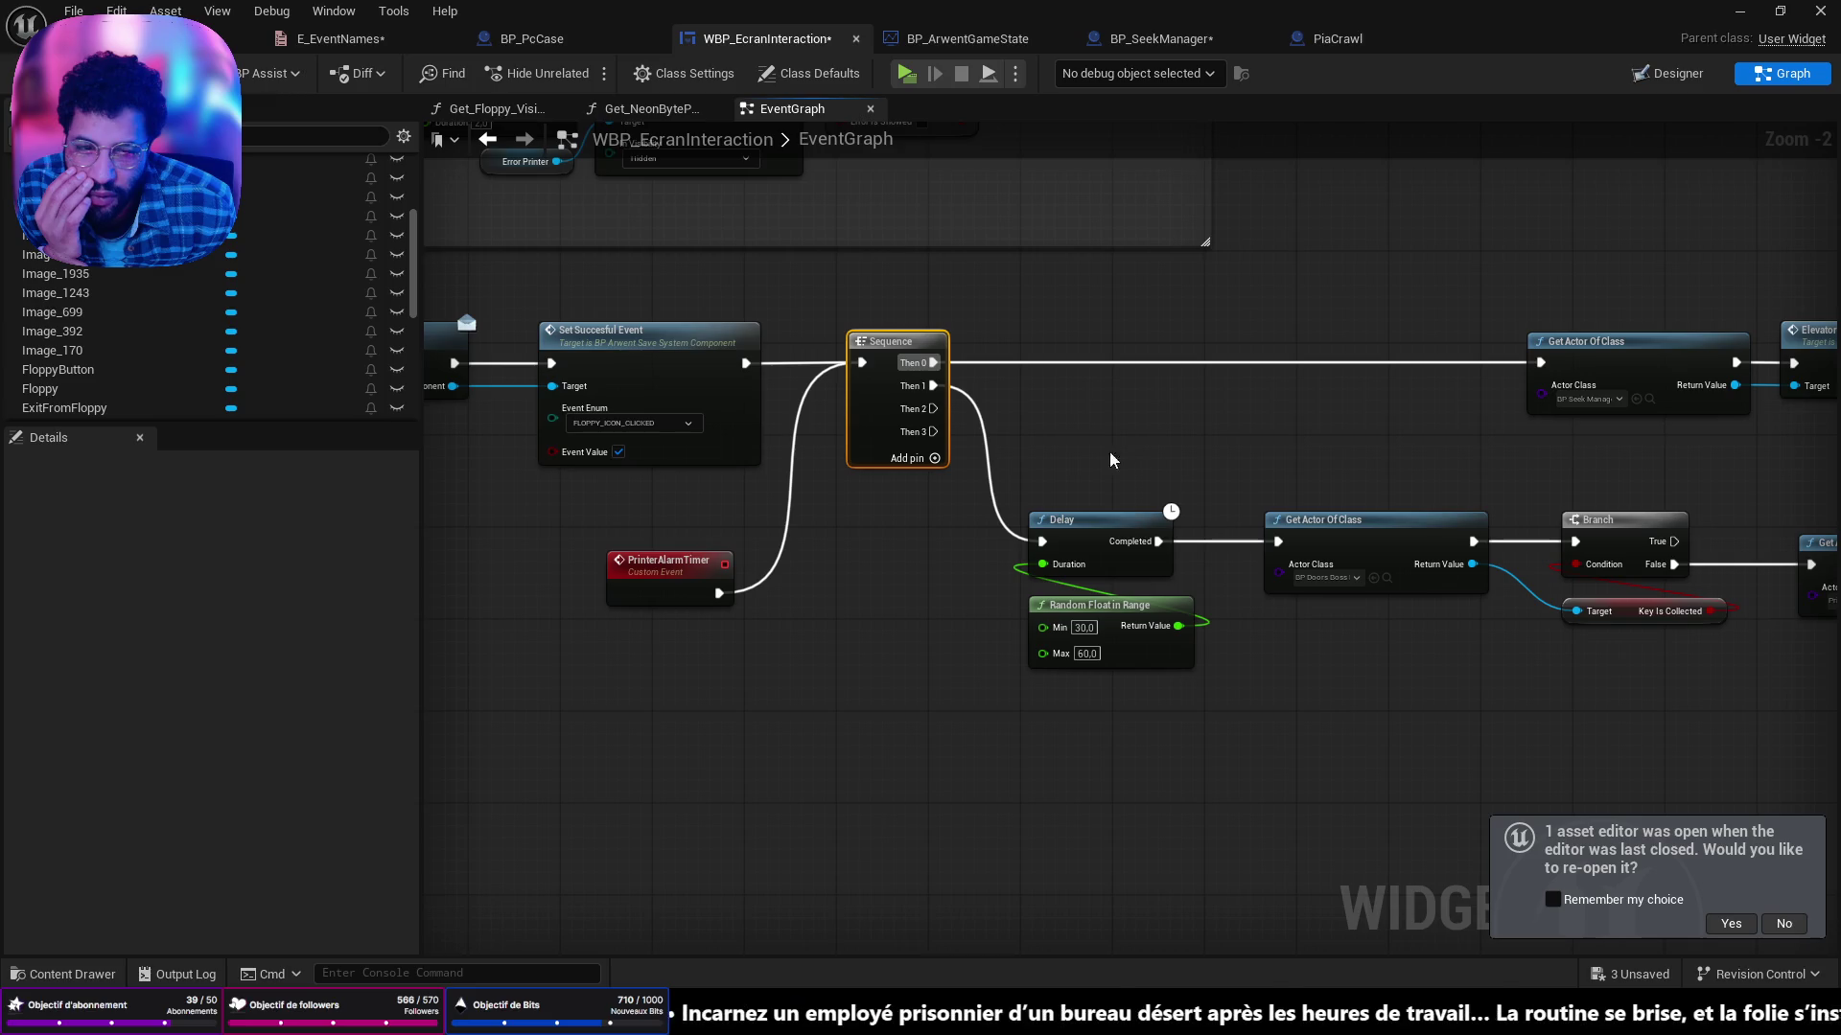
pyautogui.moveTo(721, 593); pyautogui.dragTo(1018, 553)
pyautogui.moveTo(1151, 407); pyautogui.dragTo(1097, 456)
pyautogui.moveTo(629, 610); pyautogui.dragTo(871, 563)
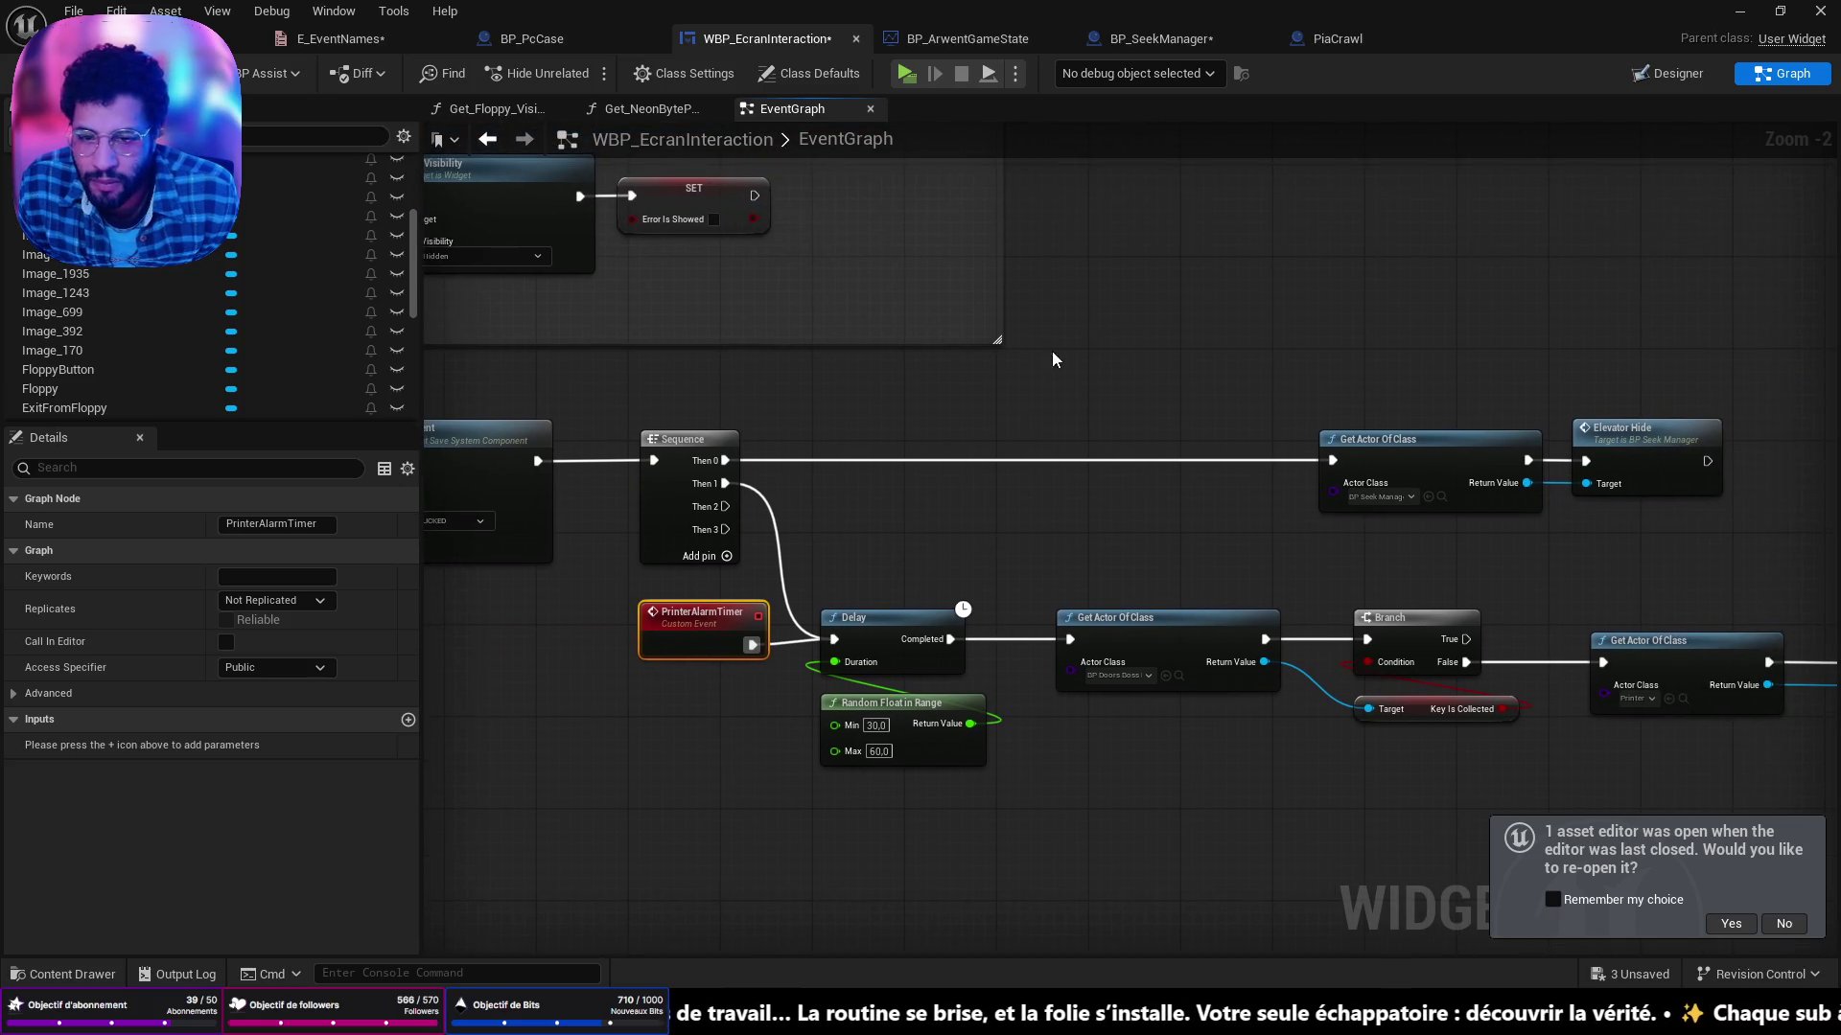
pyautogui.rightClick(1091, 352)
# Create a custom event named Elevator Hide and save all assets.
pyautogui.write('add custom')
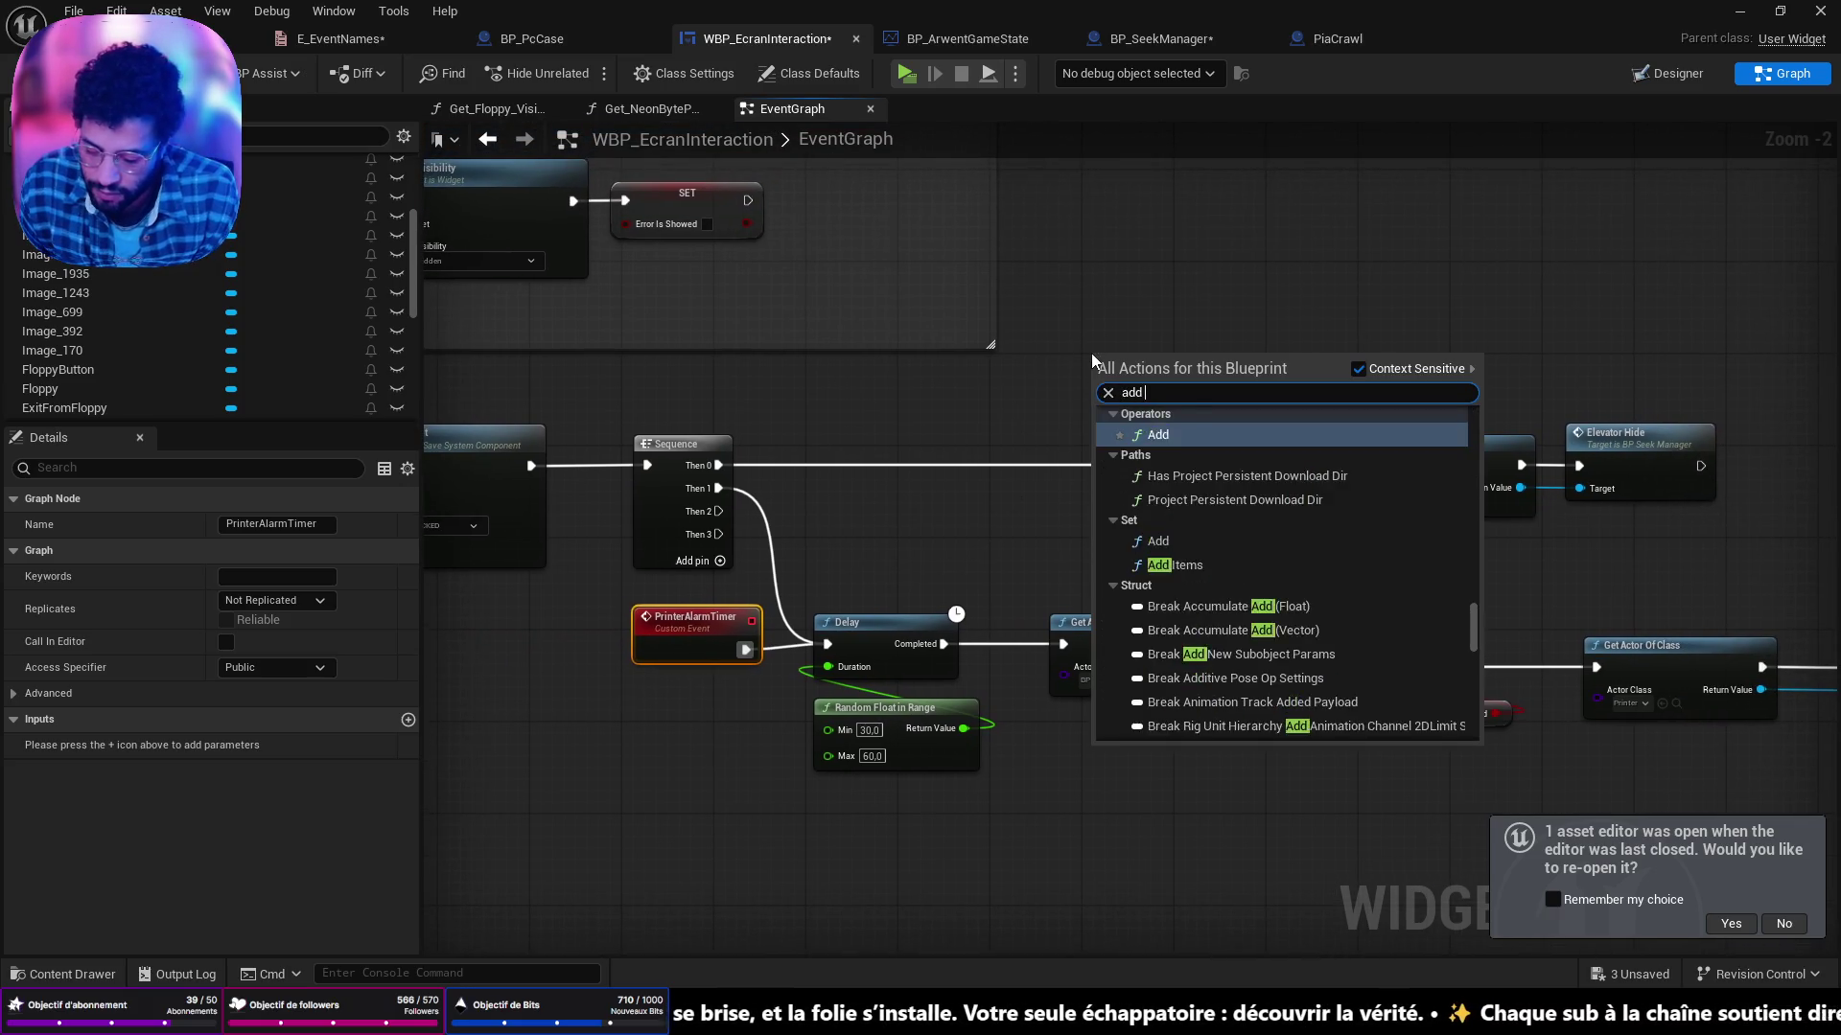
pyautogui.press('Return')
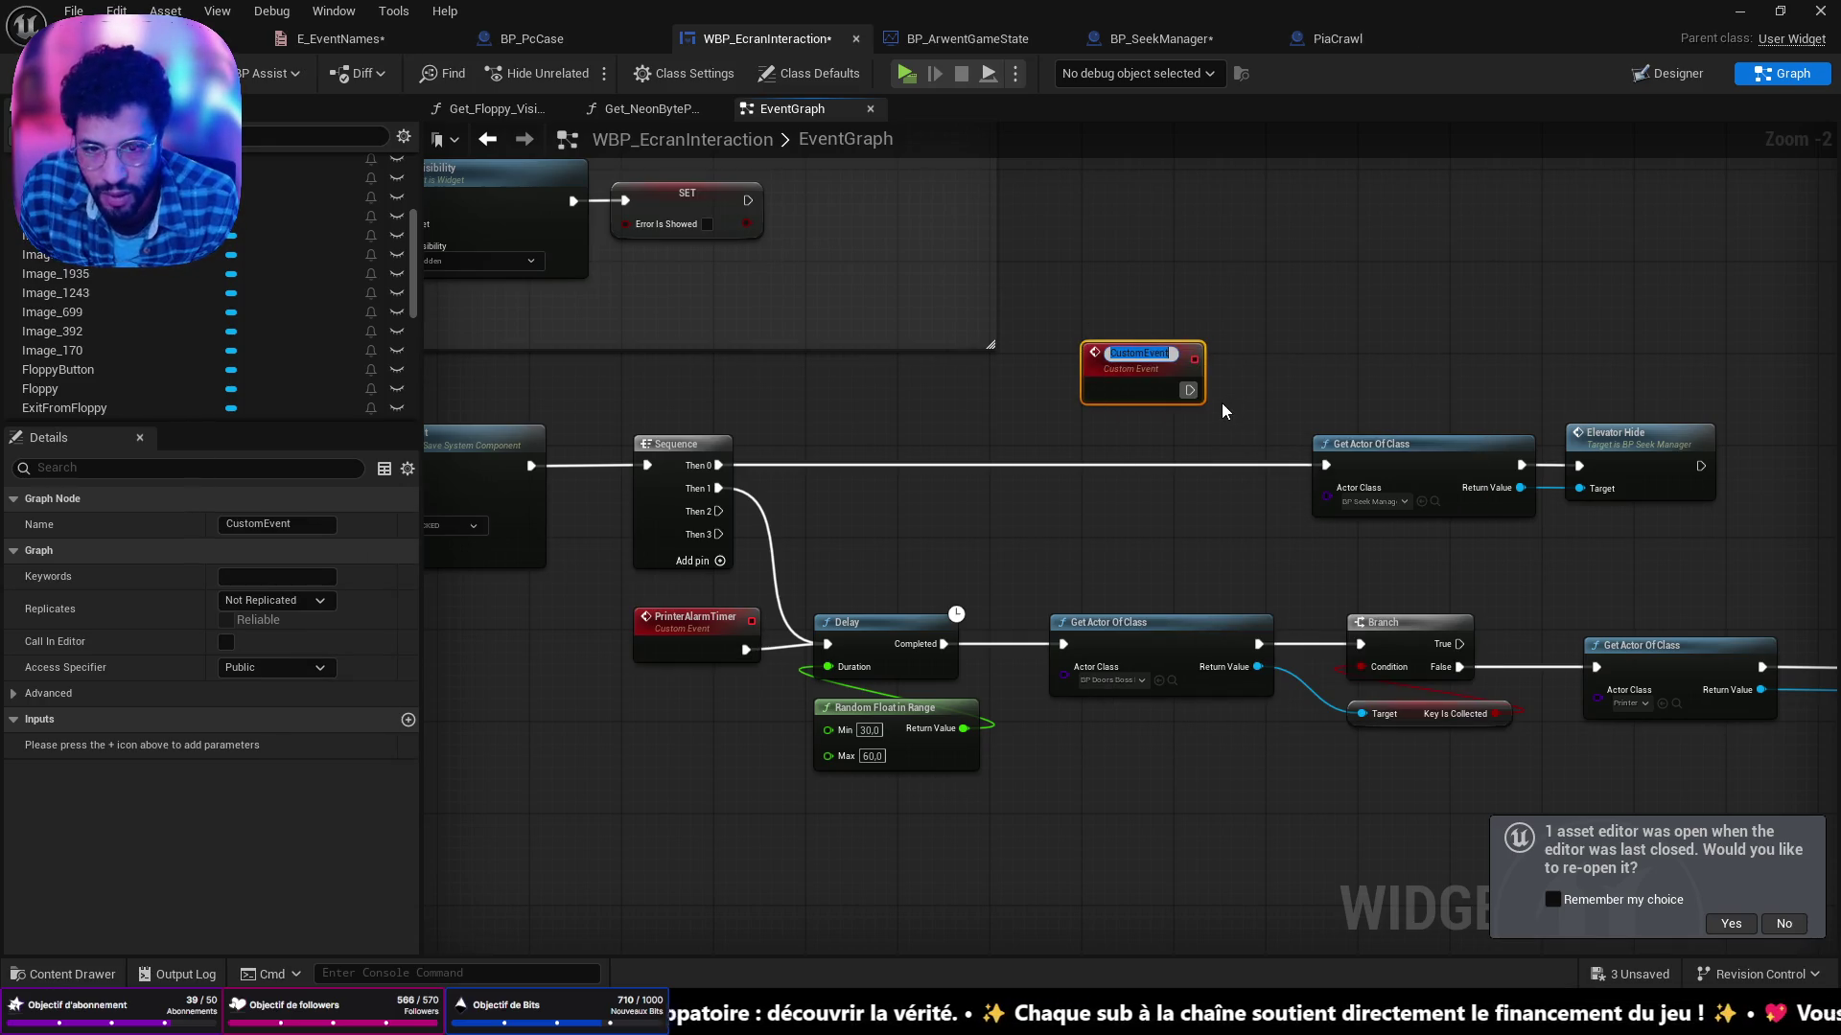
pyautogui.write('Elev')
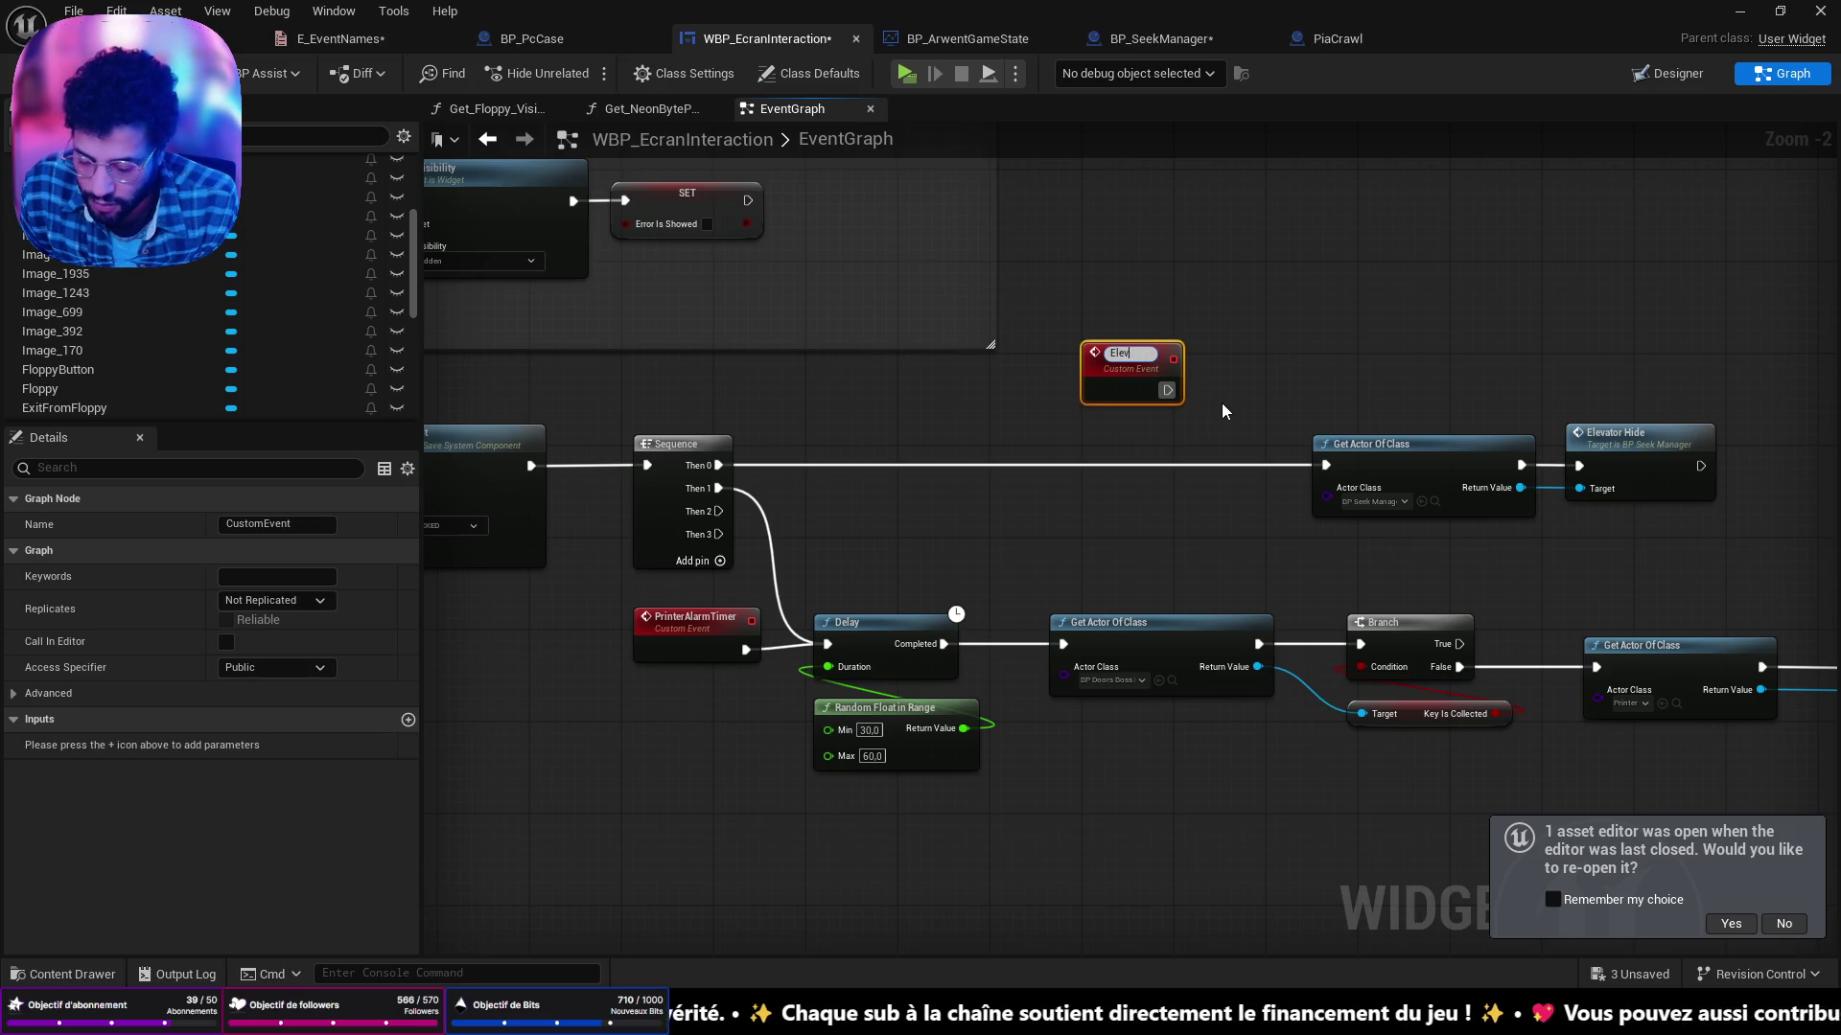
pyautogui.write('ator Hide')
pyautogui.press('Return')
pyautogui.hotkey('ctrl', 'shift', 's')
# Wire the Elevator Hide event into the Get Actor Of Class call.
pyautogui.moveTo(1170, 386); pyautogui.dragTo(1326, 466)
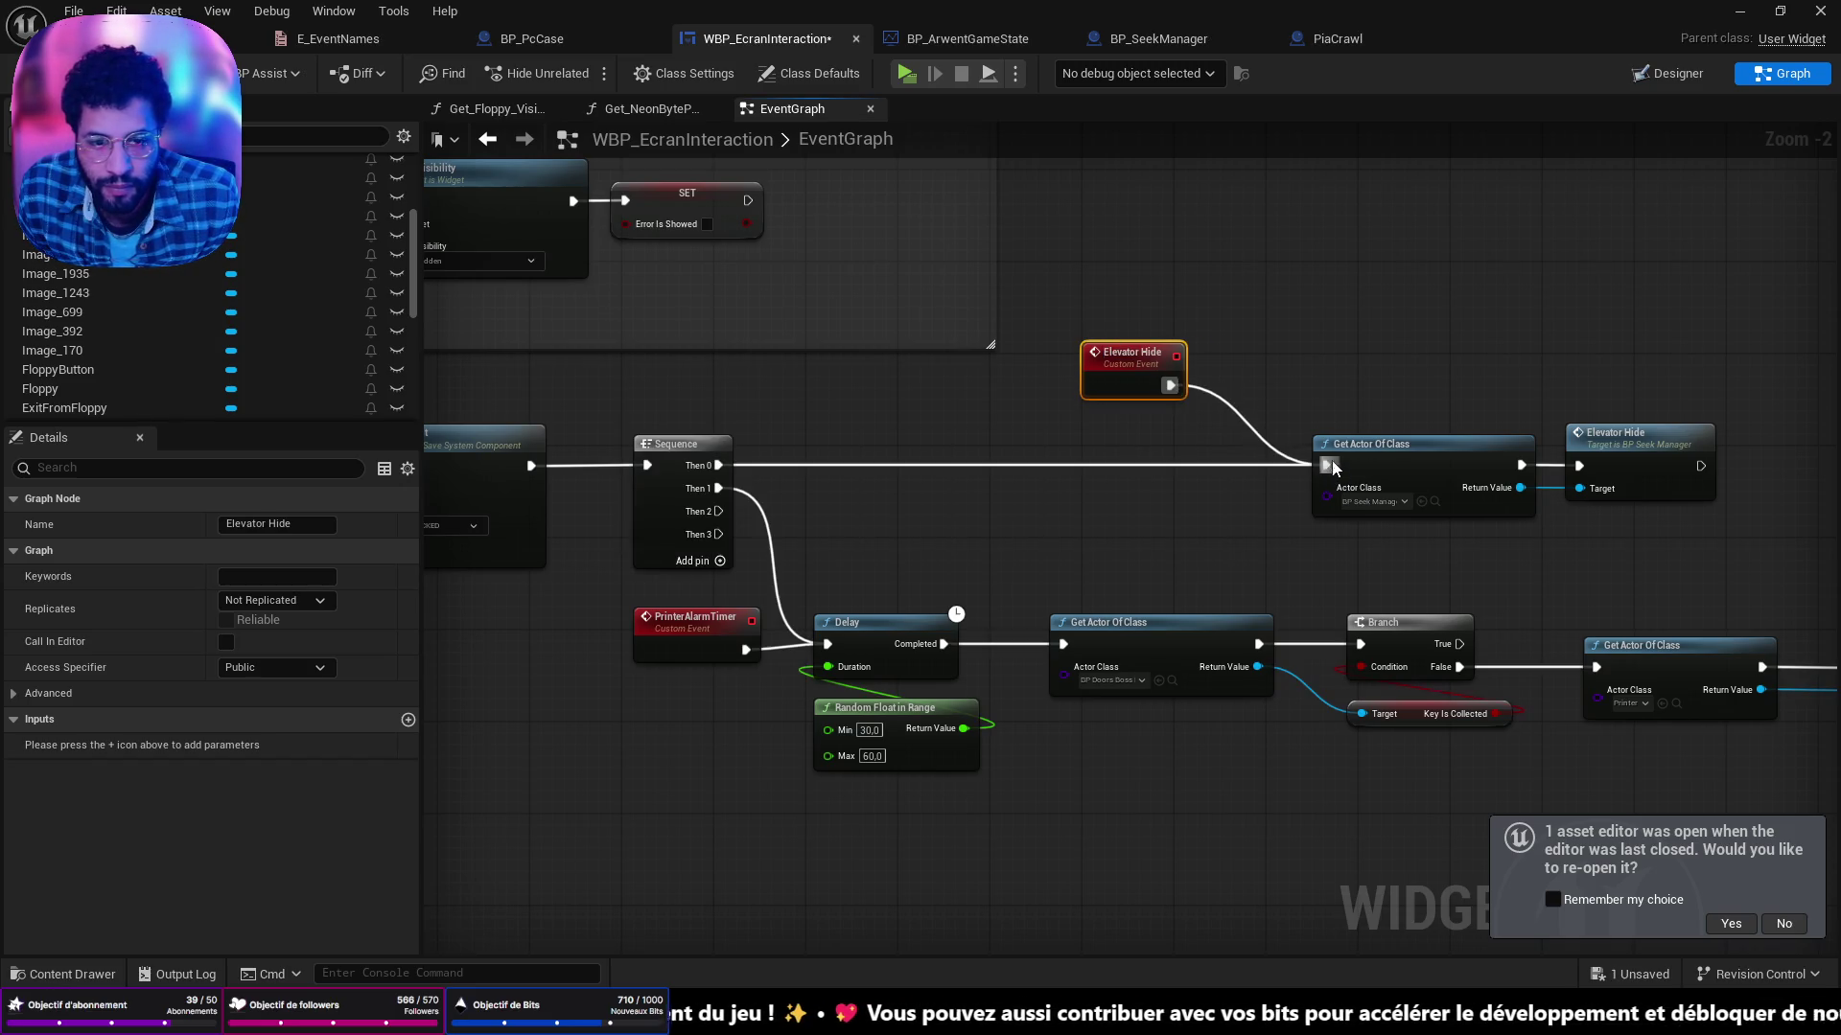
pyautogui.moveTo(1400, 546)
pyautogui.mouseDown()
pyautogui.moveTo(989, 505)
pyautogui.moveTo(1226, 463)
pyautogui.mouseUp()
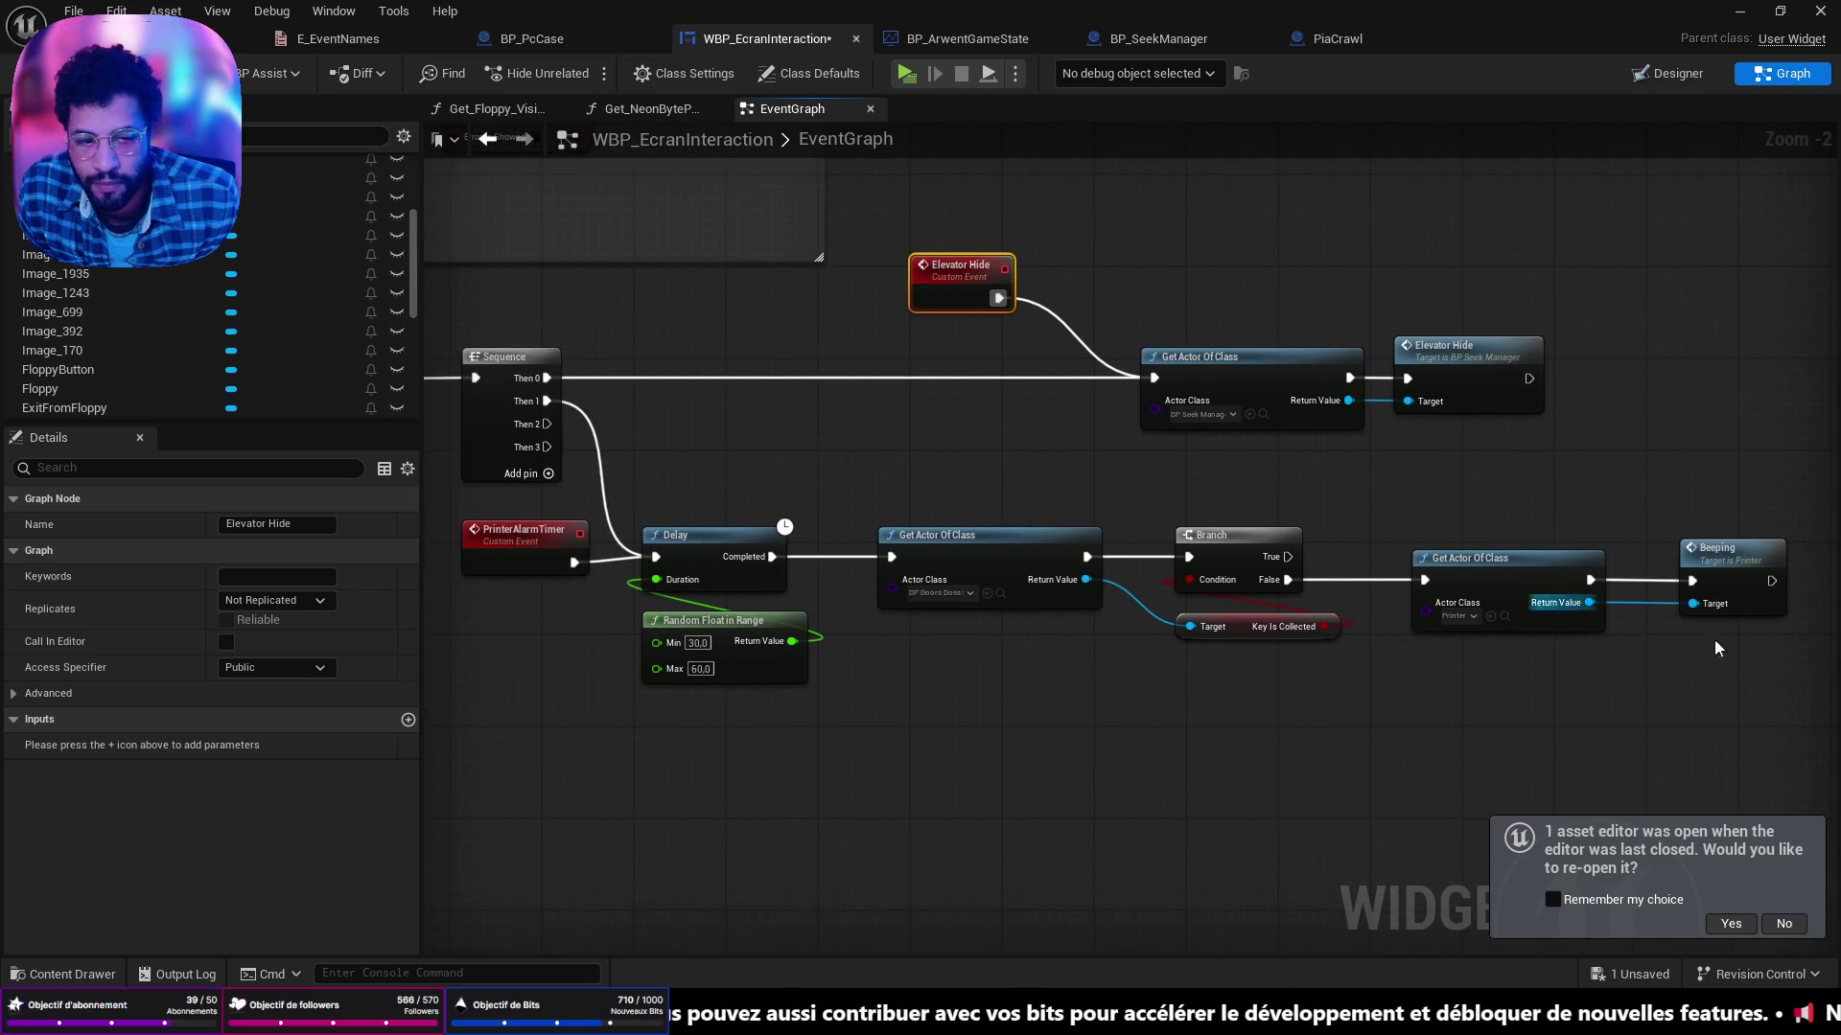
pyautogui.moveTo(1750, 575); pyautogui.dragTo(1384, 553)
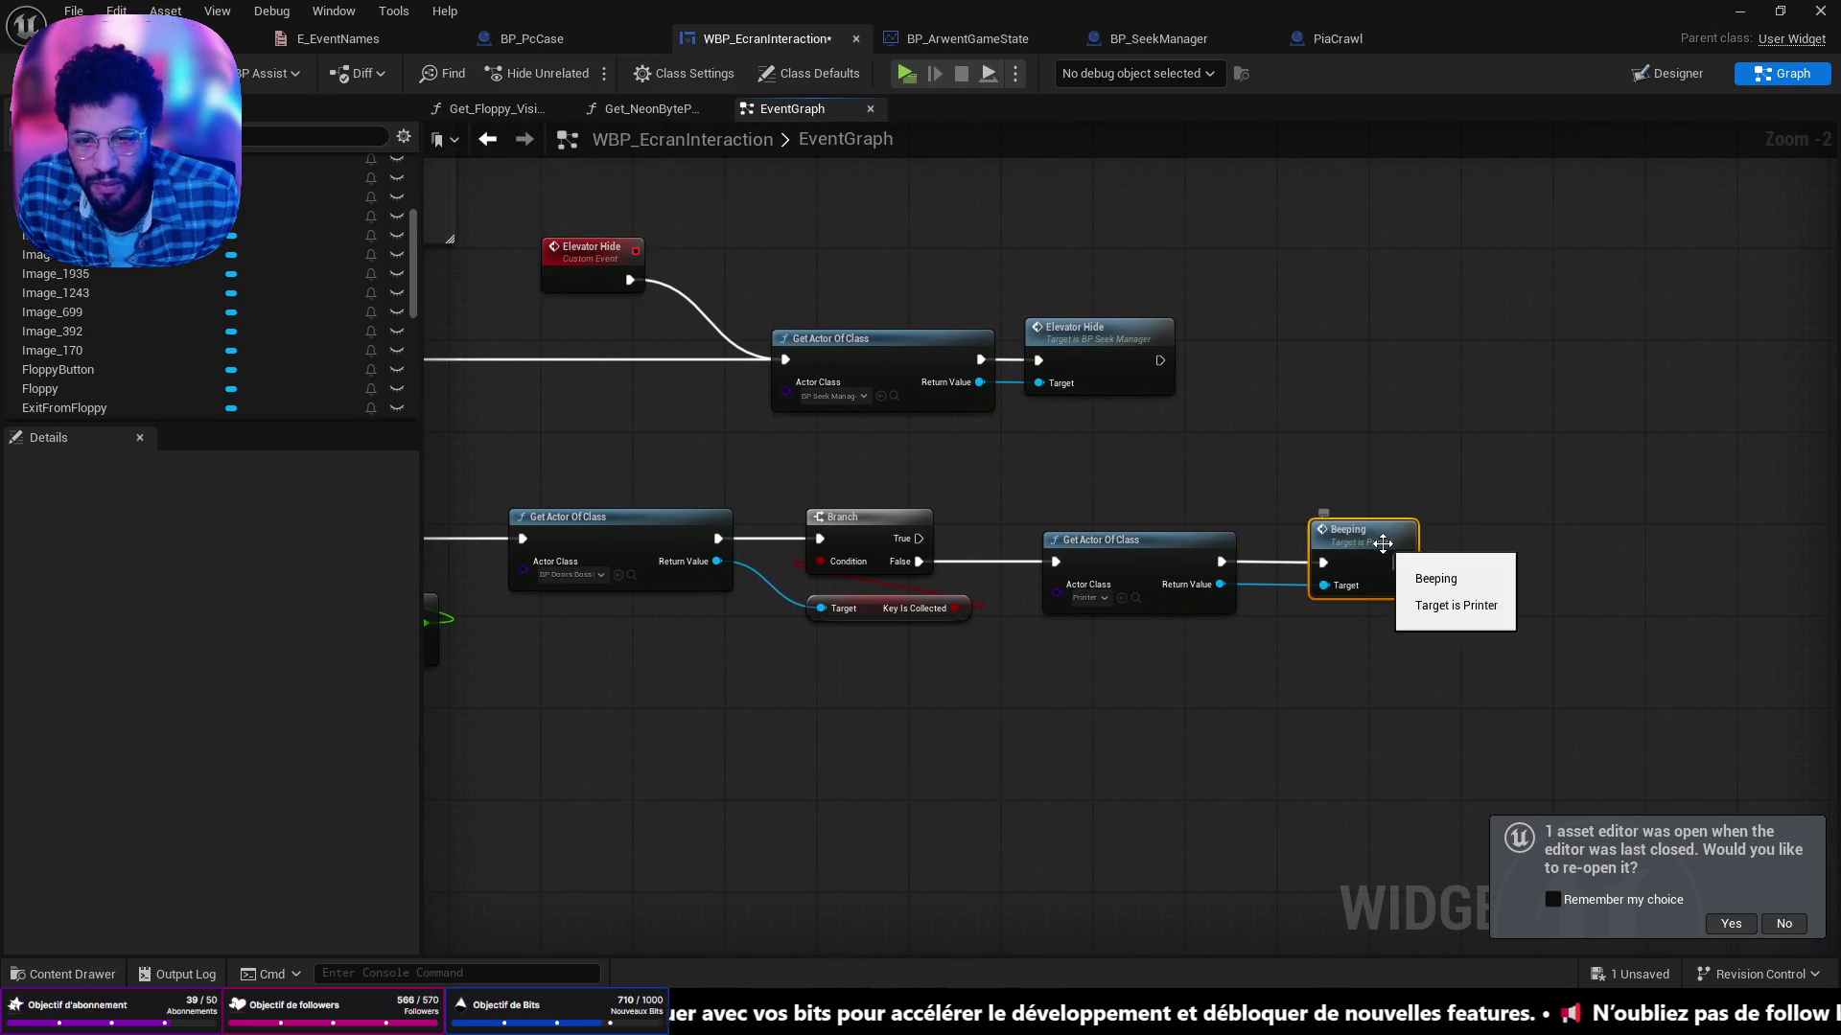
# Open the Printer blueprint from the Beeping node, survey its graph, then return to E_EventNames.
pyautogui.doubleClick(1384, 551)
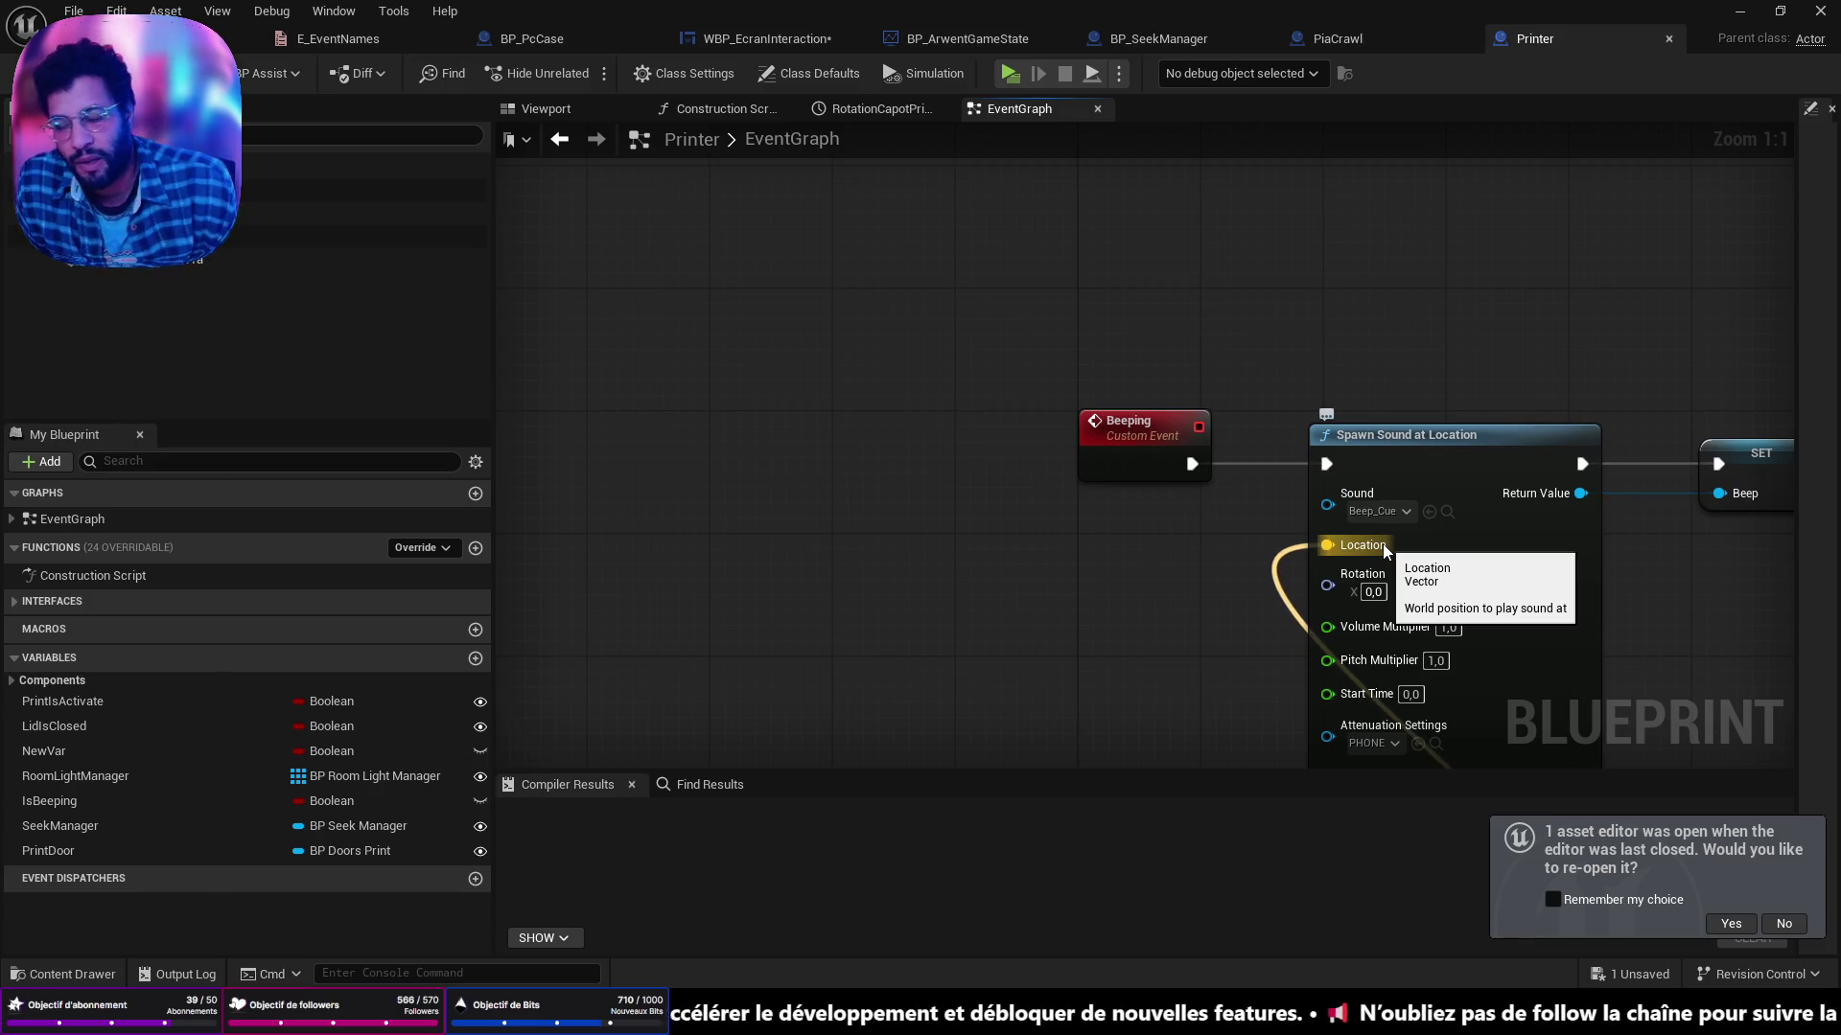
pyautogui.scroll(-5, 1435, 493)
pyautogui.moveTo(1435, 493); pyautogui.dragTo(998, 452)
pyautogui.scroll(5, 997, 452)
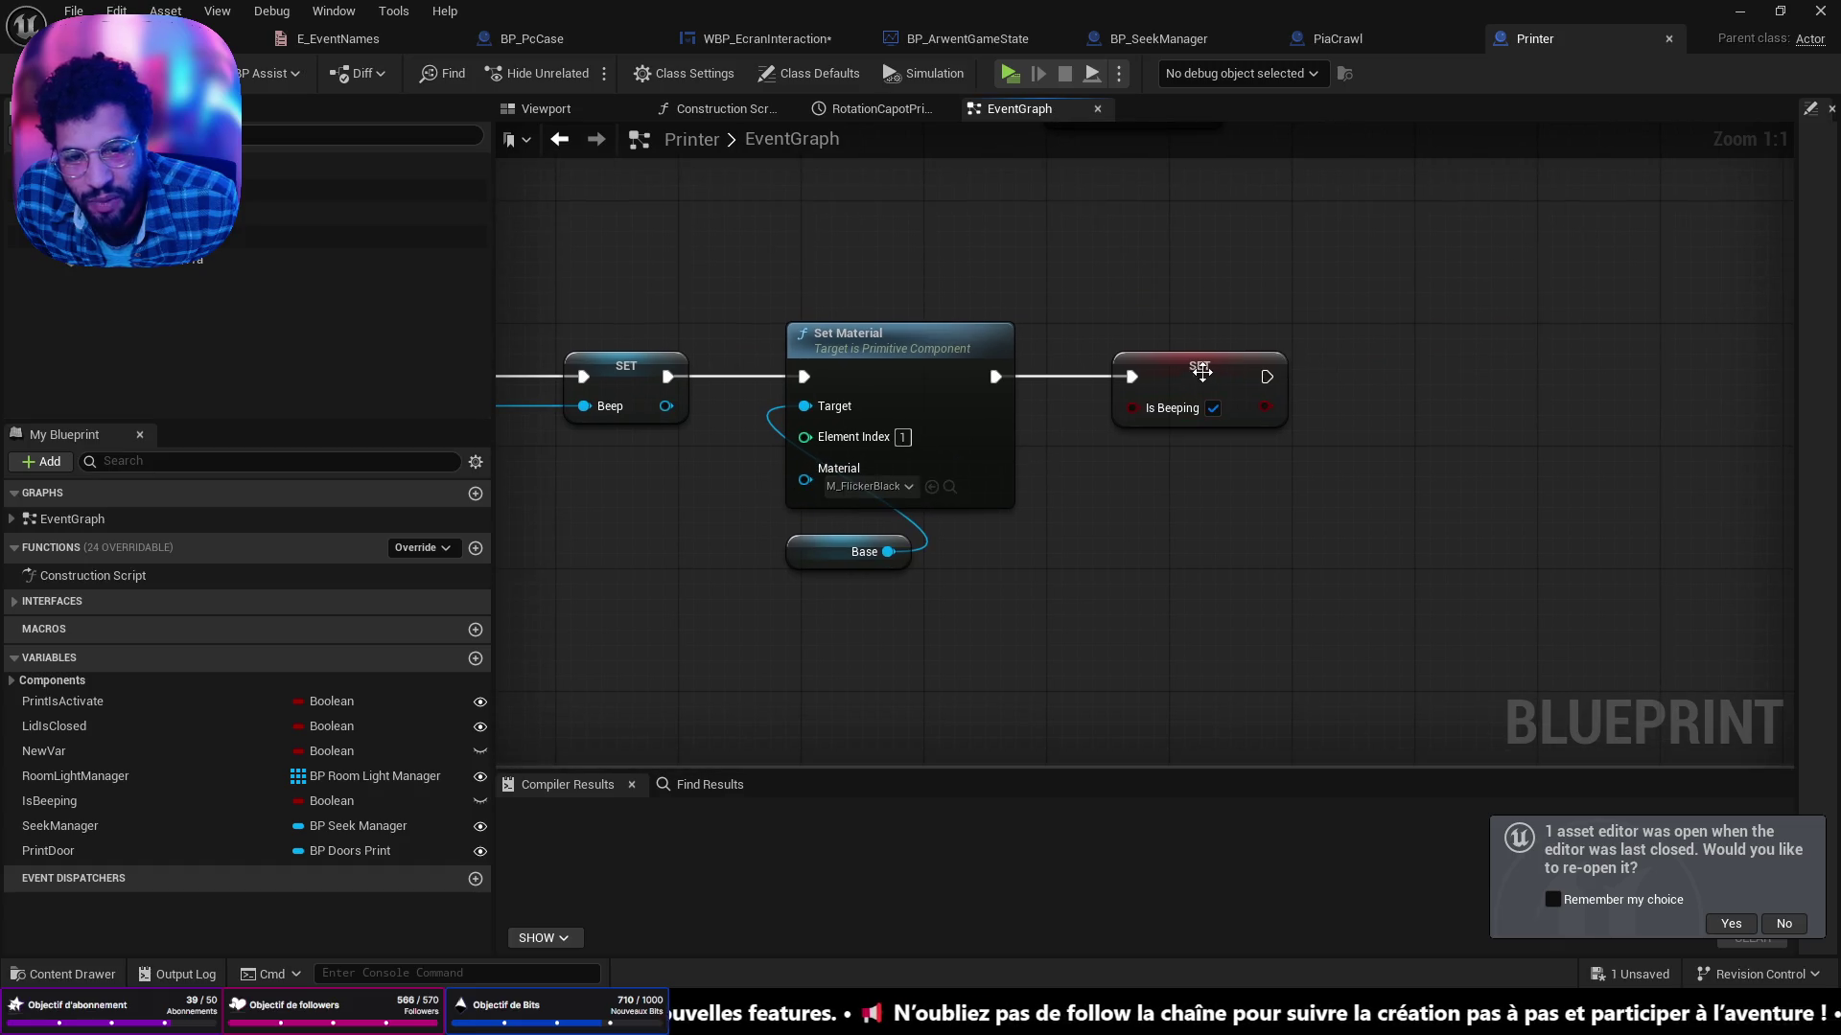
pyautogui.moveTo(1208, 368); pyautogui.dragTo(1175, 369)
pyautogui.click(345, 39)
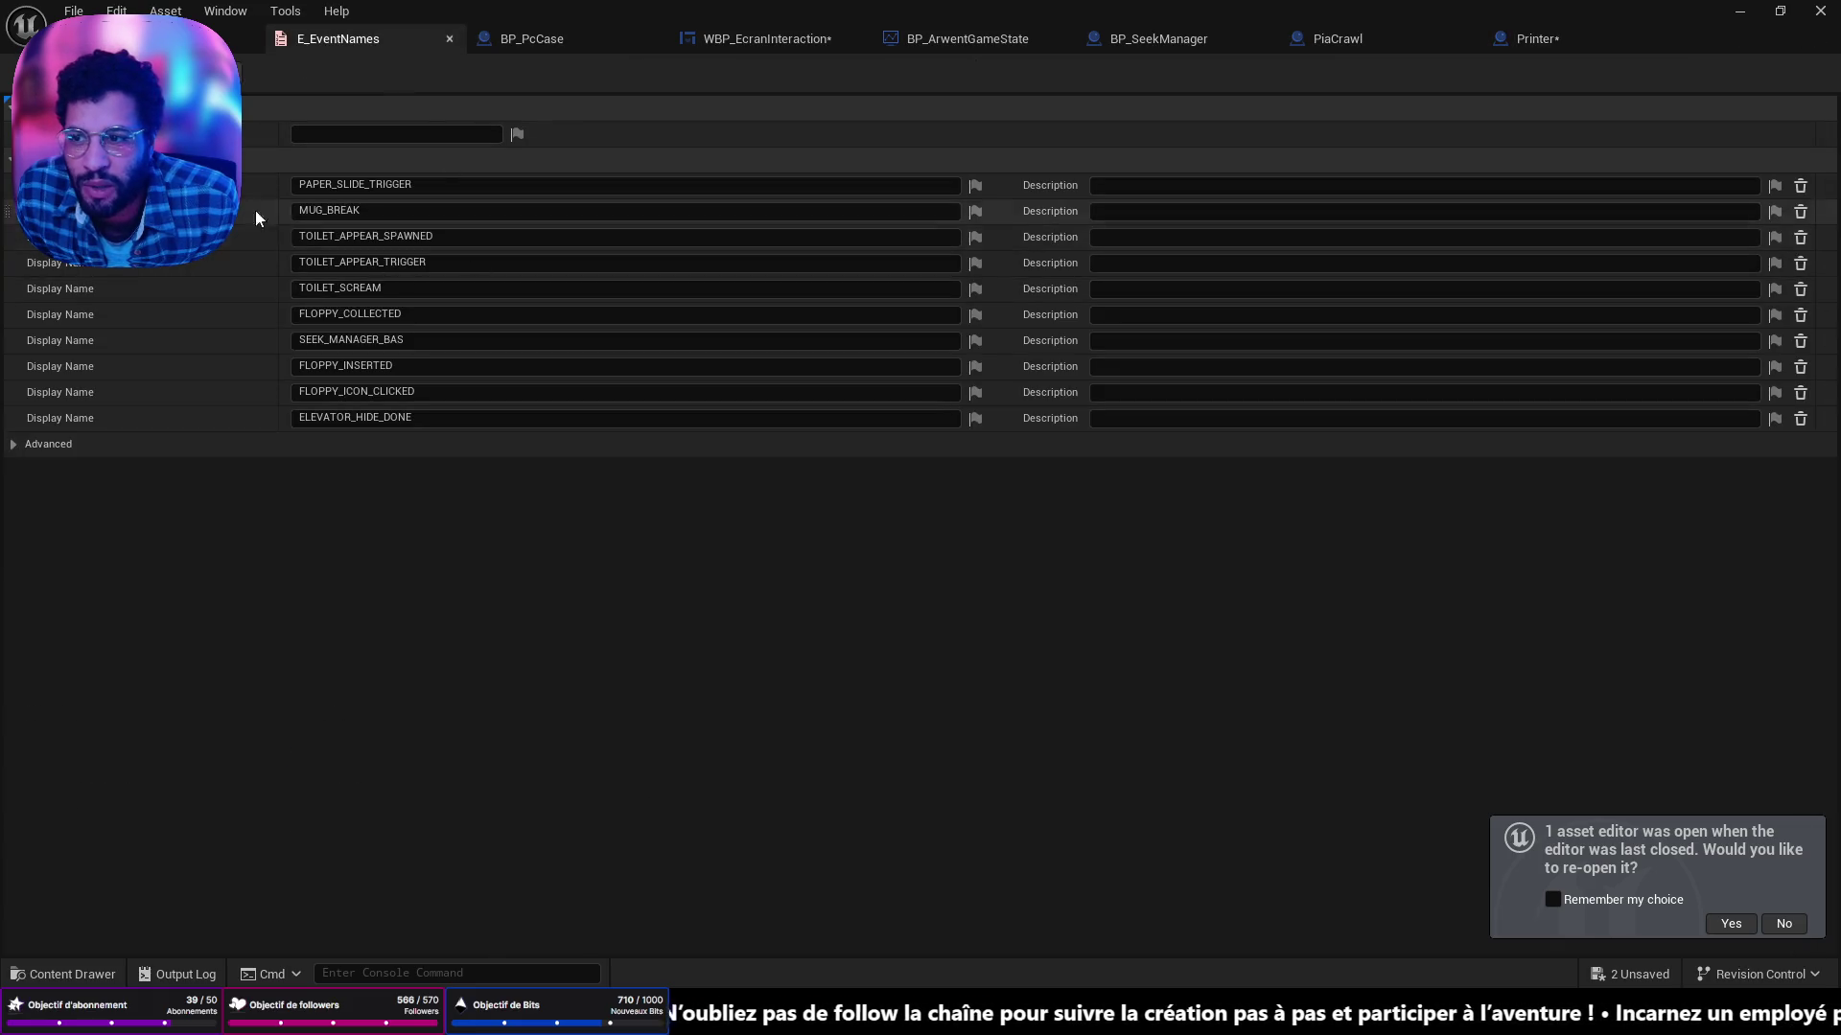
# Add a BEEPING_EVENT_END enumerator after ELEVATOR_HIDE_DONE and save all assets.
pyautogui.click(108, 106)
pyautogui.click(368, 444)
pyautogui.press('BackSpace')
pyautogui.write('BEEPING_EVENT')
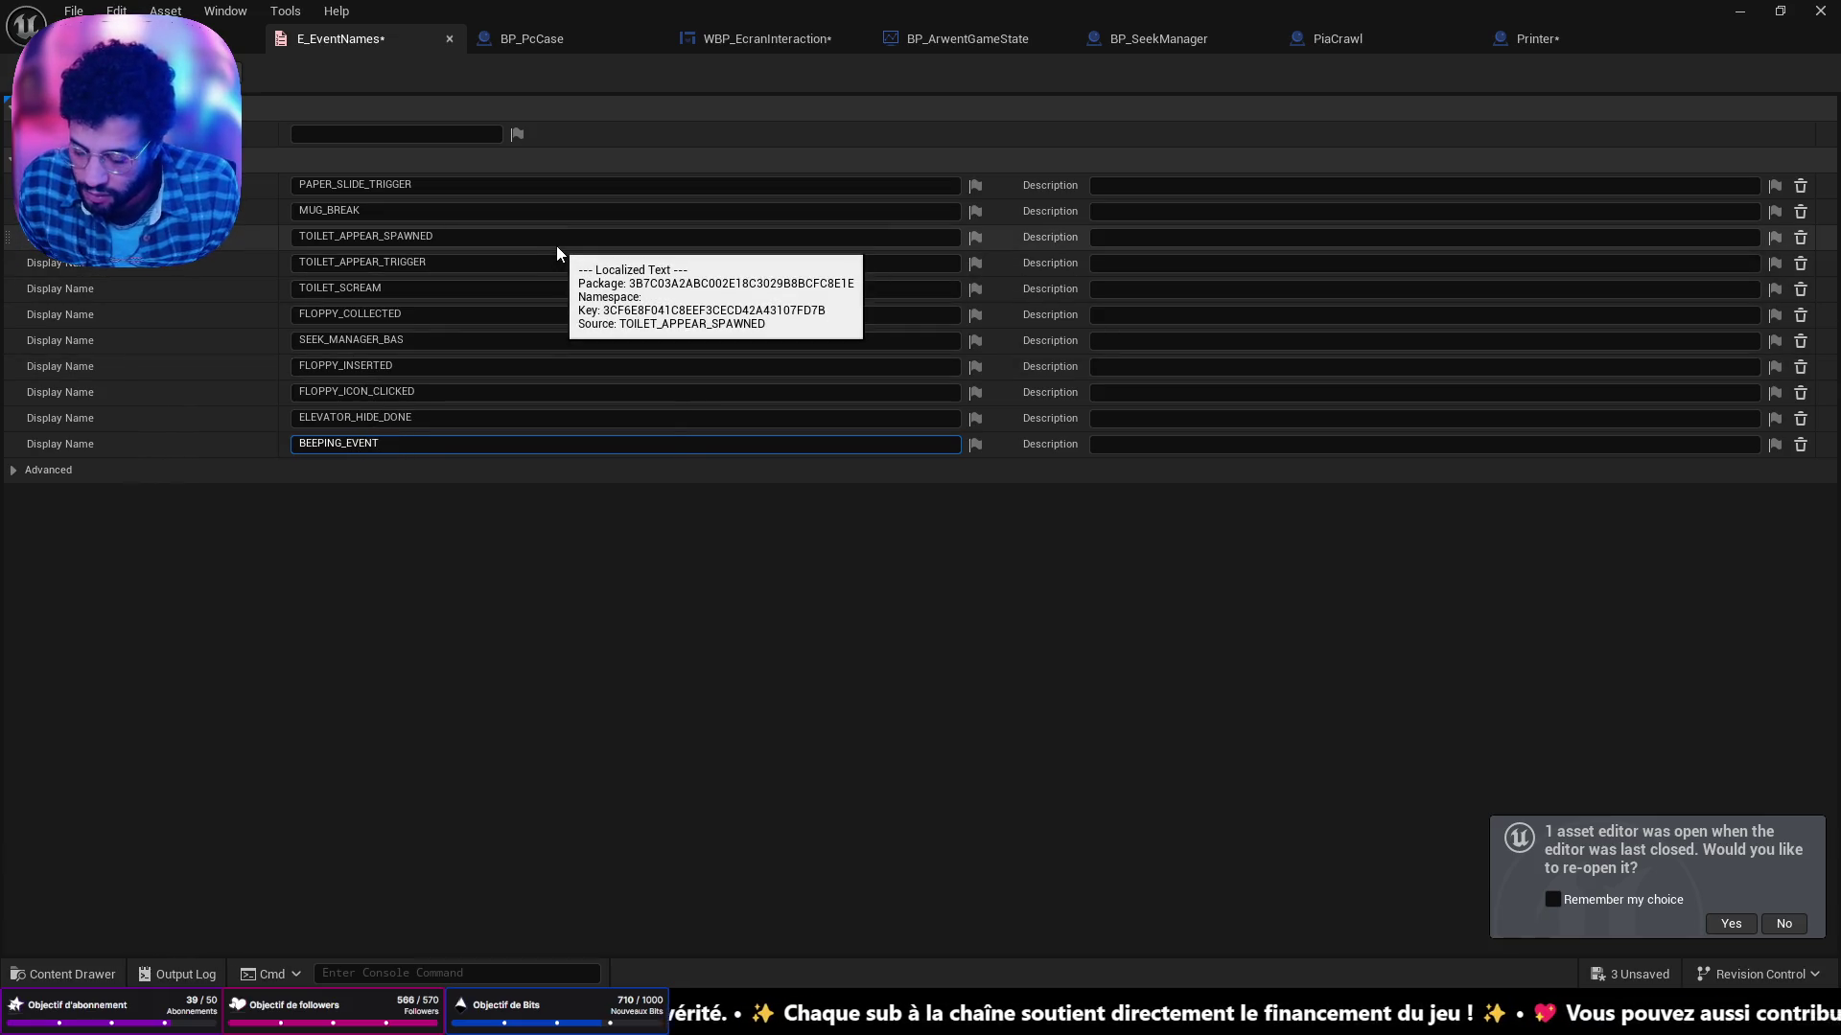
pyautogui.write('_END')
pyautogui.press('Return')
pyautogui.hotkey('ctrl', 'shift', 's')
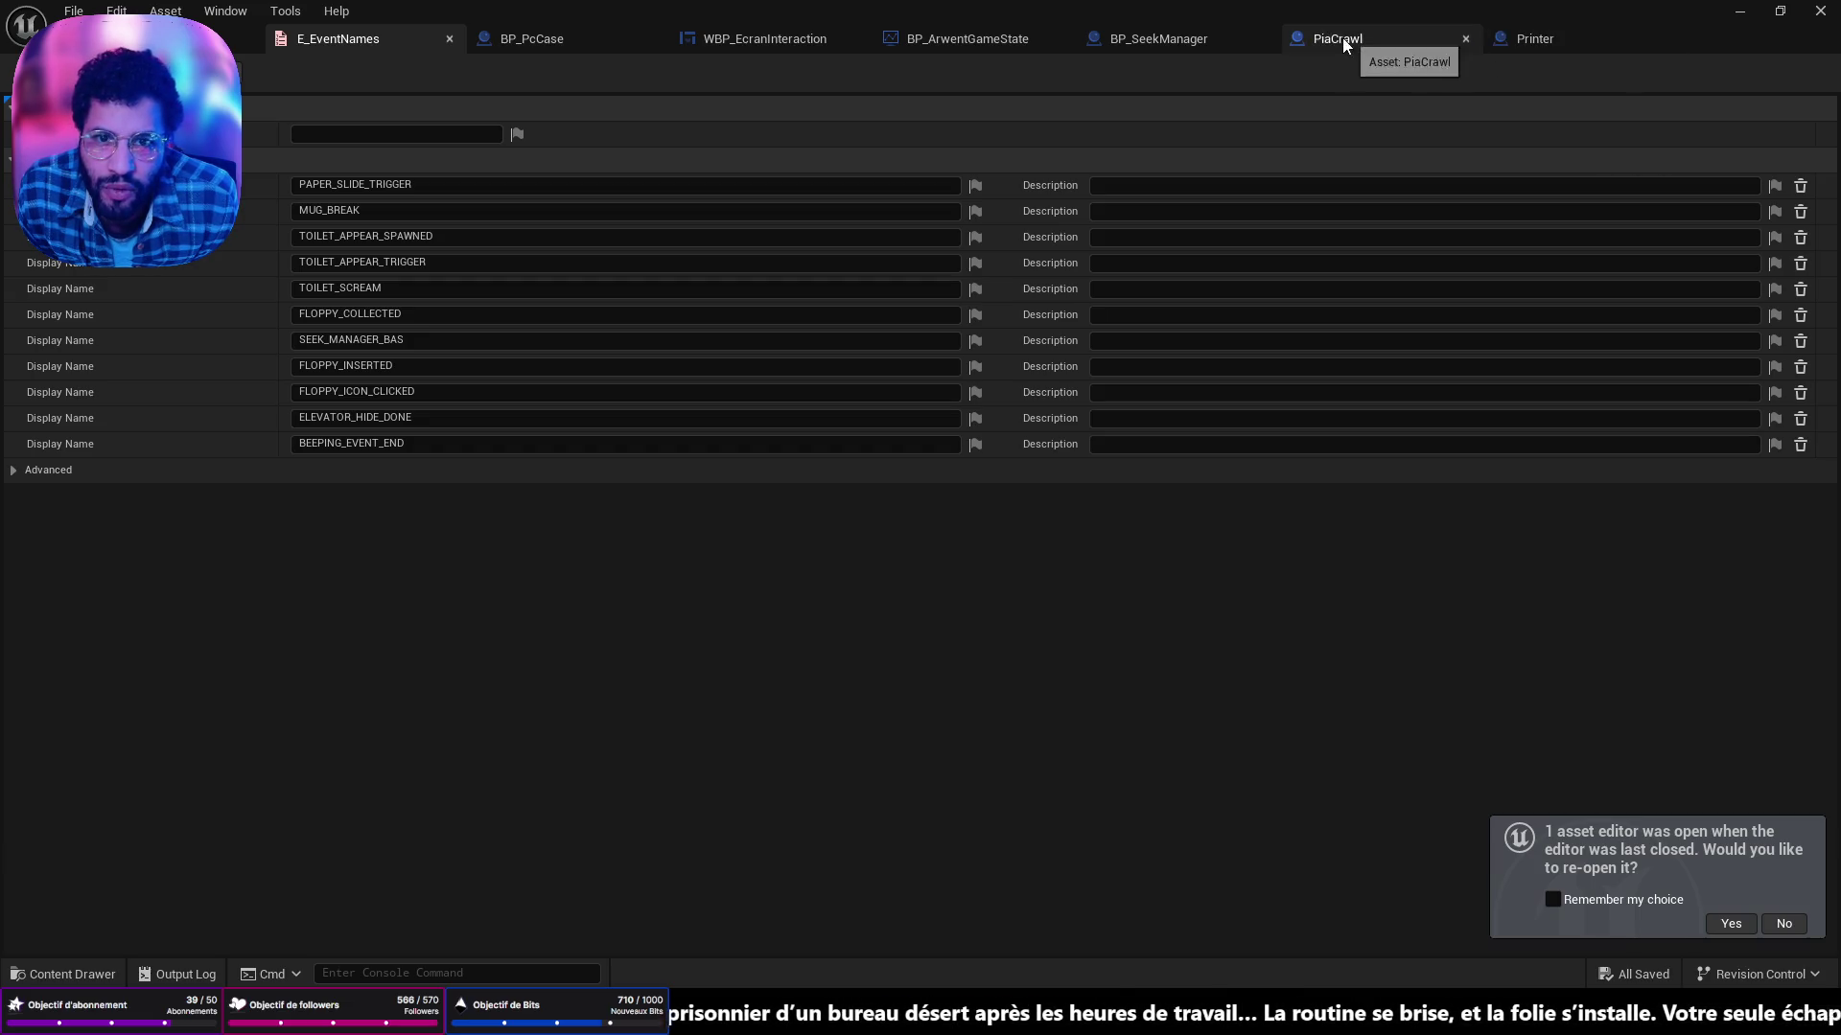
# In the Printer blueprint, pan from Event GeneralInteract to the beeping-stop chain.
pyautogui.click(1566, 46)
pyautogui.scroll(-4, 1095, 491)
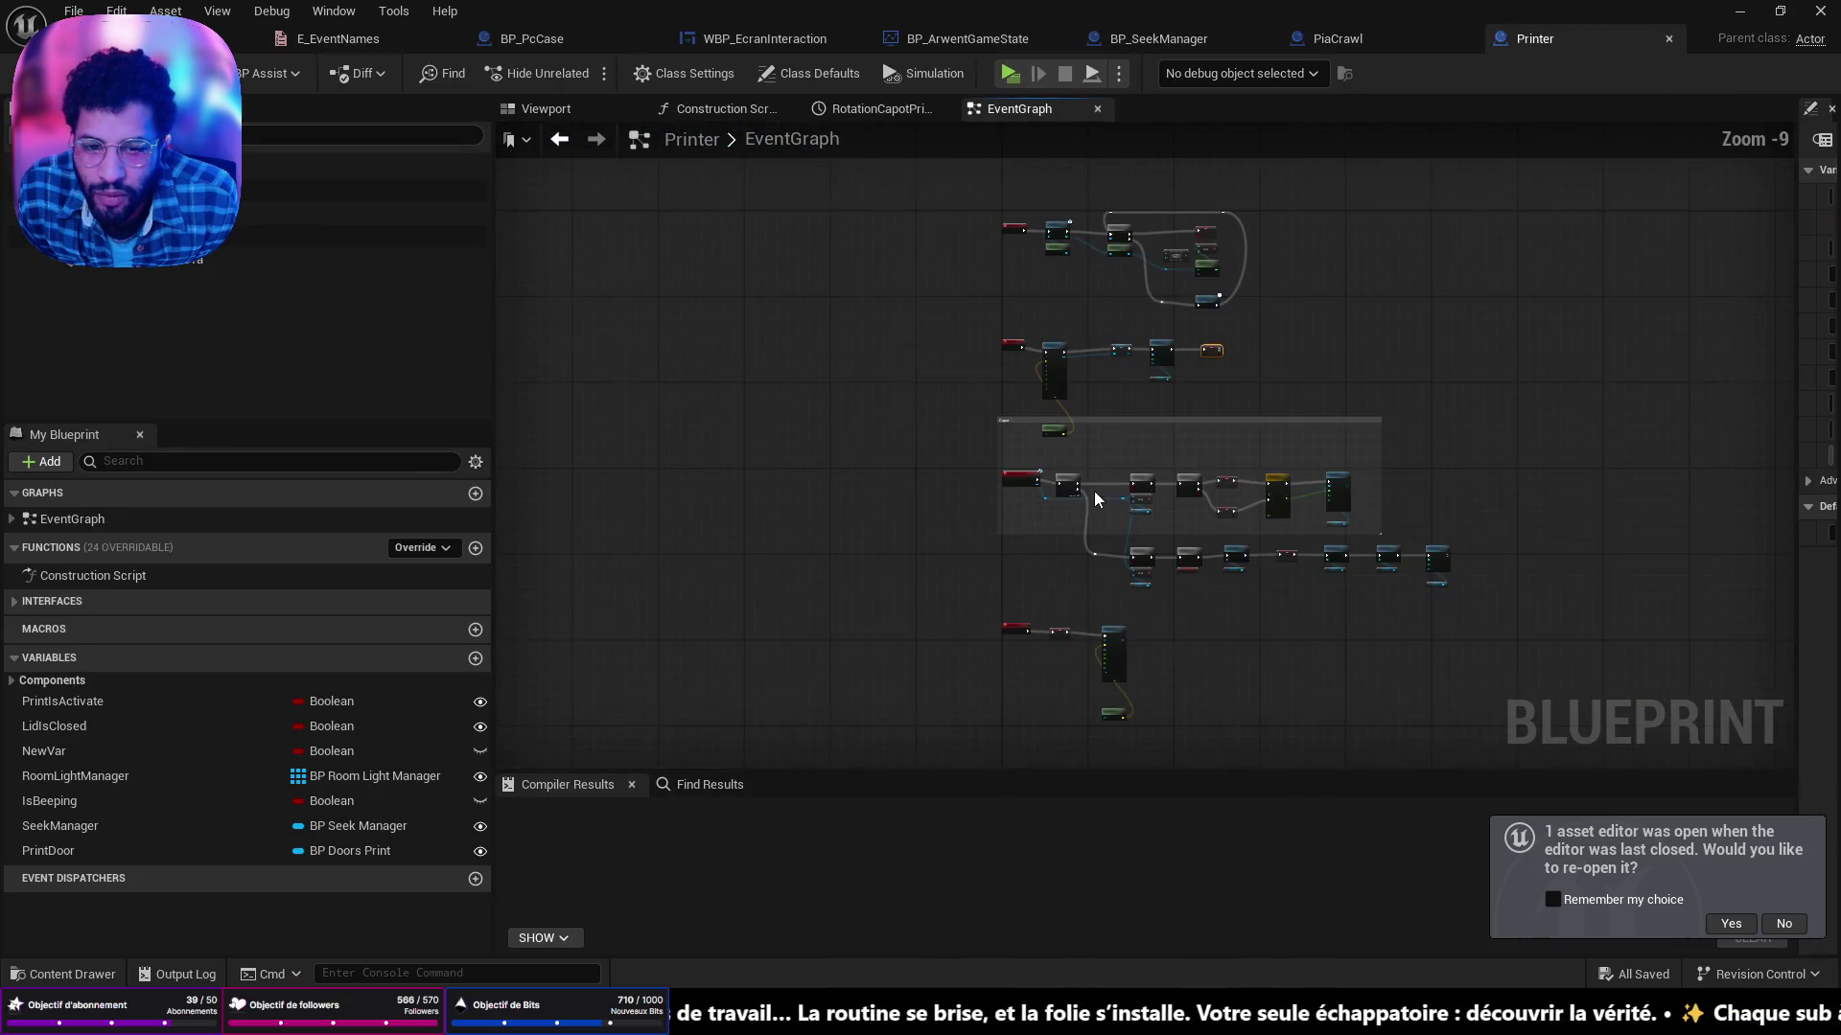
pyautogui.moveTo(1077, 709); pyautogui.dragTo(1027, 383)
pyautogui.scroll(6, 1016, 325)
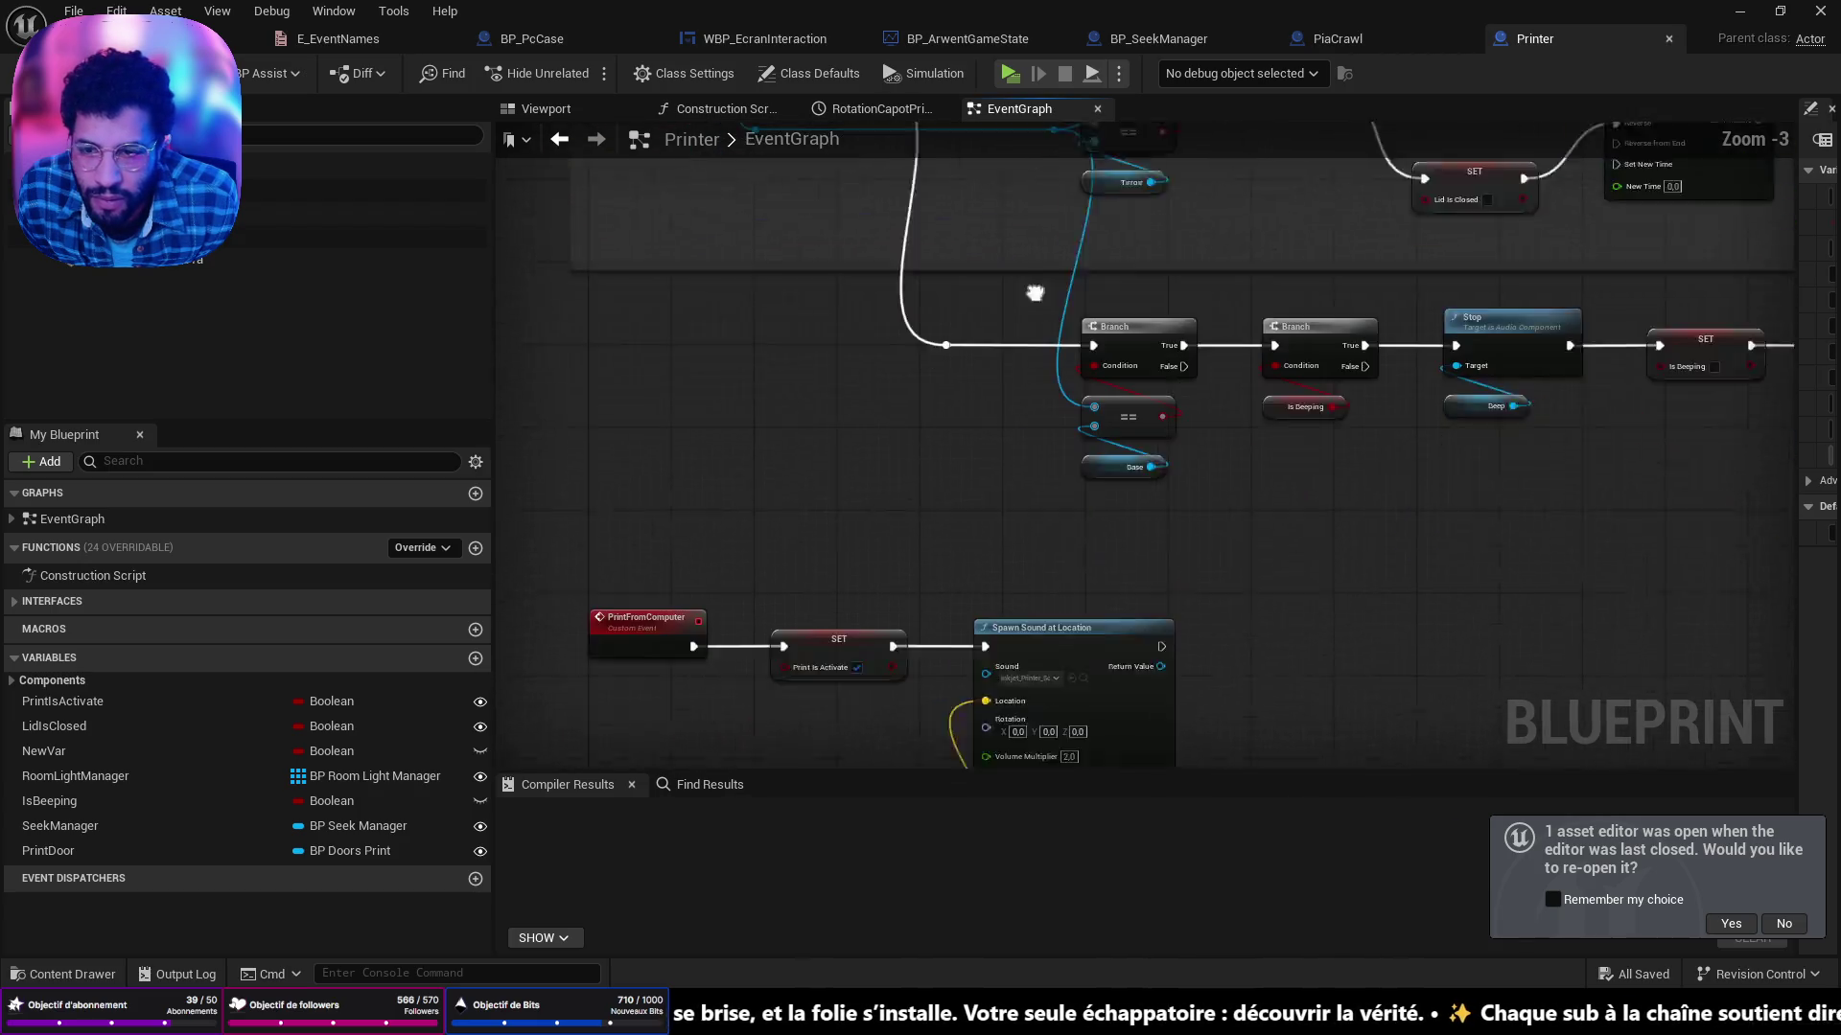
pyautogui.moveTo(1457, 691)
pyautogui.mouseDown()
pyautogui.moveTo(1333, 537)
pyautogui.moveTo(1198, 432)
pyautogui.moveTo(1050, 360)
pyautogui.mouseUp()
pyautogui.moveTo(1045, 460)
pyautogui.mouseDown()
pyautogui.moveTo(1237, 451)
pyautogui.moveTo(1216, 407)
pyautogui.mouseUp()
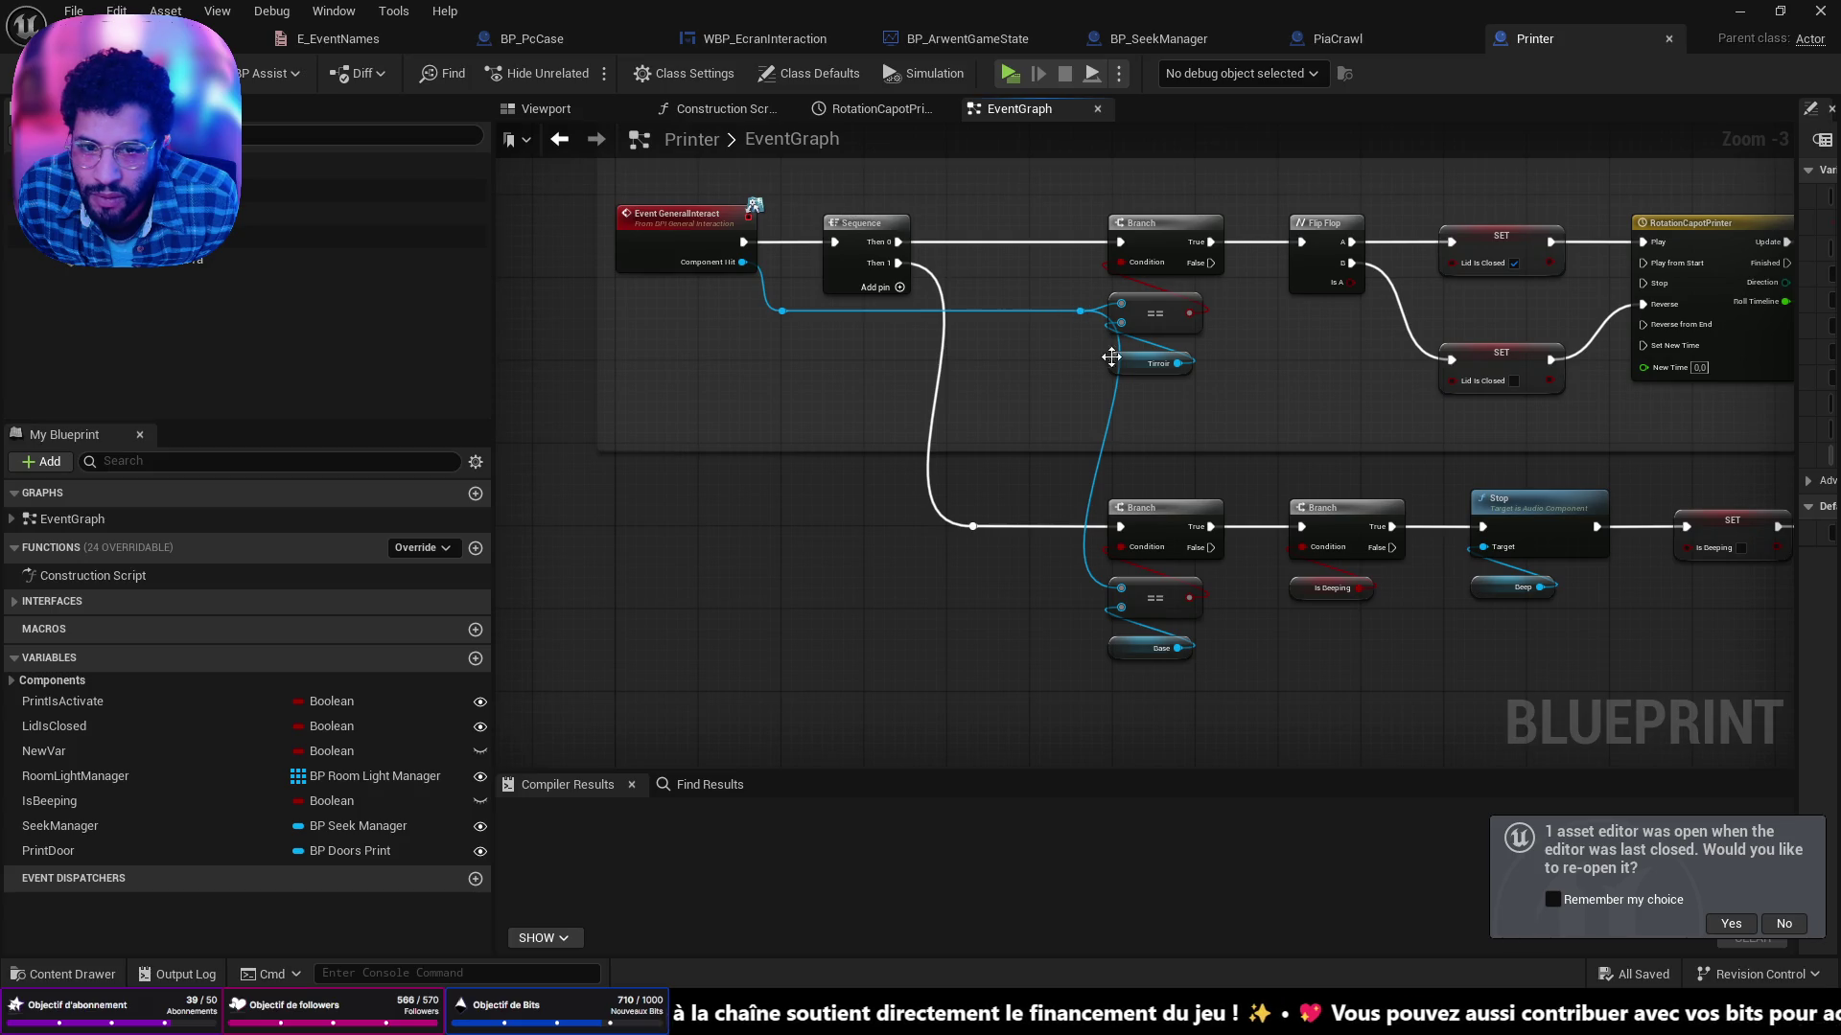
pyautogui.moveTo(1227, 675)
pyautogui.mouseDown()
pyautogui.moveTo(843, 504)
pyautogui.moveTo(923, 509)
pyautogui.mouseUp()
pyautogui.moveTo(1467, 575); pyautogui.dragTo(1031, 538)
# Follow the beeping-stop chain through Branch, Stop and the Beep sound to Set Material.
pyautogui.moveTo(1488, 487); pyautogui.dragTo(1159, 489)
pyautogui.moveTo(861, 439); pyautogui.dragTo(1396, 498)
pyautogui.moveTo(939, 508); pyautogui.dragTo(1275, 489)
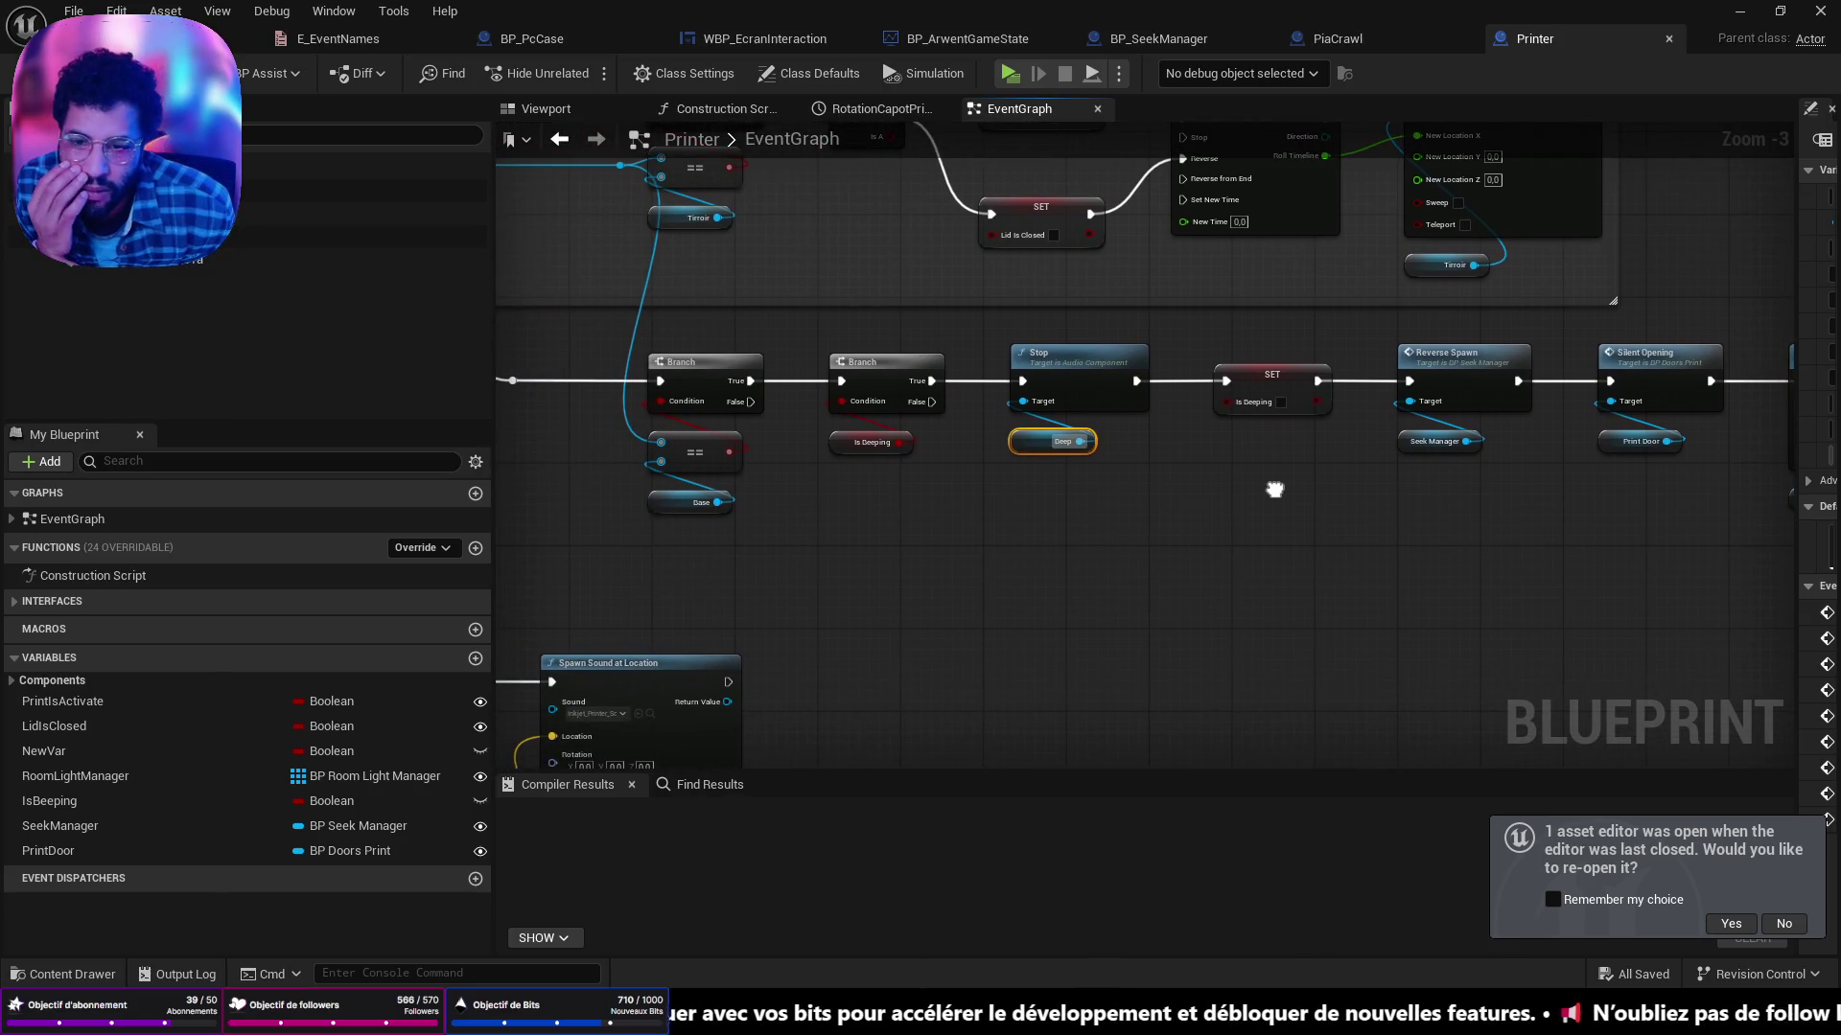
pyautogui.moveTo(1072, 537); pyautogui.dragTo(1360, 540)
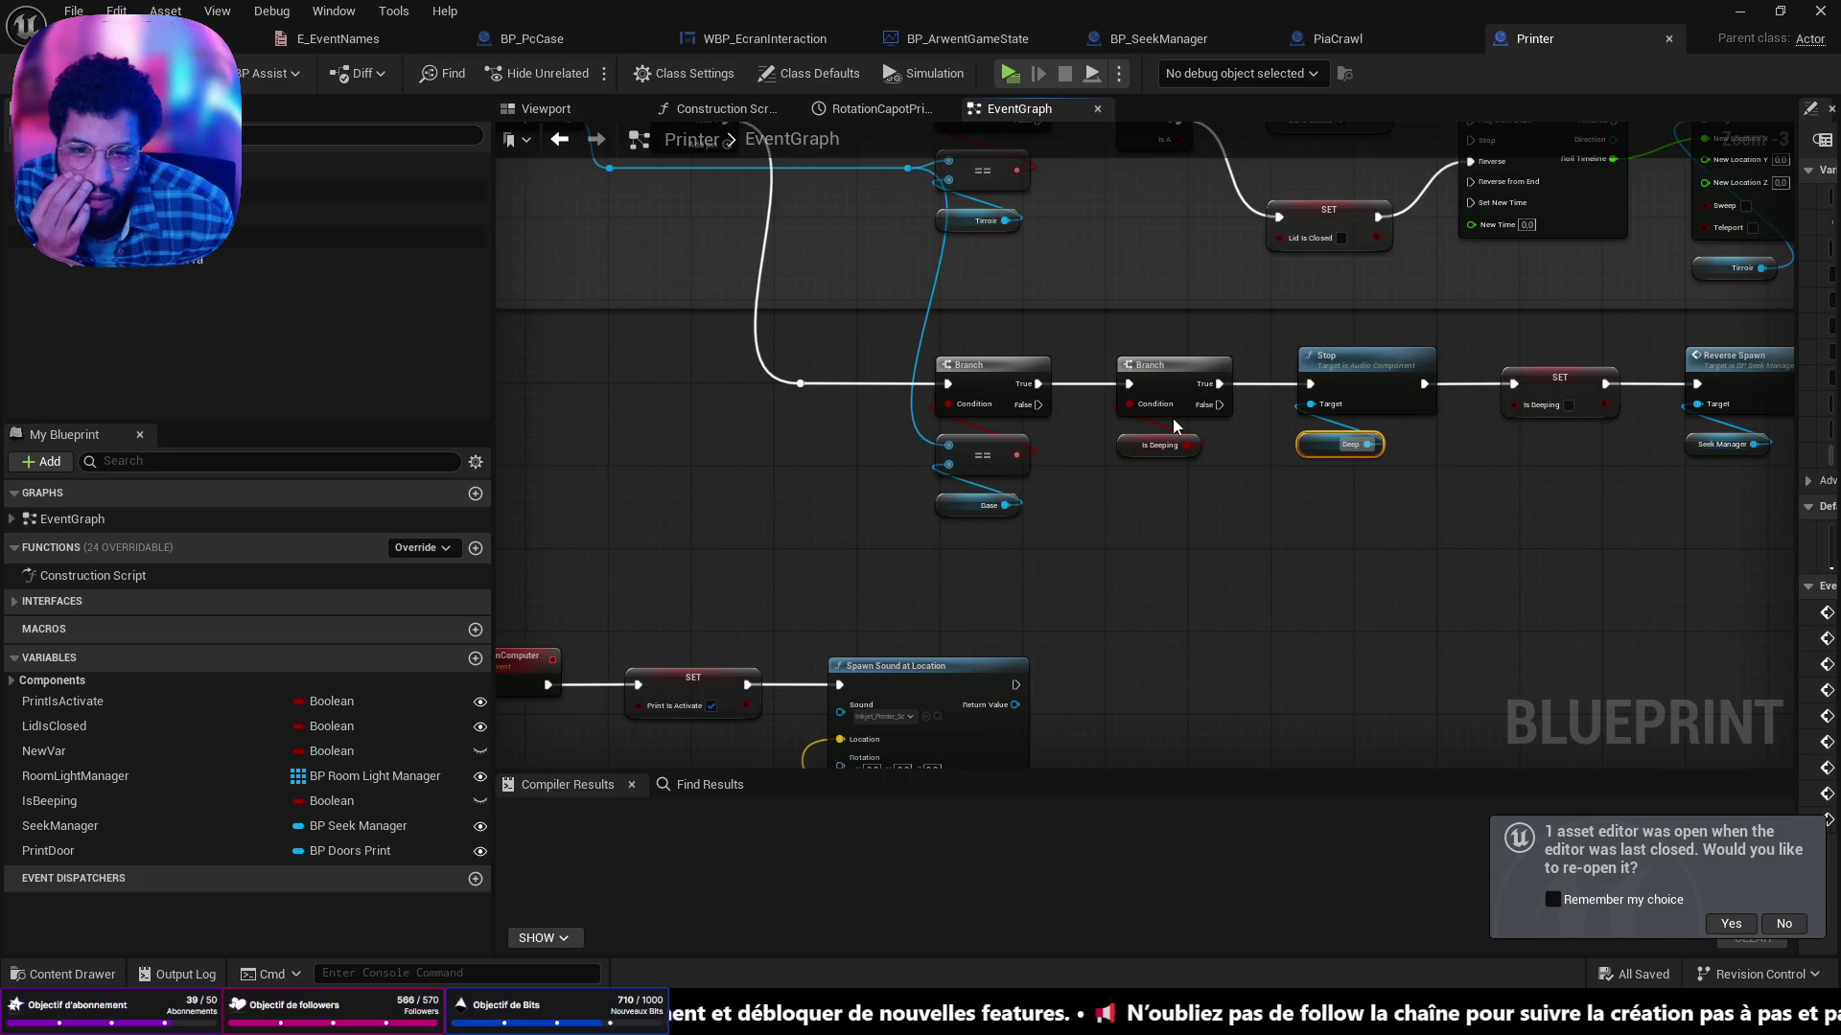
pyautogui.moveTo(1328, 438); pyautogui.dragTo(1118, 496)
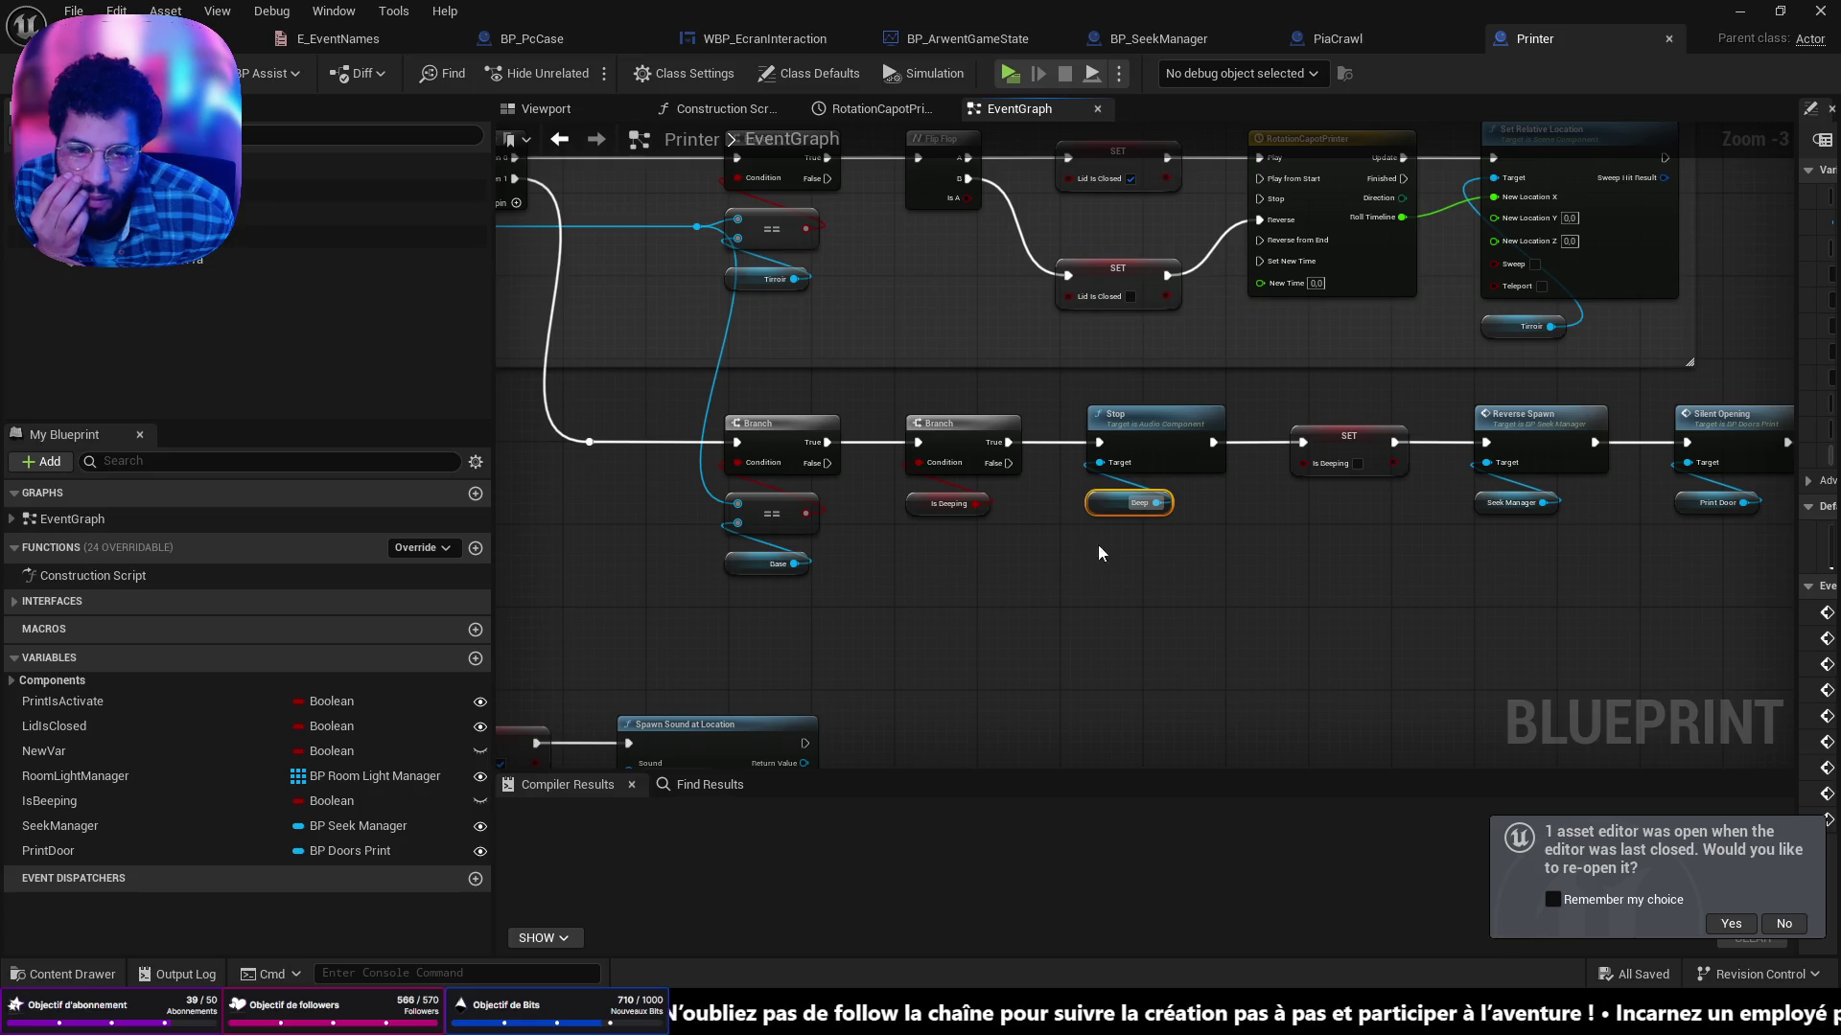
pyautogui.moveTo(1083, 545); pyautogui.dragTo(973, 530)
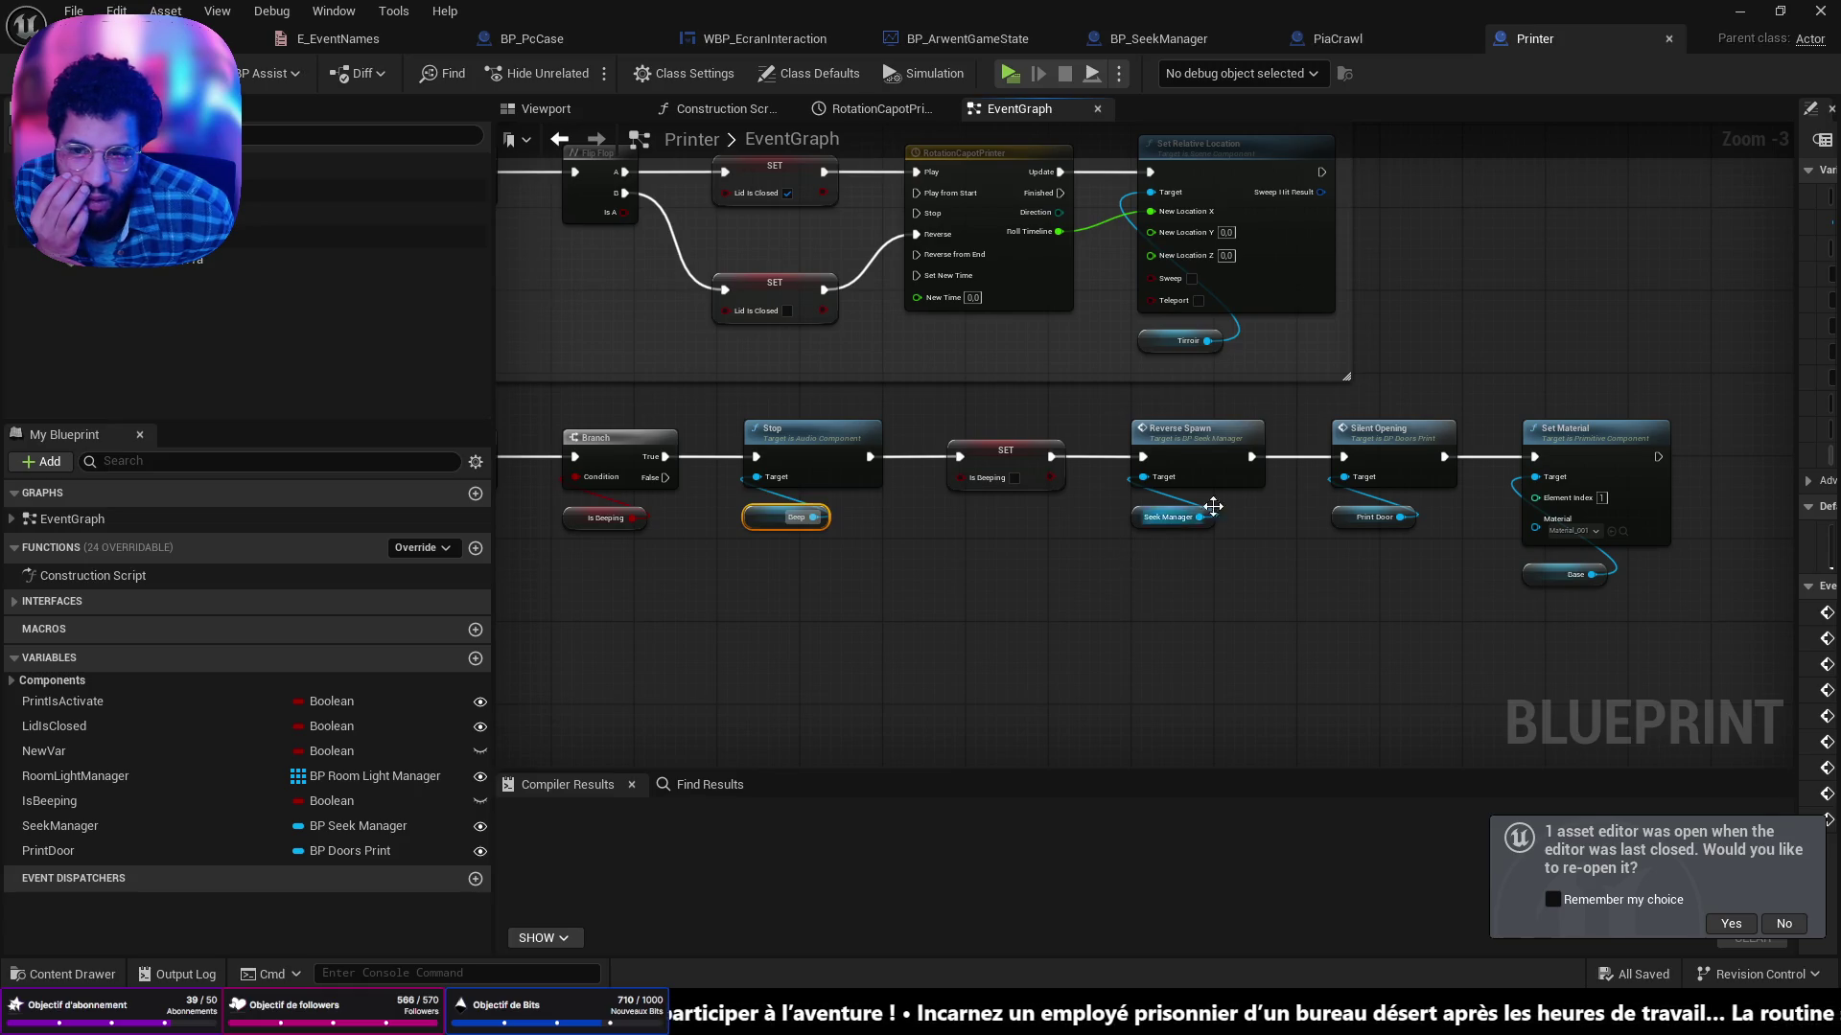
pyautogui.moveTo(1113, 545)
pyautogui.mouseDown()
pyautogui.moveTo(1510, 624)
pyautogui.moveTo(1535, 719)
pyautogui.moveTo(933, 600)
pyautogui.mouseUp()
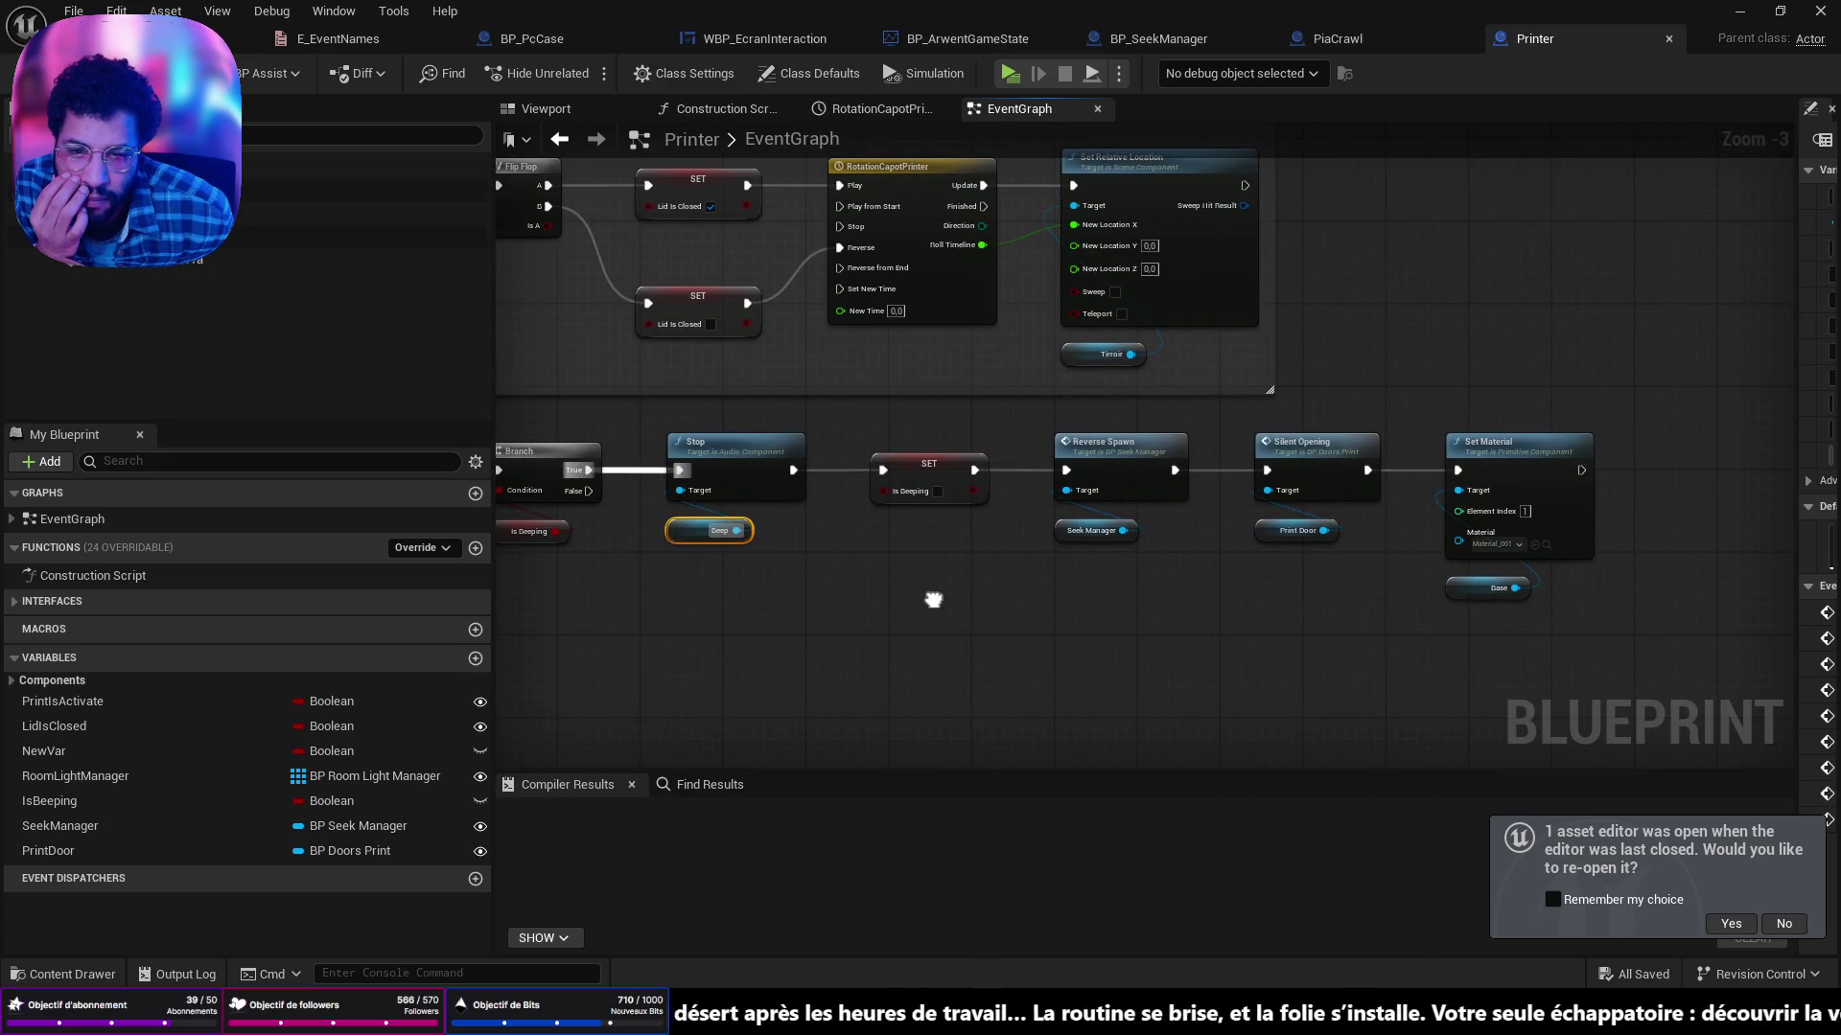
# Inspect the Silent Opening event in BP_DoorsPrint, then try a connection from Set Material's output.
pyautogui.doubleClick(1337, 446)
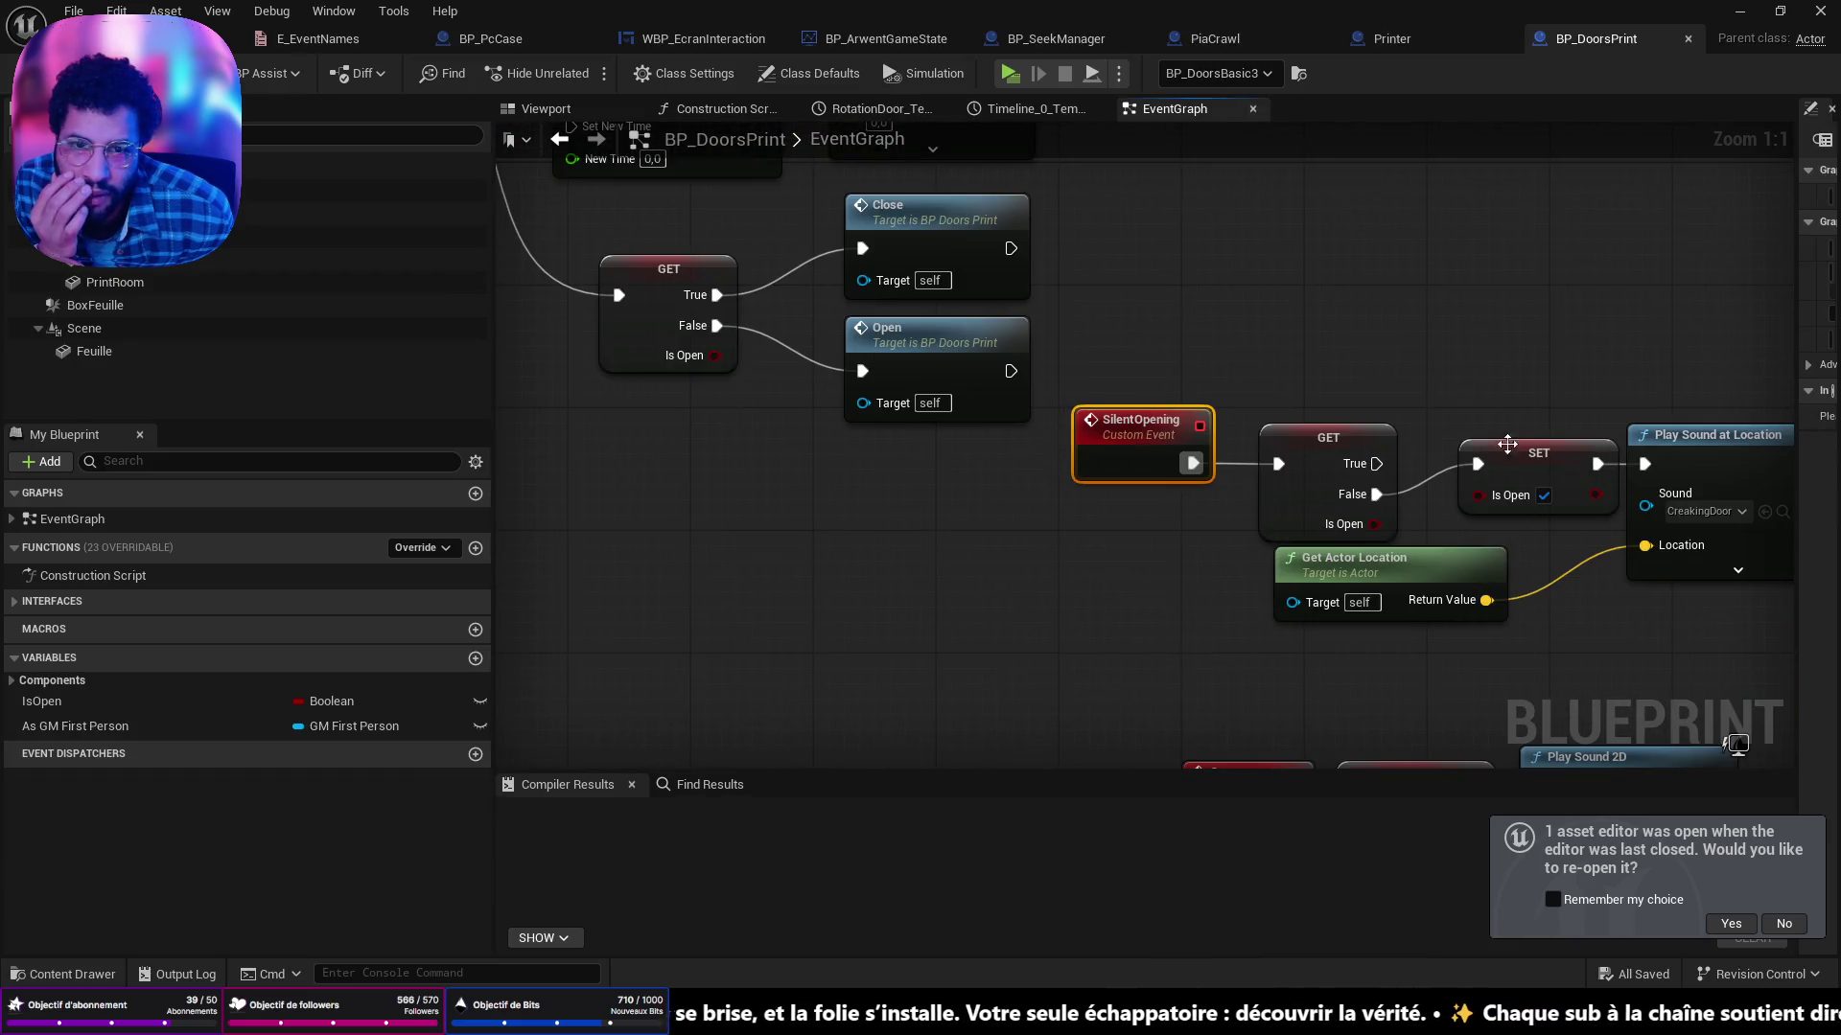
pyautogui.click(1397, 40)
pyautogui.moveTo(1470, 495); pyautogui.dragTo(1369, 493)
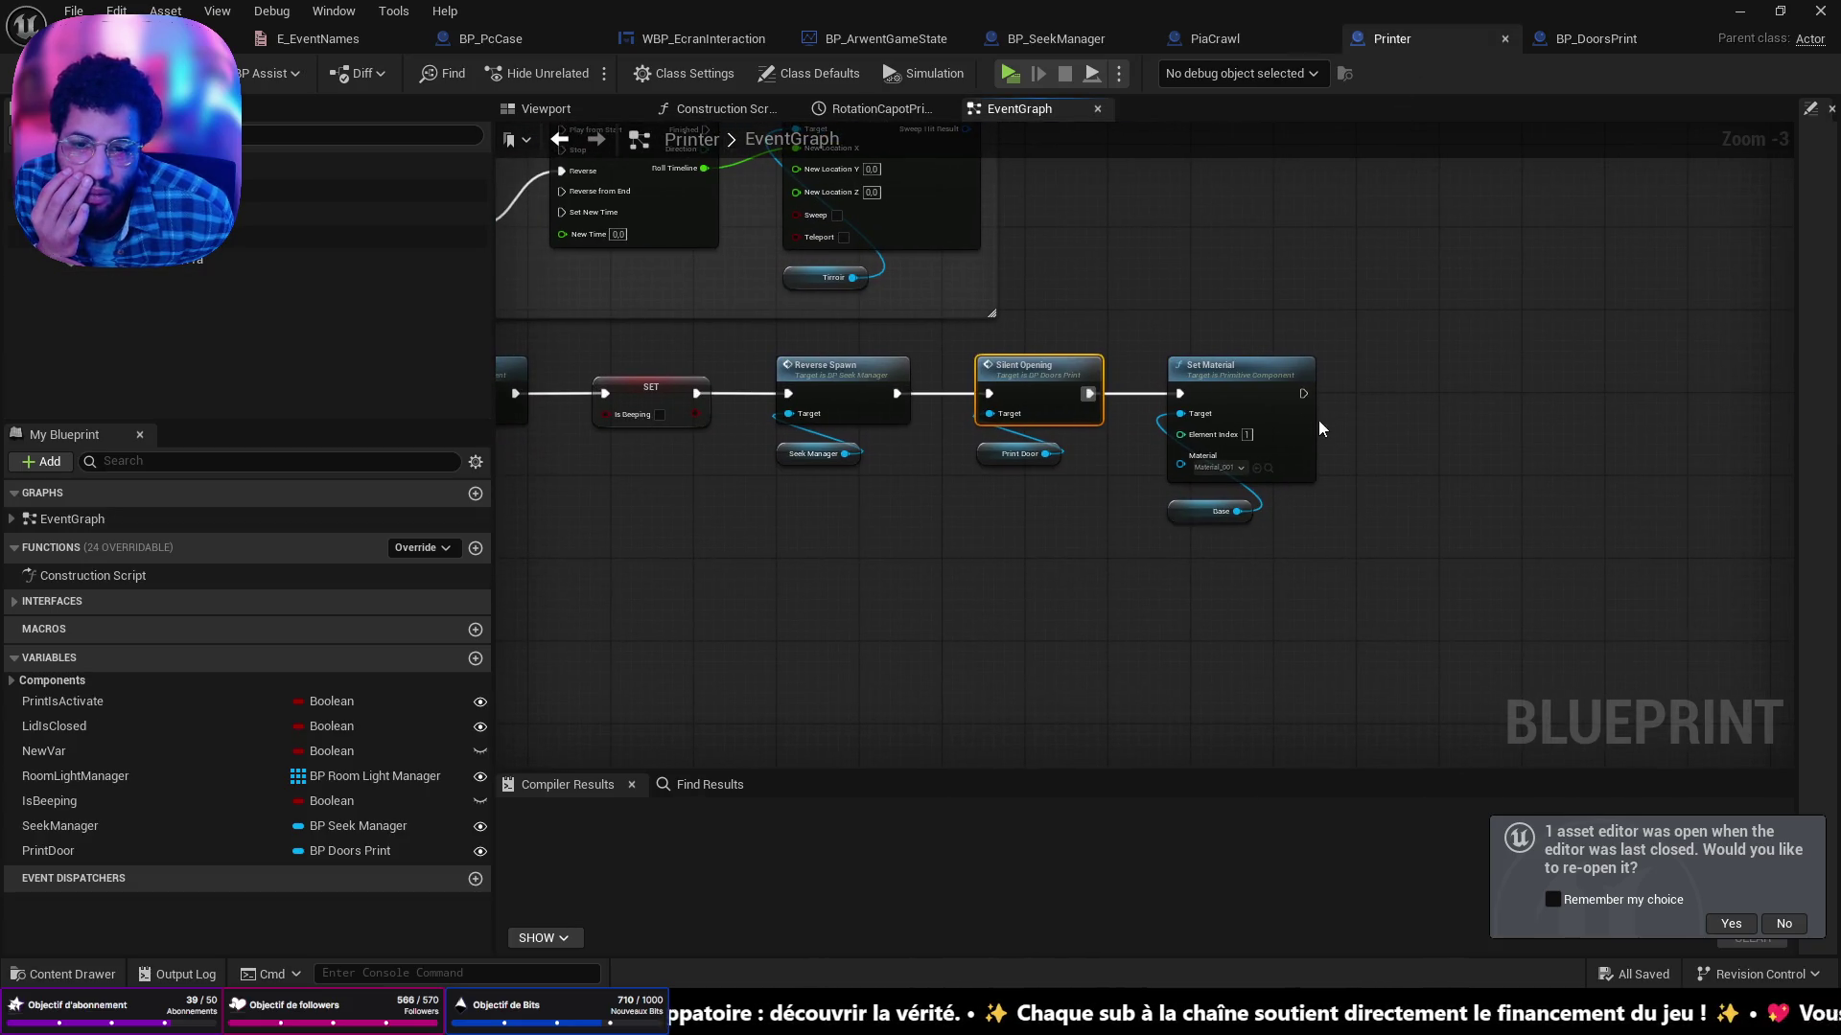
pyautogui.moveTo(1299, 393); pyautogui.dragTo(1523, 406)
pyautogui.moveTo(1523, 406)
pyautogui.mouseDown()
pyautogui.moveTo(1058, 374)
pyautogui.moveTo(1493, 364)
pyautogui.moveTo(1435, 388)
pyautogui.mouseUp()
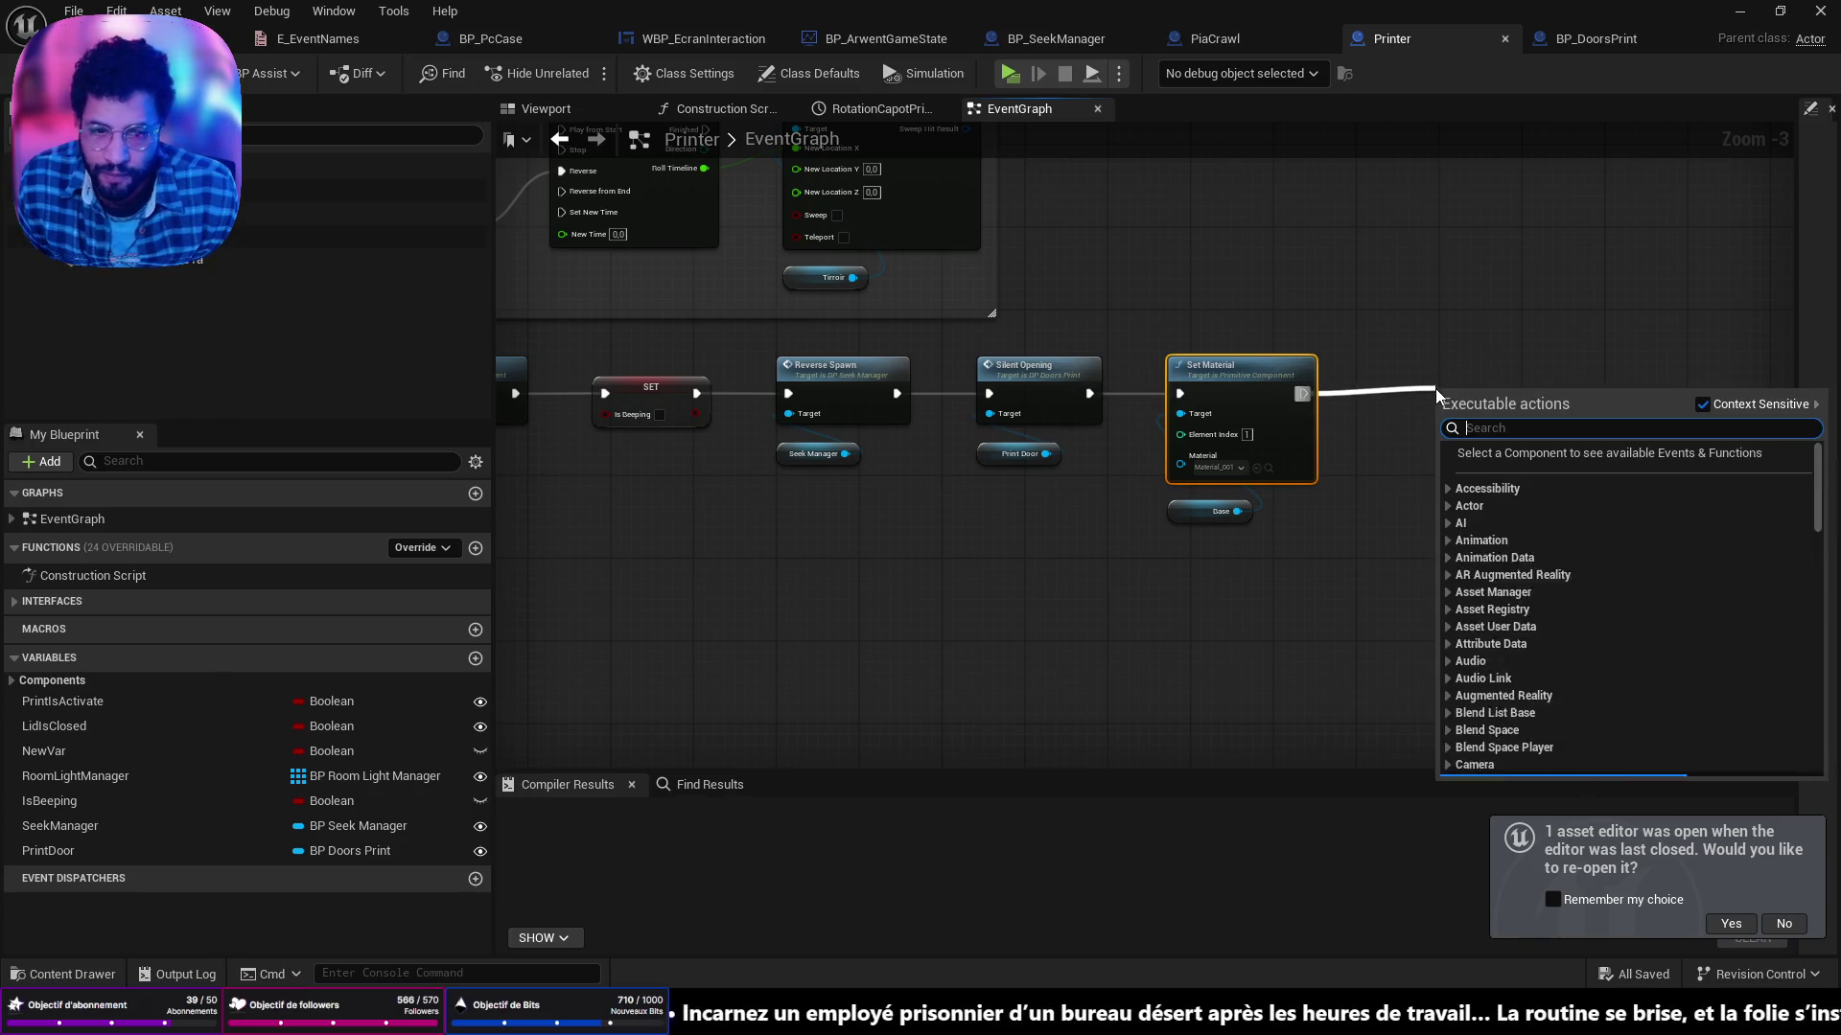
pyautogui.click(1297, 633)
# Add Get Game State and its Get Save System Component after Set Material.
pyautogui.rightClick(1297, 634)
pyautogui.write('get gane')
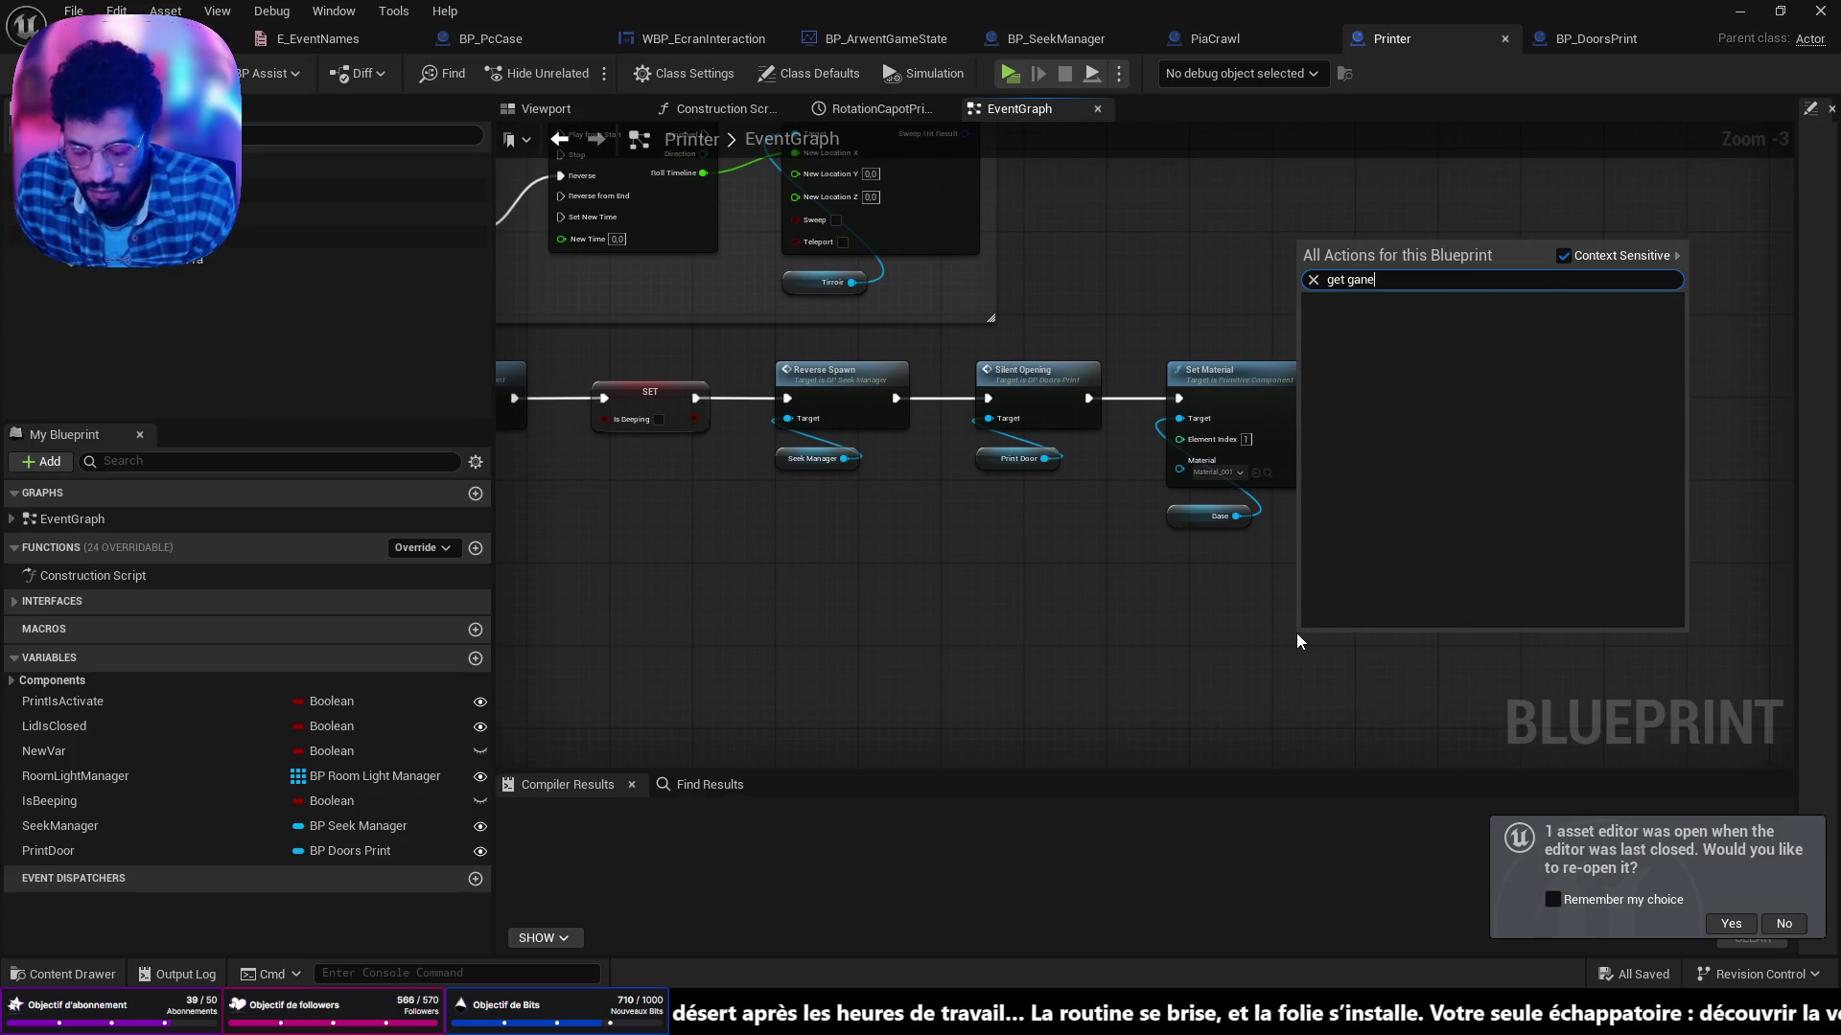
pyautogui.press('BackSpace')
pyautogui.press('Down')
pyautogui.press('Return')
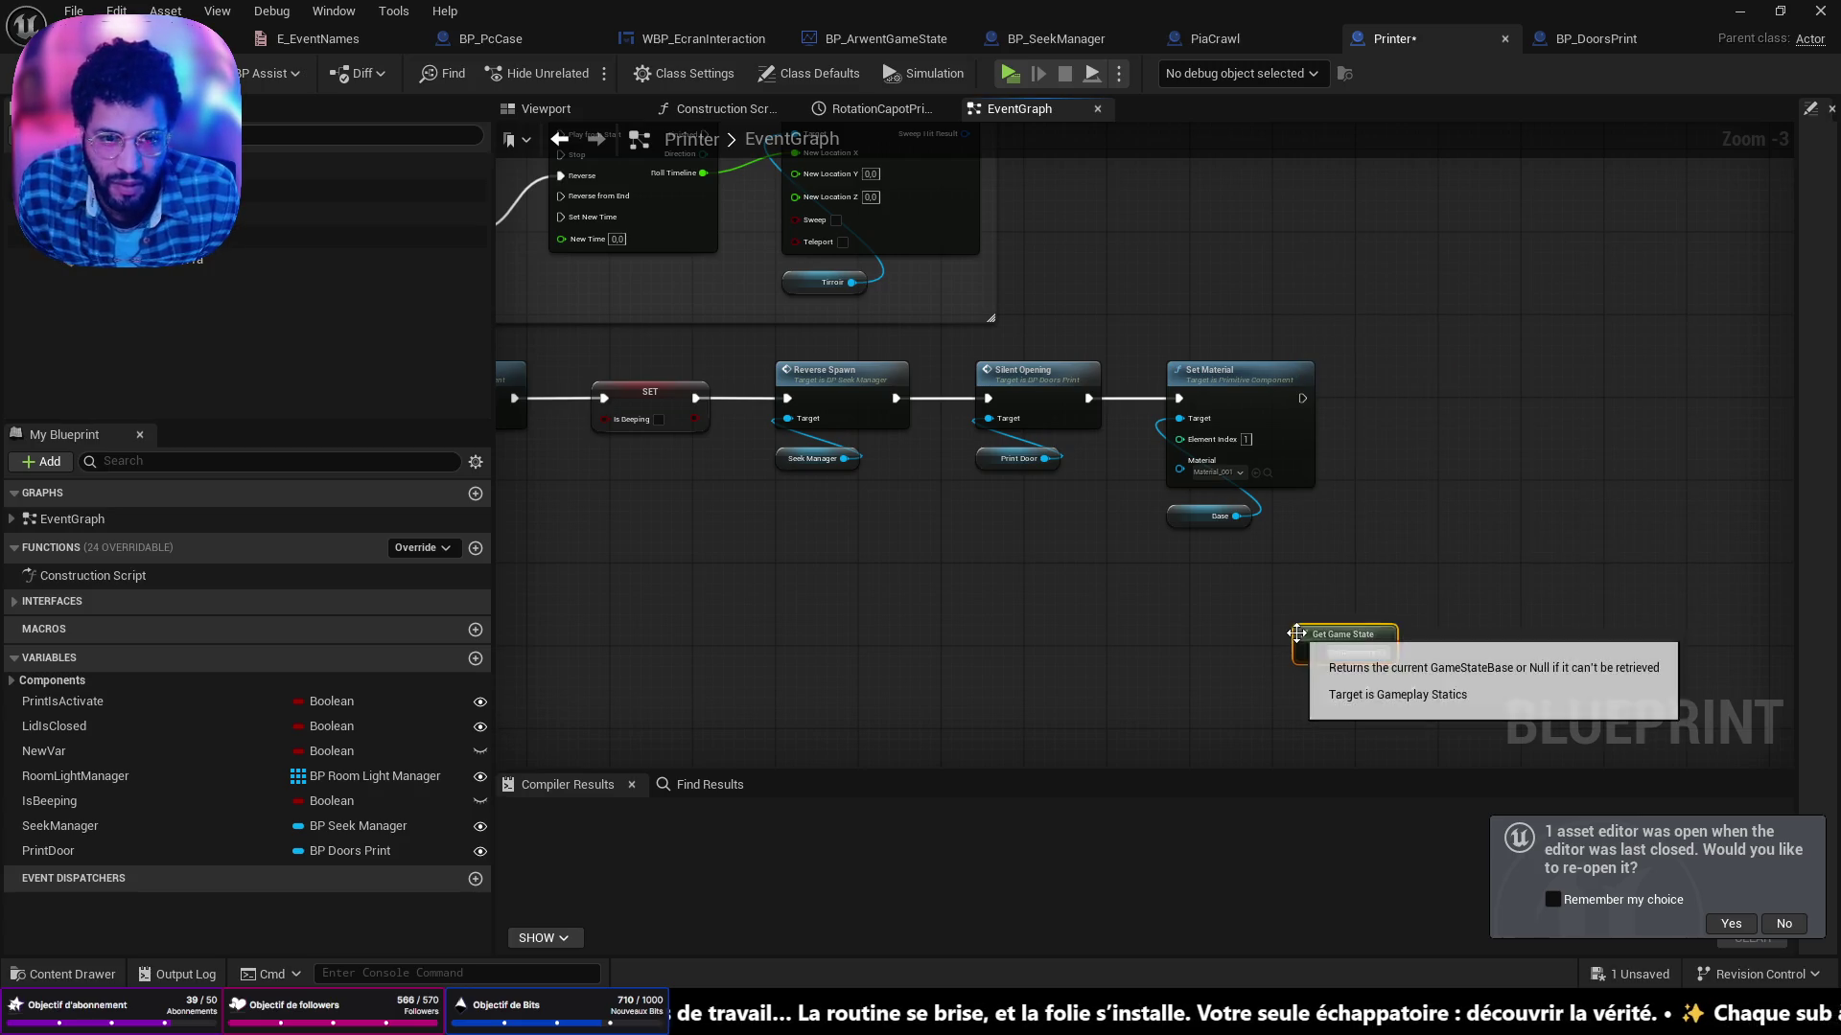
pyautogui.moveTo(1361, 627)
pyautogui.mouseDown()
pyautogui.moveTo(1310, 575)
pyautogui.moveTo(1395, 554)
pyautogui.mouseUp()
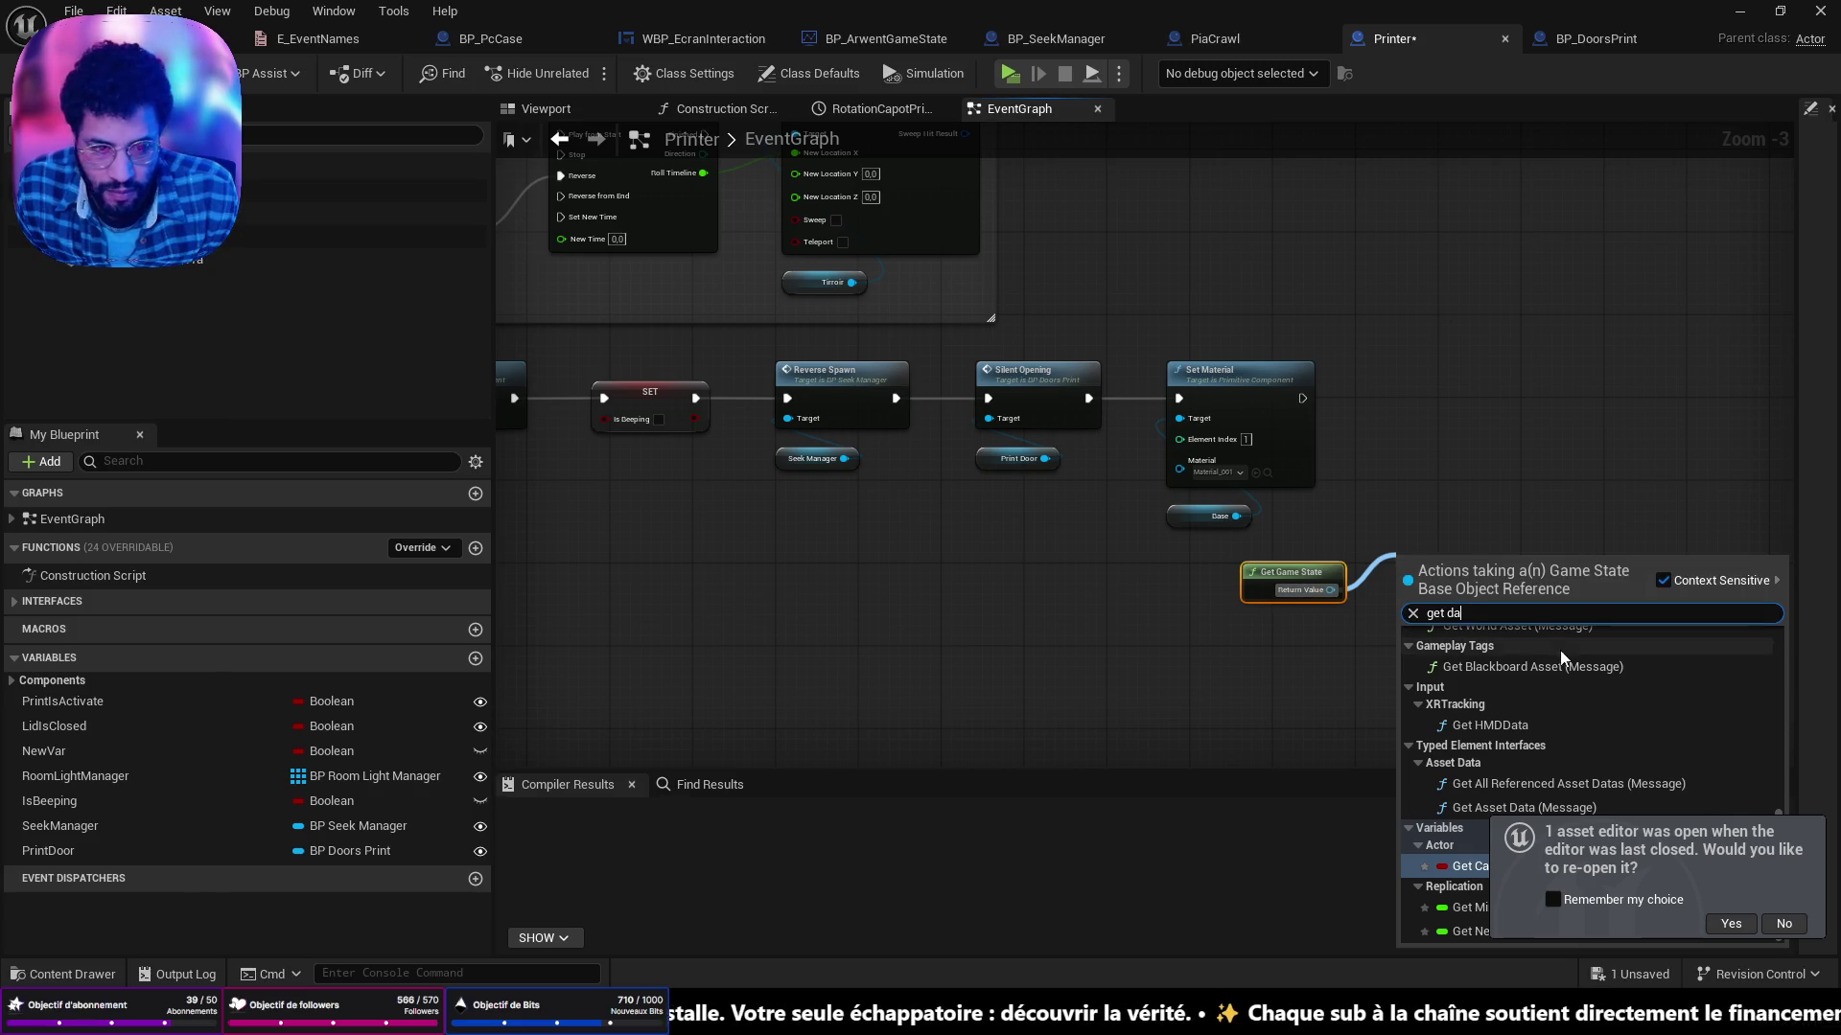
pyautogui.press('BackSpace')
pyautogui.press('BackSpace')
pyautogui.write('sa')
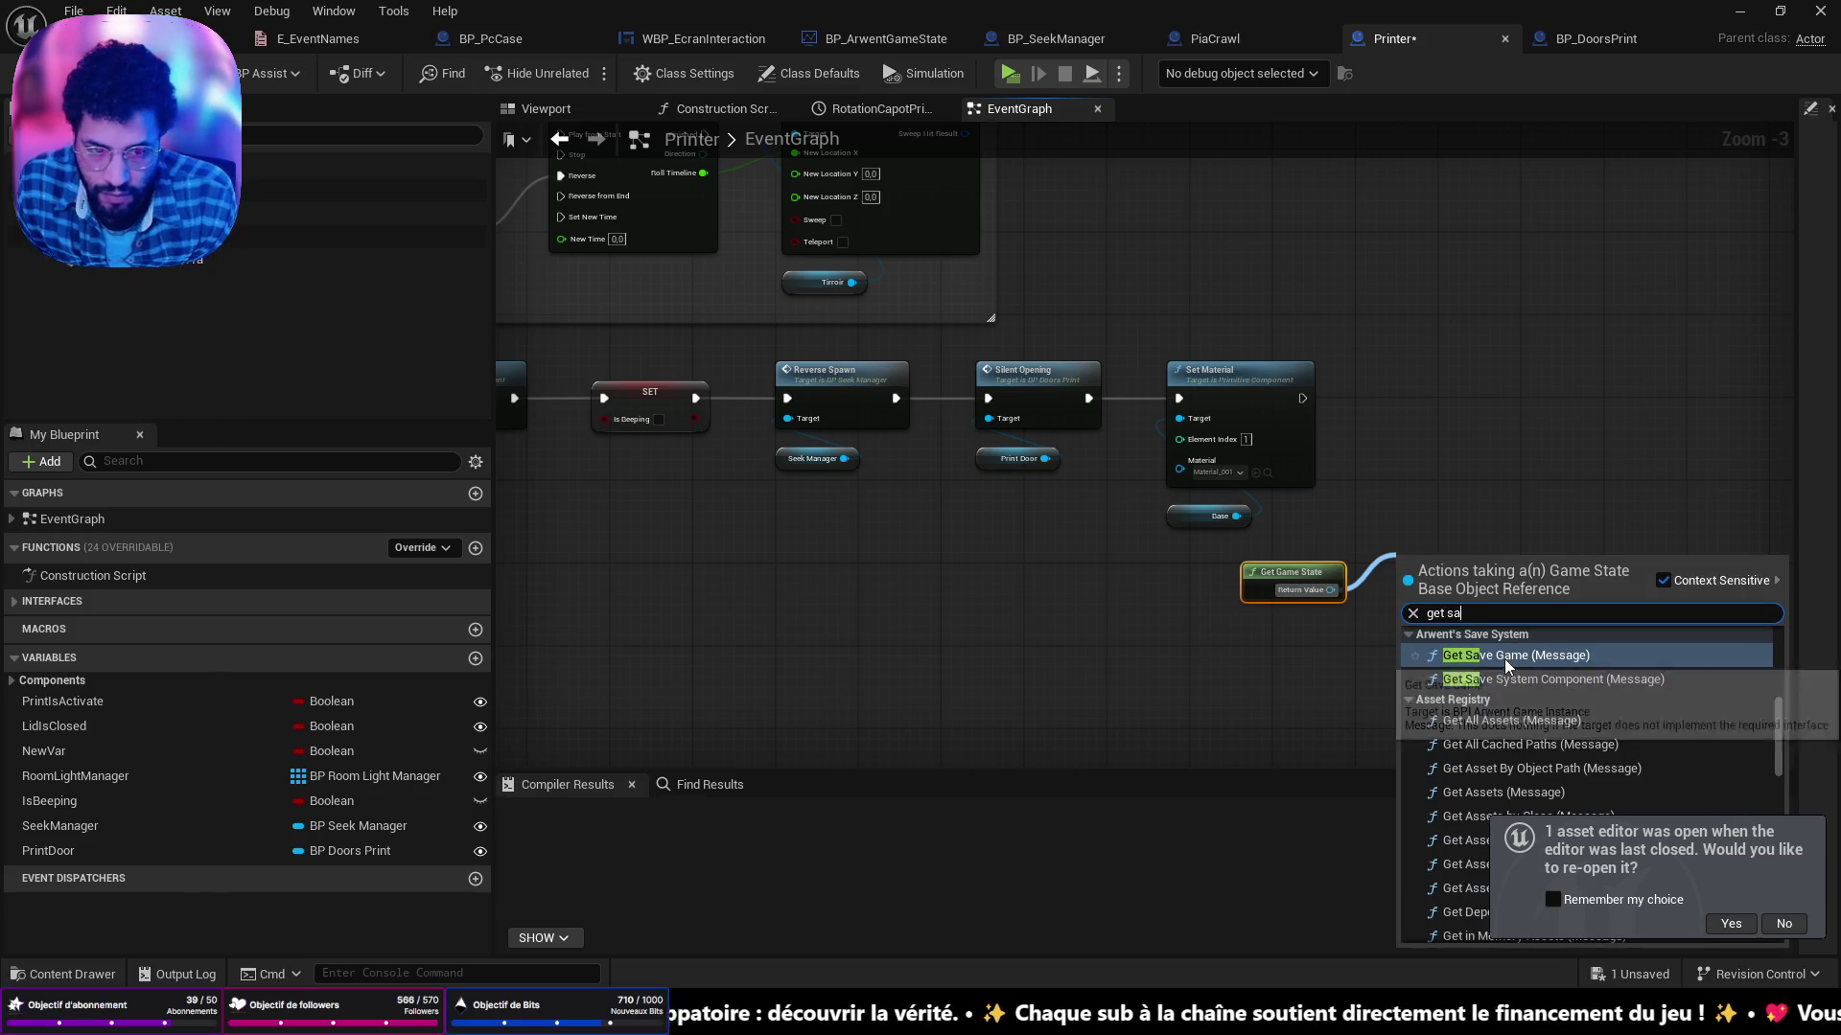
pyautogui.click(1504, 659)
# Add a Set Succesful Event call on the save component with event BEEPING_EVENT_END.
pyautogui.moveTo(1520, 571)
pyautogui.mouseDown()
pyautogui.moveTo(1499, 415)
pyautogui.moveTo(1580, 499)
pyautogui.mouseUp()
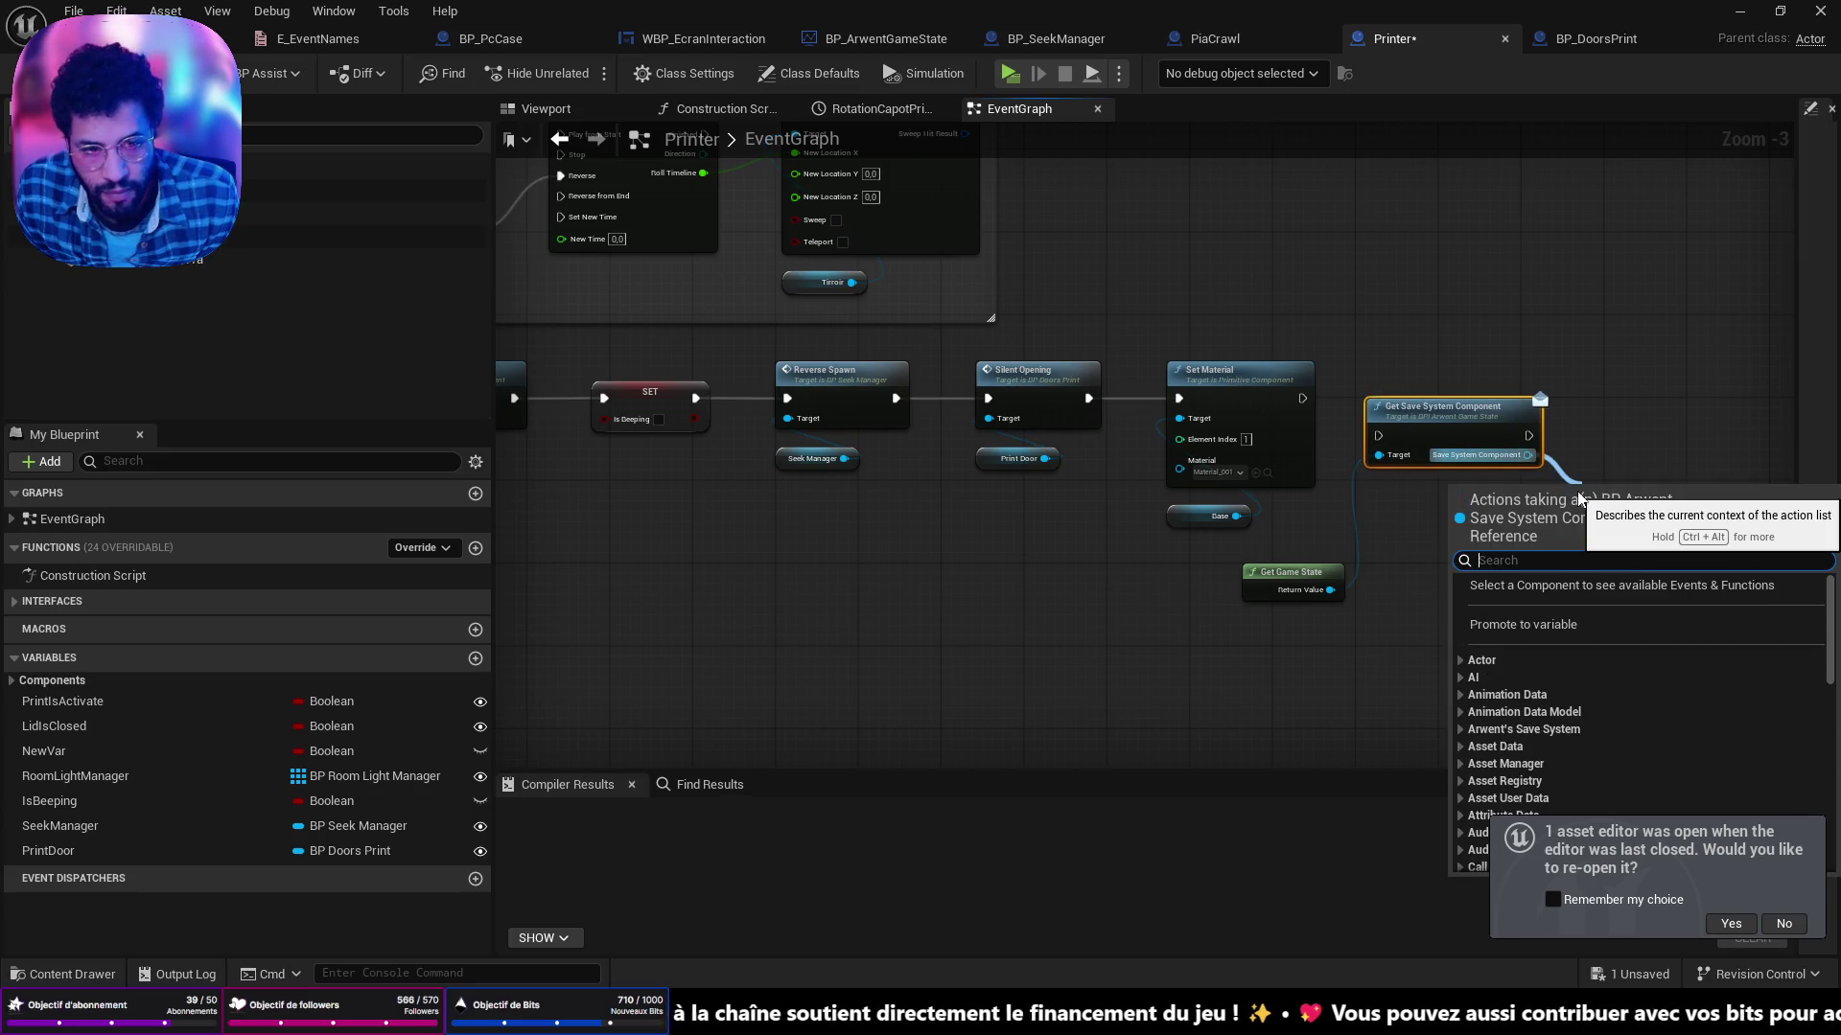
pyautogui.write('set')
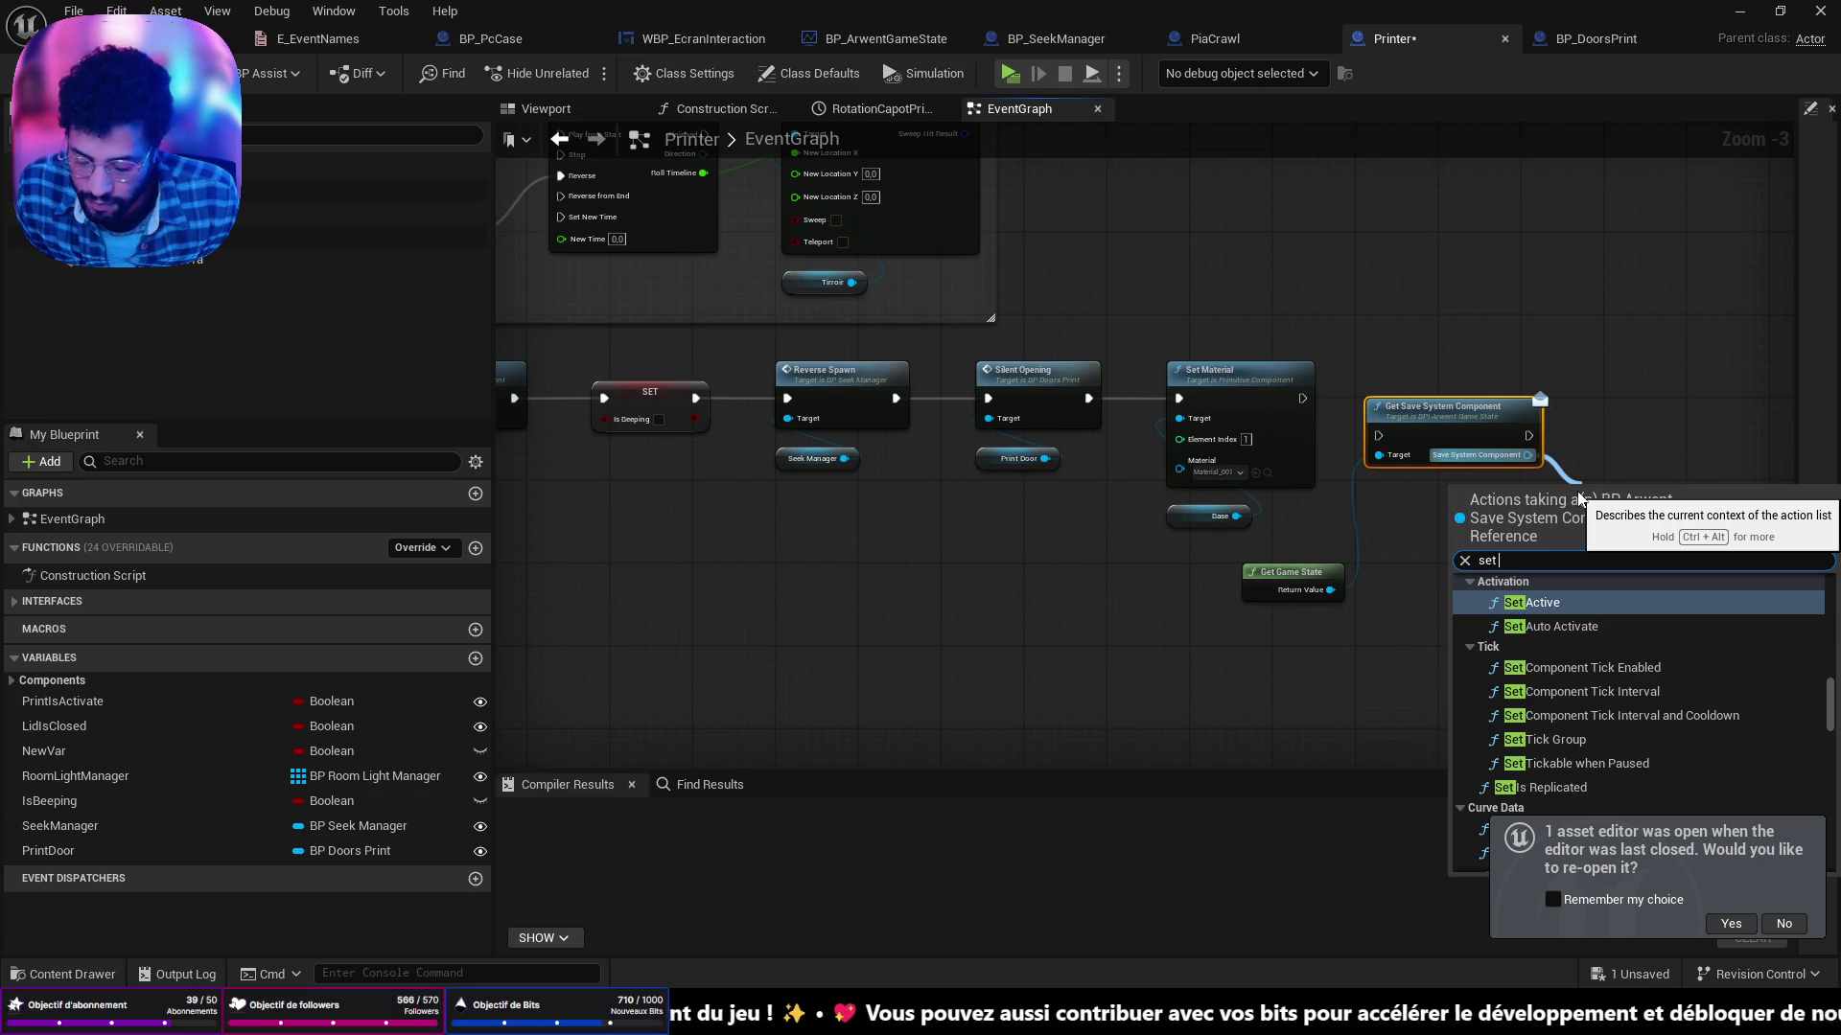
pyautogui.write(' succ')
pyautogui.press('Return')
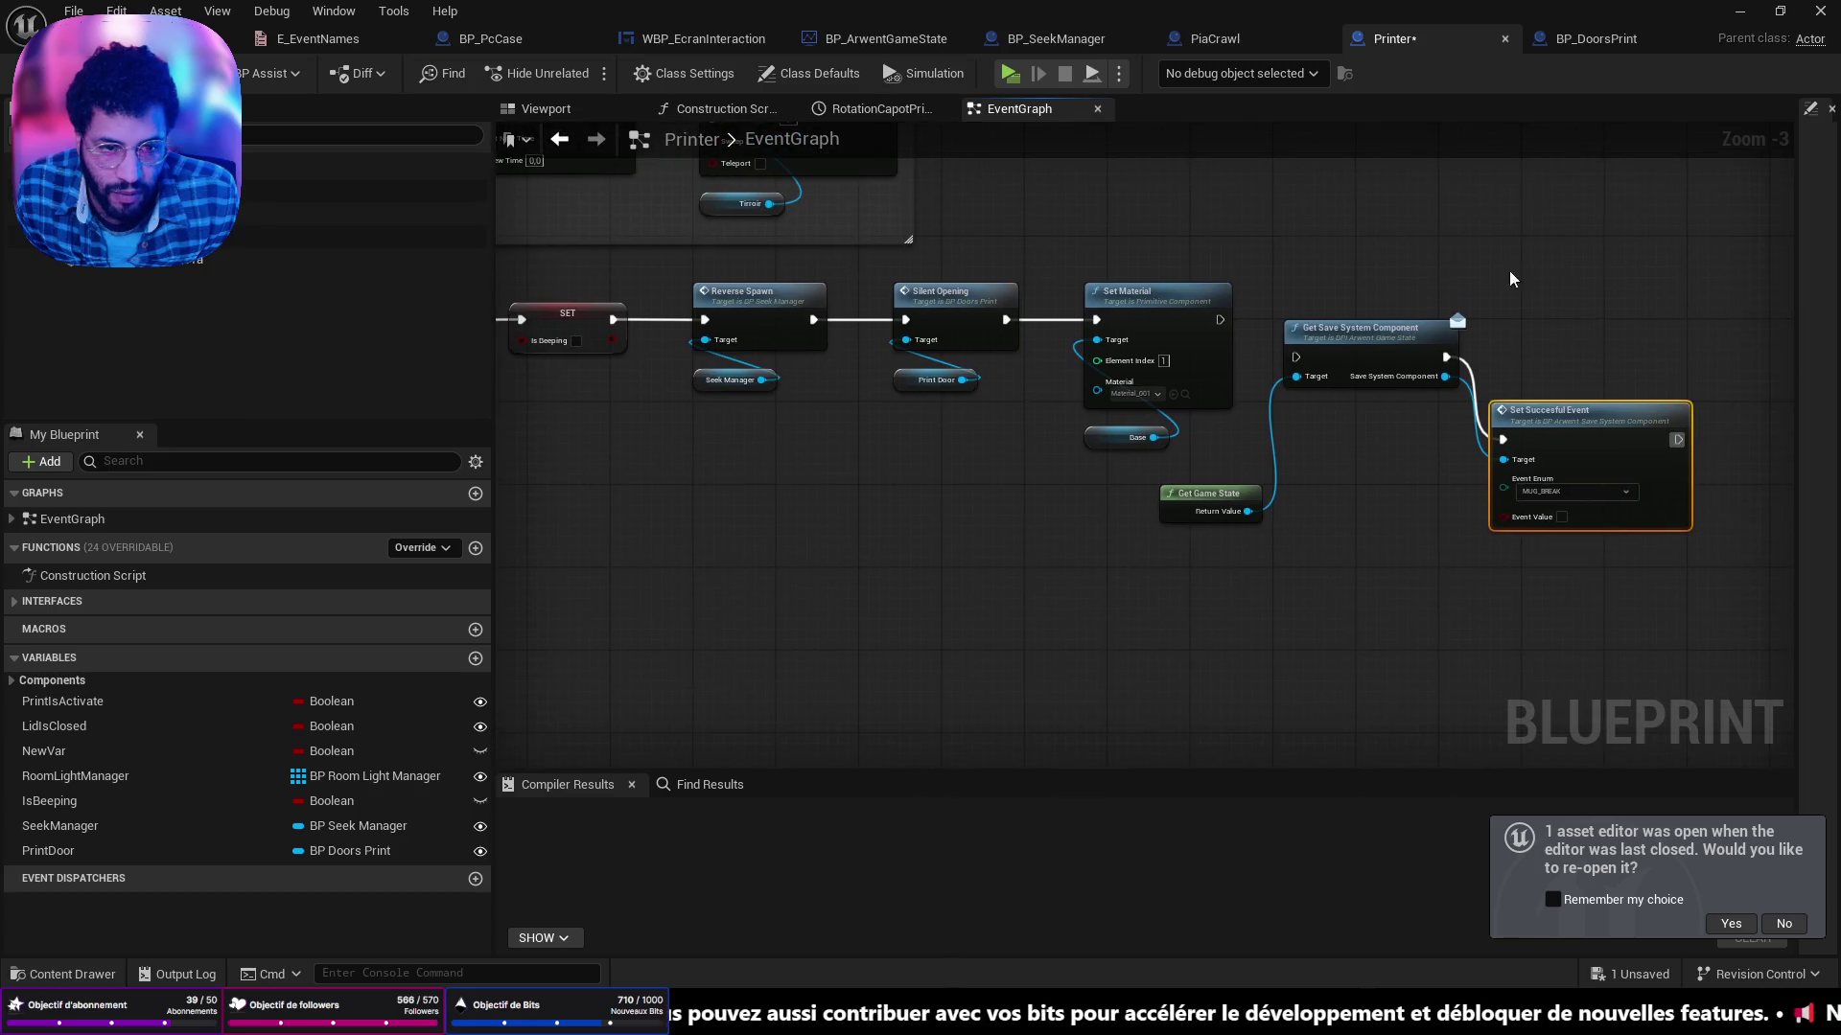
pyautogui.click(1563, 491)
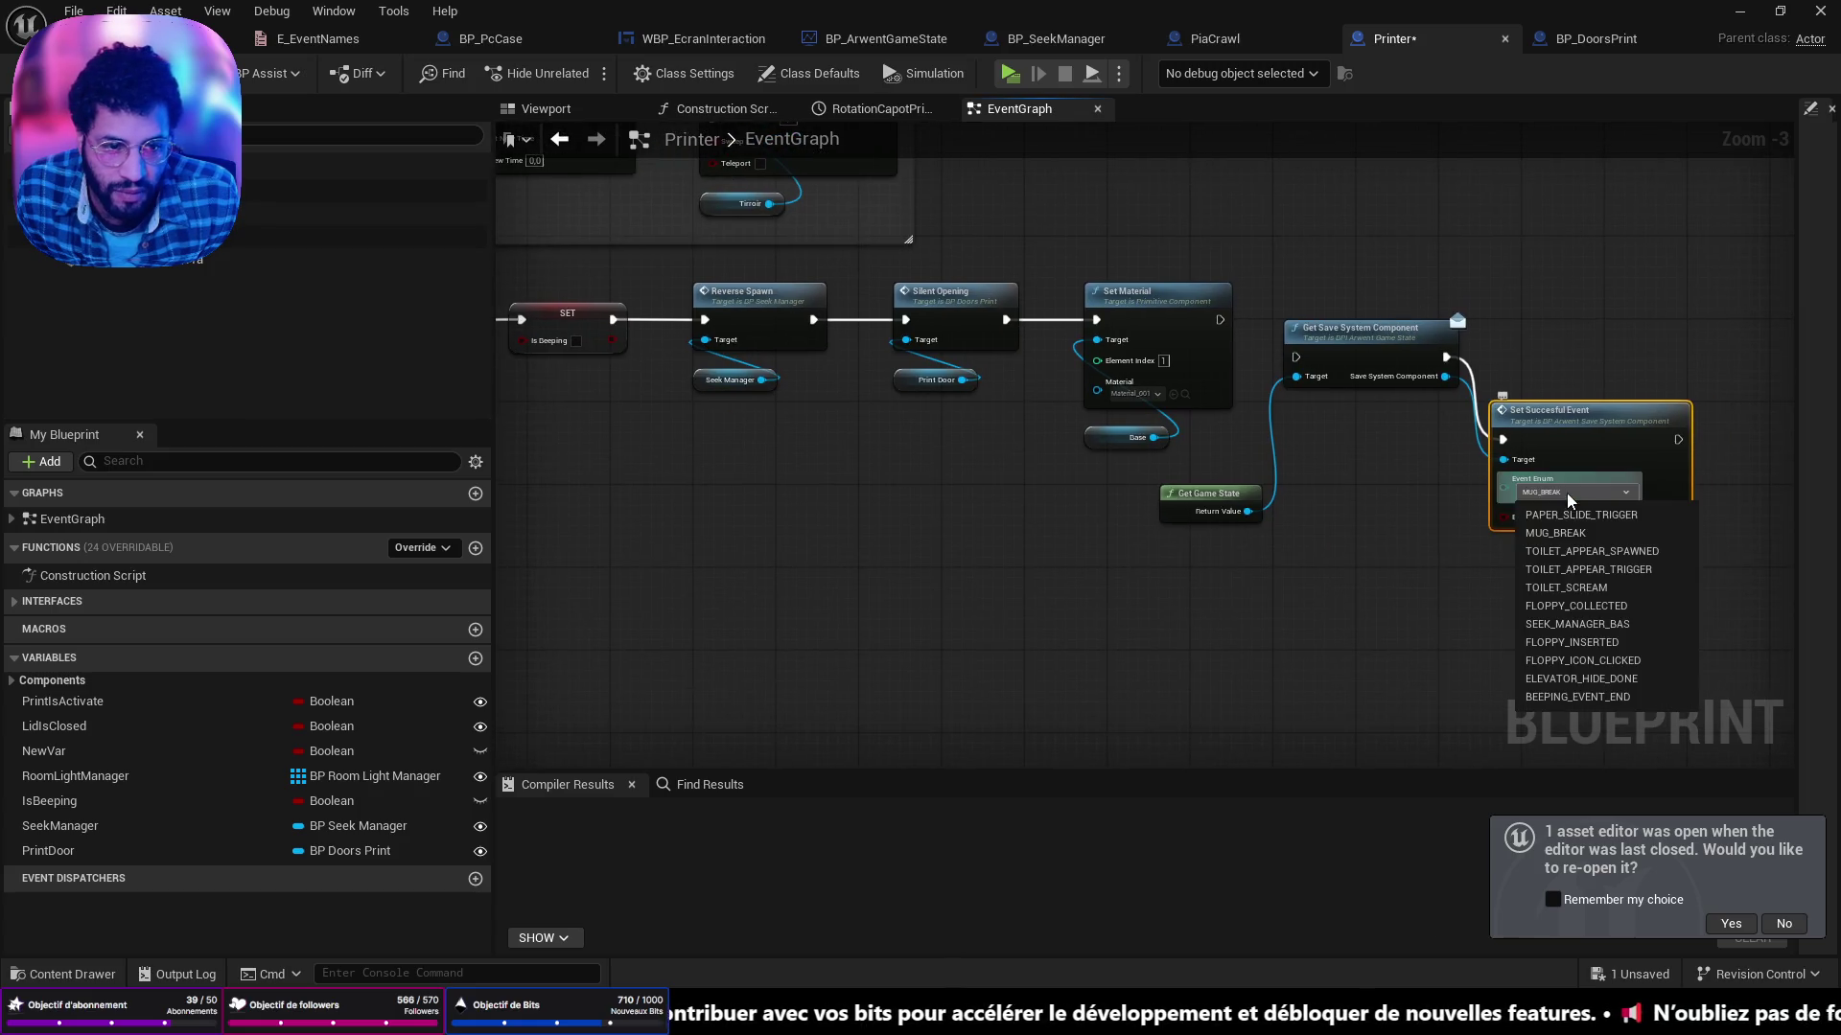
pyautogui.click(1567, 710)
pyautogui.moveTo(1620, 415); pyautogui.dragTo(1629, 310)
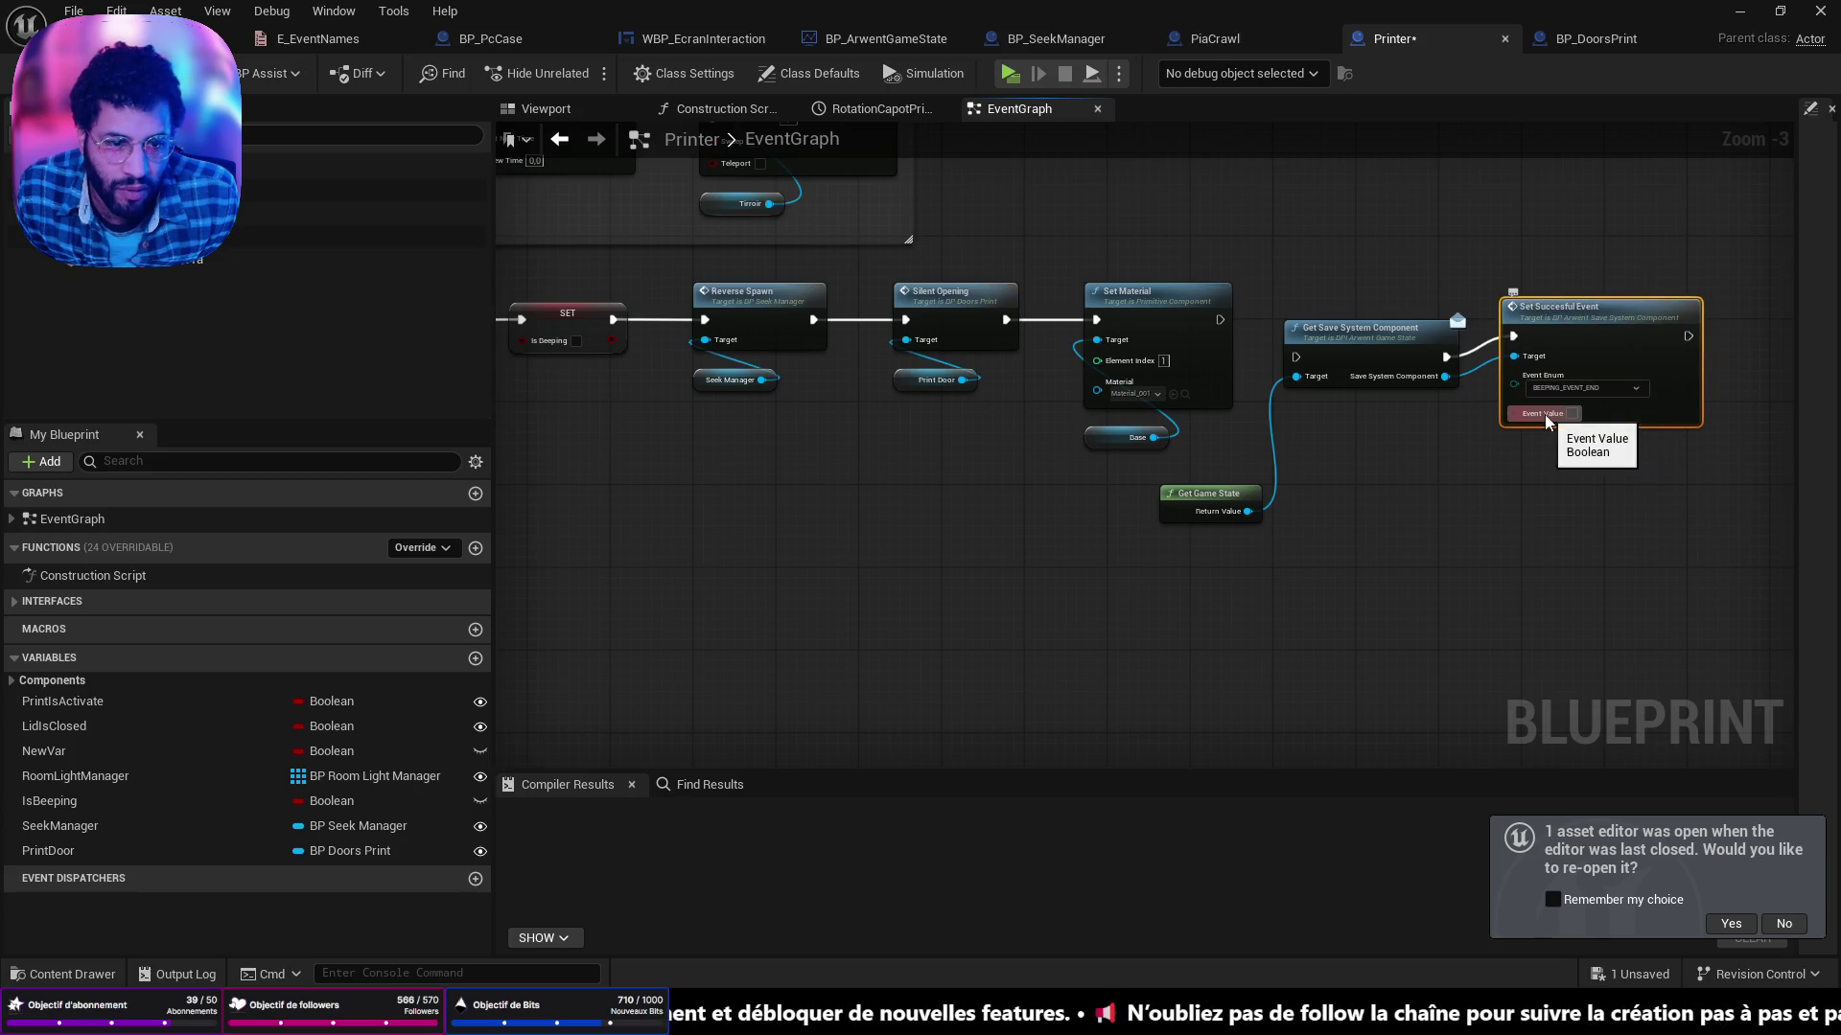
# Straighten the Set Material chain into an aligned row.
pyautogui.moveTo(1221, 326); pyautogui.dragTo(1296, 356)
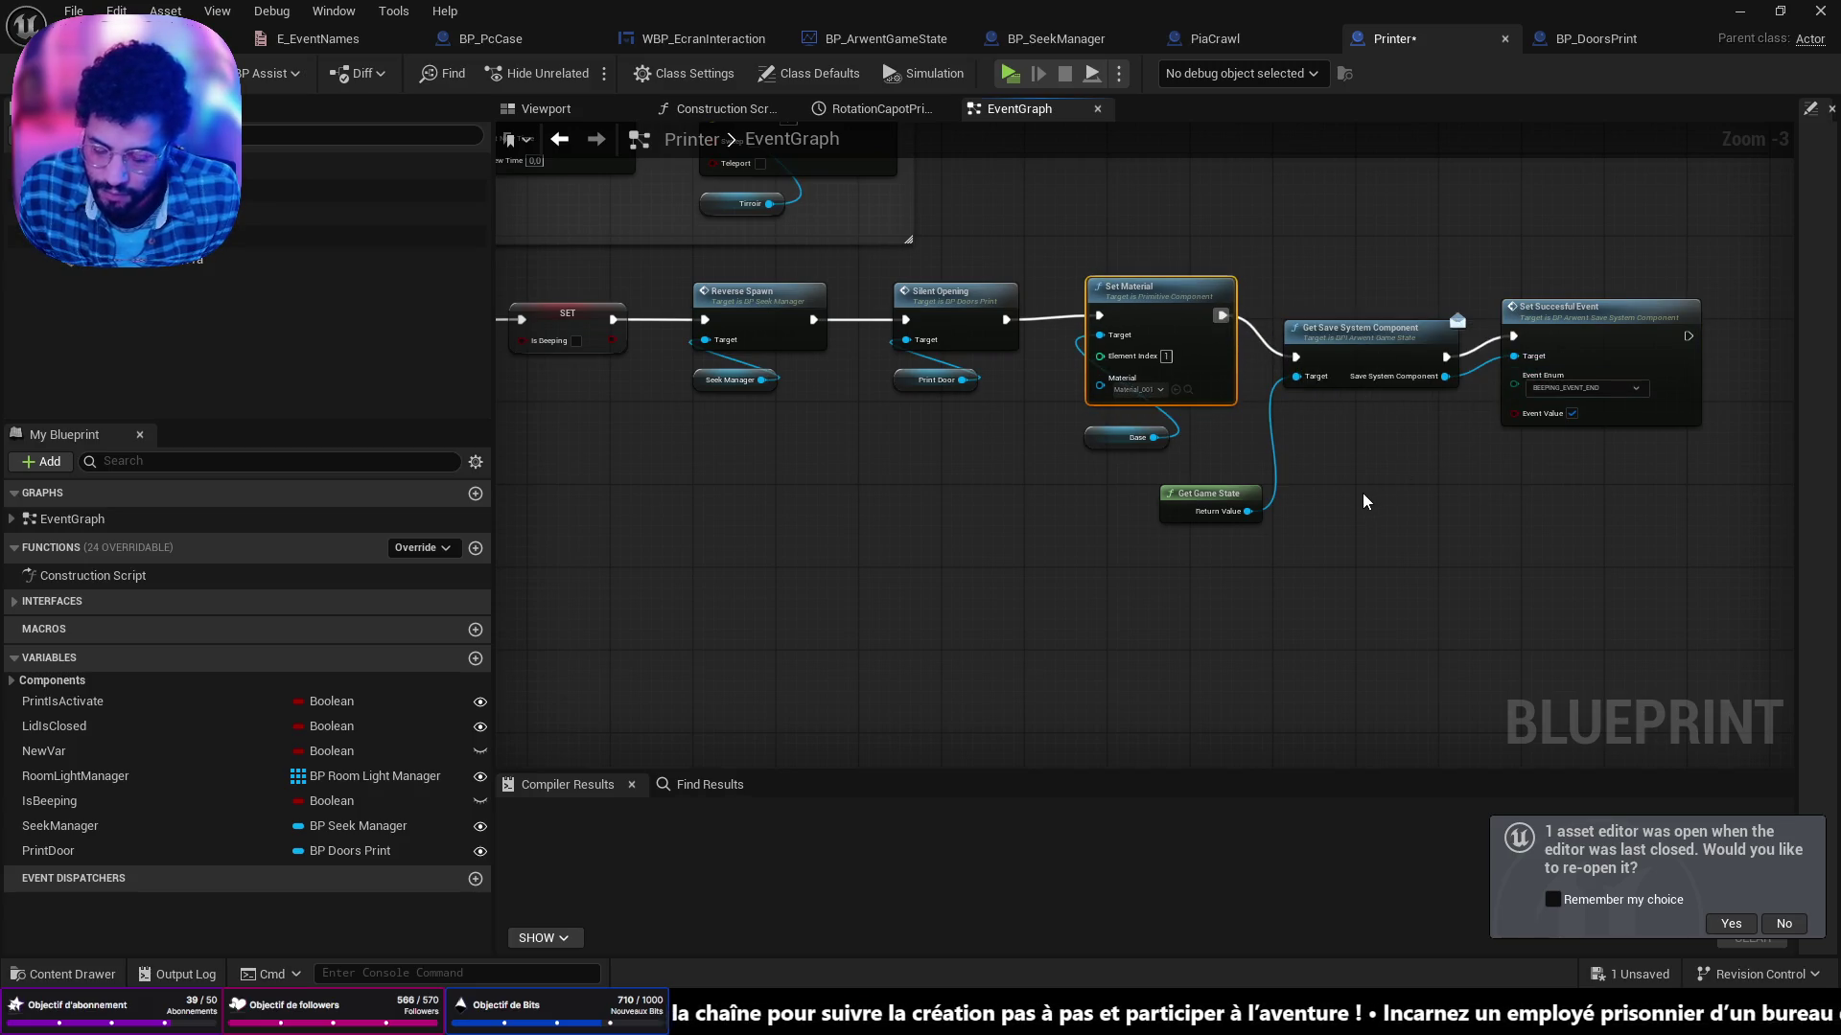
pyautogui.press('f')
pyautogui.scroll(-2, 1340, 480)
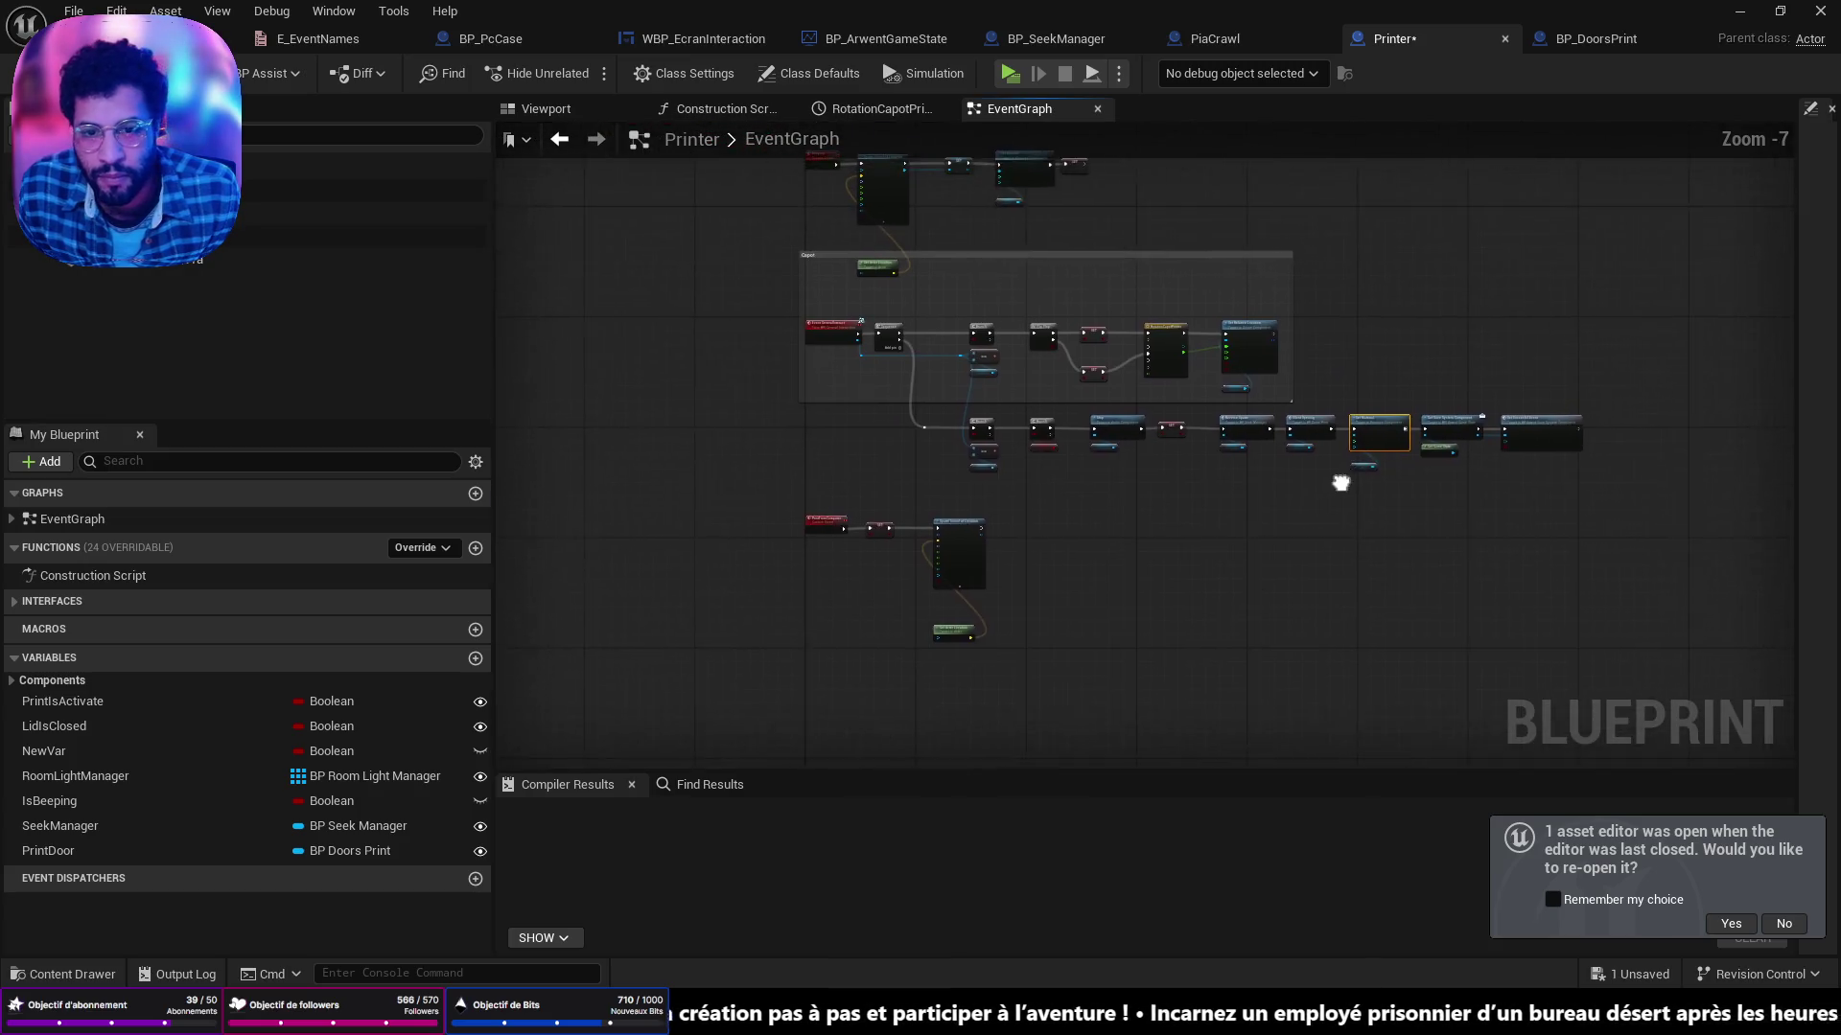
pyautogui.scroll(1, 933, 410)
pyautogui.click(934, 410)
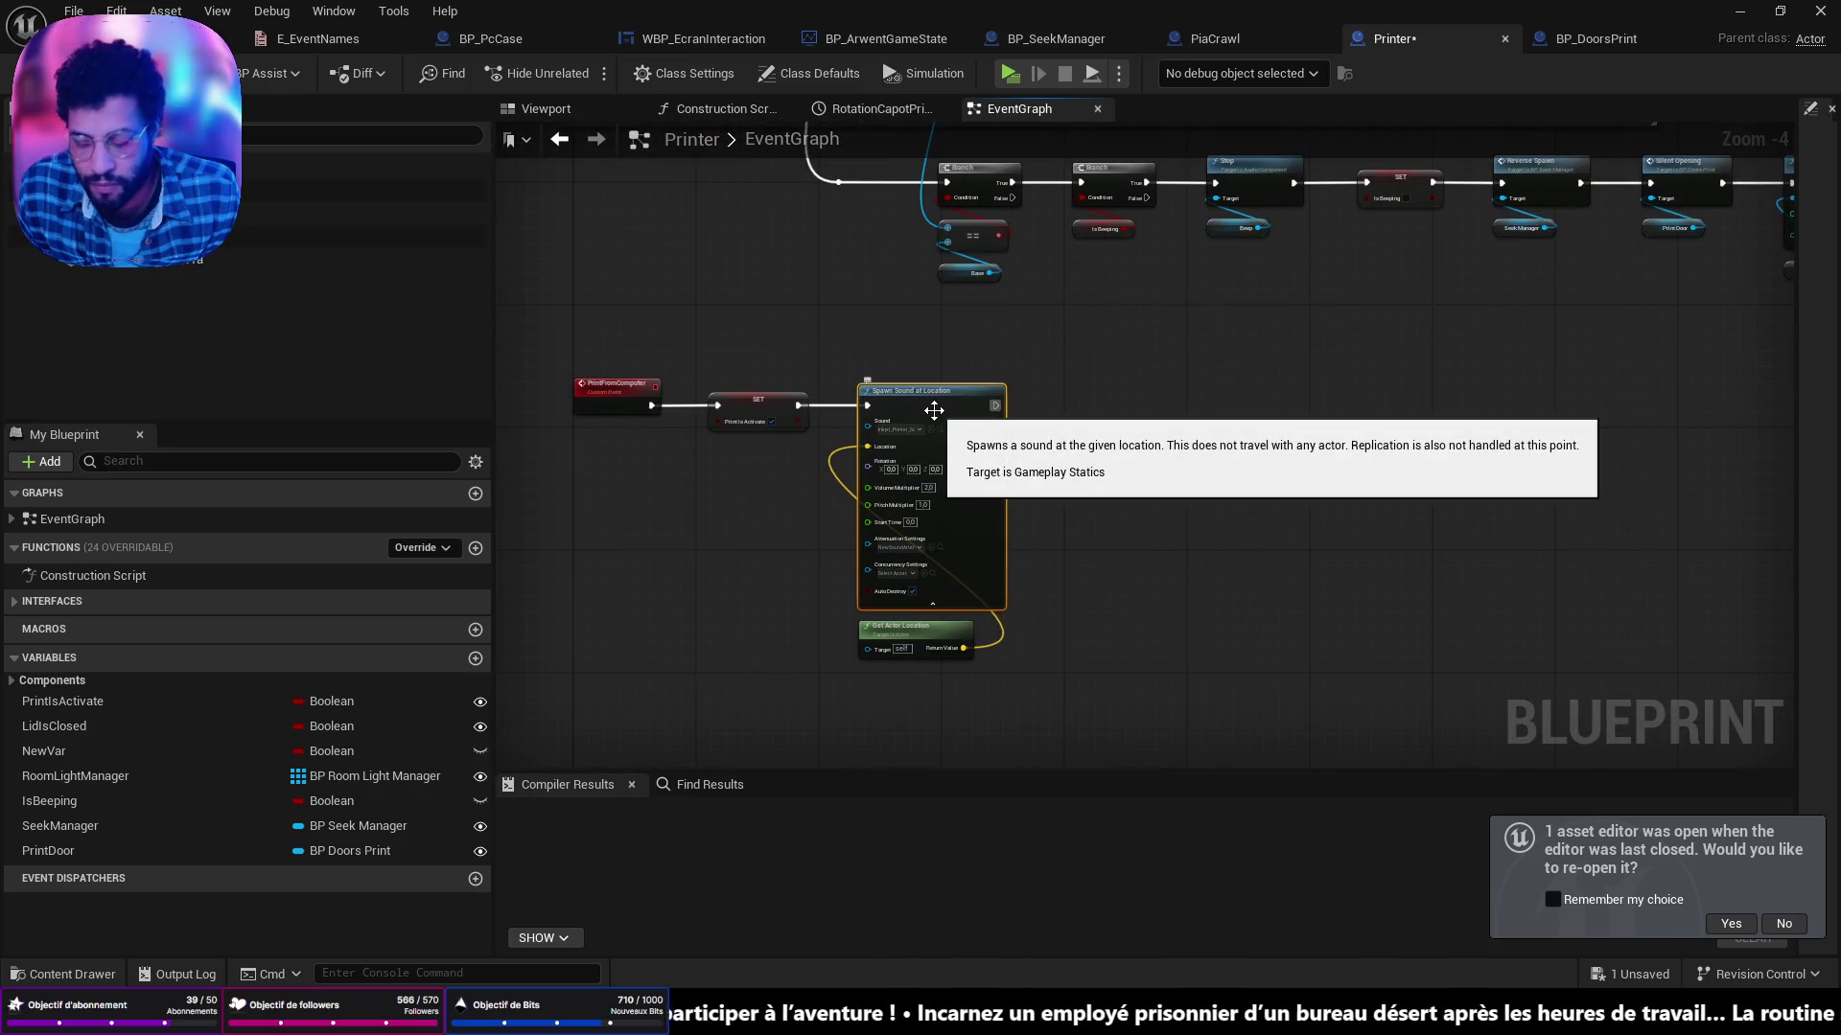
pyautogui.moveTo(934, 410); pyautogui.dragTo(1098, 282)
pyautogui.scroll(5, 1130, 343)
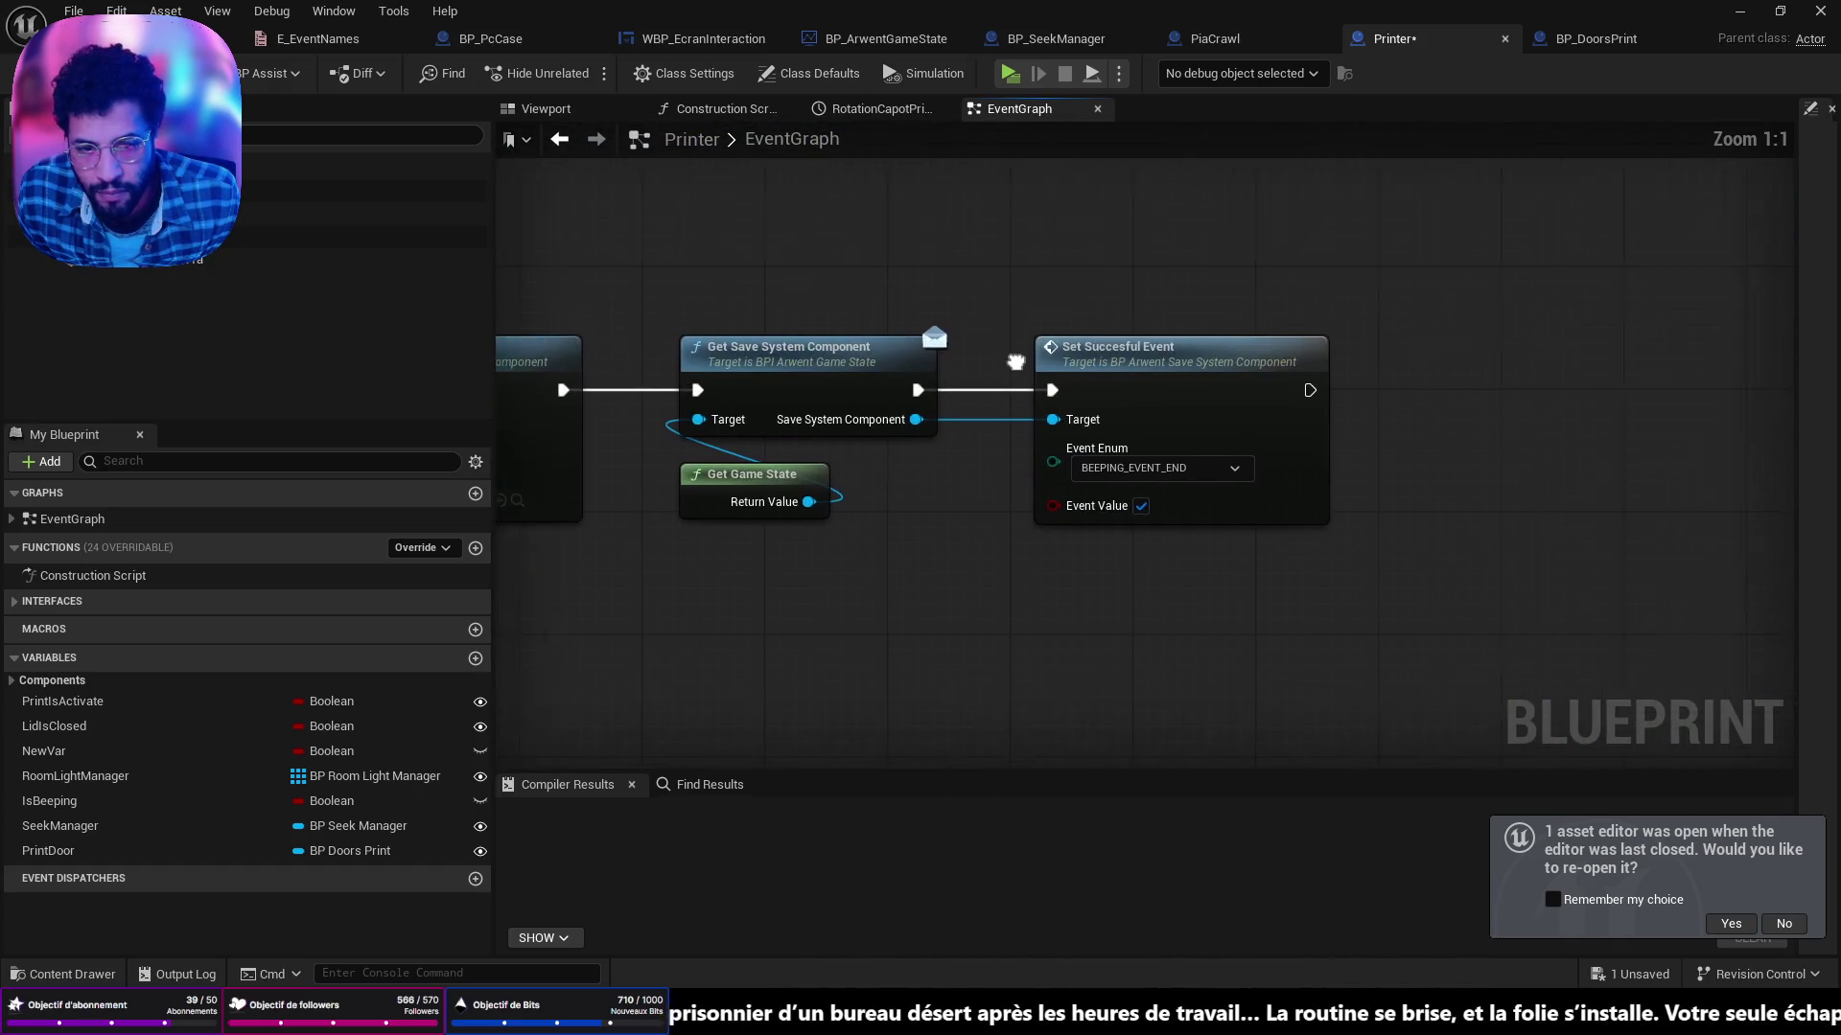
# Chain Save Player Transform after Set Succesful Event, then save and compile the Printer blueprint.
pyautogui.moveTo(862, 416); pyautogui.dragTo(1009, 659)
pyautogui.write('sa')
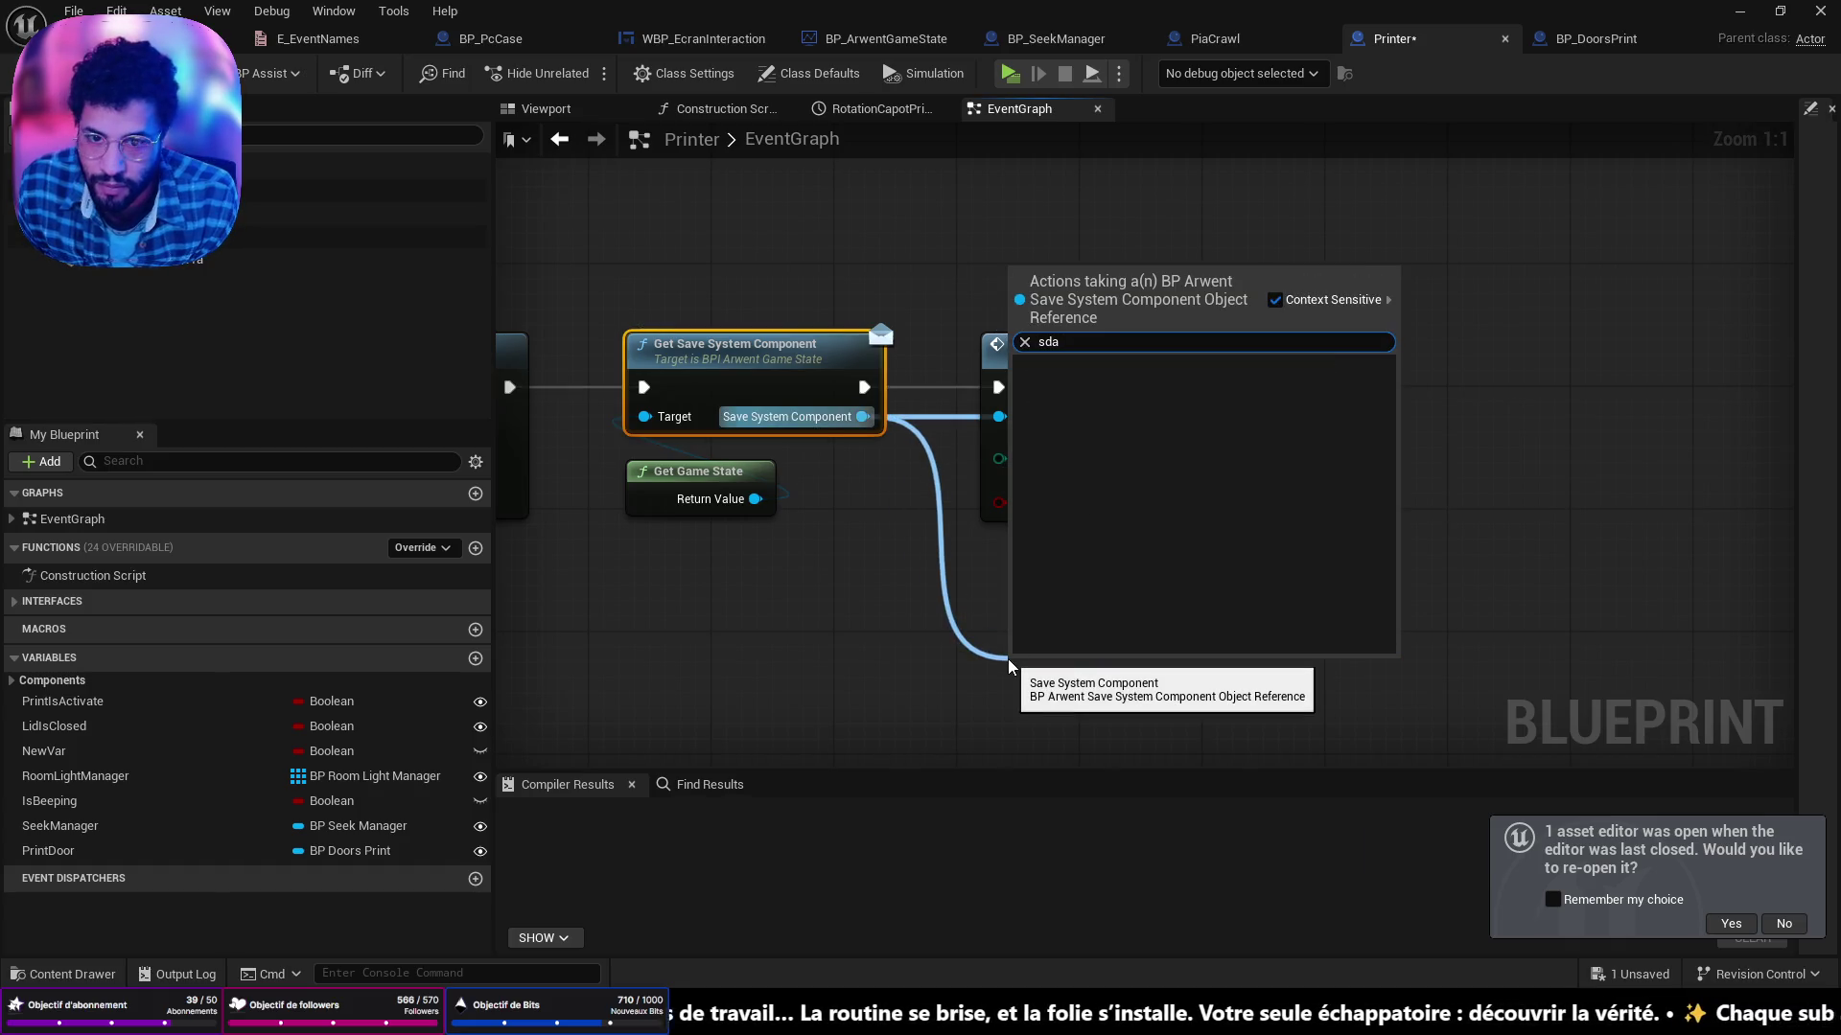
pyautogui.write('ve player')
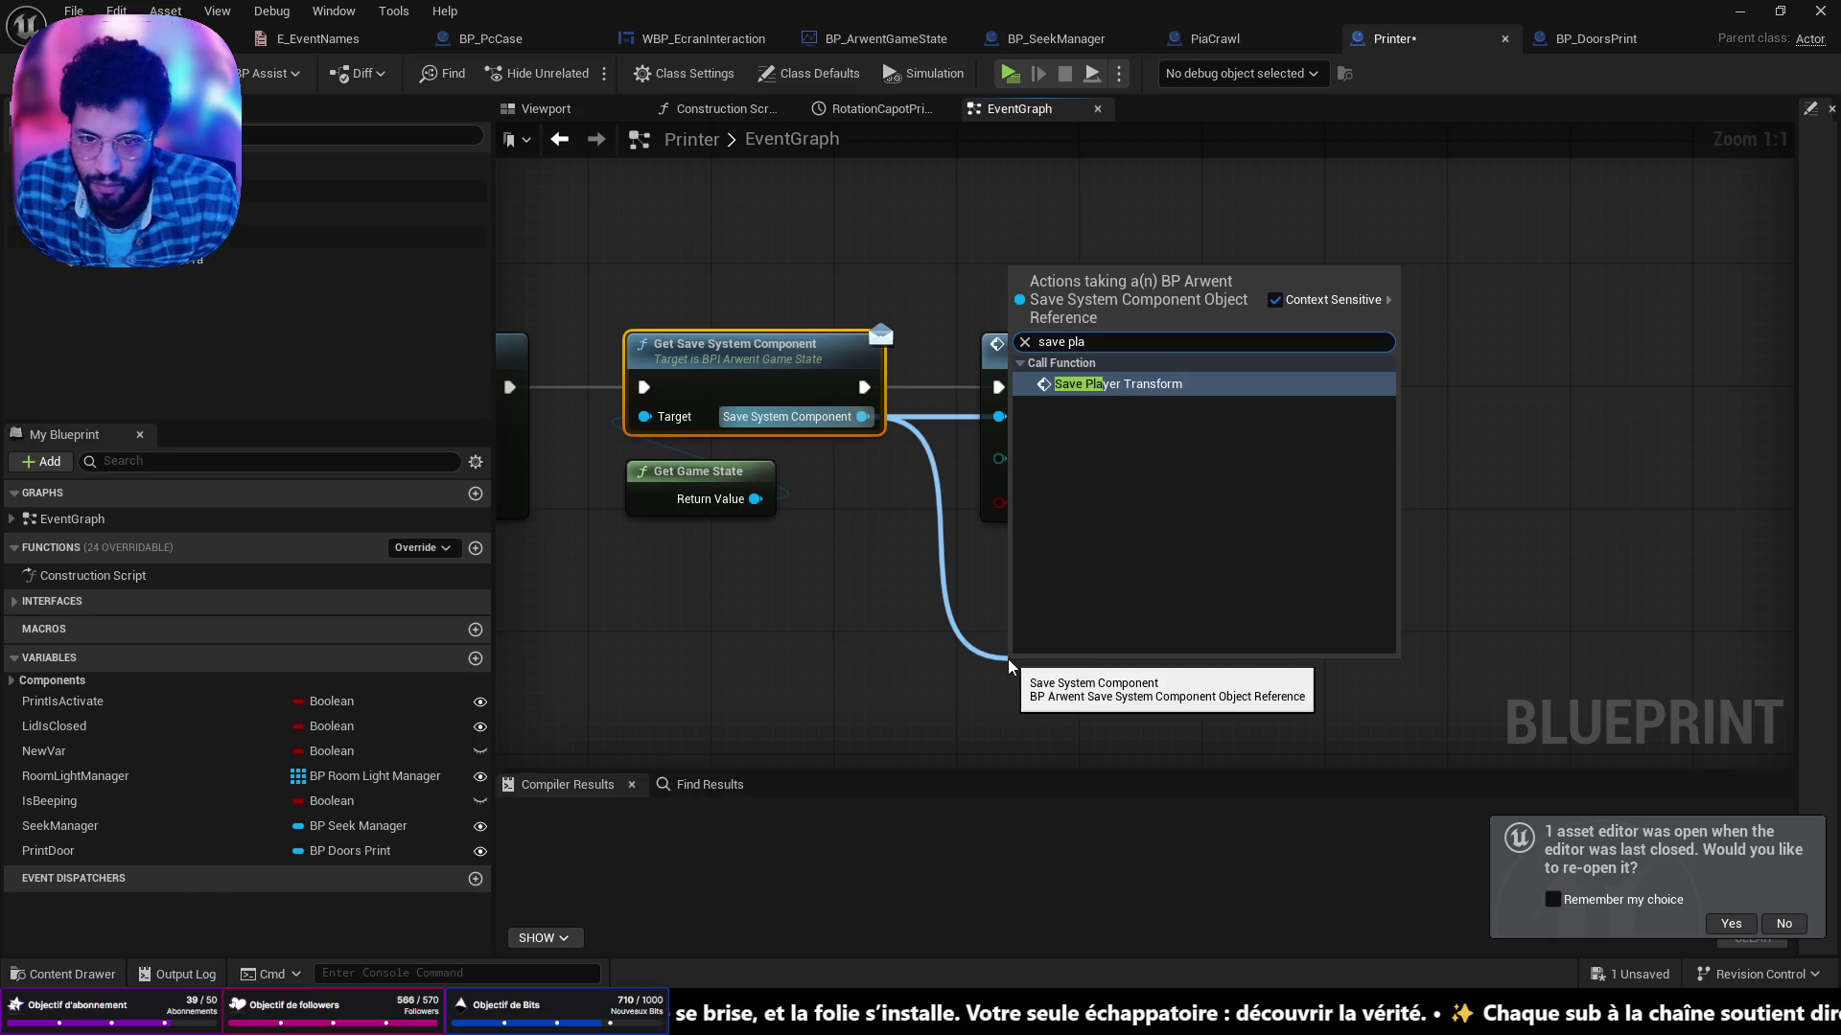
pyautogui.press('Return')
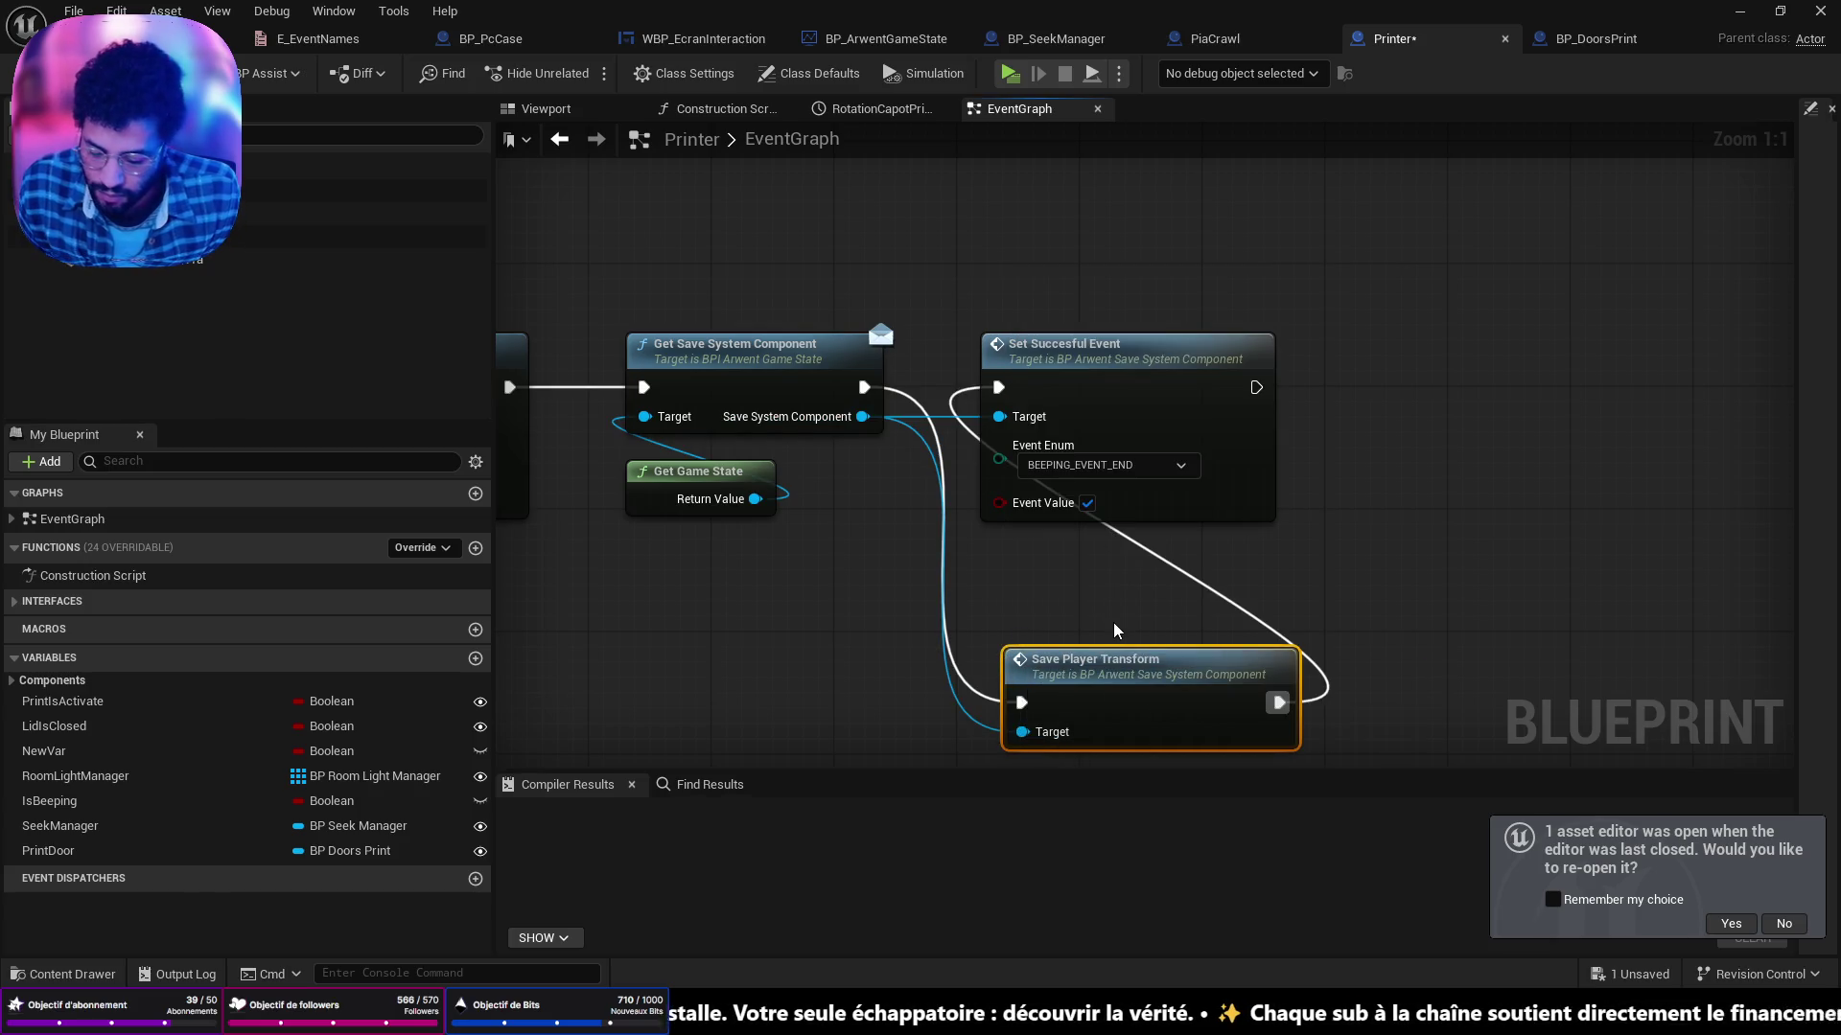
pyautogui.hotkey('alt', 'shift', 'Up')
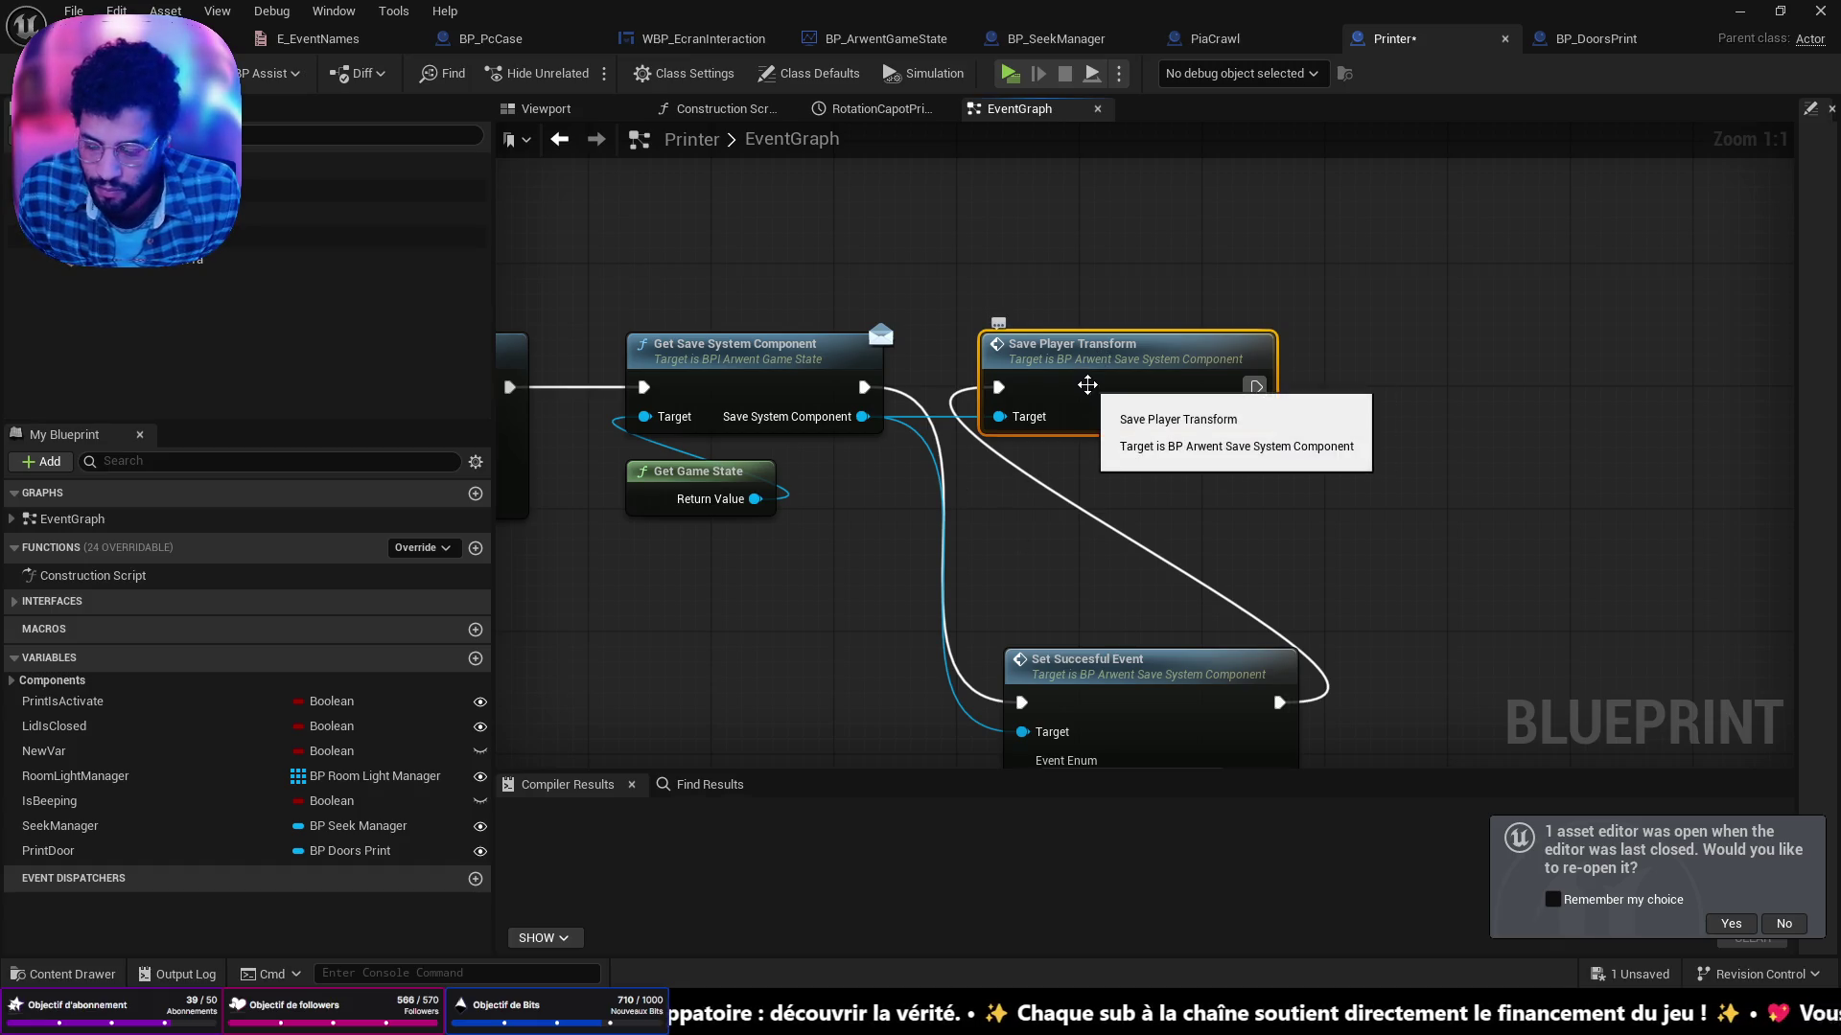
pyautogui.press('f')
pyautogui.scroll(-3, 1199, 381)
pyautogui.hotkey('ctrl', 's')
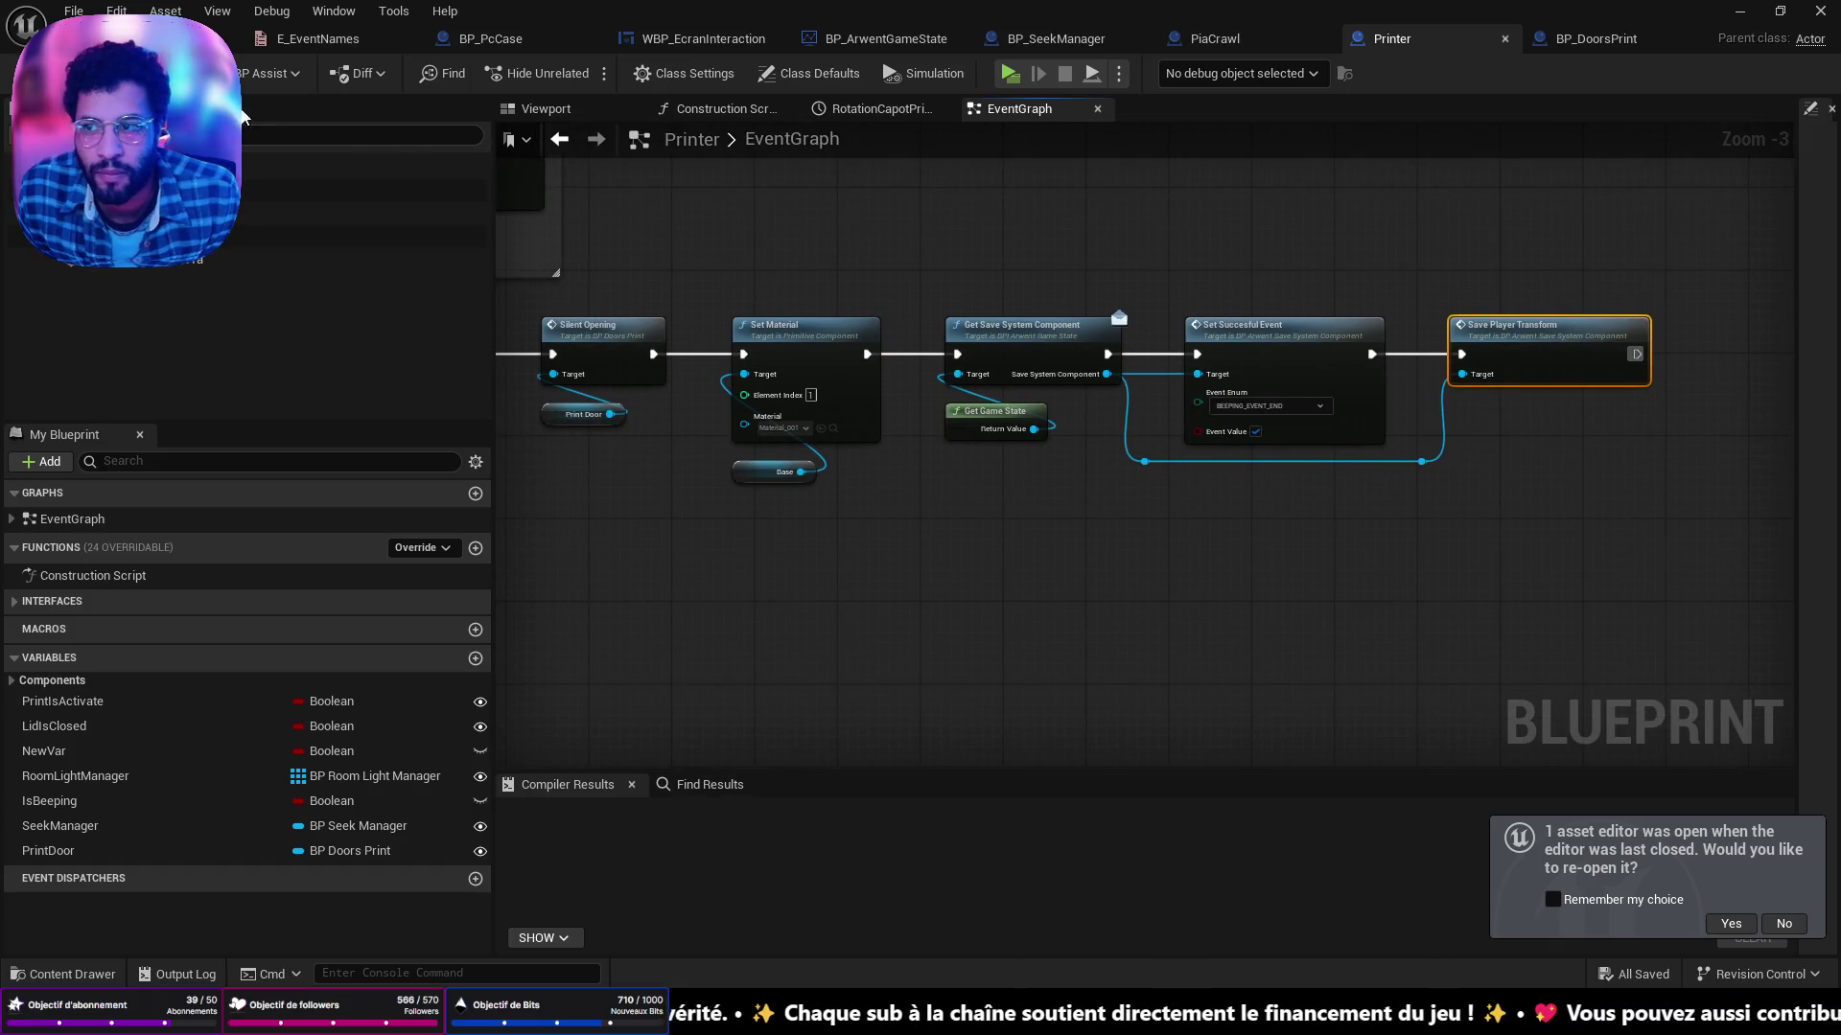
pyautogui.press('F7')
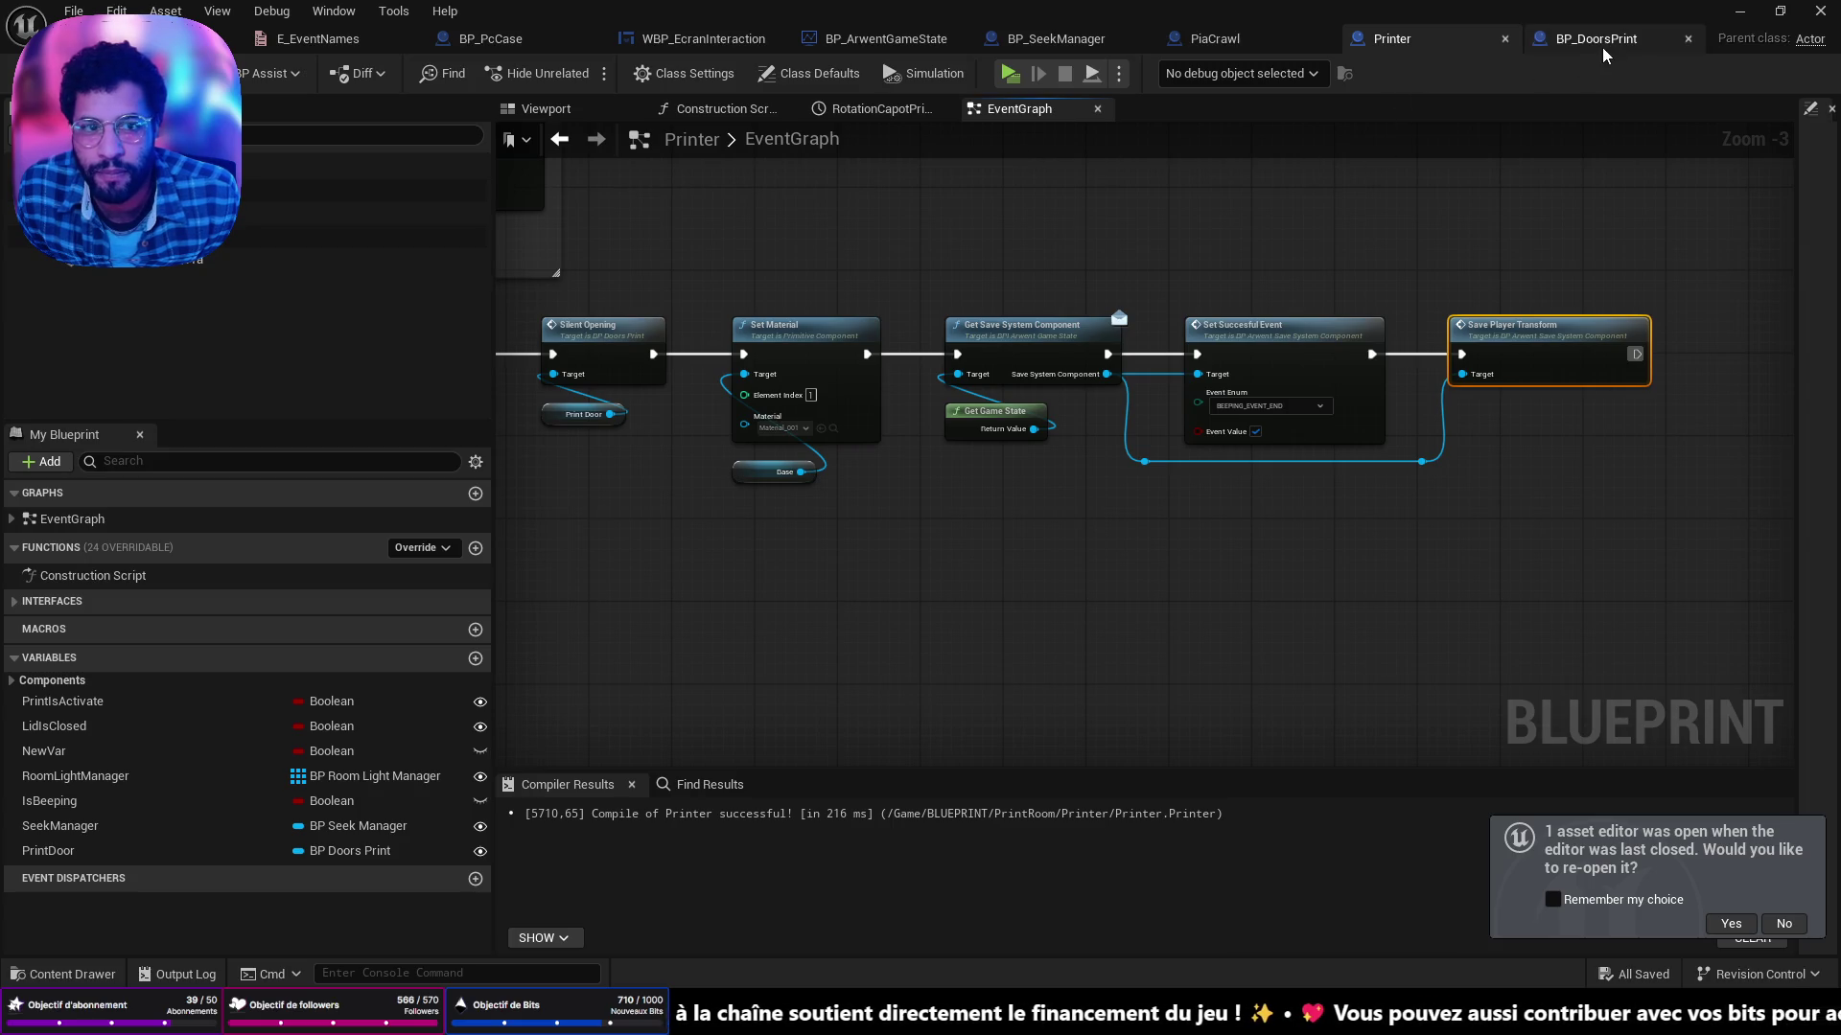
pyautogui.click(1602, 48)
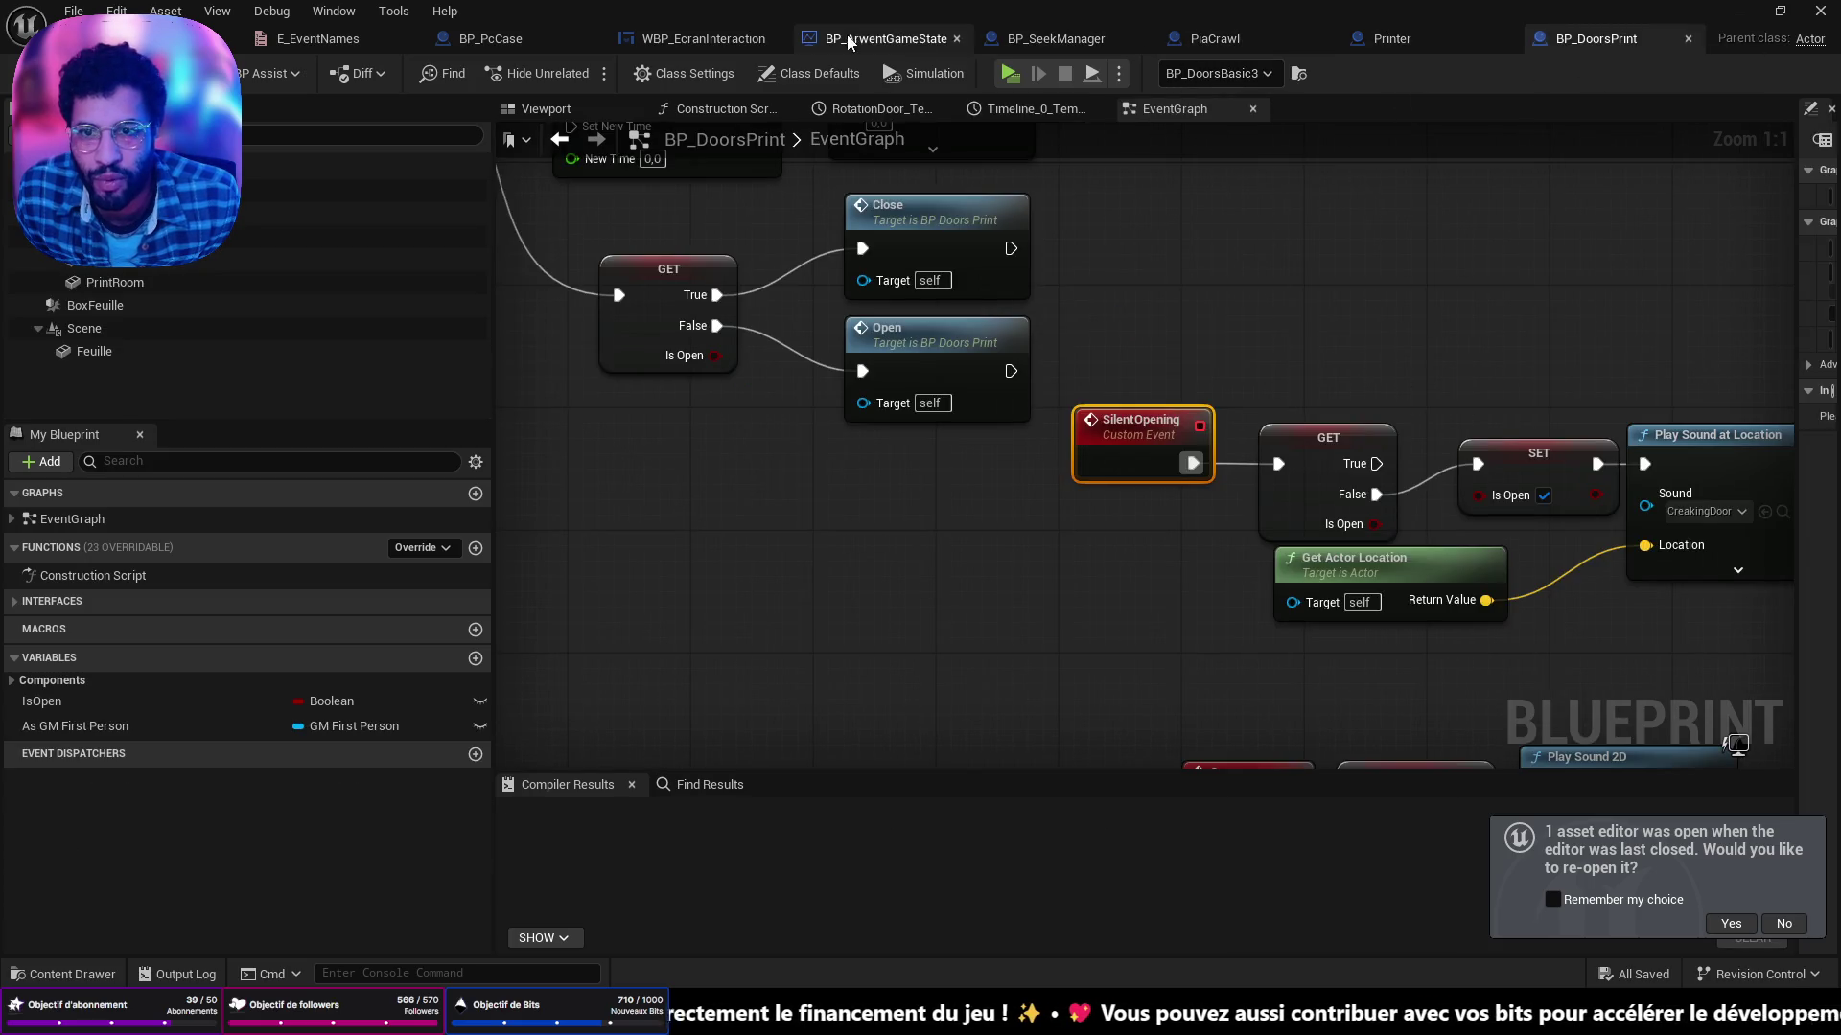
# In WBP_EcranInteraction, locate the floppy-clicked Get Successful Event check and its Branch.
pyautogui.click(730, 44)
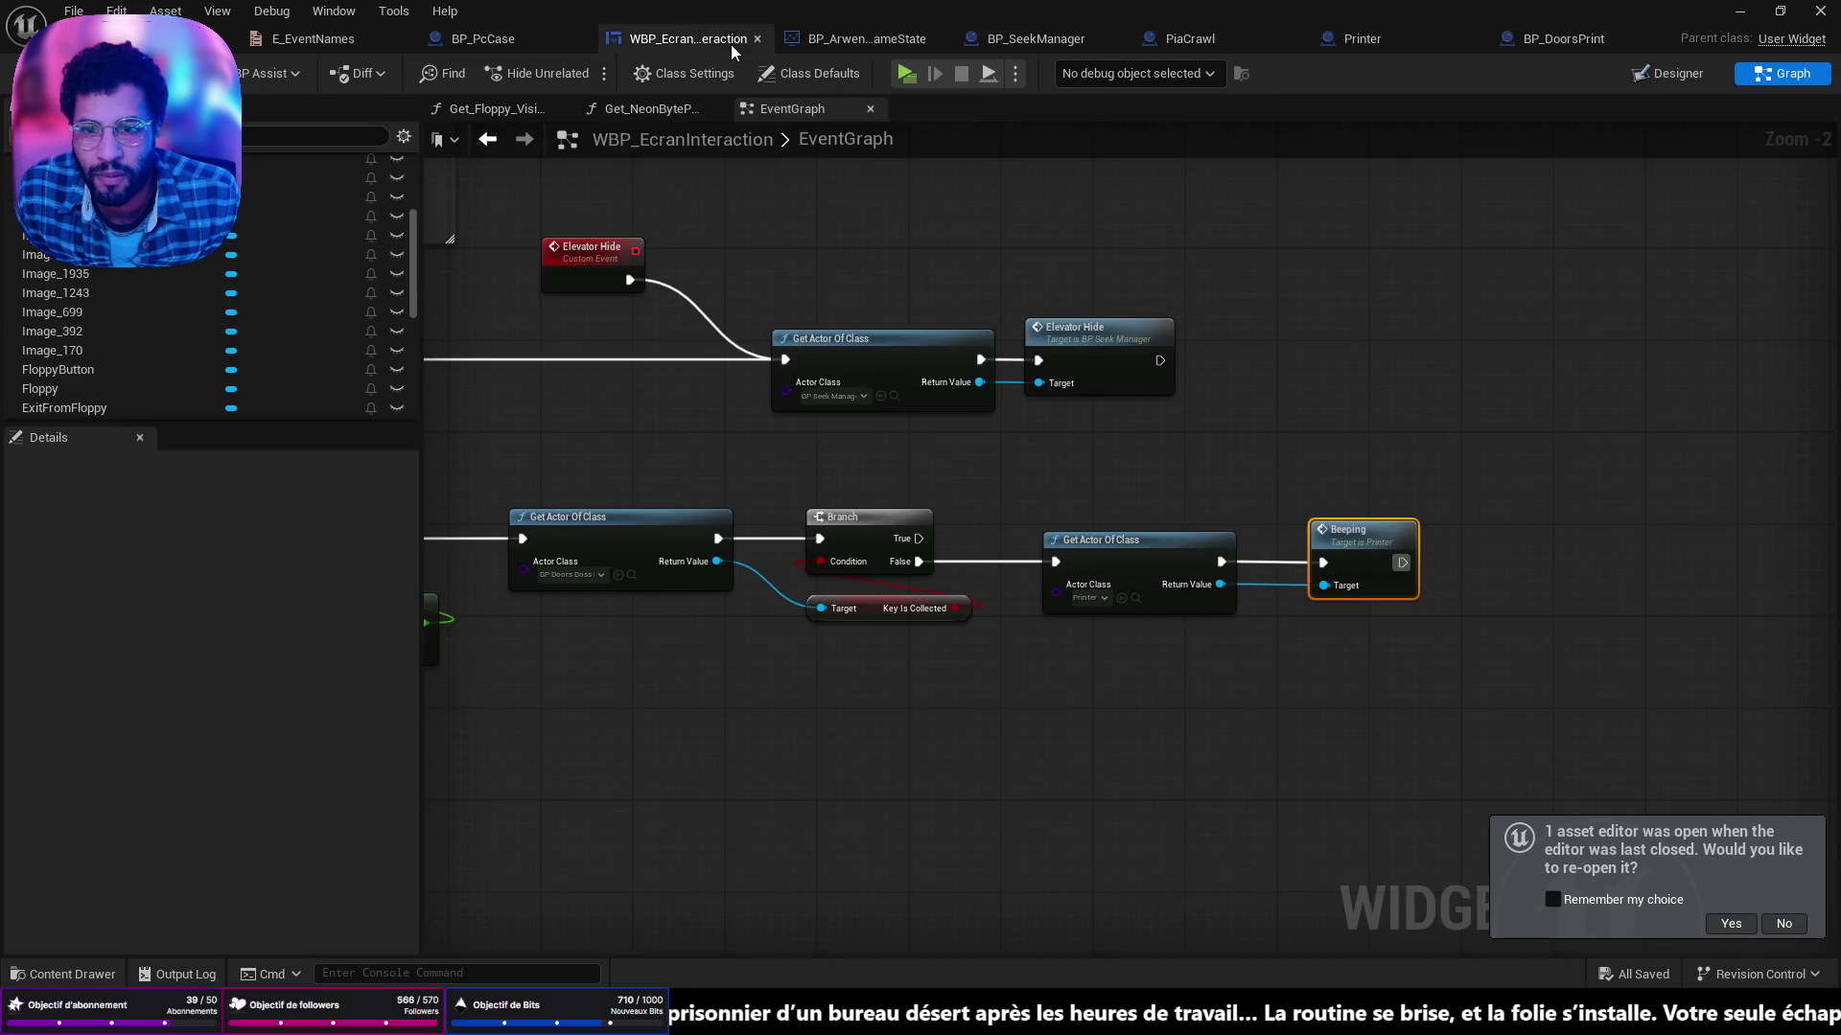
pyautogui.scroll(-3, 1073, 399)
pyautogui.moveTo(1037, 374)
pyautogui.mouseDown()
pyautogui.moveTo(1177, 750)
pyautogui.moveTo(1200, 578)
pyautogui.mouseUp()
pyautogui.scroll(5, 1199, 579)
pyautogui.moveTo(1578, 624); pyautogui.dragTo(1680, 614)
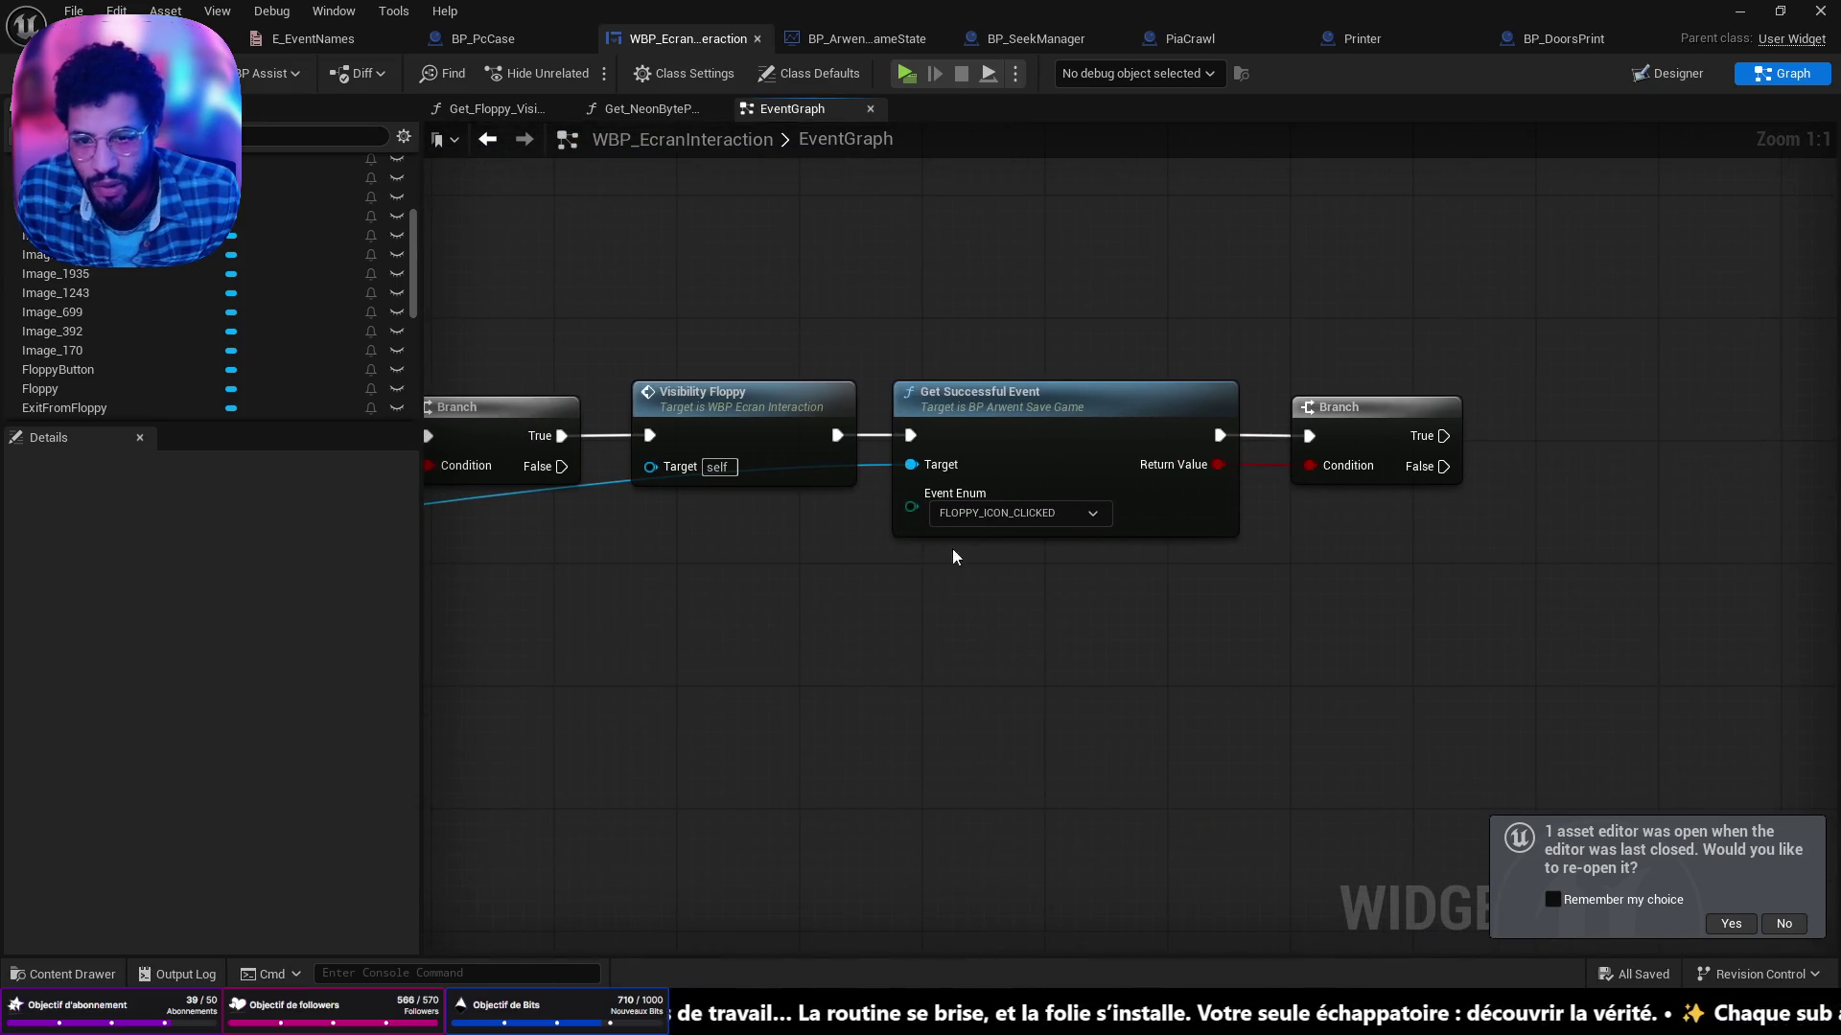
pyautogui.moveTo(1154, 587); pyautogui.dragTo(1063, 581)
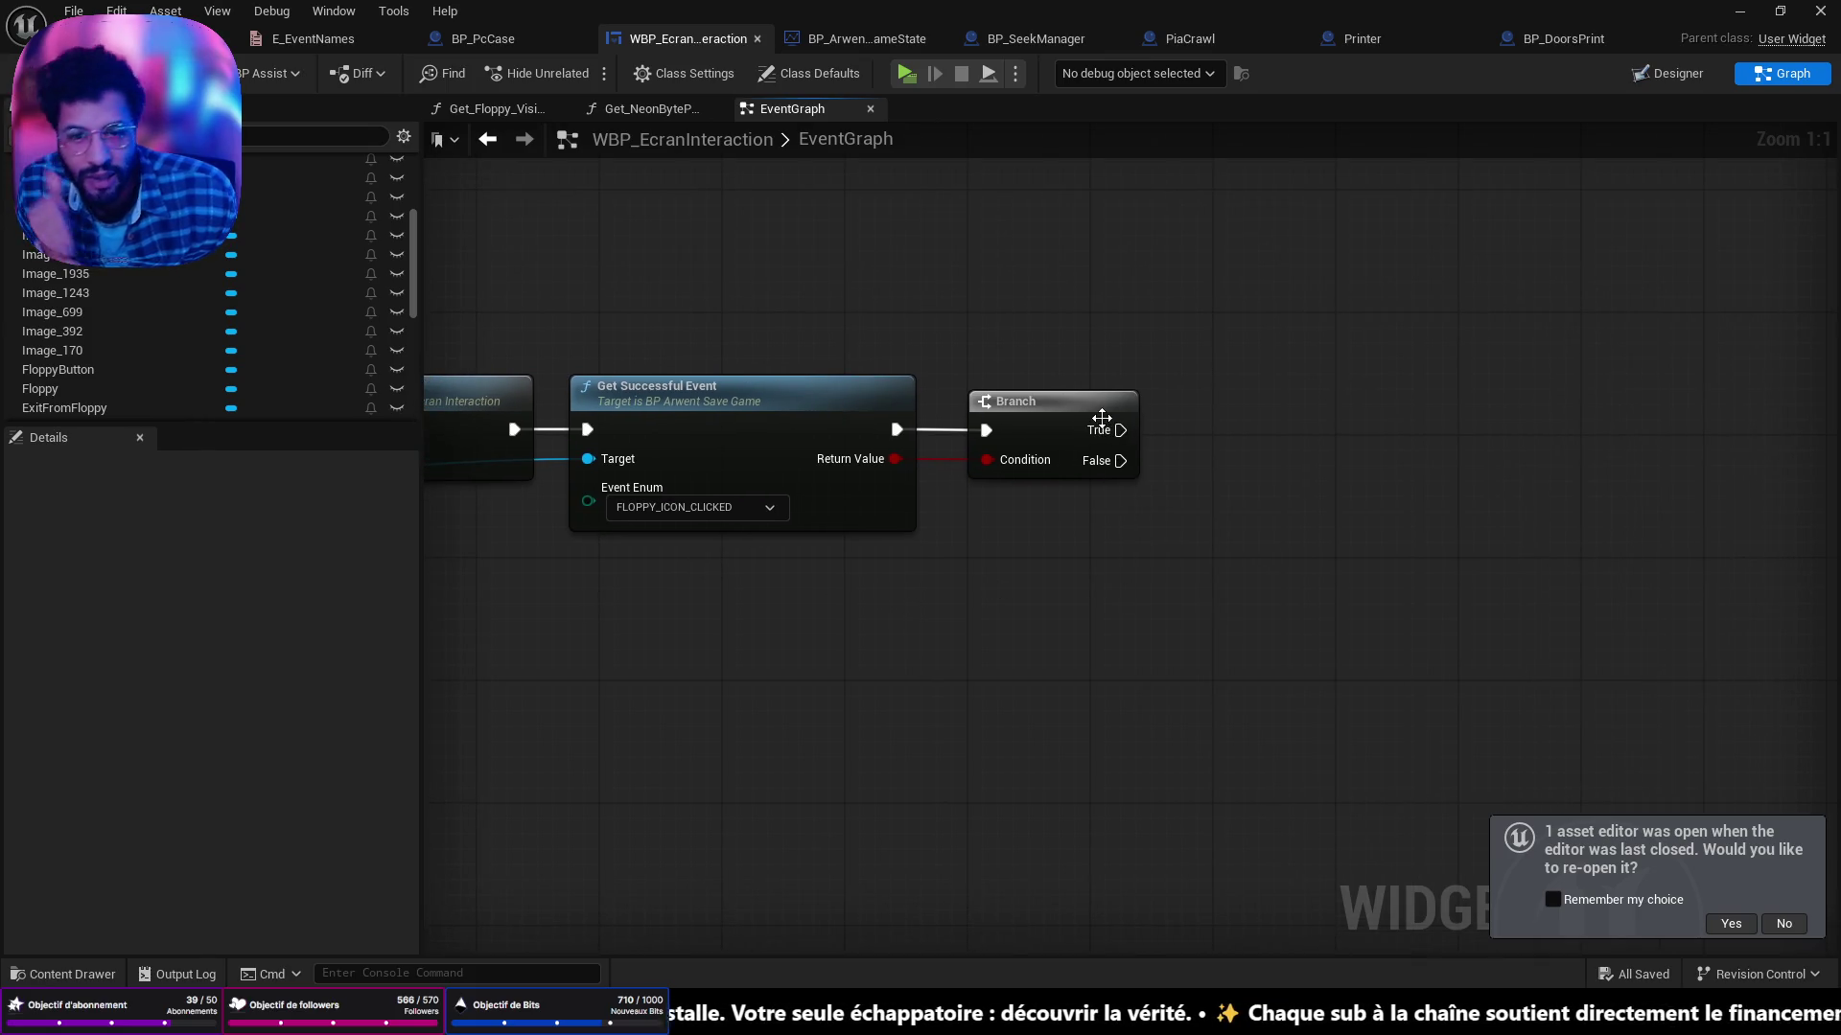
pyautogui.moveTo(1039, 628)
pyautogui.mouseDown()
pyautogui.moveTo(1593, 521)
pyautogui.moveTo(1836, 500)
pyautogui.mouseUp()
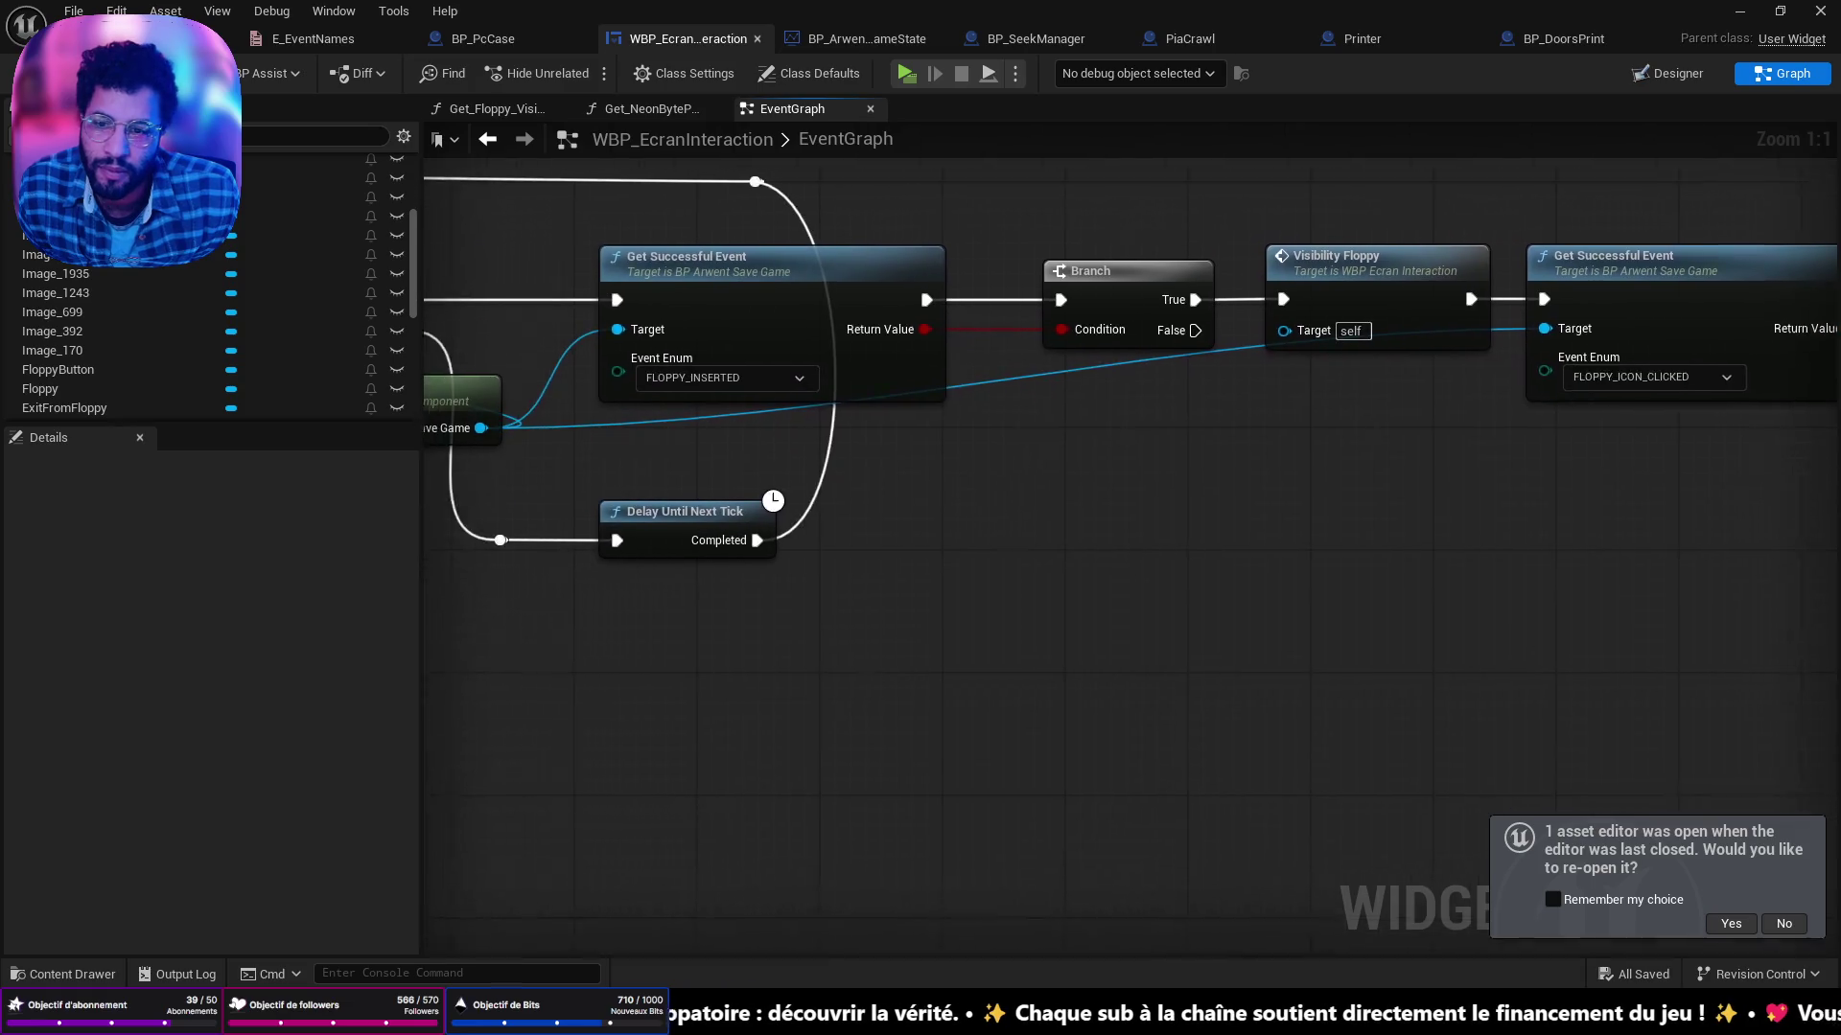
pyautogui.scroll(-2, 1052, 460)
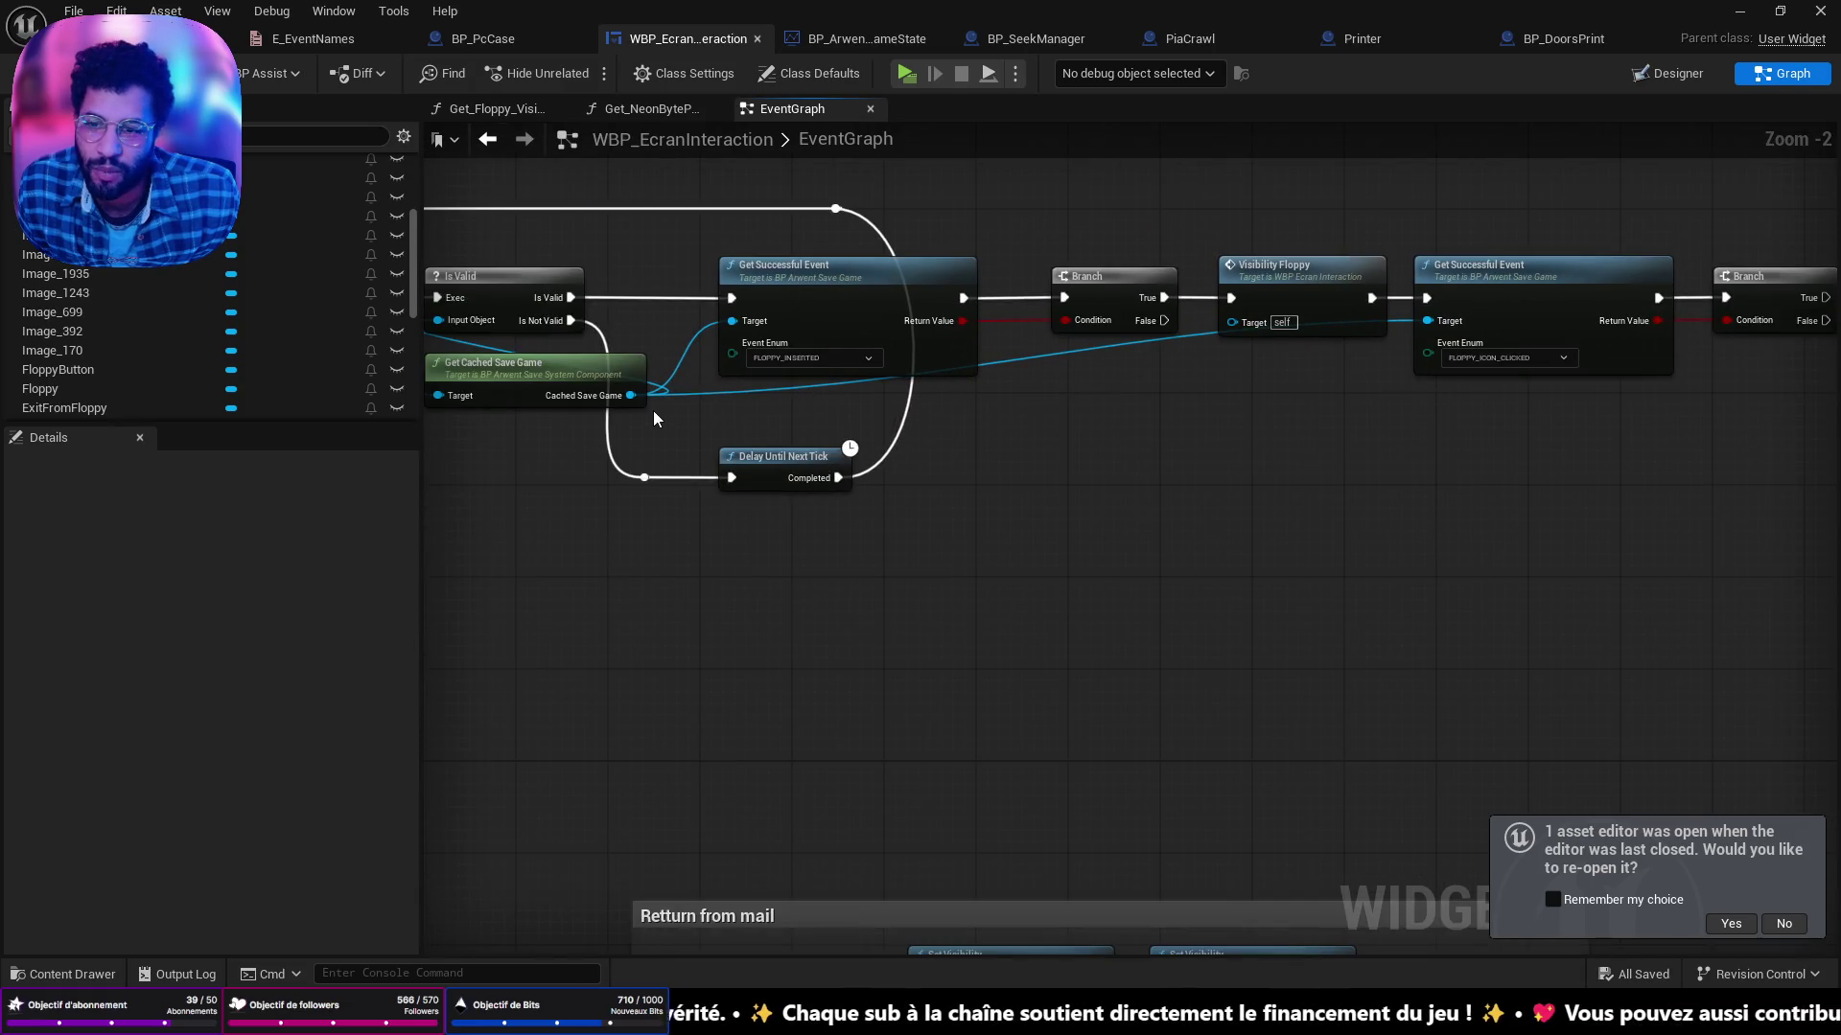
pyautogui.moveTo(631, 395)
pyautogui.mouseDown()
pyautogui.moveTo(1420, 480)
pyautogui.moveTo(1556, 529)
pyautogui.mouseUp()
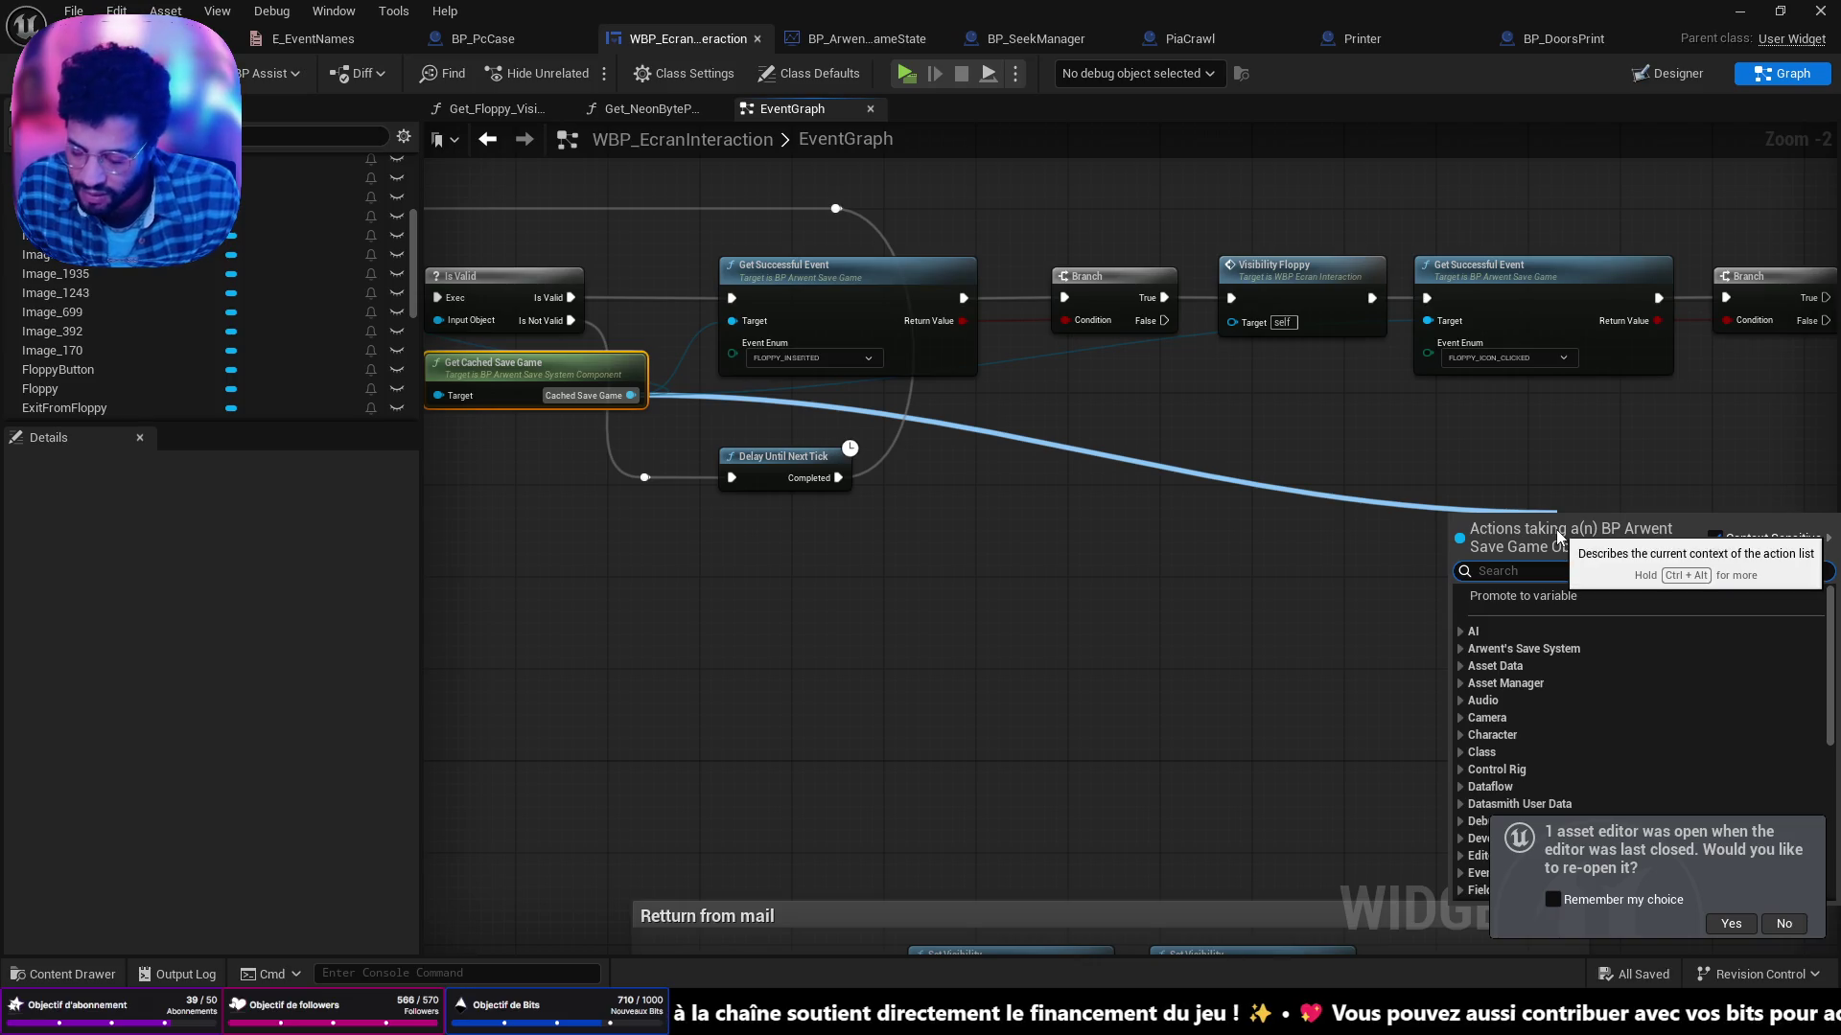
pyautogui.press('Escape')
pyautogui.moveTo(1654, 491); pyautogui.dragTo(1216, 434)
# Duplicate the event check and Branch, running the copy from the first Branch's True output.
pyautogui.click(1134, 230)
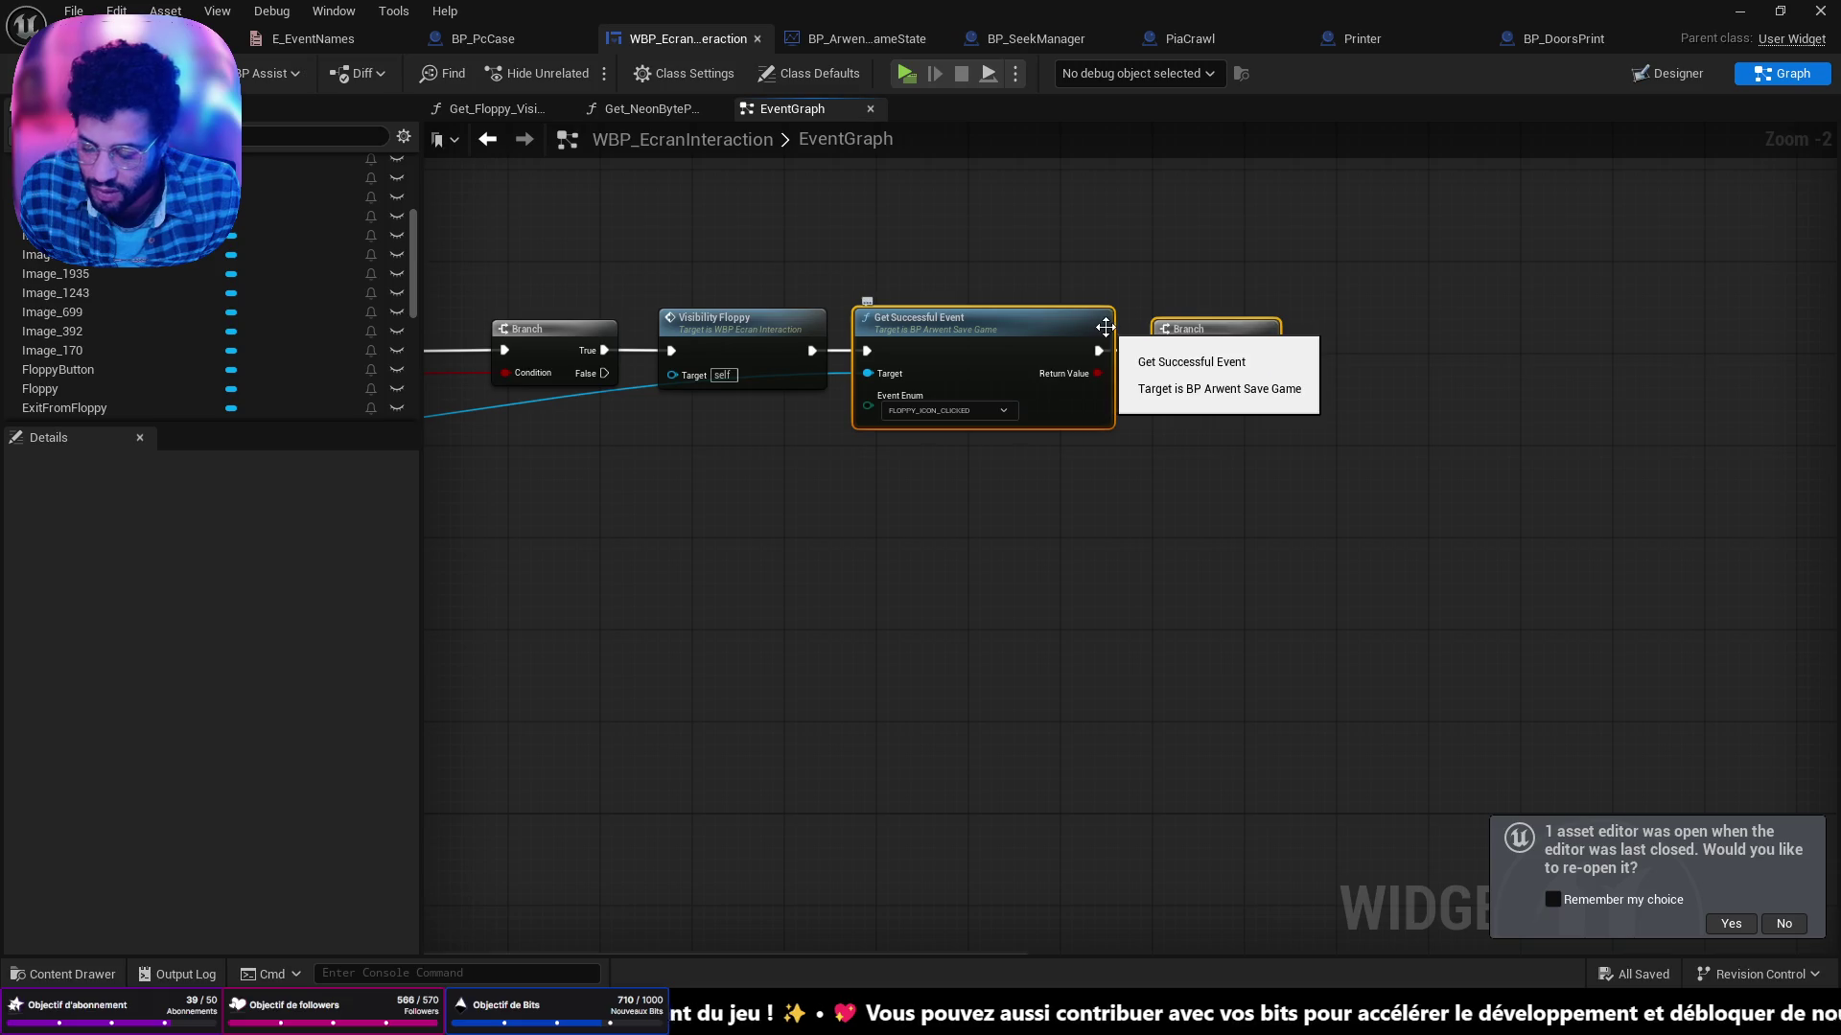
pyautogui.moveTo(1106, 327); pyautogui.dragTo(1357, 342)
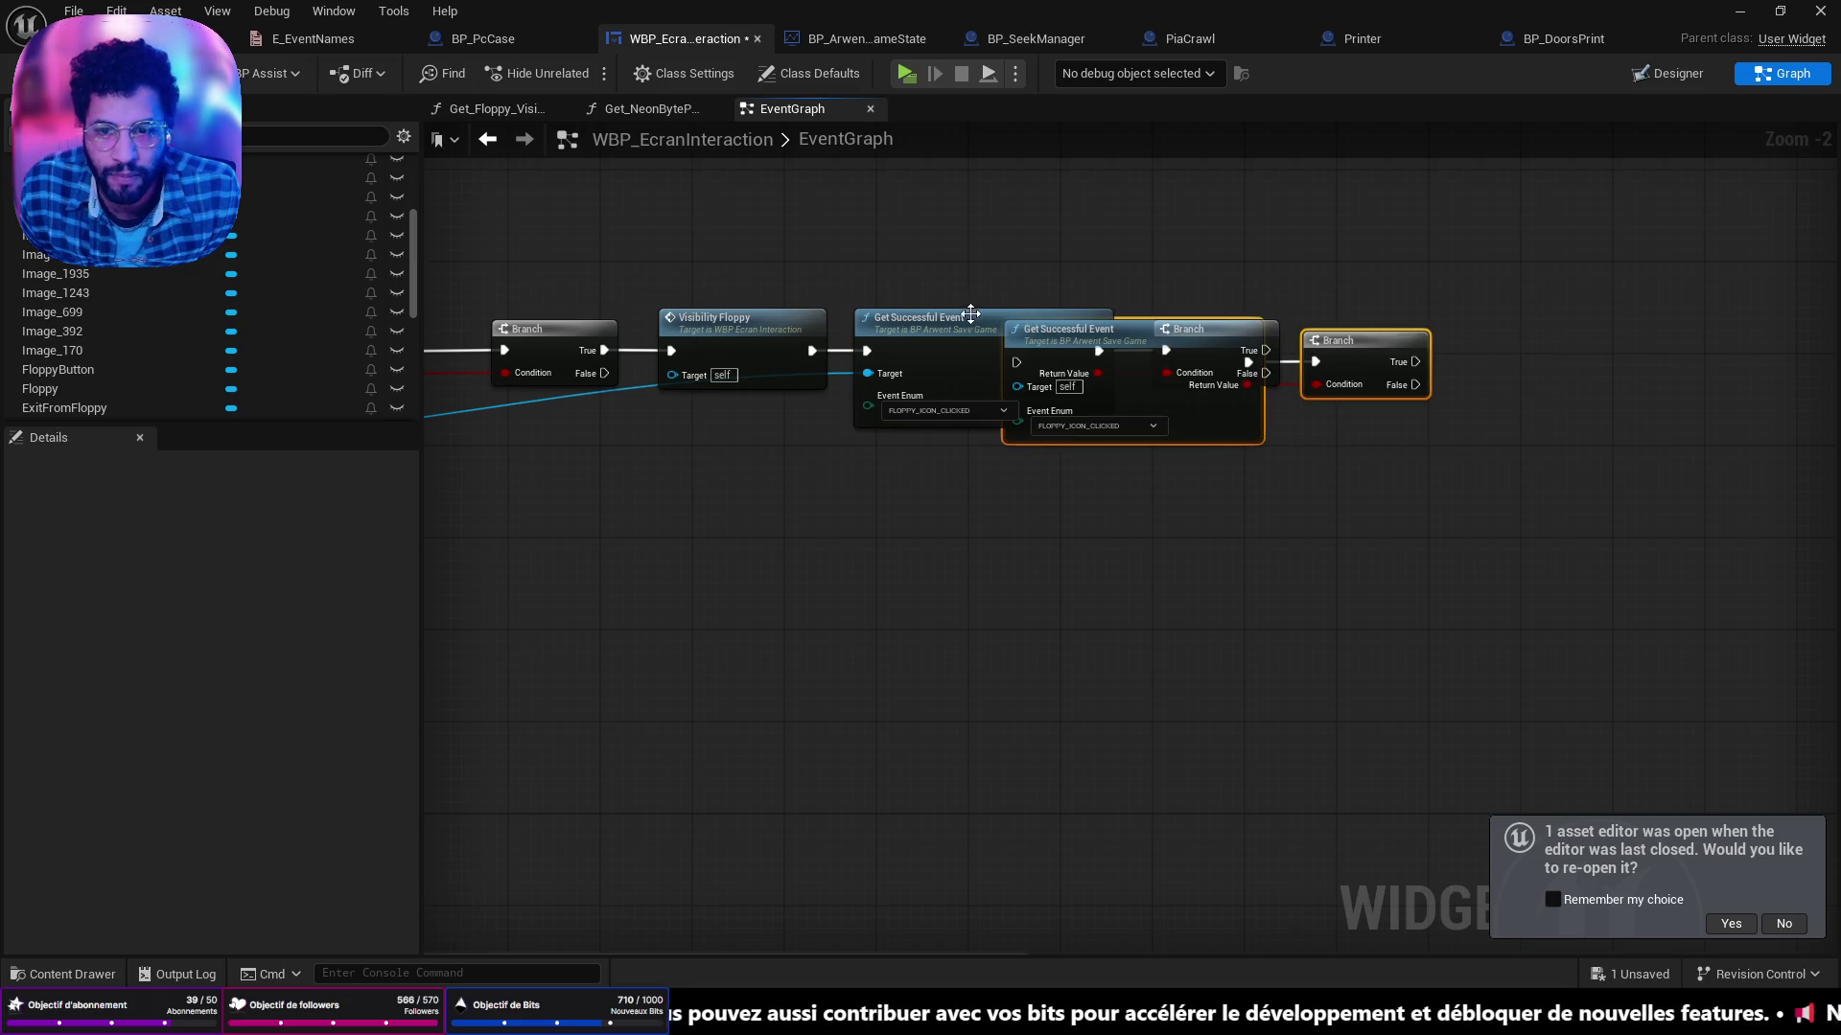
pyautogui.moveTo(1221, 457)
pyautogui.mouseDown()
pyautogui.moveTo(1589, 548)
pyautogui.moveTo(1605, 343)
pyautogui.moveTo(1327, 479)
pyautogui.moveTo(1288, 525)
pyautogui.moveTo(1273, 710)
pyautogui.mouseUp()
pyautogui.scroll(2, 1605, 342)
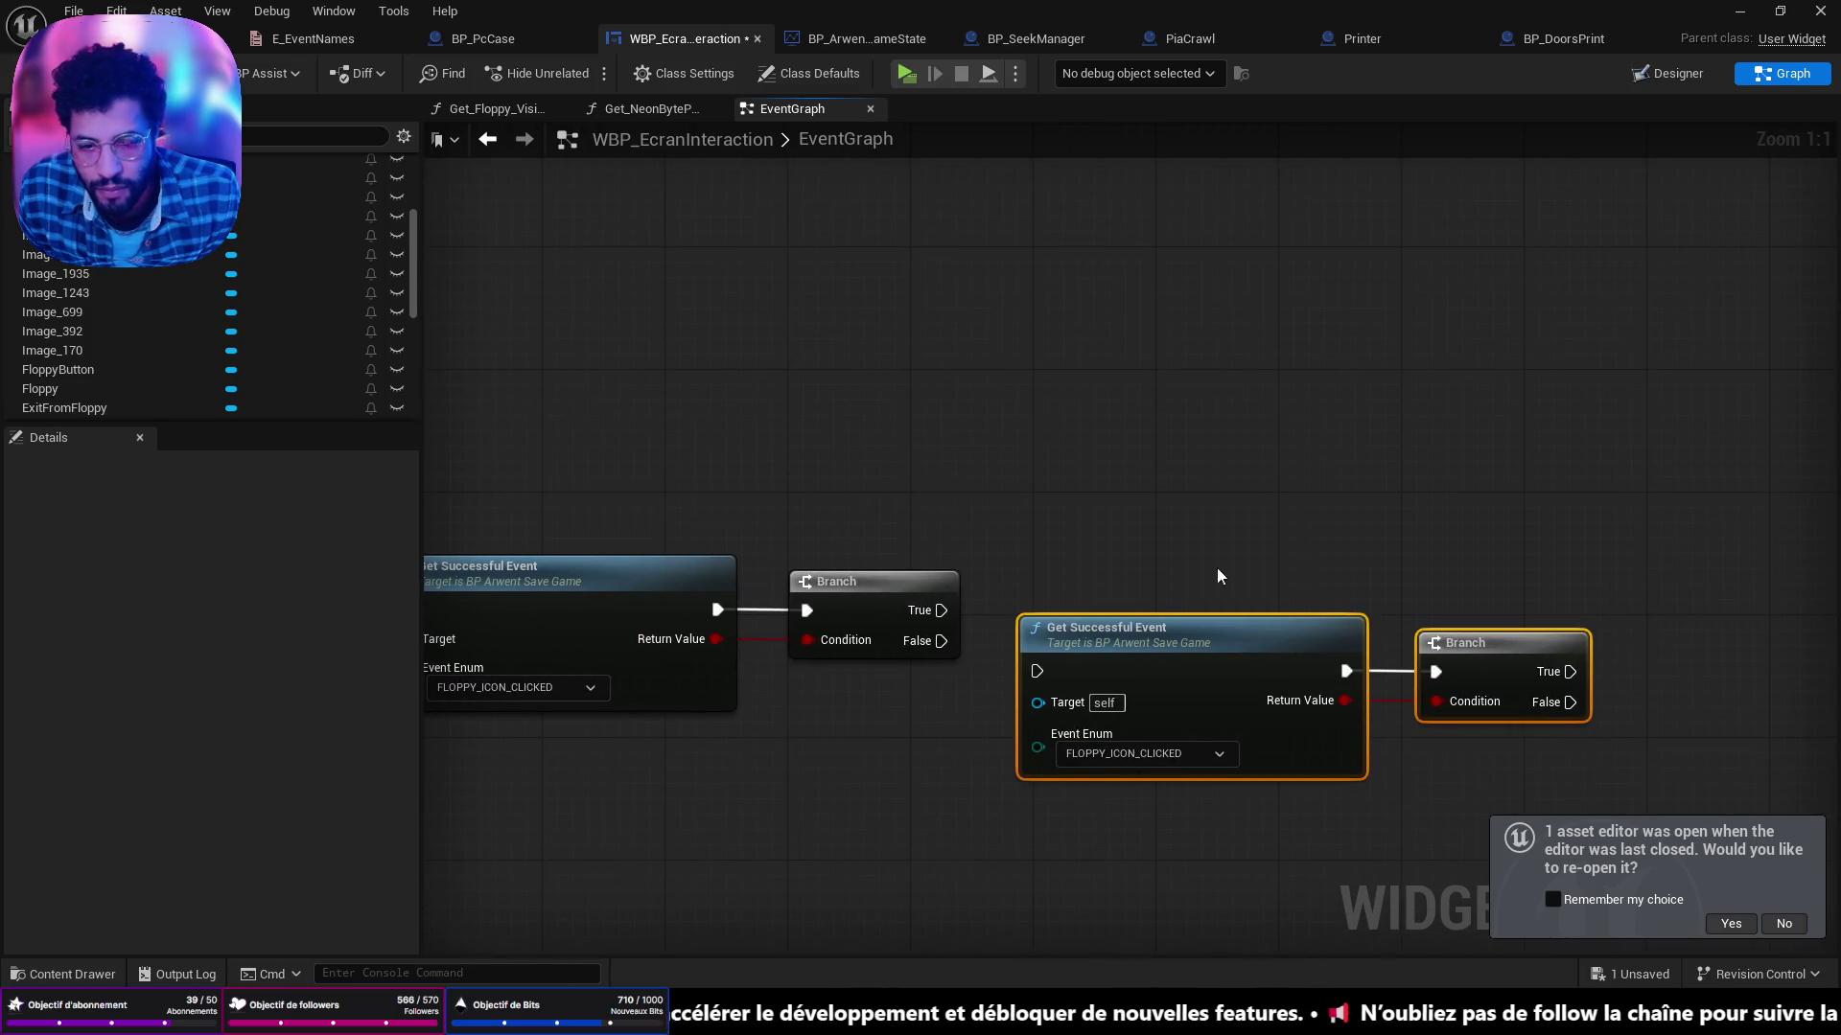
pyautogui.moveTo(1323, 316); pyautogui.dragTo(1329, 272)
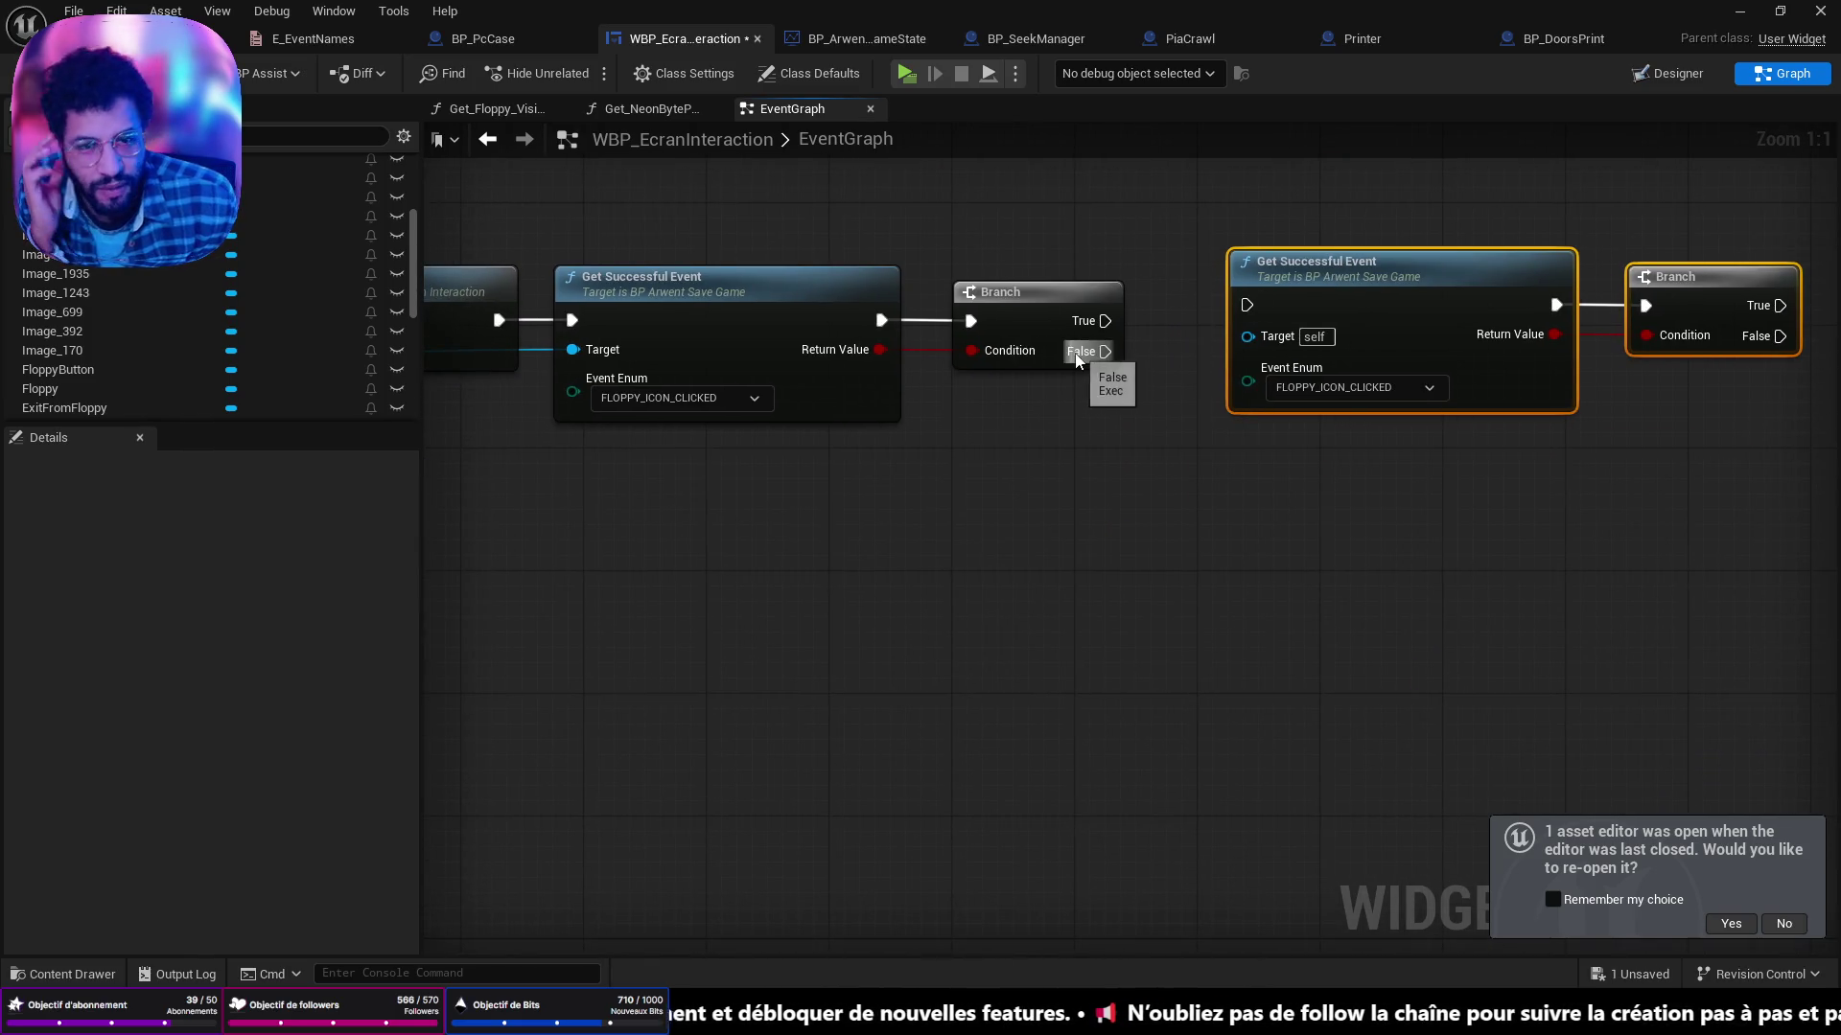
pyautogui.moveTo(1723, 389); pyautogui.dragTo(1531, 363)
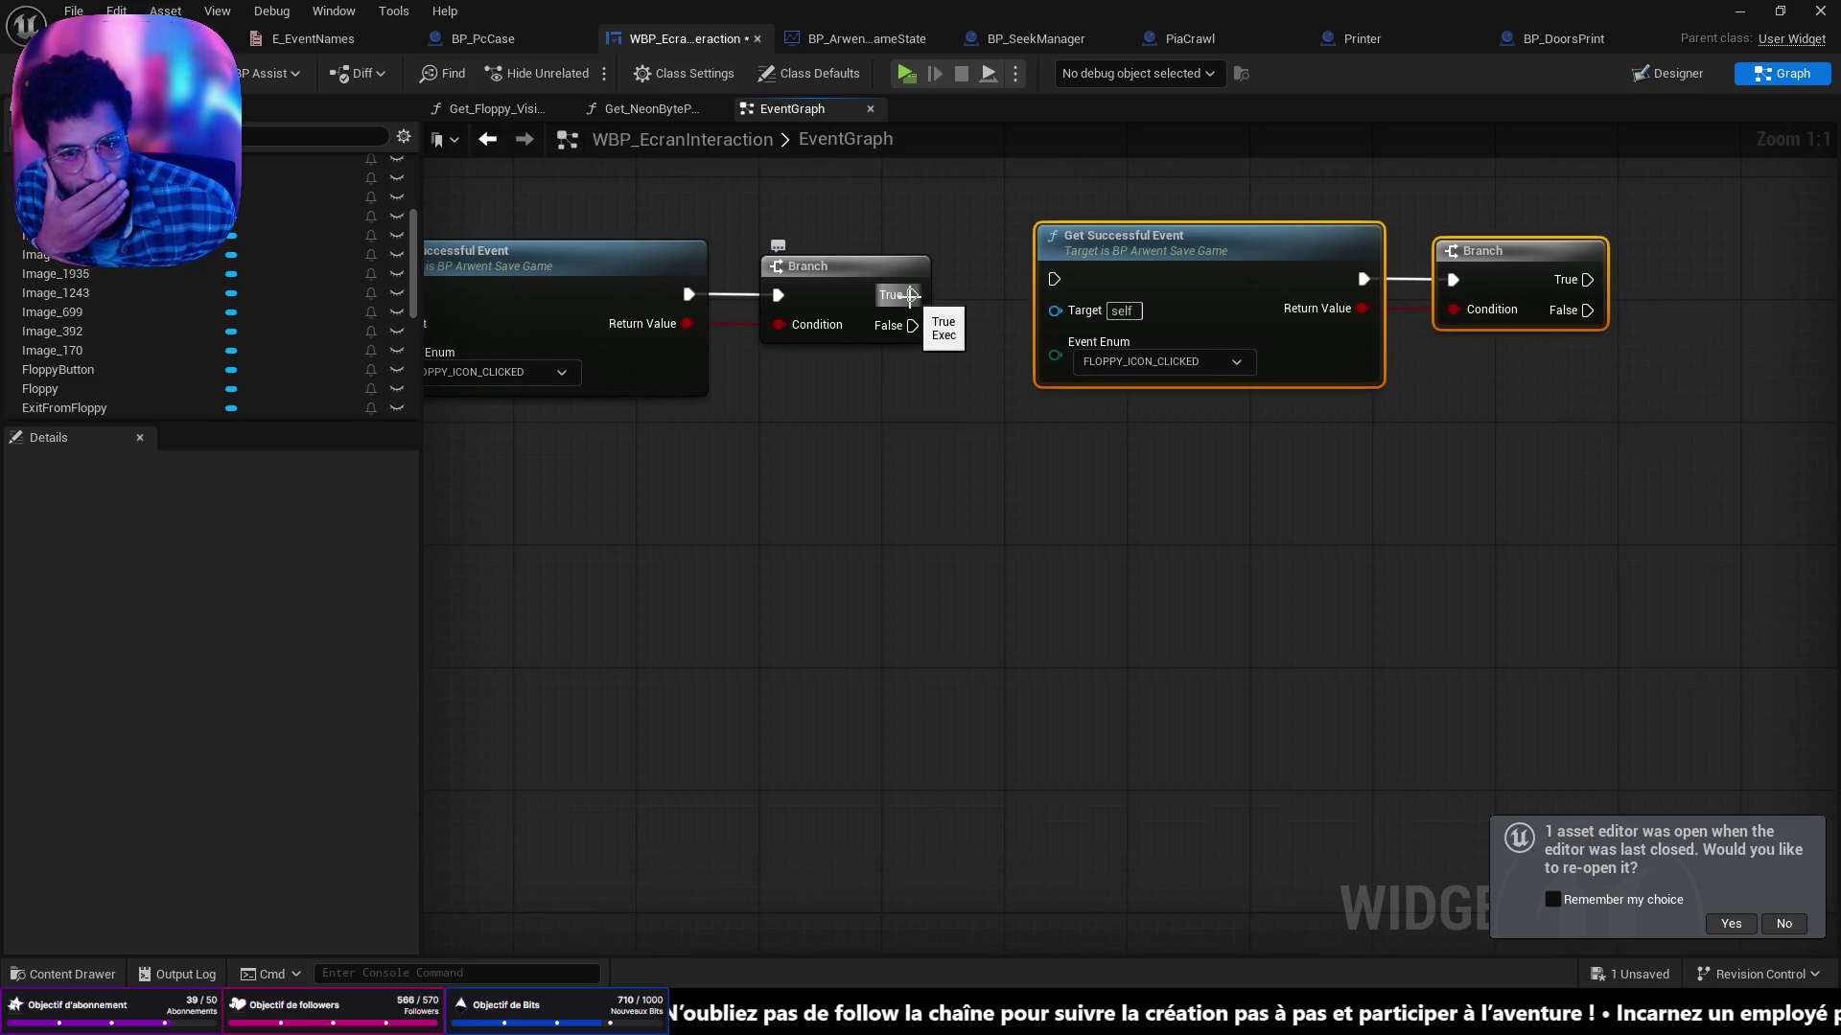
pyautogui.moveTo(908, 295); pyautogui.dragTo(1054, 279)
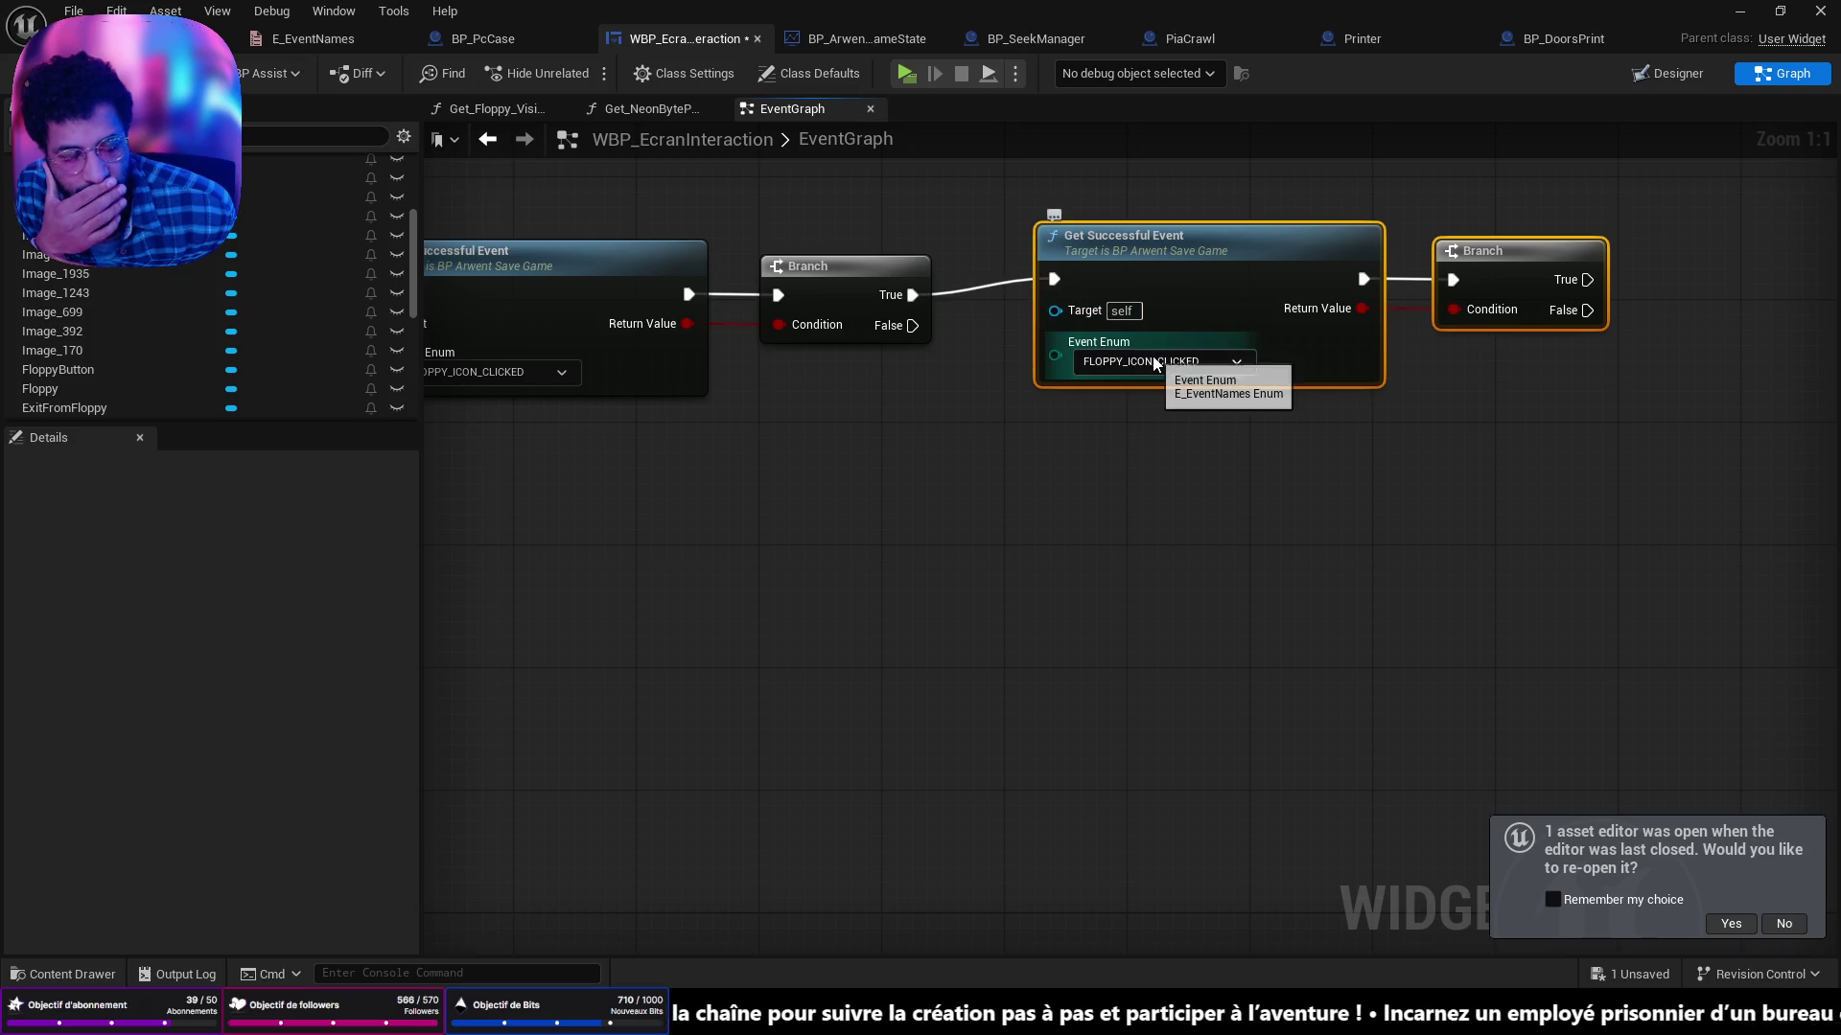
pyautogui.moveTo(1504, 412)
pyautogui.mouseDown()
pyautogui.moveTo(1246, 234)
pyautogui.moveTo(1222, 274)
pyautogui.moveTo(1222, 259)
pyautogui.mouseUp()
# Set the copy to ELEVATOR_HIDE_DONE and call Elevator Hide from its Branch's False output.
pyautogui.click(1142, 378)
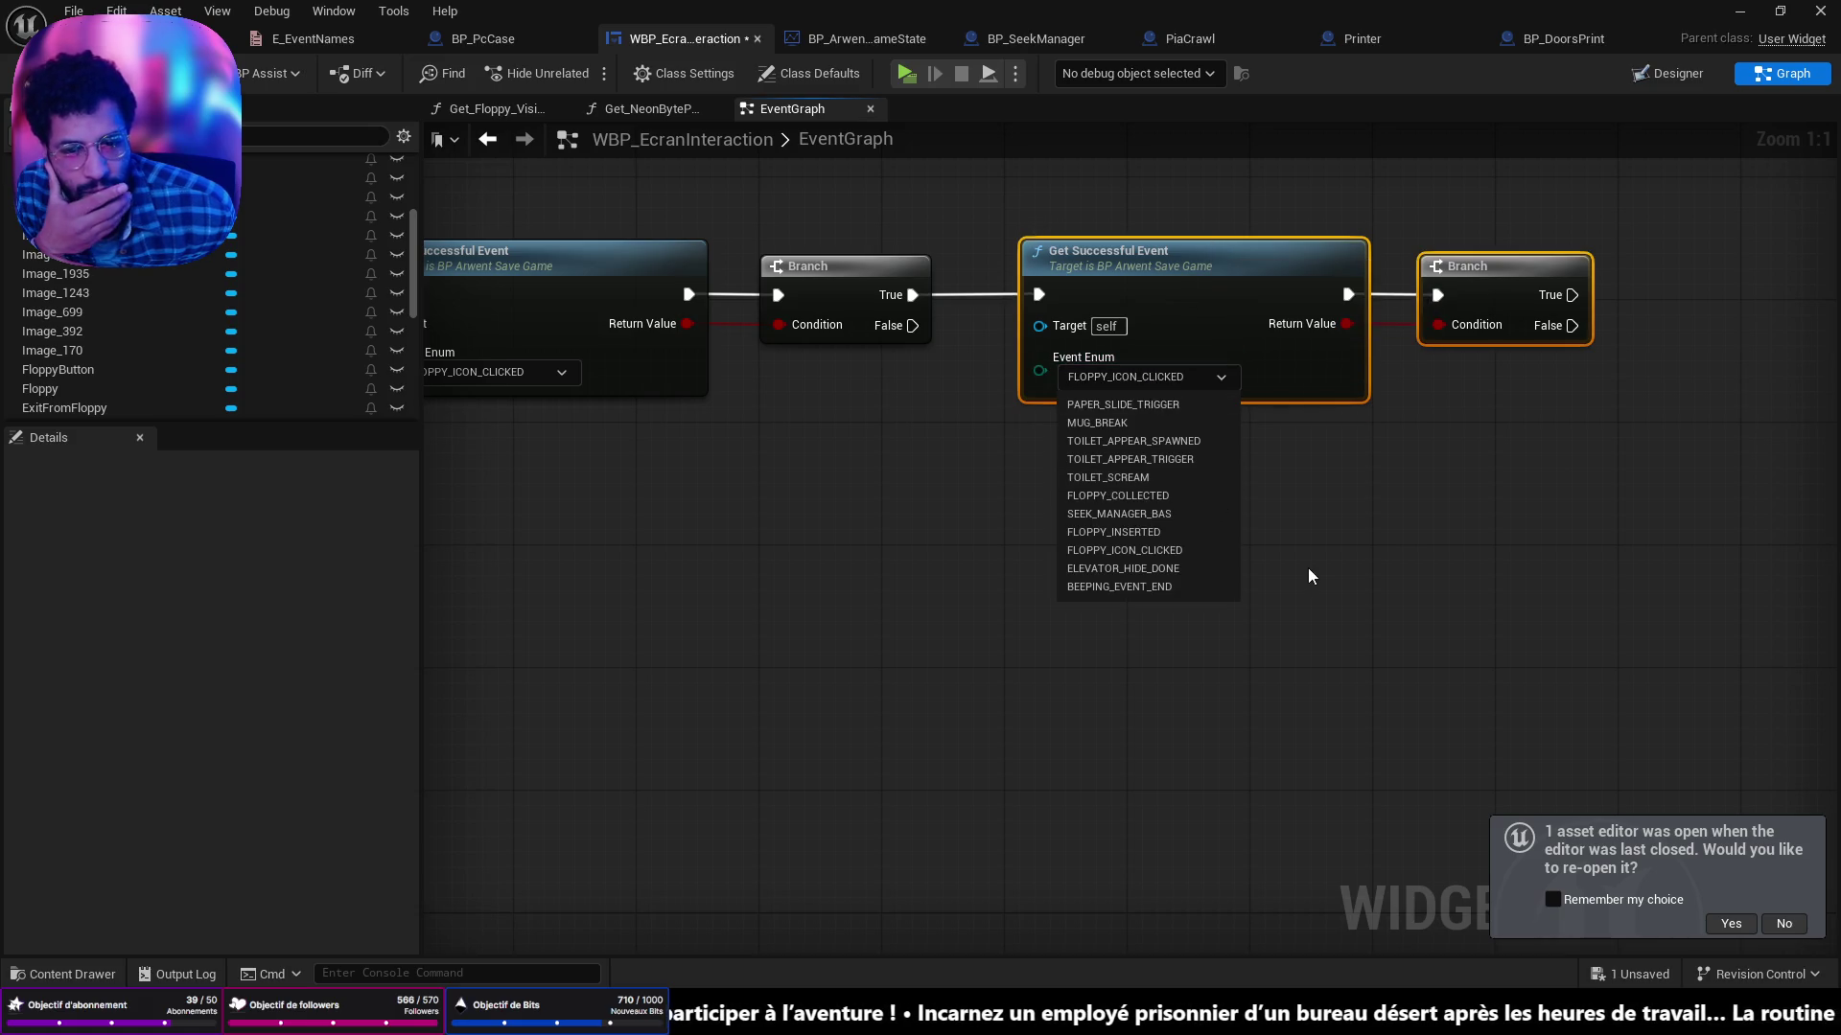
pyautogui.click(1156, 576)
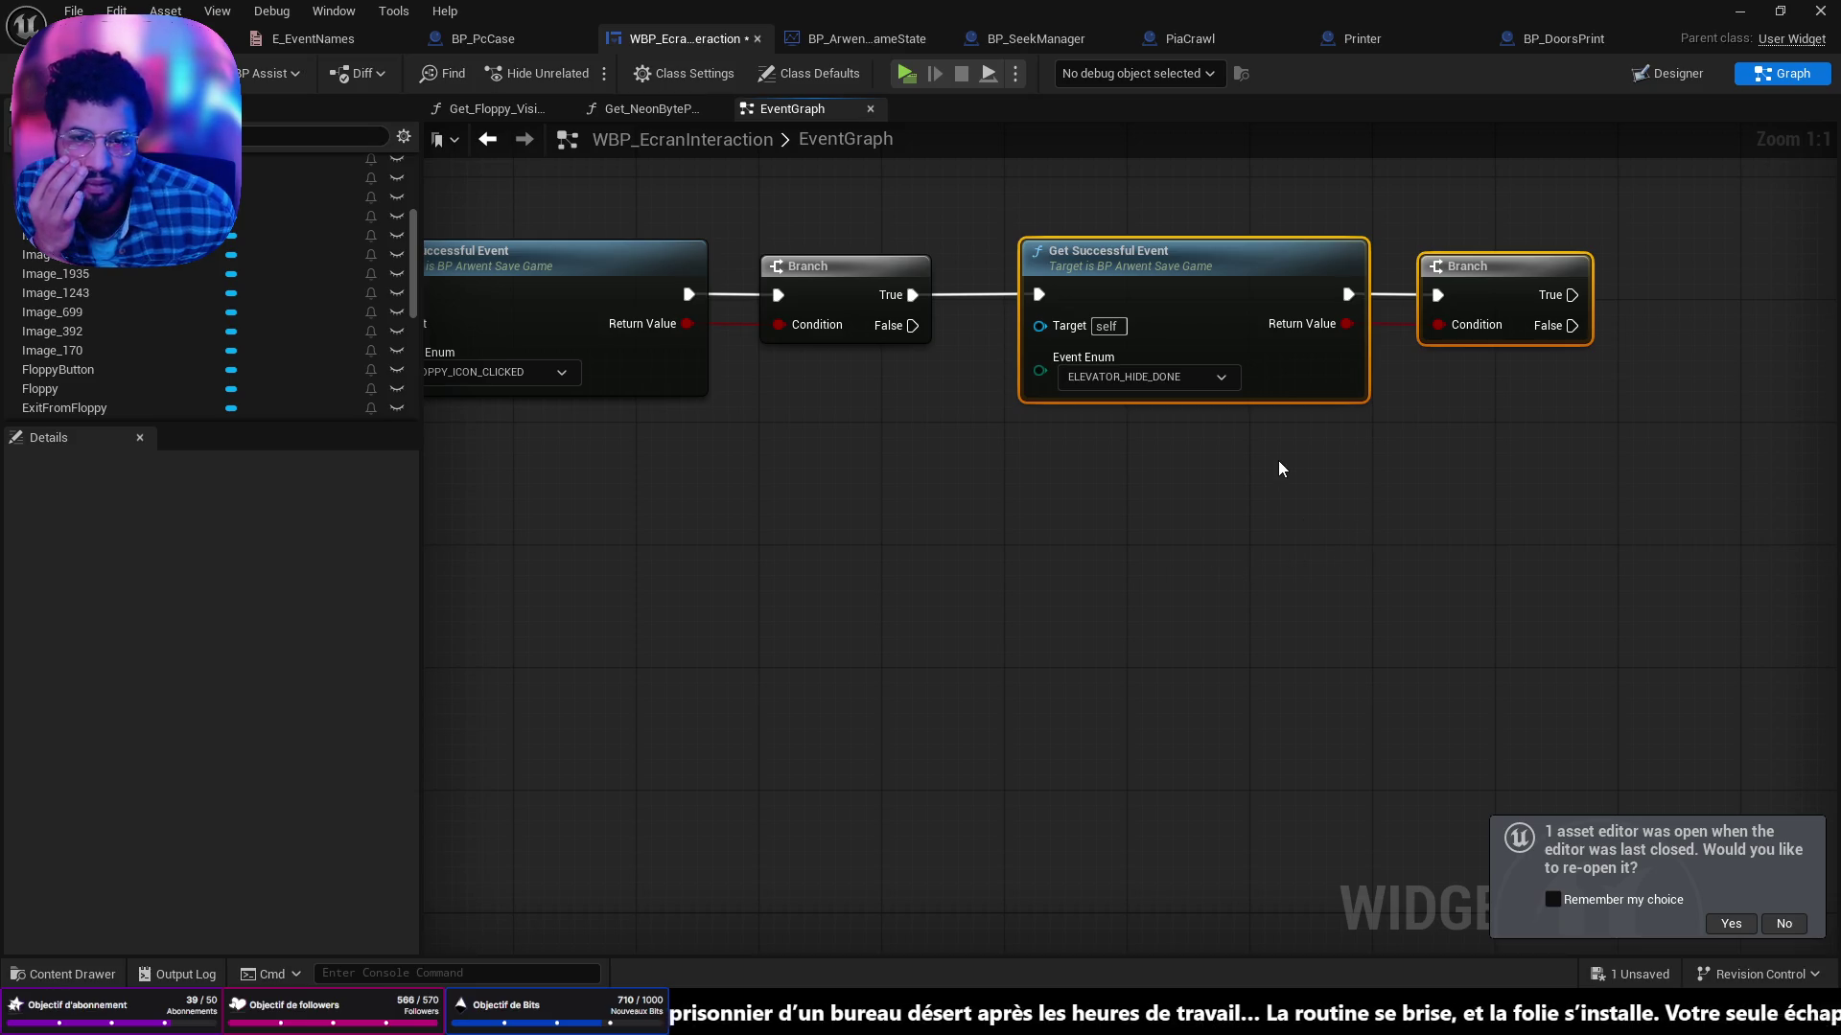
pyautogui.moveTo(1279, 463)
pyautogui.mouseDown()
pyautogui.moveTo(1325, 468)
pyautogui.moveTo(1430, 415)
pyautogui.moveTo(1178, 423)
pyautogui.mouseUp()
pyautogui.moveTo(1173, 341); pyautogui.dragTo(1240, 483)
pyautogui.write('elevat')
pyautogui.press('Return')
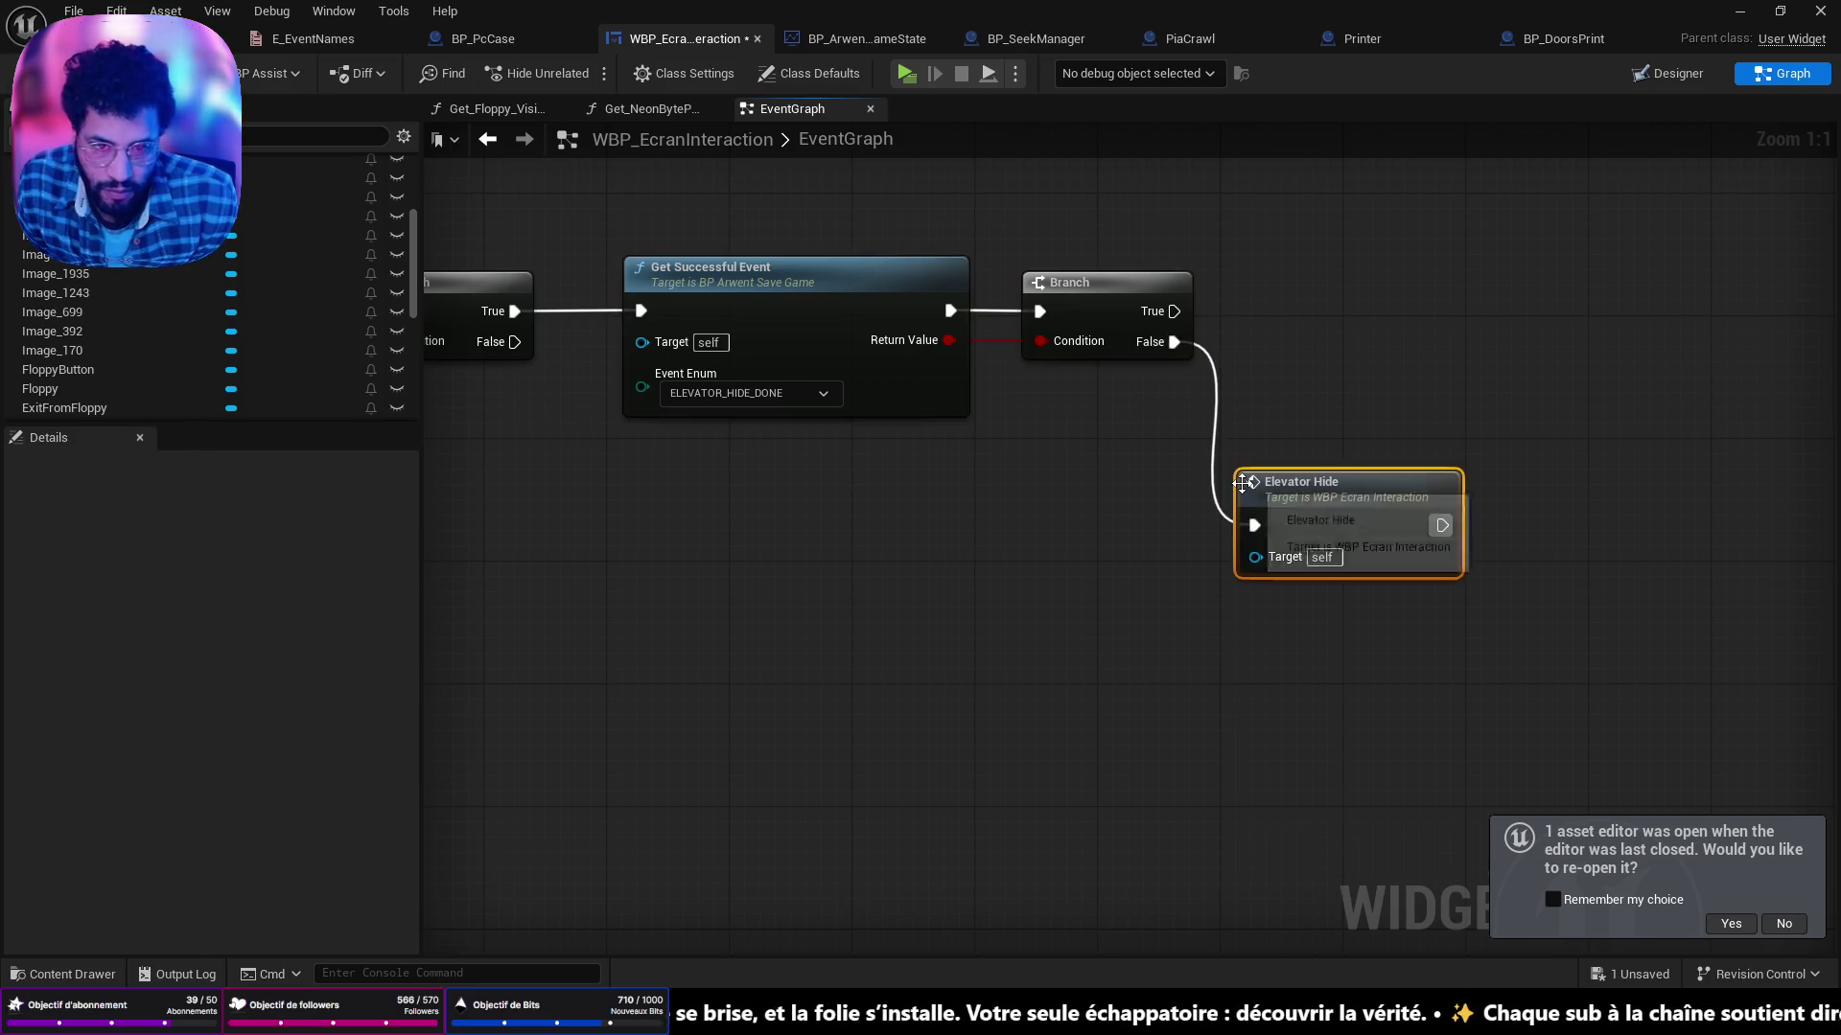
pyautogui.moveTo(1285, 484); pyautogui.dragTo(1284, 408)
pyautogui.moveTo(1175, 317); pyautogui.dragTo(1094, 380)
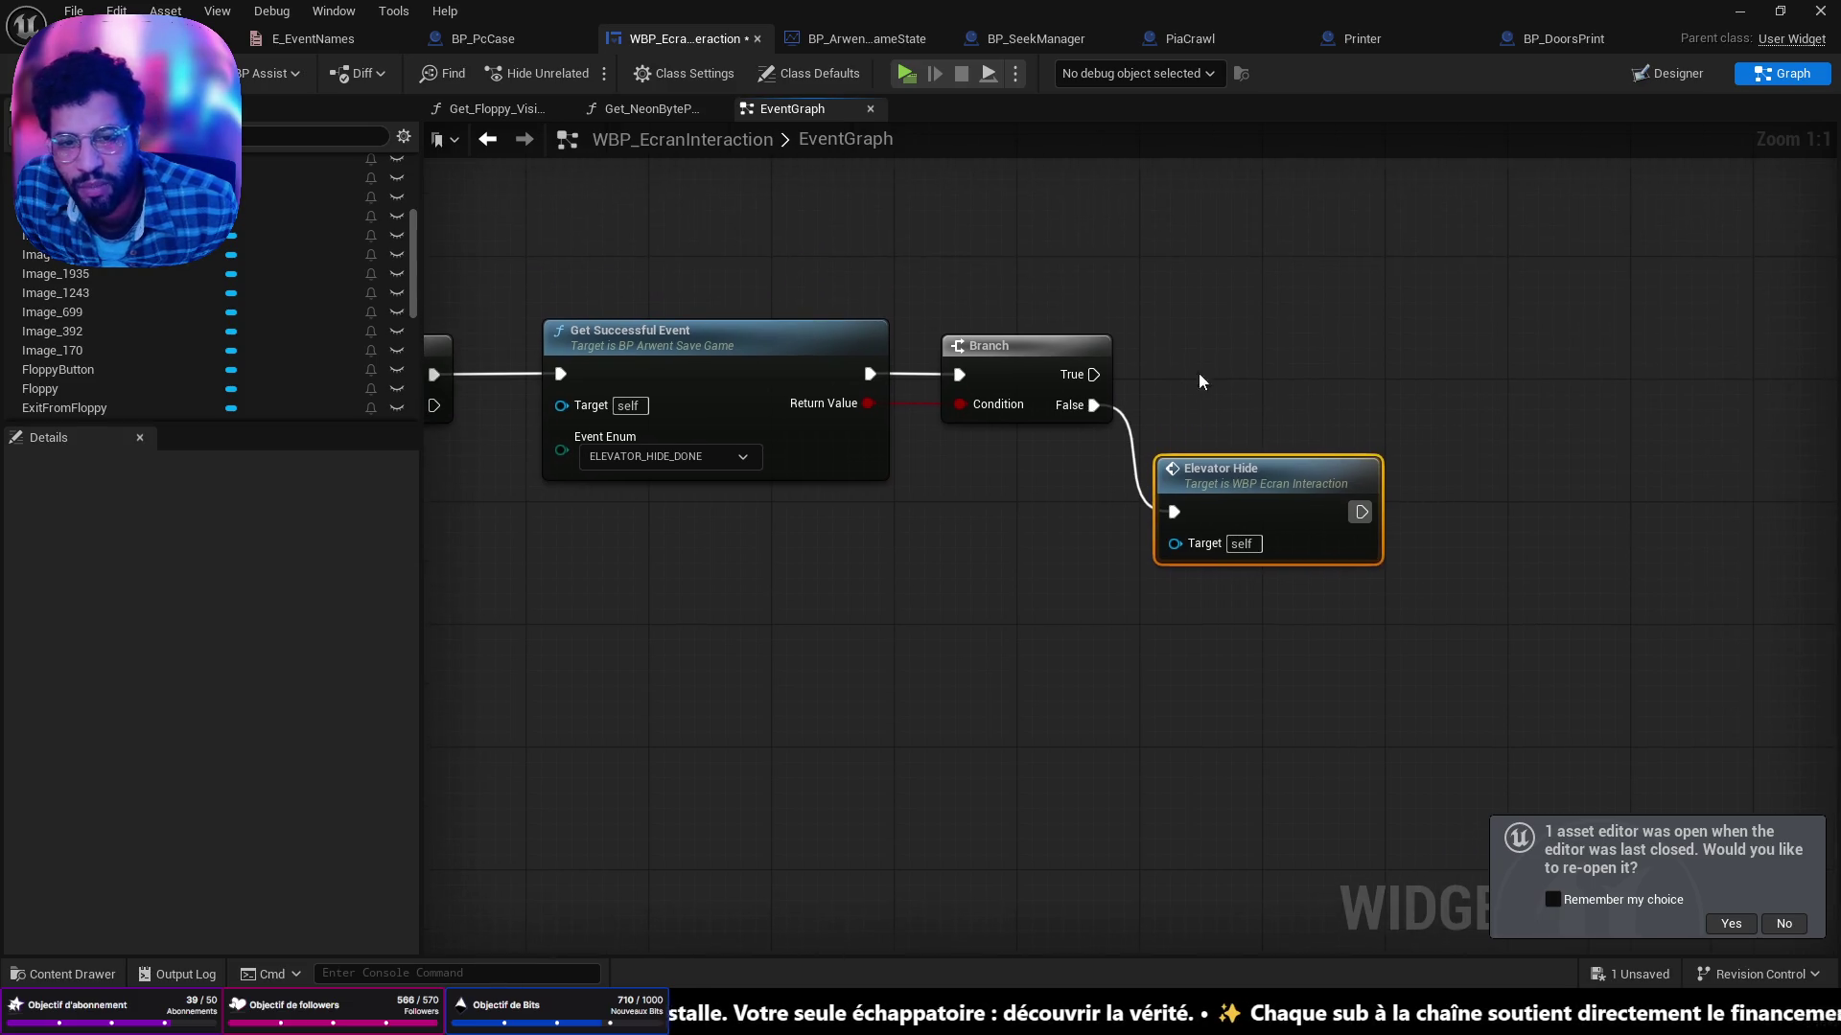